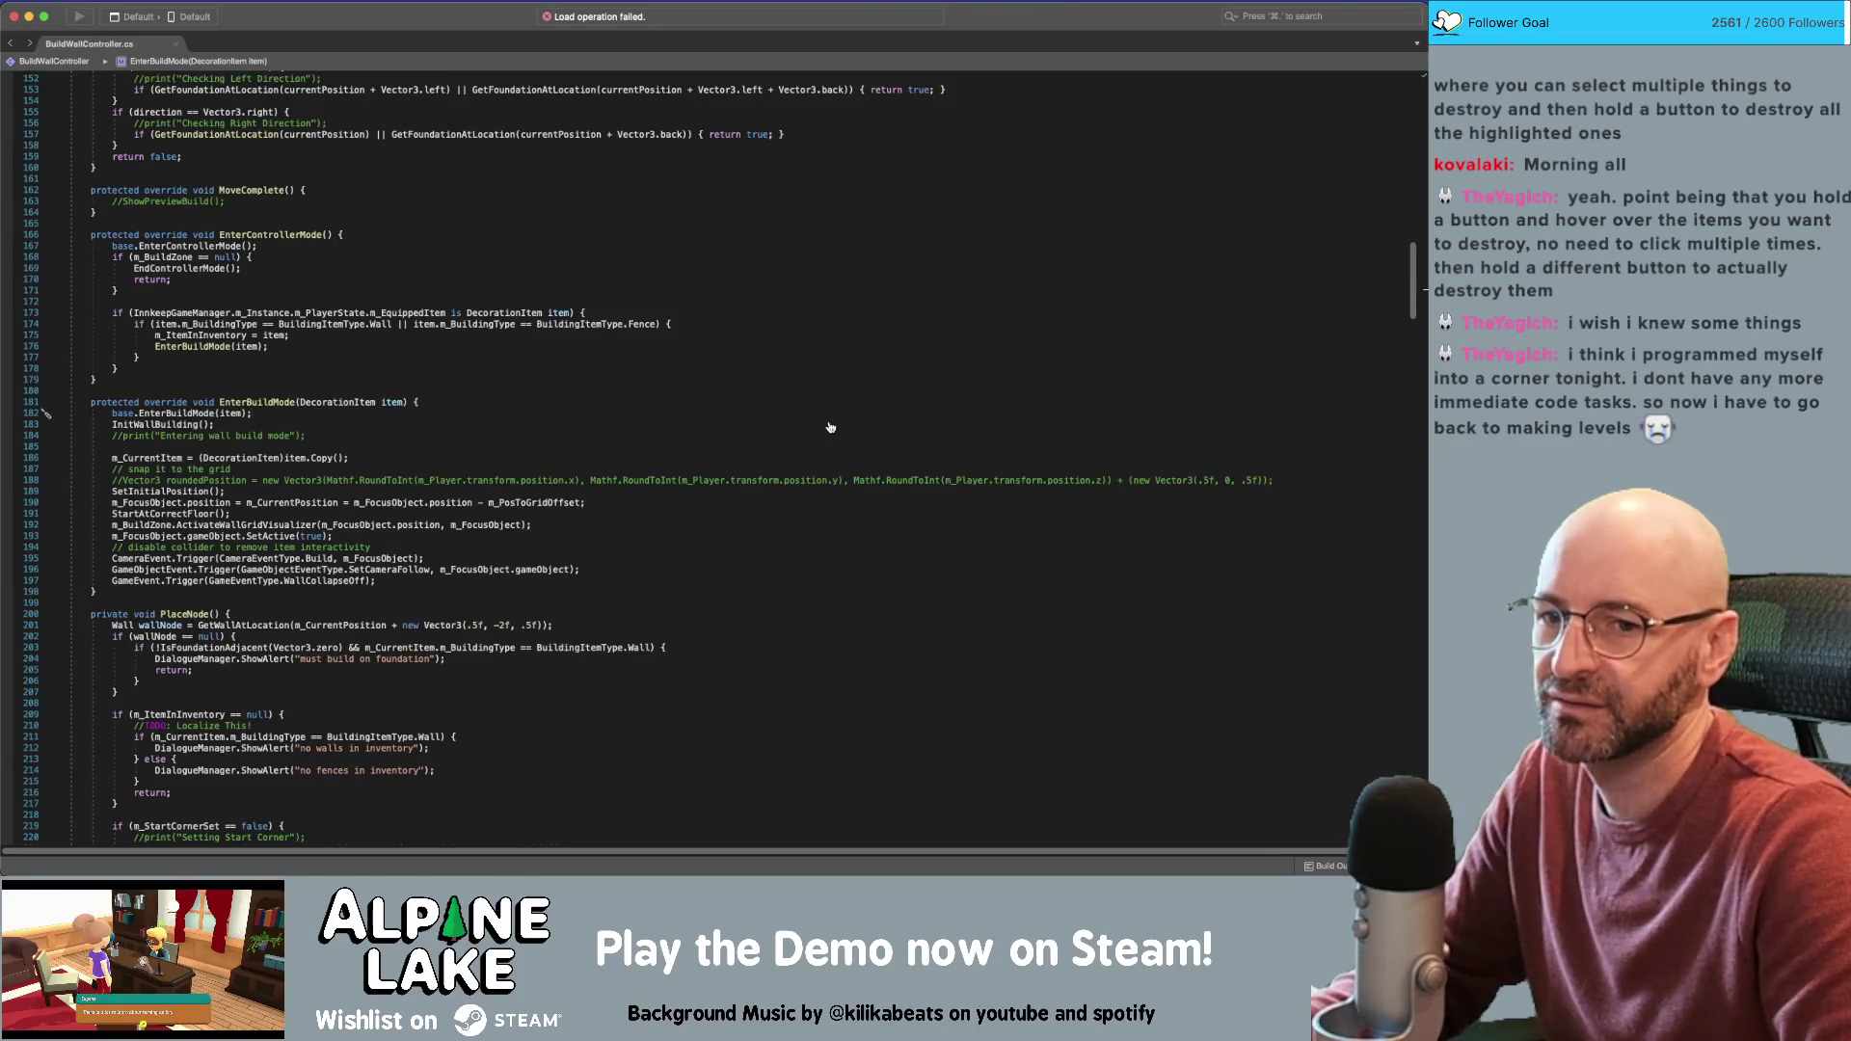
# Leave BuildWallController.cs in the code editor and switch back to the Unity editor
pyautogui.press('super+Tab')
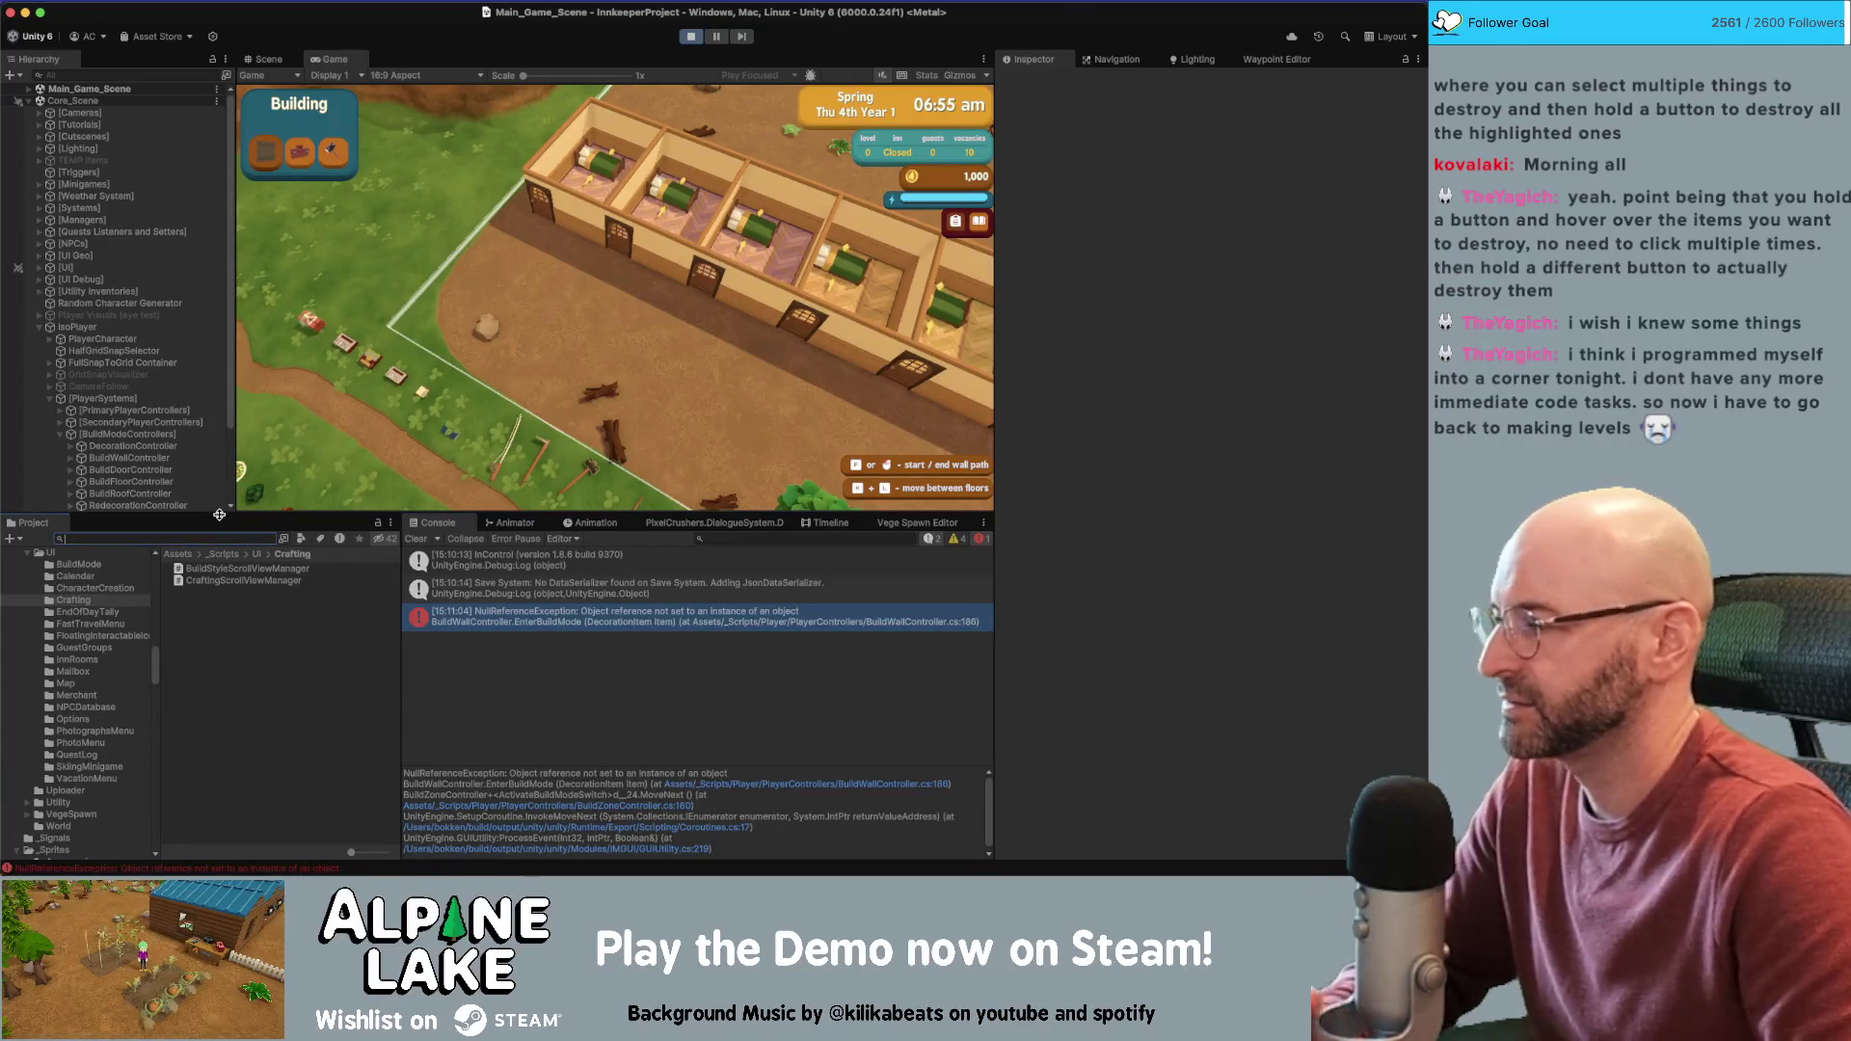
# Inspect the SecondaryPlayerControllers, BuildModeControllers, UI and Mini Calendar Canvas objects in the Hierarchy
pyautogui.click(154, 422)
pyautogui.click(157, 435)
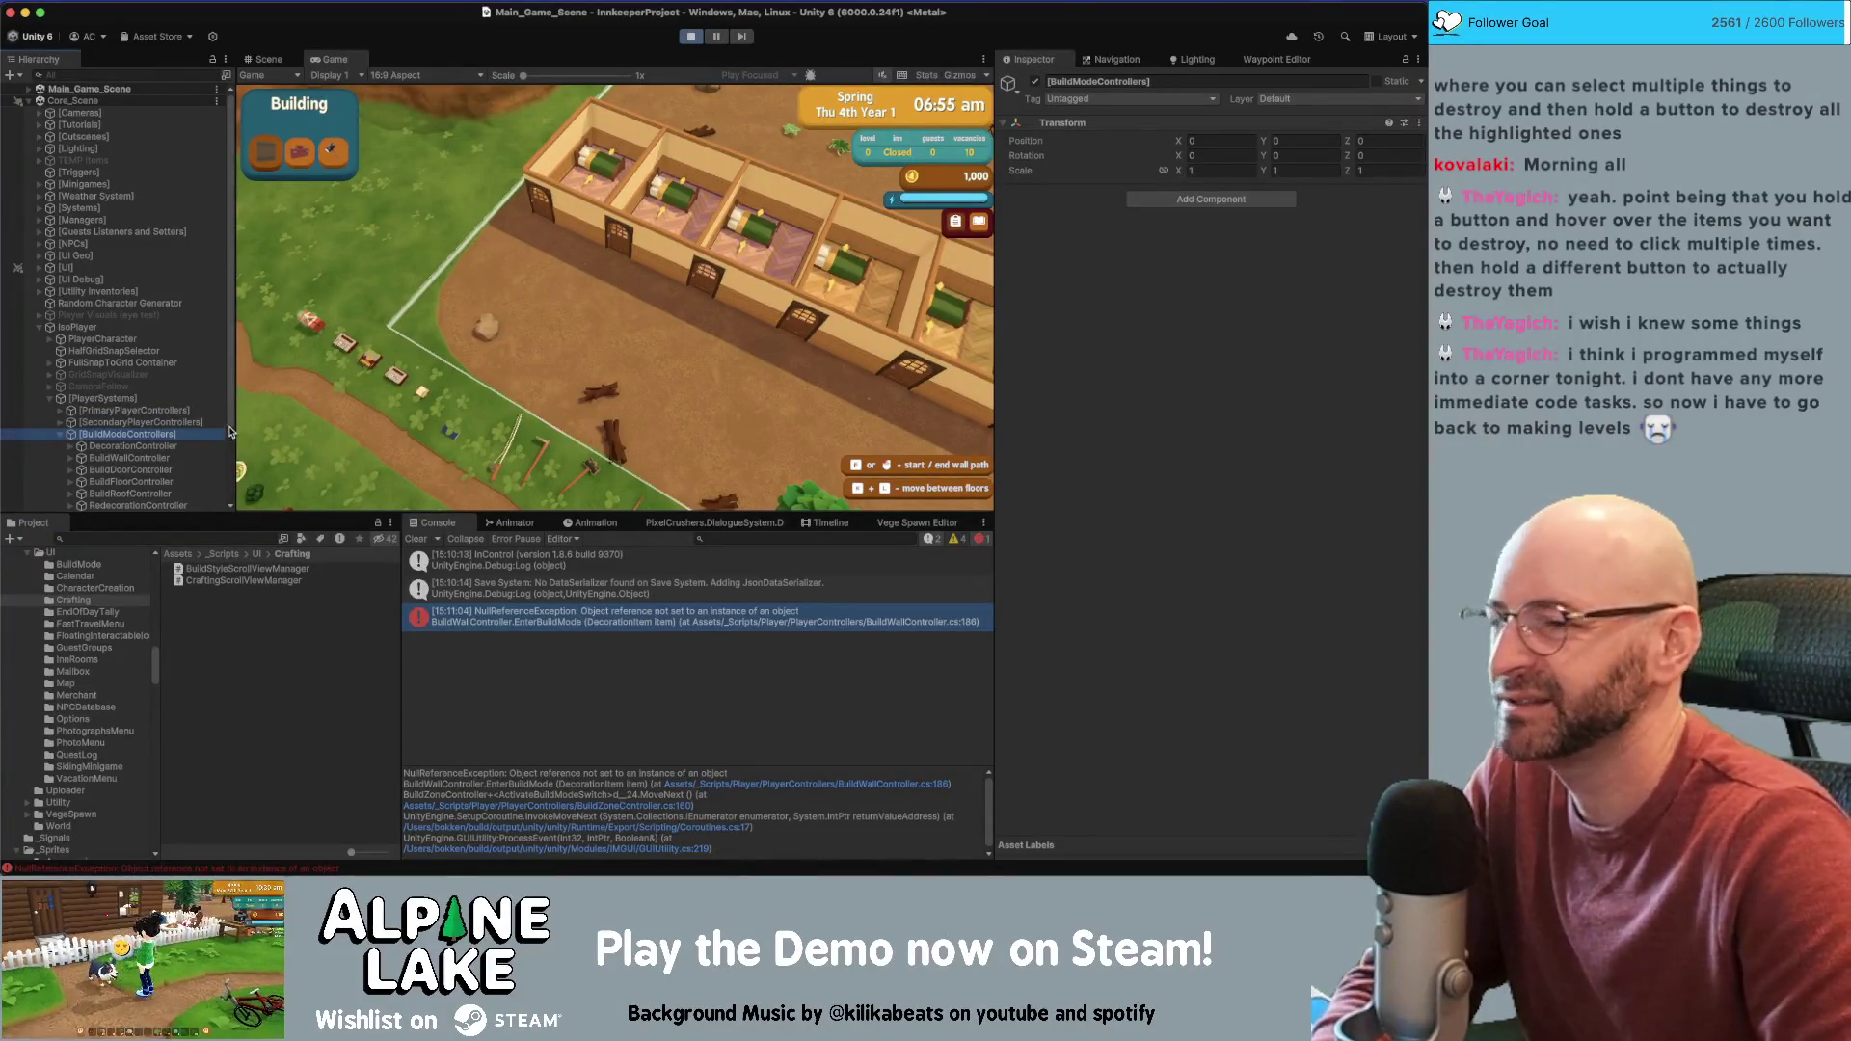
pyautogui.scroll(-1, 207, 434)
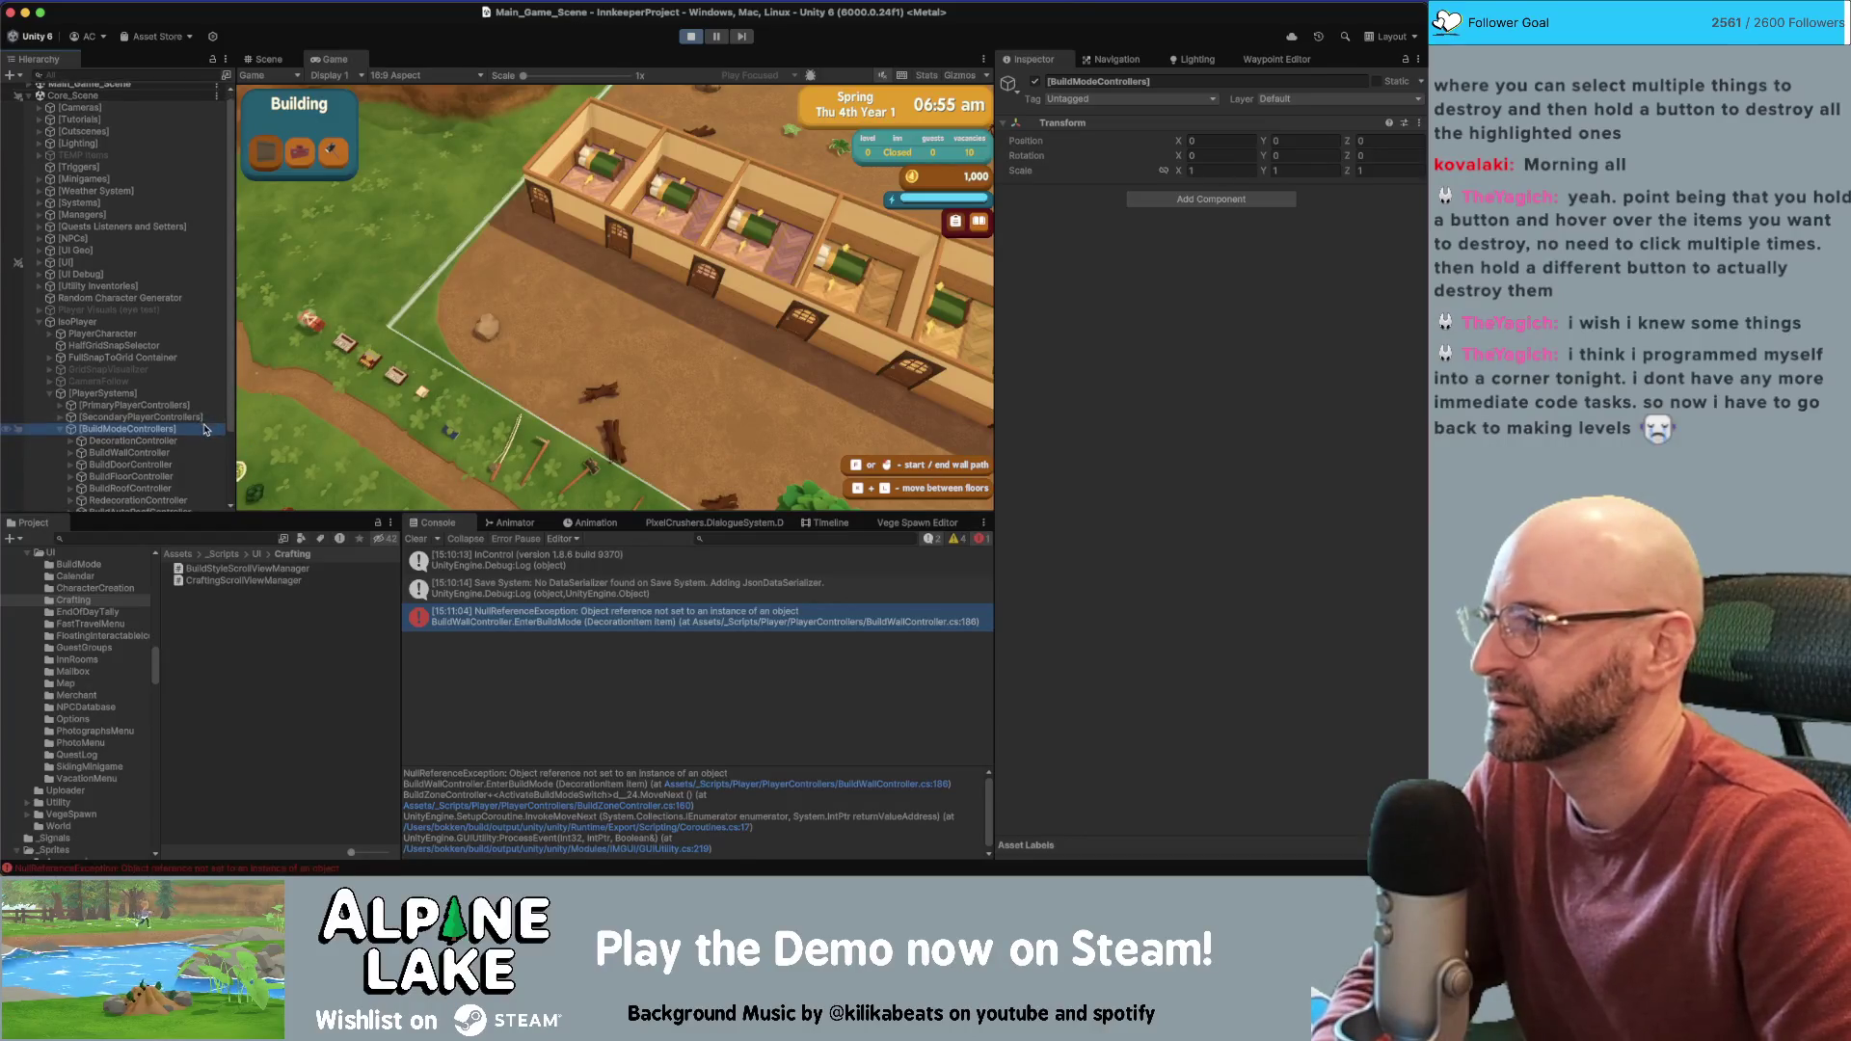
pyautogui.scroll(-3, 203, 433)
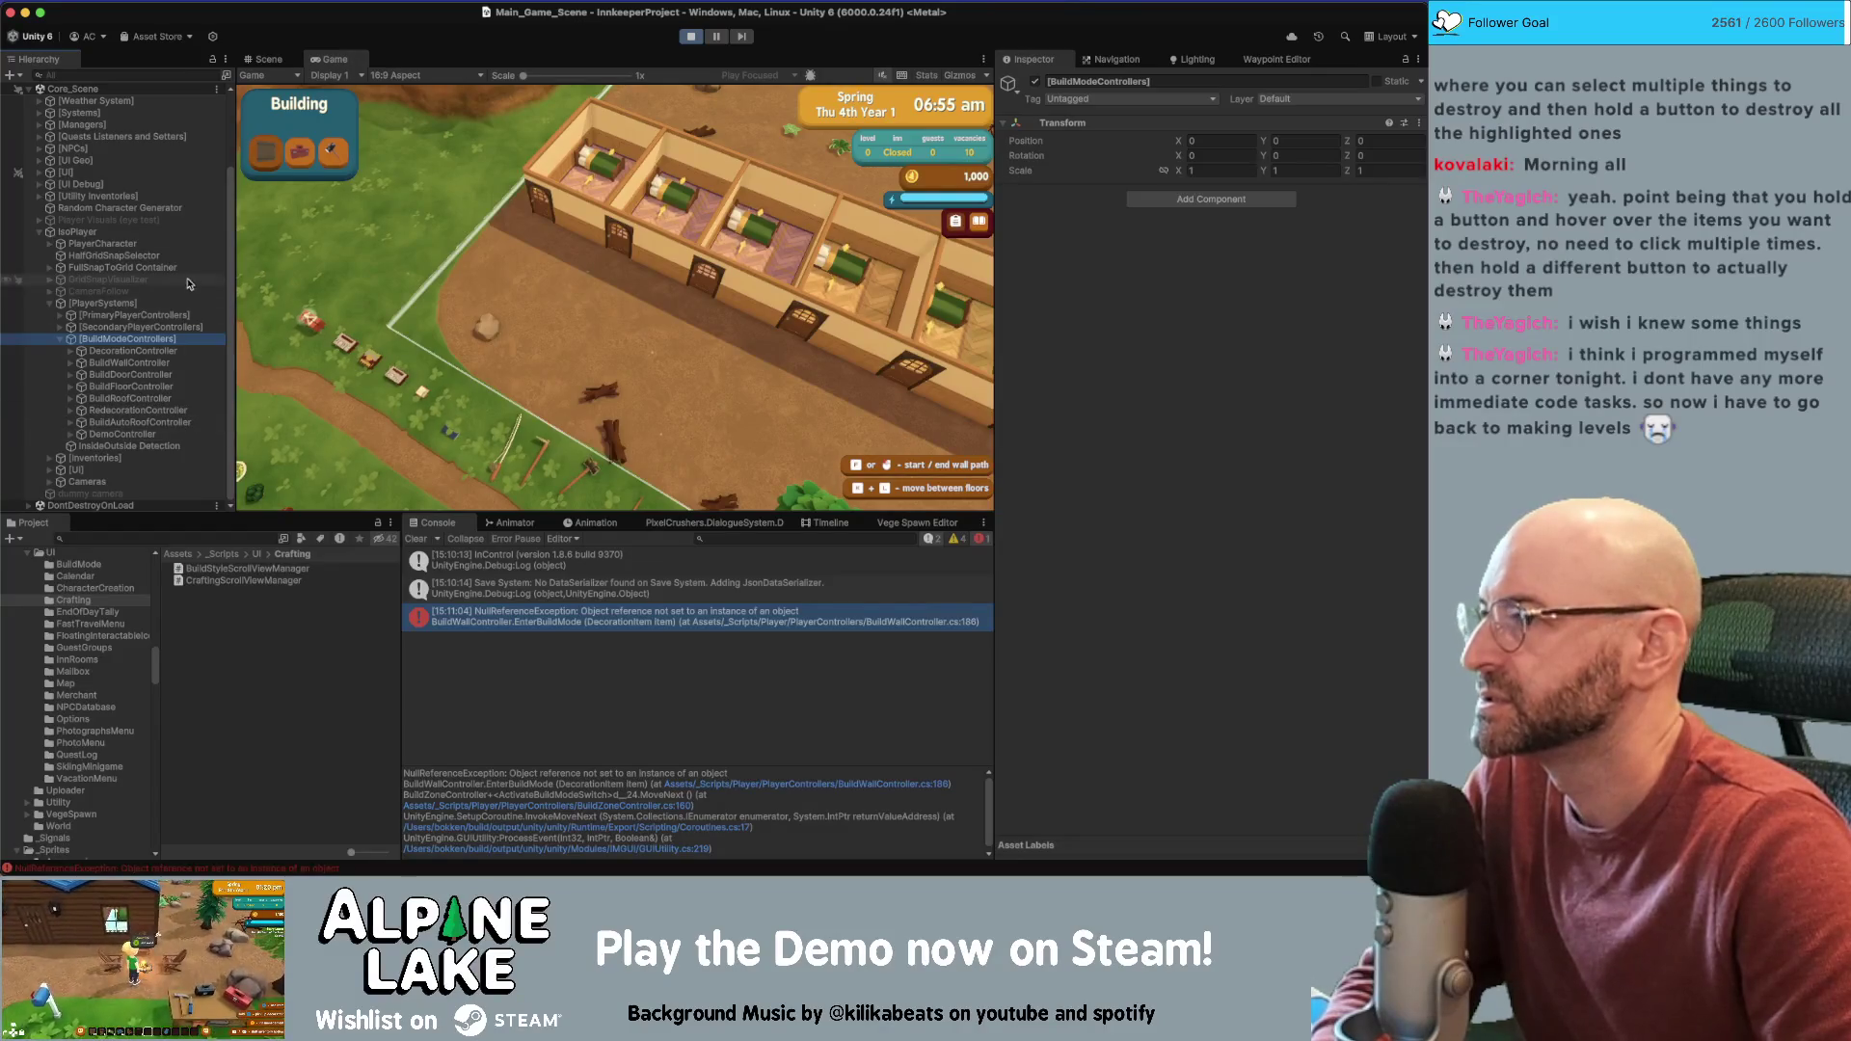
pyautogui.scroll(1, 186, 282)
pyautogui.click(87, 185)
pyautogui.click(38, 185)
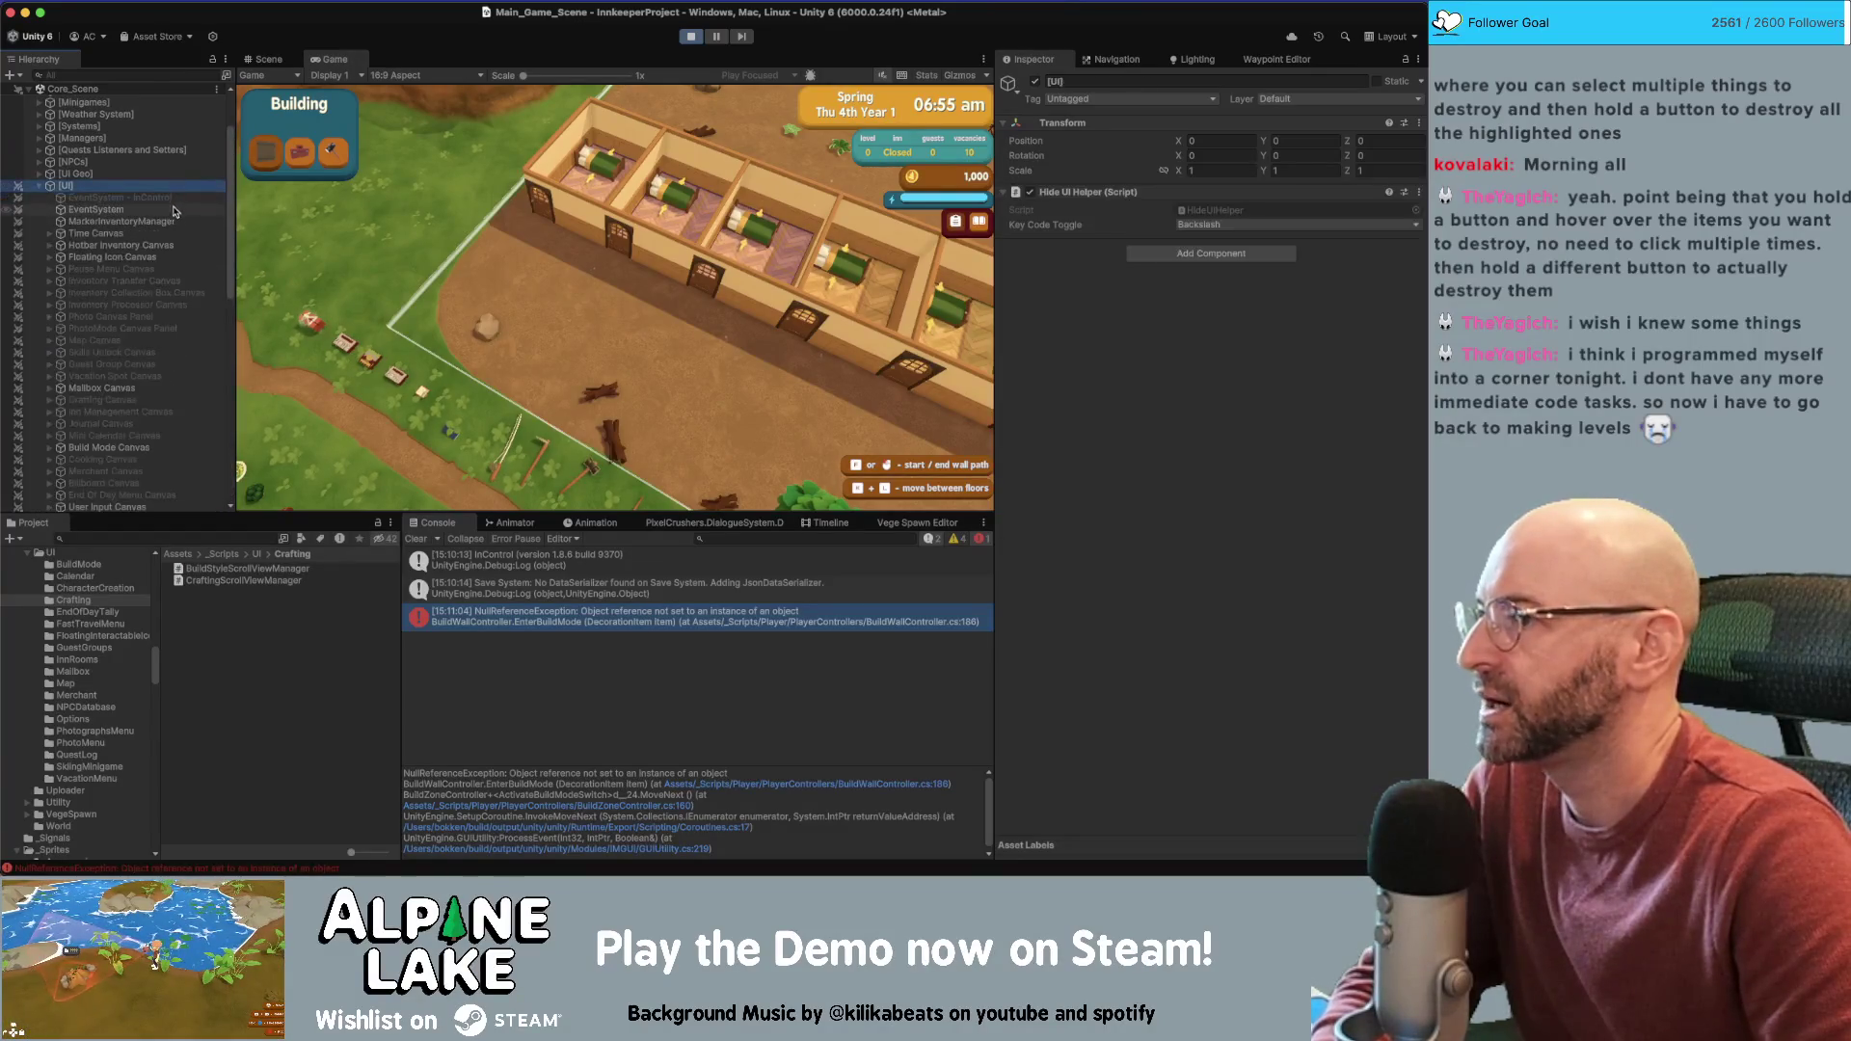
pyautogui.click(179, 436)
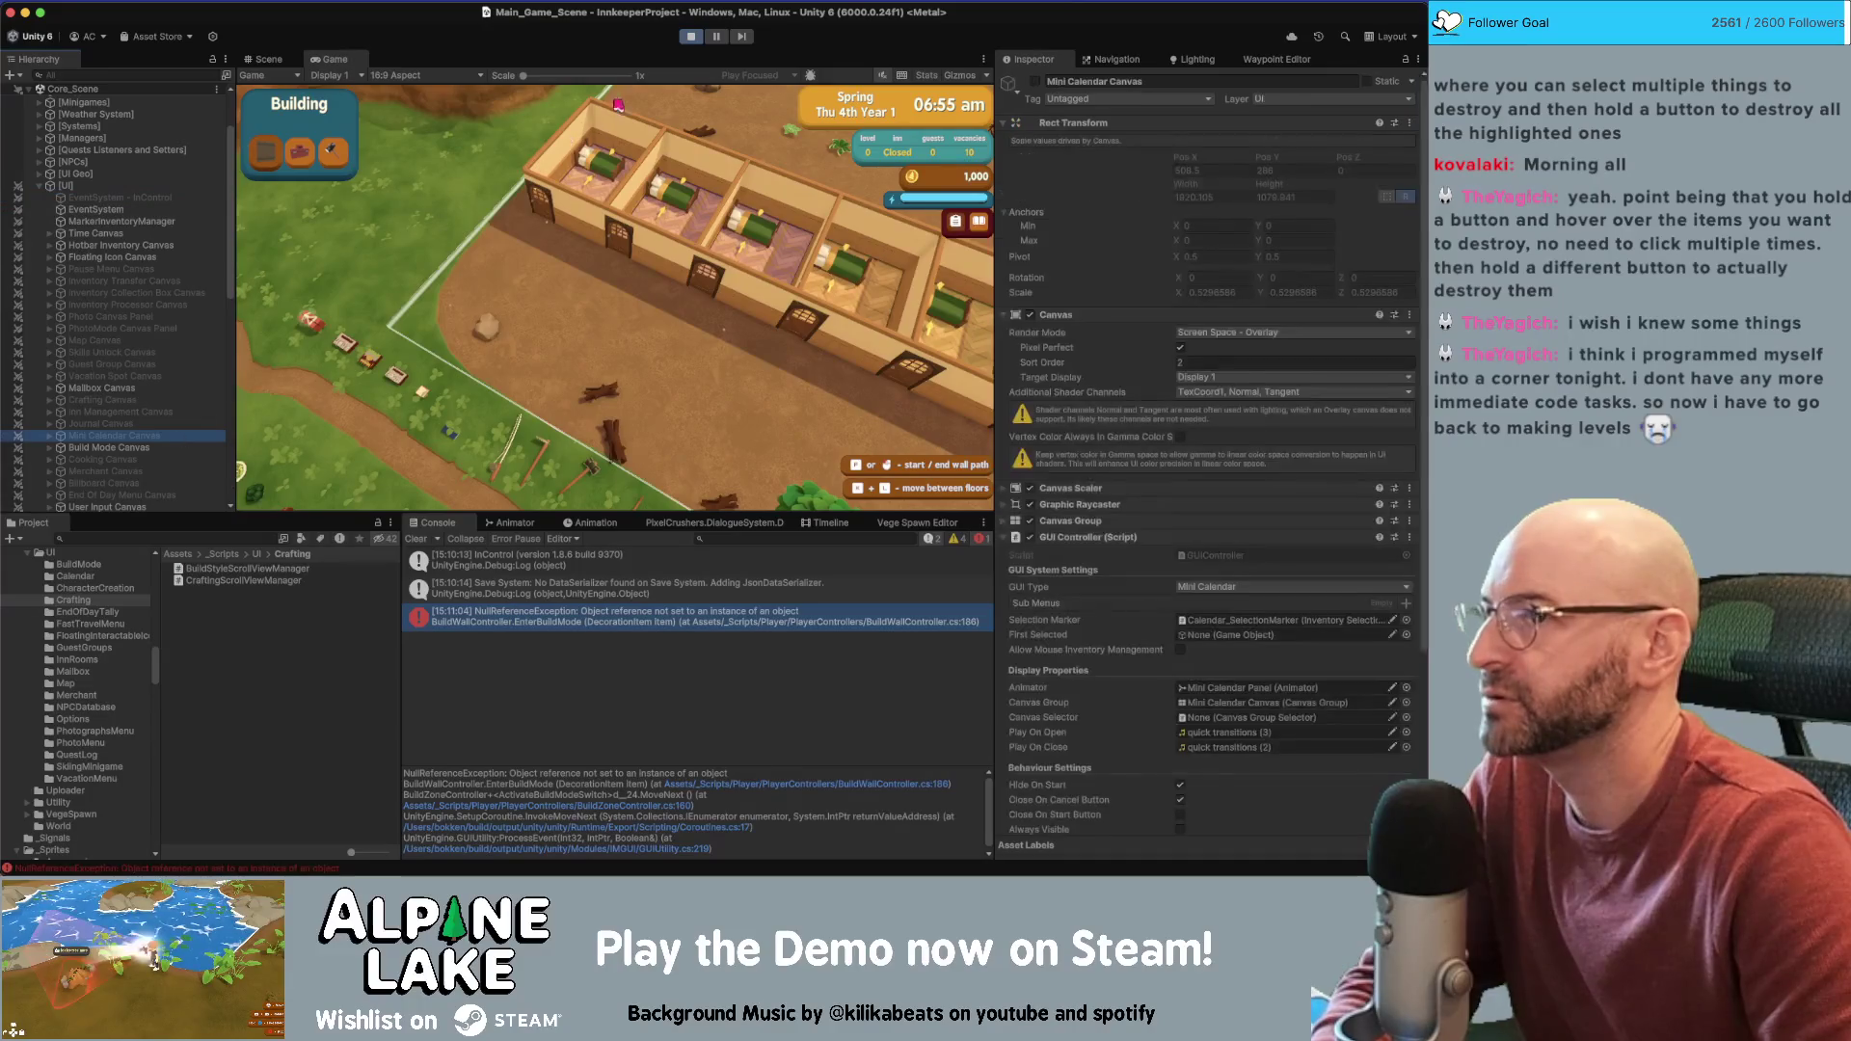
# Stop the game and show the Build Mode Canvas's Build Mode Menu Manager in the Inspector
pyautogui.click(684, 38)
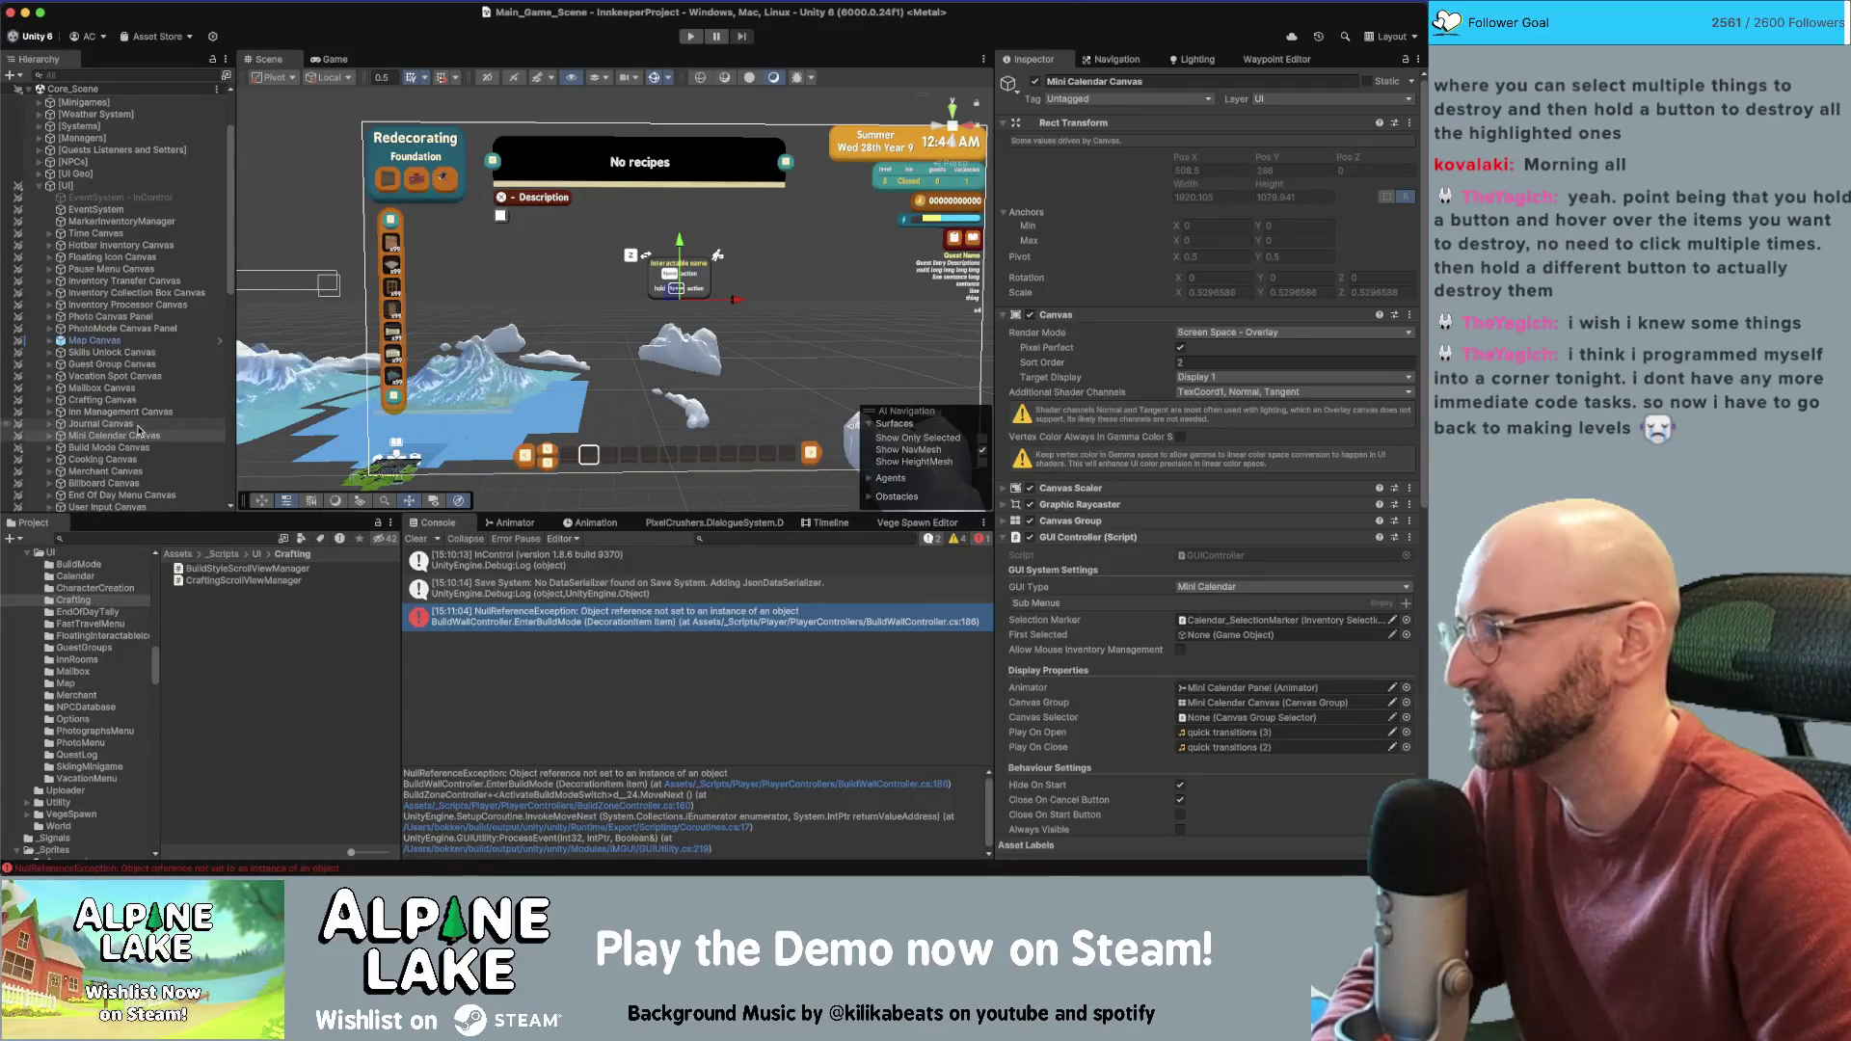
pyautogui.press('Down')
pyautogui.press('Right')
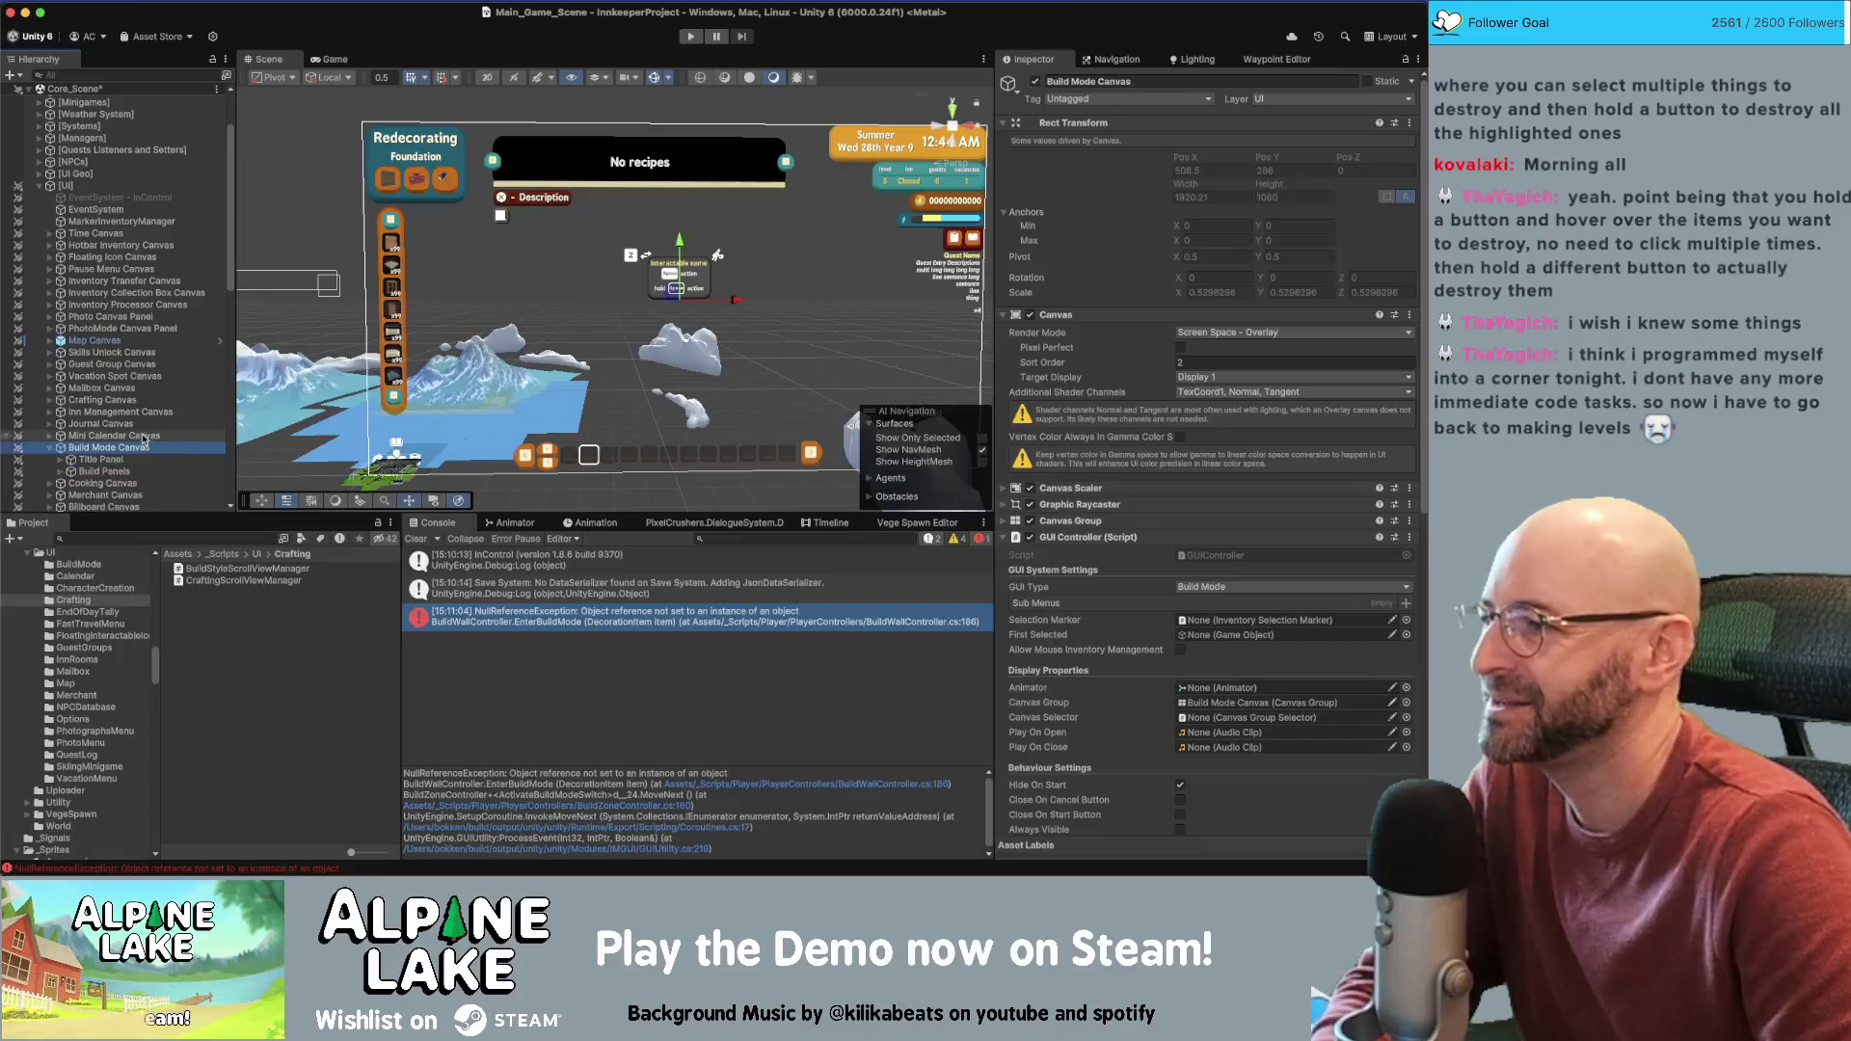
pyautogui.press('Down')
pyautogui.press('Down')
pyautogui.press('Down')
pyautogui.press('Up')
pyautogui.press('Up')
pyautogui.press('Up')
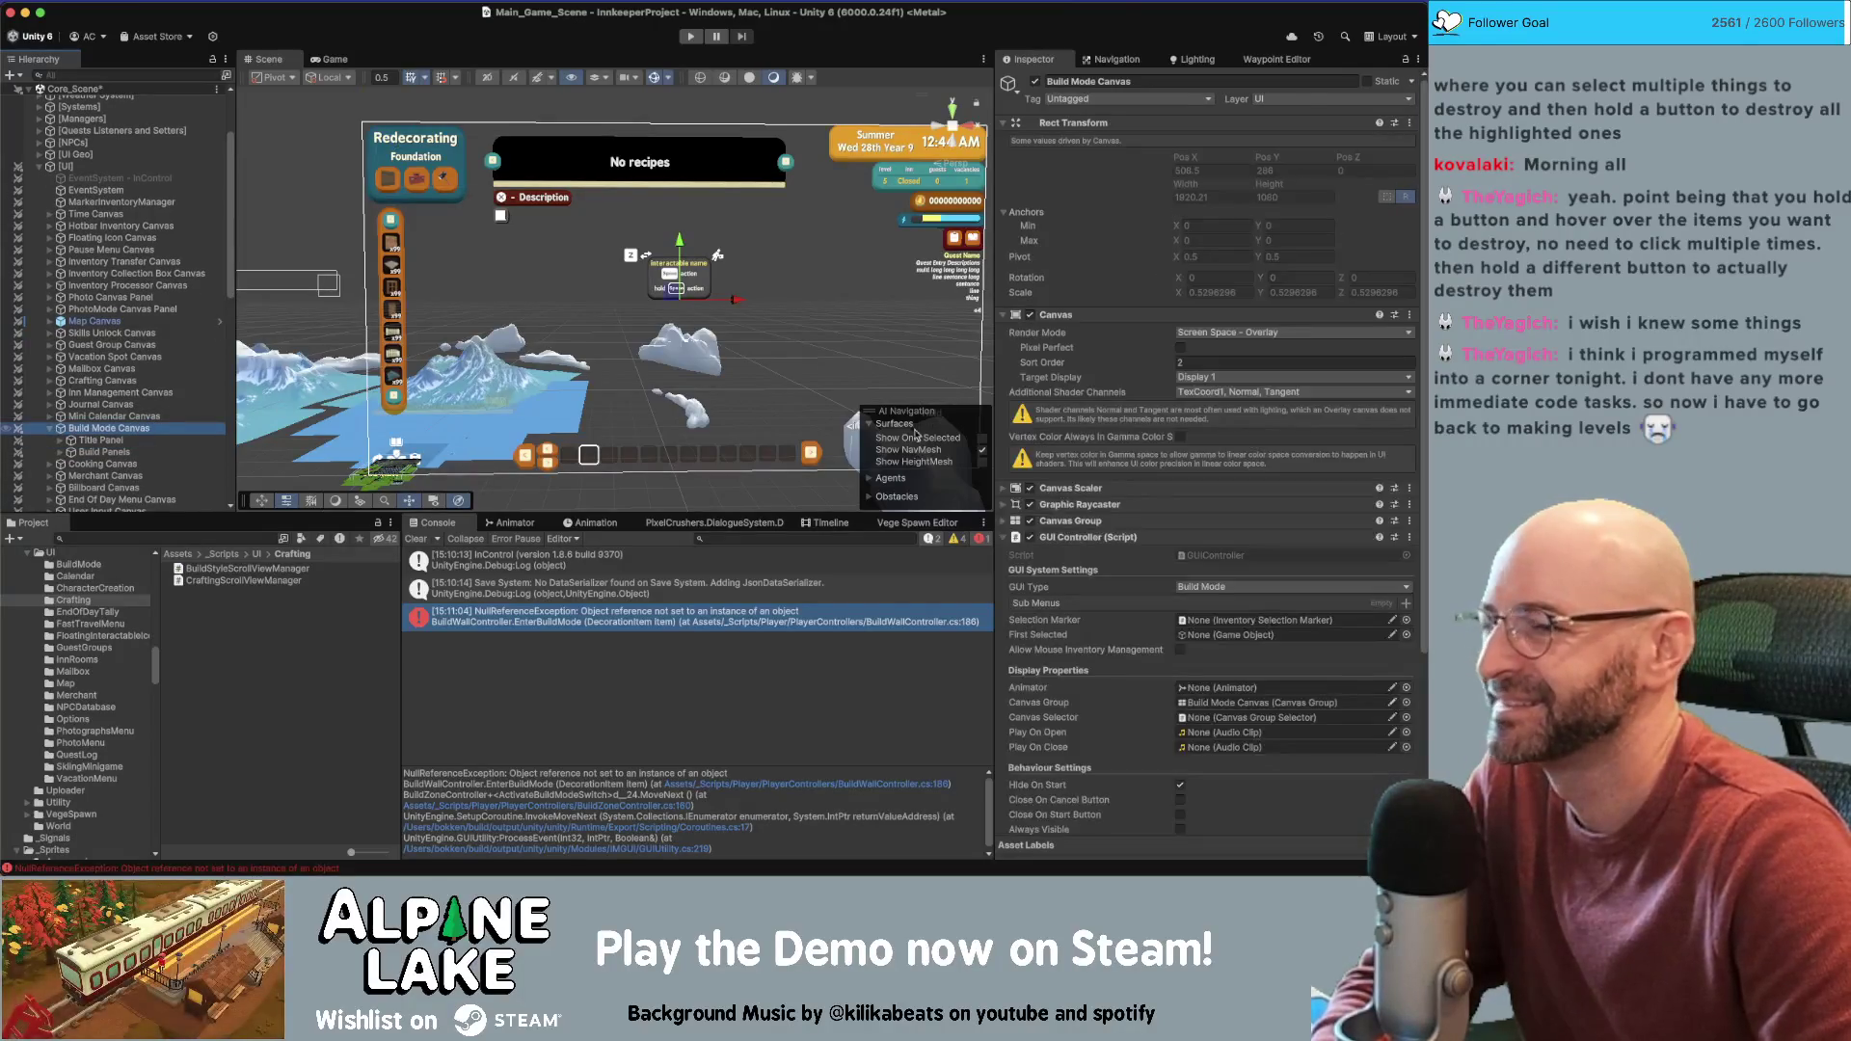
pyautogui.scroll(-10, 1083, 467)
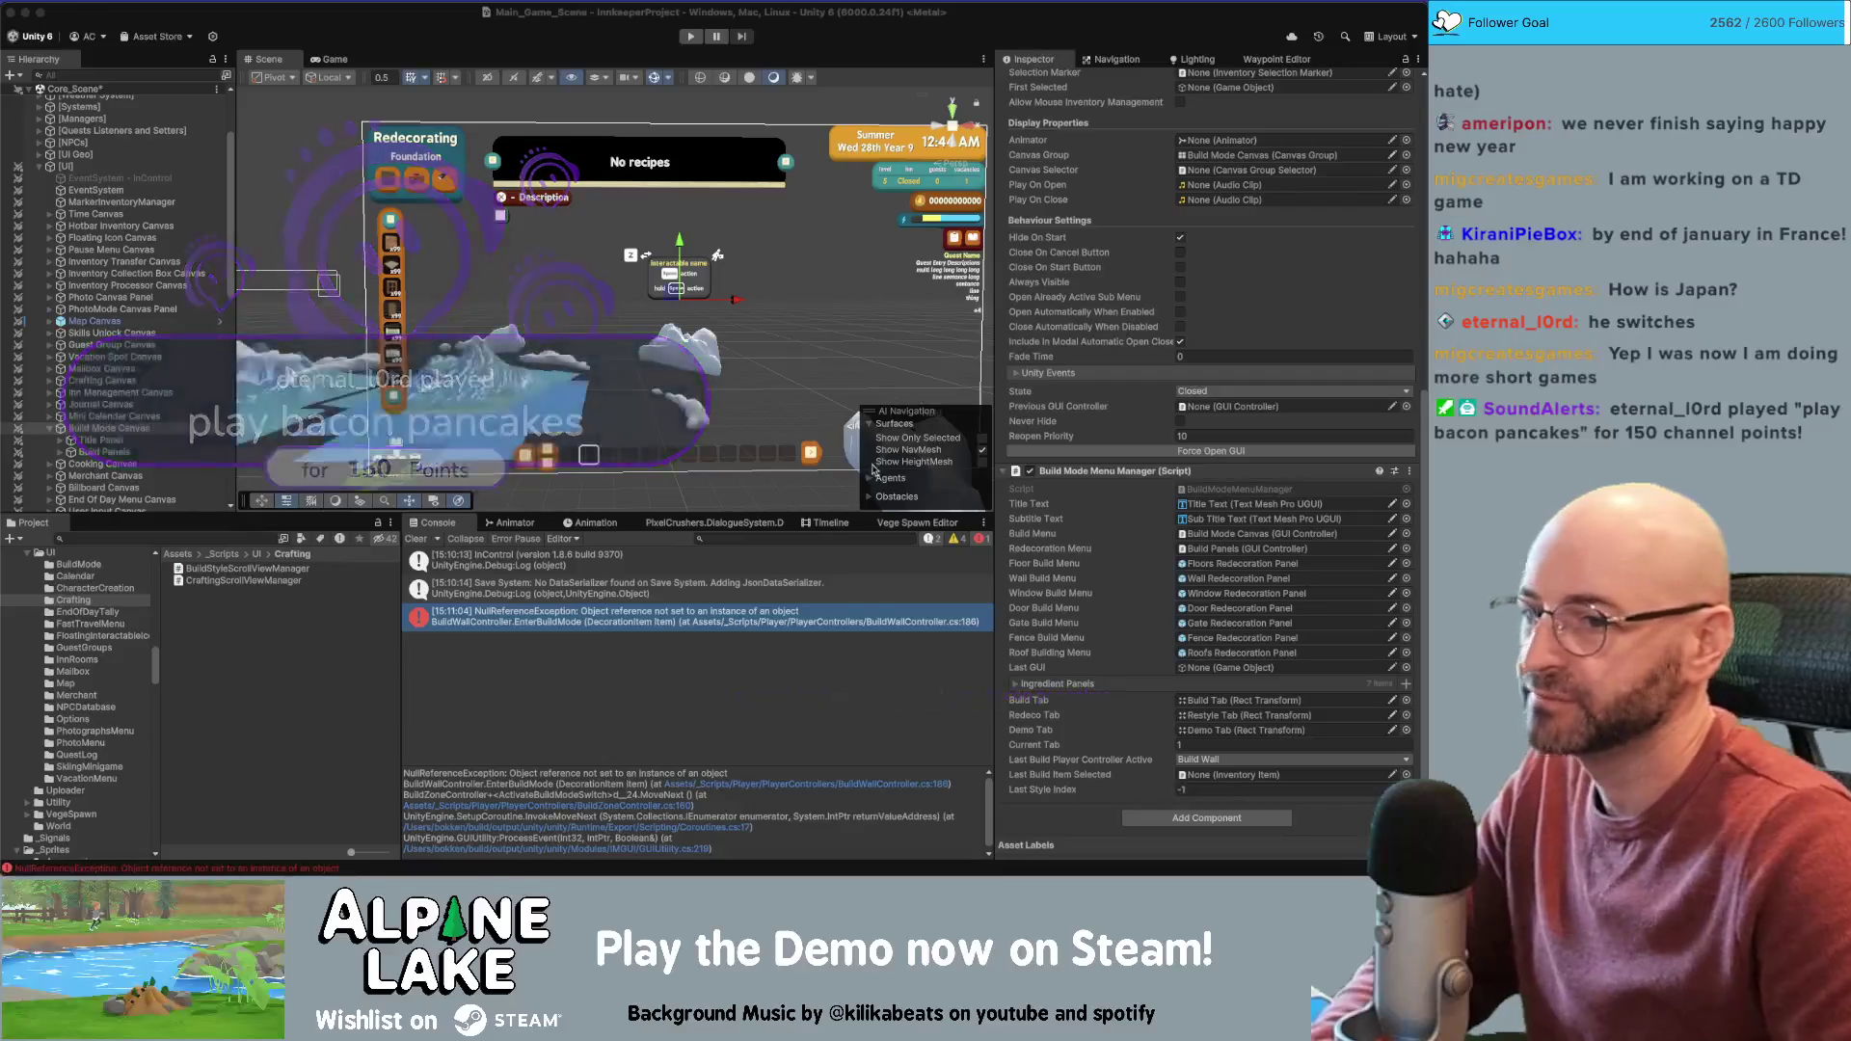
# Set Last Build Item Selected to Build Wall via the 'build wall' picker search, then enter Play mode
pyautogui.click(1249, 777)
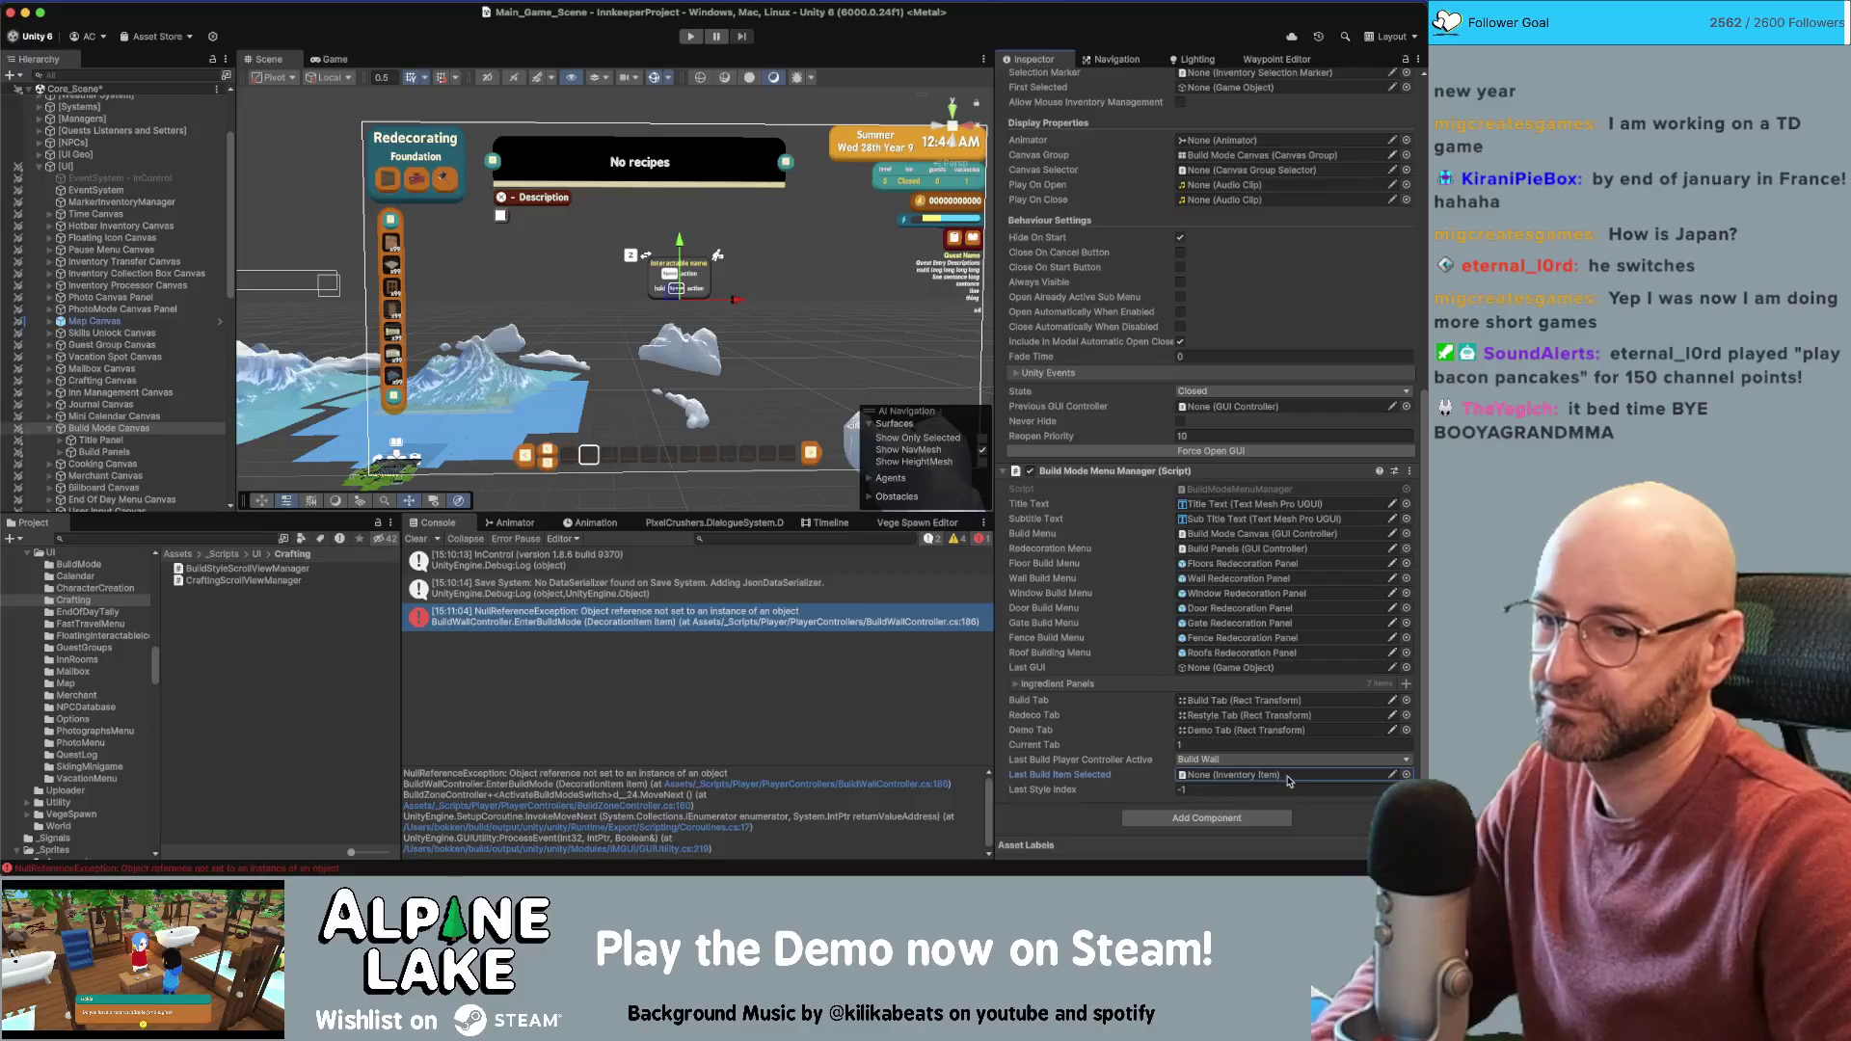
pyautogui.click(1407, 775)
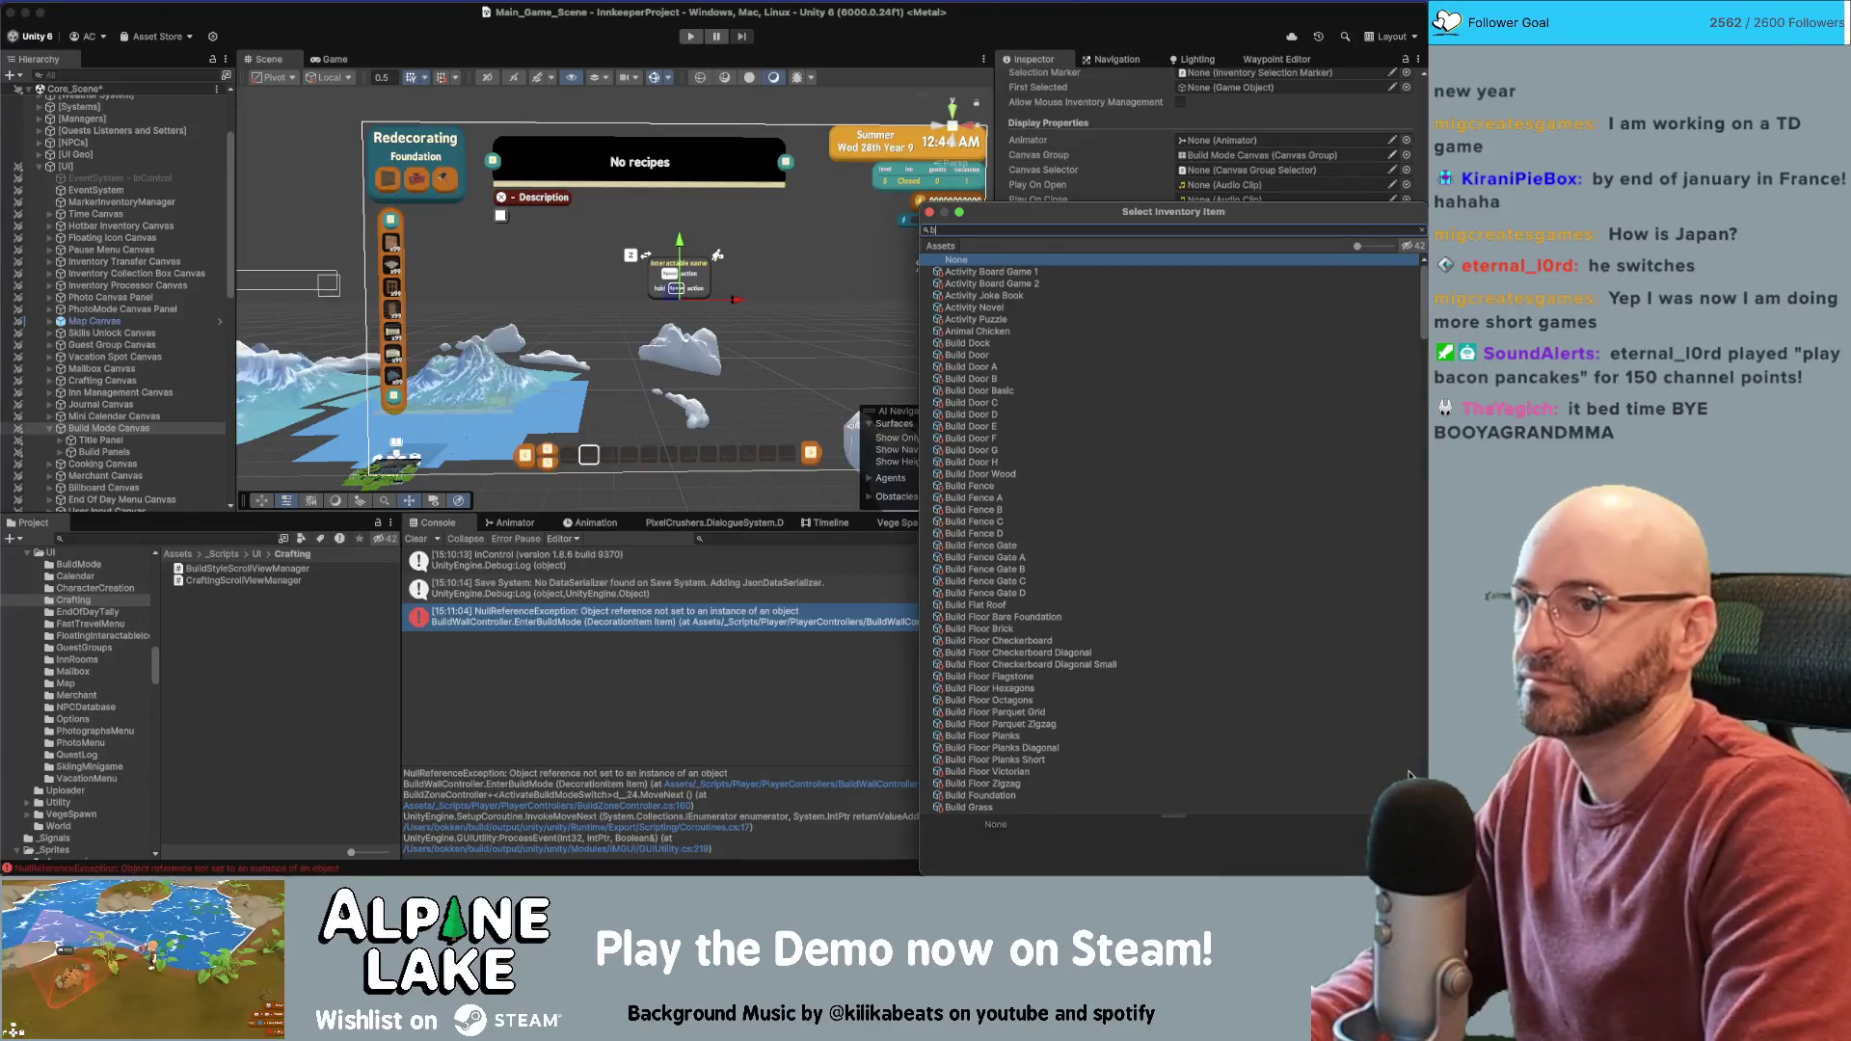
pyautogui.write('build wall')
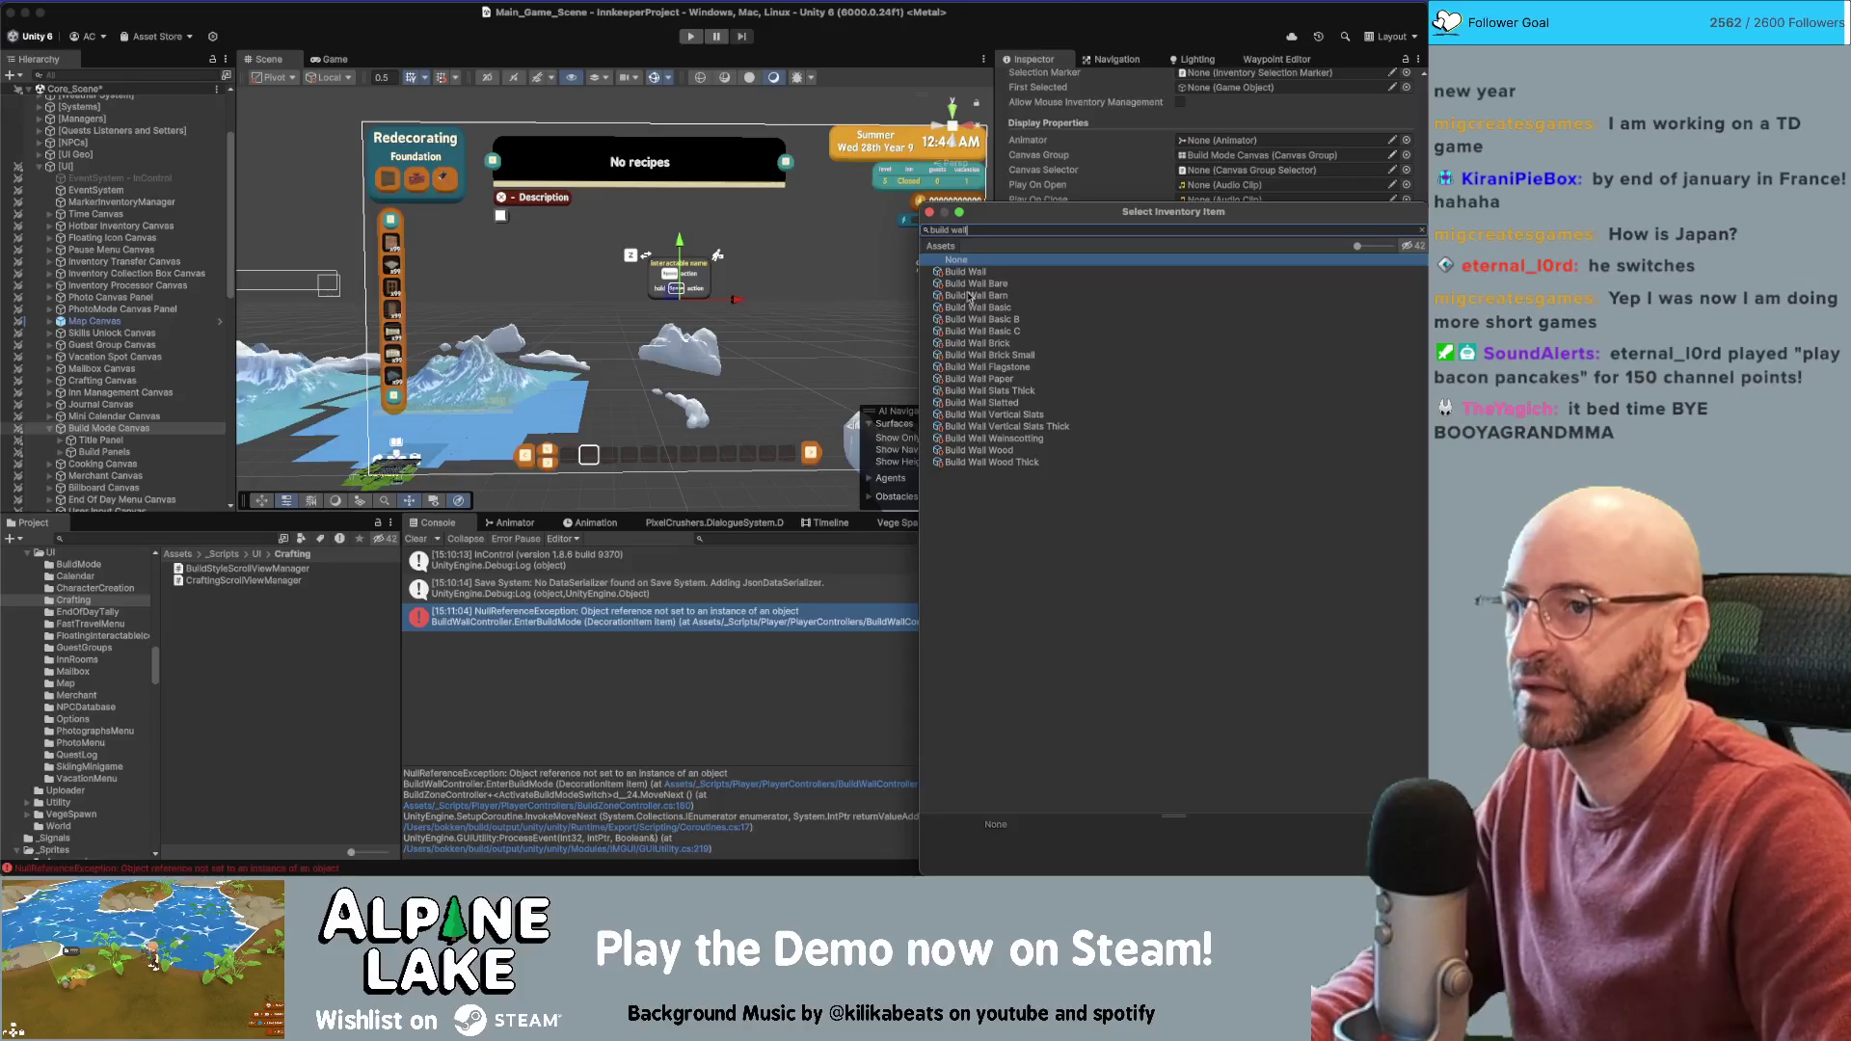
pyautogui.click(963, 274)
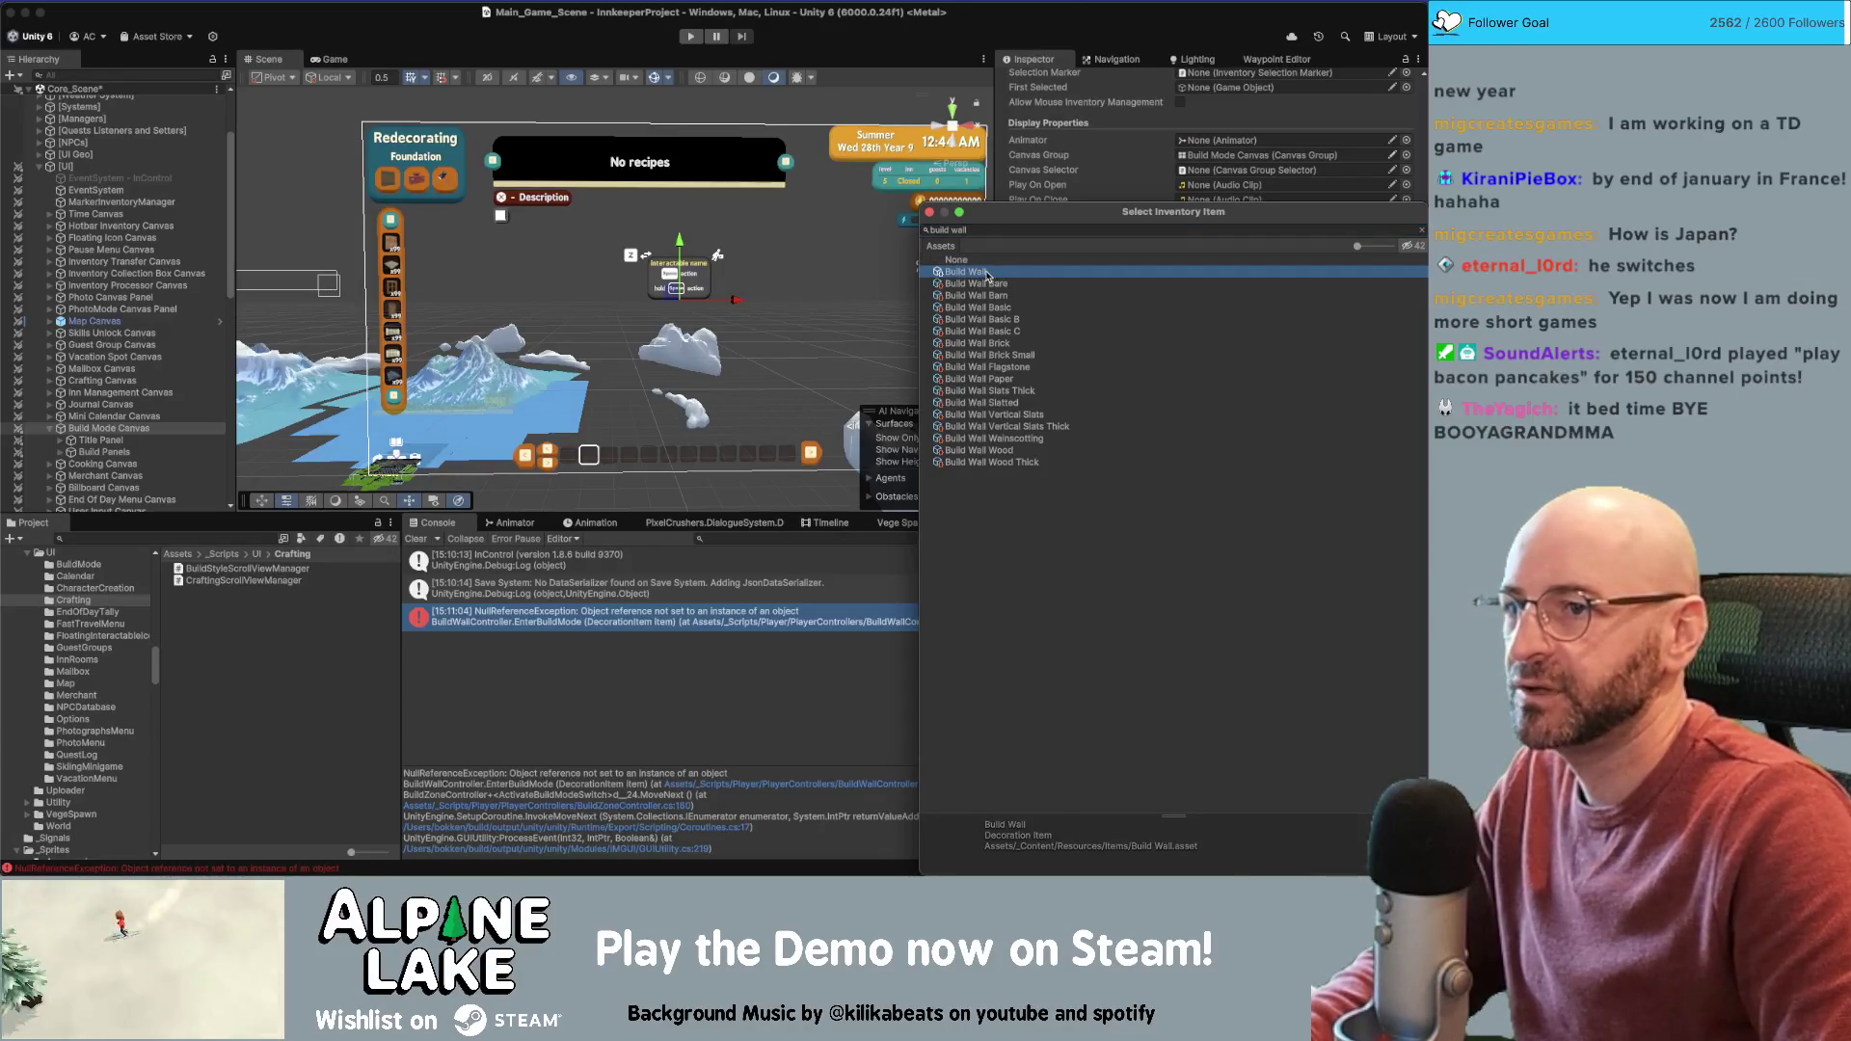
pyautogui.doubleClick(987, 276)
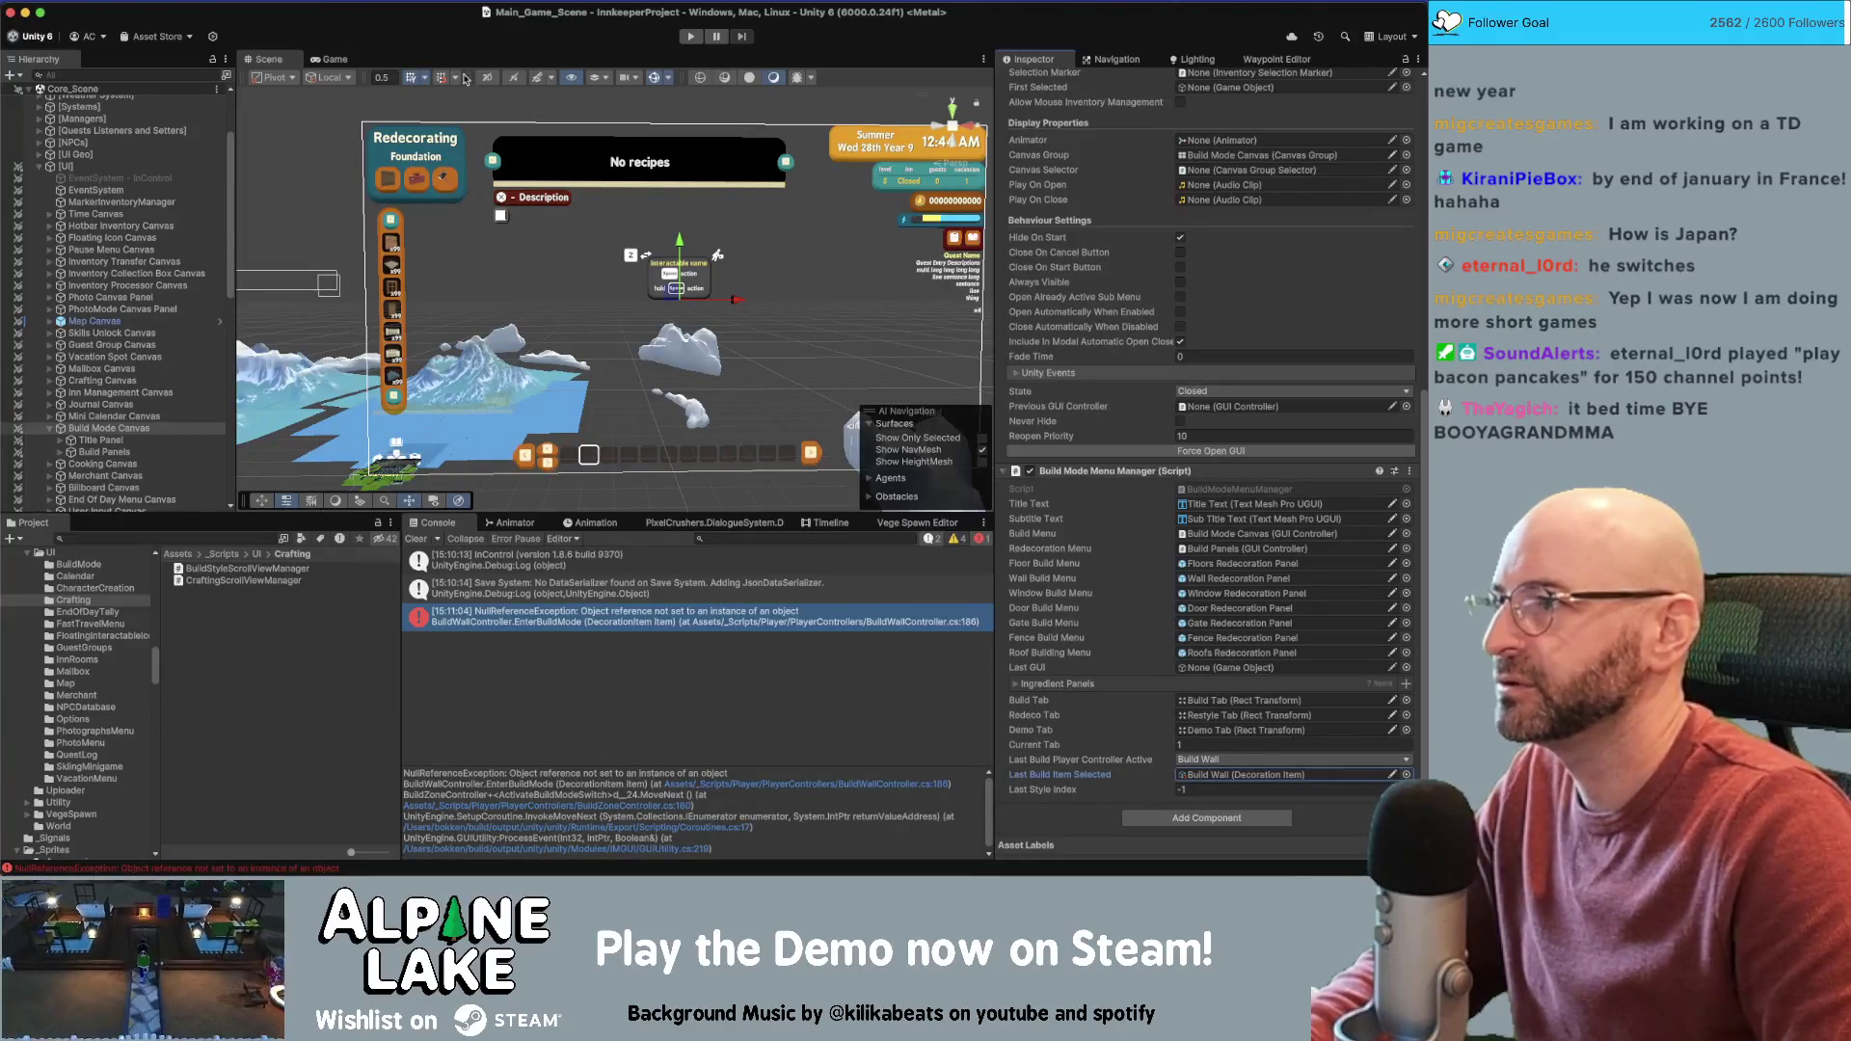
pyautogui.click(685, 37)
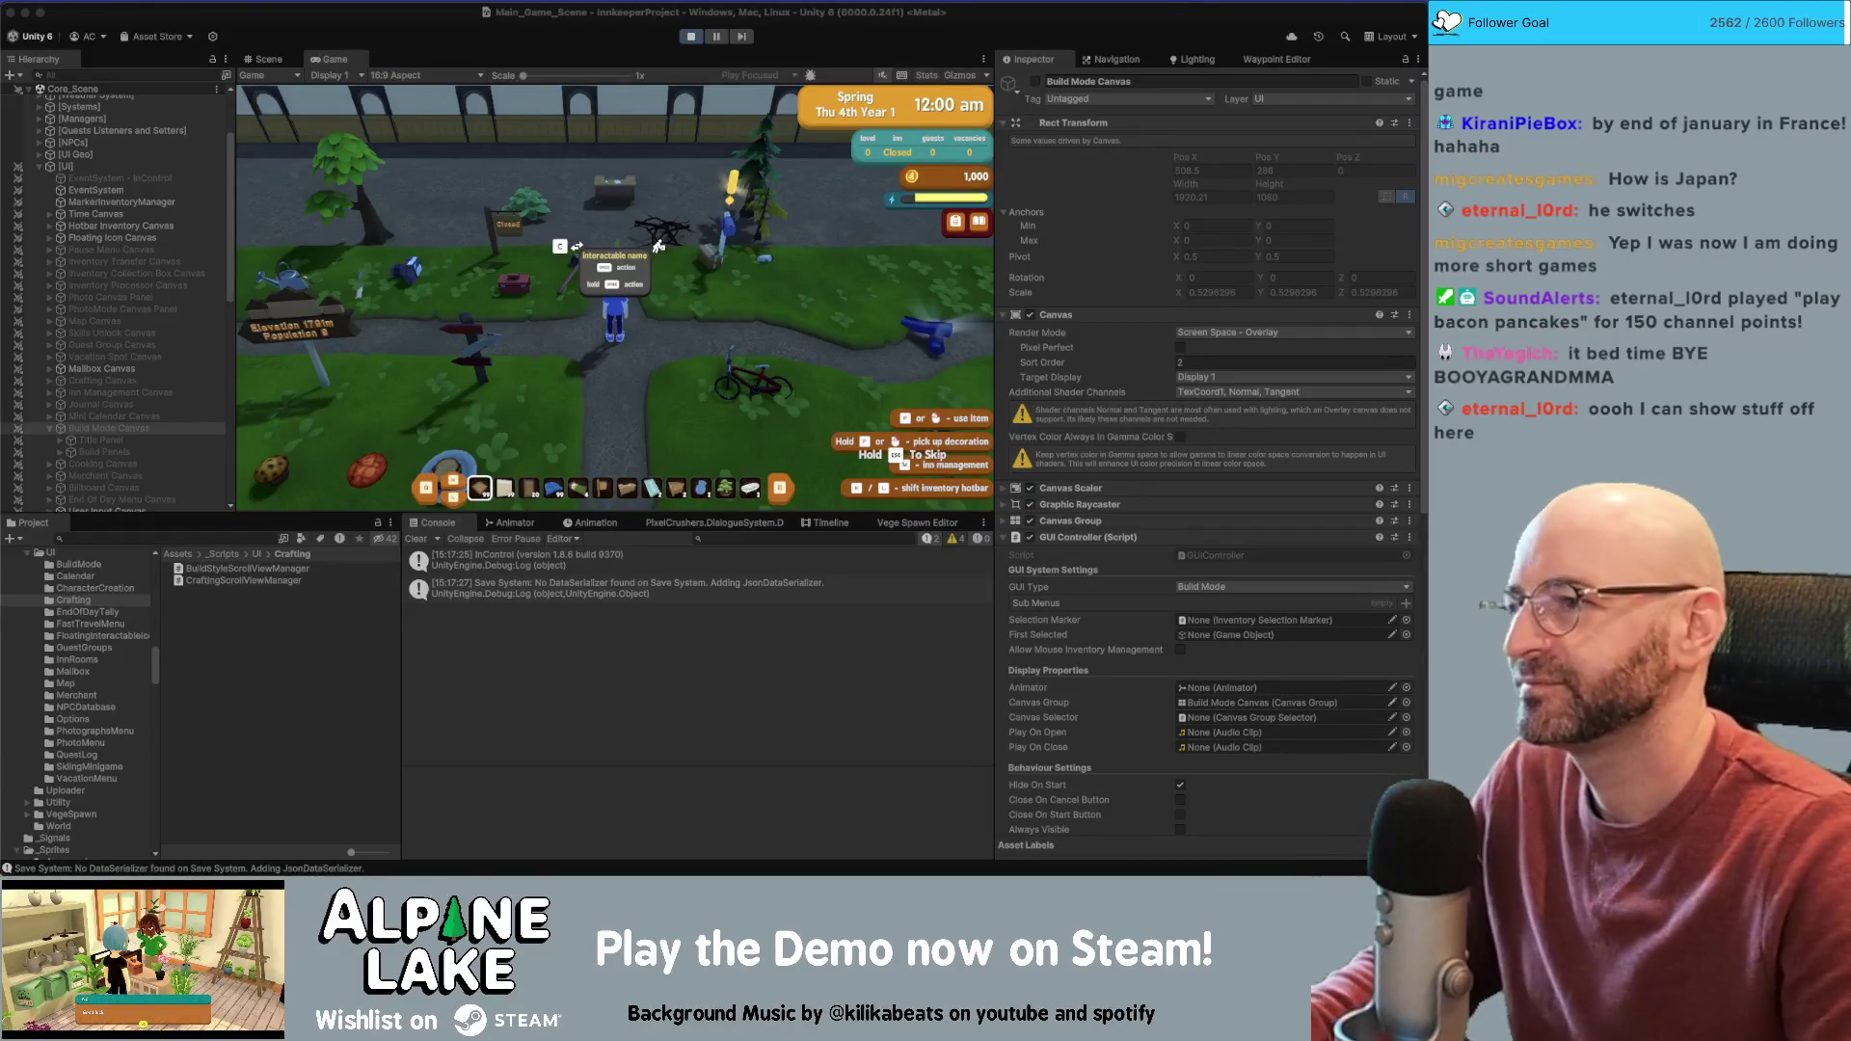
# Skip the night to morning, dismiss the Use Items tutorial, and walk the innkeeper around the room
pyautogui.click(779, 330)
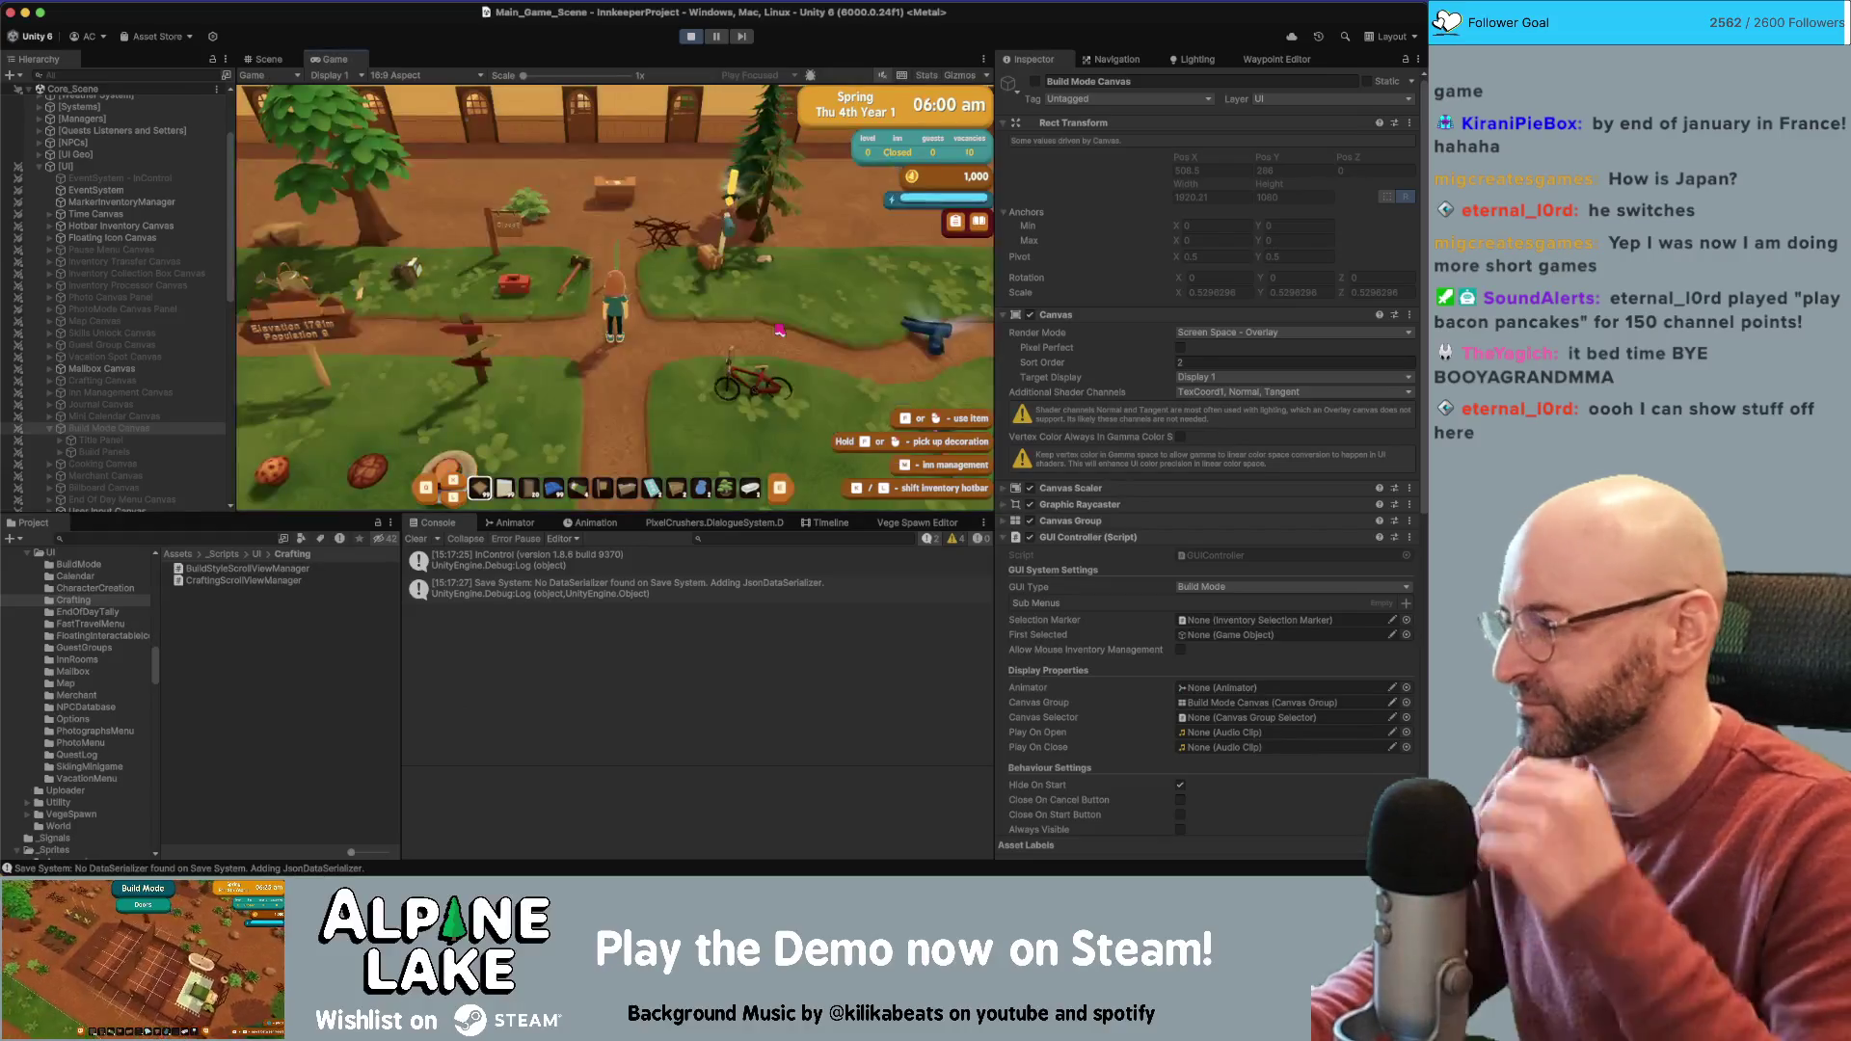
pyautogui.press('w')
pyautogui.press('a')
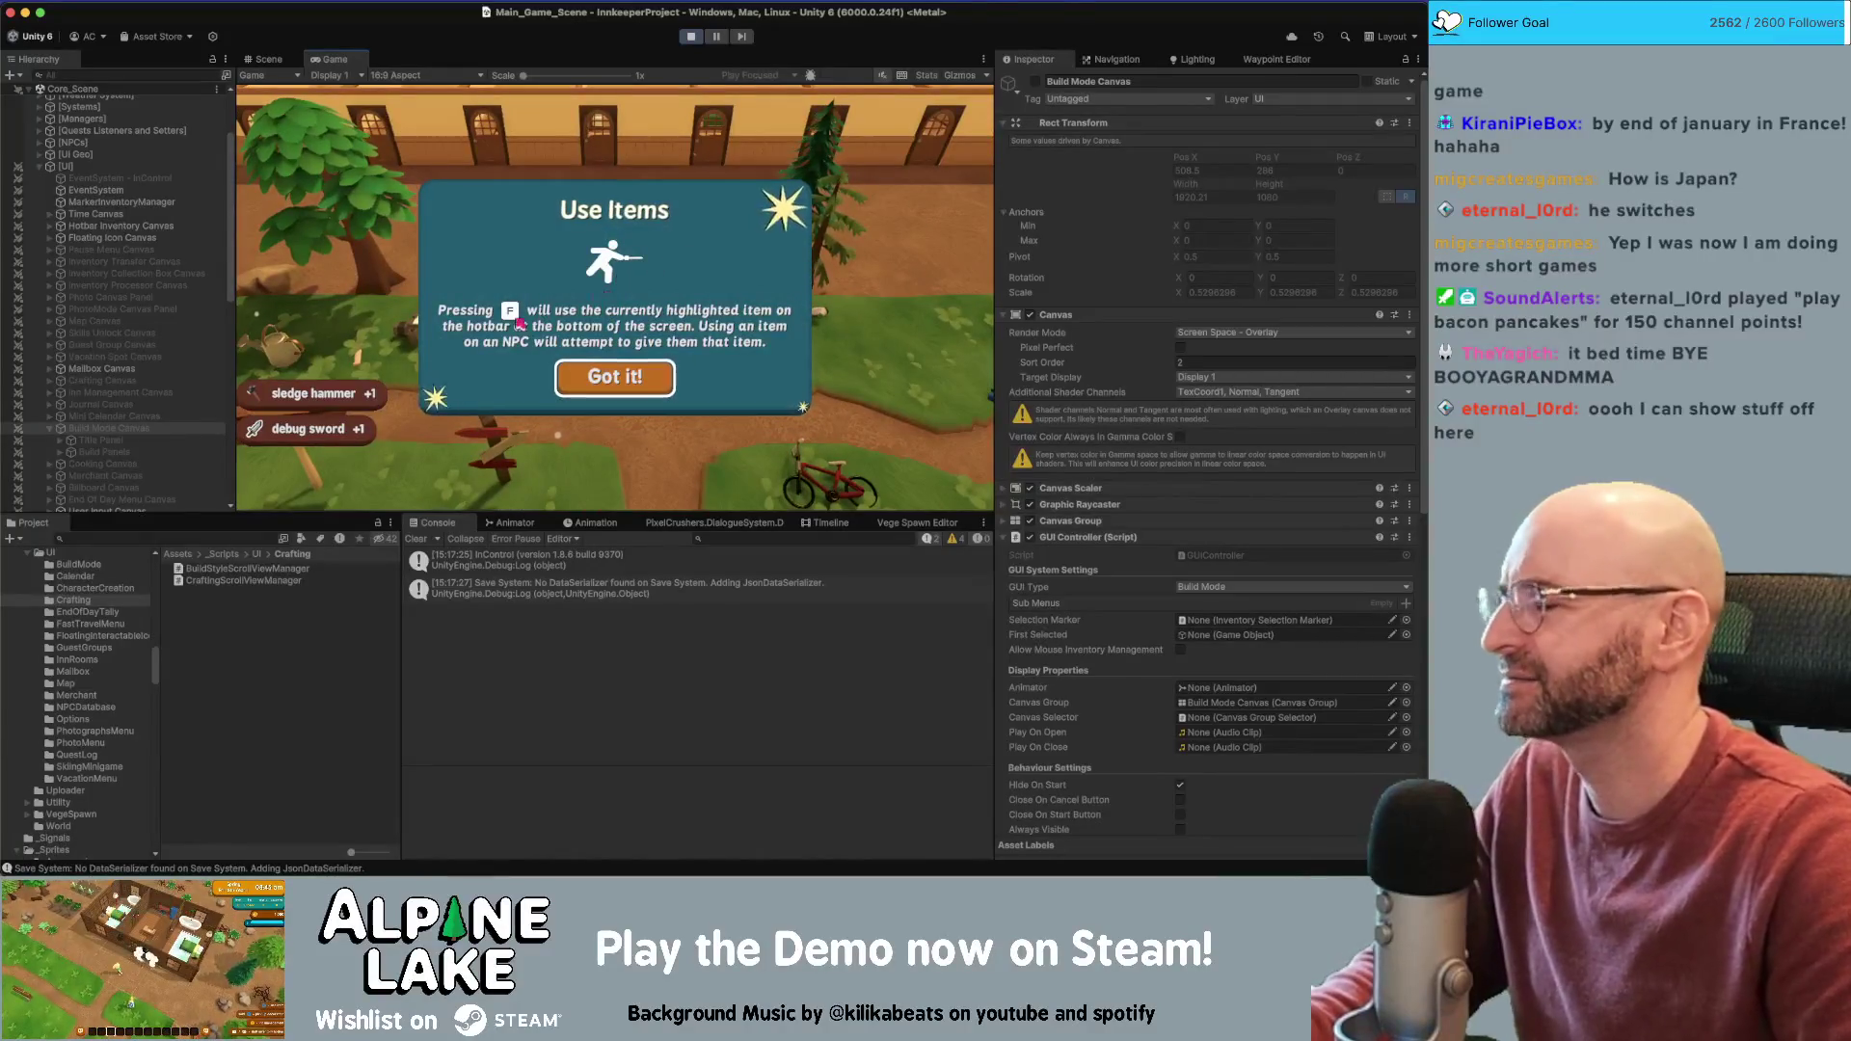
pyautogui.click(596, 379)
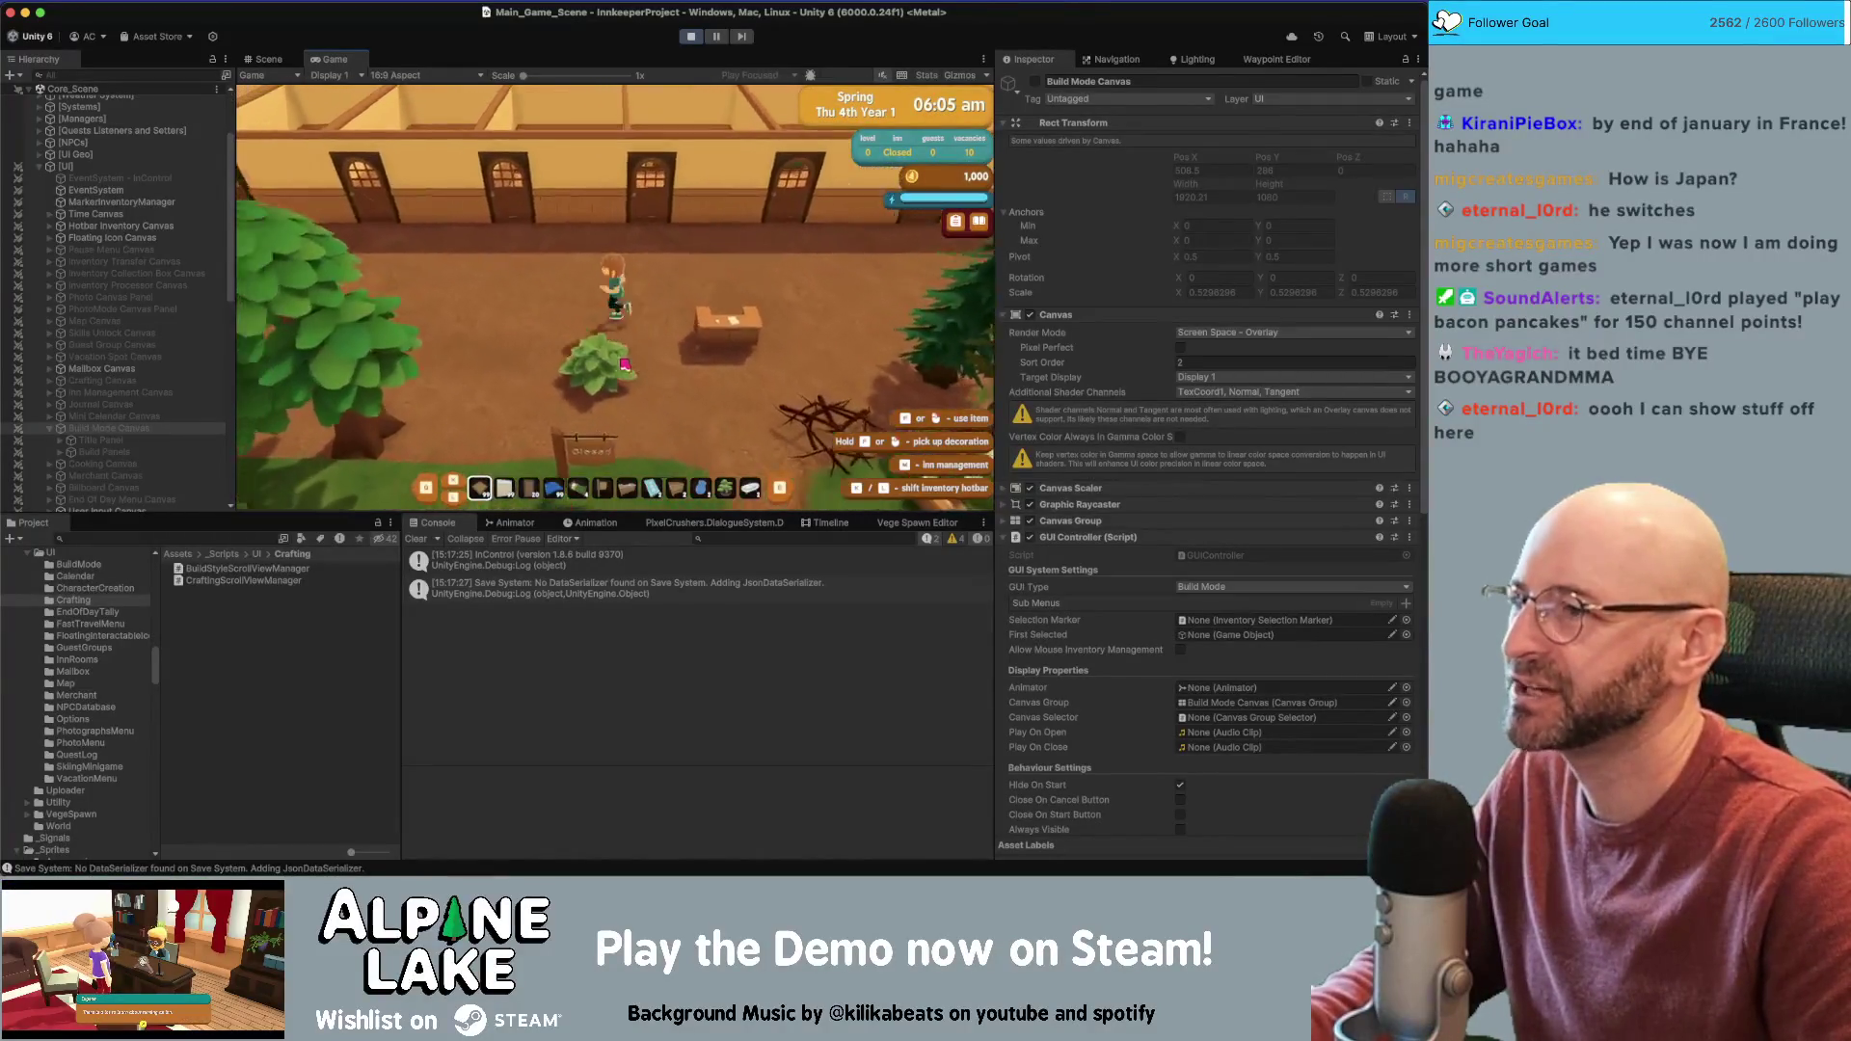
pyautogui.press('d')
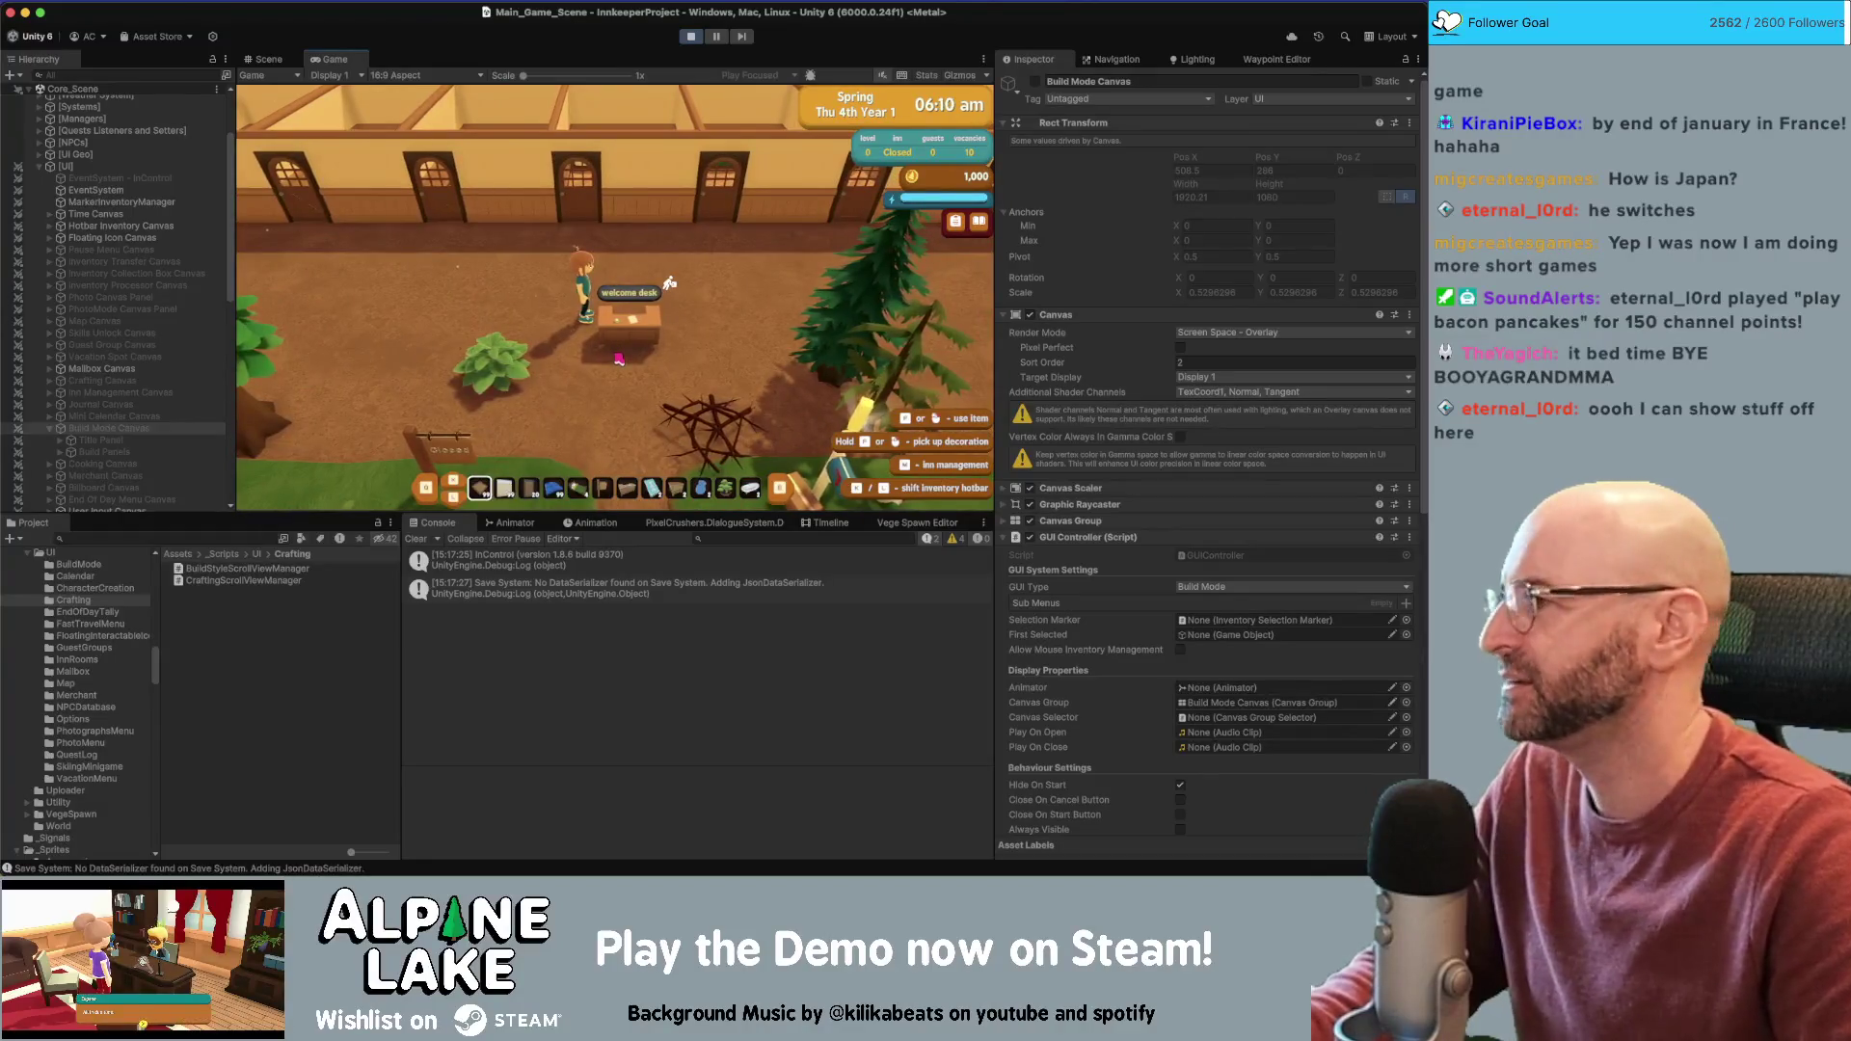
pyautogui.press('a')
pyautogui.press('w')
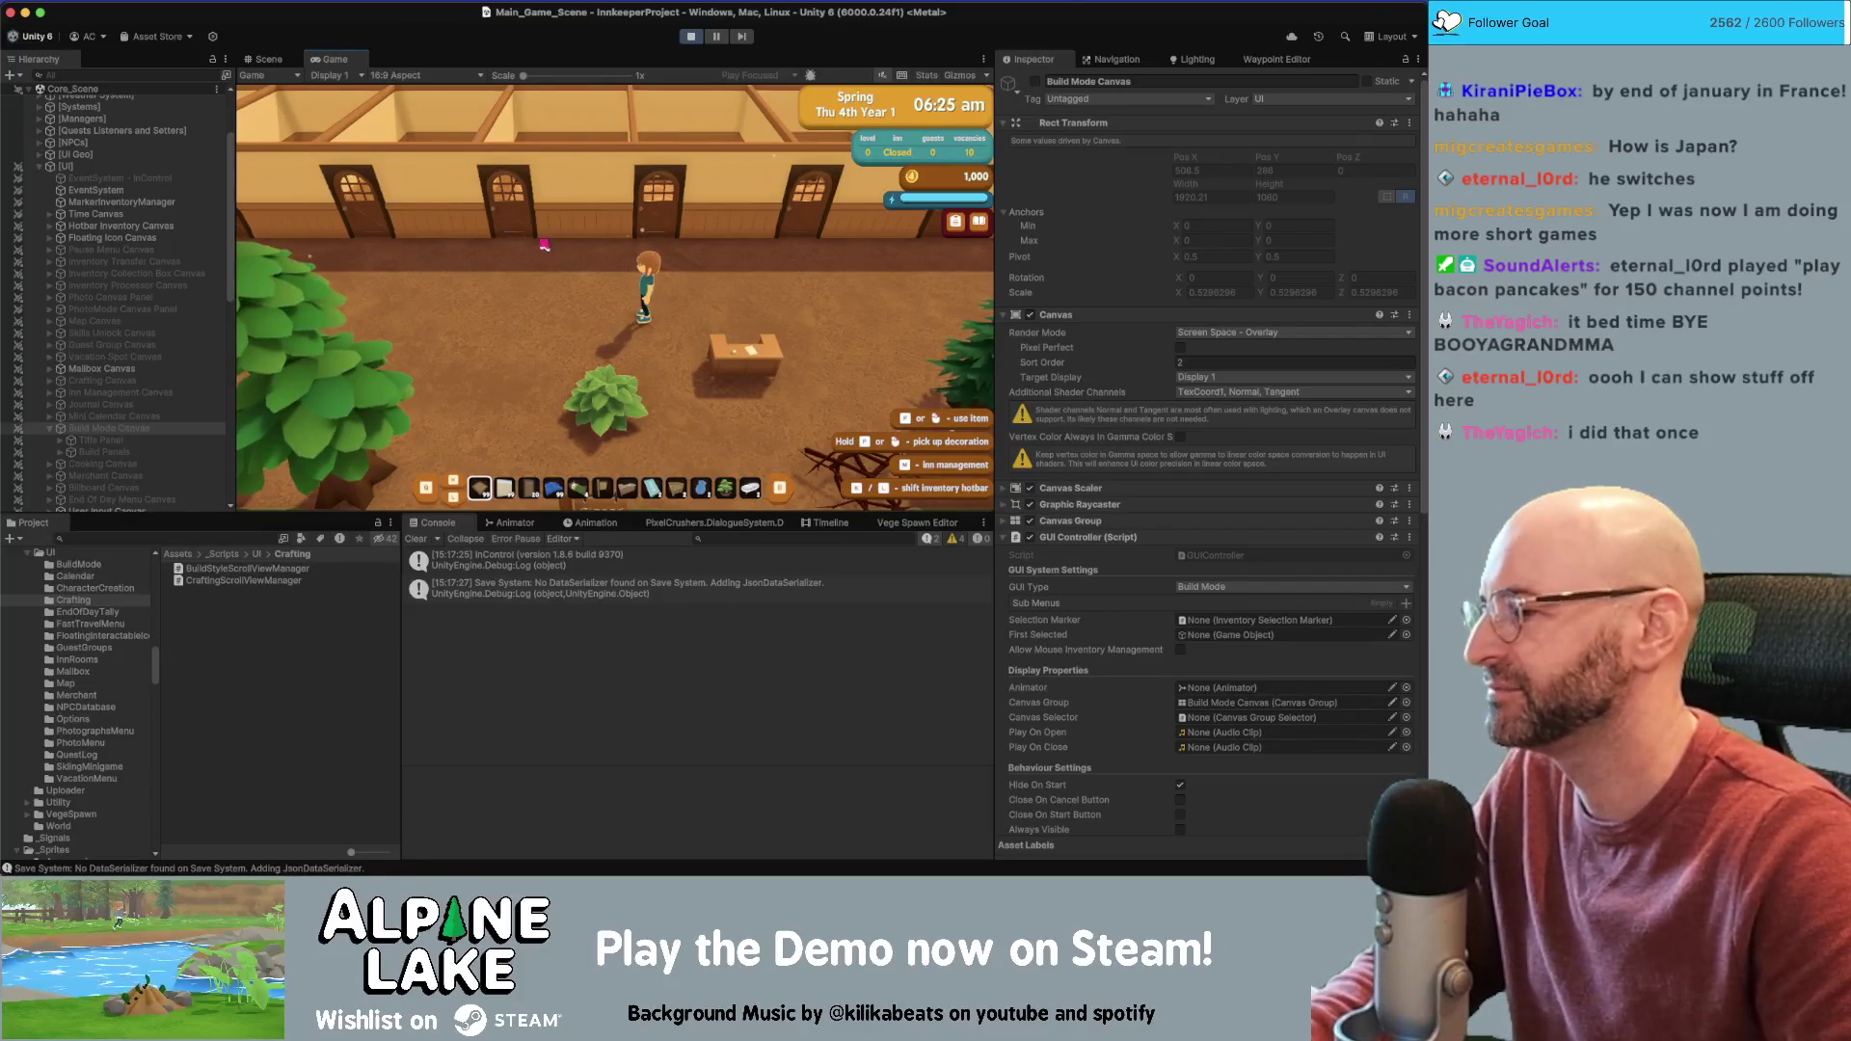
pyautogui.press('d')
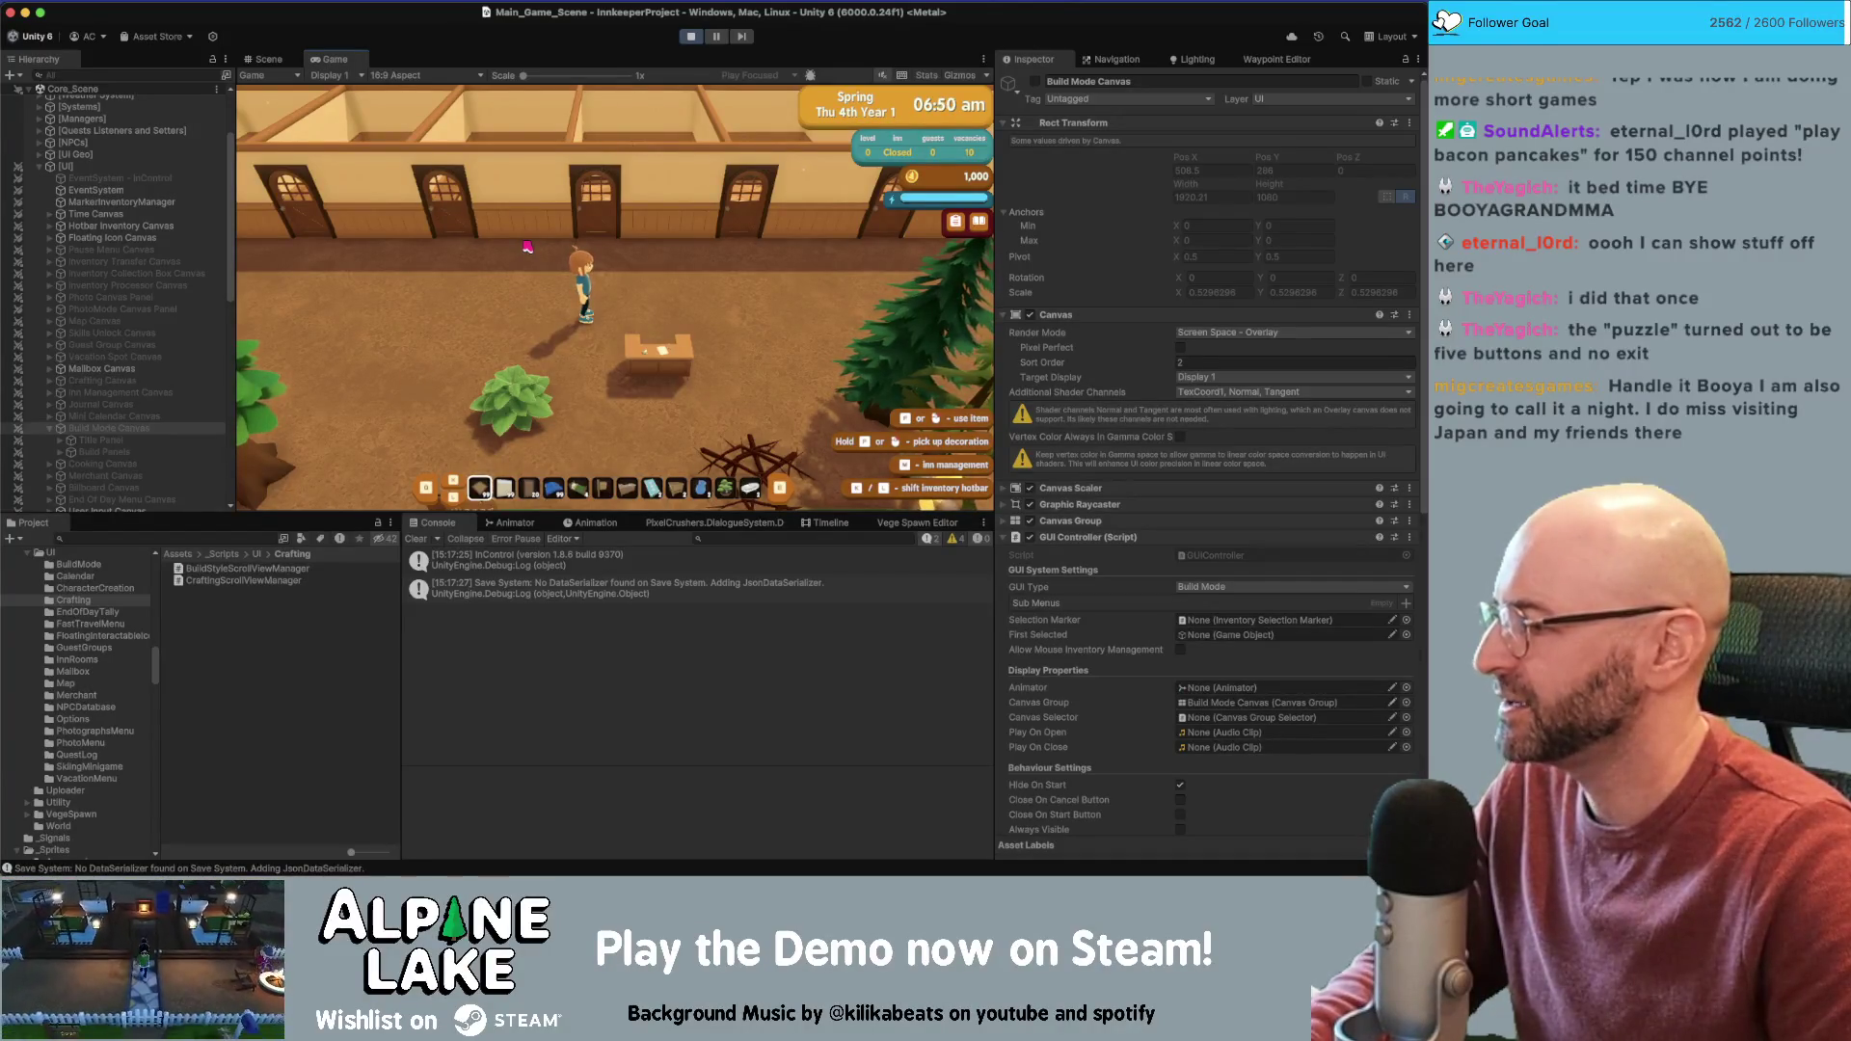
pyautogui.press('a')
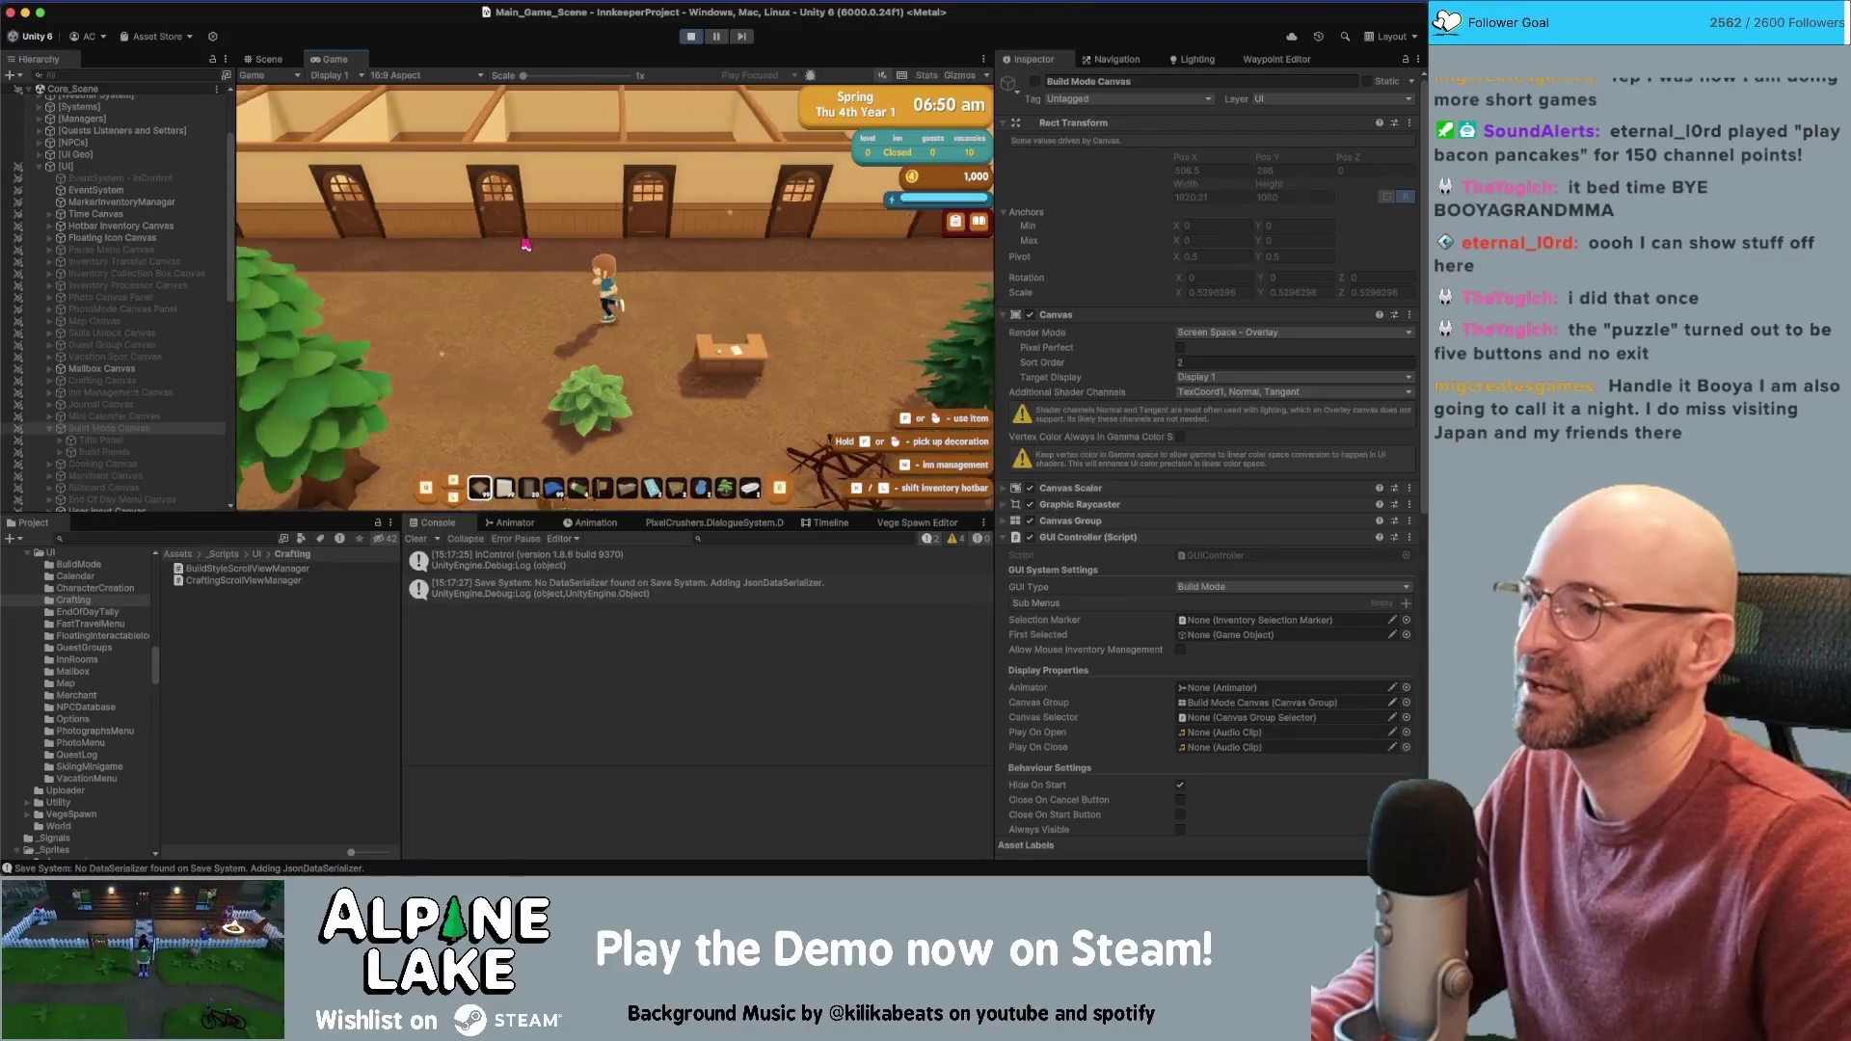
pyautogui.press('a')
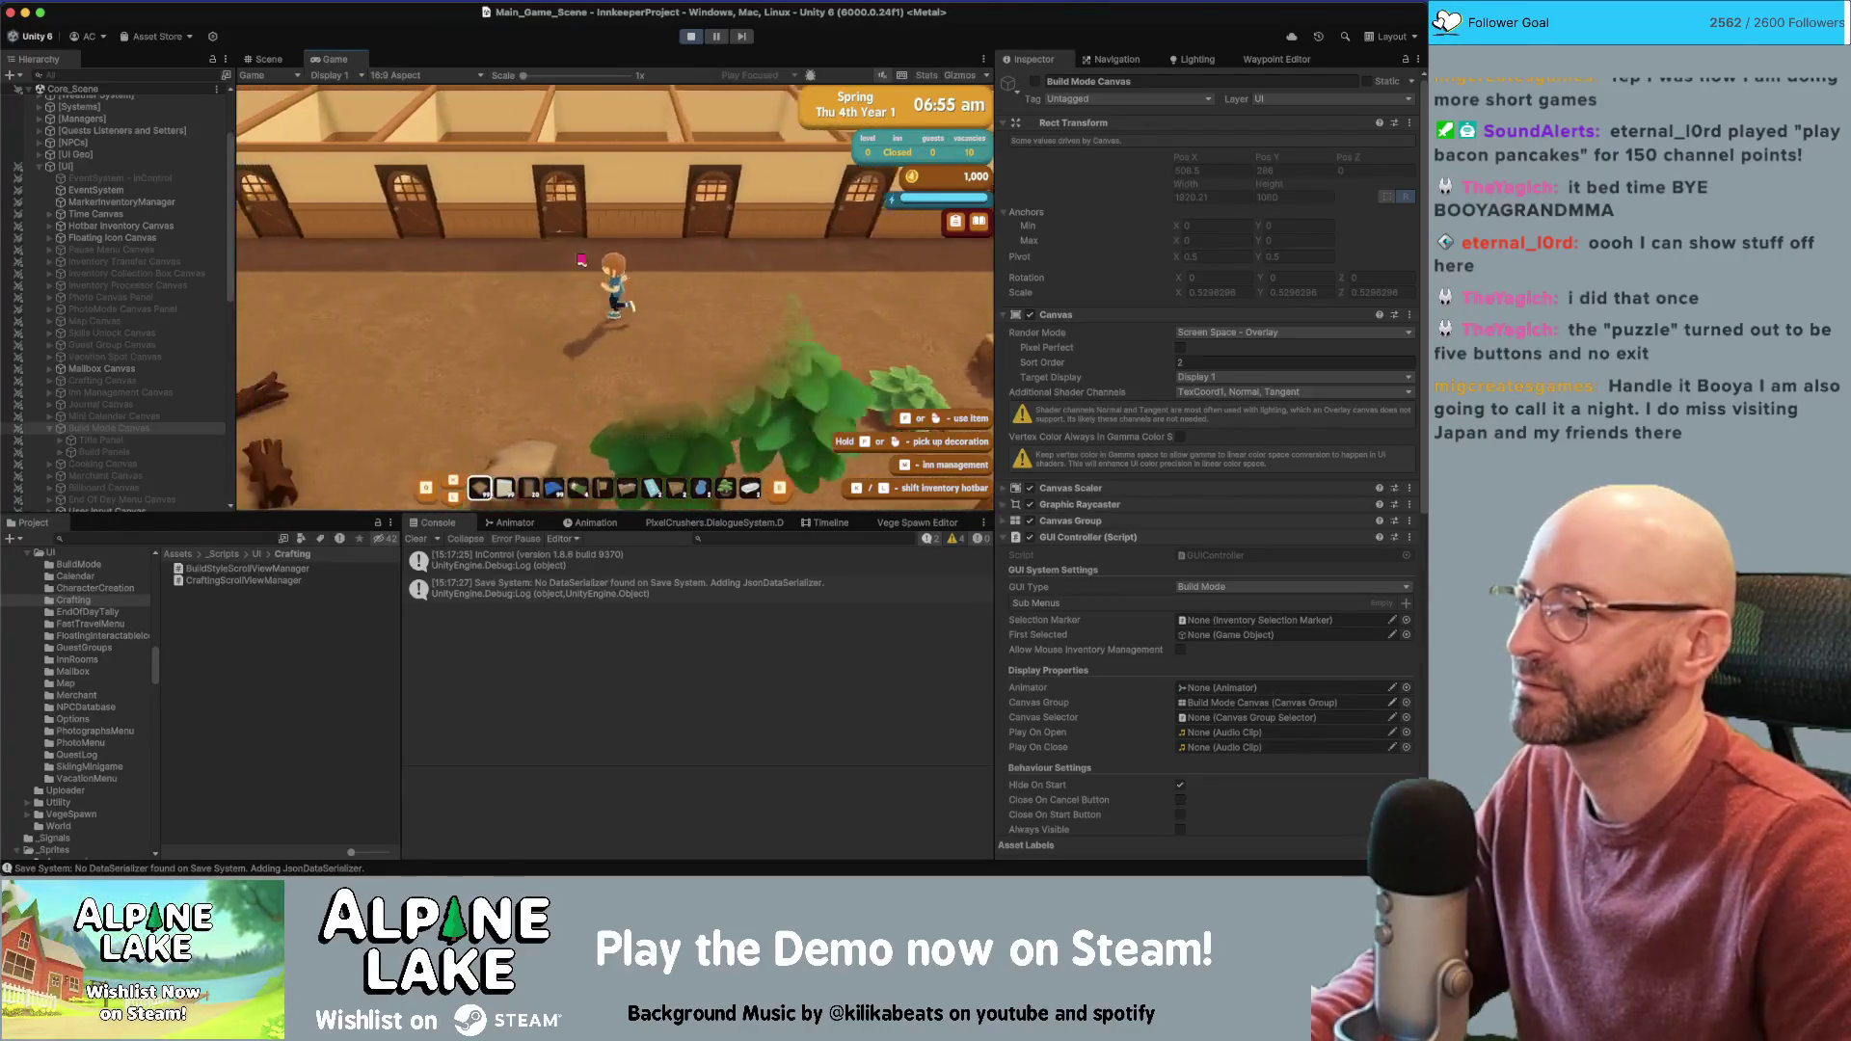
pyautogui.press('a')
# Switch the hotbar row and enter build mode's demolish view, dismissing its tutorial
pyautogui.press('Tab')
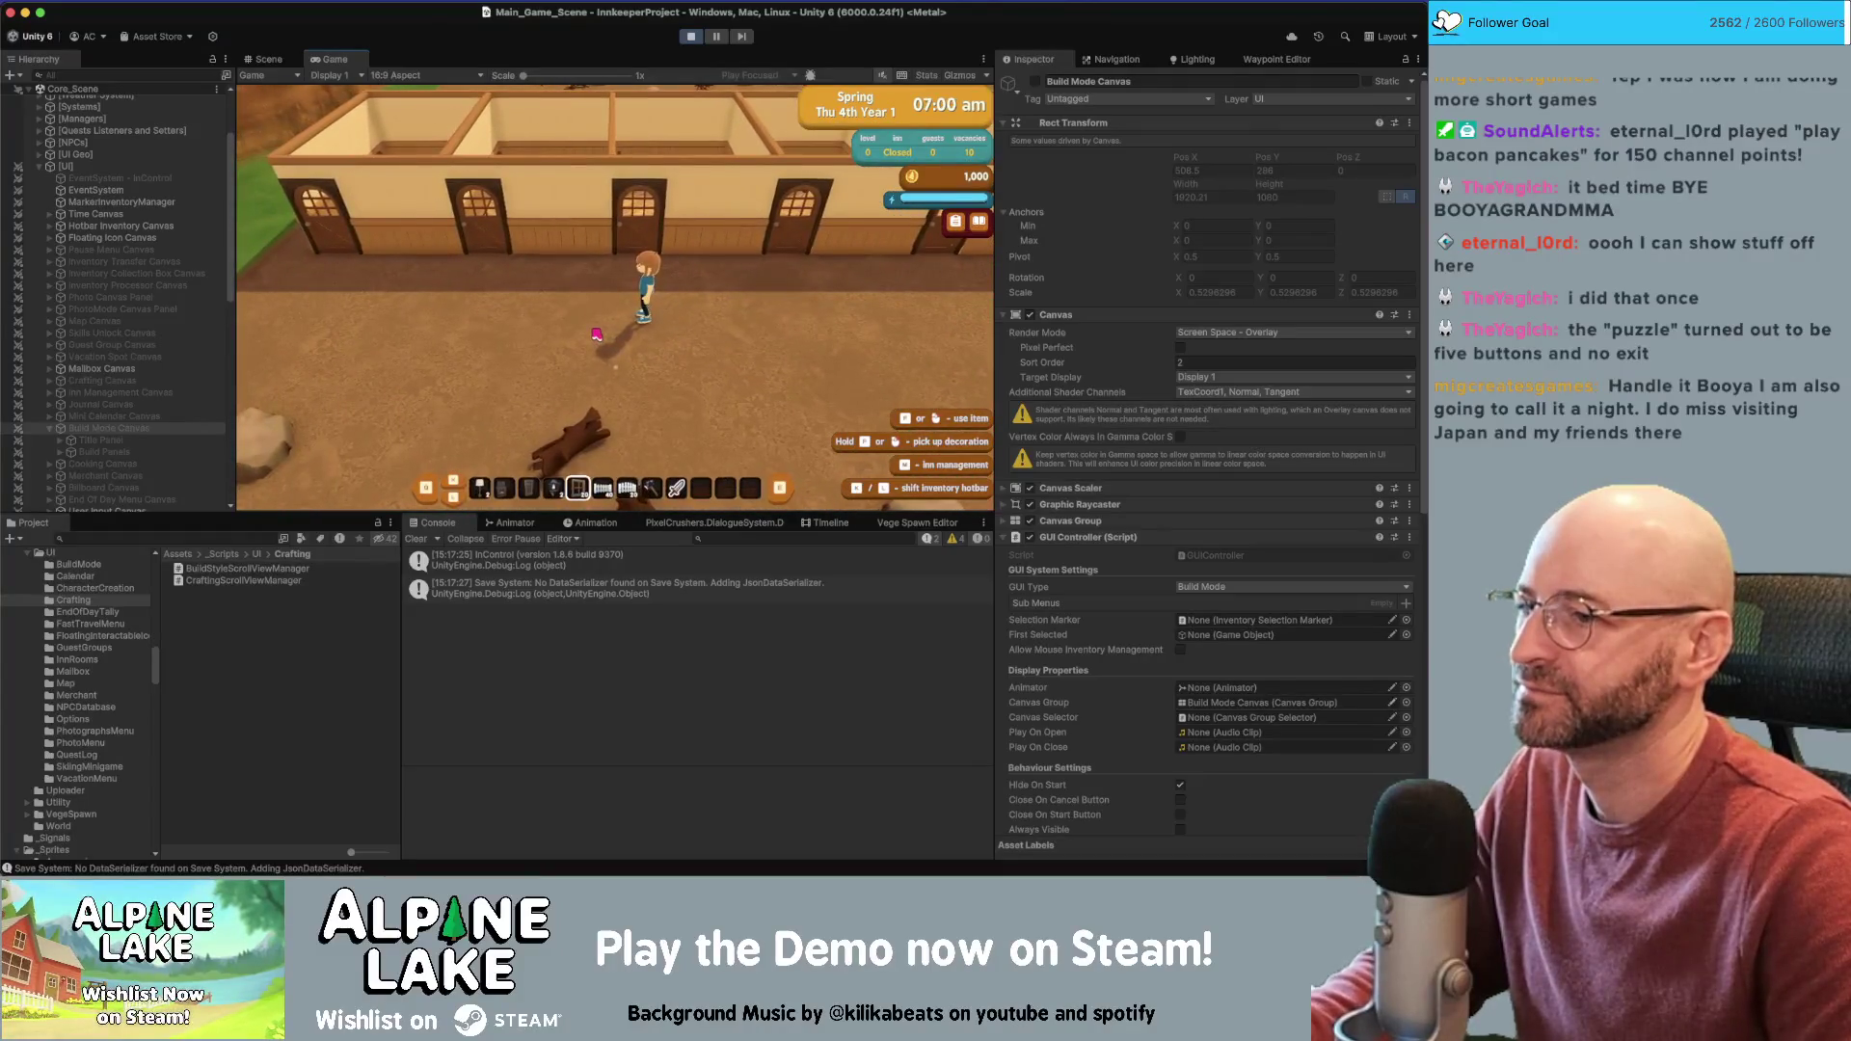
pyautogui.press('d')
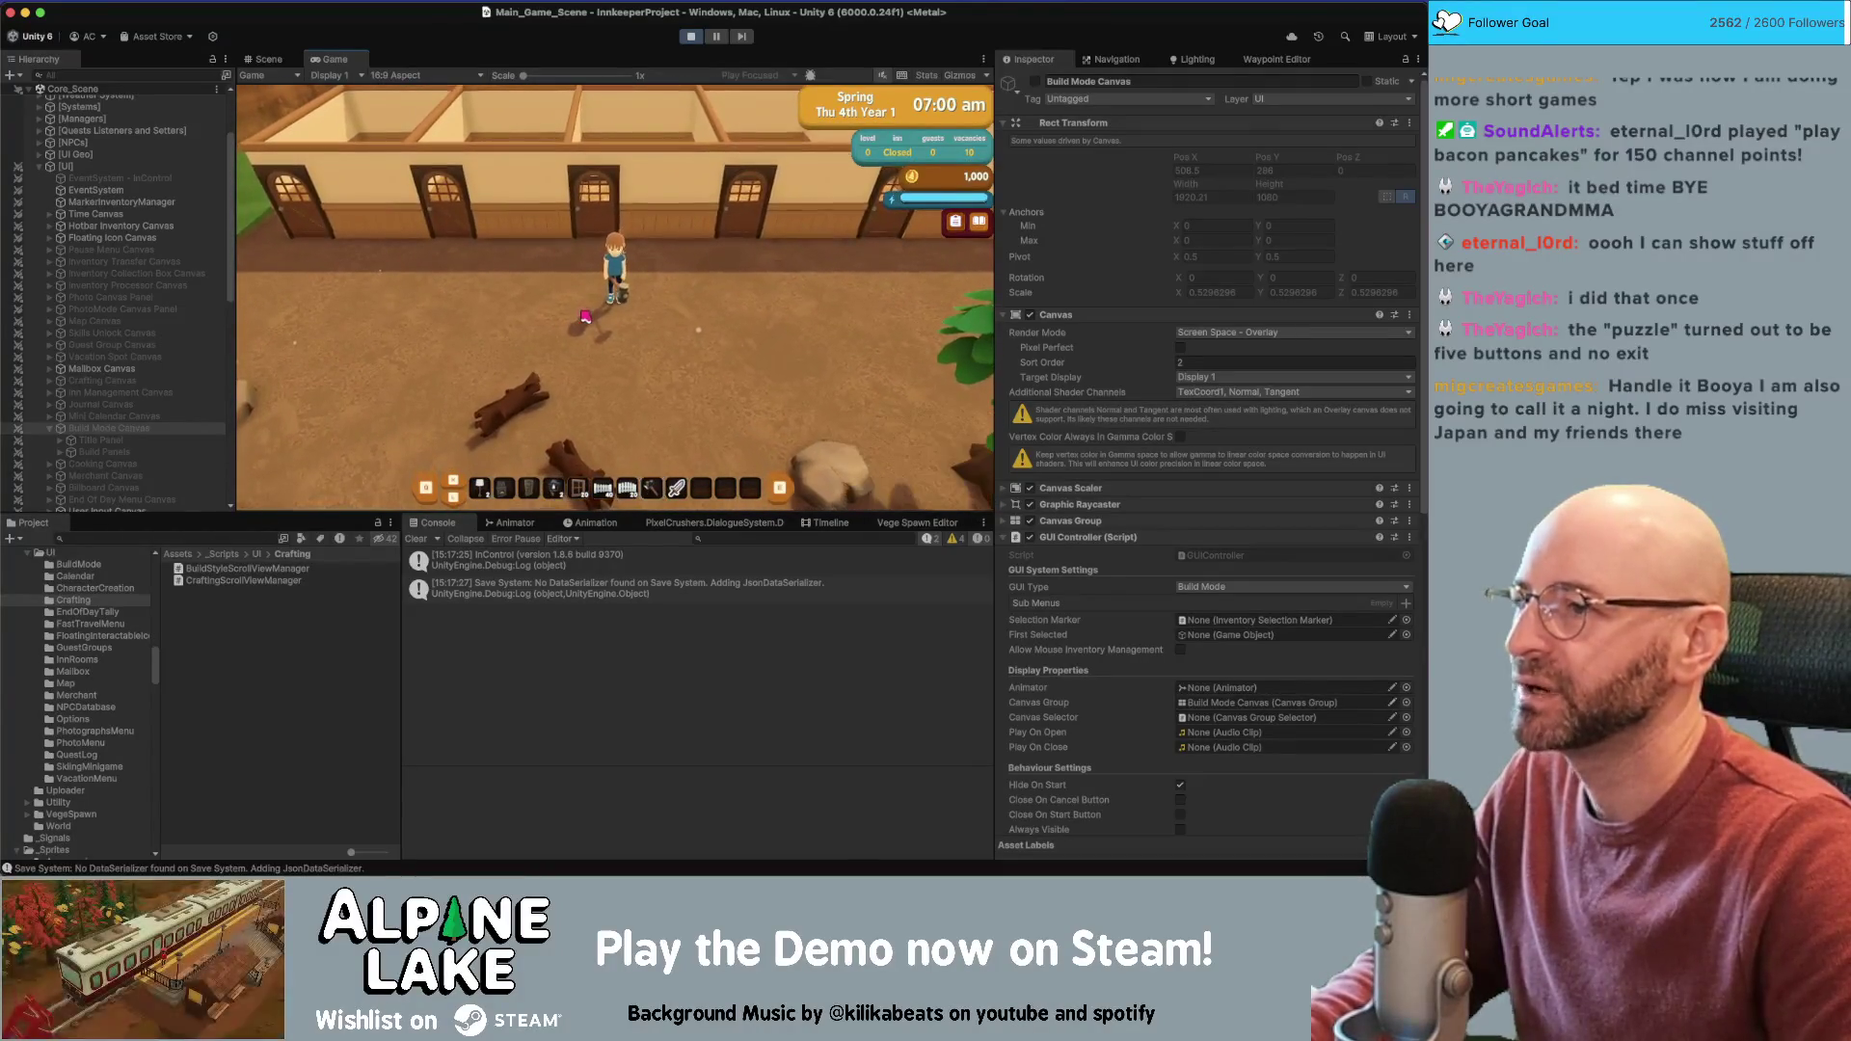
pyautogui.press('x')
pyautogui.click(613, 330)
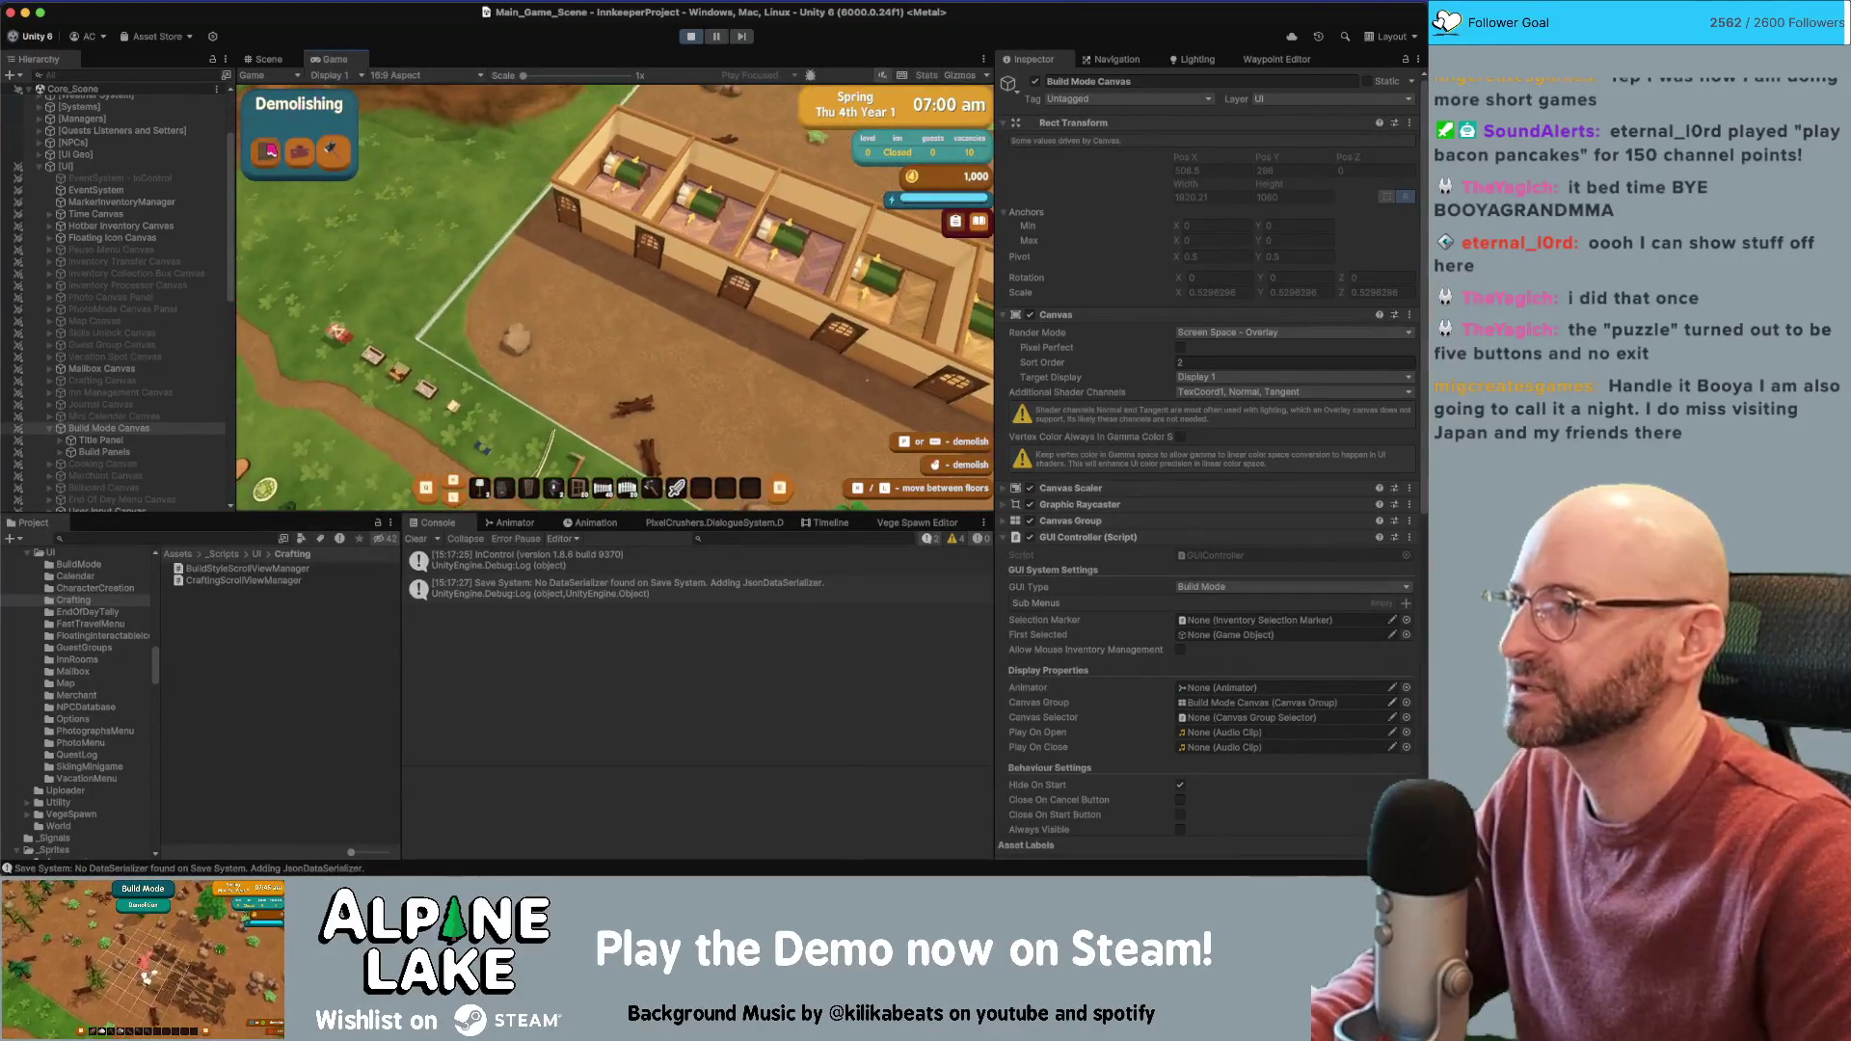
# Try placing a wall off the foundation, then exit build mode and stop the play-test
pyautogui.click(267, 151)
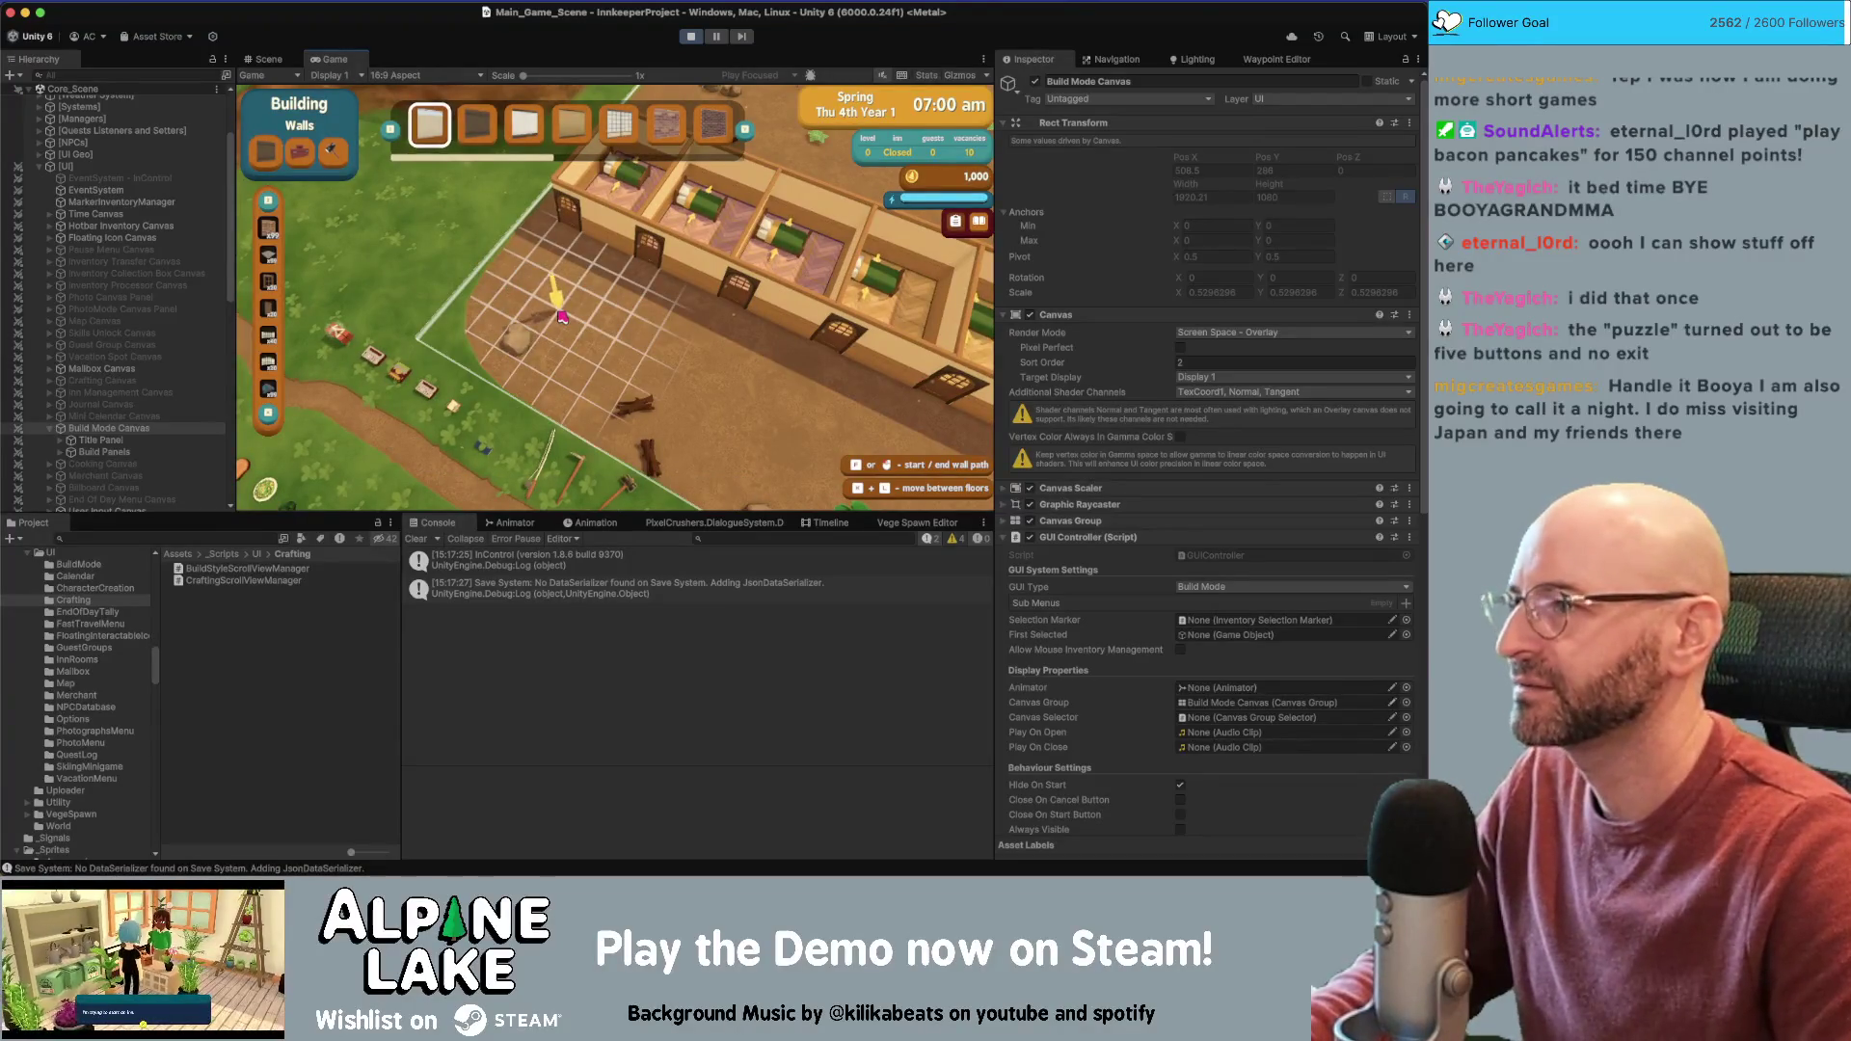
pyautogui.click(591, 341)
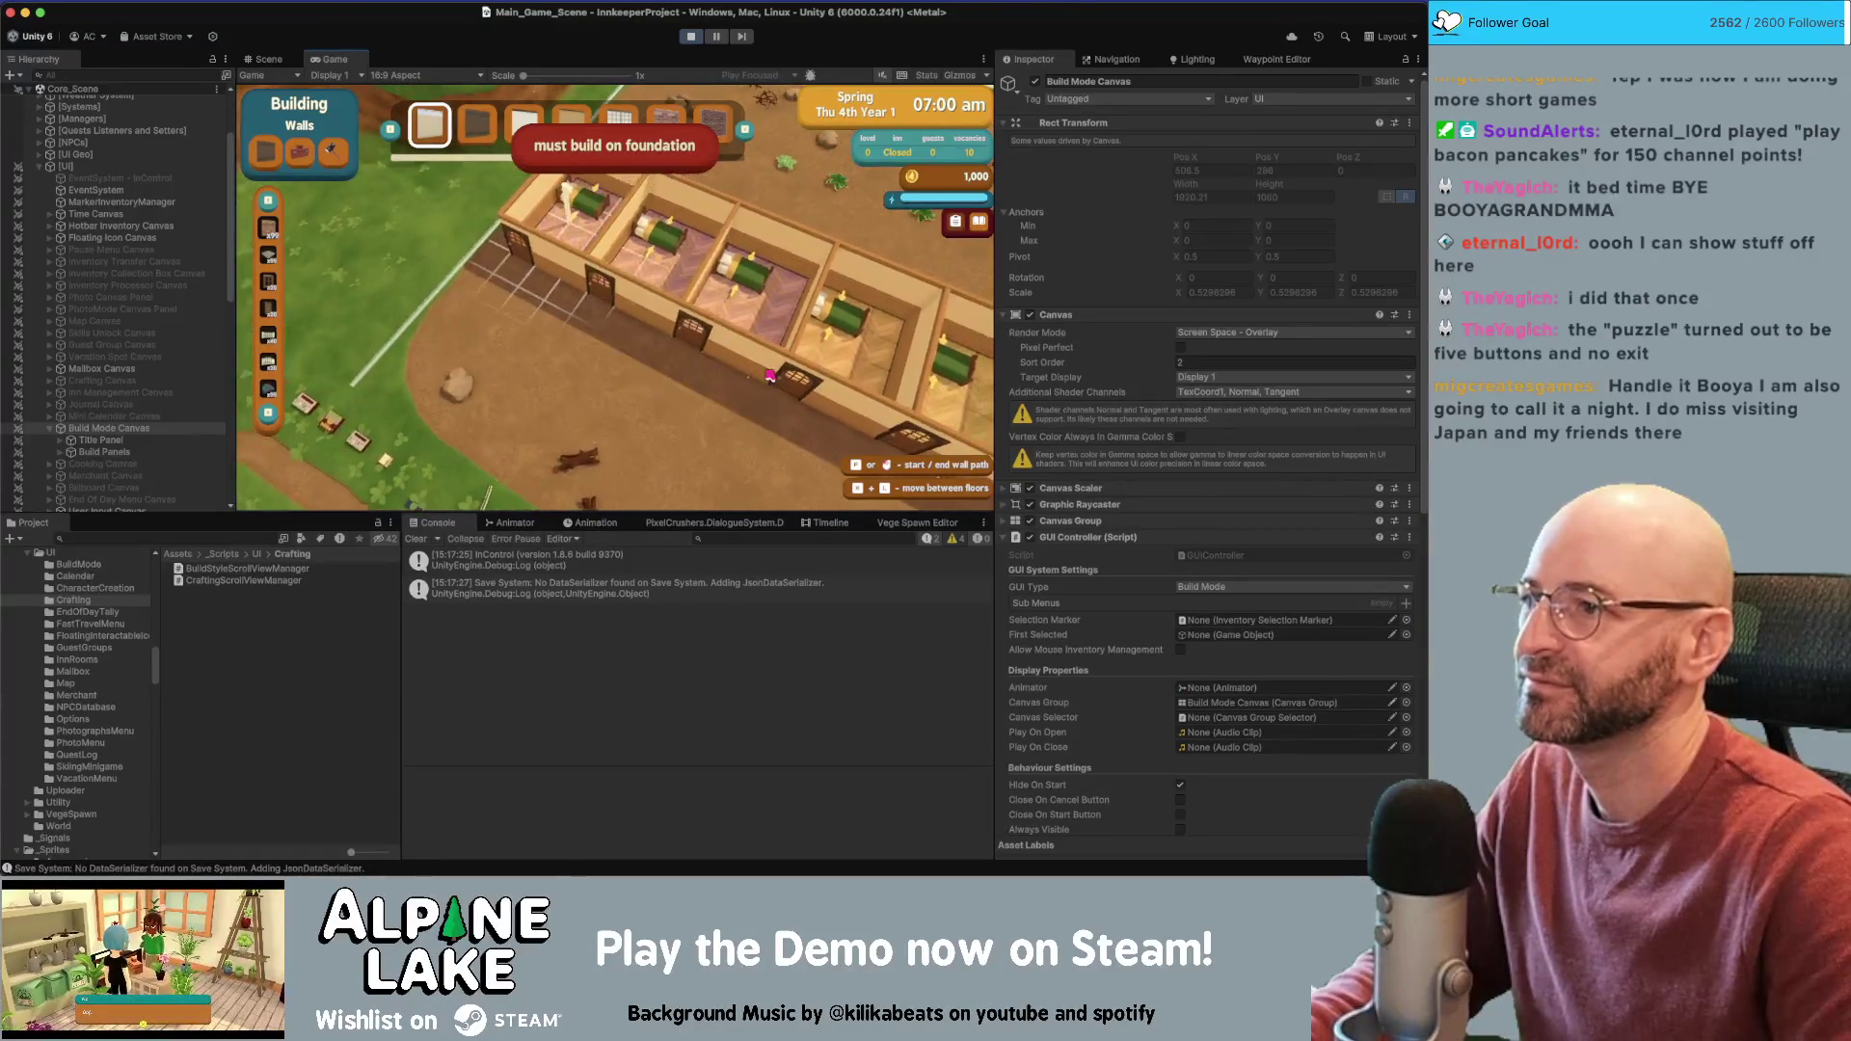
pyautogui.press('Escape')
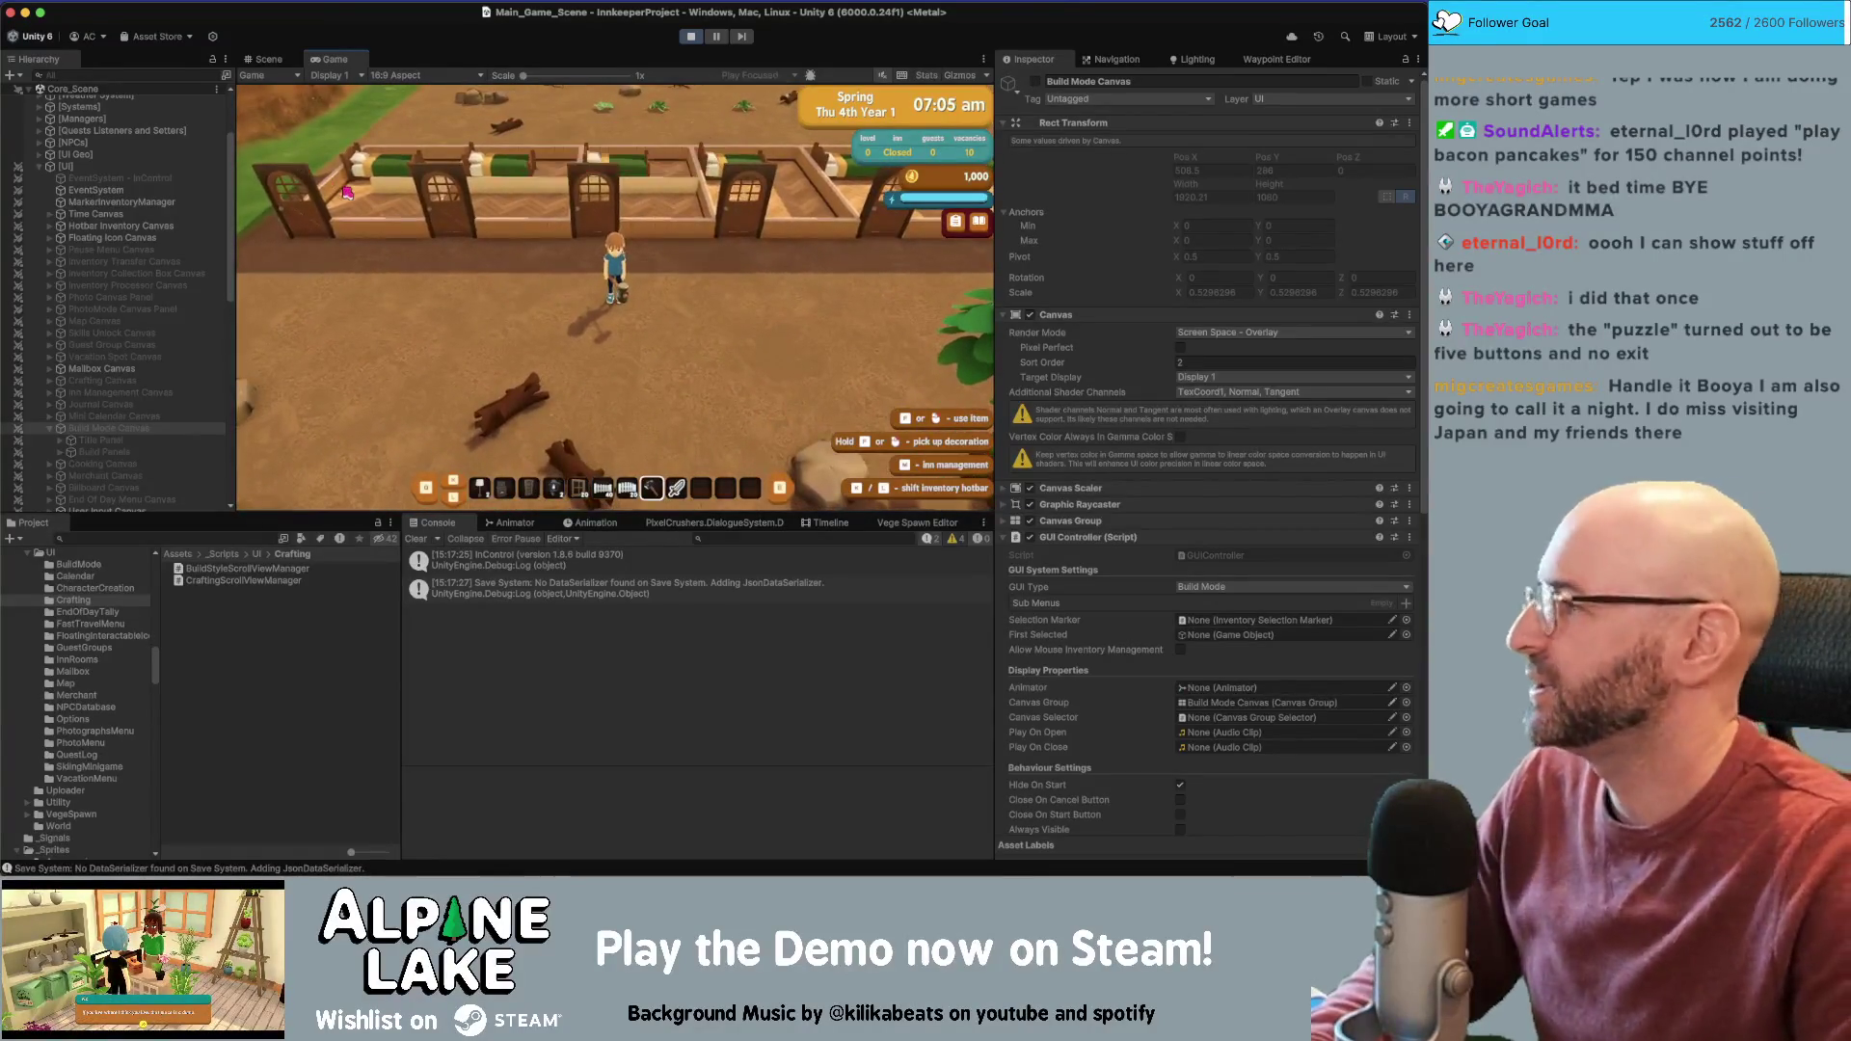
pyautogui.click(687, 36)
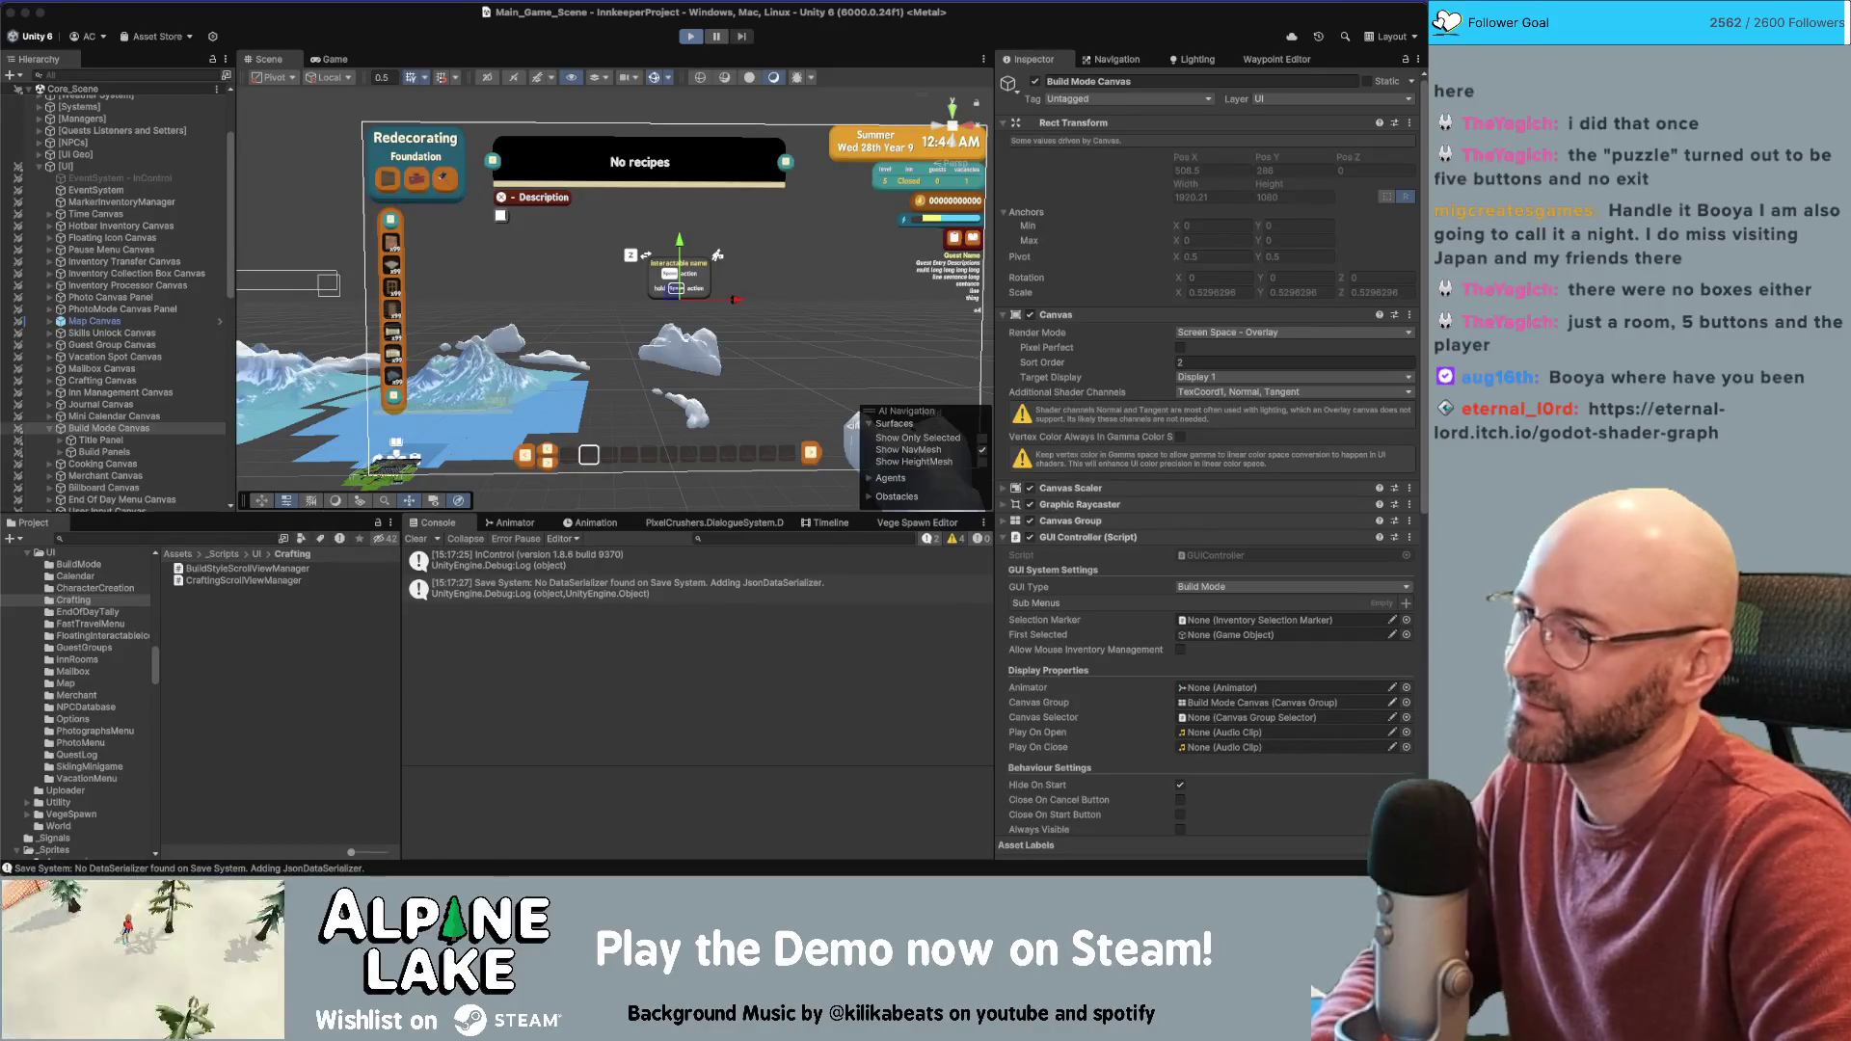
# Enter Play mode so the innkeeper spawns outdoors at 07:05 am, Spring Thu 4th Year 1
pyautogui.click(690, 36)
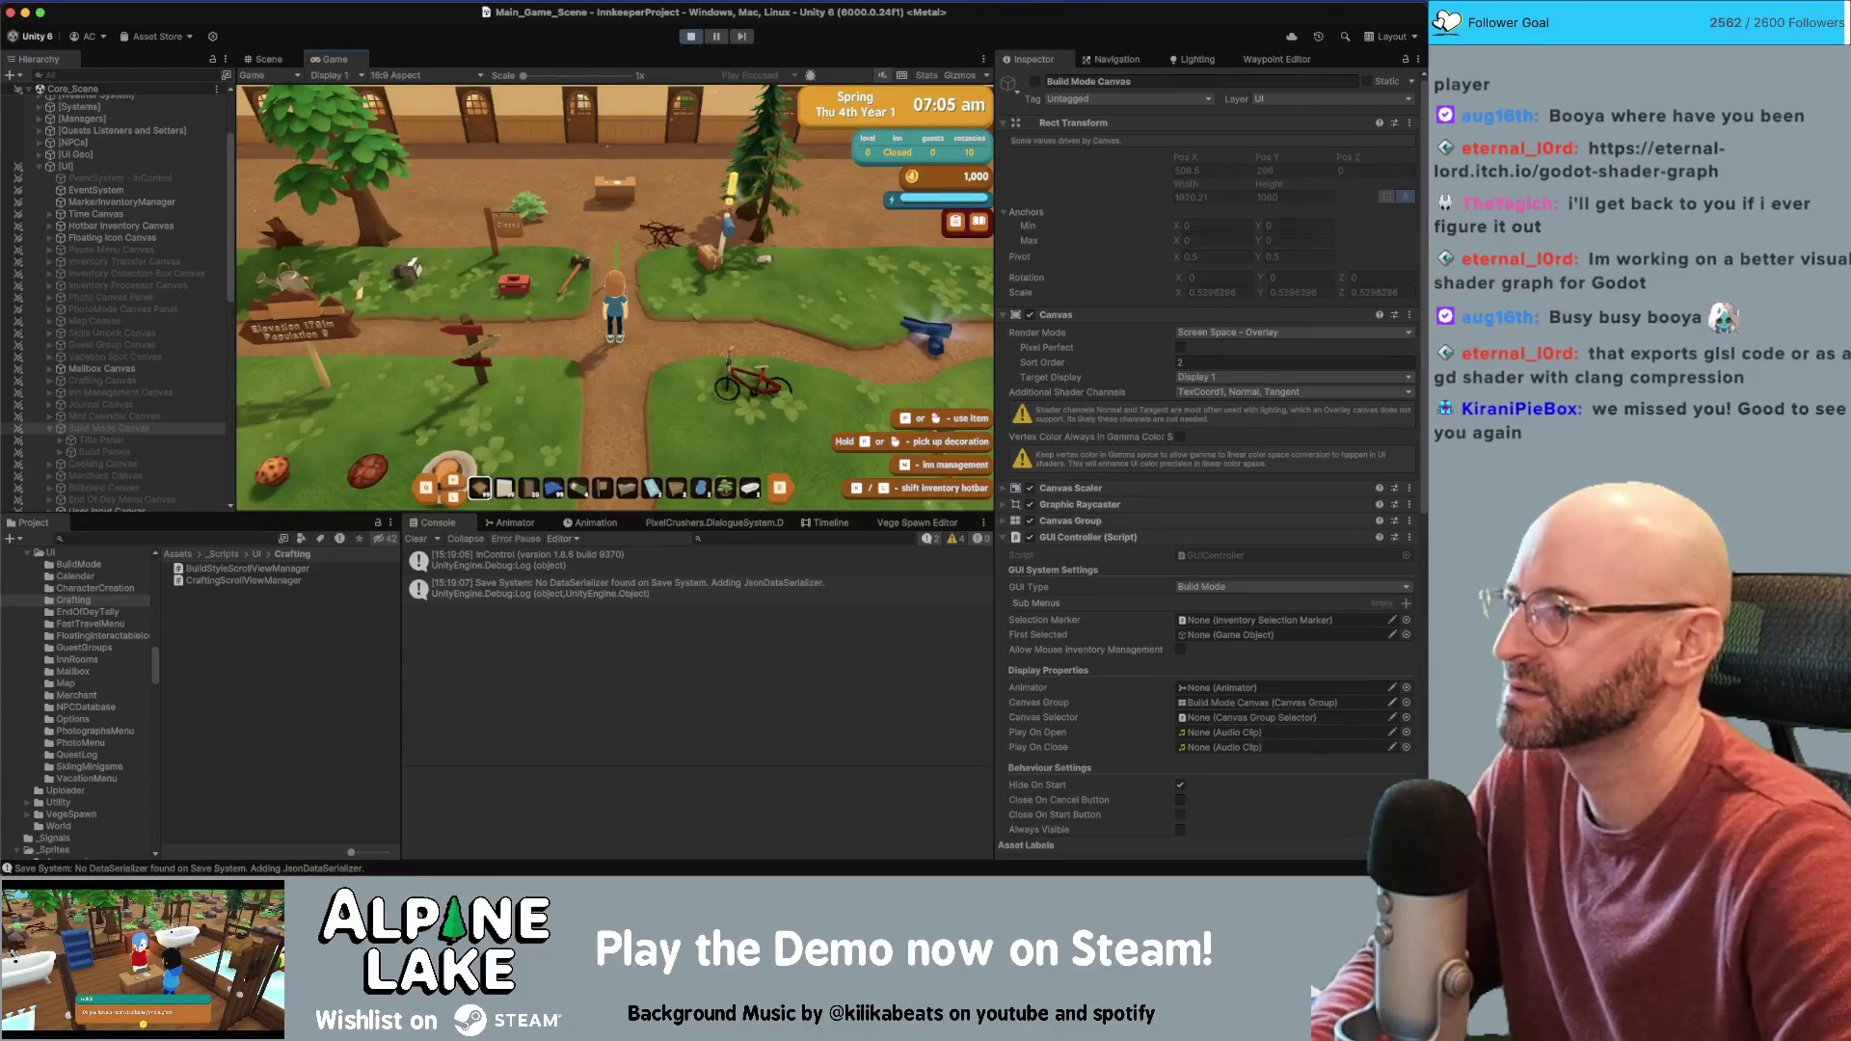
# Collapse Build Mode Canvas, grab the sledge hammer, dismiss the tutorial, and walk into the inn
pyautogui.click(49, 428)
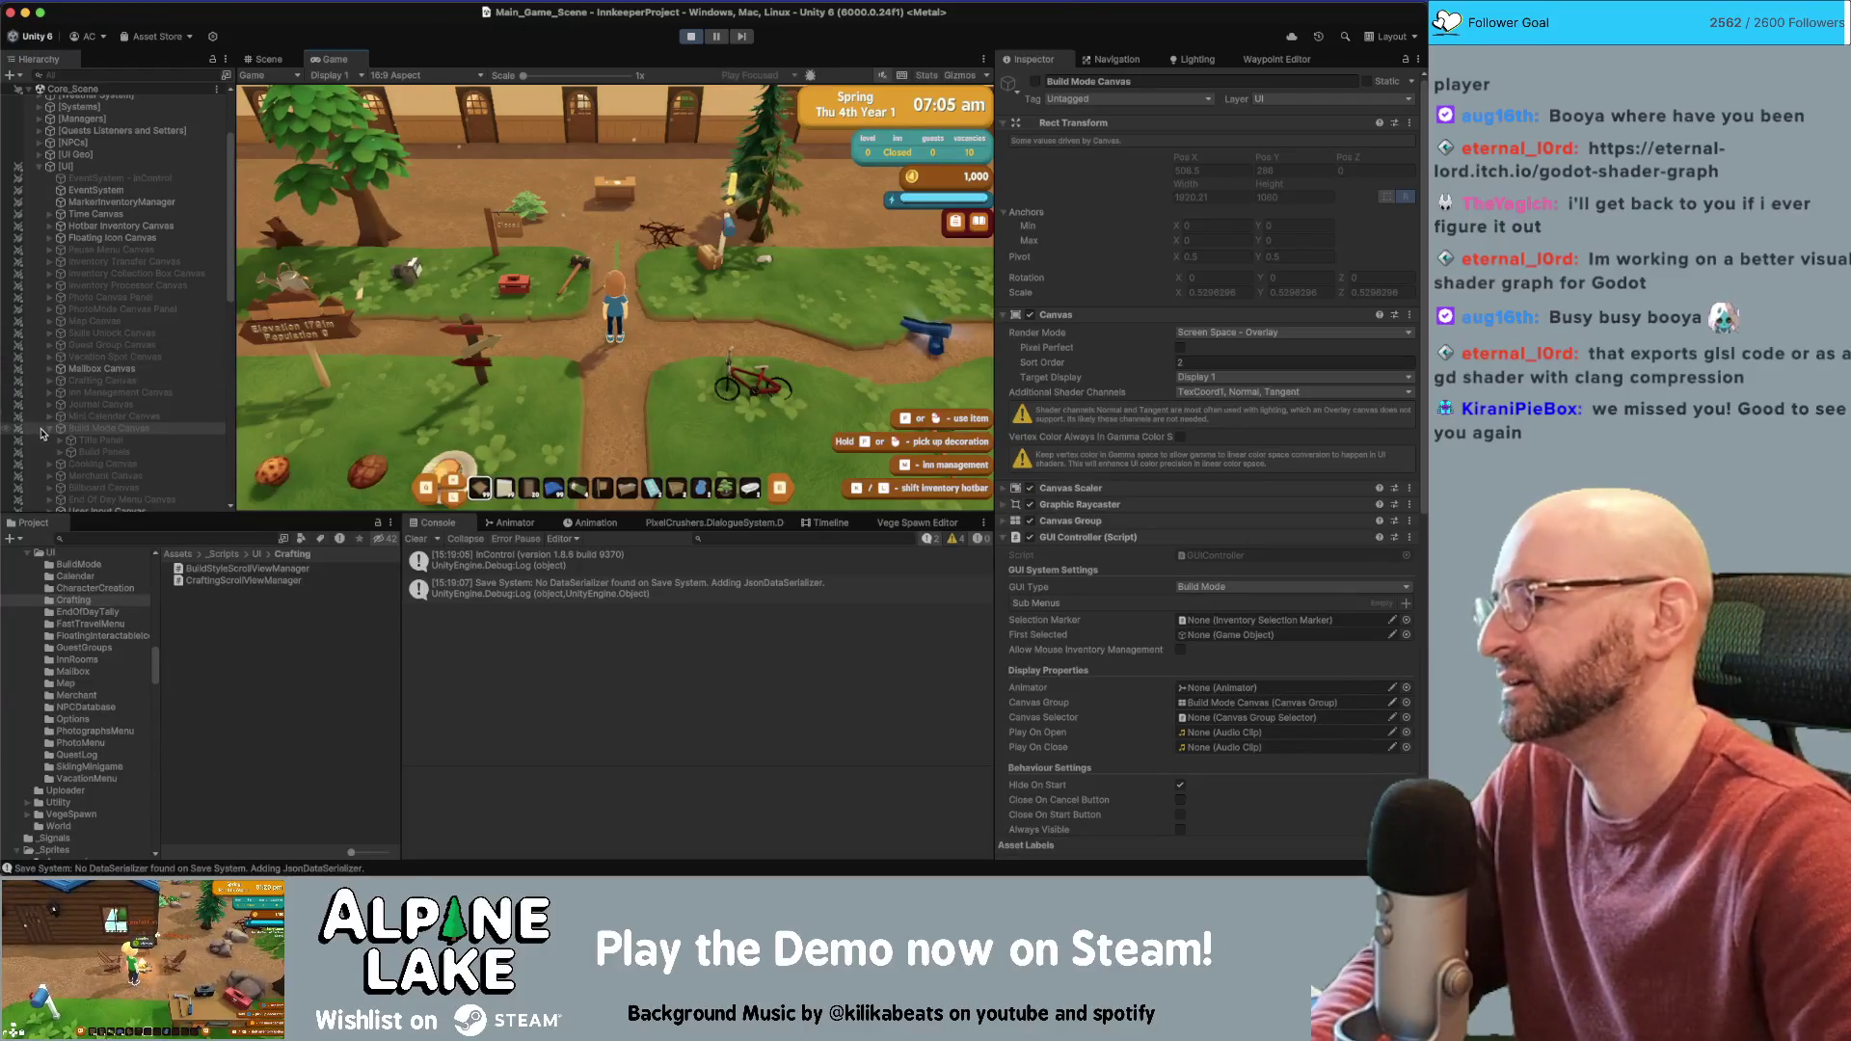
pyautogui.press('w')
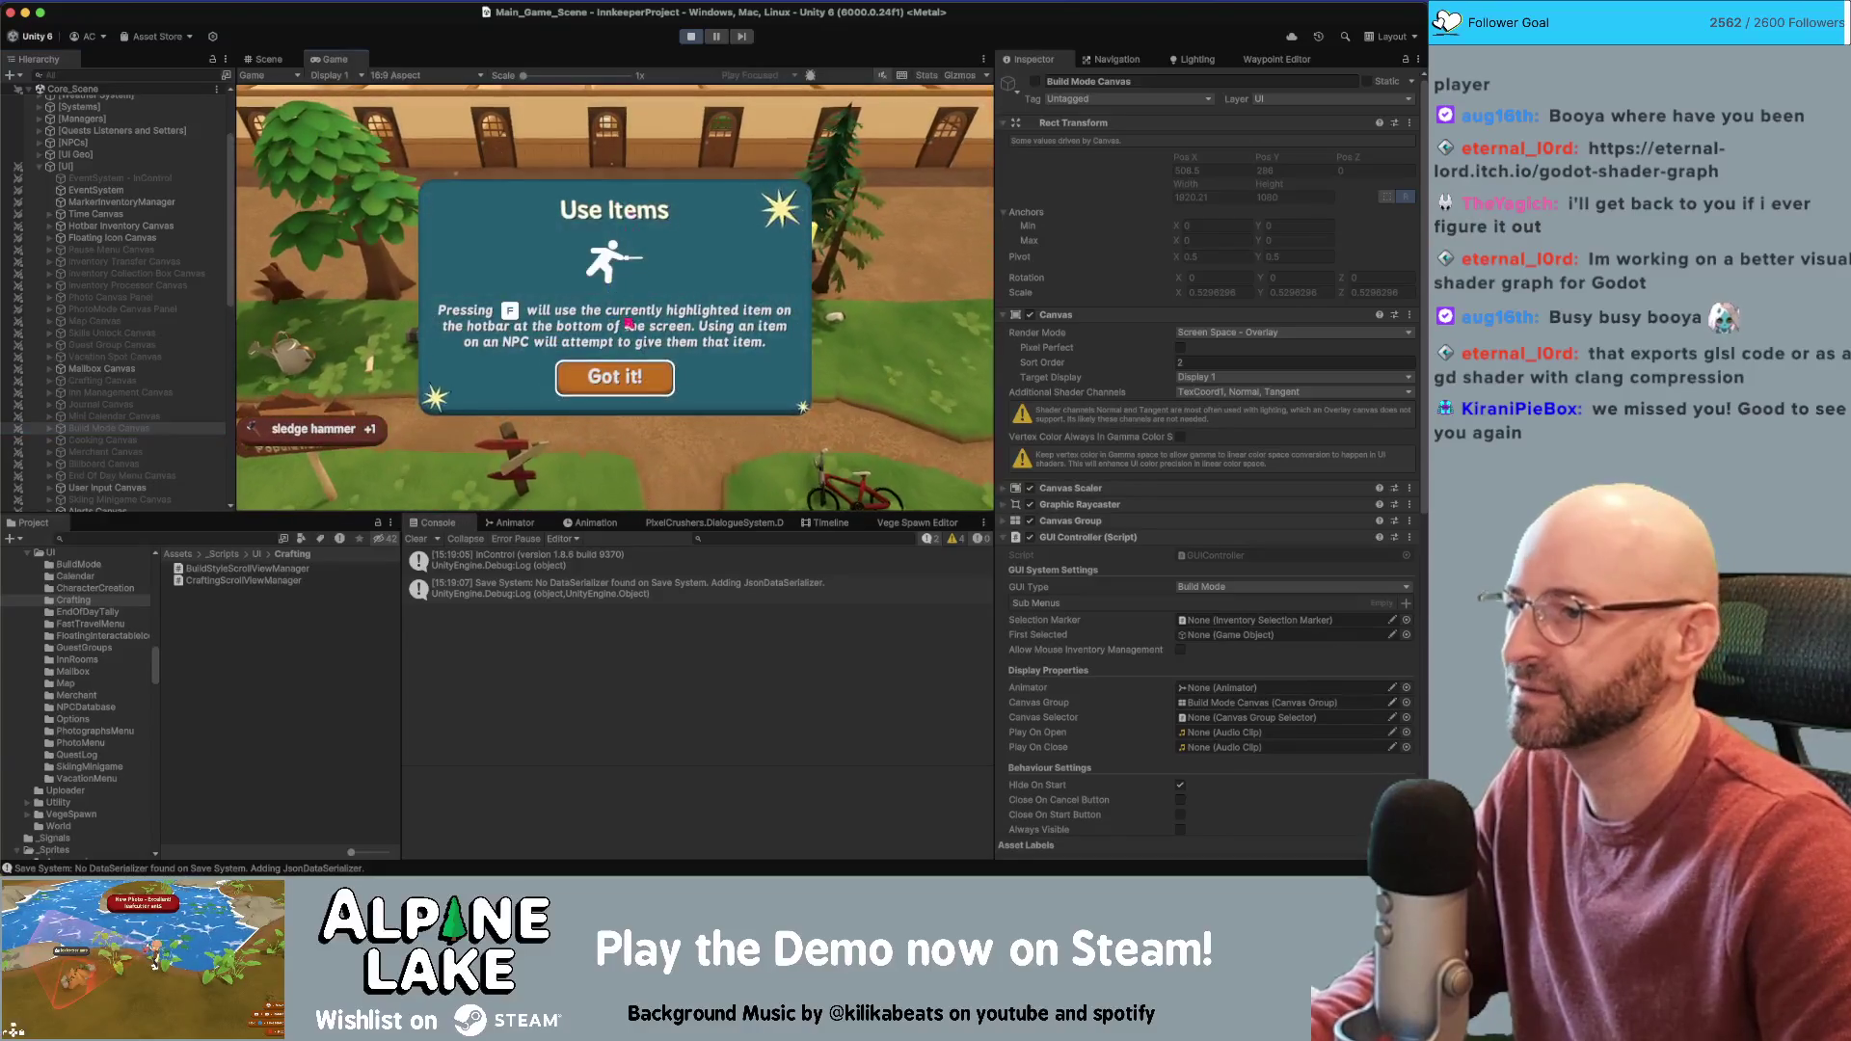
pyautogui.click(615, 377)
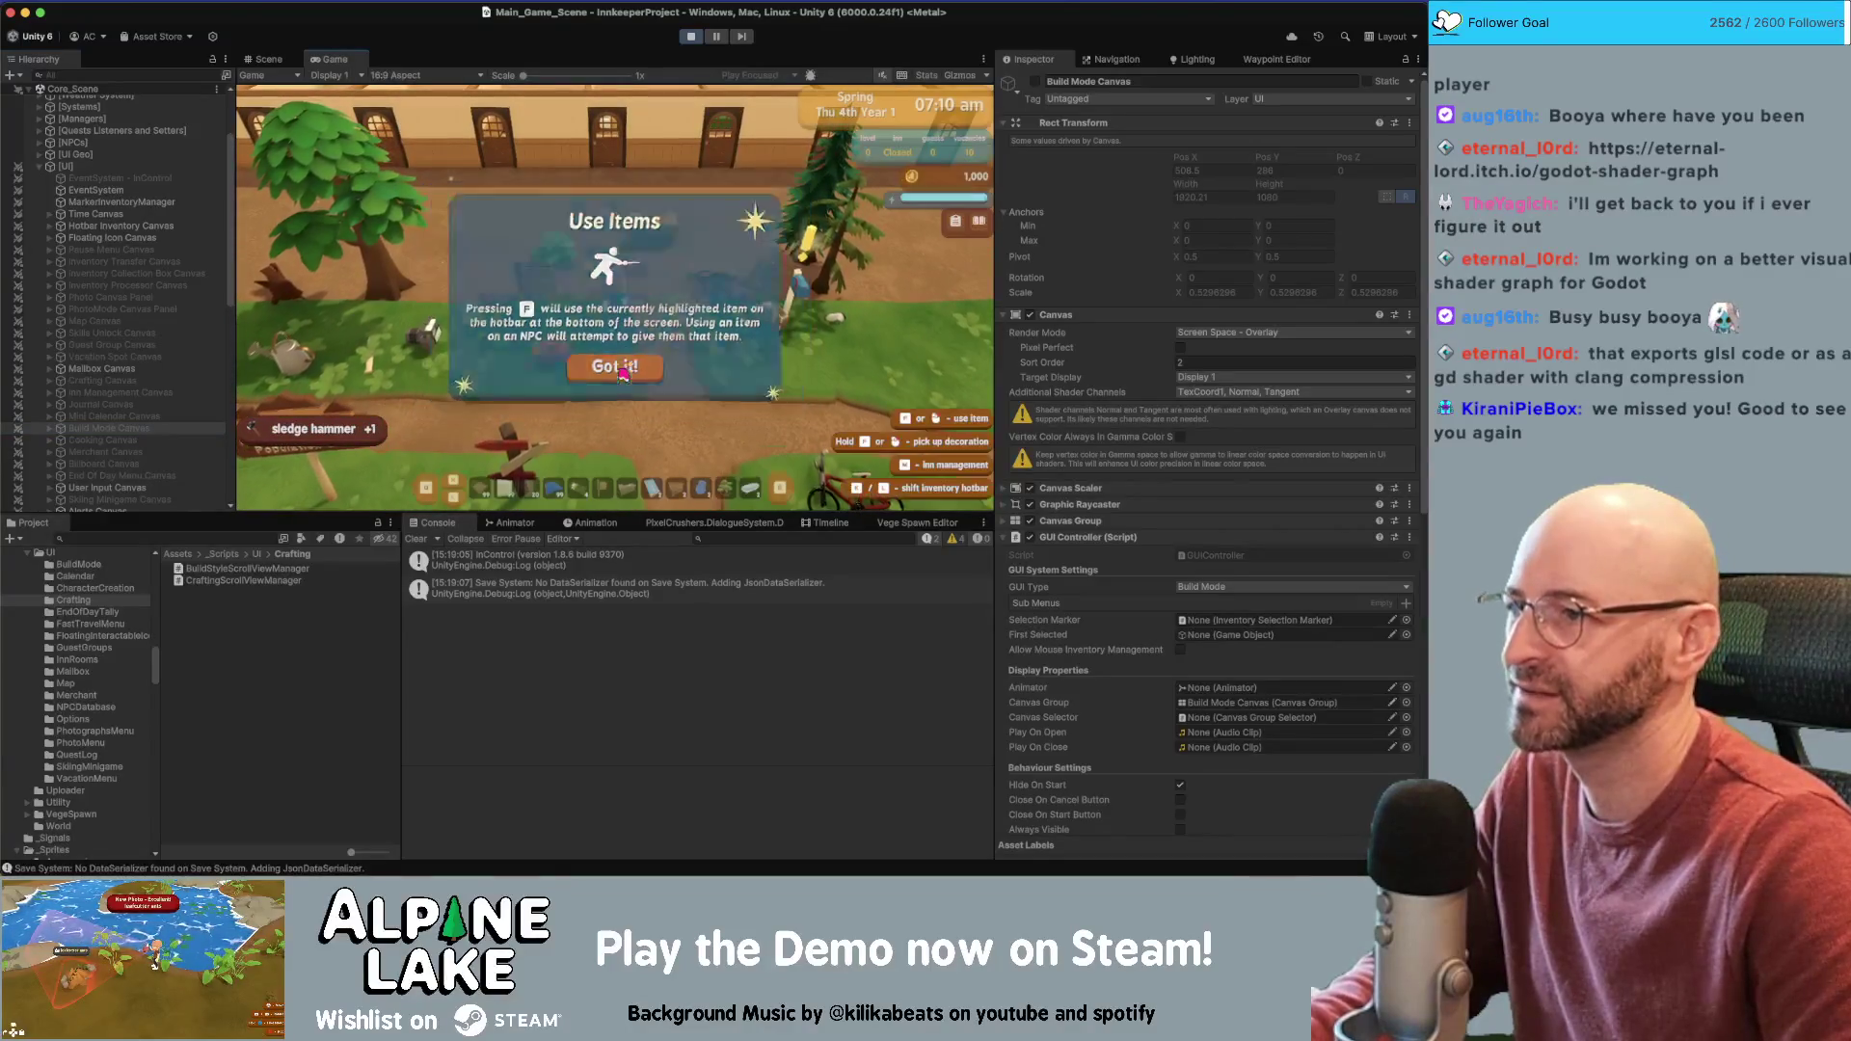
pyautogui.press('w')
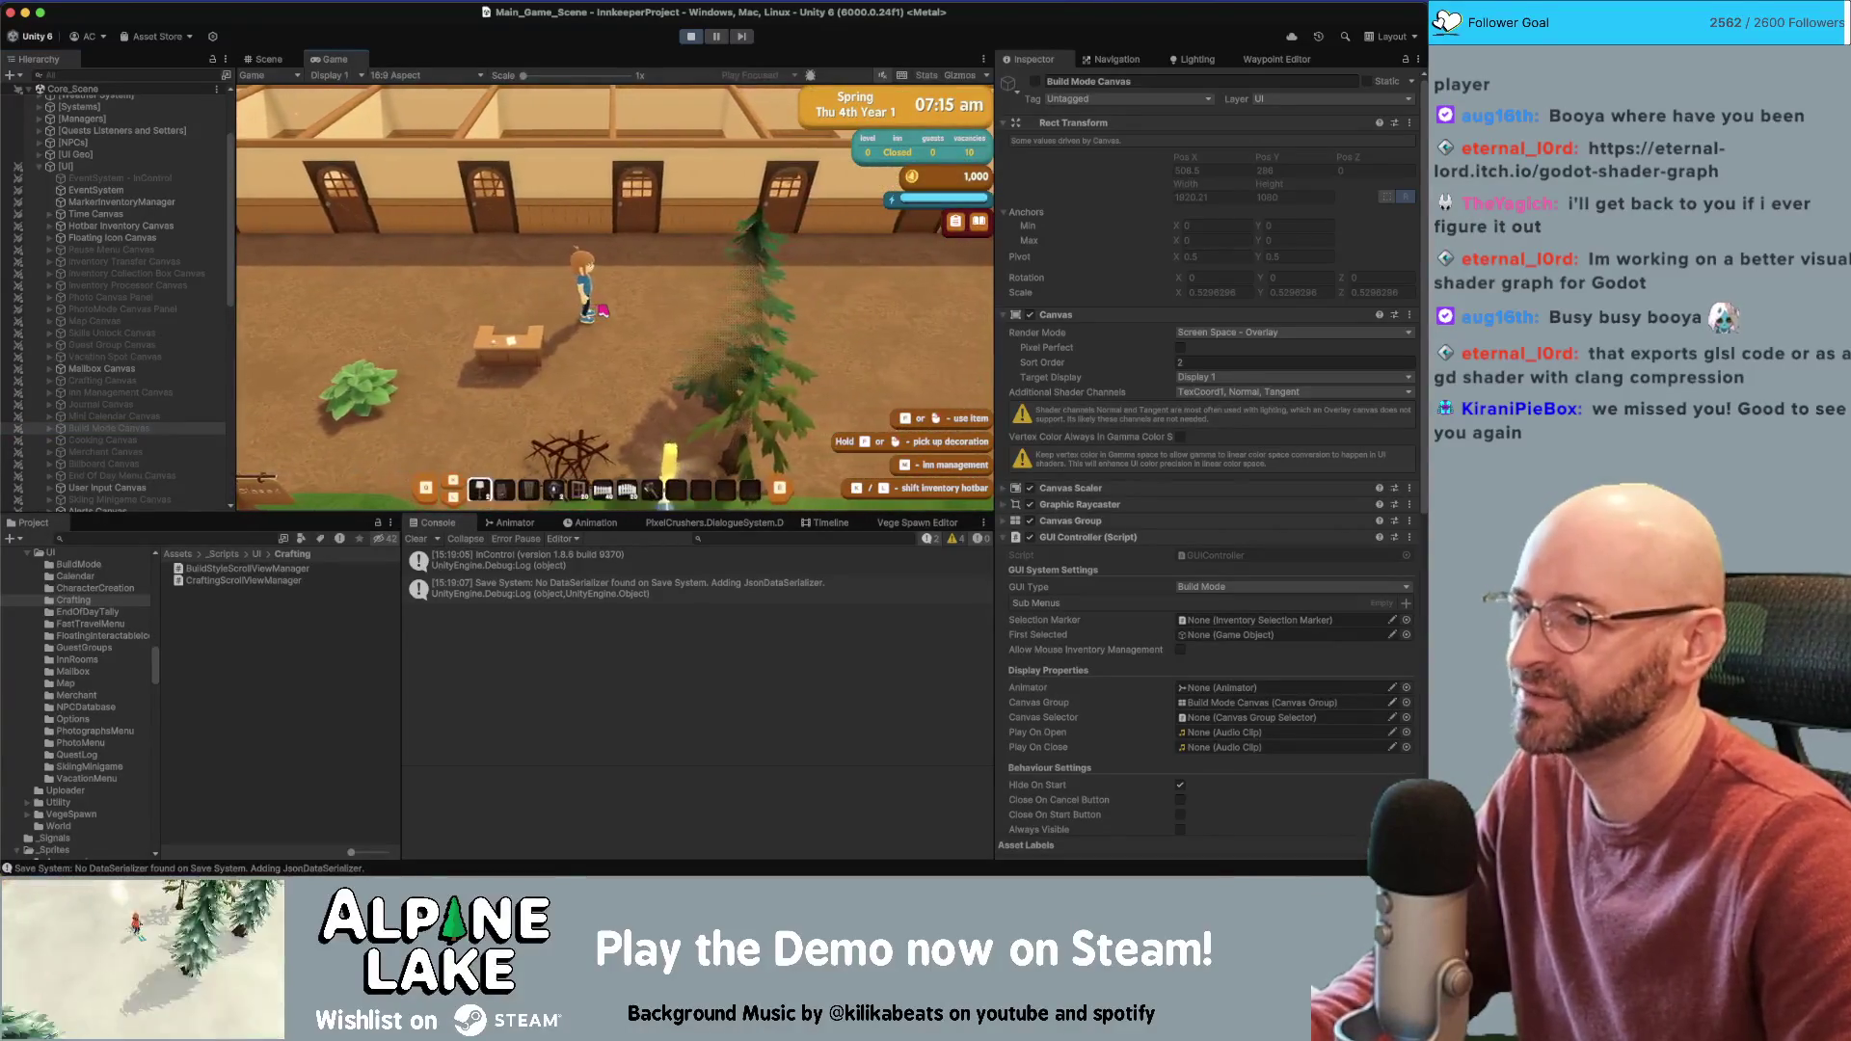
pyautogui.press('a')
pyautogui.scroll(-2, 603, 309)
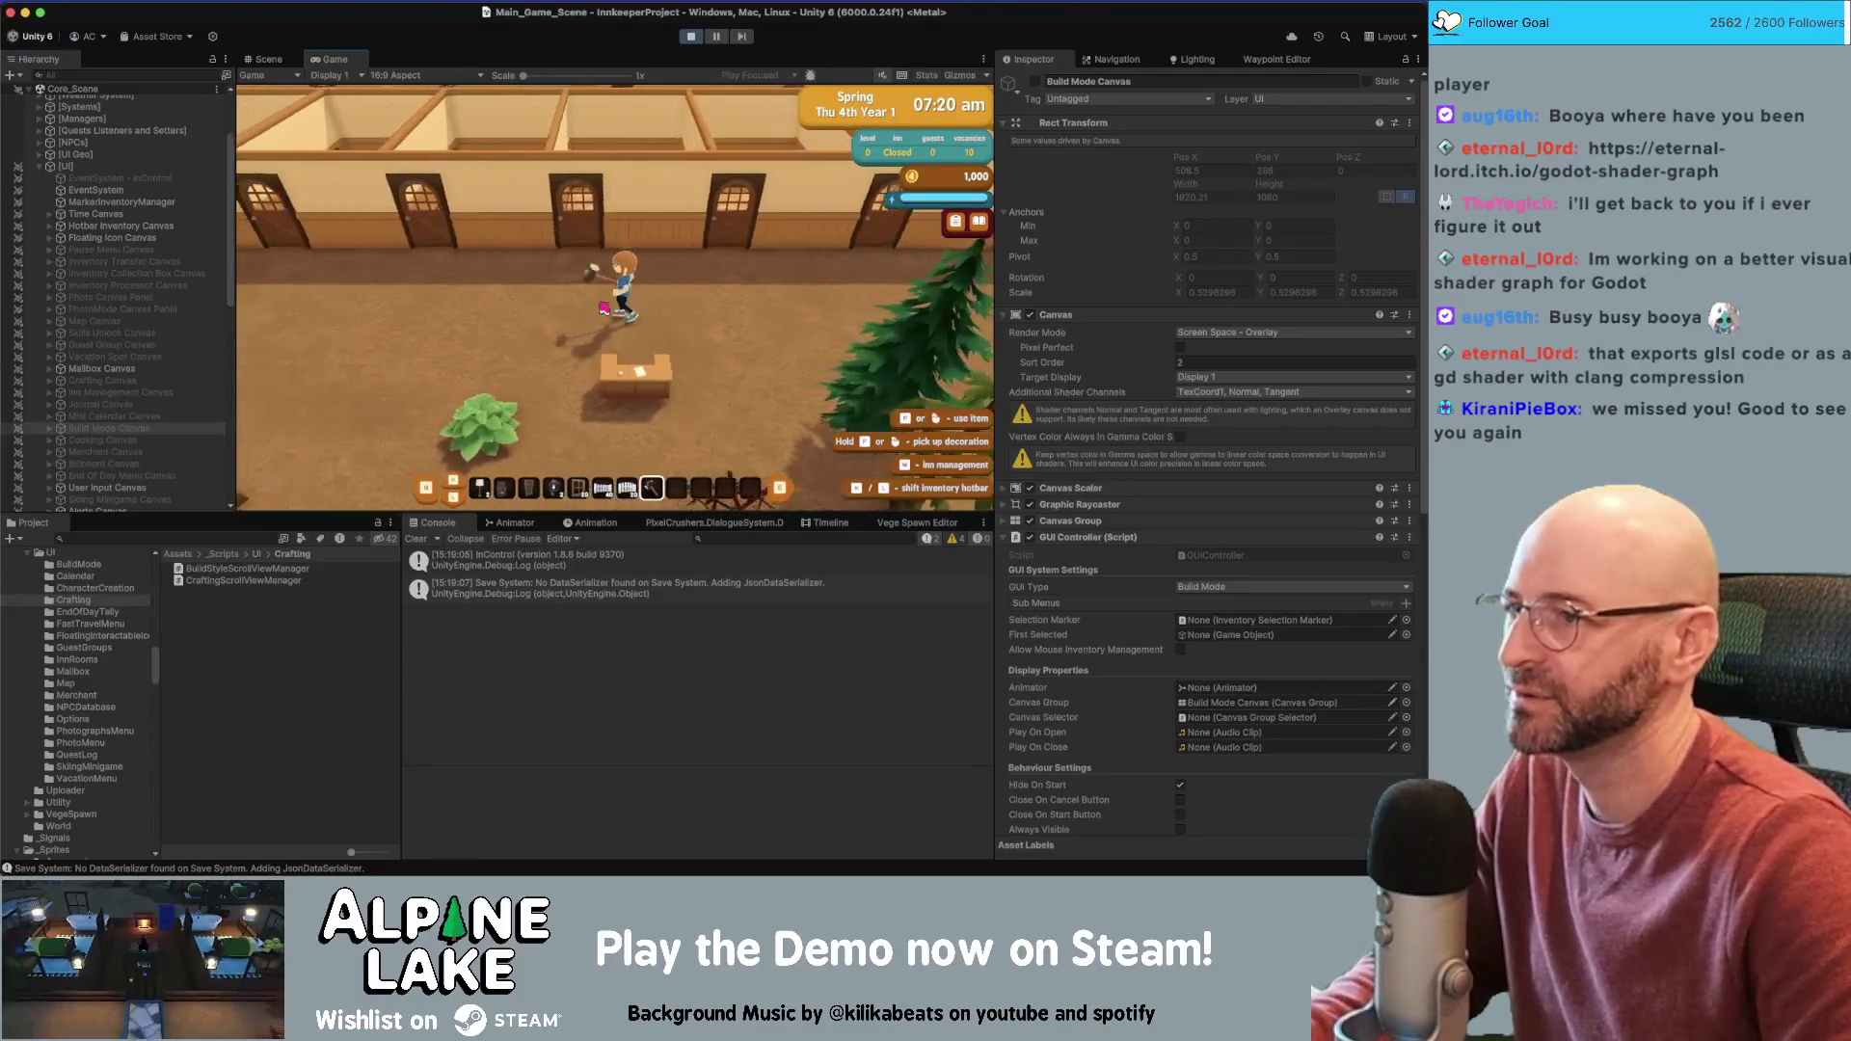
pyautogui.press('a')
pyautogui.press('s')
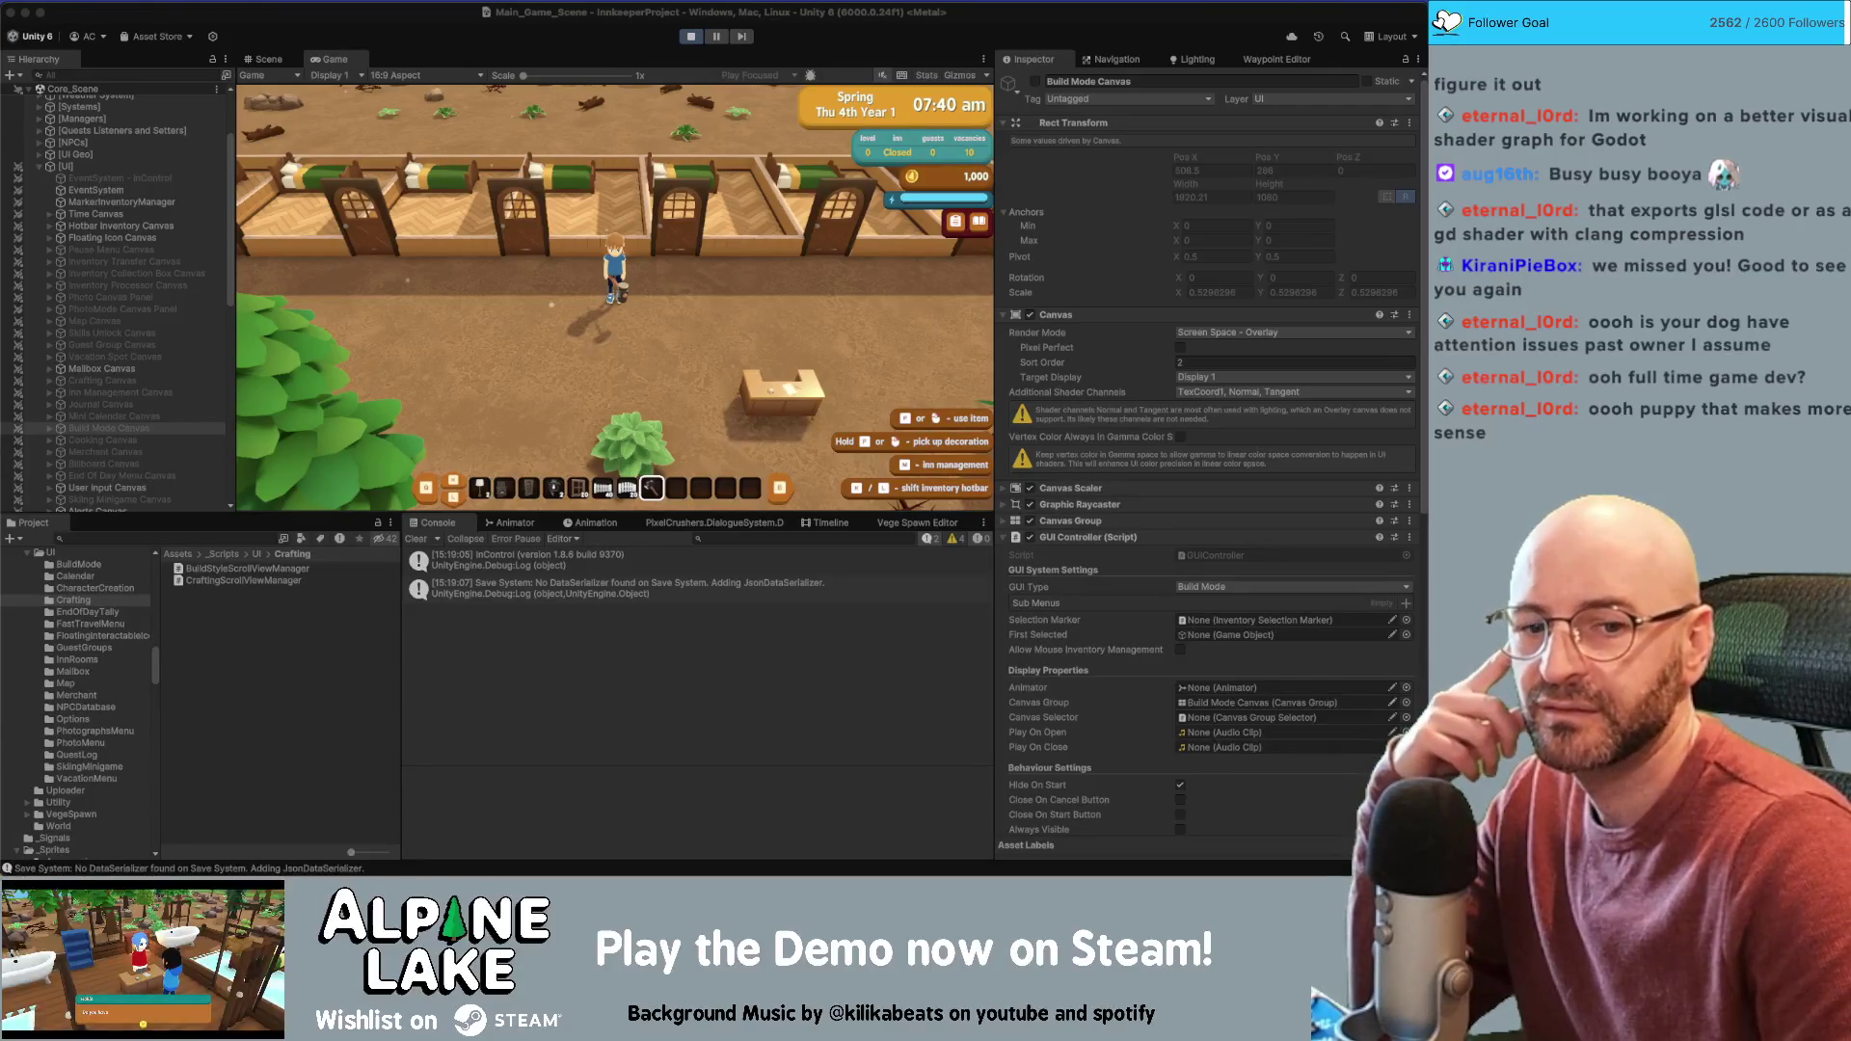
# In the browser's shader graph, add a [Math] Mix node and place it beside the Preview node
pyautogui.press('super+Tab')
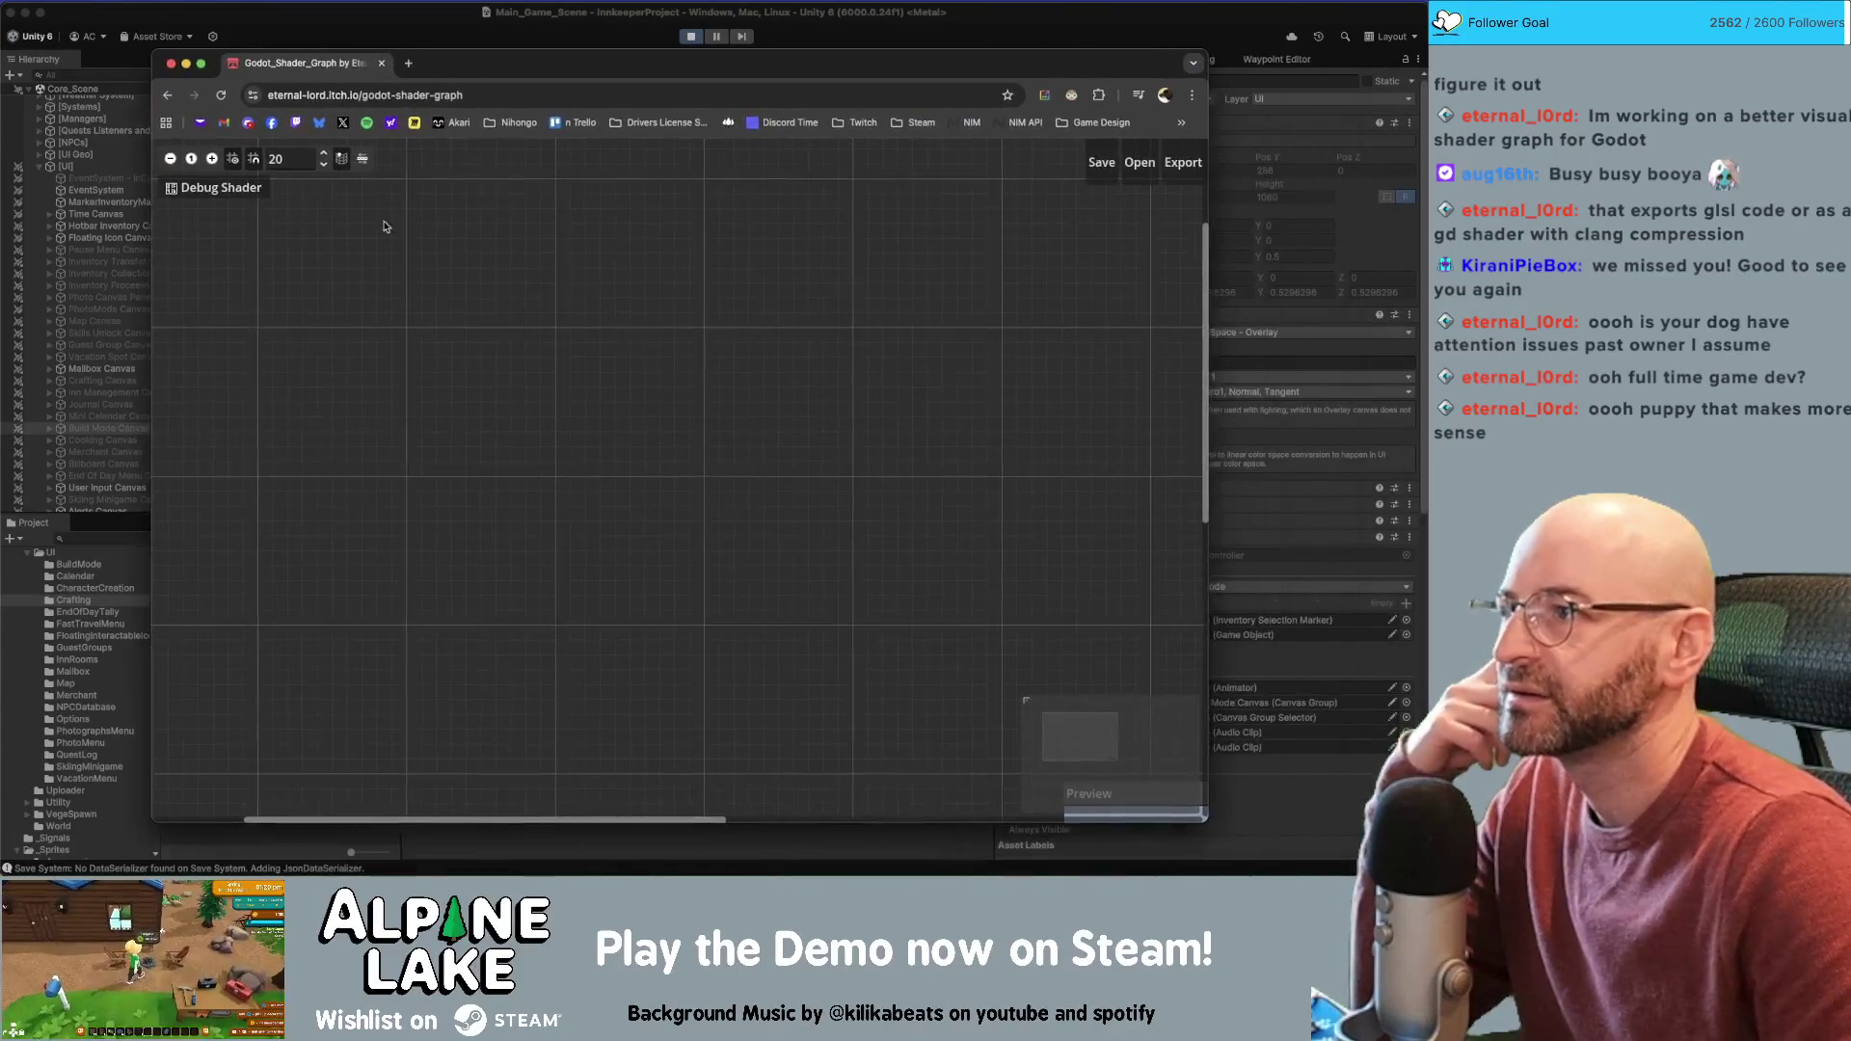
pyautogui.rightClick(447, 292)
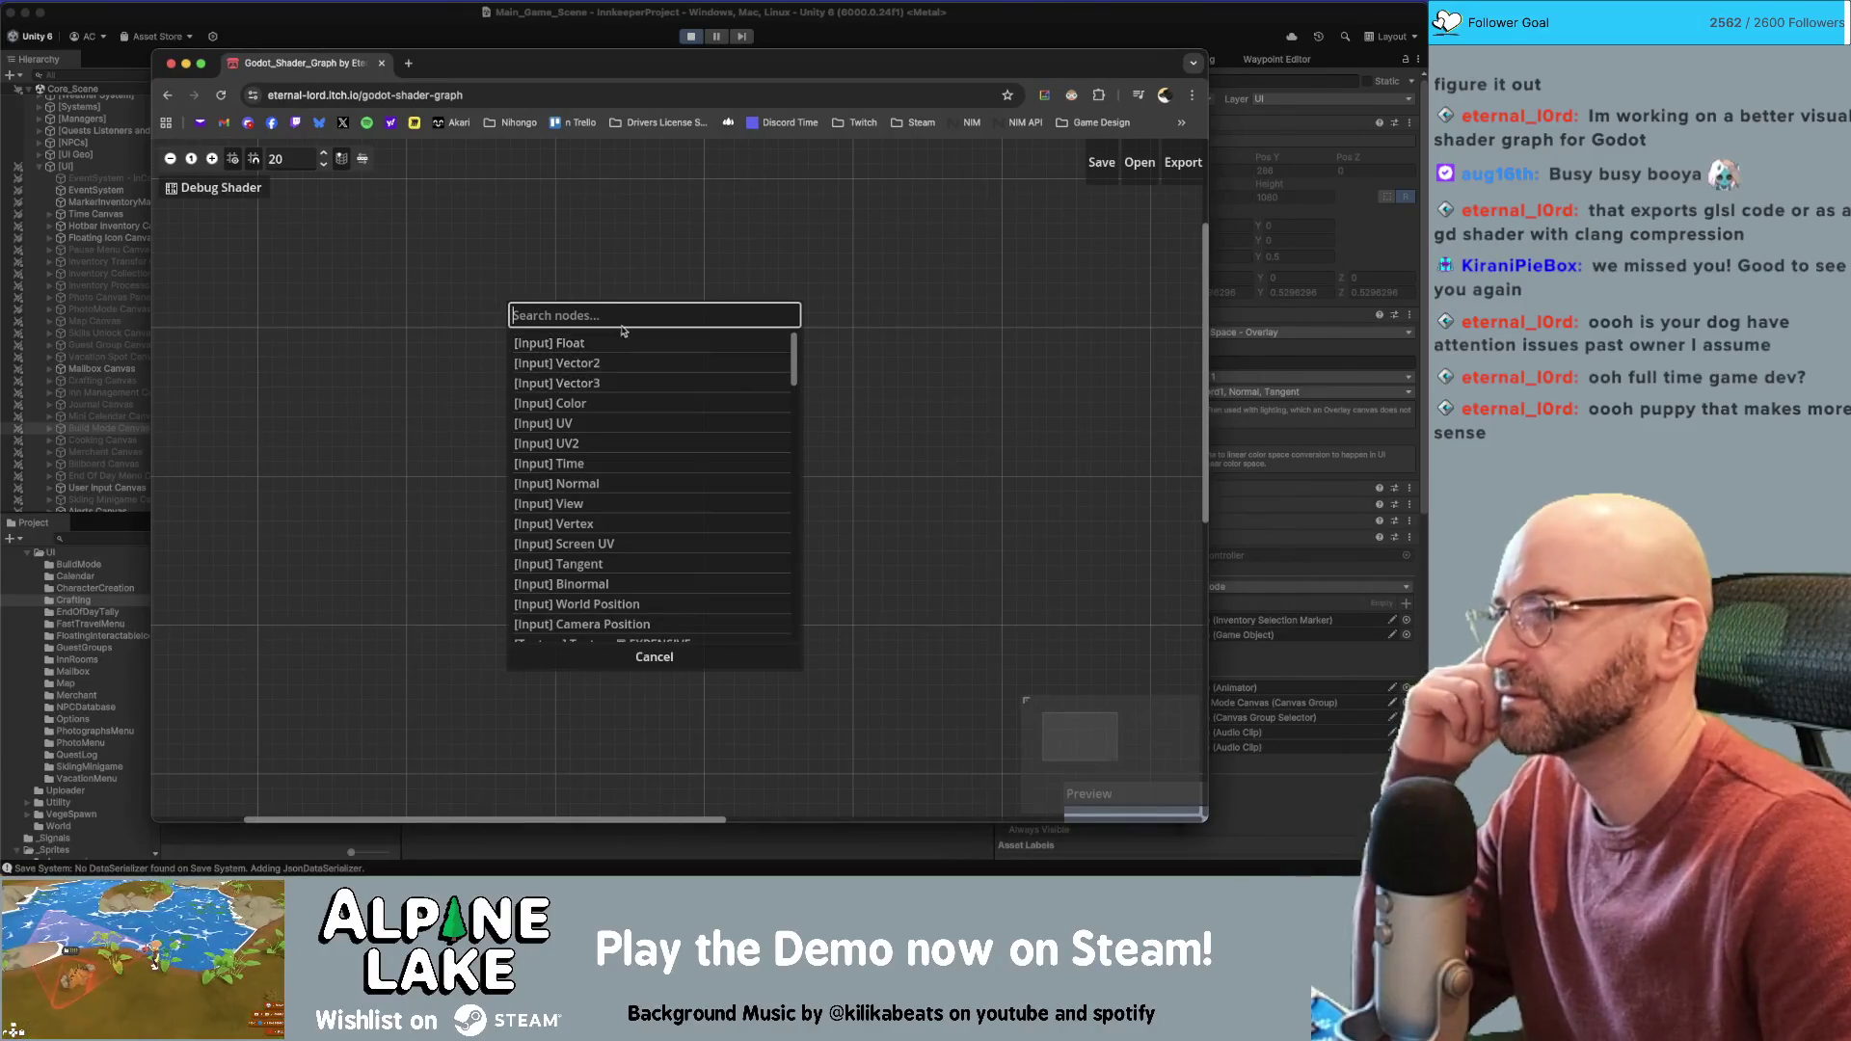
pyautogui.scroll(-10, 675, 433)
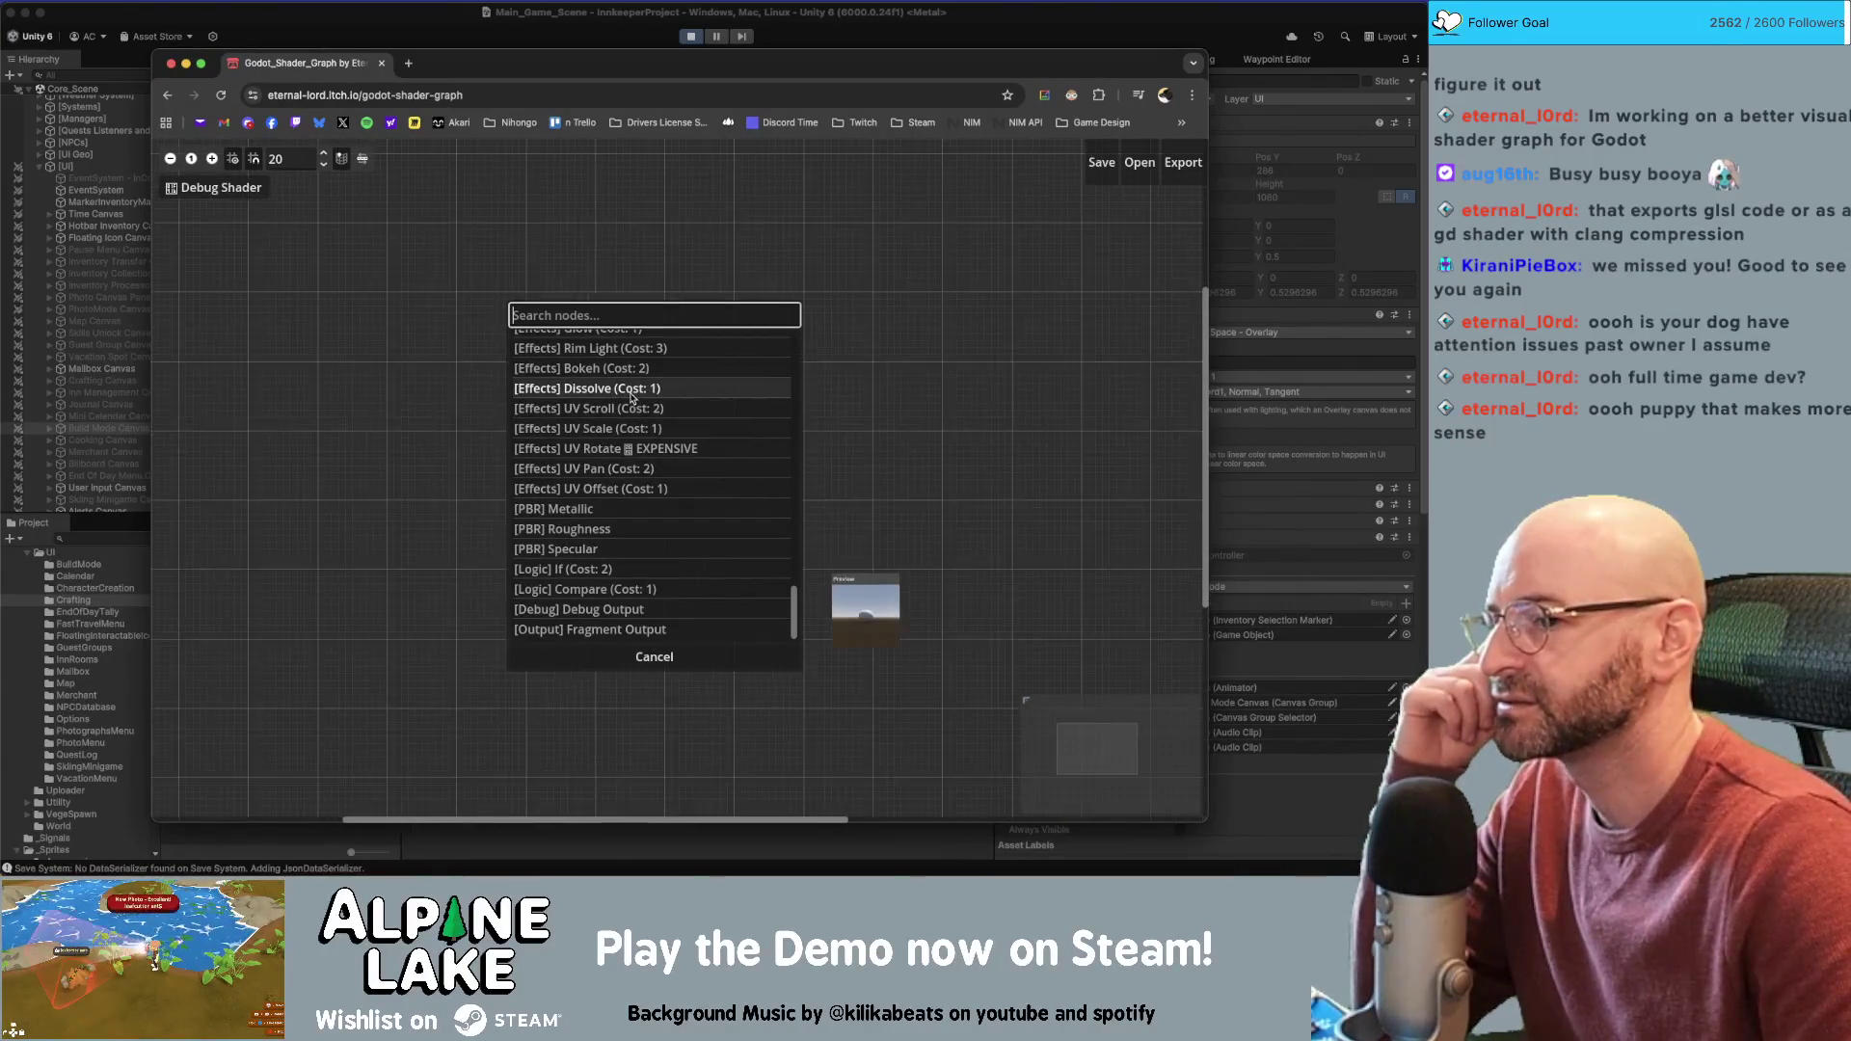
pyautogui.moveTo(855, 529); pyautogui.dragTo(863, 389)
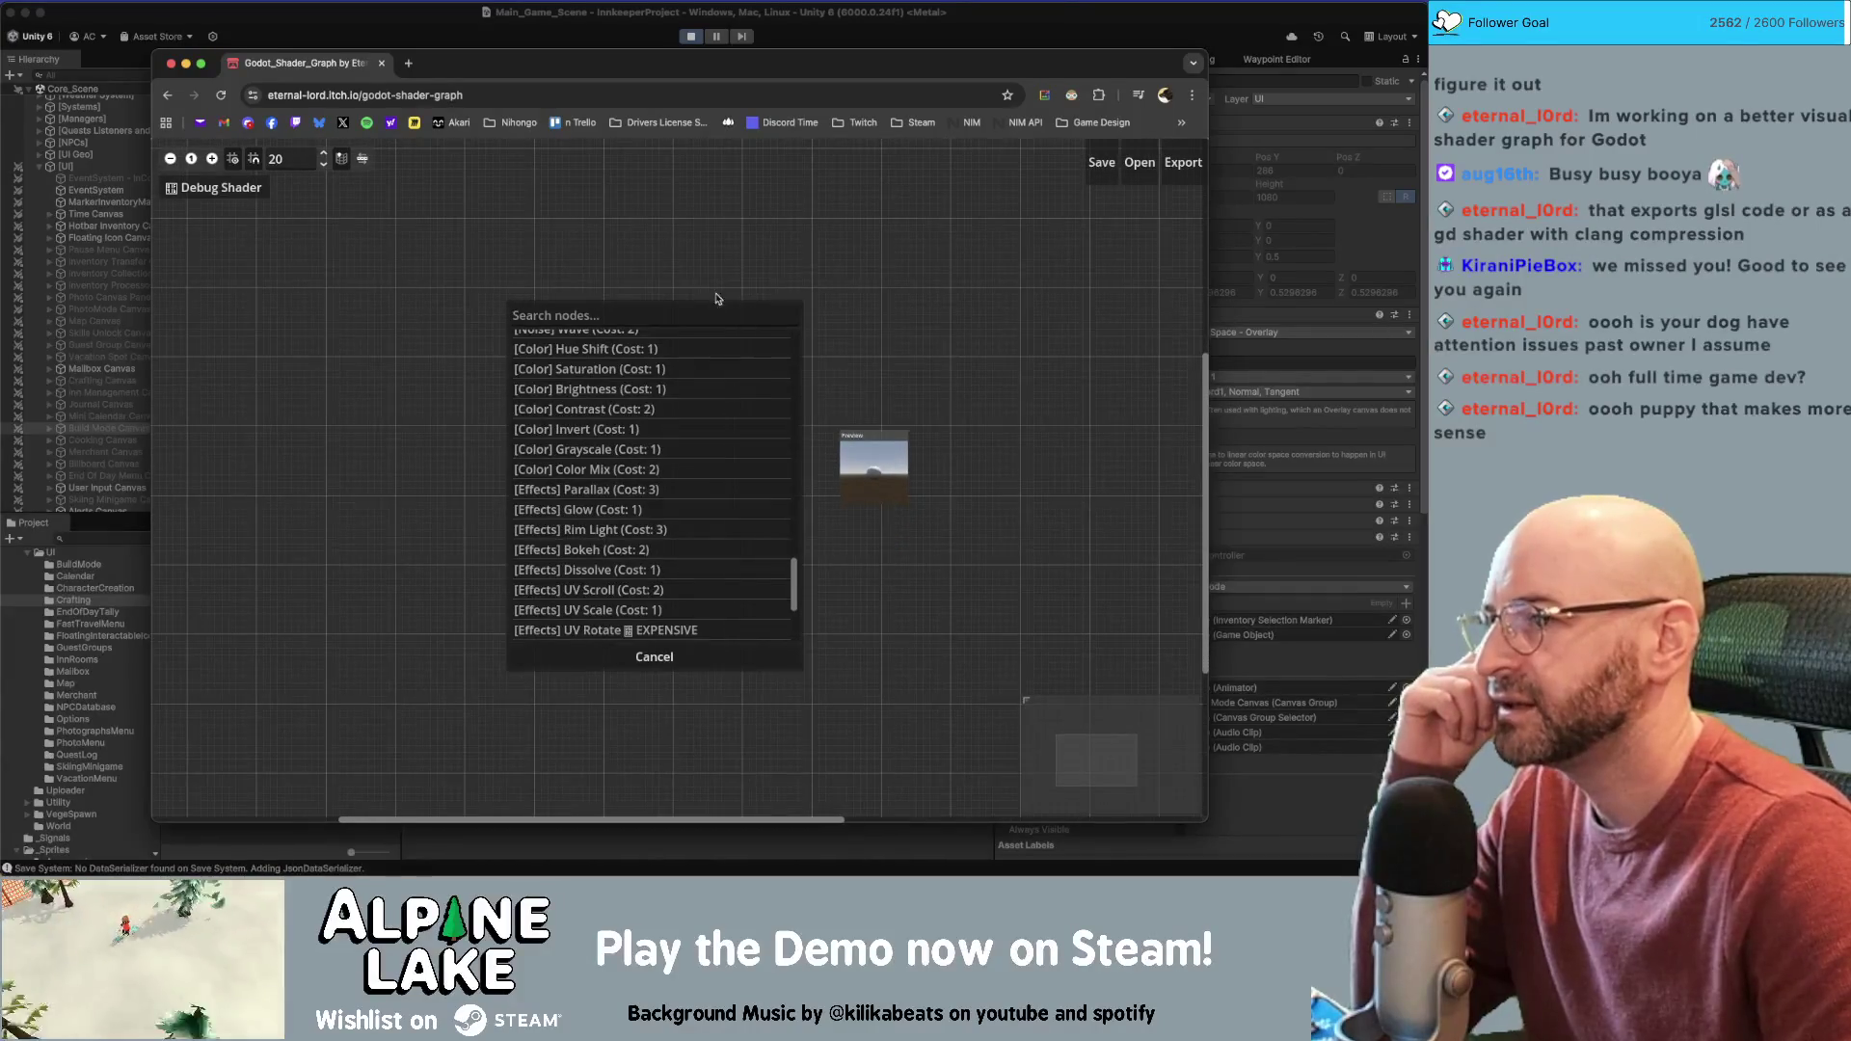
pyautogui.scroll(-10, 762, 528)
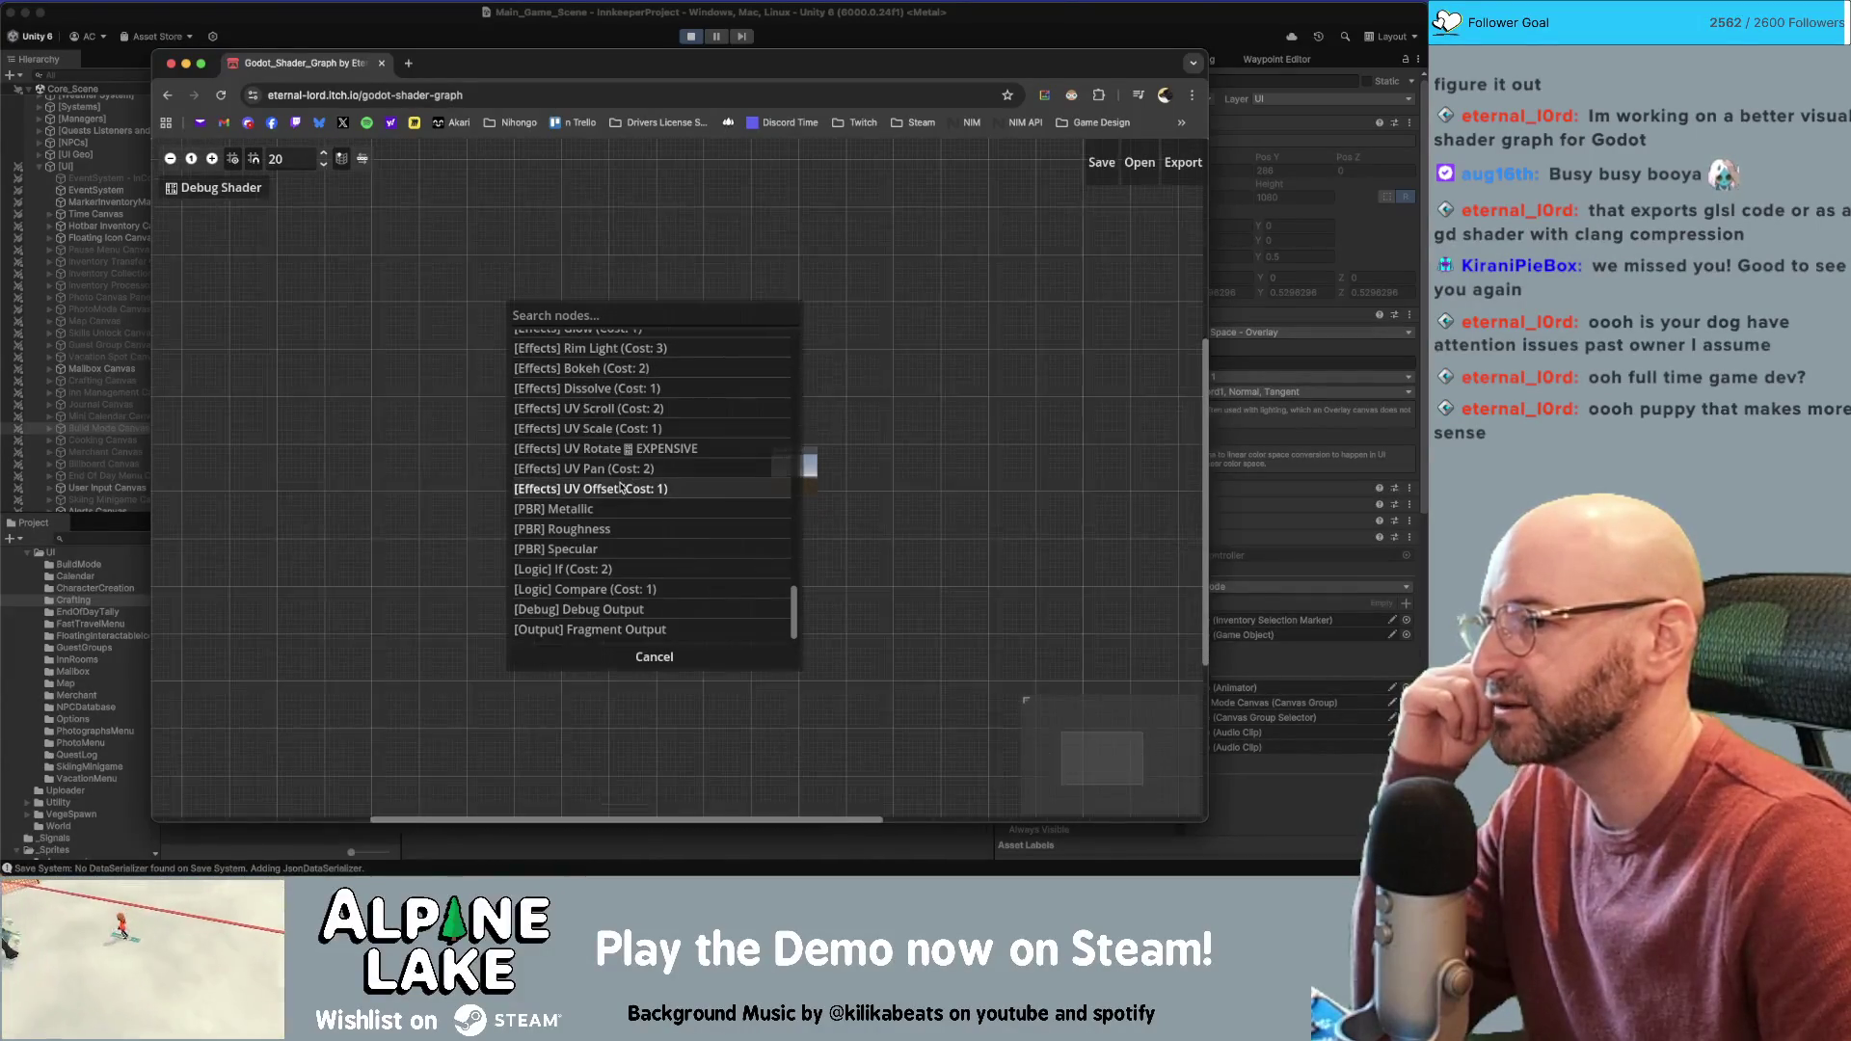
pyautogui.scroll(3, 849, 491)
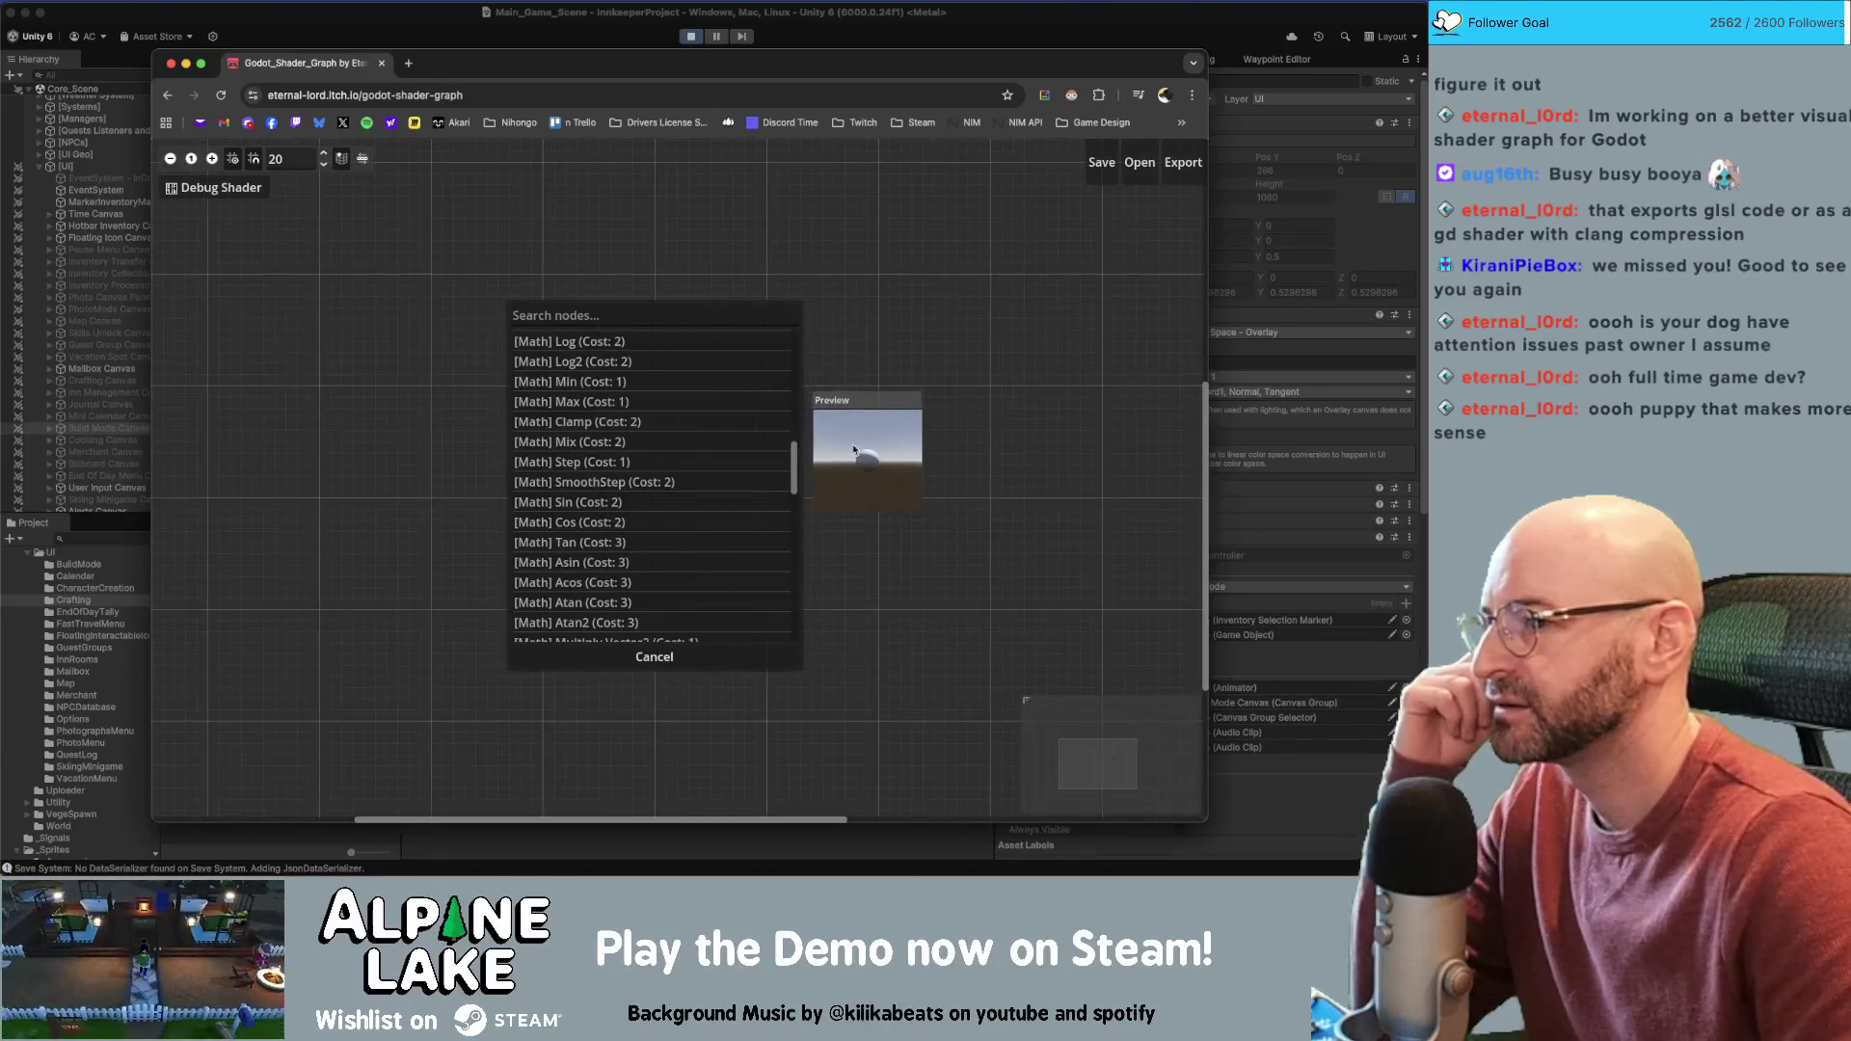
pyautogui.click(639, 449)
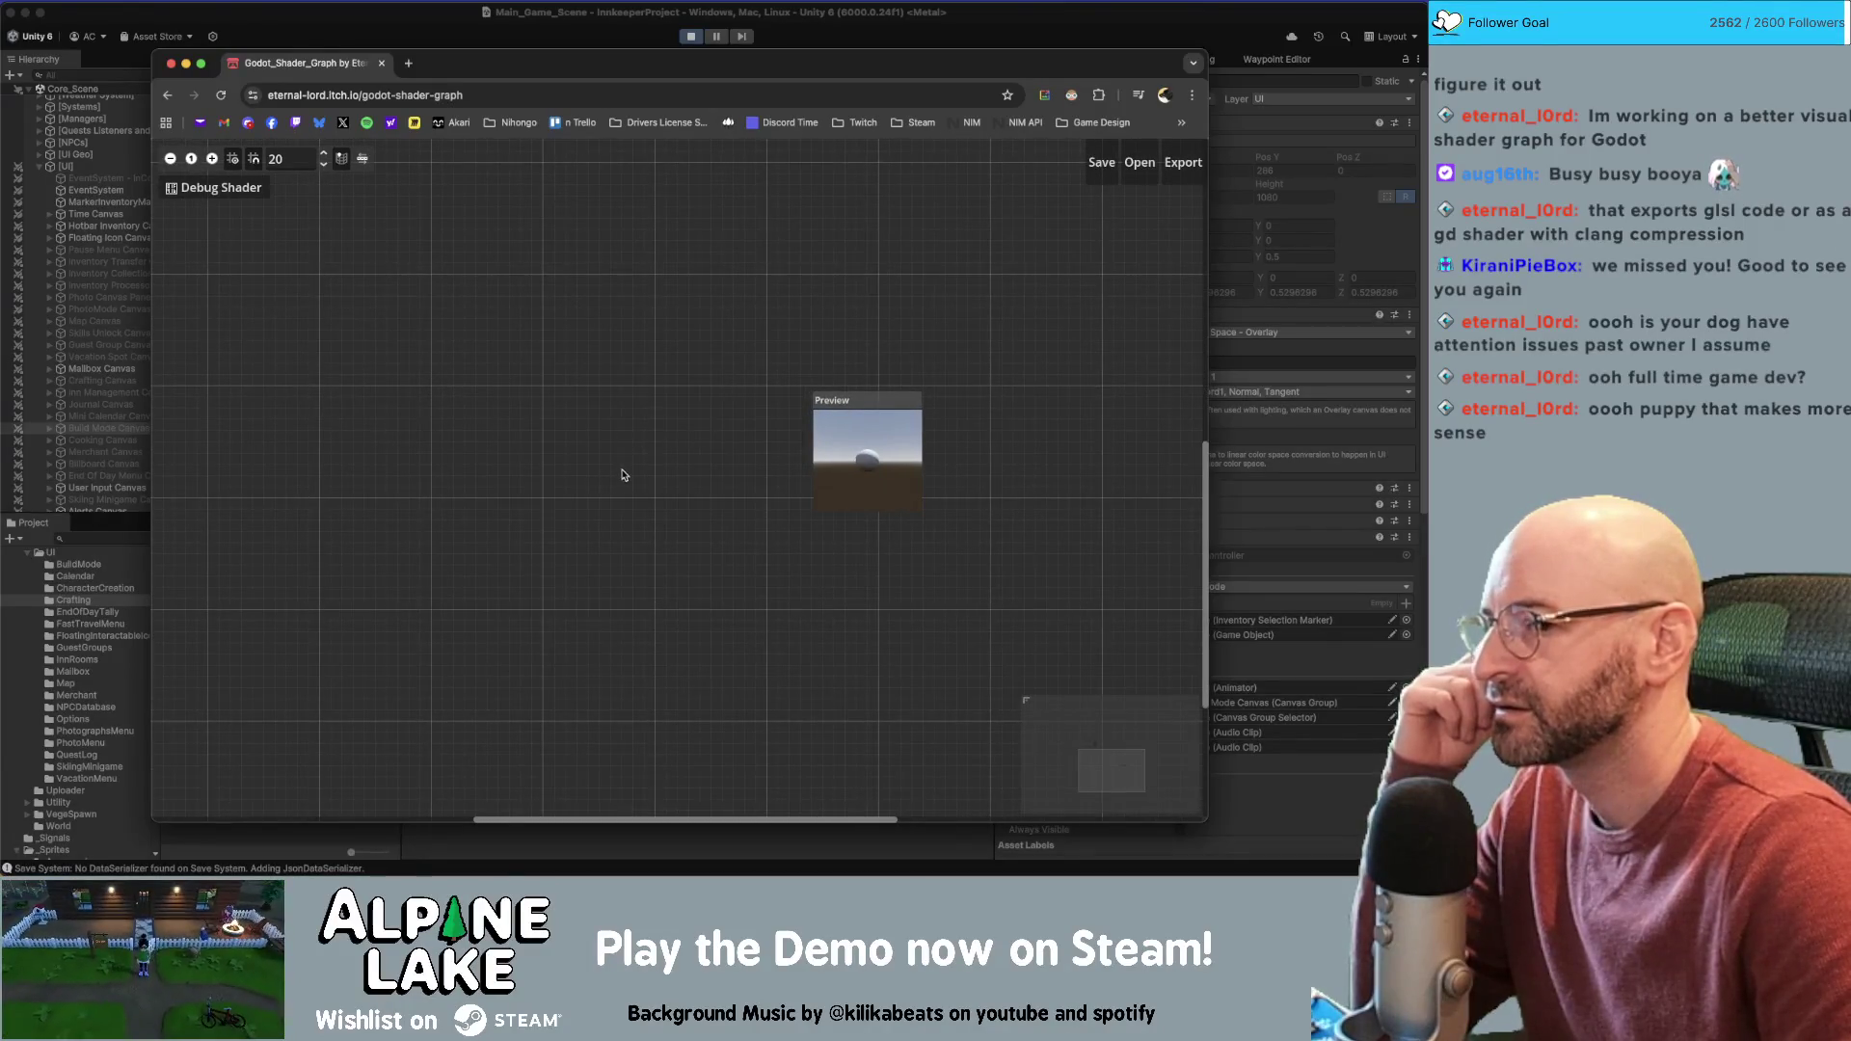
pyautogui.moveTo(619, 476); pyautogui.dragTo(707, 480)
pyautogui.scroll(-2, 708, 480)
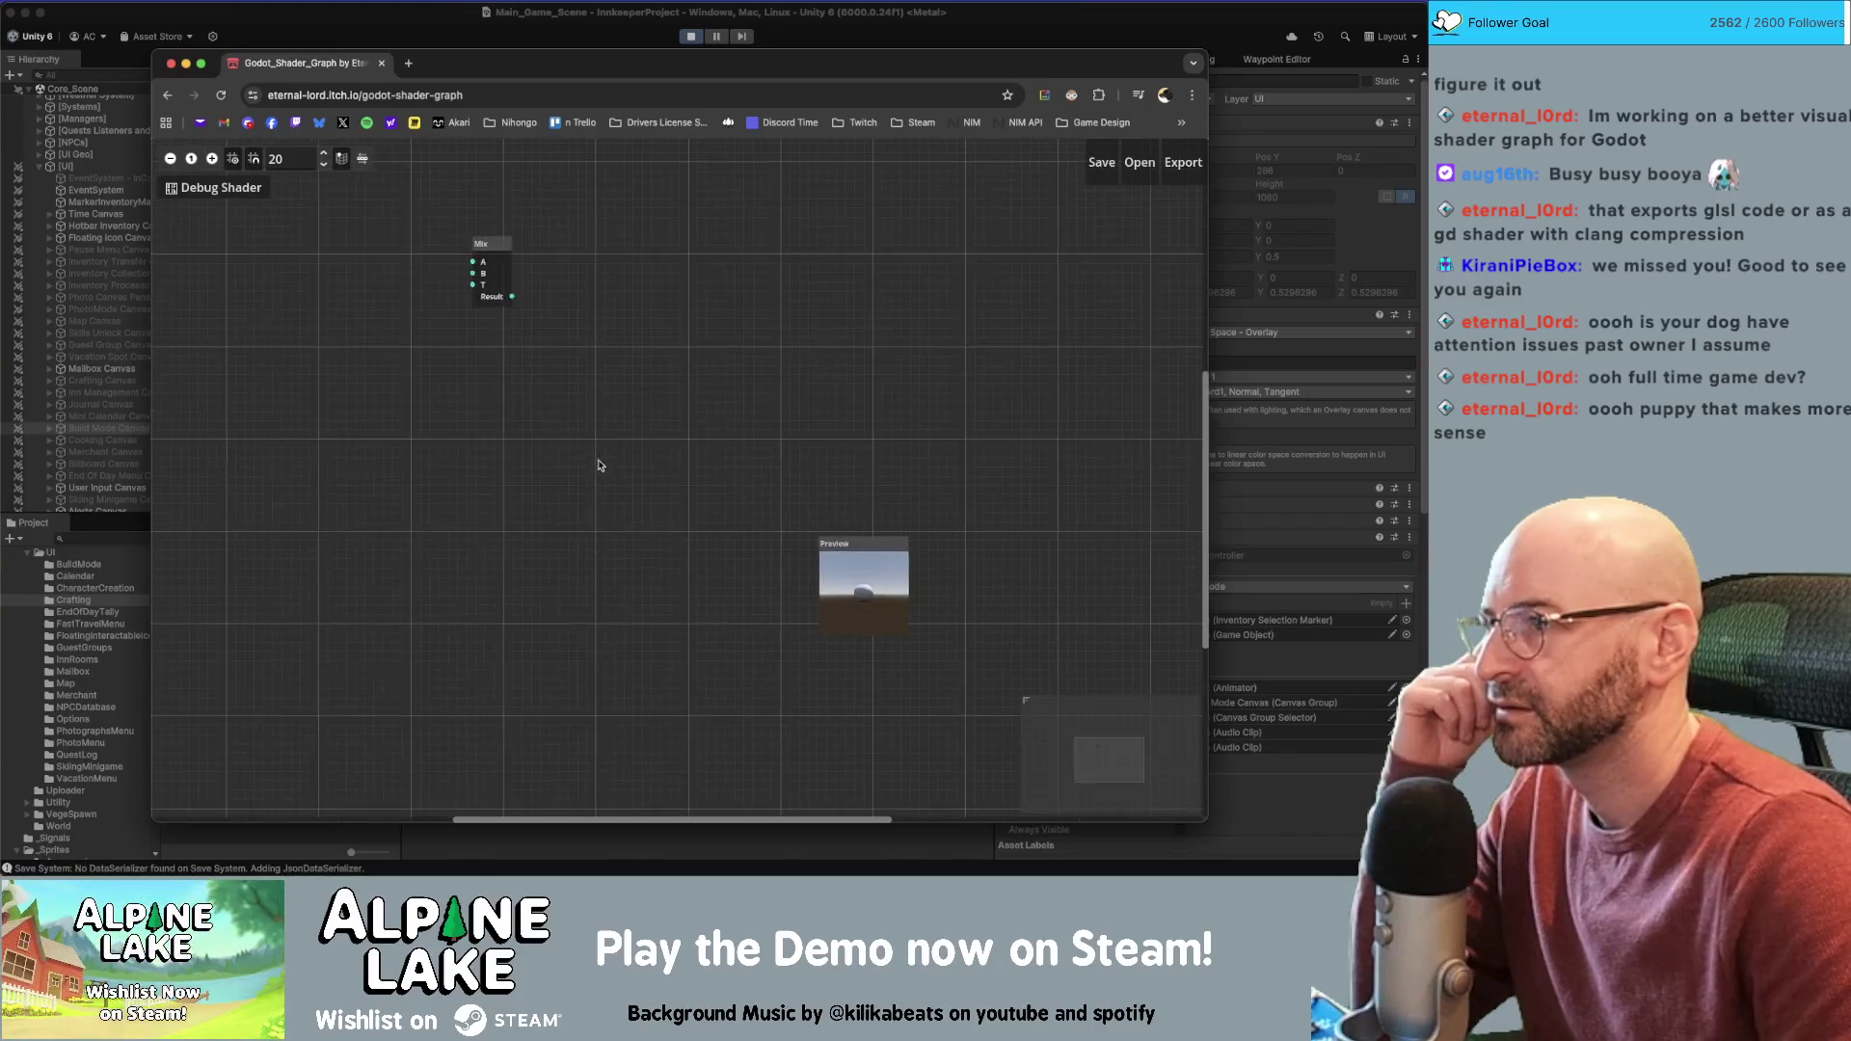
pyautogui.moveTo(505, 271); pyautogui.dragTo(655, 516)
pyautogui.scroll(1, 555, 425)
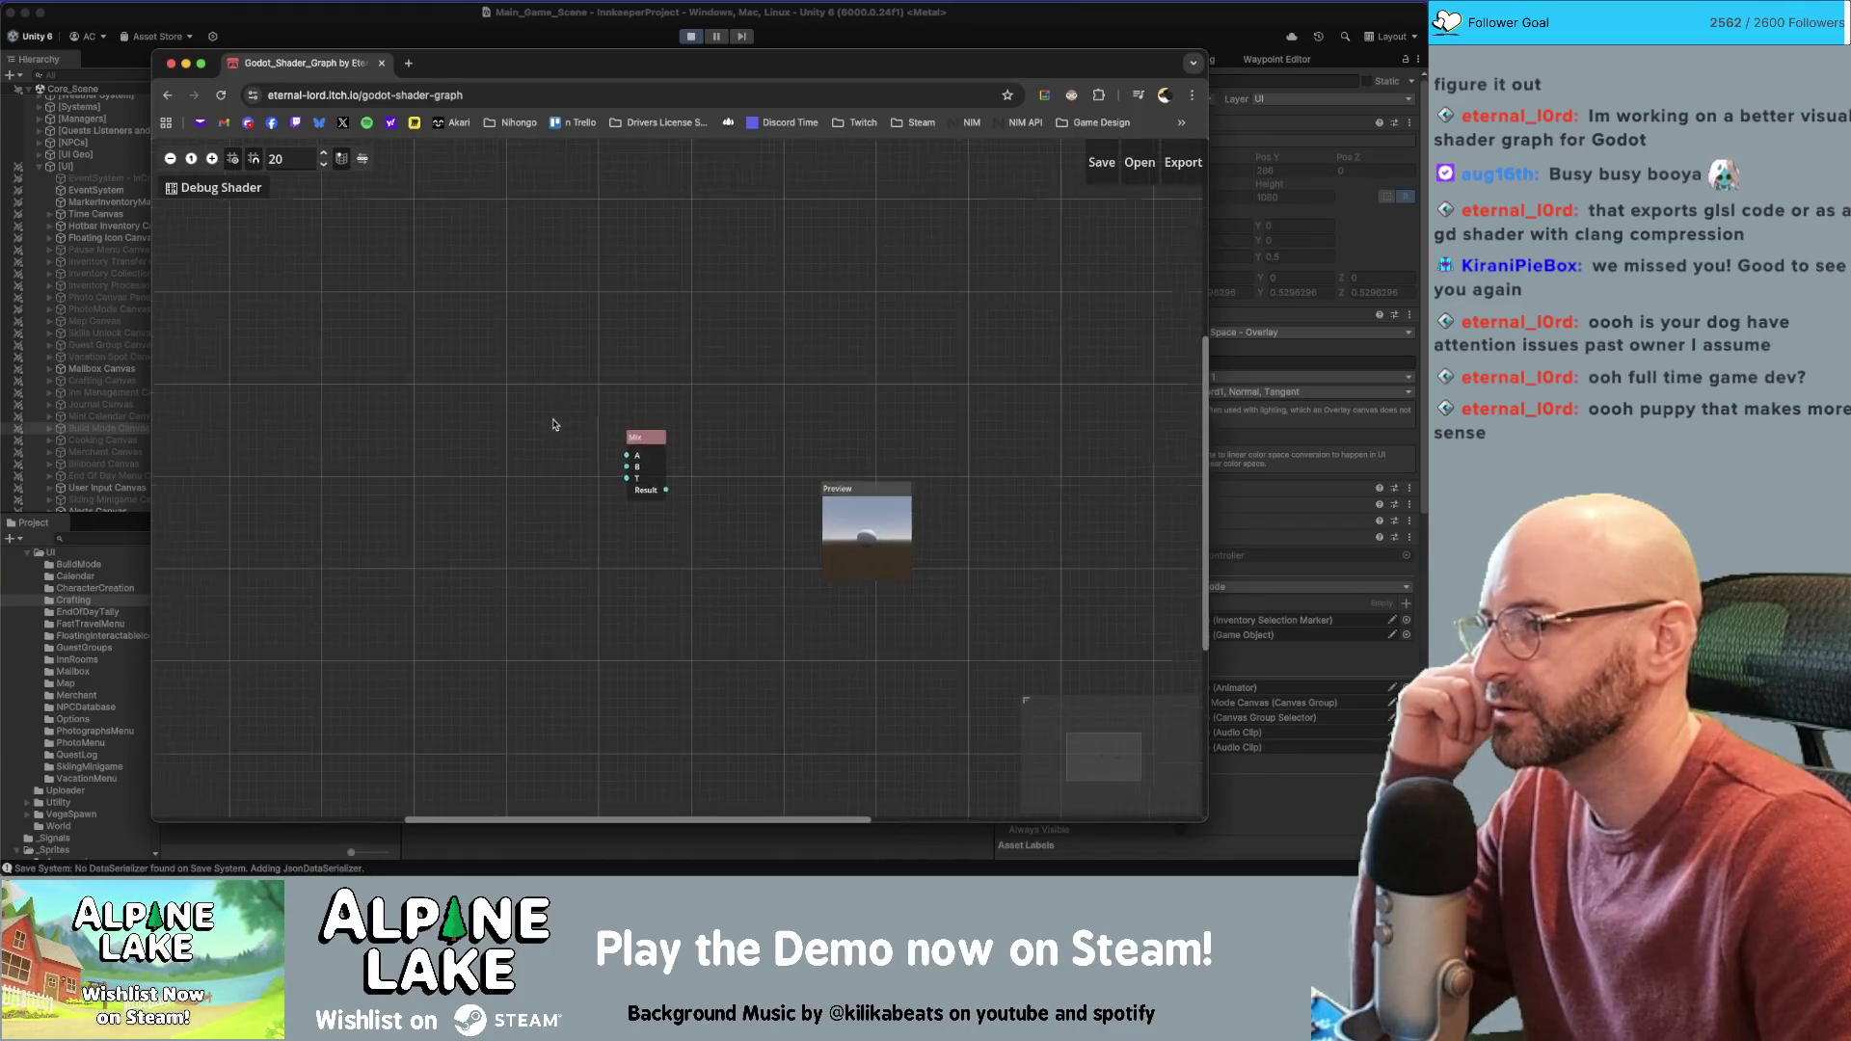
pyautogui.scroll(1, 569, 441)
# Add a Color input node and place it left of the Mix node
pyautogui.rightClick(518, 405)
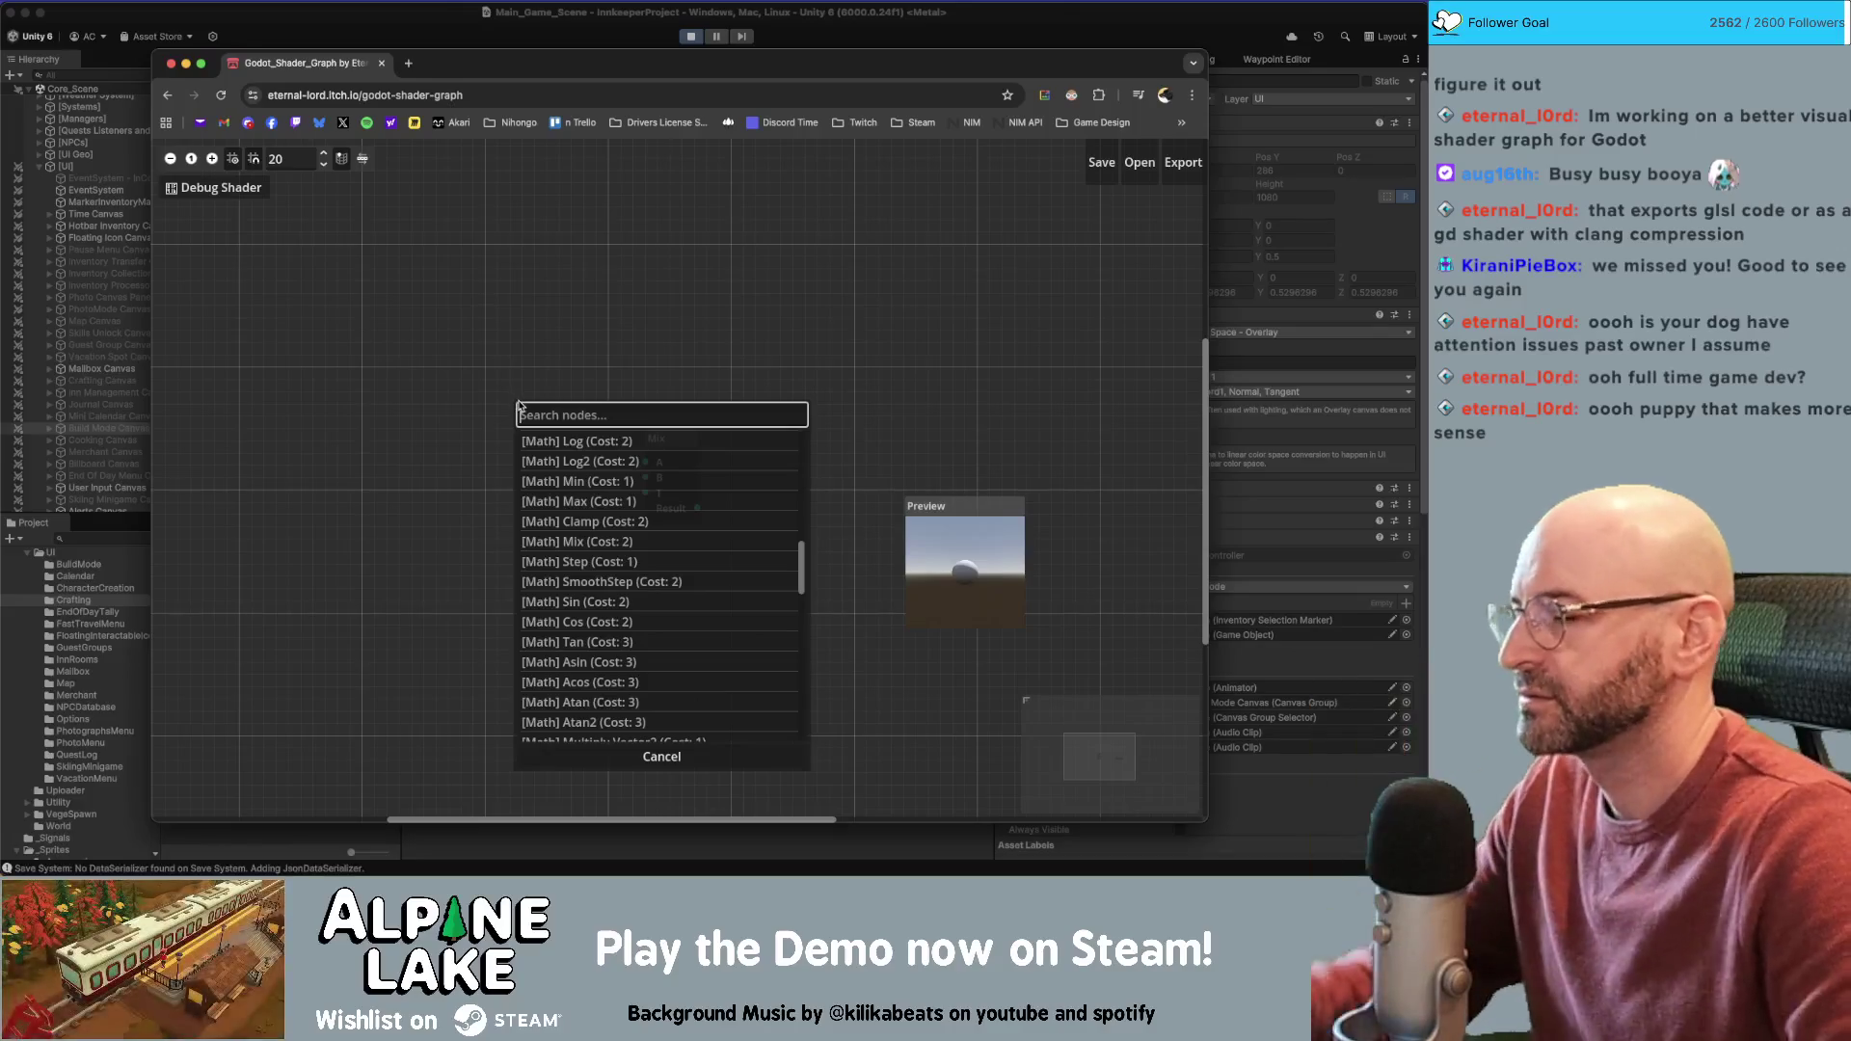
pyautogui.write('colo')
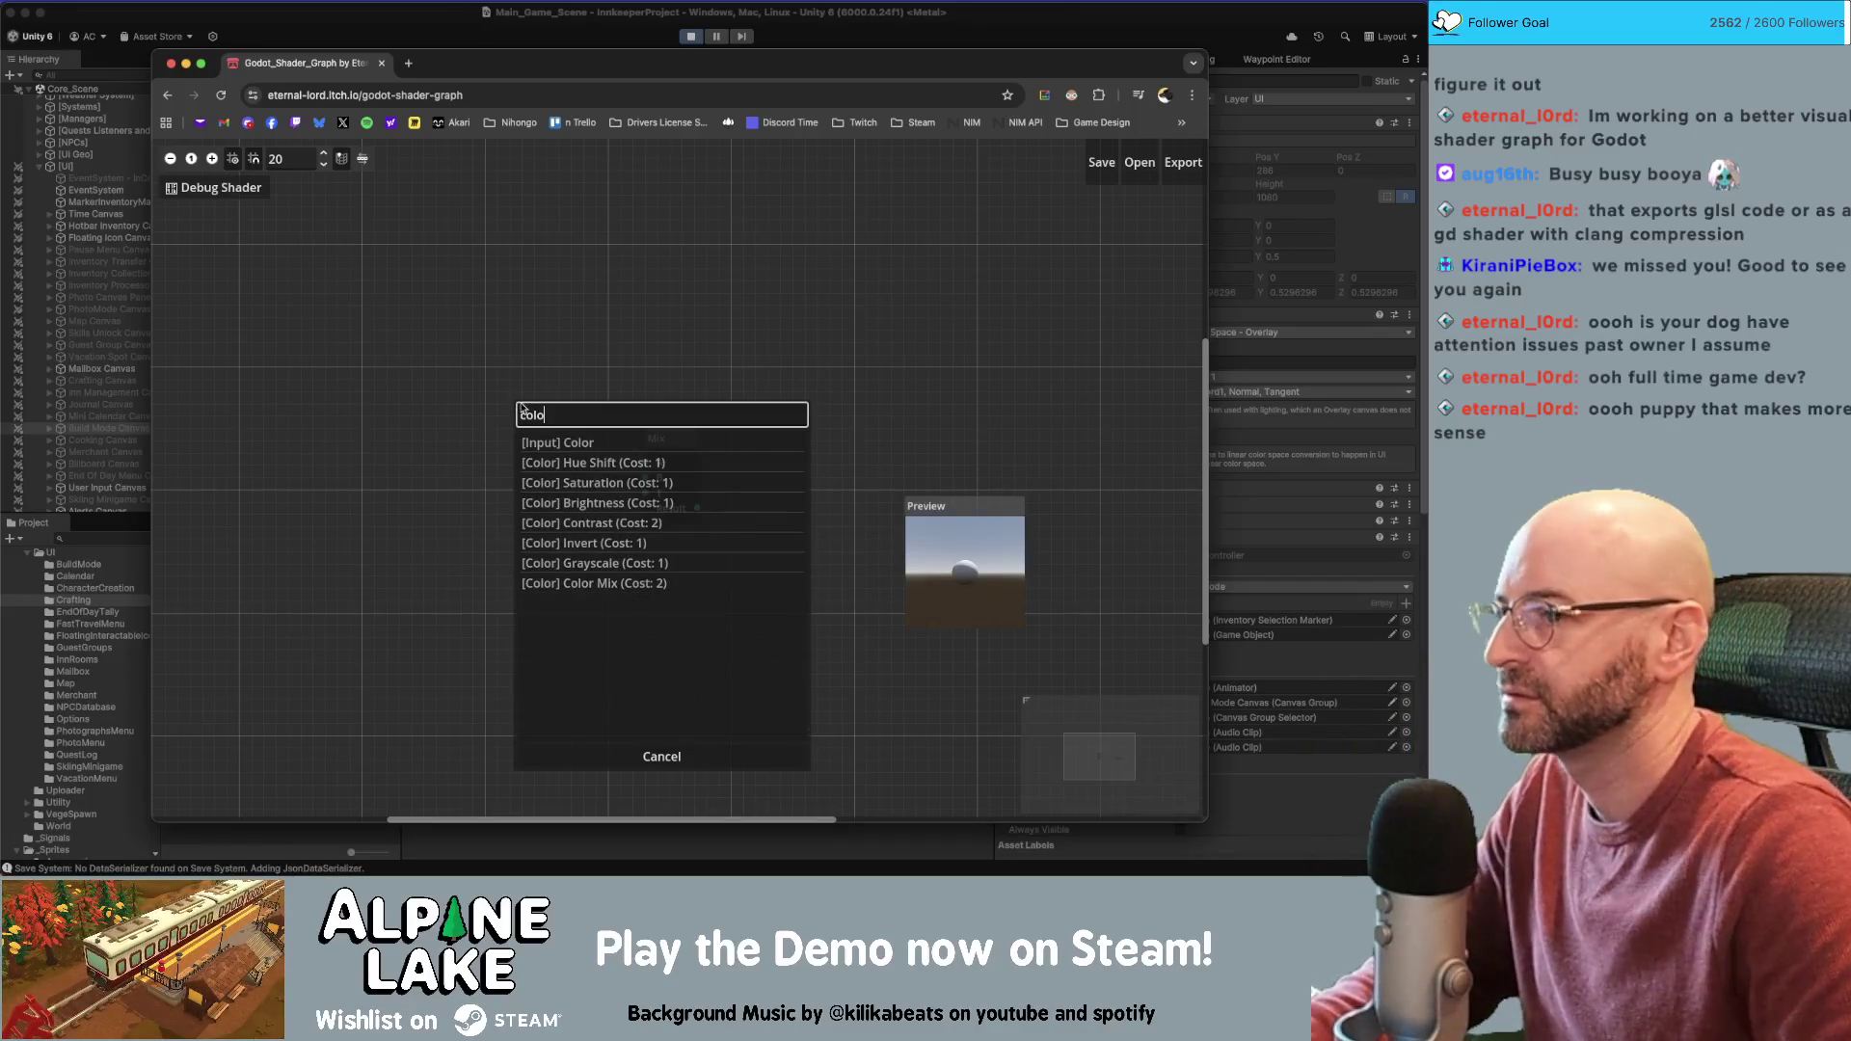
pyautogui.click(566, 442)
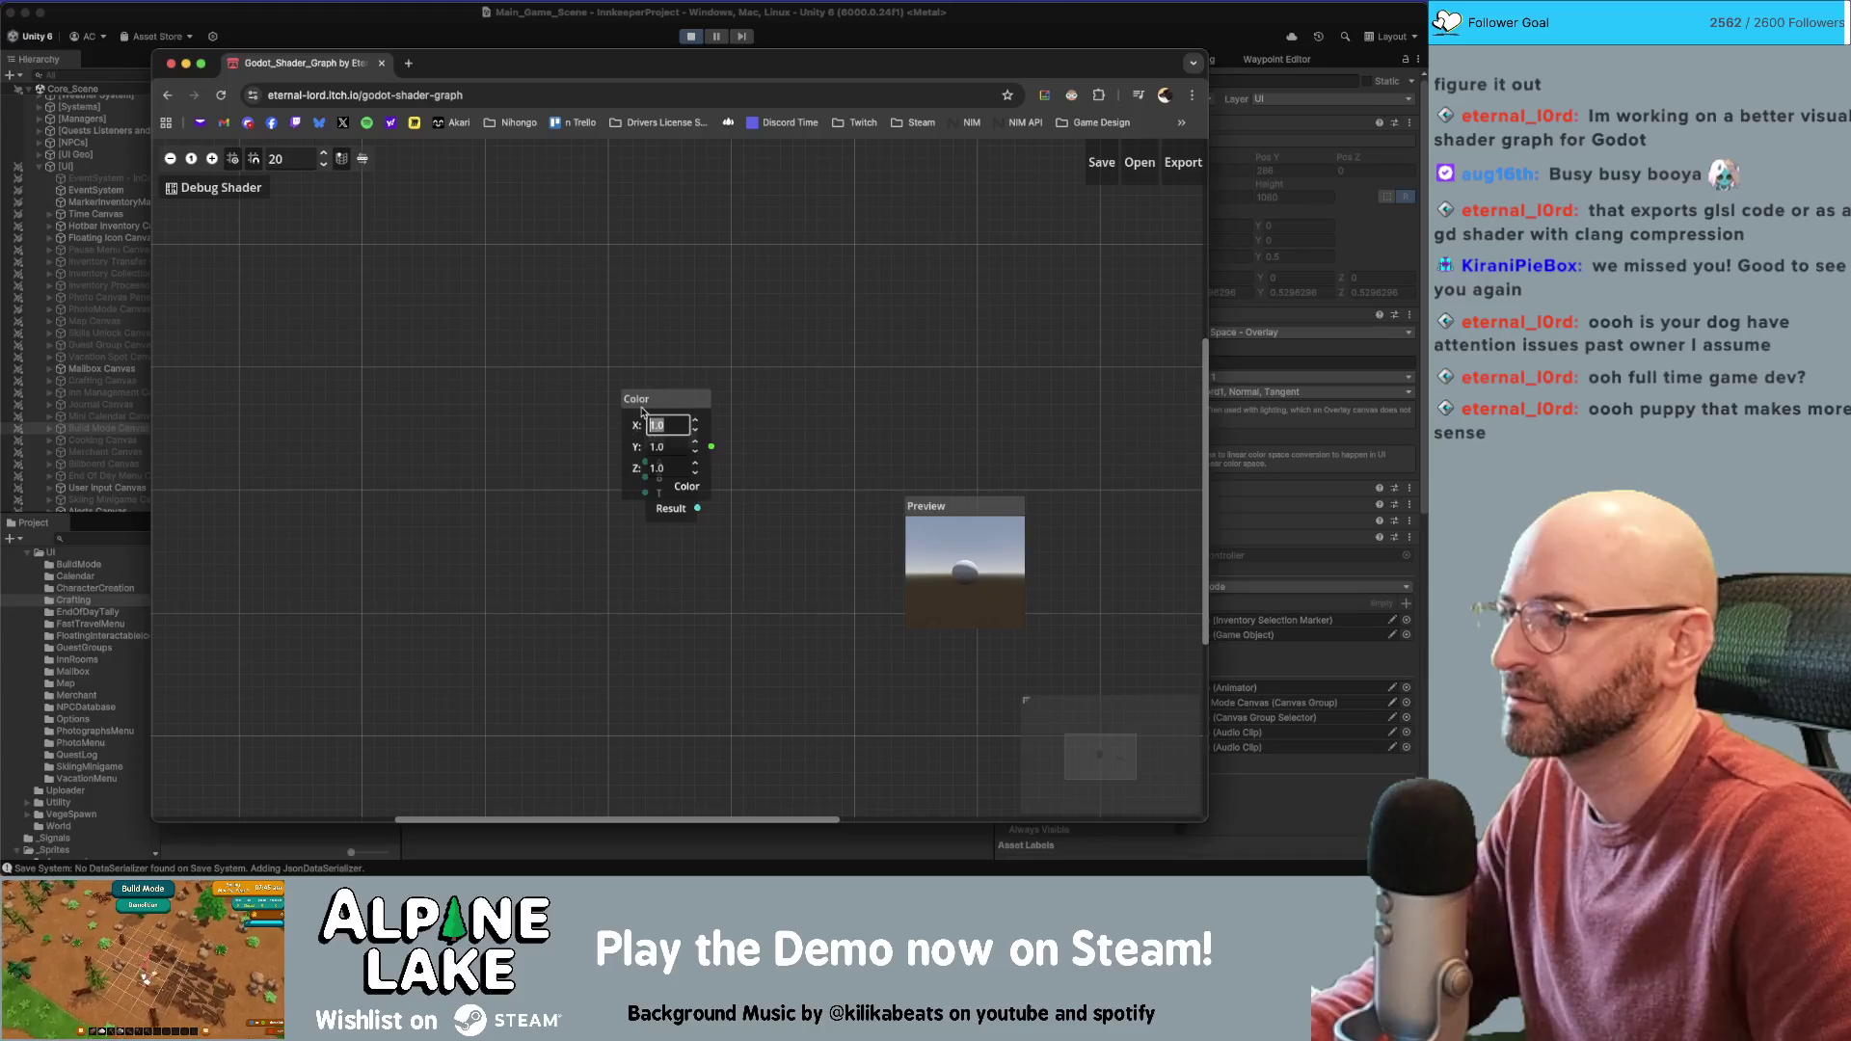
pyautogui.moveTo(639, 396)
pyautogui.mouseDown()
pyautogui.moveTo(515, 398)
pyautogui.moveTo(641, 474)
pyautogui.moveTo(599, 433)
pyautogui.moveTo(429, 364)
pyautogui.mouseUp()
# Add a Color Mix node and wire the Color node's output into its Color A input
pyautogui.rightClick(583, 328)
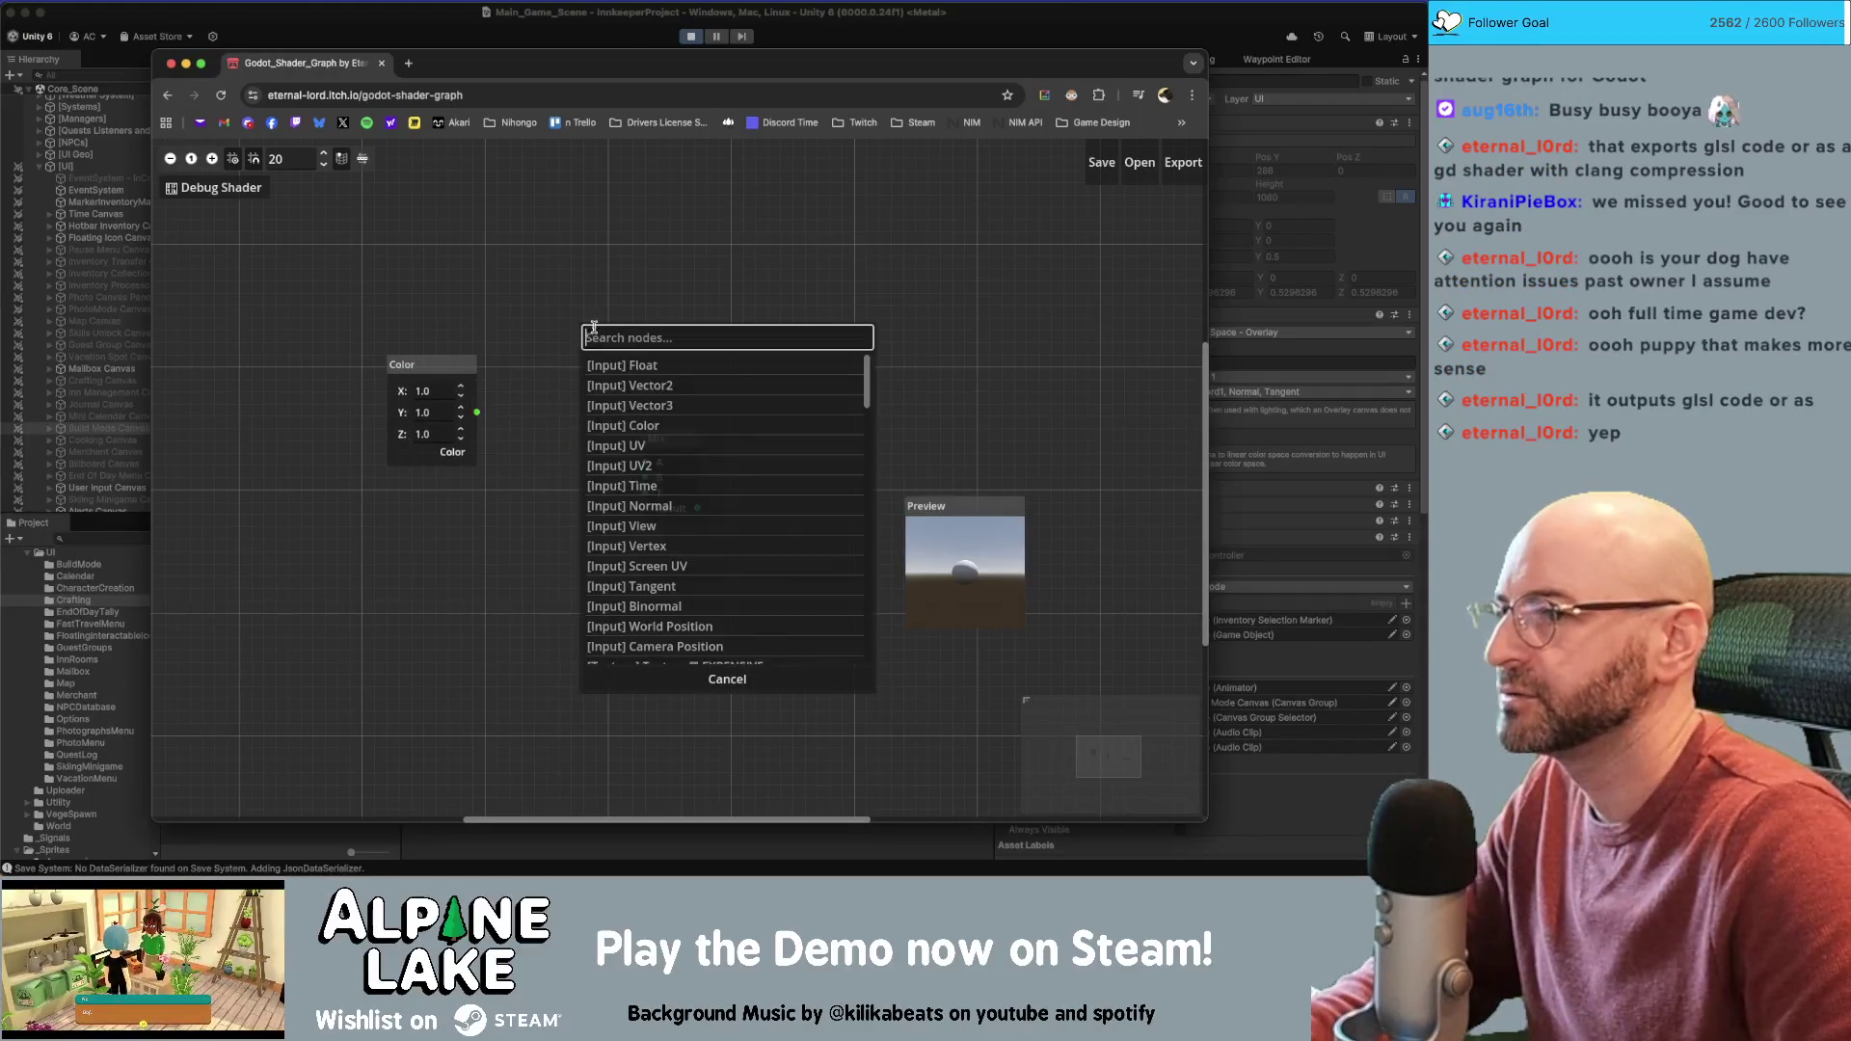
pyautogui.write('mix')
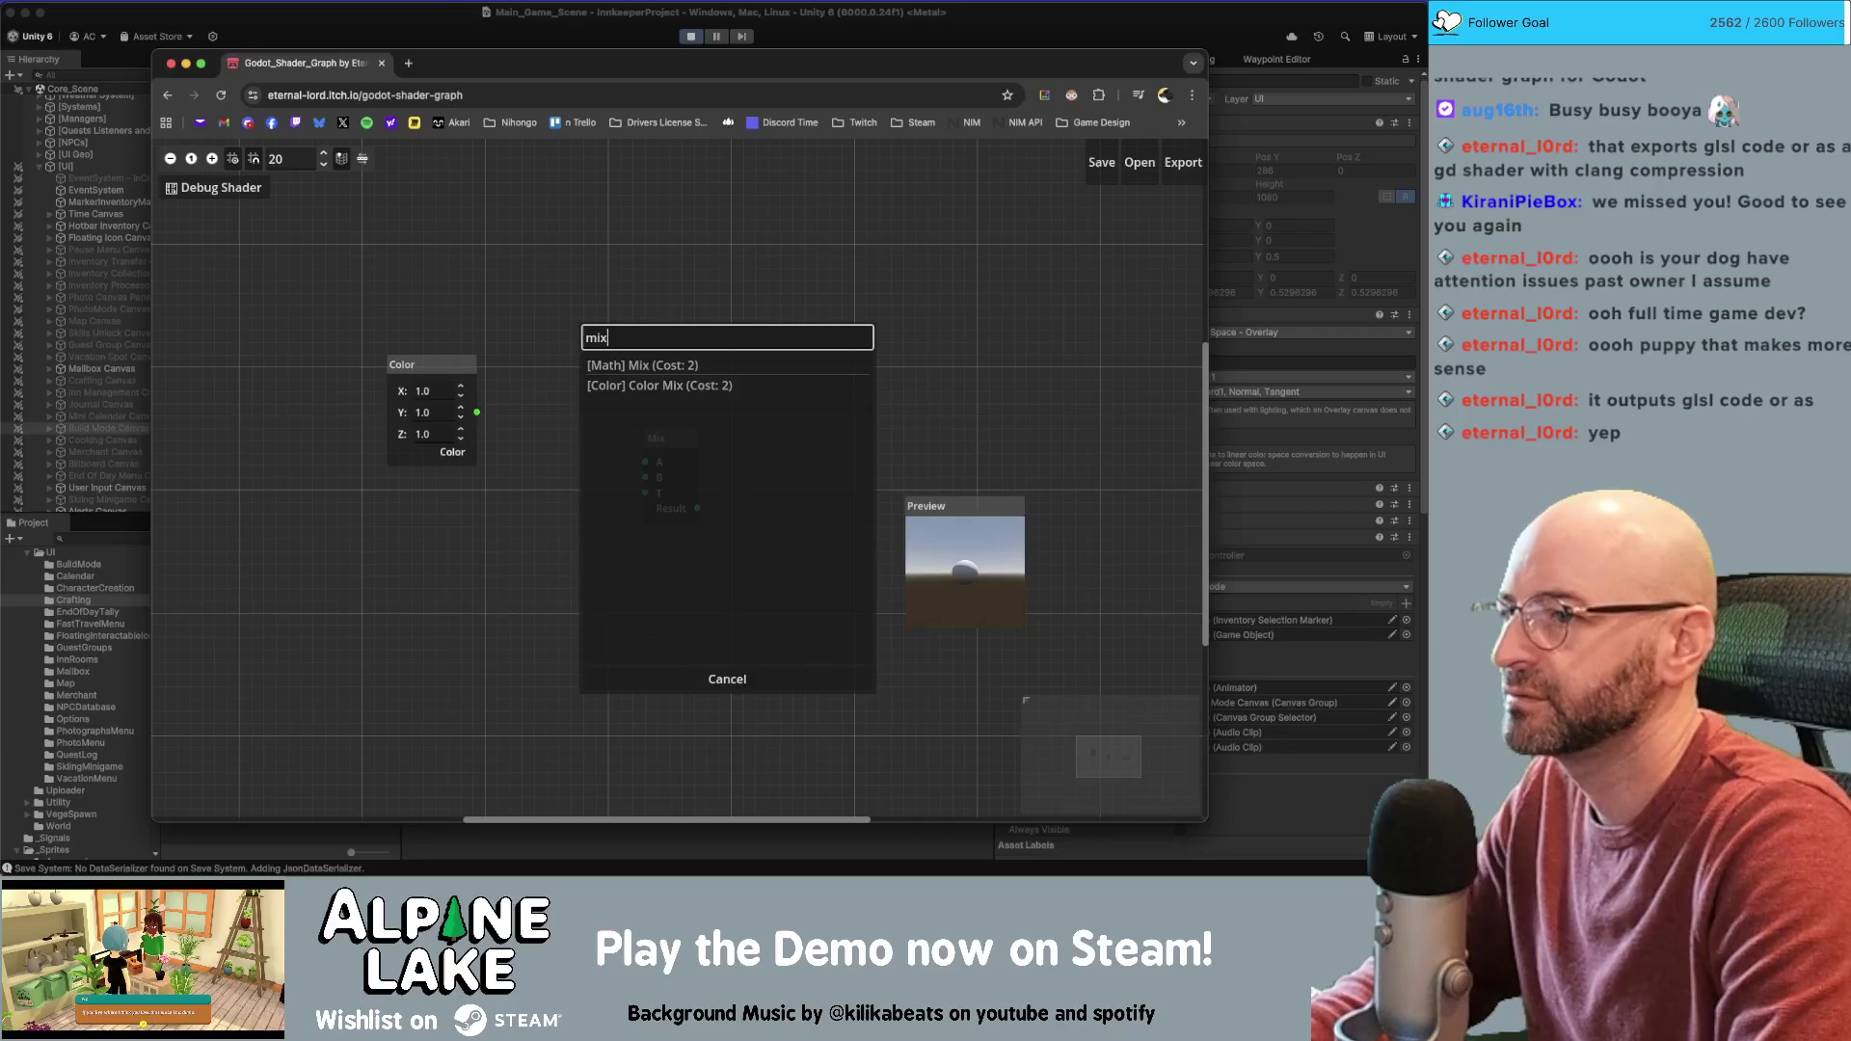
pyautogui.click(624, 385)
pyautogui.doubleClick(624, 385)
pyautogui.moveTo(680, 354); pyautogui.dragTo(577, 335)
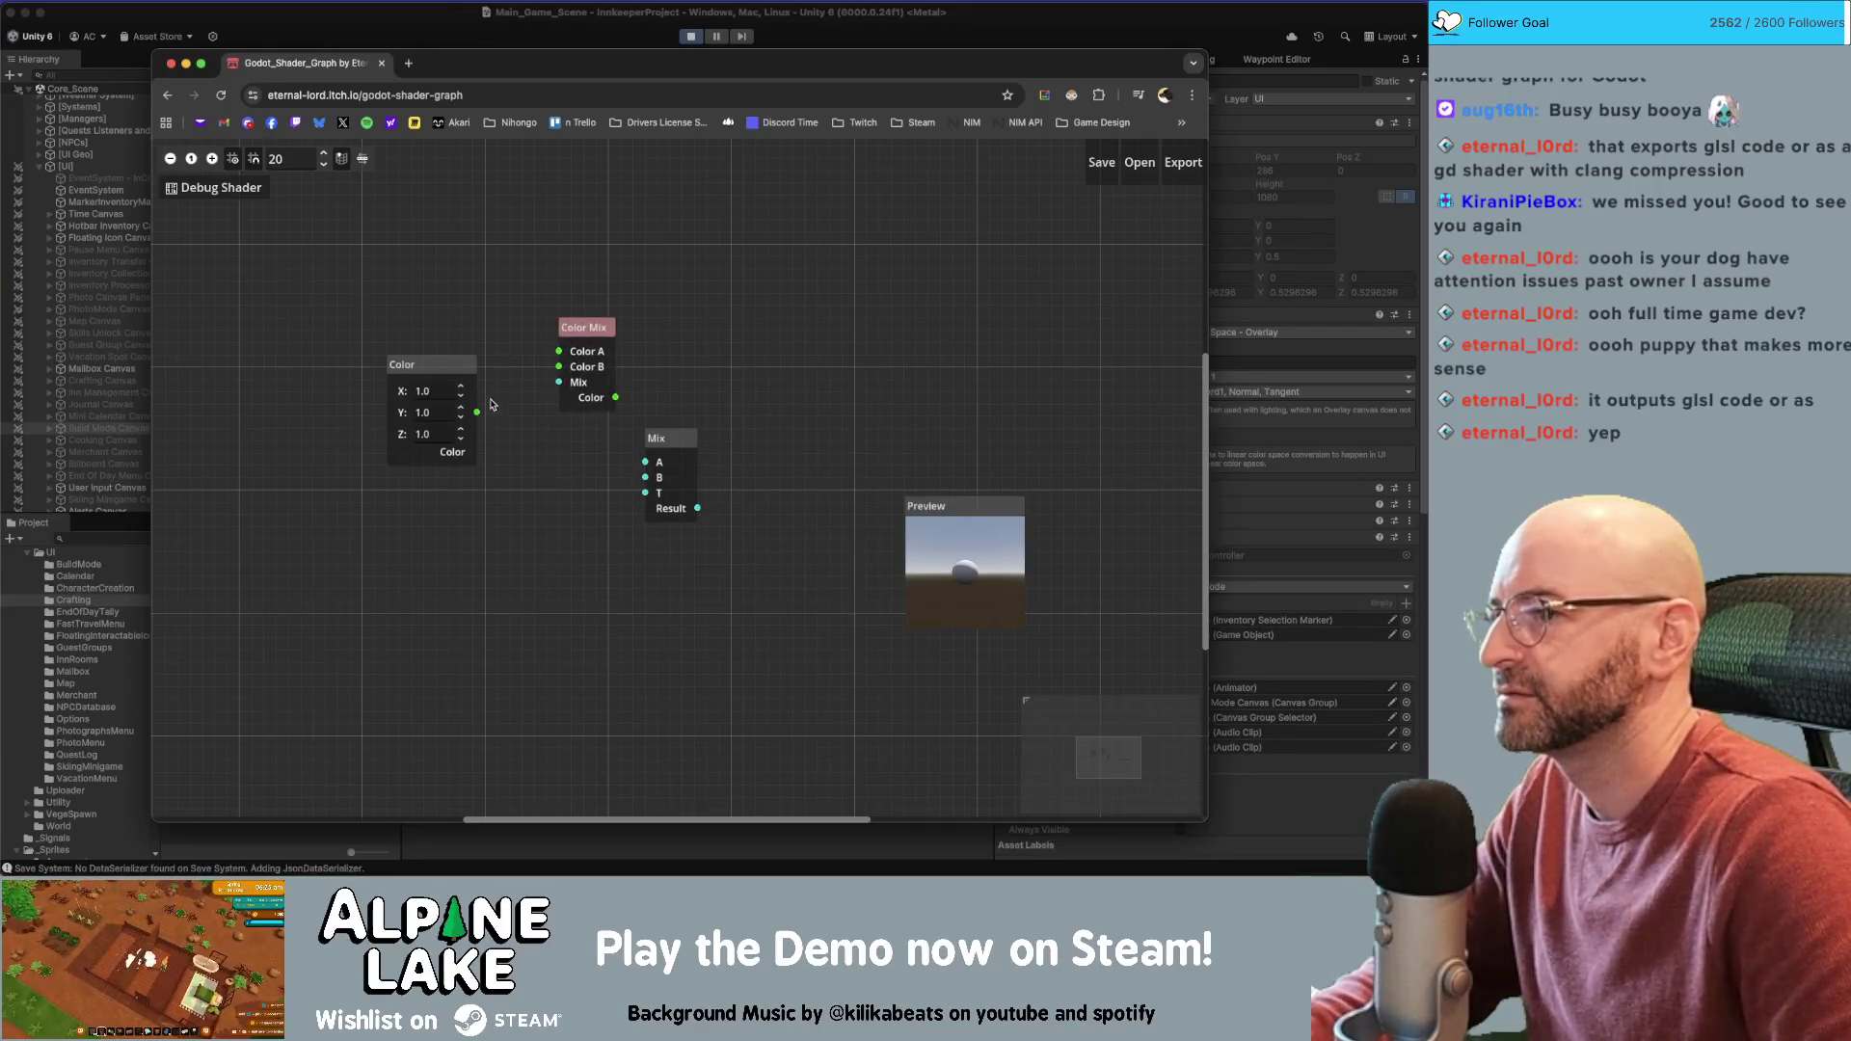
pyautogui.moveTo(478, 412); pyautogui.dragTo(559, 351)
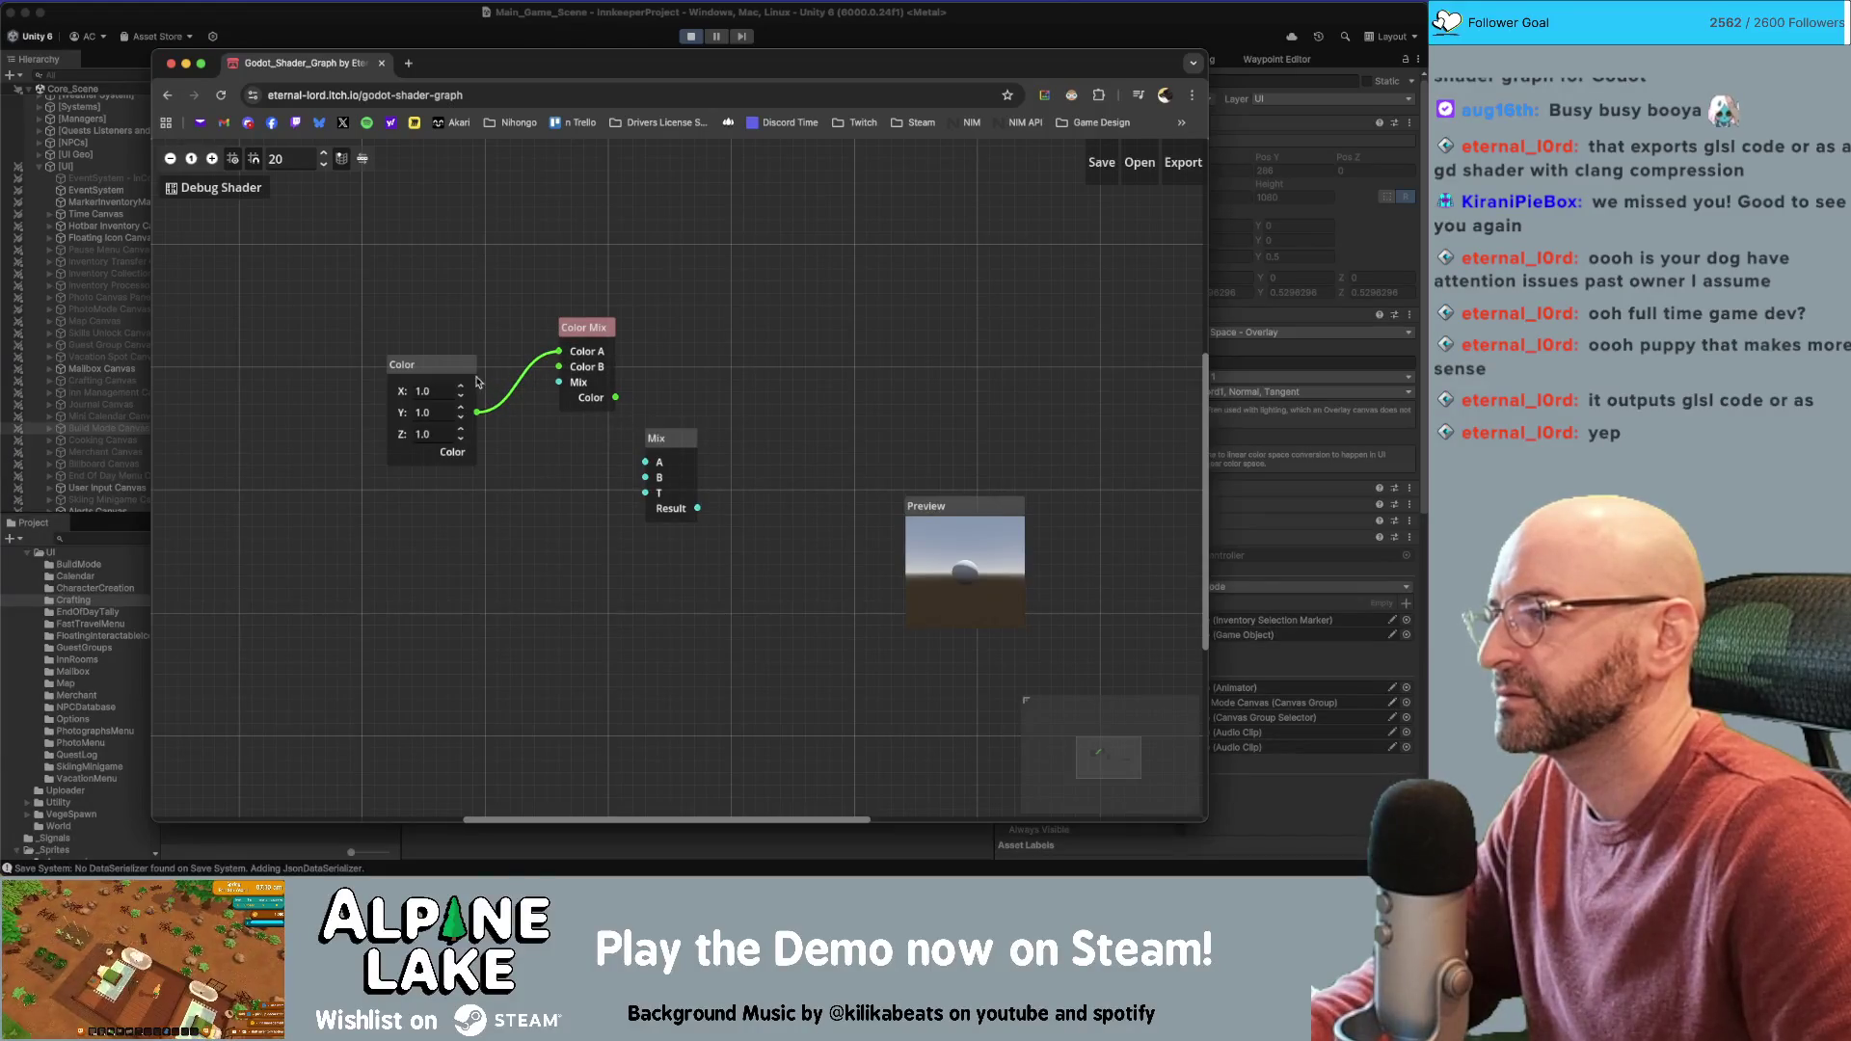
pyautogui.click(458, 372)
pyautogui.click(417, 530)
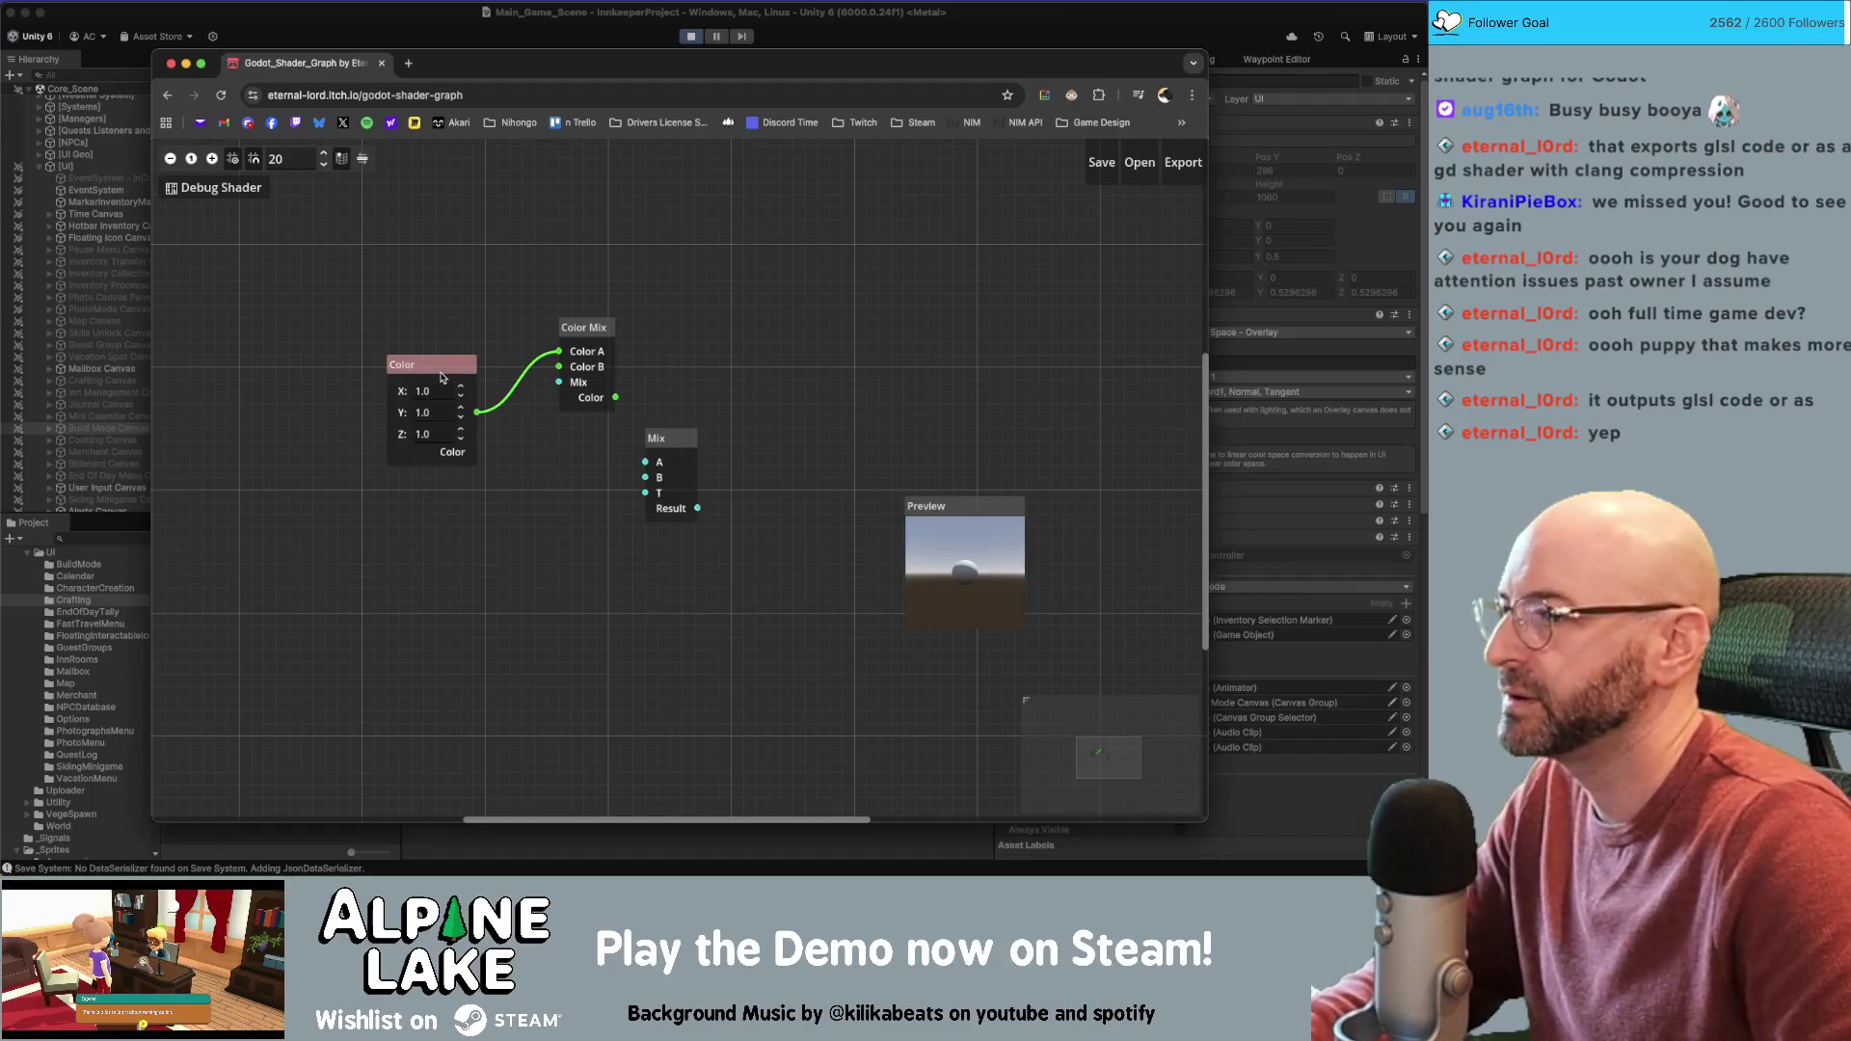
pyautogui.moveTo(431, 369); pyautogui.dragTo(382, 344)
# Add a second Color node and wire it into Color Mix's Color B input
pyautogui.rightClick(406, 509)
pyautogui.write('color')
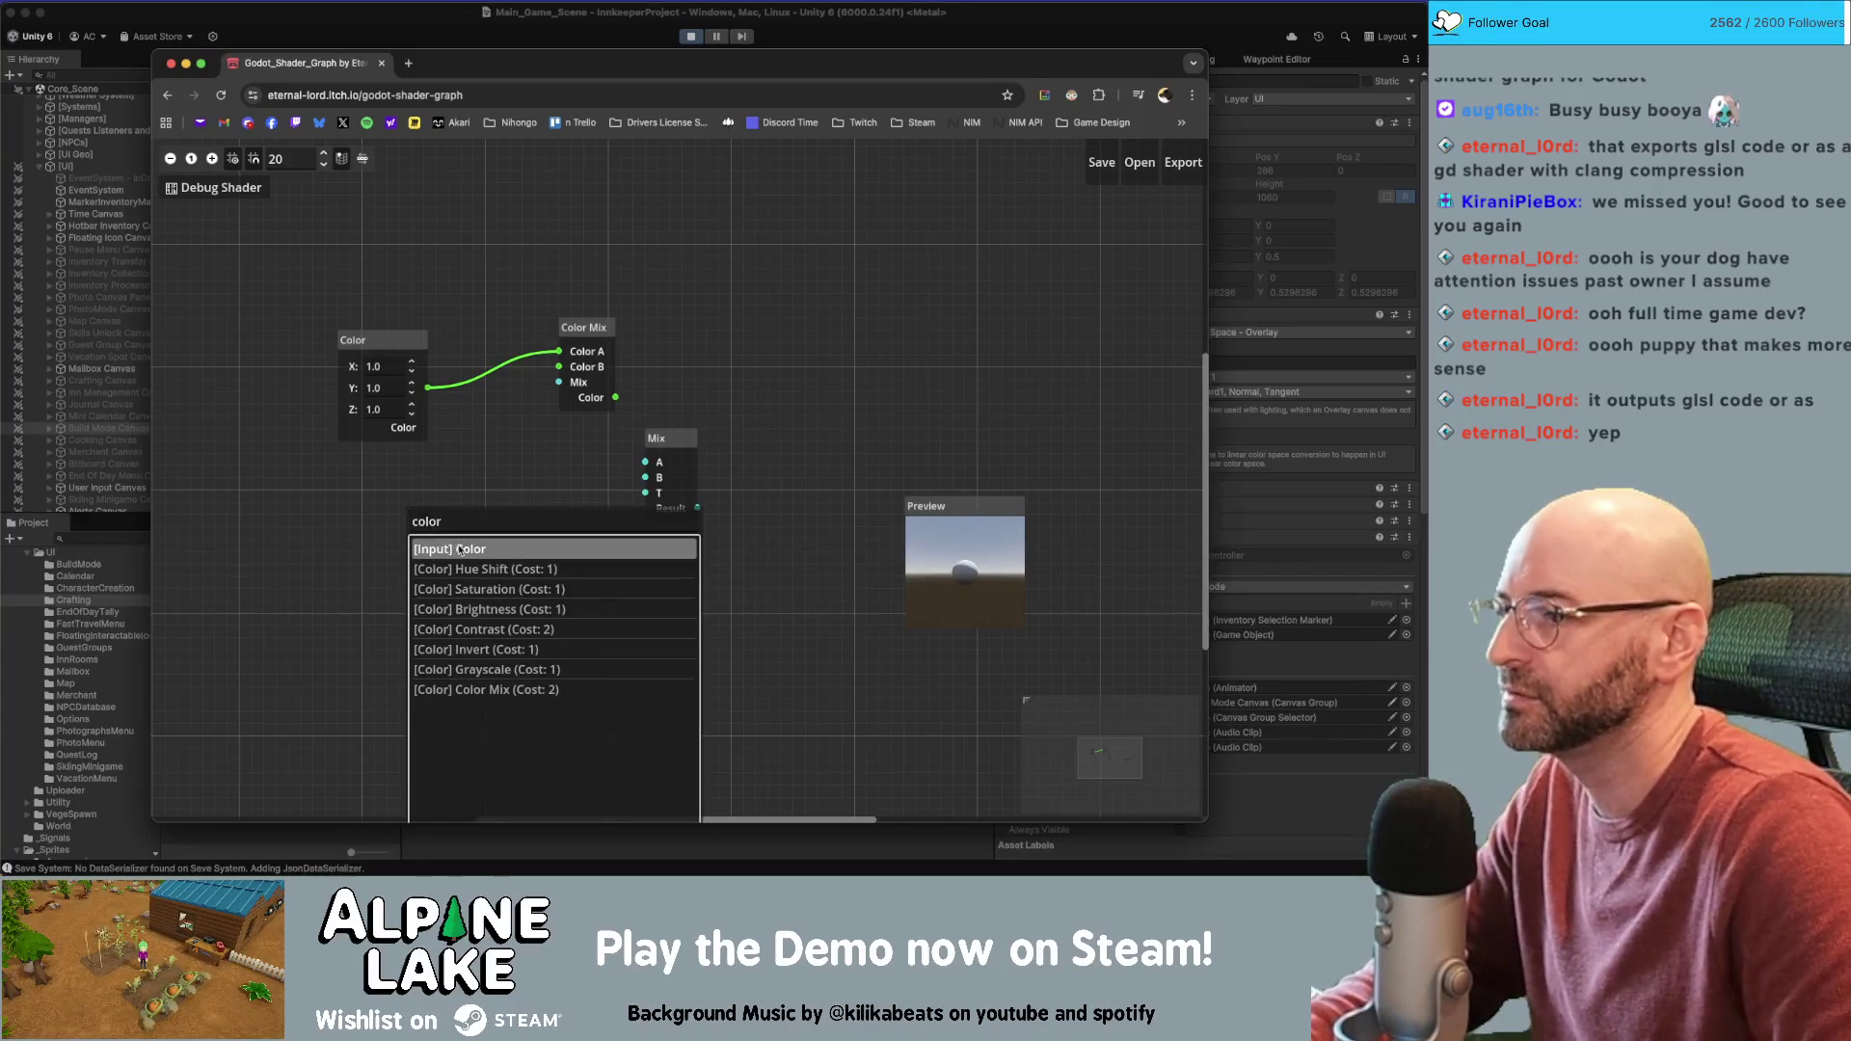
pyautogui.click(459, 550)
pyautogui.moveTo(587, 474)
pyautogui.mouseDown()
pyautogui.moveTo(425, 502)
pyautogui.moveTo(563, 422)
pyautogui.moveTo(561, 368)
pyautogui.moveTo(588, 432)
pyautogui.moveTo(634, 291)
pyautogui.mouseUp()
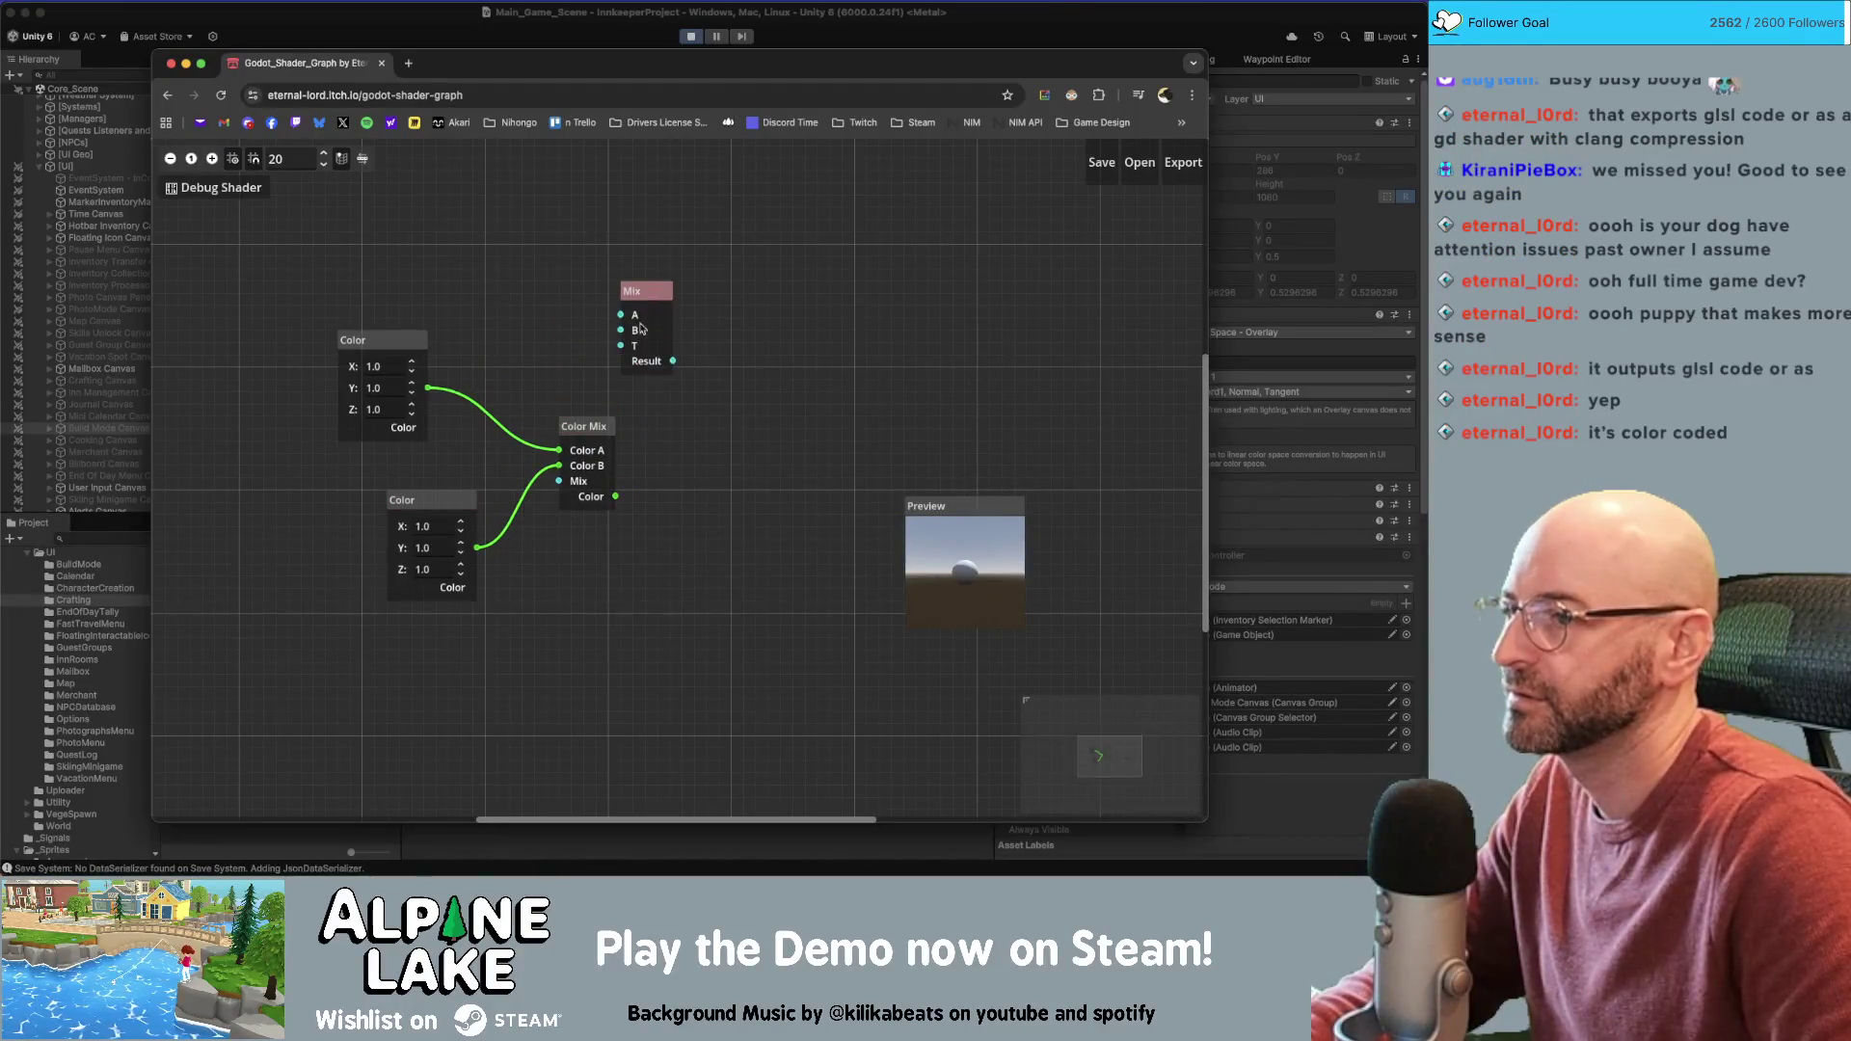
pyautogui.moveTo(593, 430); pyautogui.dragTo(642, 442)
pyautogui.moveTo(665, 508)
pyautogui.mouseDown()
pyautogui.moveTo(909, 530)
pyautogui.moveTo(786, 529)
pyautogui.moveTo(808, 376)
pyautogui.moveTo(774, 650)
pyautogui.mouseUp()
pyautogui.hscroll(3, 903, 350)
pyautogui.rightClick(691, 401)
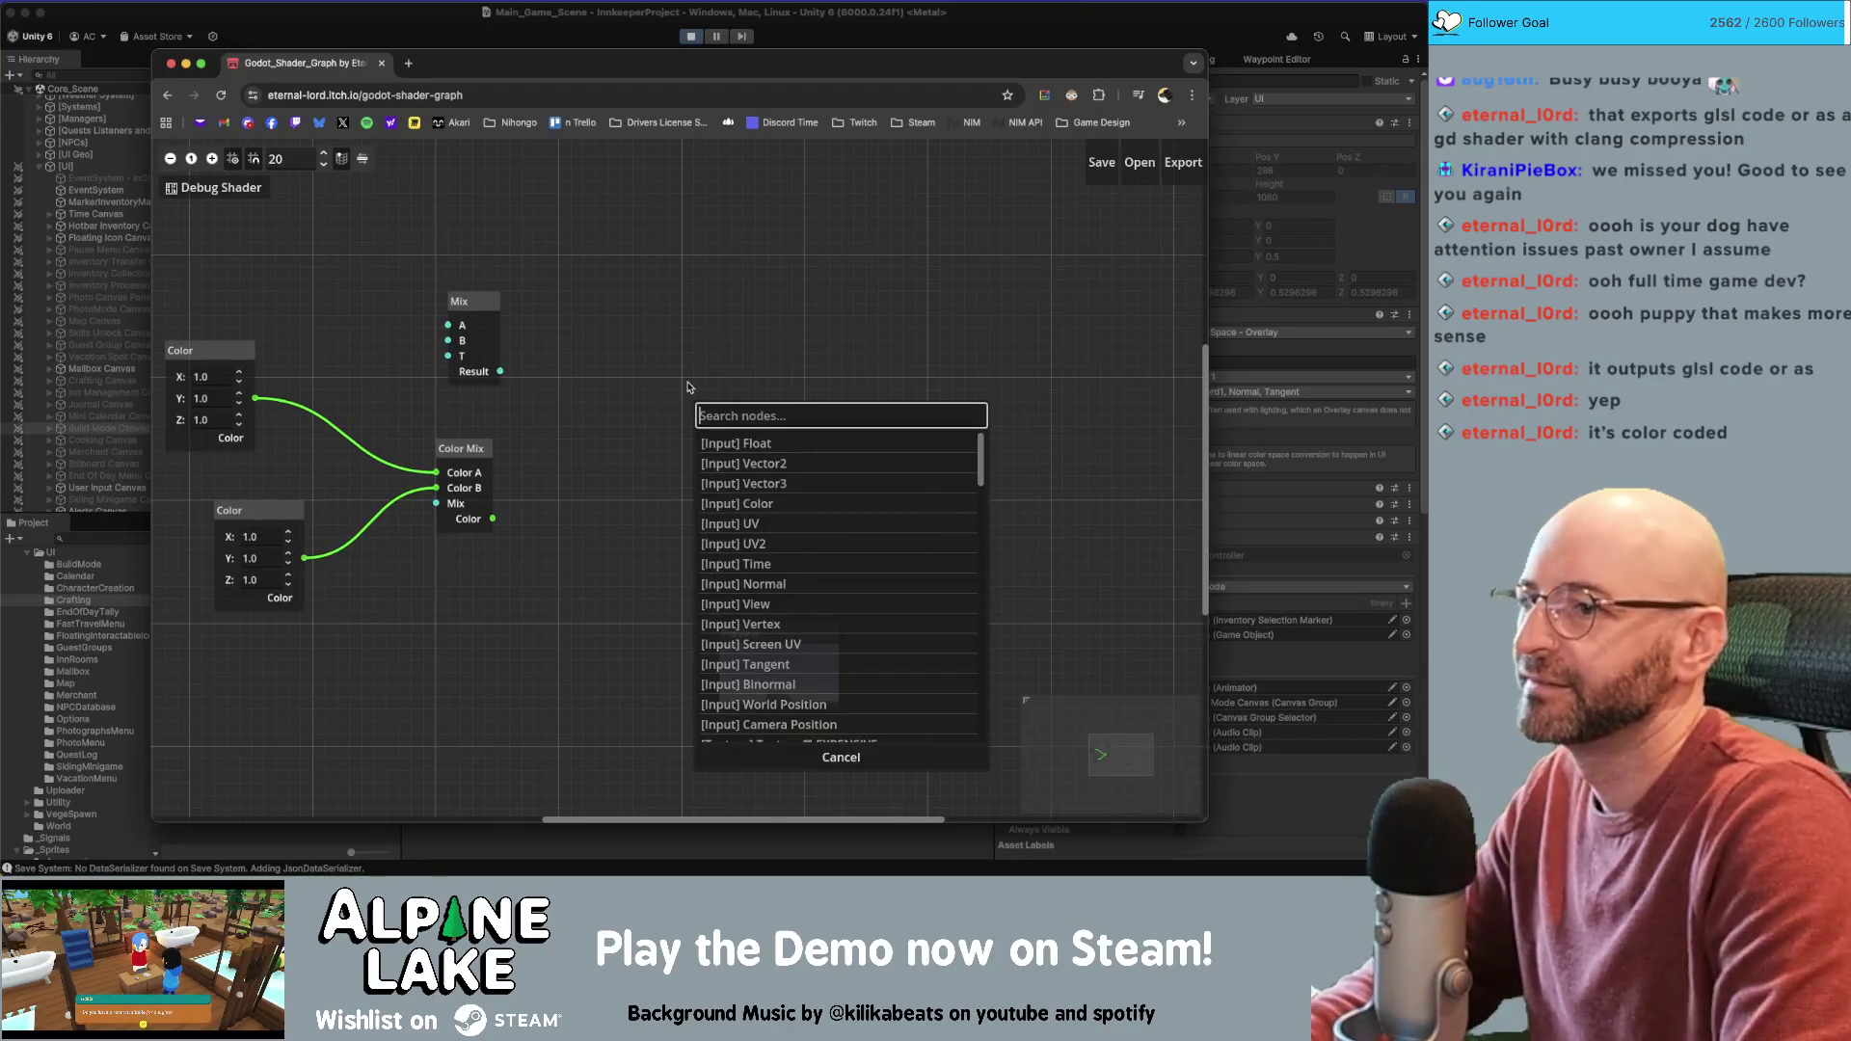
# Add a Debug Output node and connect Color Mix's output to its Value input
pyautogui.write('output')
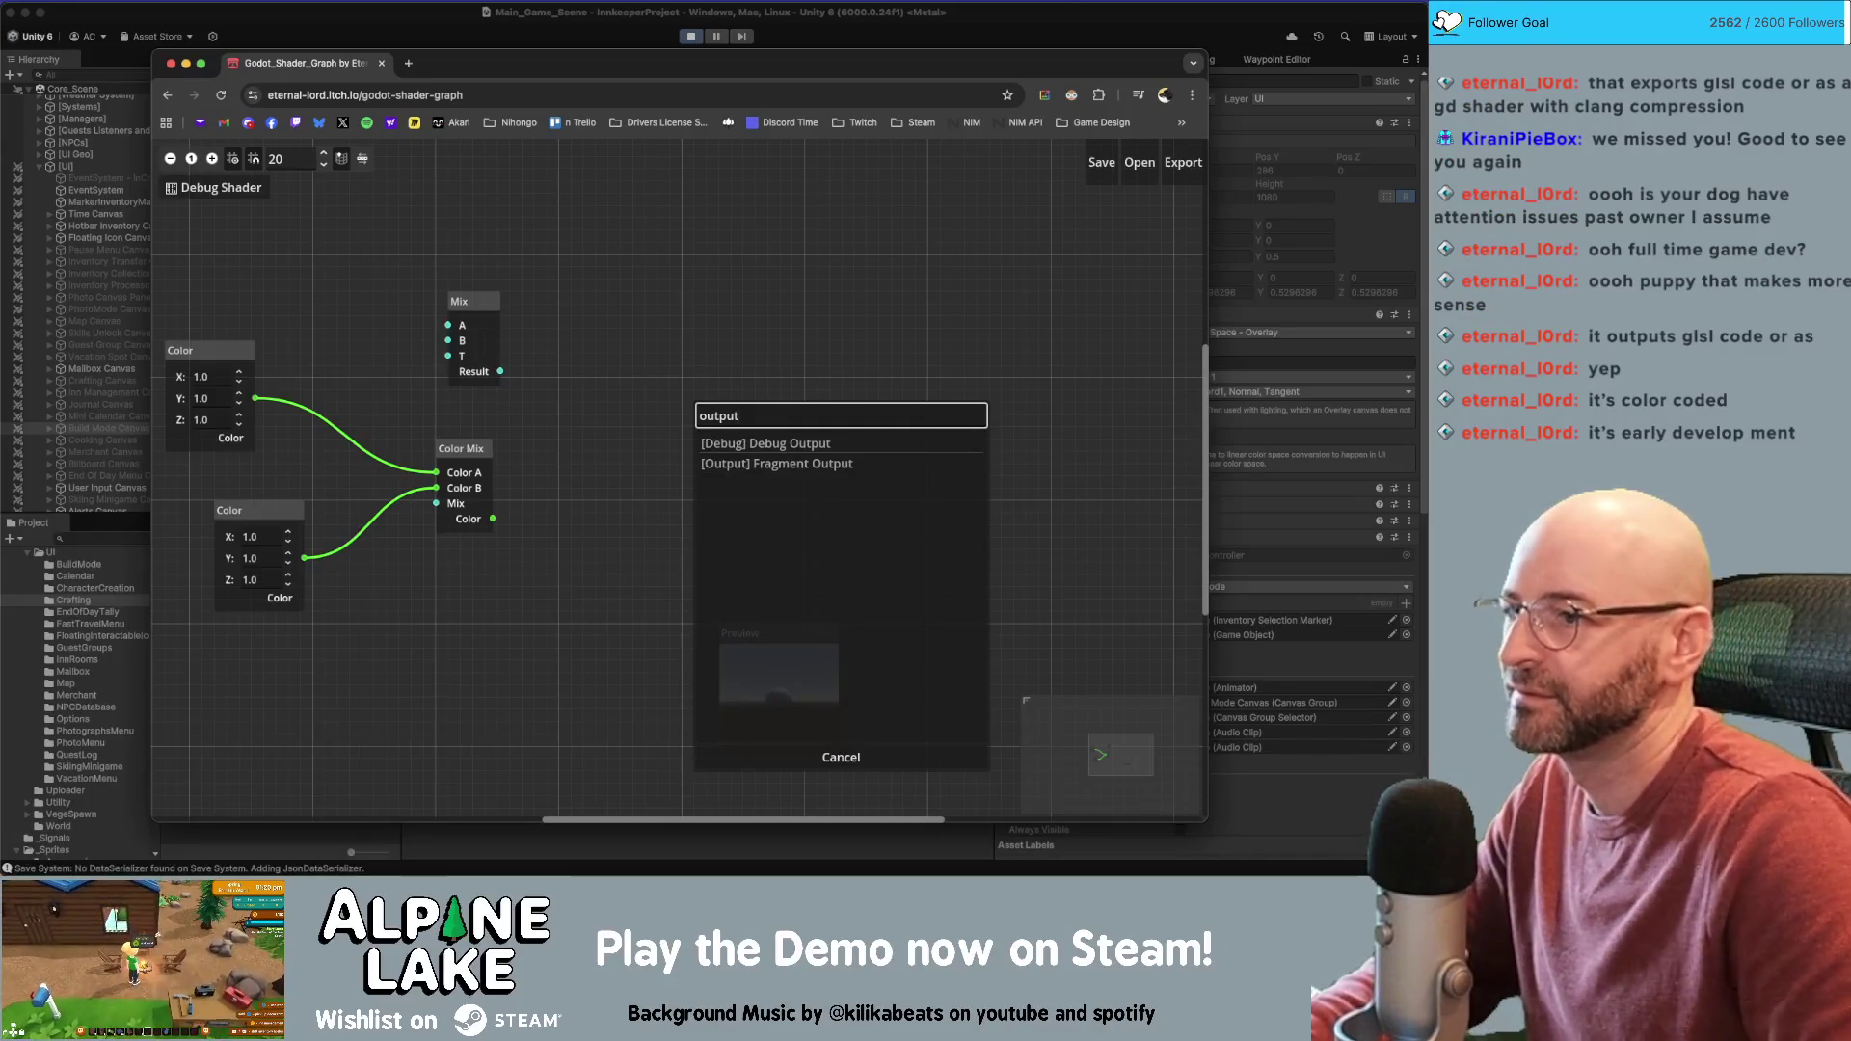
pyautogui.press('Down')
pyautogui.press('Return')
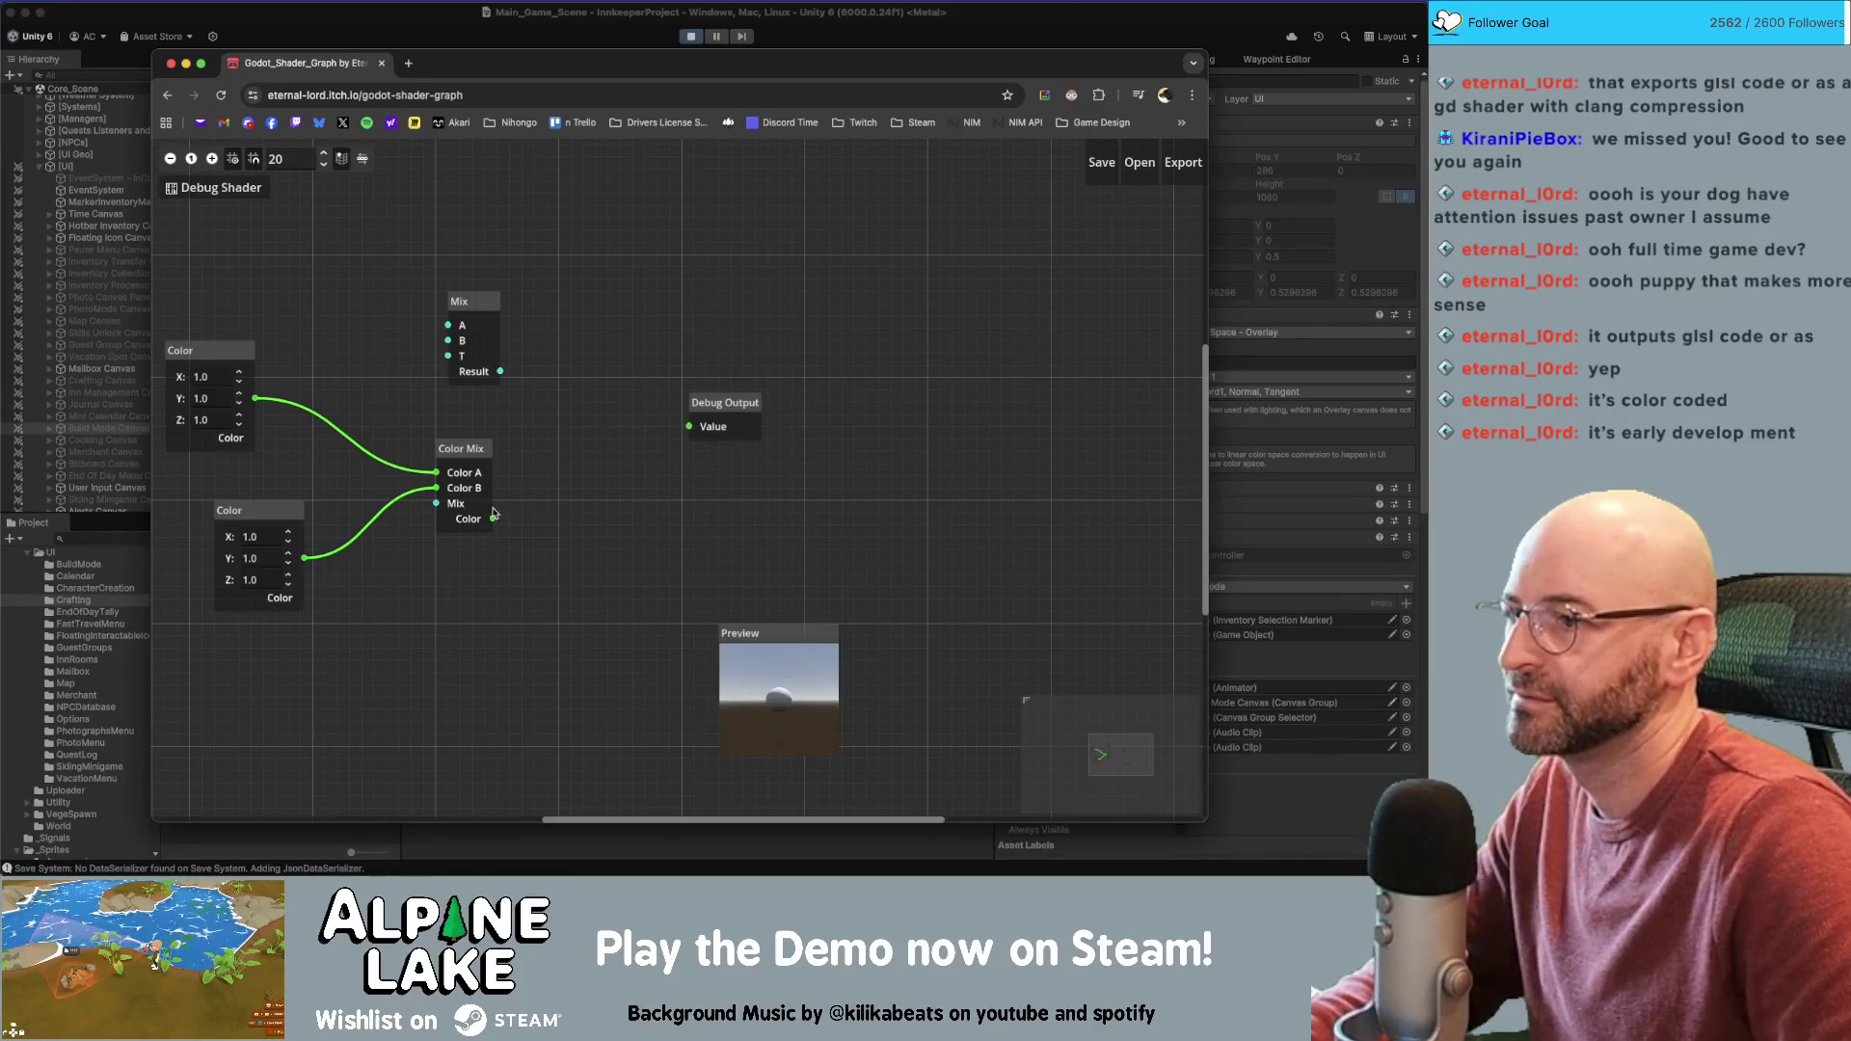
pyautogui.moveTo(494, 518)
pyautogui.mouseDown()
pyautogui.moveTo(722, 407)
pyautogui.moveTo(725, 457)
pyautogui.mouseUp()
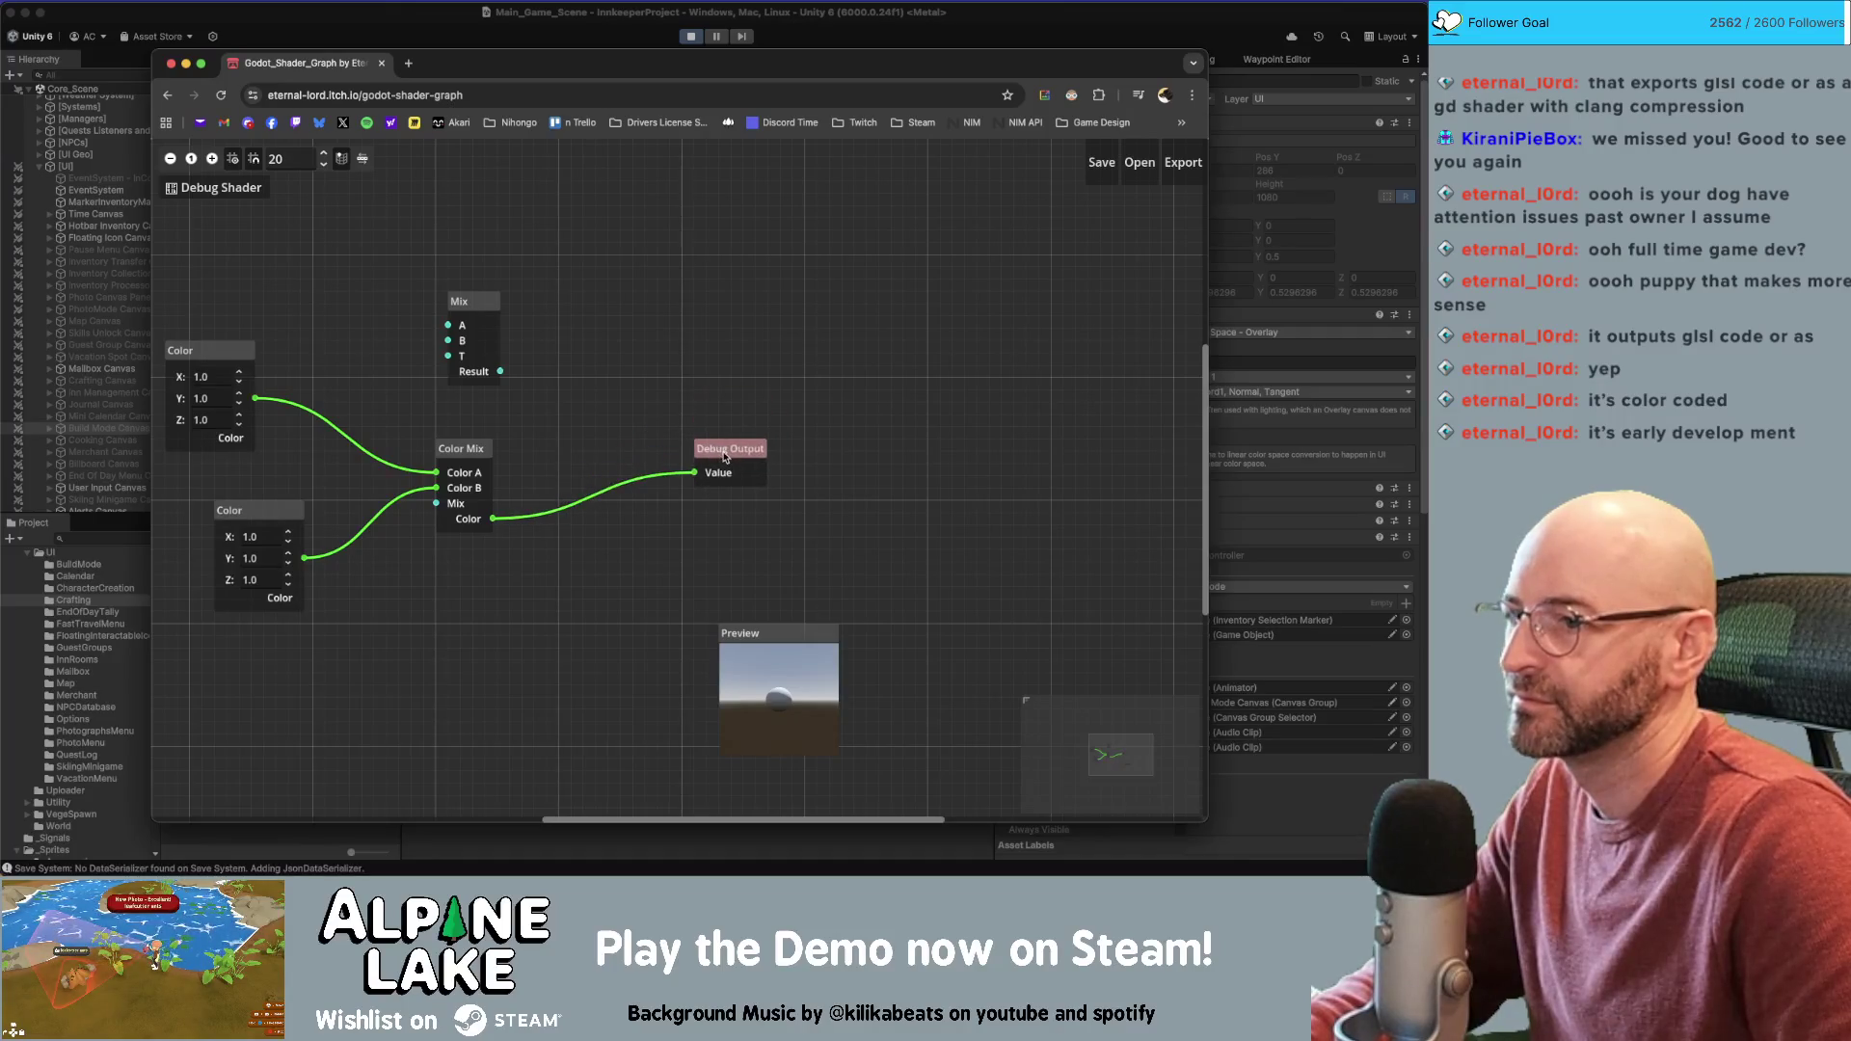
pyautogui.click(854, 506)
pyautogui.hscroll(-3, 770, 594)
# Find a [PBR] Metallic node via the 'pbr' search and place it above Debug Output
pyautogui.rightClick(930, 395)
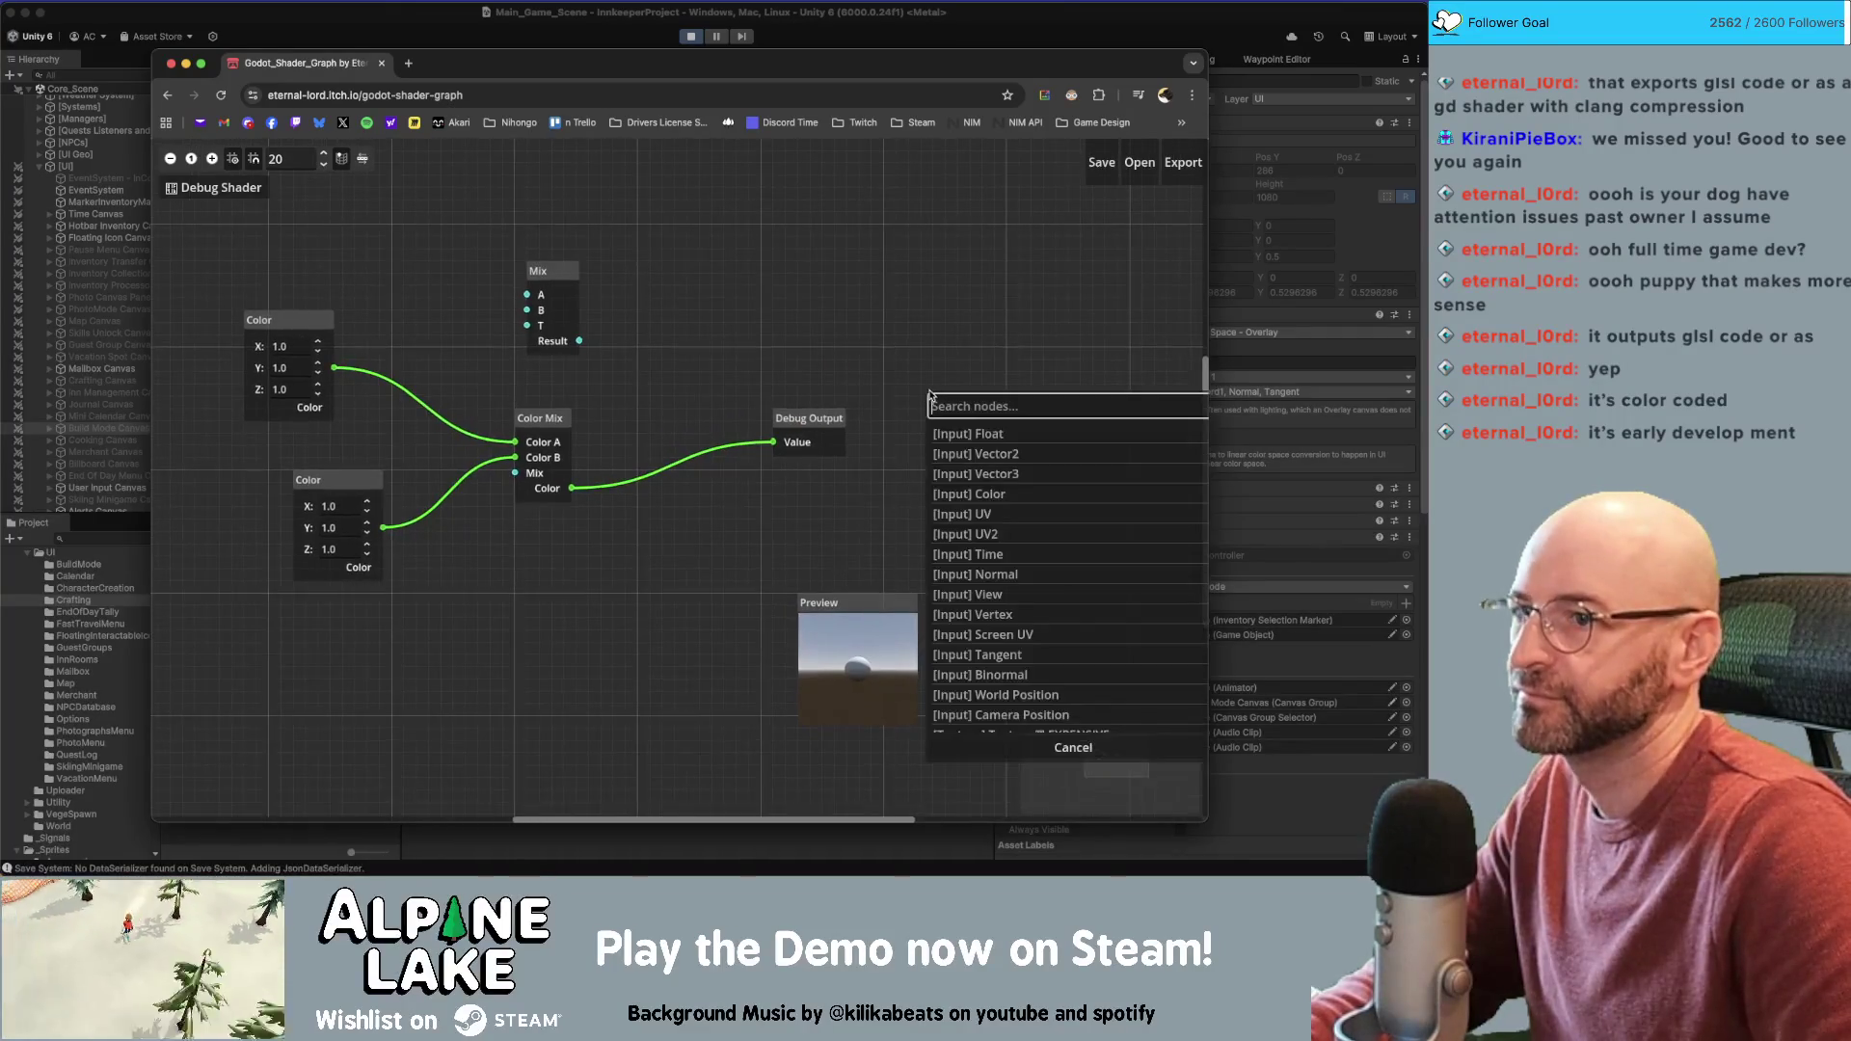
pyautogui.write('materi')
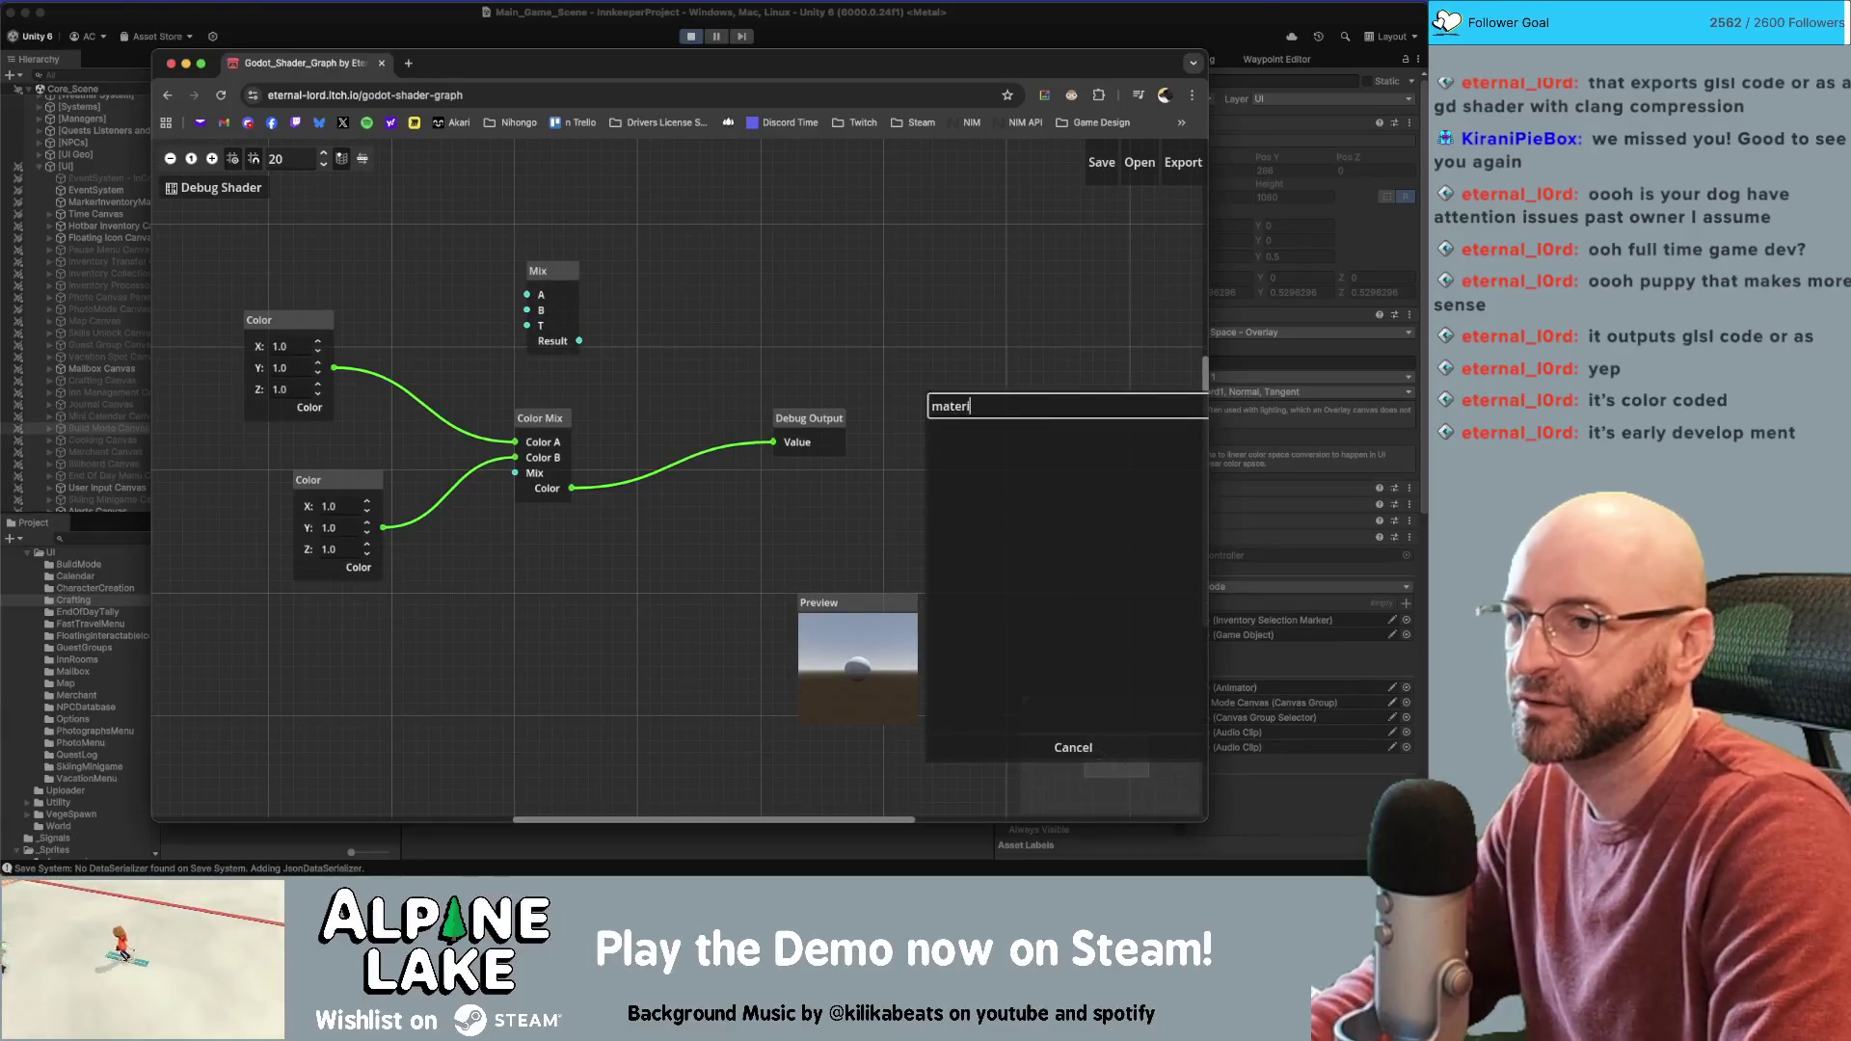
pyautogui.press('BackSpace')
pyautogui.press('BackSpace')
pyautogui.press('BackSpace')
pyautogui.write('shad')
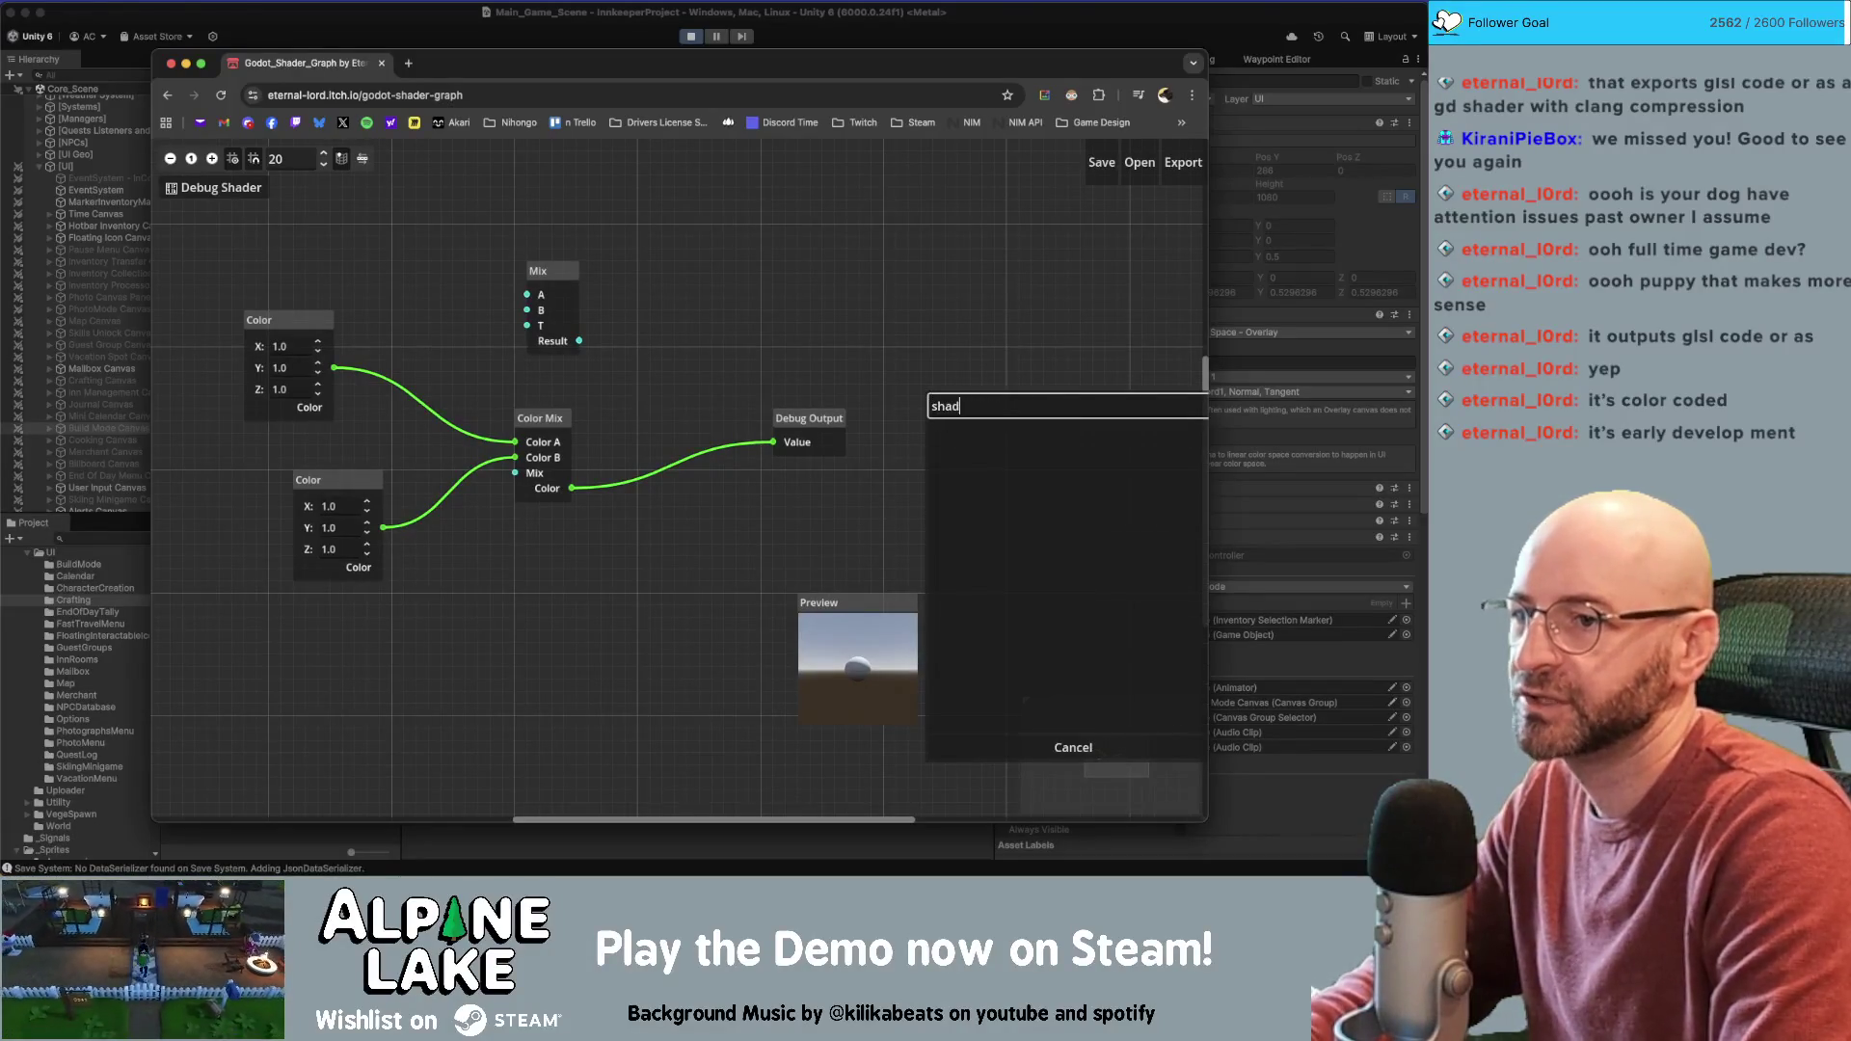
pyautogui.press('BackSpace')
pyautogui.press('BackSpace')
pyautogui.press('BackSpace')
pyautogui.write('pbr')
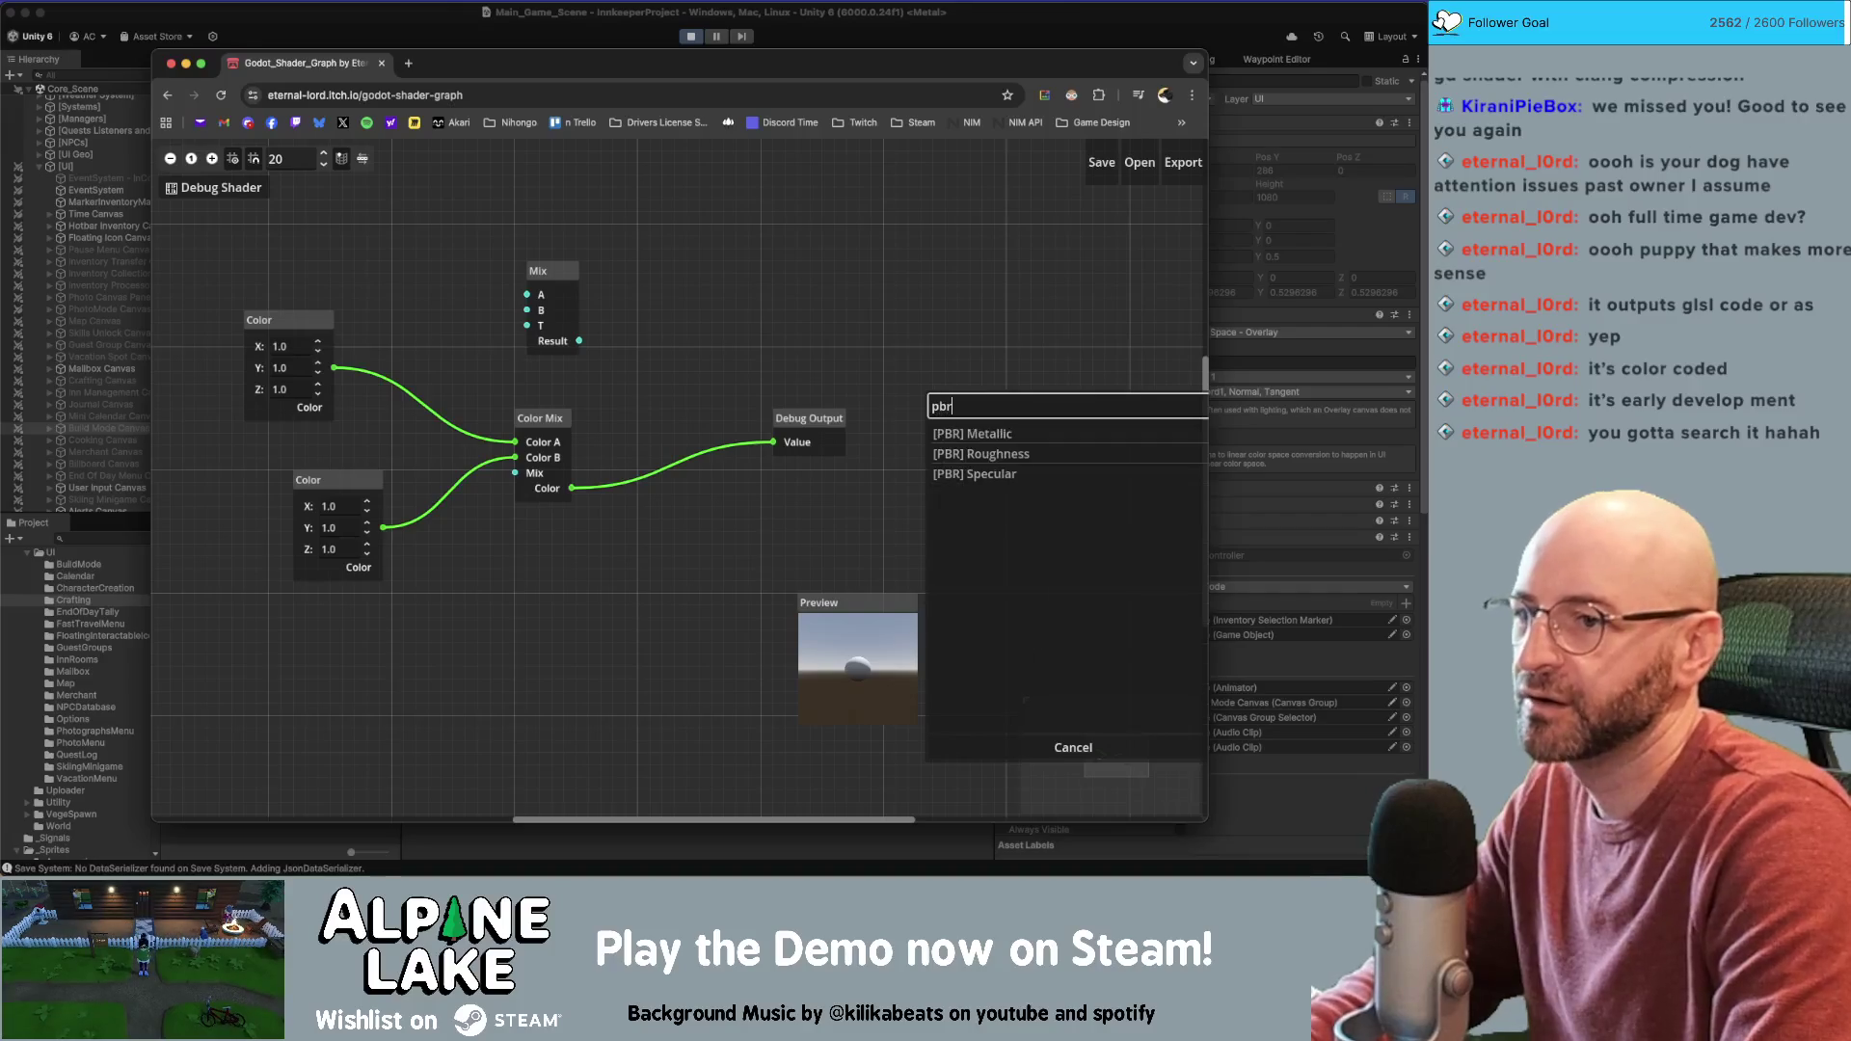
pyautogui.click(979, 435)
pyautogui.doubleClick(978, 434)
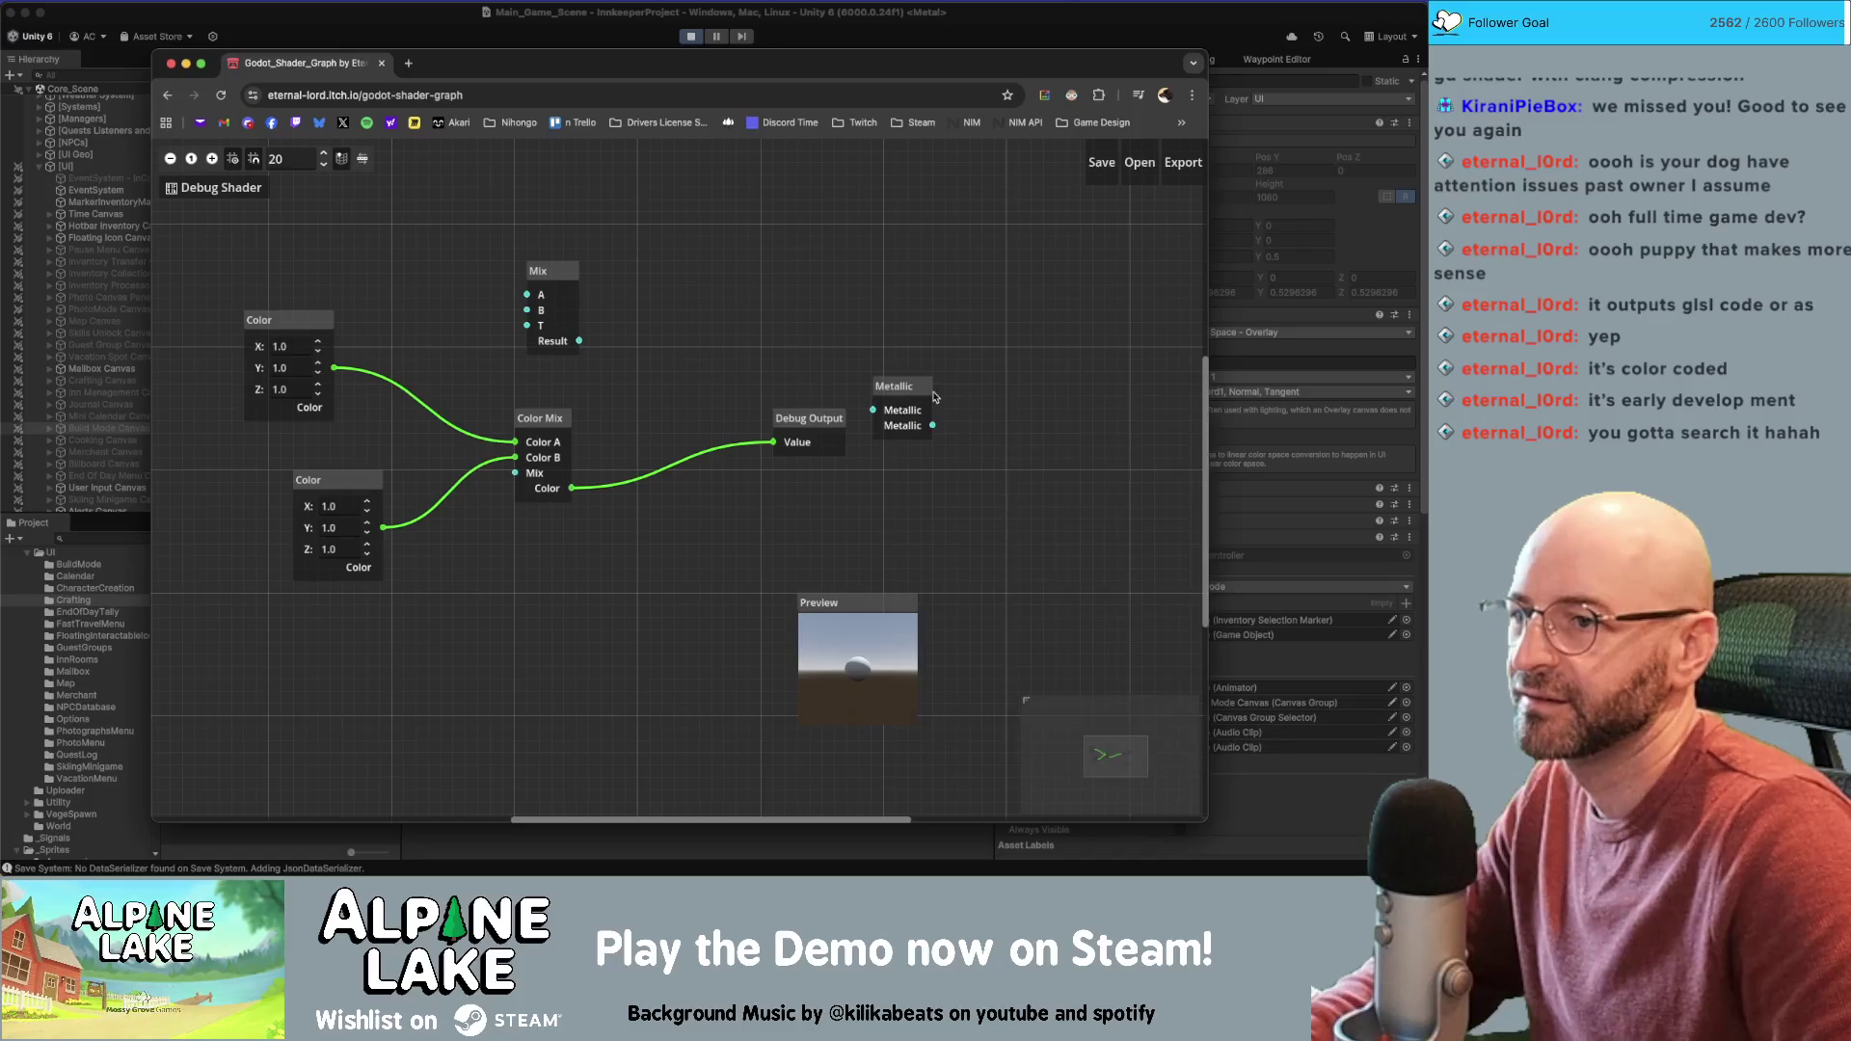
pyautogui.moveTo(928, 385); pyautogui.dragTo(774, 334)
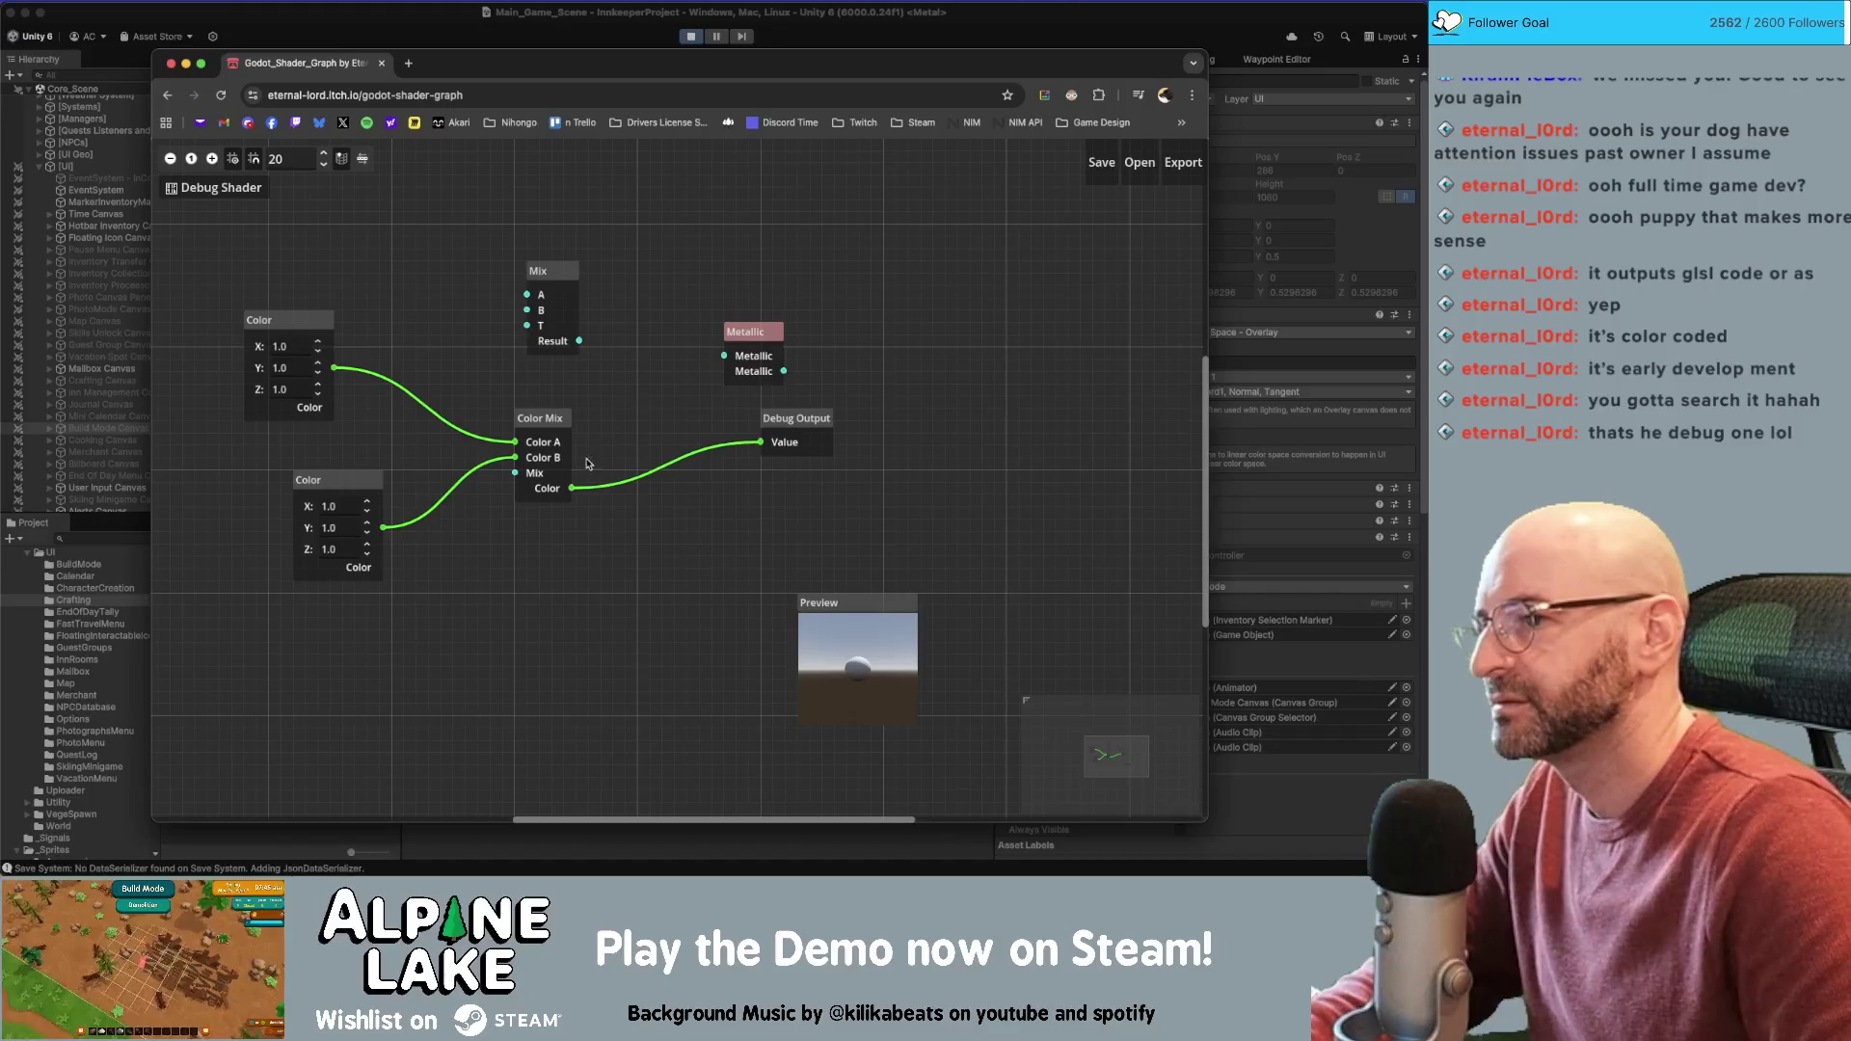
pyautogui.click(808, 419)
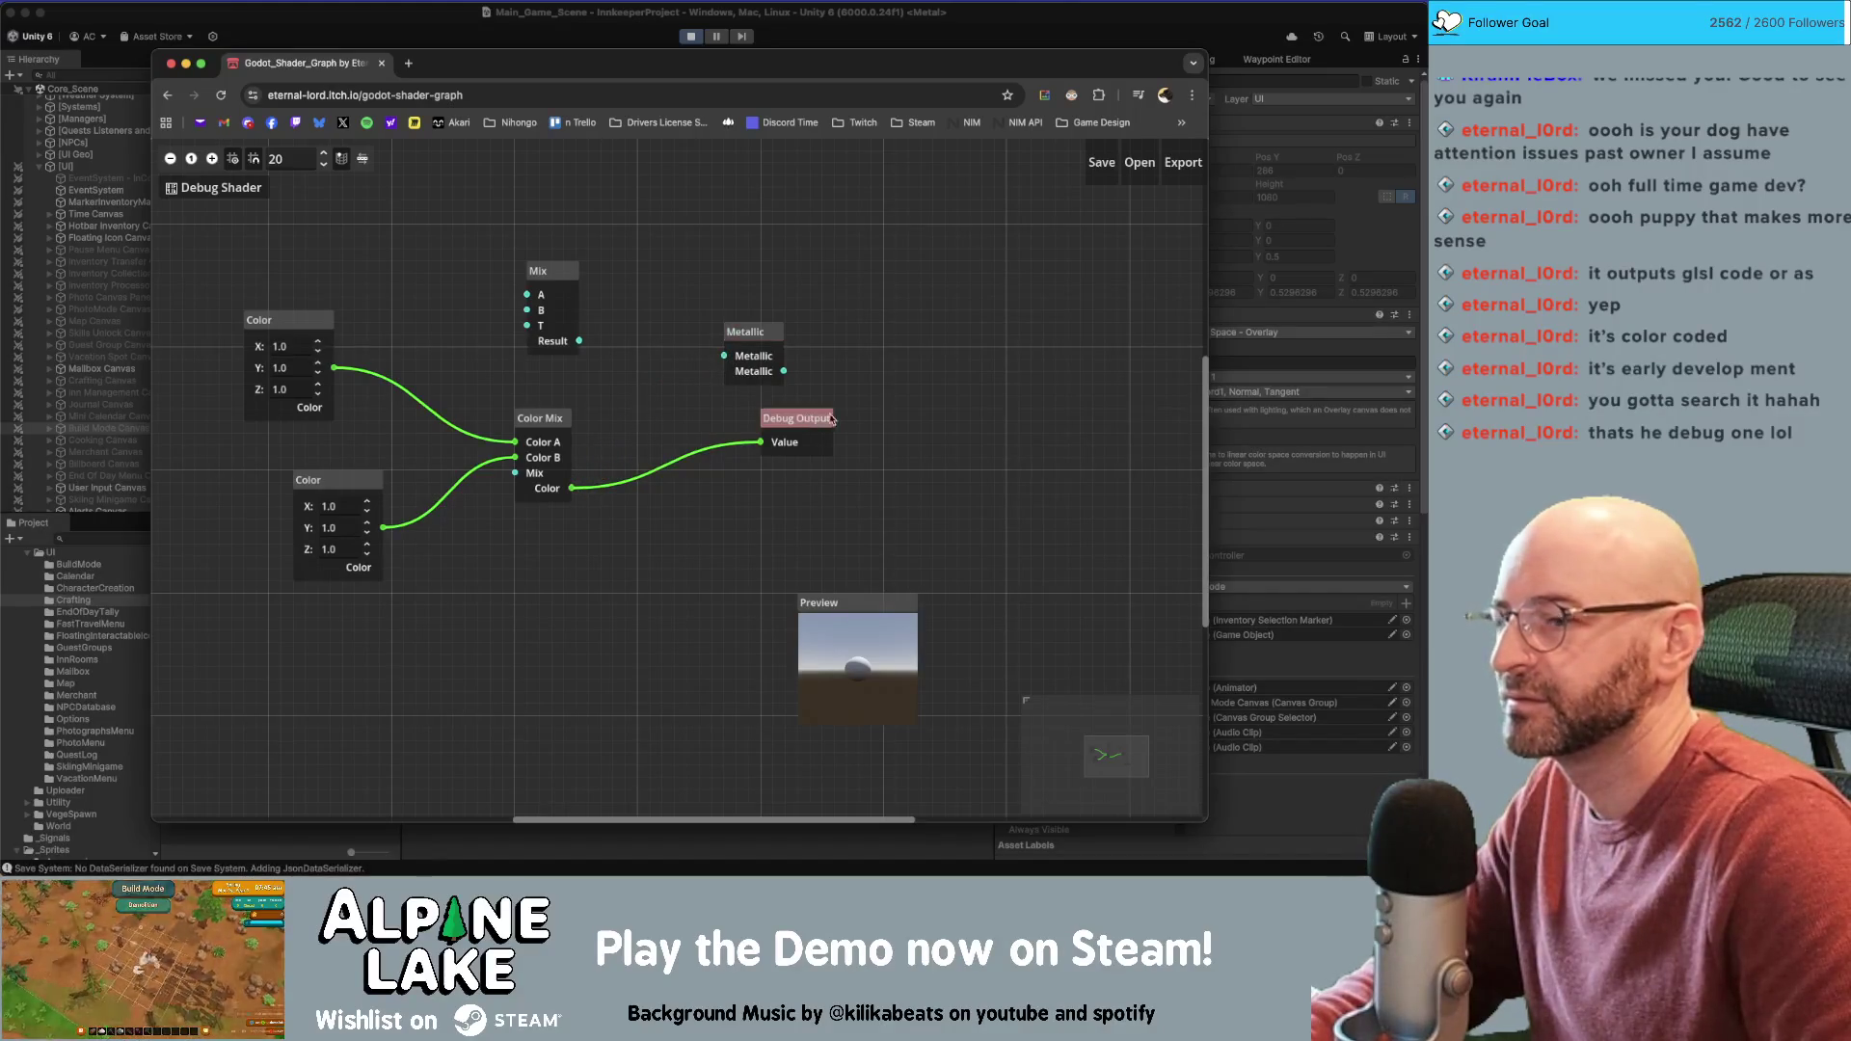
pyautogui.click(850, 507)
# Search the node list for 'color', then clear the search text
pyautogui.rightClick(891, 355)
pyautogui.write('color')
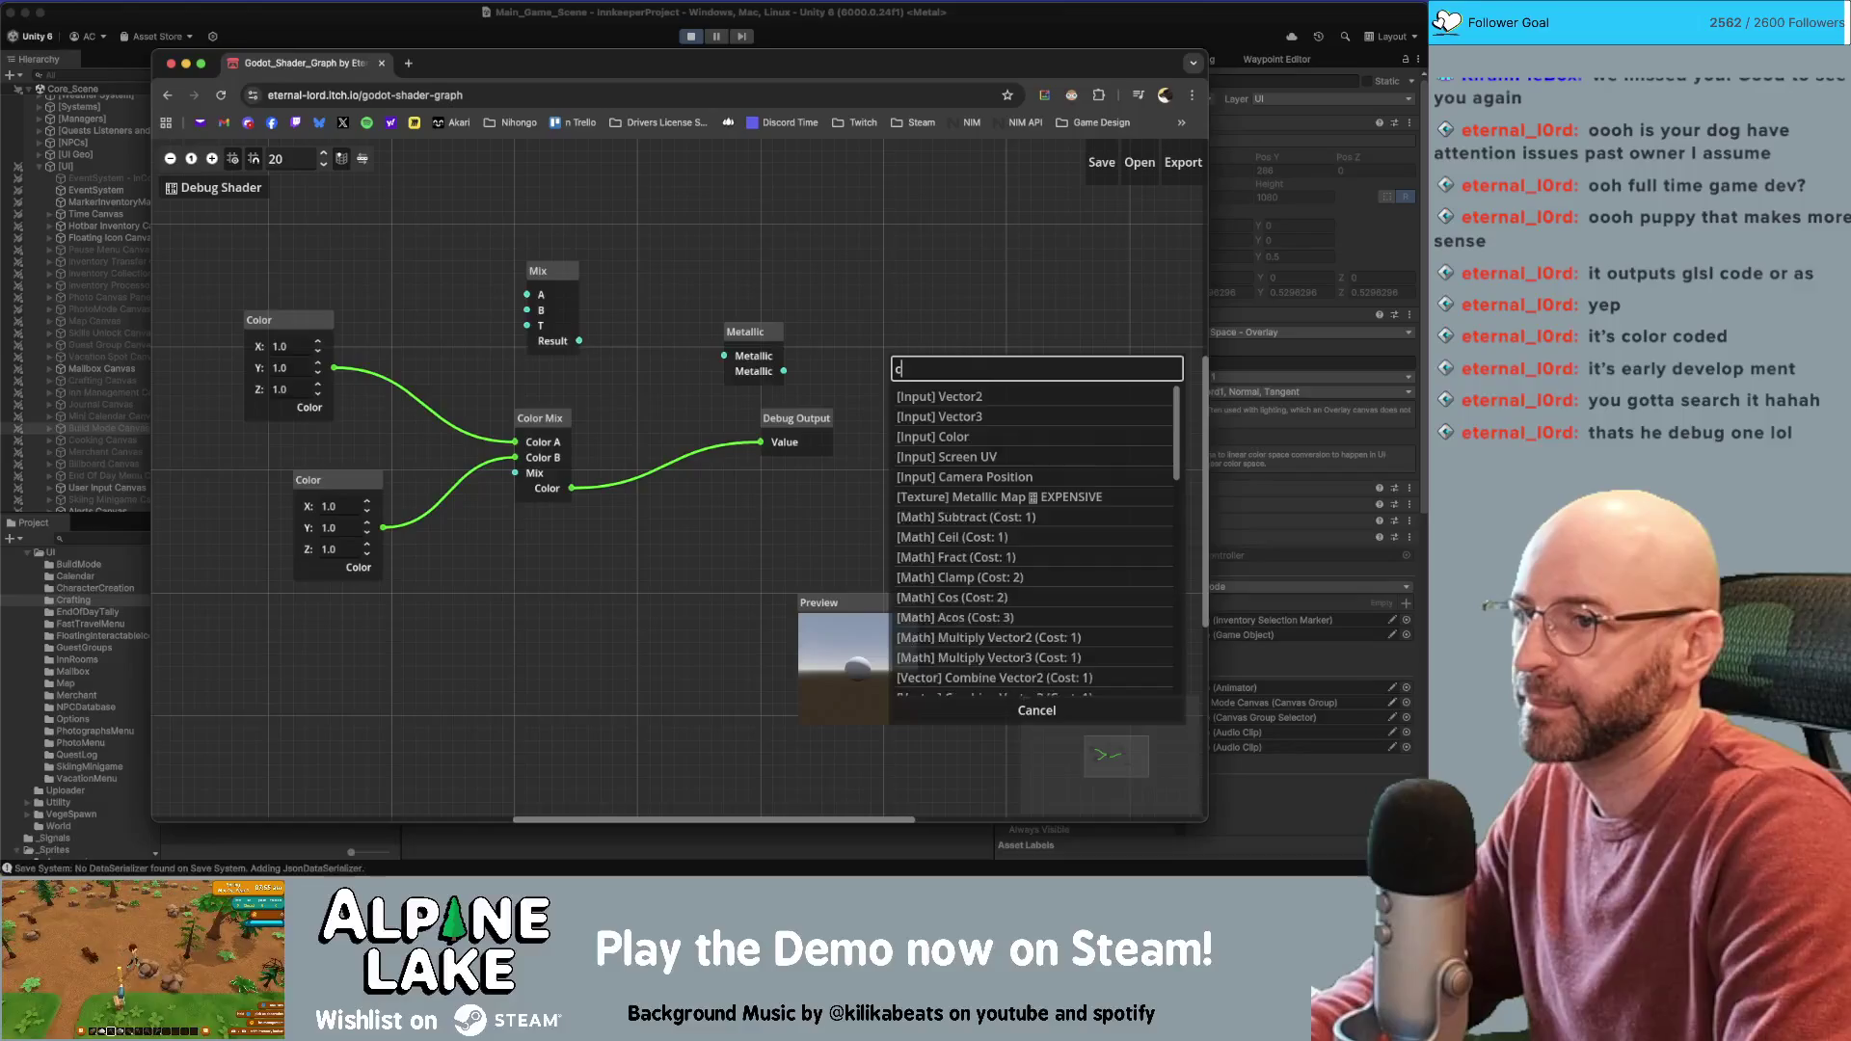
pyautogui.press('BackSpace')
pyautogui.press('BackSpace')
pyautogui.press('BackSpace')
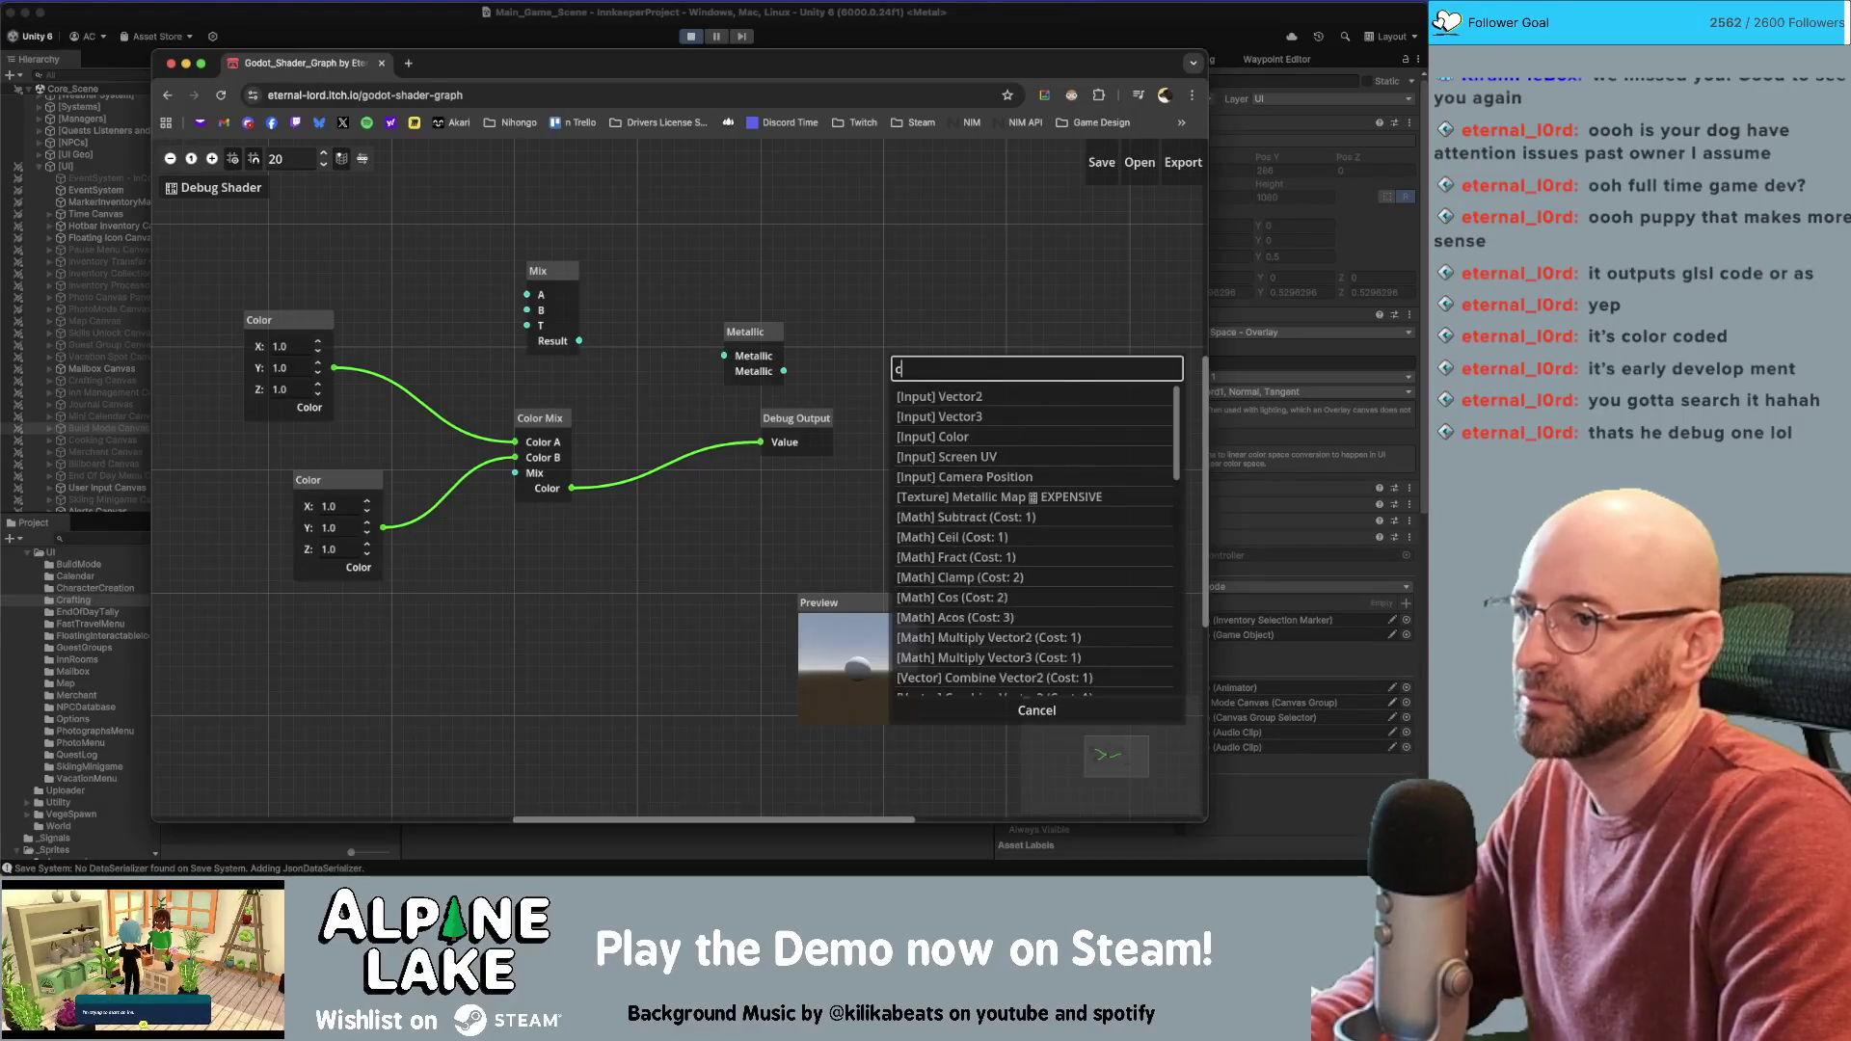
# Run the shader debugger and dismiss the missing Fragment Output warning
pyautogui.click(216, 186)
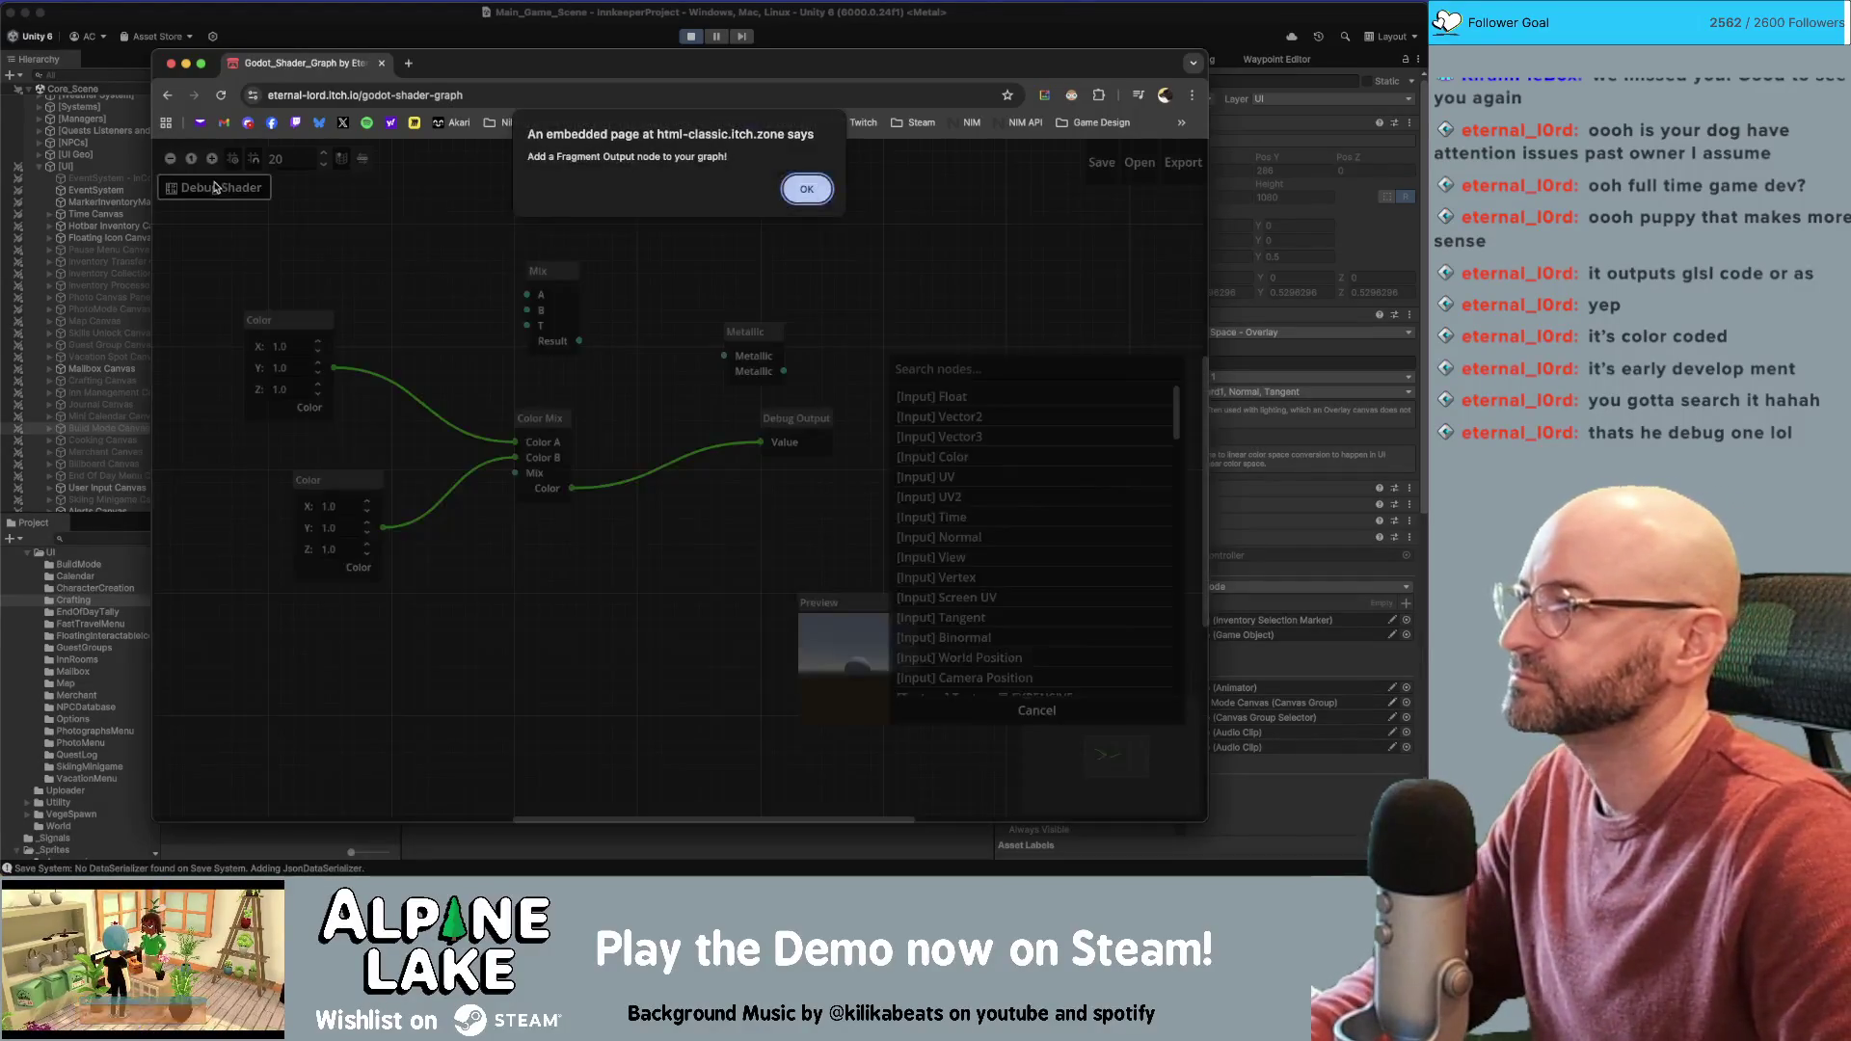
pyautogui.click(807, 189)
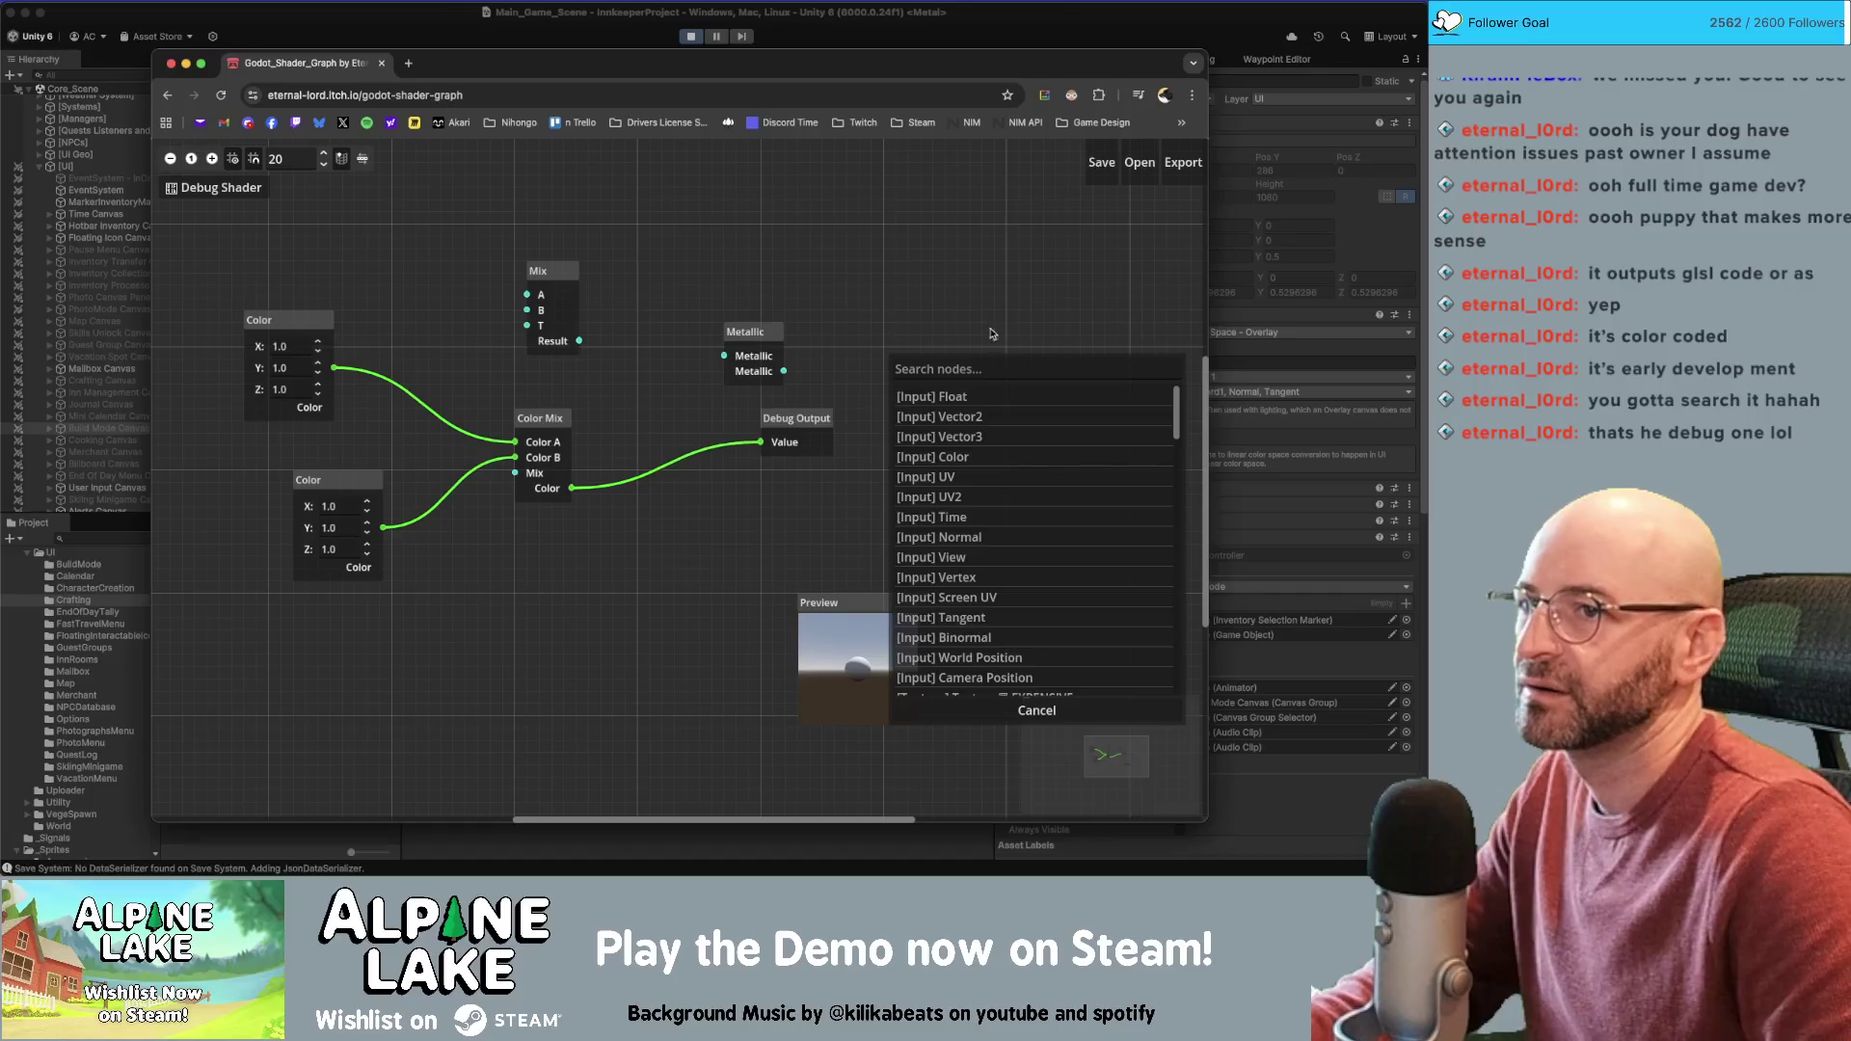
# Add a Fragment Output node and move the Debug Output node out of the way
pyautogui.click(978, 369)
pyautogui.scroll(-10, 1019, 603)
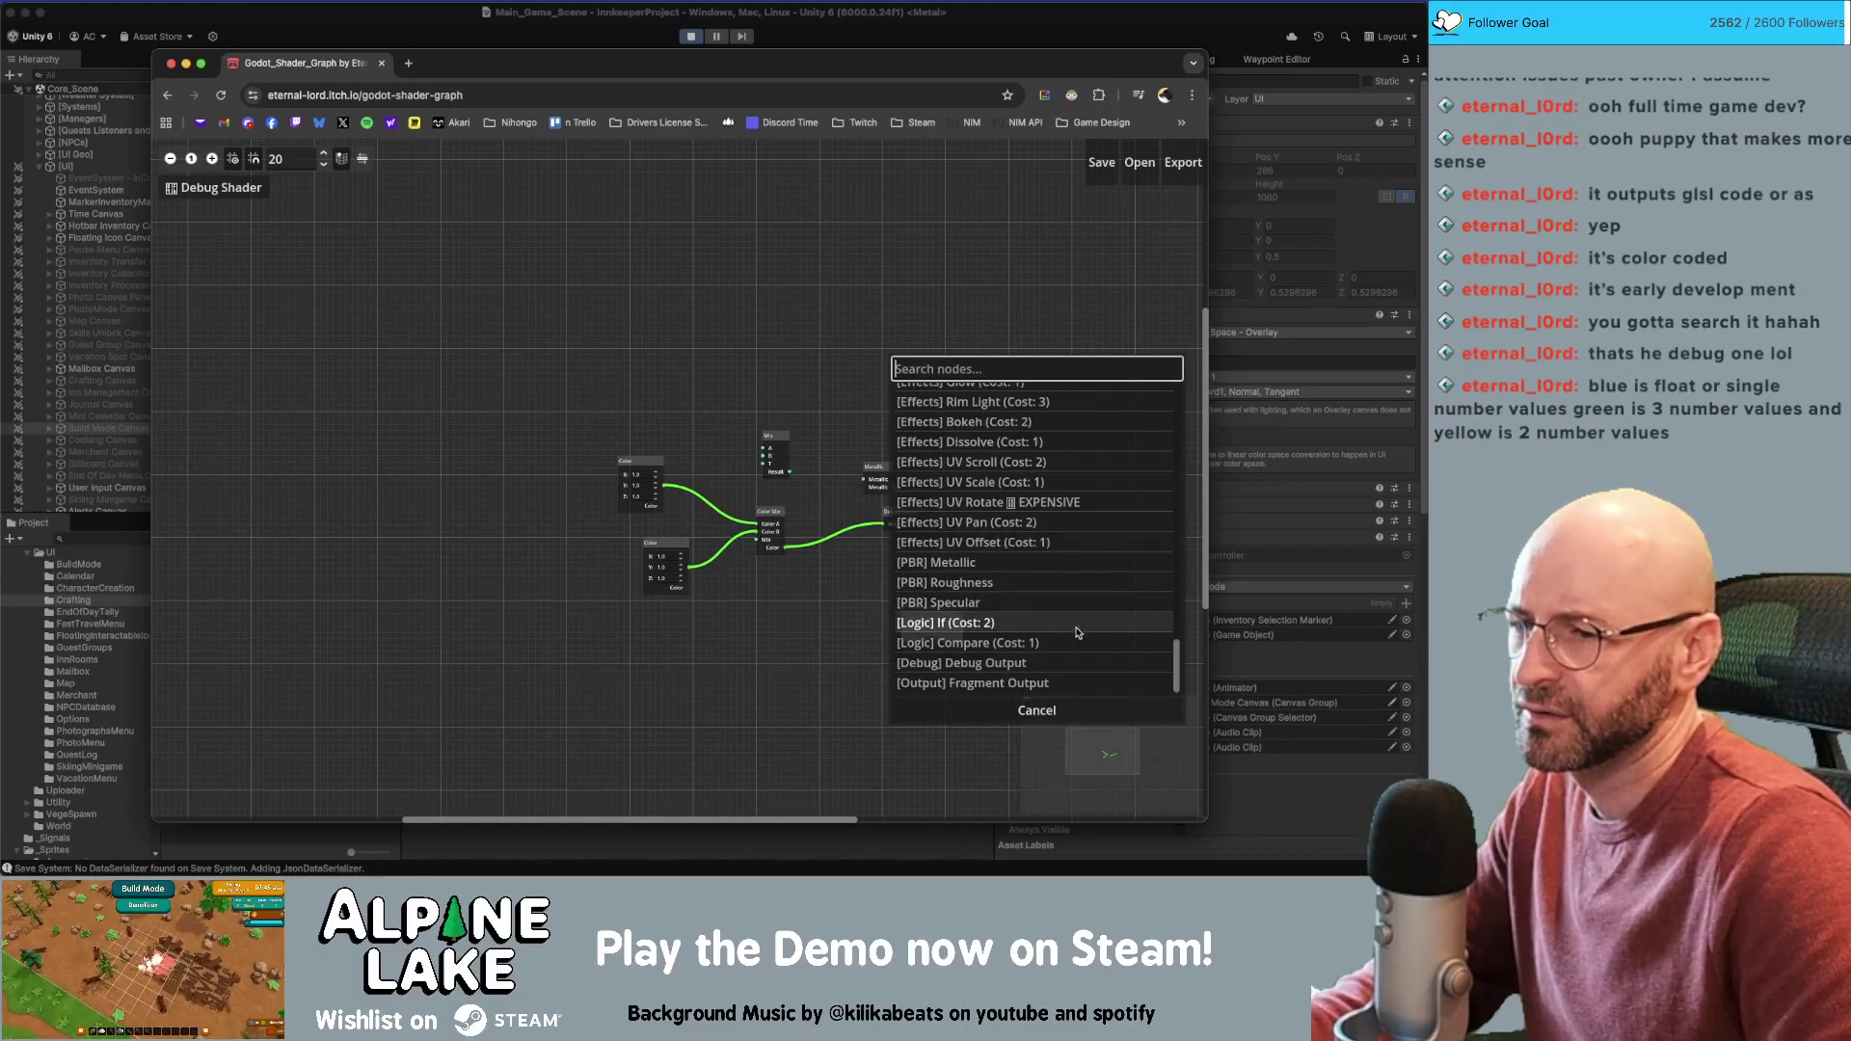
pyautogui.click(1038, 683)
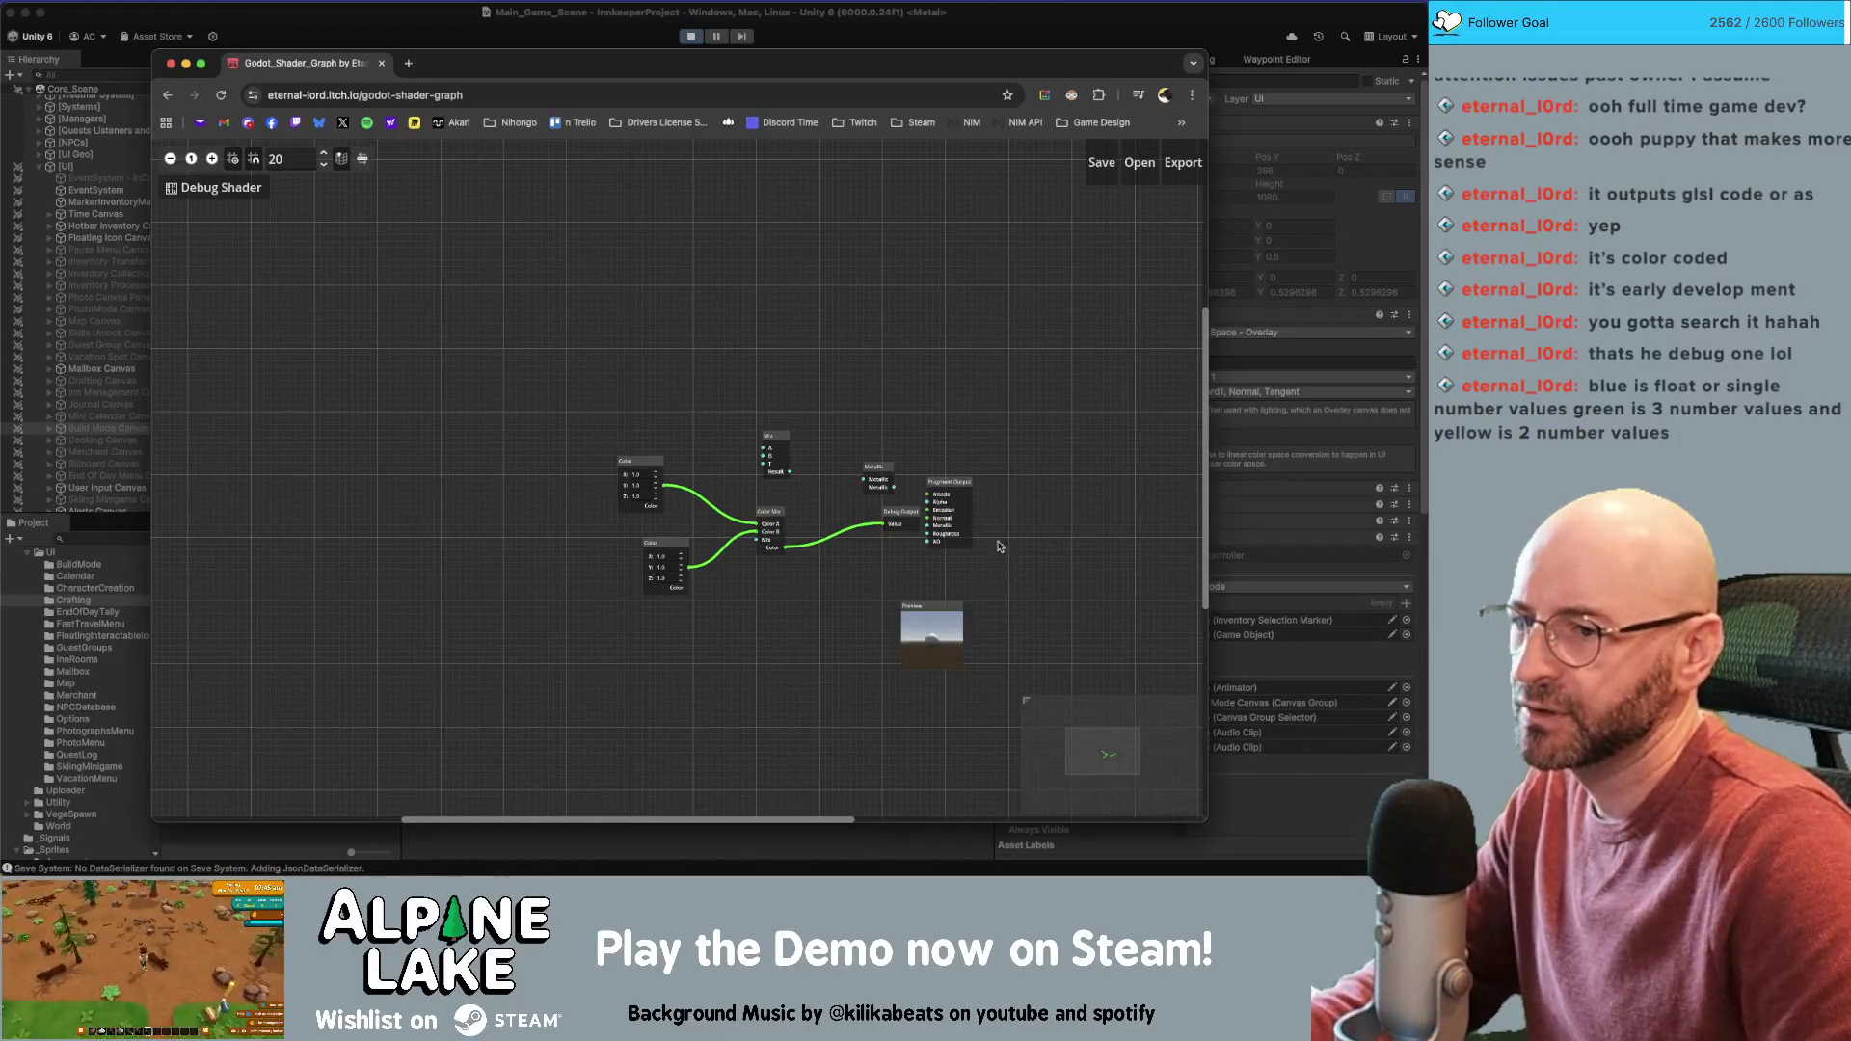
pyautogui.scroll(3, 997, 546)
pyautogui.moveTo(875, 512)
pyautogui.mouseDown()
pyautogui.moveTo(817, 577)
pyautogui.moveTo(907, 482)
pyautogui.mouseUp()
pyautogui.moveTo(817, 571); pyautogui.dragTo(808, 600)
# Set the lower Color to 1, 0, 0 and set the upper Color's X to 0
pyautogui.click(525, 568)
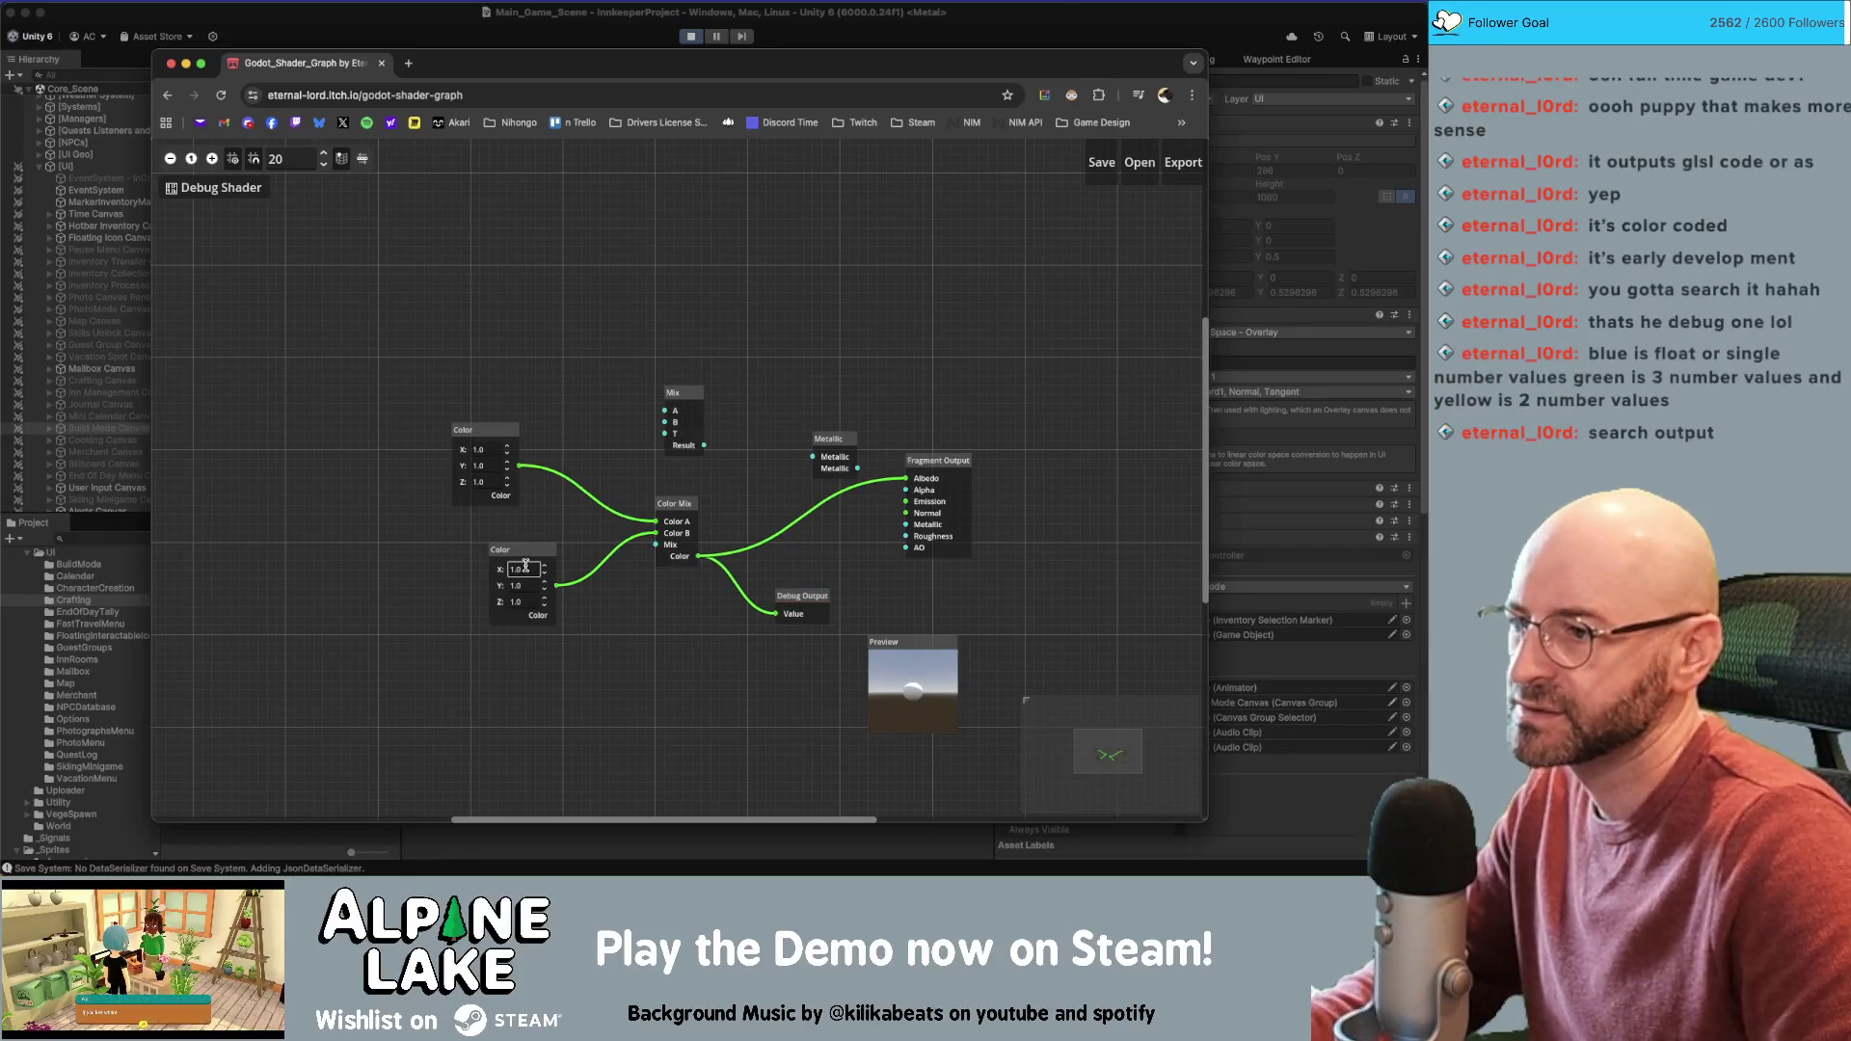
pyautogui.press('Tab')
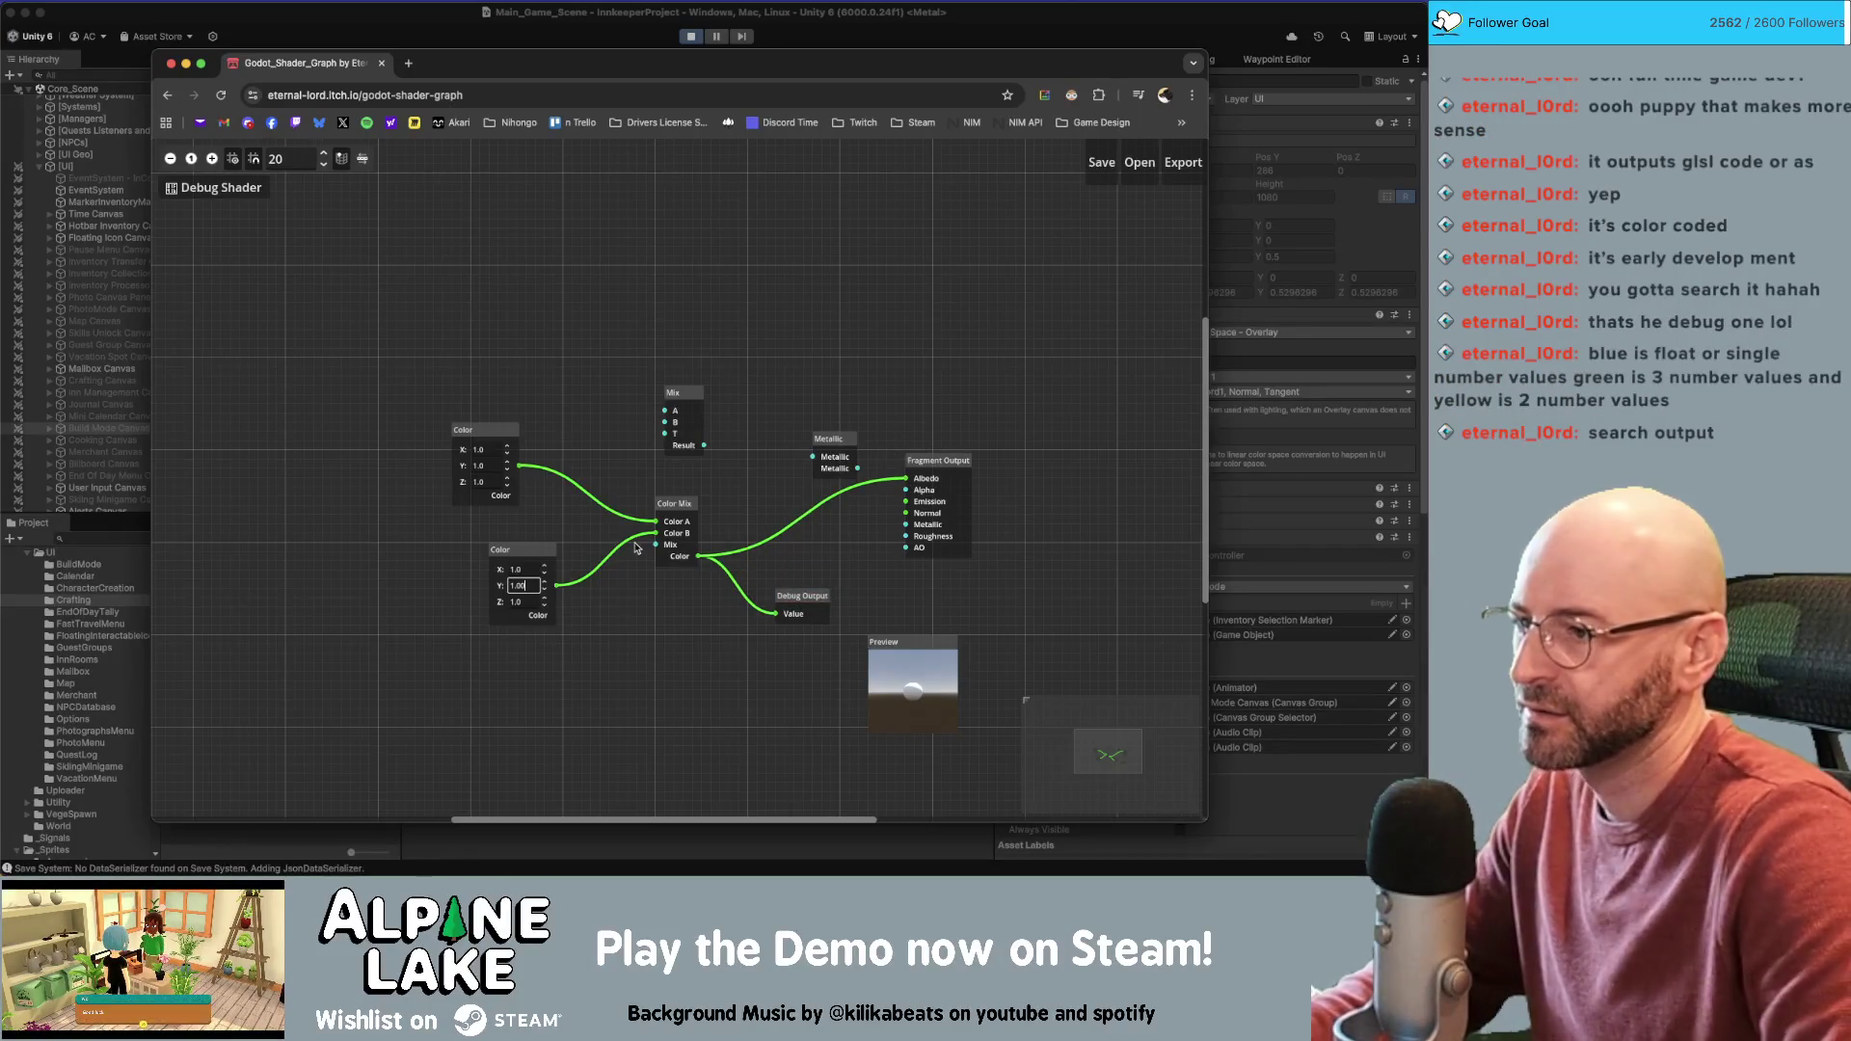
pyautogui.write('0')
pyautogui.press('Tab')
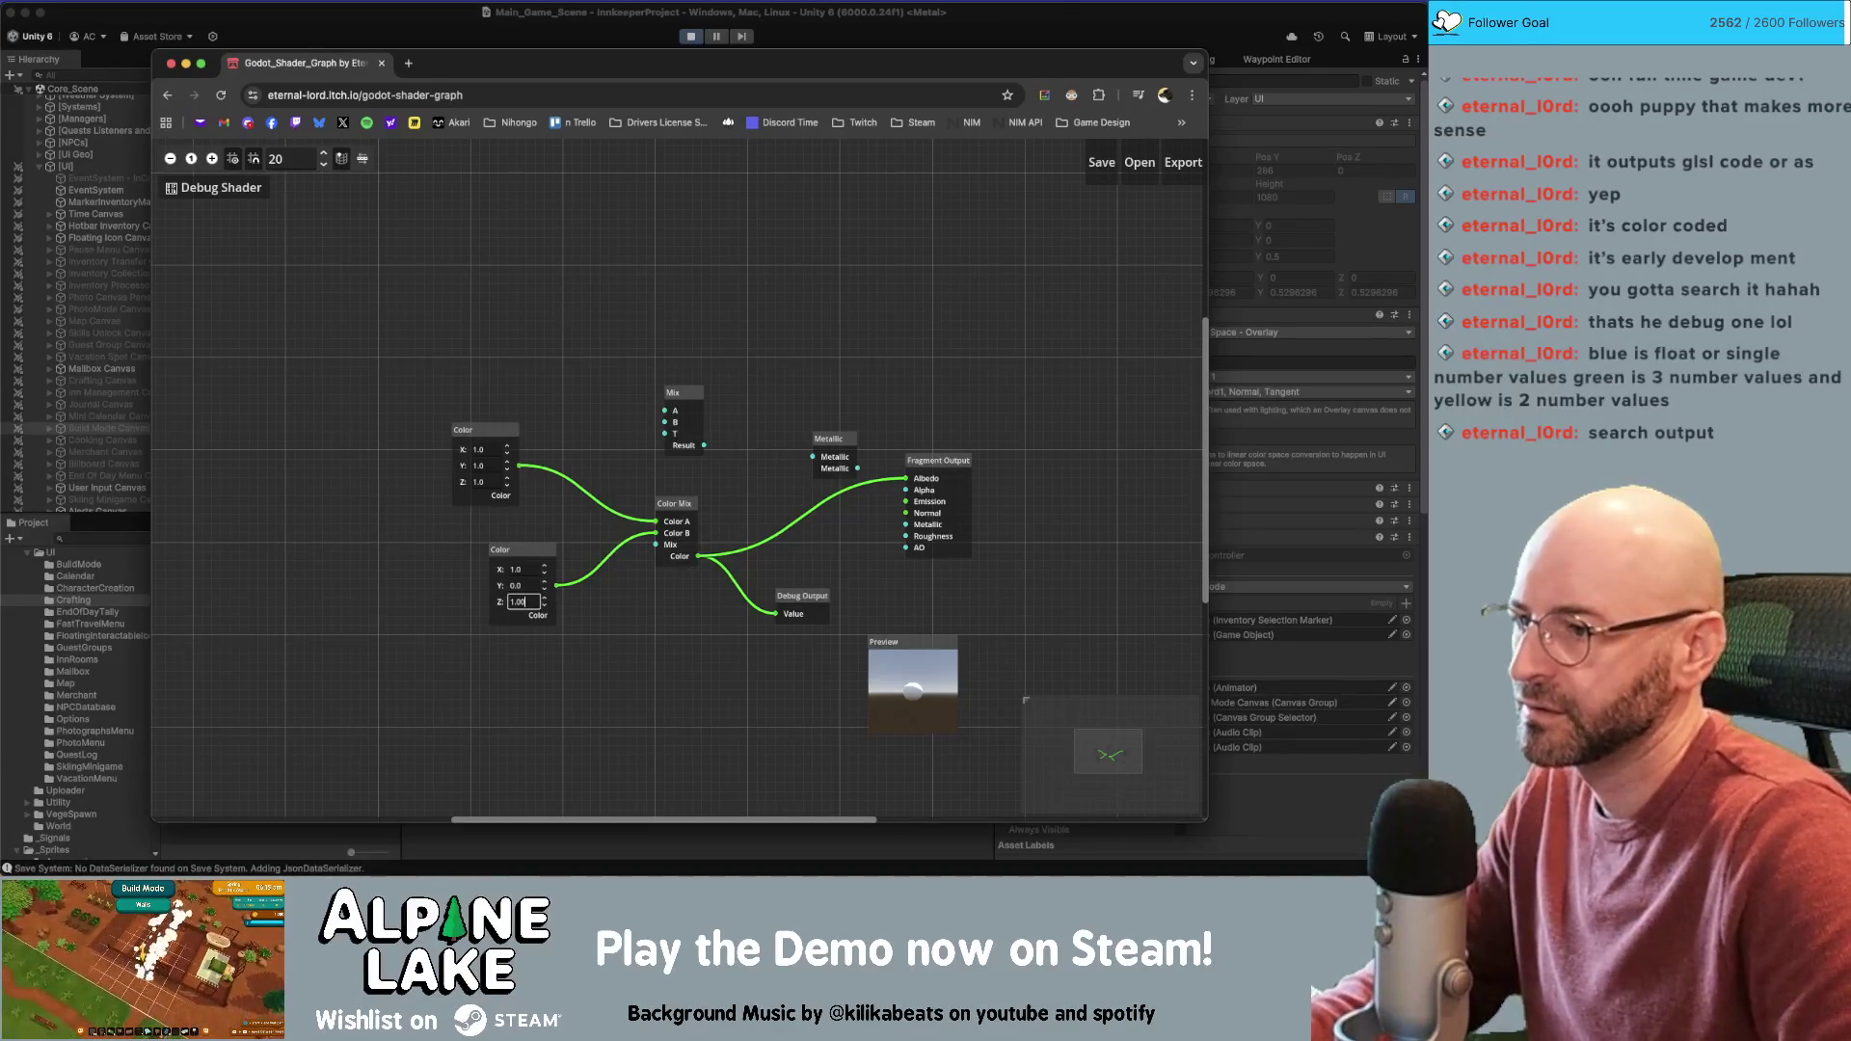
pyautogui.hotkey('ctrl', 'a')
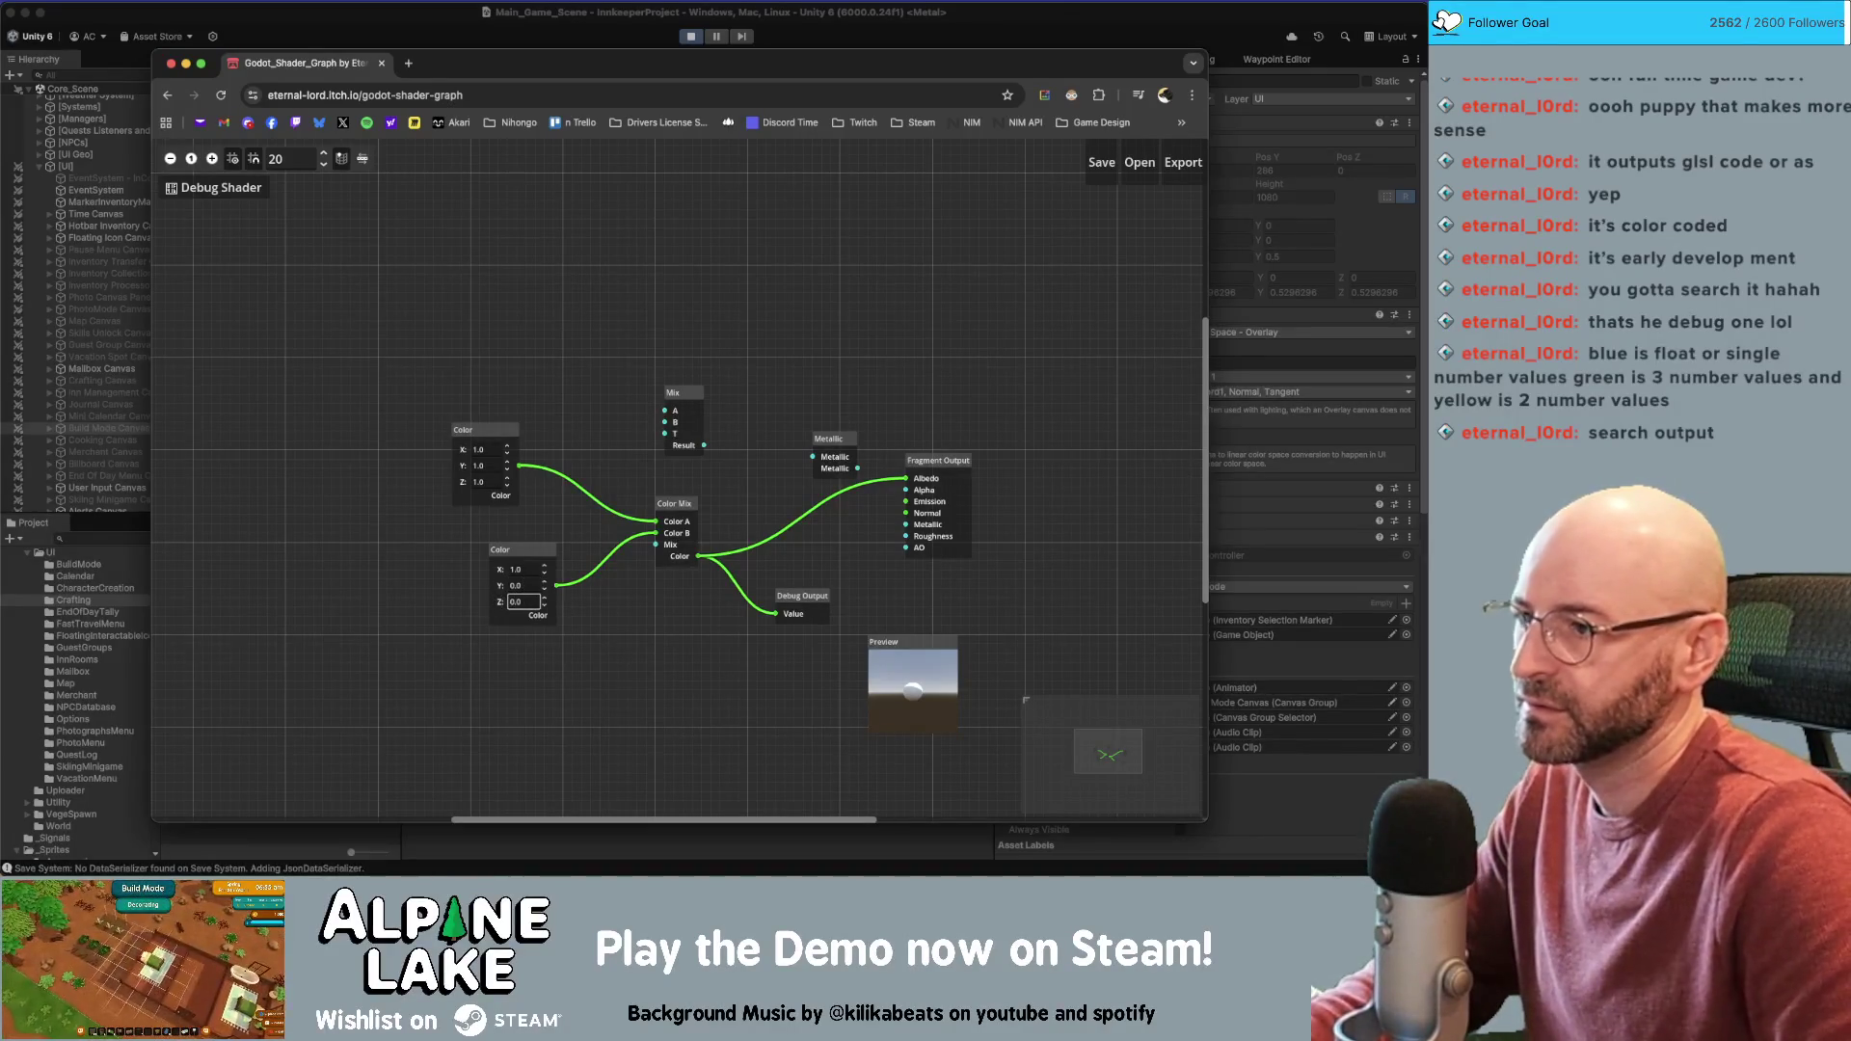
pyautogui.click(648, 467)
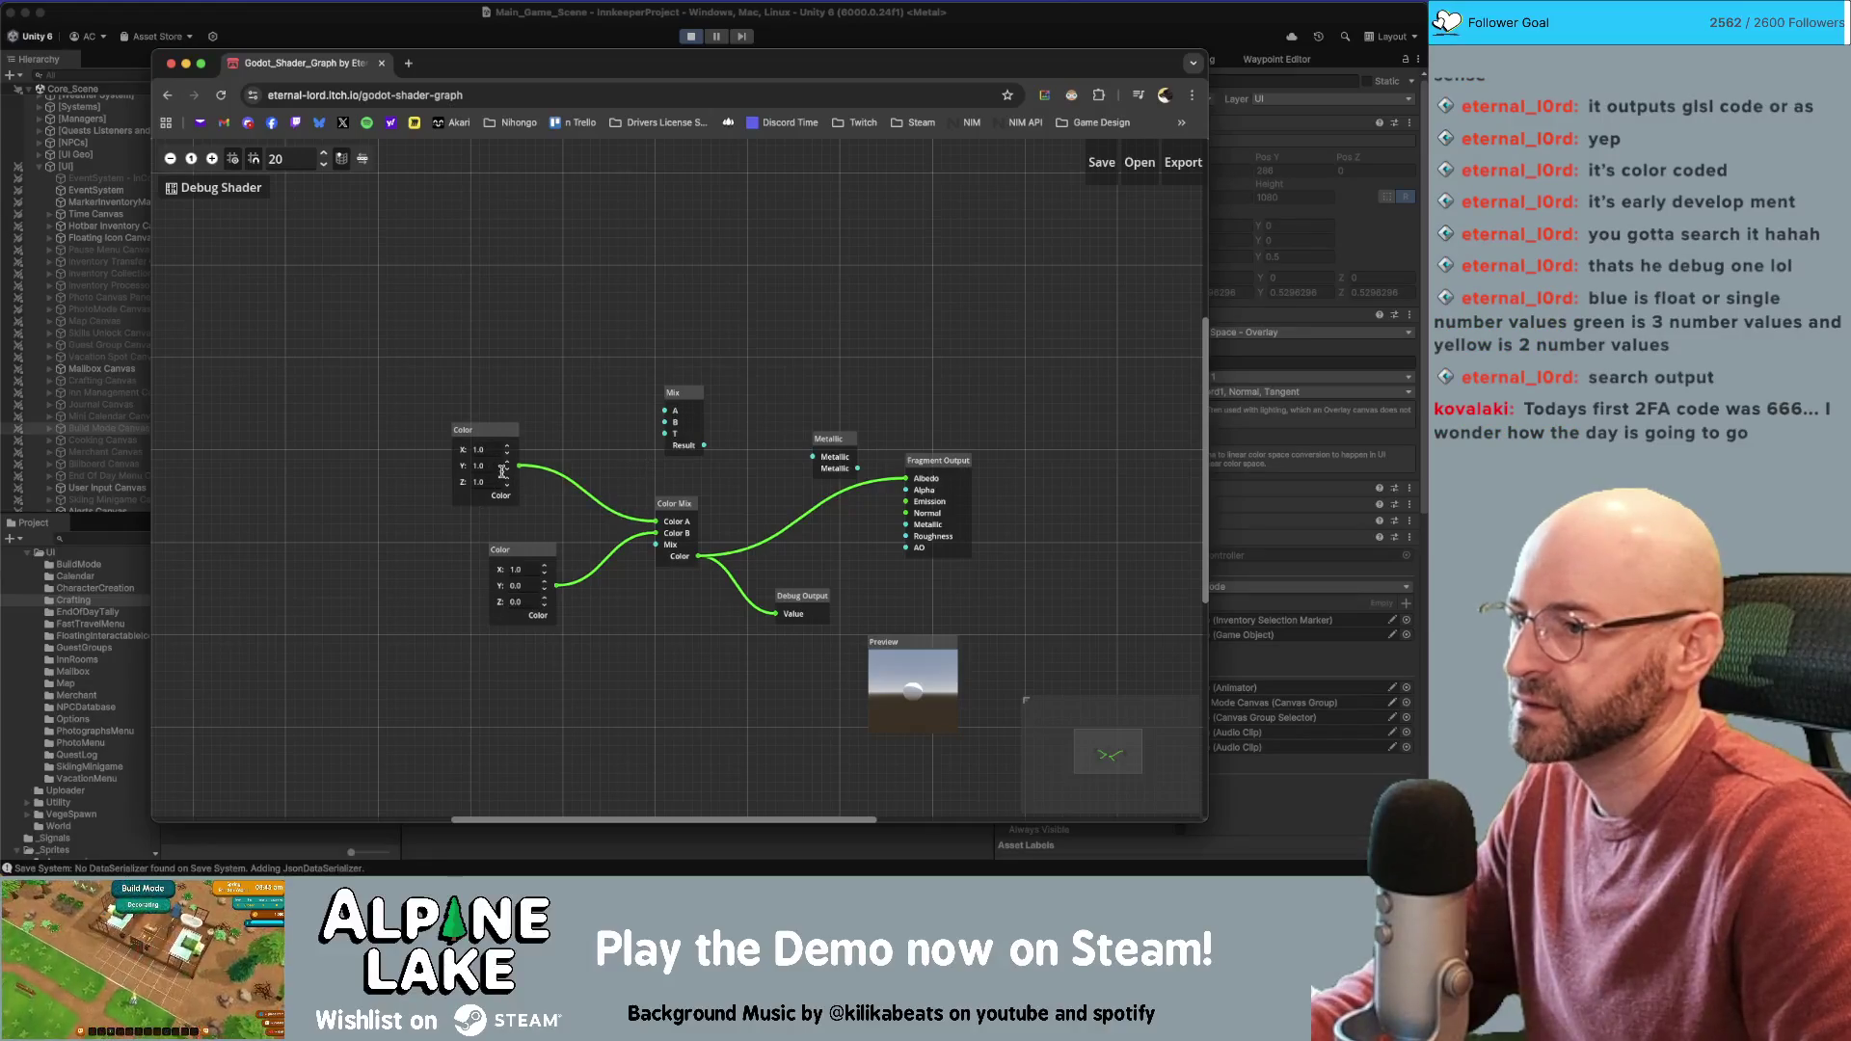
pyautogui.click(479, 449)
pyautogui.write('0')
pyautogui.press('Tab')
pyautogui.press('Tab')
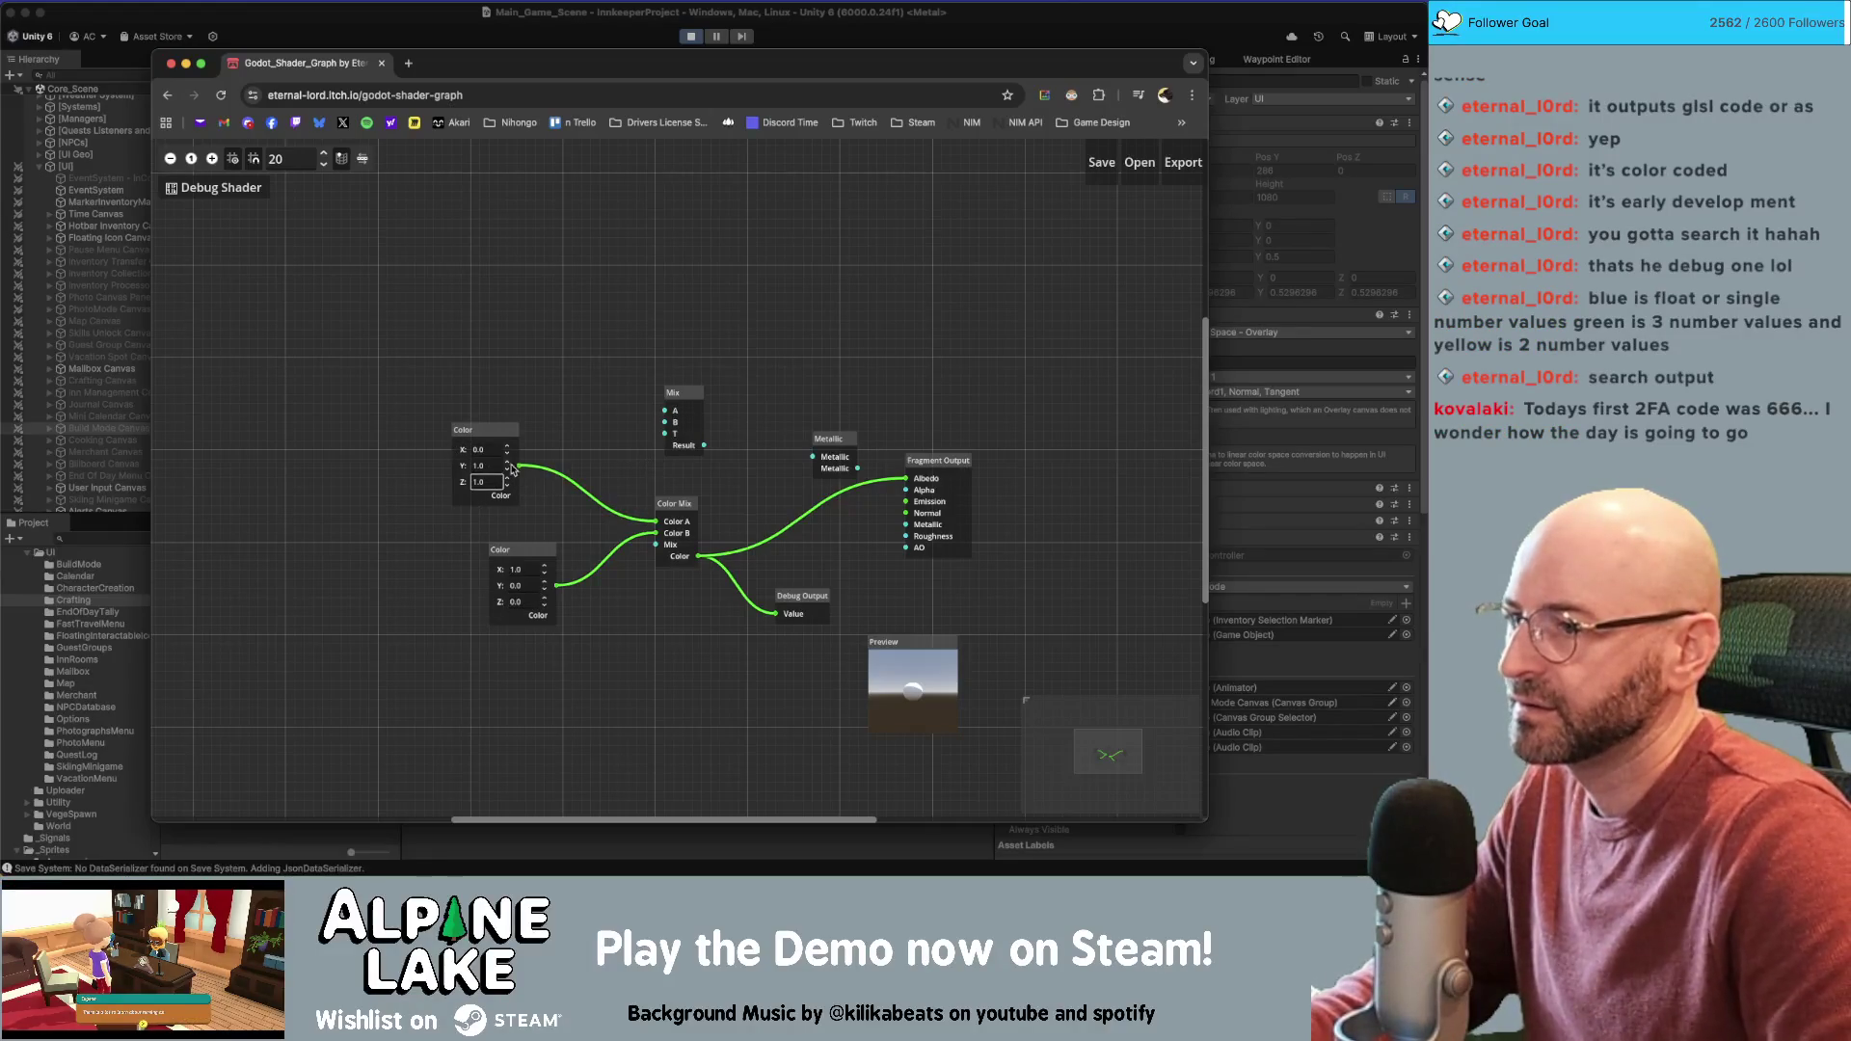
pyautogui.write('0')
# Finish the upper Color as green and add a Sin node feeding Color Mix's Mix input
pyautogui.click(675, 503)
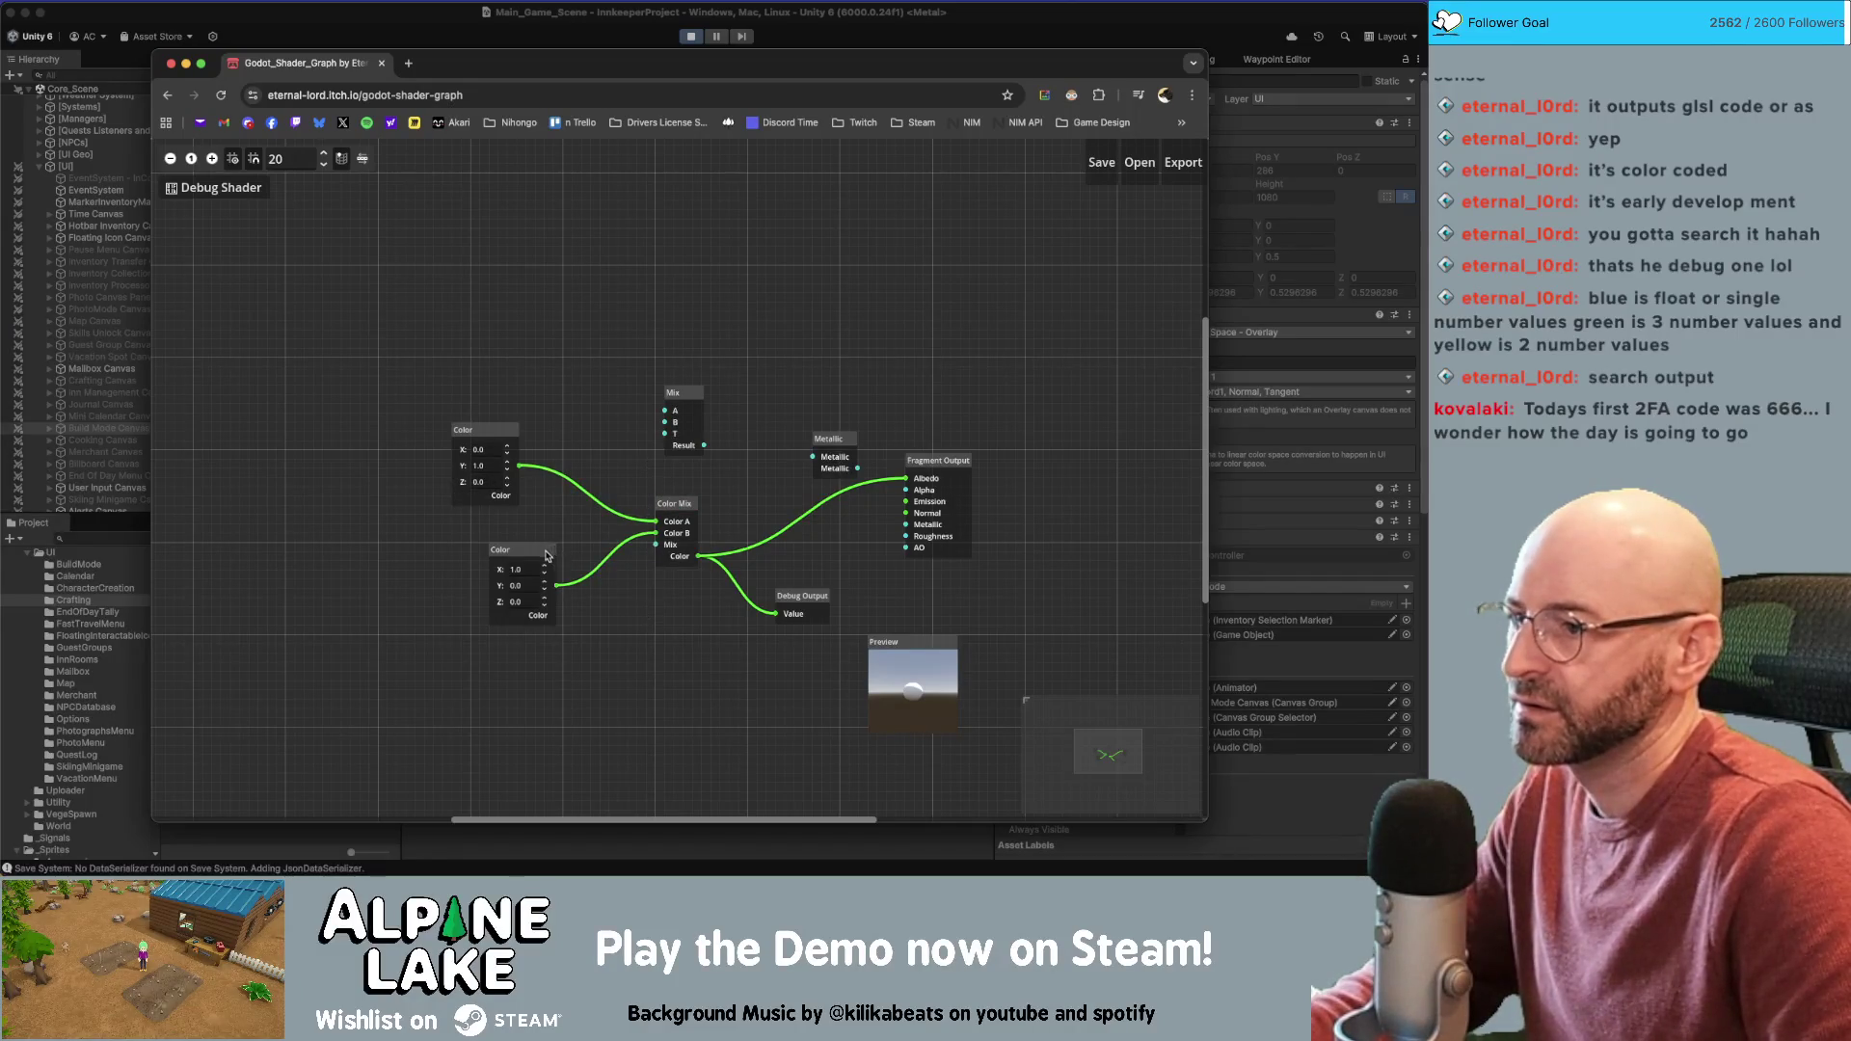
pyautogui.moveTo(546, 556); pyautogui.dragTo(454, 547)
pyautogui.rightClick(529, 642)
pyautogui.write('sin')
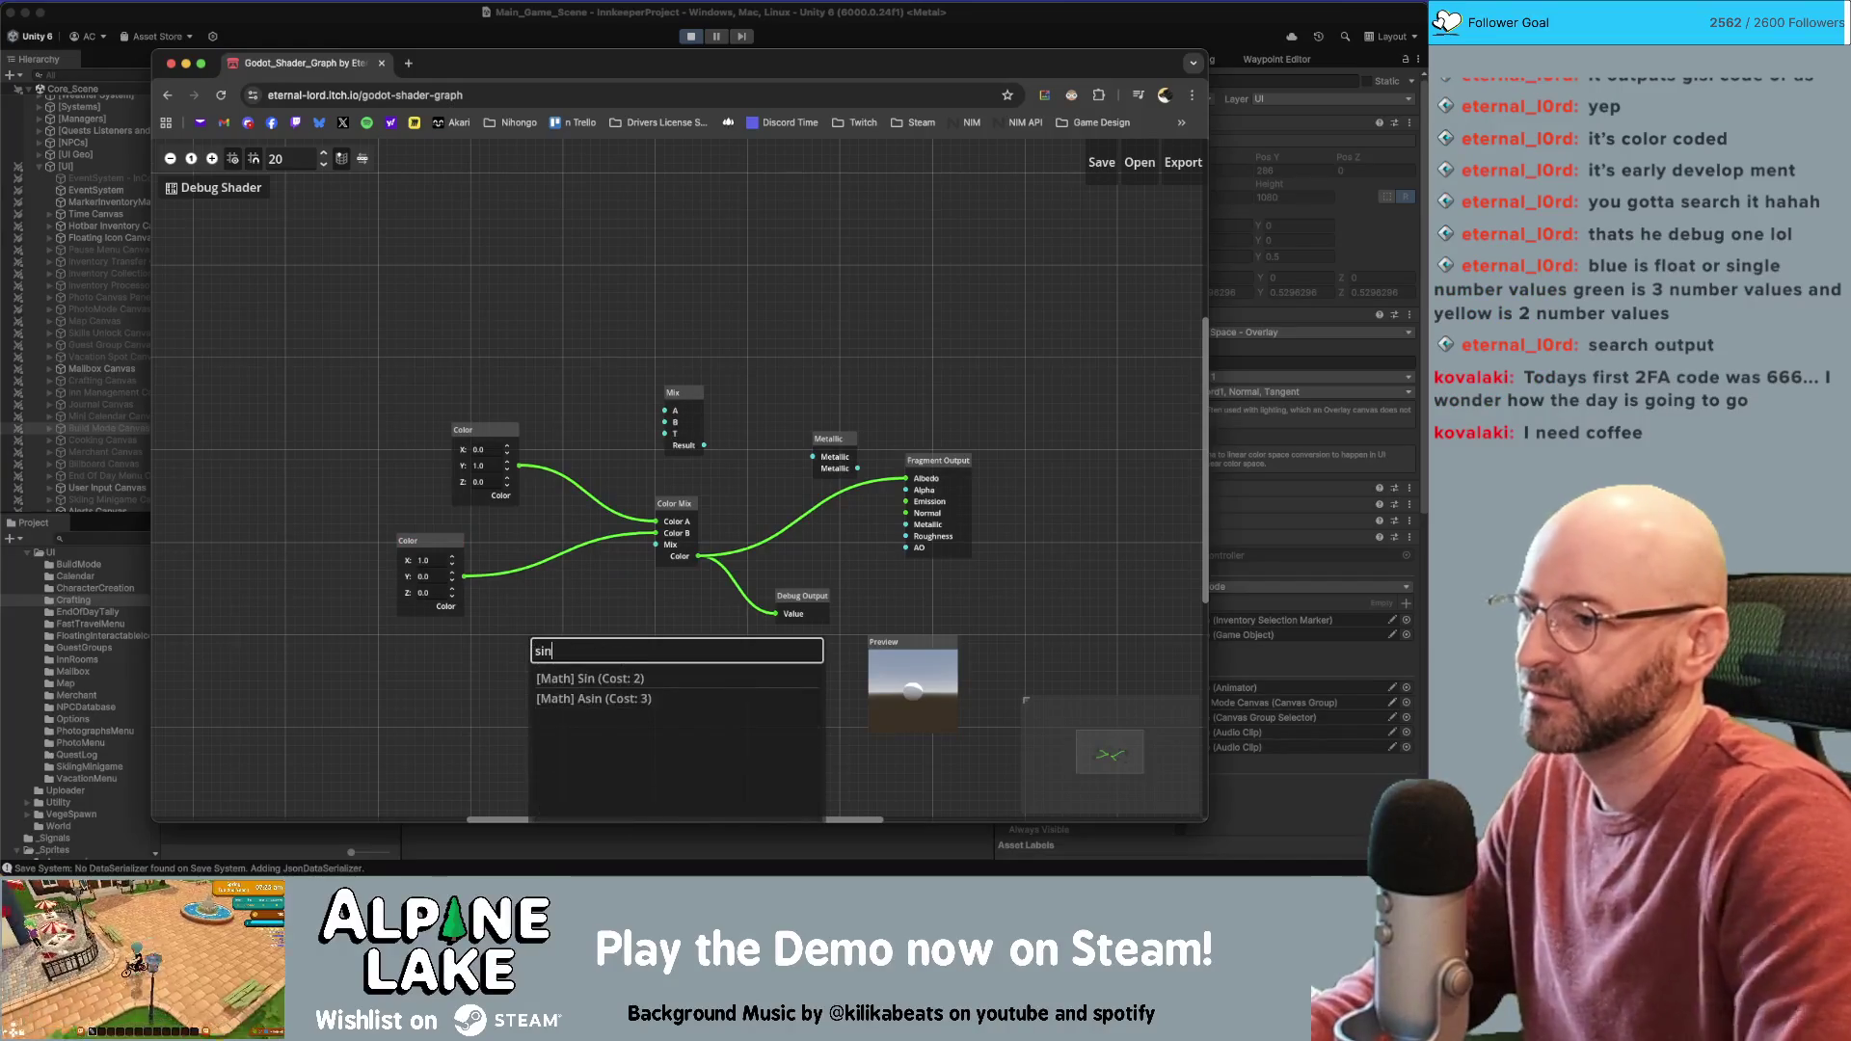
pyautogui.click(579, 679)
pyautogui.moveTo(718, 540)
pyautogui.mouseDown()
pyautogui.moveTo(496, 583)
pyautogui.moveTo(648, 551)
pyautogui.mouseUp()
pyautogui.moveTo(536, 565); pyautogui.dragTo(545, 623)
# Add a Time input node and place it beside the Sin node
pyautogui.rightClick(408, 706)
pyautogui.write('time')
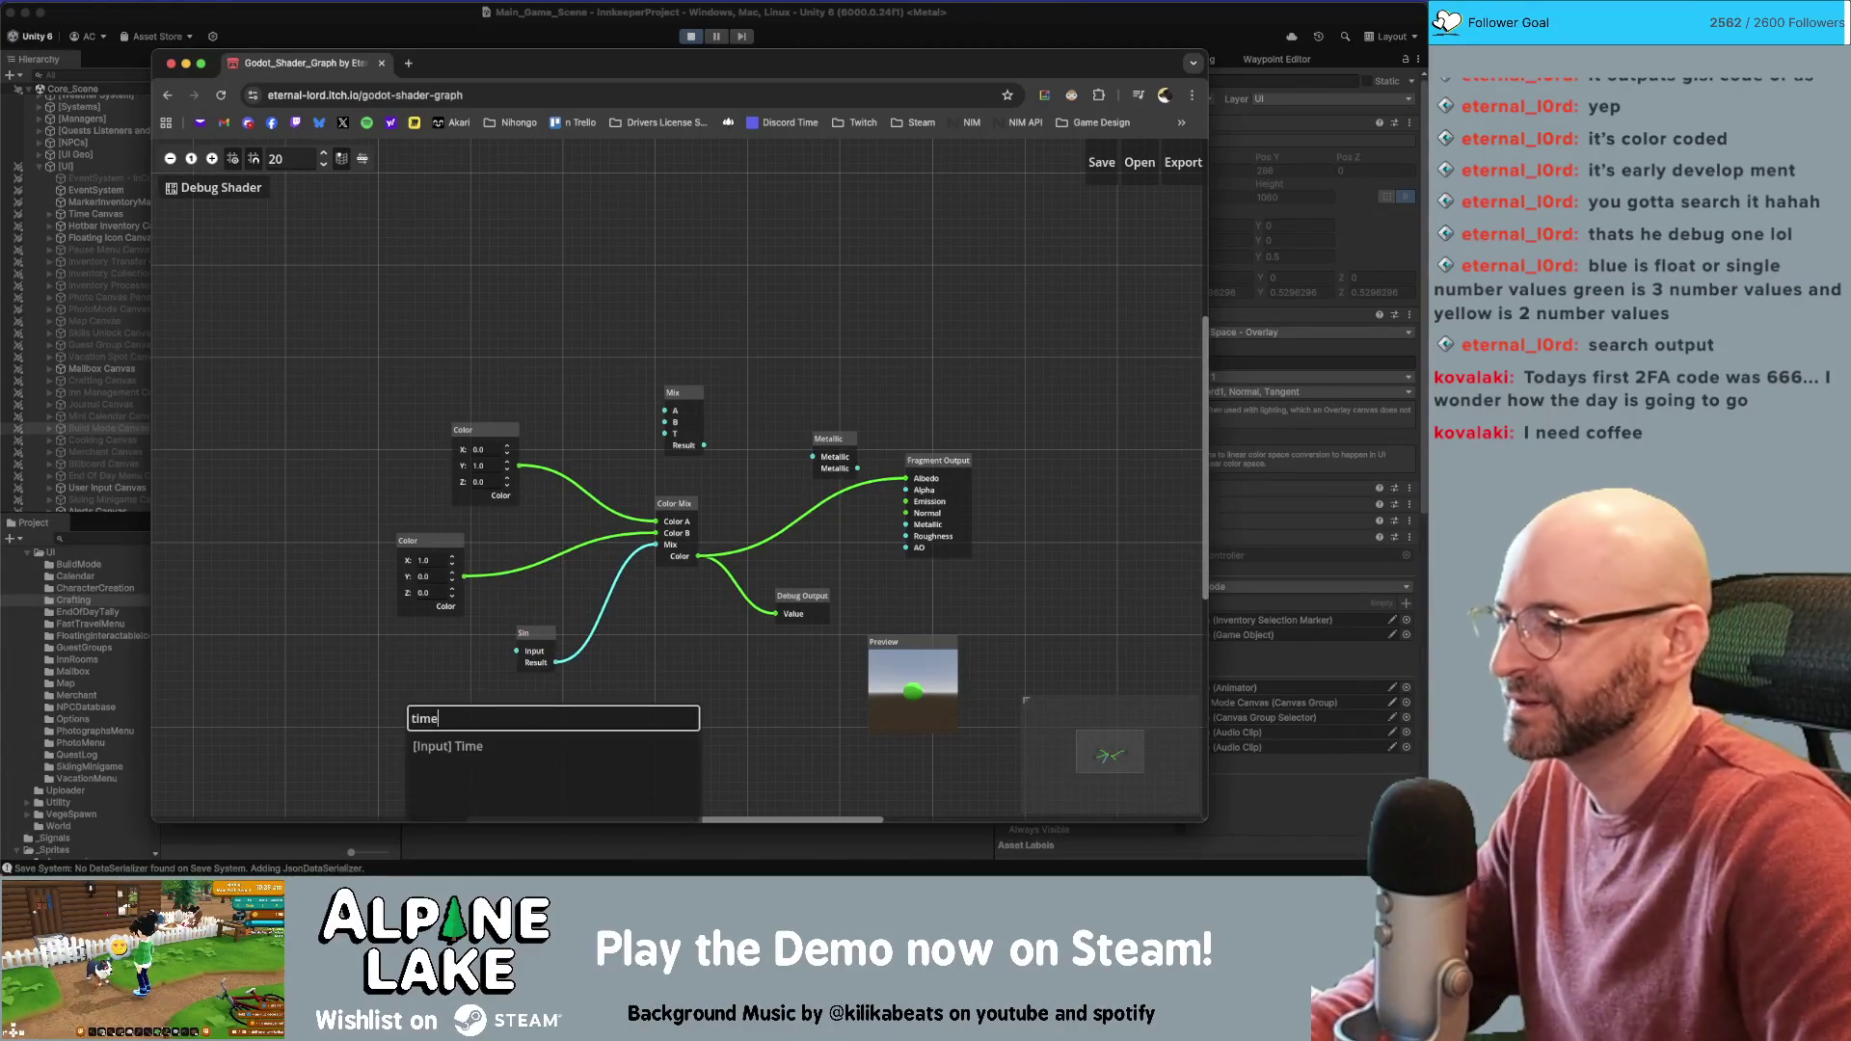
pyautogui.click(446, 747)
pyautogui.moveTo(704, 575)
pyautogui.mouseDown()
pyautogui.moveTo(485, 630)
pyautogui.moveTo(434, 677)
pyautogui.mouseUp()
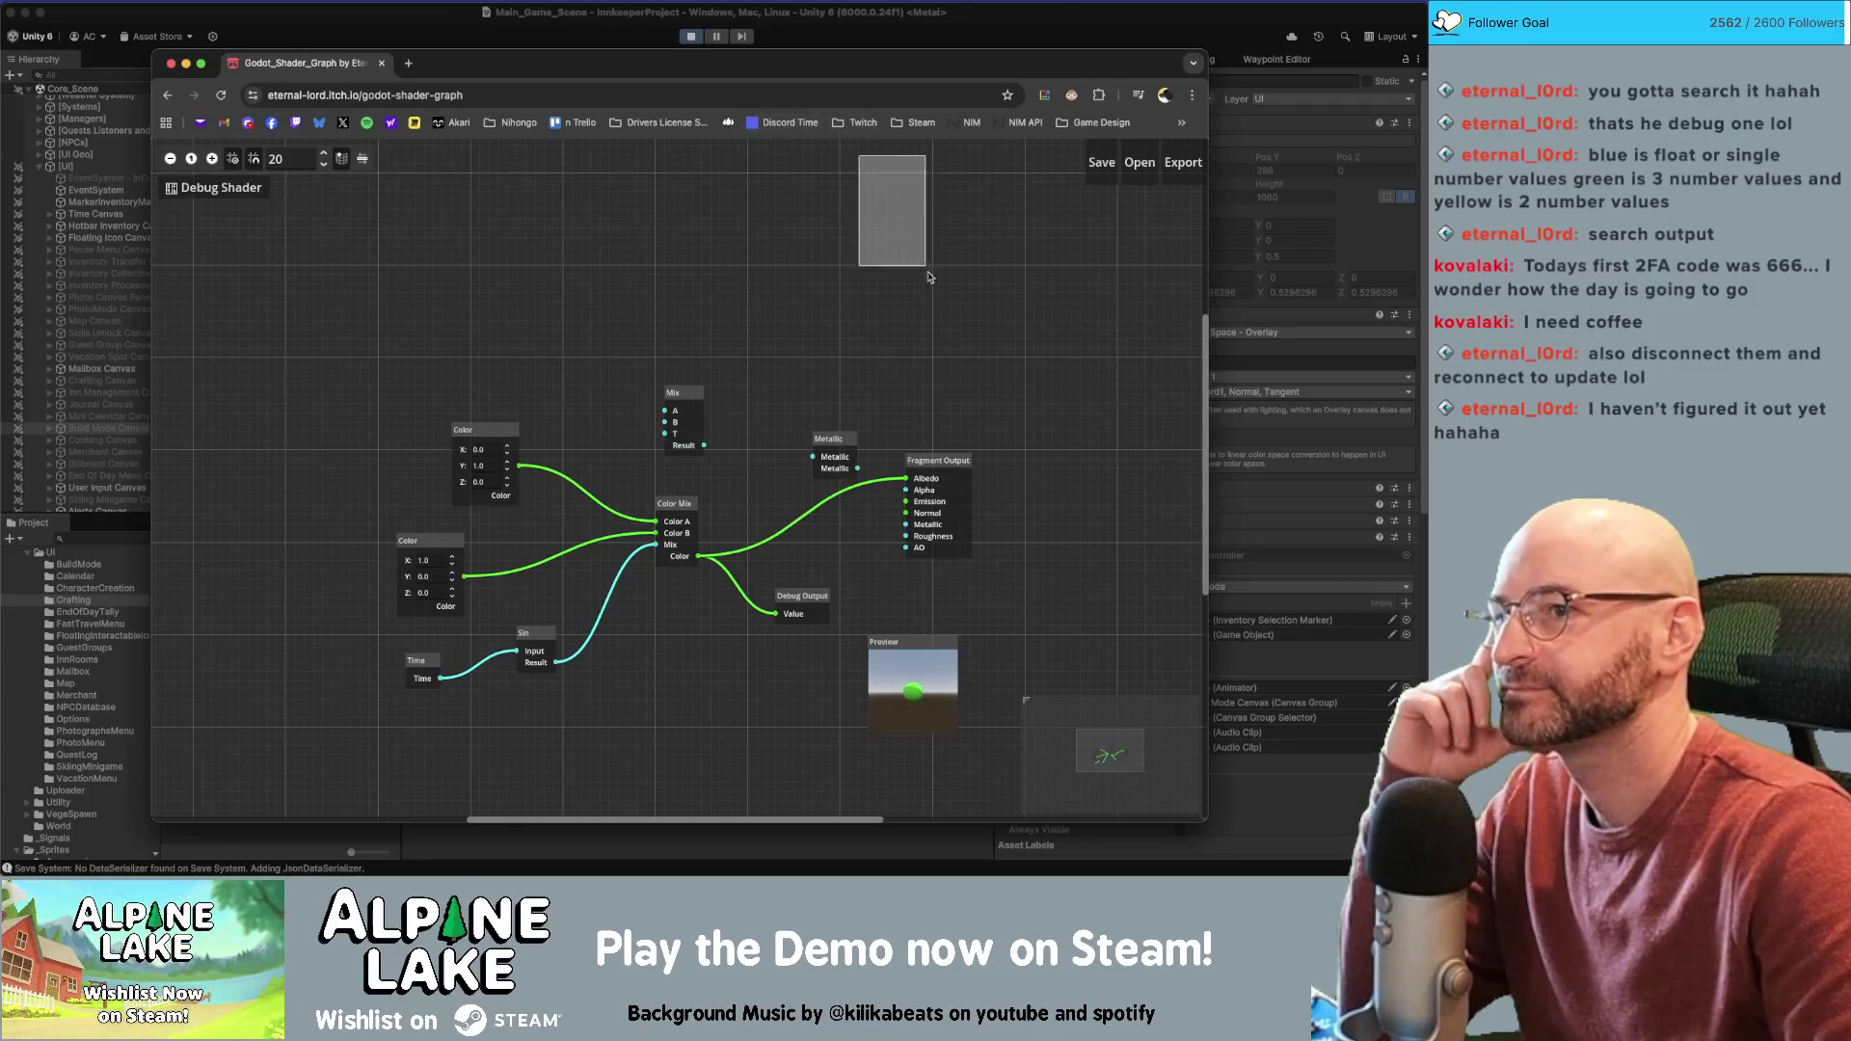
# Close the node search without adding anything and delete the Debug Output node
pyautogui.rightClick(819, 329)
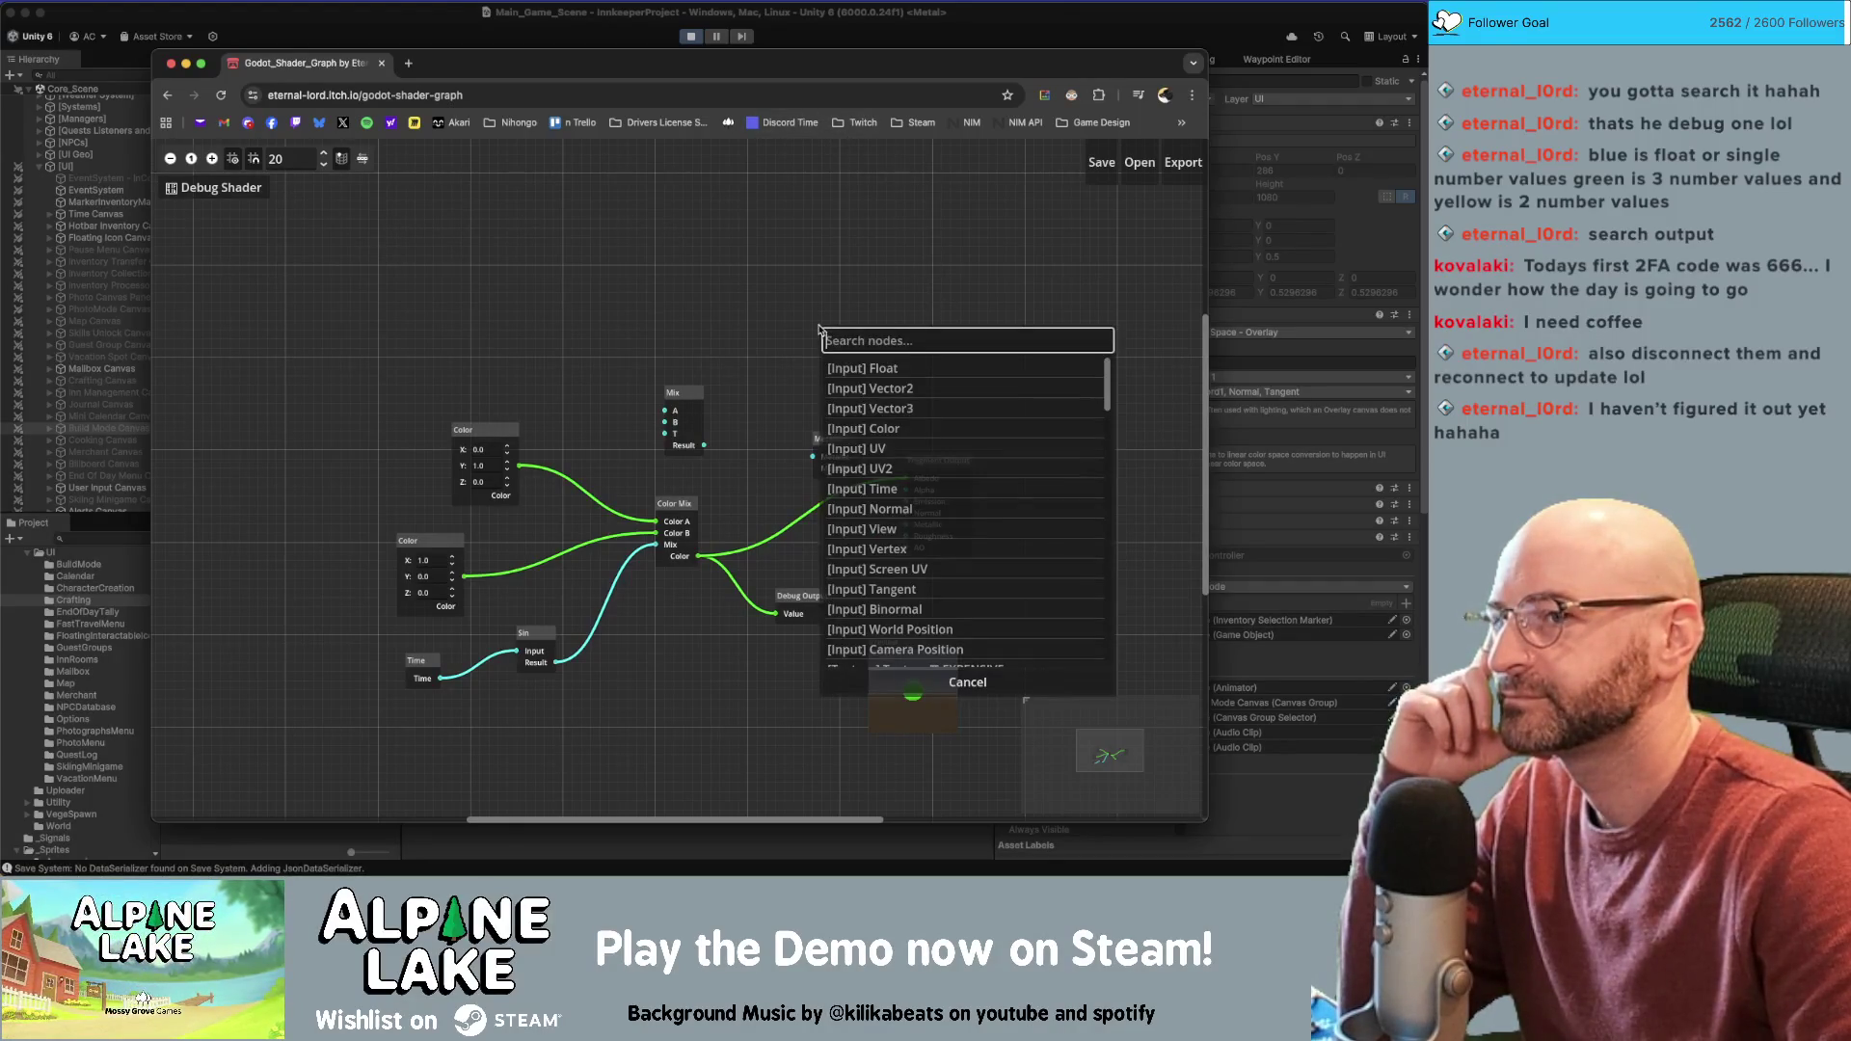
pyautogui.click(852, 274)
pyautogui.rightClick(820, 256)
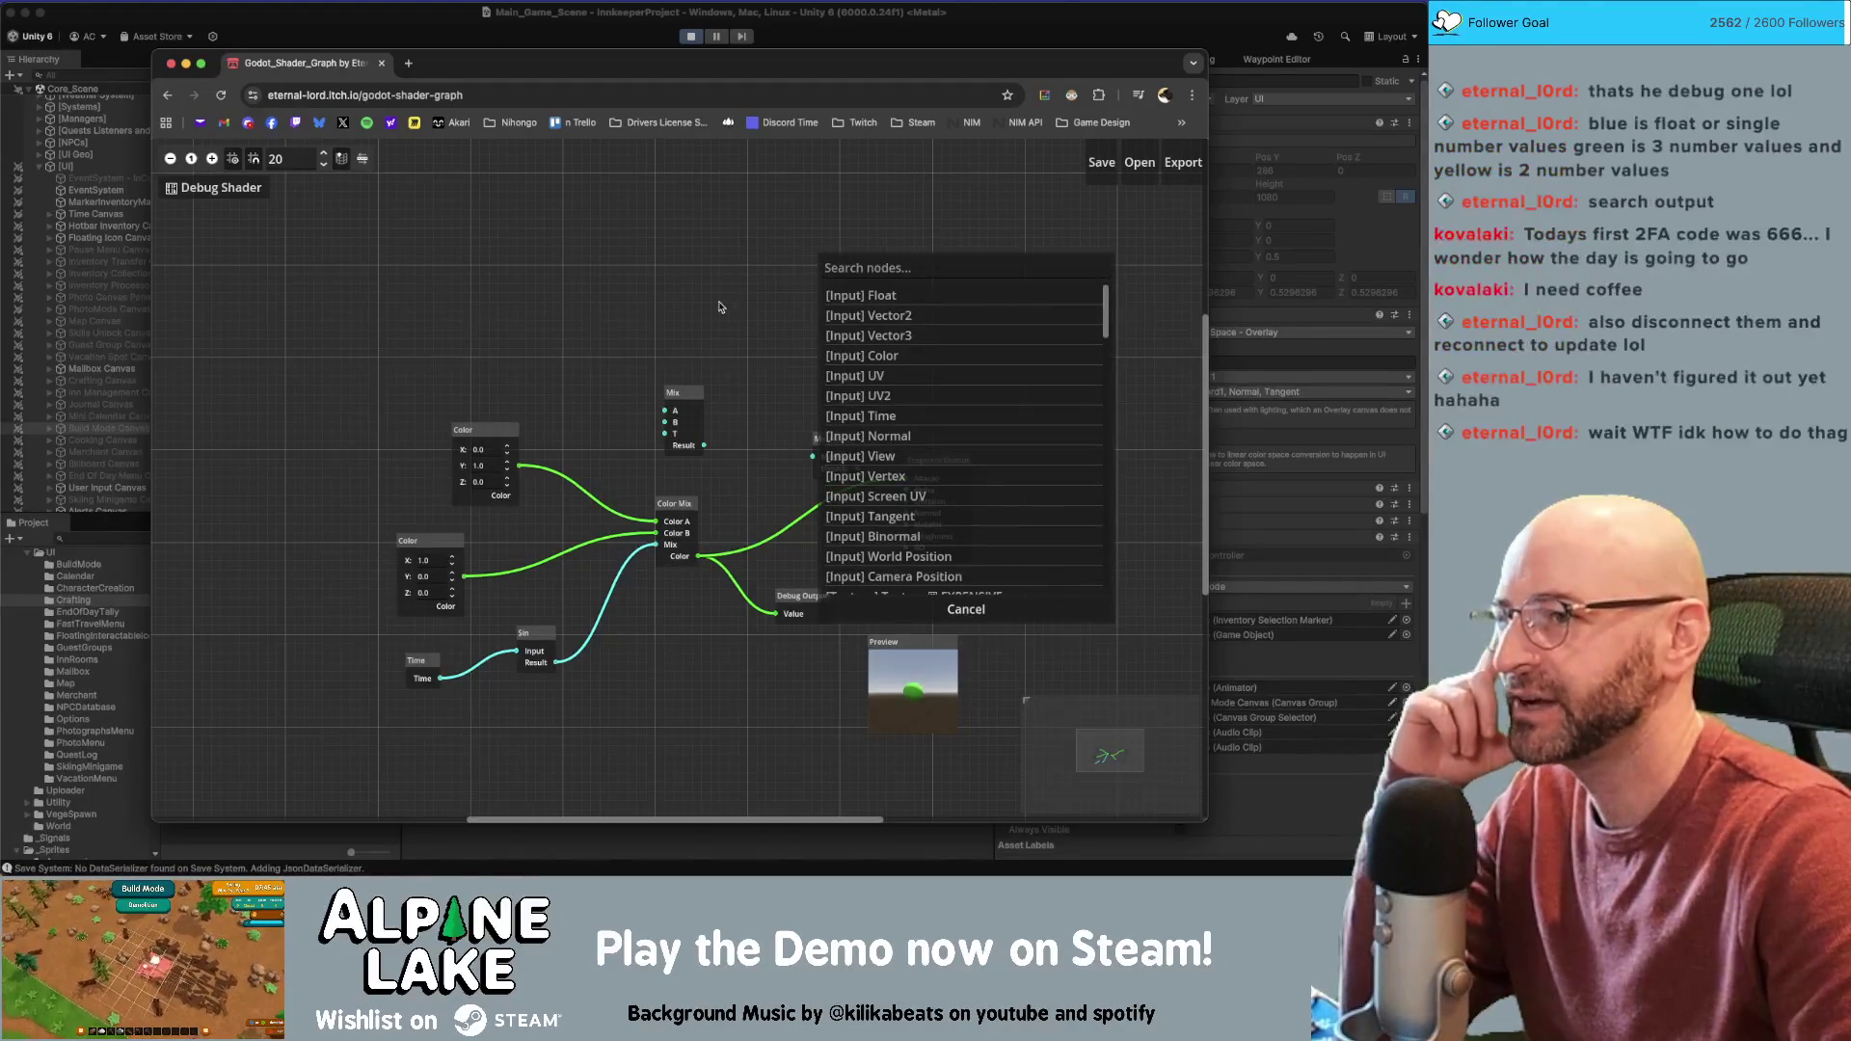
pyautogui.click(967, 612)
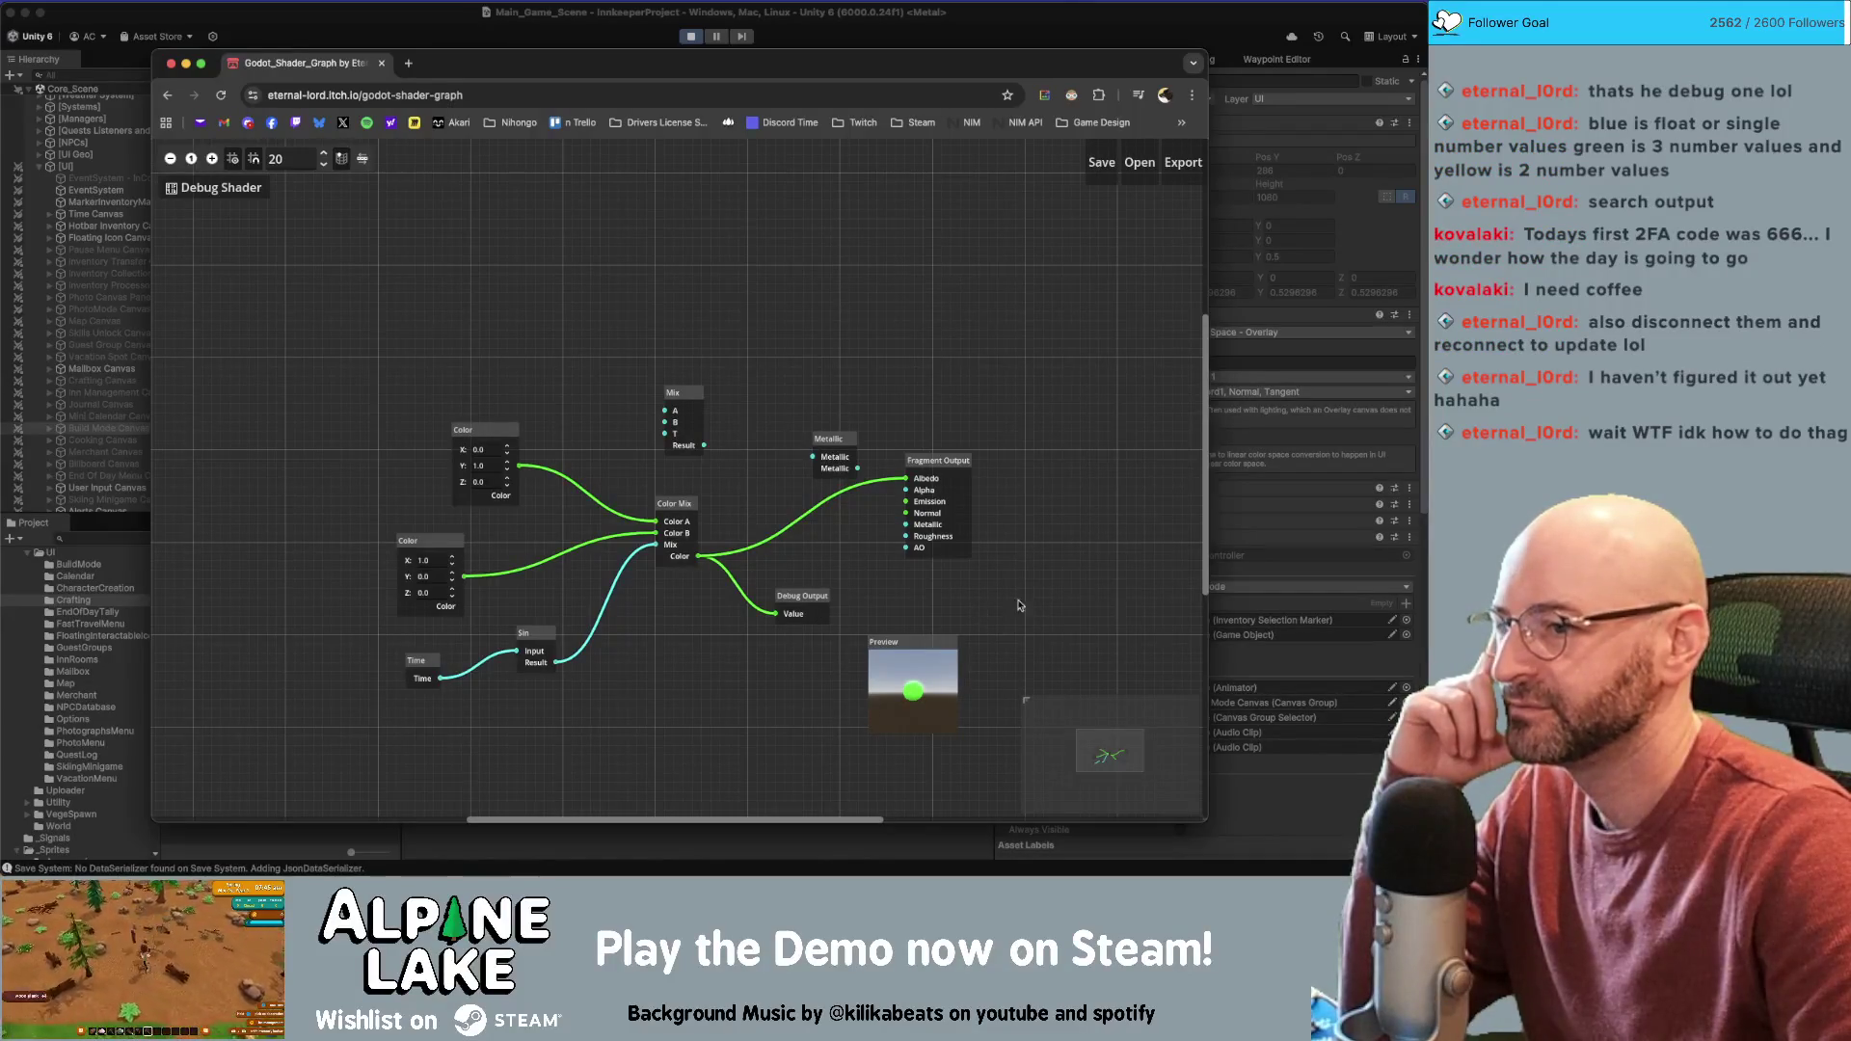
pyautogui.click(825, 605)
pyautogui.press('Delete')
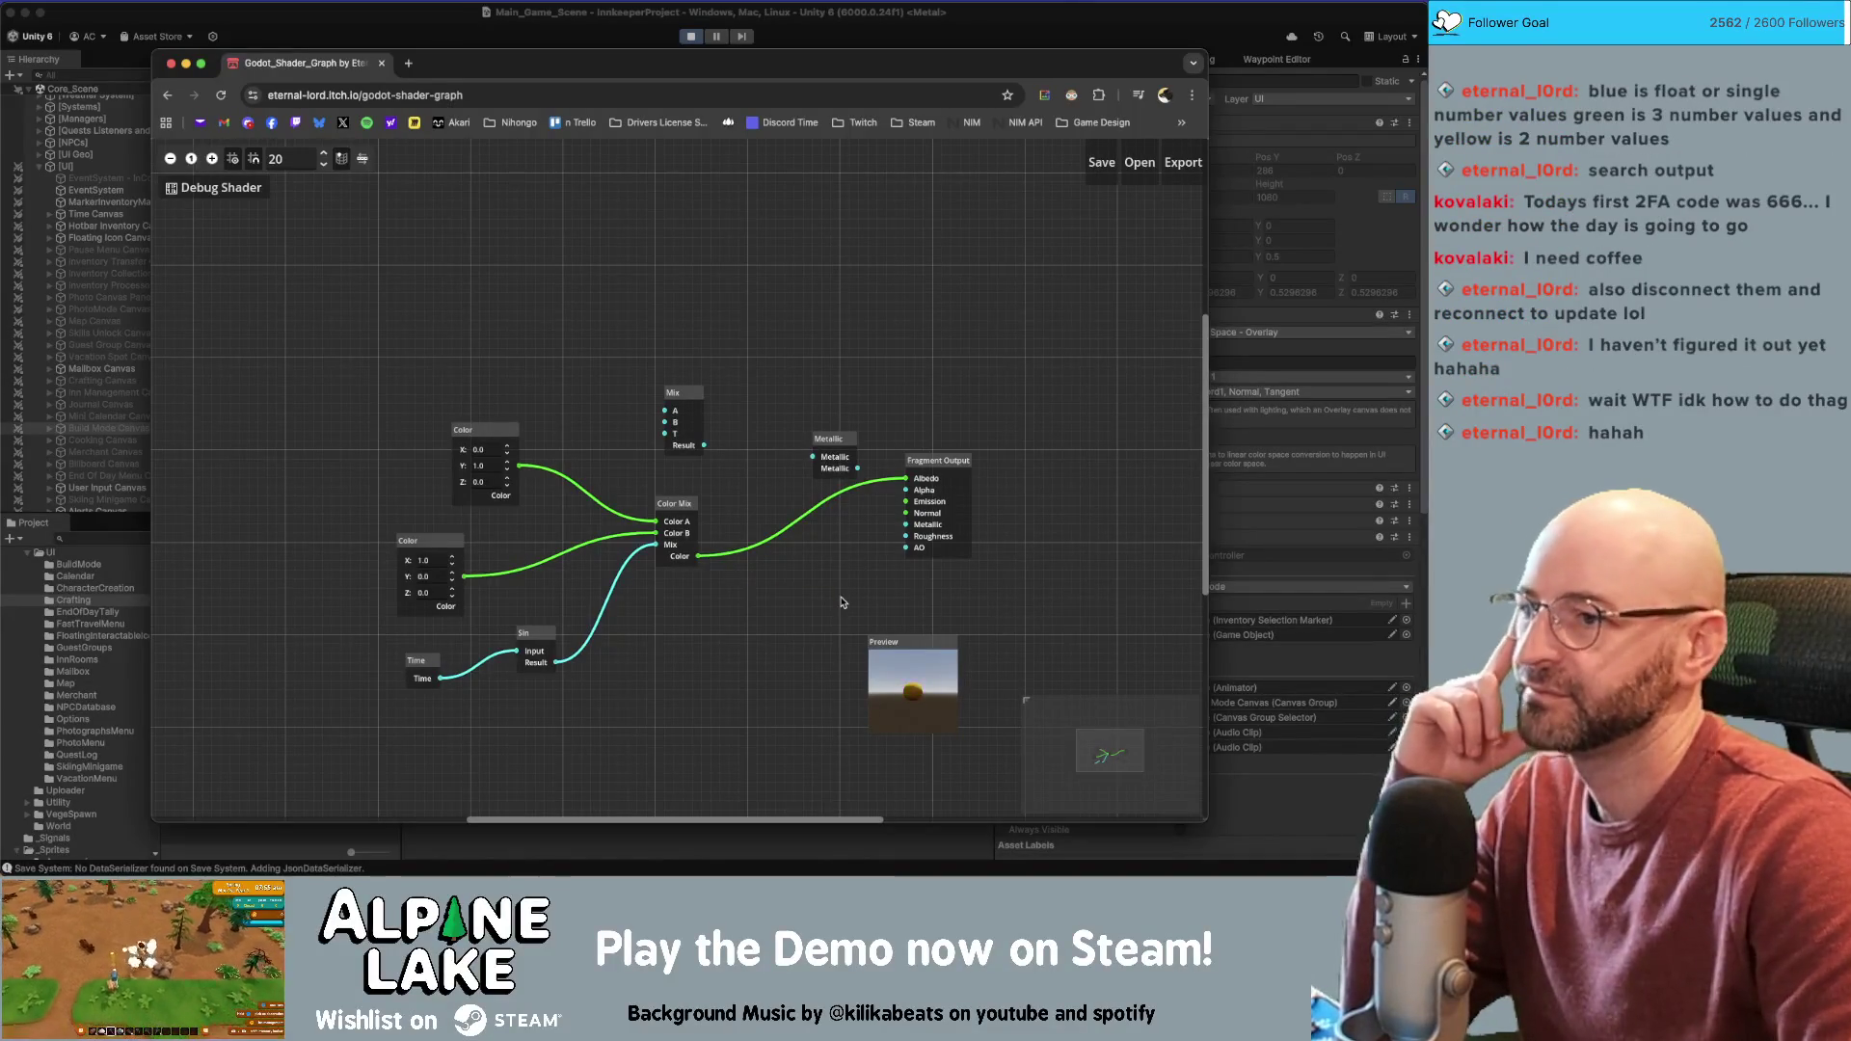
# Move the Metallic node below Color Mix, then delete it along with its link
pyautogui.moveTo(622, 352)
pyautogui.mouseDown()
pyautogui.moveTo(844, 468)
pyautogui.moveTo(833, 445)
pyautogui.moveTo(768, 583)
pyautogui.moveTo(906, 524)
pyautogui.mouseUp()
pyautogui.click(847, 387)
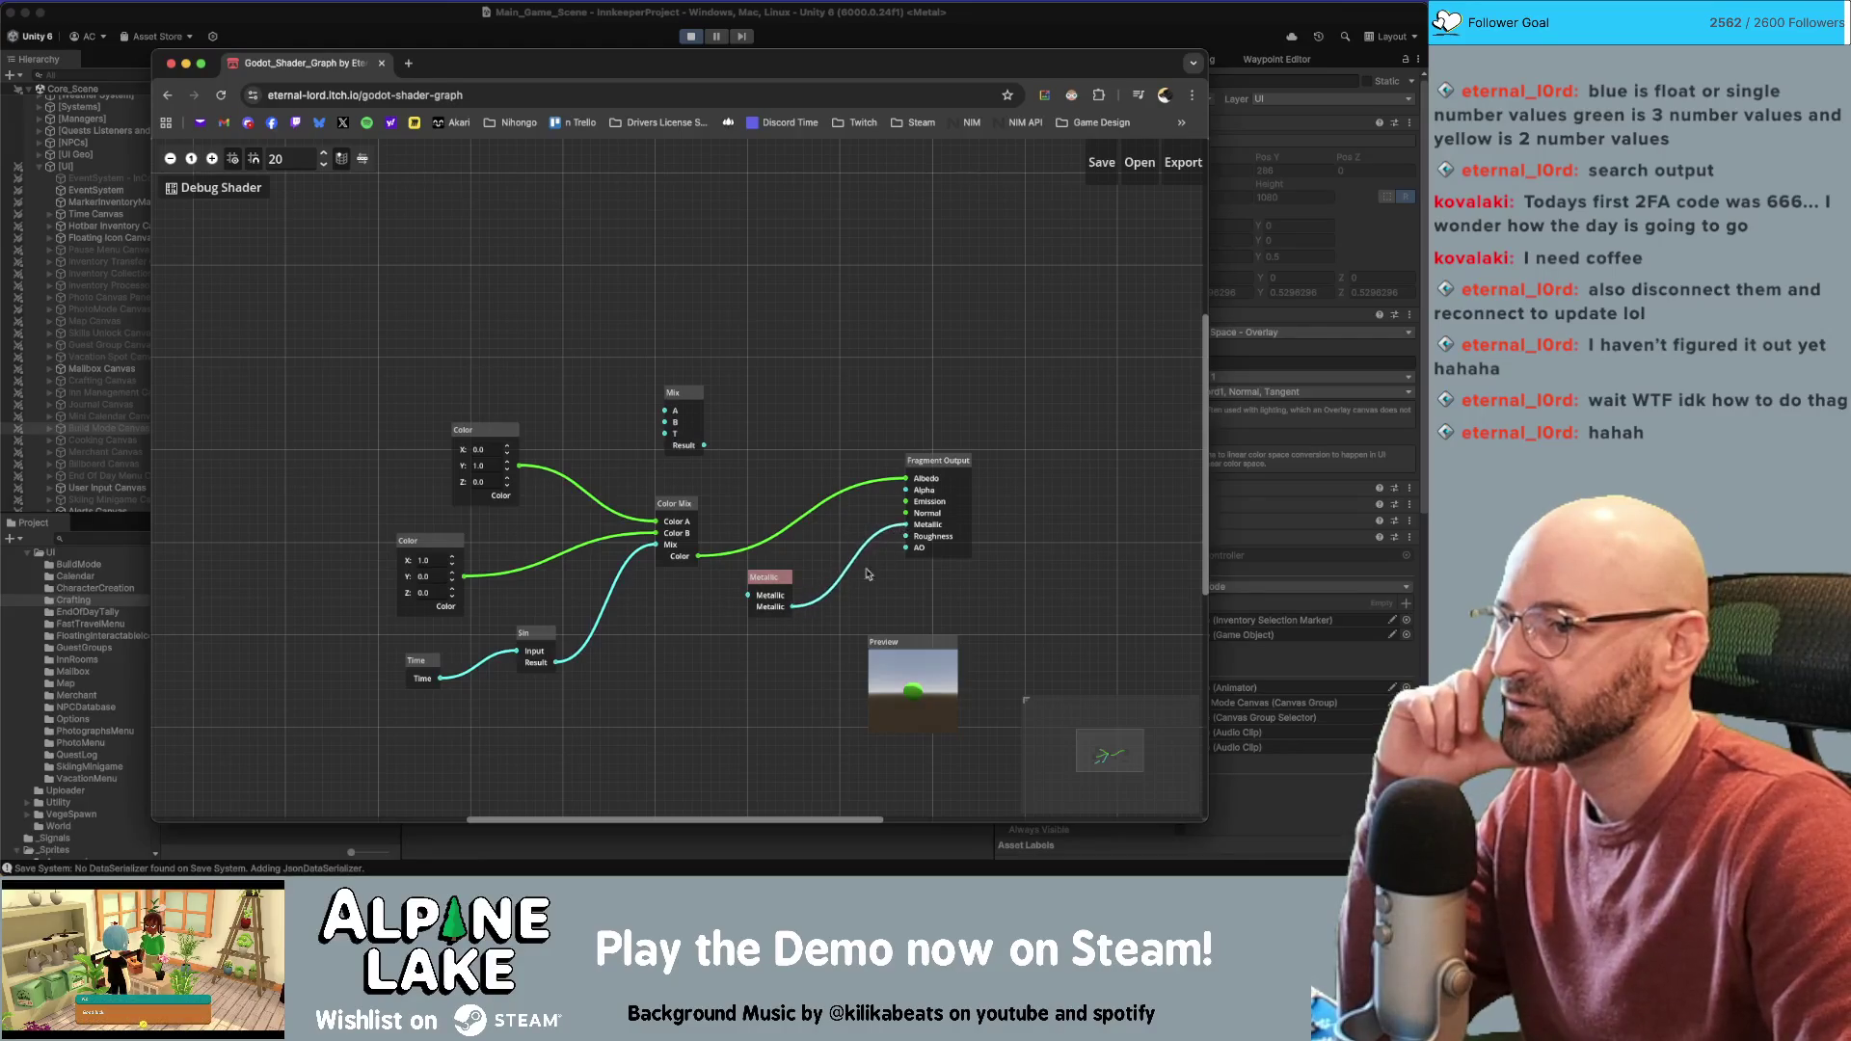
pyautogui.moveTo(774, 590); pyautogui.dragTo(775, 609)
pyautogui.click(879, 608)
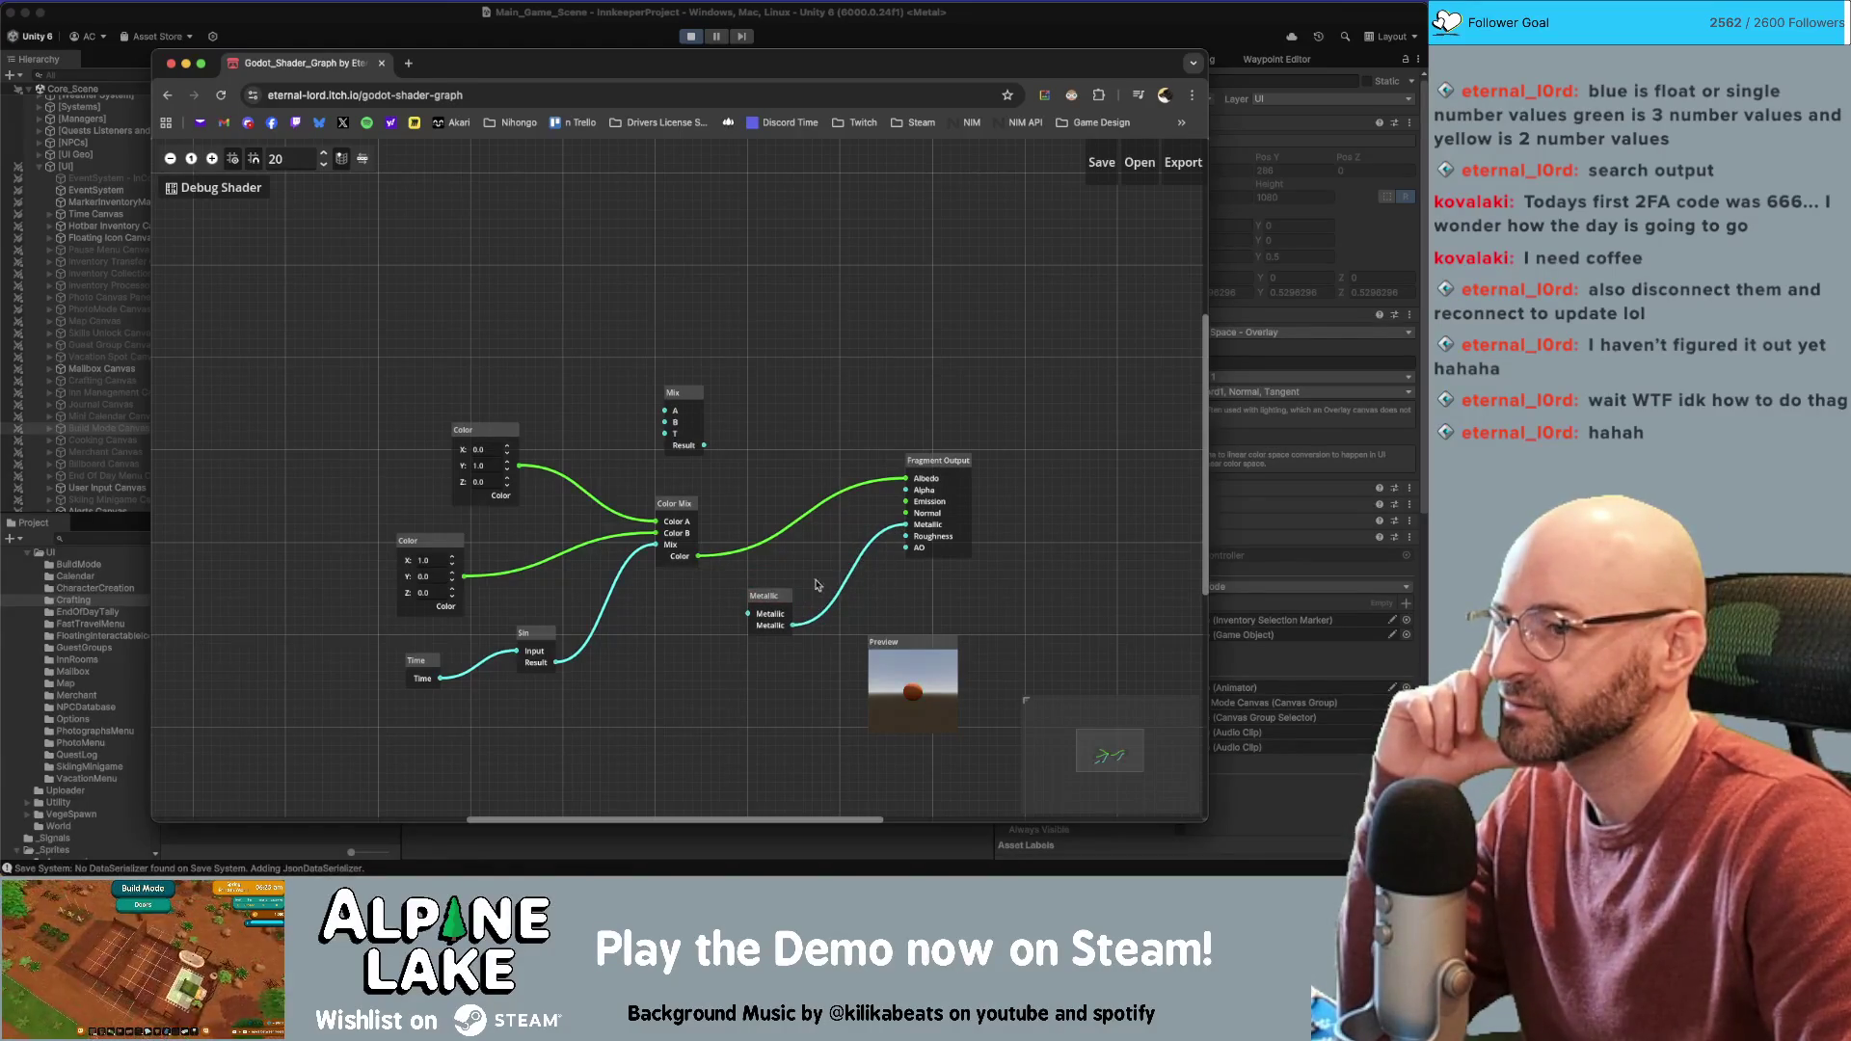
pyautogui.click(774, 604)
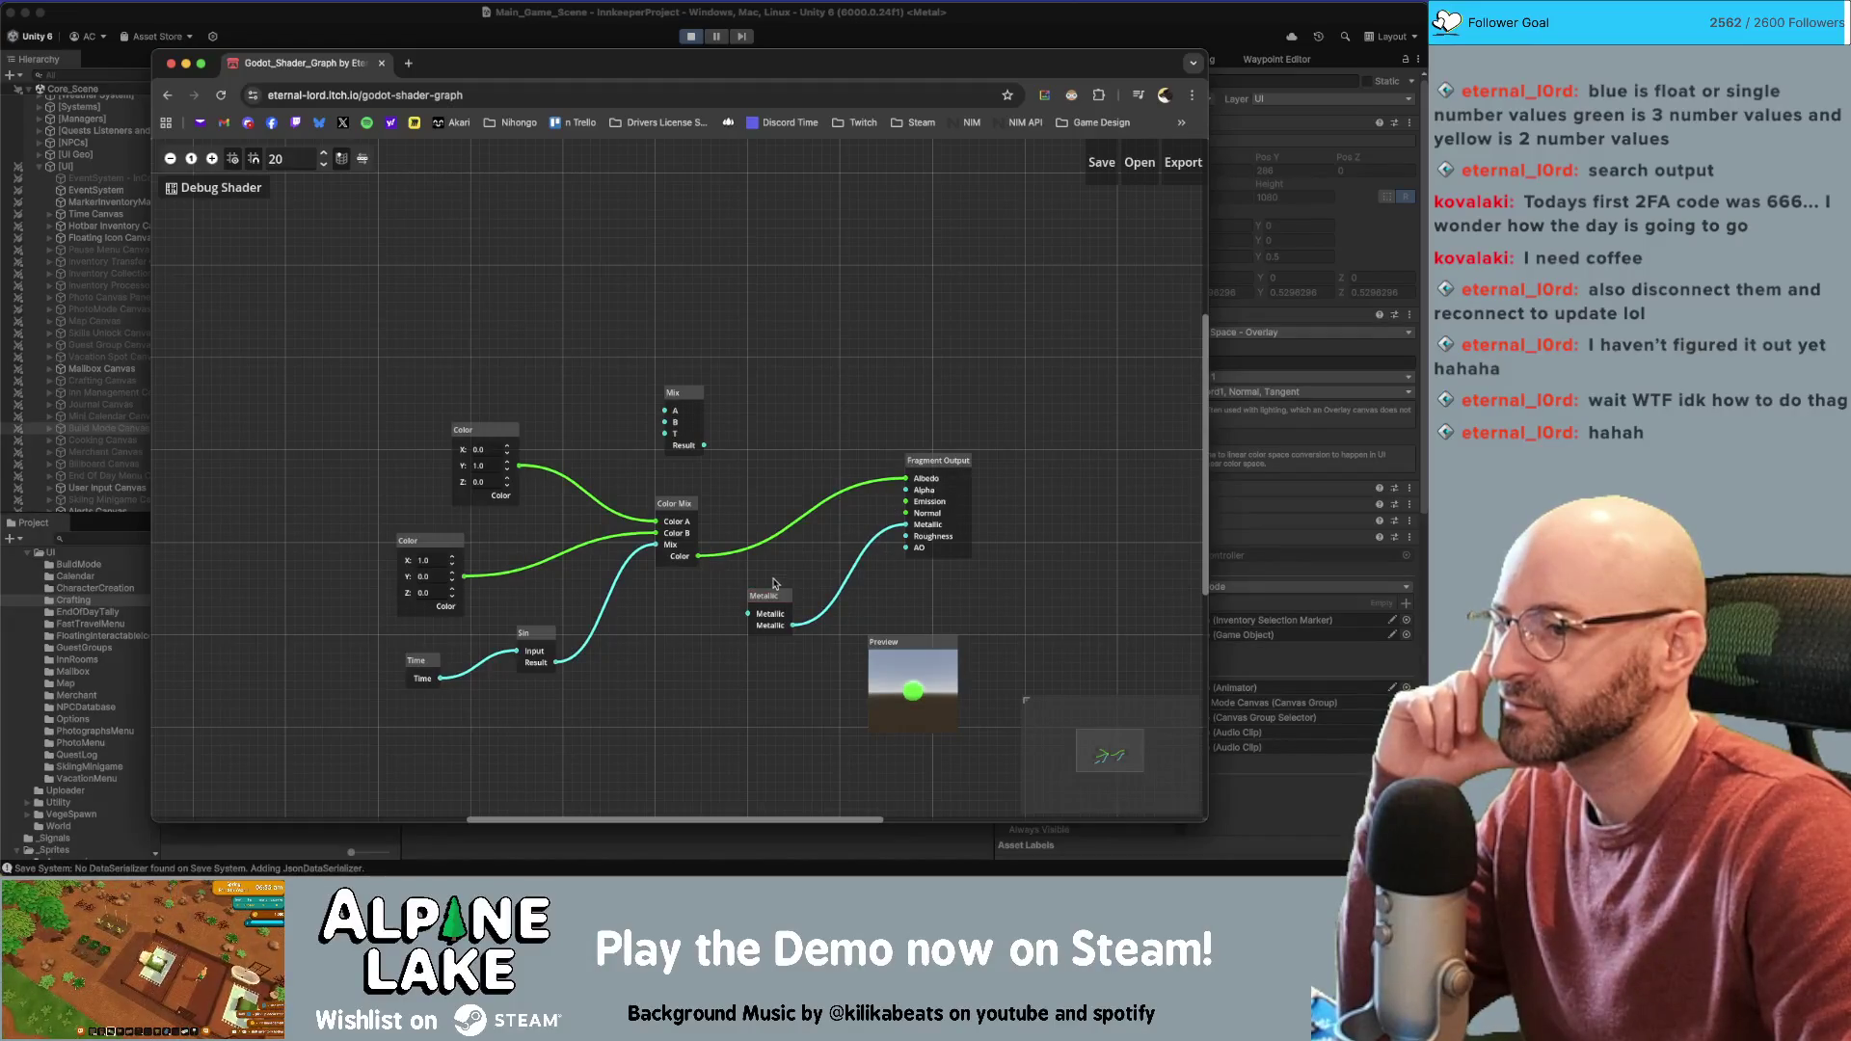
pyautogui.press('BackSpace')
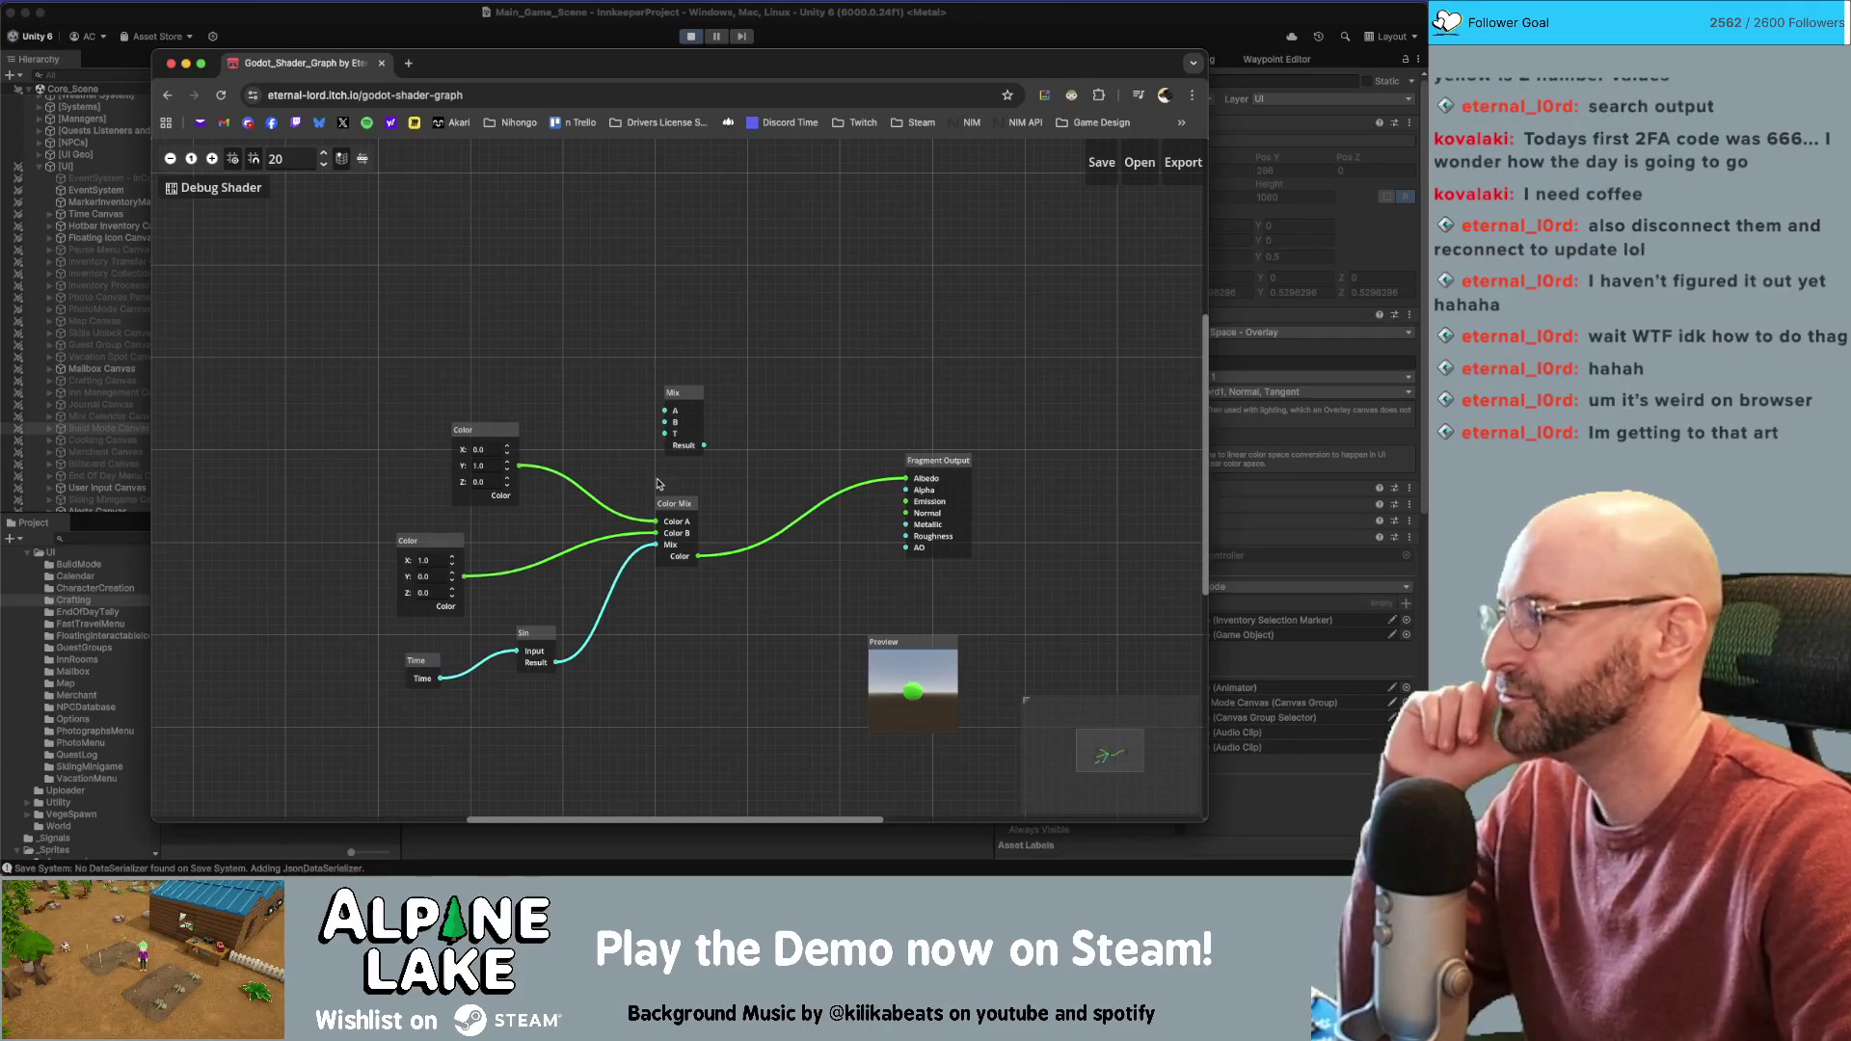
# Pull the two Color nodes, Preview and Fragment Output closer together
pyautogui.moveTo(487, 431); pyautogui.dragTo(477, 375)
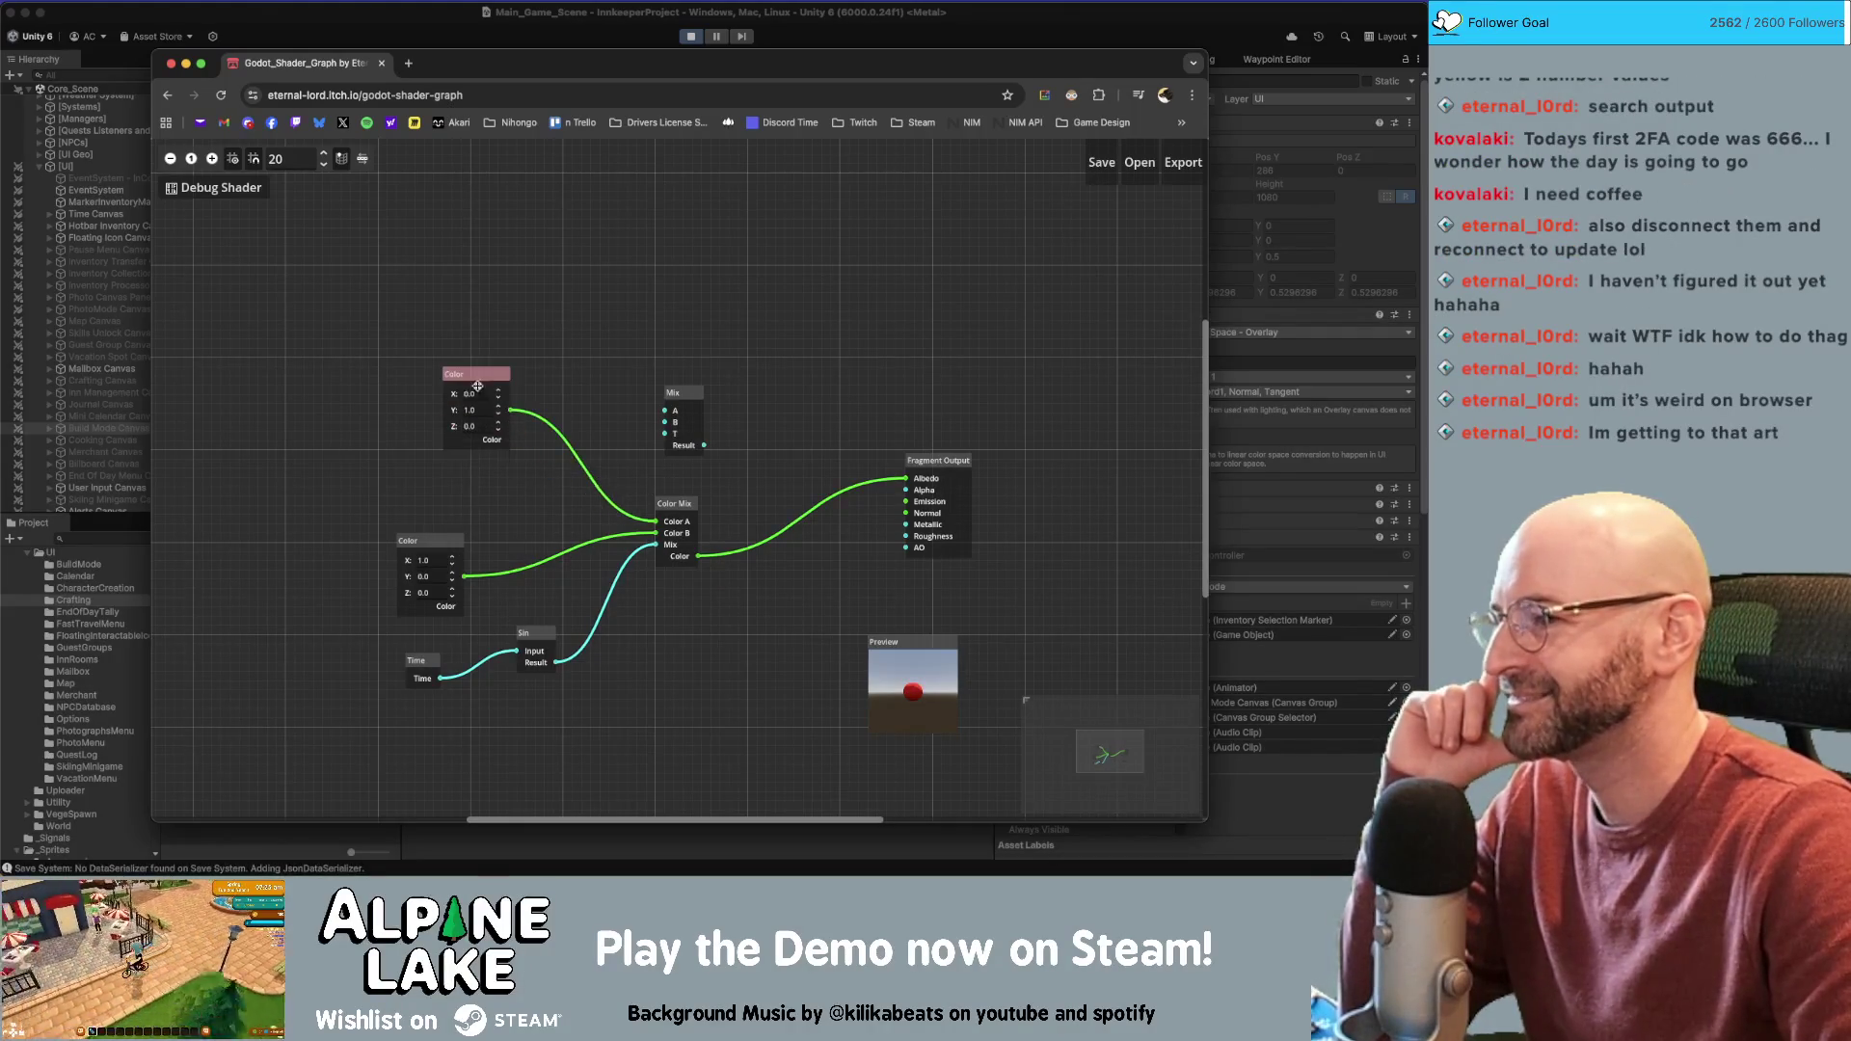
pyautogui.click(430, 540)
pyautogui.moveTo(430, 540); pyautogui.dragTo(477, 493)
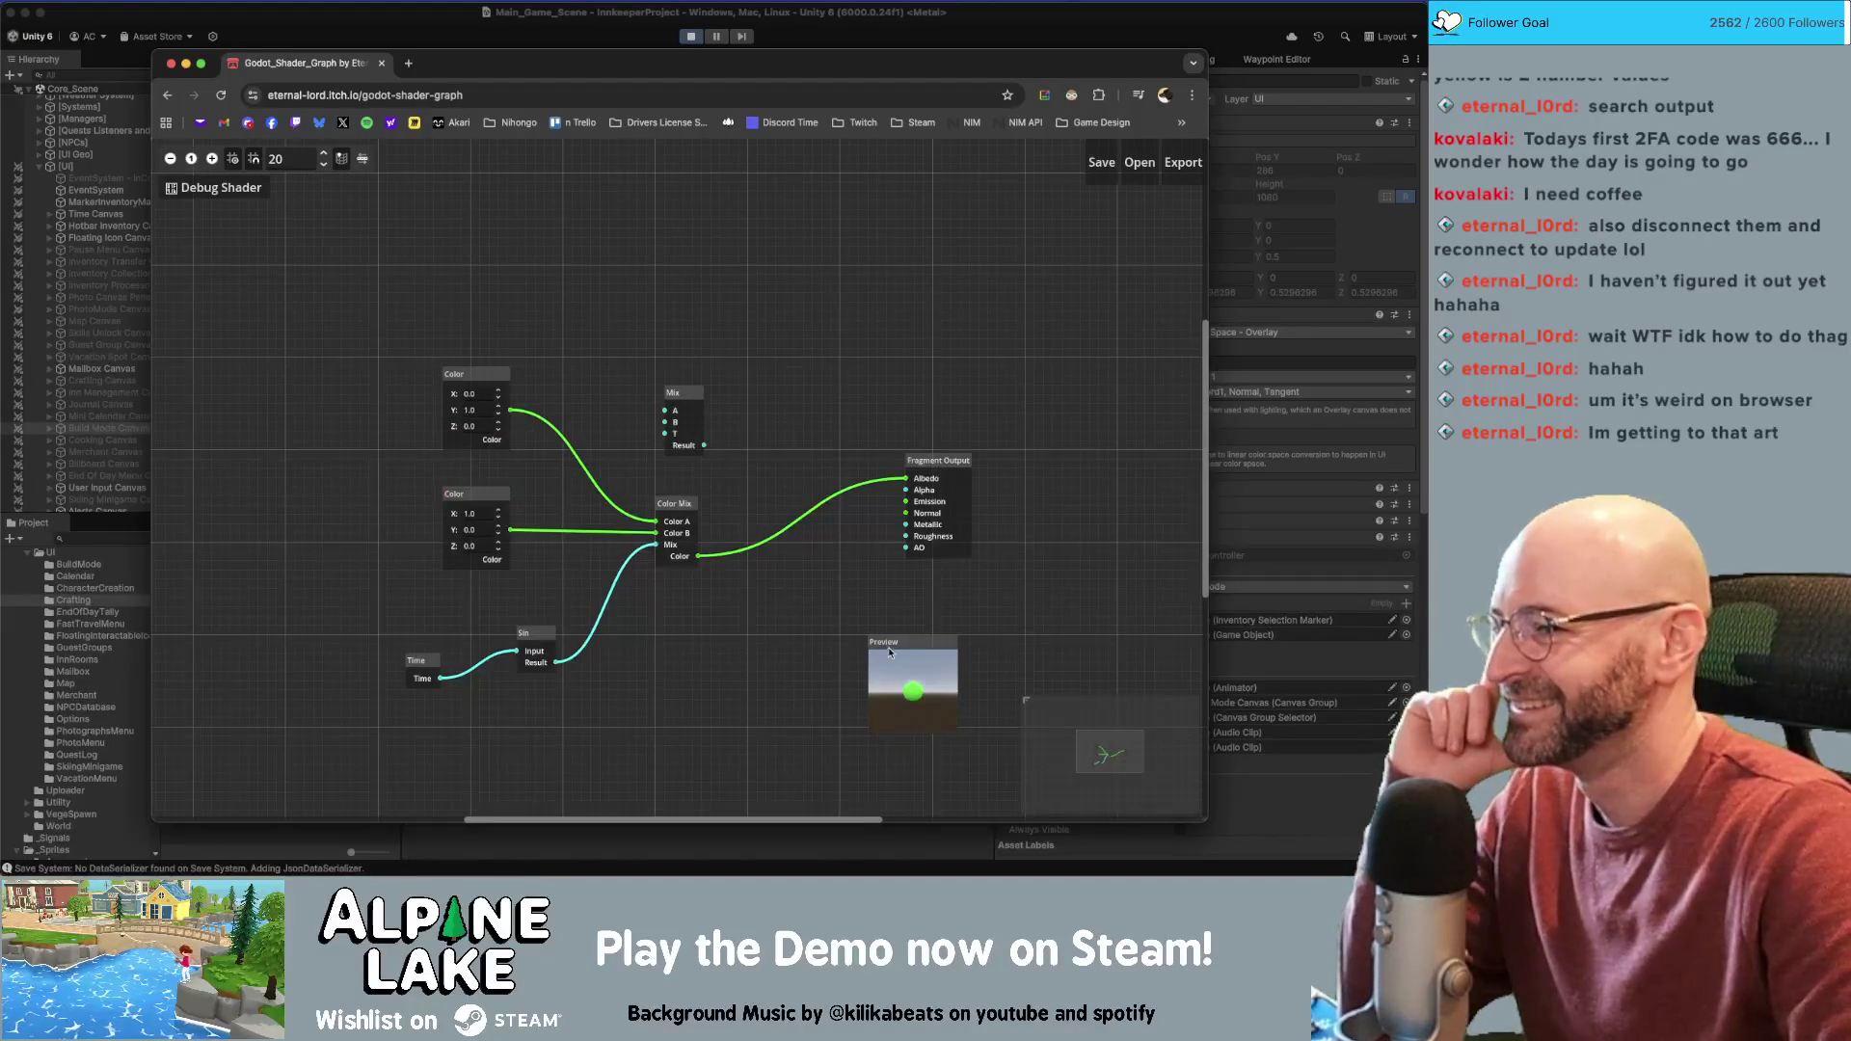
pyautogui.moveTo(897, 642); pyautogui.dragTo(862, 650)
pyautogui.moveTo(937, 465); pyautogui.dragTo(788, 508)
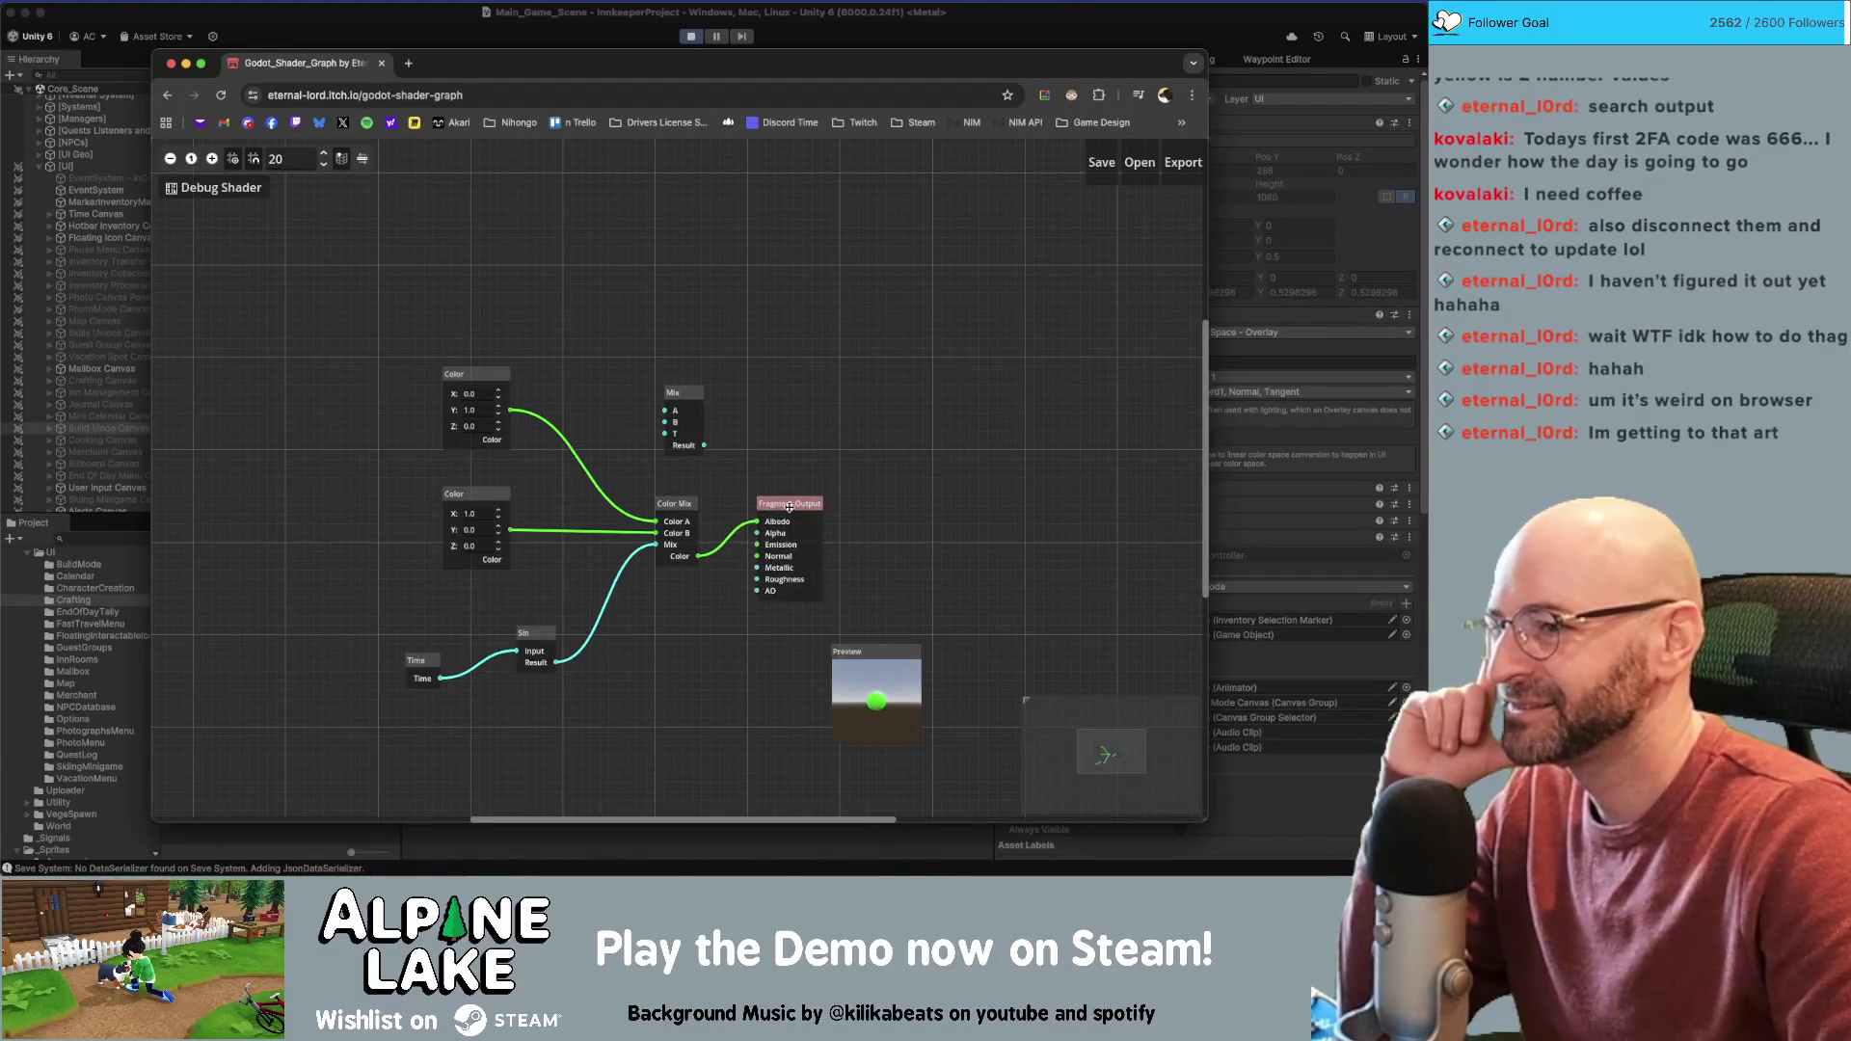
# Delete the unused Mix node, place Time next to Sin, and return to Unity
pyautogui.moveTo(681, 392); pyautogui.dragTo(699, 337)
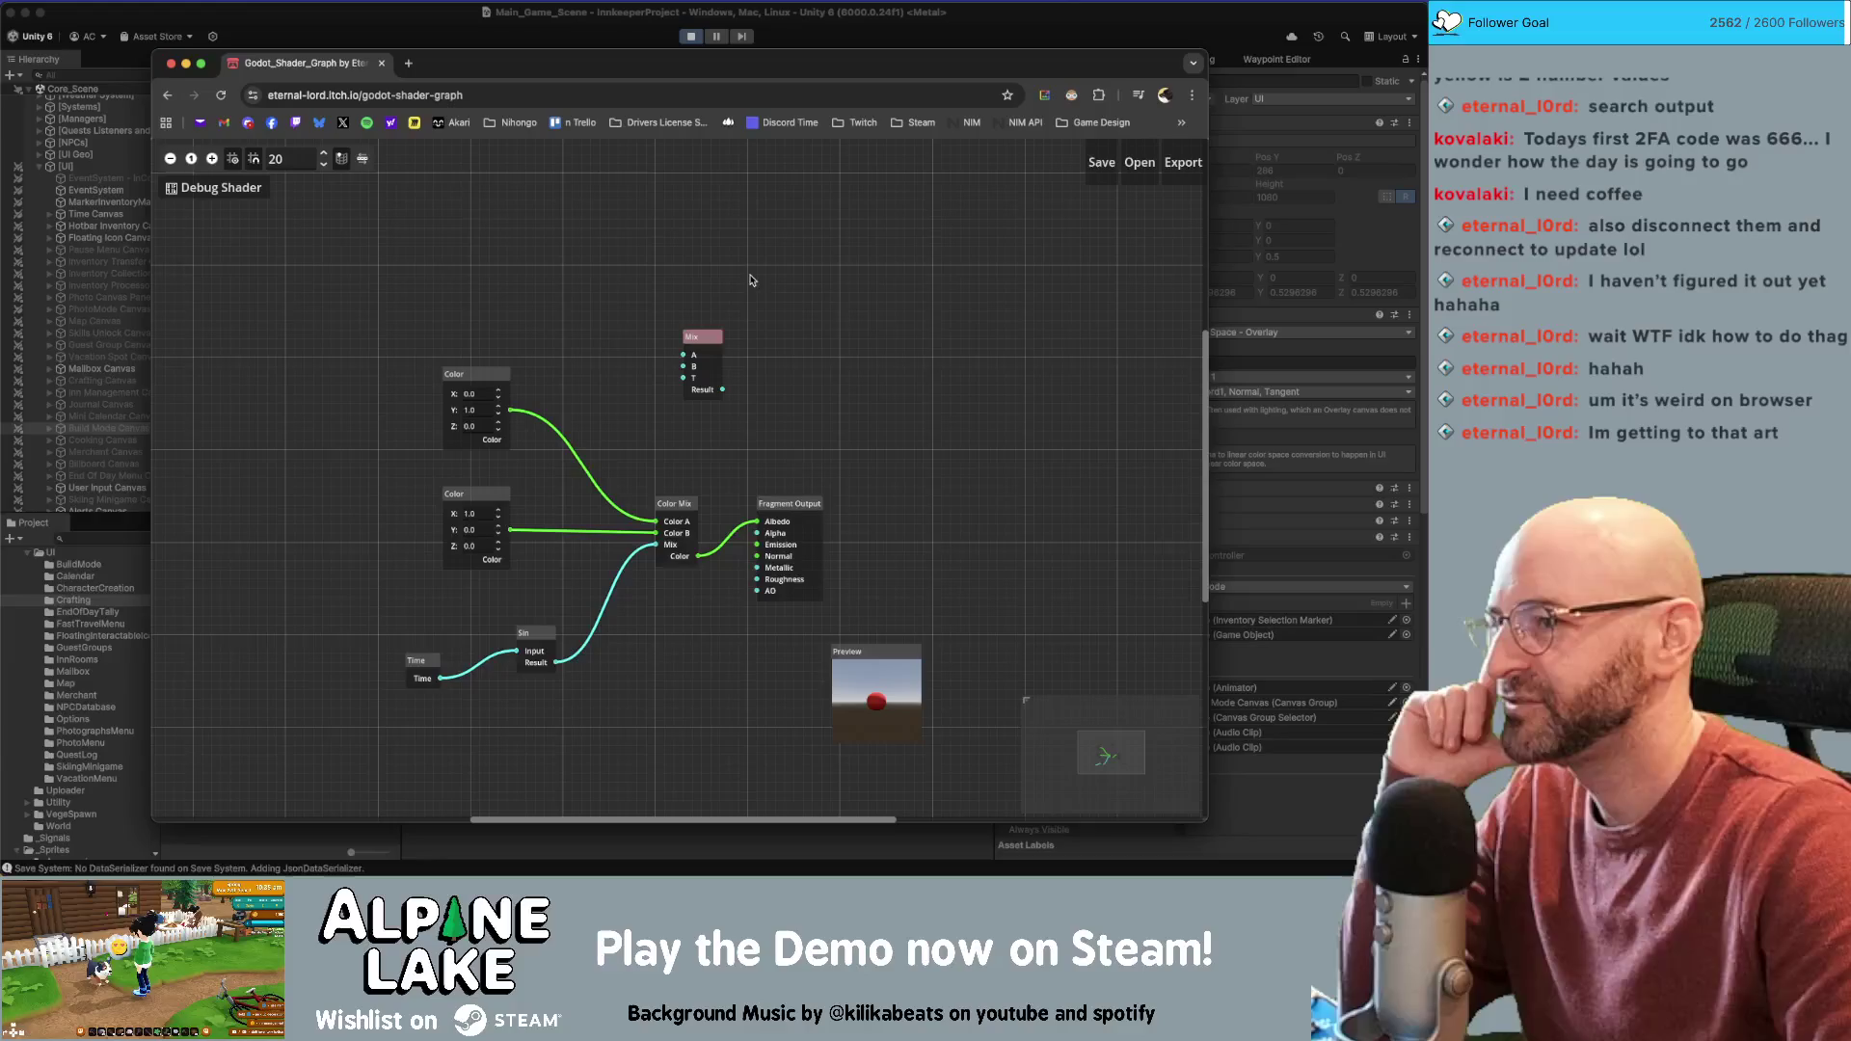
pyautogui.click(718, 337)
pyautogui.press('Delete')
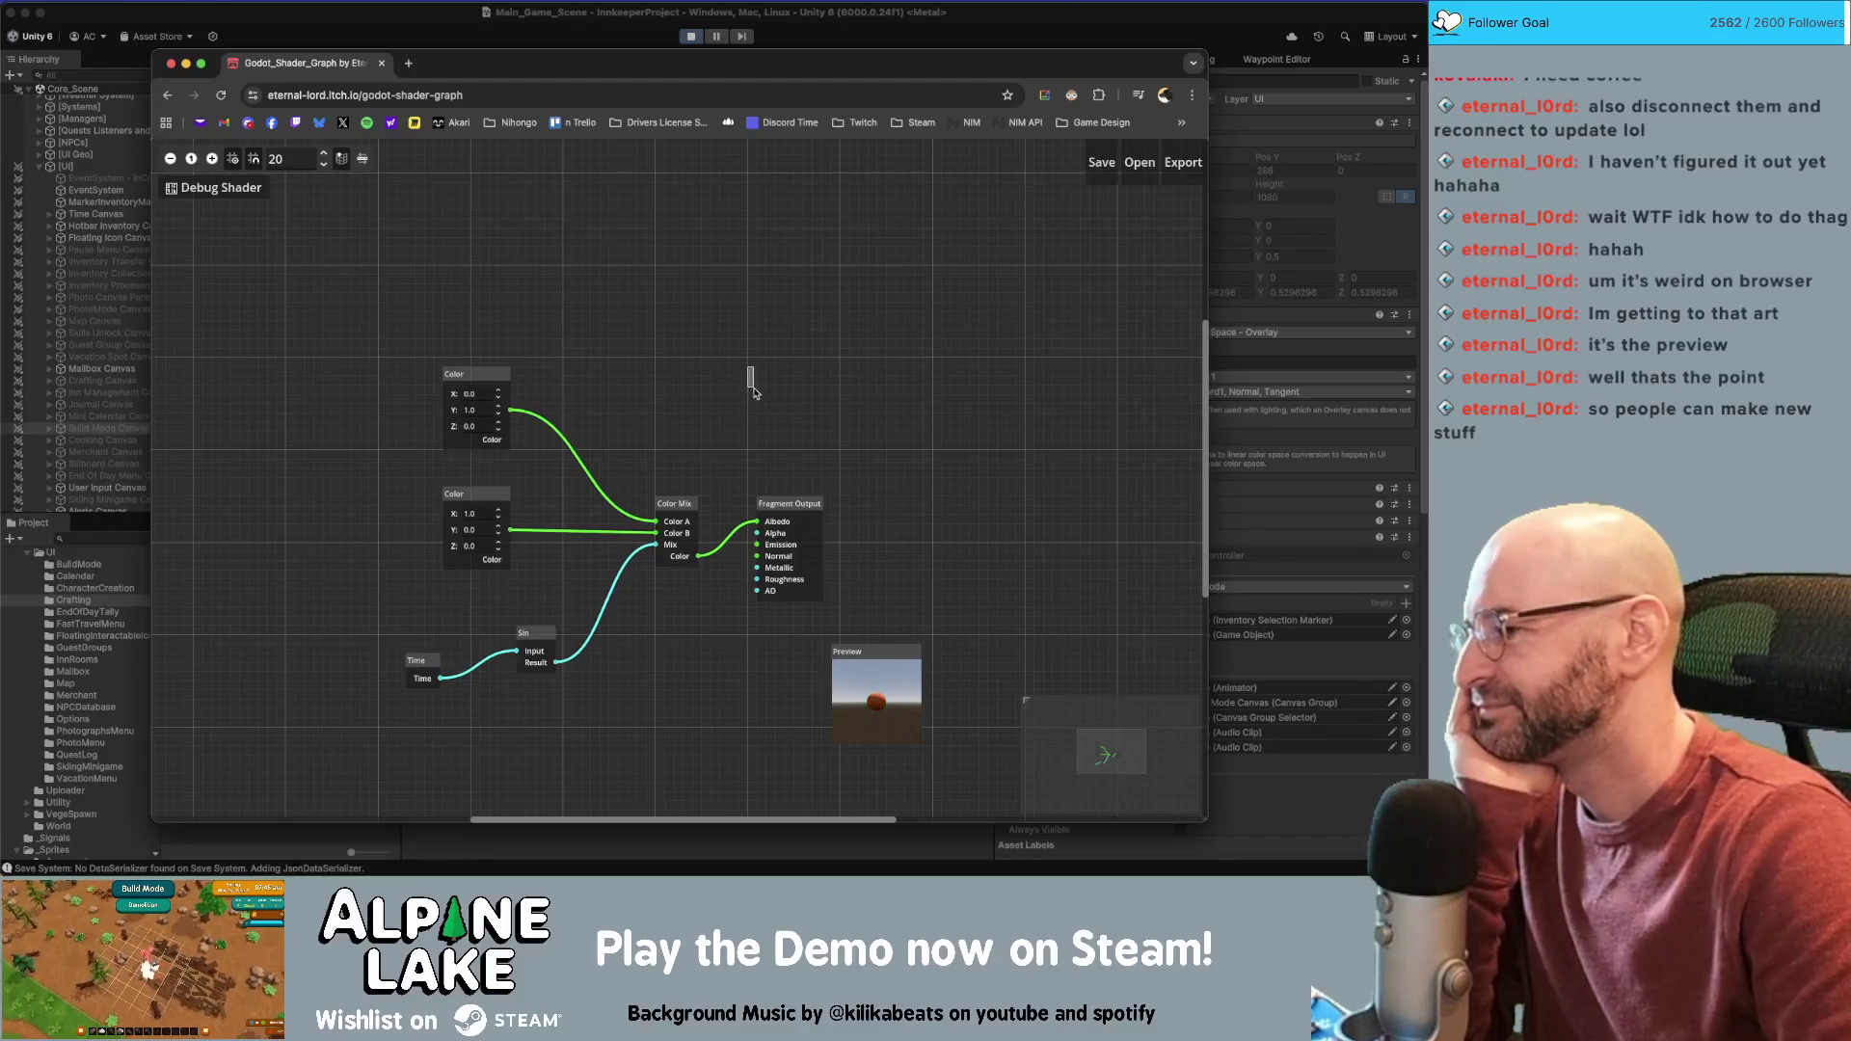
pyautogui.moveTo(418, 662); pyautogui.dragTo(474, 633)
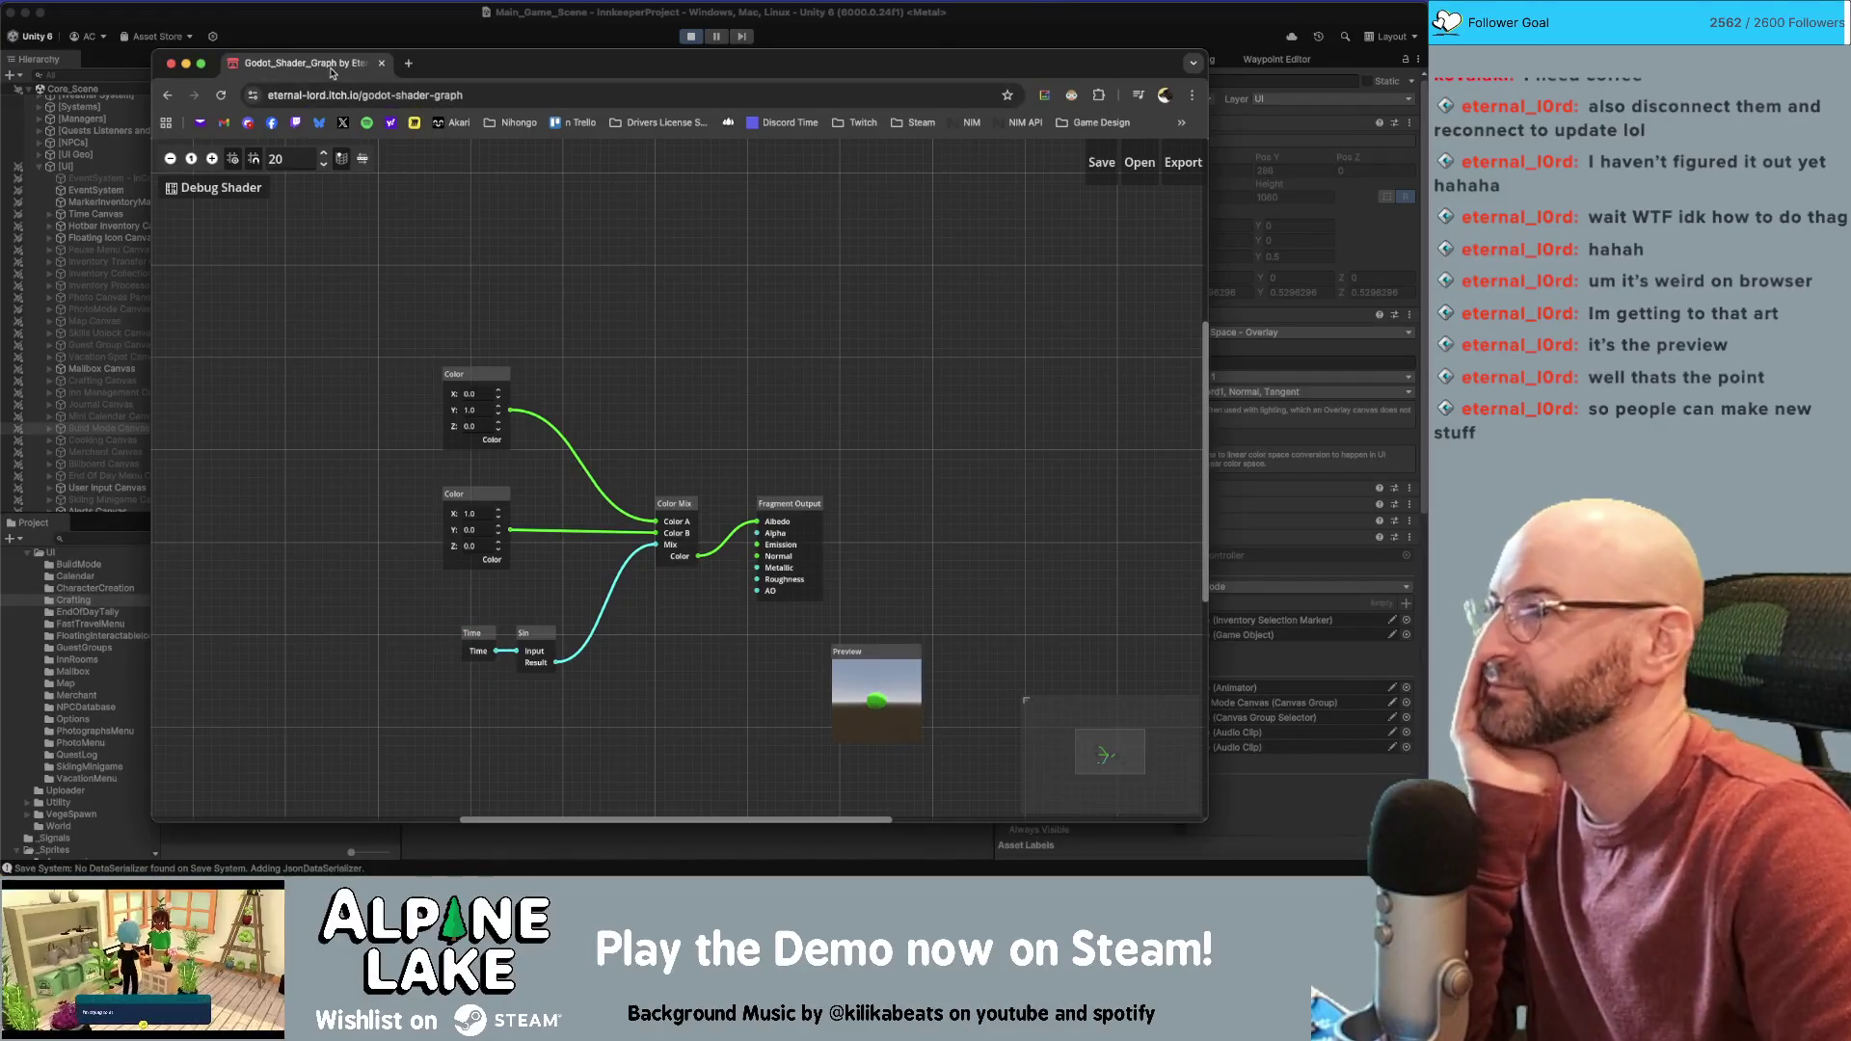
pyautogui.press('super+Tab')
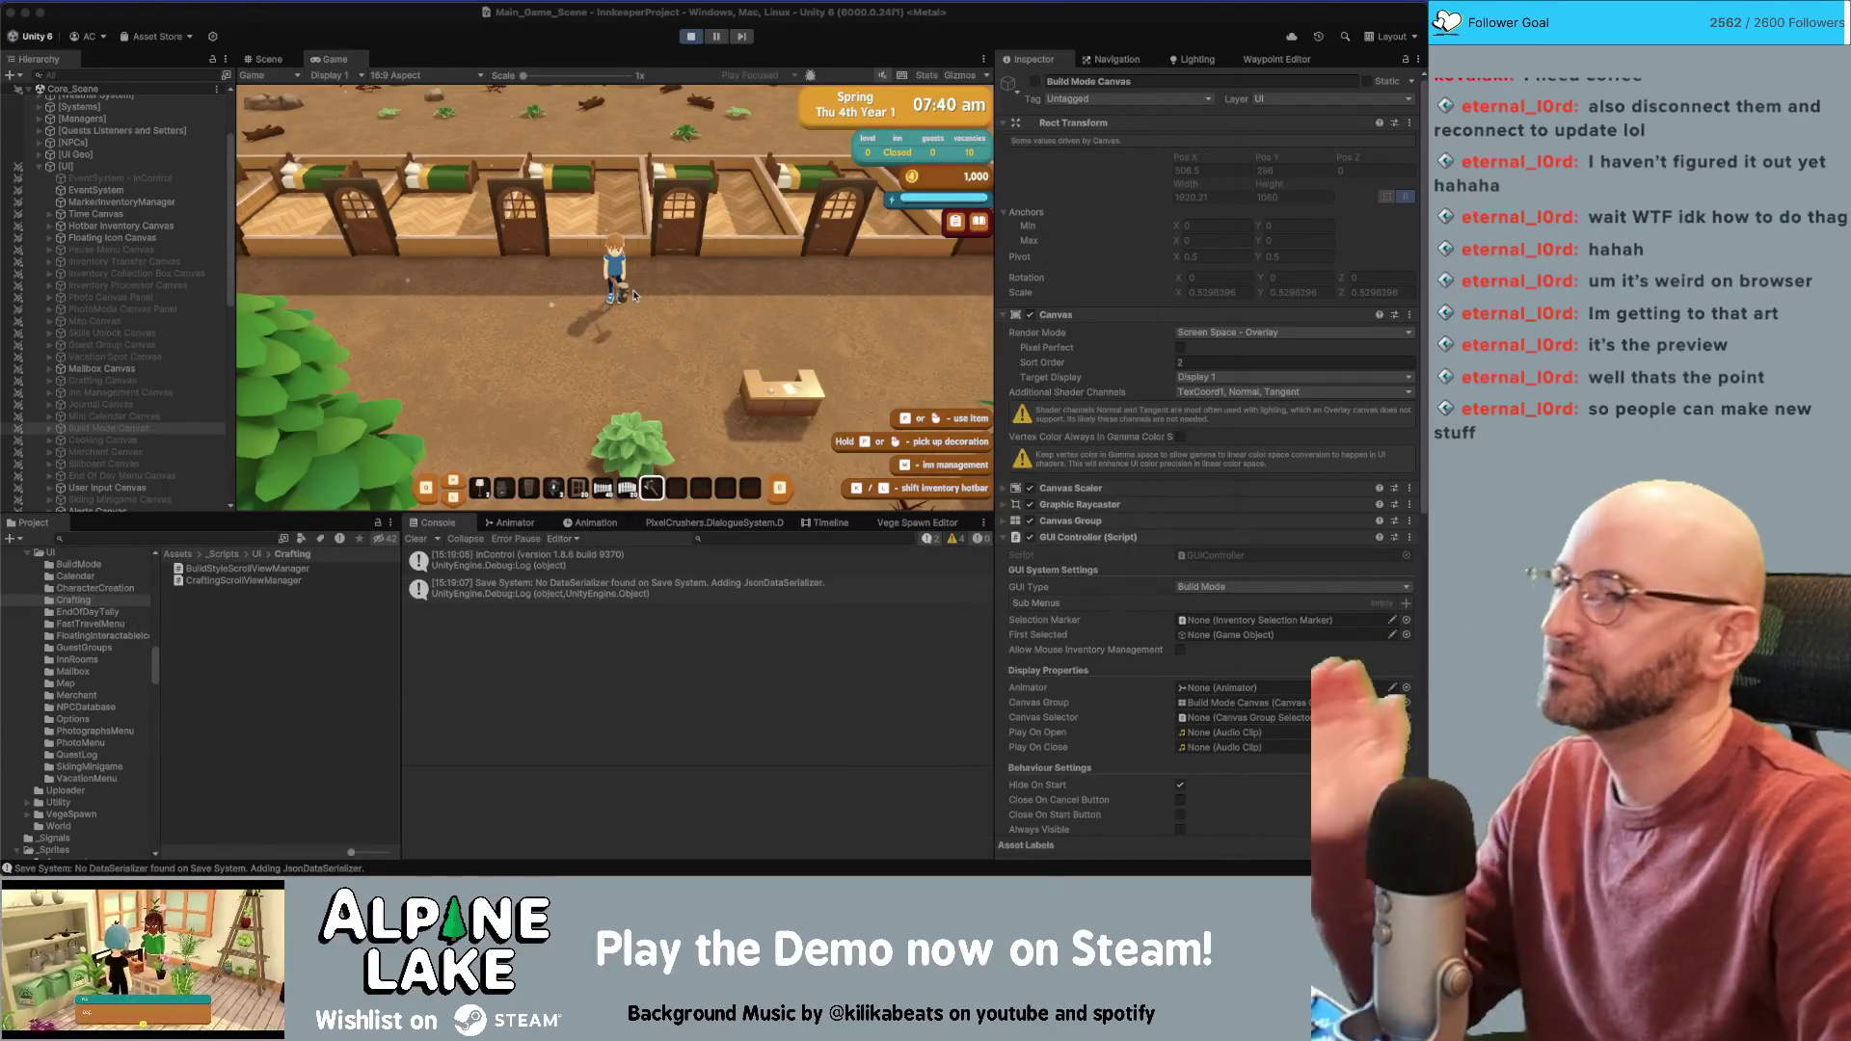
# Walk to the back wall and try Demolish, then the Redecorate walls mode
pyautogui.press('w')
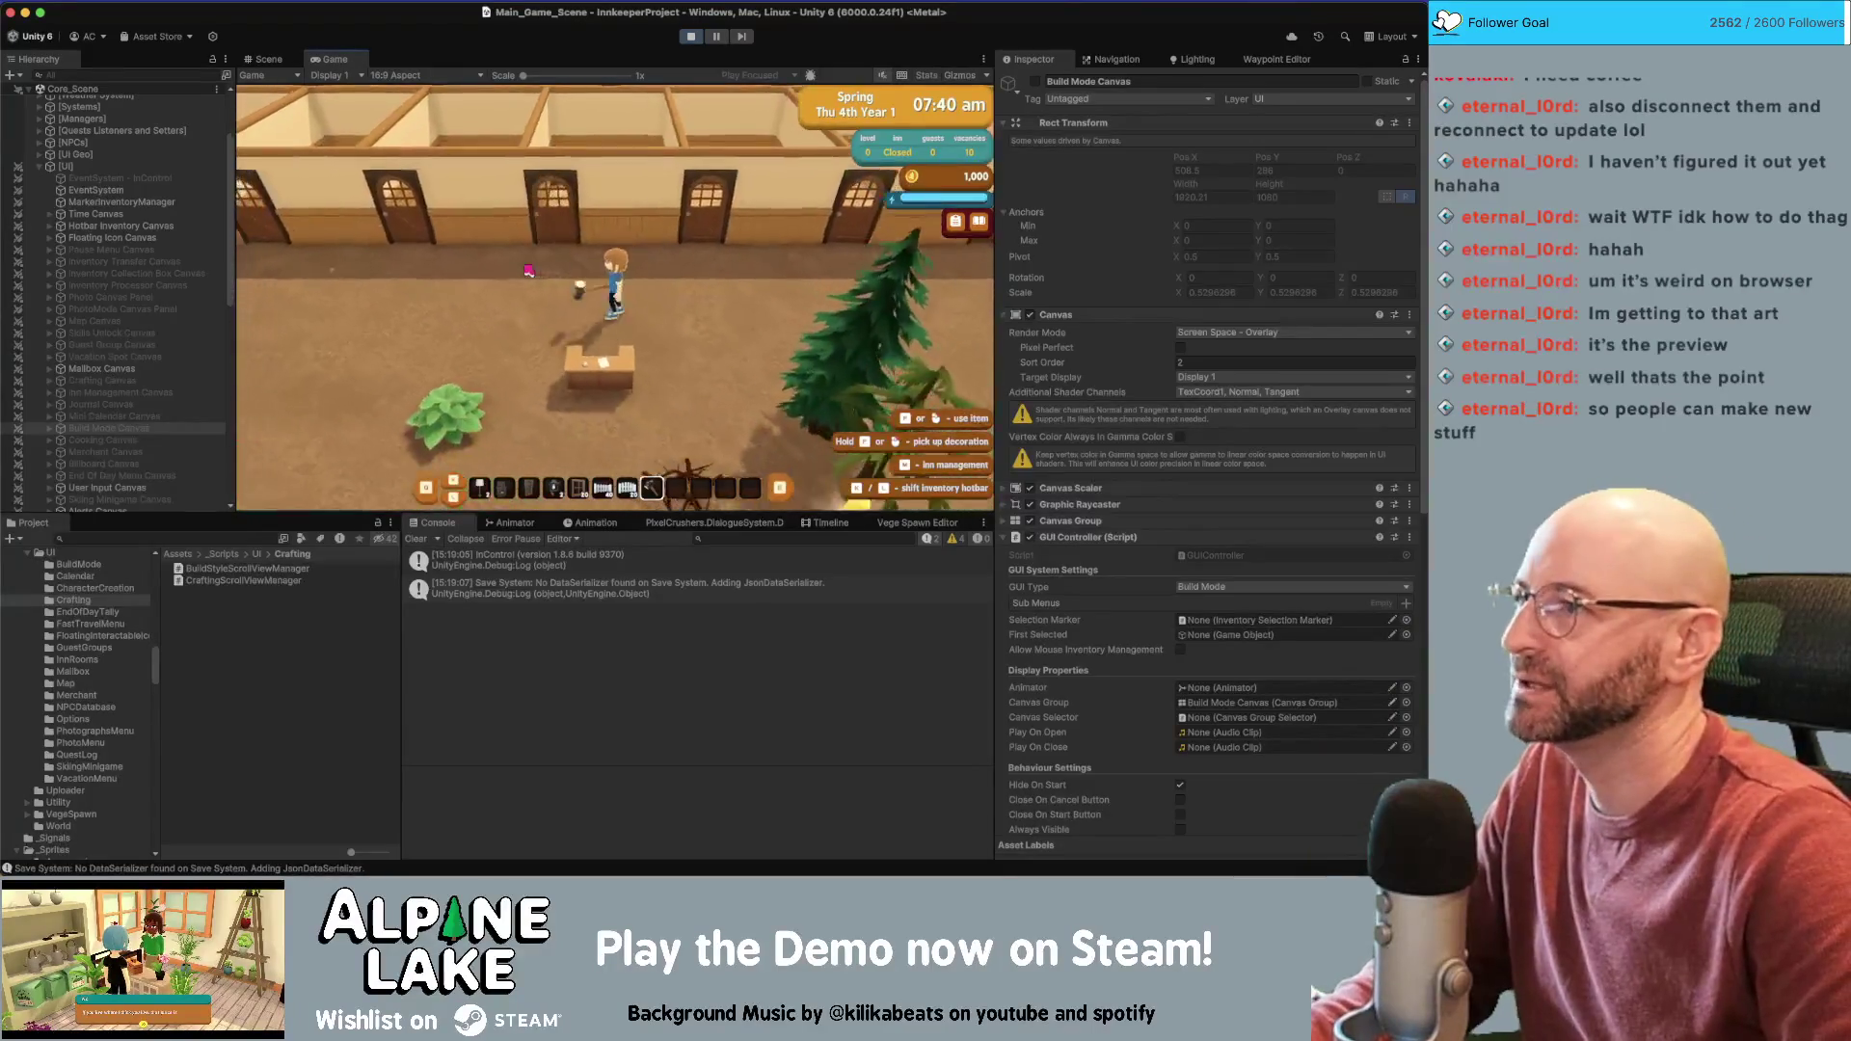
pyautogui.click(499, 348)
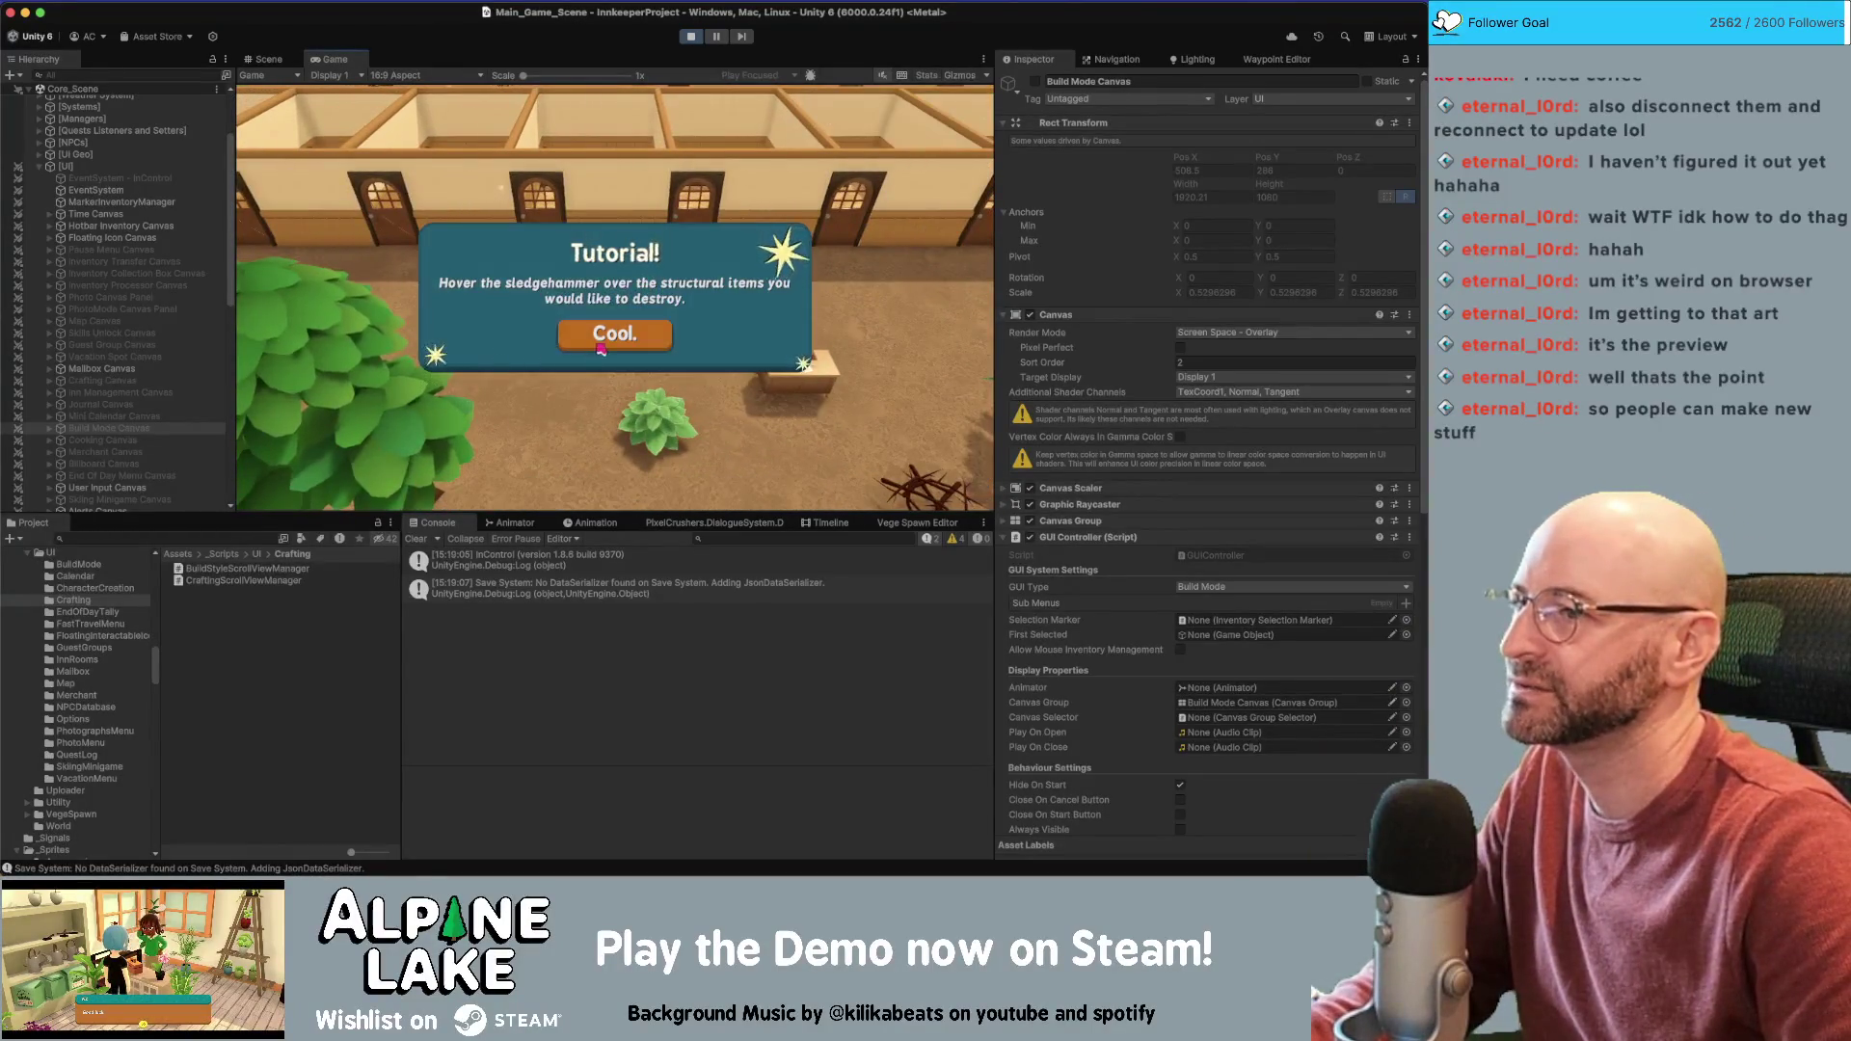
pyautogui.press('Return')
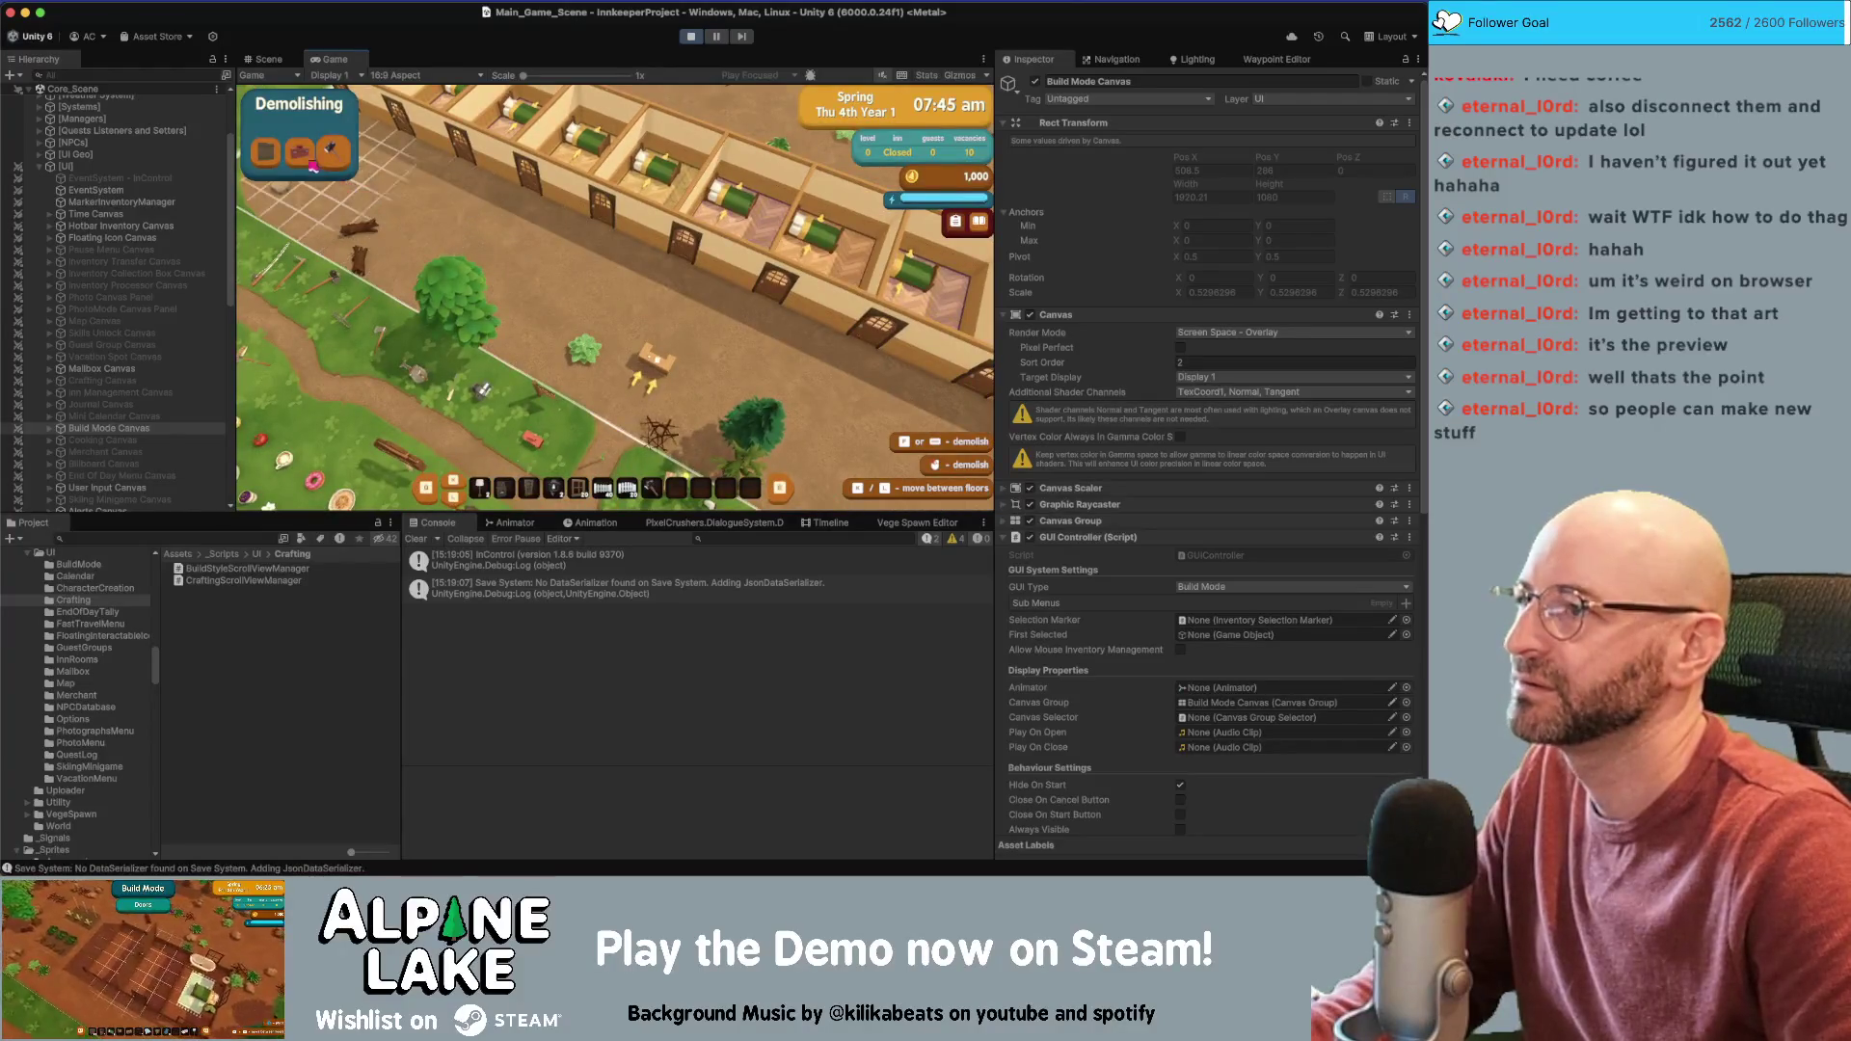
pyautogui.click(301, 152)
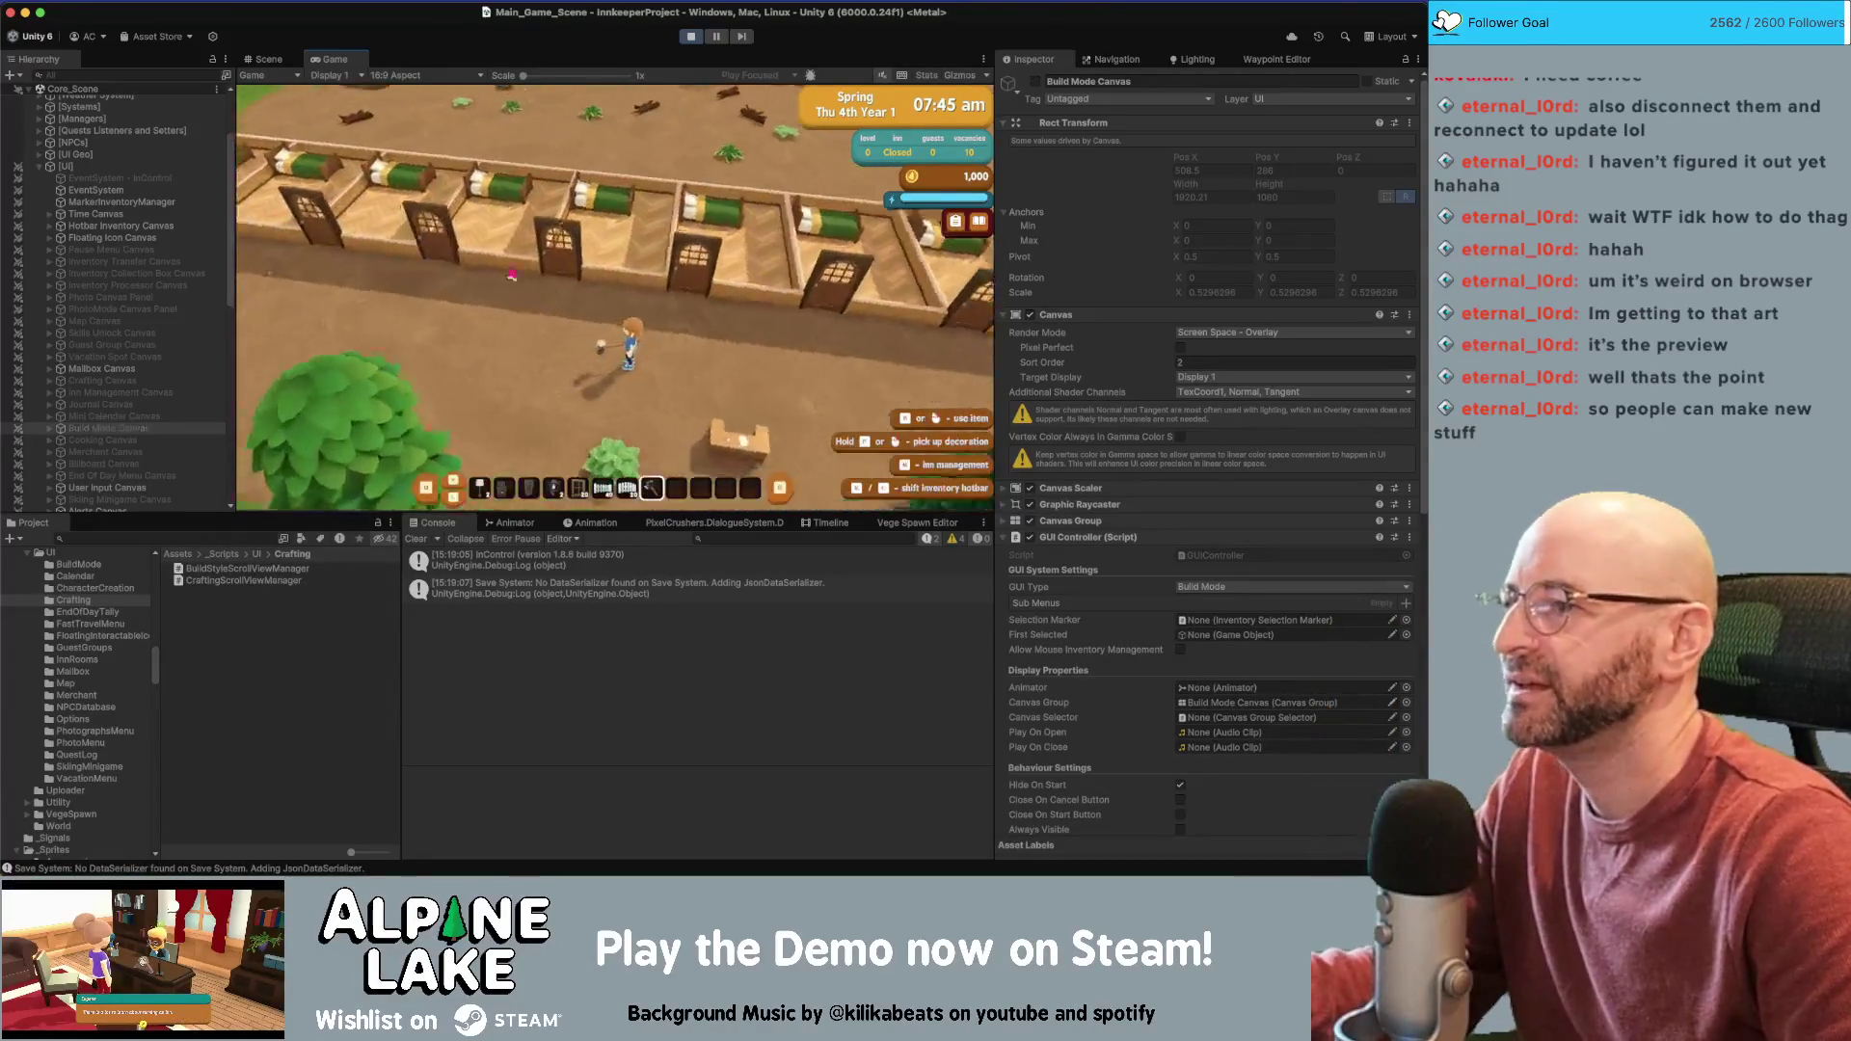
# Switch to building walls and doors, then exit and re-enter the door menu
pyautogui.click(269, 279)
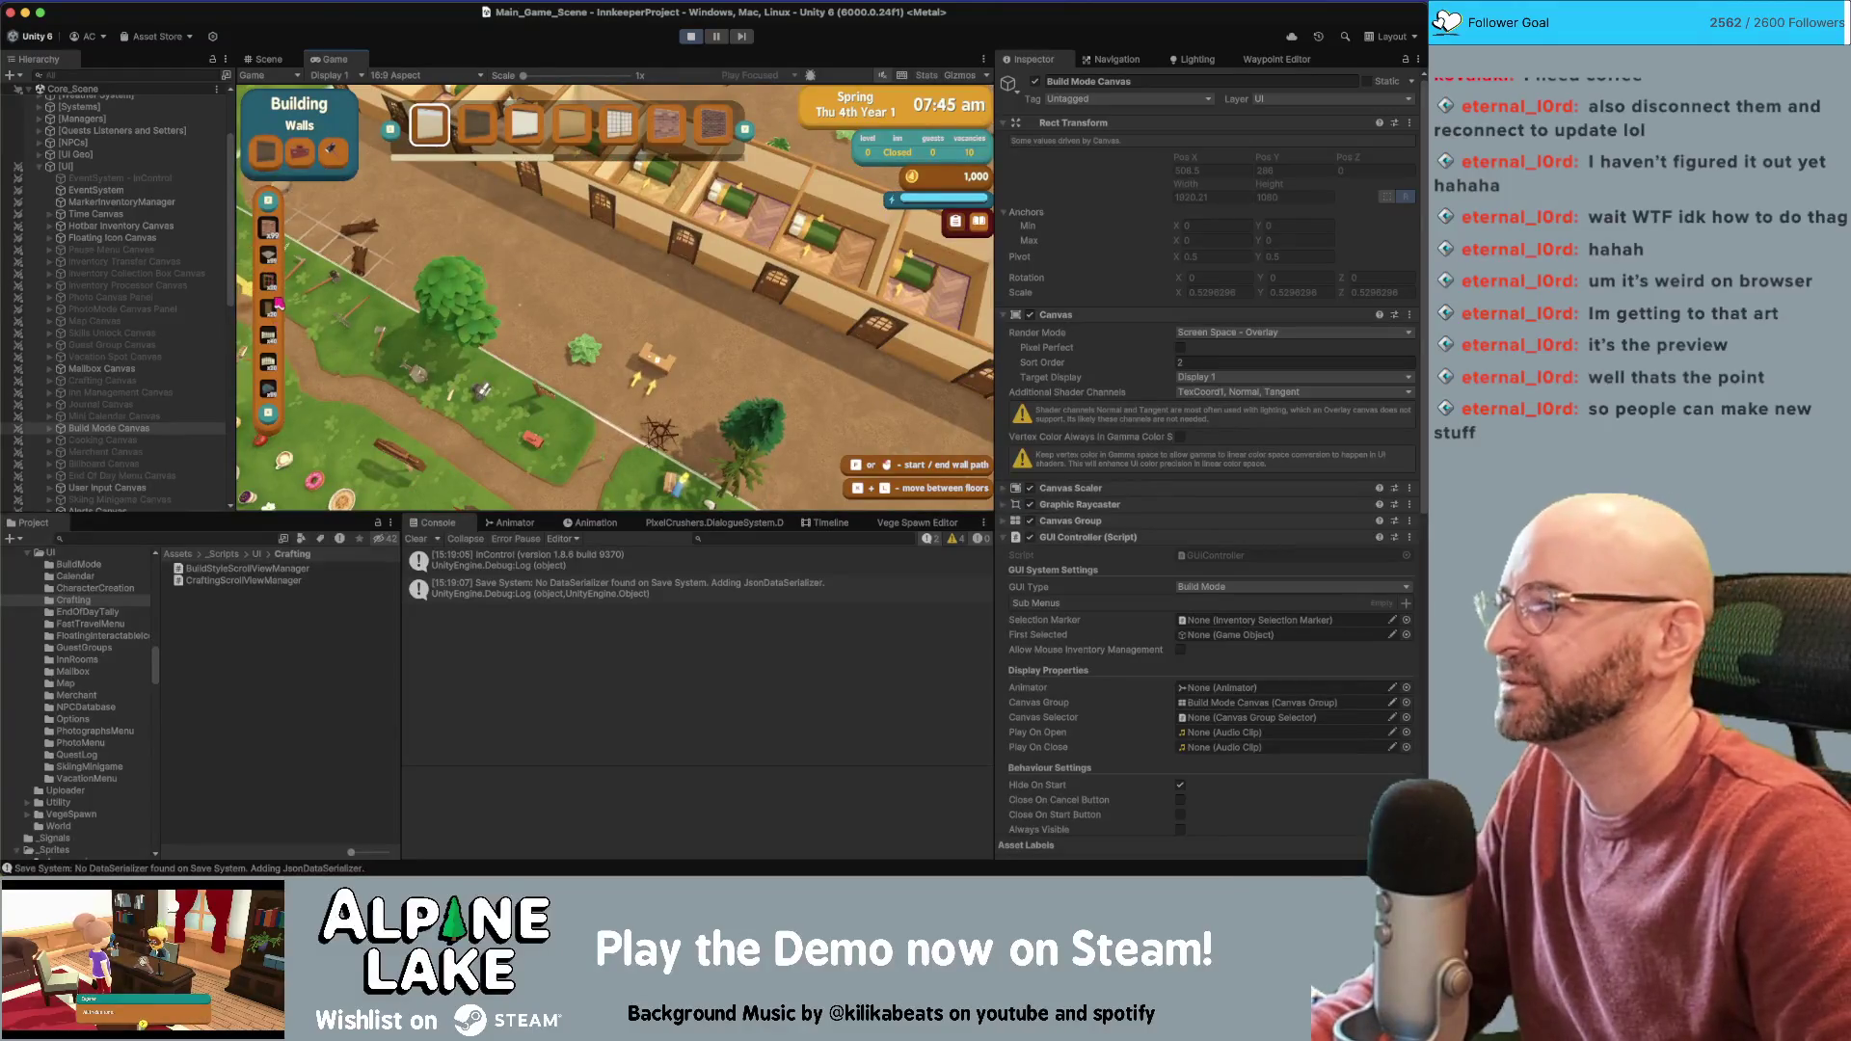
pyautogui.click(269, 308)
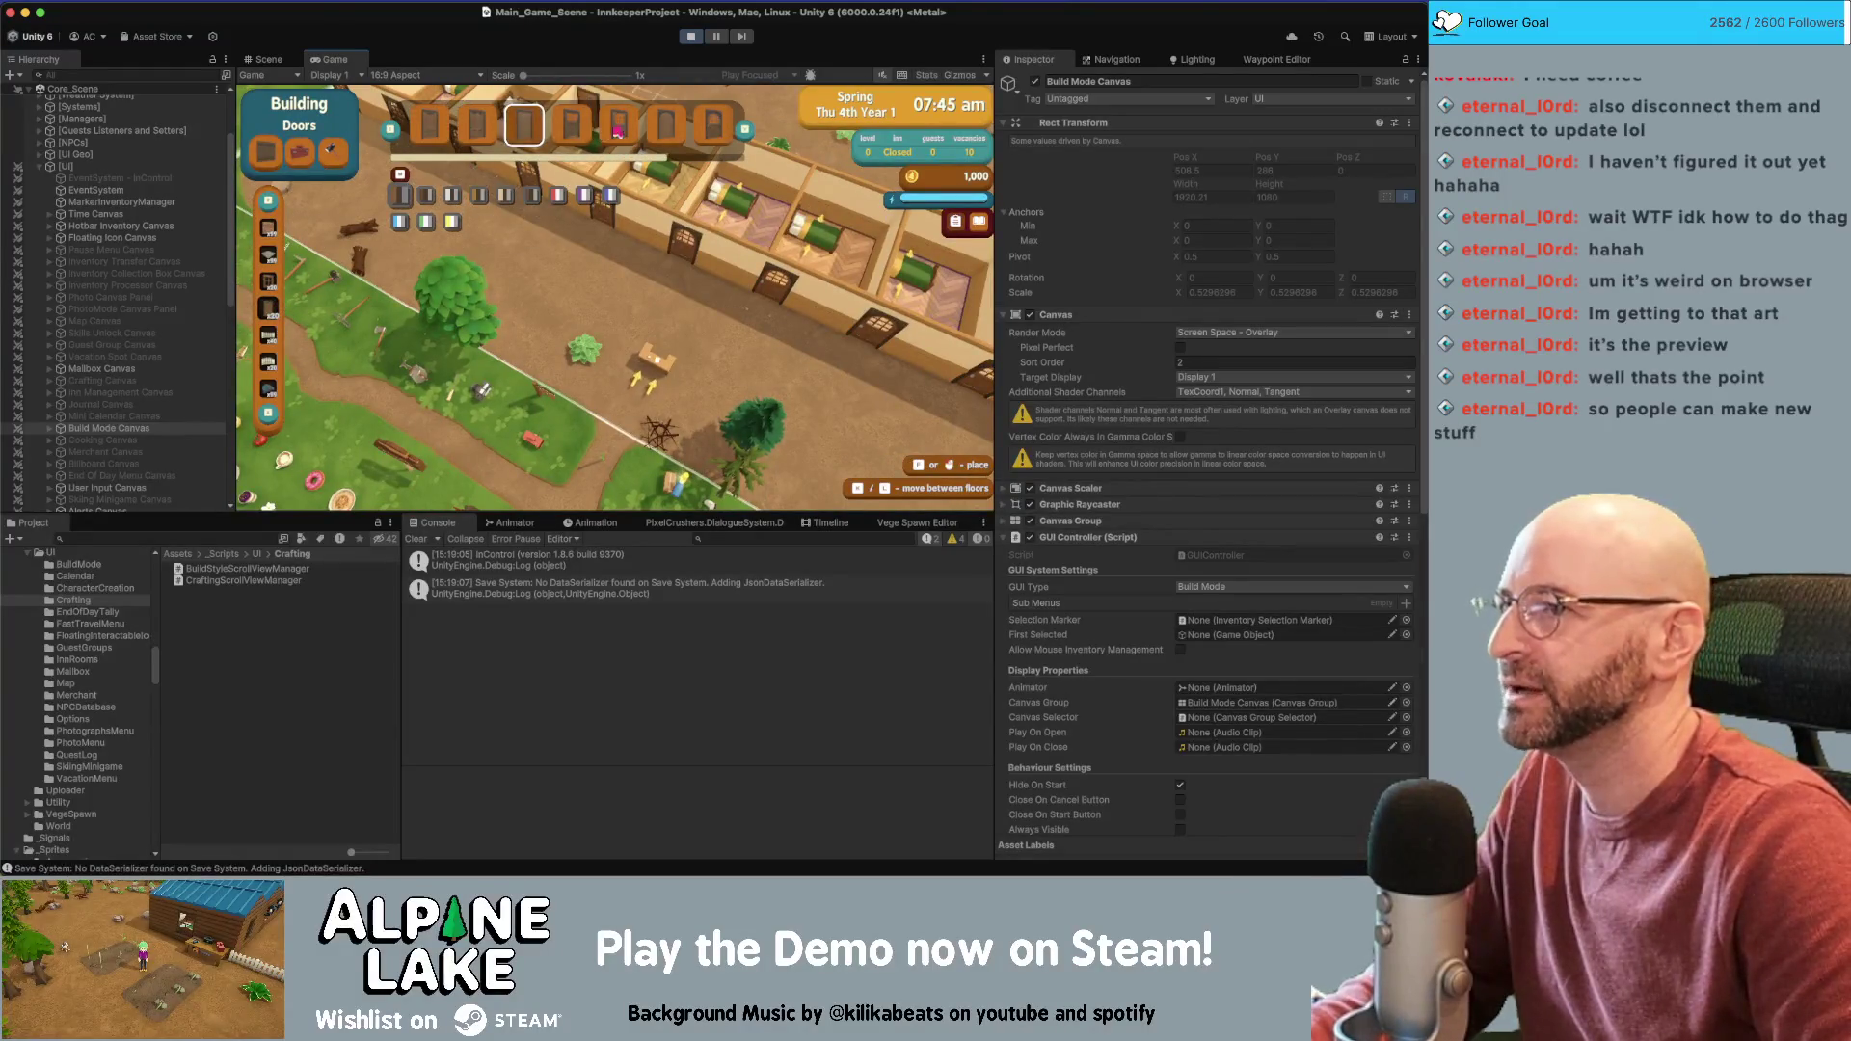
pyautogui.scroll(-1, 618, 131)
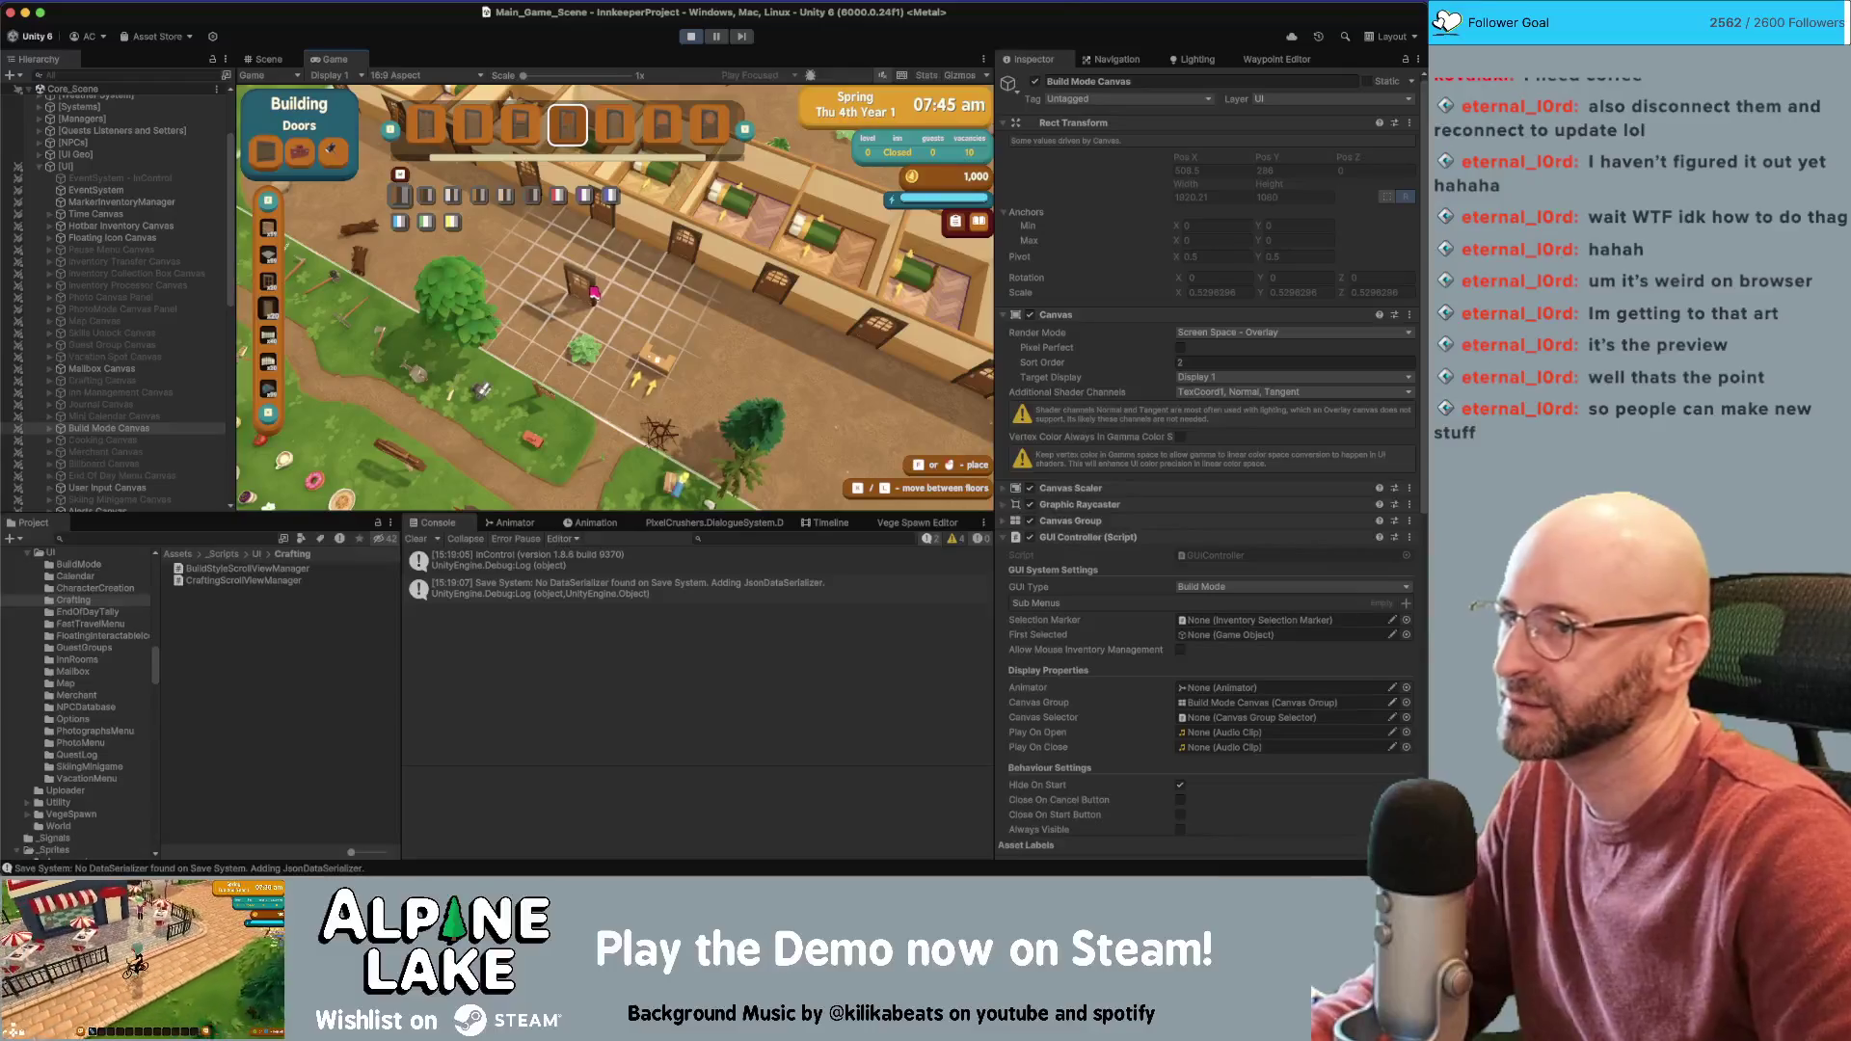
pyautogui.press('a')
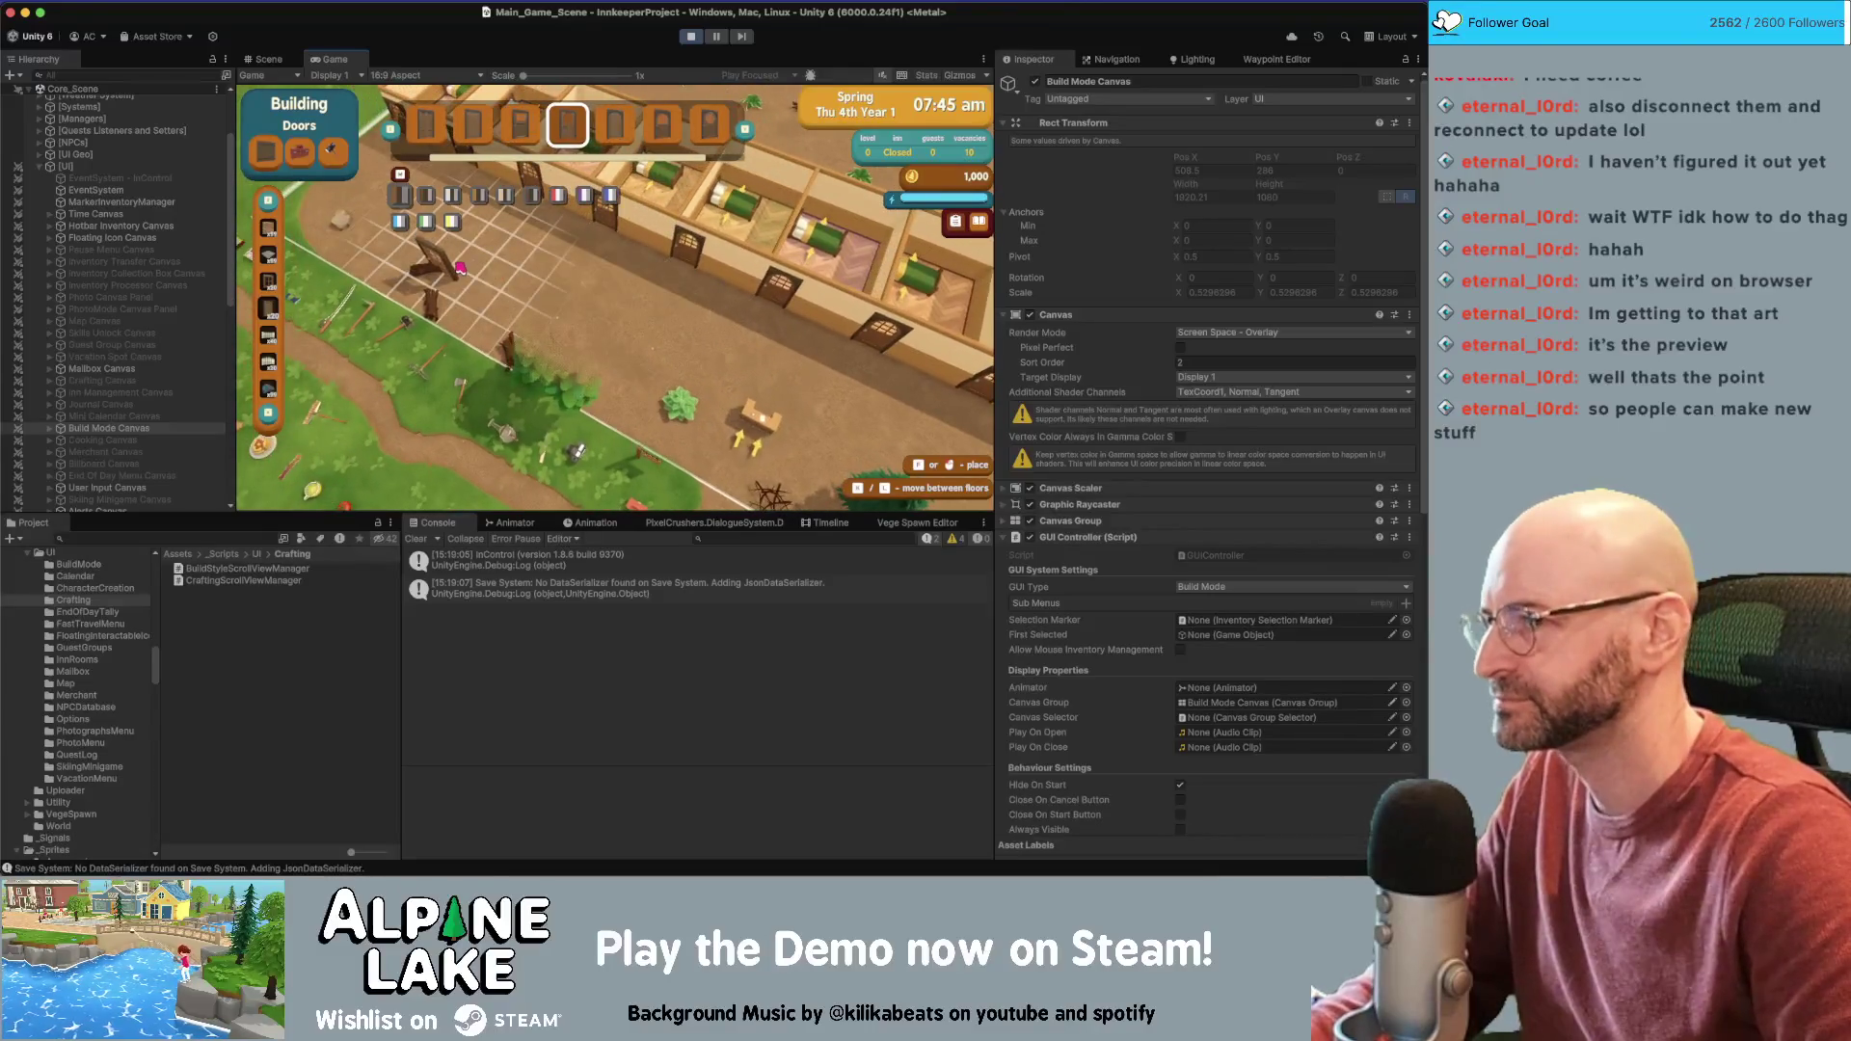
pyautogui.press('Escape')
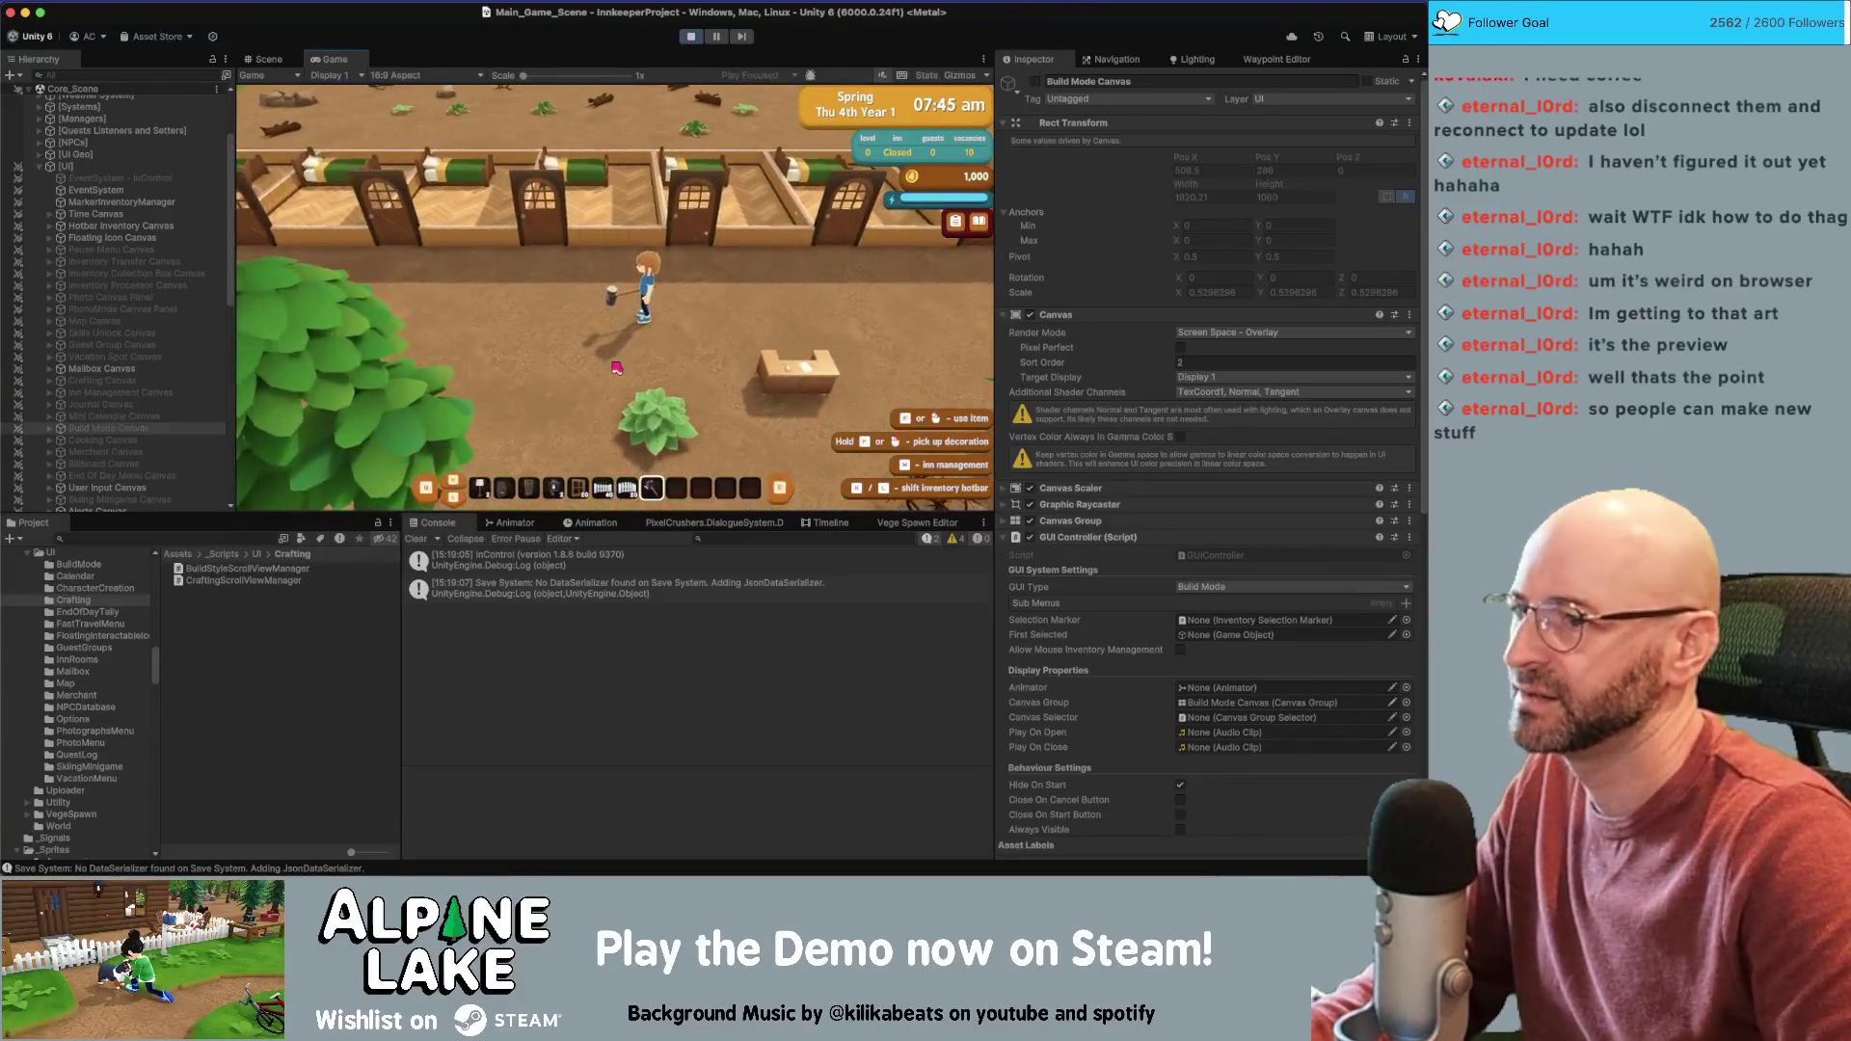
pyautogui.click(617, 367)
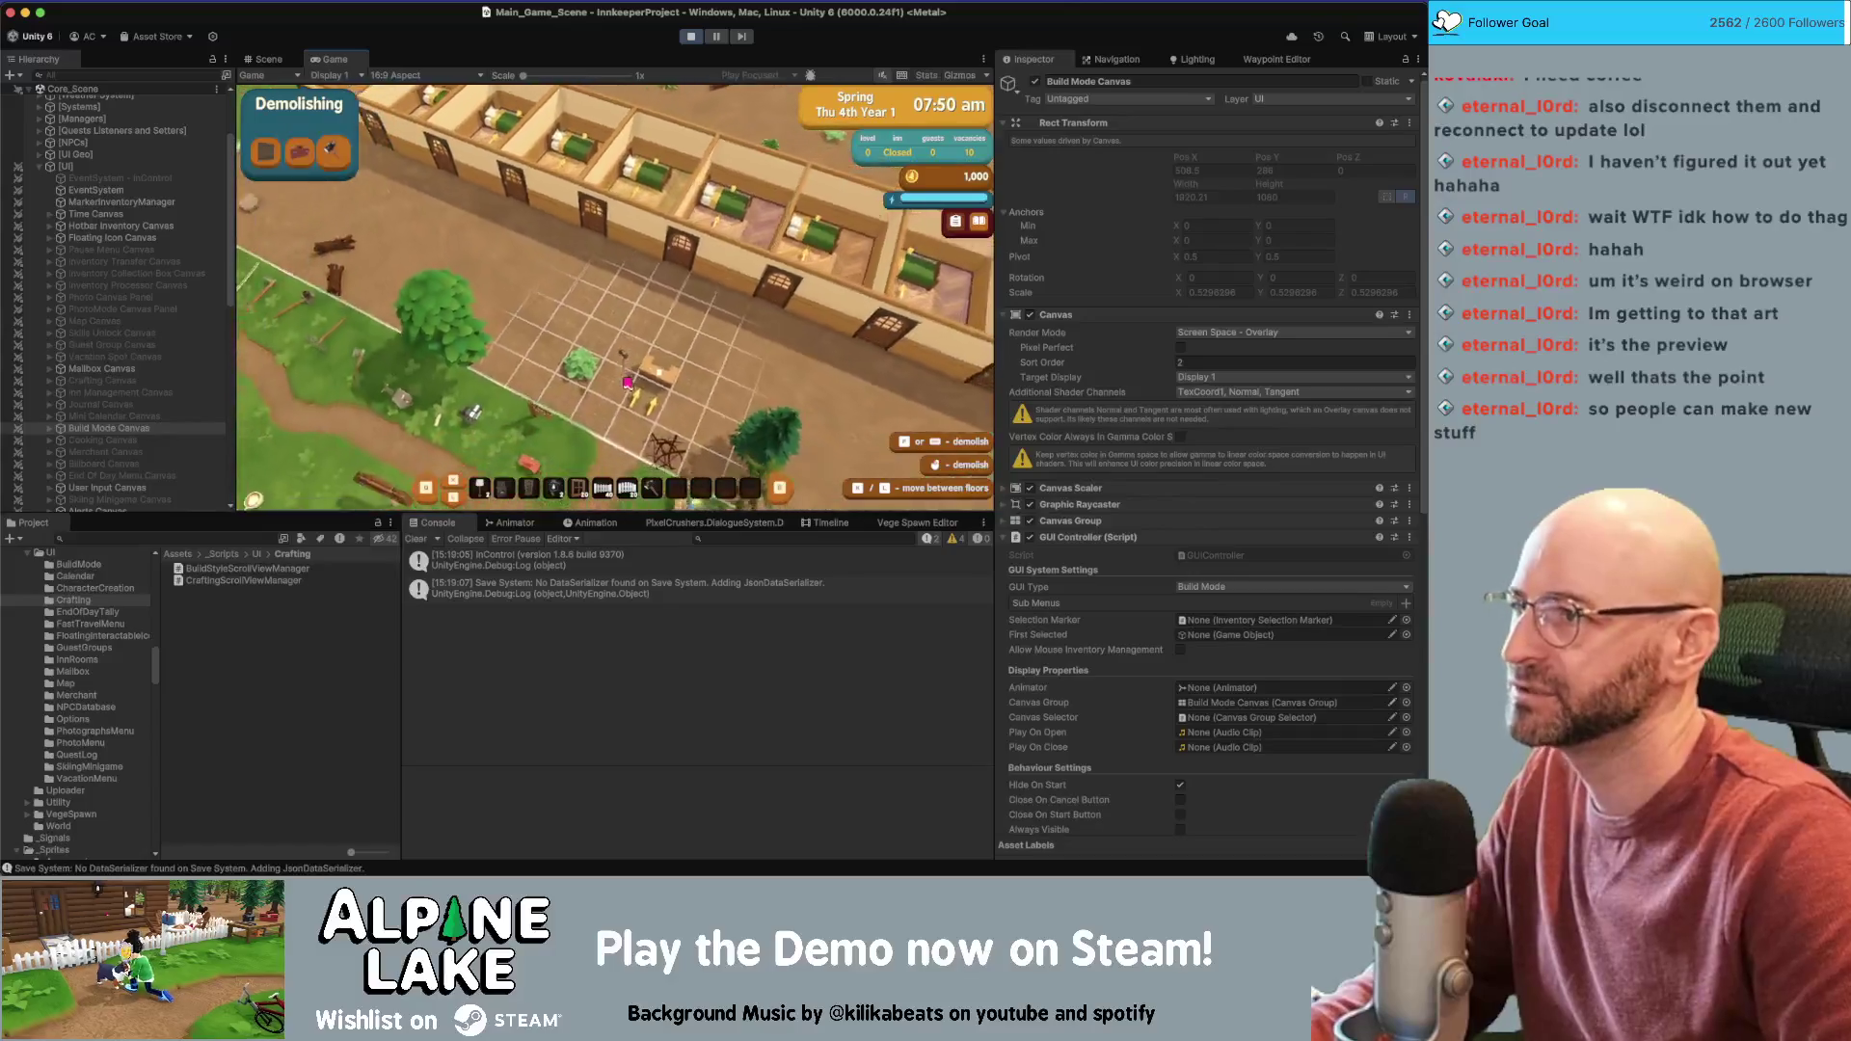
pyautogui.press('Escape')
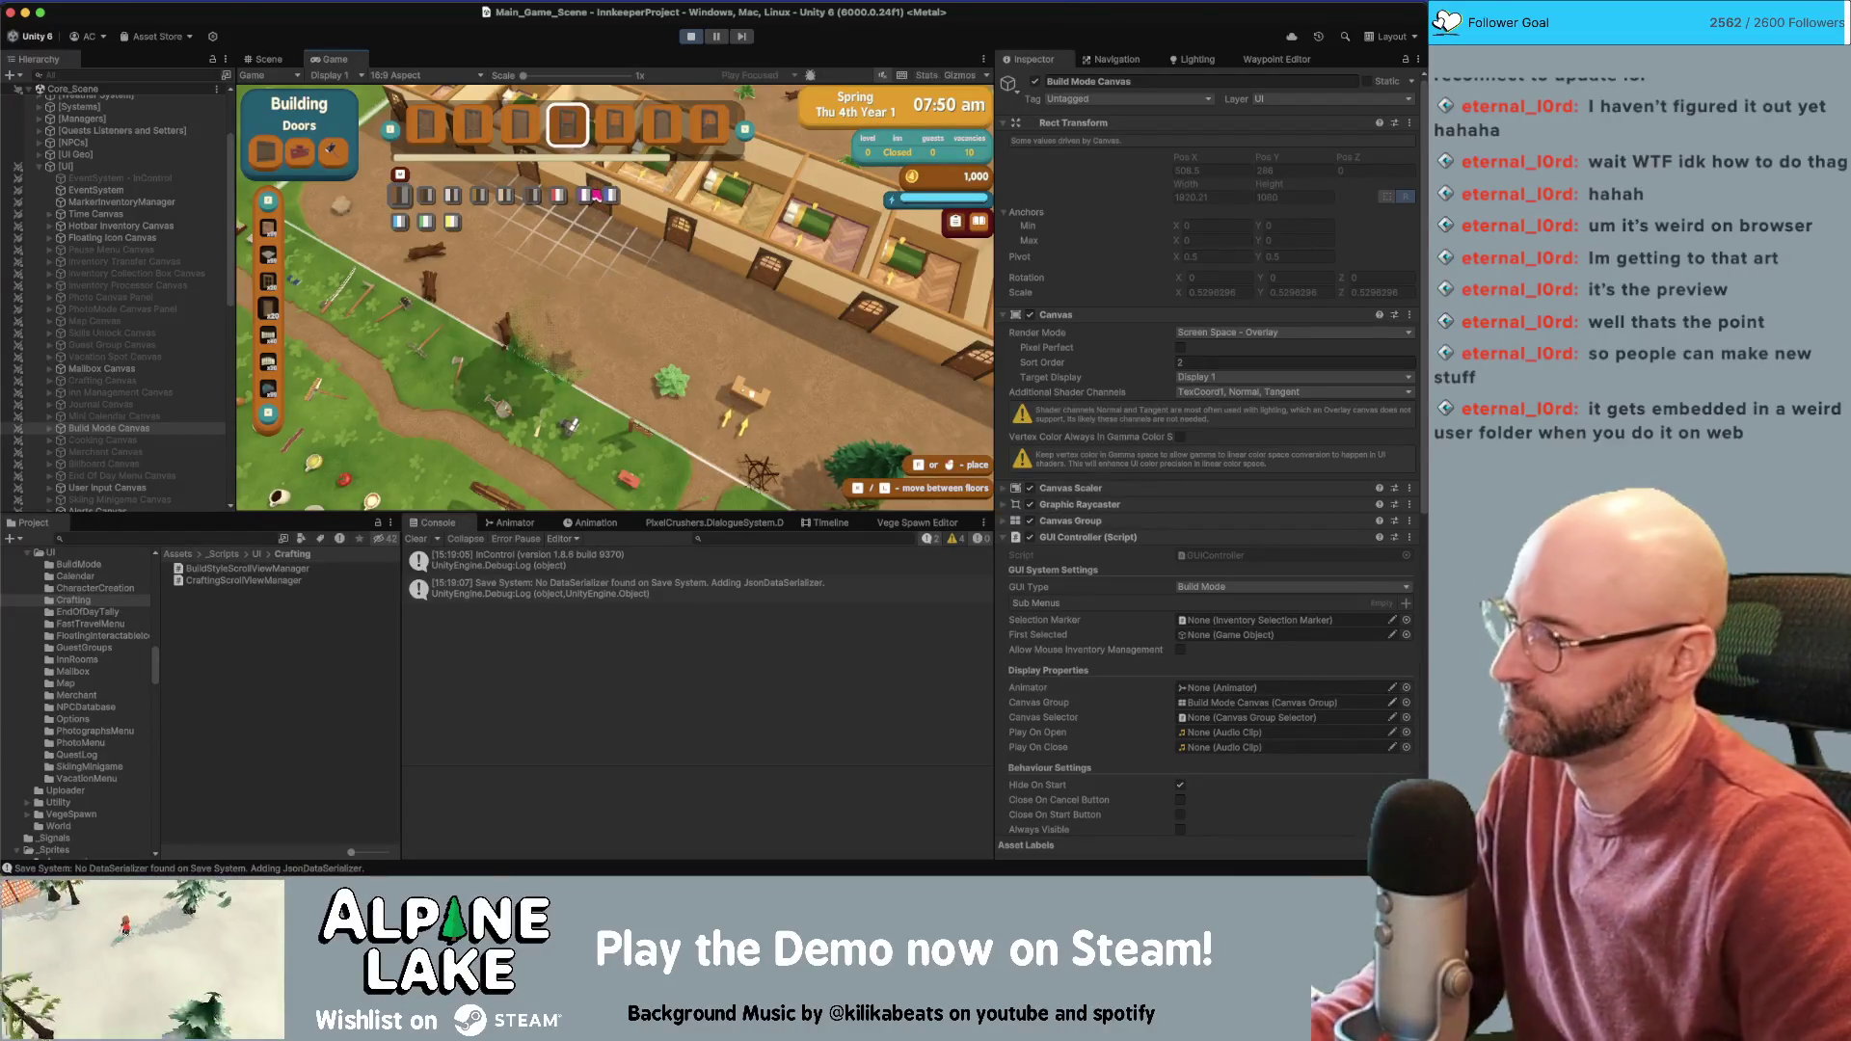
pyautogui.press('d')
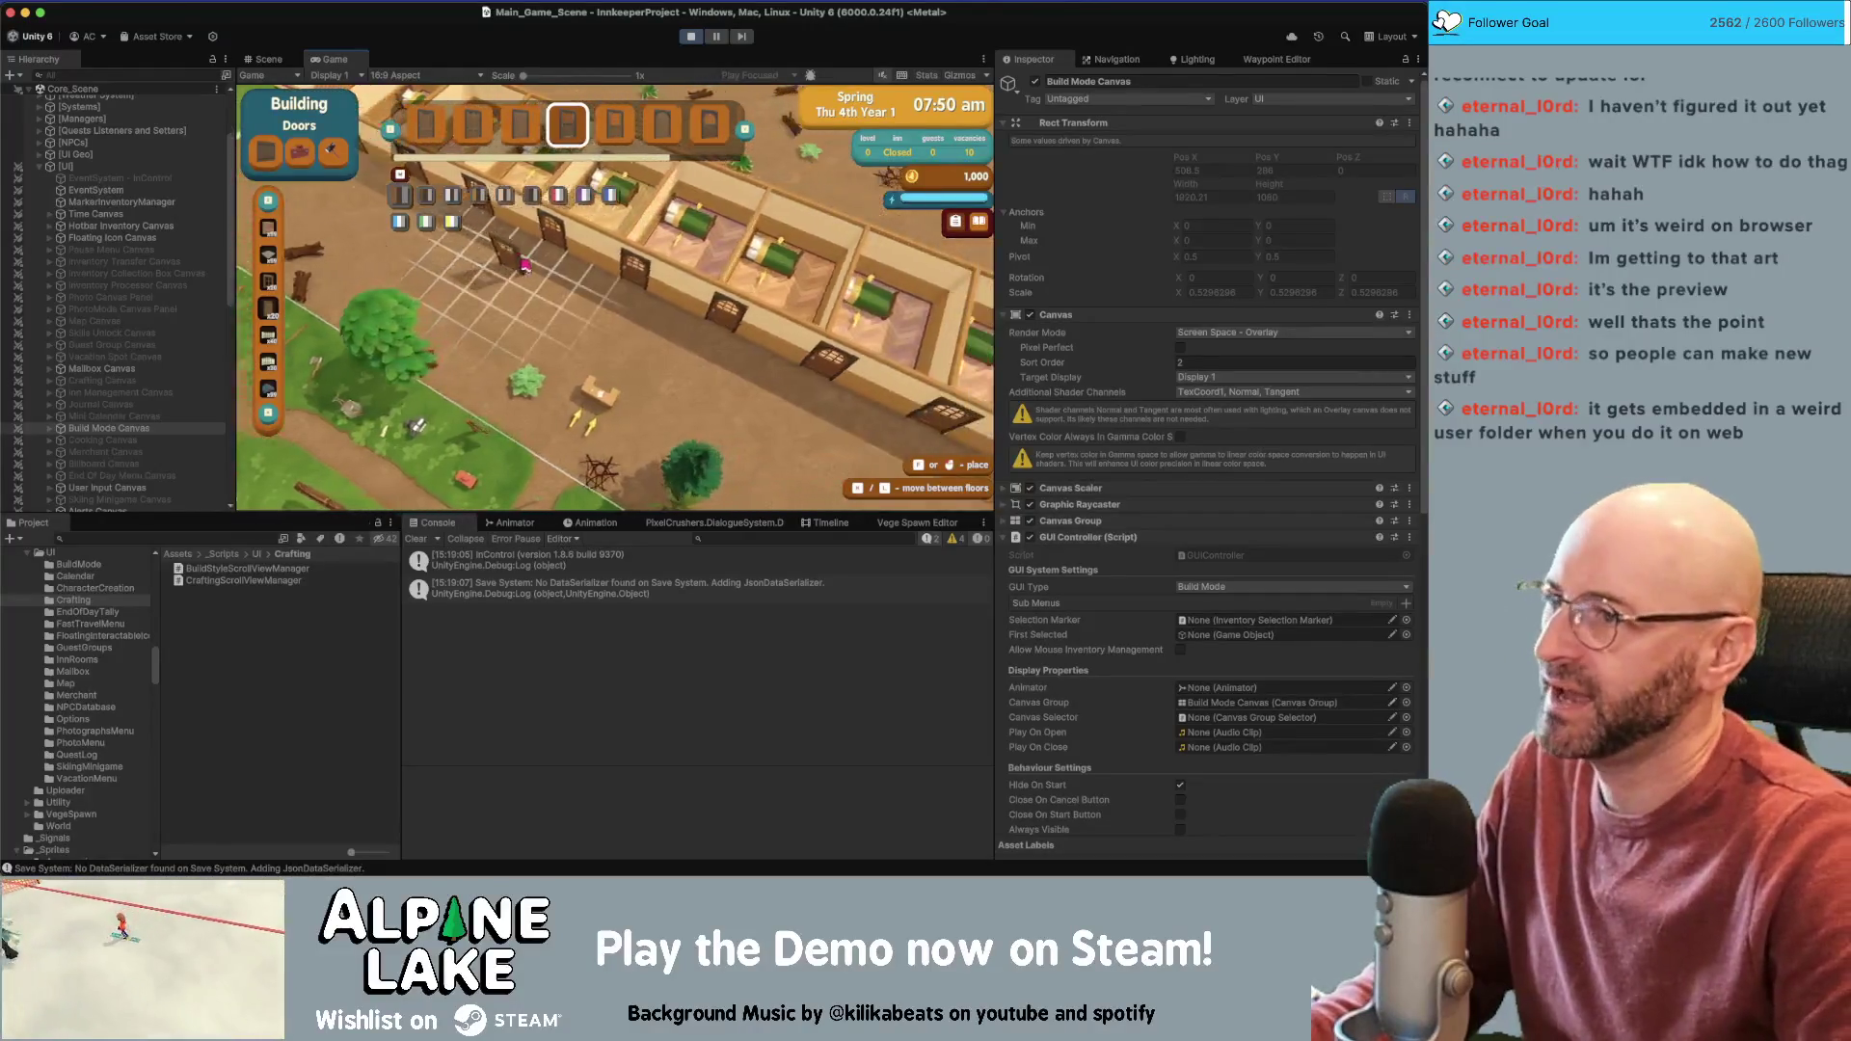
pyautogui.press('d')
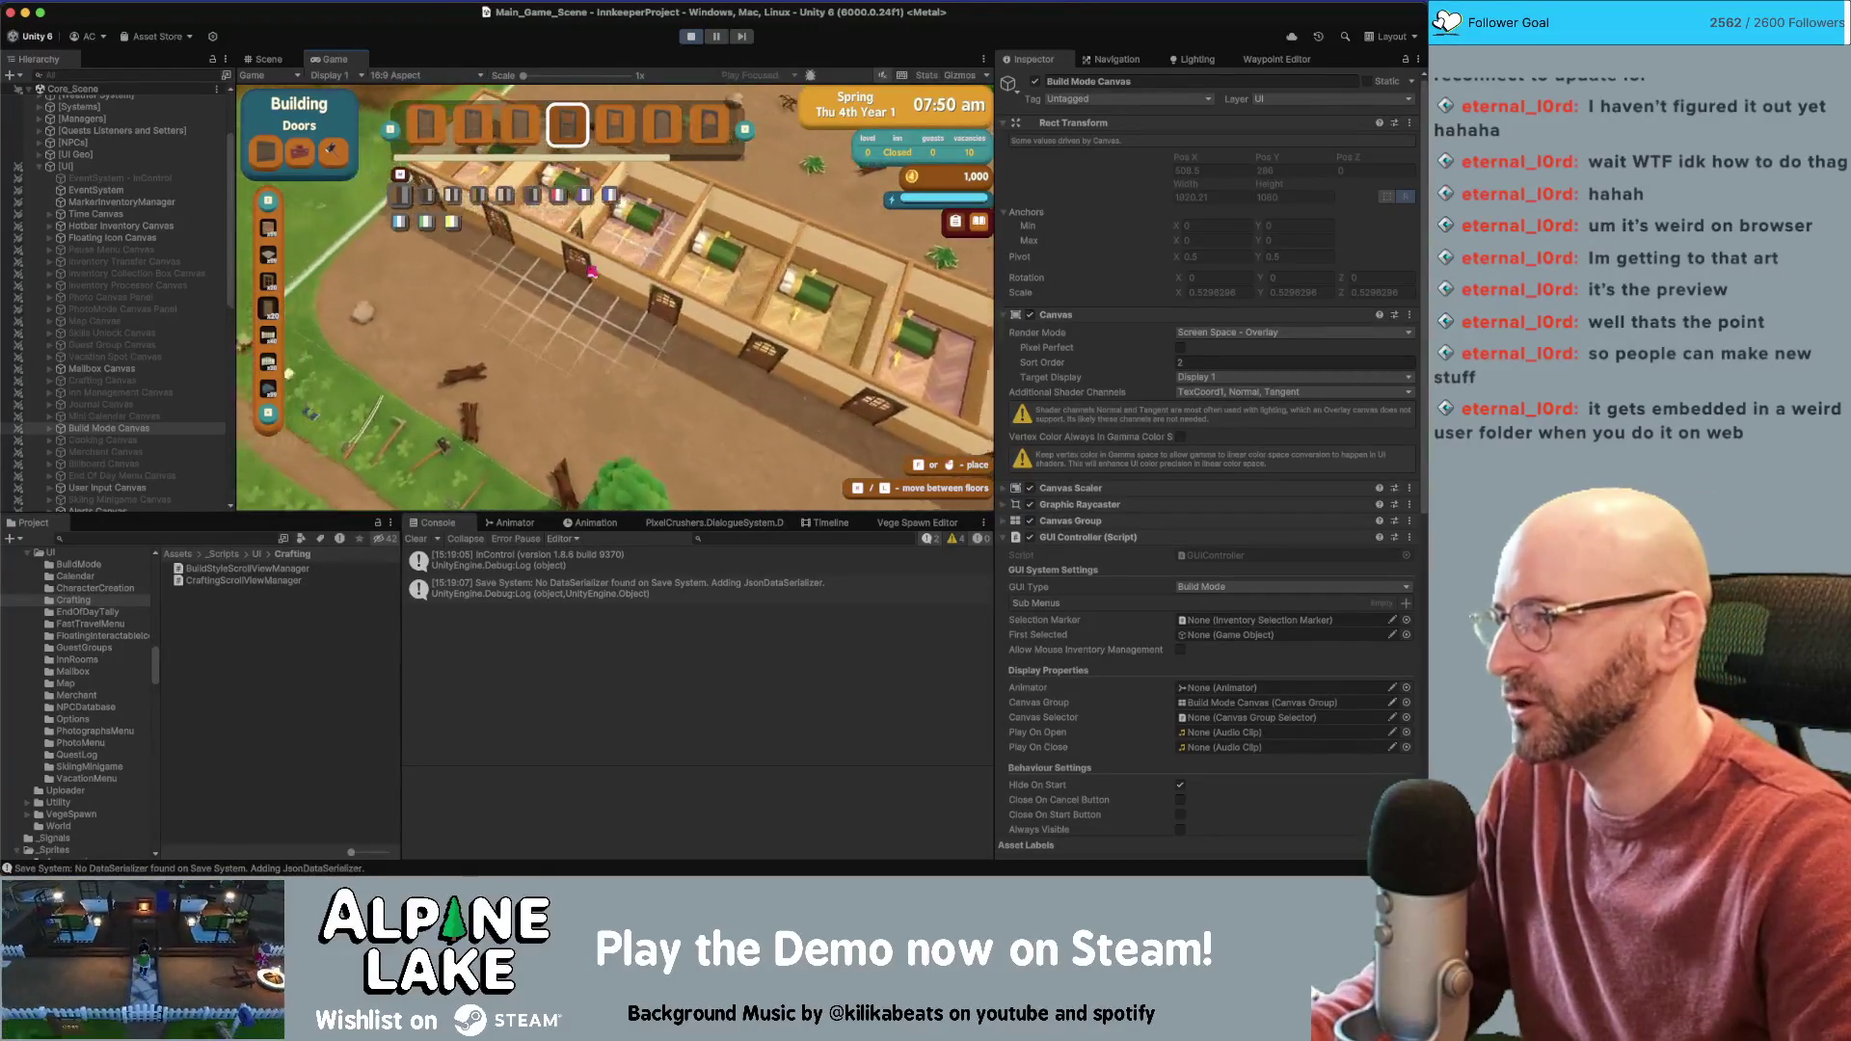
pyautogui.press('s')
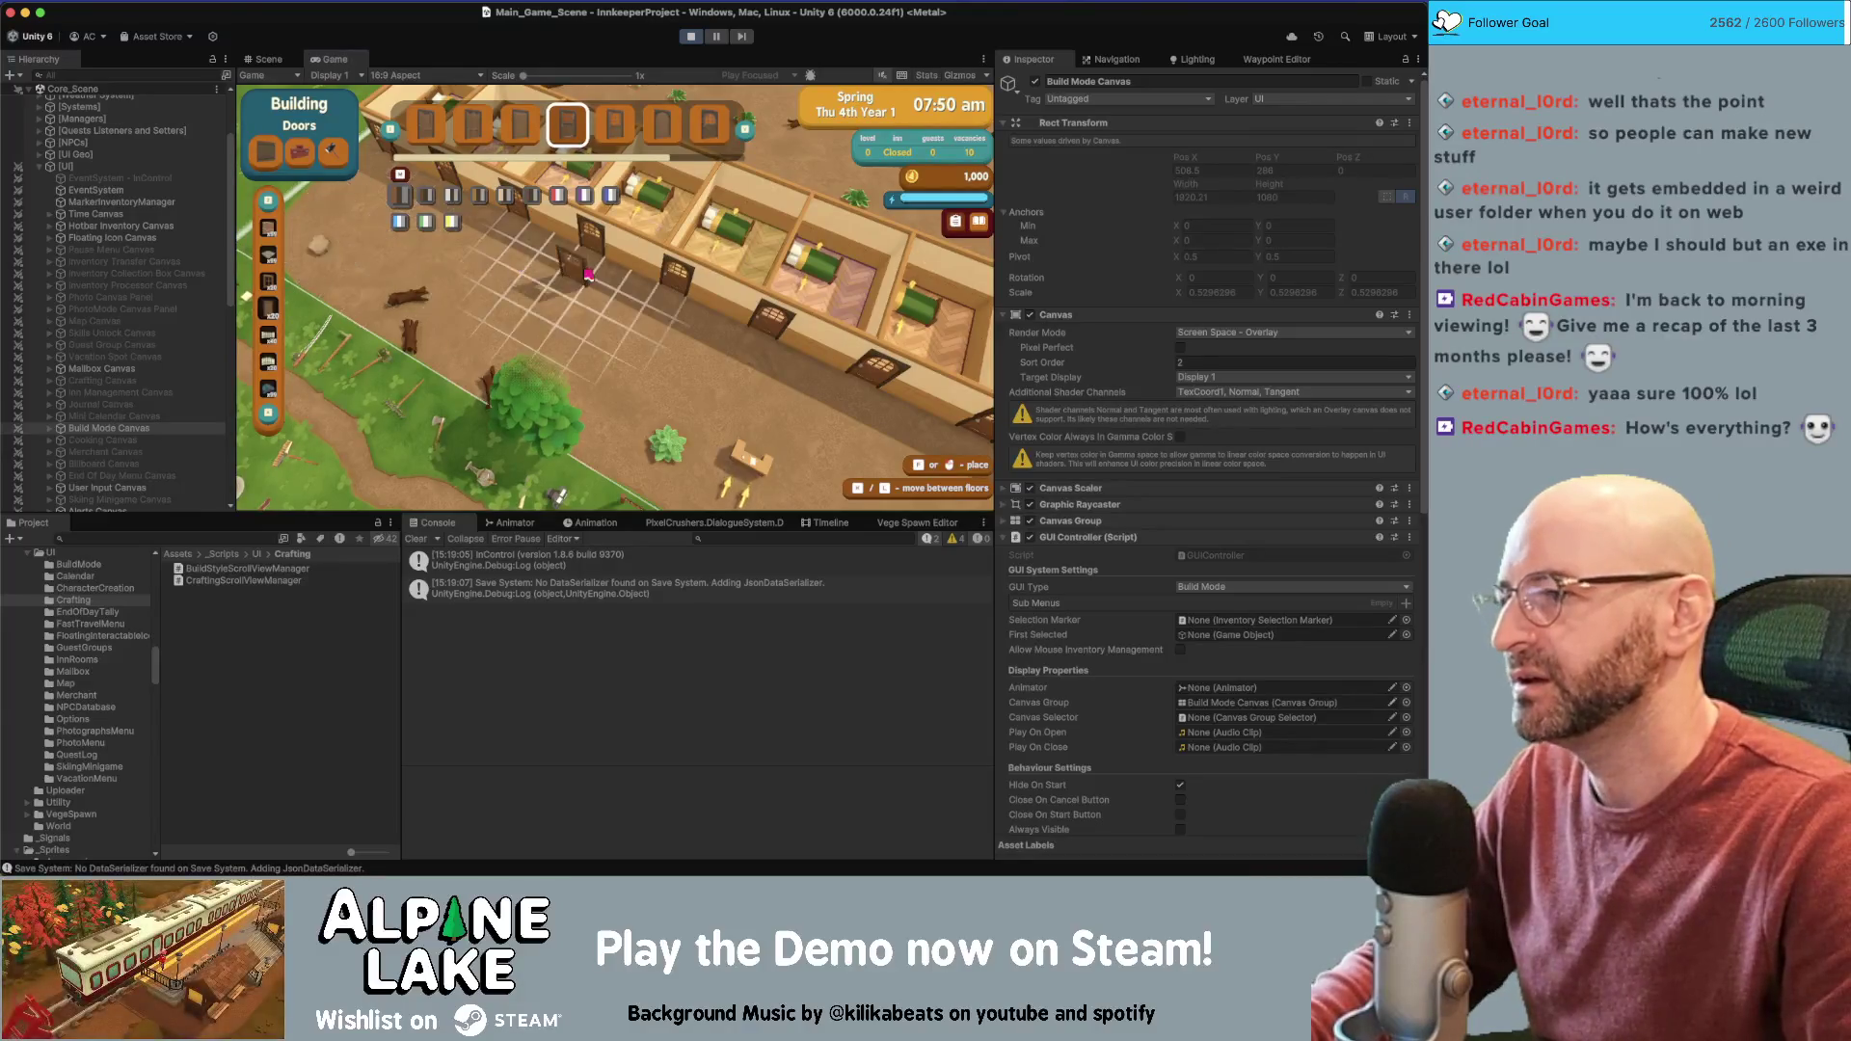
# Reopen build mode, cycle from foundation through walls to the Roofs menu, then exit to play
pyautogui.press('Escape')
pyautogui.scroll(-3, 615, 299)
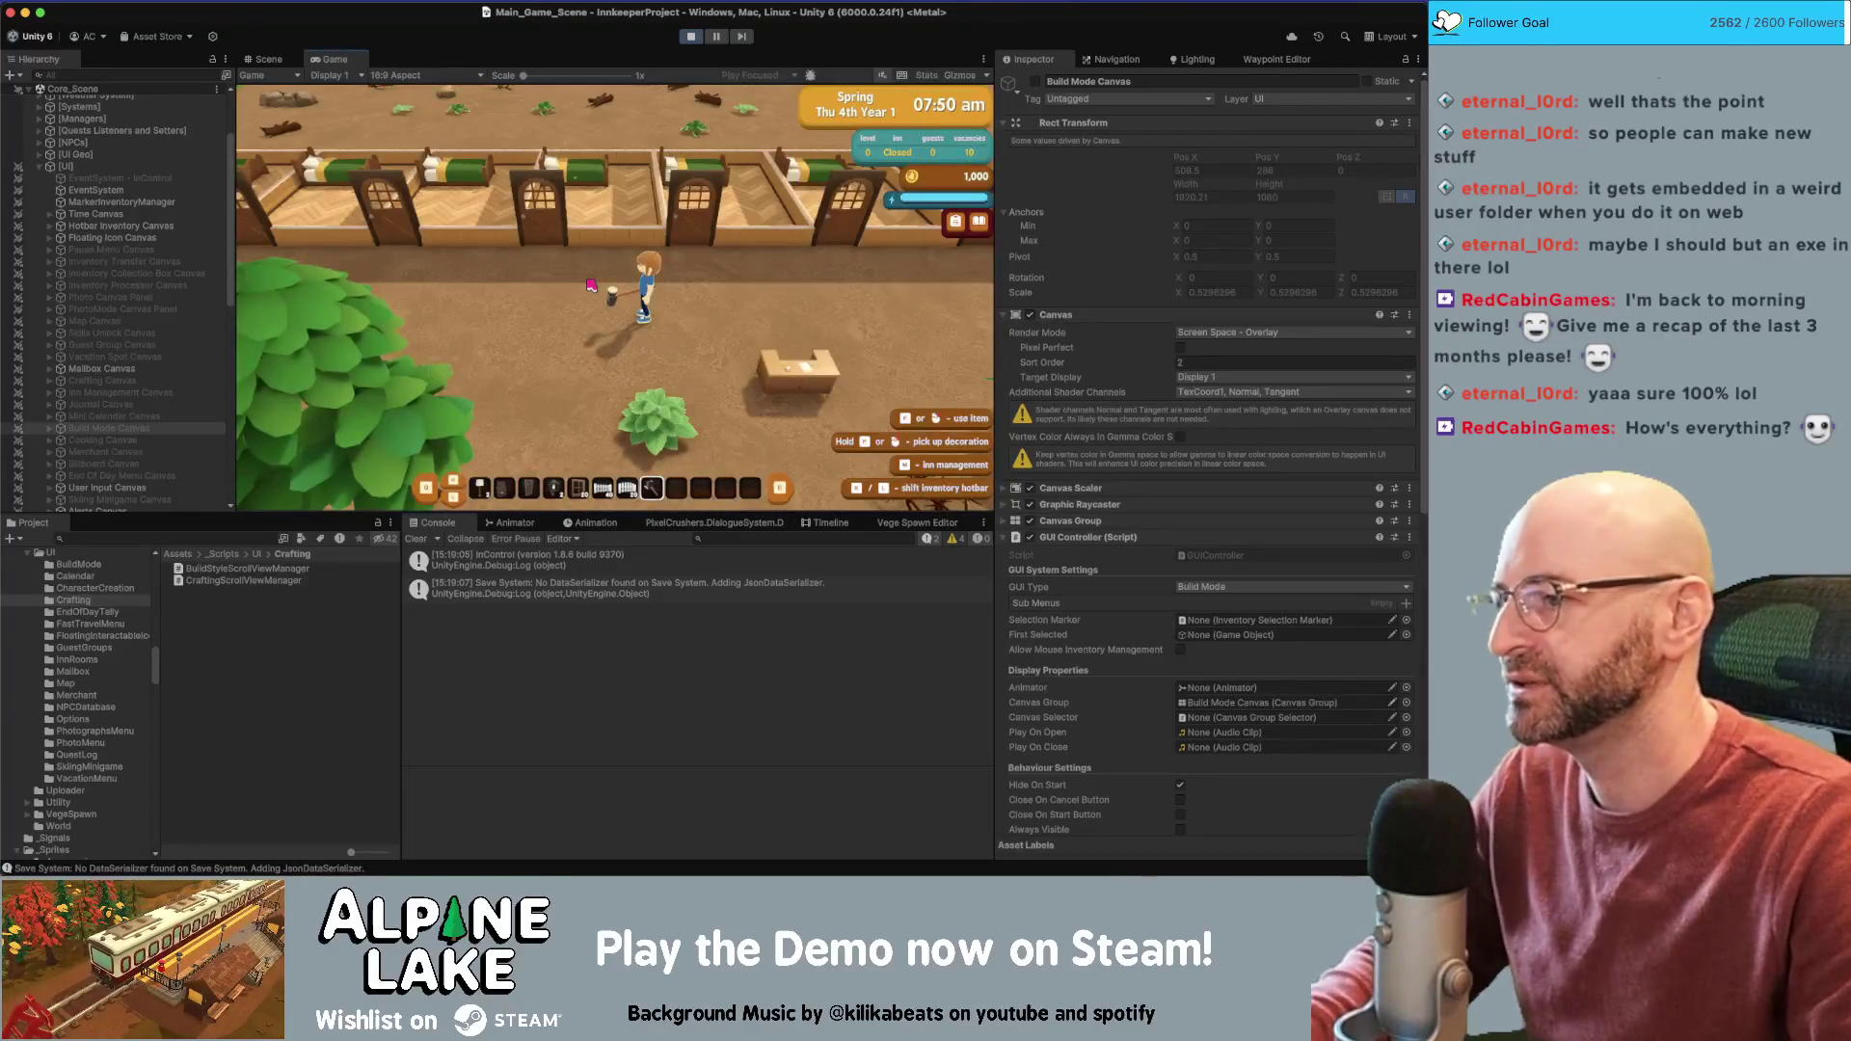
pyautogui.press('a')
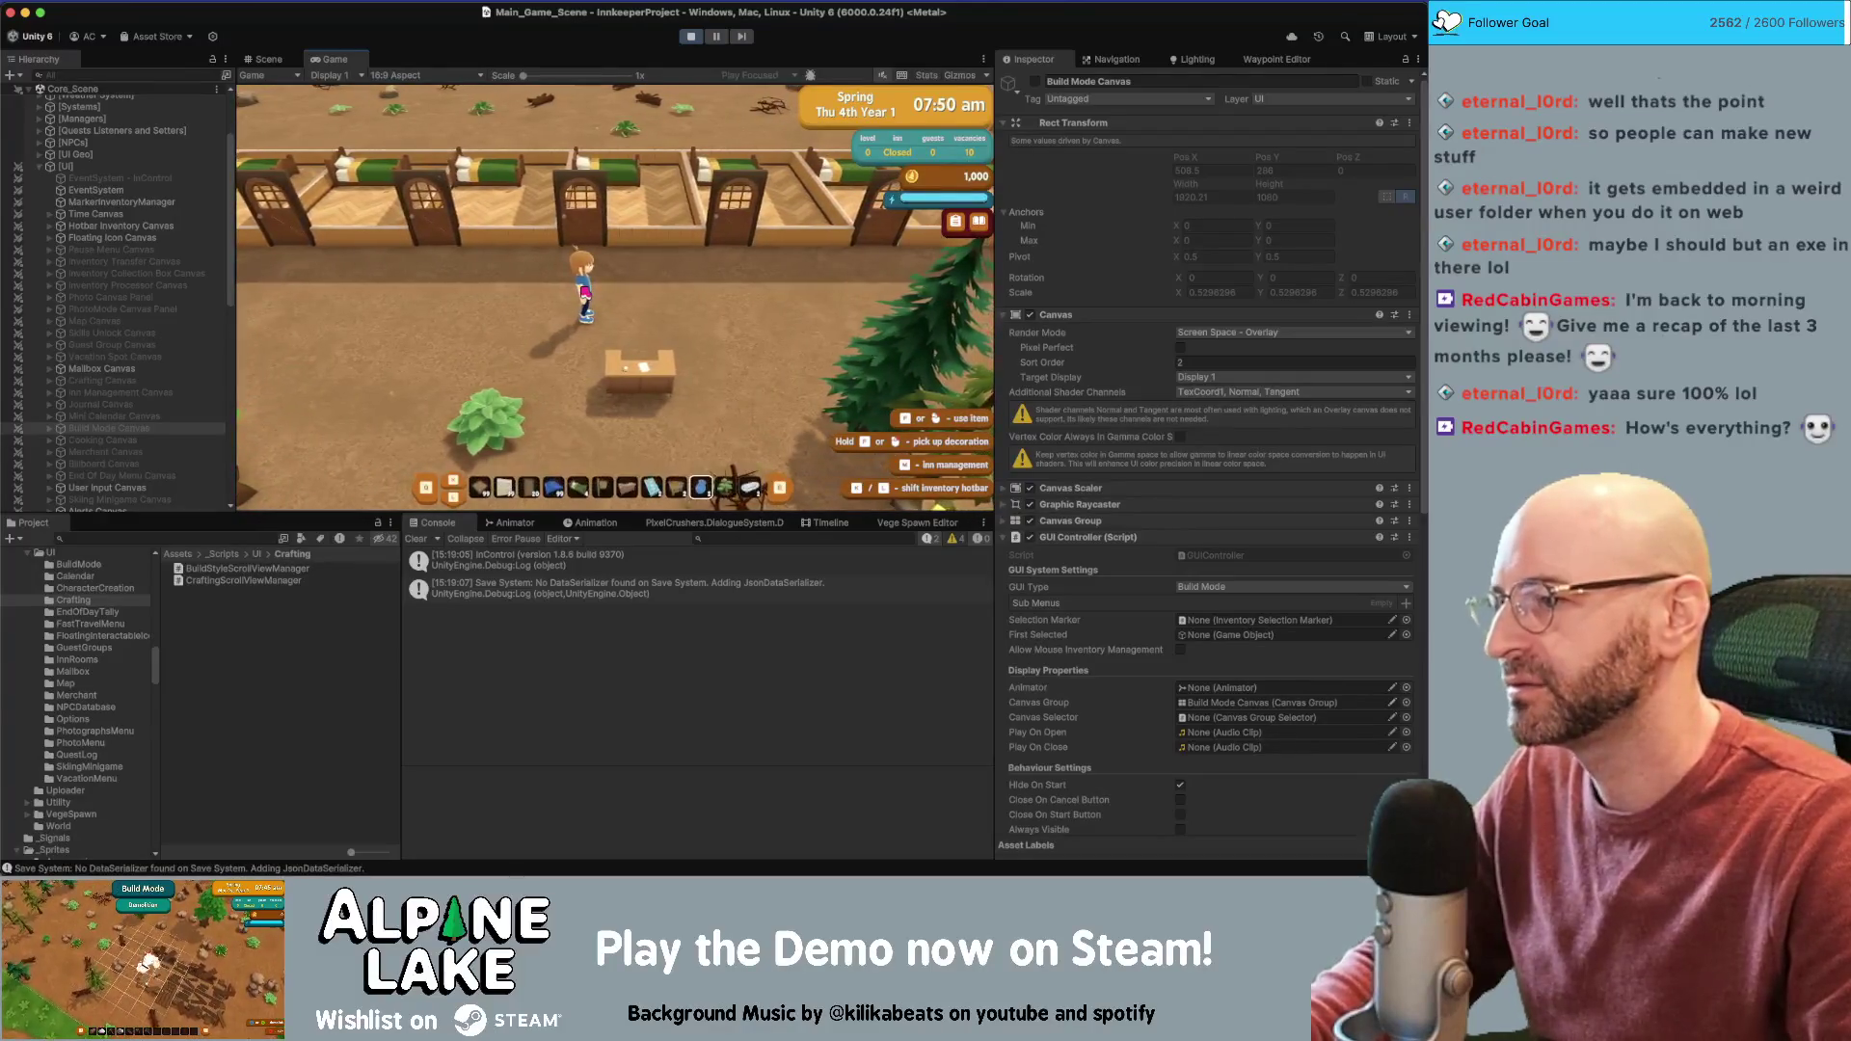
pyautogui.press('Tab')
pyautogui.press('b')
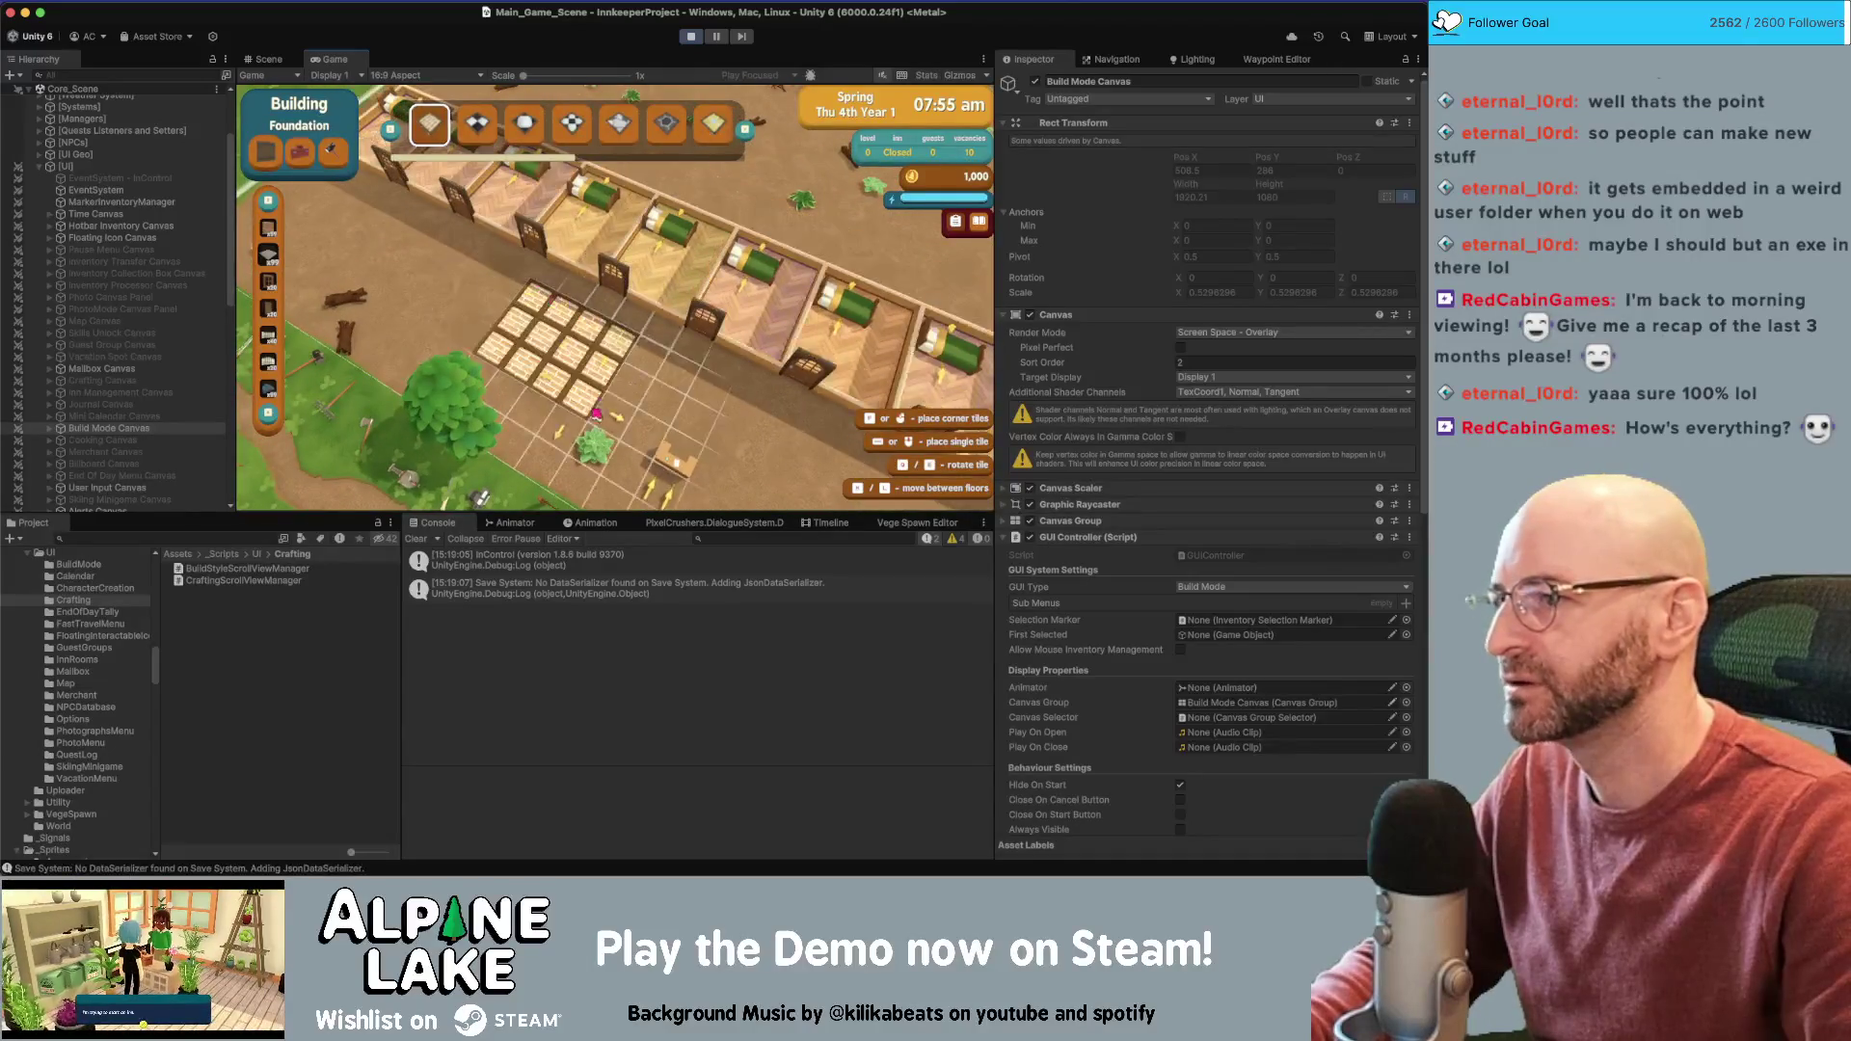
pyautogui.press('e')
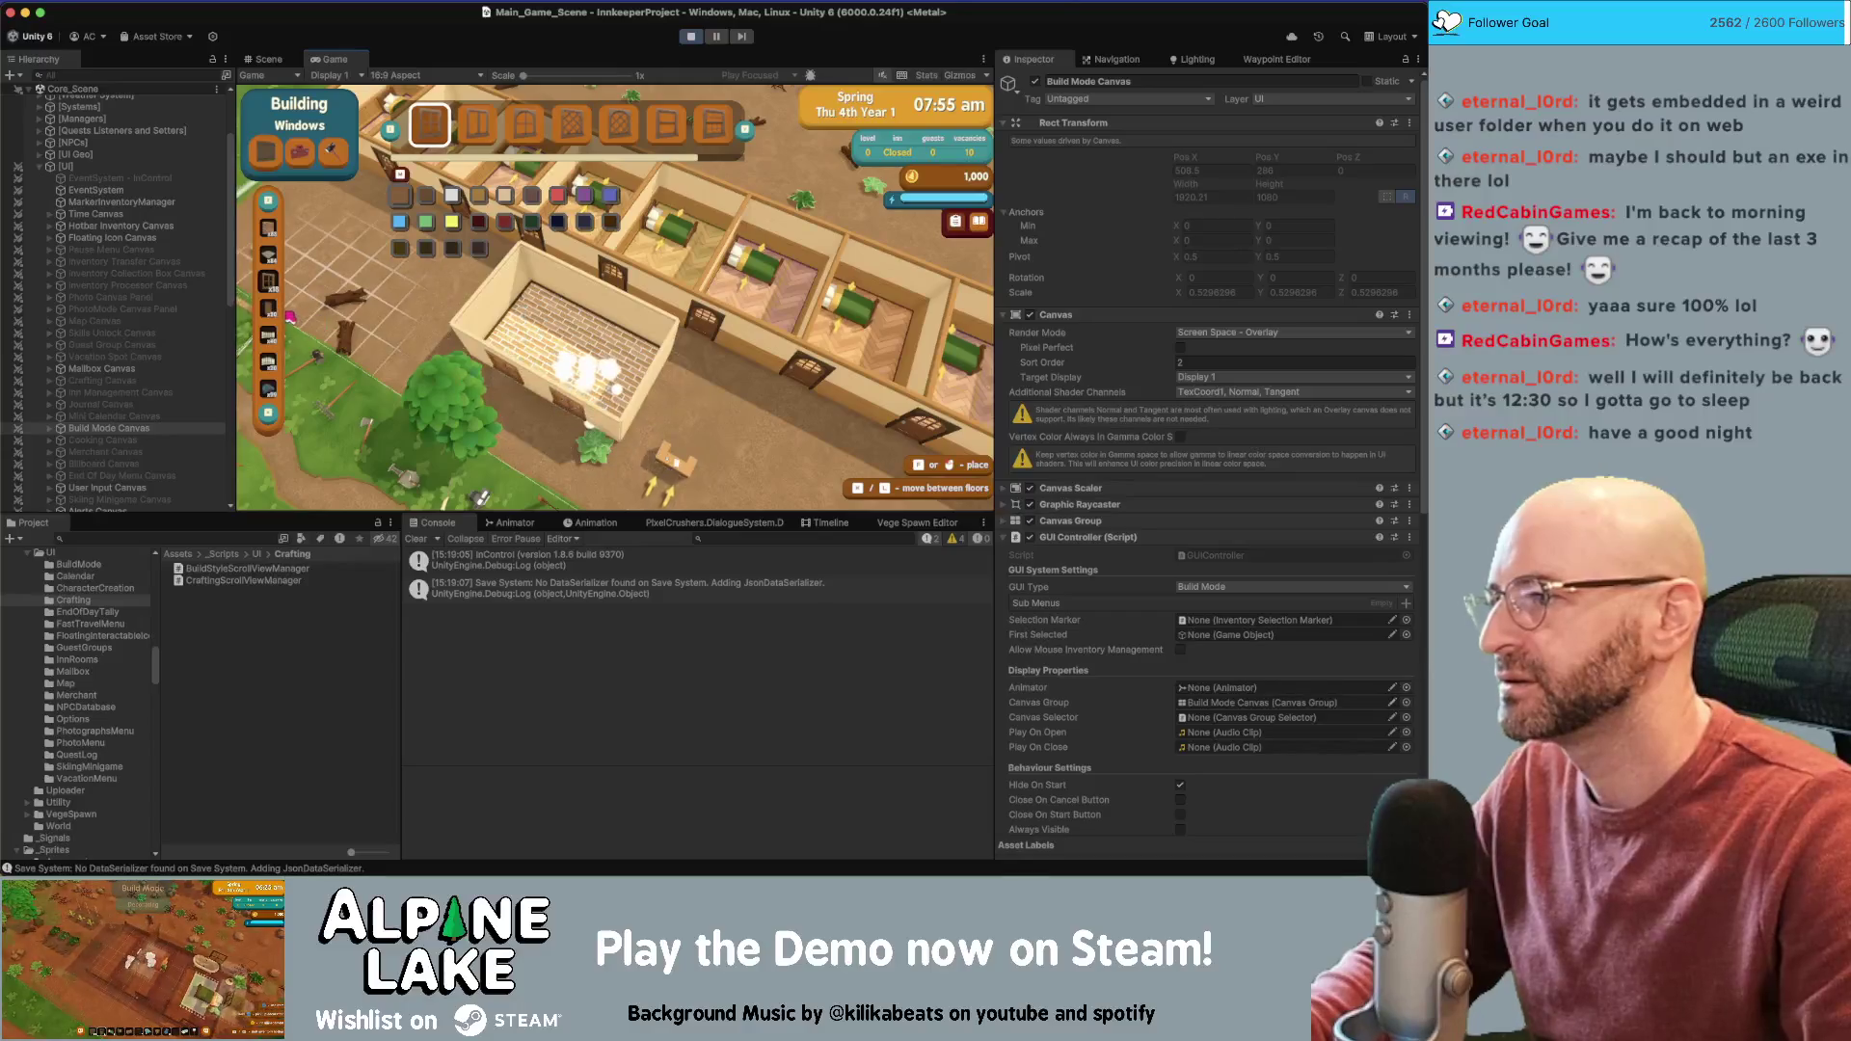
pyautogui.press('a')
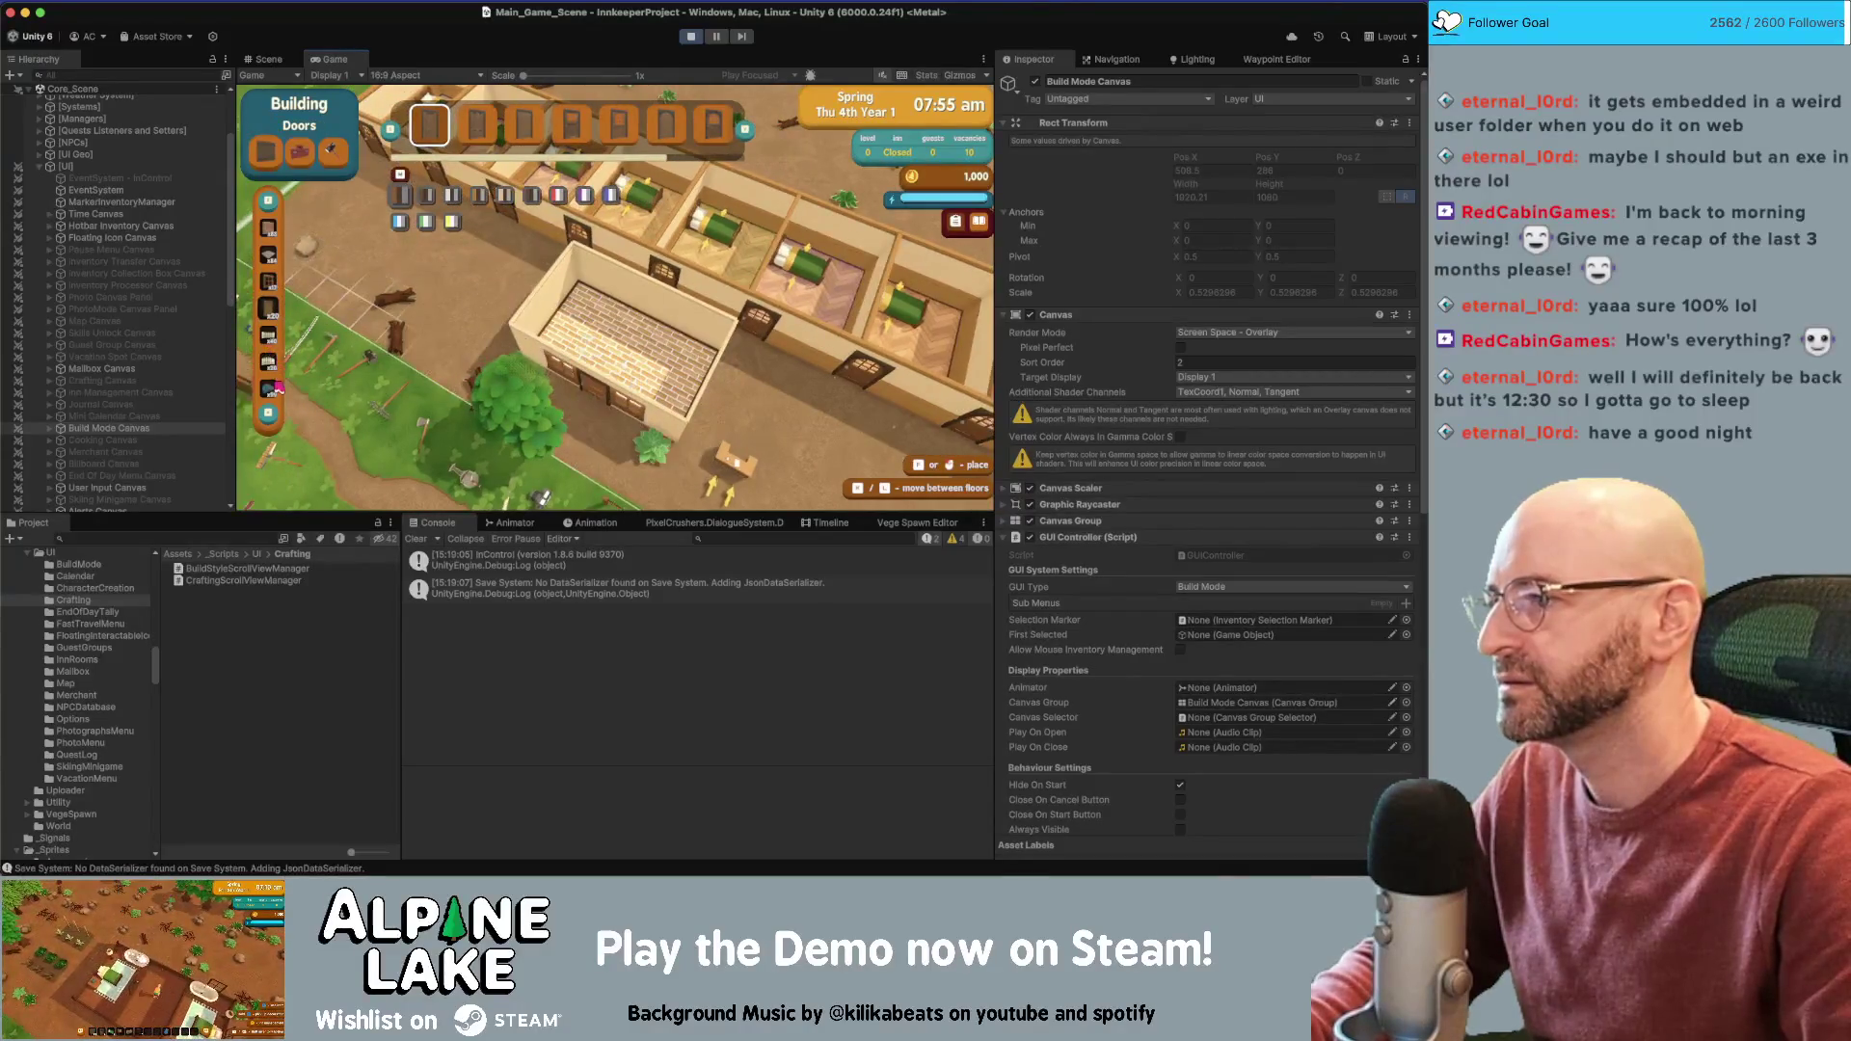
pyautogui.click(276, 389)
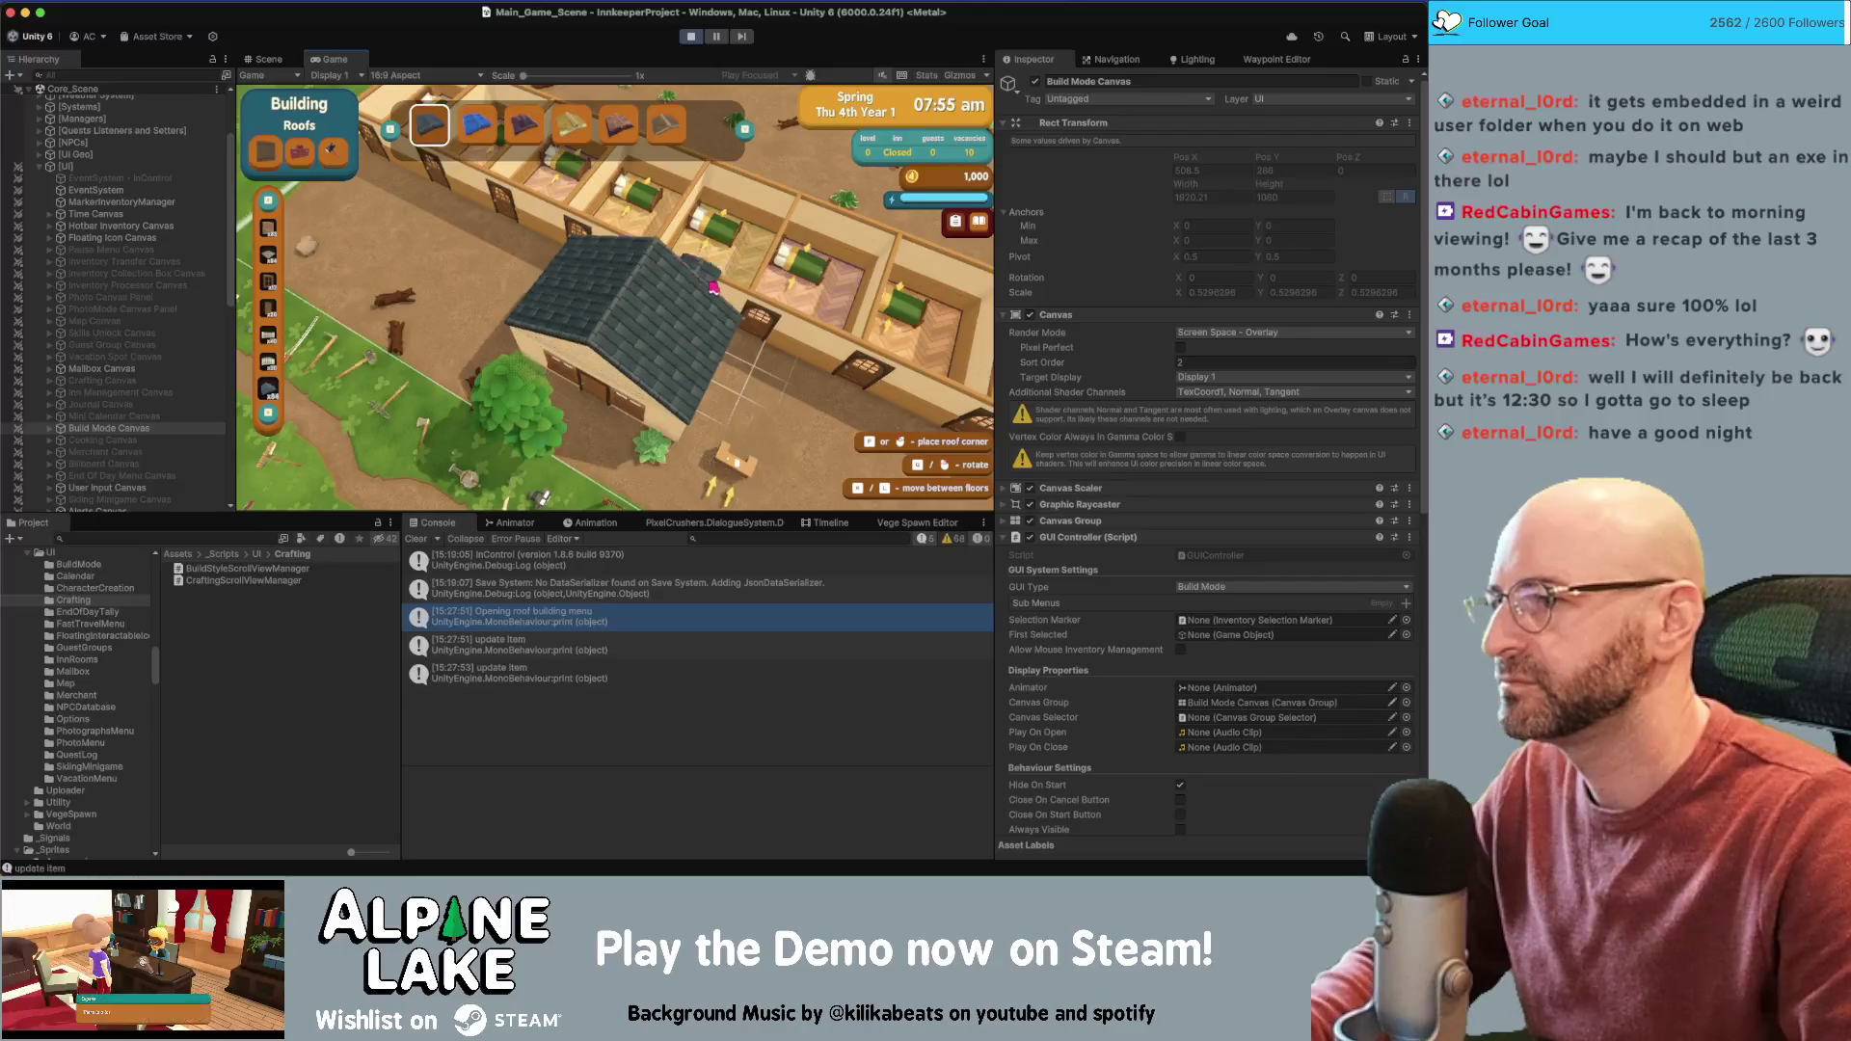
pyautogui.press('Escape')
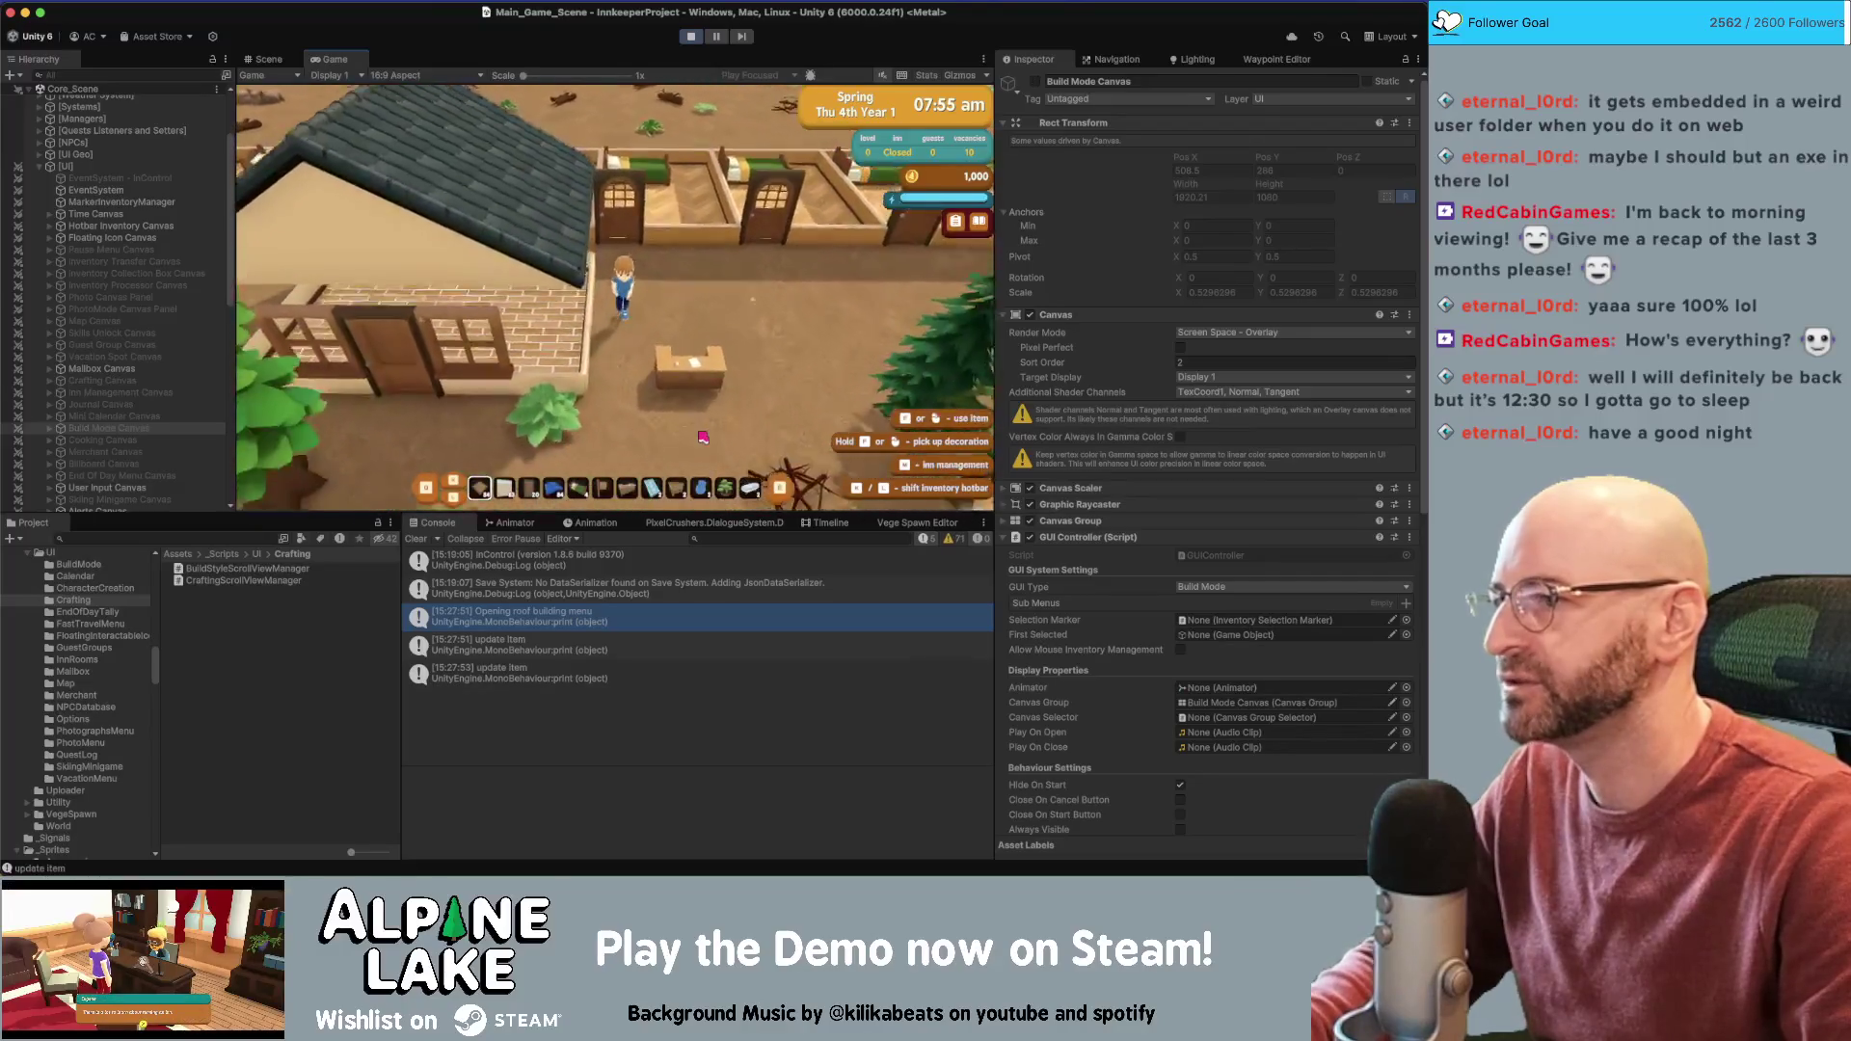
# Walk to the brick house, enter Redecorate mode and swap its wall style
pyautogui.press('s')
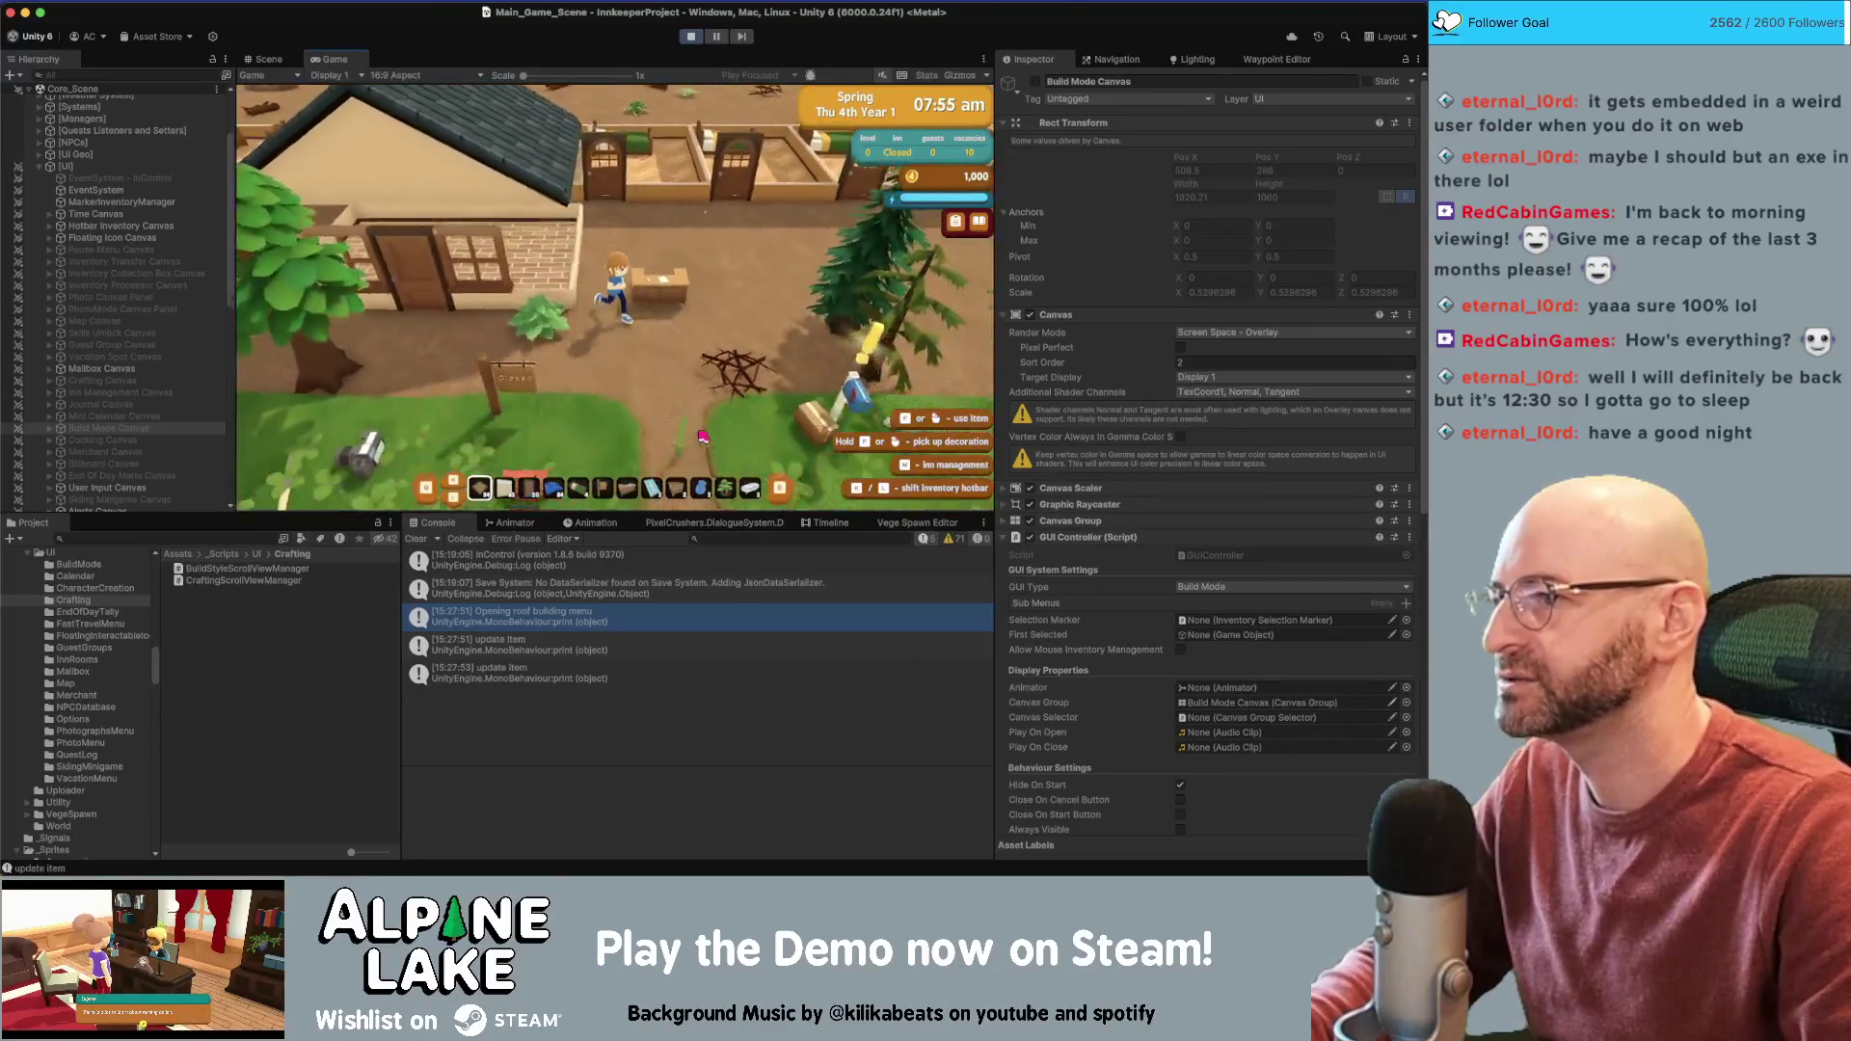
pyautogui.press('w')
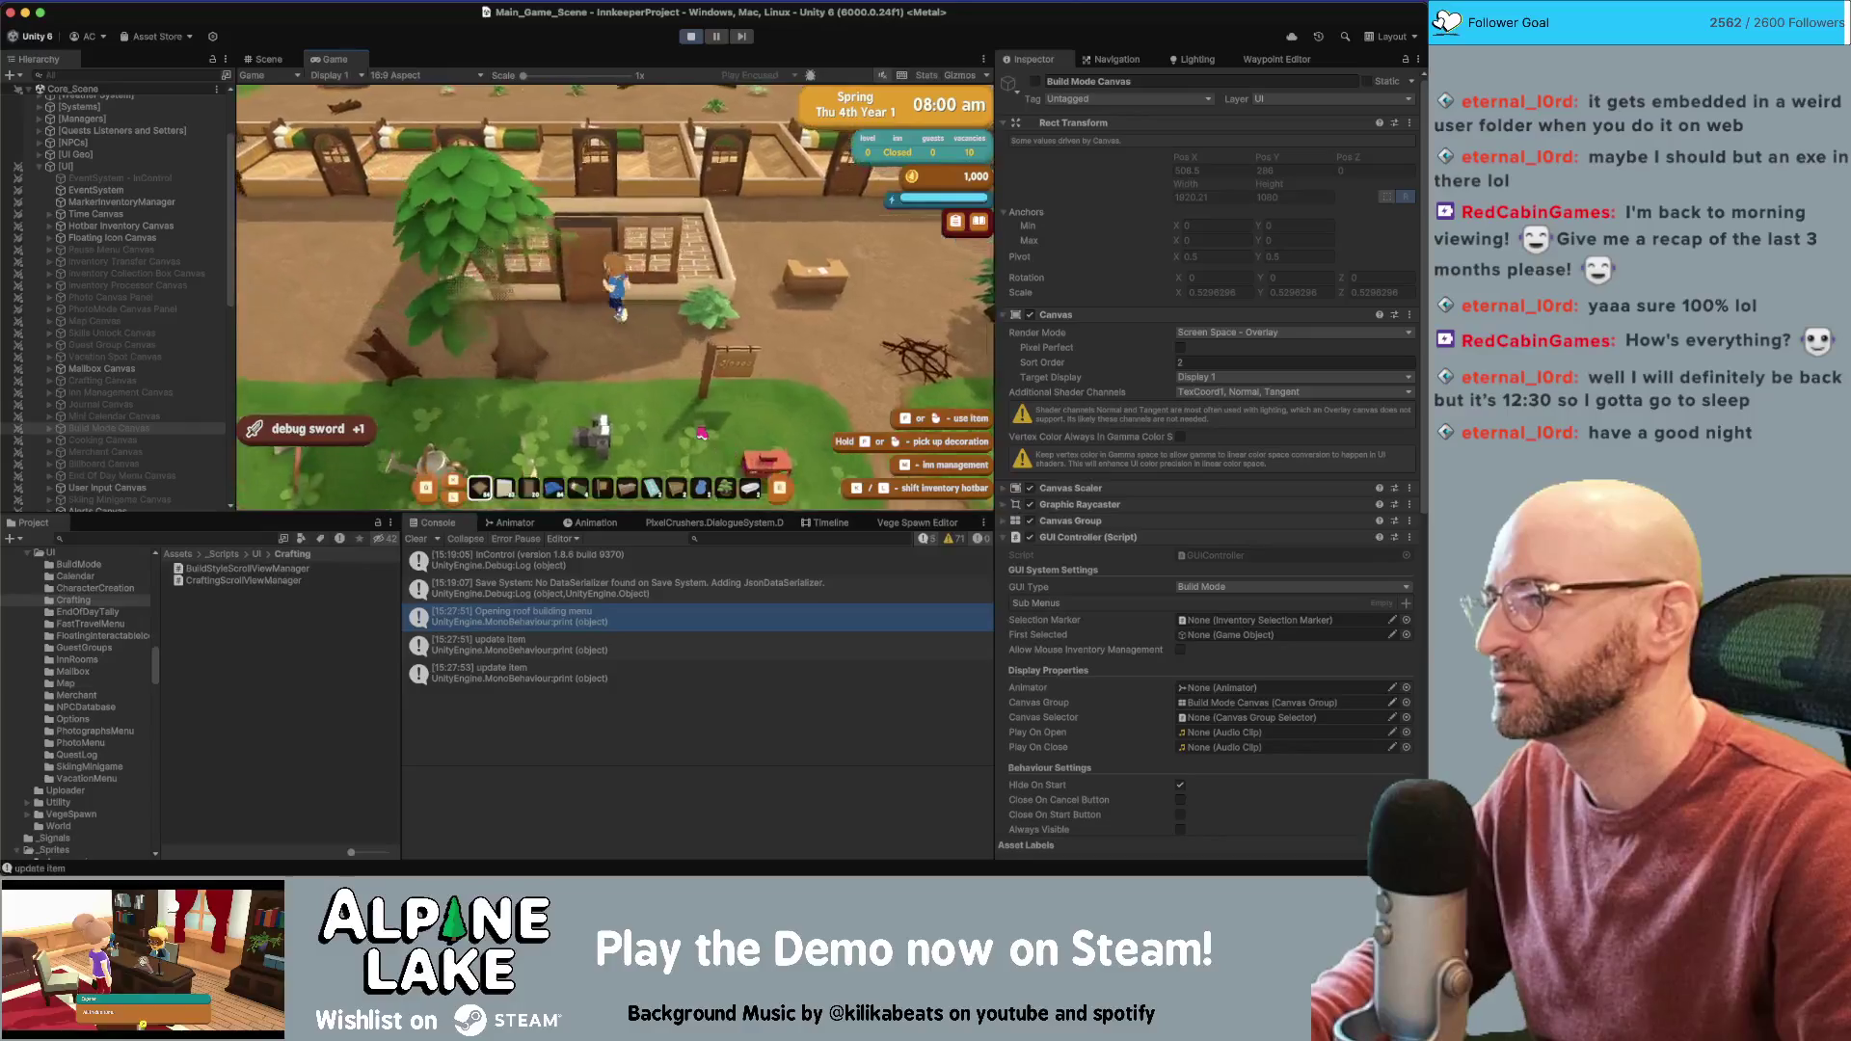
pyautogui.press('b')
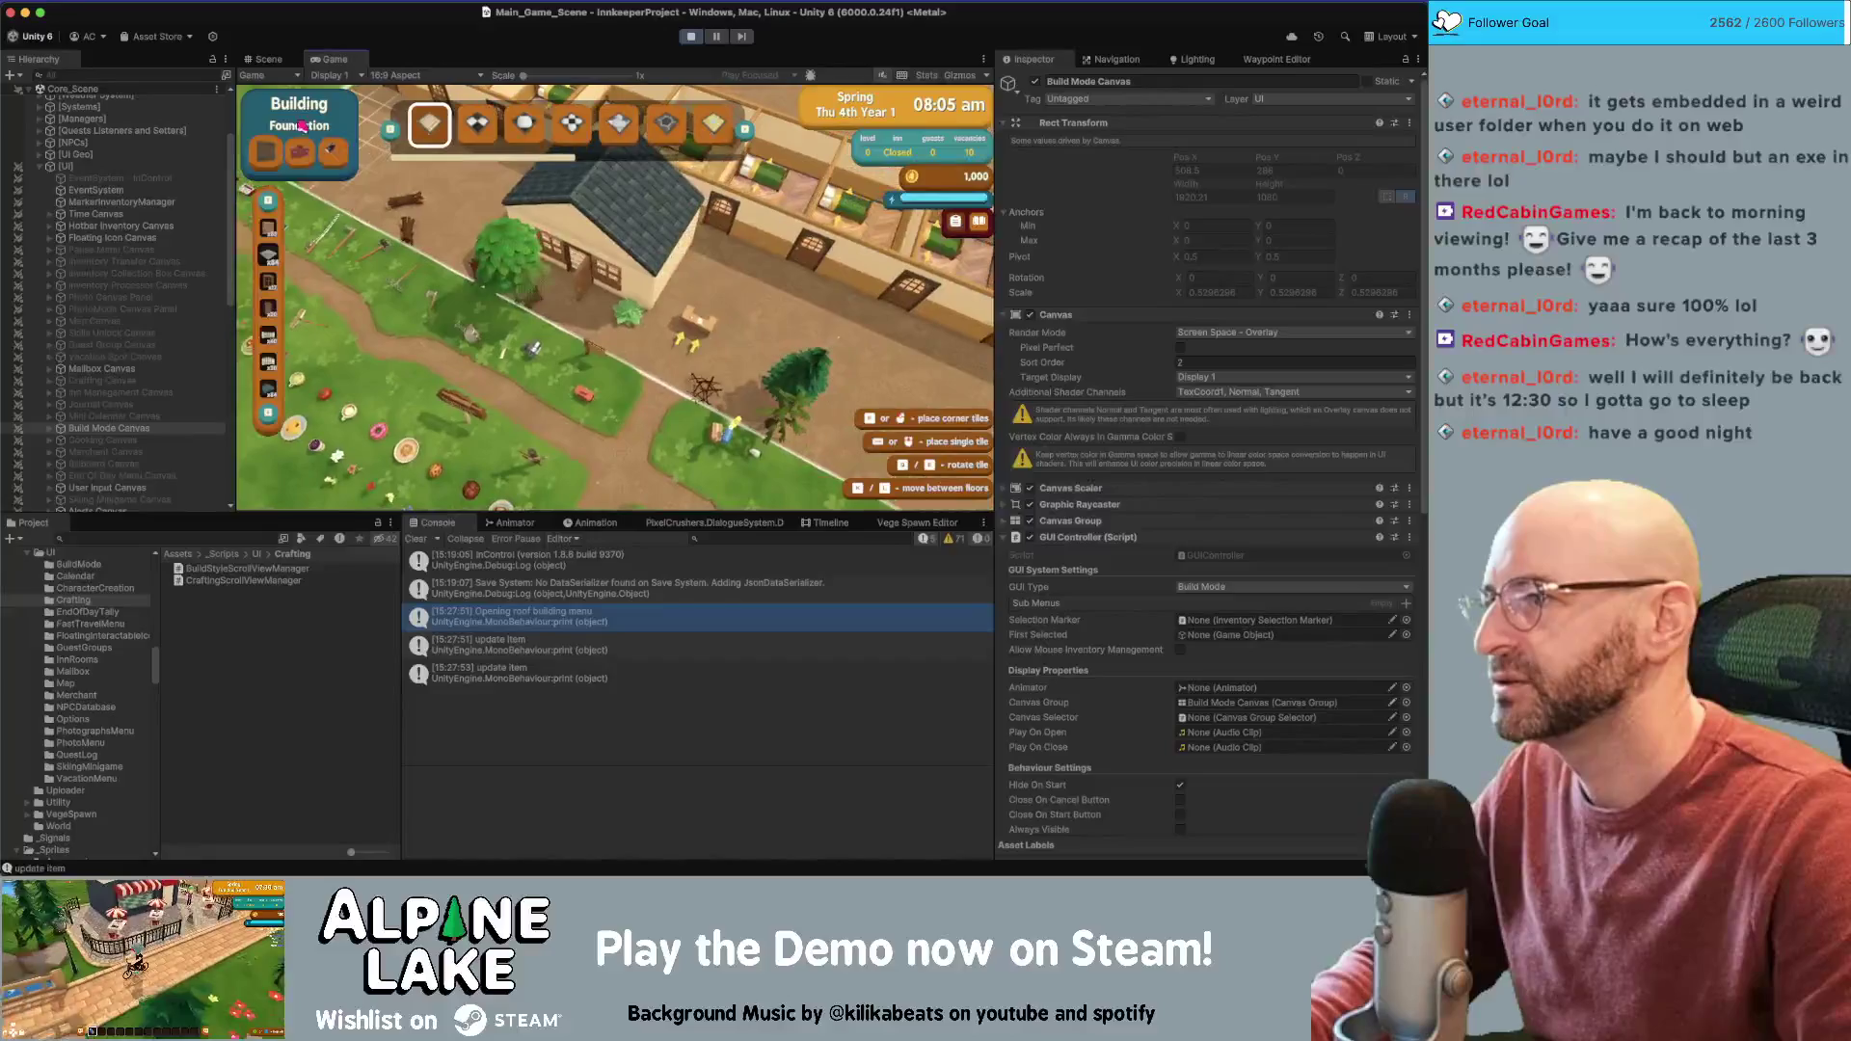
pyautogui.click(275, 149)
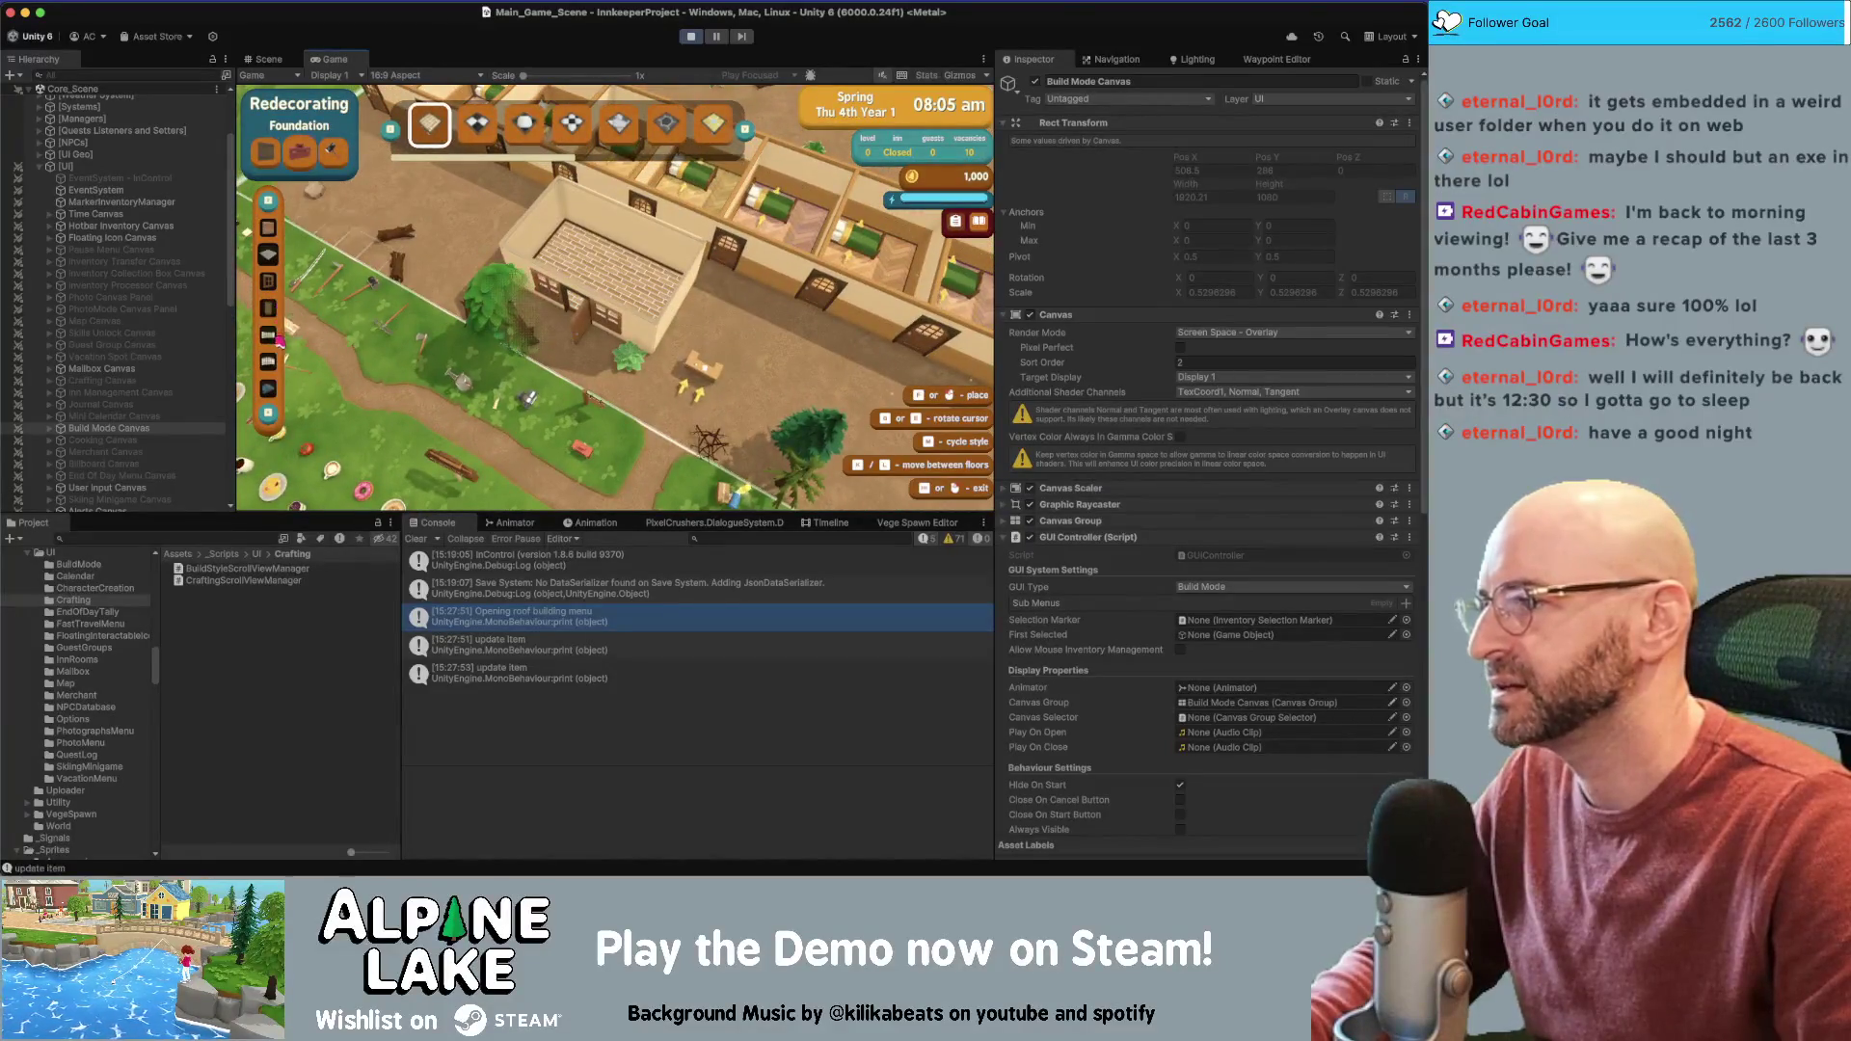
pyautogui.click(268, 228)
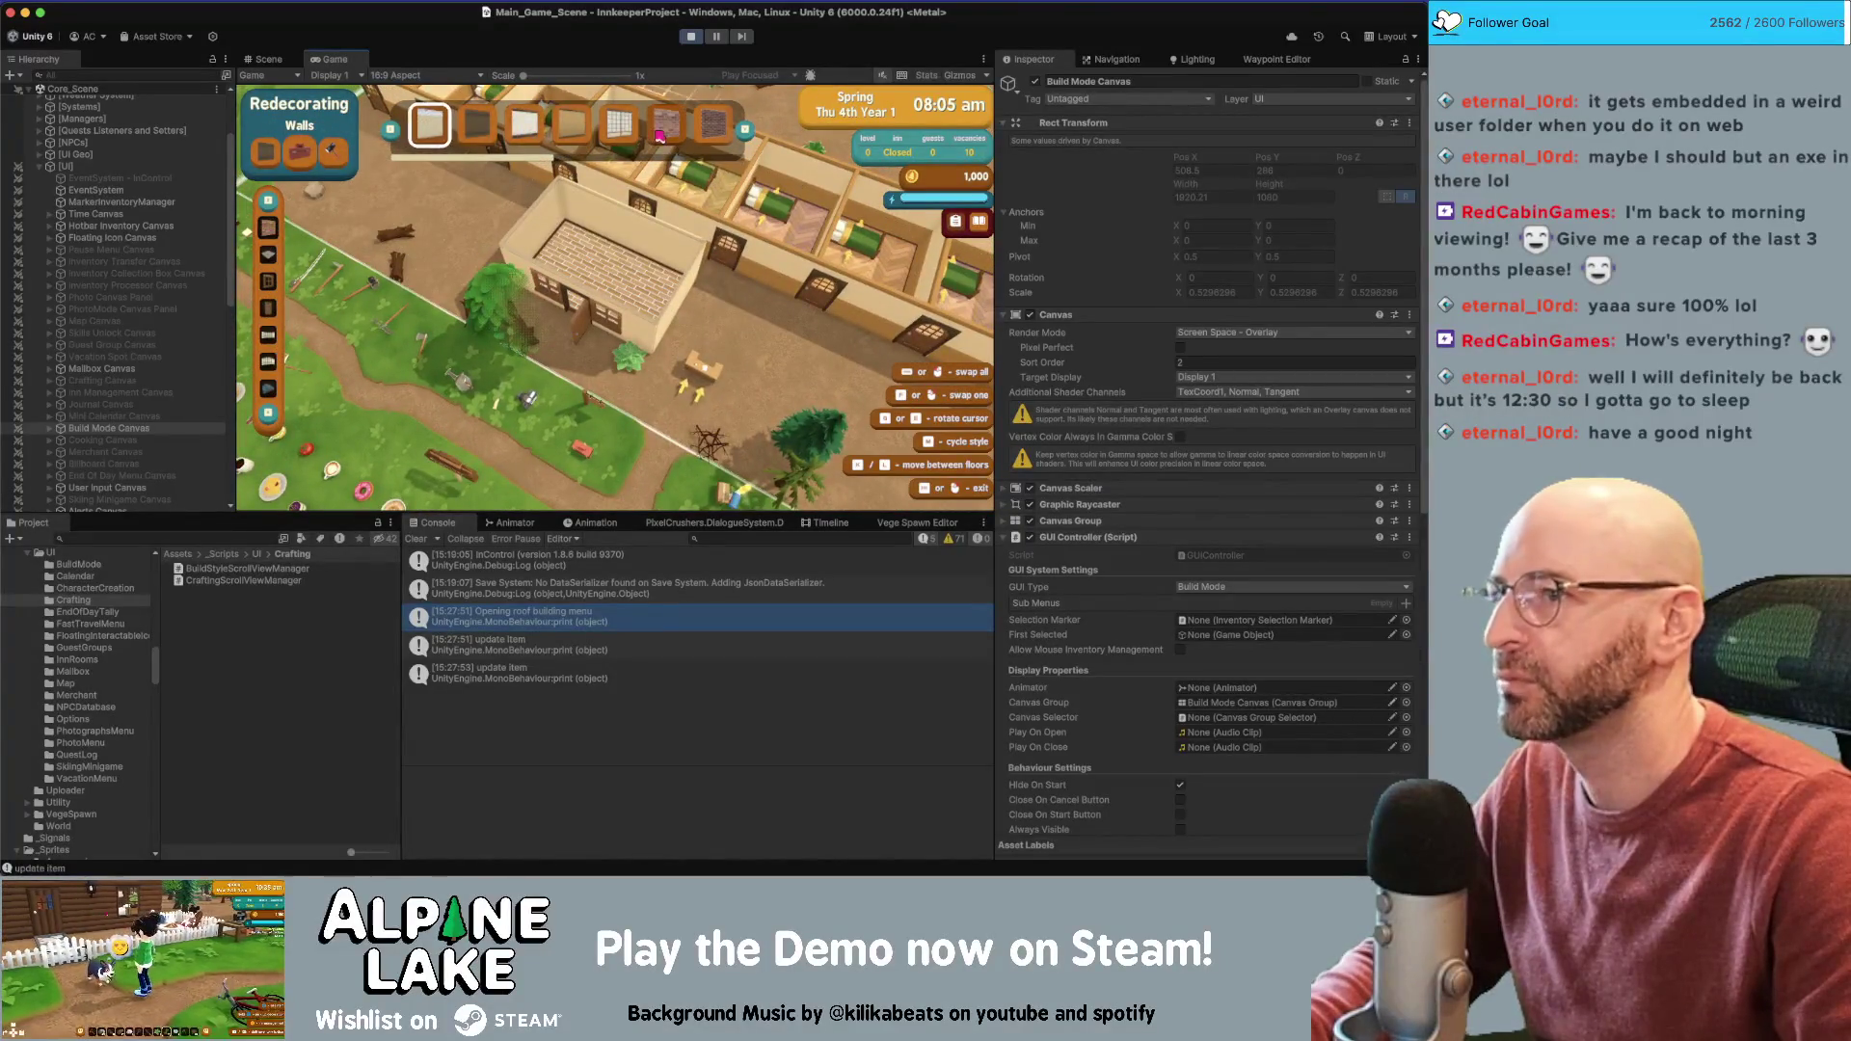
pyautogui.click(625, 352)
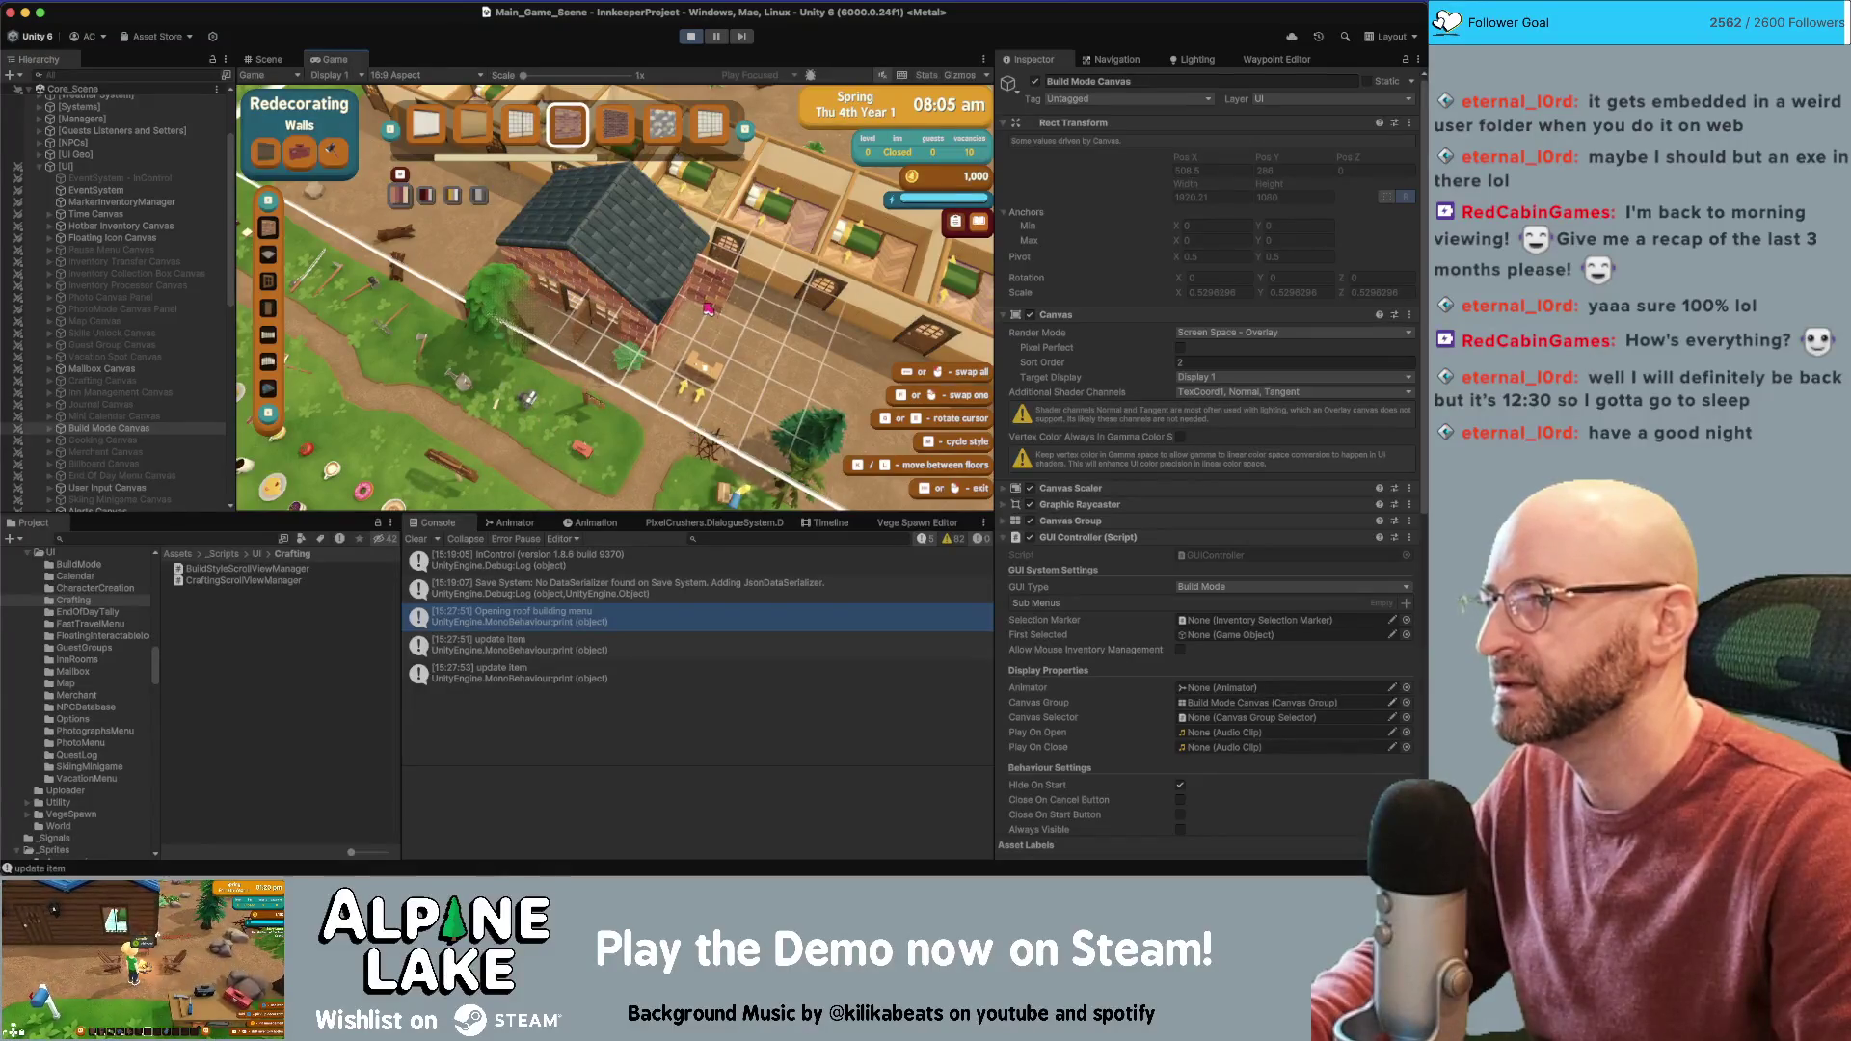
# Try straw, dark wood, then blue roofs on the house
pyautogui.click(268, 388)
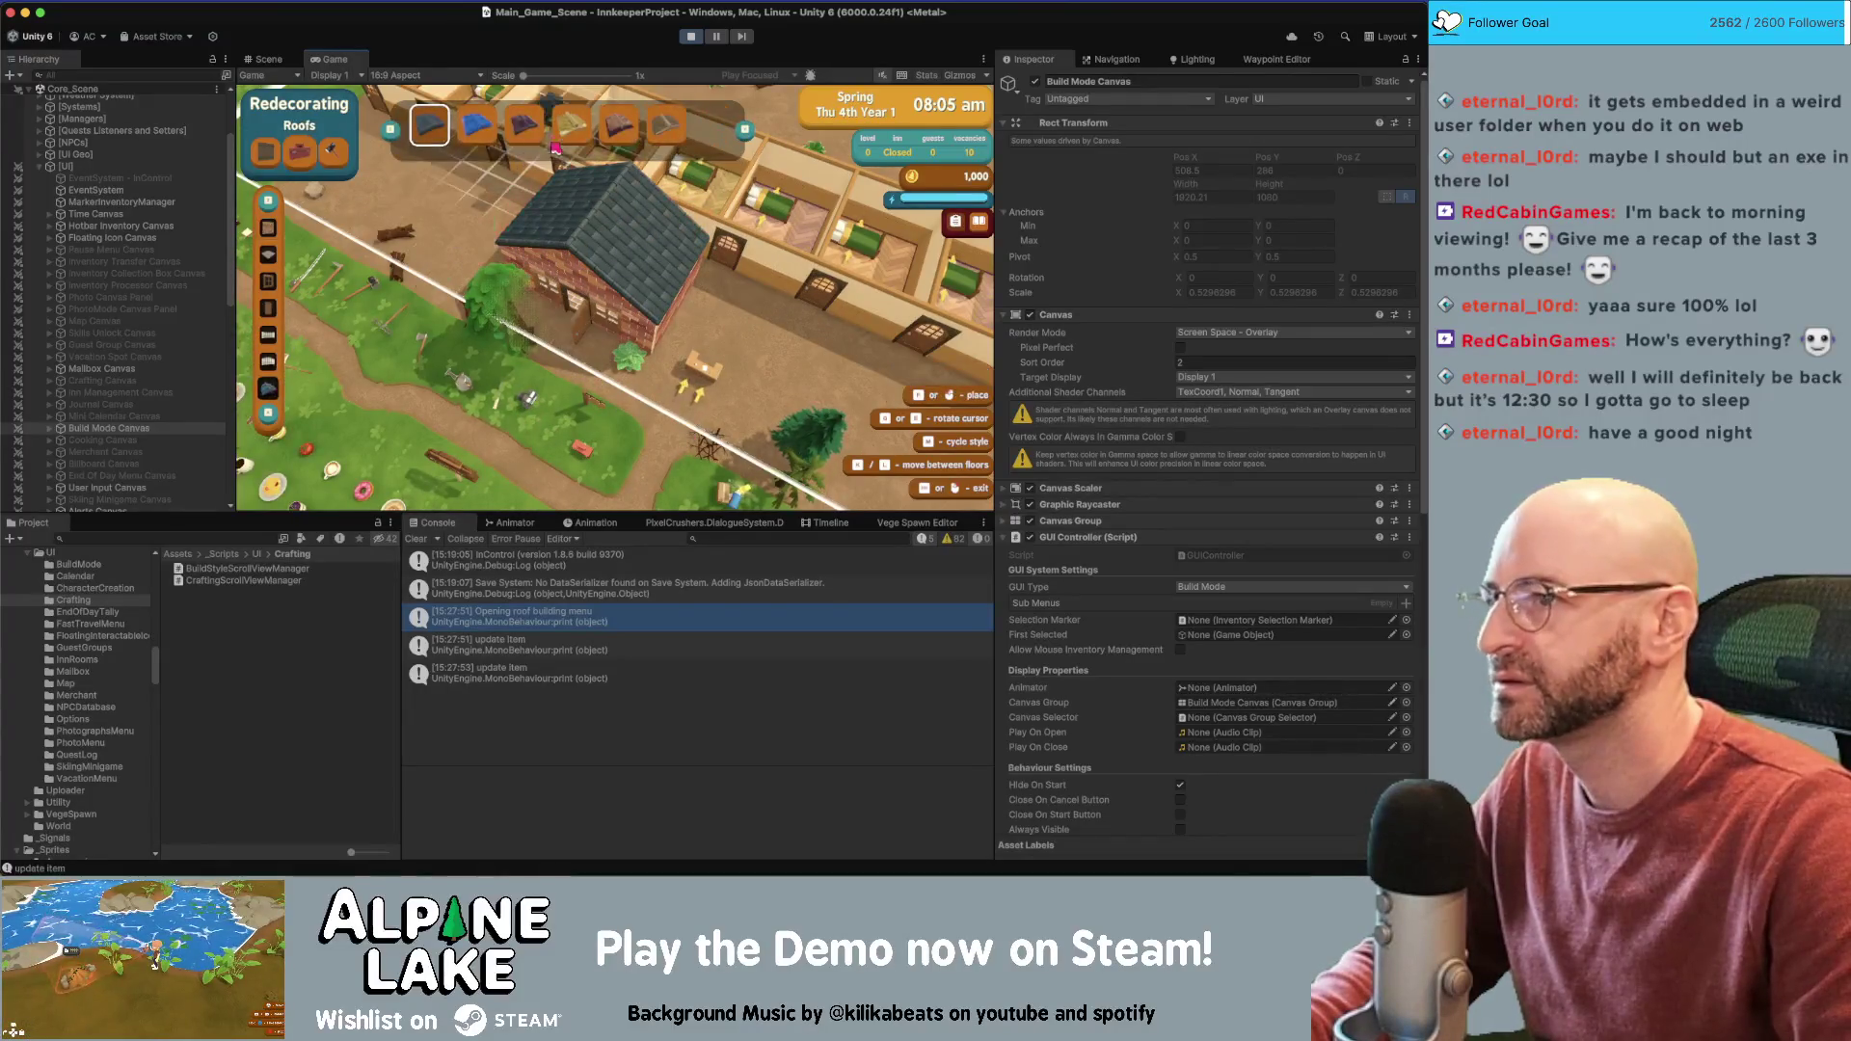
pyautogui.click(614, 181)
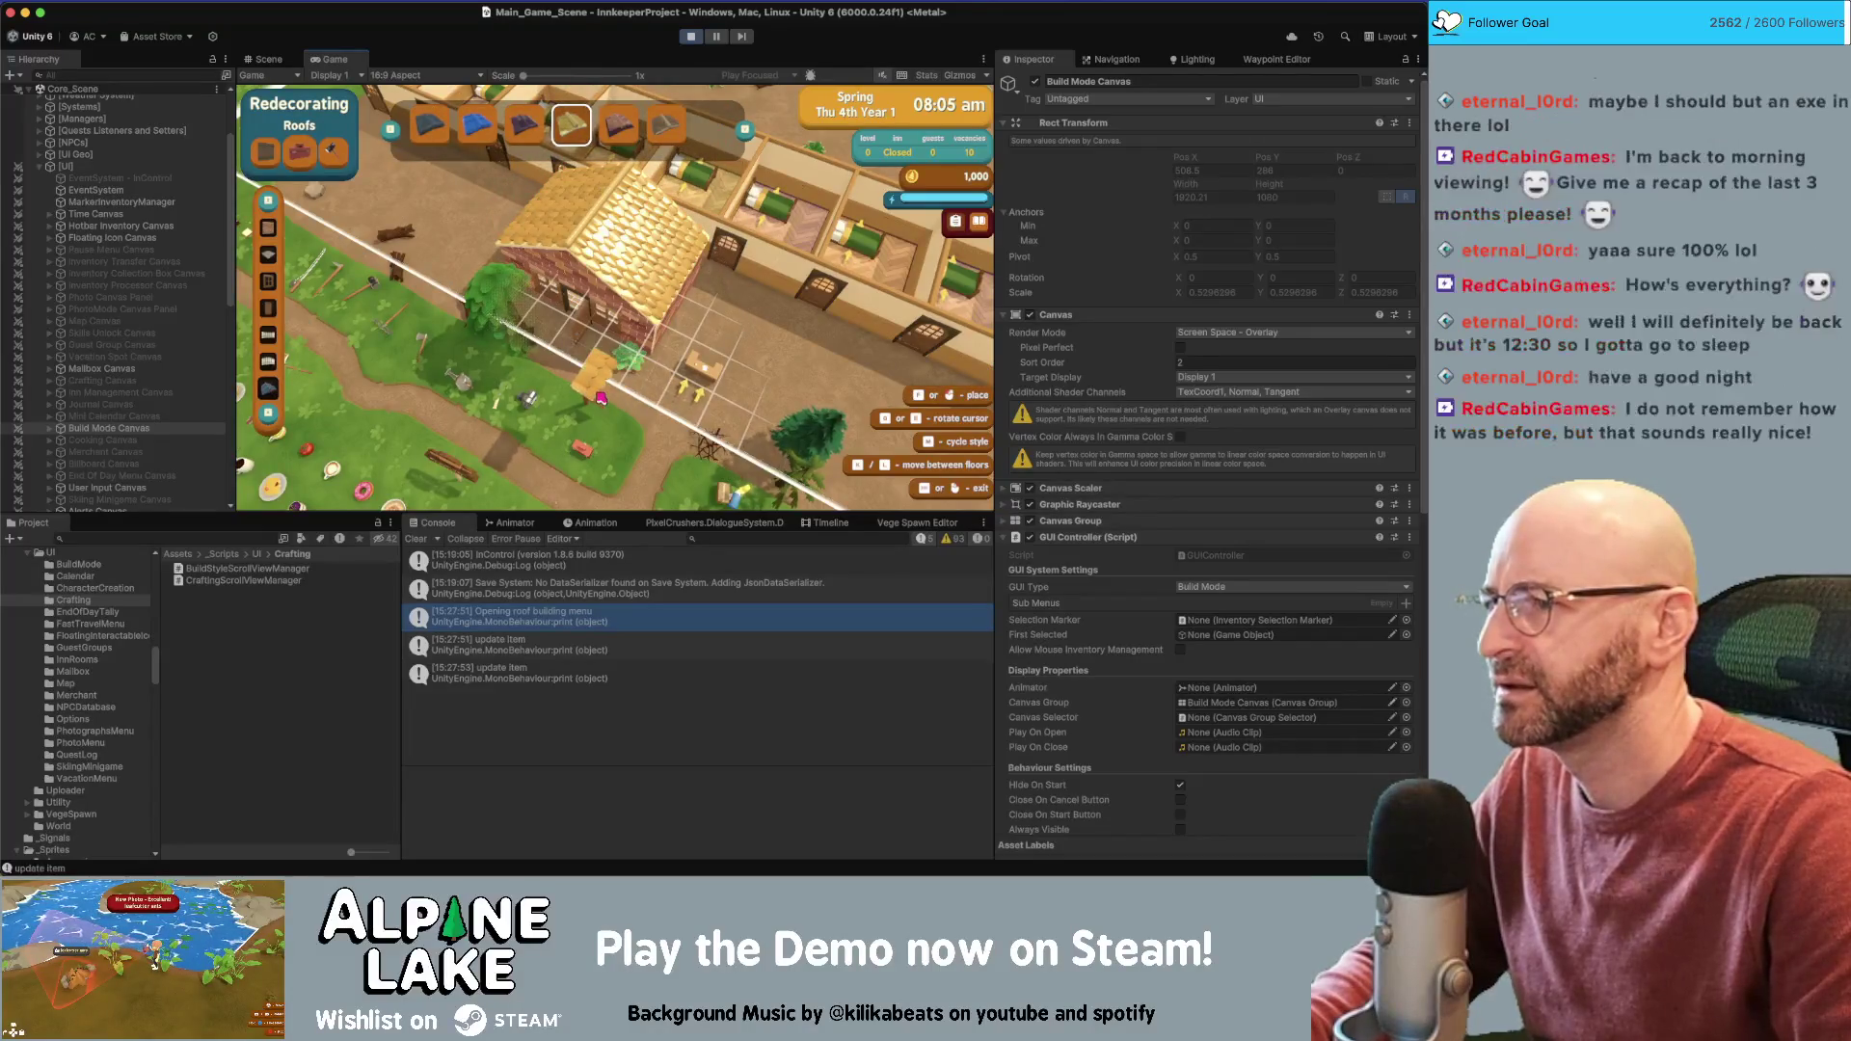
pyautogui.click(665, 123)
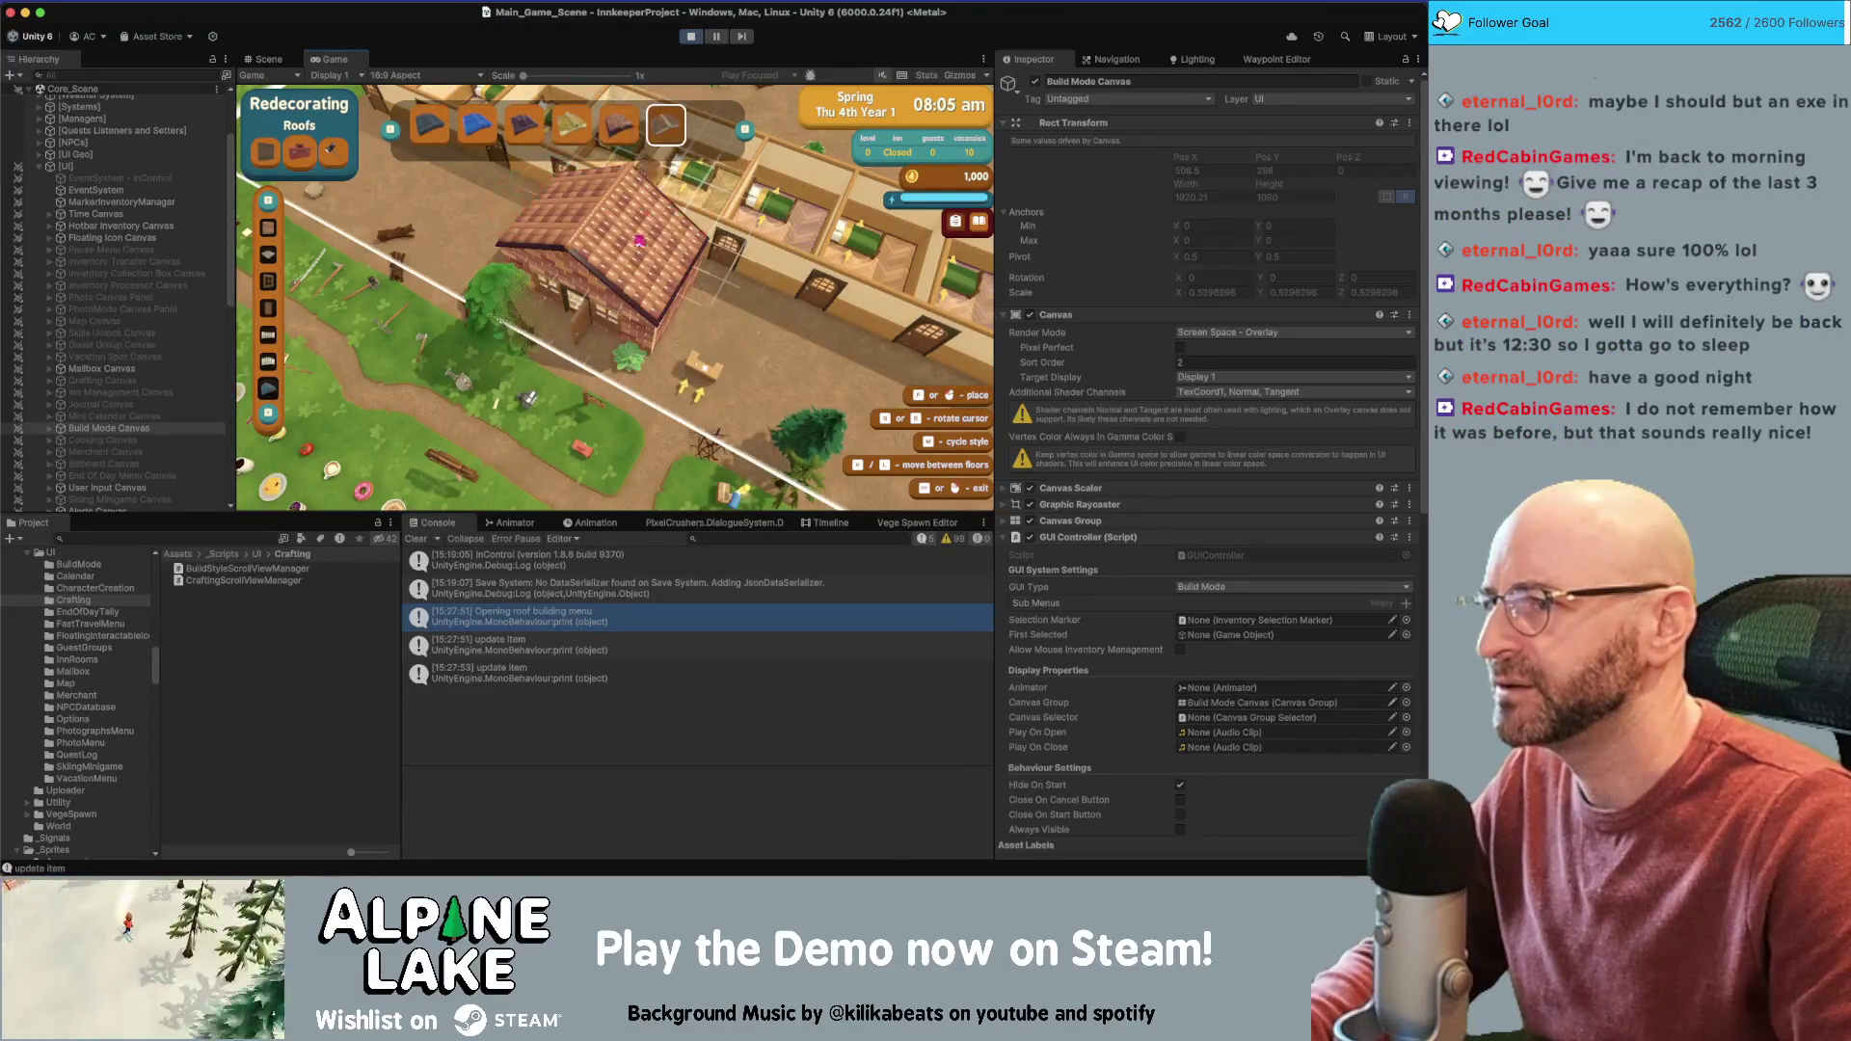
pyautogui.click(476, 124)
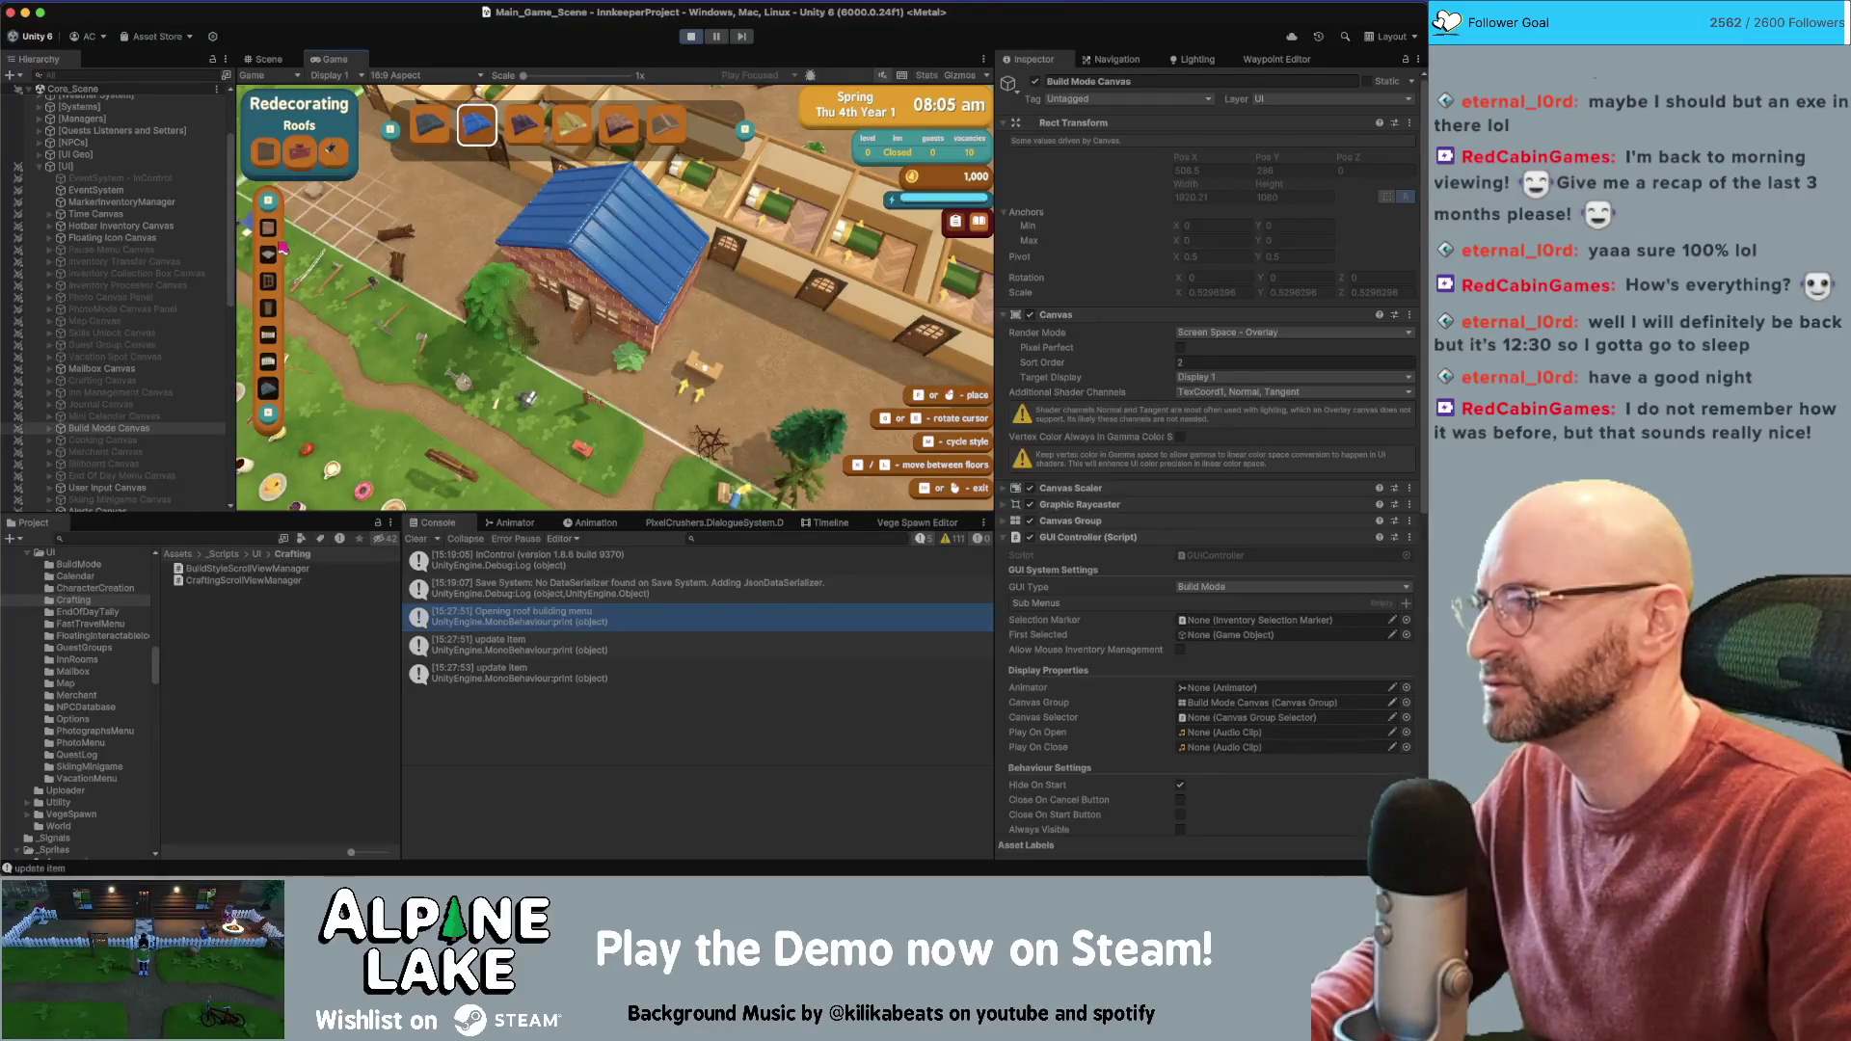
# Browse the wall and foundation styles, pan over the inn, and exit build mode
pyautogui.click(270, 227)
pyautogui.click(273, 256)
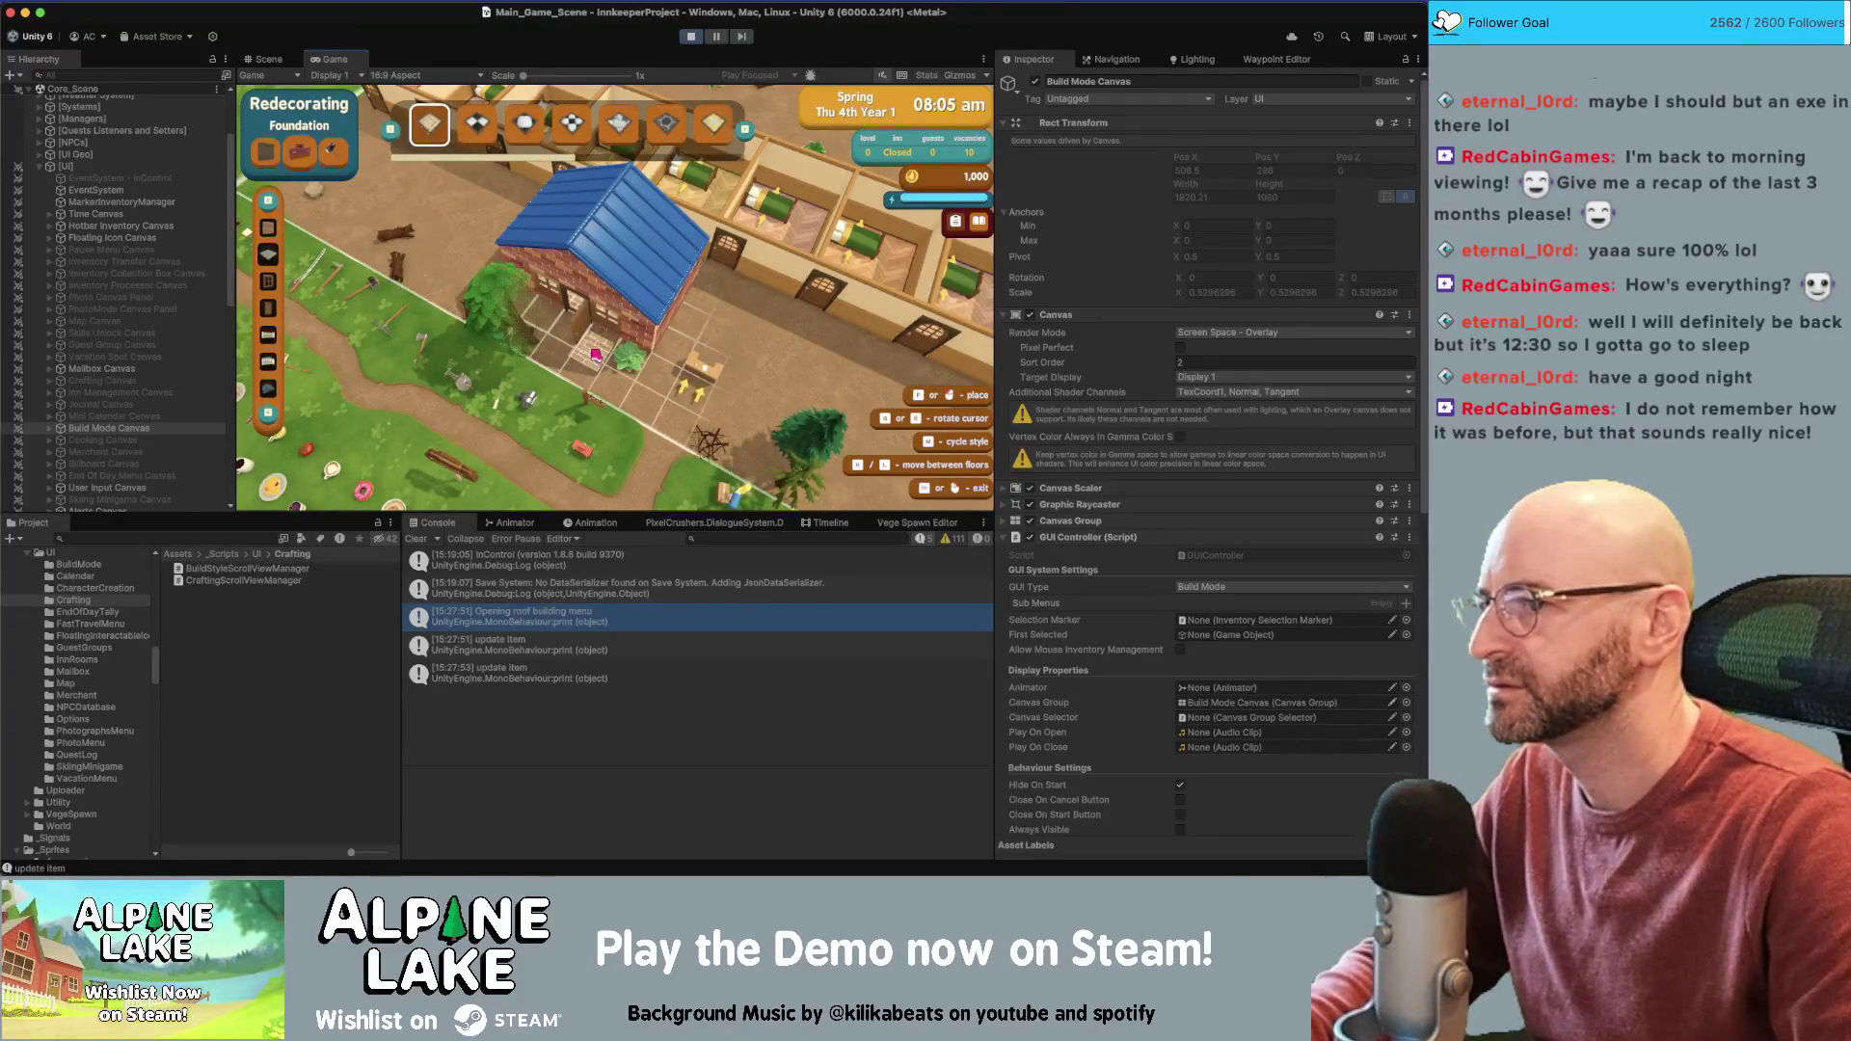
pyautogui.press('w')
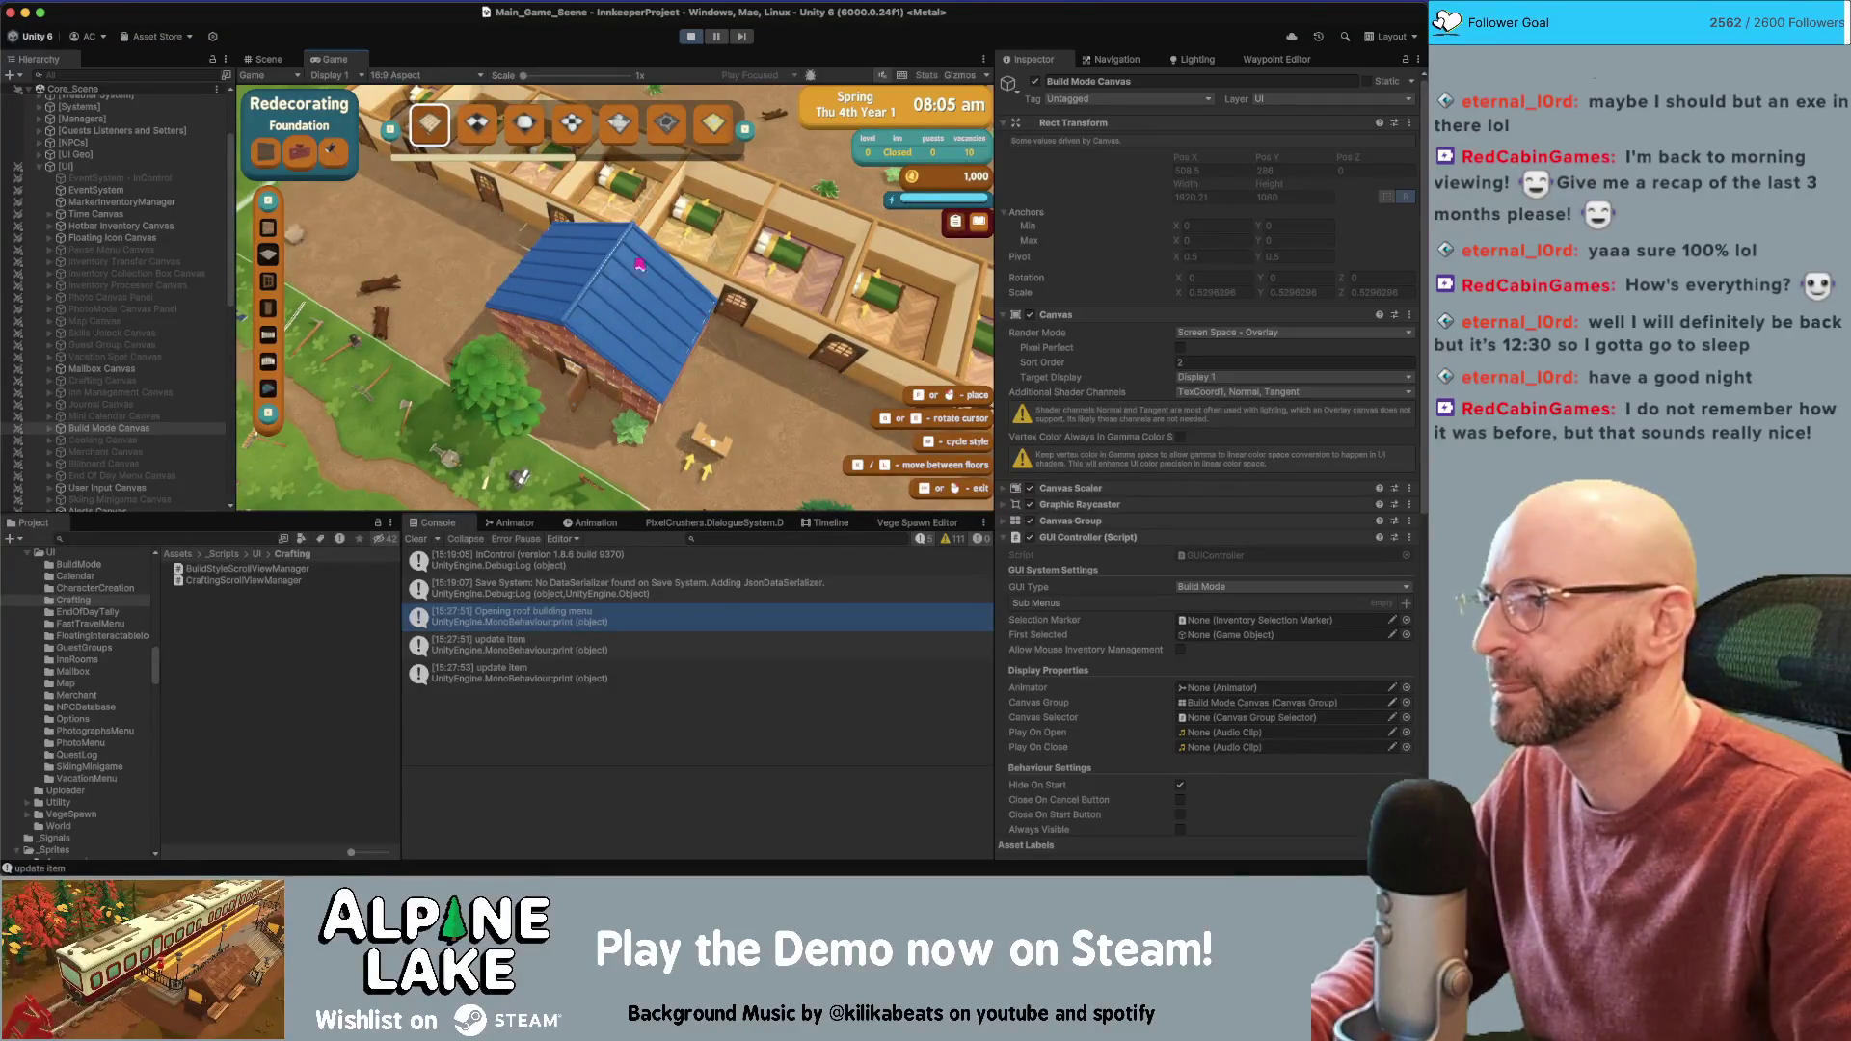
pyautogui.press('w')
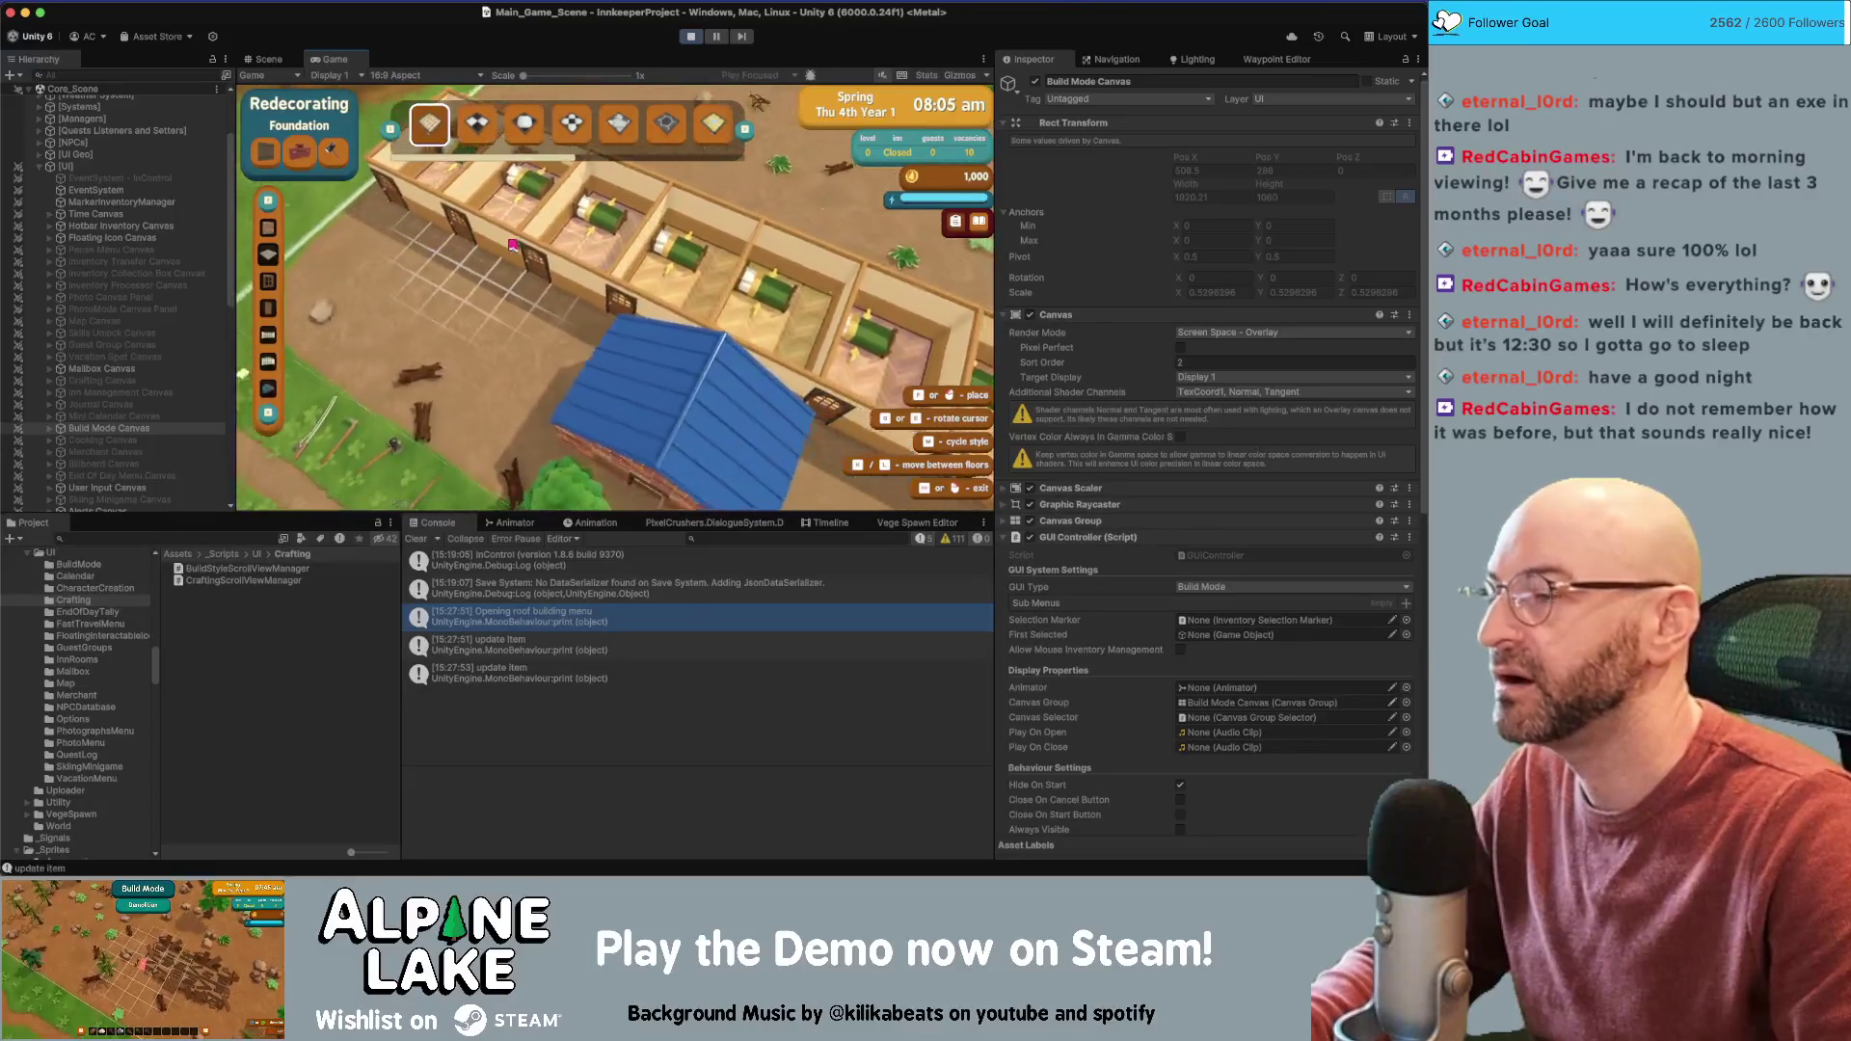
pyautogui.press('s')
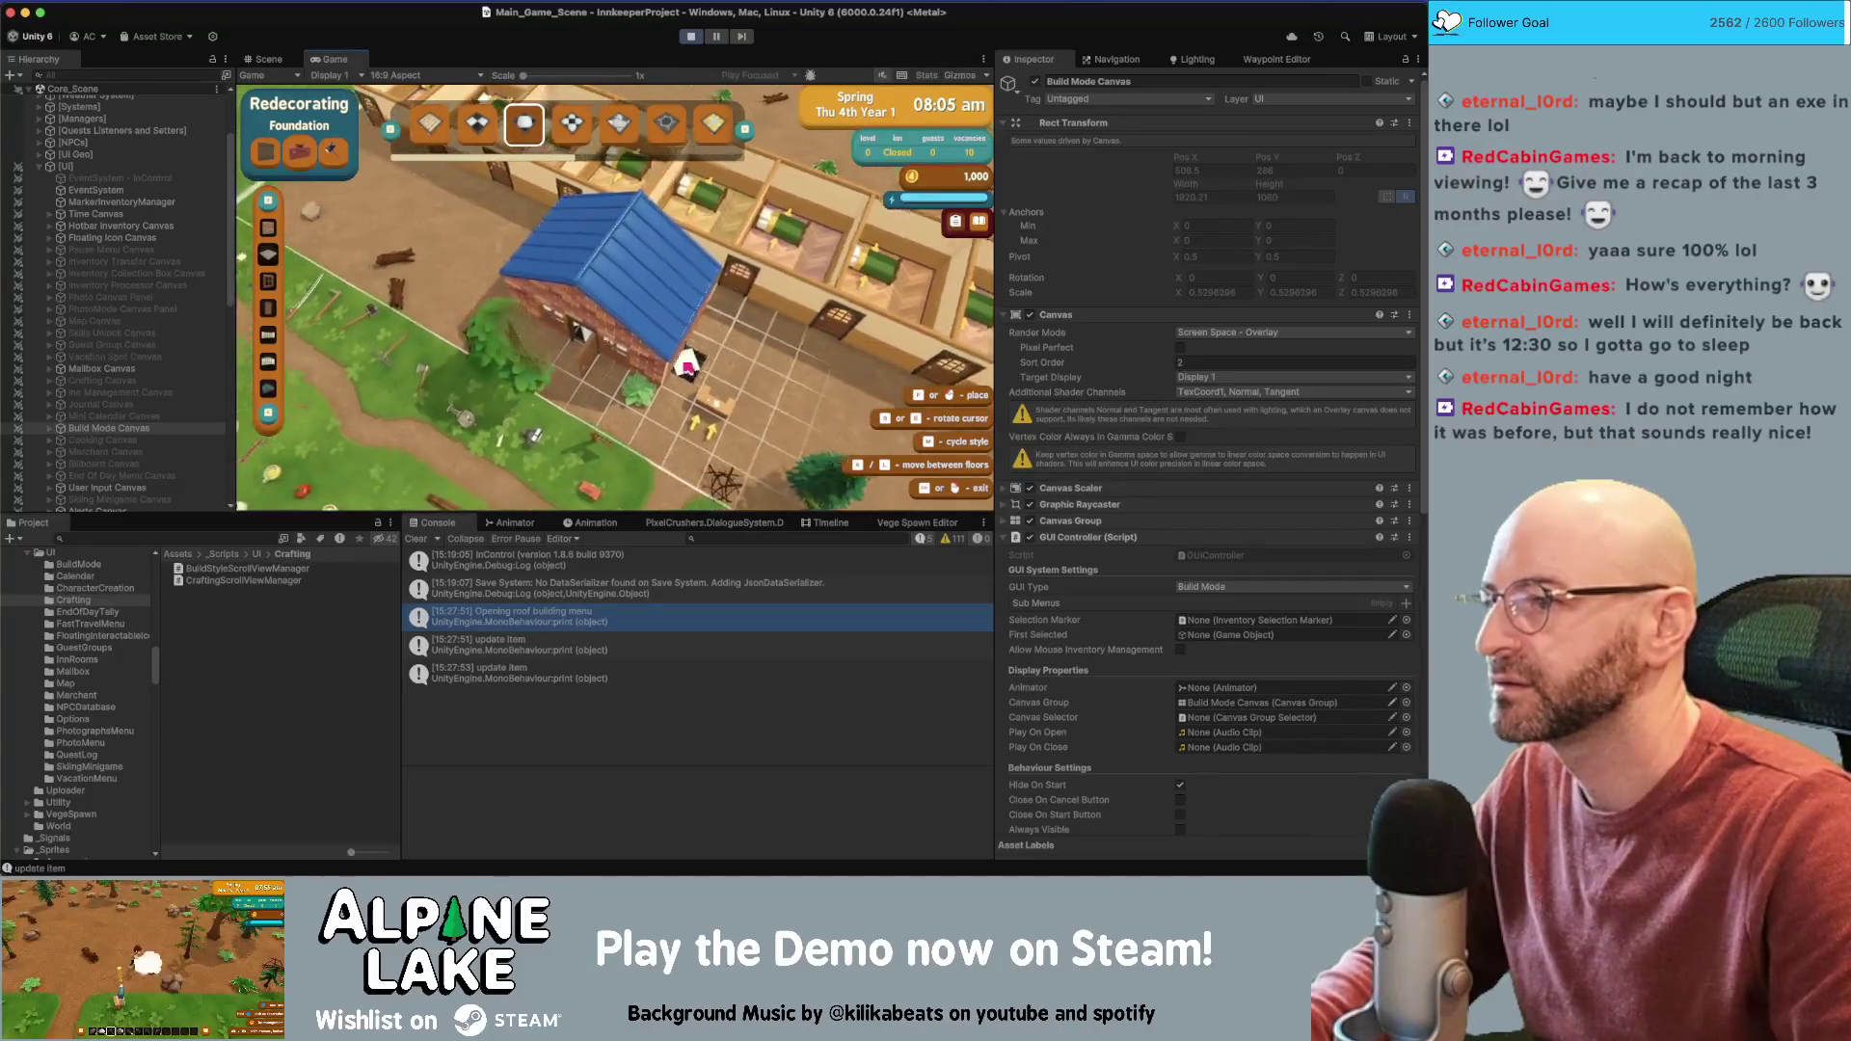
pyautogui.press('Escape')
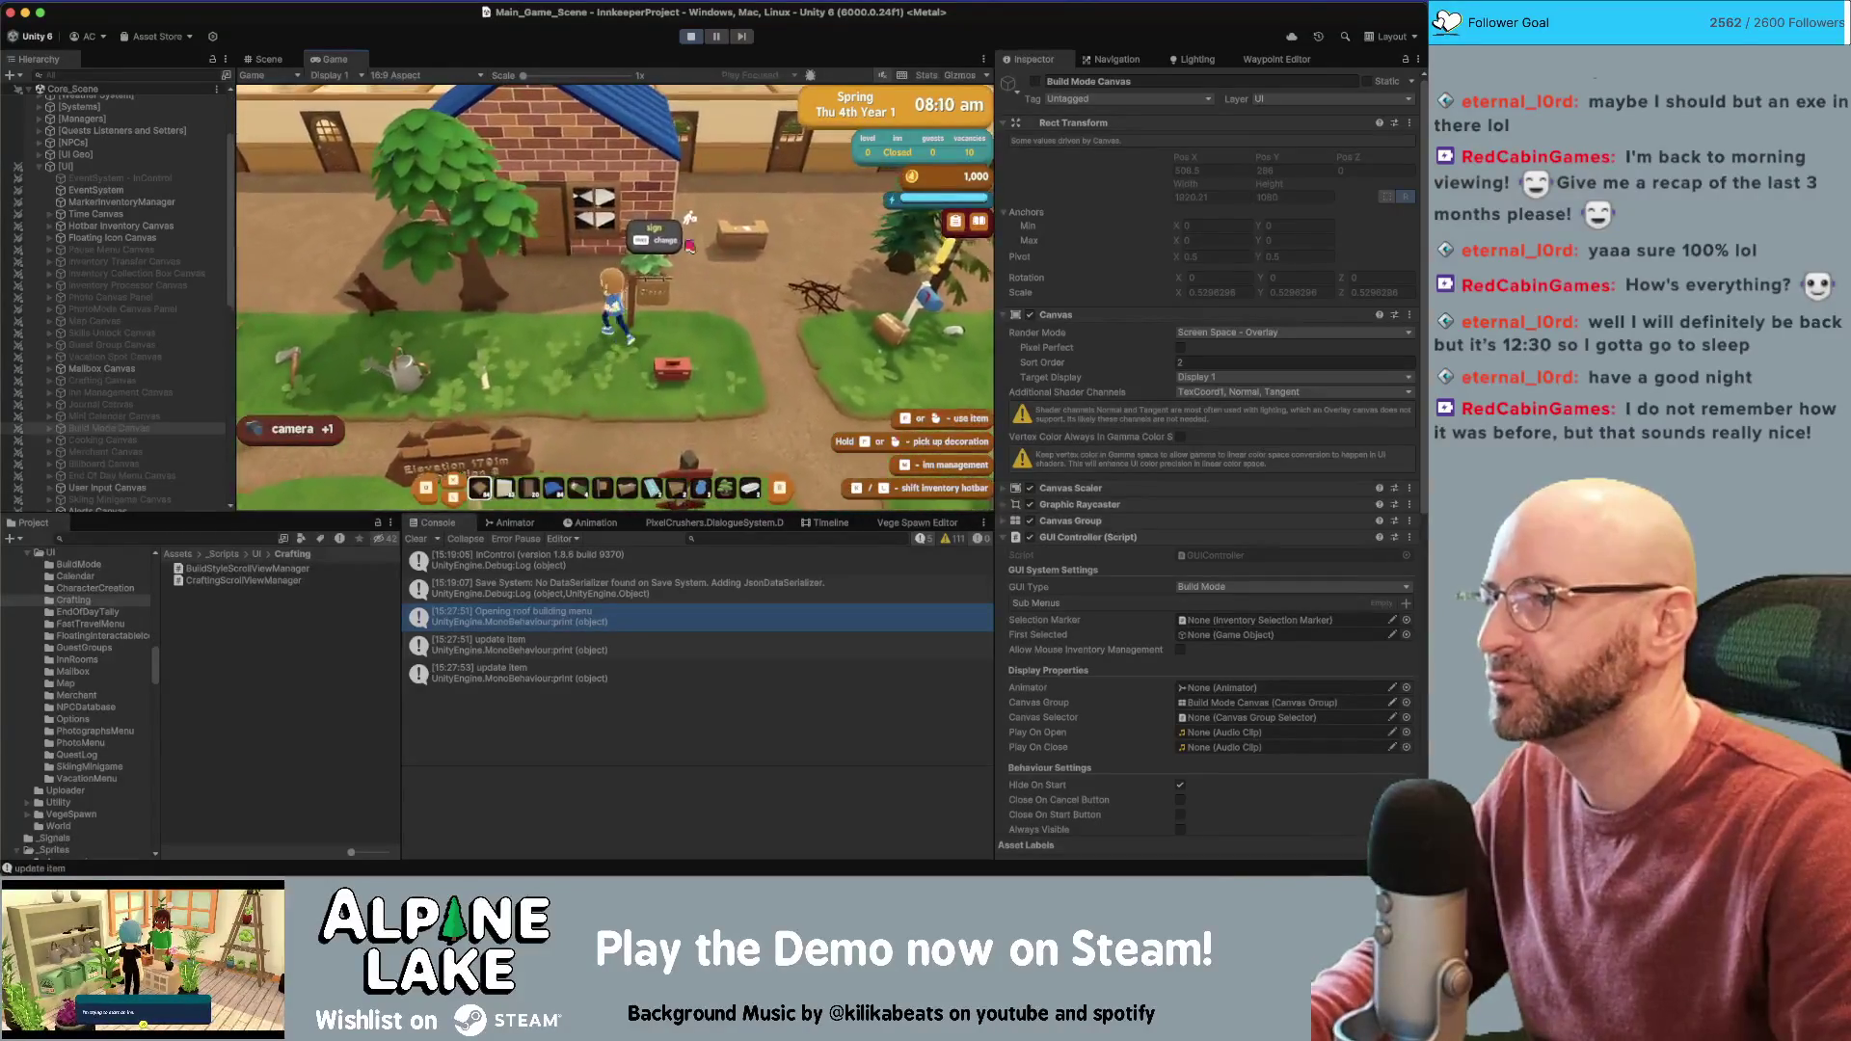
# Walk through the doorway, then stop the play test from the toolbar
pyautogui.press('w')
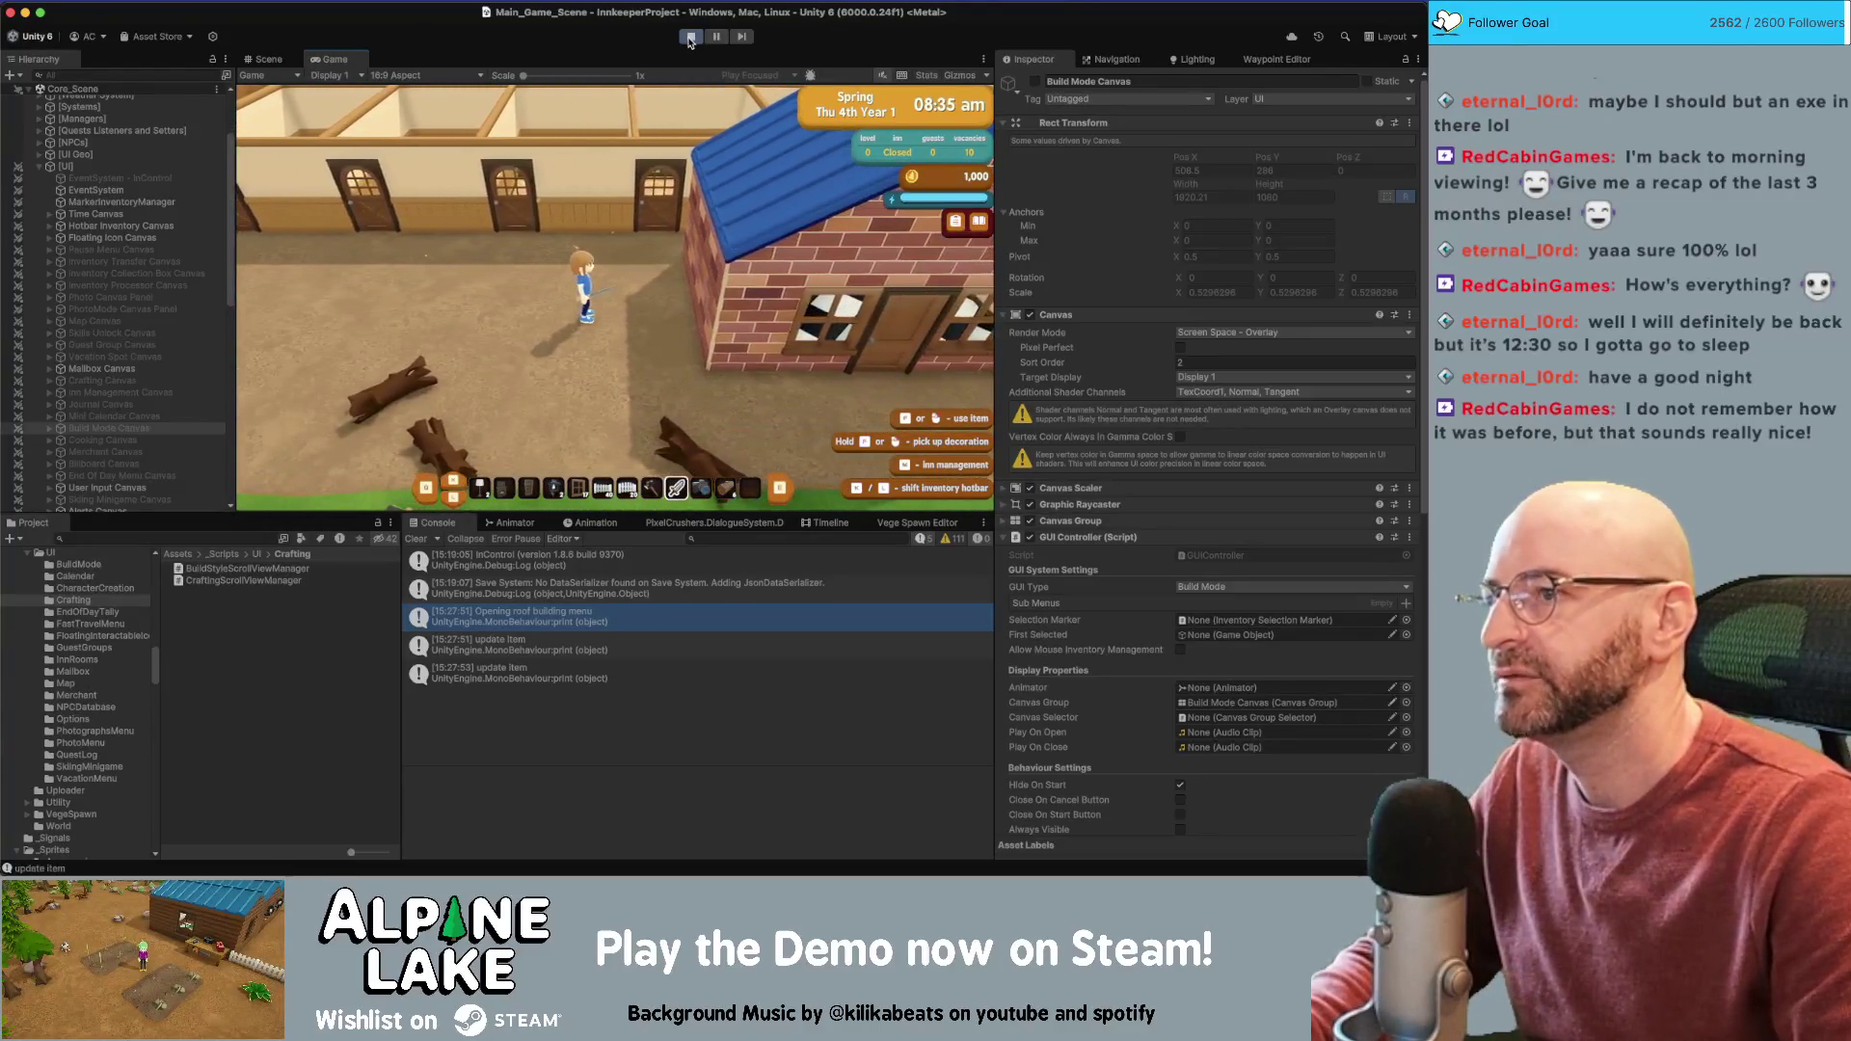
pyautogui.click(690, 37)
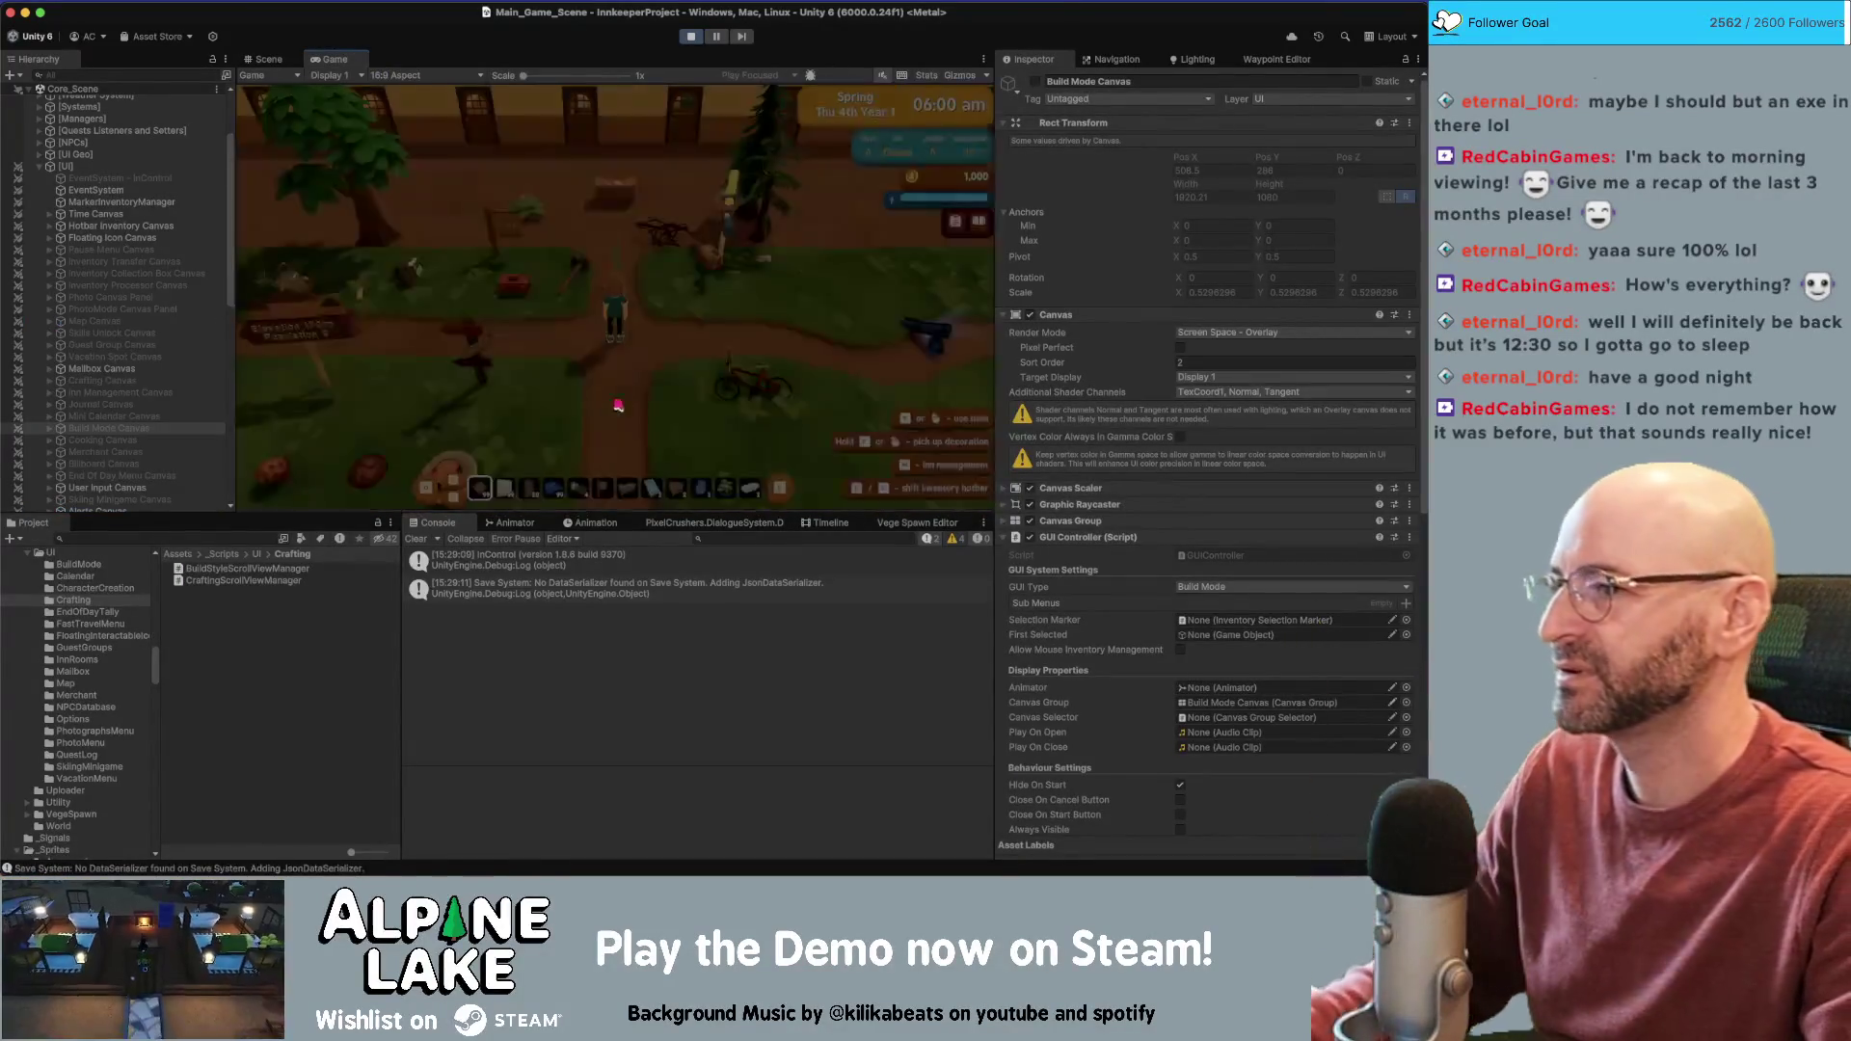
# Walk to the inn, enter build mode, dismiss the Walls tutorial, then close build mode
pyautogui.press('d')
pyautogui.press('d')
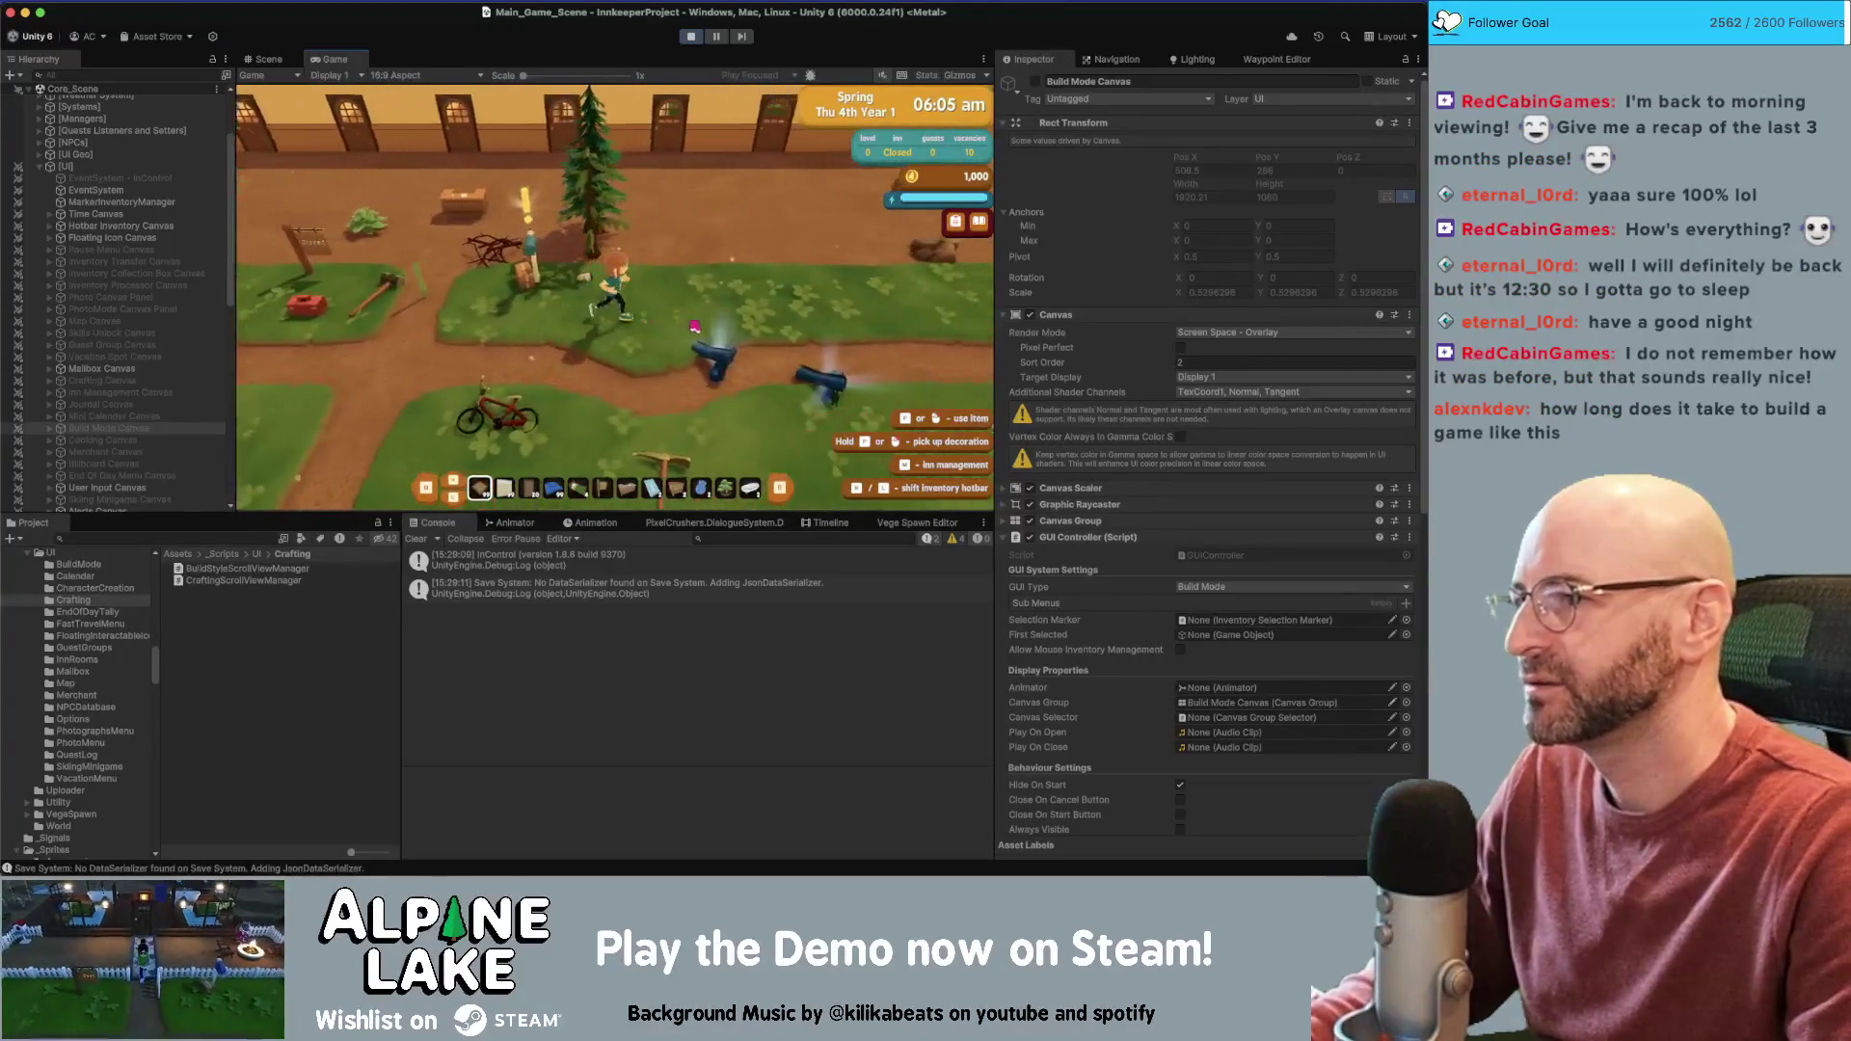
pyautogui.press('w')
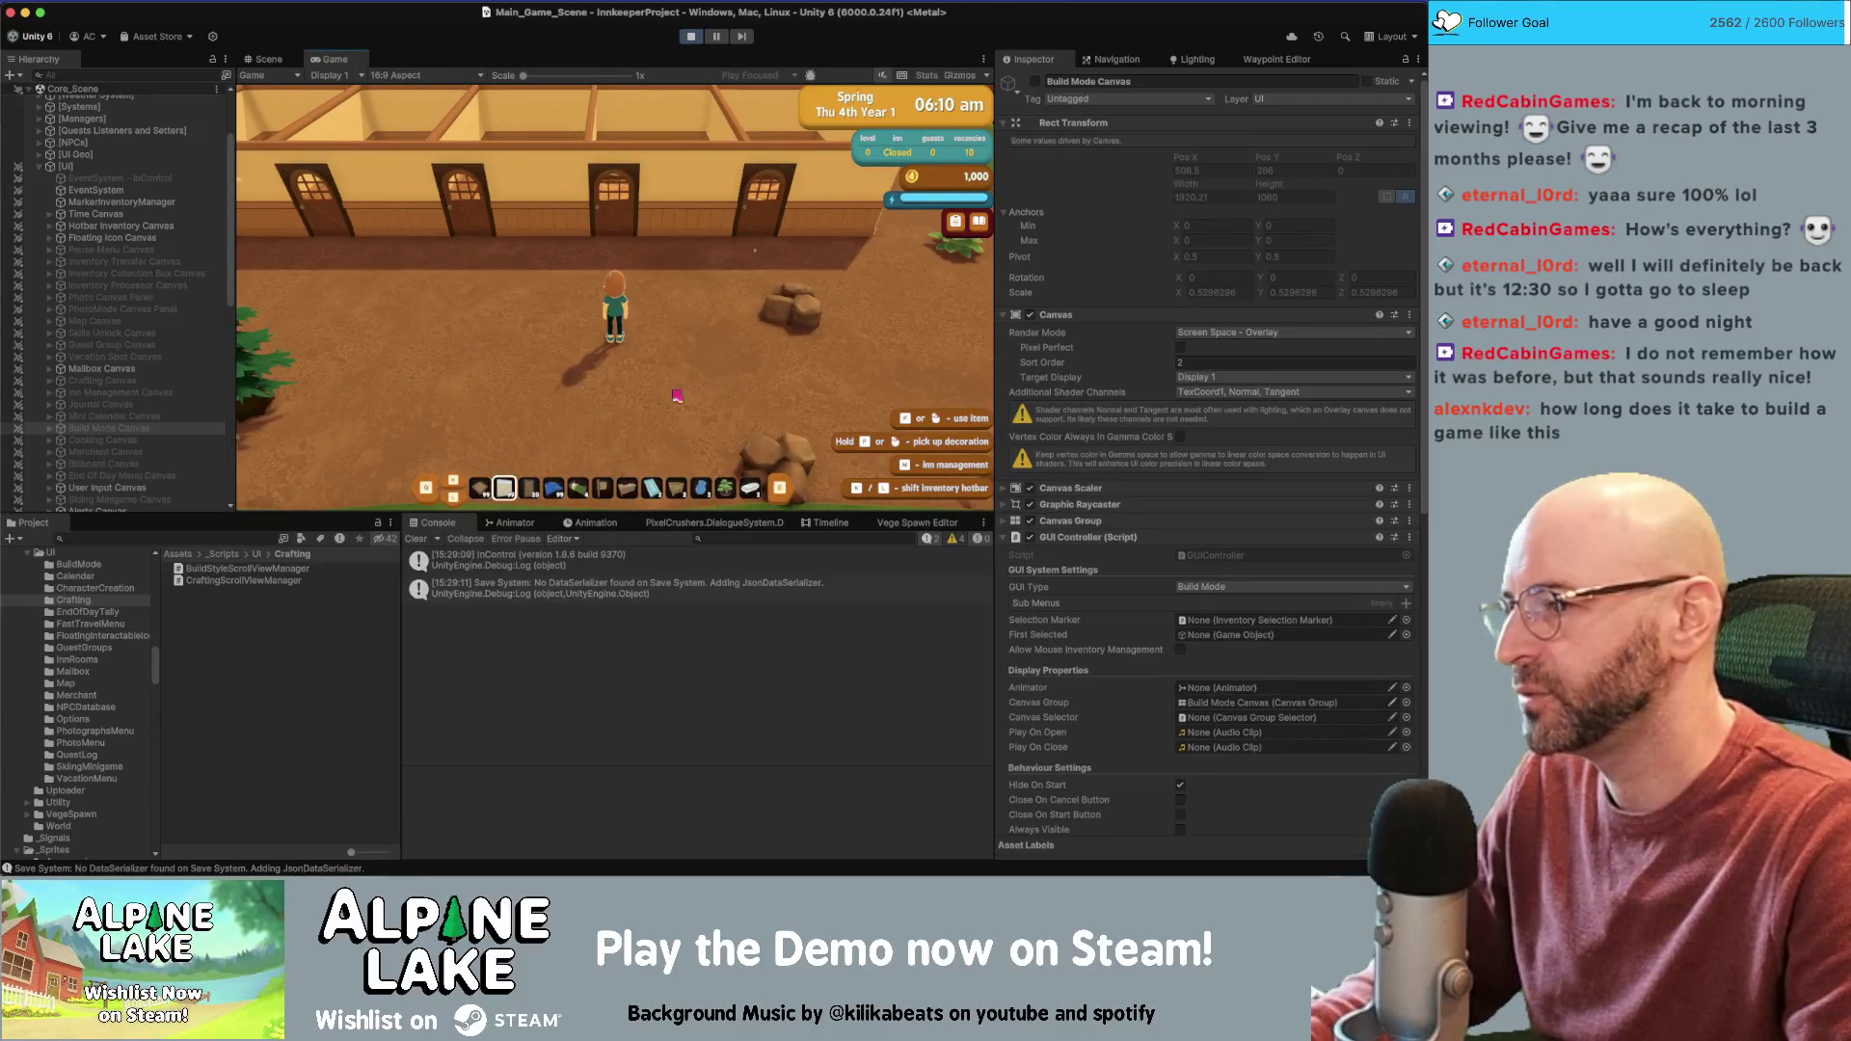
pyautogui.press('b')
pyautogui.click(607, 372)
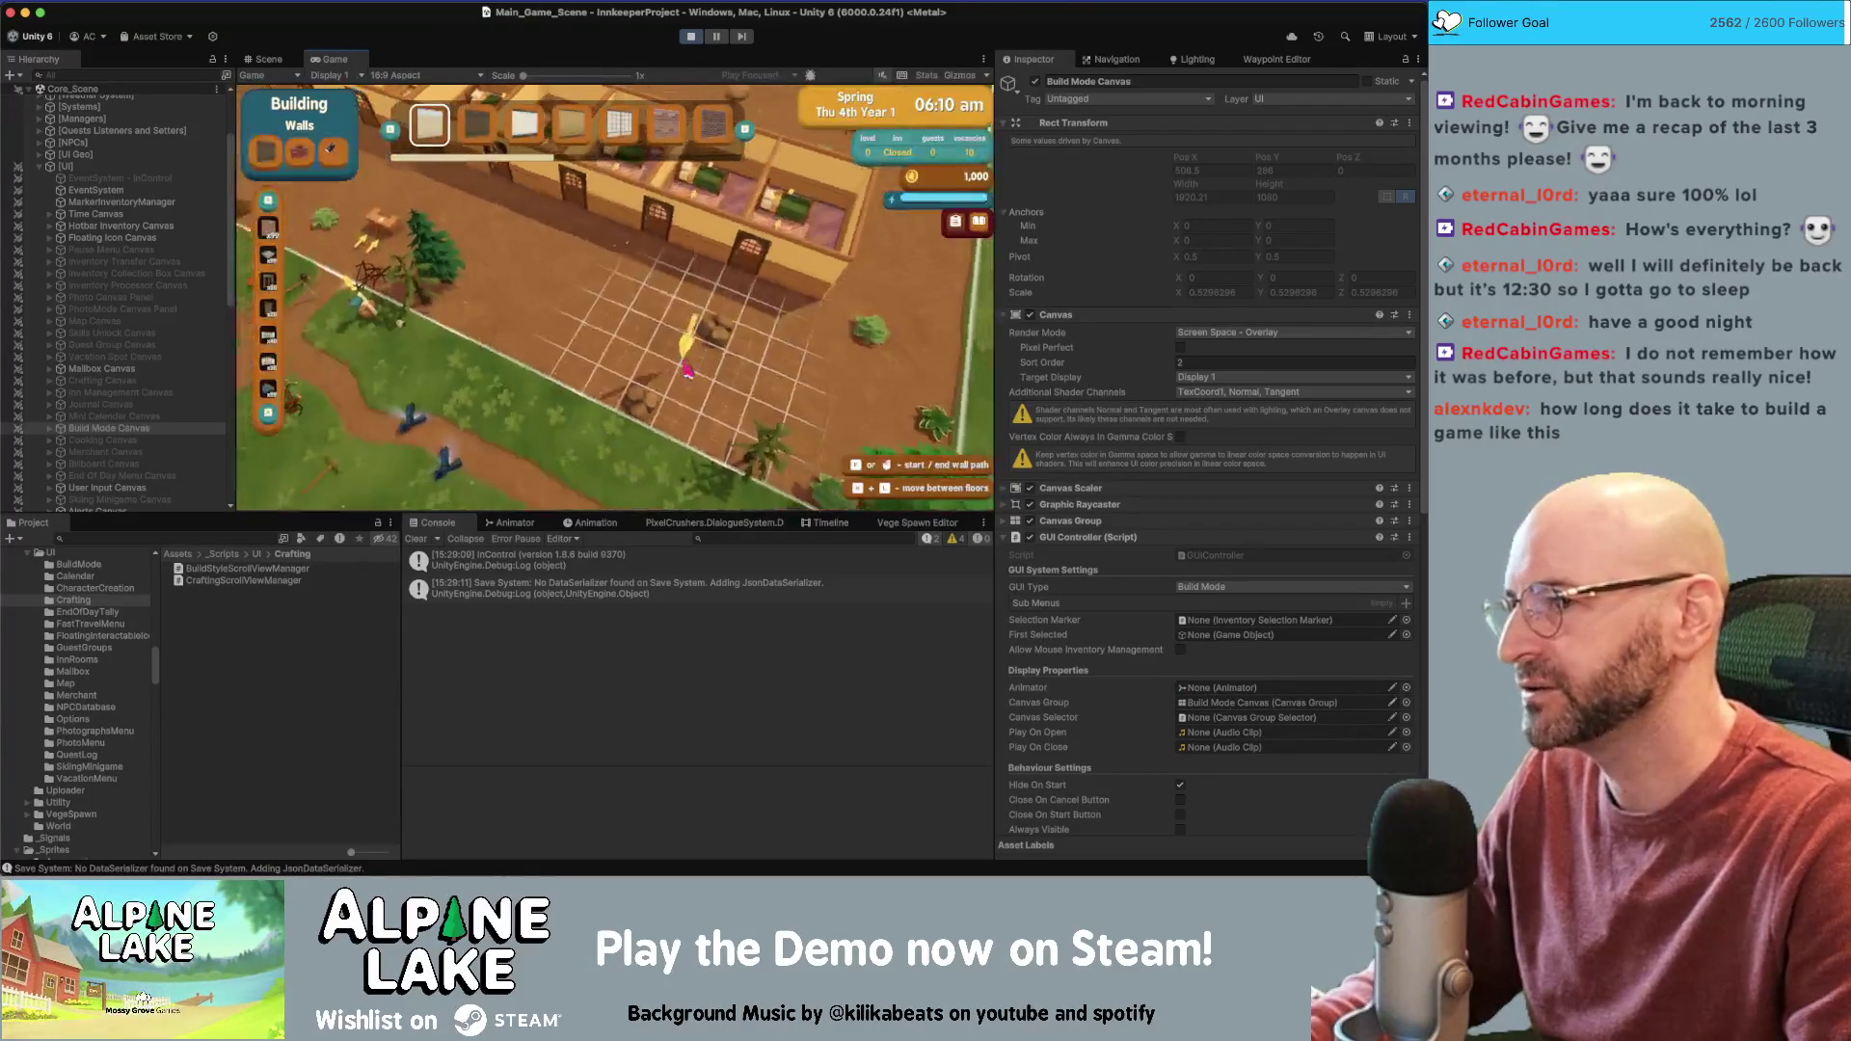
pyautogui.press('d')
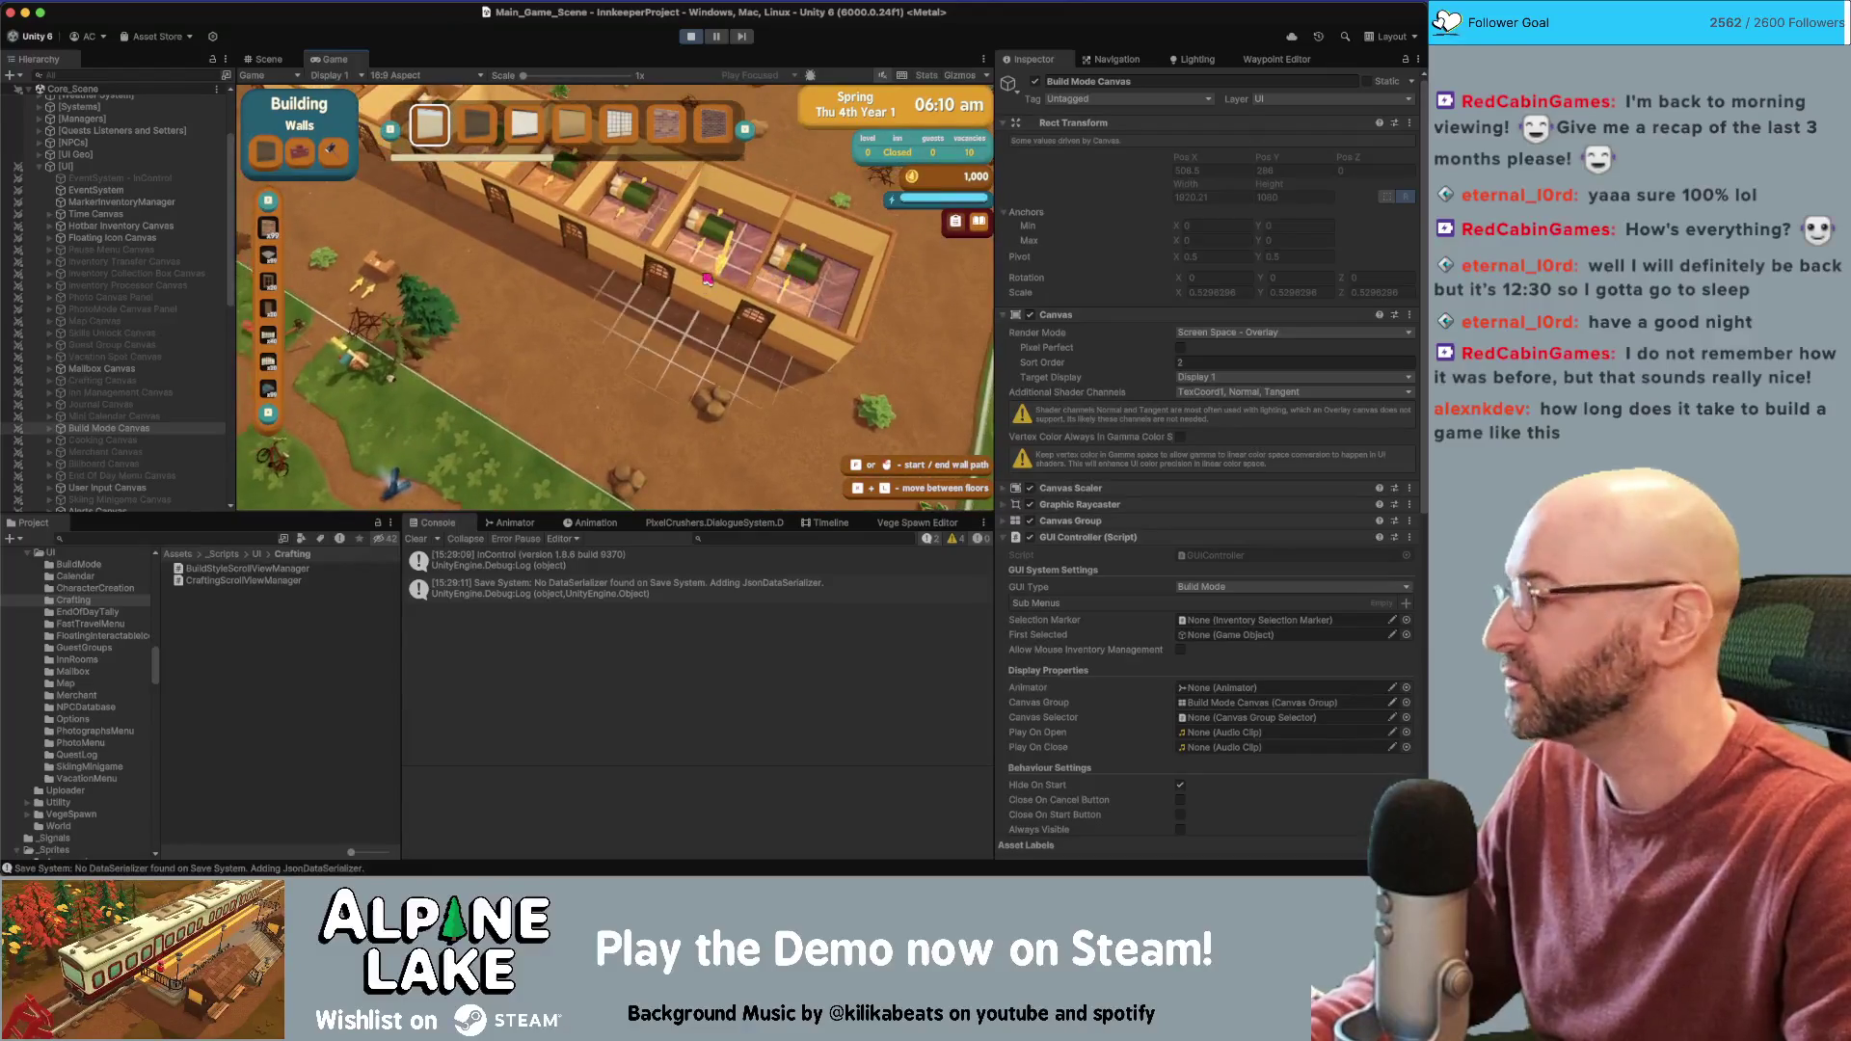
pyautogui.press('b')
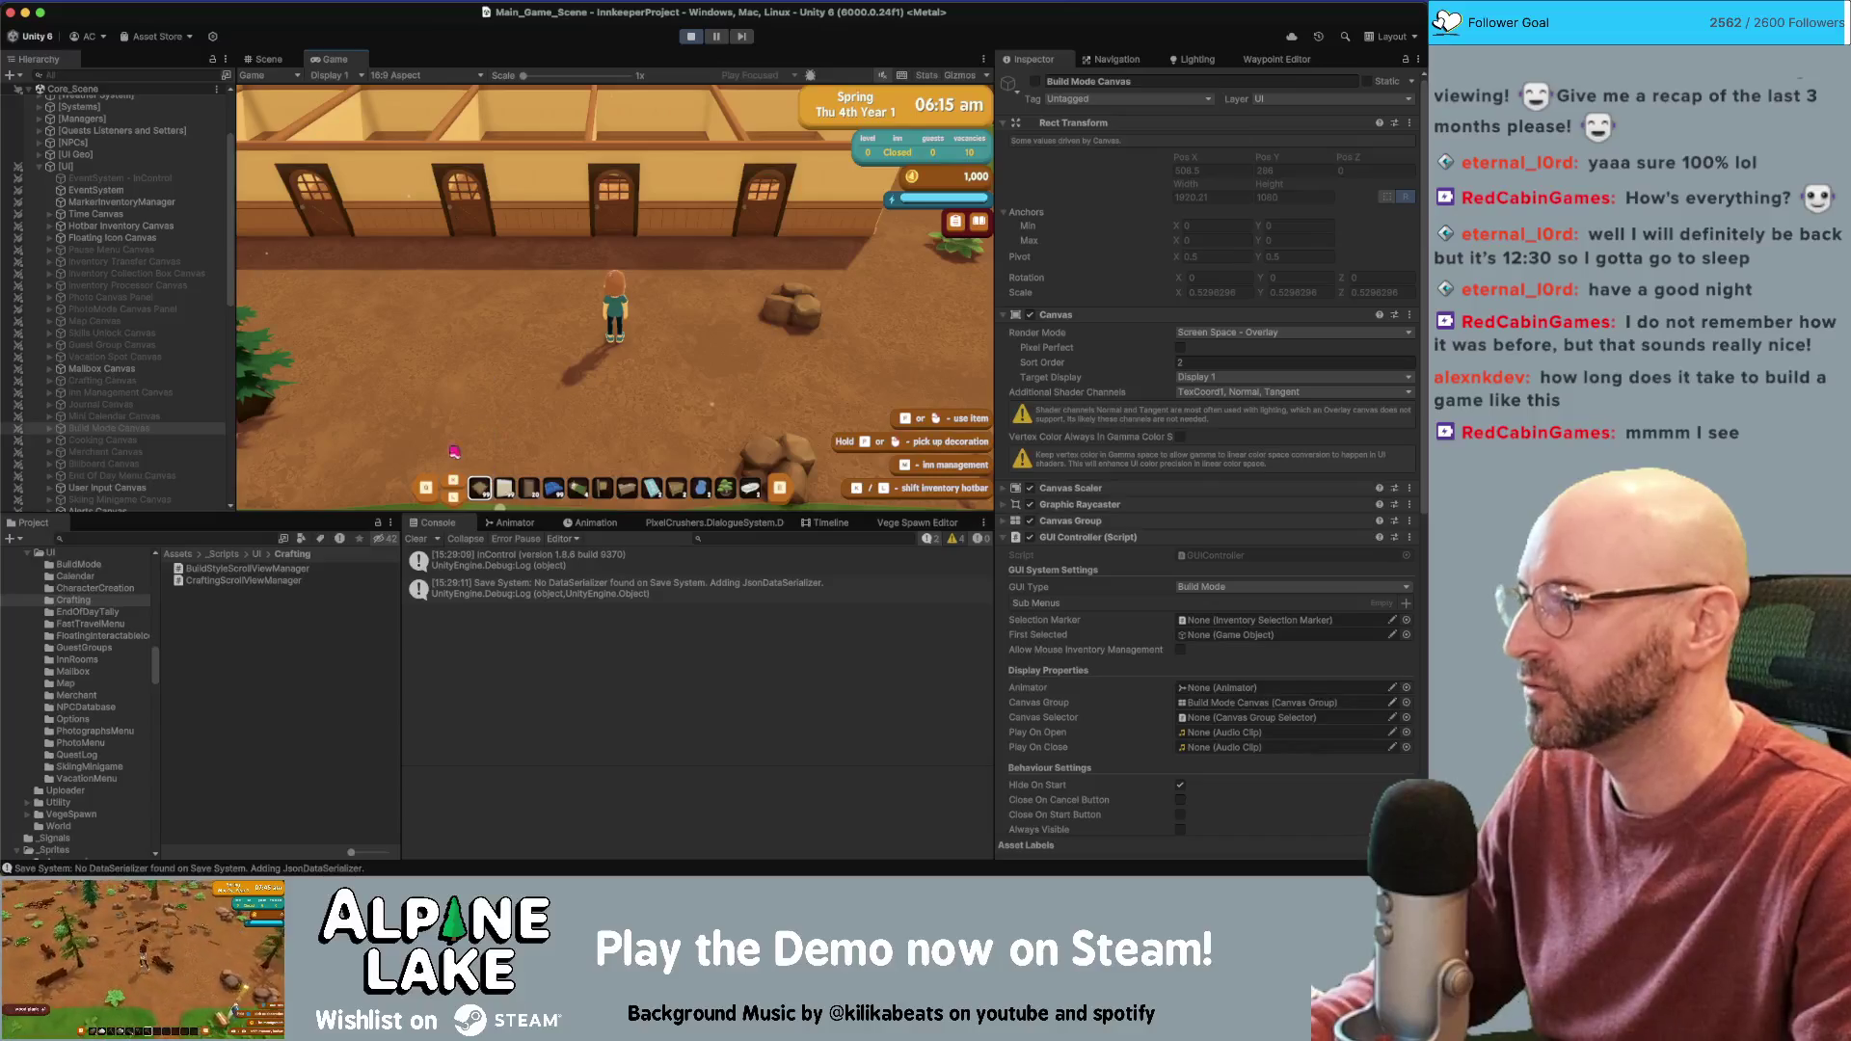
# Reopen build mode on Doors, dismiss its tutorial, and cycle Windows, Walls and Foundation
pyautogui.press('b')
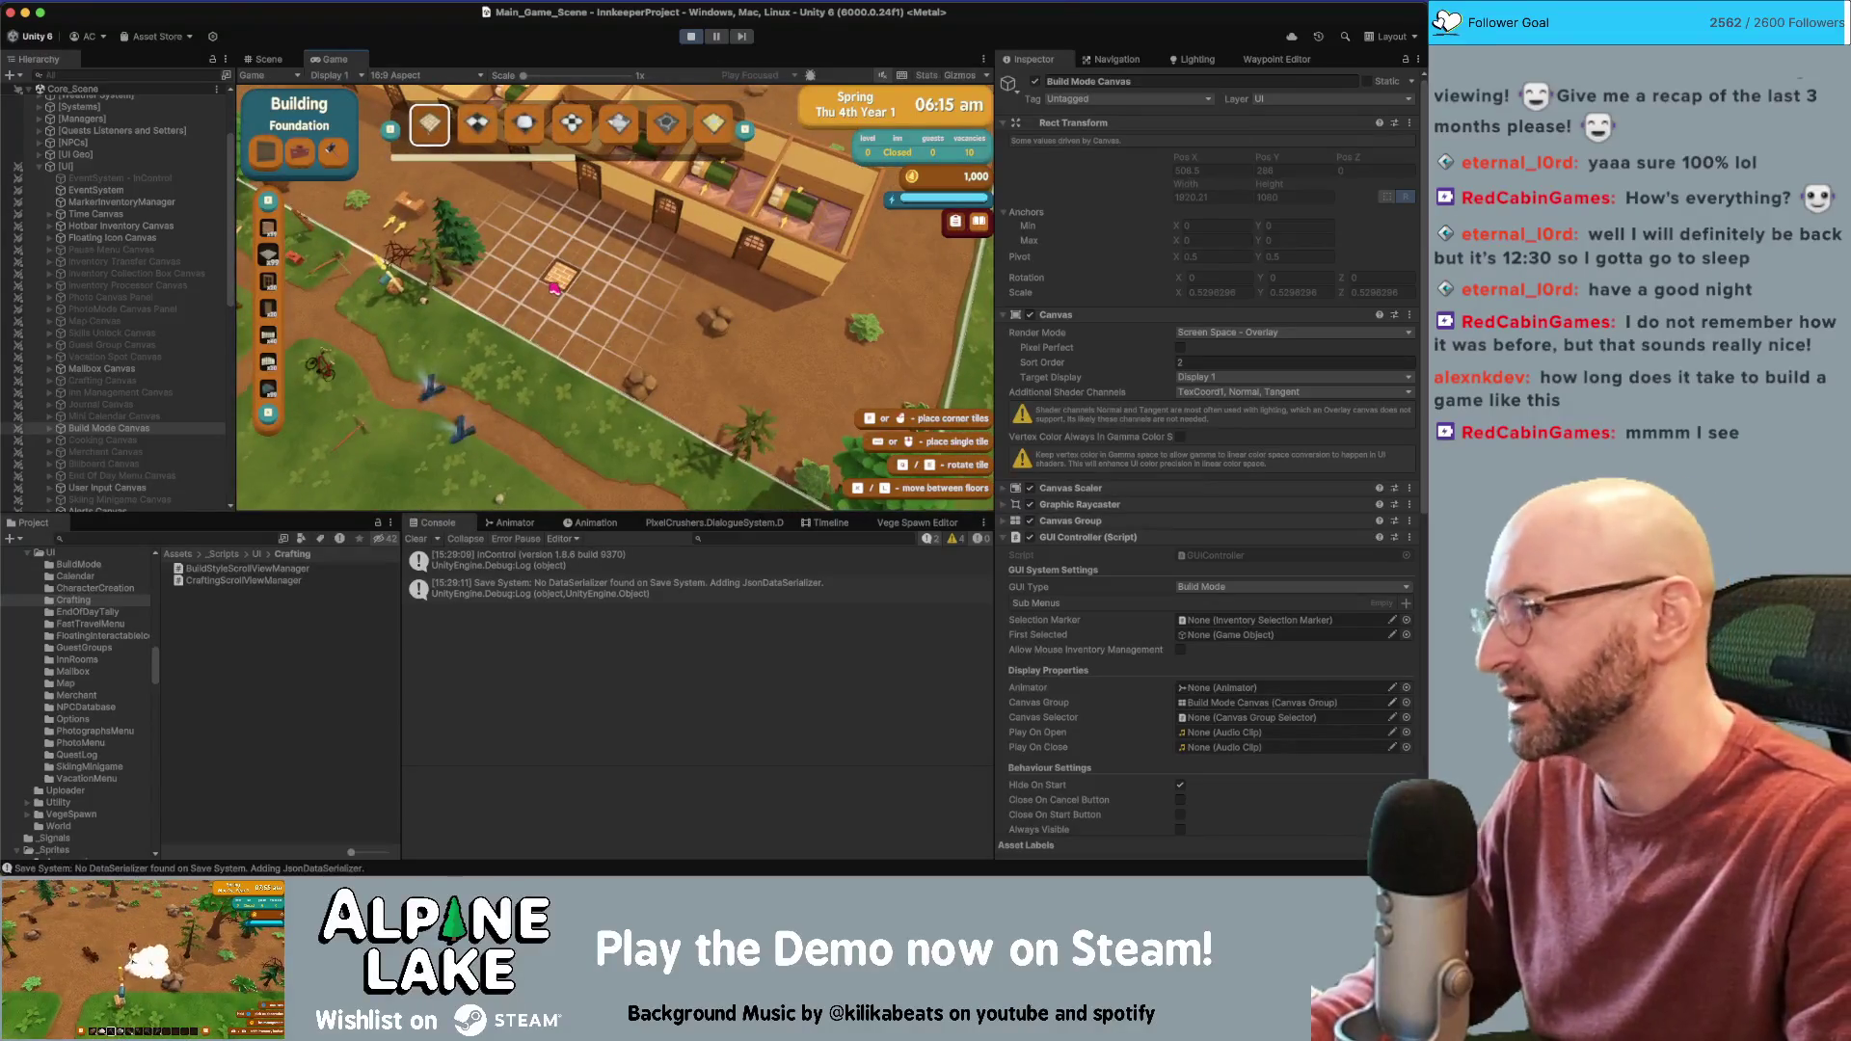
pyautogui.press('b')
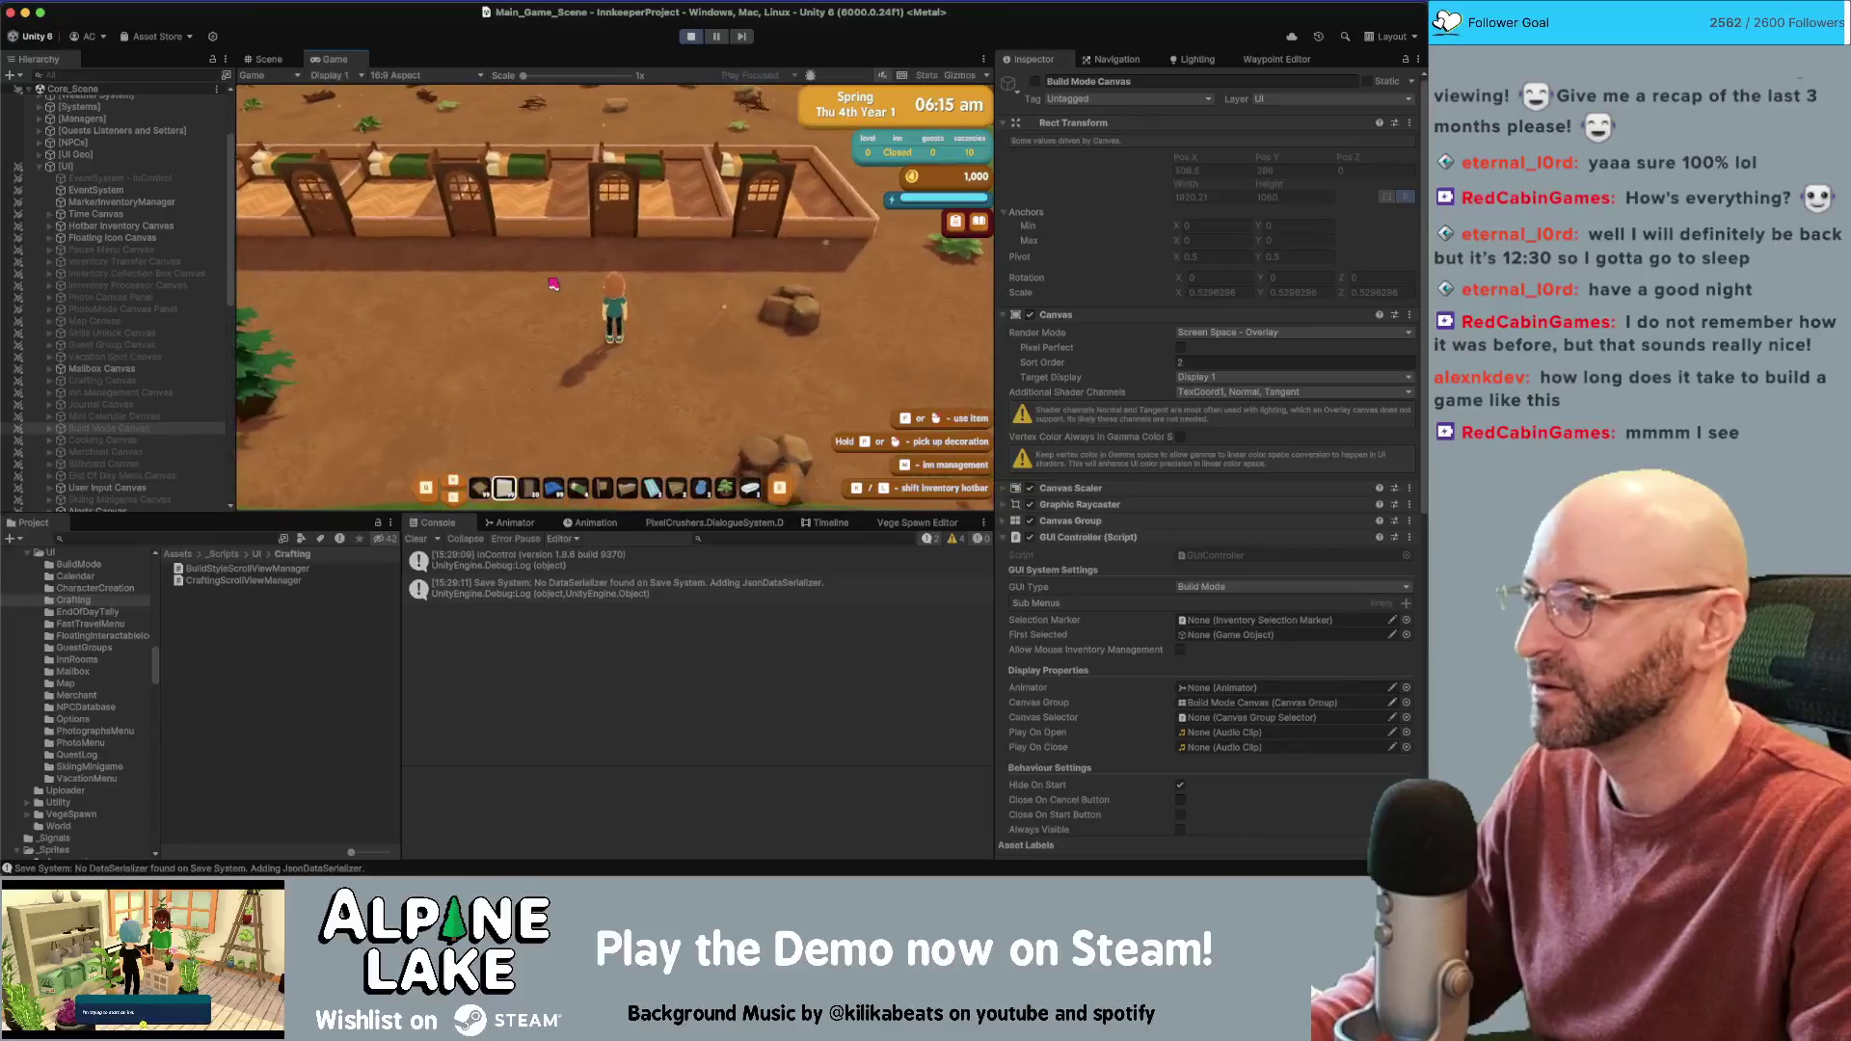
pyautogui.press('b')
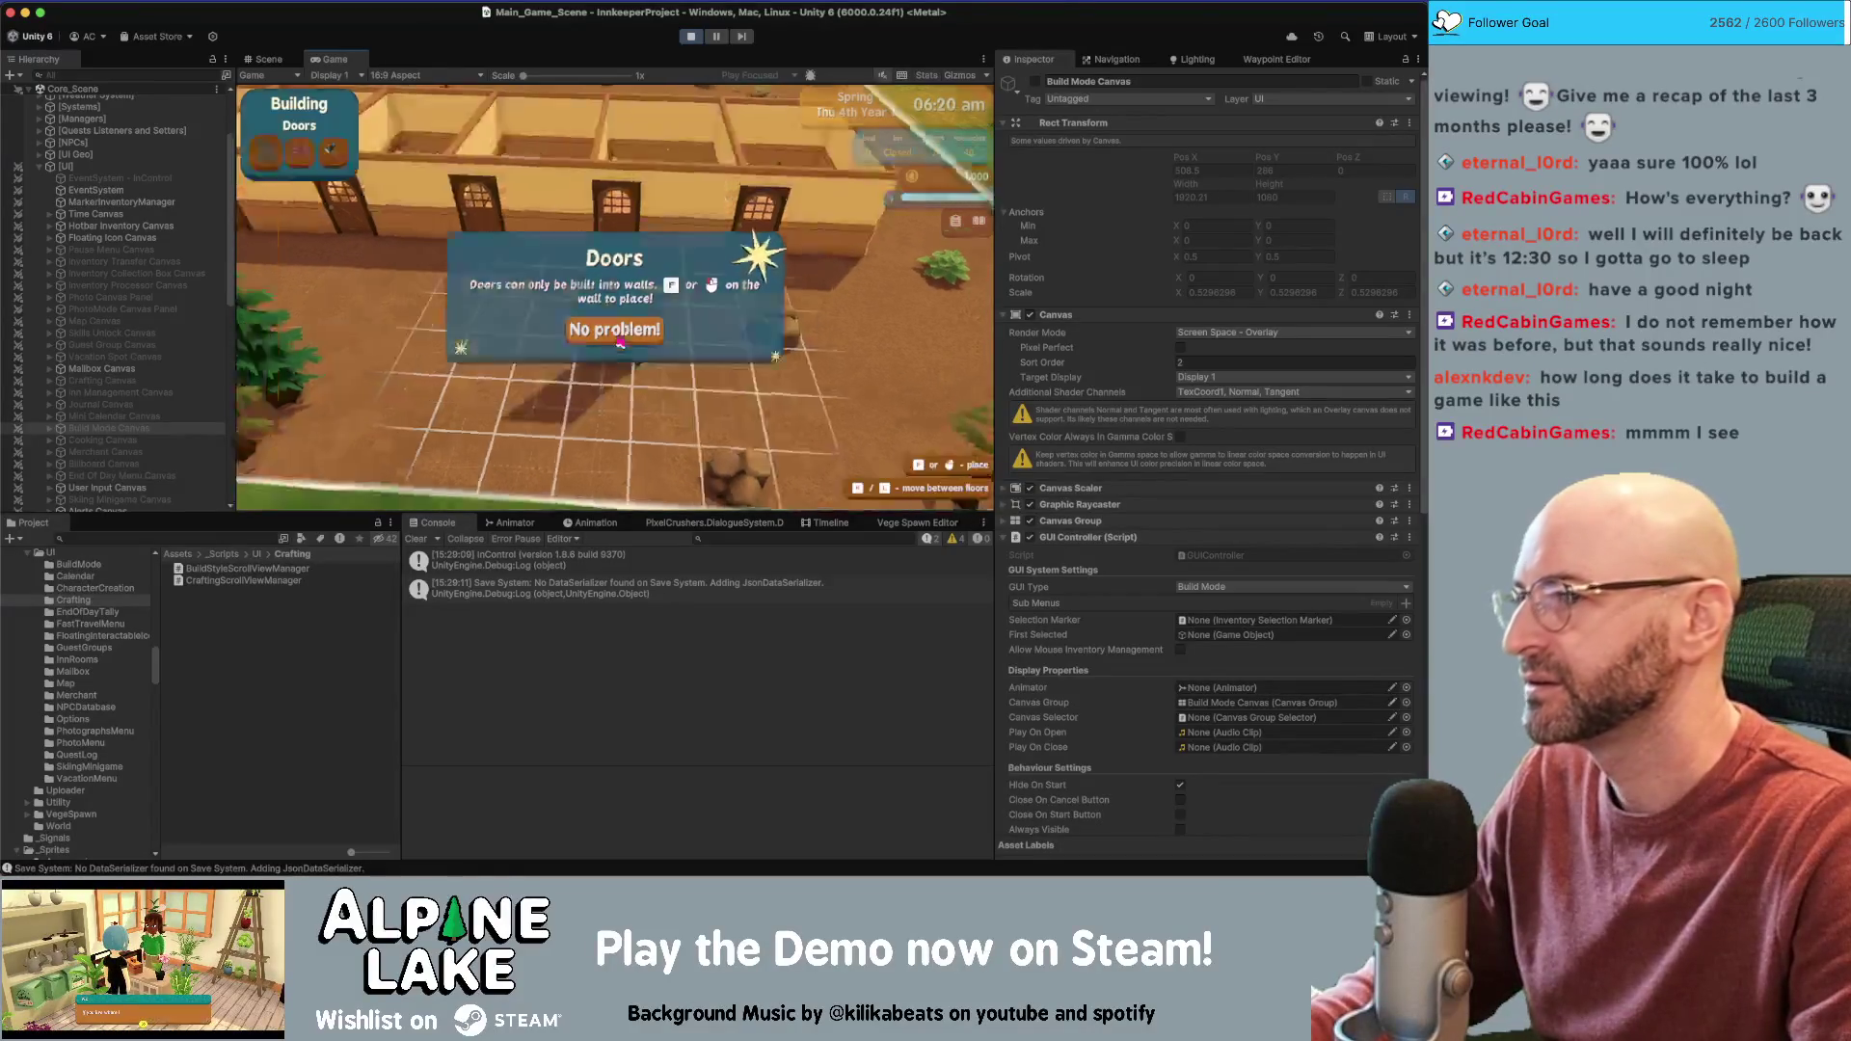
pyautogui.click(618, 332)
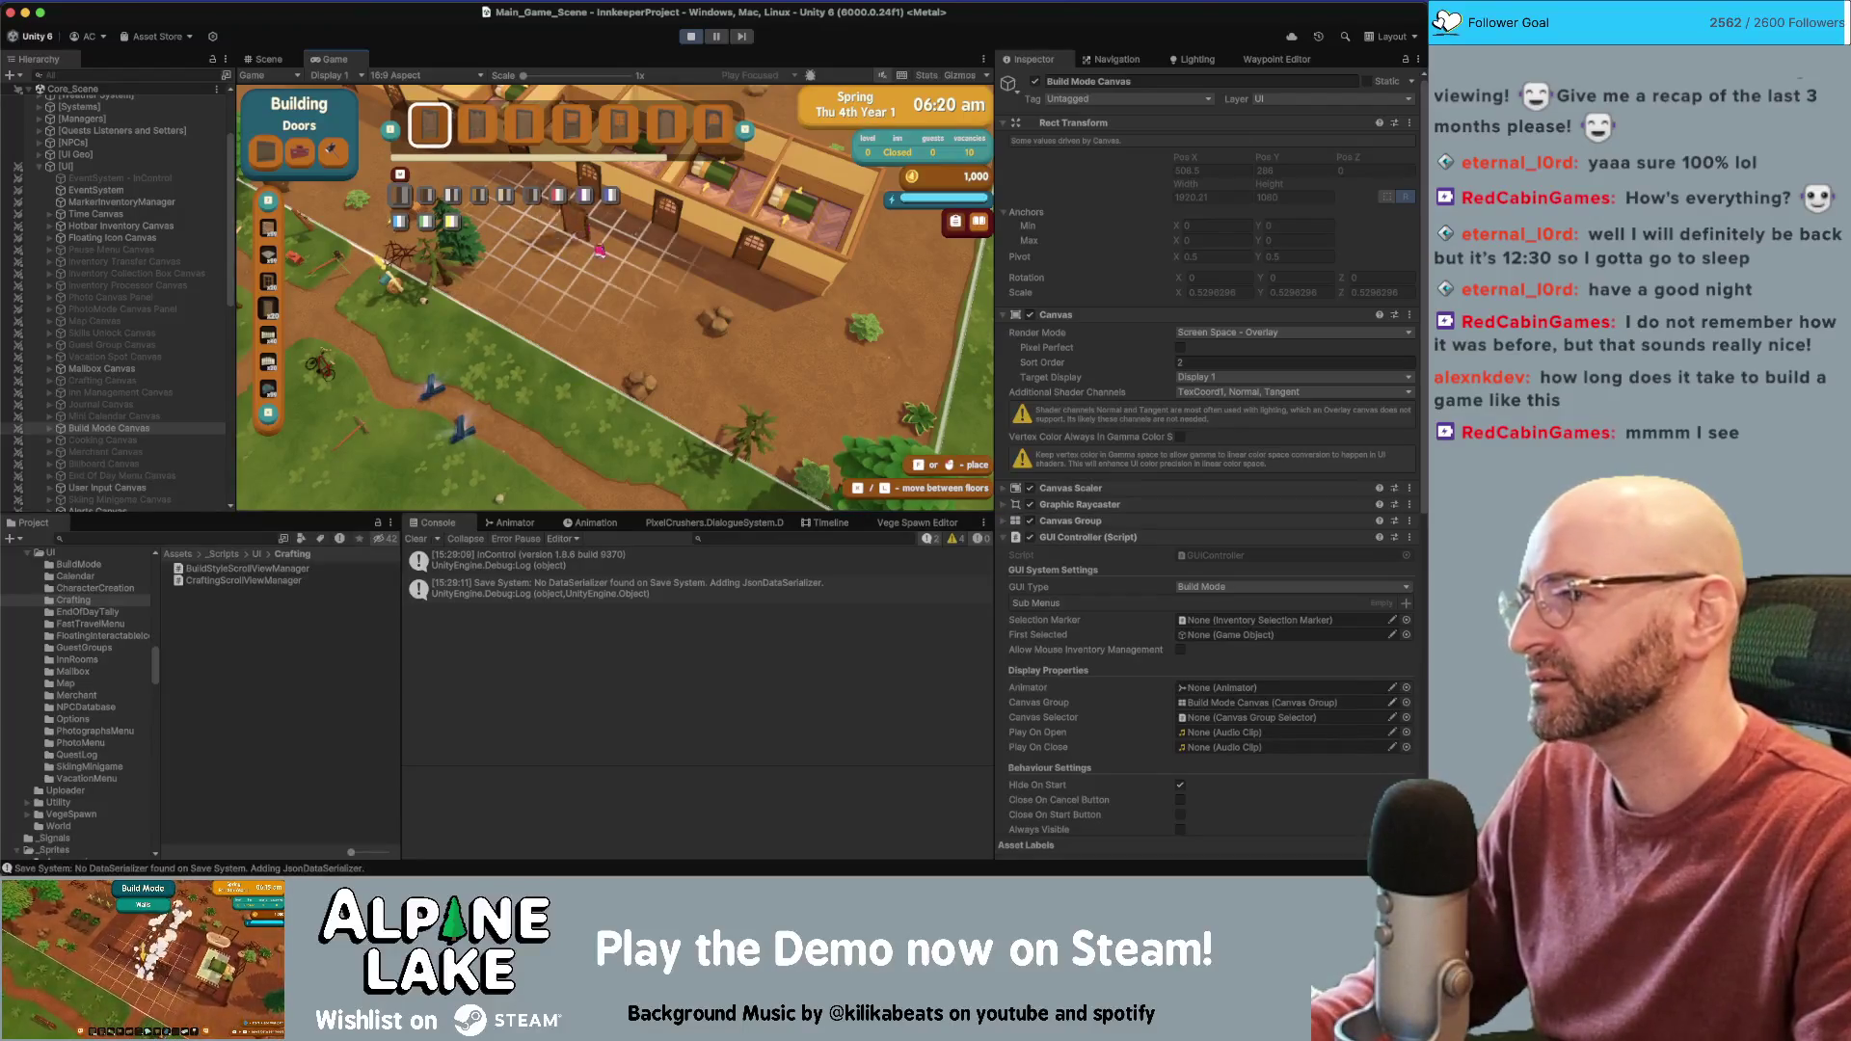
pyautogui.click(270, 282)
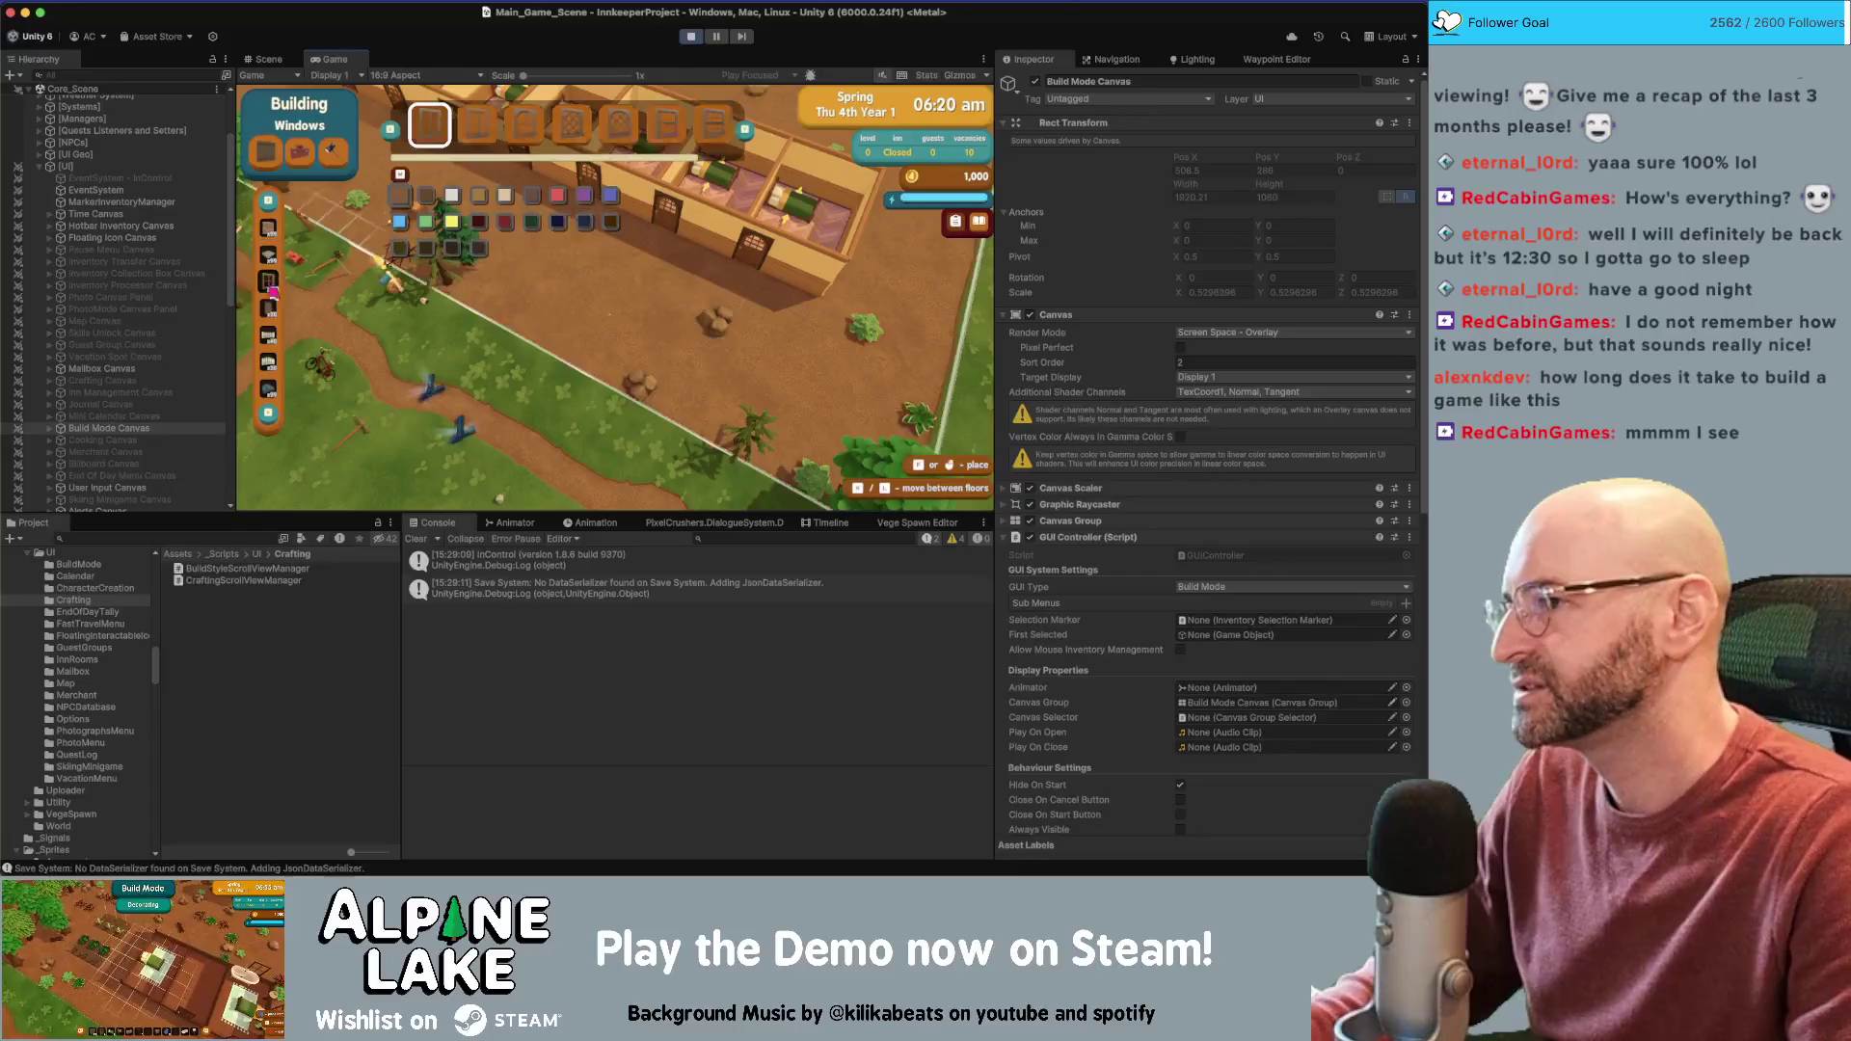
pyautogui.click(270, 232)
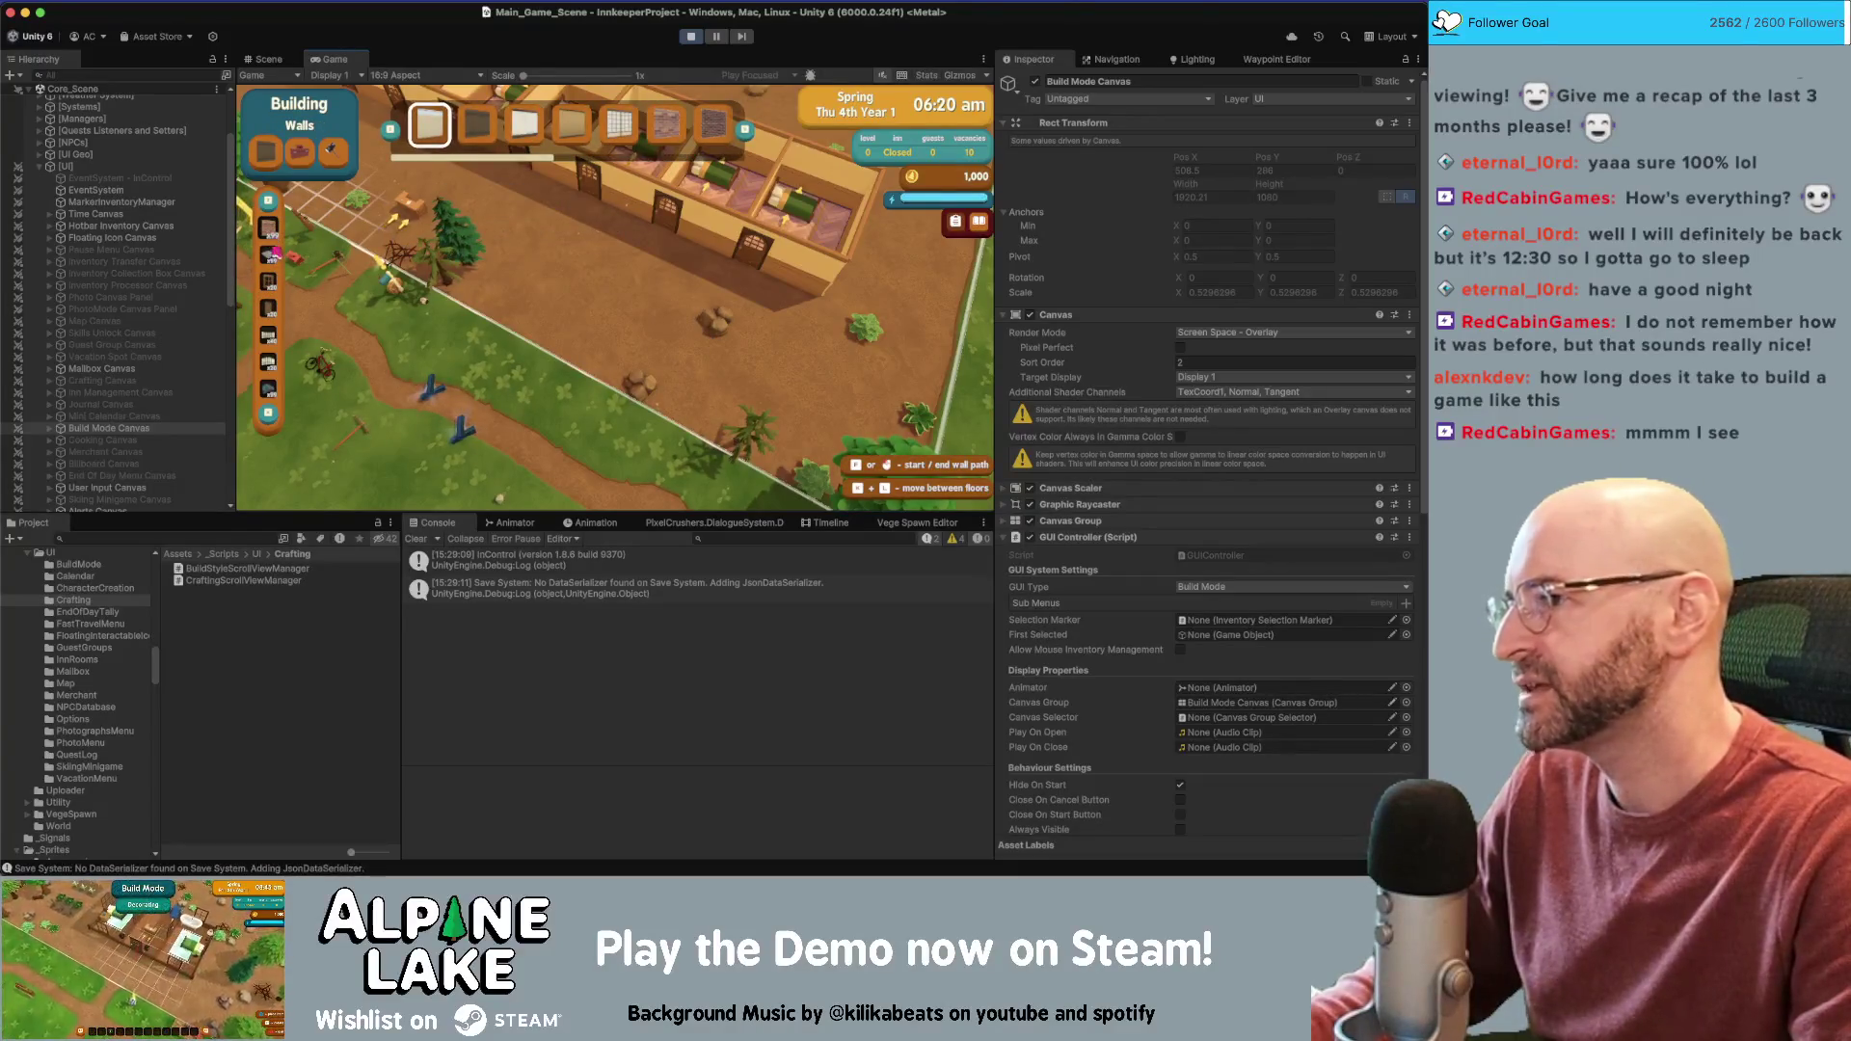
pyautogui.click(270, 255)
# Maximize the game view and lay checkered flooring in the inn rooms
pyautogui.doubleClick(328, 59)
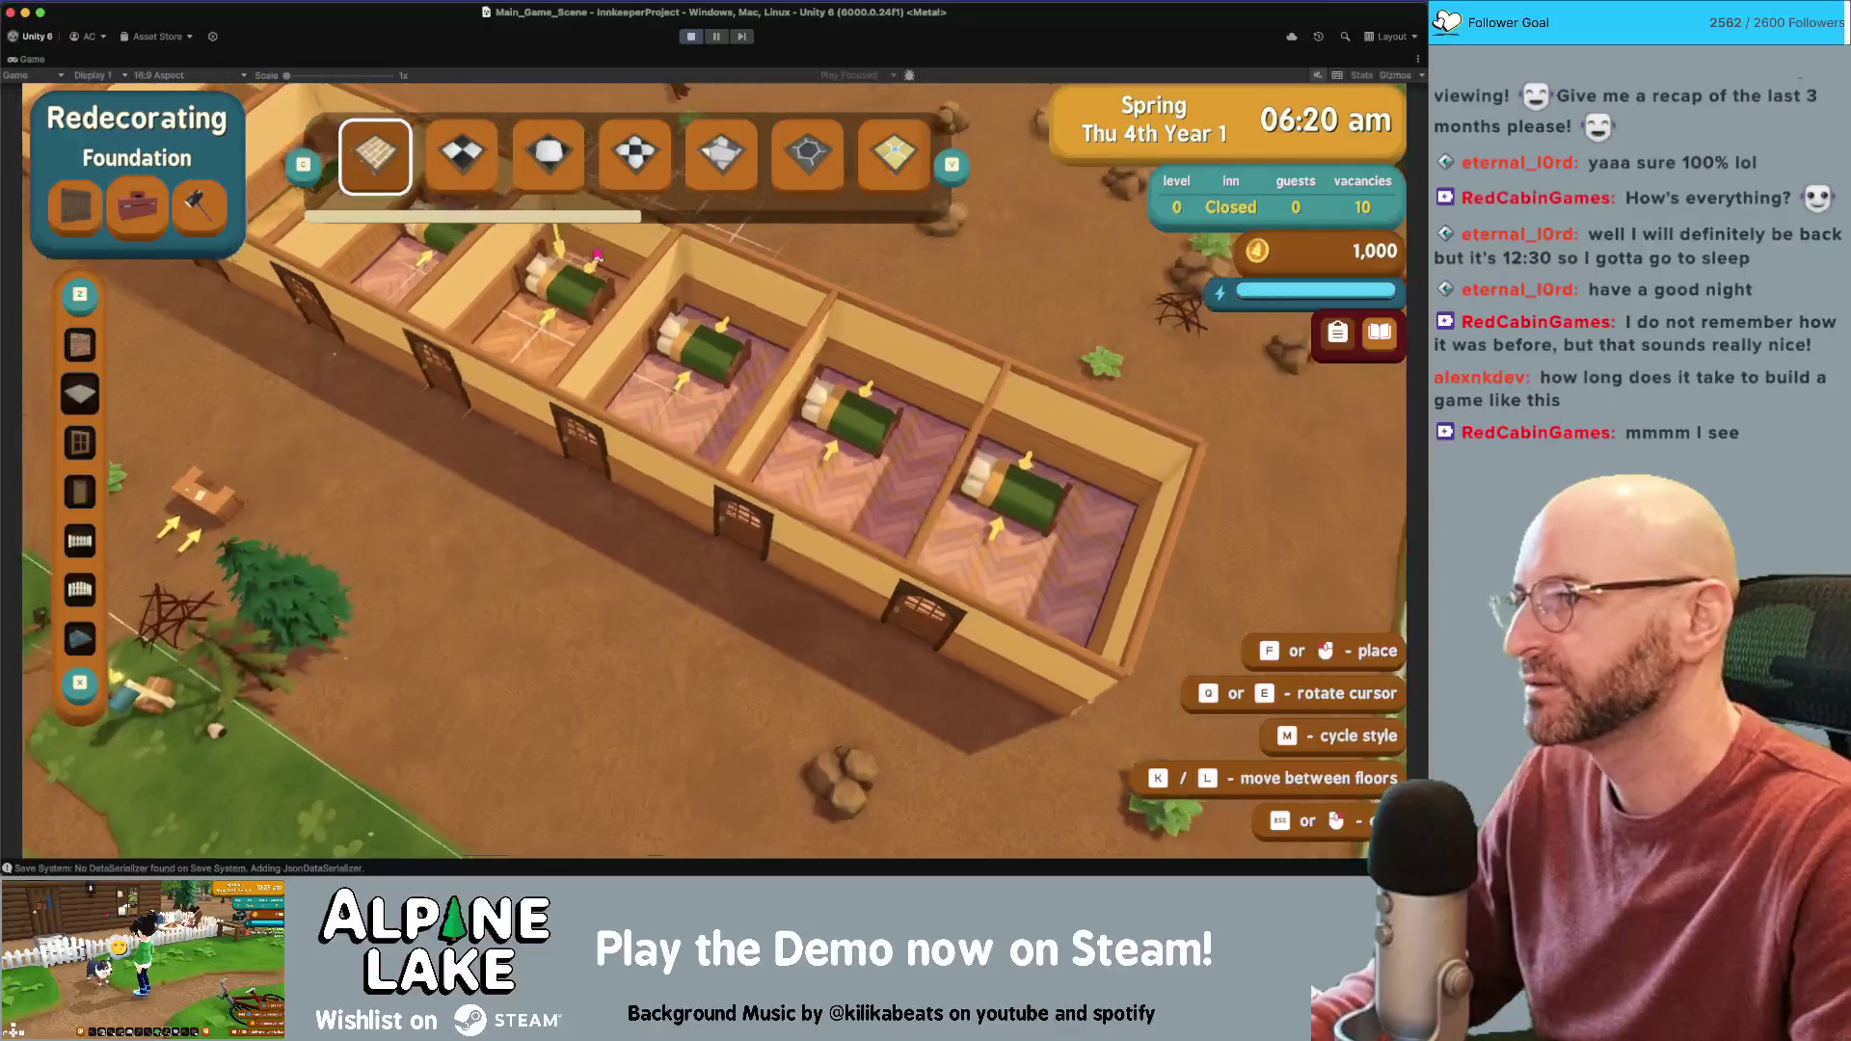
pyautogui.press('m')
pyautogui.press('m')
pyautogui.press('m')
pyautogui.click(881, 582)
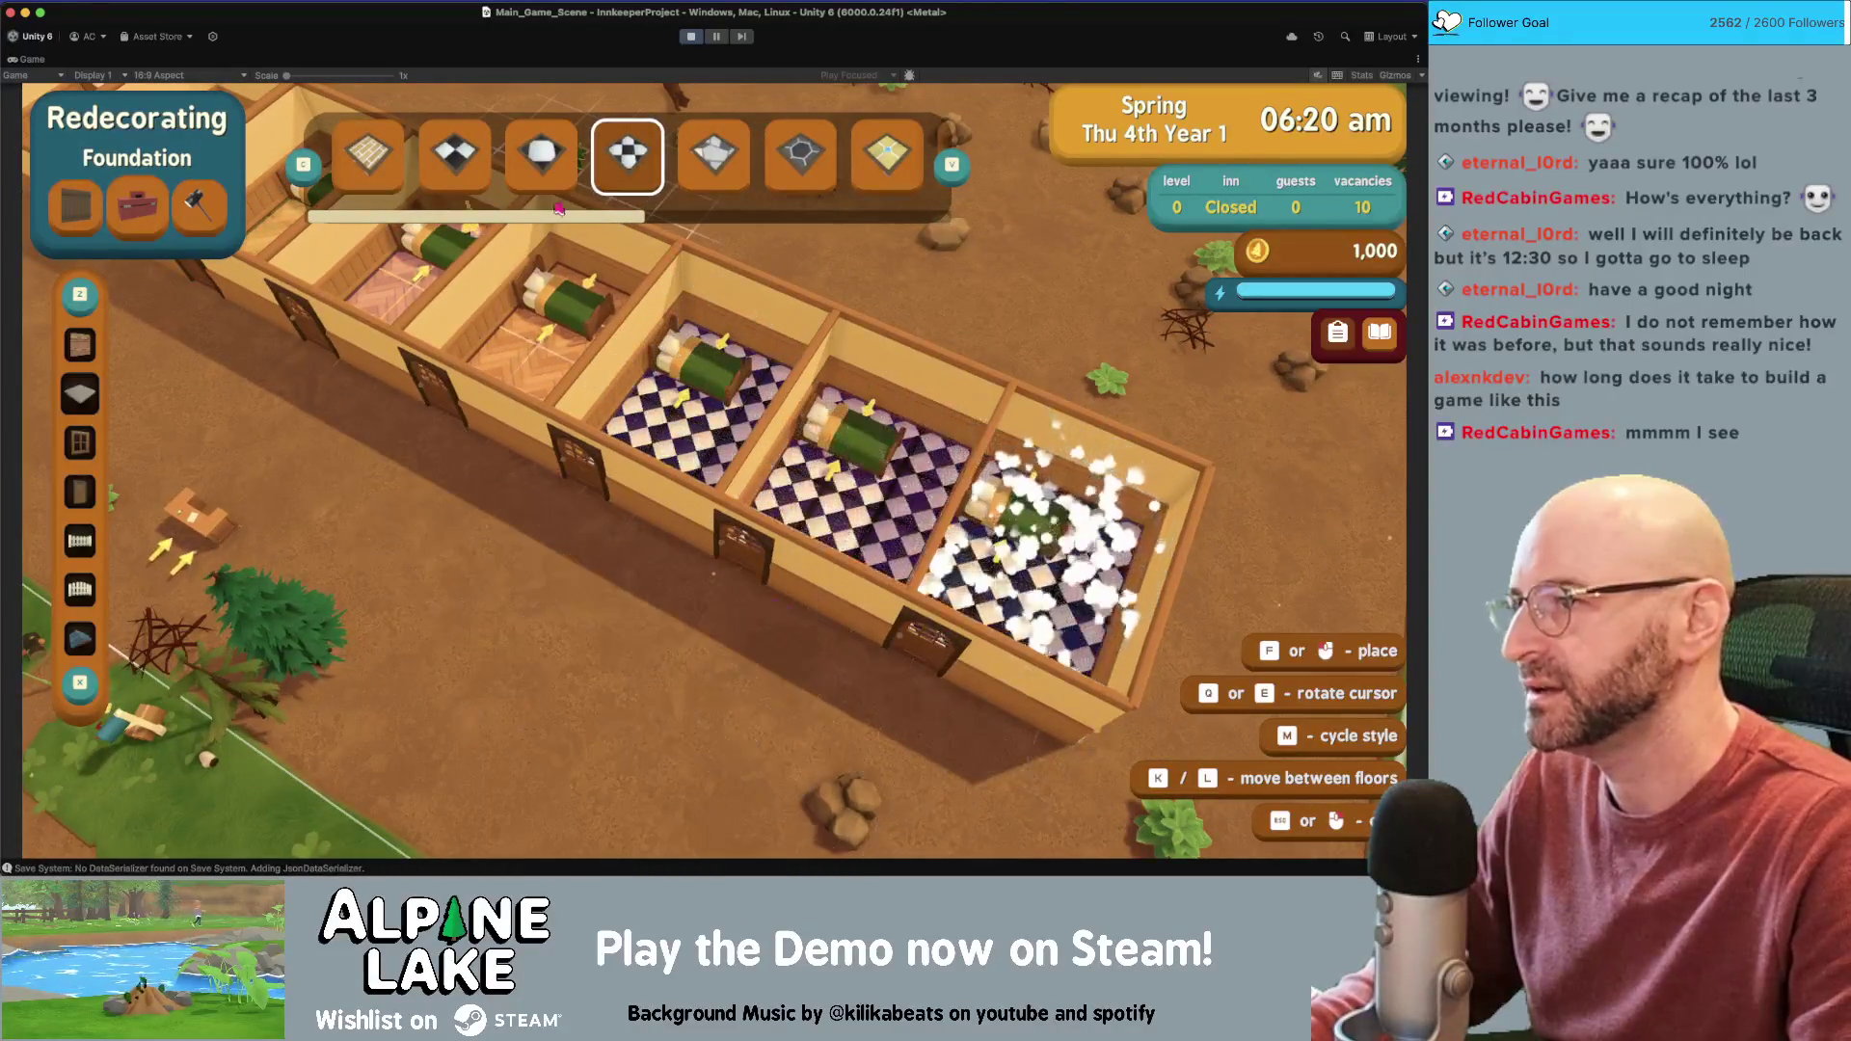
# Give the room walls the brick style and the front wall dark brick, then exit redecorating
pyautogui.press('z')
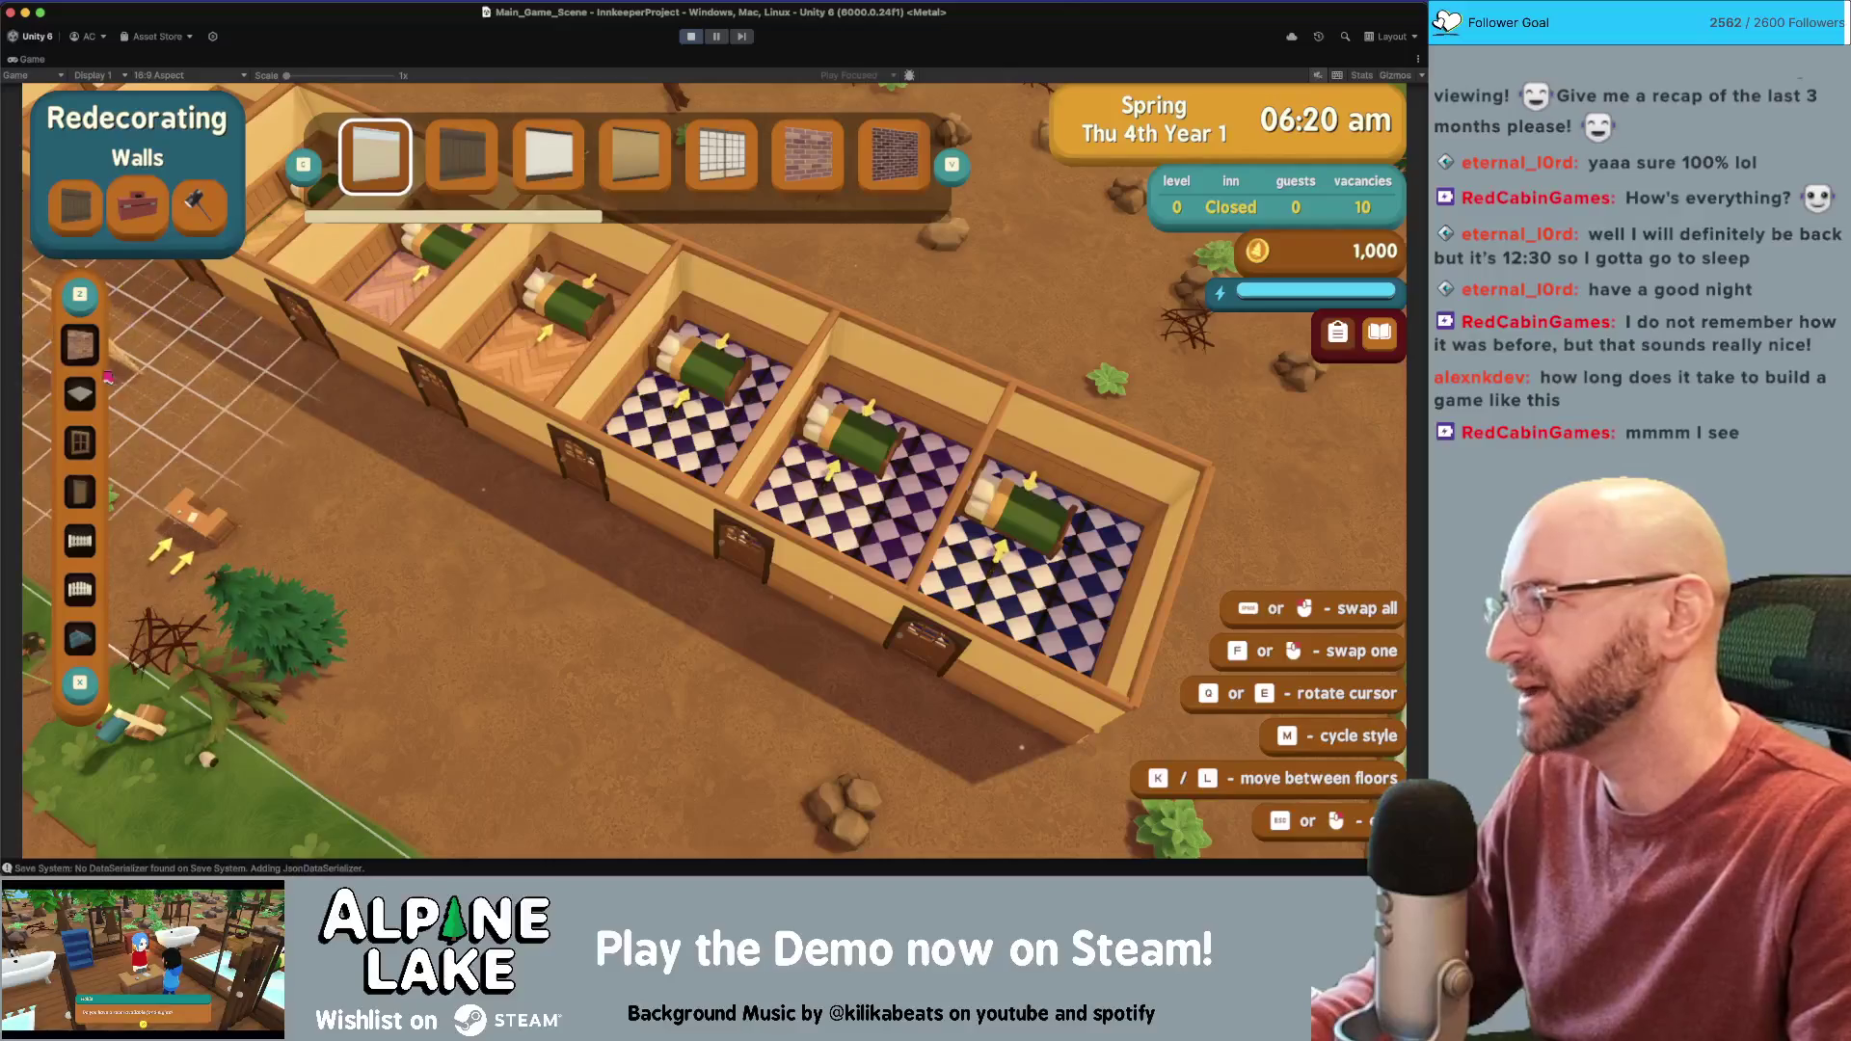
pyautogui.scroll(-5, 636, 209)
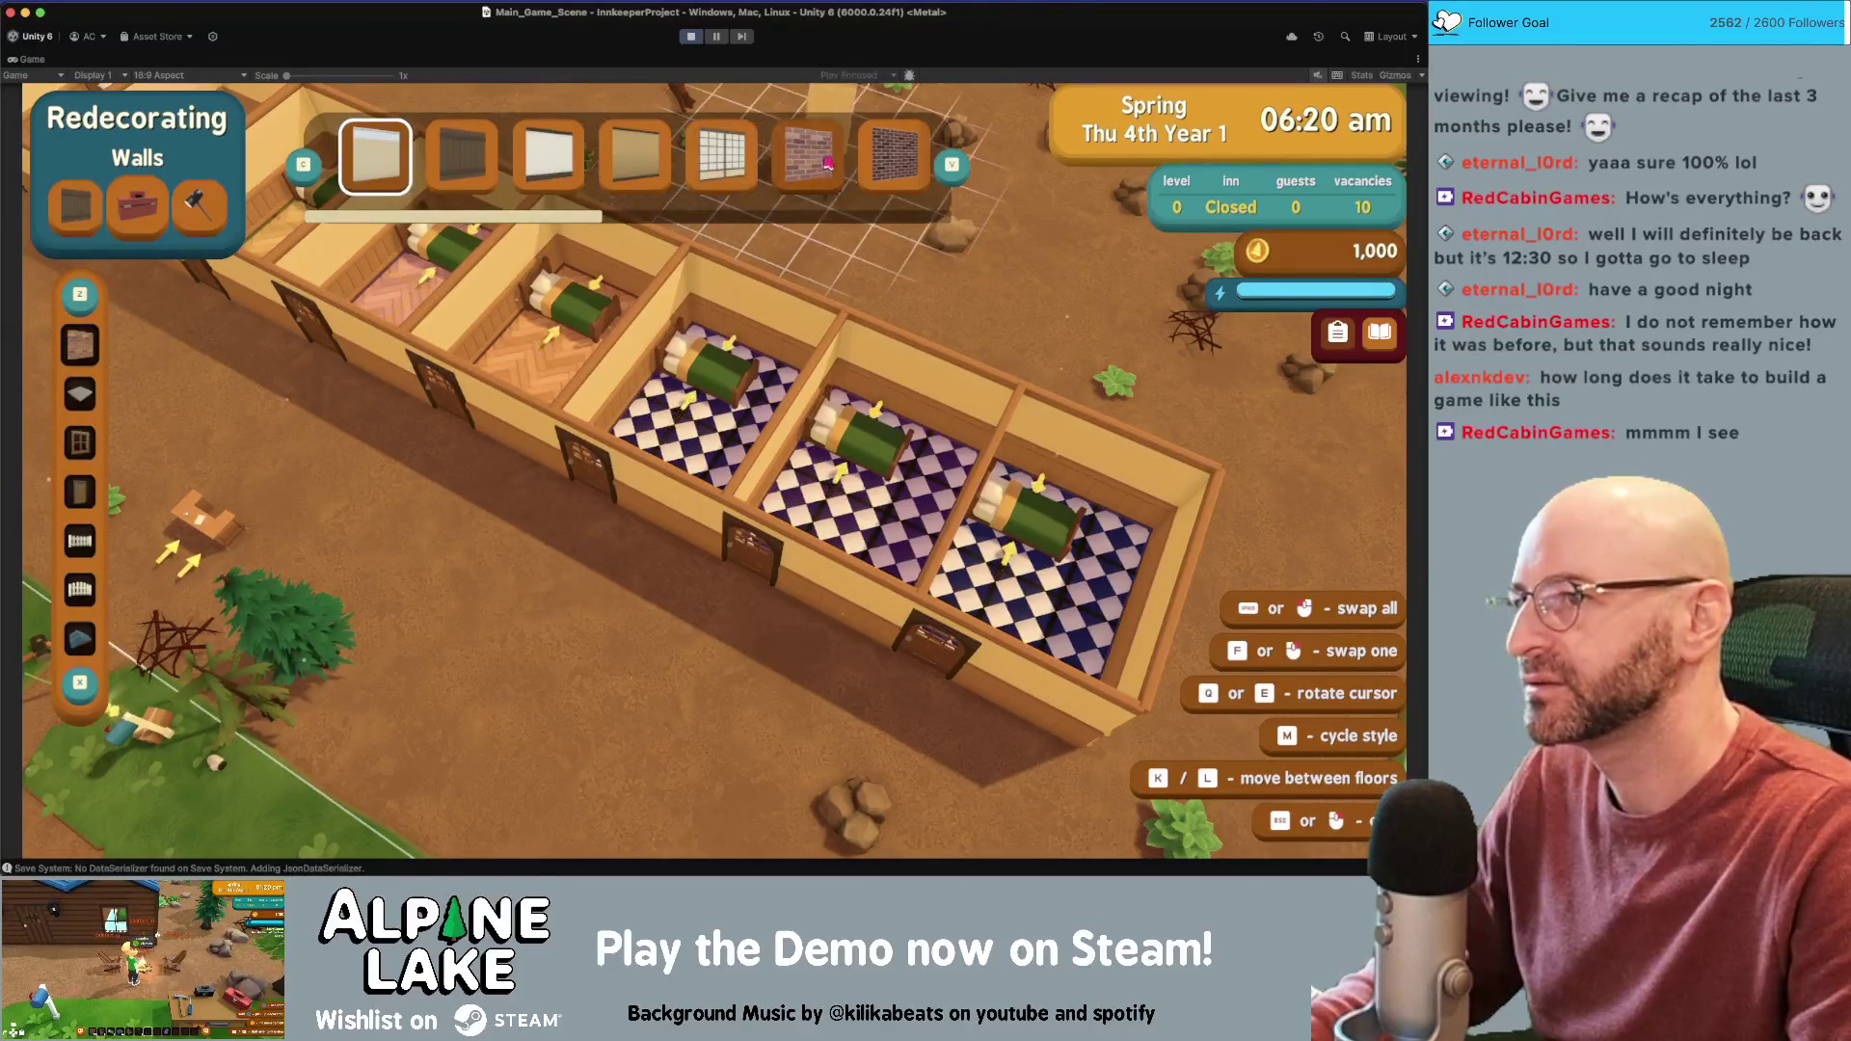
pyautogui.click(703, 226)
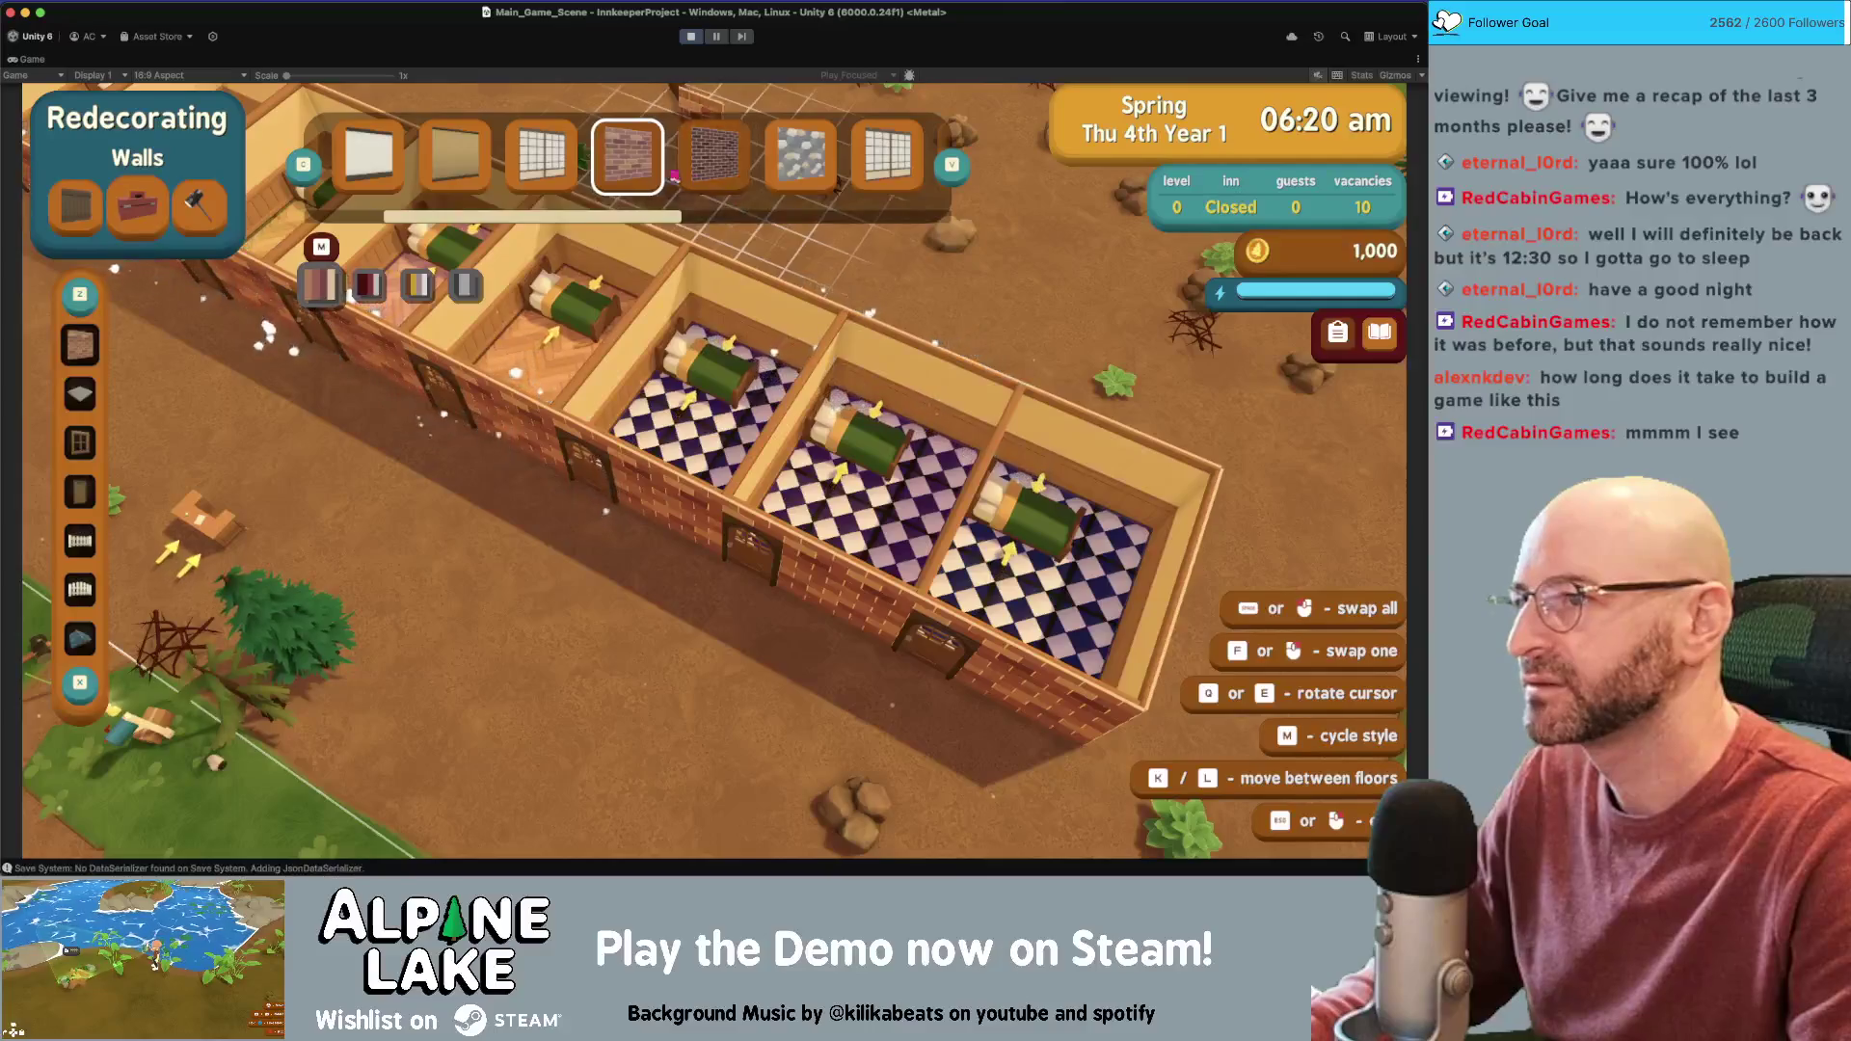
pyautogui.scroll(-1, 702, 227)
pyautogui.click(777, 529)
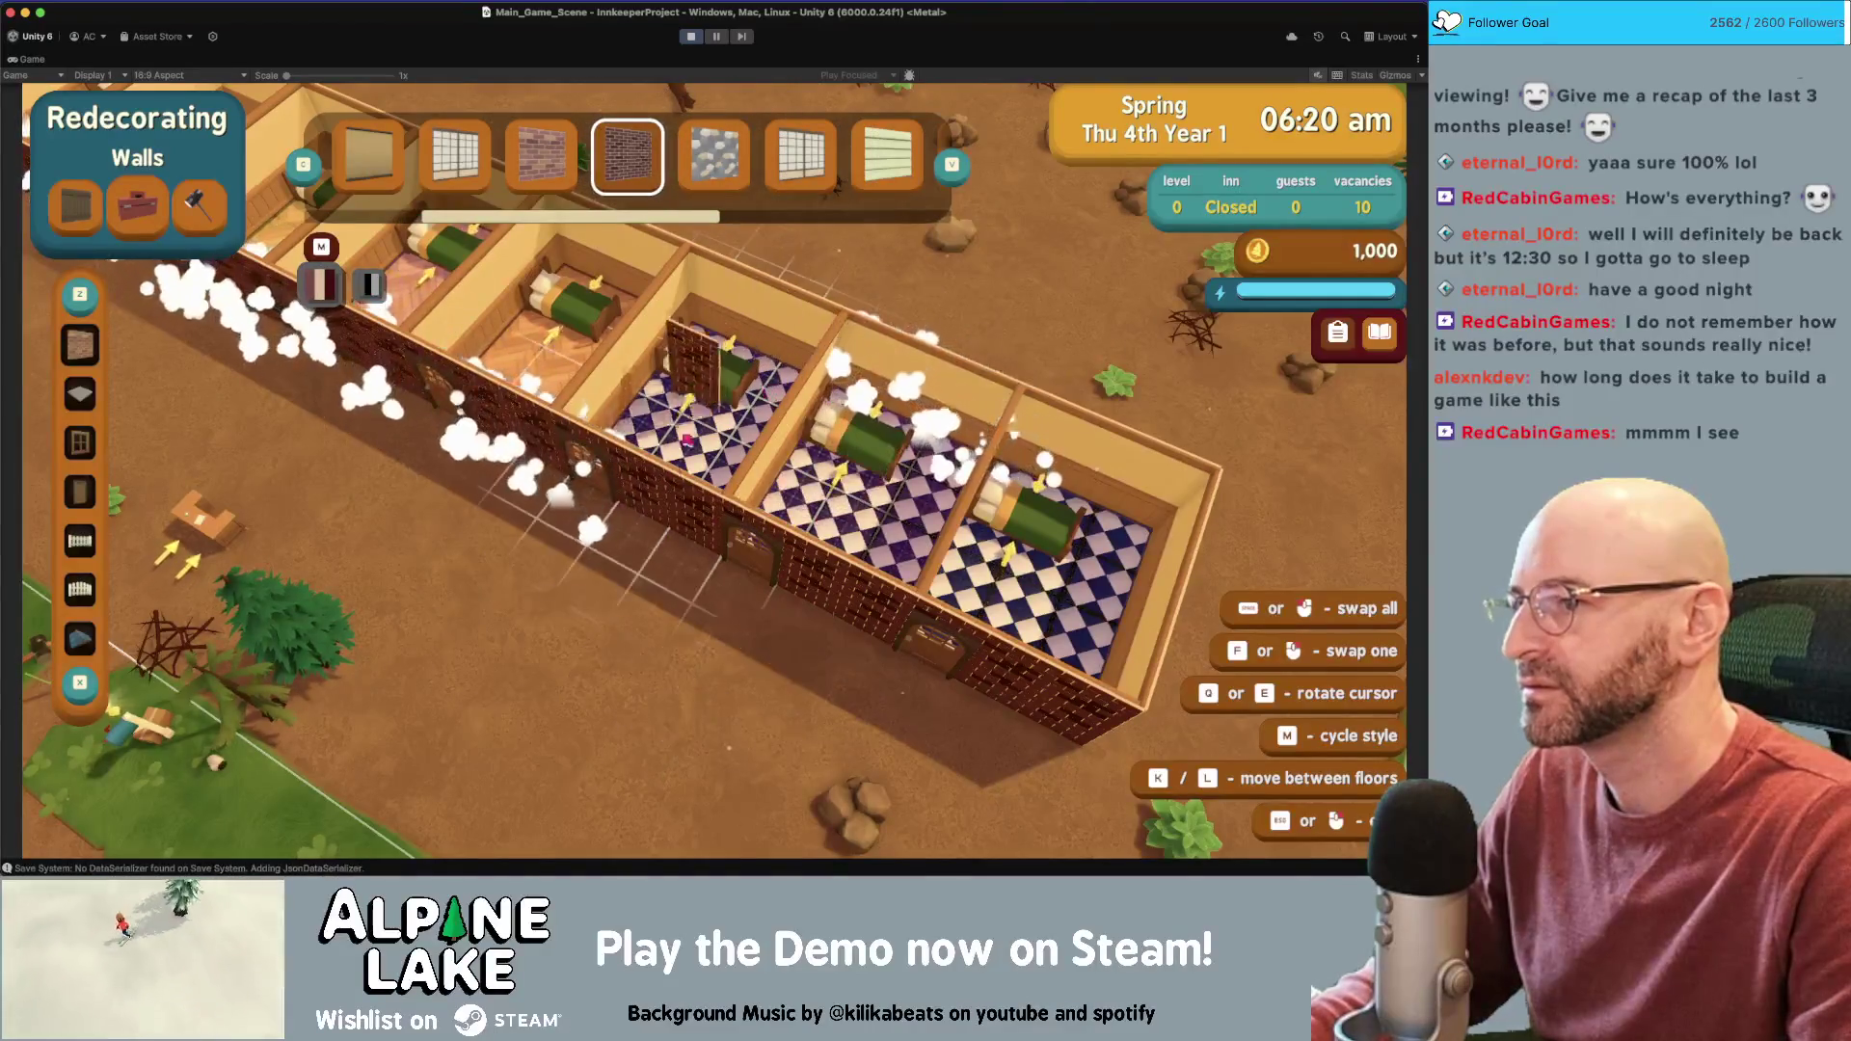
pyautogui.press('Escape')
# Run the character through a bedroom door, along the path and left along the inn wall
pyautogui.press('w')
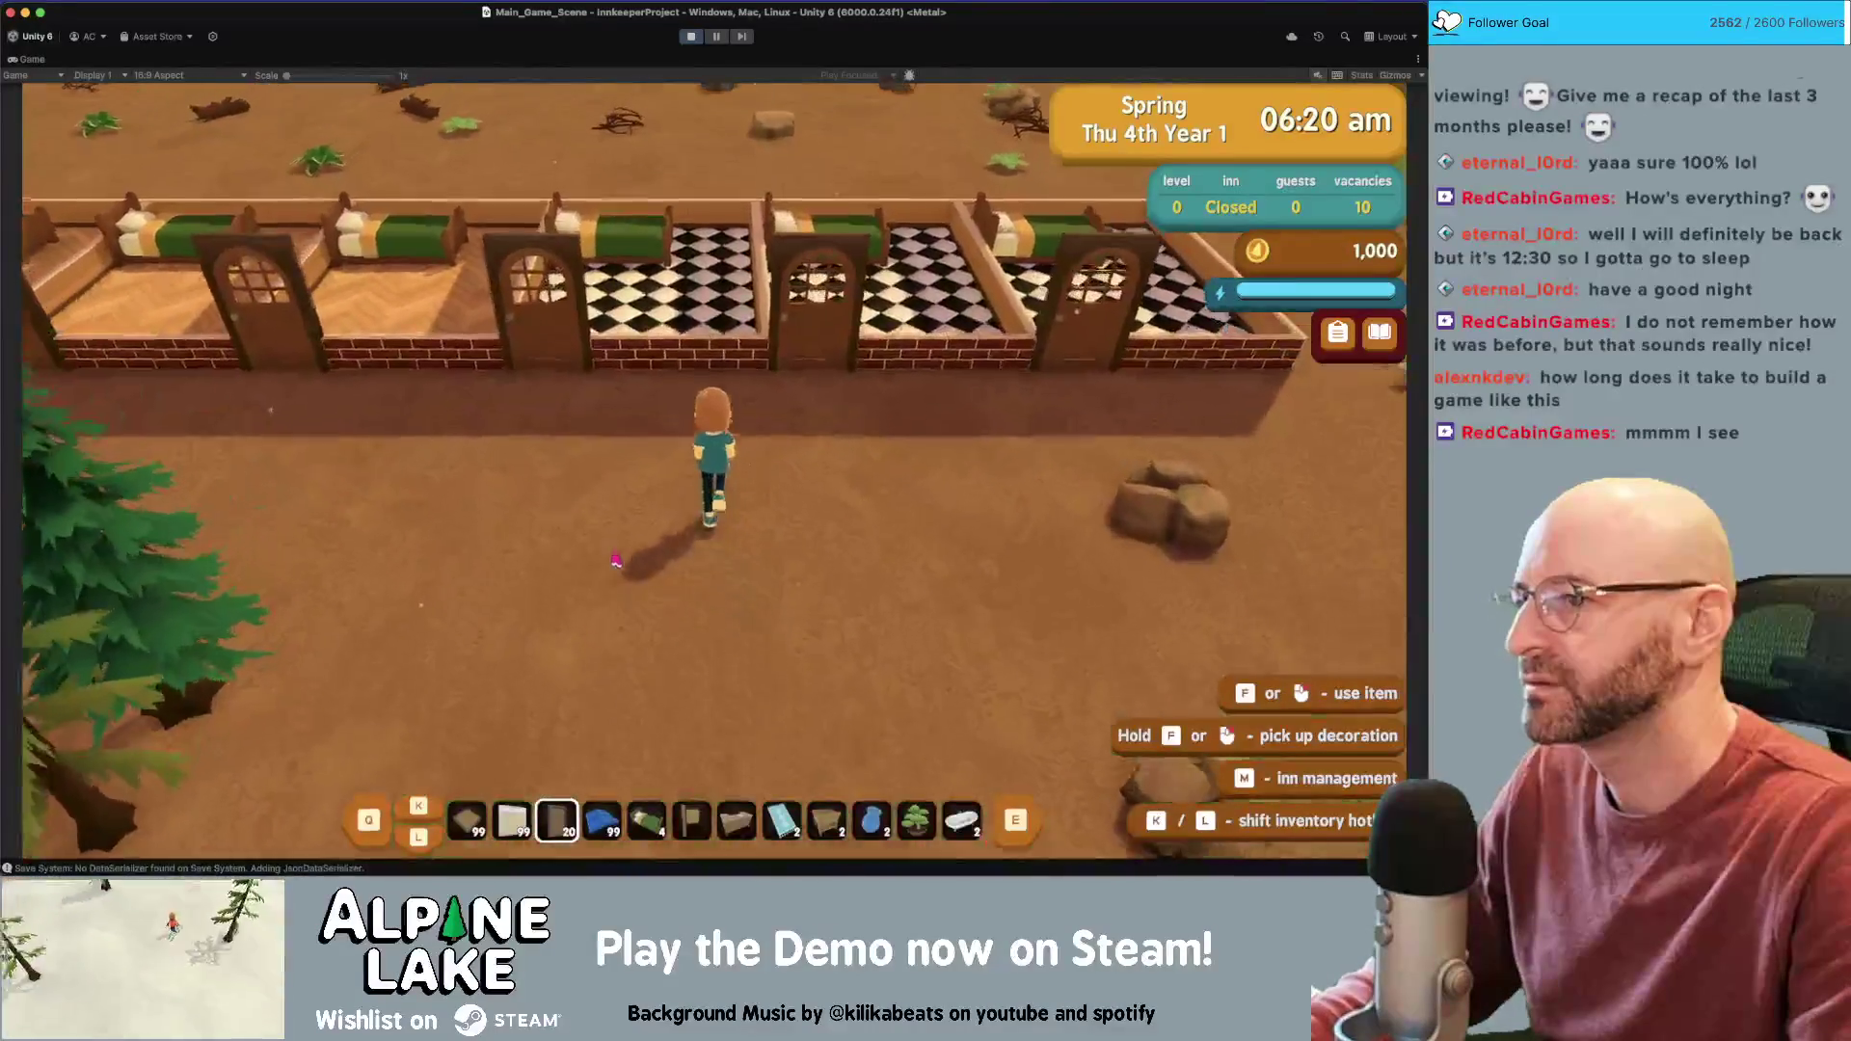
pyautogui.press('s')
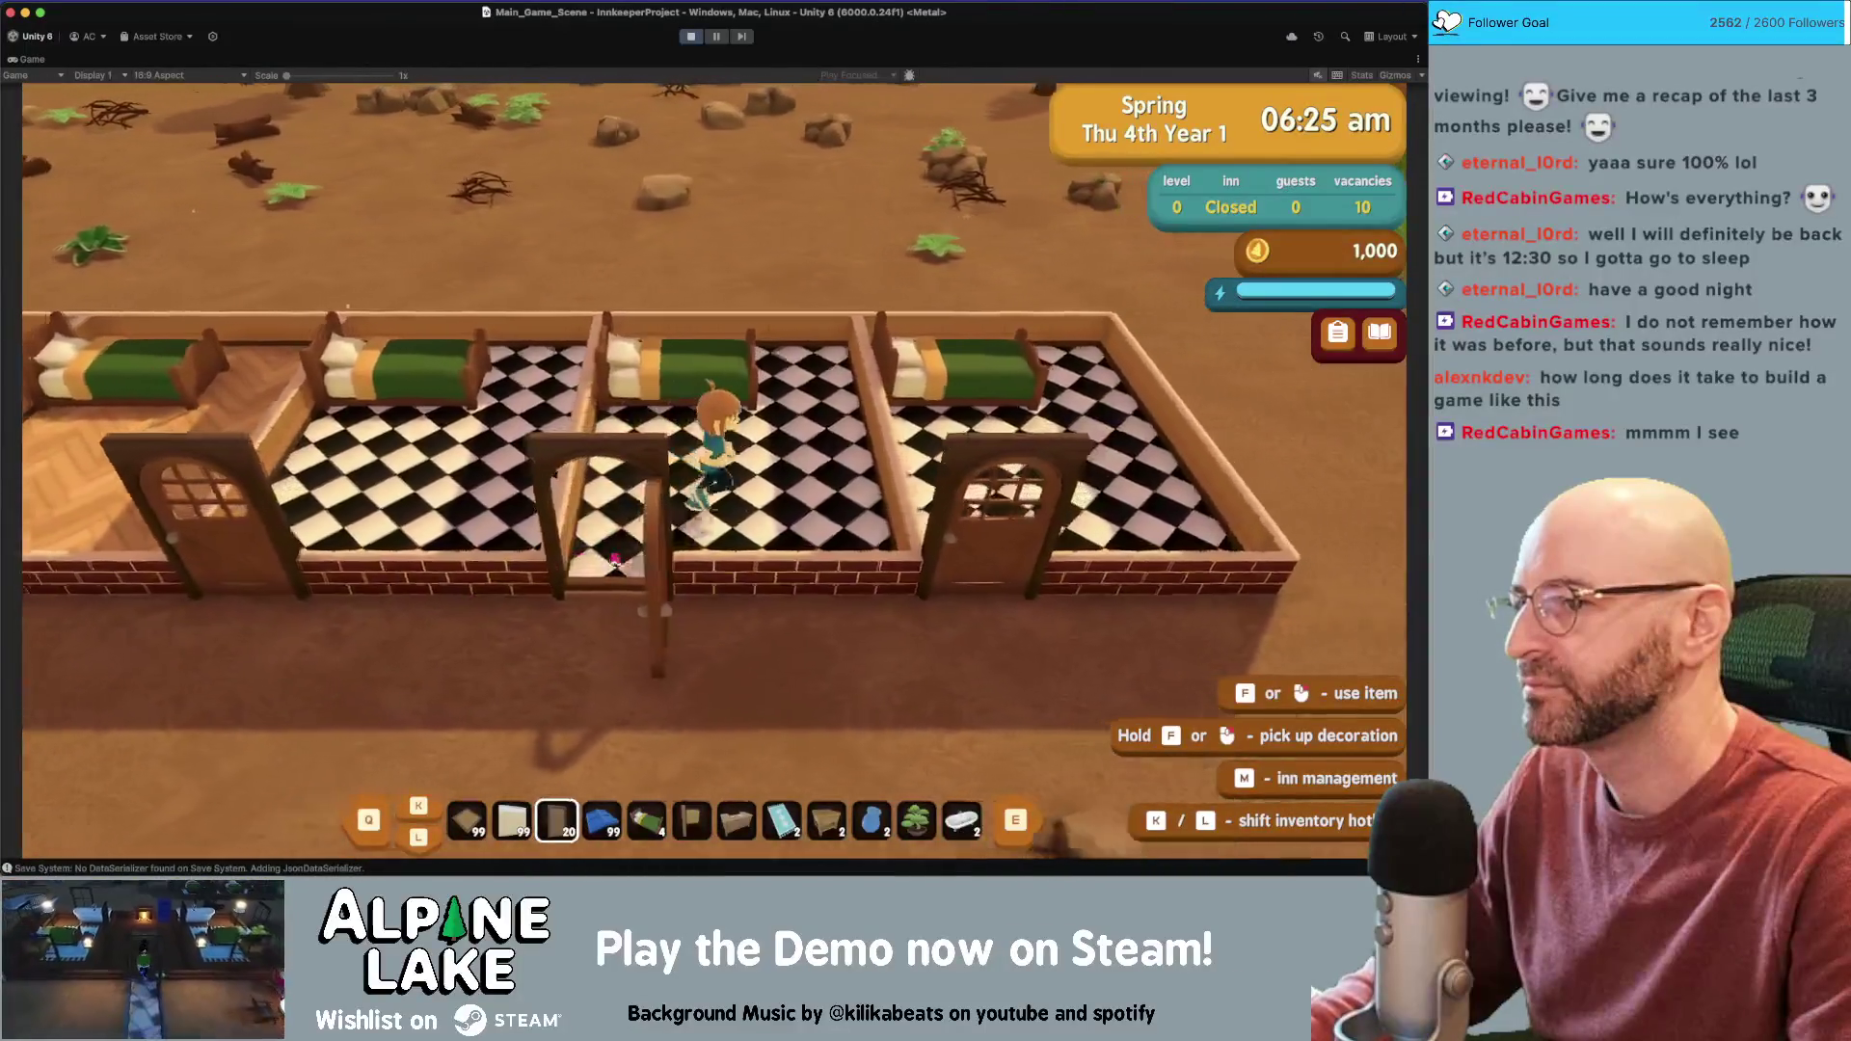
pyautogui.press('d')
pyautogui.press('d')
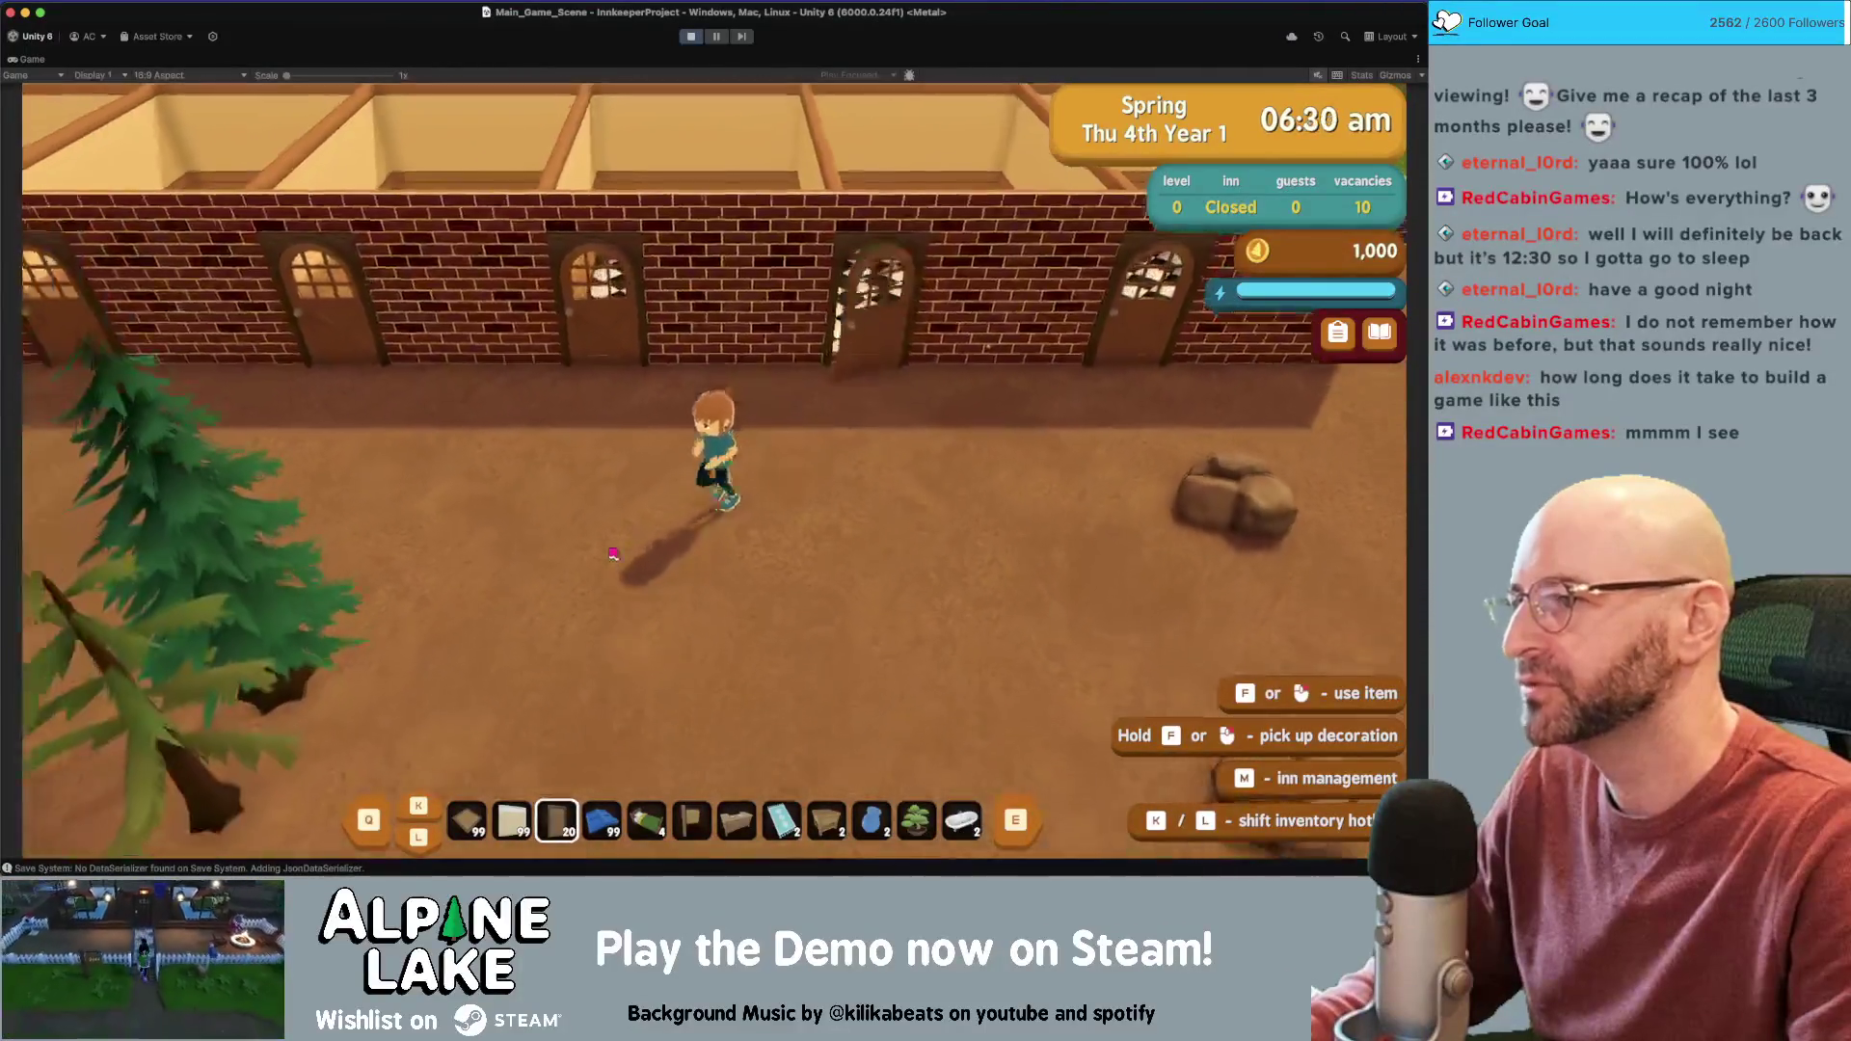
pyautogui.press('w')
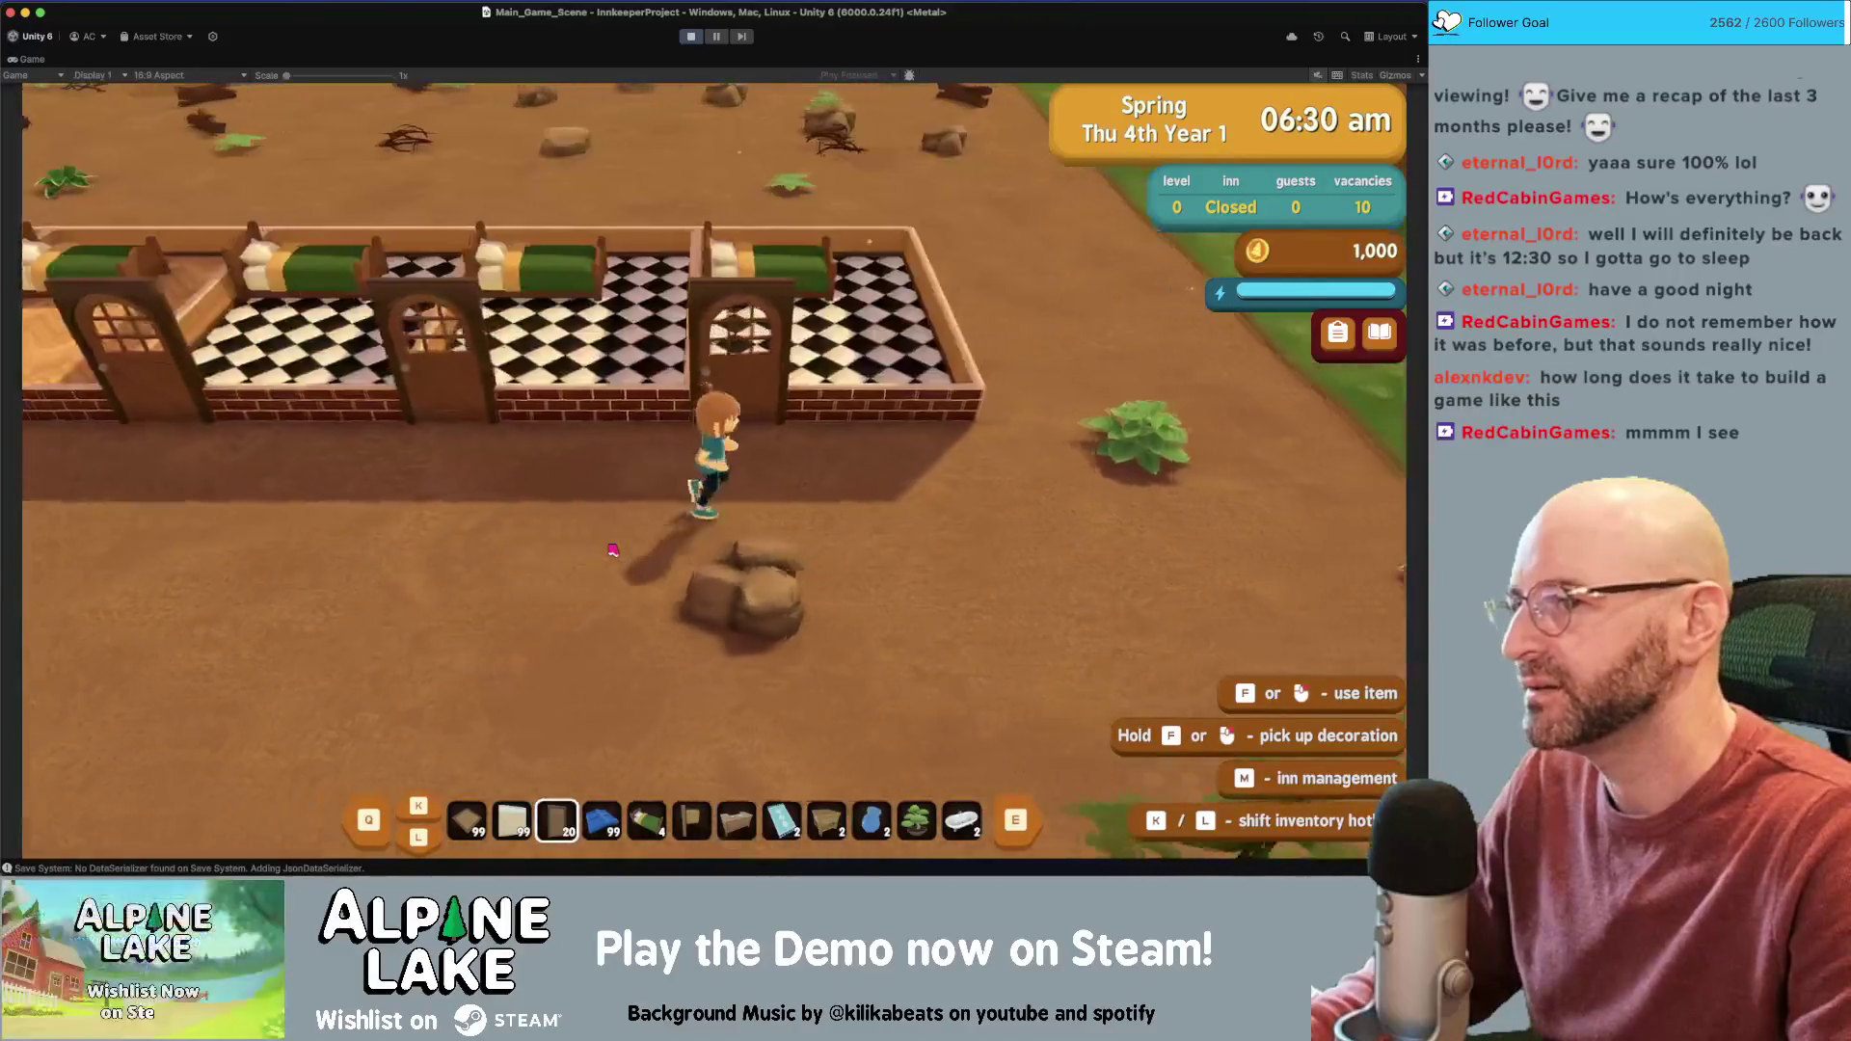
pyautogui.press('a')
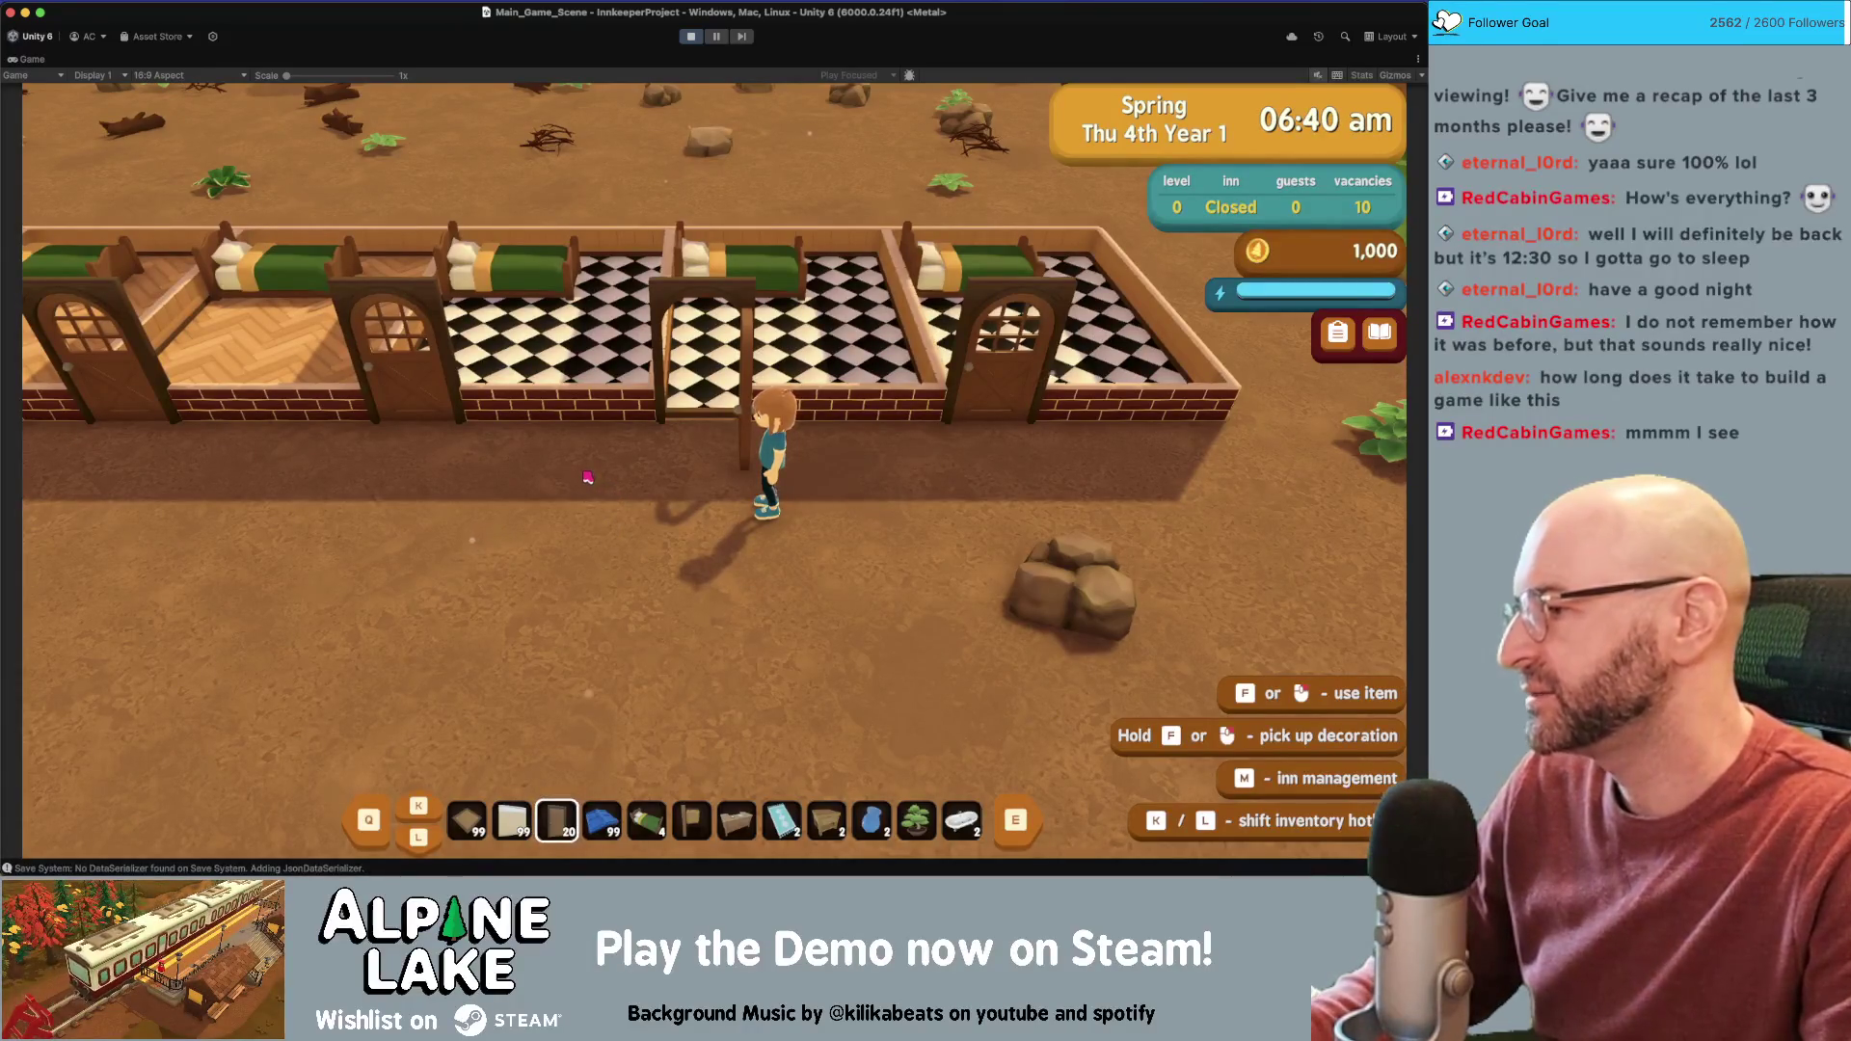
pyautogui.press('s')
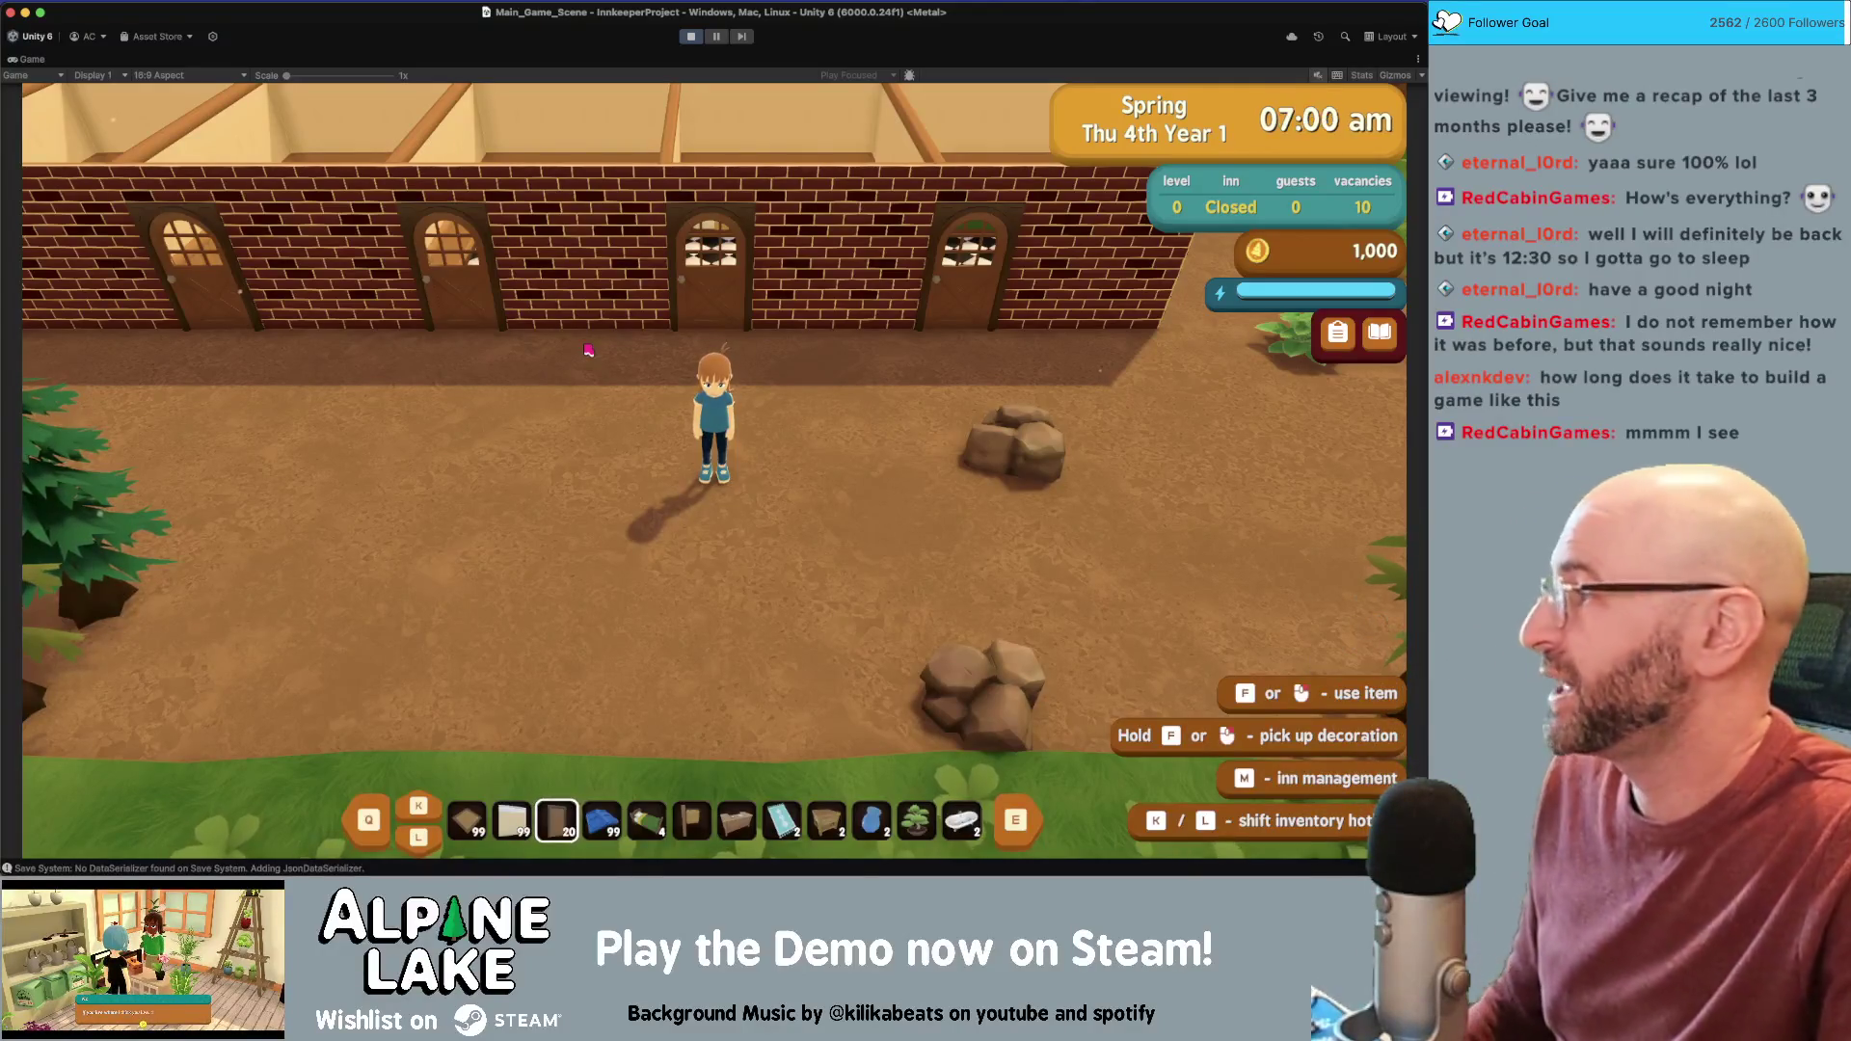
pyautogui.press('a')
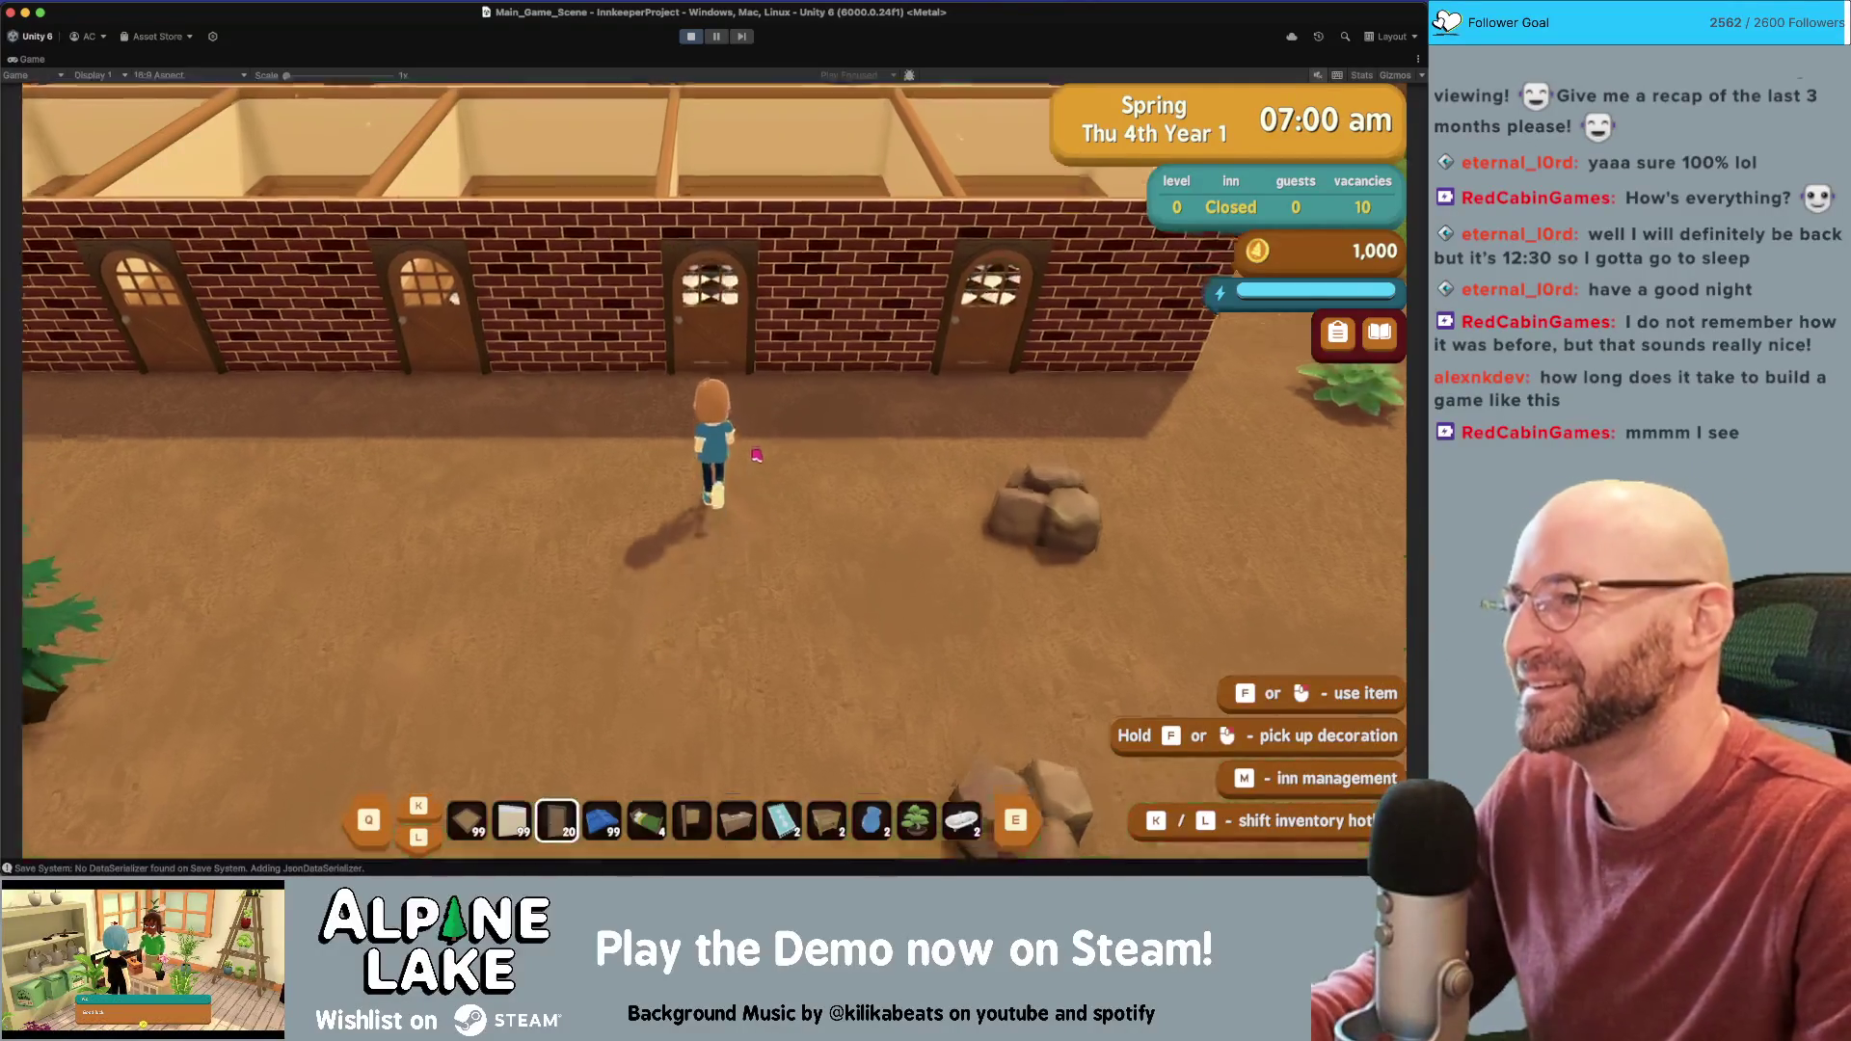
pyautogui.press('a')
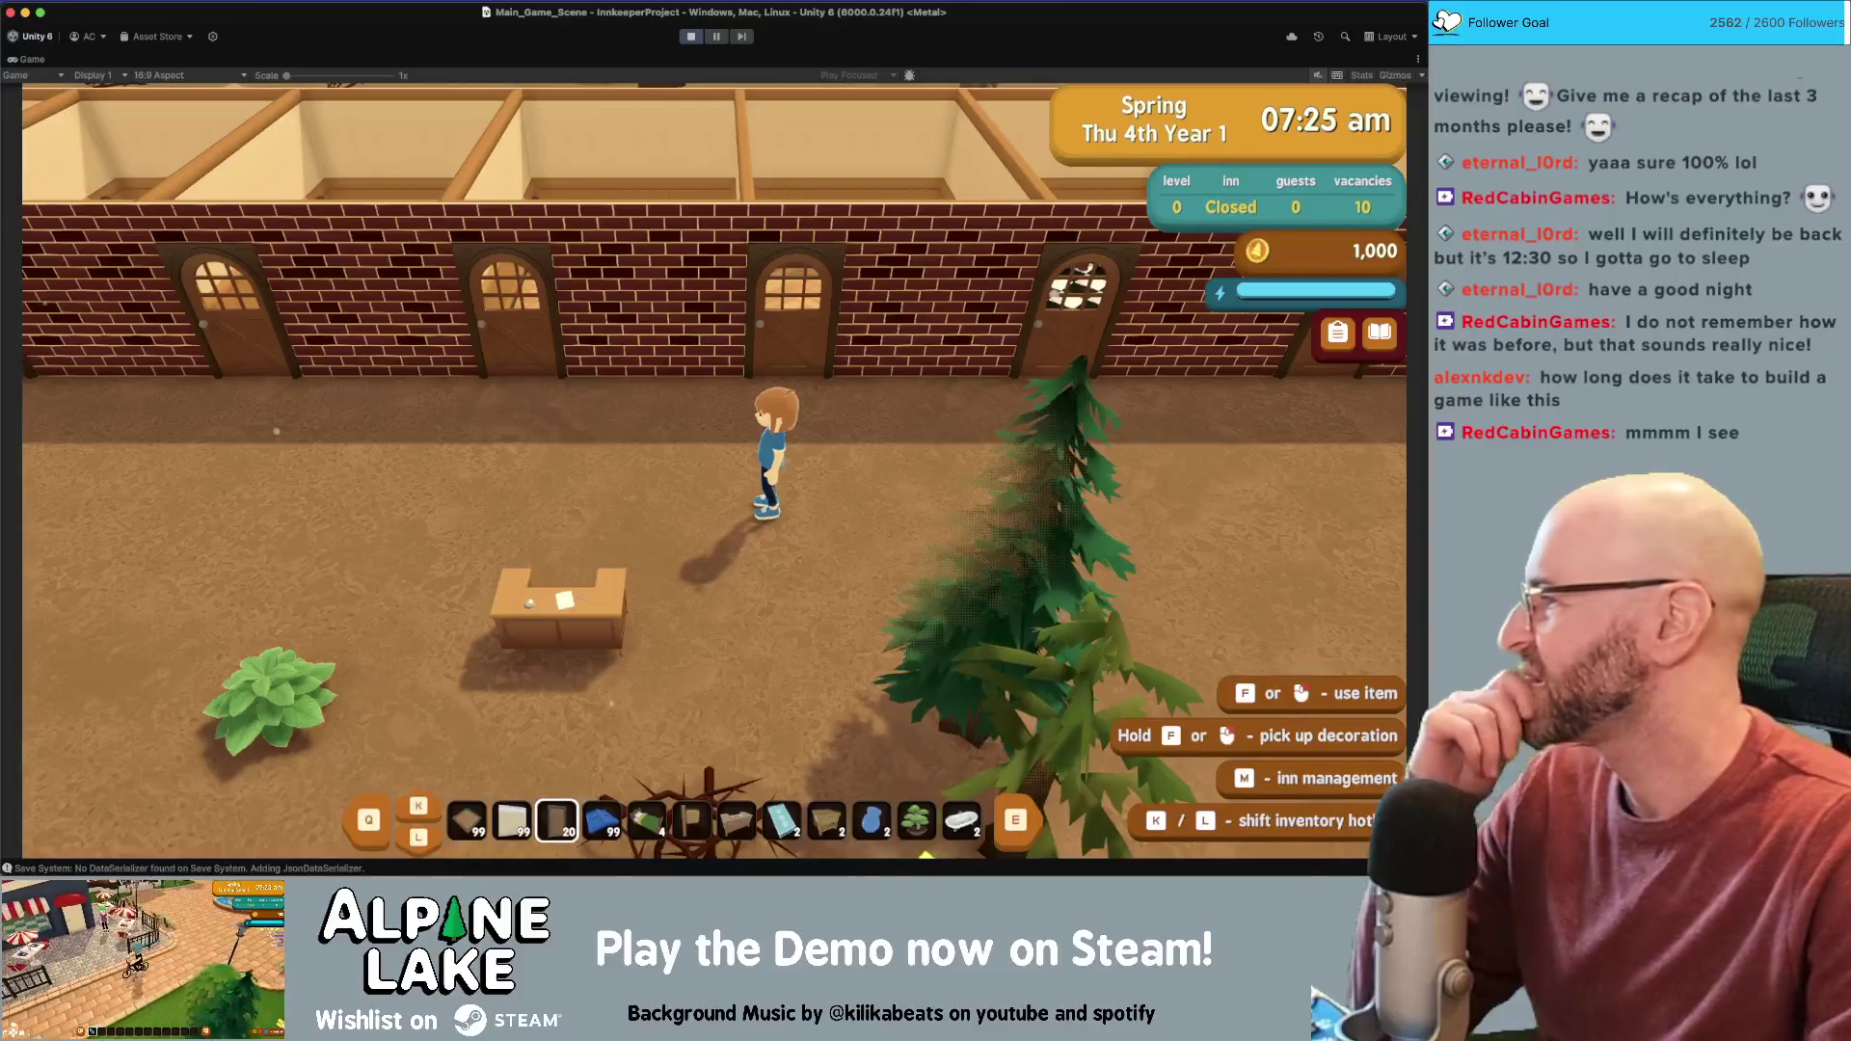
# Orbit the camera, test wall collision, and run around behind the inn rooms
pyautogui.press('q')
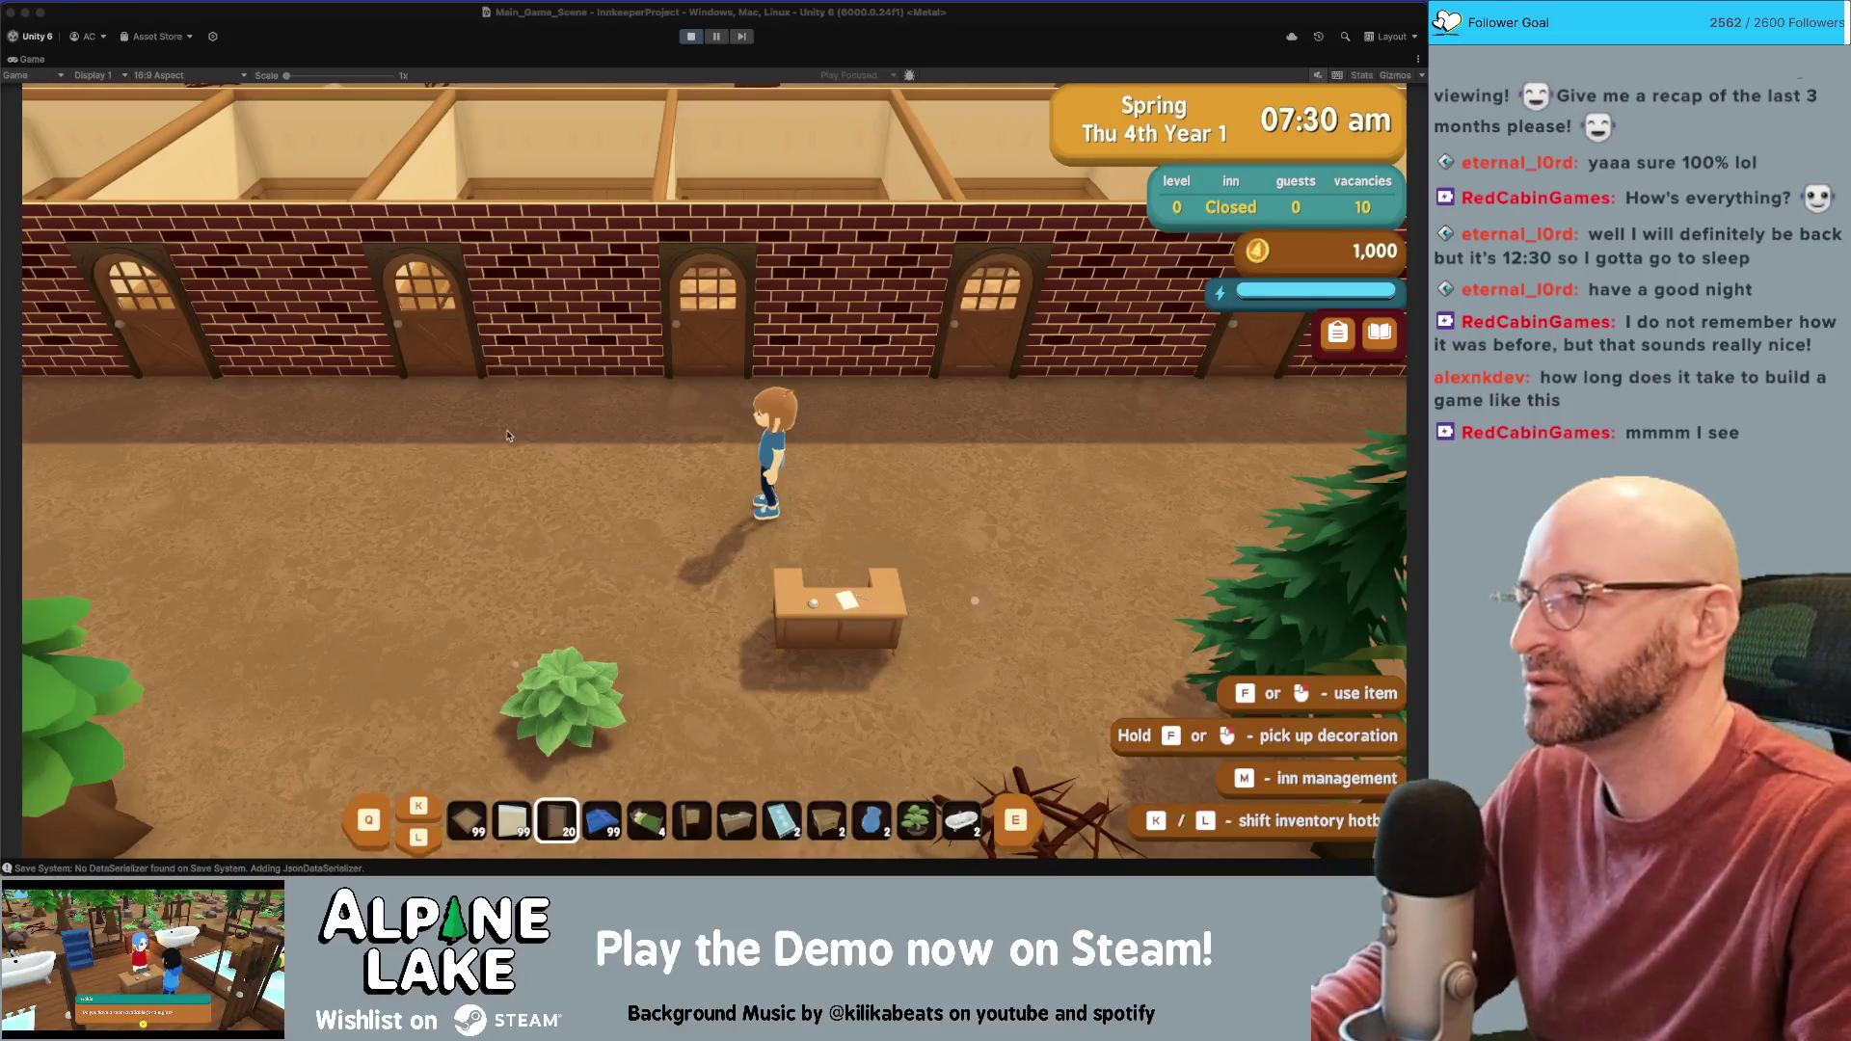
pyautogui.press('a')
pyautogui.press('w')
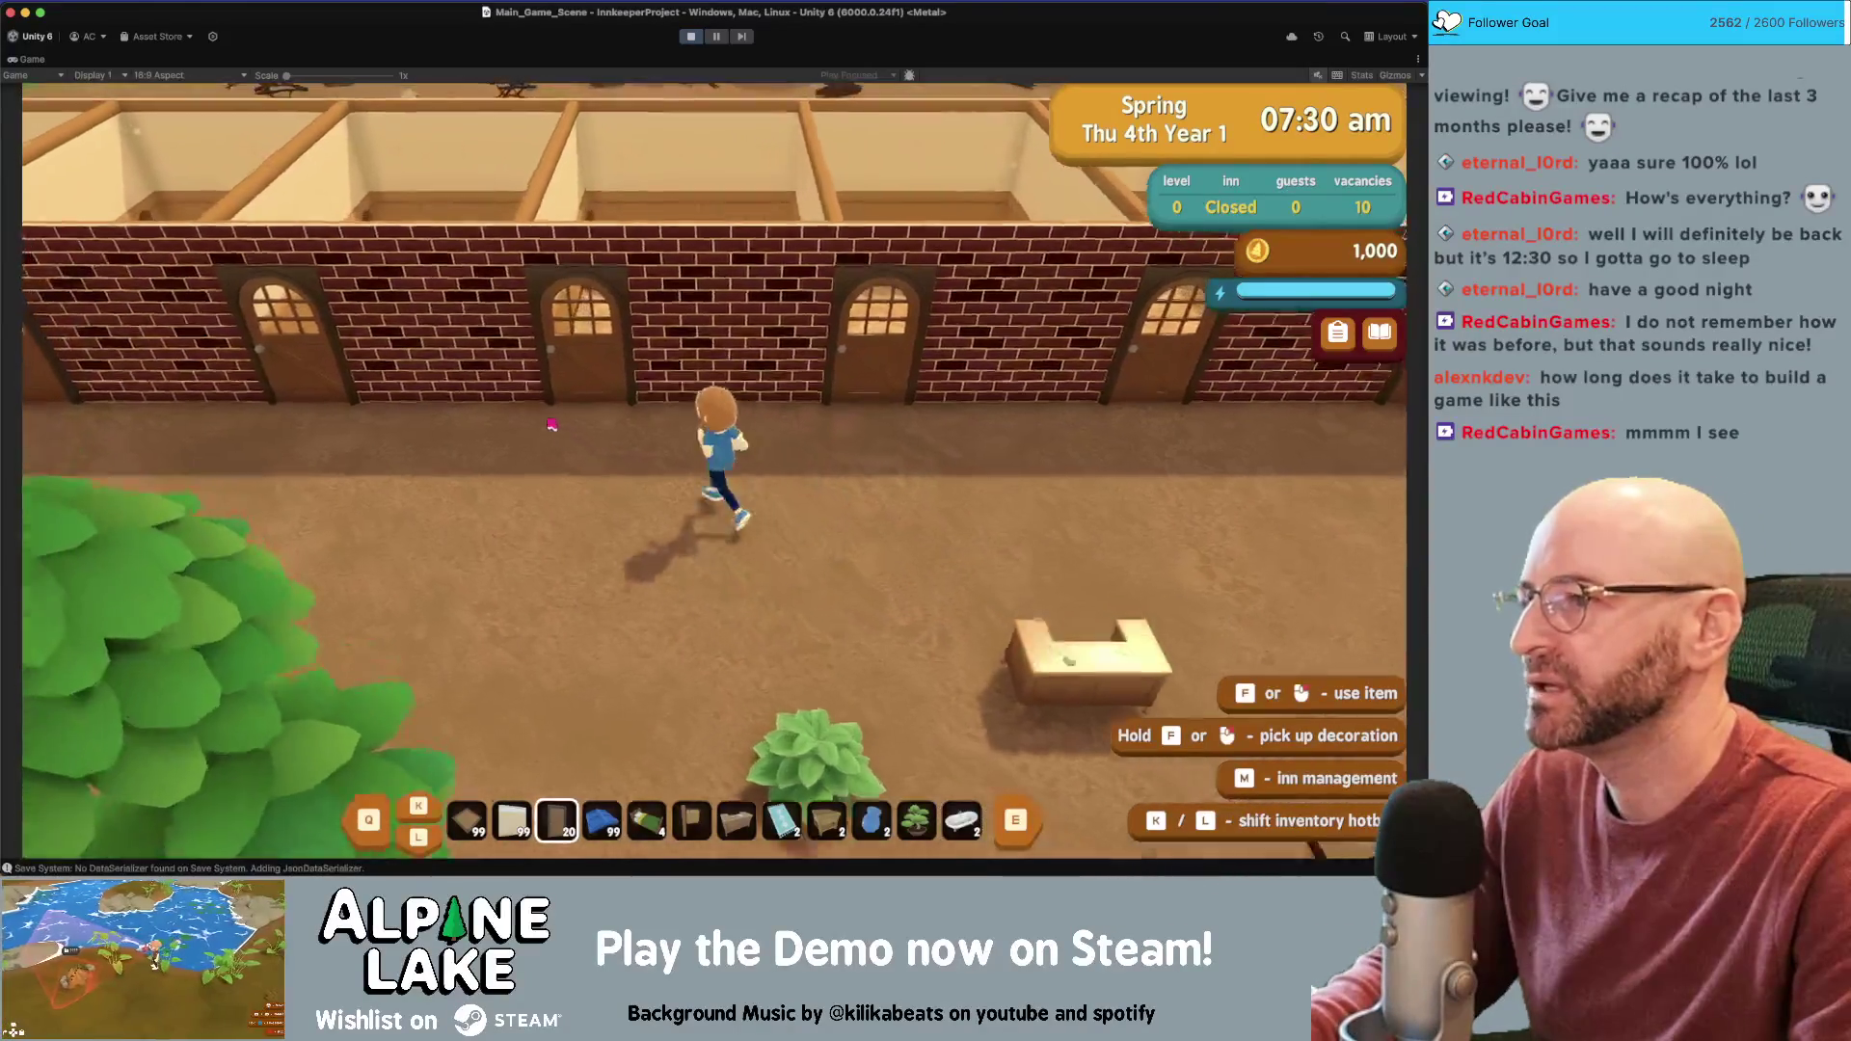
pyautogui.press('a')
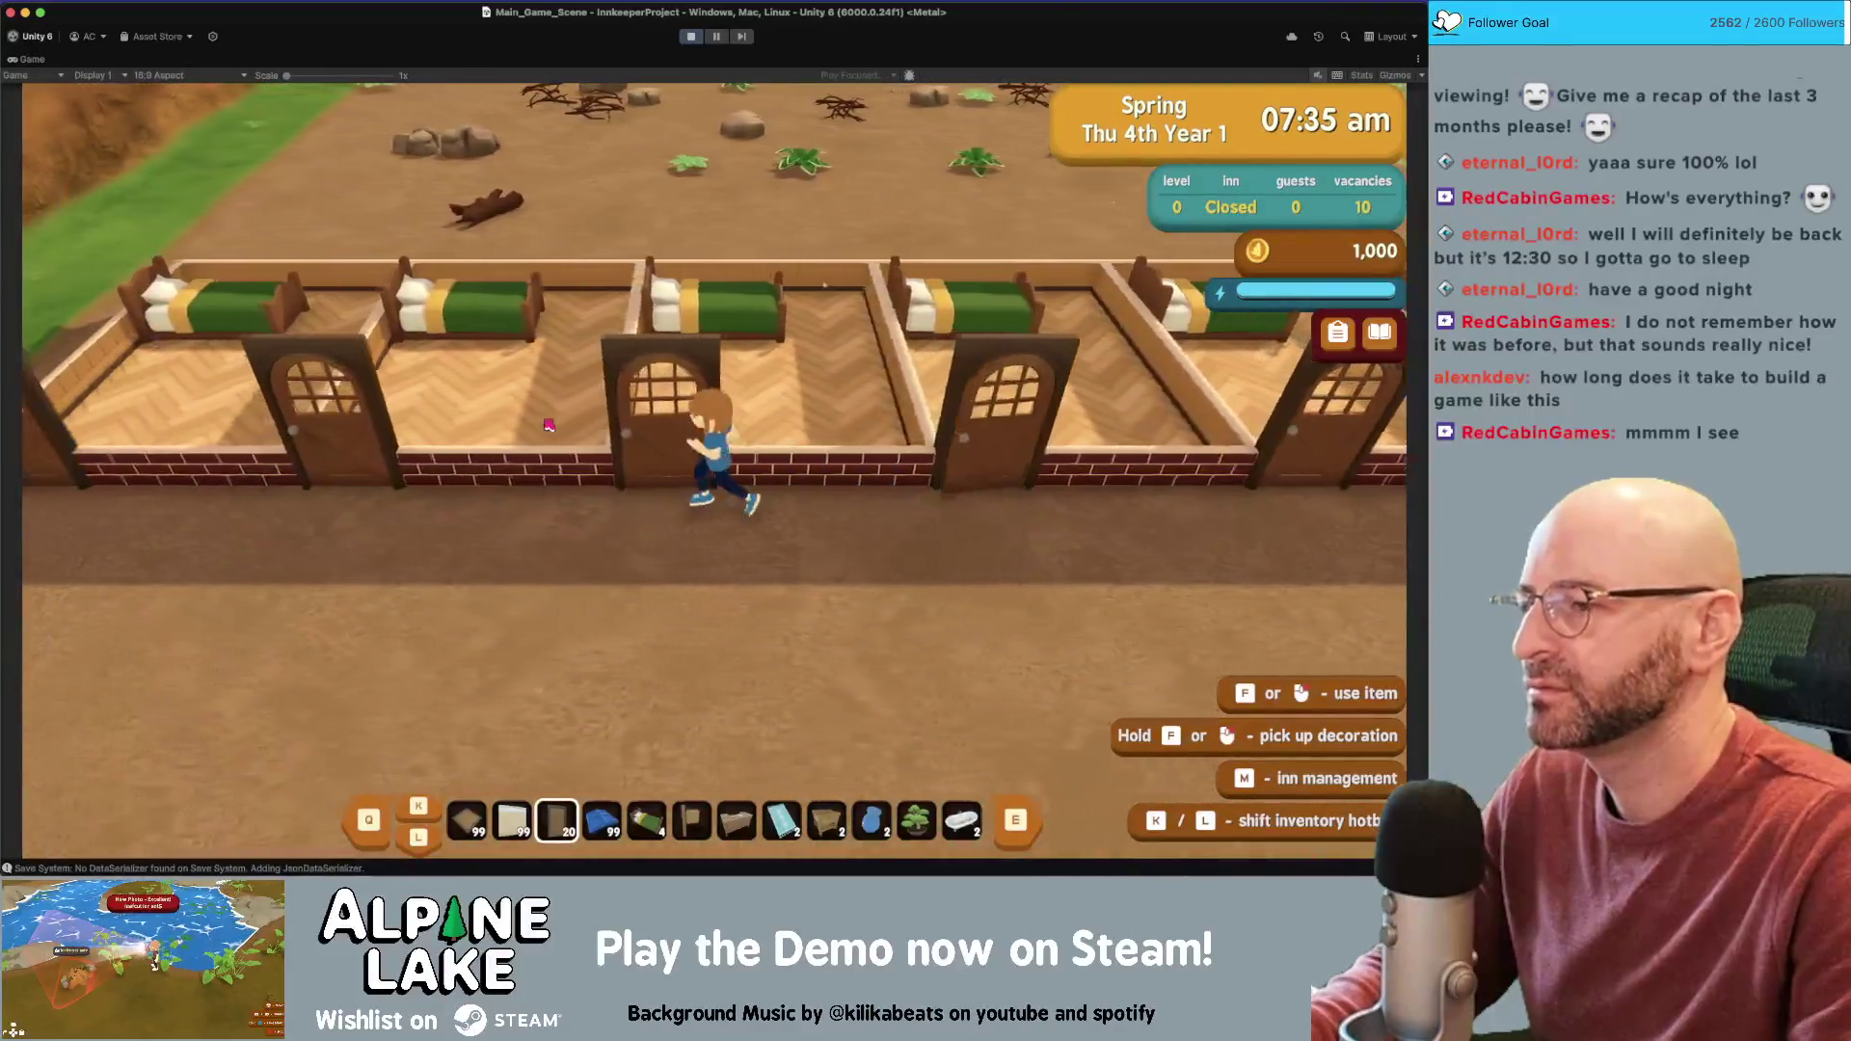
pyautogui.press('w')
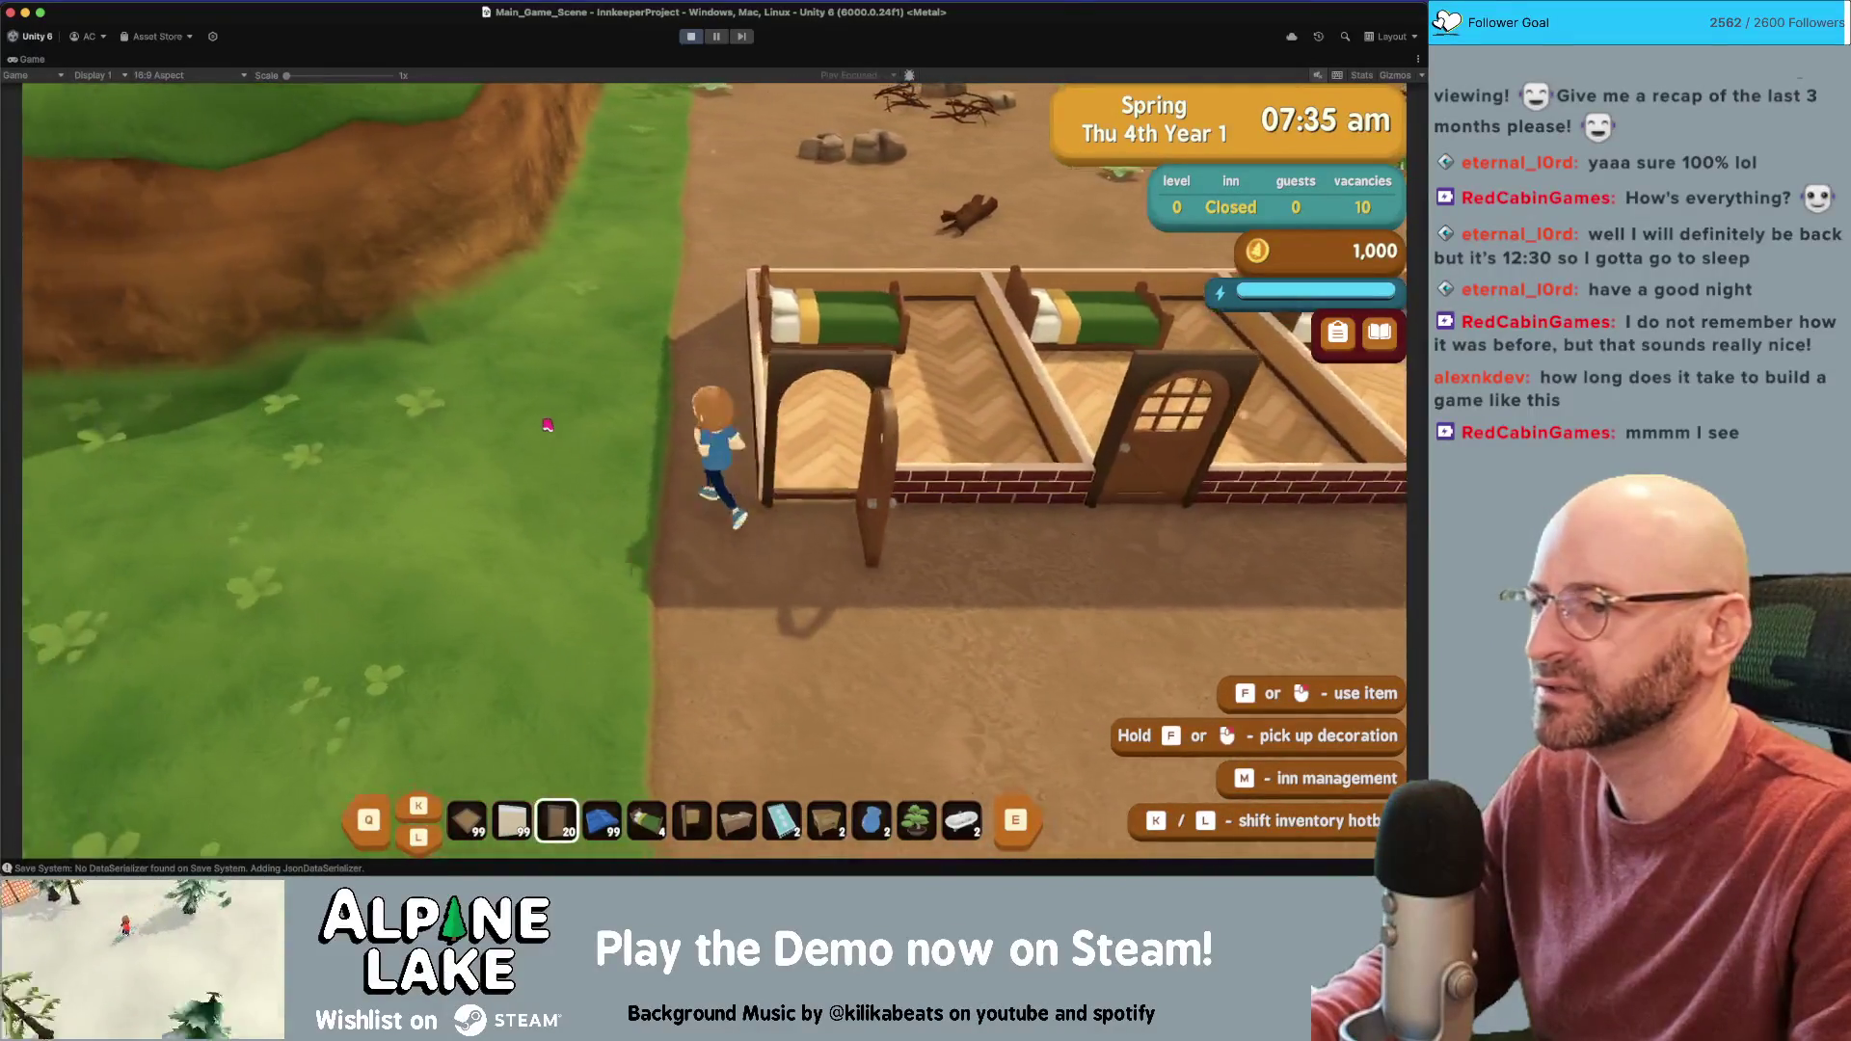
pyautogui.press('w')
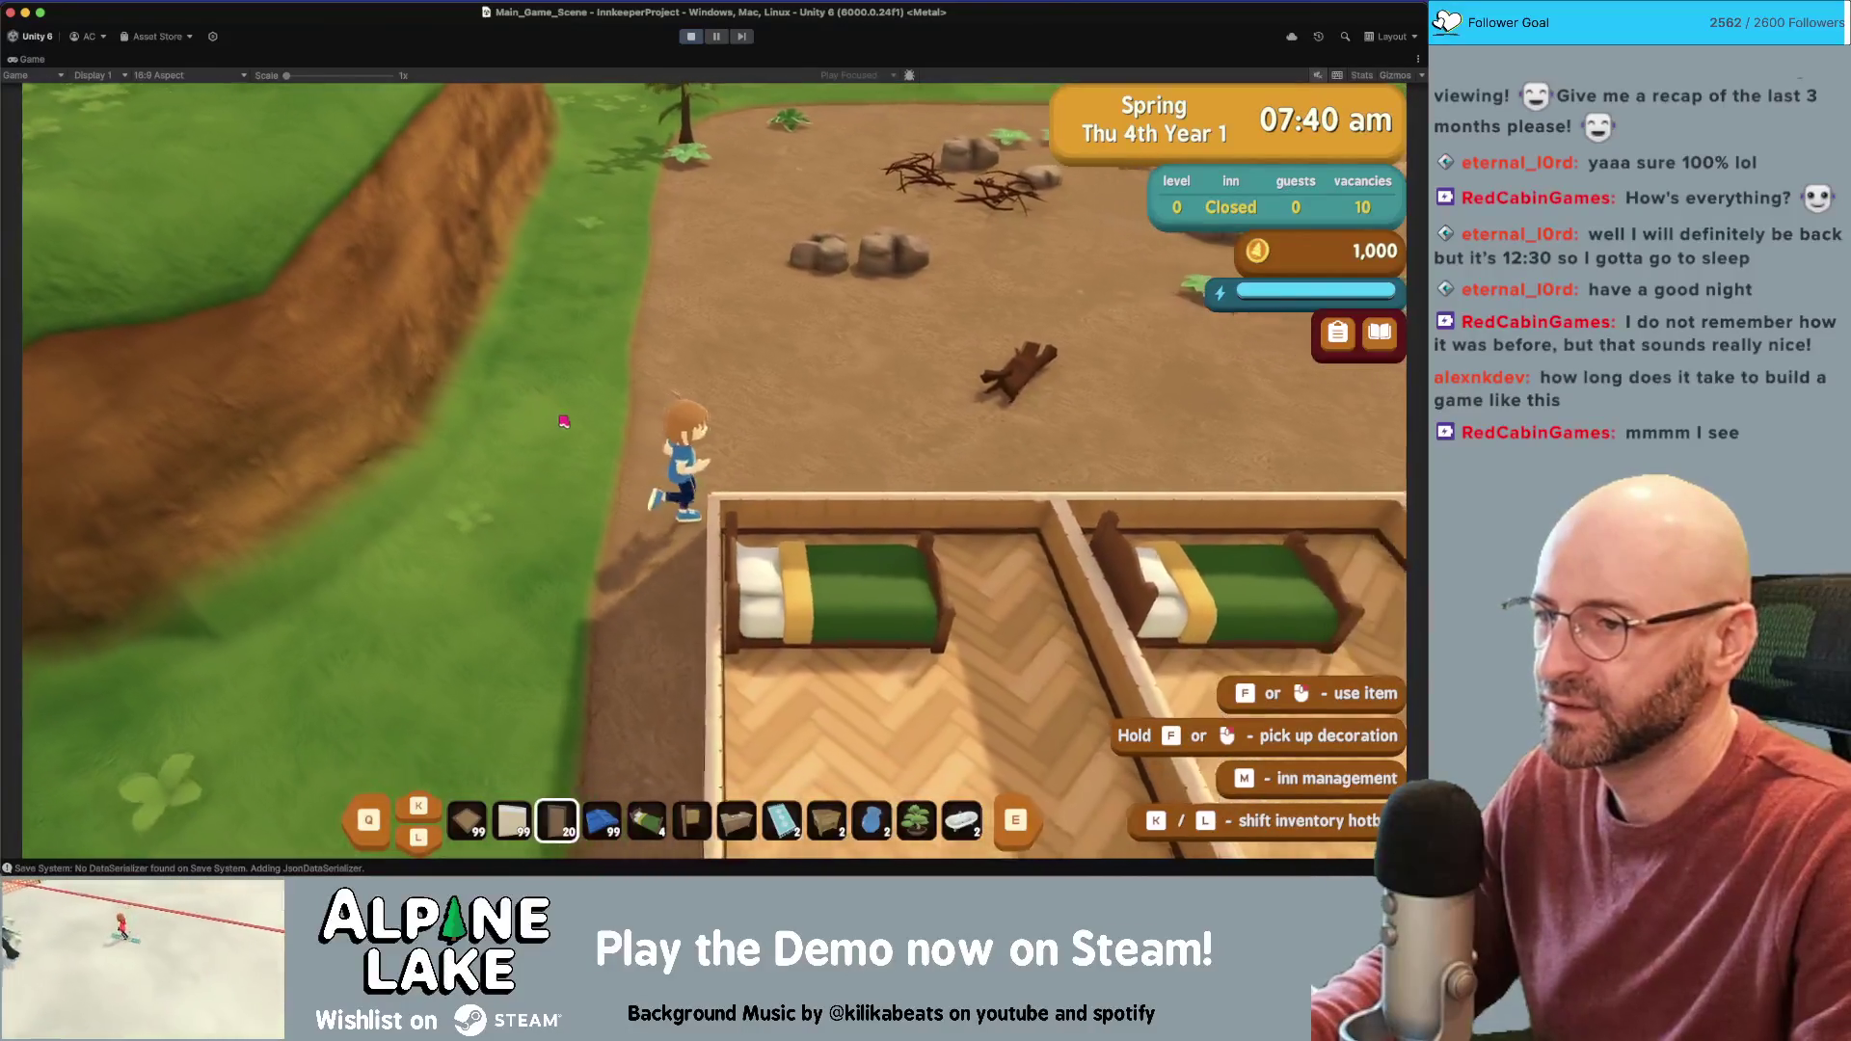
pyautogui.press('d')
pyautogui.press('d')
pyautogui.press('s')
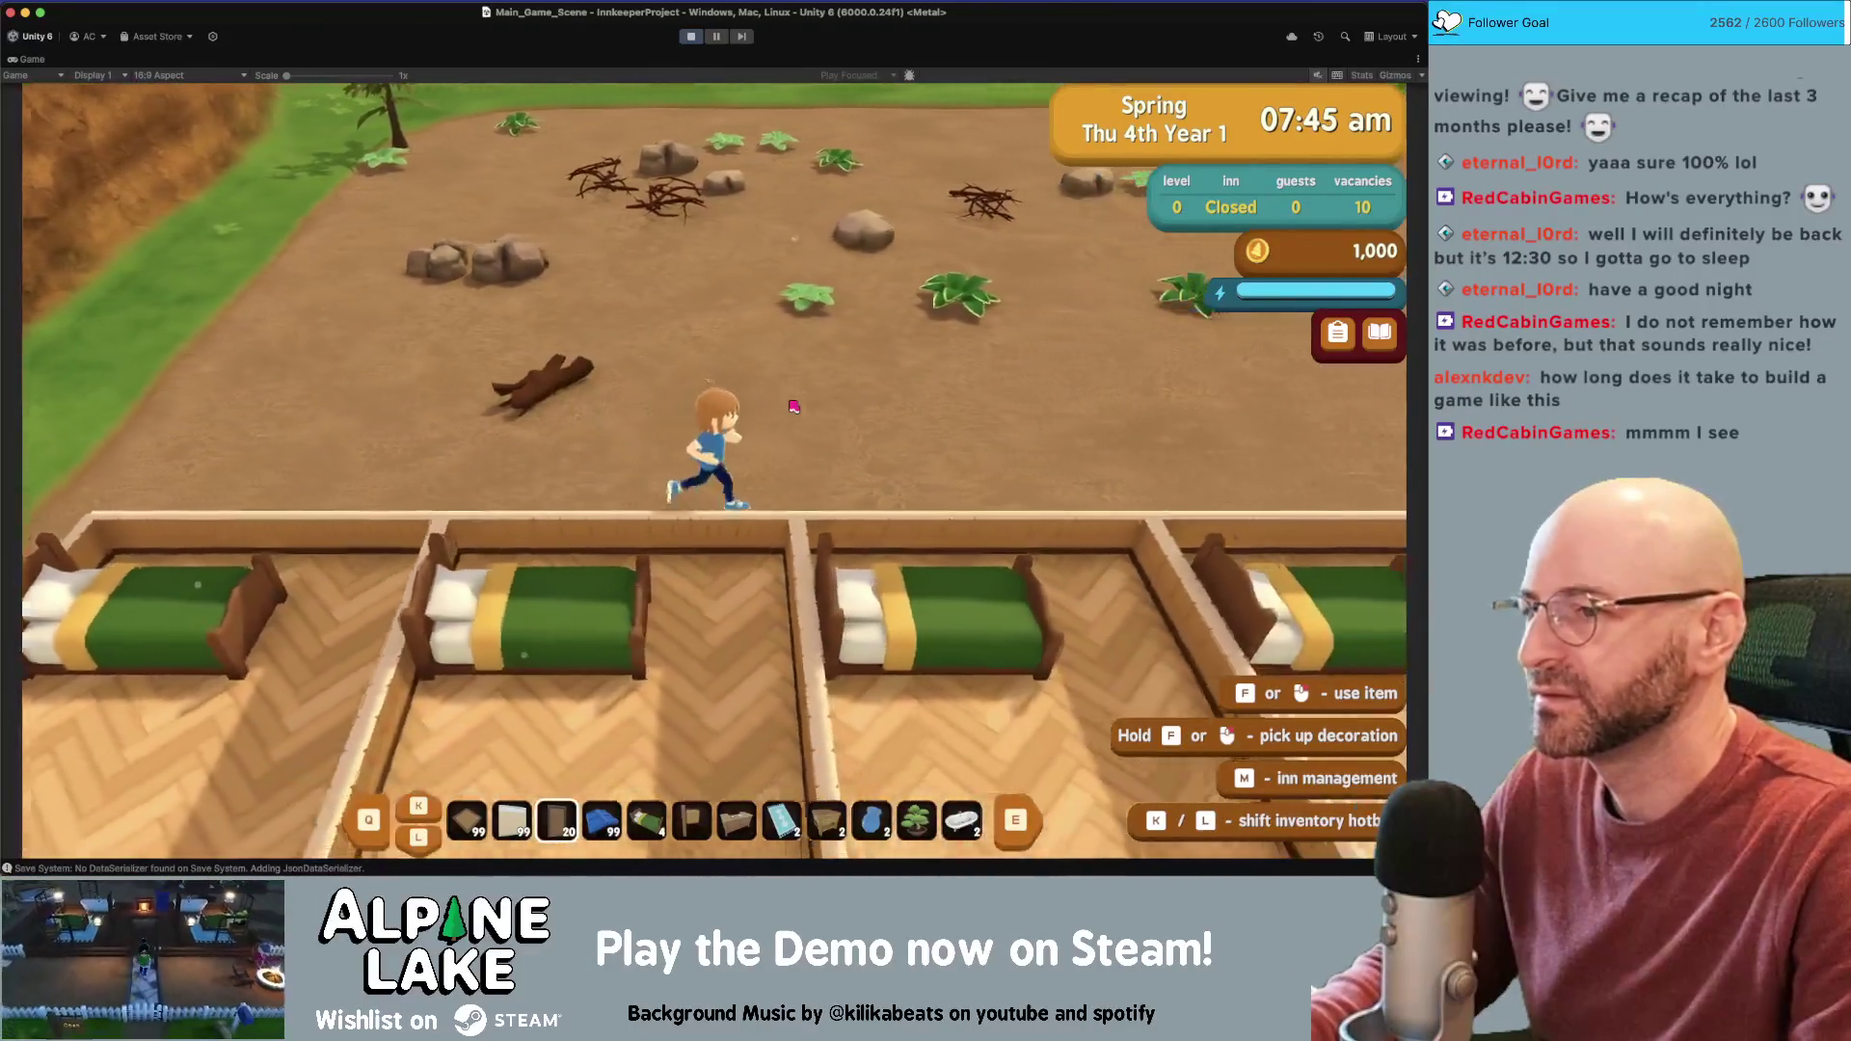
pyautogui.press('w')
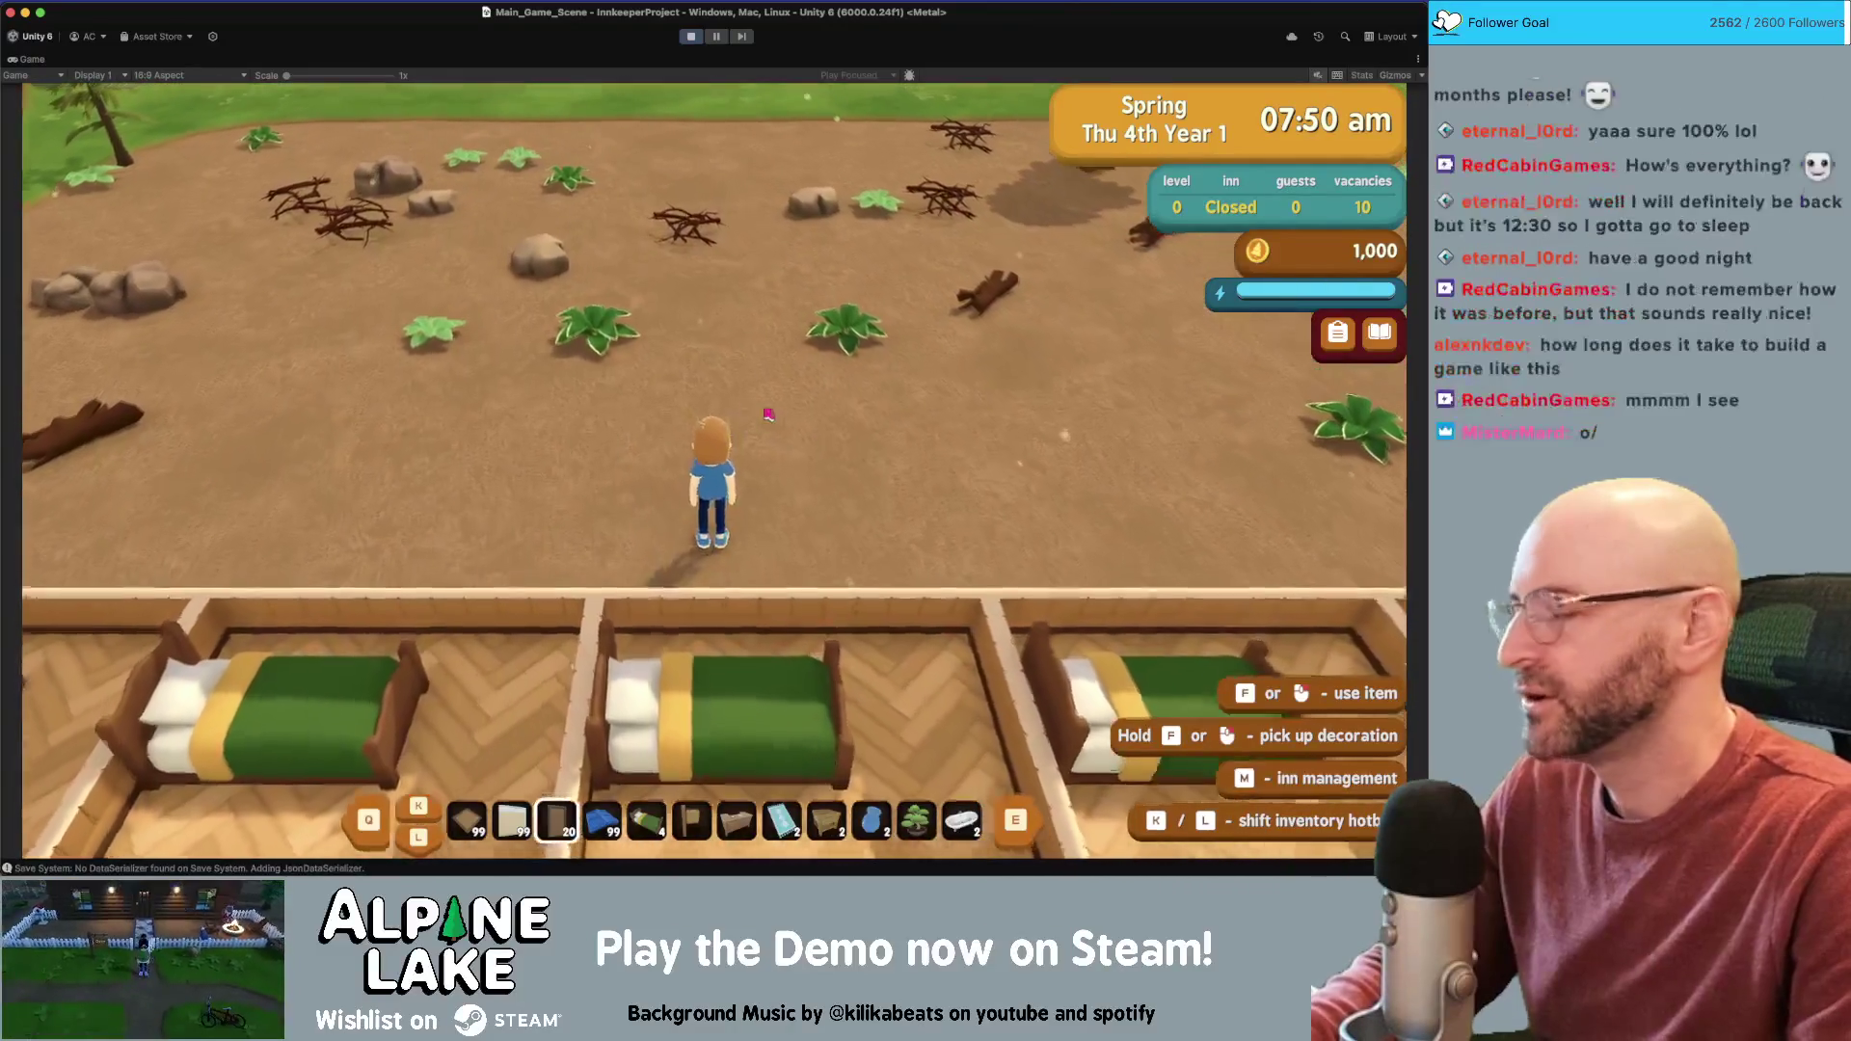
pyautogui.press('s')
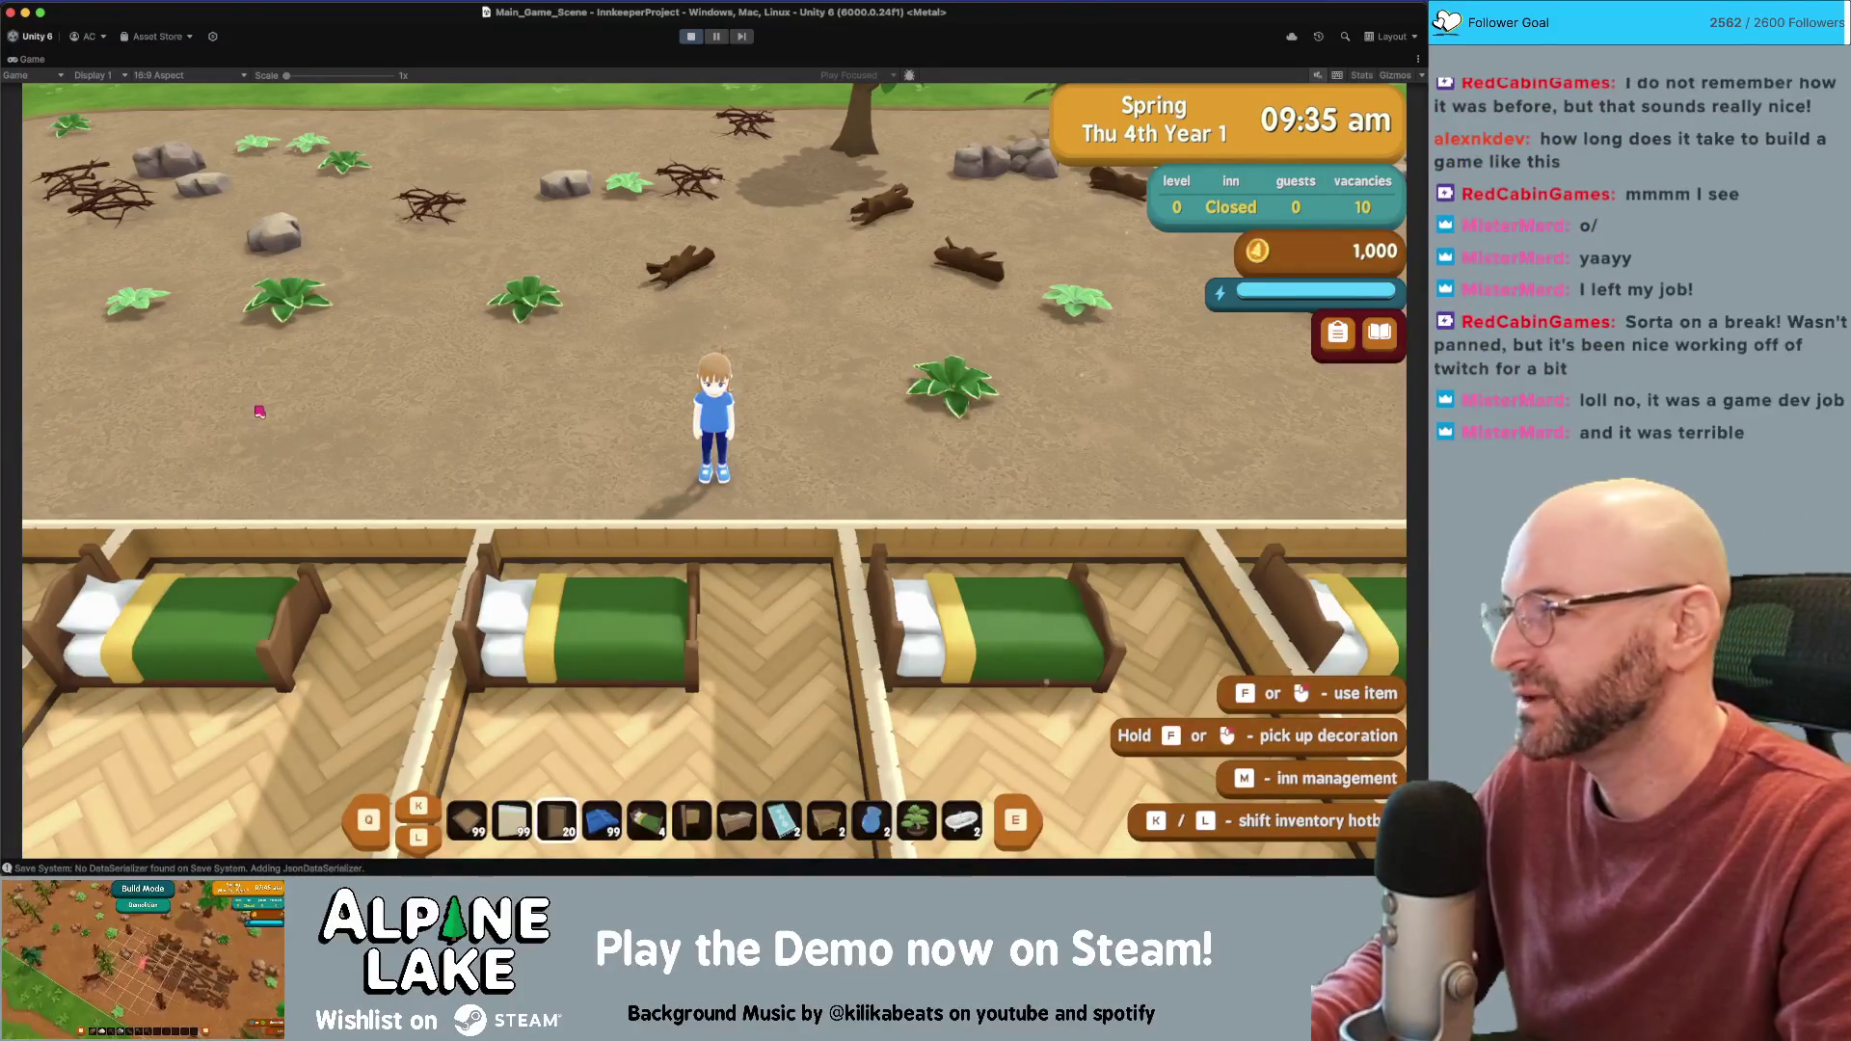
# Run the character around to the front of the rooms, across the courtyard and past the welcome desk
pyautogui.press('a')
pyautogui.press('a')
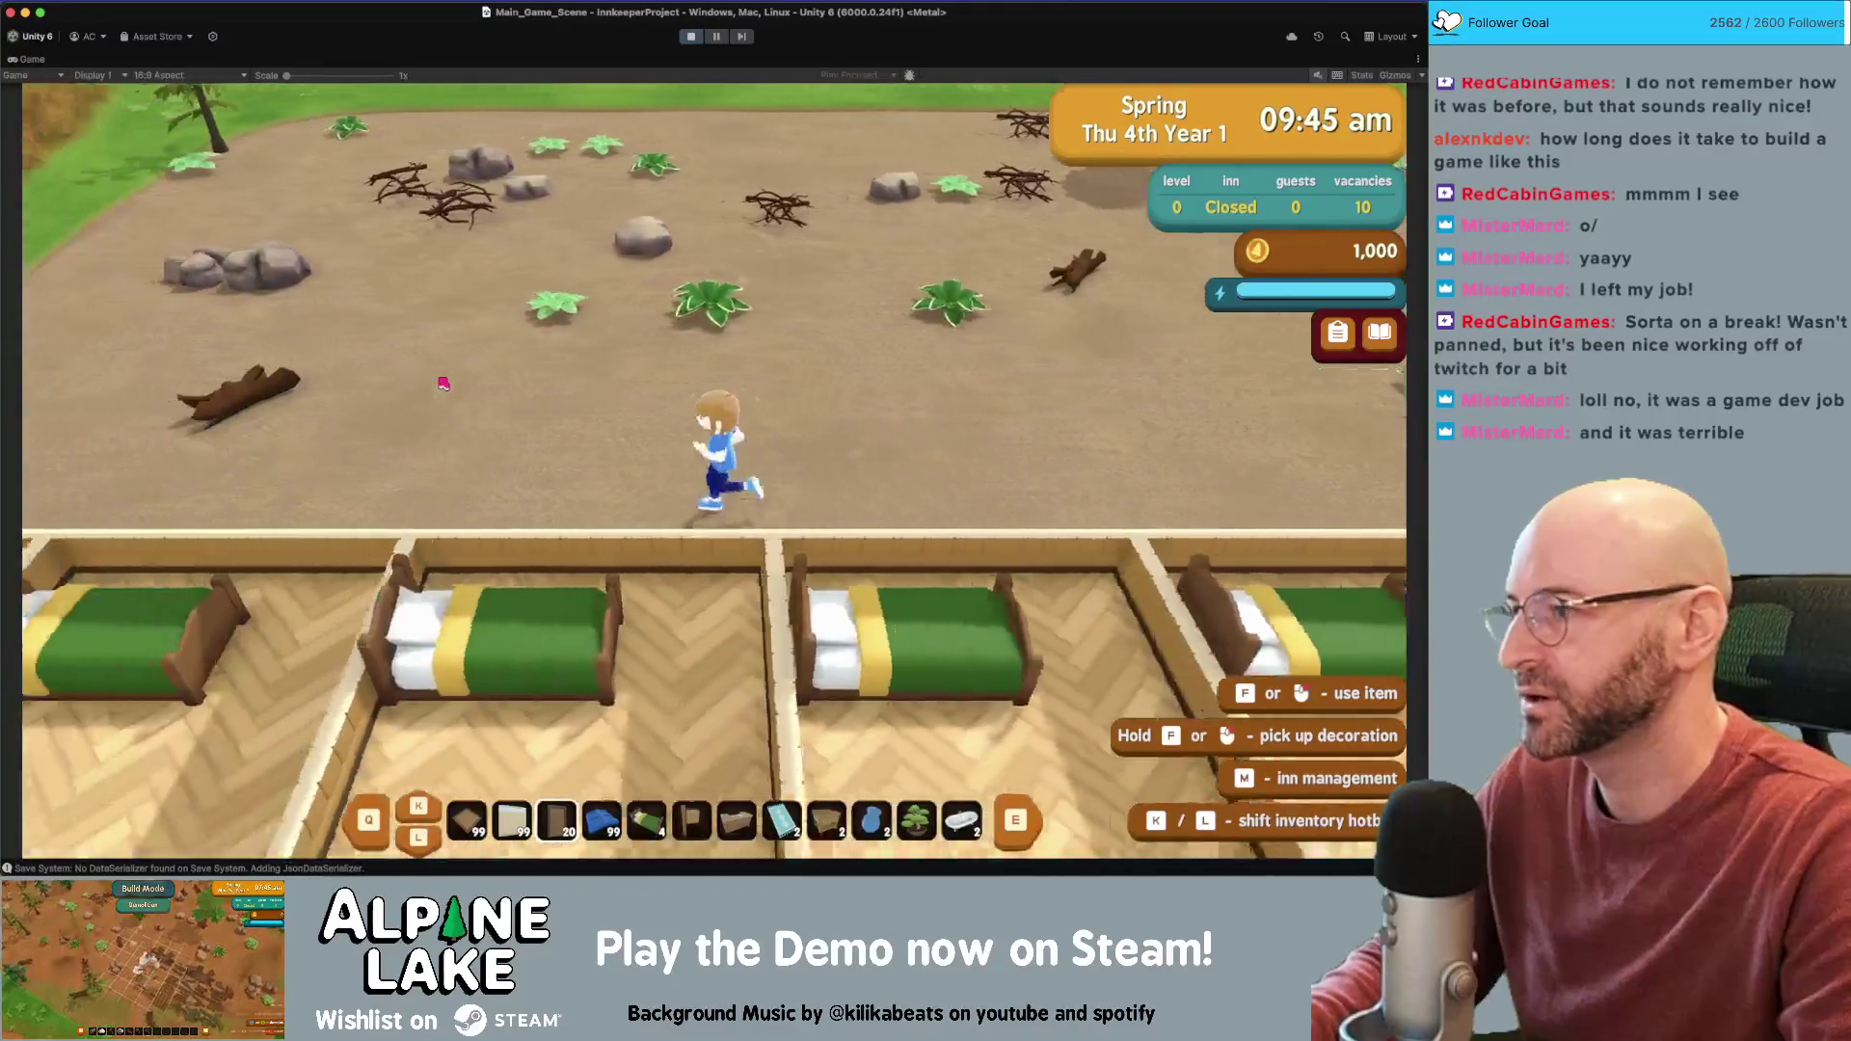
pyautogui.press('s')
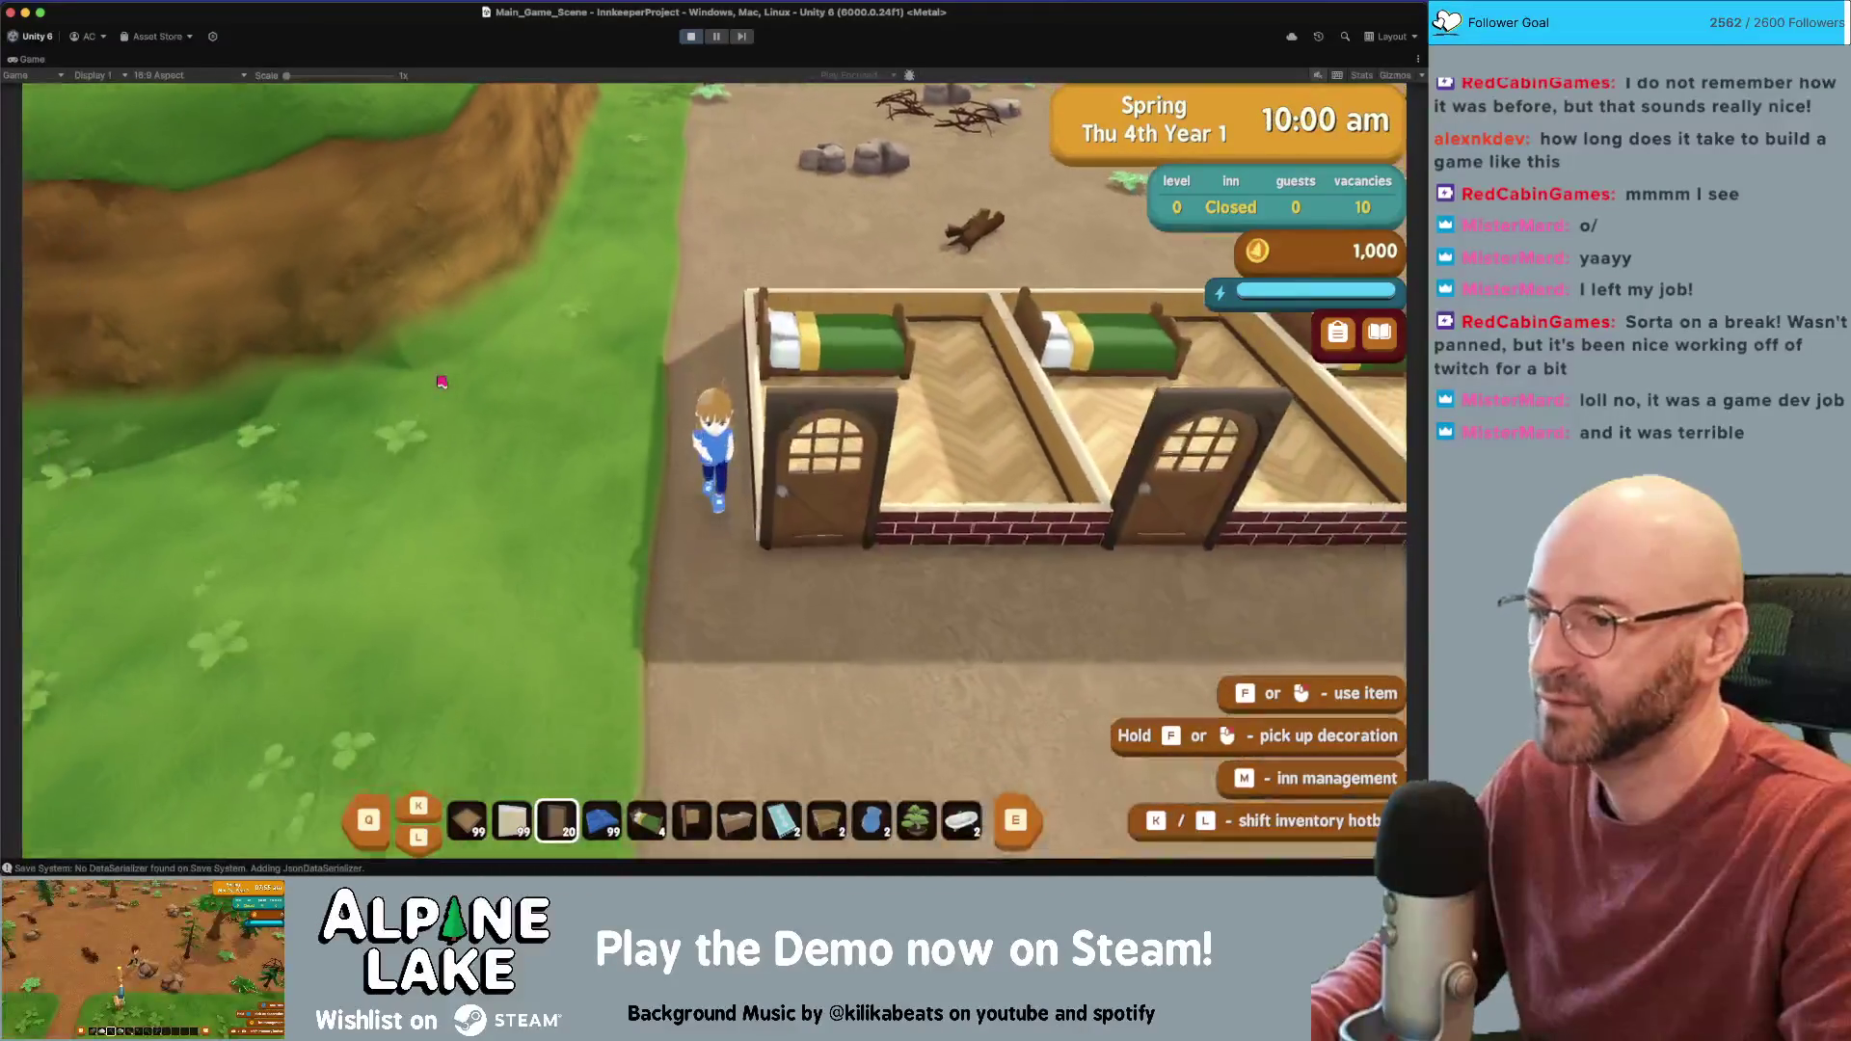
pyautogui.press('d')
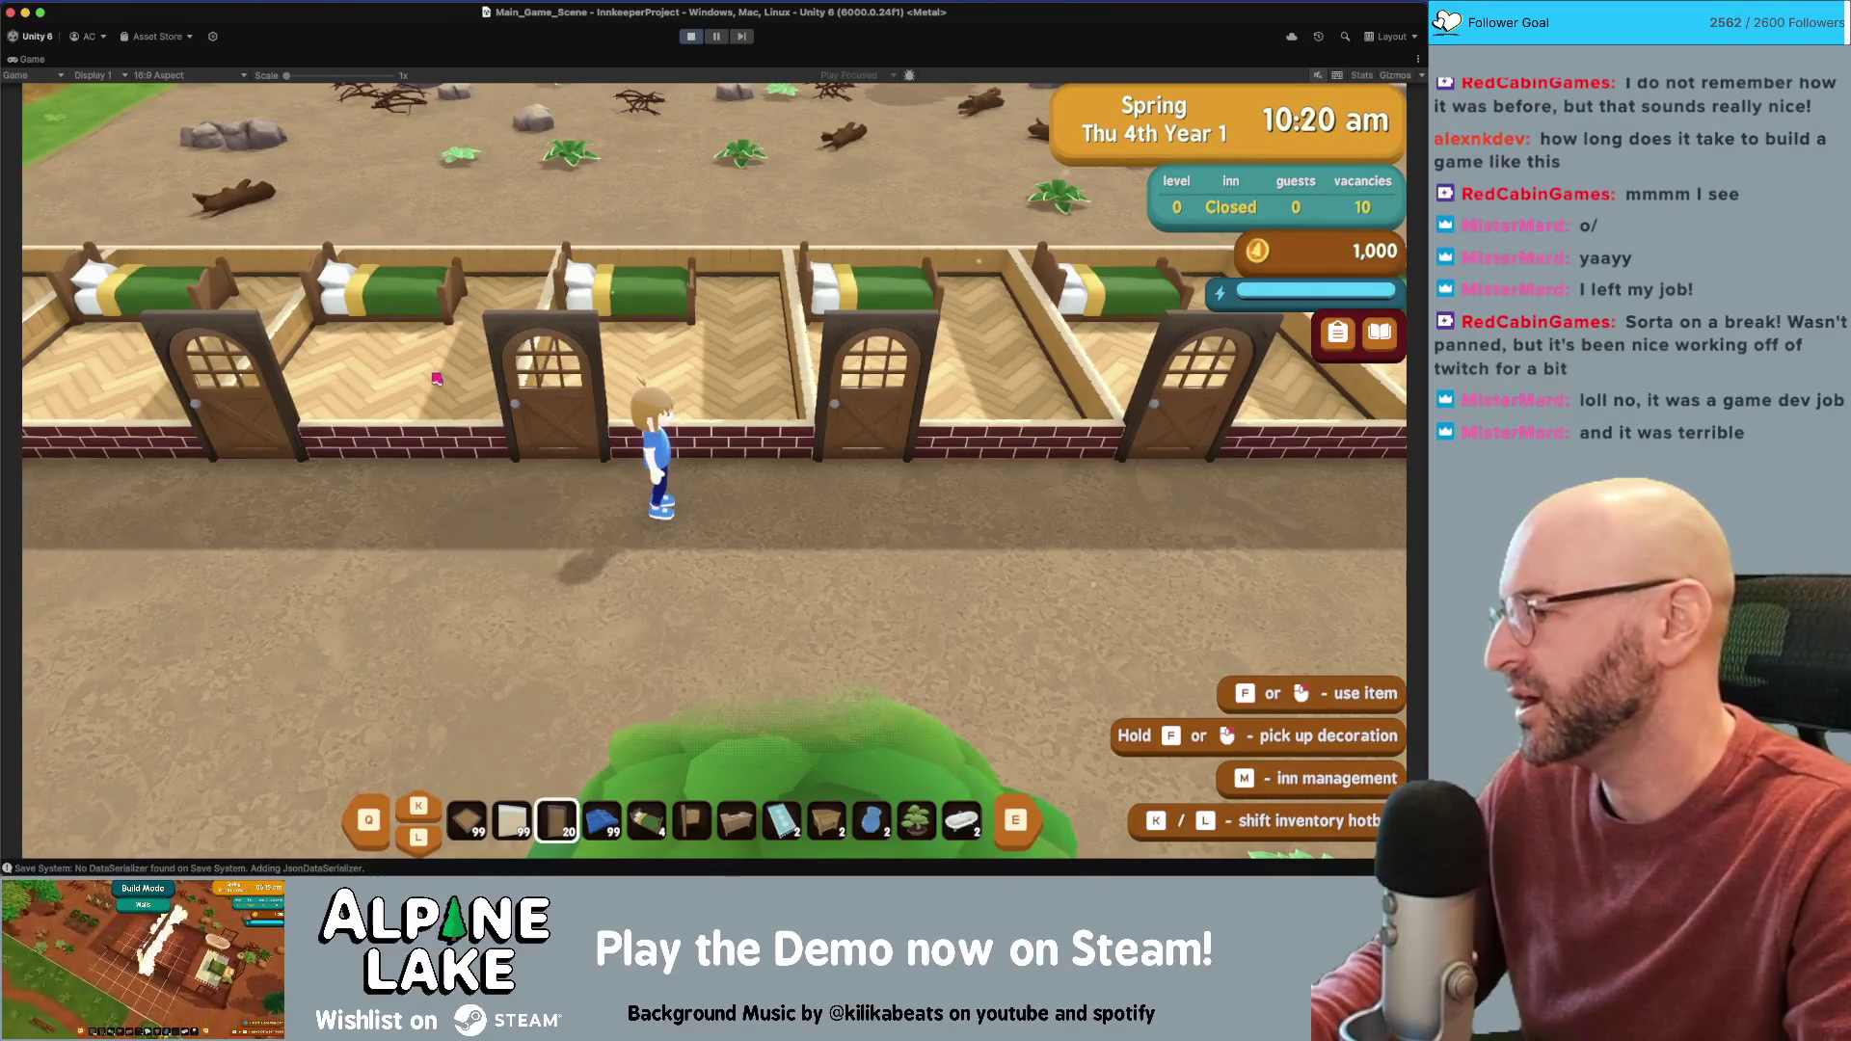
pyautogui.press('d')
pyautogui.press('s')
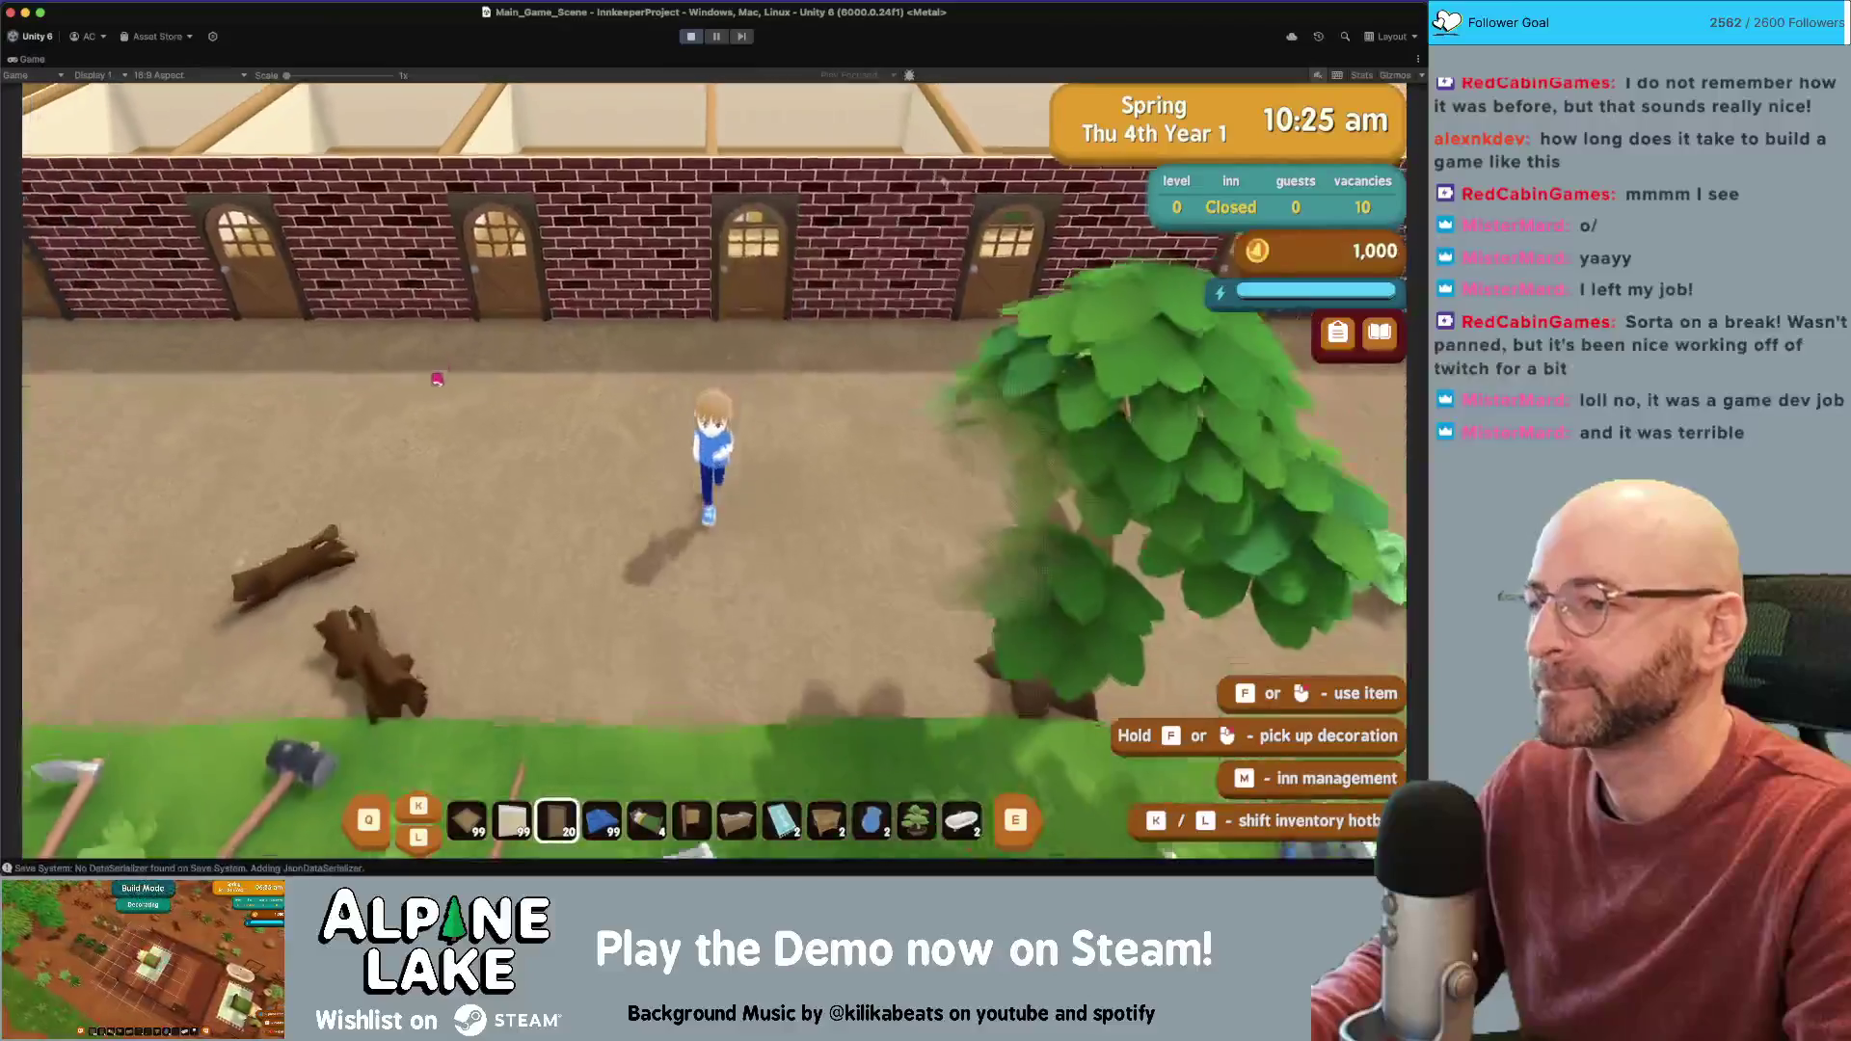
pyautogui.press('d')
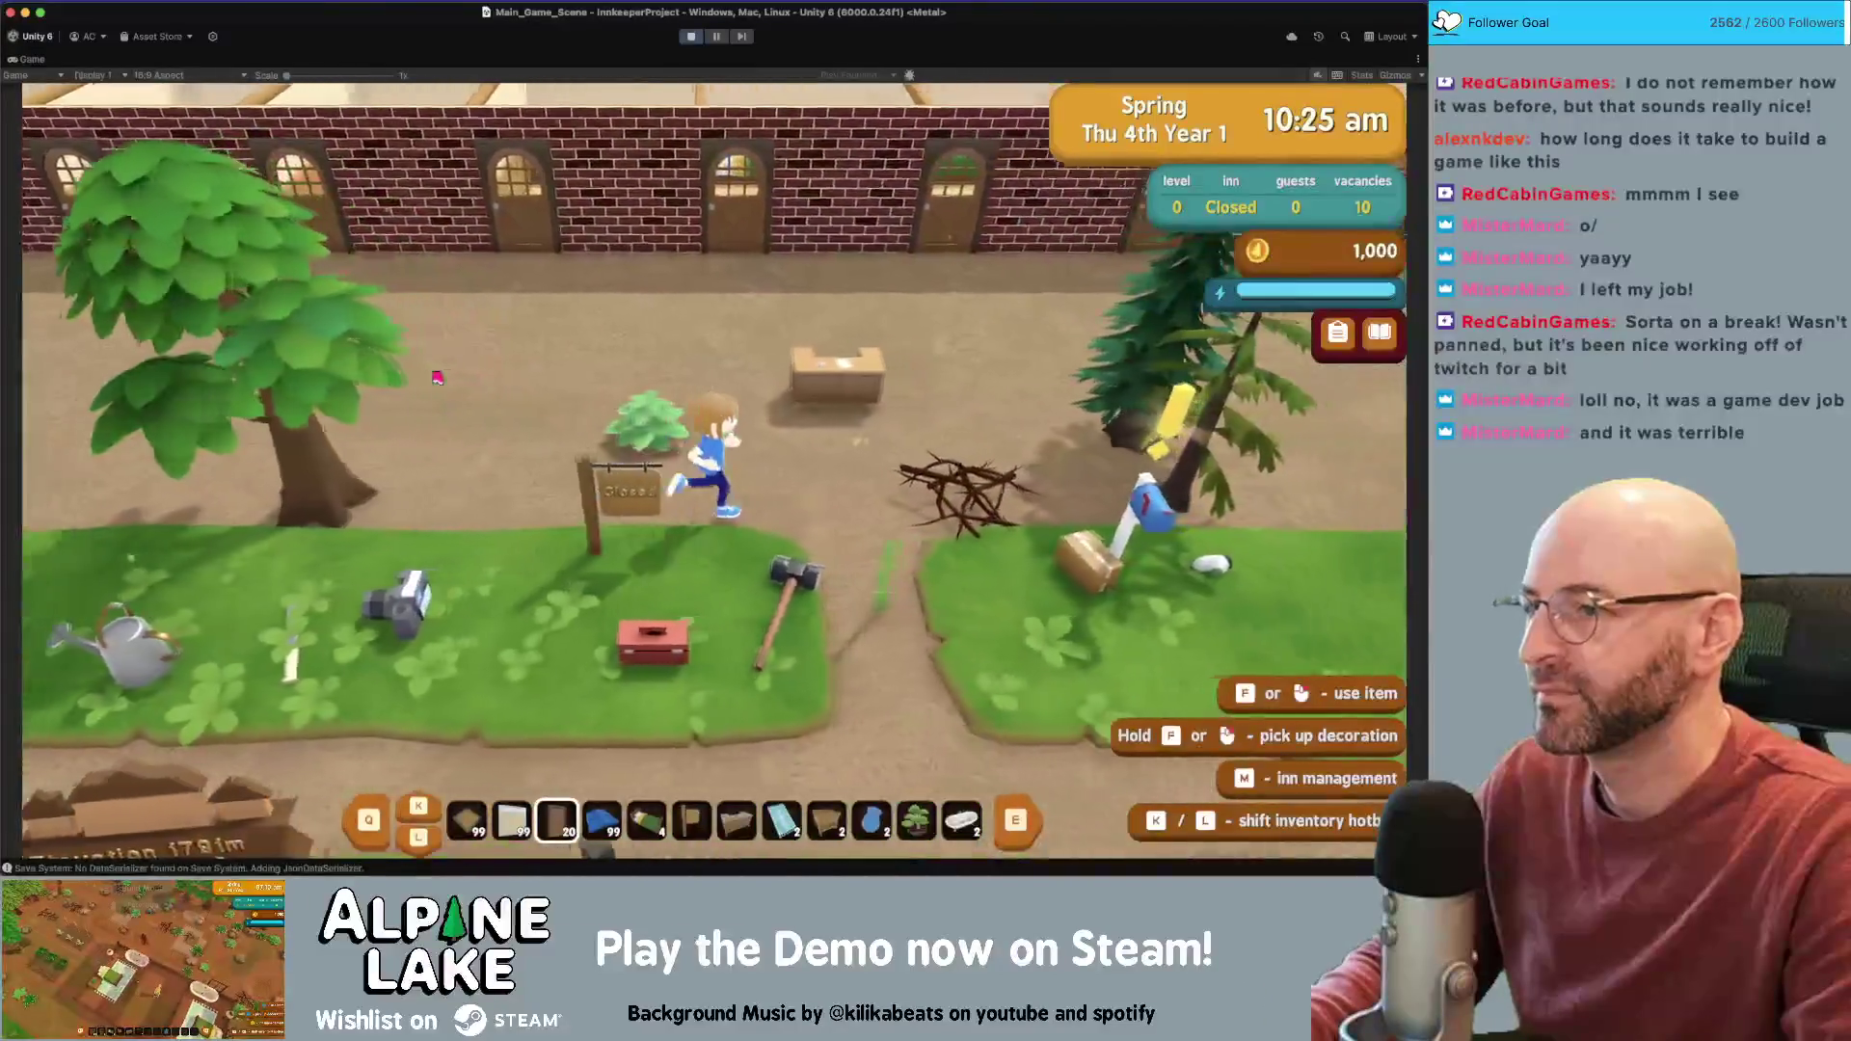
pyautogui.press('w')
pyautogui.press('w')
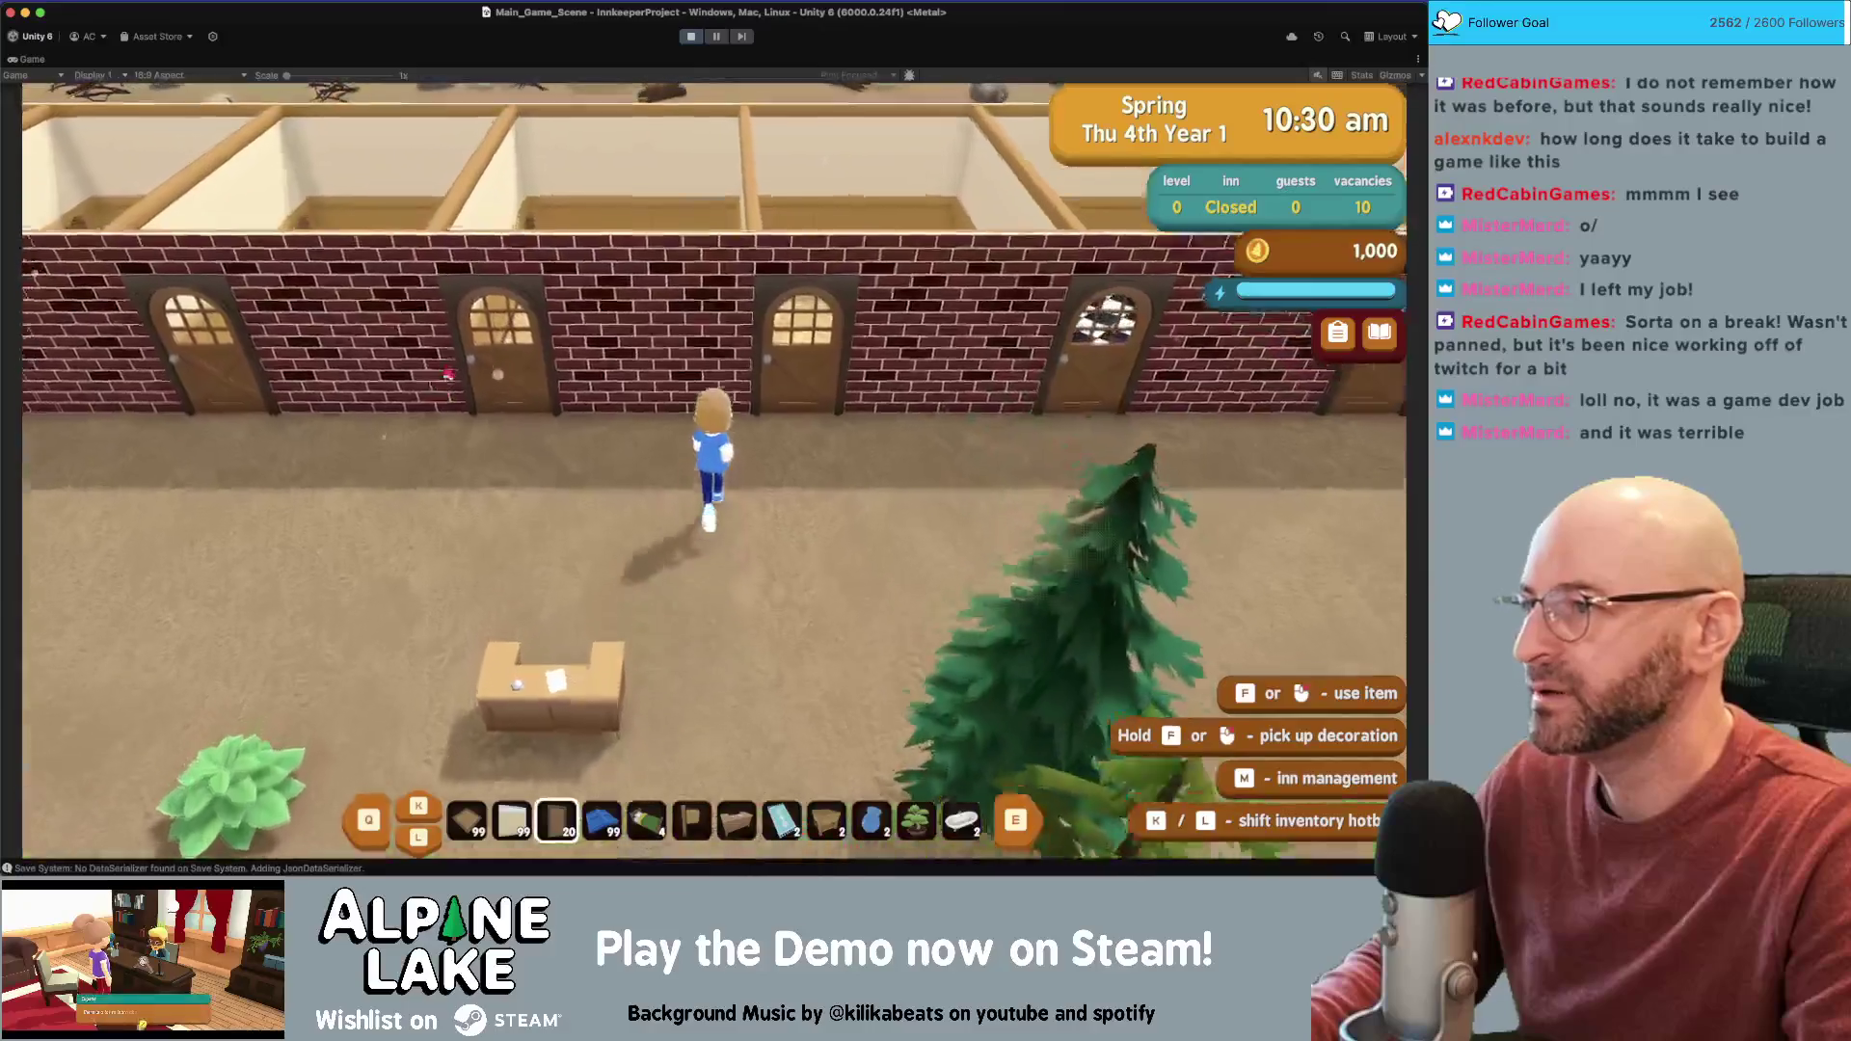
pyautogui.press('s')
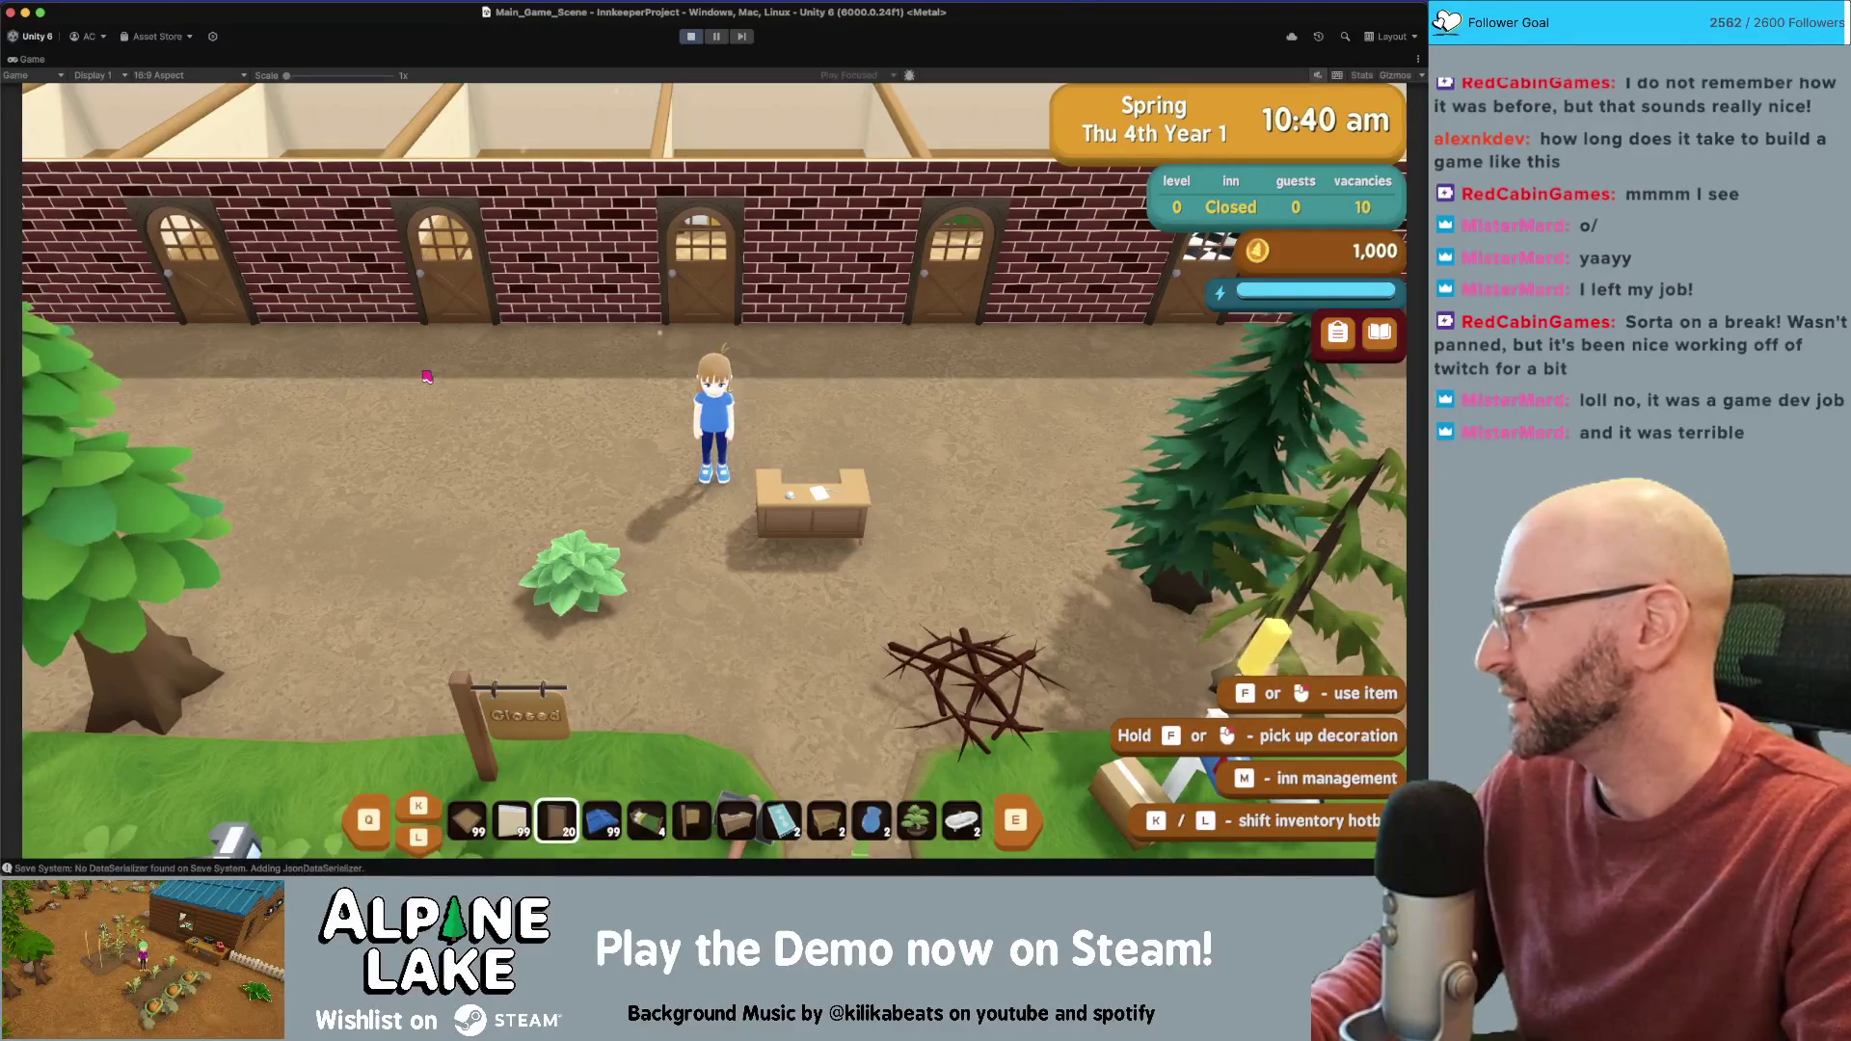
pyautogui.press('d')
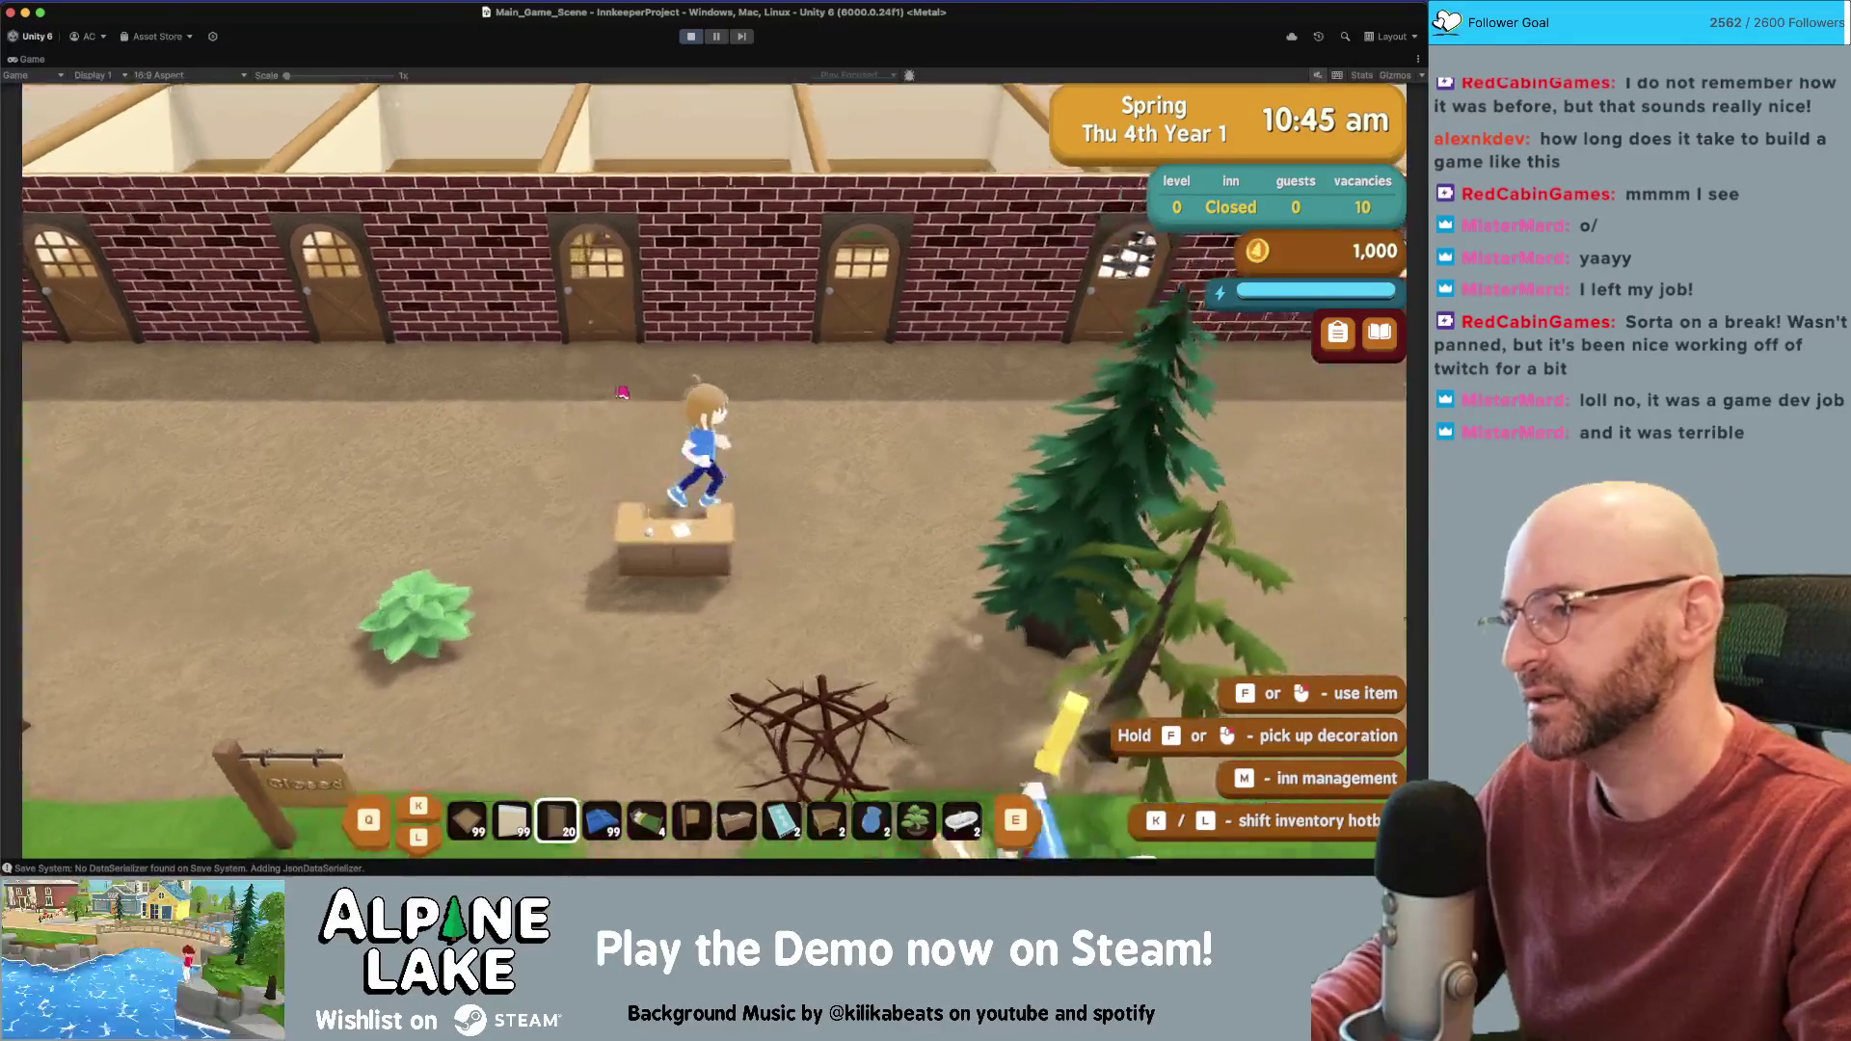
pyautogui.press('d')
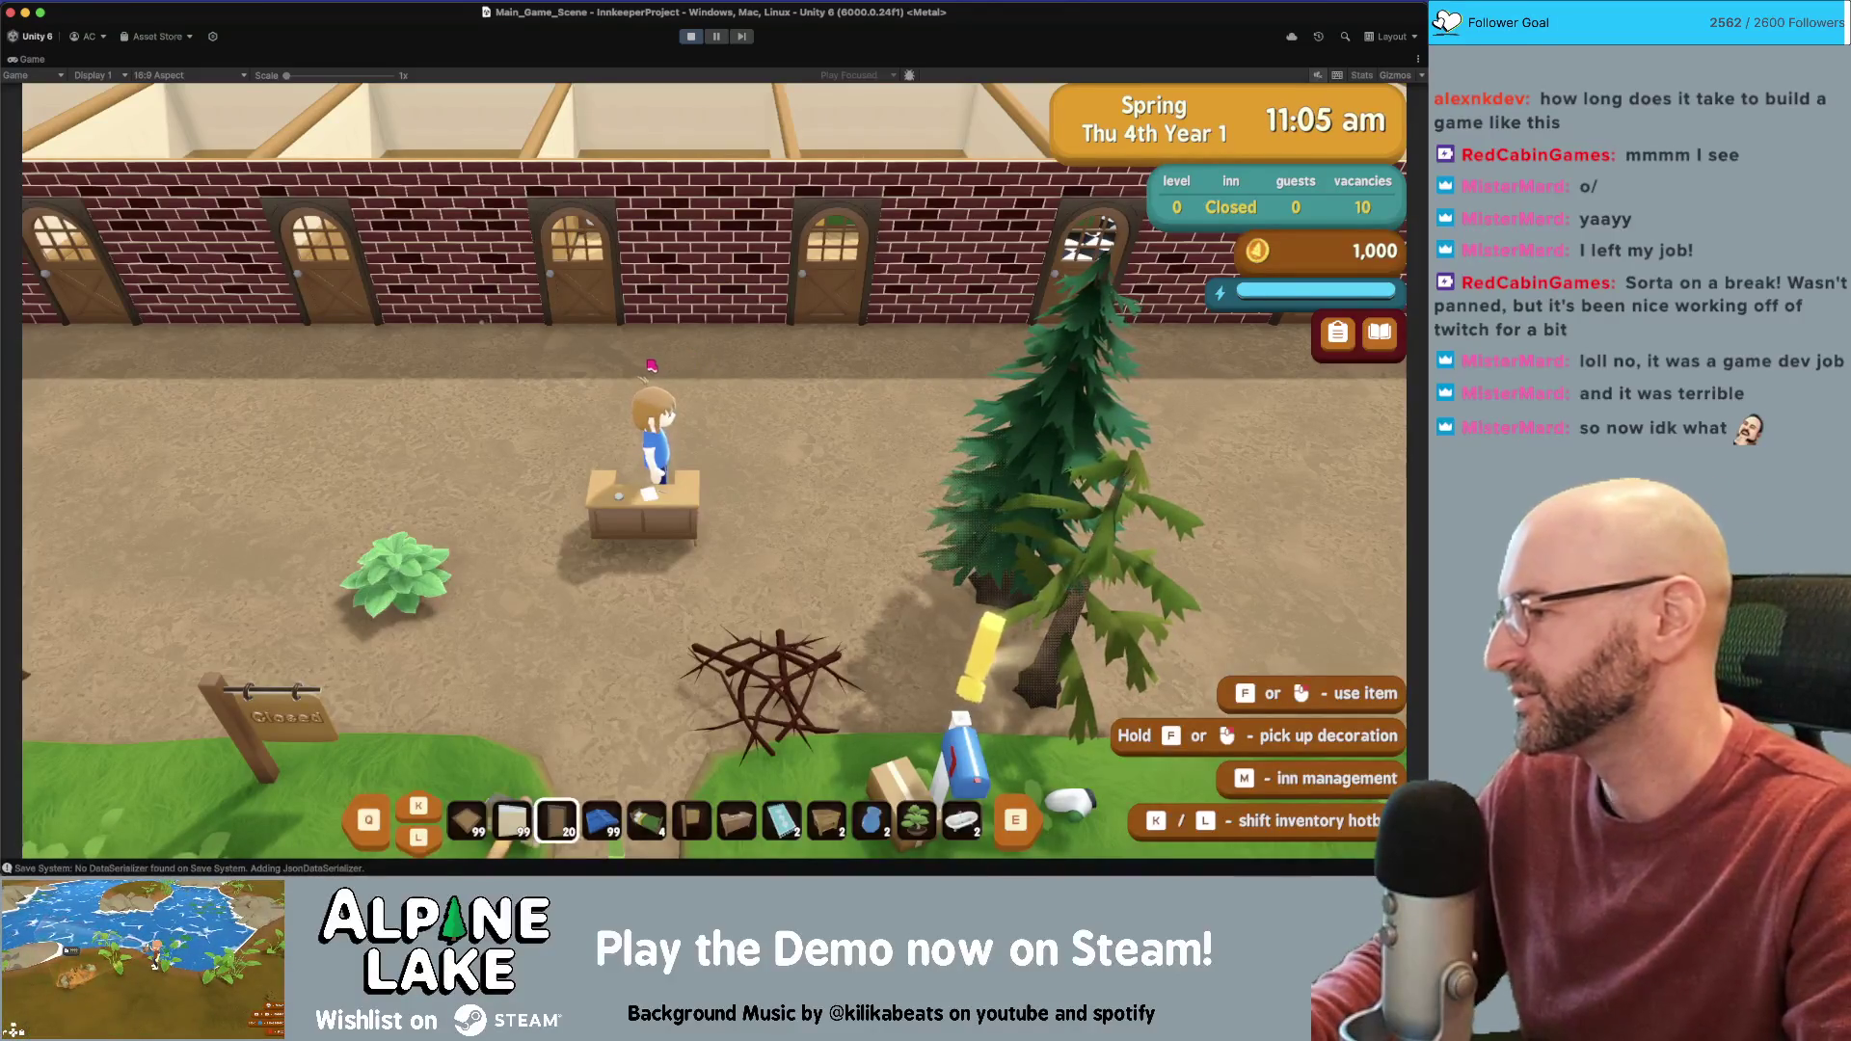
# Walk through a bedroom doorway and back, stop facing the brick wall, and try door building mode
pyautogui.press('w')
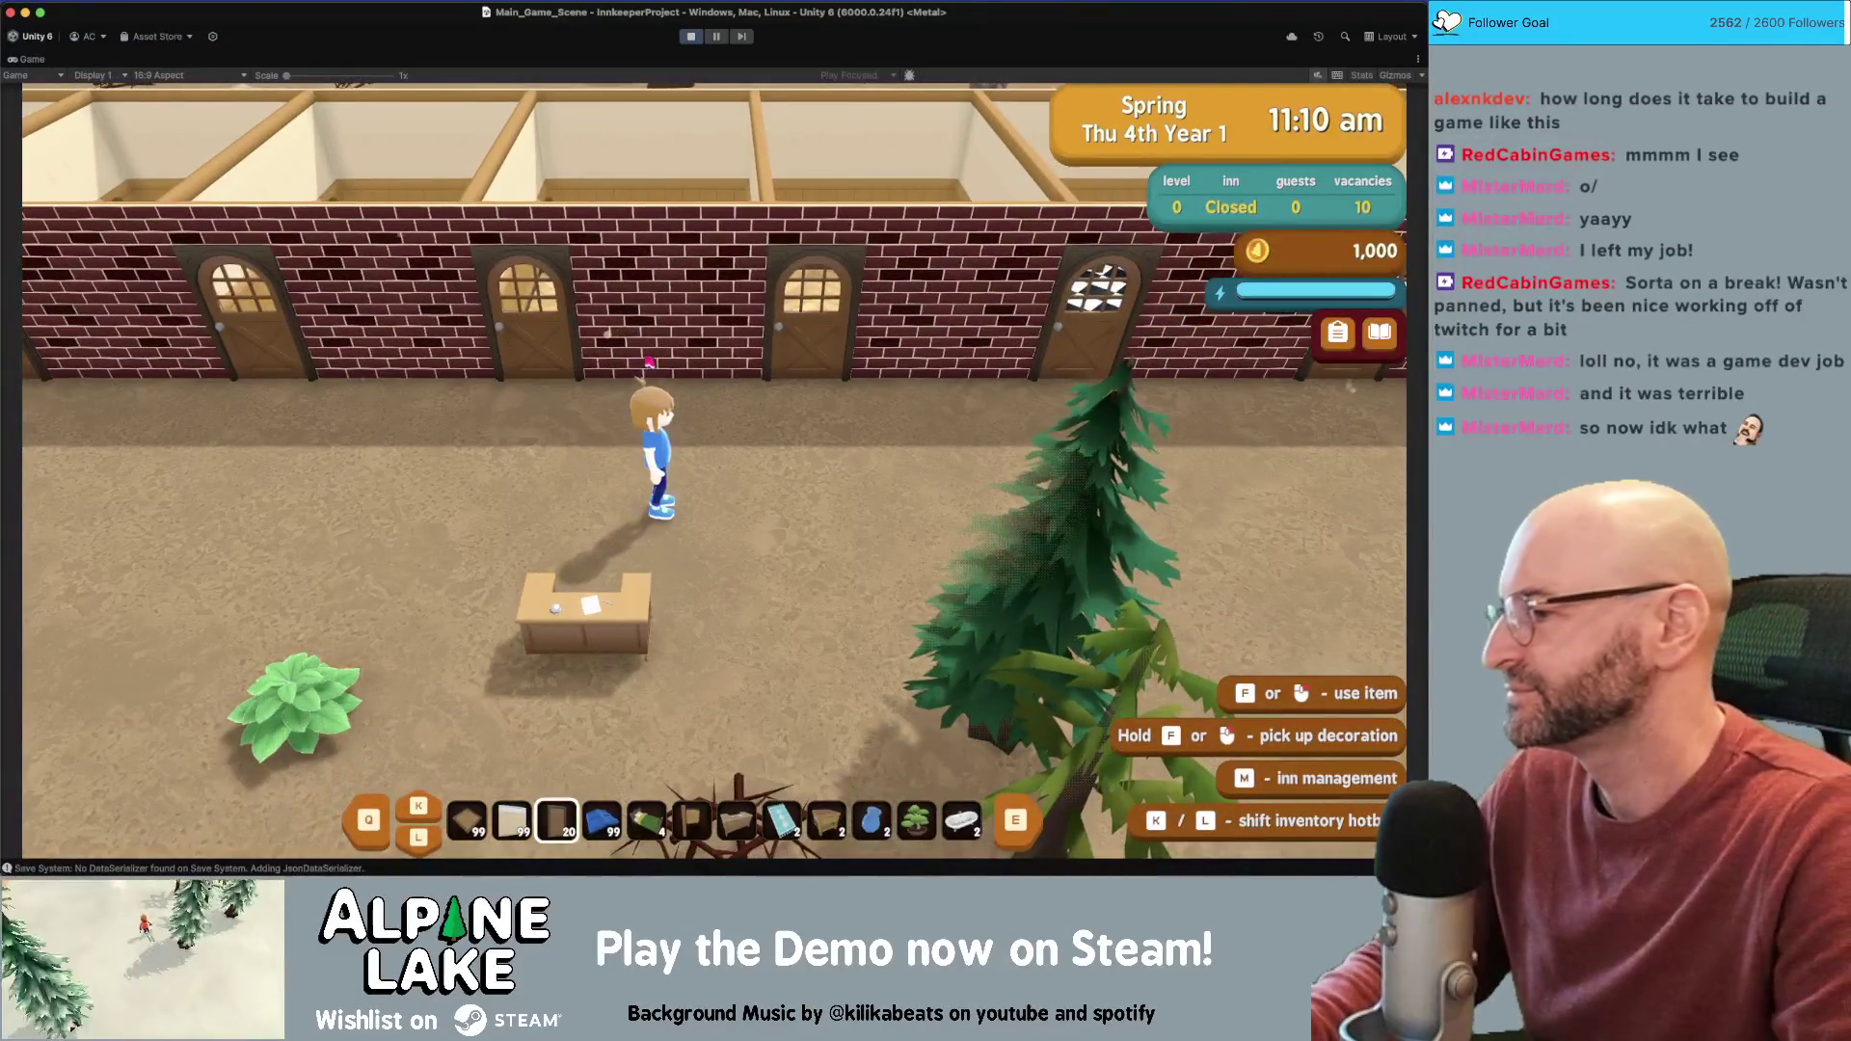
pyautogui.press('w')
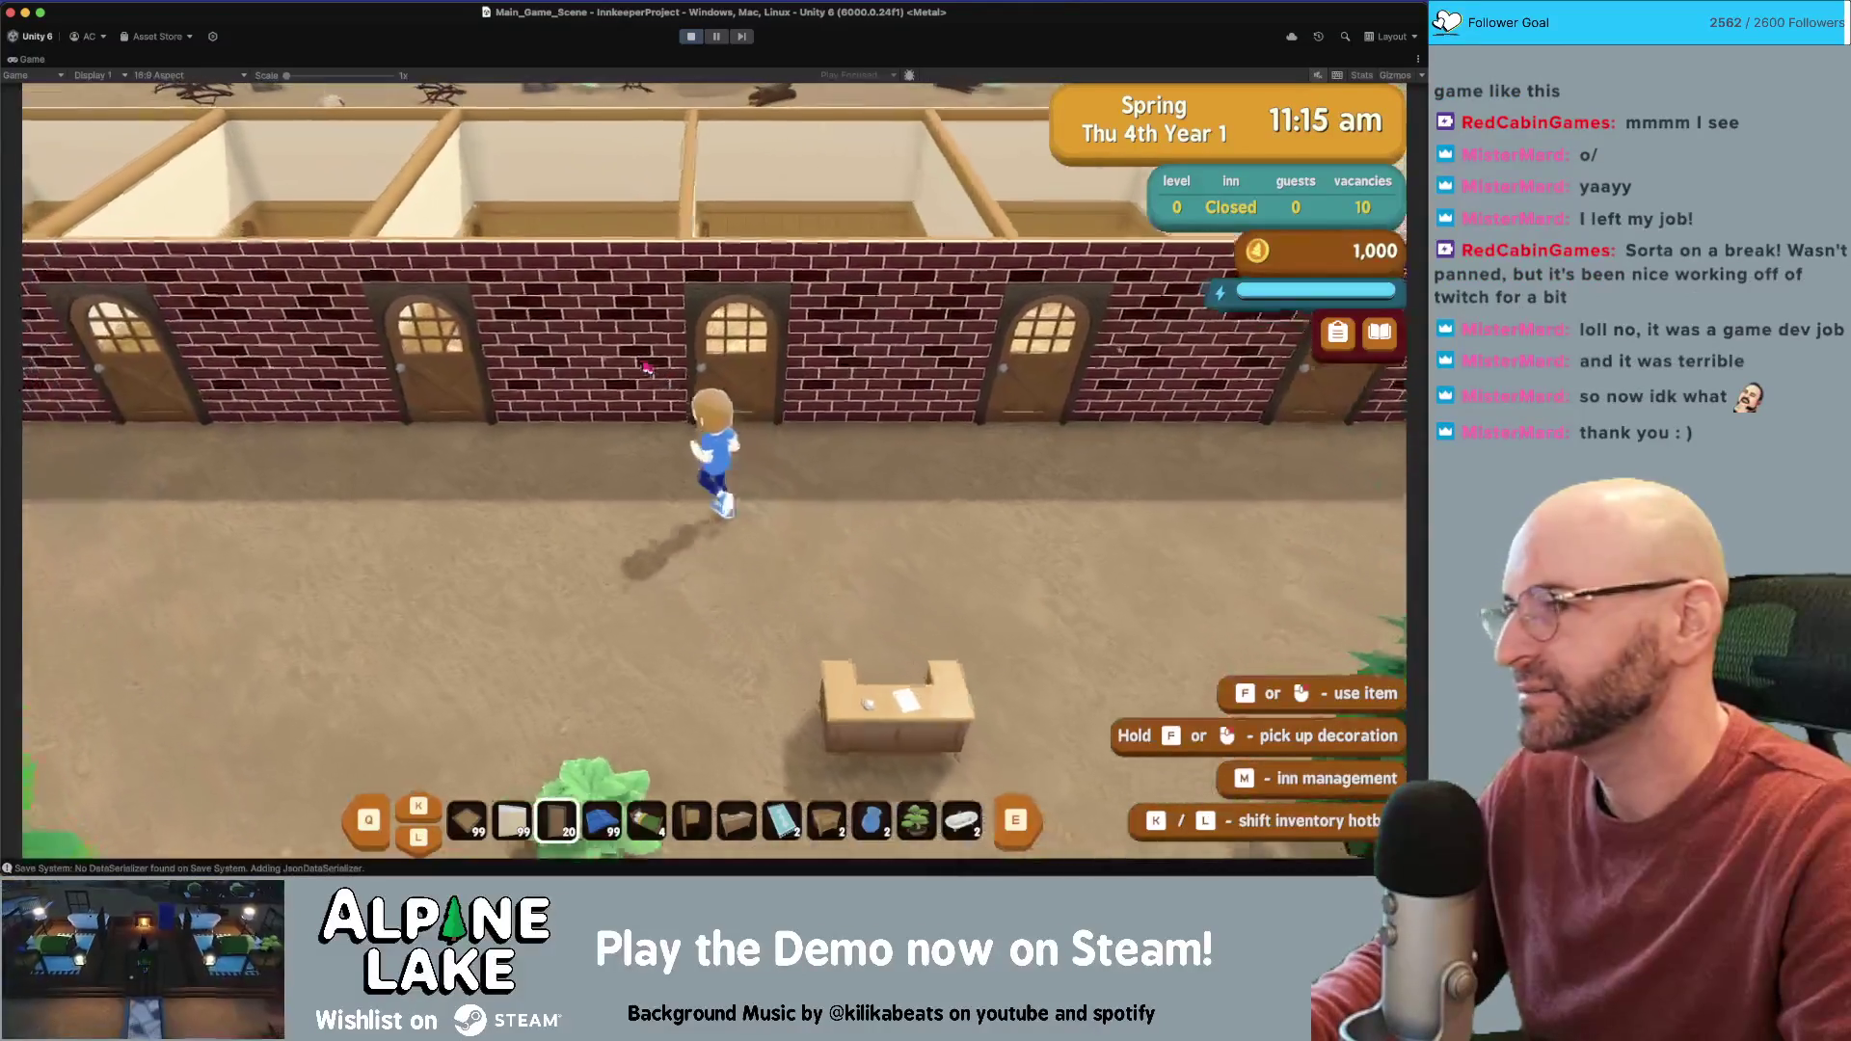
pyautogui.press('s')
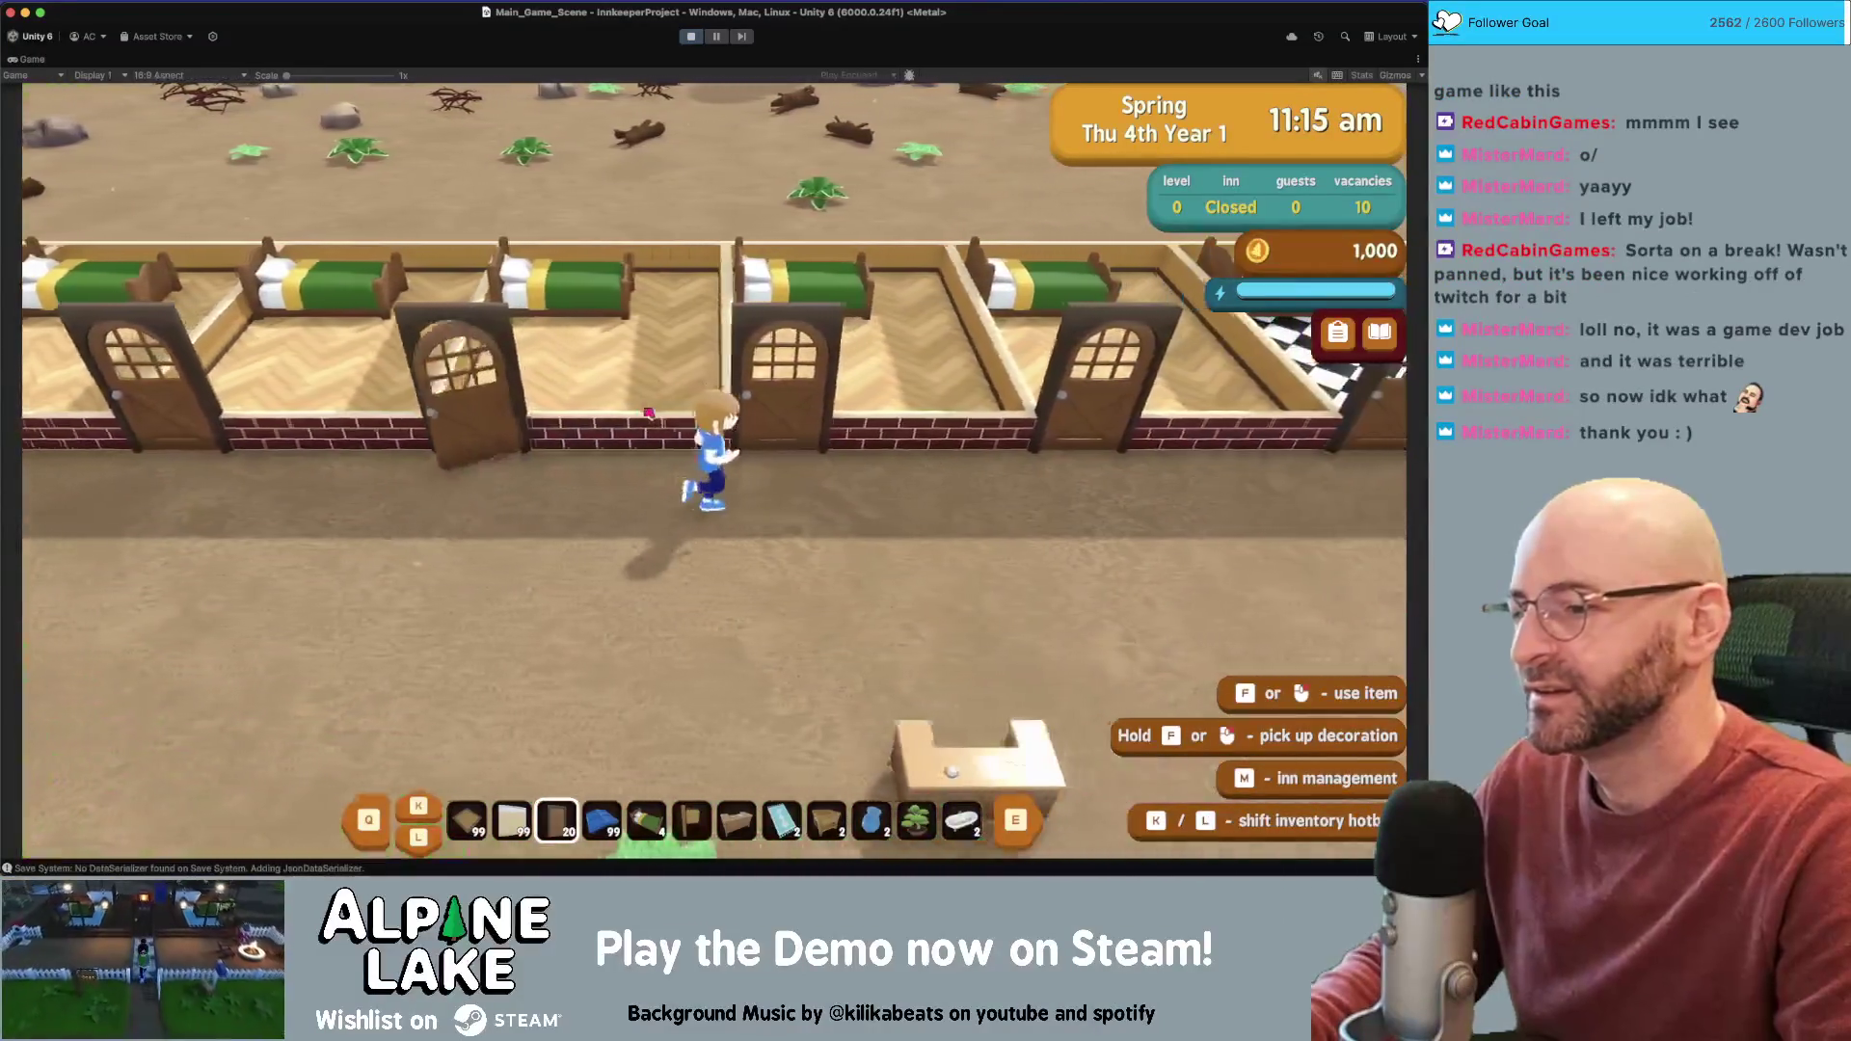
pyautogui.press('w')
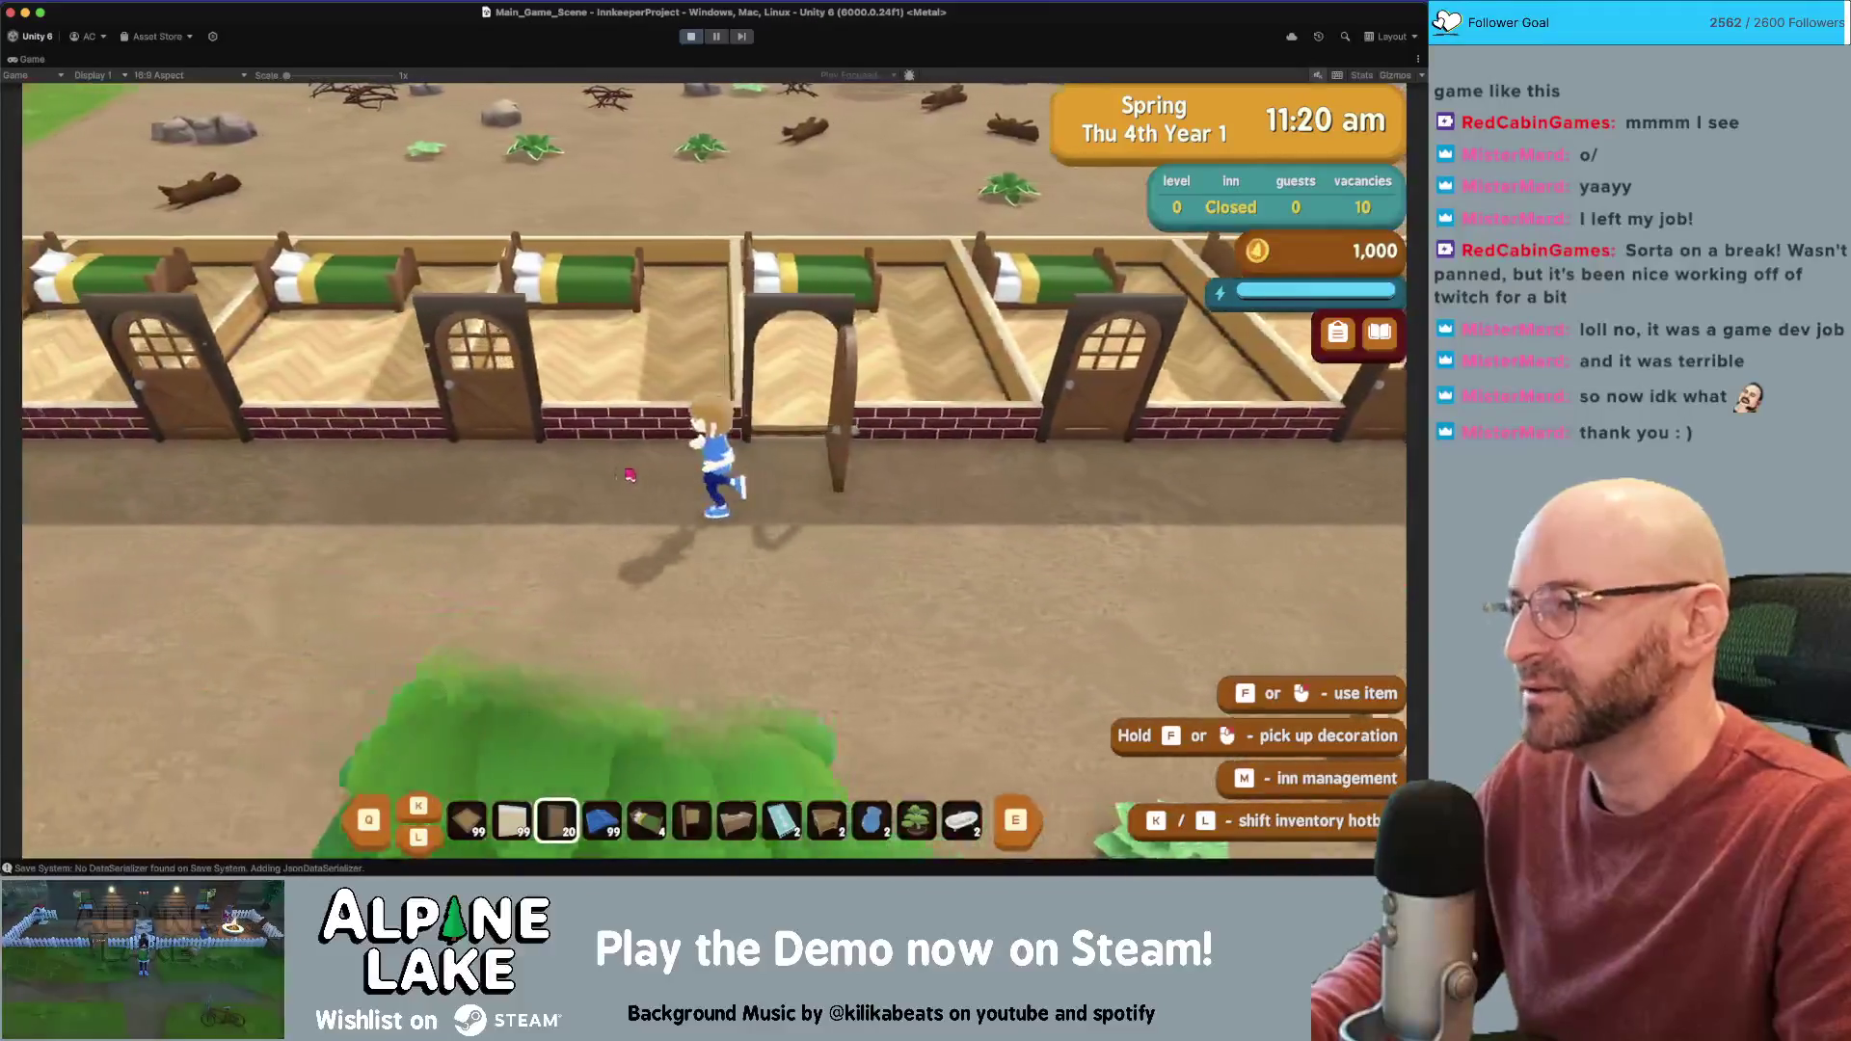
pyautogui.press('s')
pyautogui.press('e')
pyautogui.press('e')
pyautogui.press('b')
pyautogui.press('b')
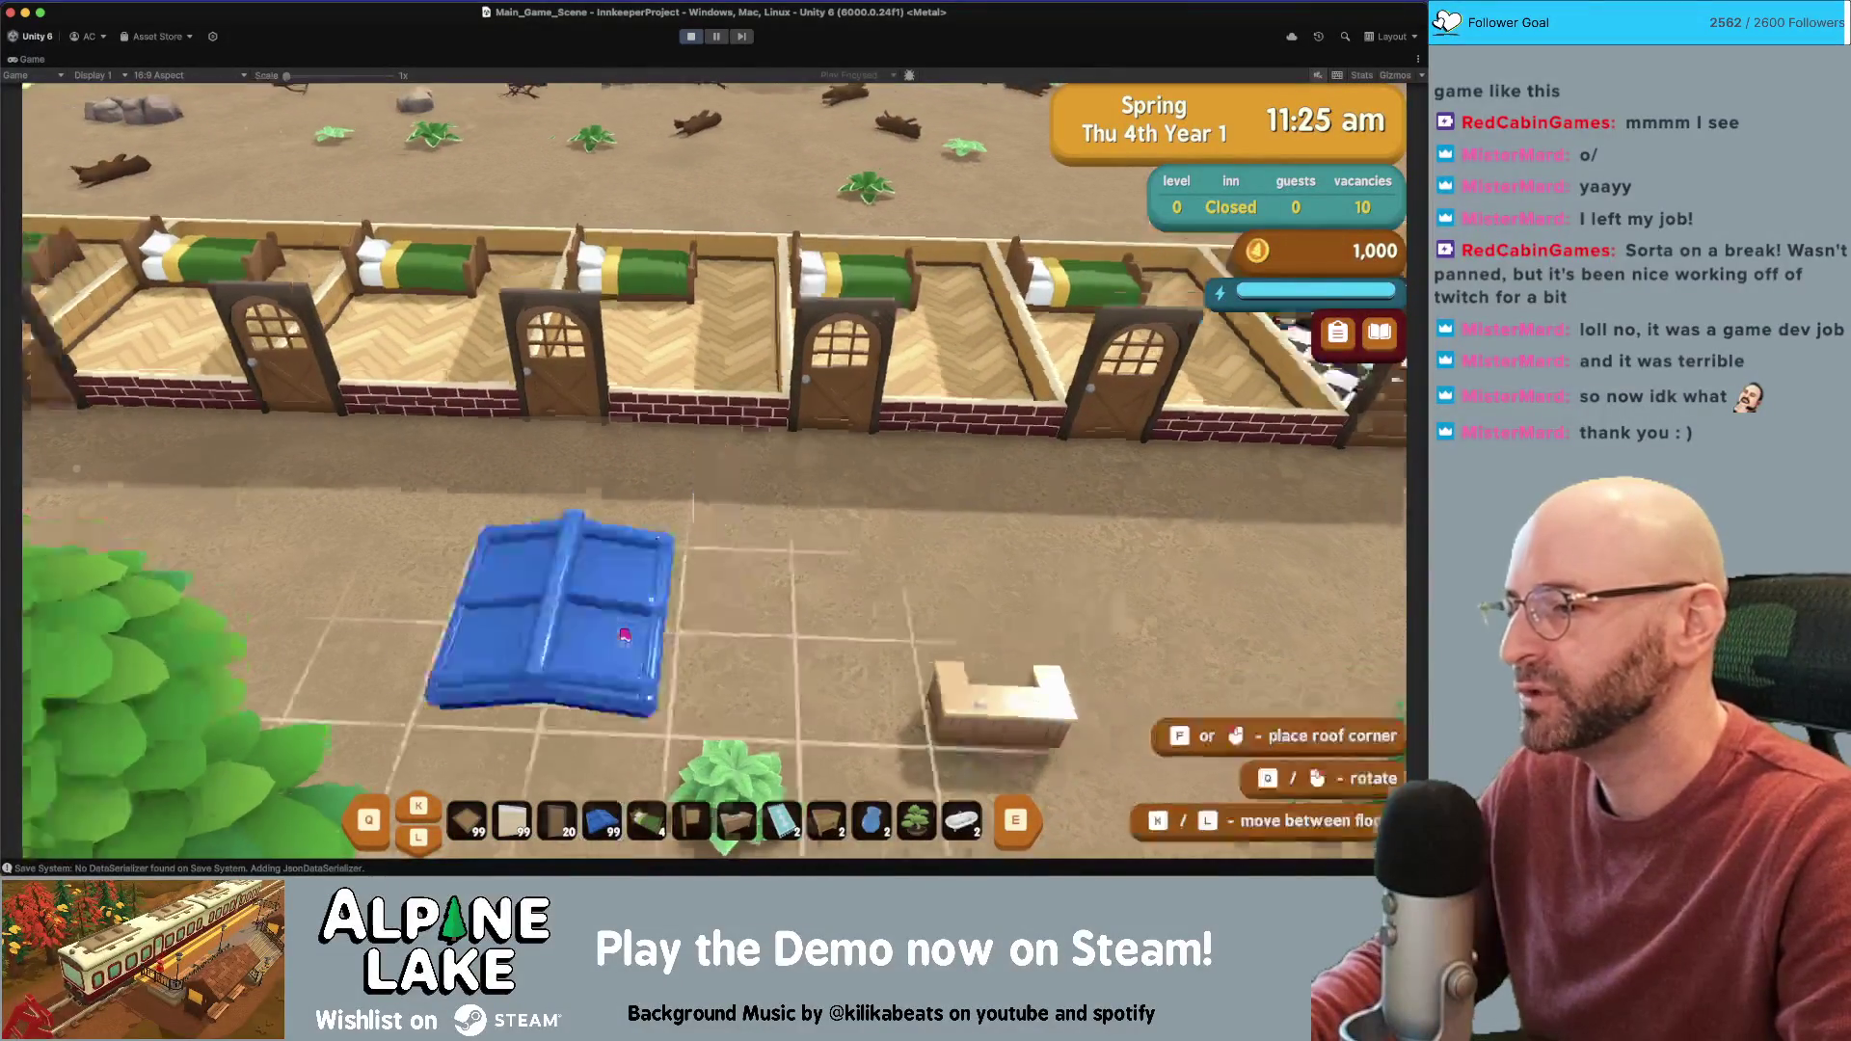
# Cycle between roof and door building, check the backpack, and return to the player view
pyautogui.press('b')
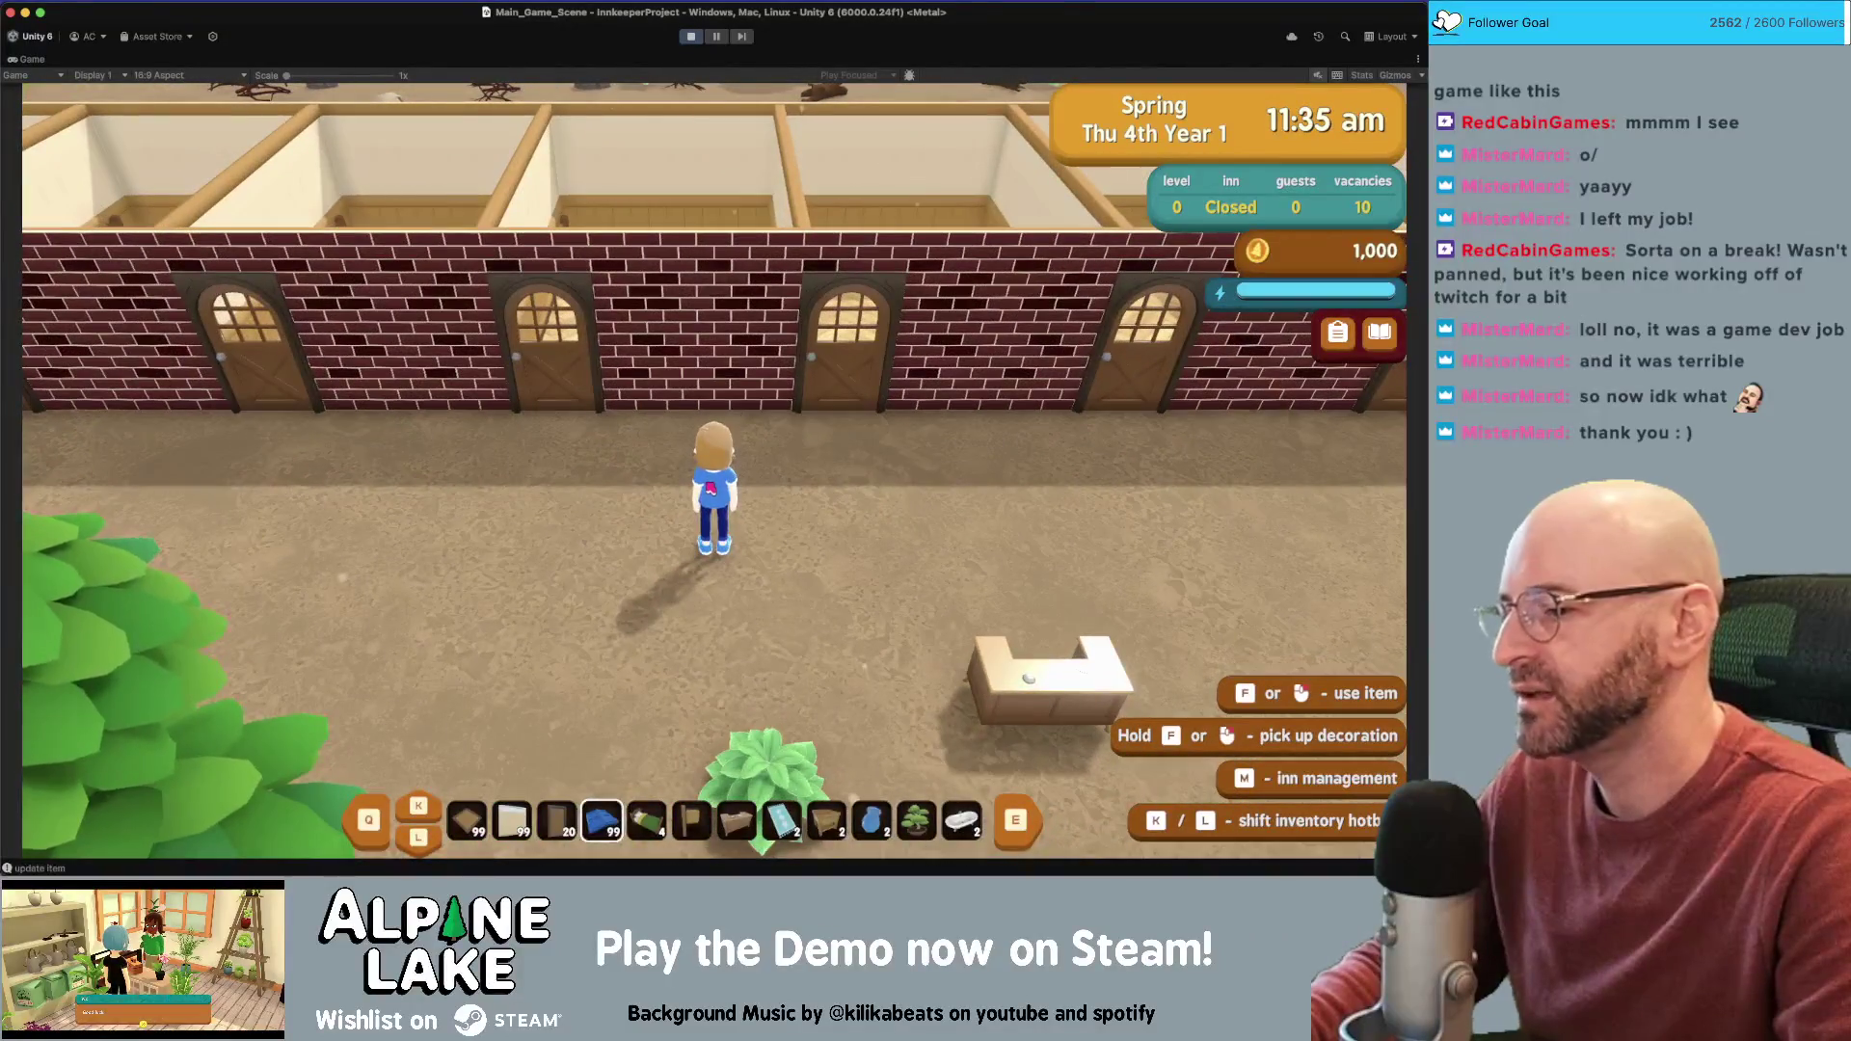
pyautogui.press('b')
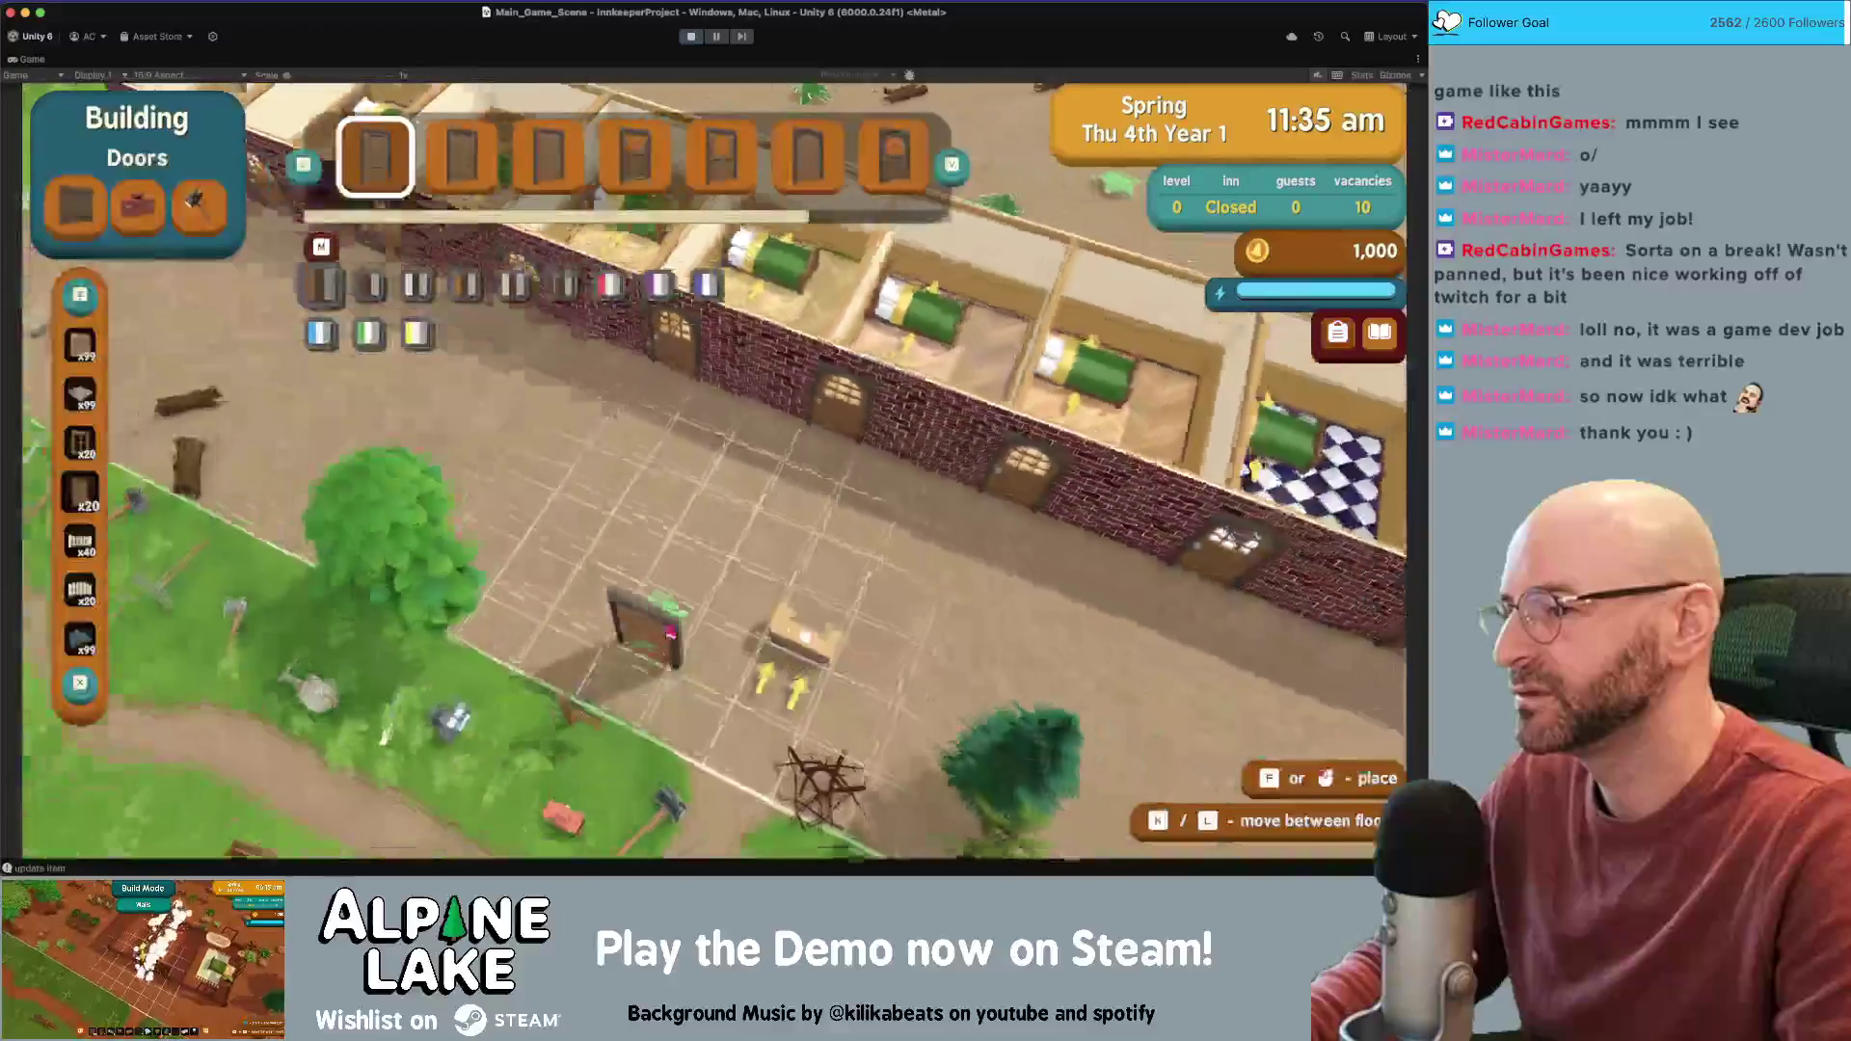
pyautogui.scroll(-2, 672, 627)
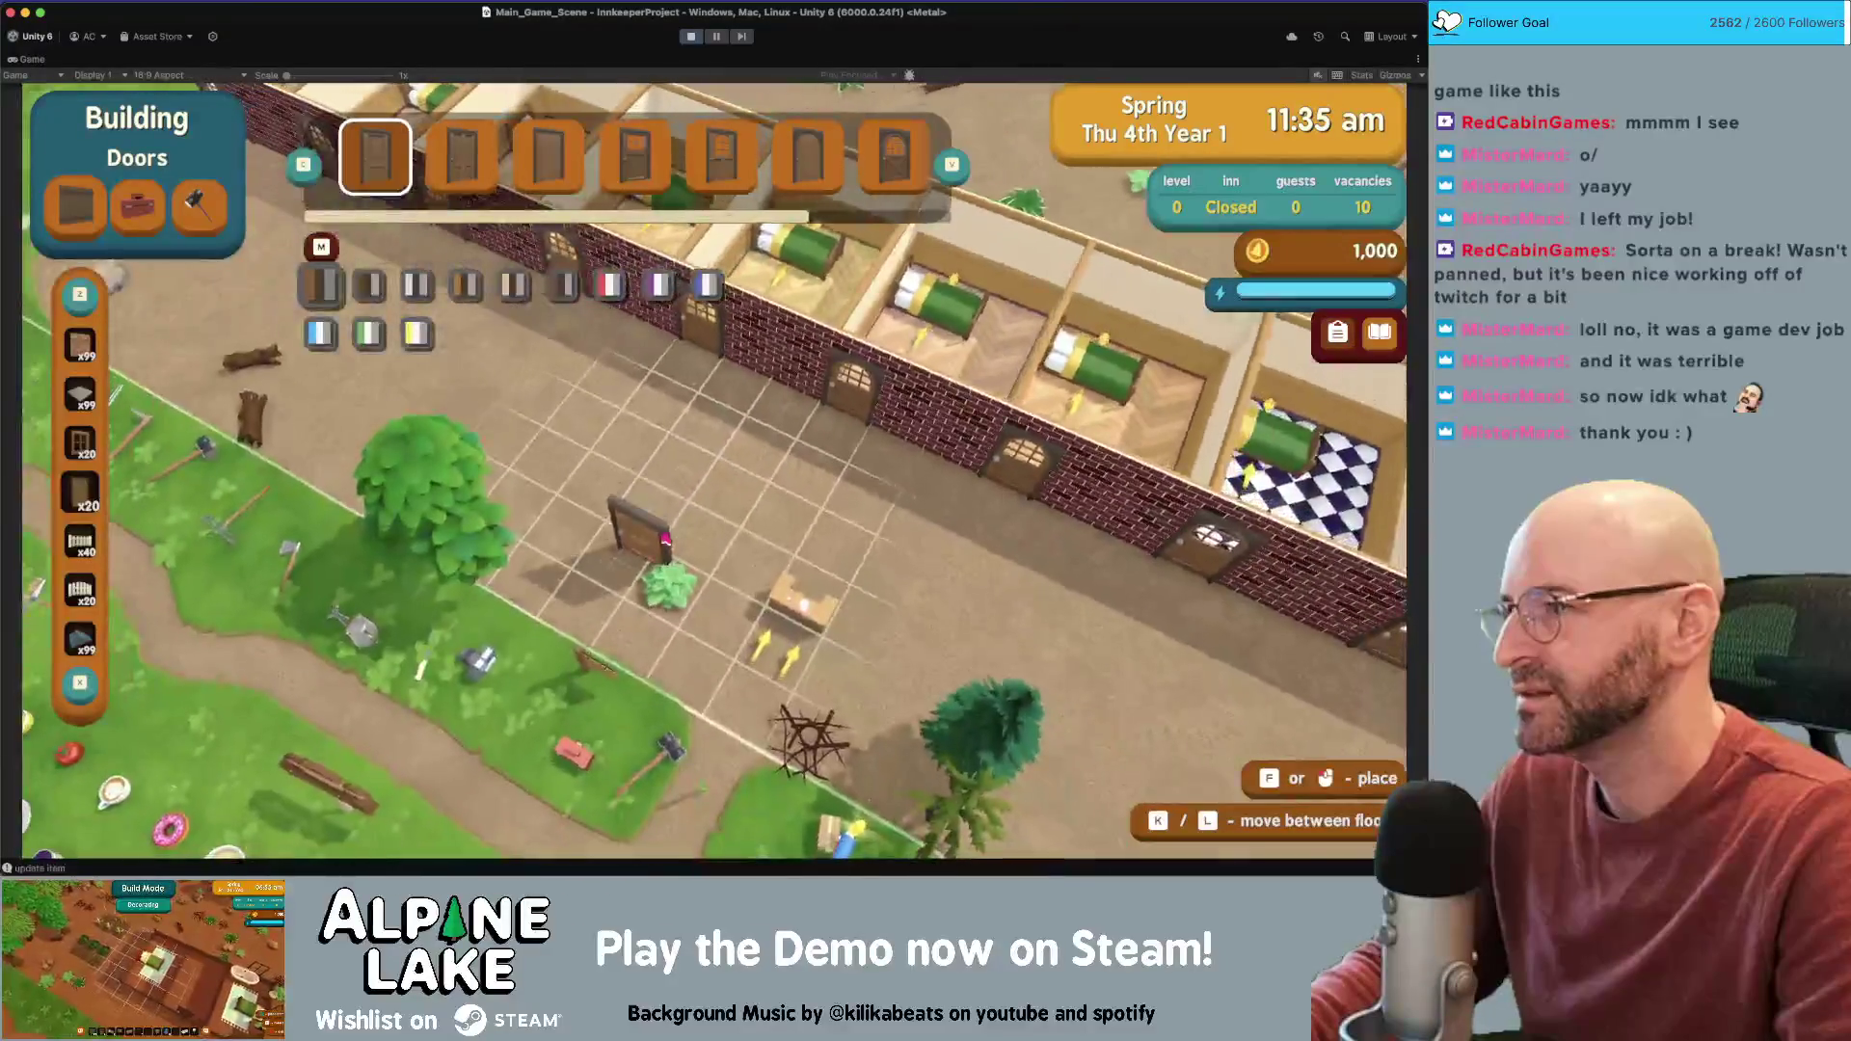
pyautogui.press('b')
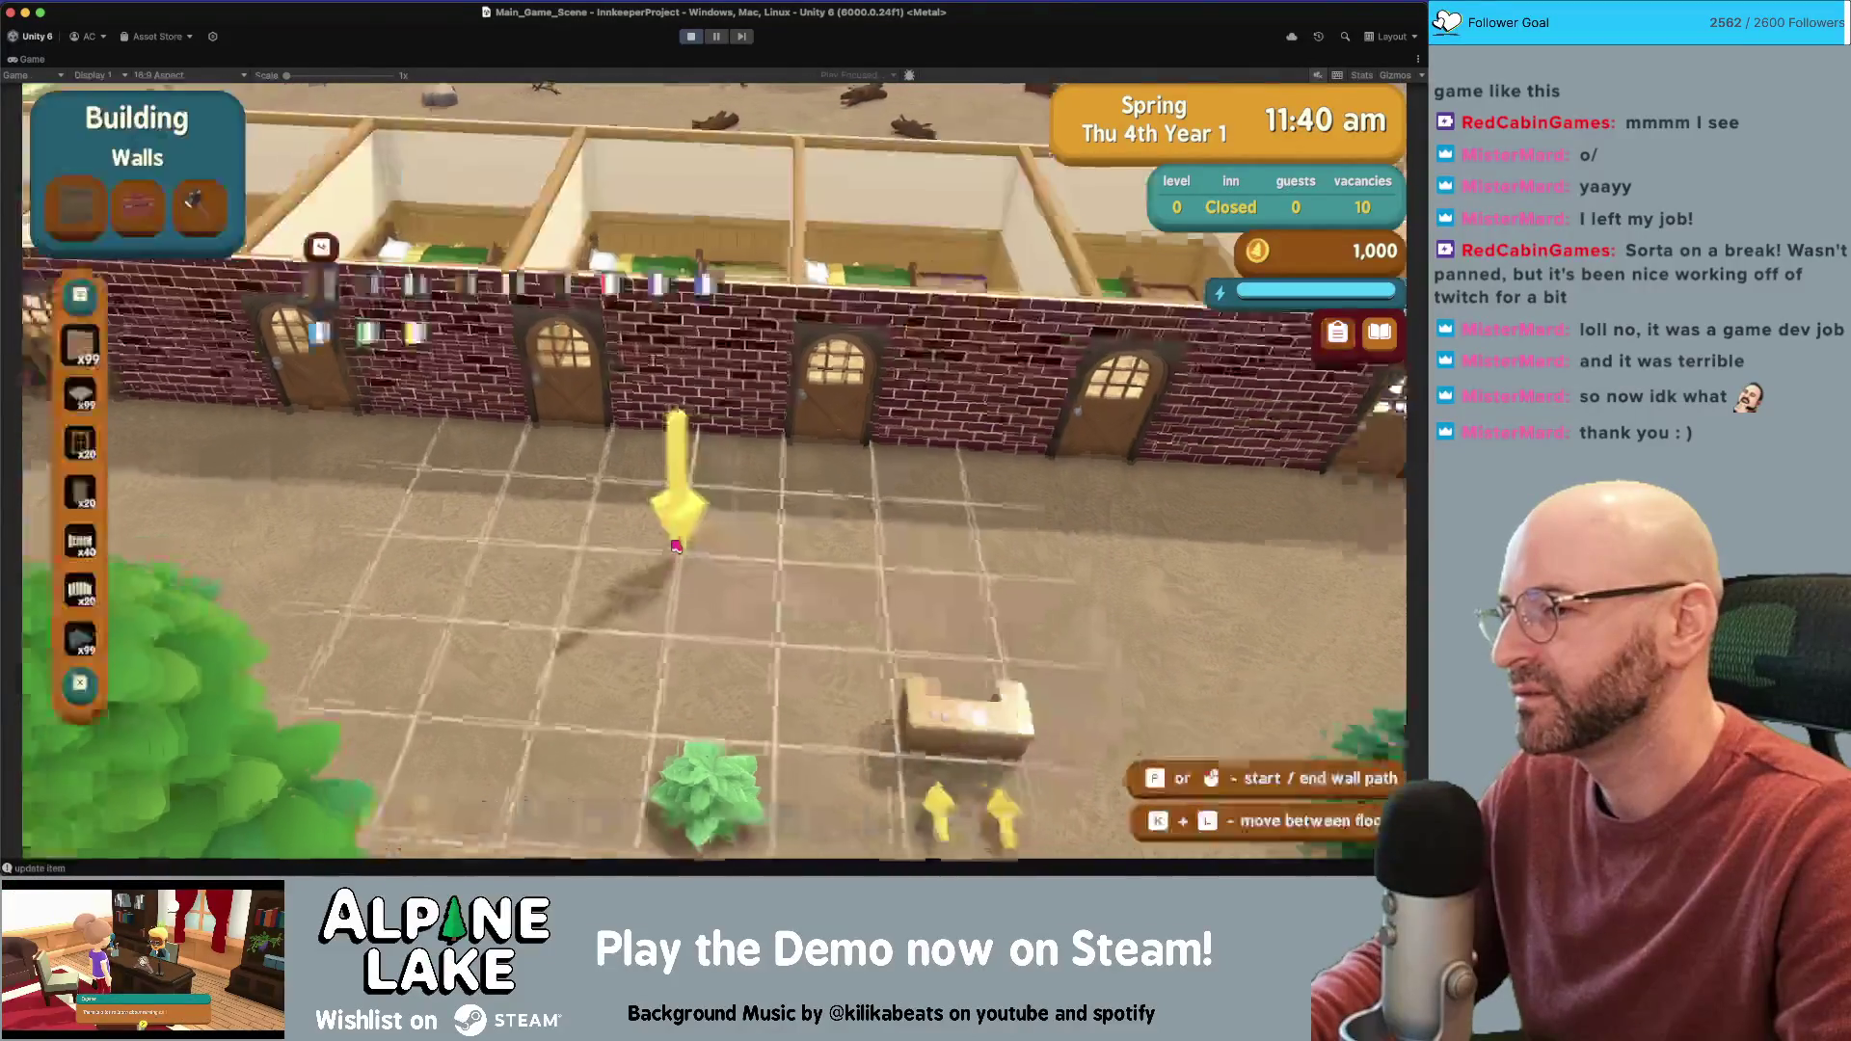
pyautogui.press('w')
pyautogui.press('e')
pyautogui.press('e')
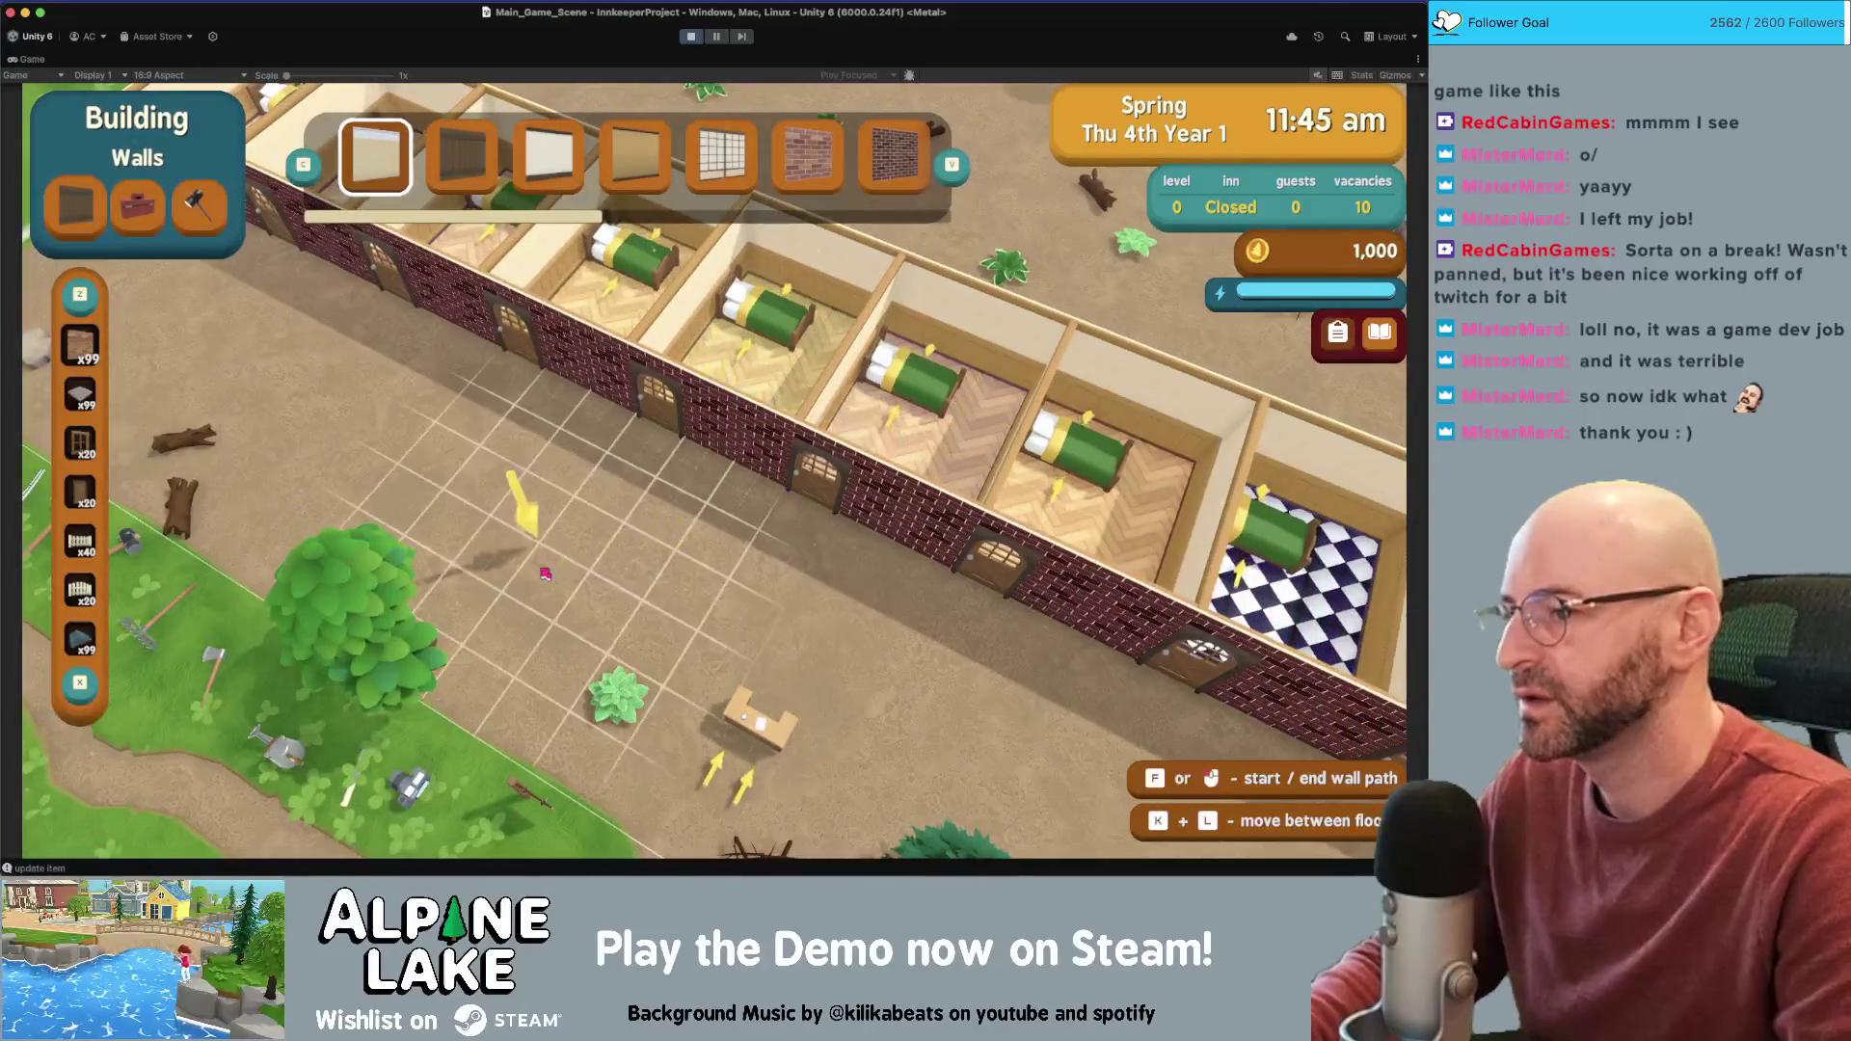
pyautogui.press('Escape')
# Equip the door item, toggle roof building on and off, and place a roof corner beside the inn wall
pyautogui.scroll(2, 576, 585)
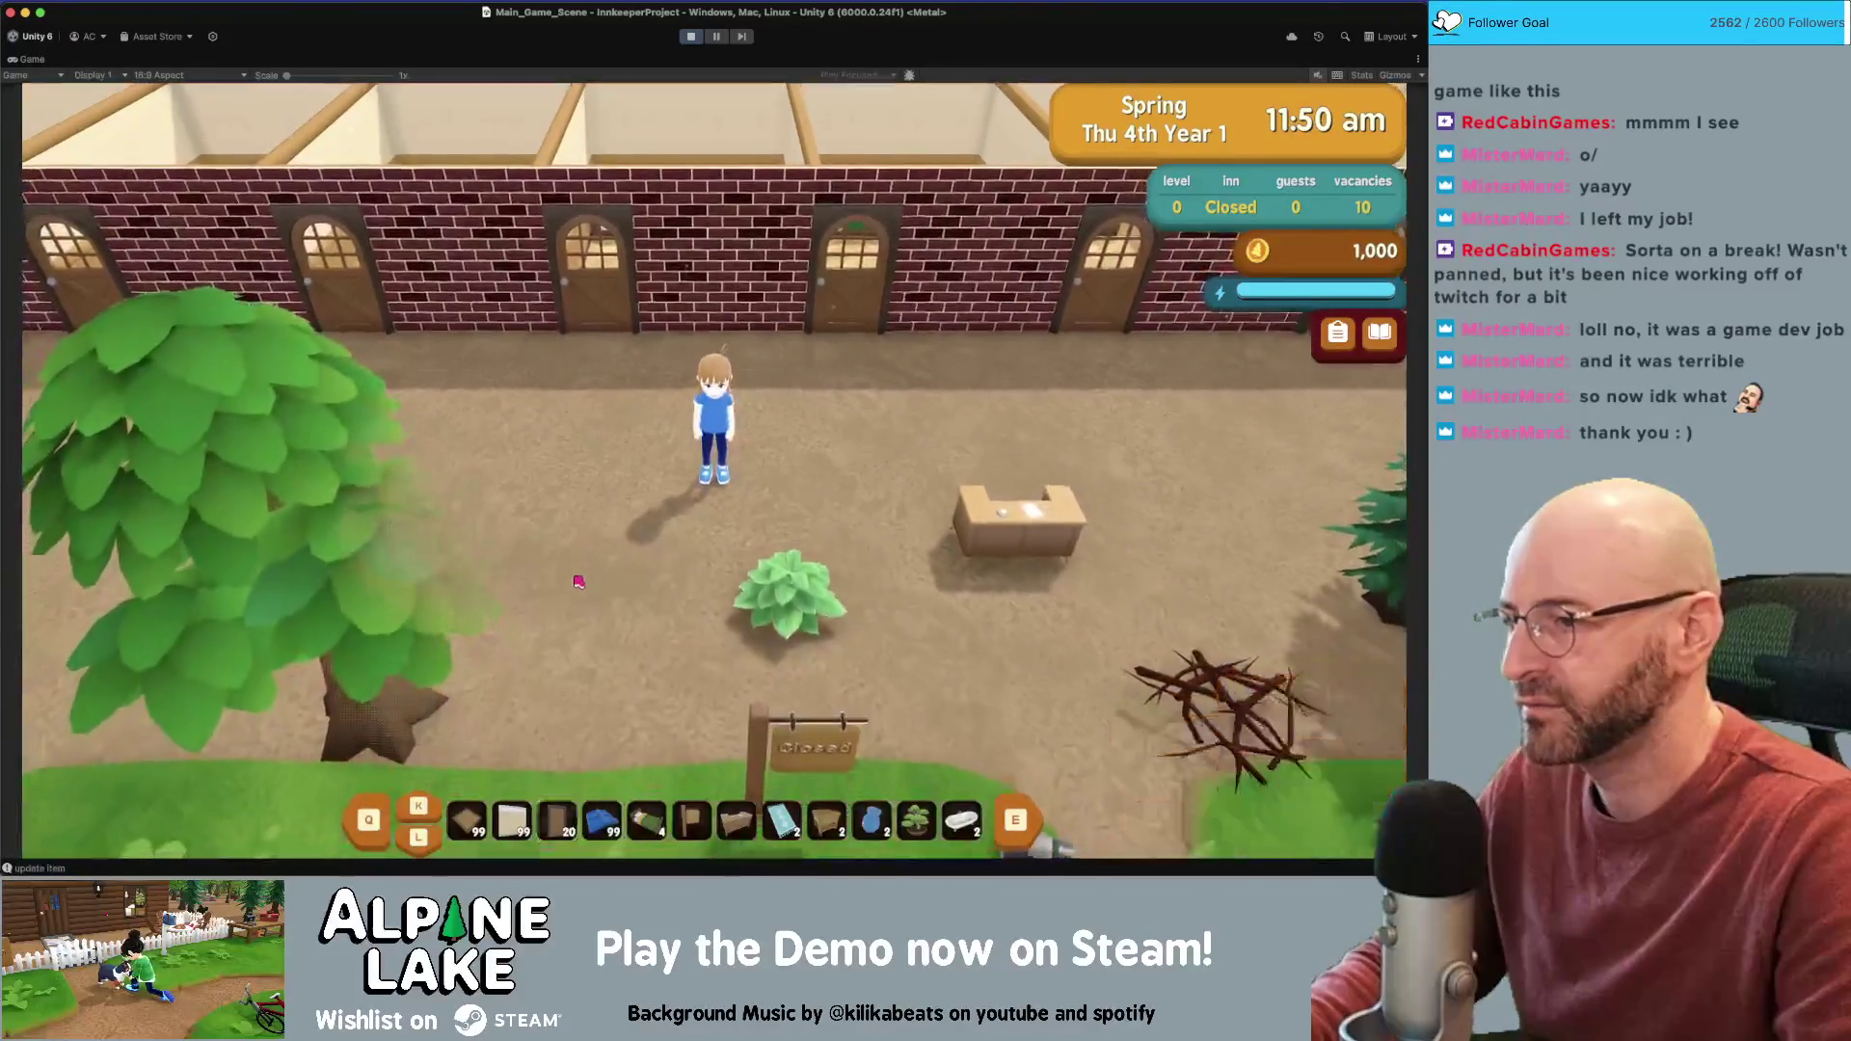
pyautogui.click(608, 559)
pyautogui.press('Escape')
pyautogui.click(641, 533)
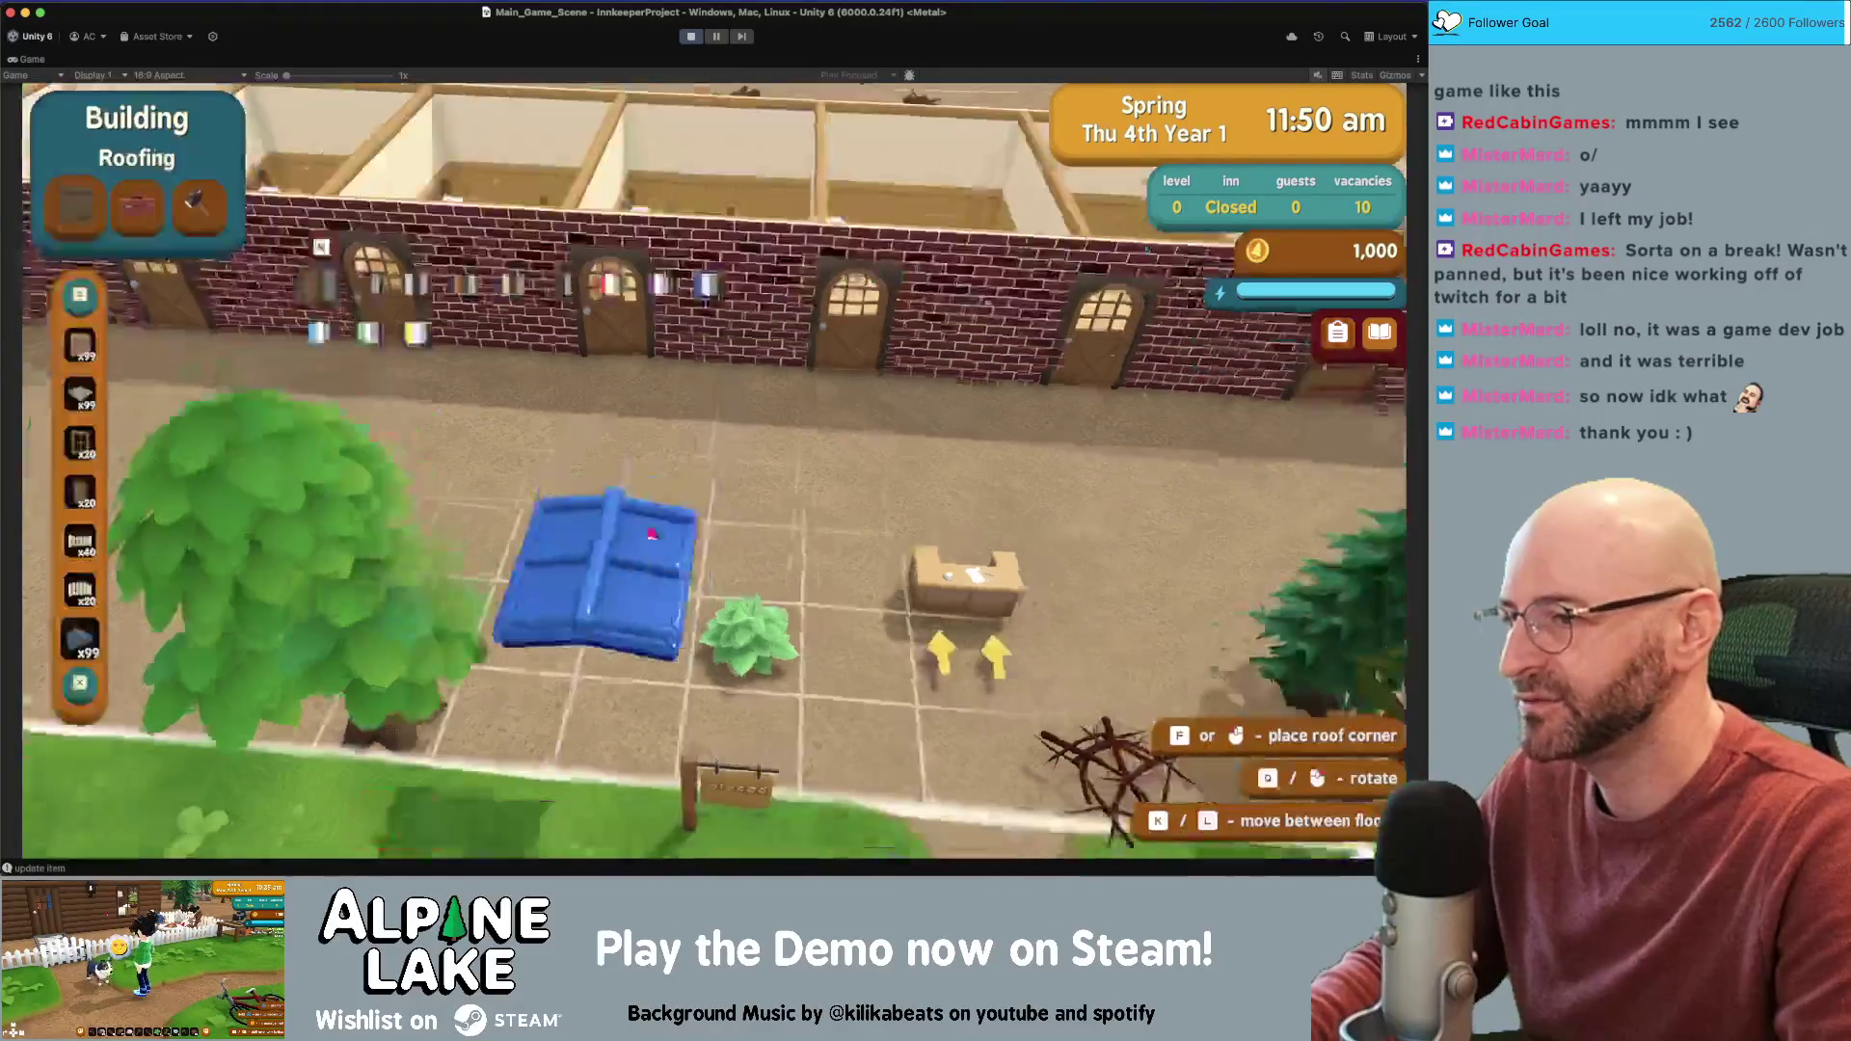
pyautogui.press('Escape')
pyautogui.click(777, 495)
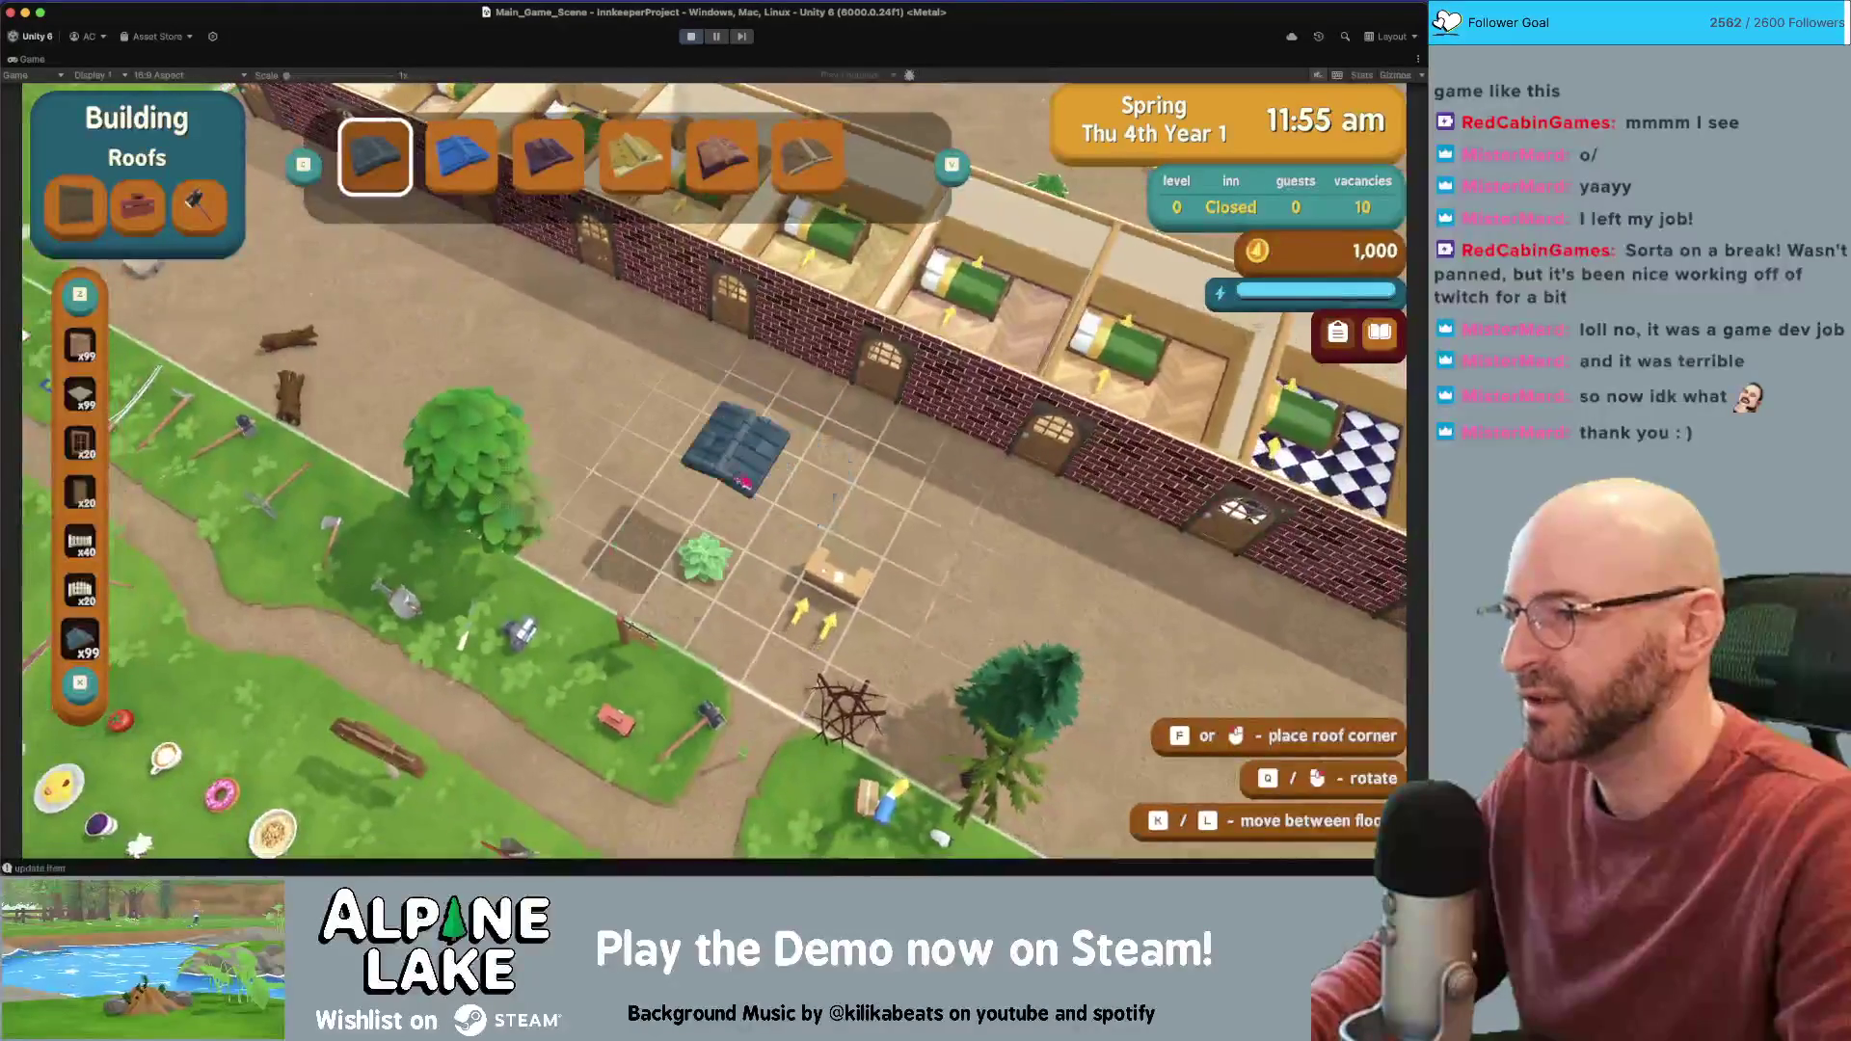
pyautogui.press('Escape')
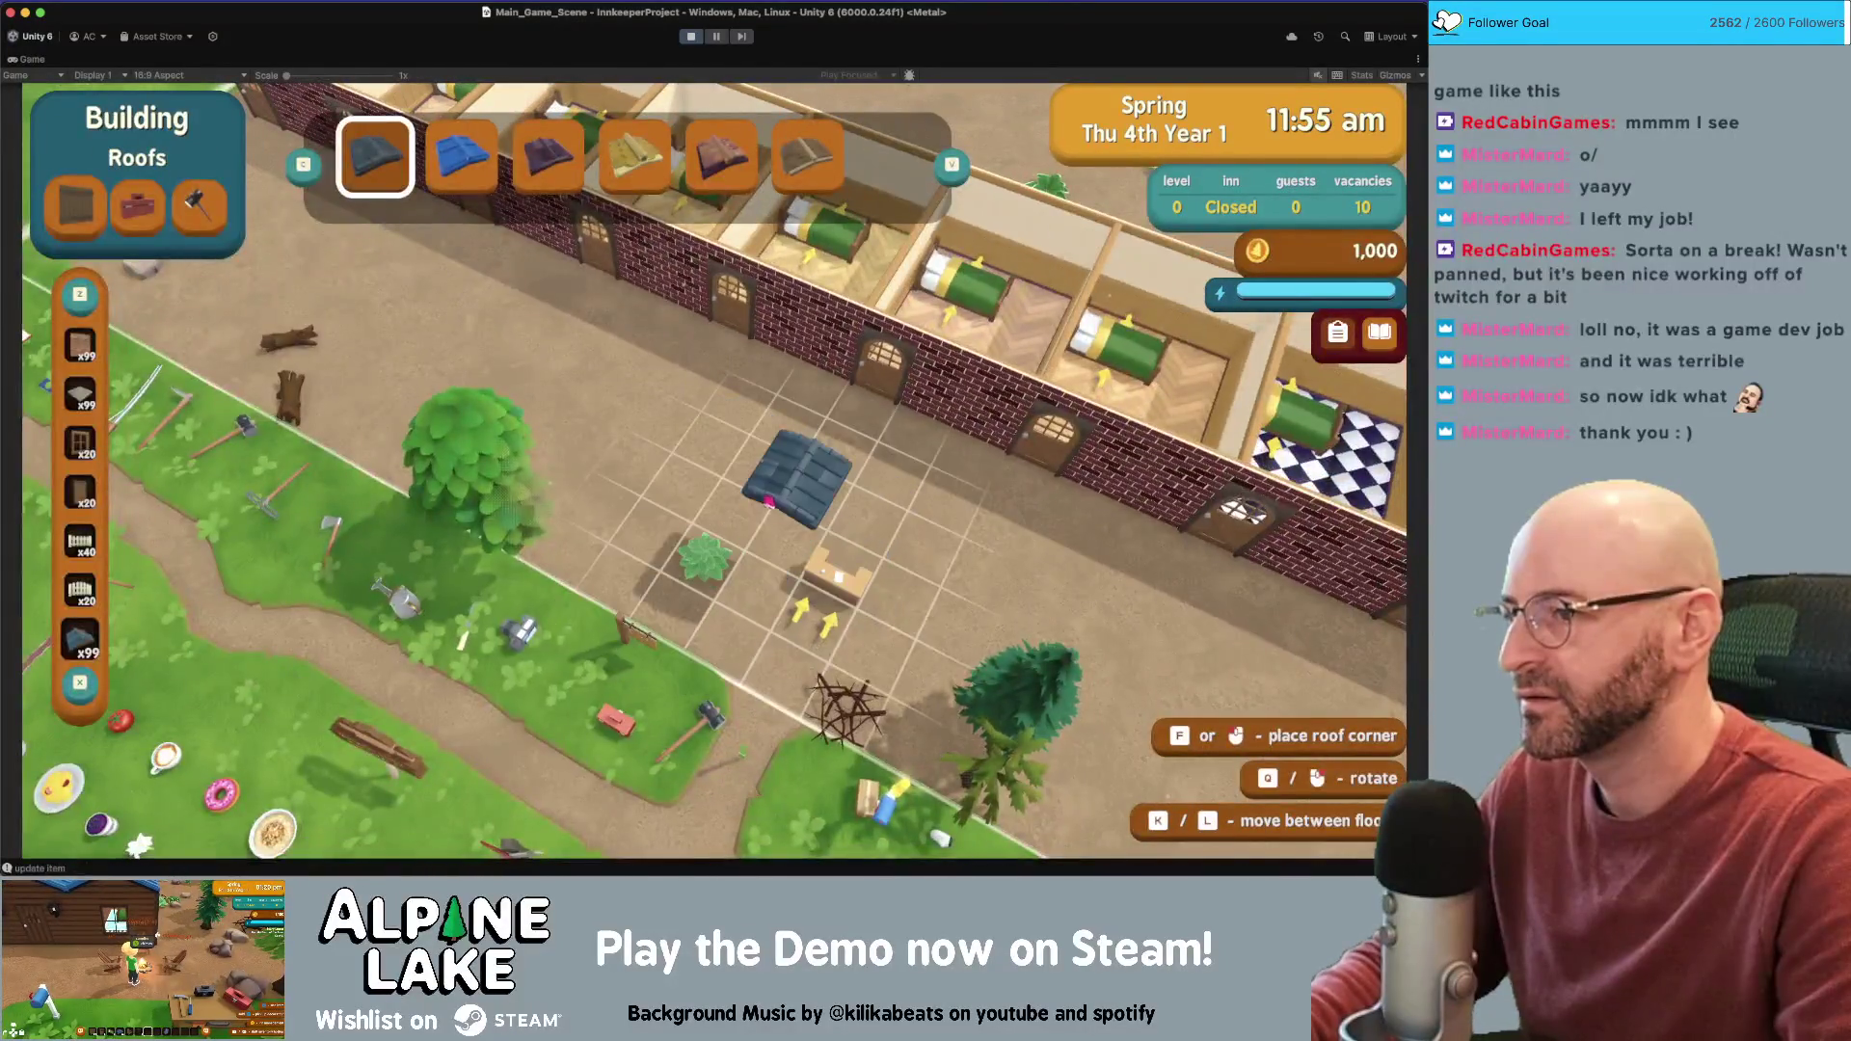
pyautogui.click(769, 502)
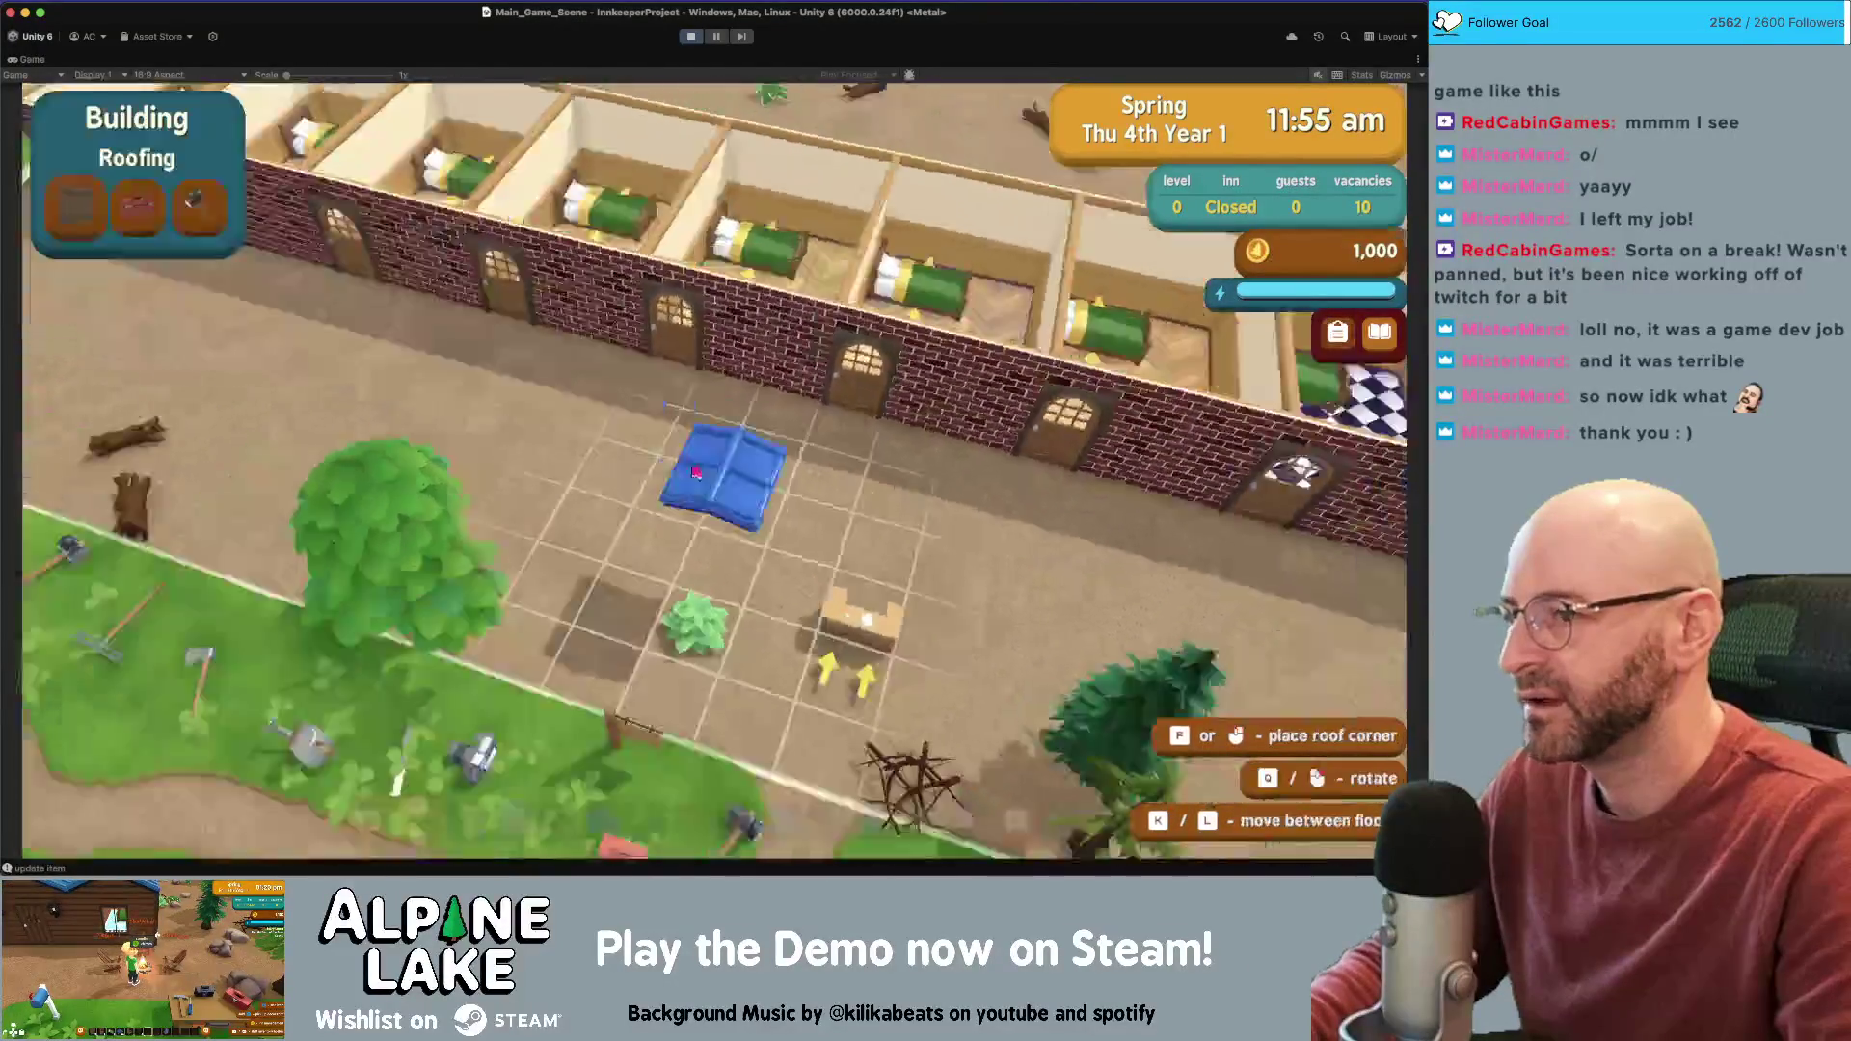
pyautogui.press('Escape')
pyautogui.press('Escape')
pyautogui.click(794, 525)
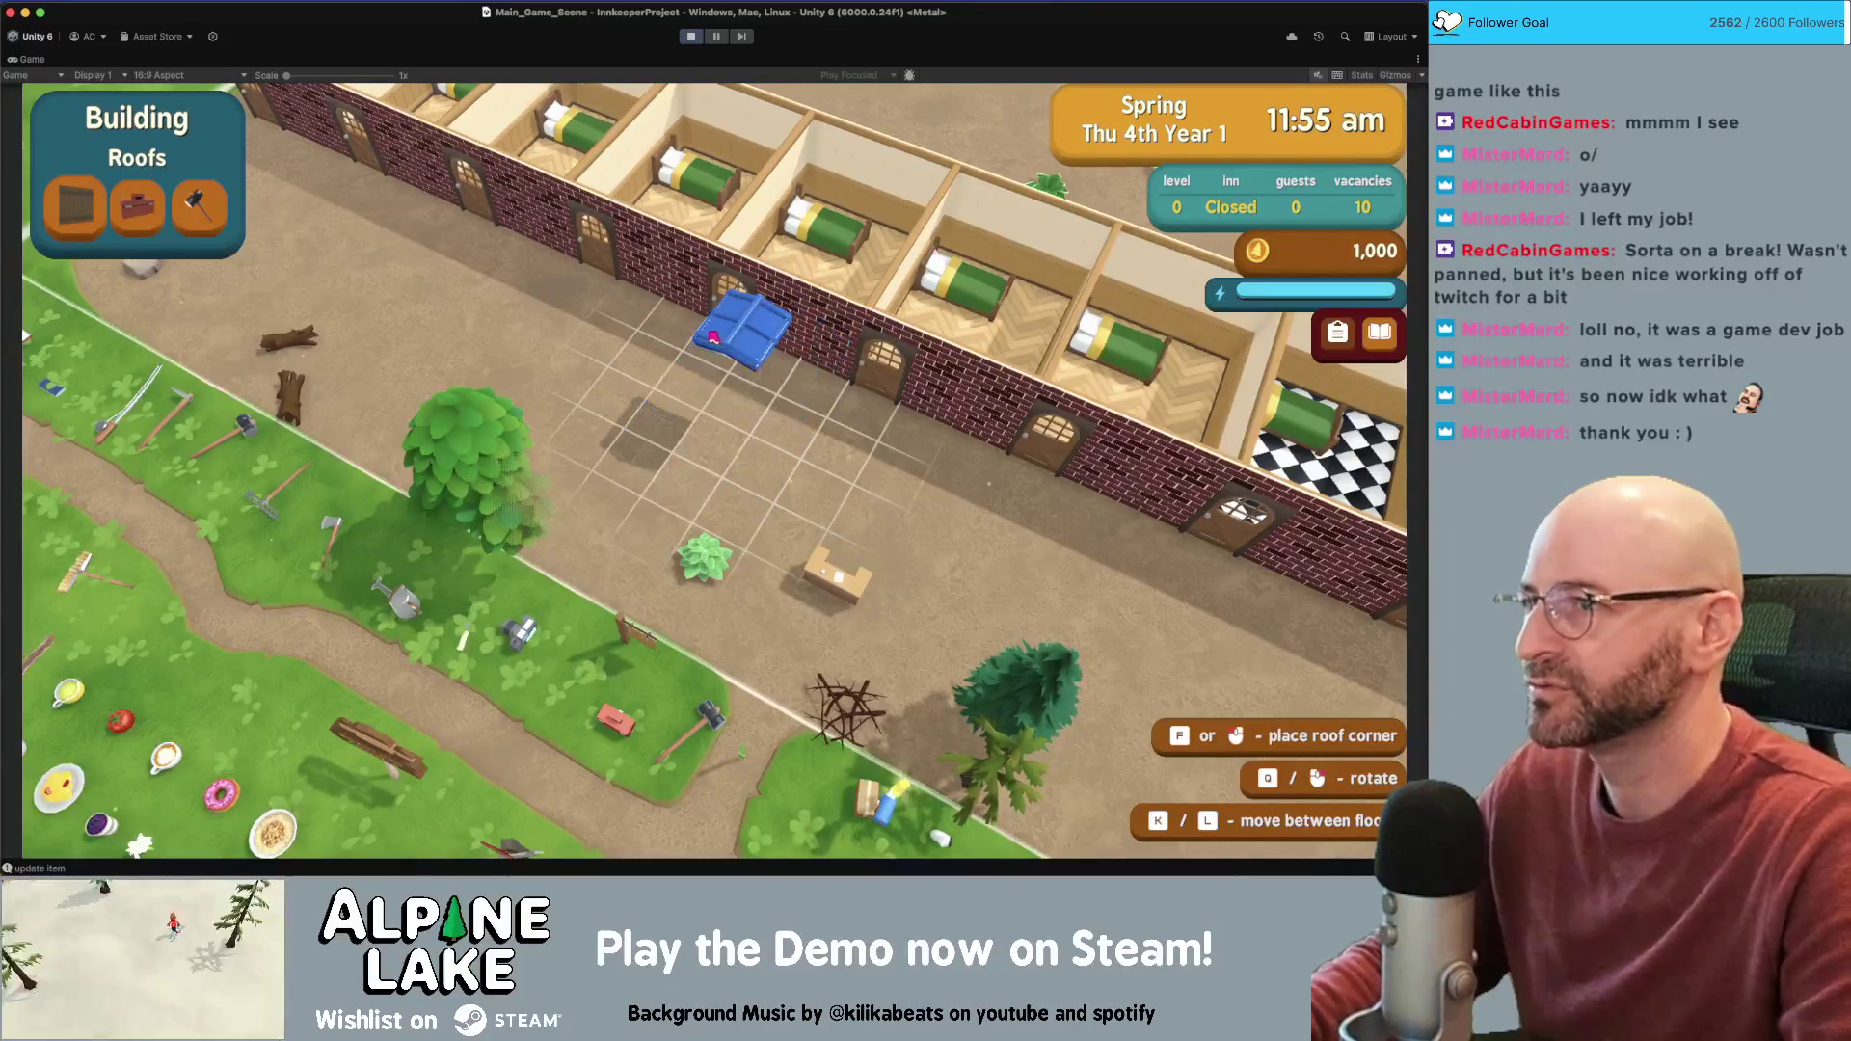
pyautogui.press('Escape')
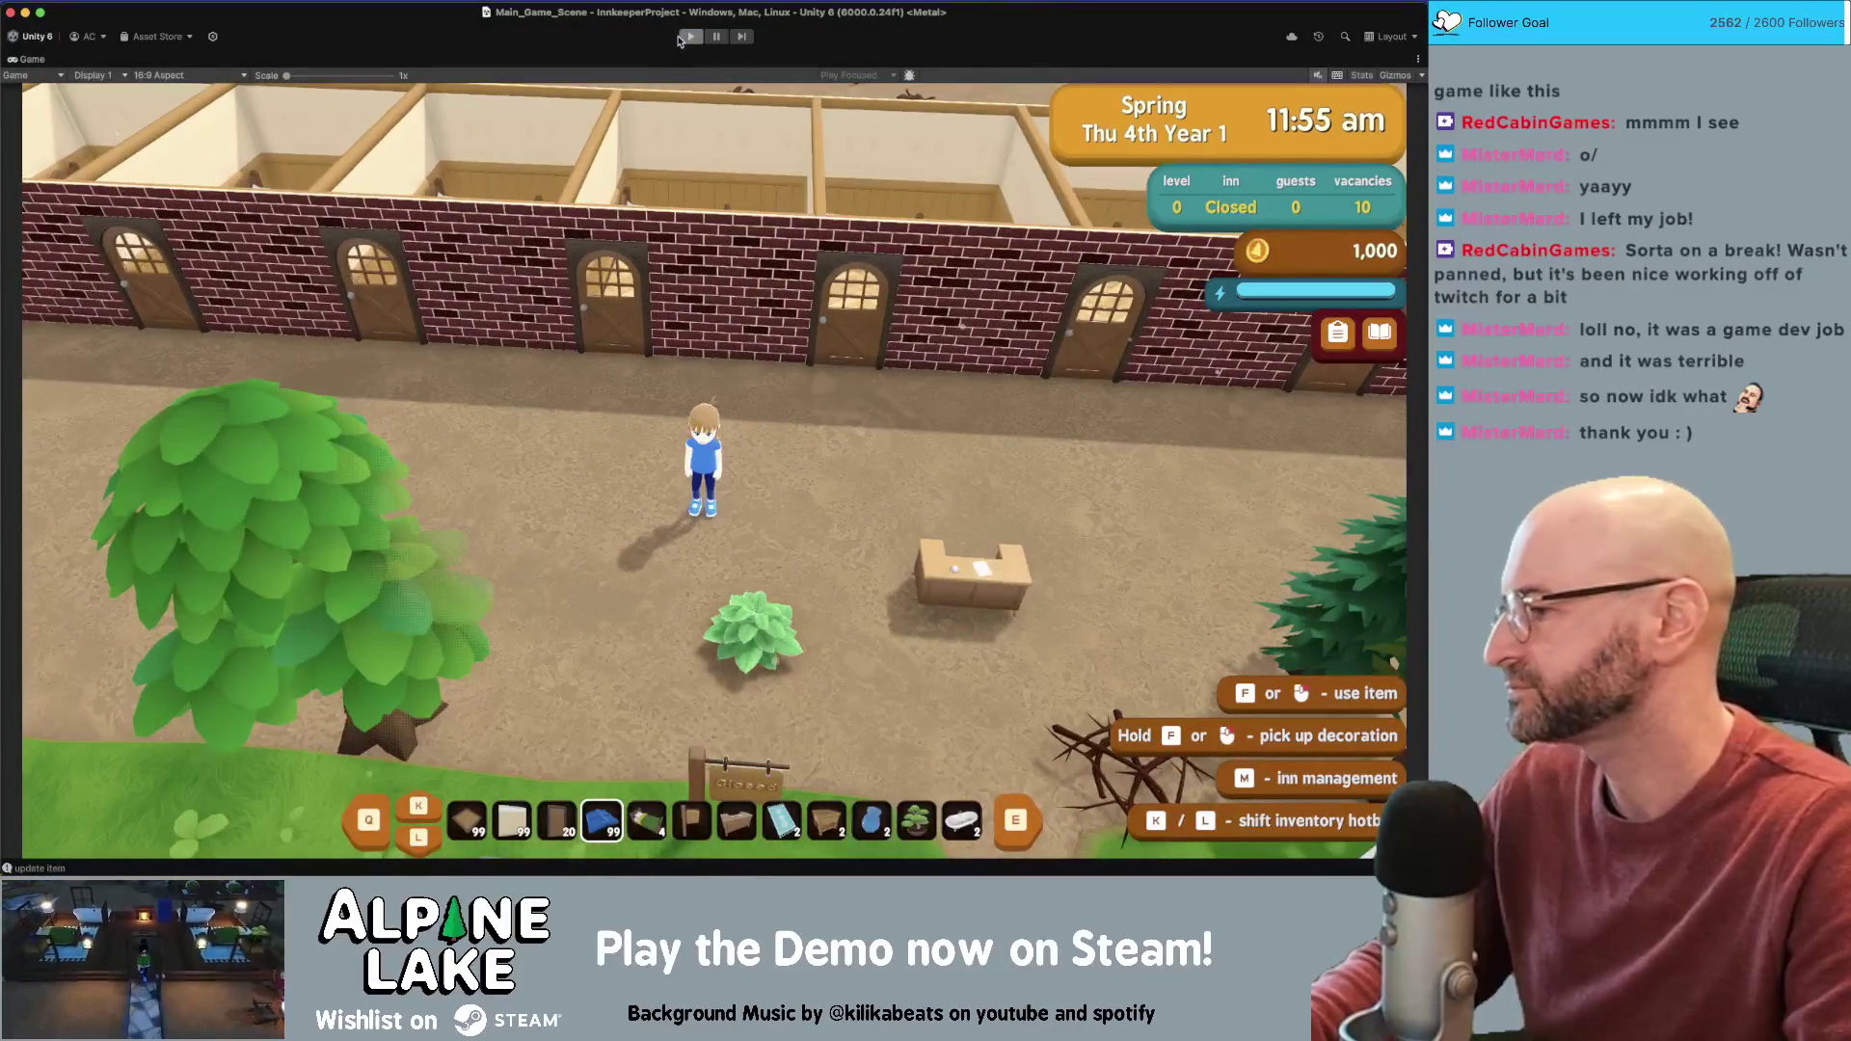
# Stop play mode and view the stack traces of the update-item and 'Opening roof building menu' logs
pyautogui.click(680, 41)
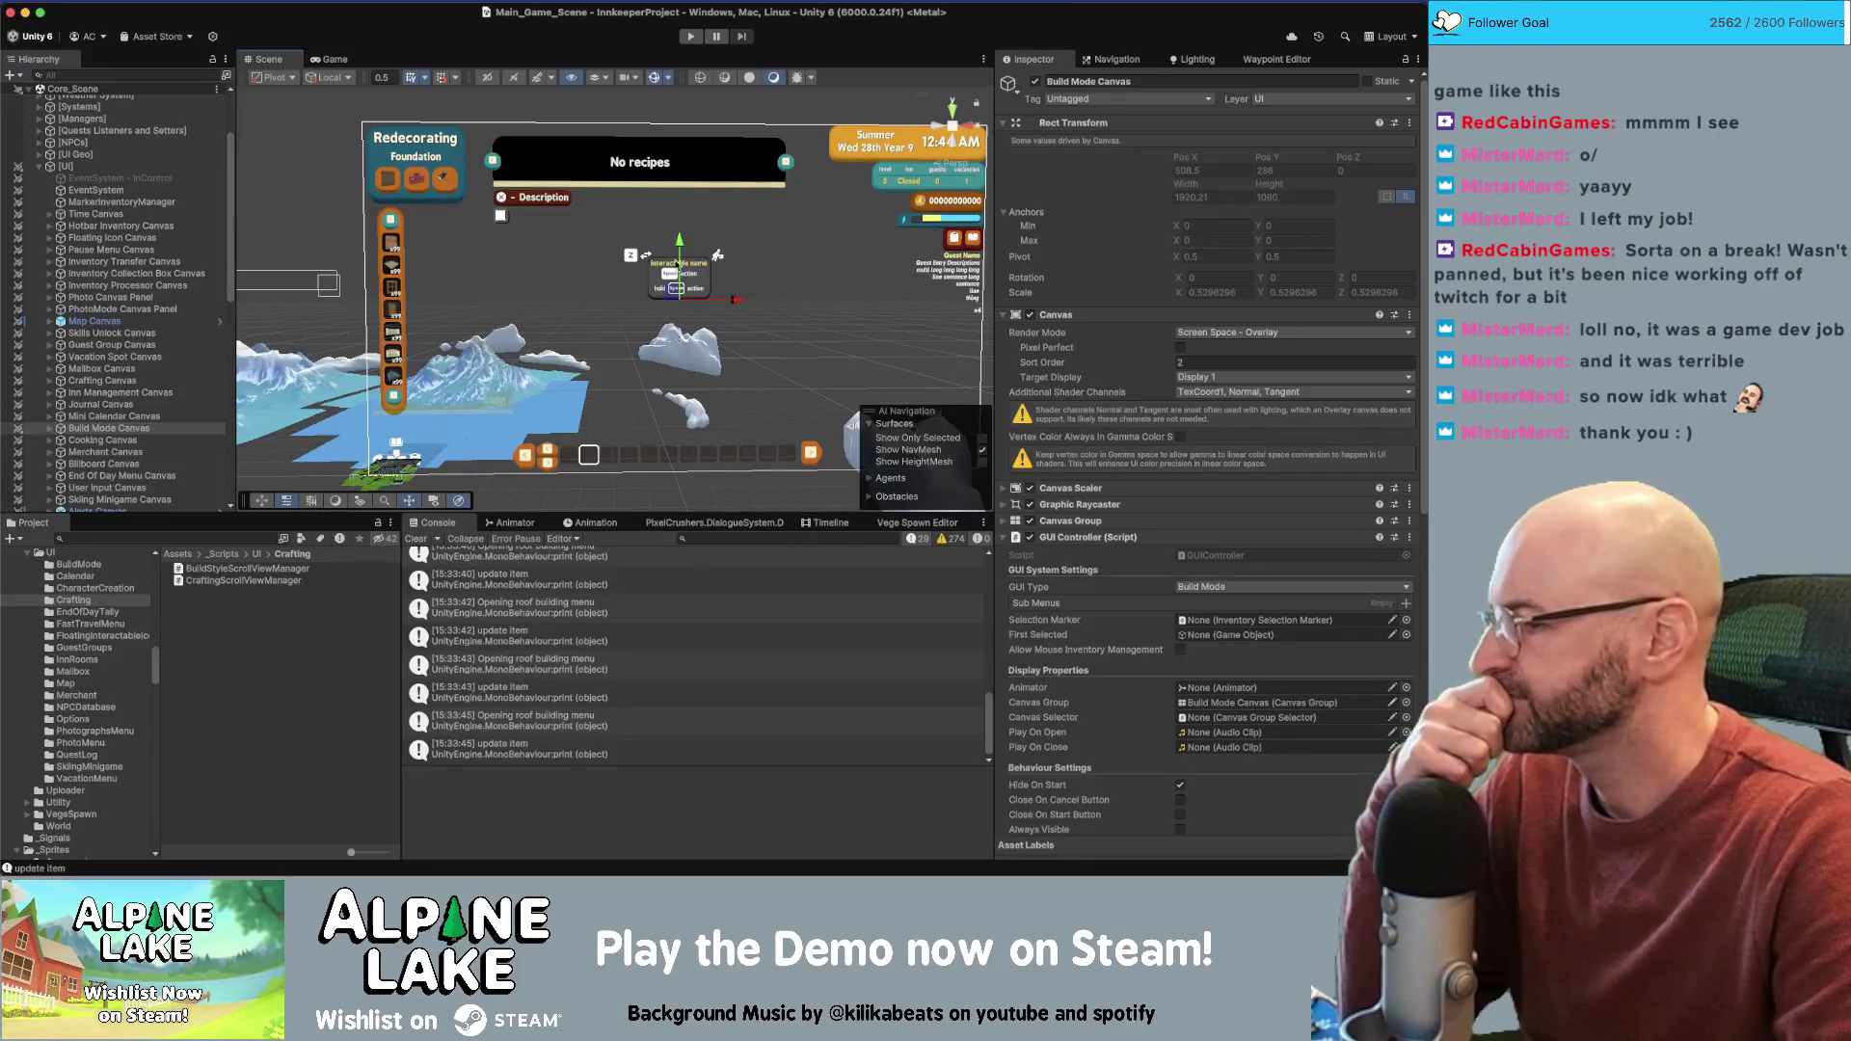
pyautogui.click(563, 690)
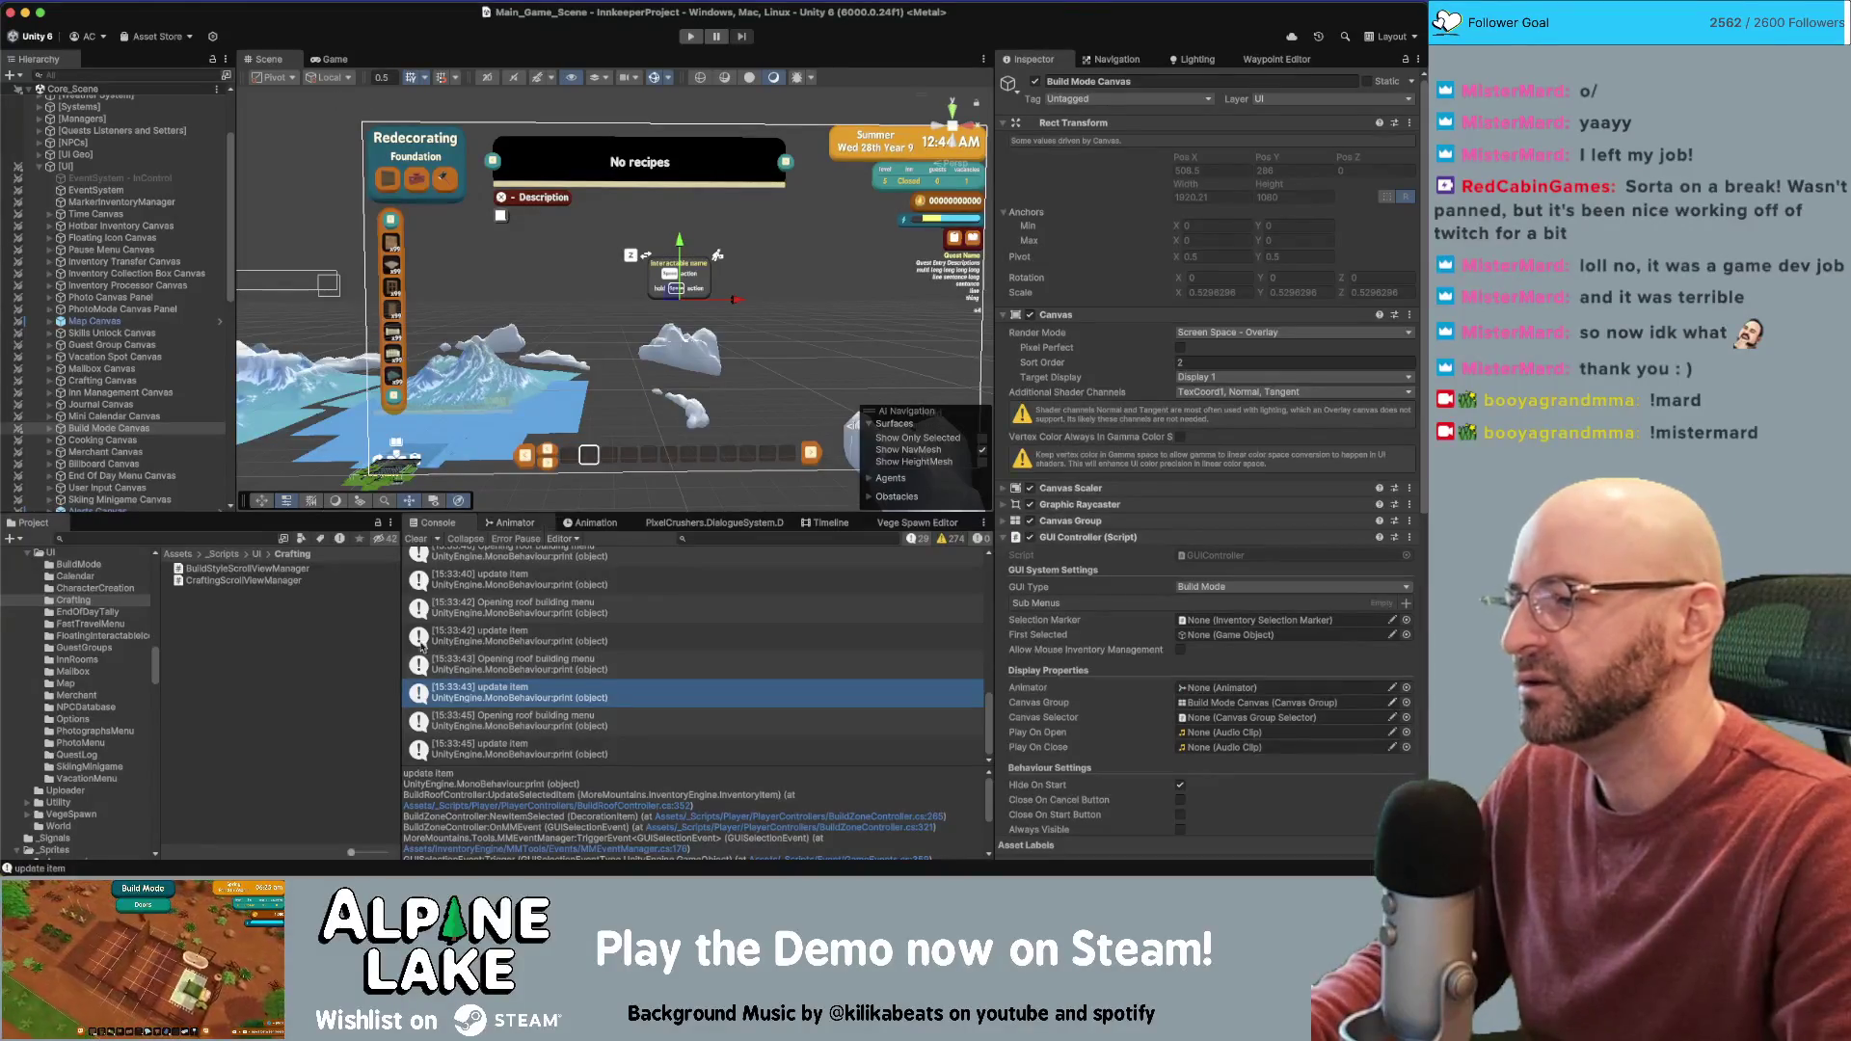
pyautogui.click(365, 678)
pyautogui.click(548, 672)
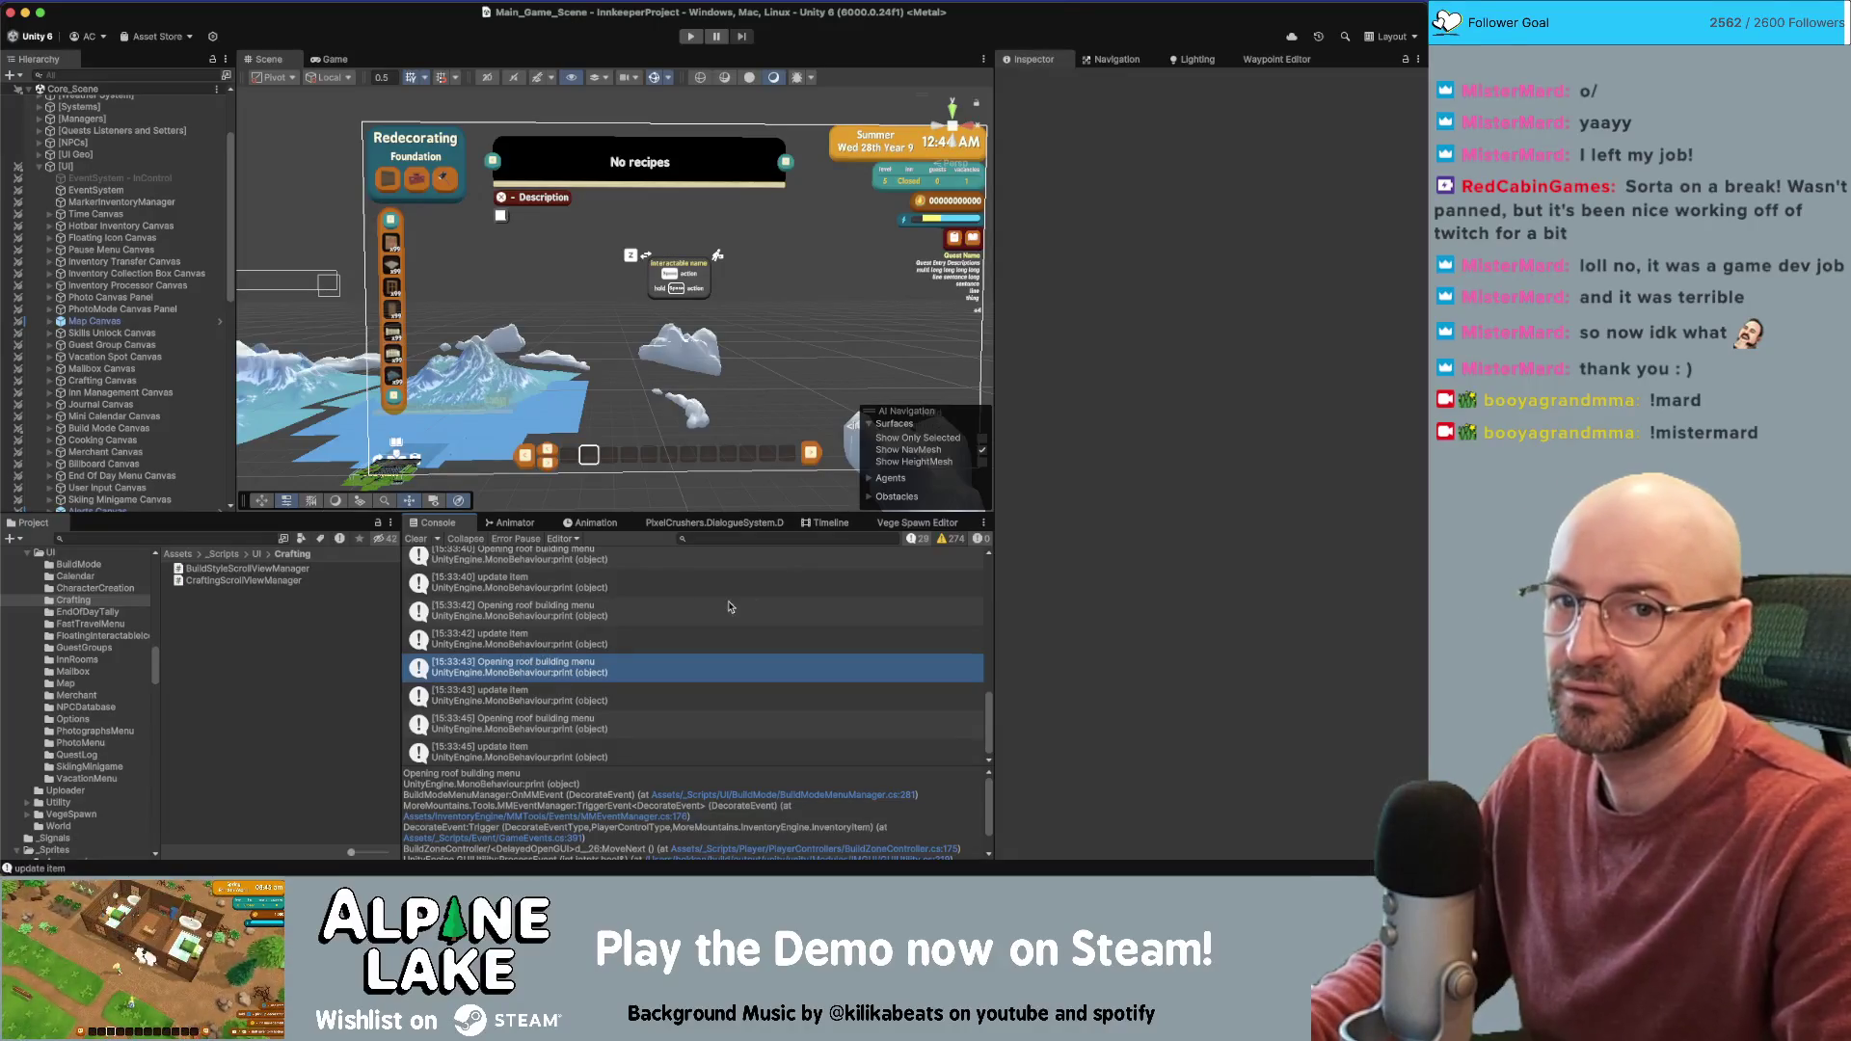
pyautogui.press('super+Tab')
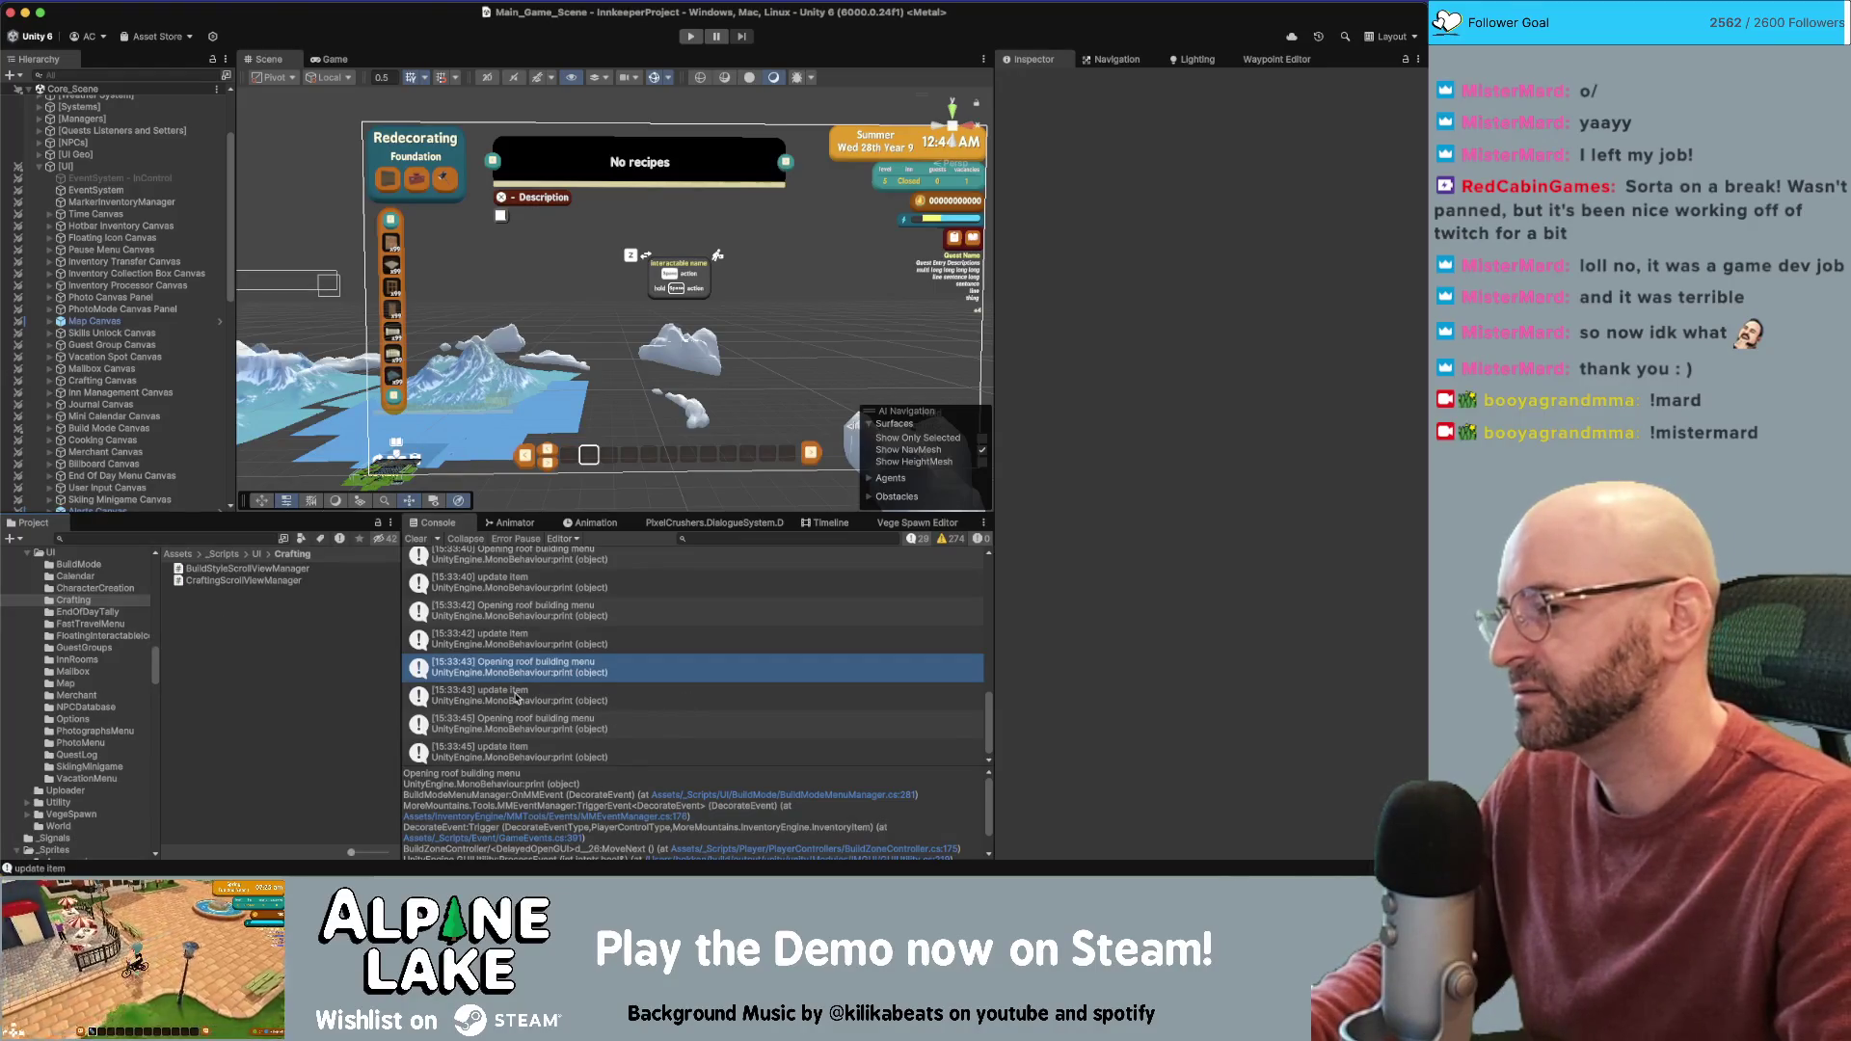
# Open the roof-menu logging code in BuildModeMenuManager, review it, then switch to the BuildRoofController script
pyautogui.doubleClick(551, 665)
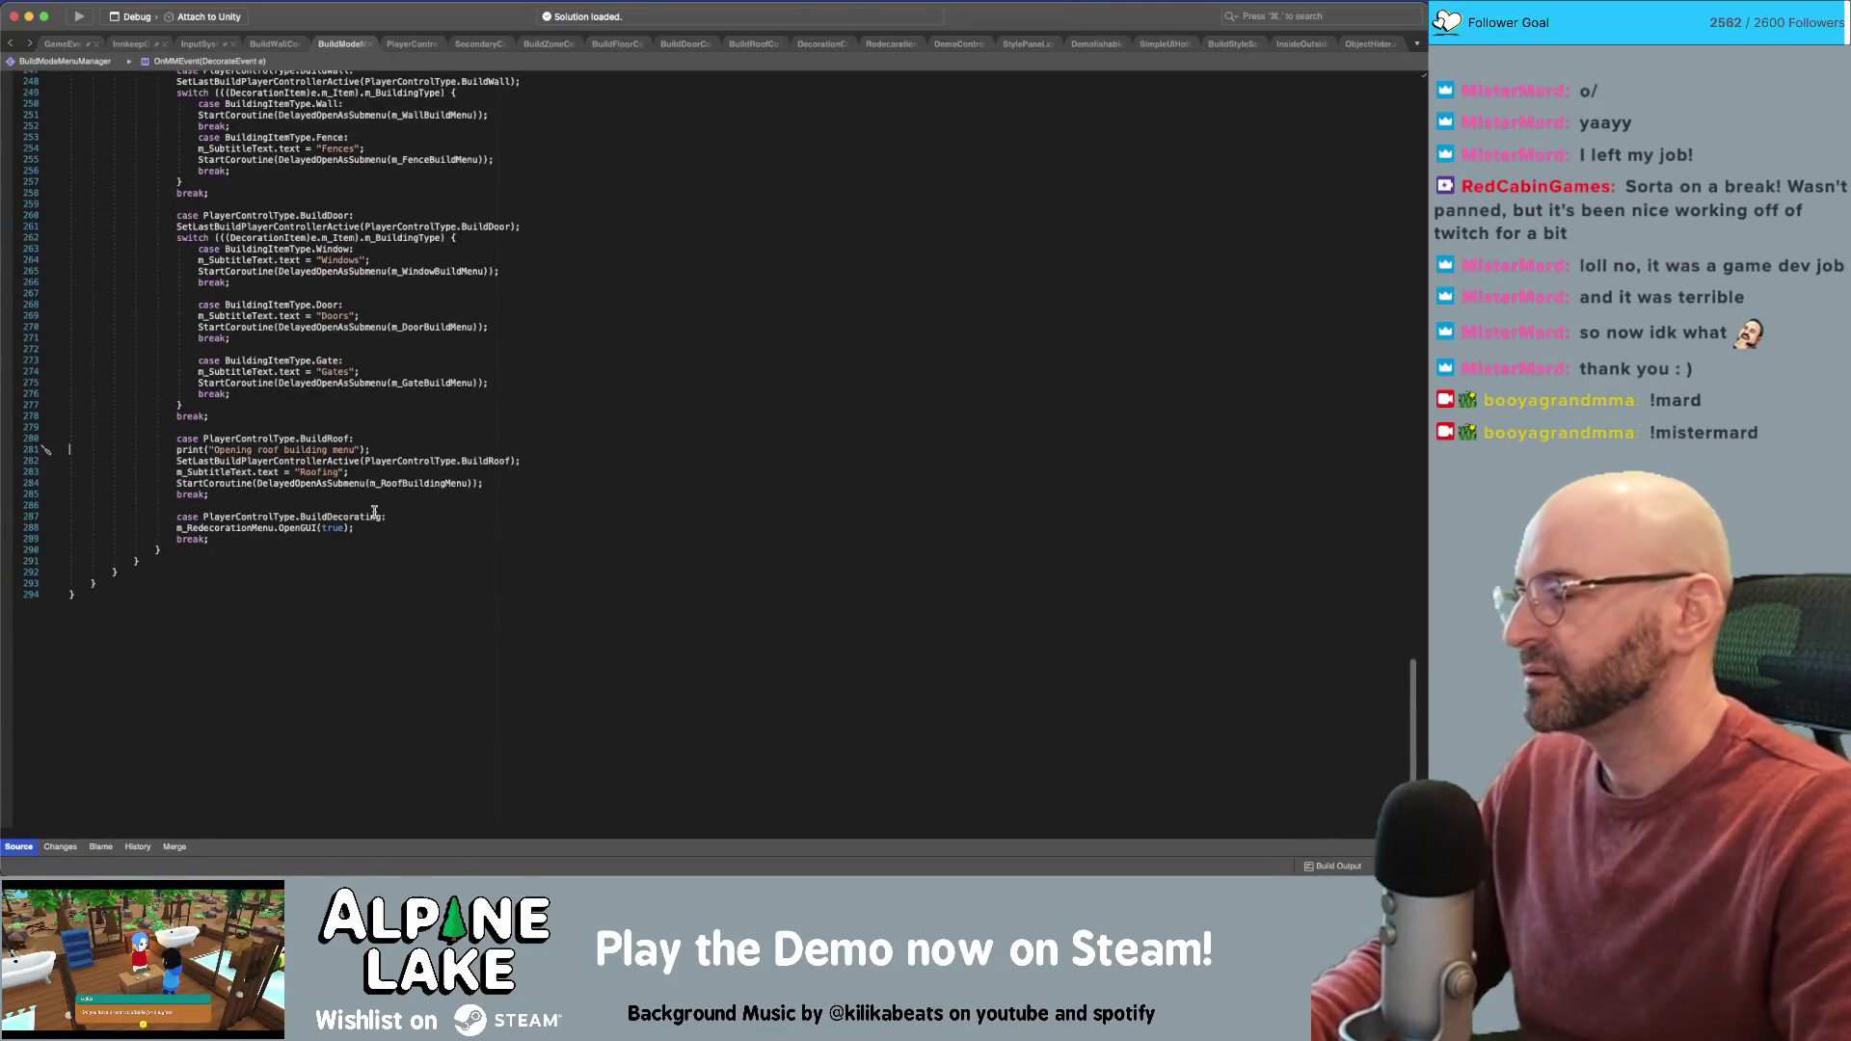
pyautogui.scroll(15, 376, 424)
pyautogui.scroll(10, 398, 344)
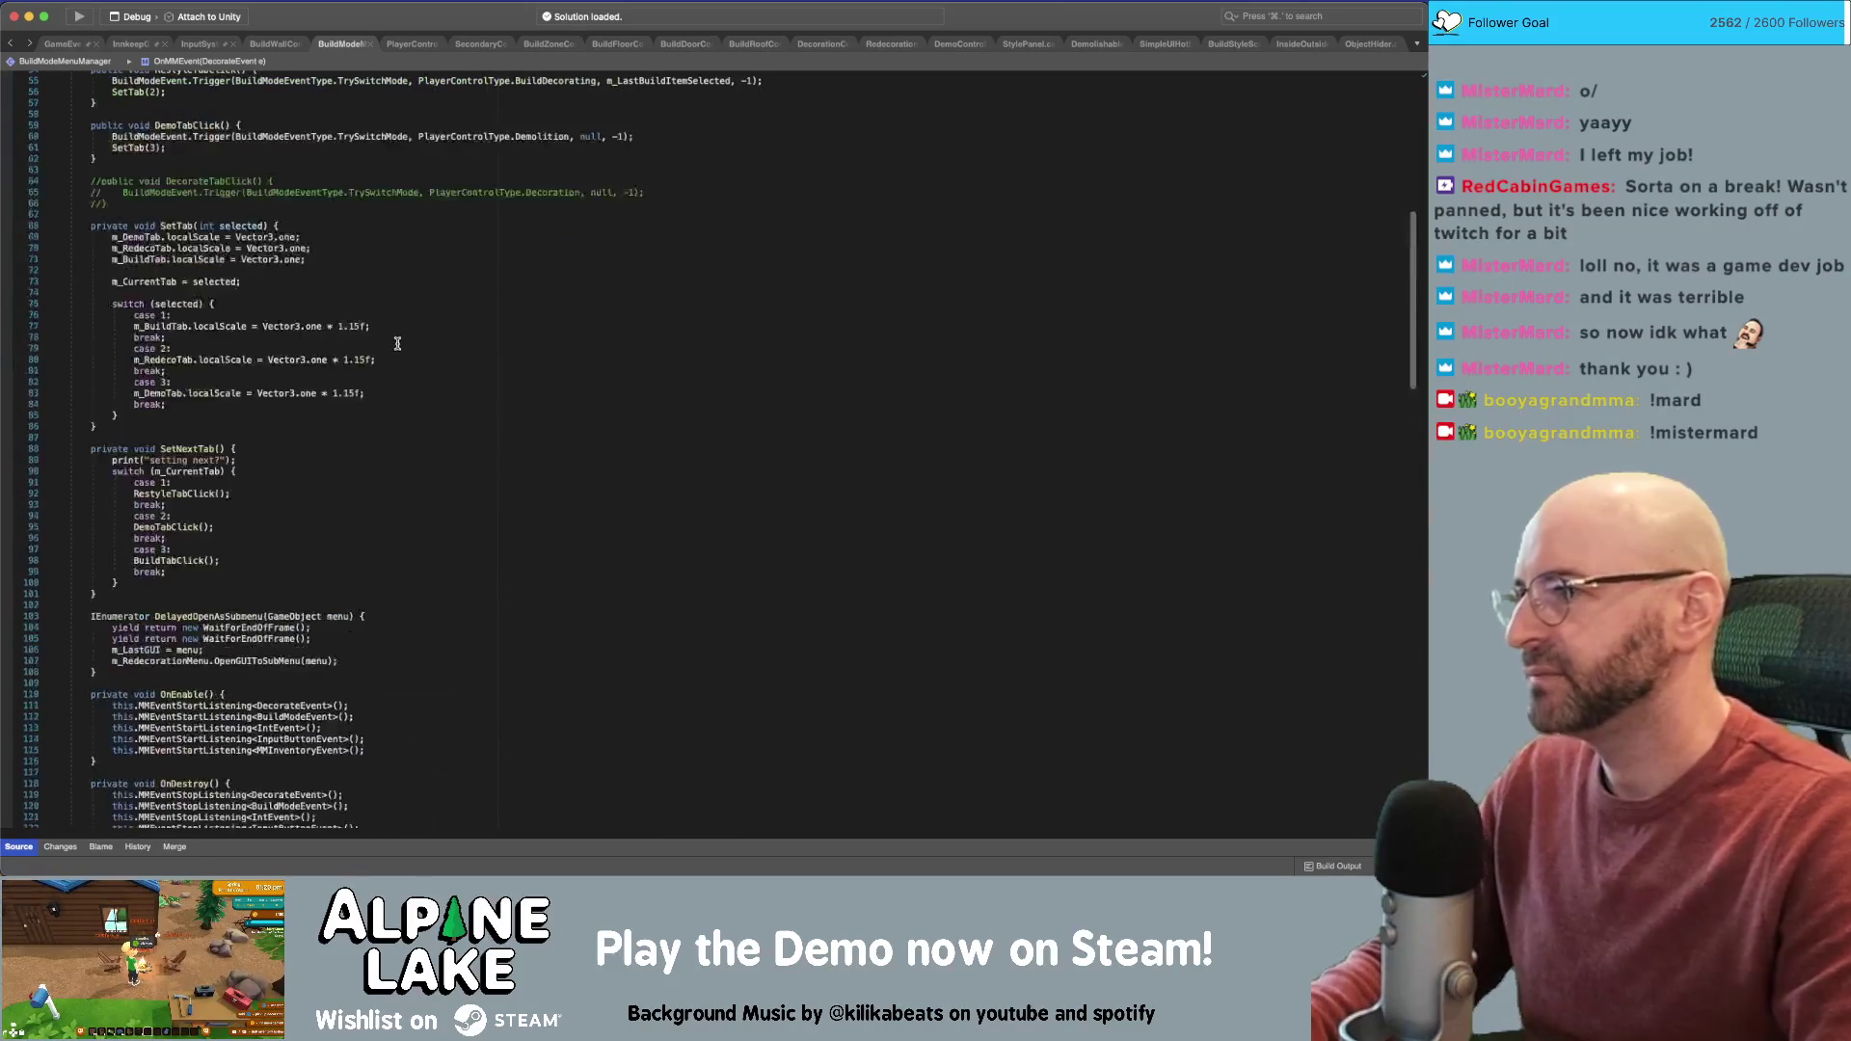
pyautogui.scroll(5, 389, 428)
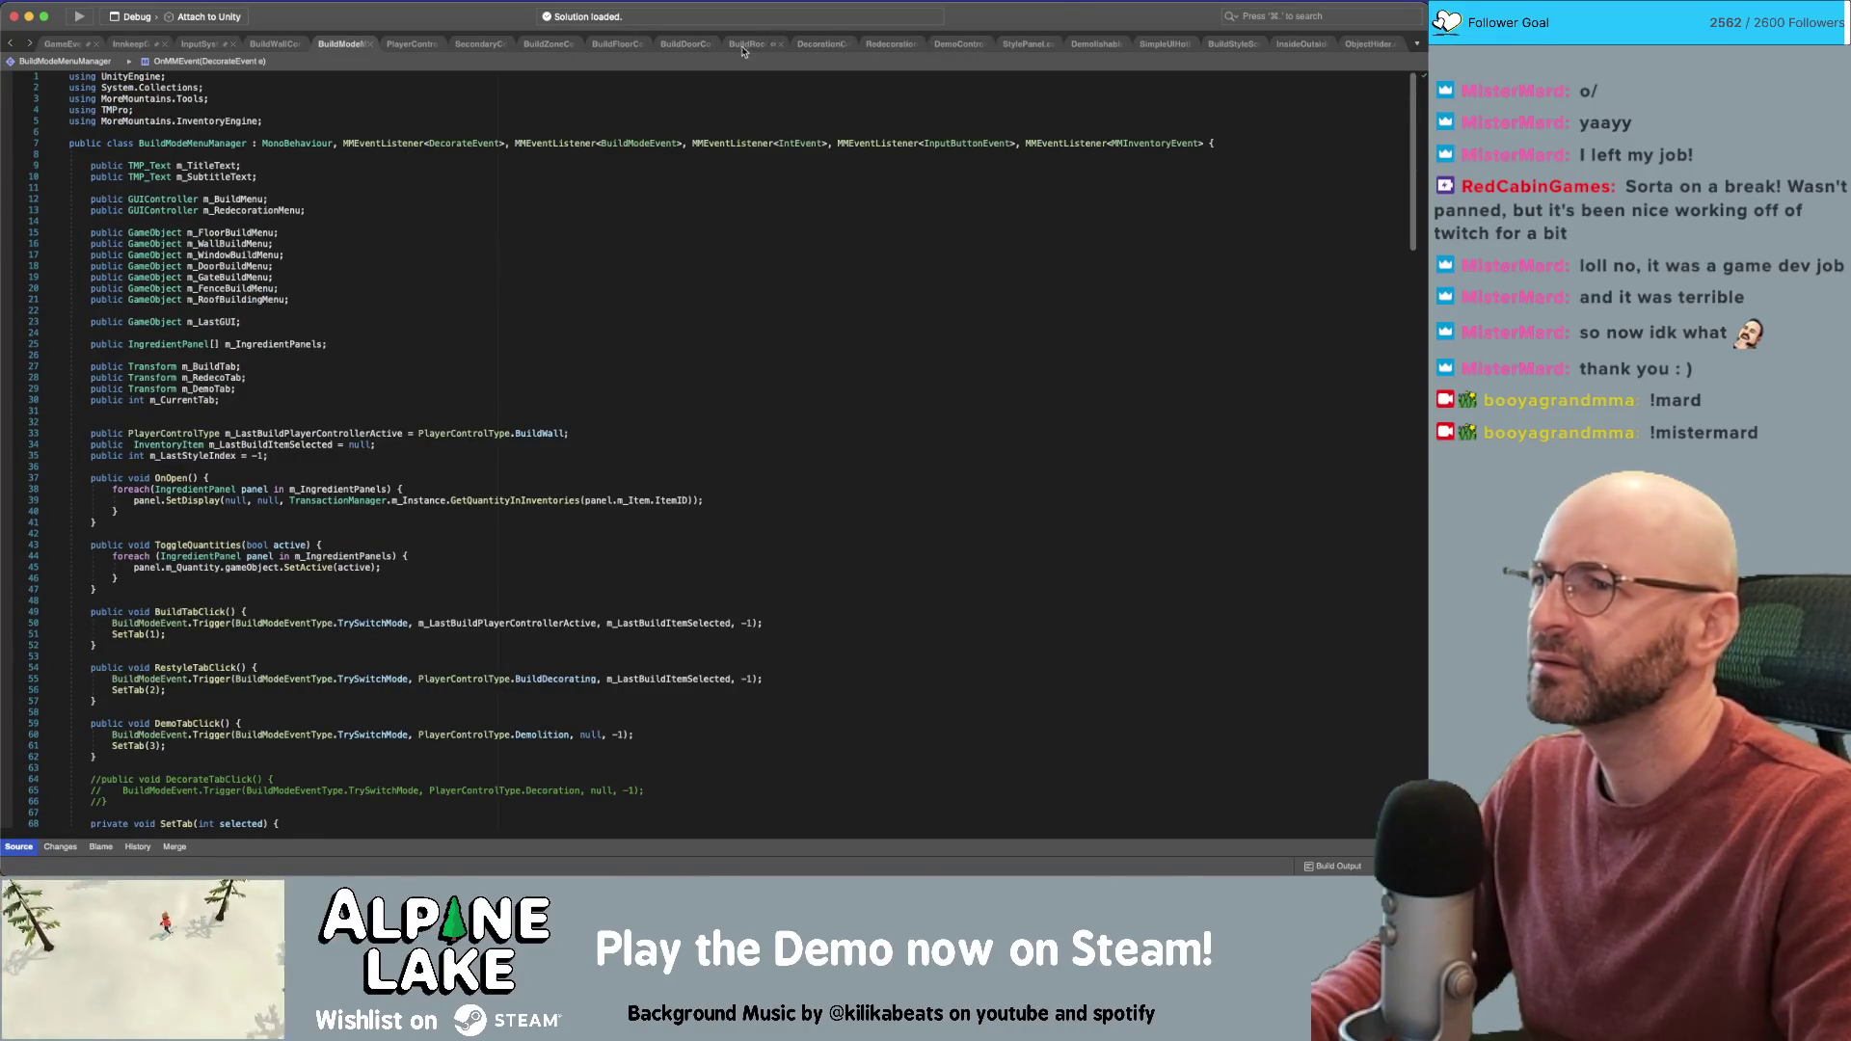
pyautogui.click(733, 45)
pyautogui.scroll(5, 284, 353)
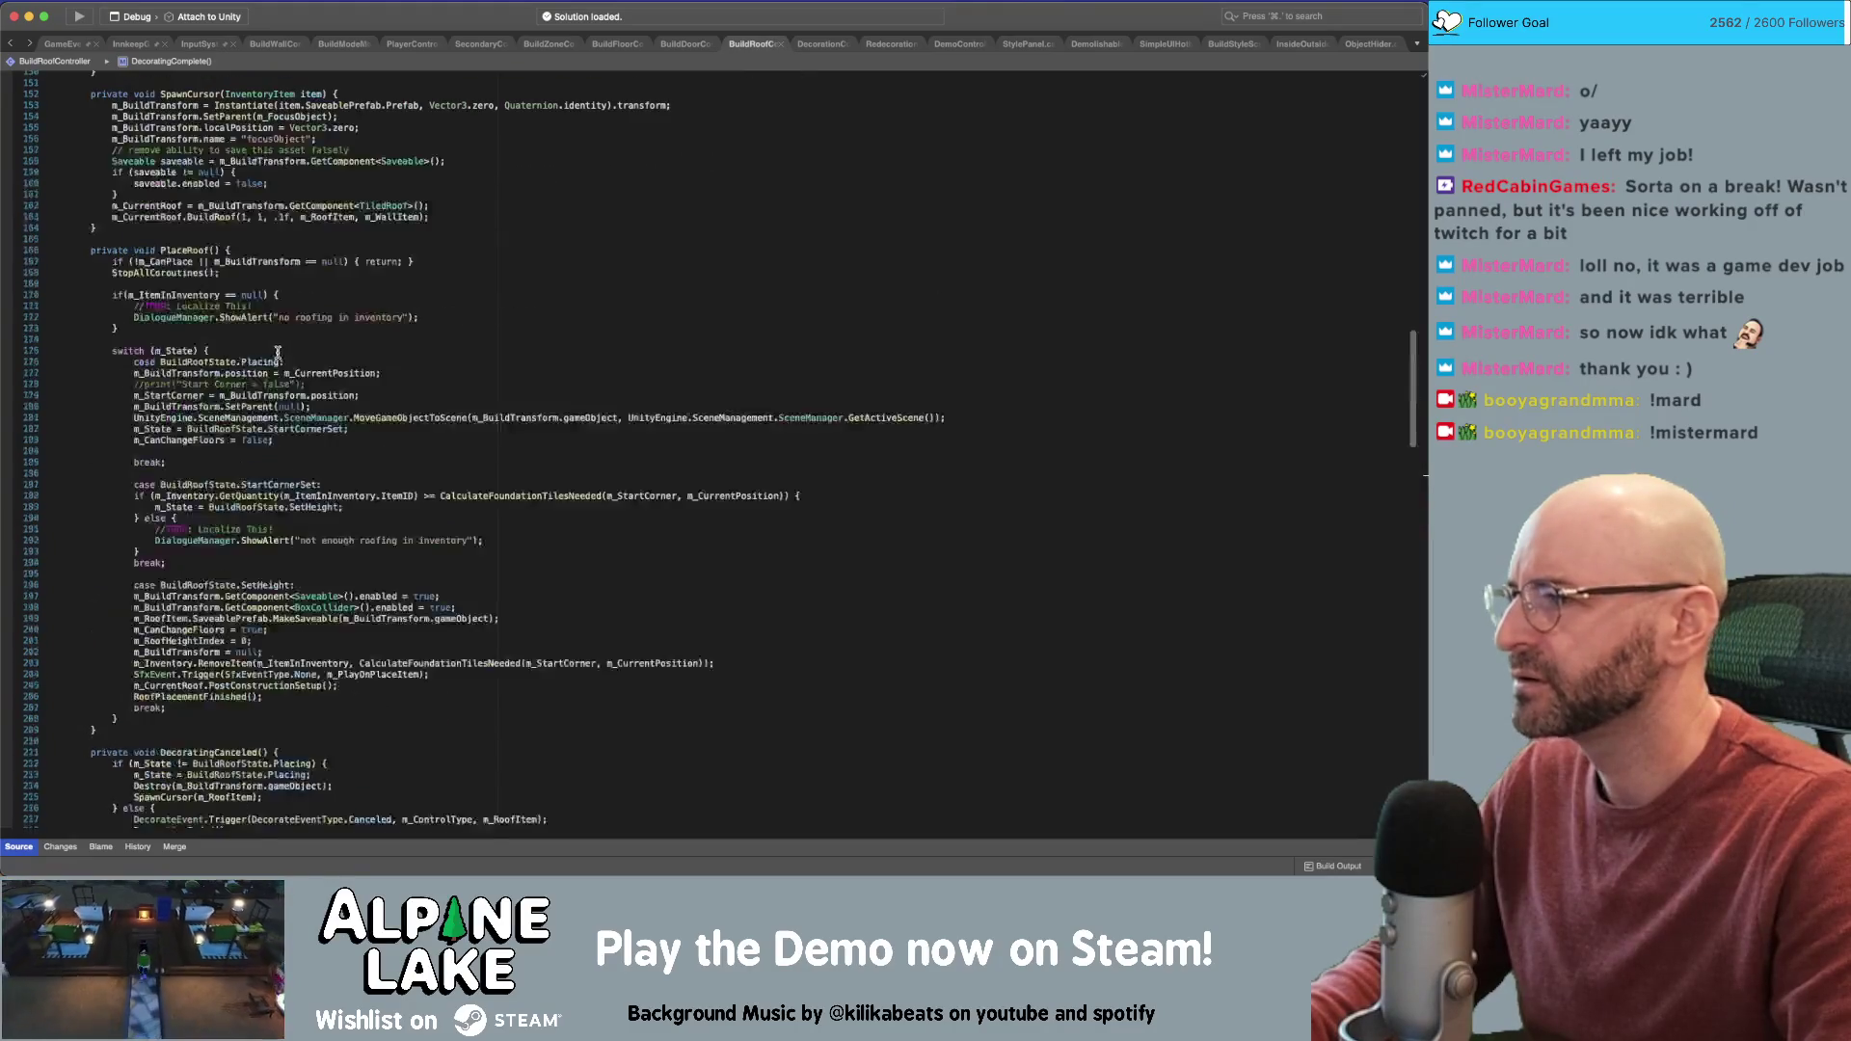
# Examine EnterControllerMode's equipped-item check, item usages and EnterBuildMode(item) call on lines 119-121
pyautogui.click(264, 289)
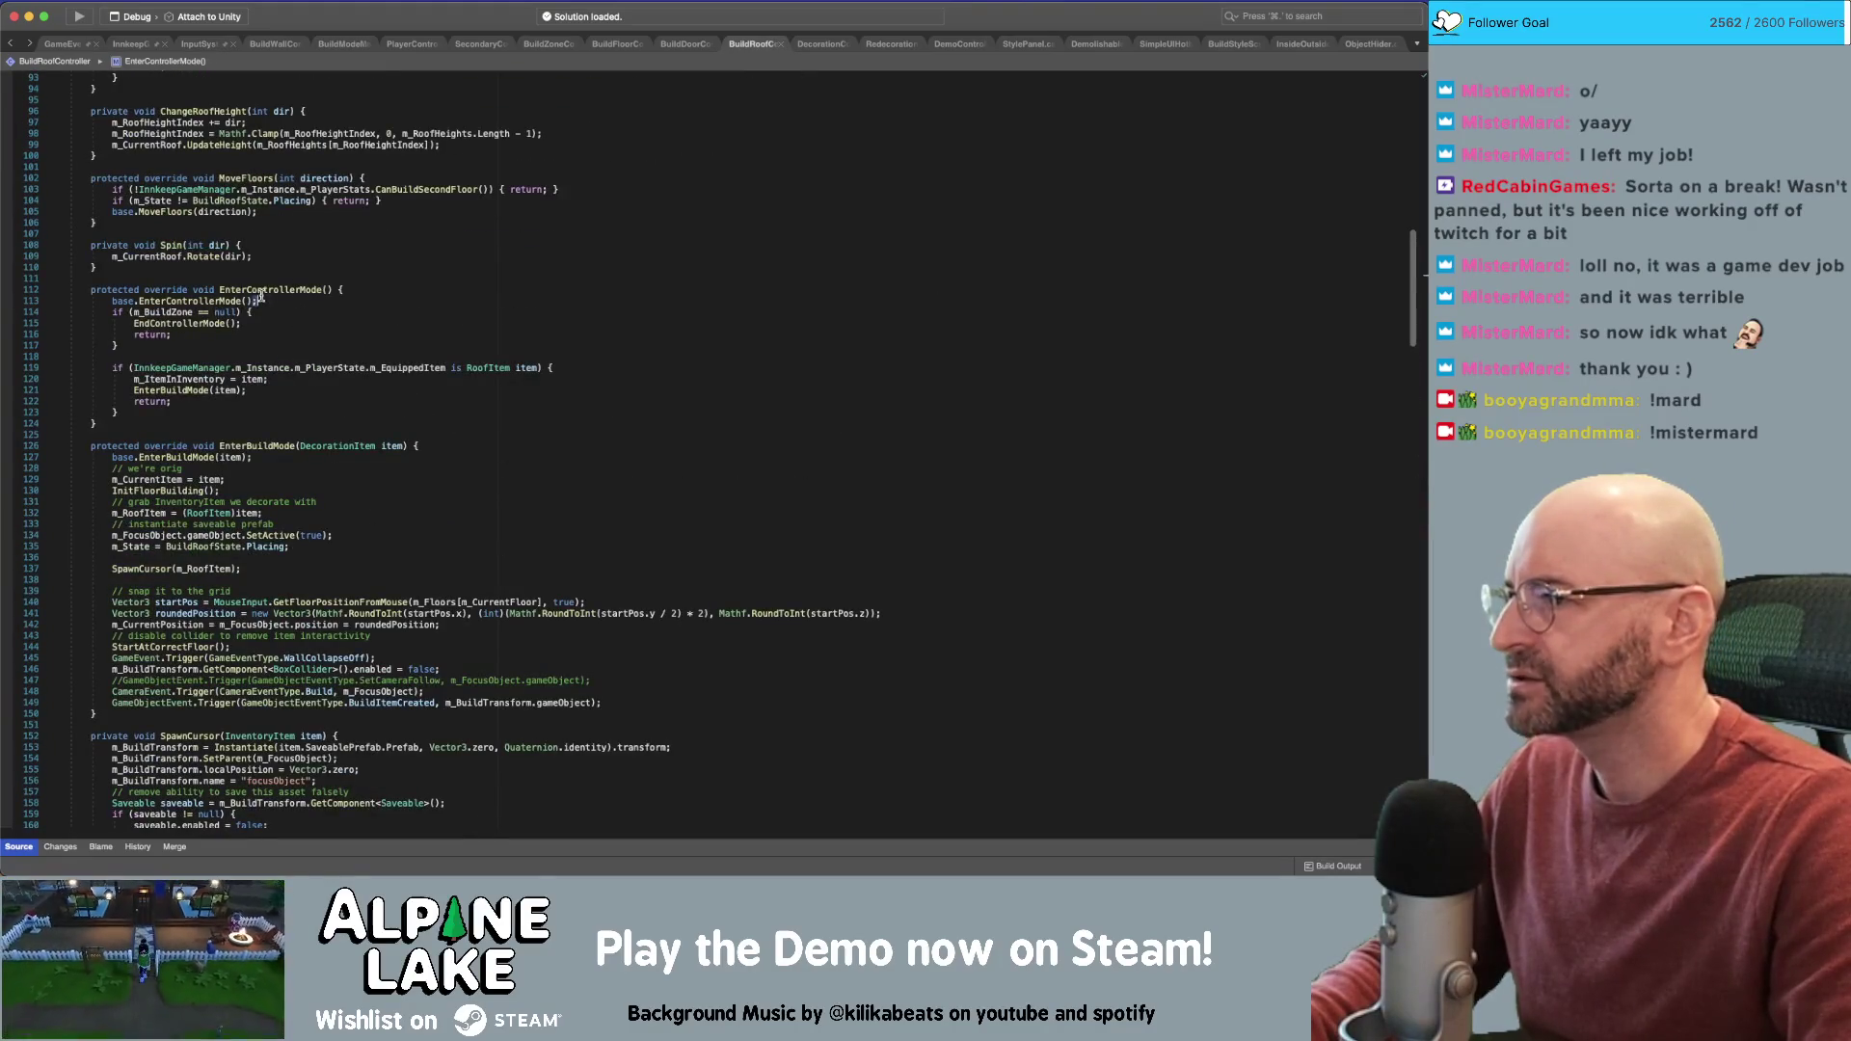
pyautogui.click(310, 318)
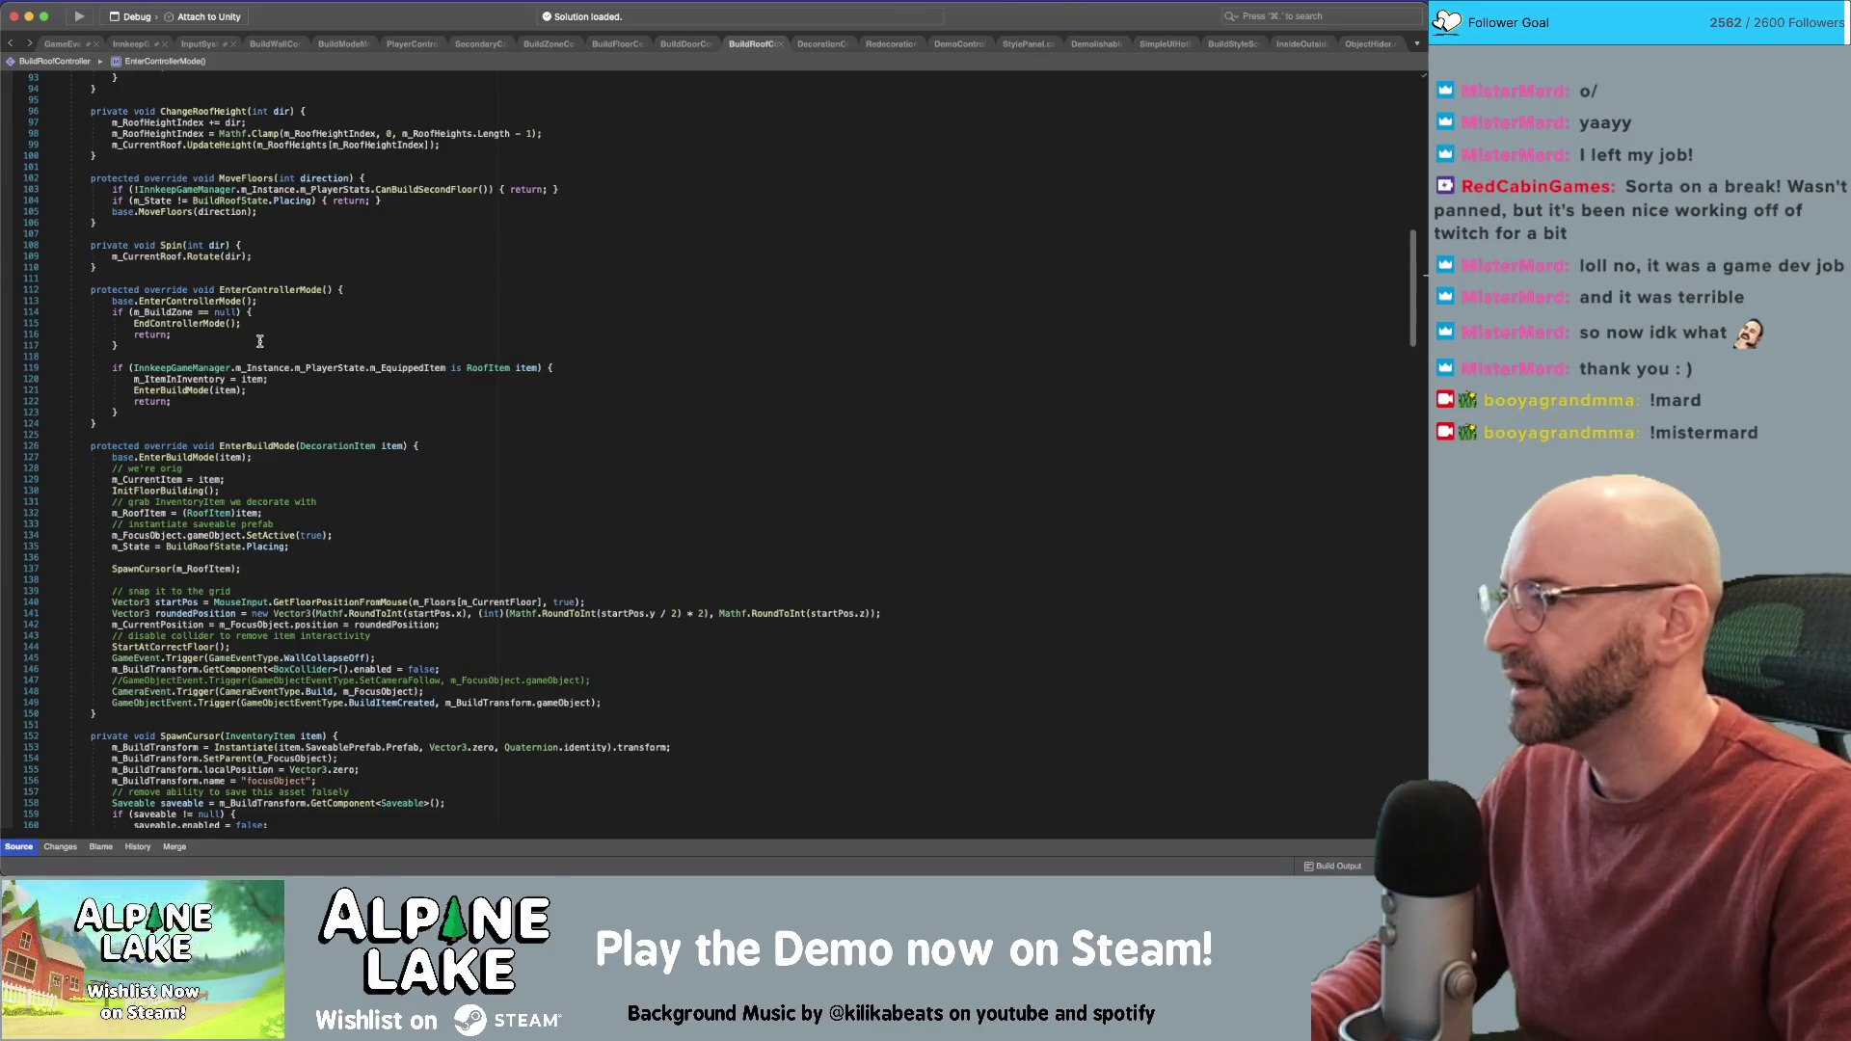
pyautogui.moveTo(131, 368); pyautogui.dragTo(445, 370)
pyautogui.click(500, 374)
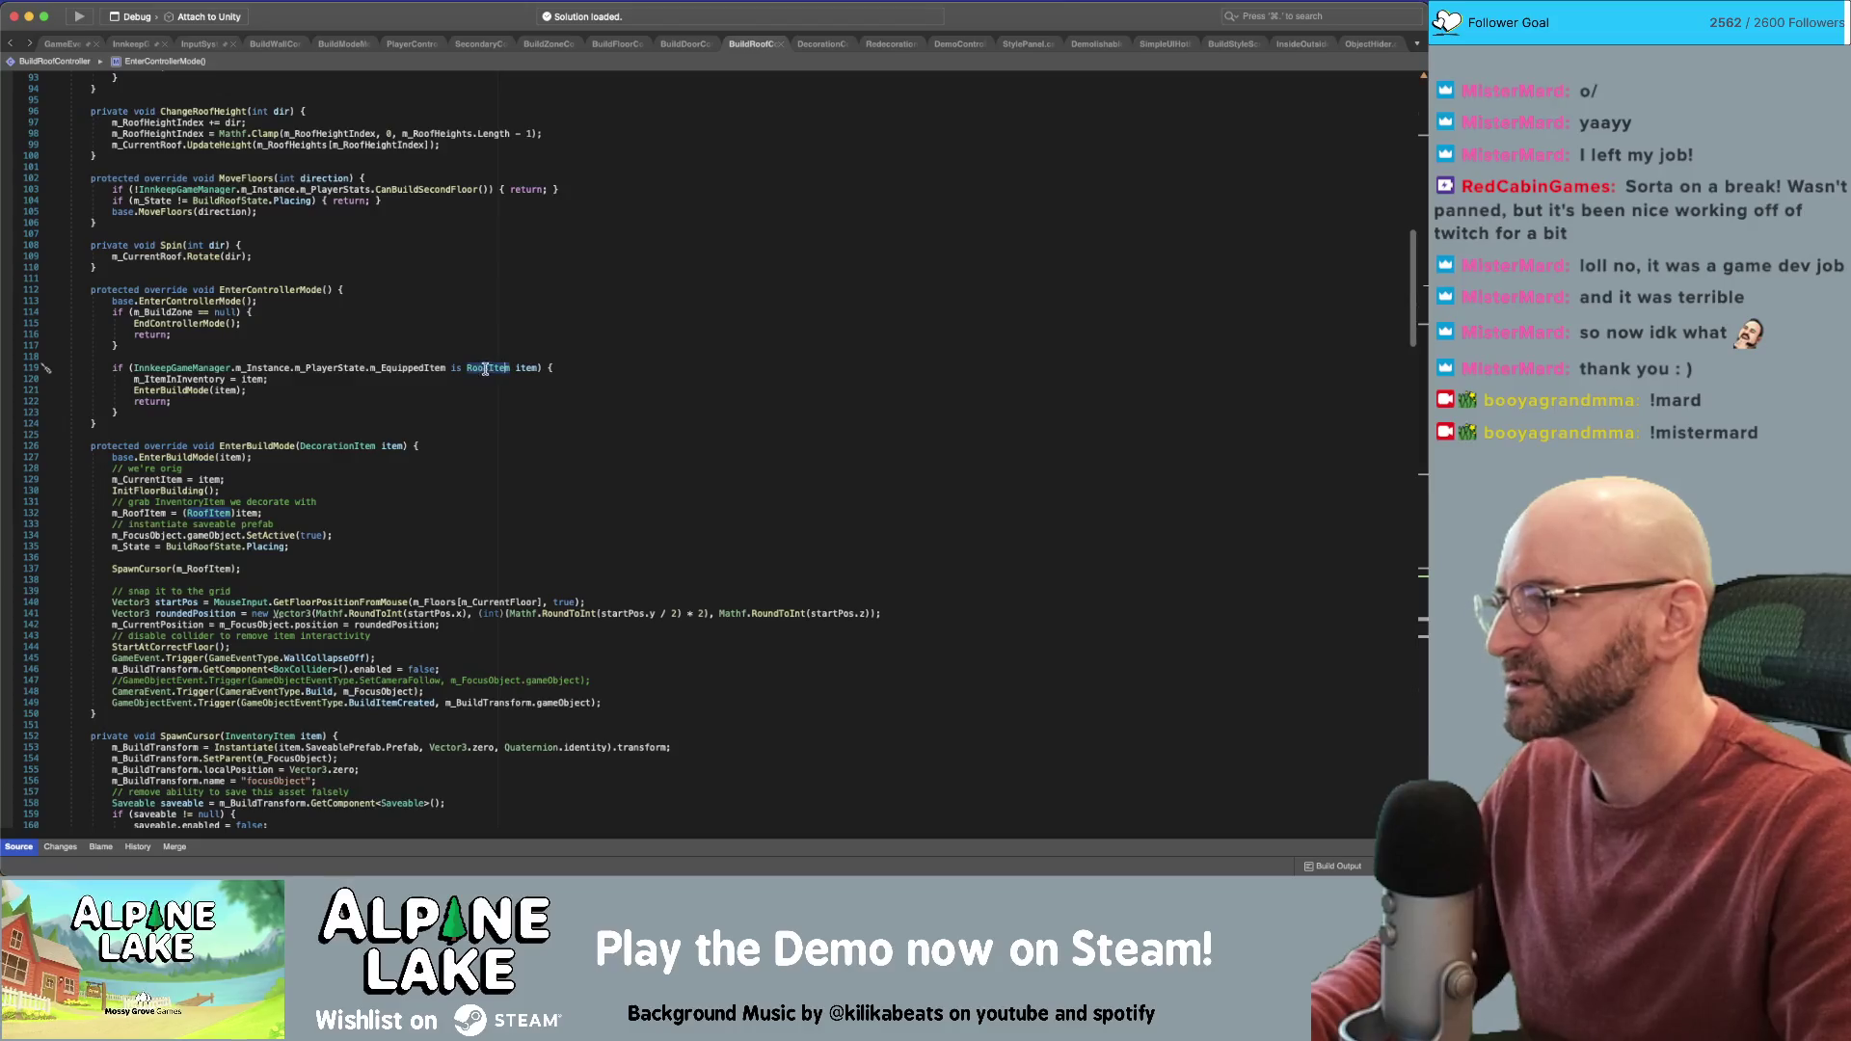
pyautogui.doubleClick(526, 369)
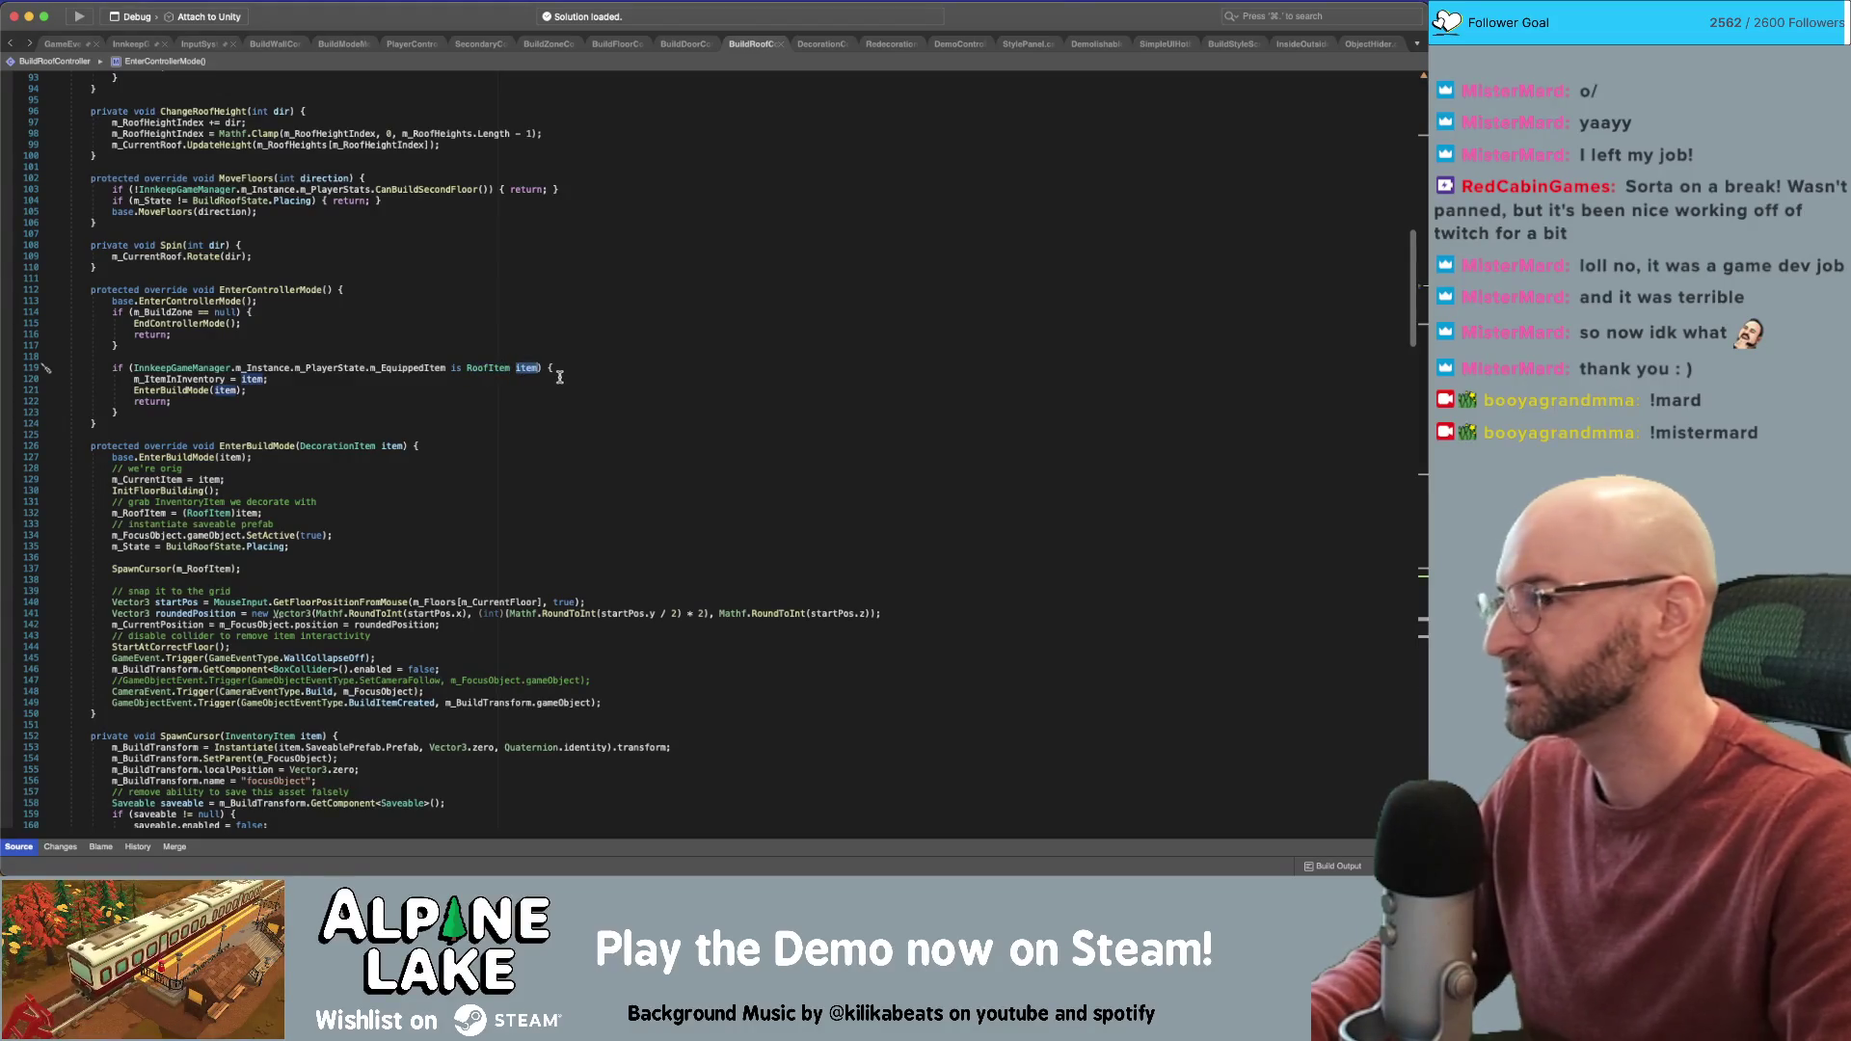
pyautogui.doubleClick(191, 379)
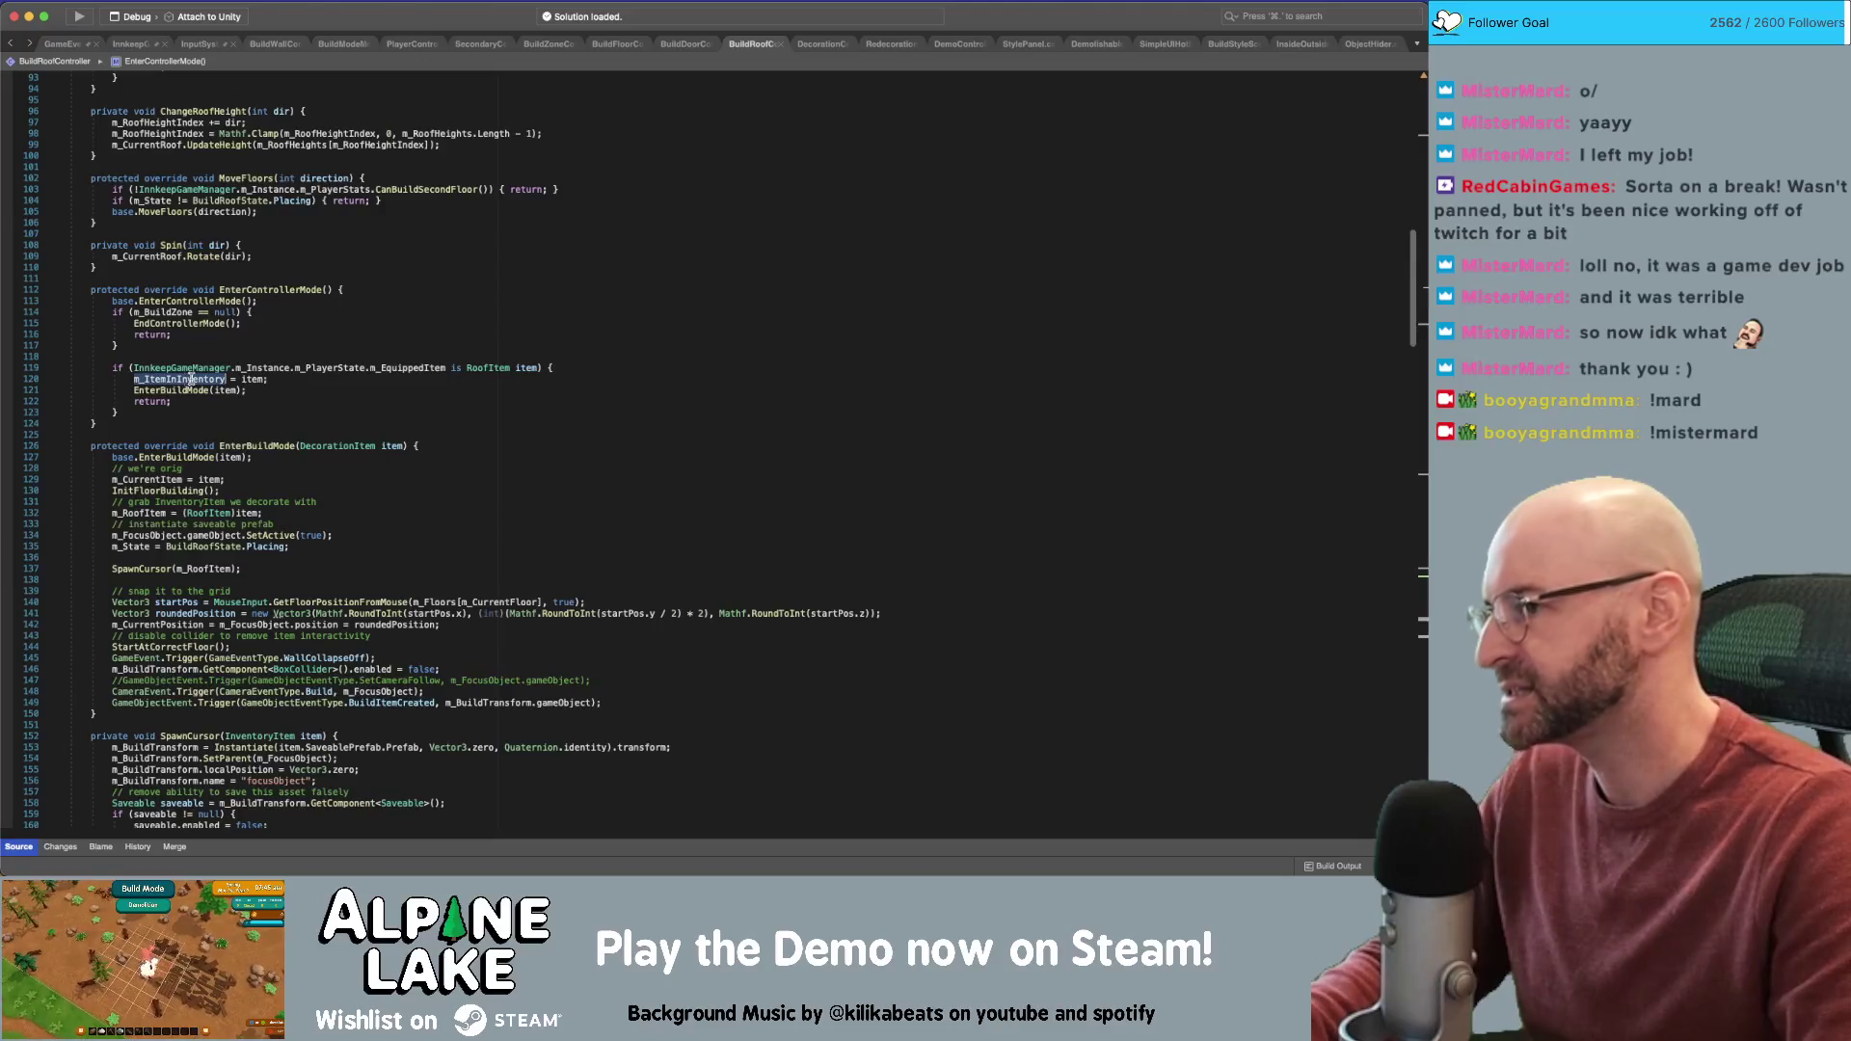
pyautogui.moveTo(134, 390); pyautogui.dragTo(248, 391)
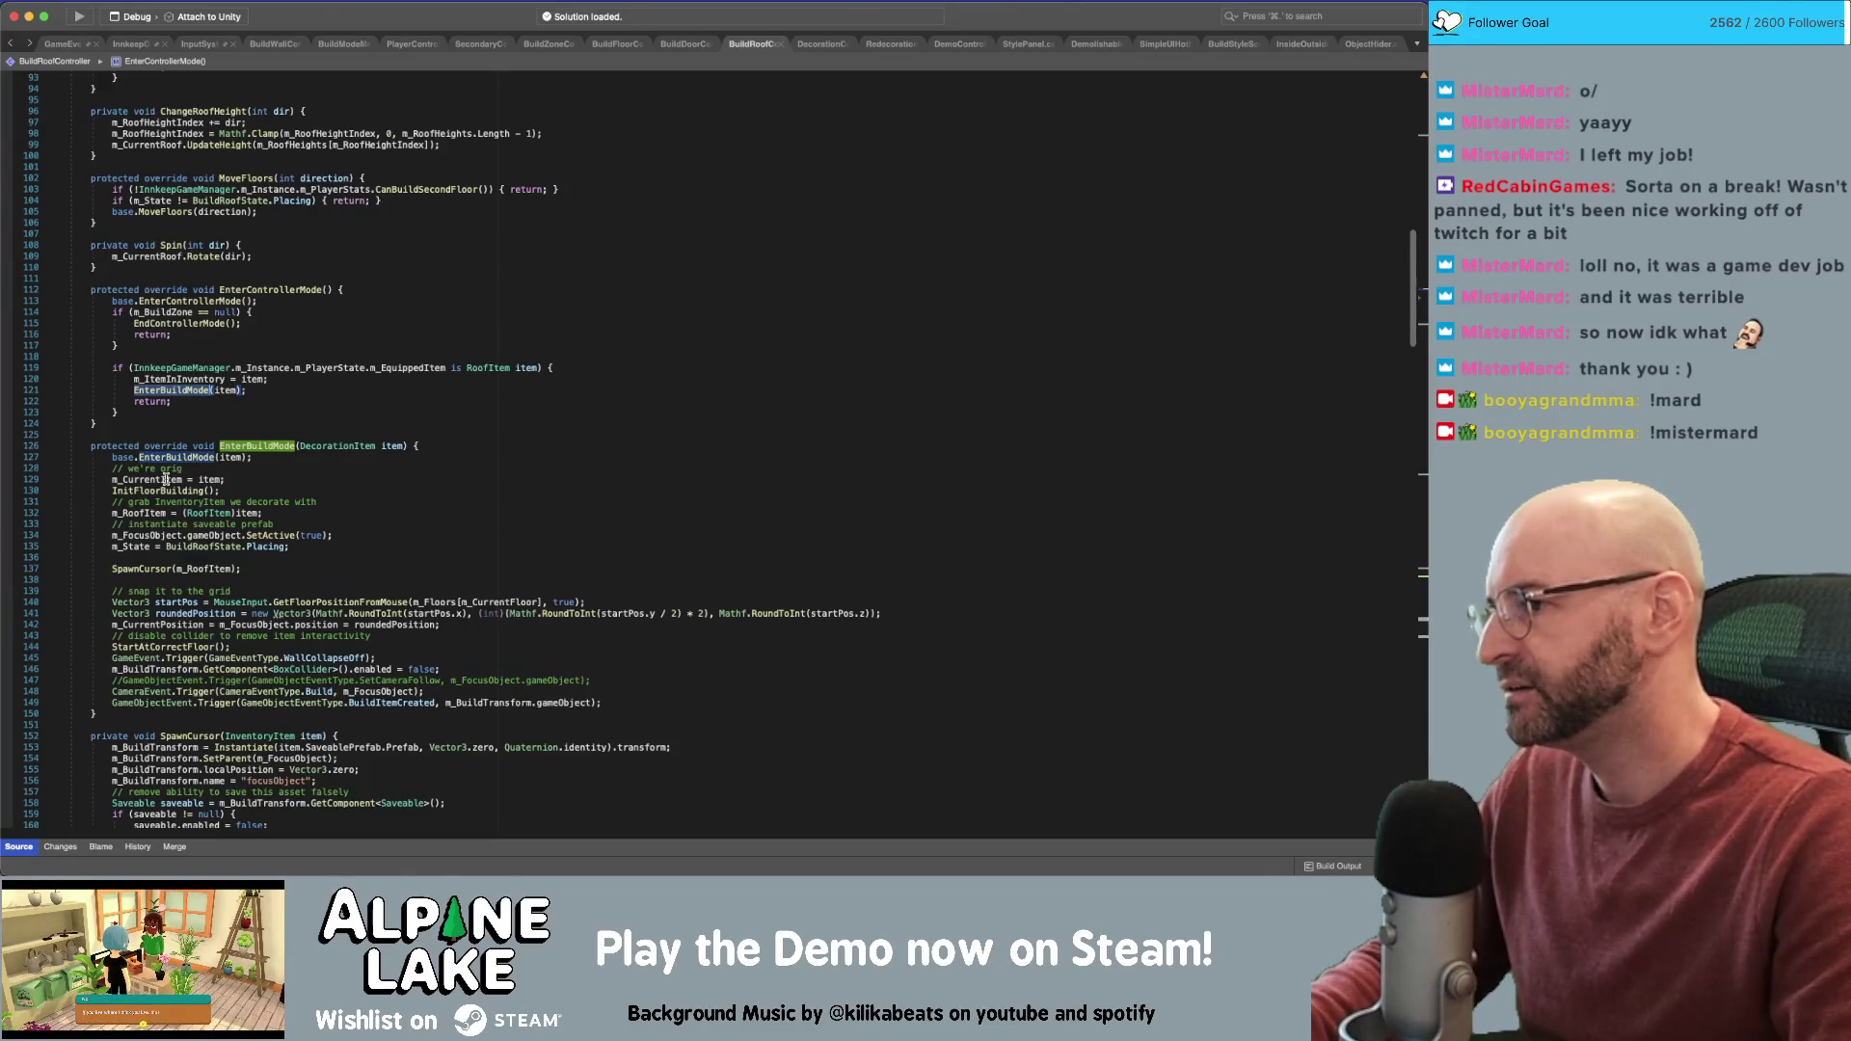
# Inspect m_CurrentItem and the item parameter usages in EnterBuildMode, then return to Unity
pyautogui.click(414, 446)
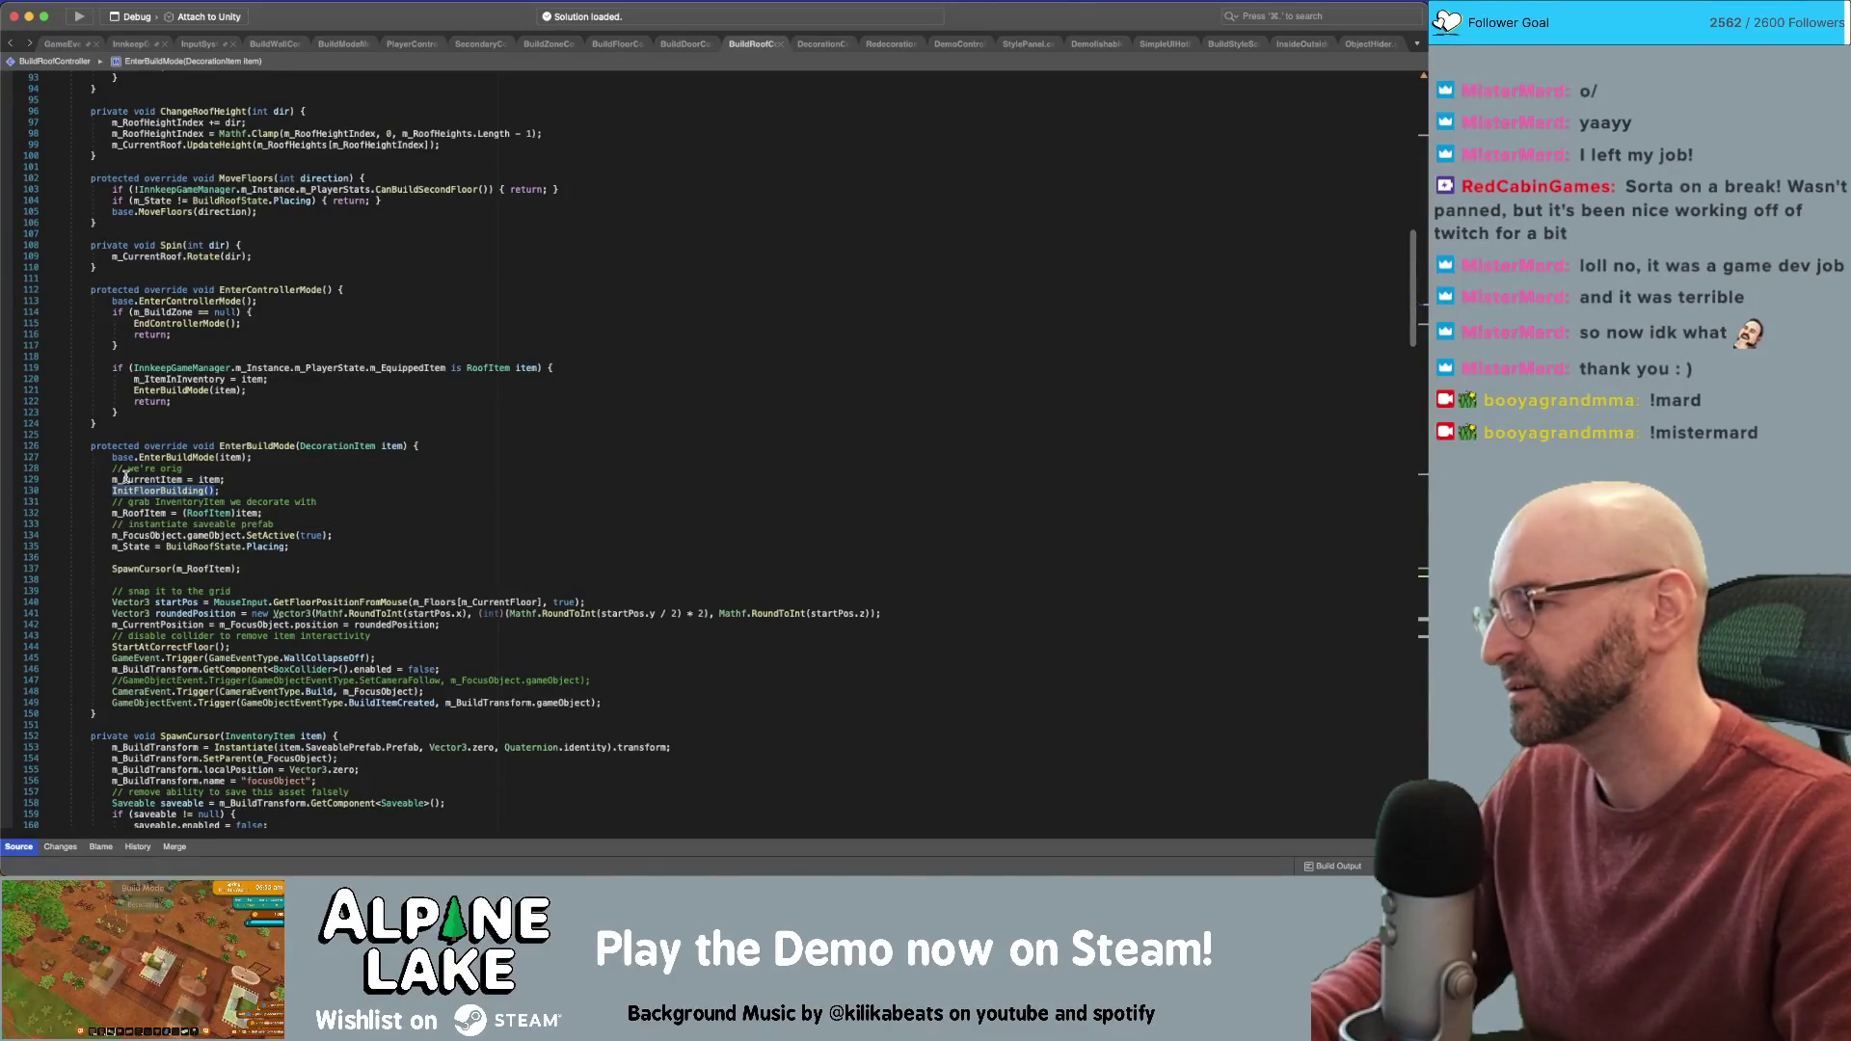
pyautogui.click(125, 478)
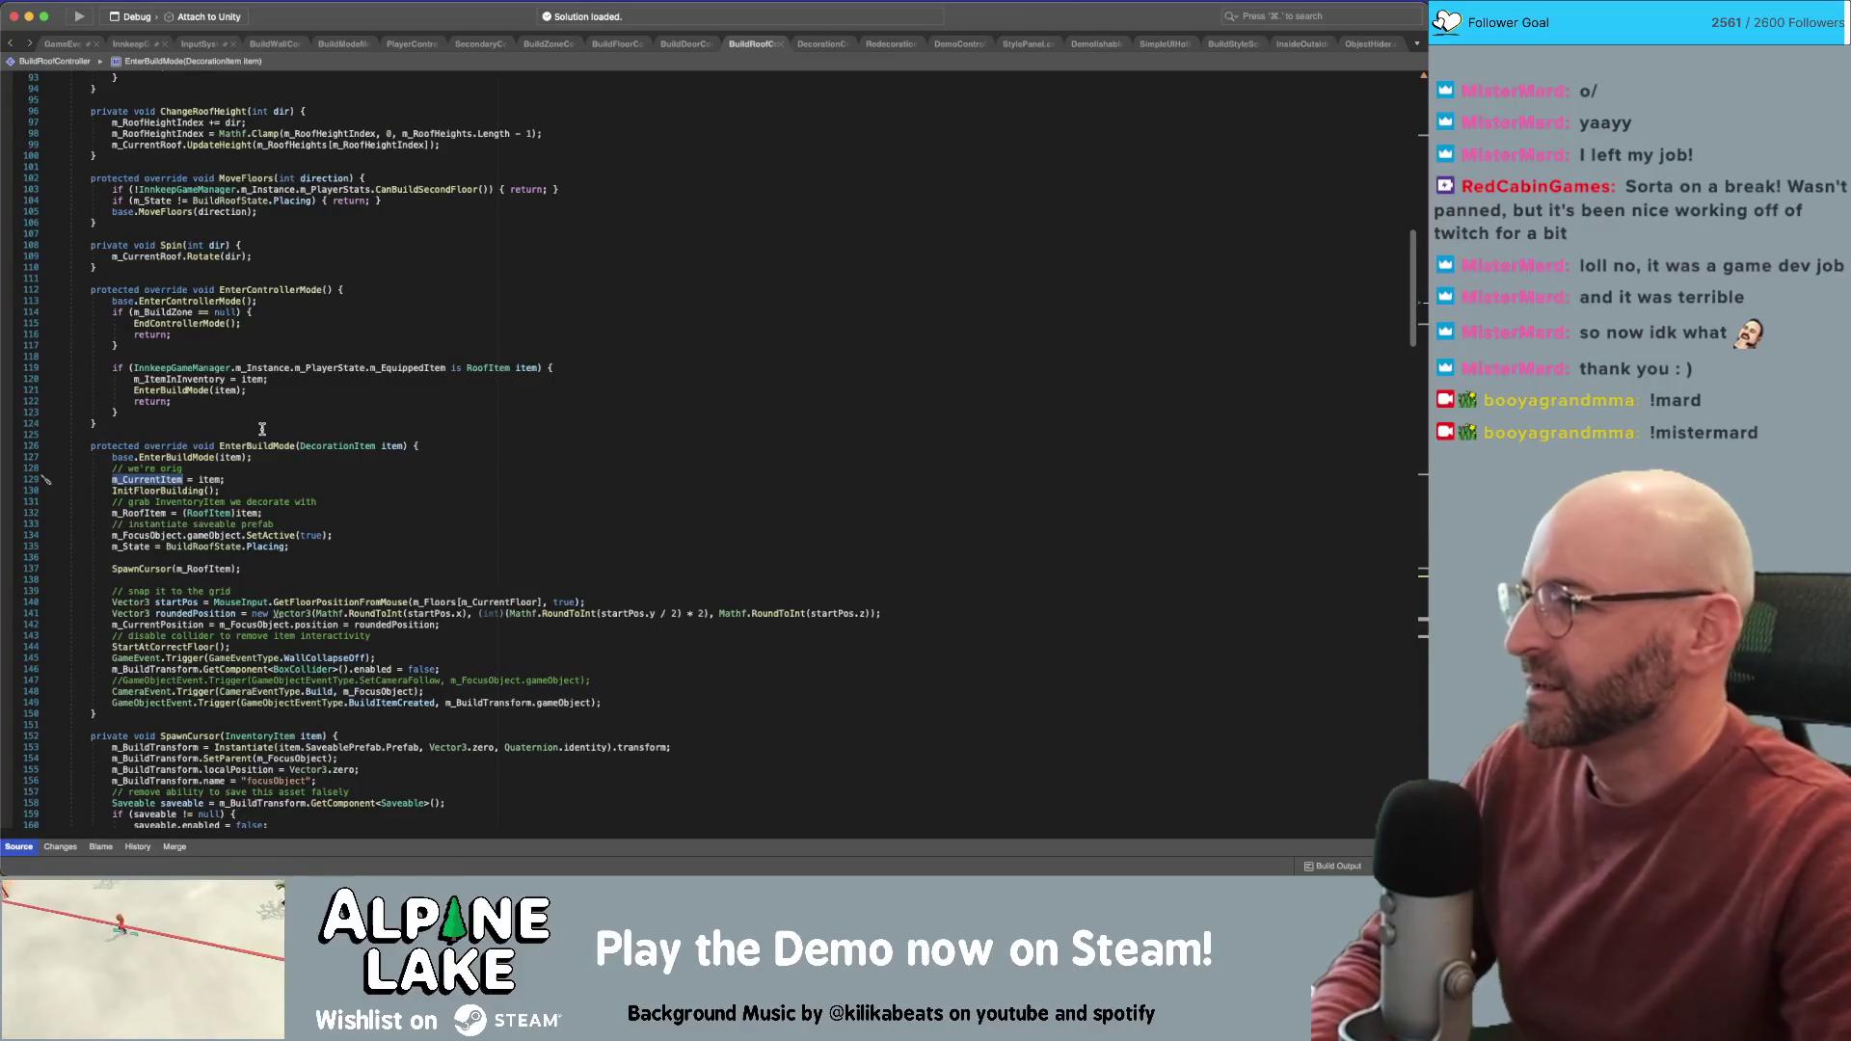
pyautogui.click(425, 469)
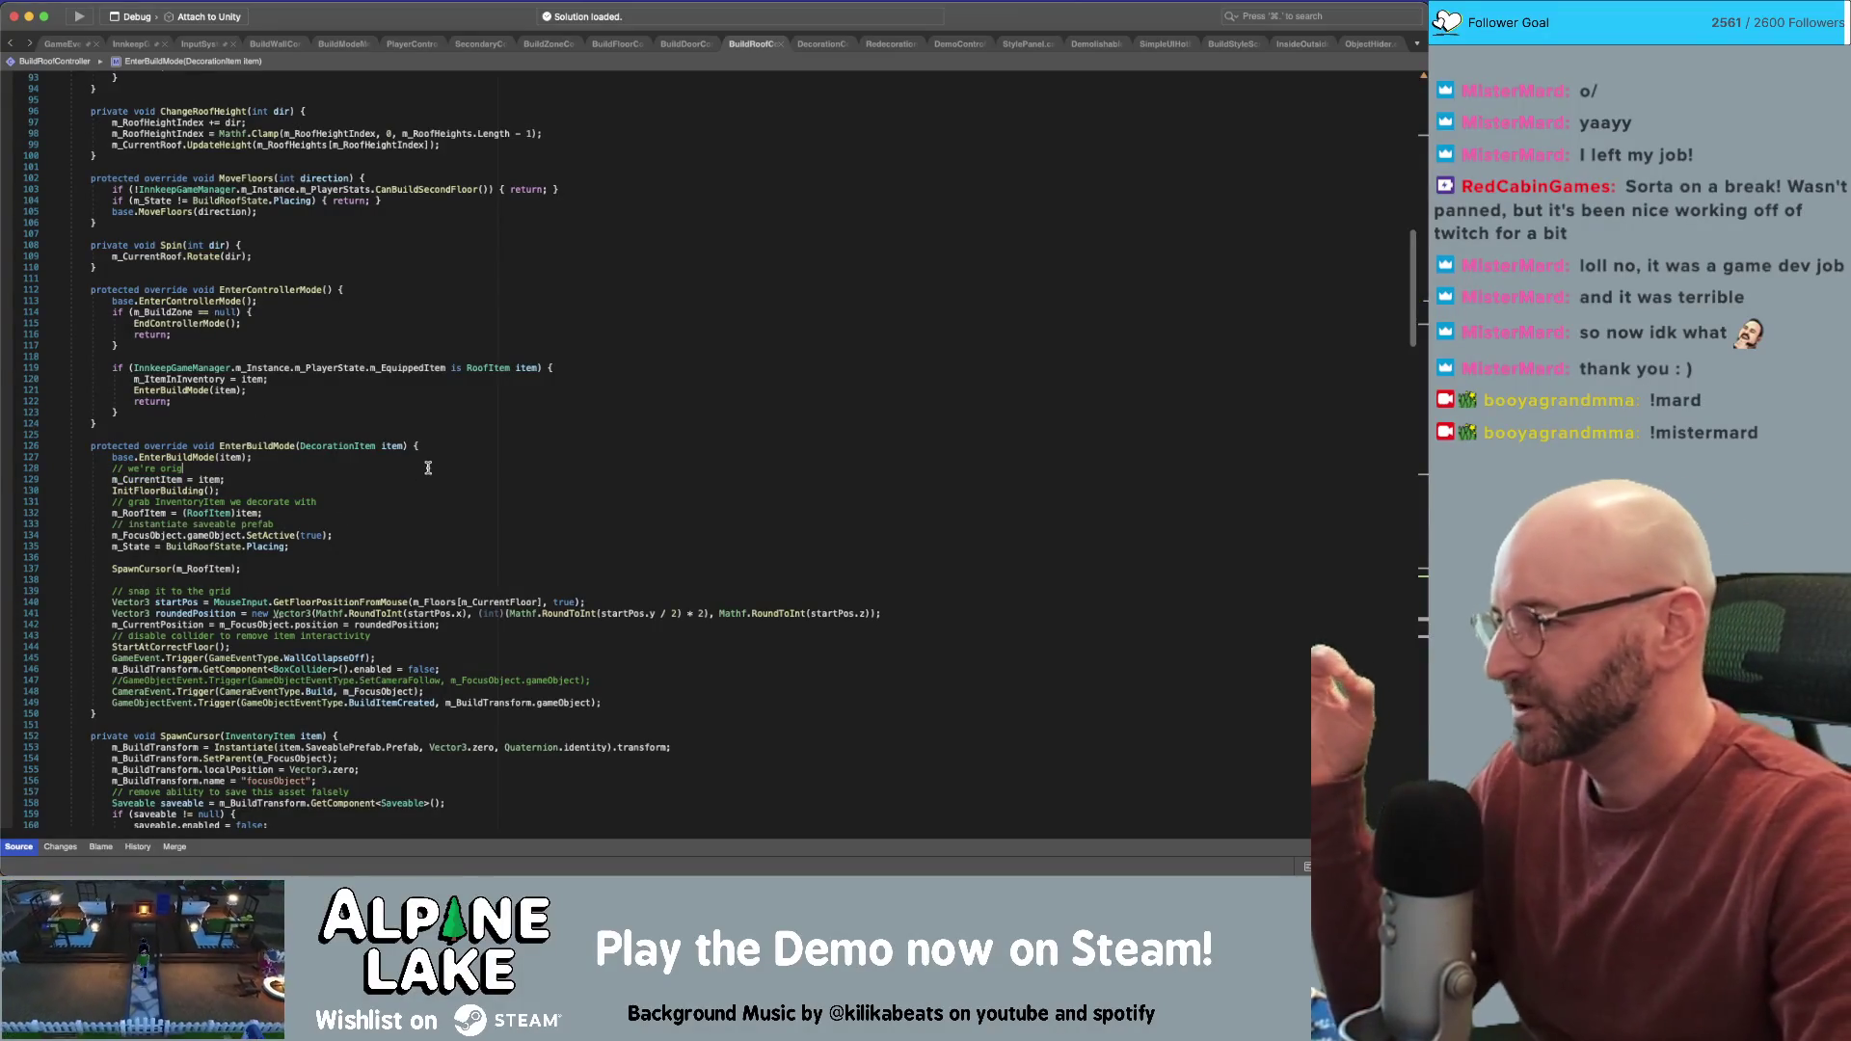
pyautogui.click(395, 448)
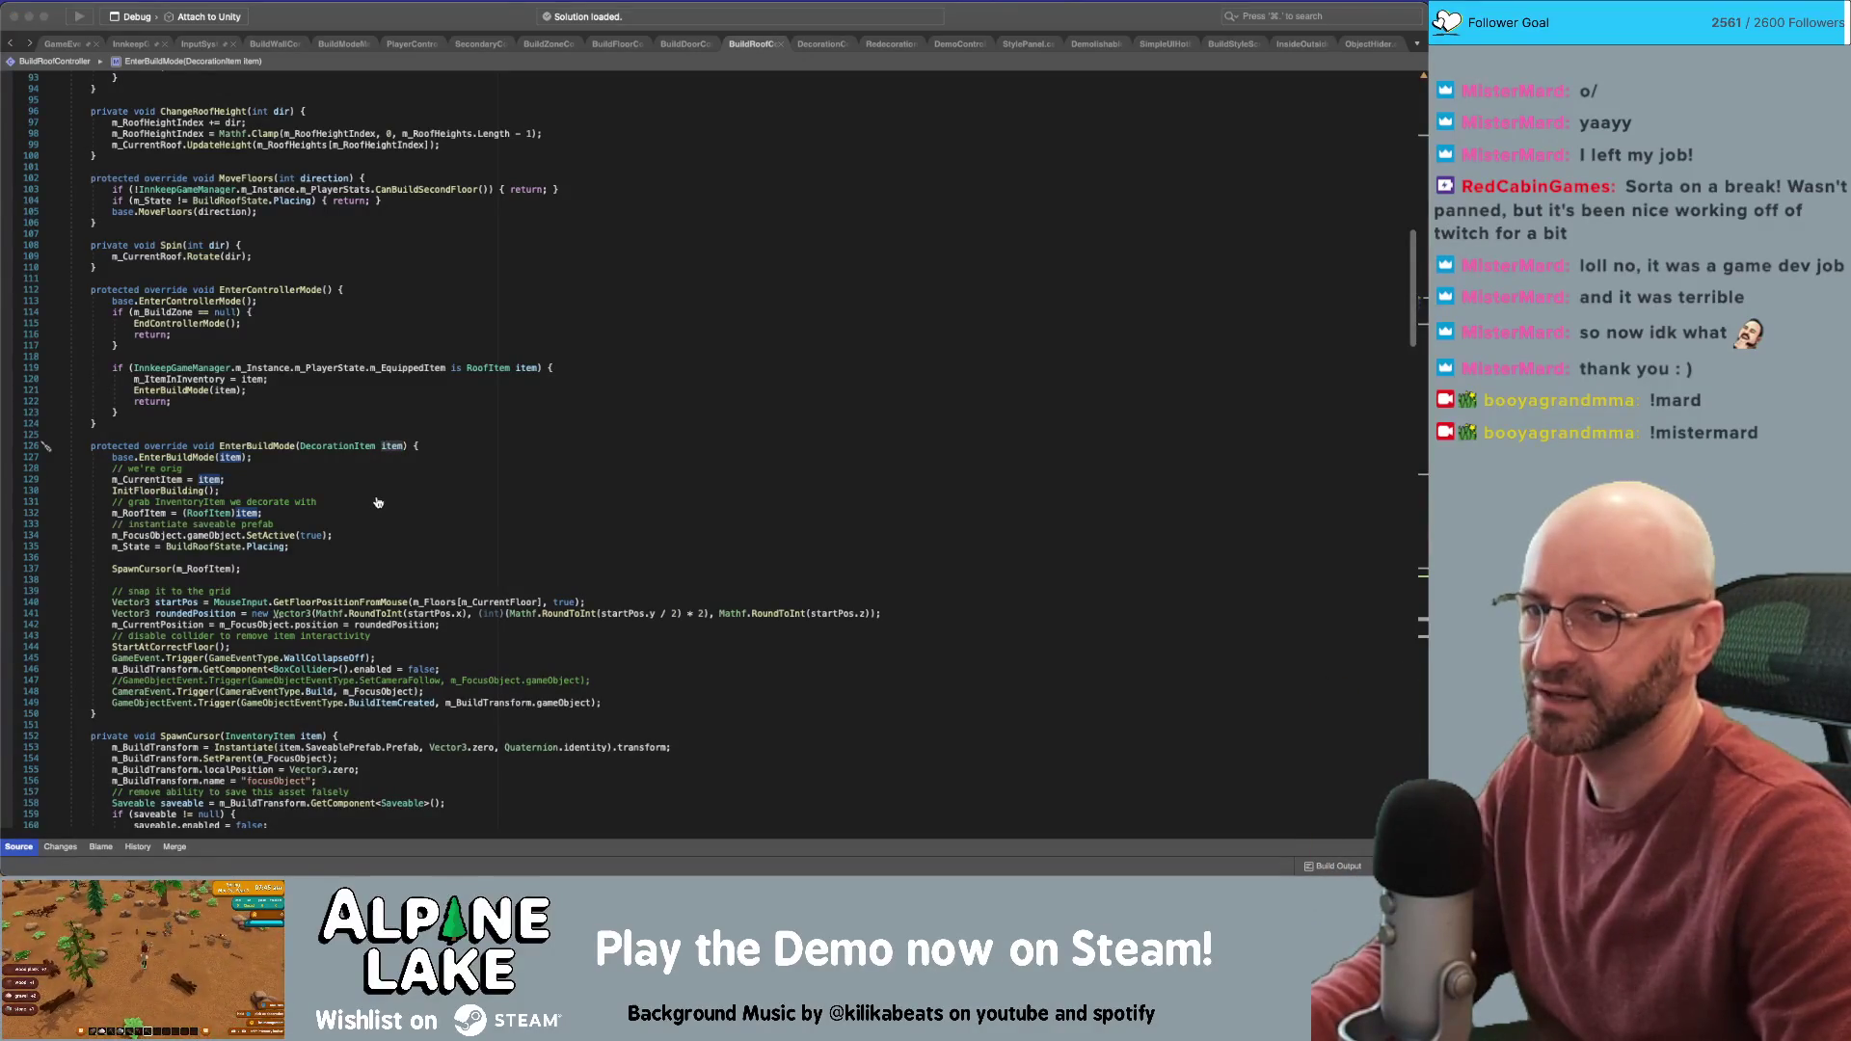
pyautogui.press('super+Tab')
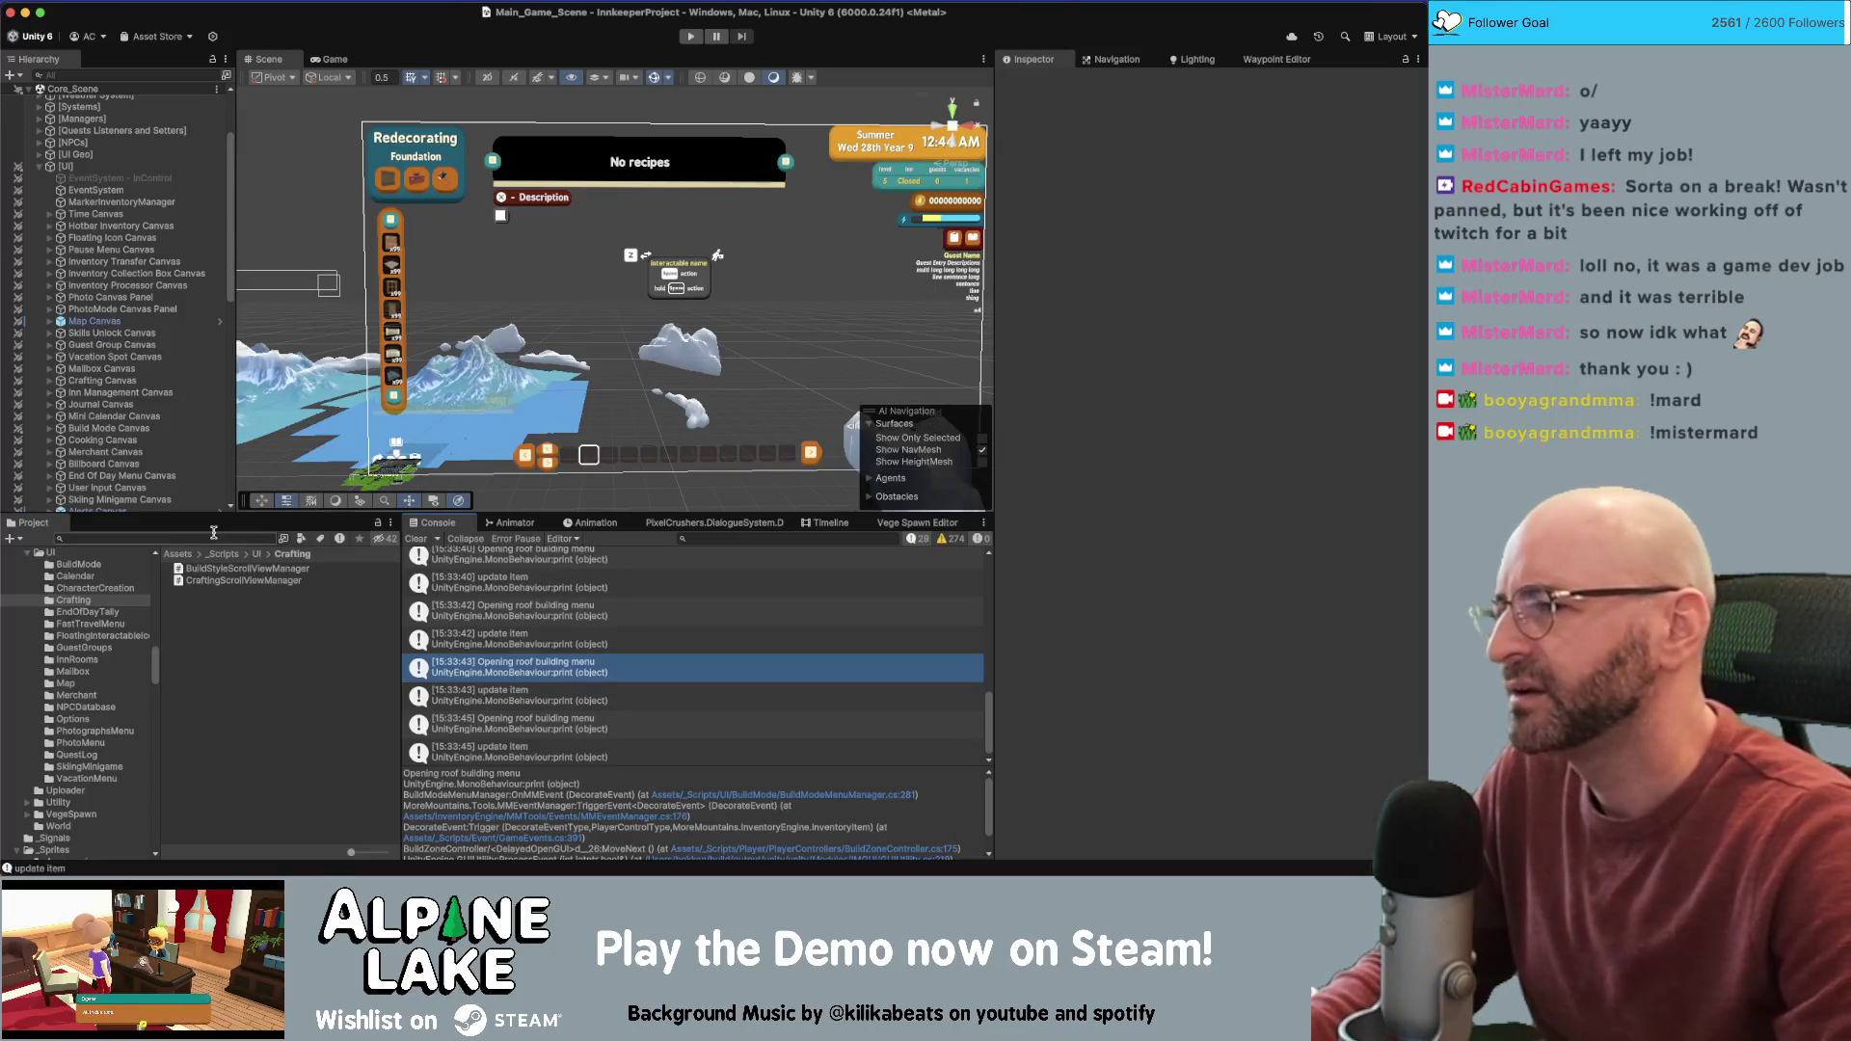
# Select the Project search field, then start the inn game in Play mode
pyautogui.click(206, 534)
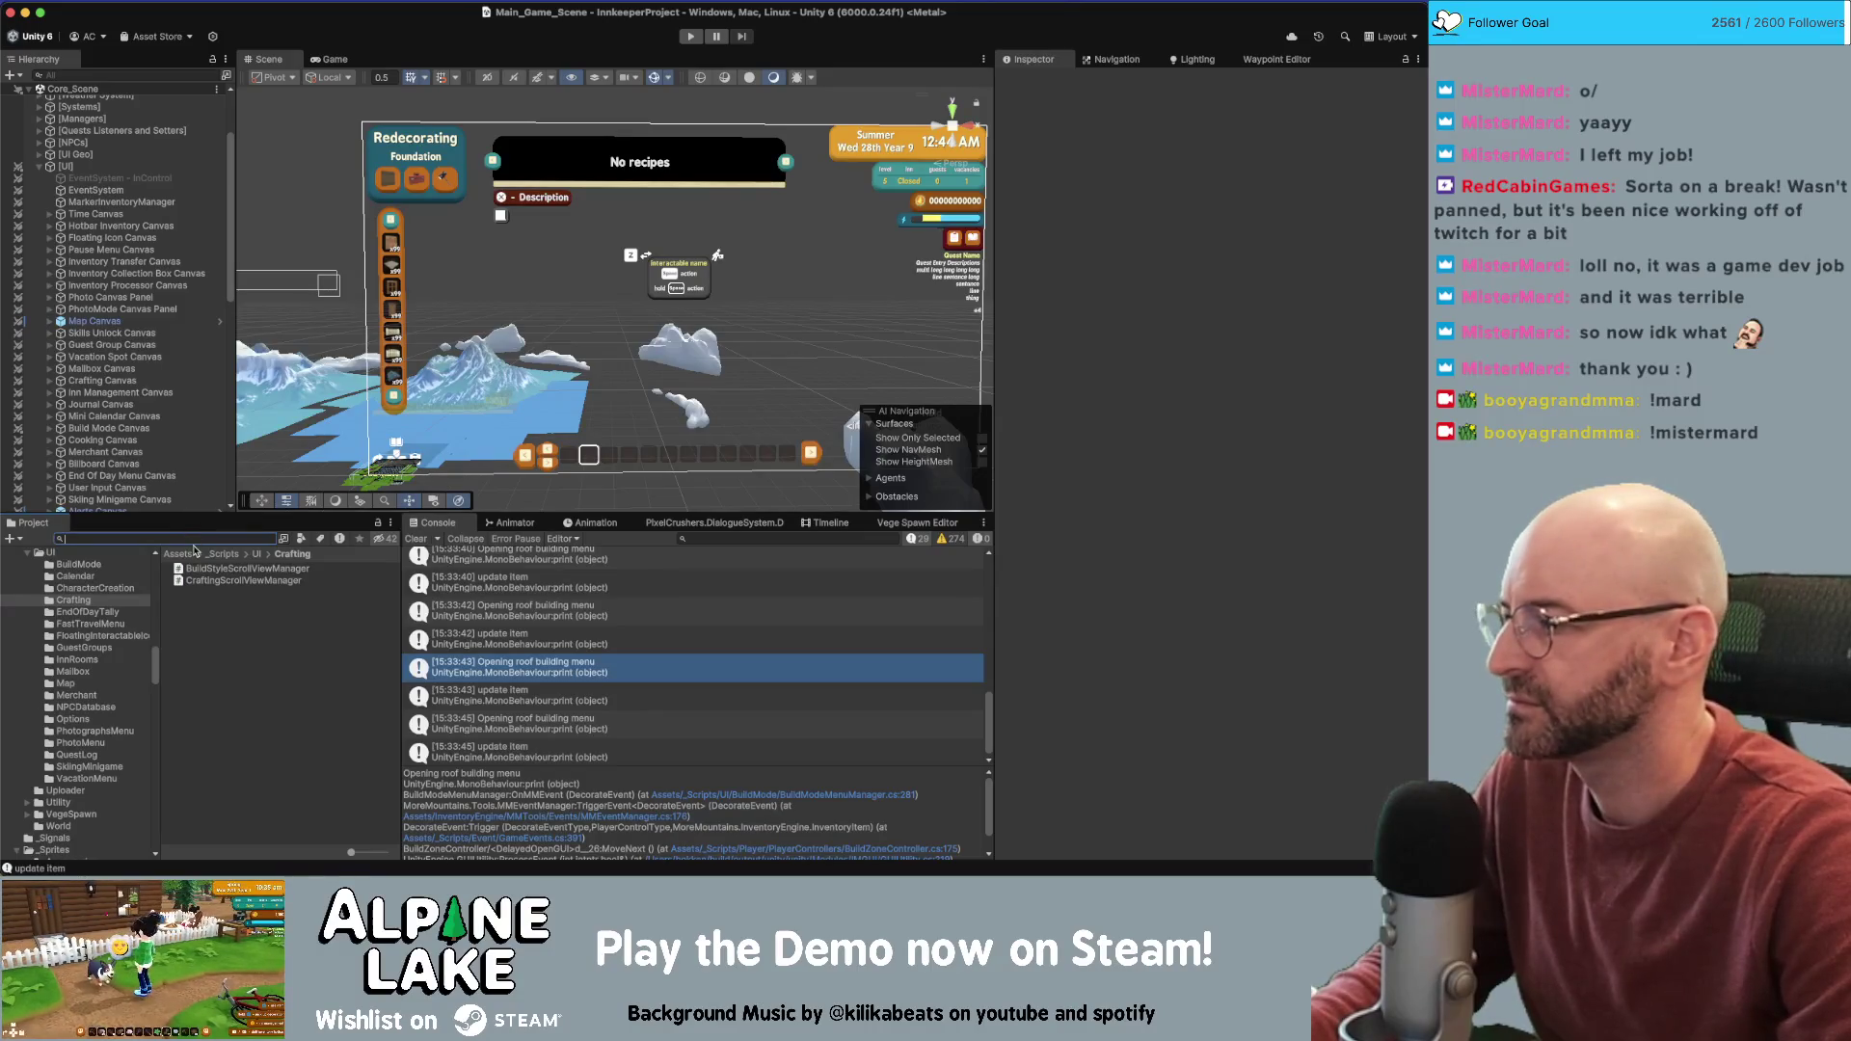
pyautogui.click(691, 36)
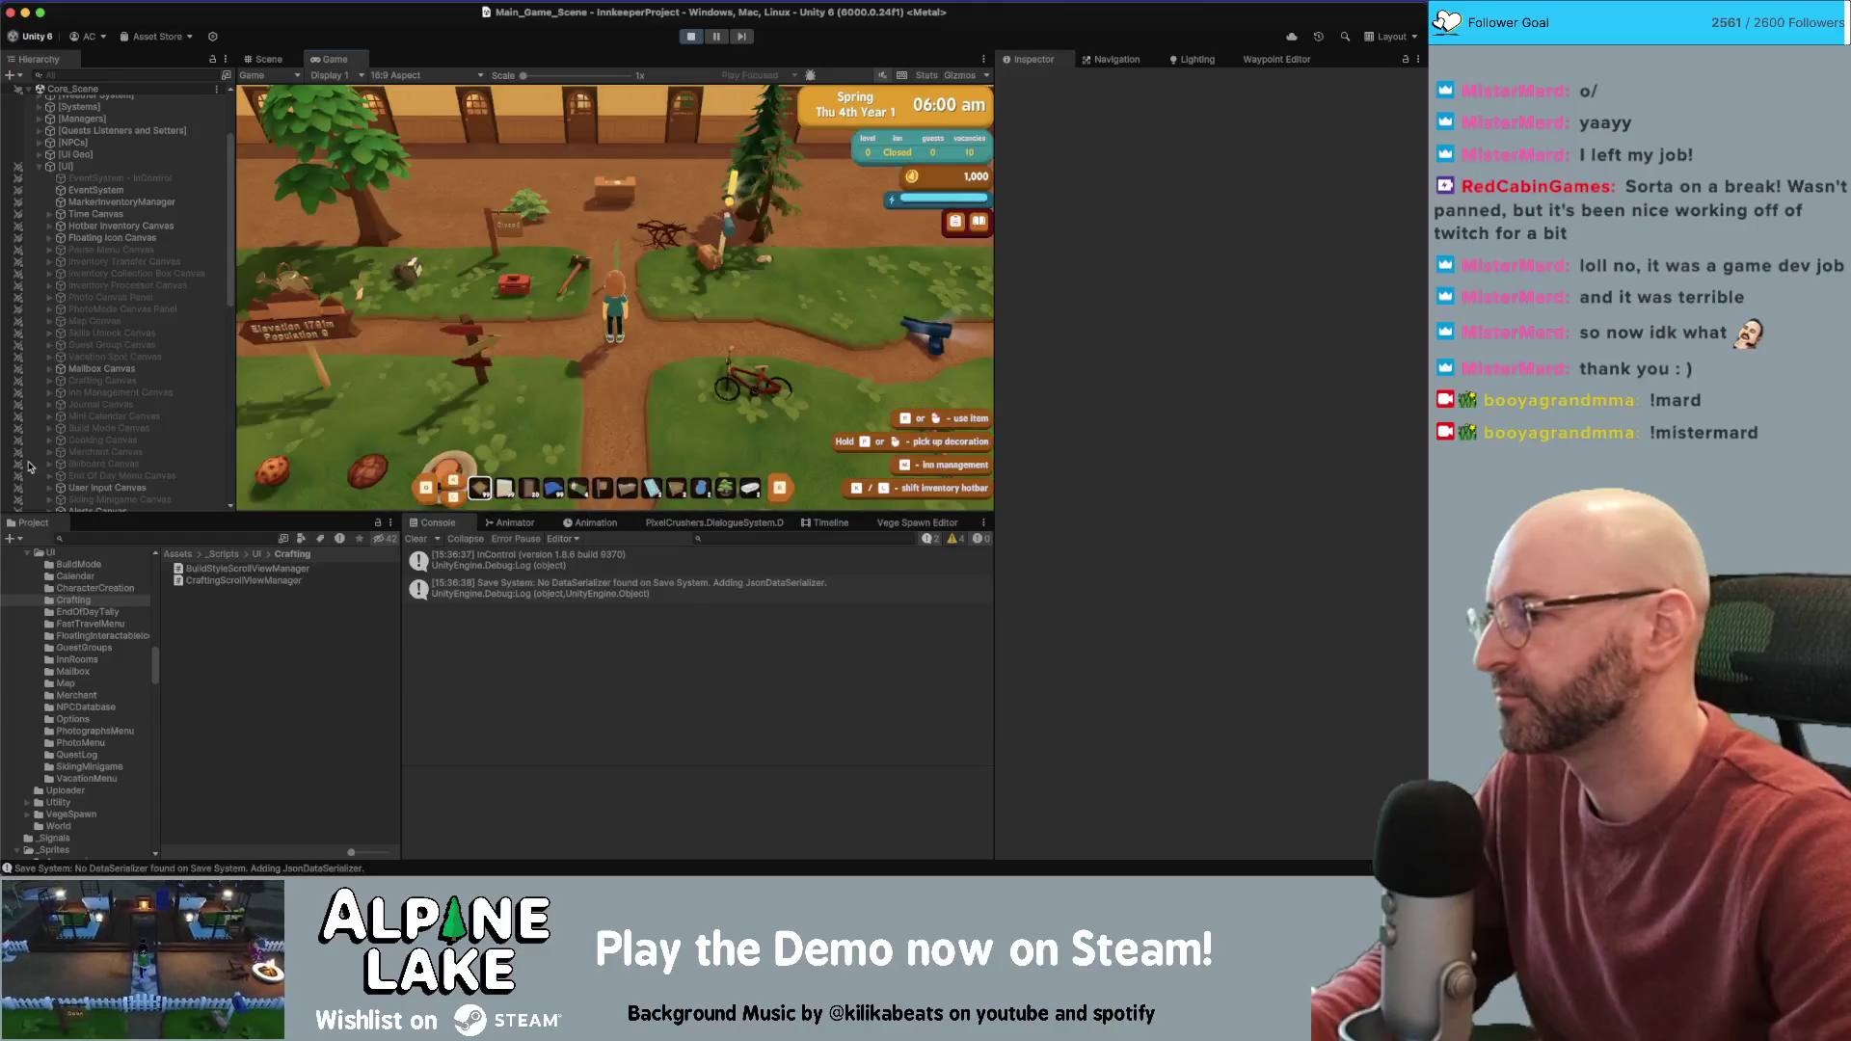
# Walk the innkeeper along the inn wall, place one foundation tile in build mode, then toggle build mode off and on
pyautogui.click(637, 249)
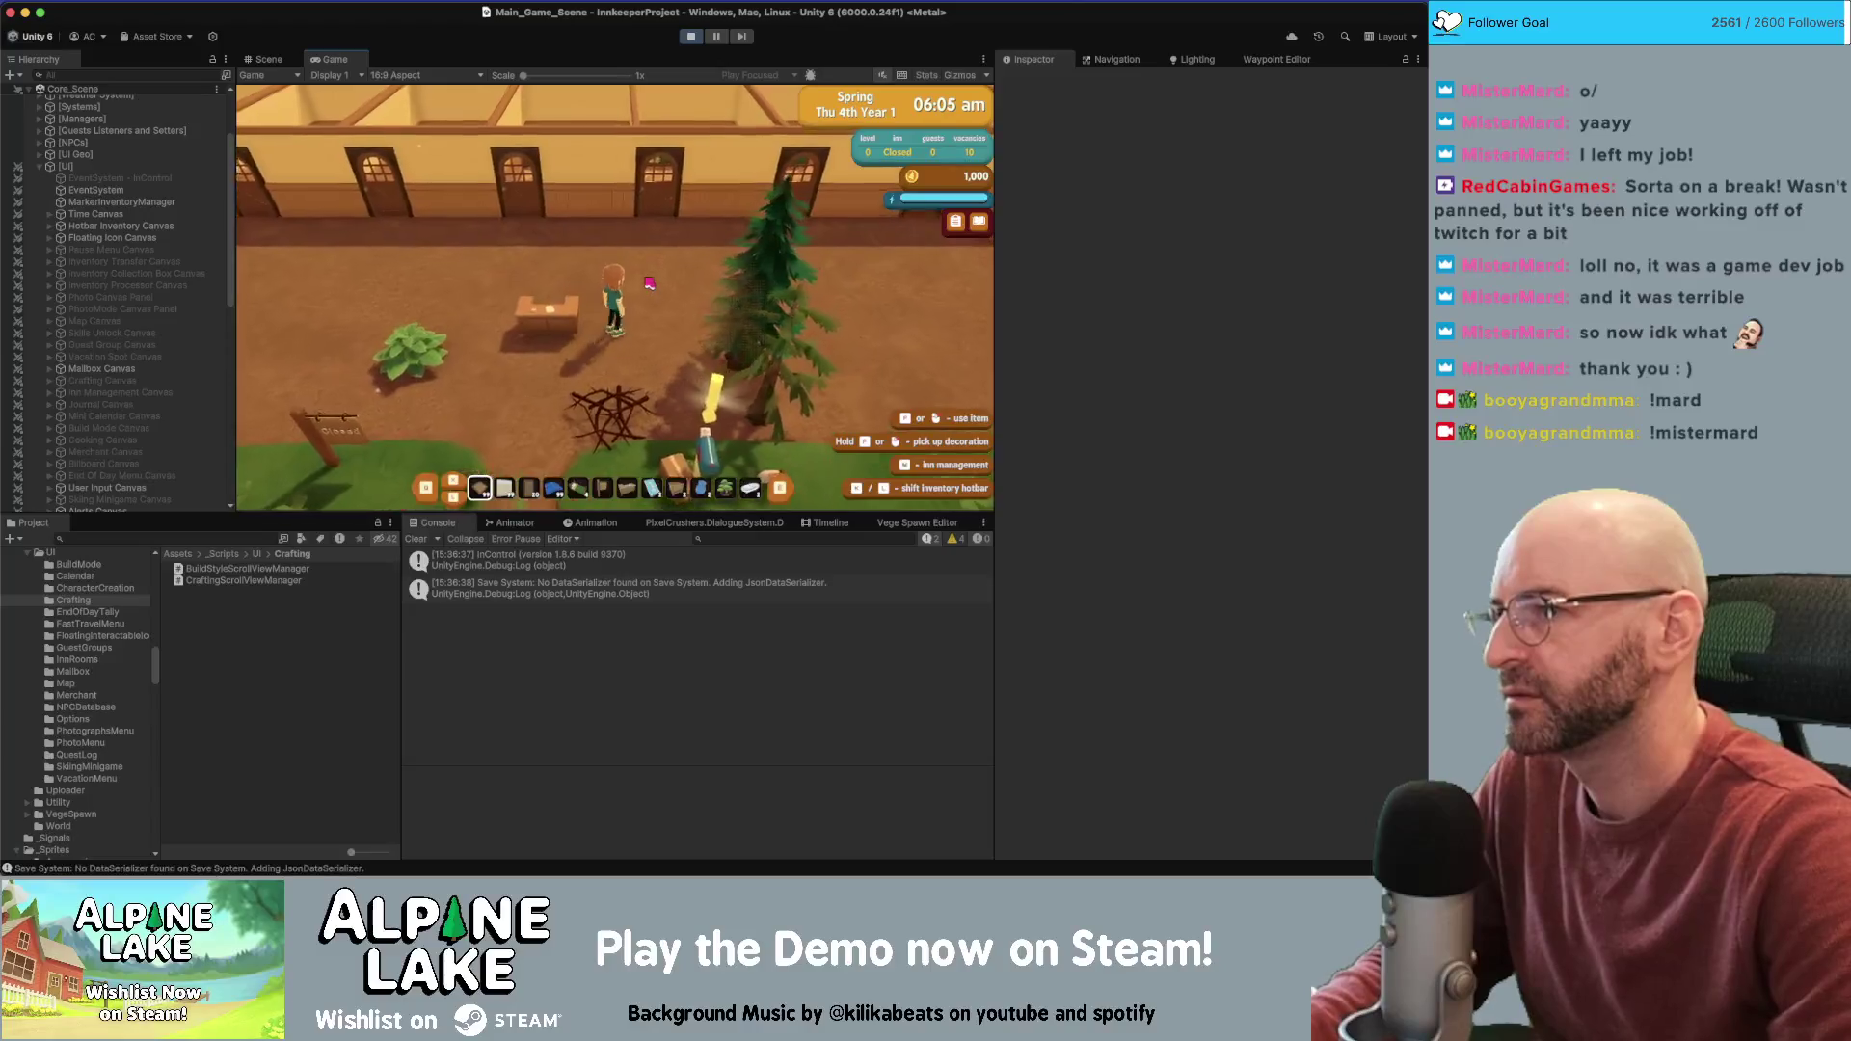
pyautogui.press('a')
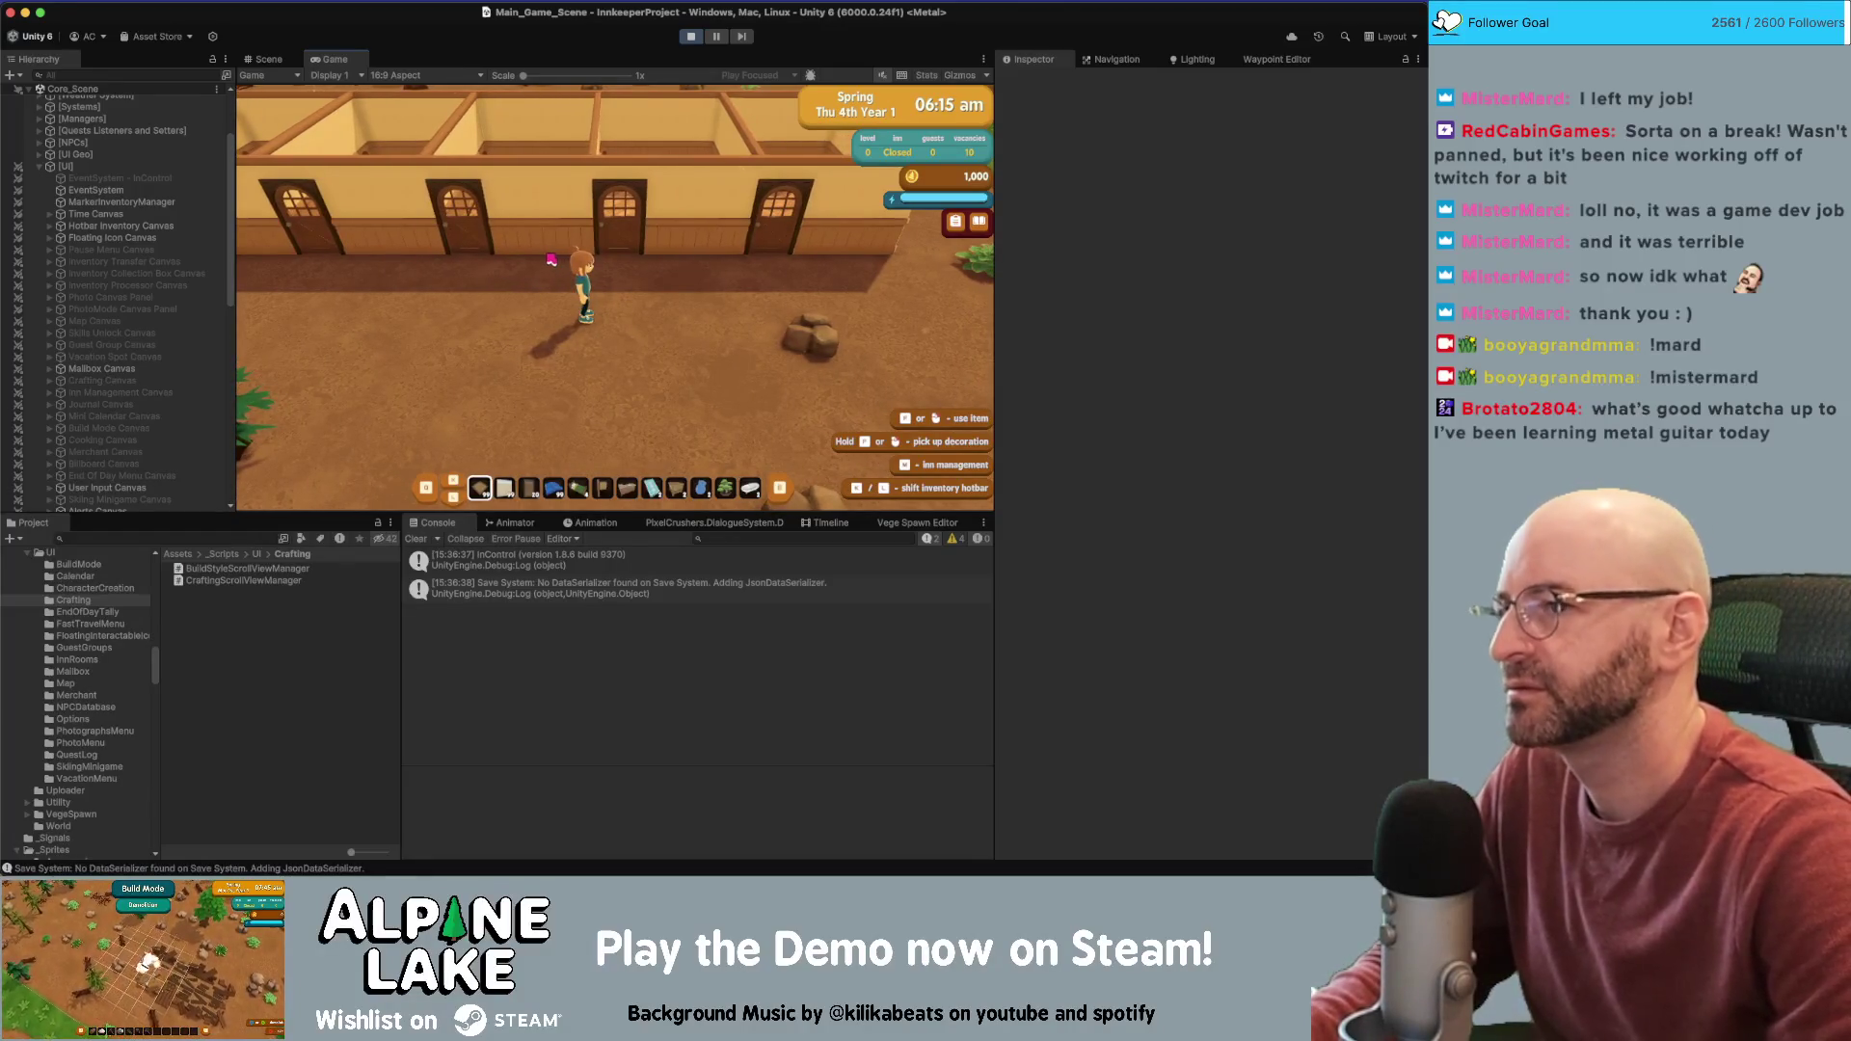
pyautogui.press('d')
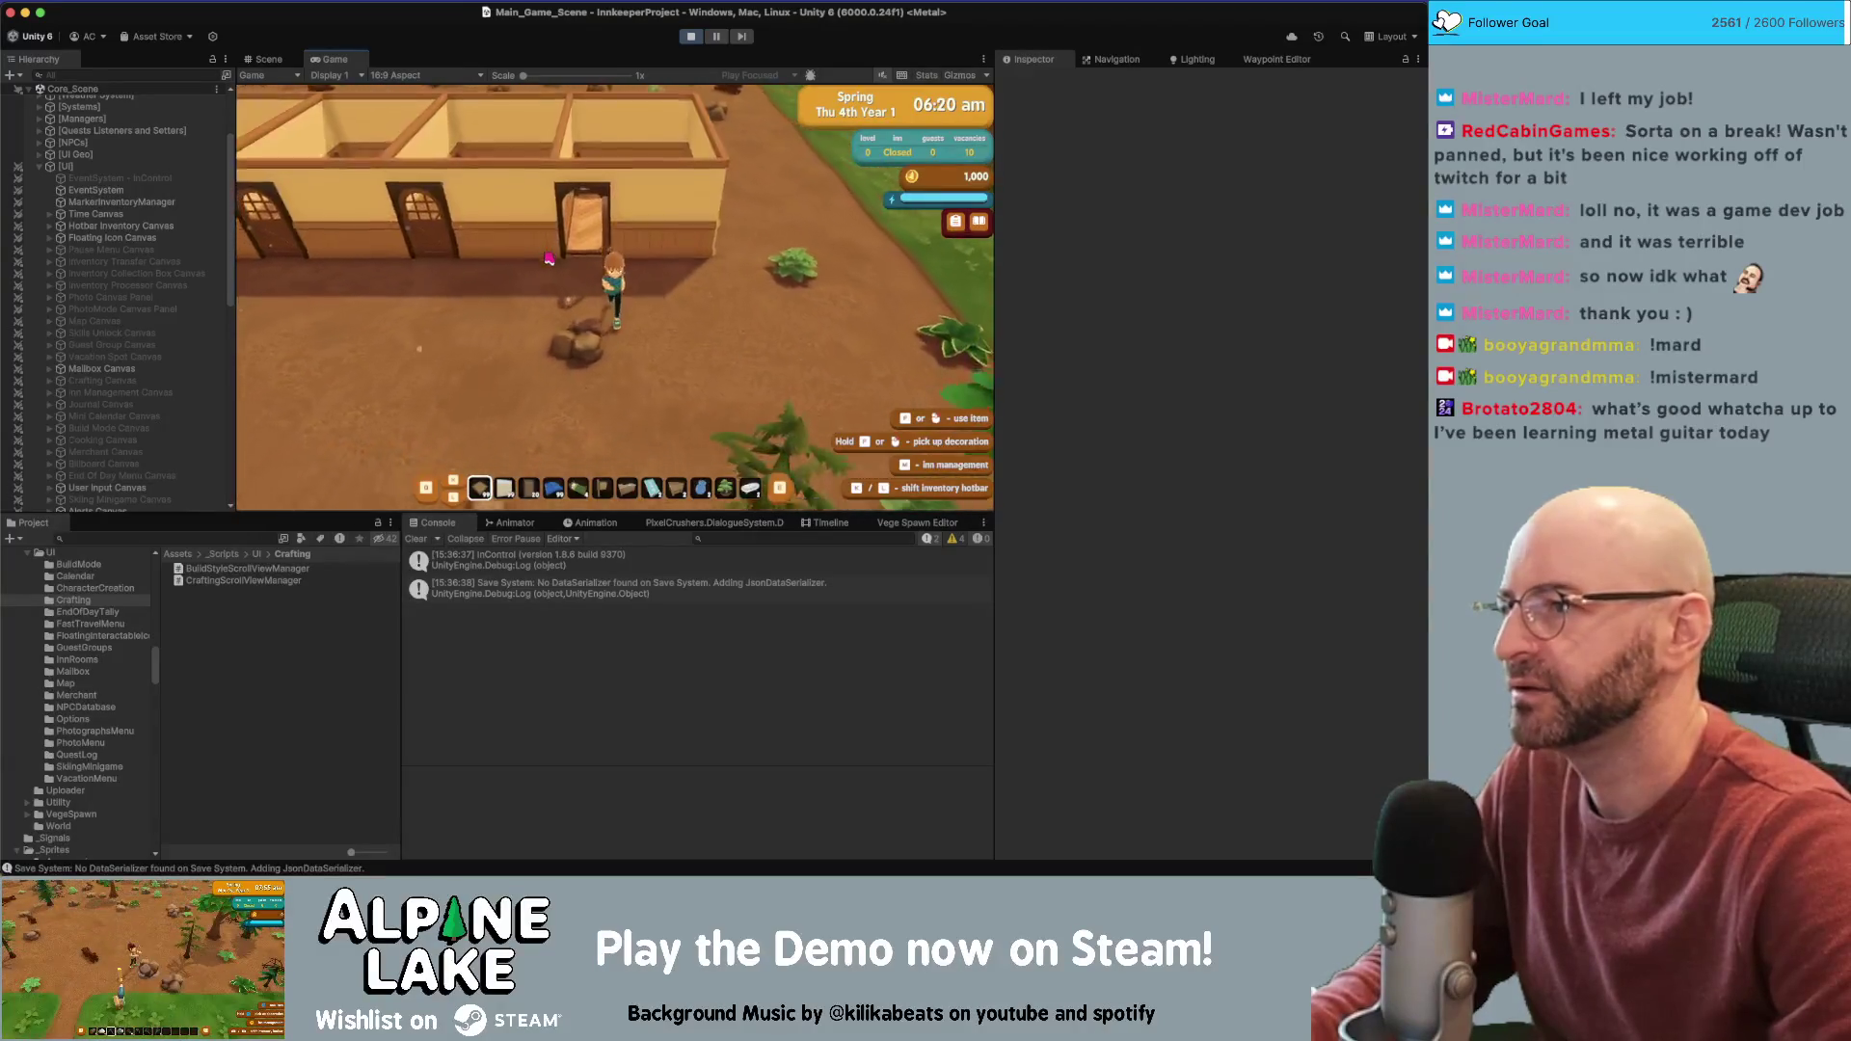
pyautogui.press('s')
pyautogui.press('b')
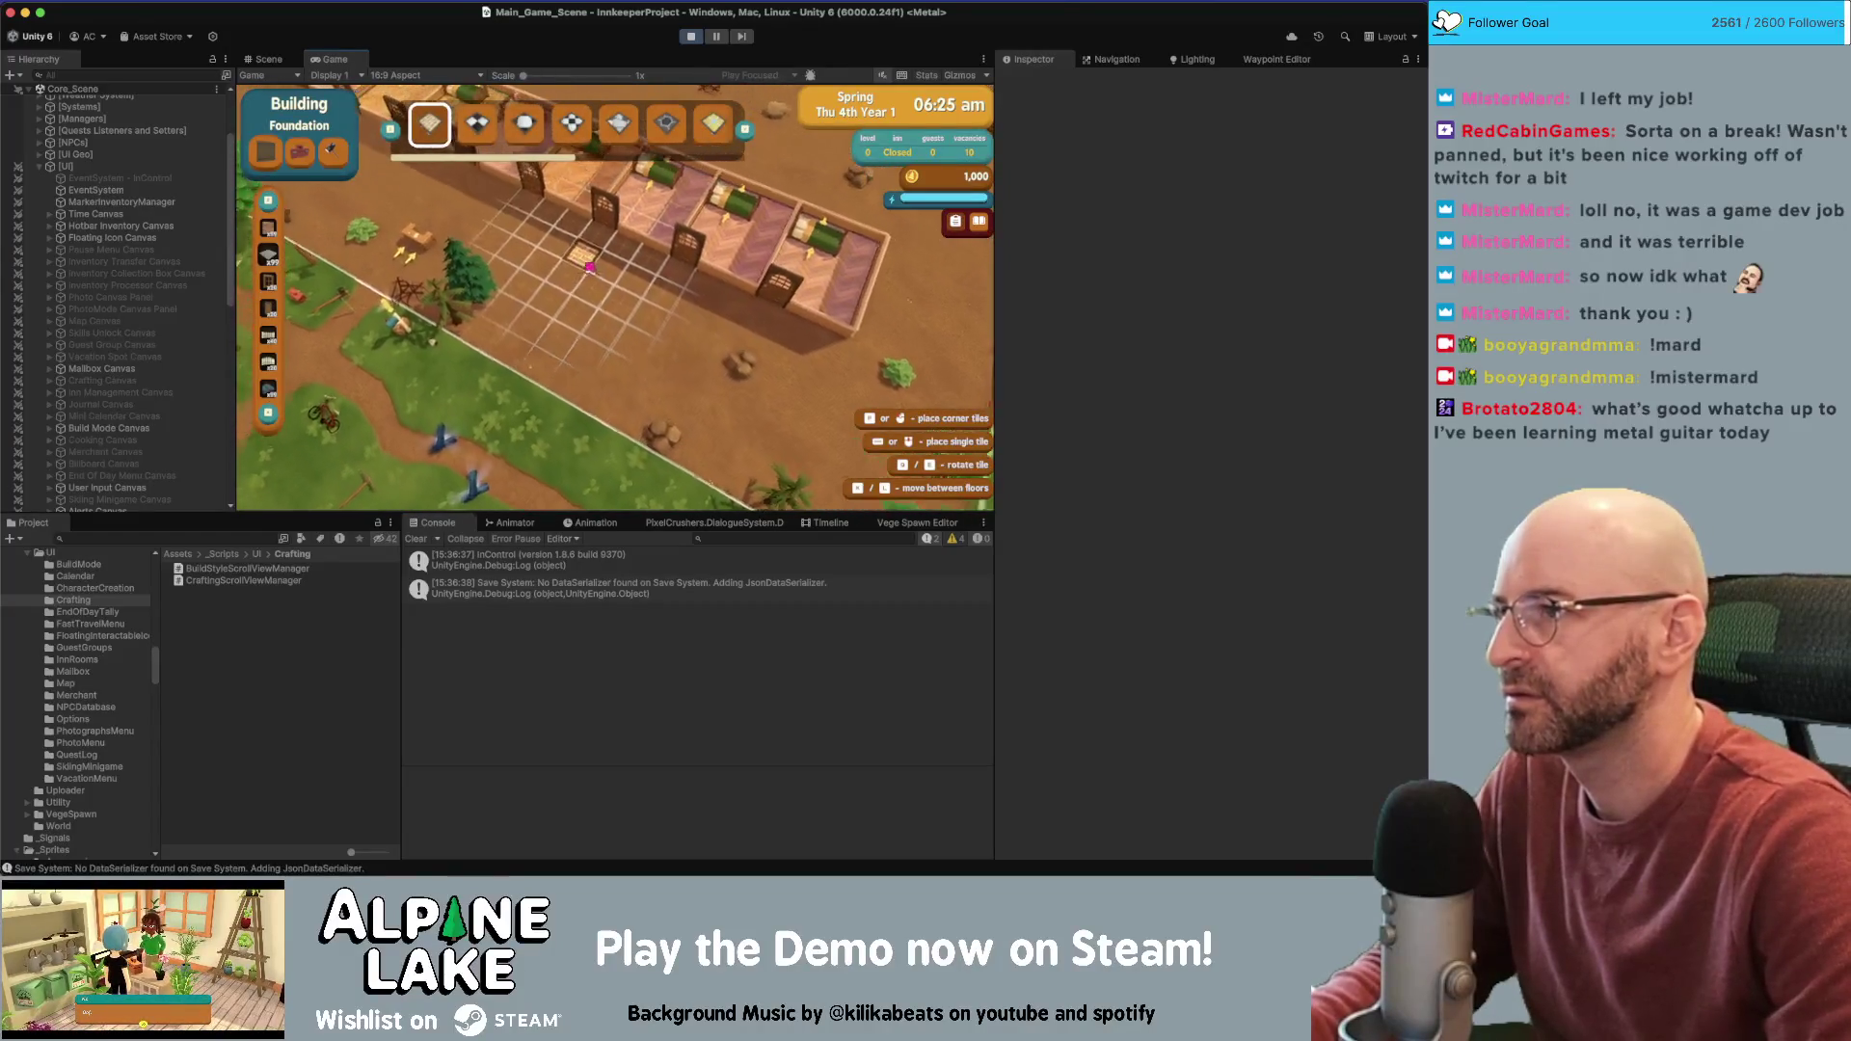
pyautogui.click(617, 281)
pyautogui.press('b')
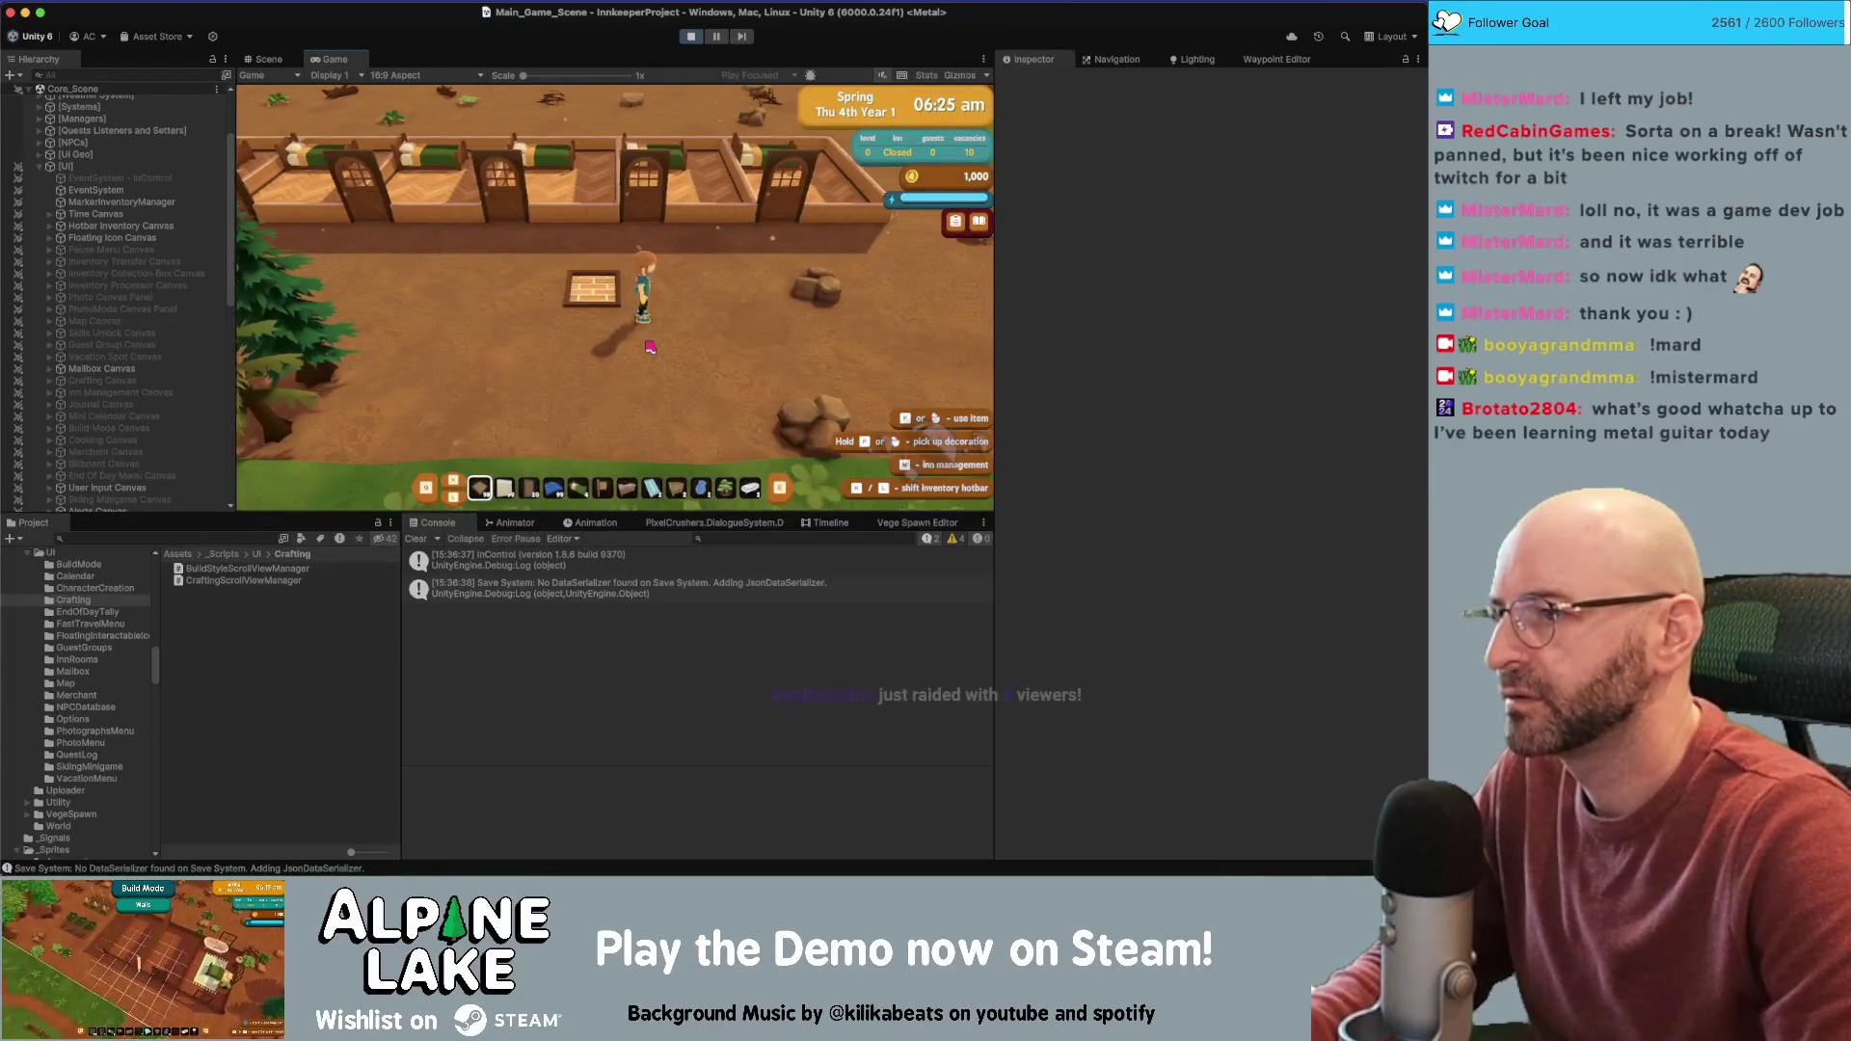
pyautogui.press('b')
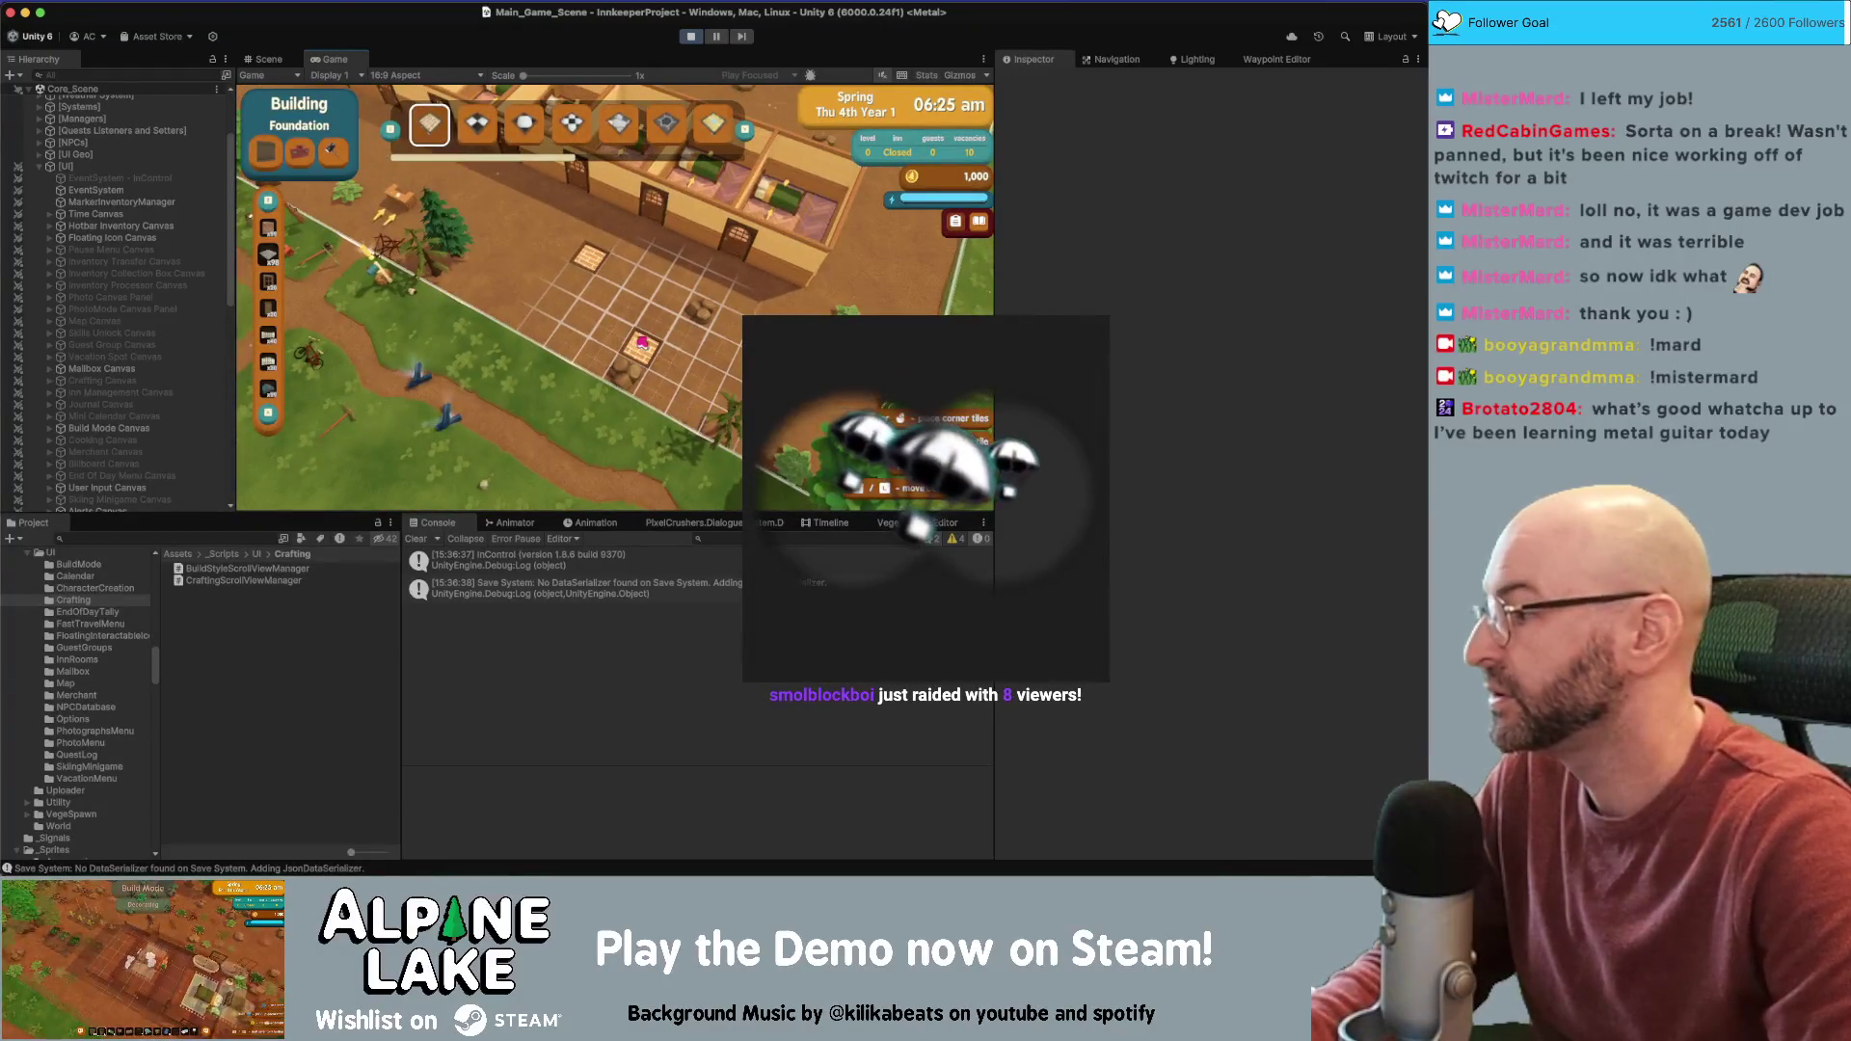
# Exit build mode with B, then give the running Game view focus again
pyautogui.press('b')
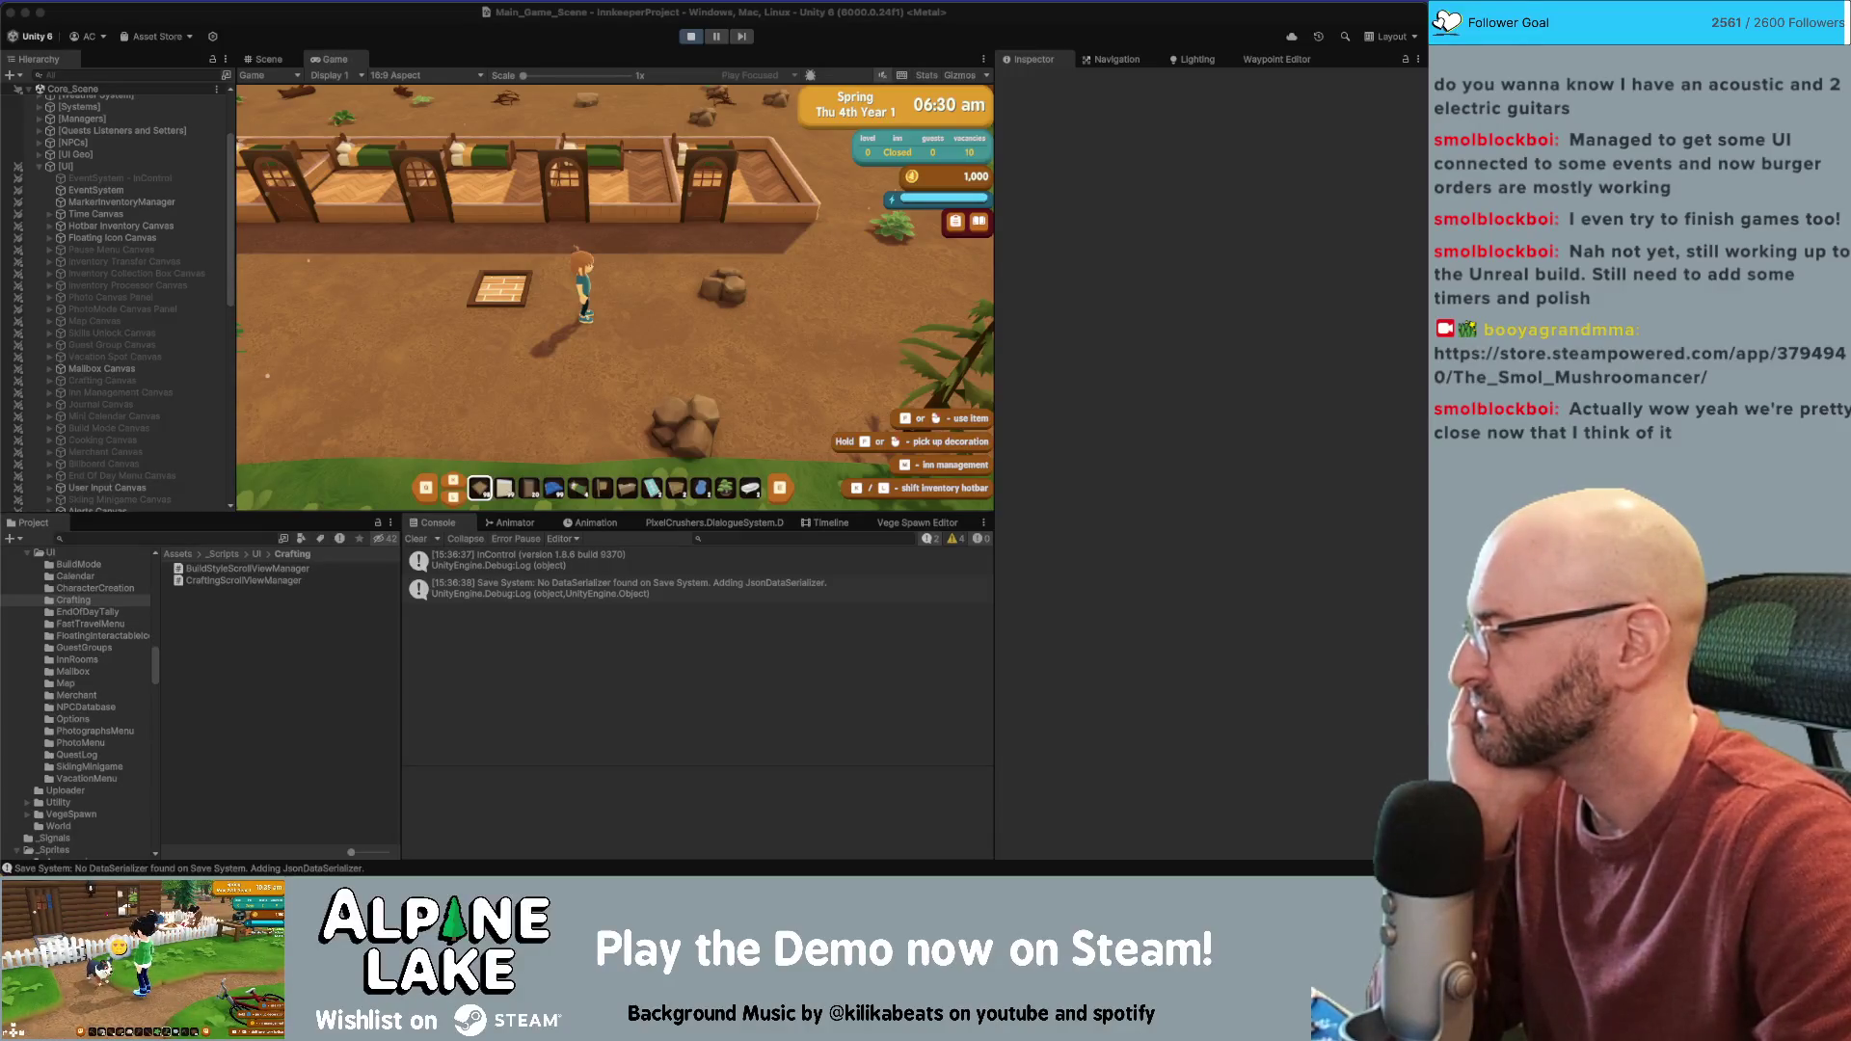
pyautogui.click(484, 328)
# Place a 2x2 floor tile beside the inn in build mode, then walk around the yard
pyautogui.press('b')
pyautogui.scroll(-3, 620, 301)
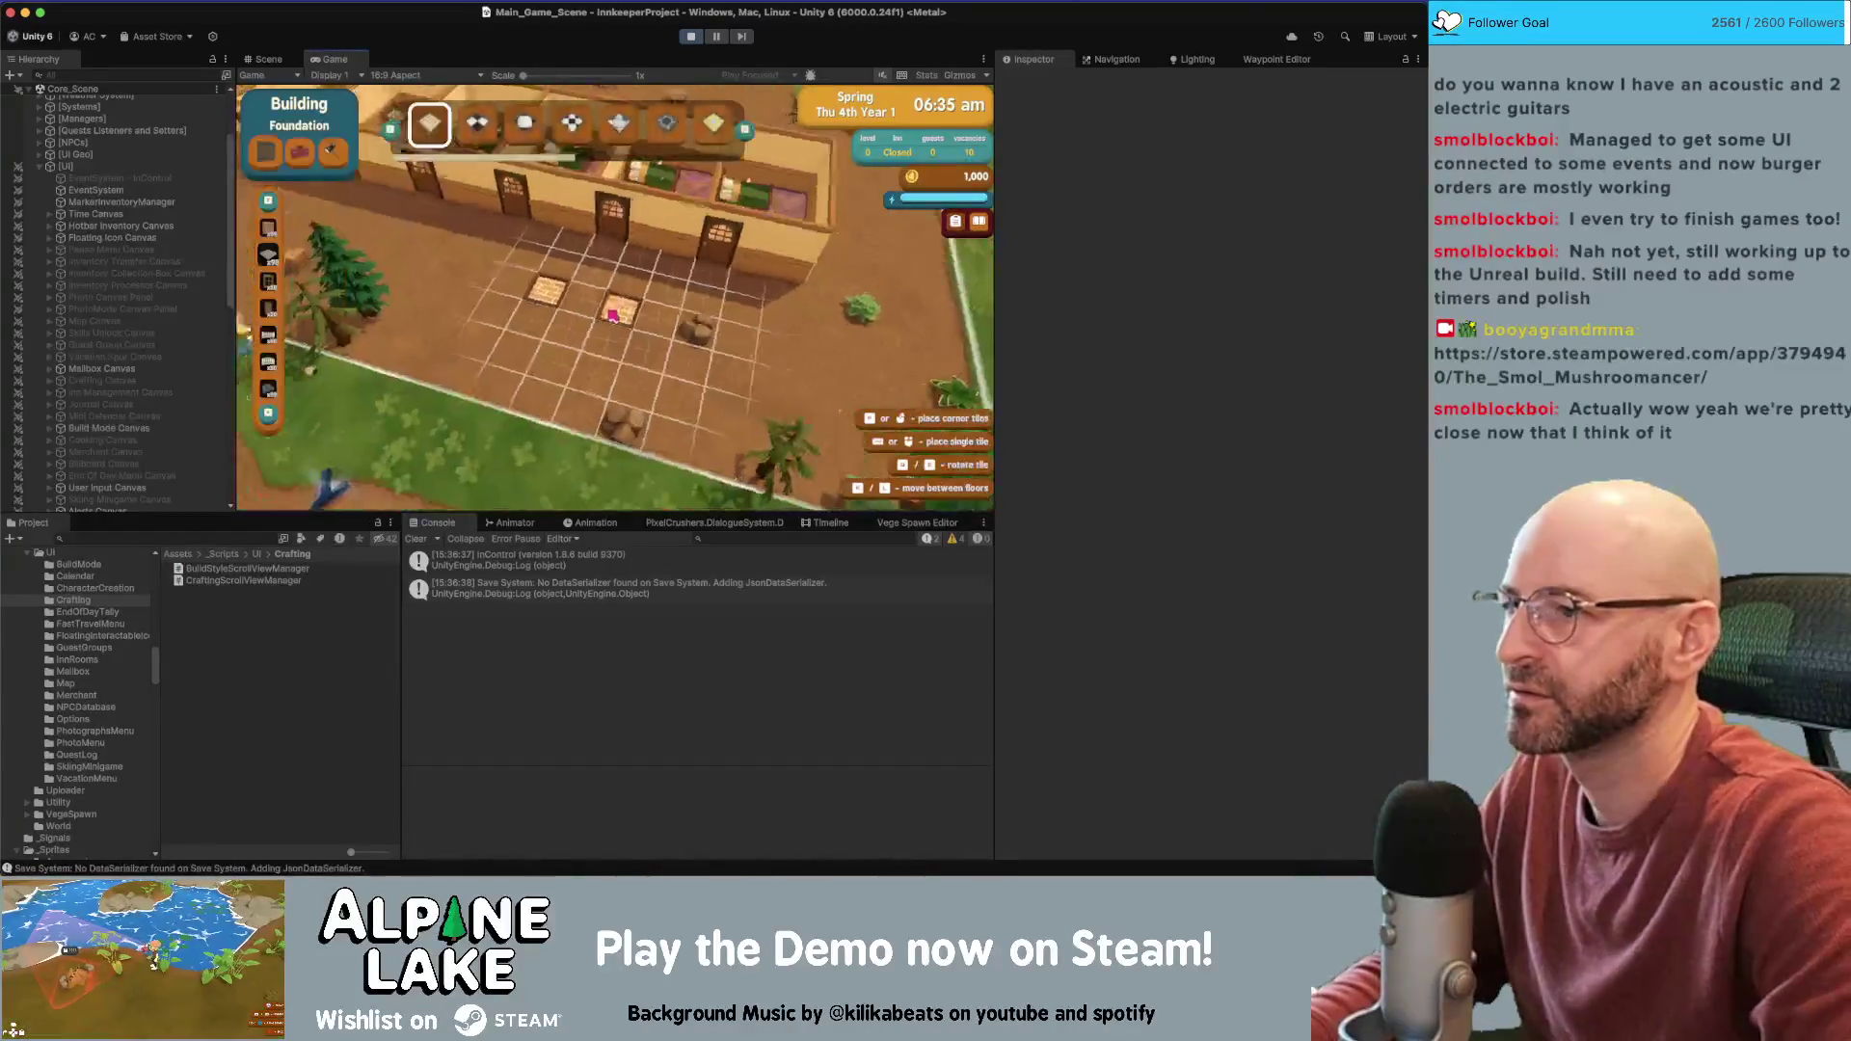
pyautogui.press('b')
pyautogui.press('b')
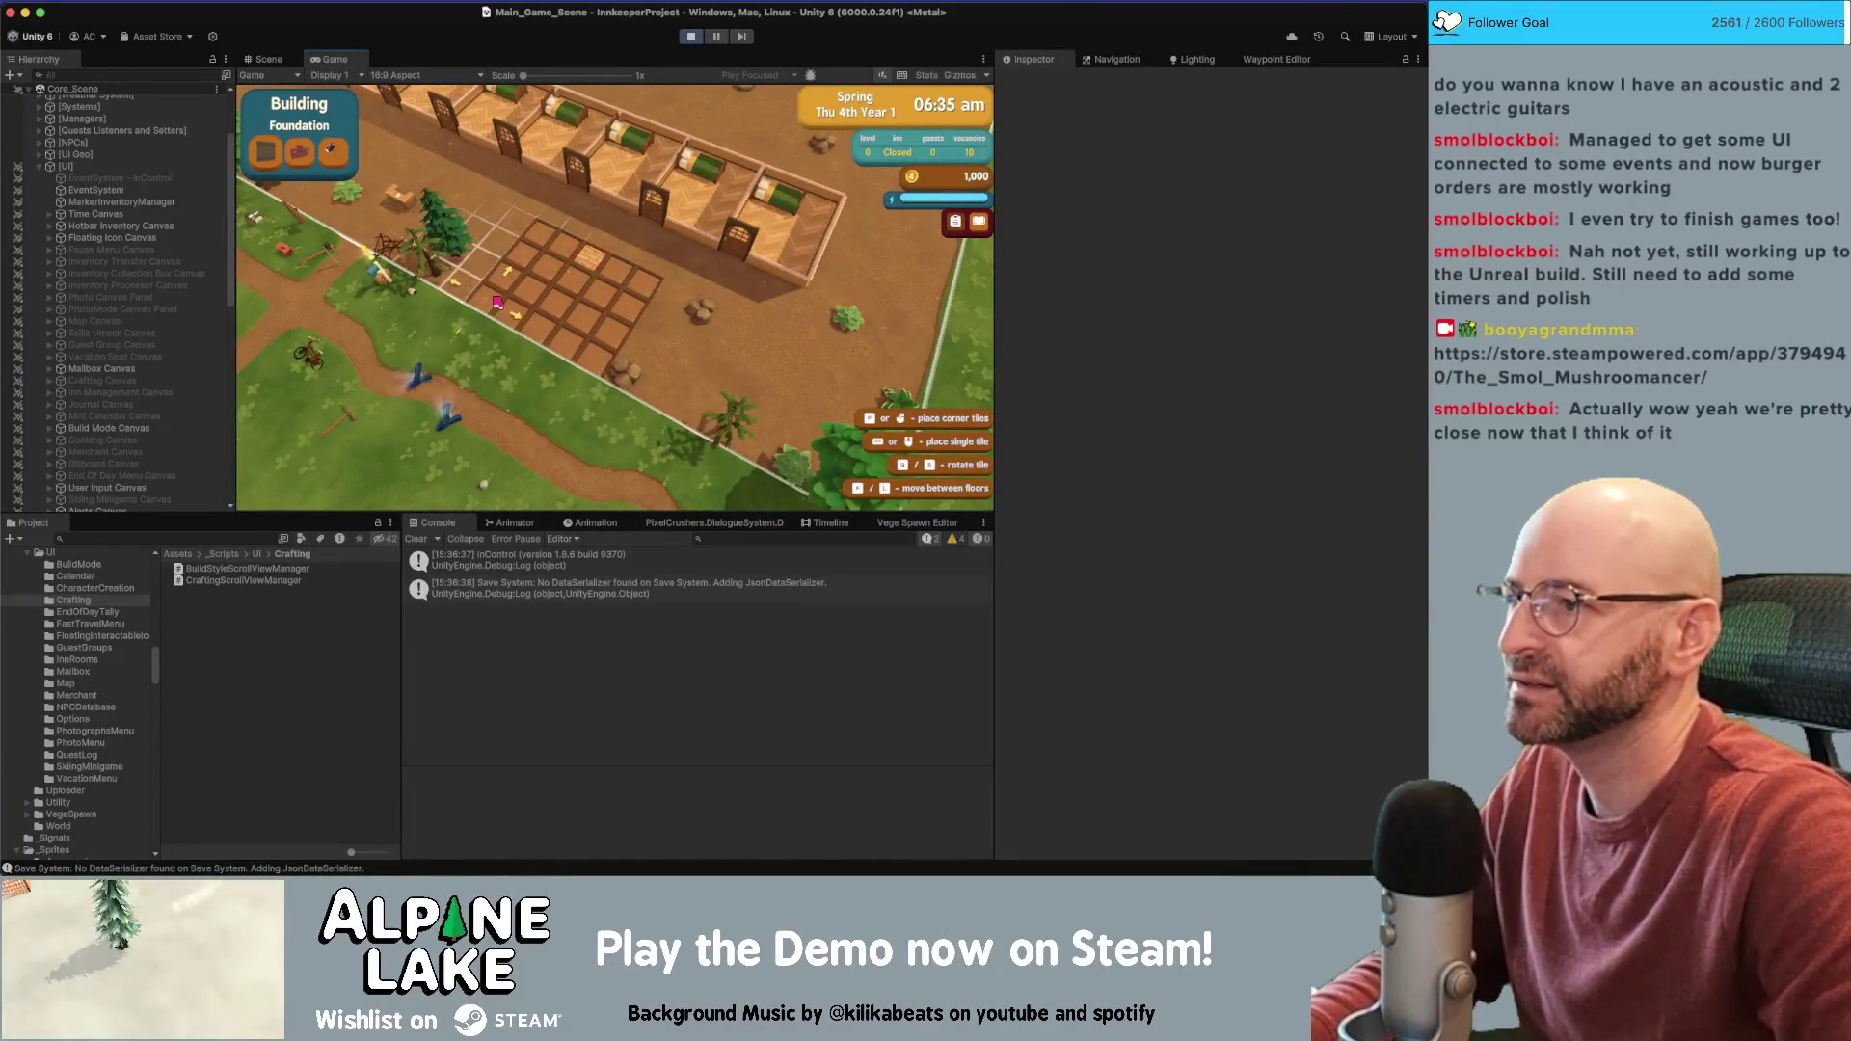
pyautogui.click(649, 335)
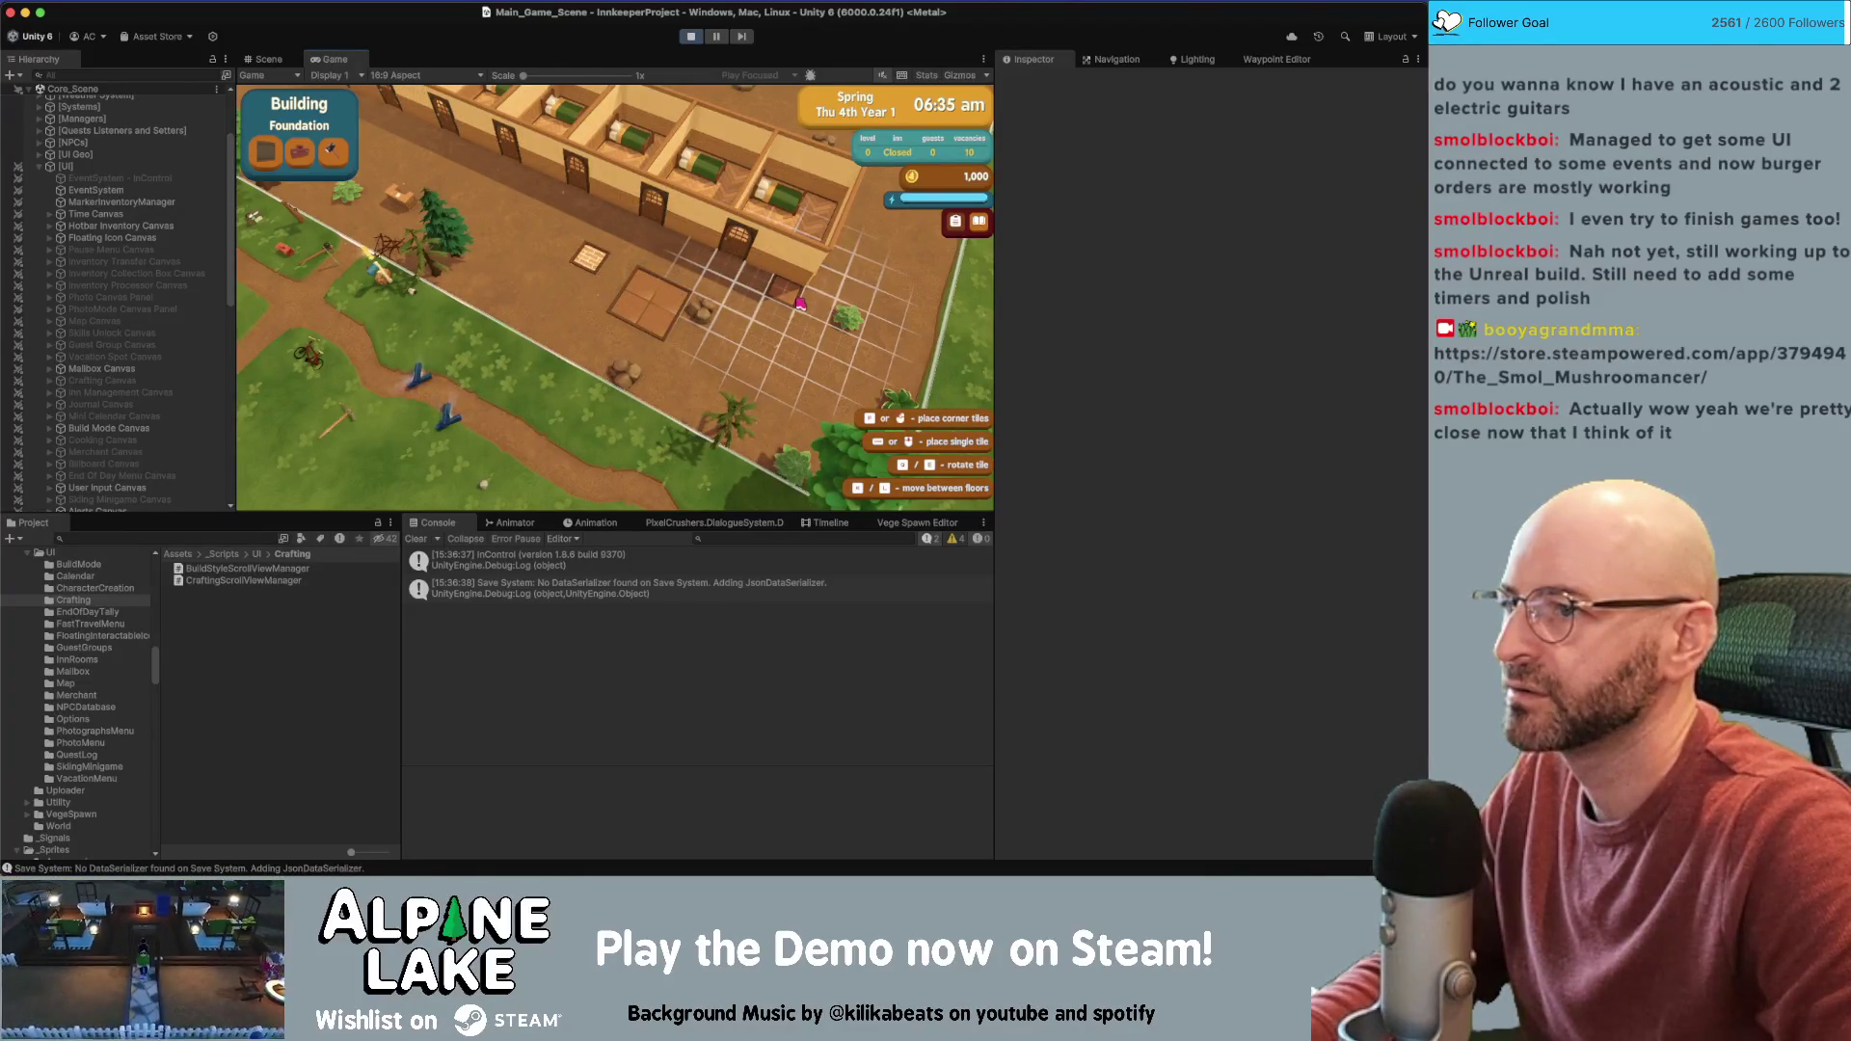
pyautogui.press('b')
pyautogui.press('a')
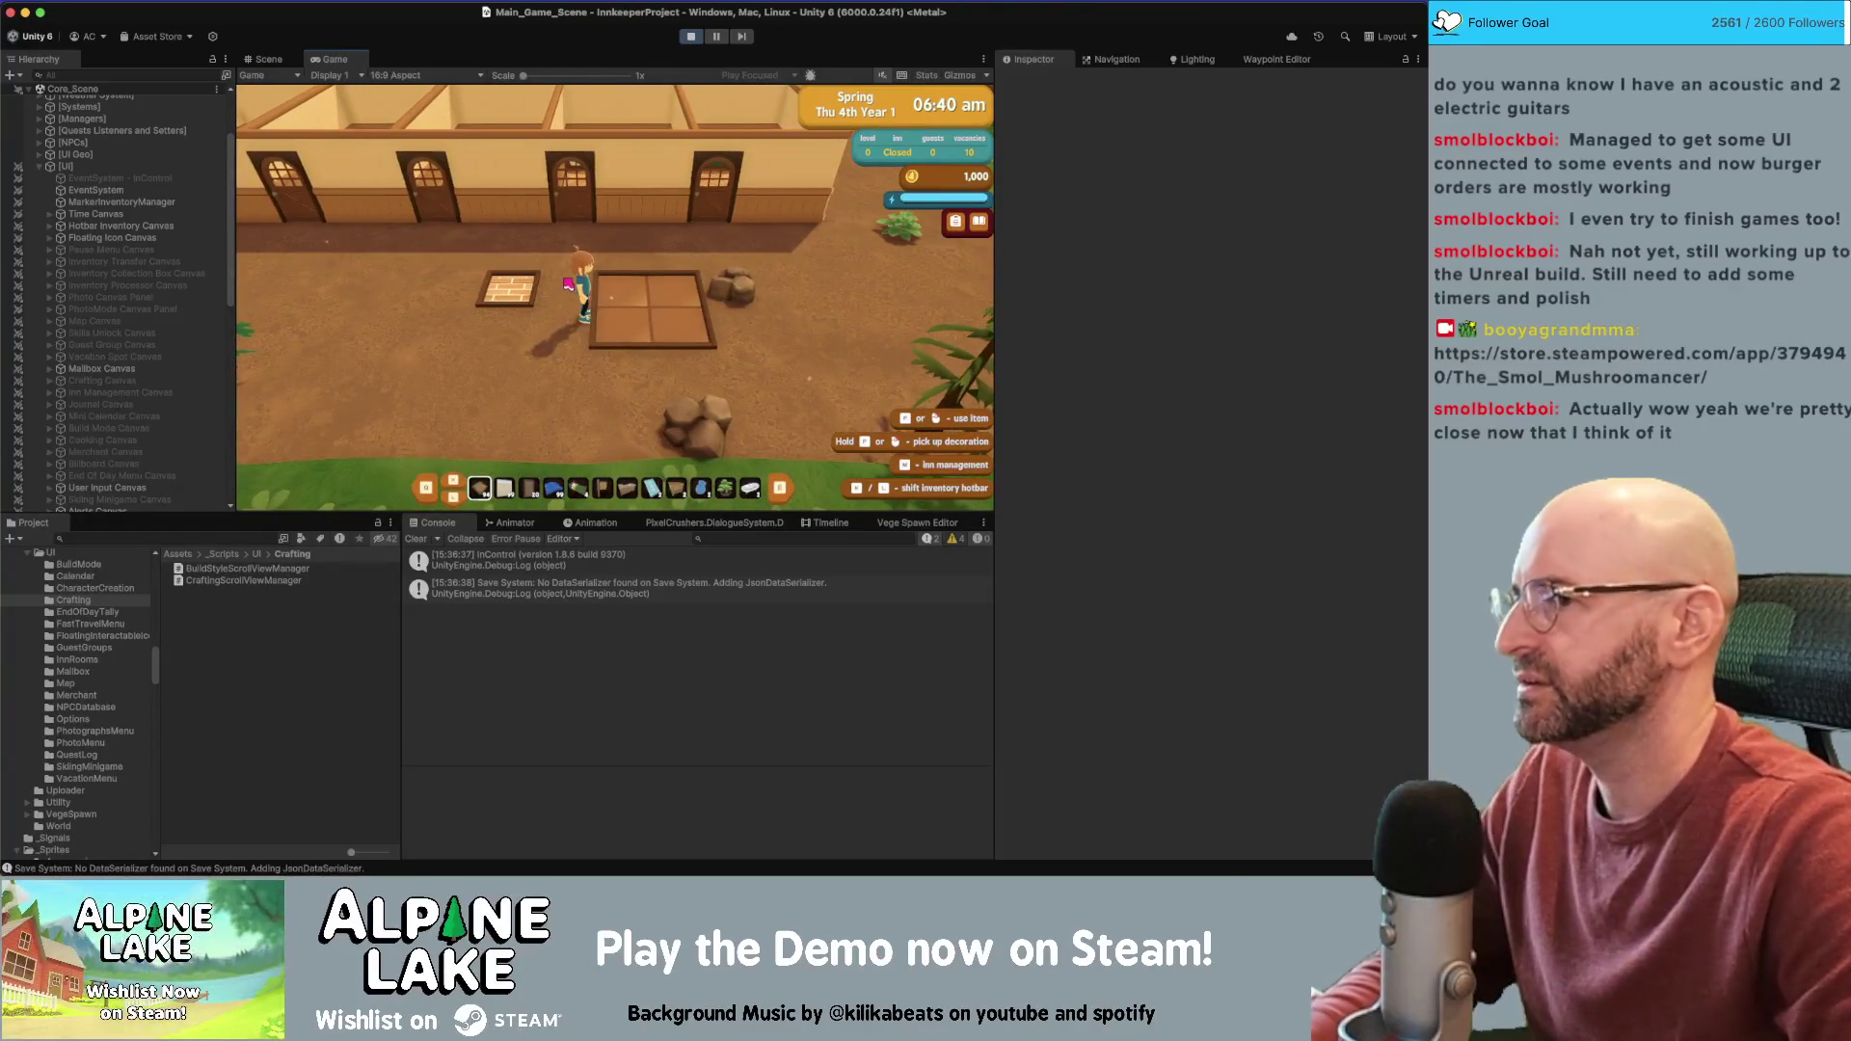
# Equip the door from hotbar slot 3 and try placing it on the inn wall
pyautogui.press('b')
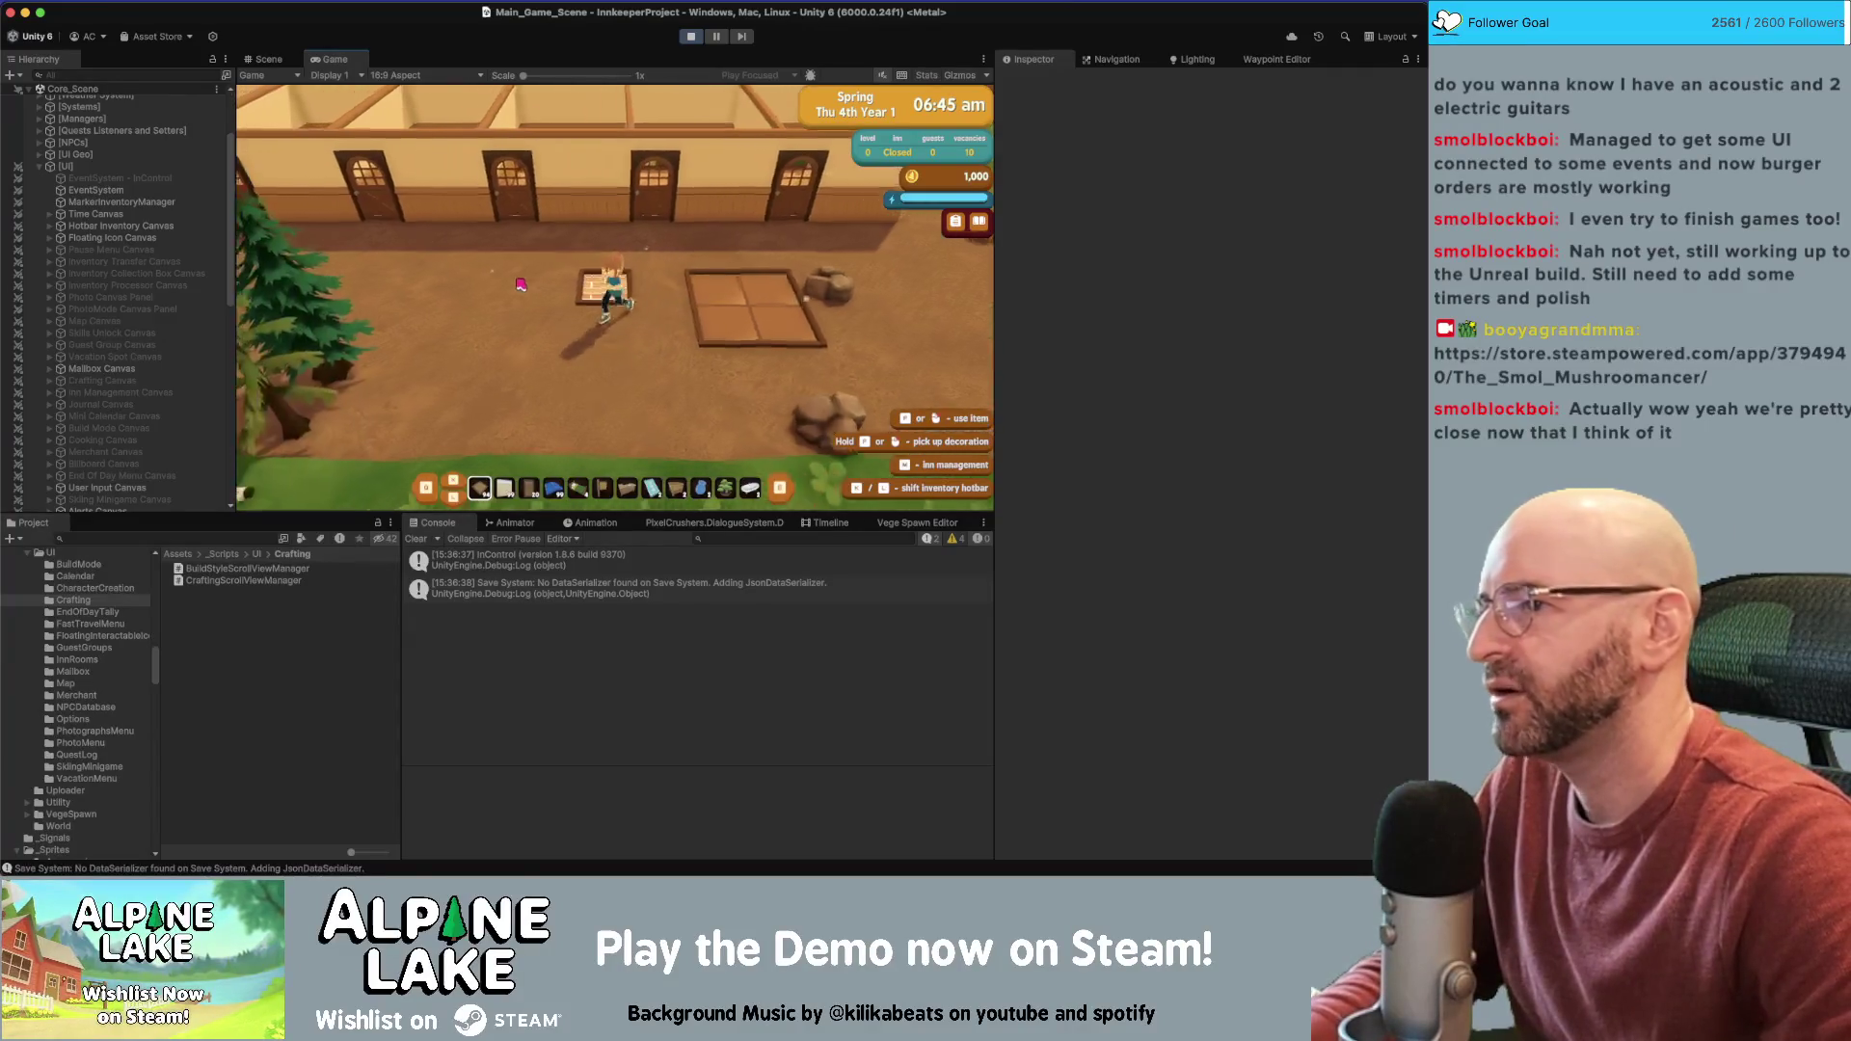
pyautogui.press('b')
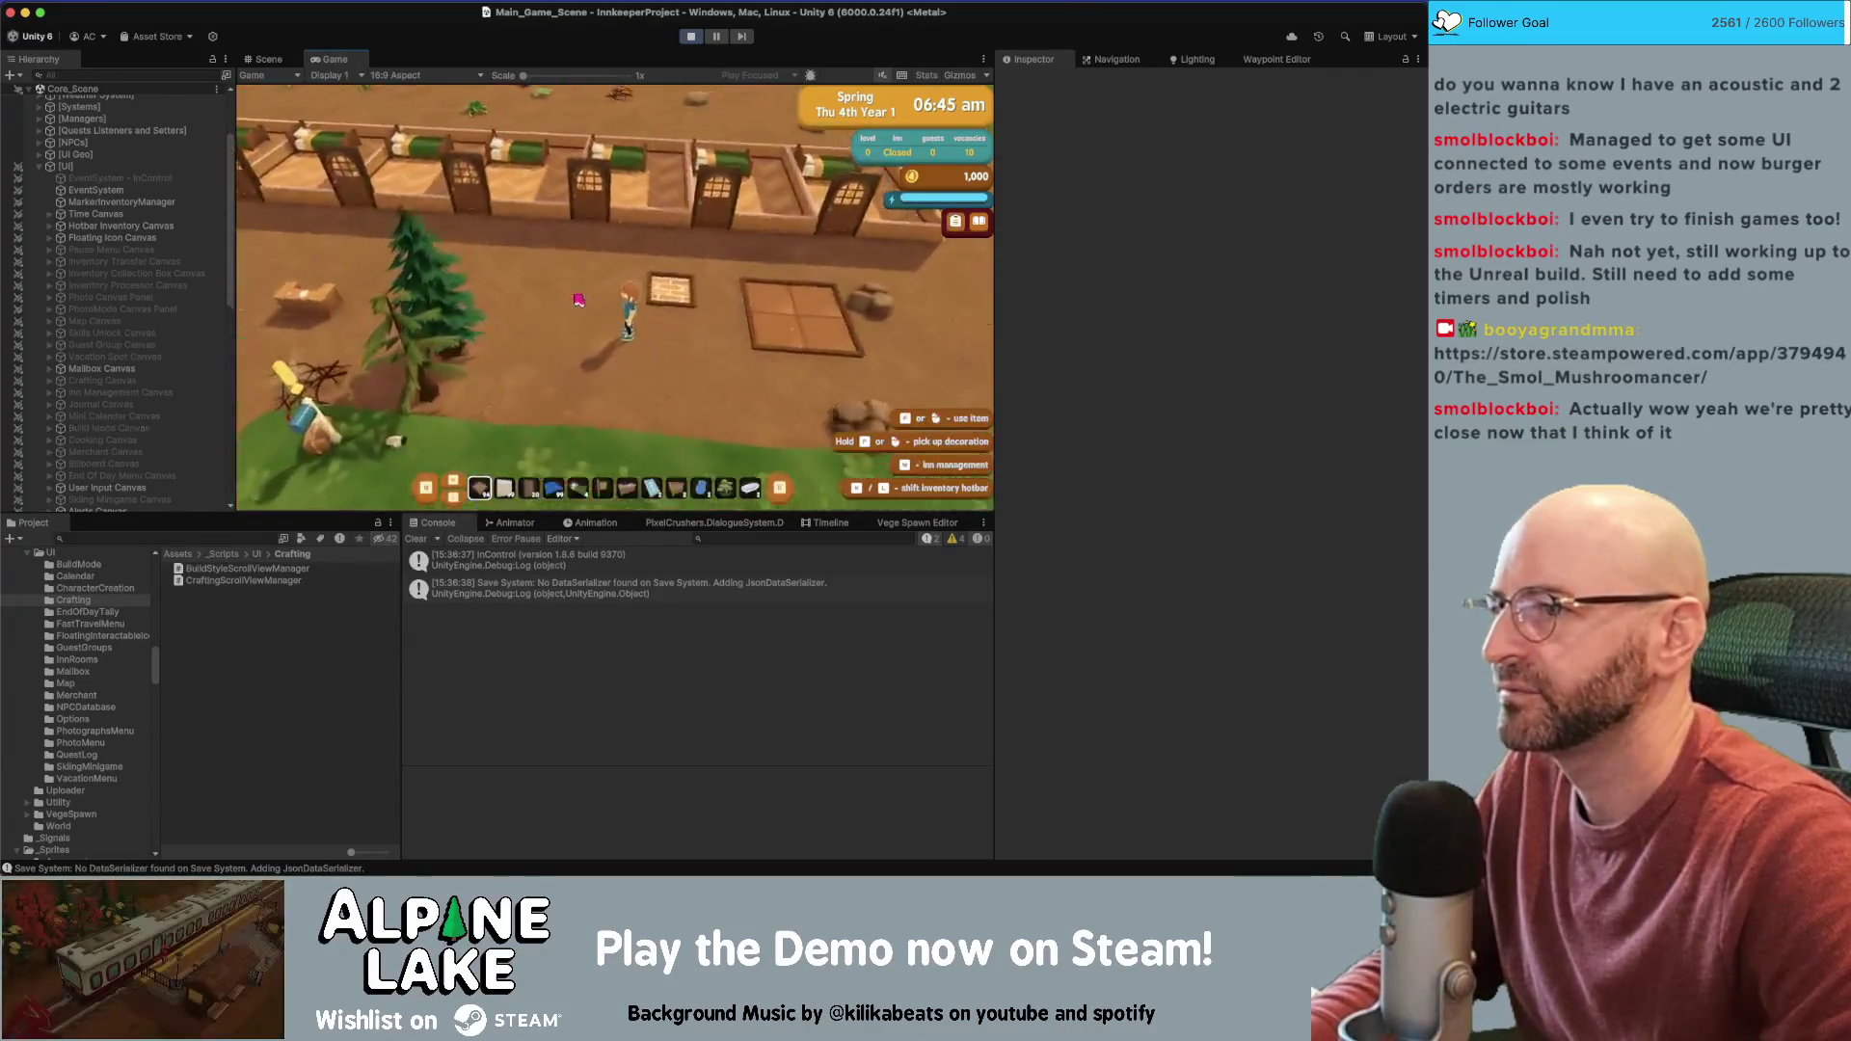
pyautogui.scroll(-1, 576, 303)
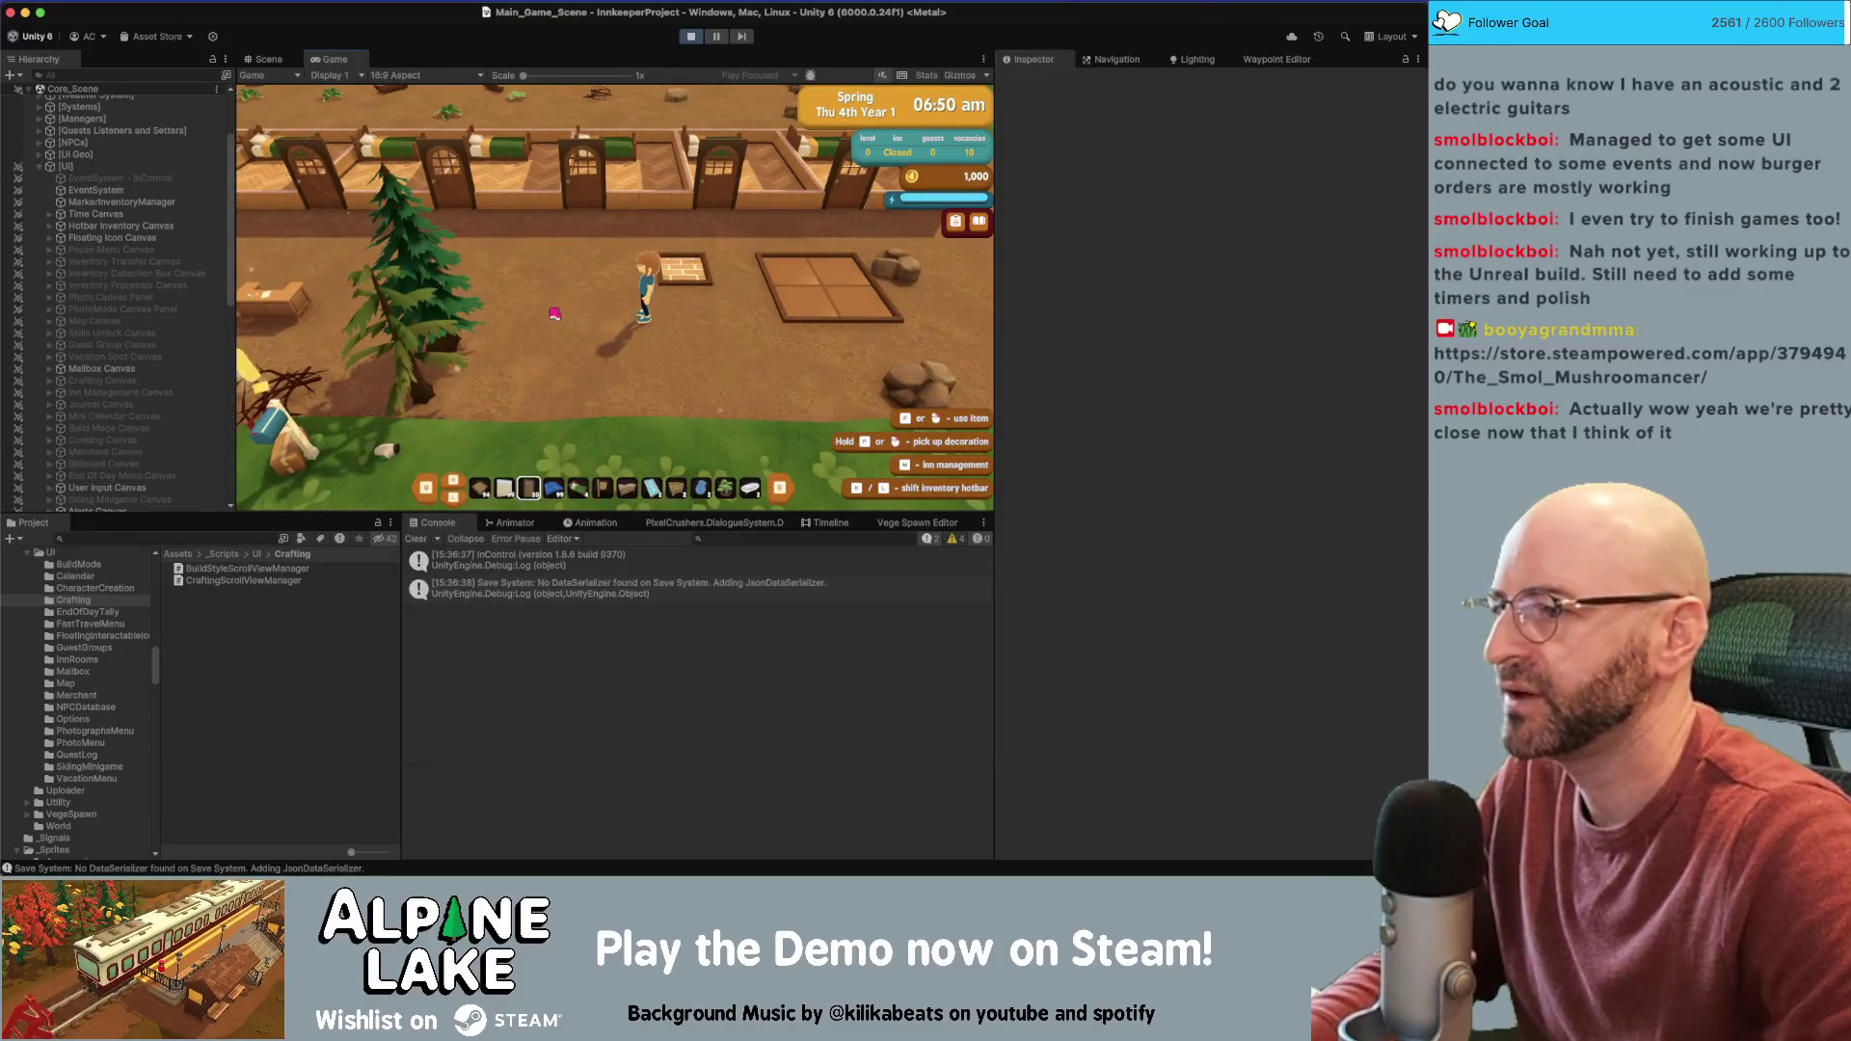
pyautogui.press('w')
pyautogui.click(640, 284)
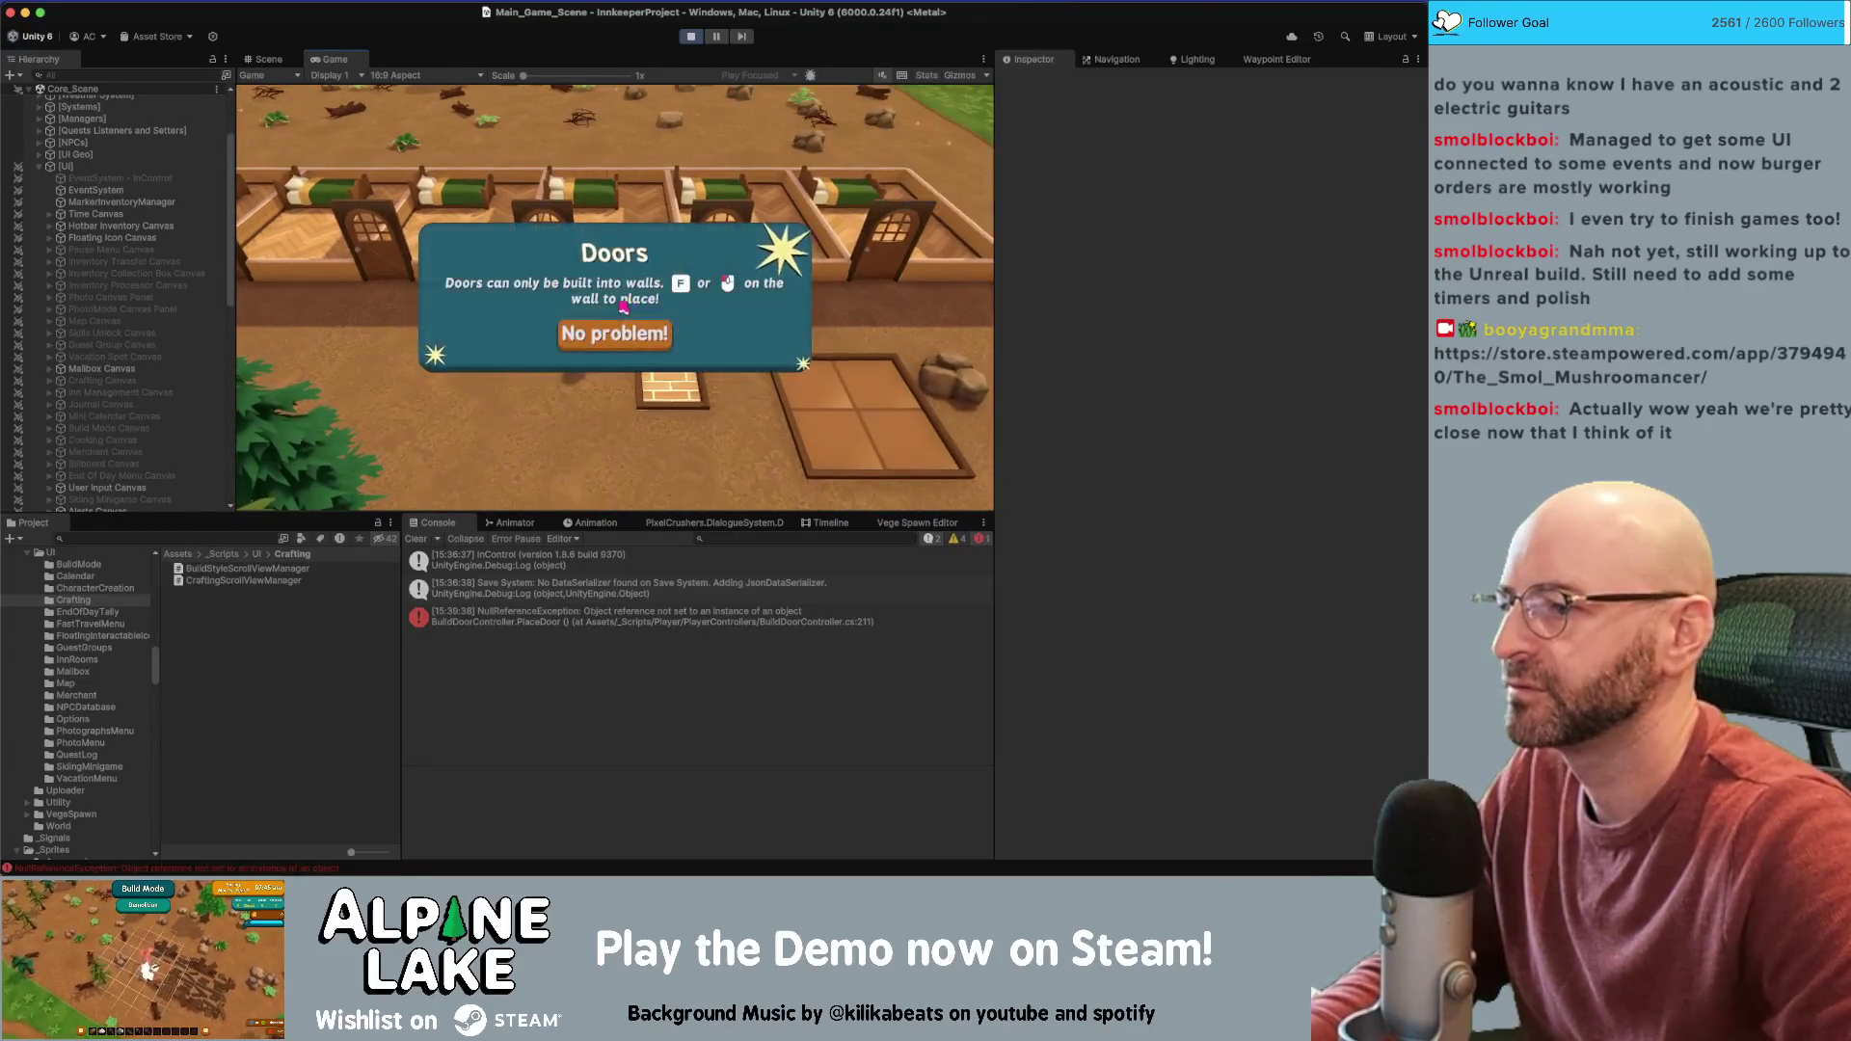
# Dismiss the Doors hint and open the NullReferenceException's source line from the Console
pyautogui.click(624, 332)
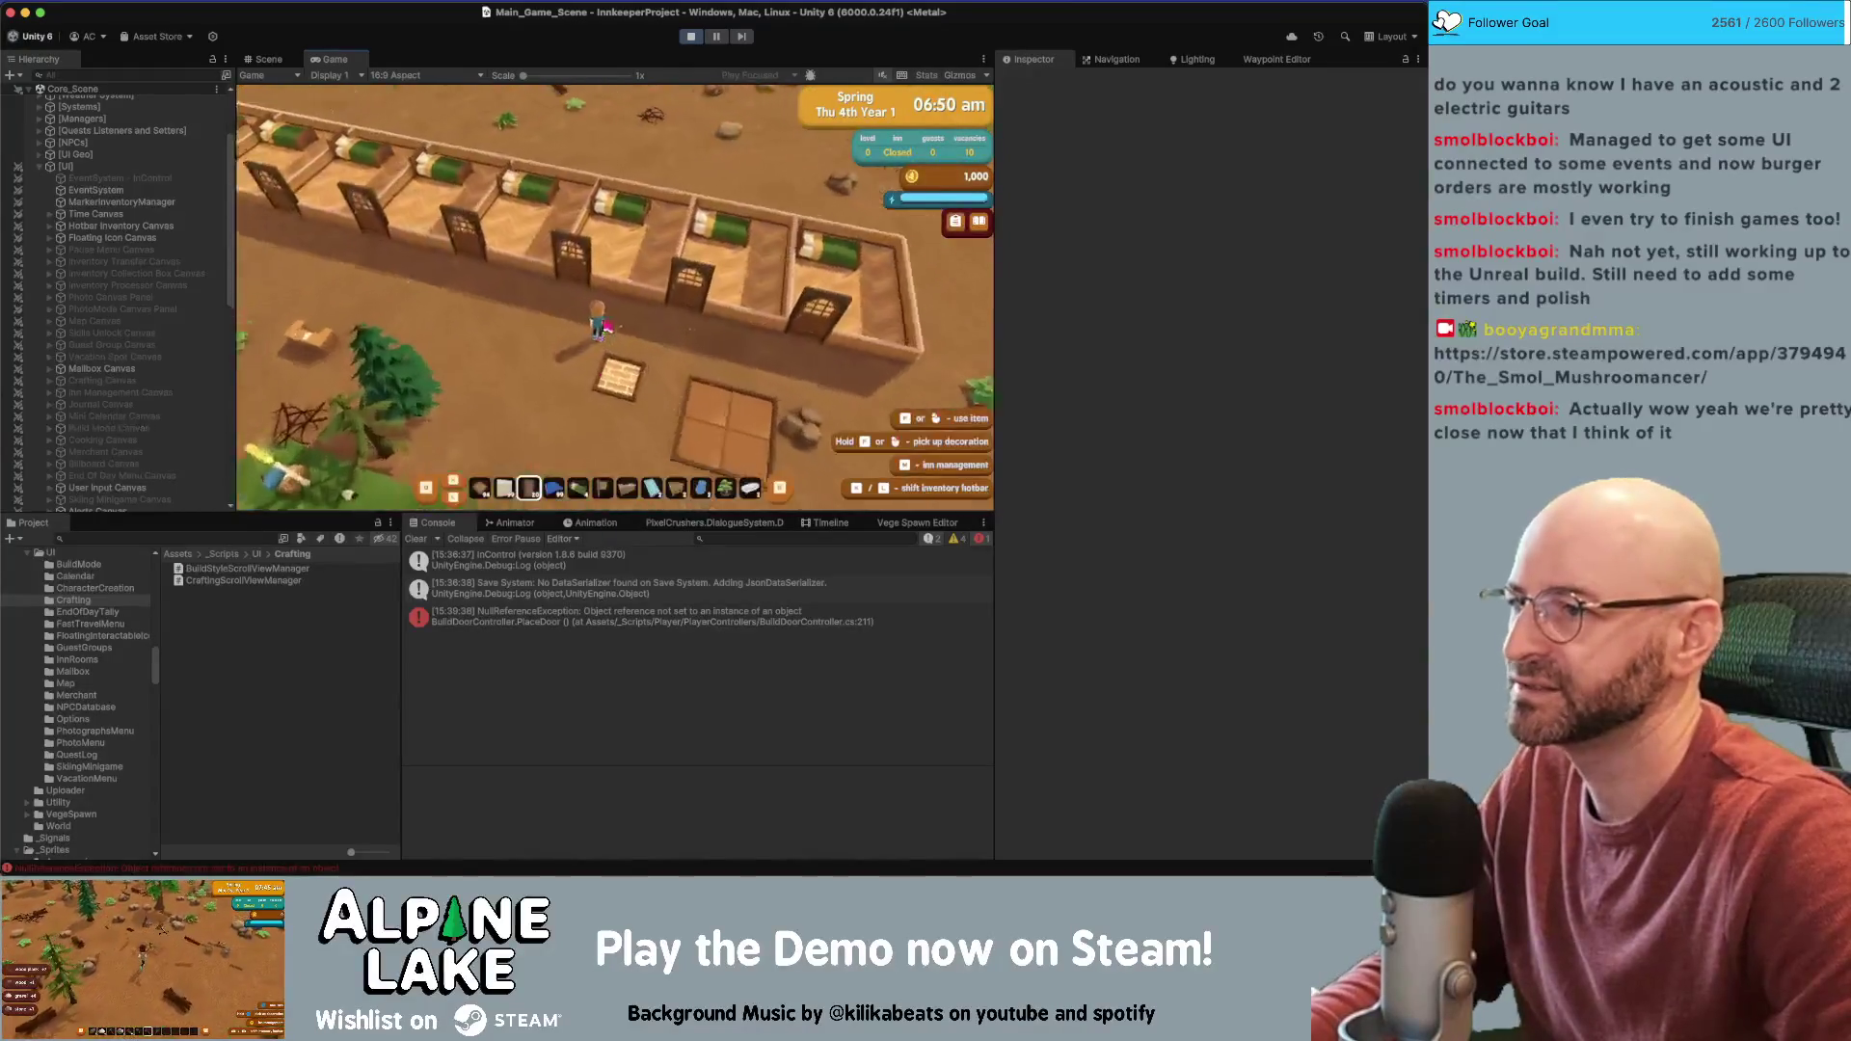
pyautogui.click(588, 611)
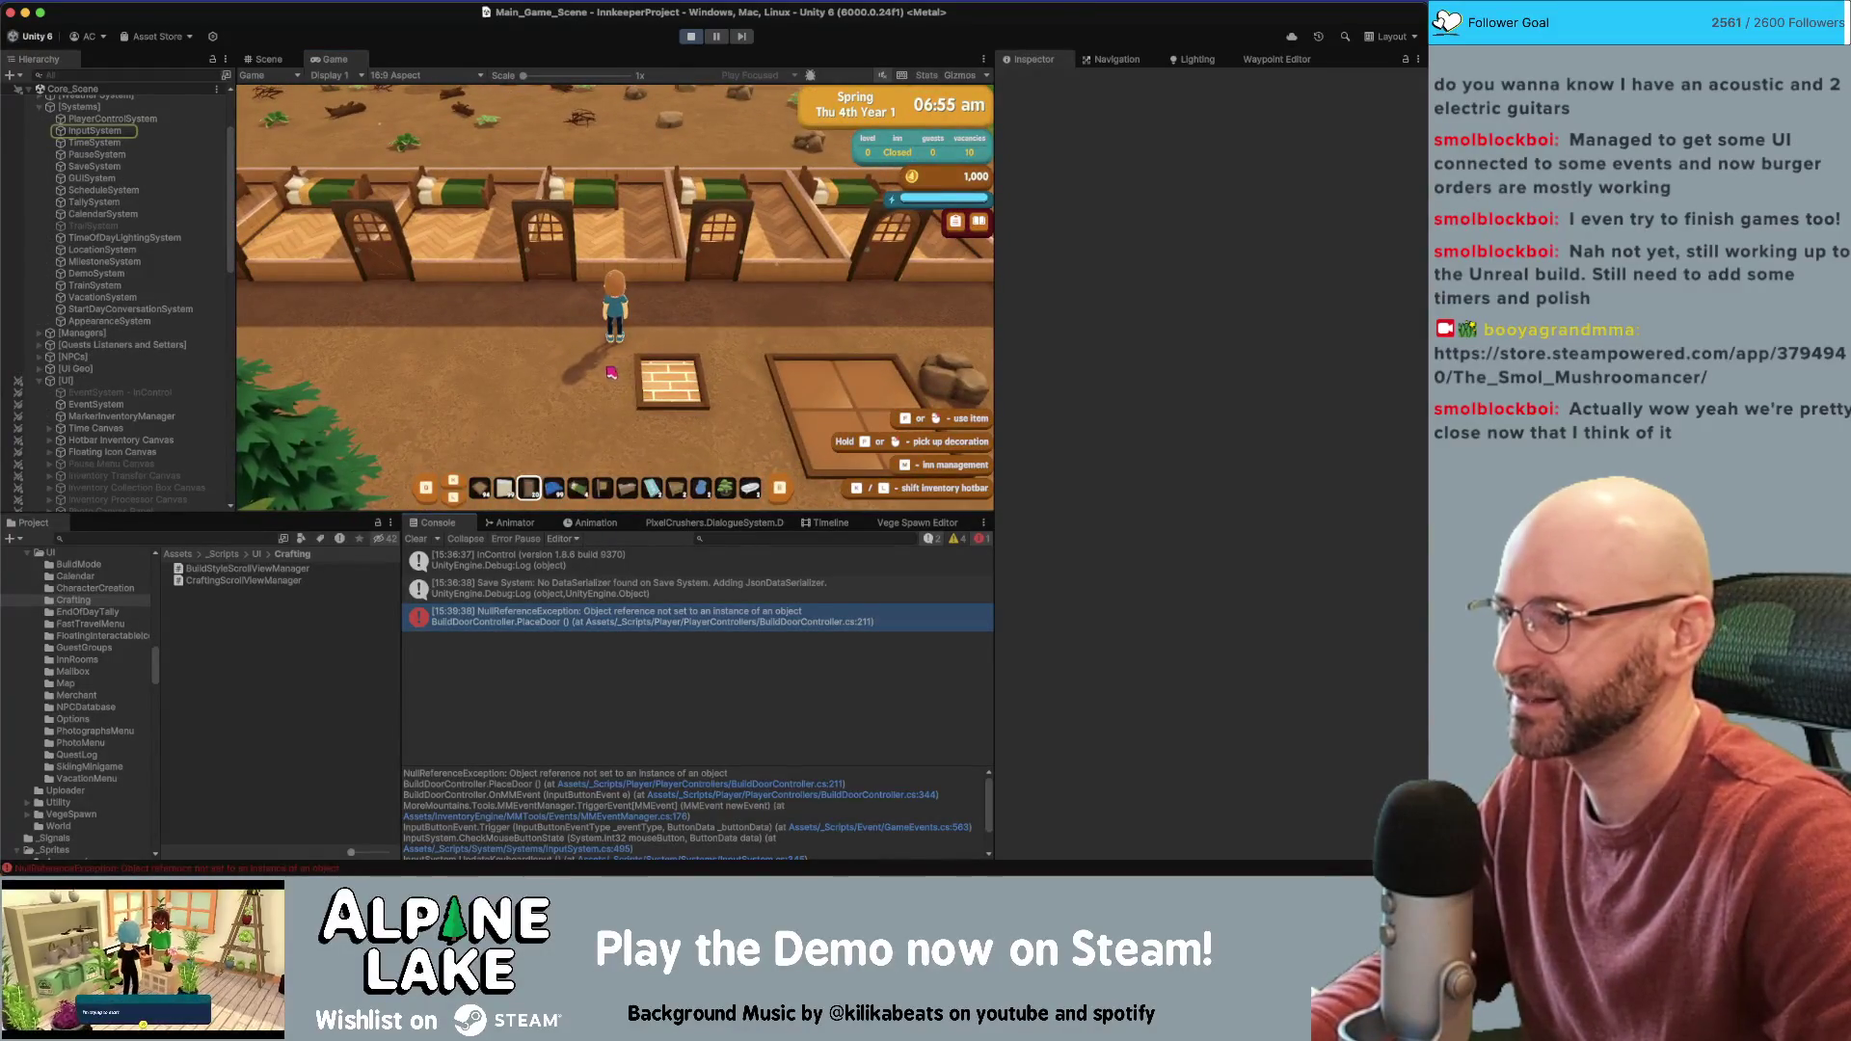
pyautogui.press('s')
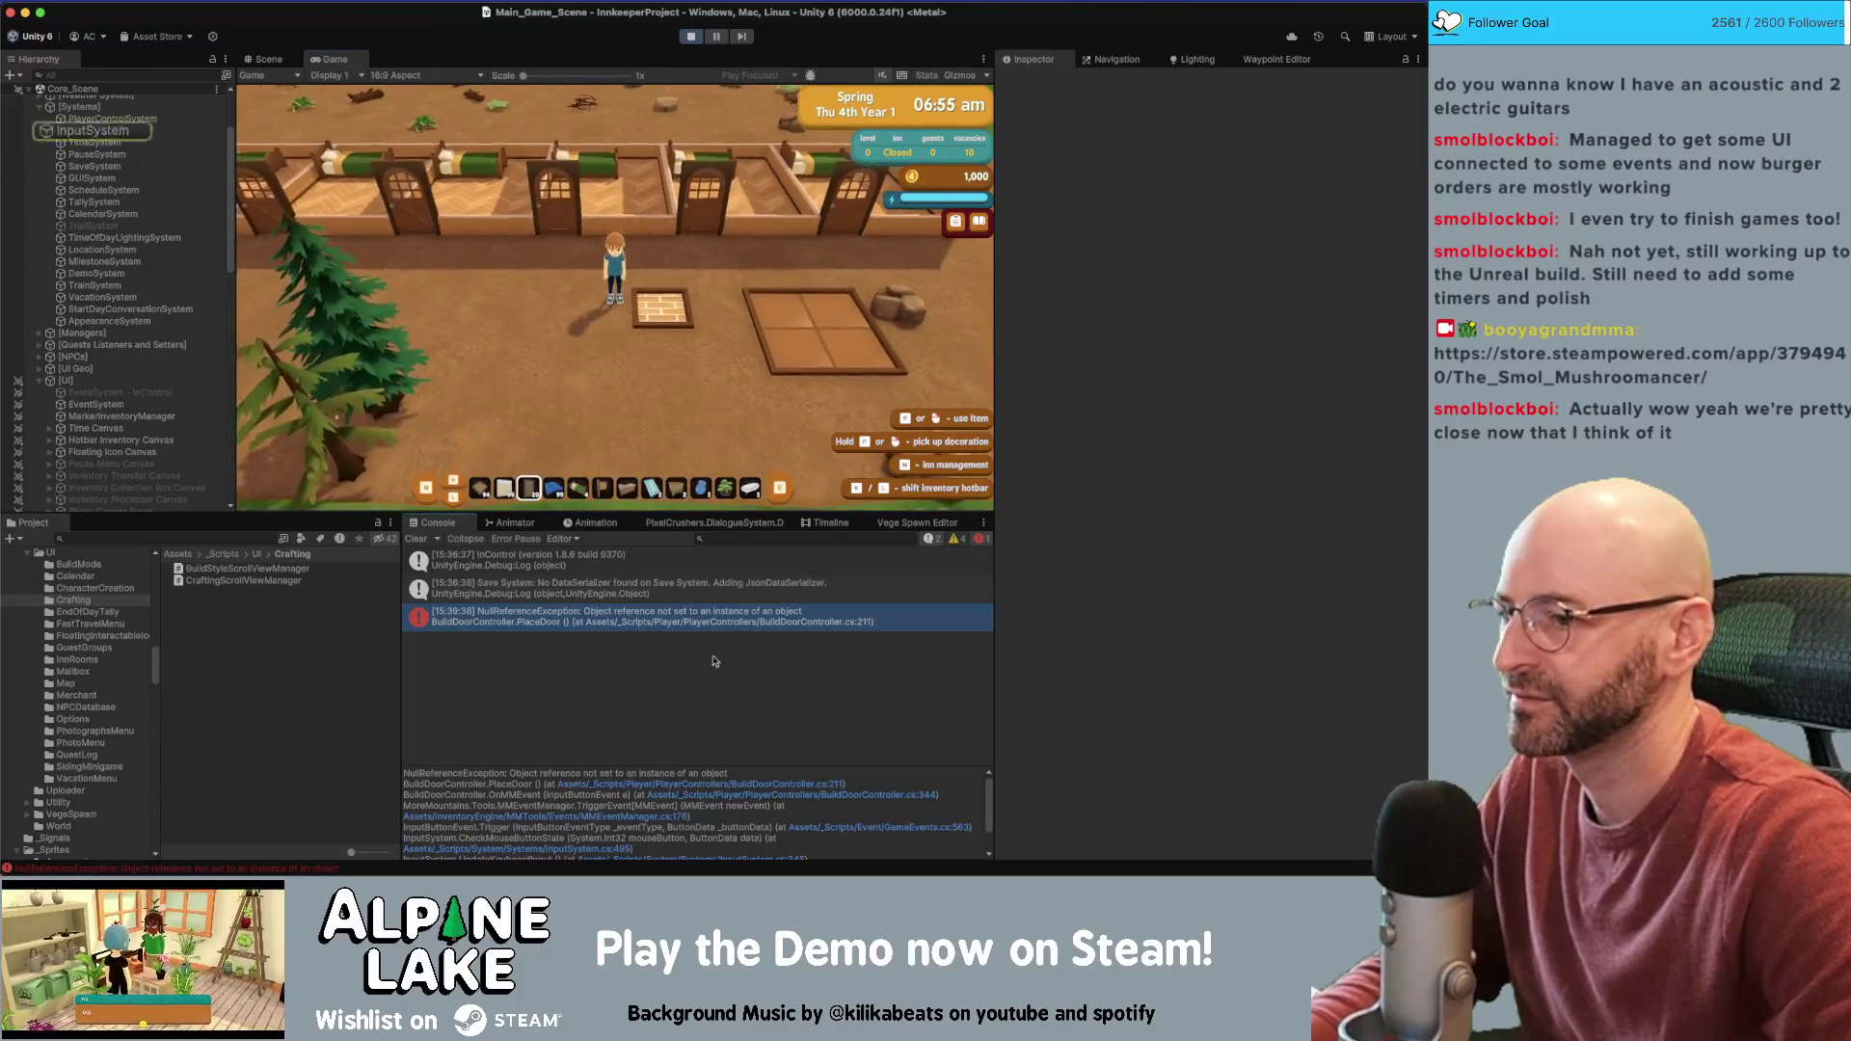
pyautogui.click(774, 786)
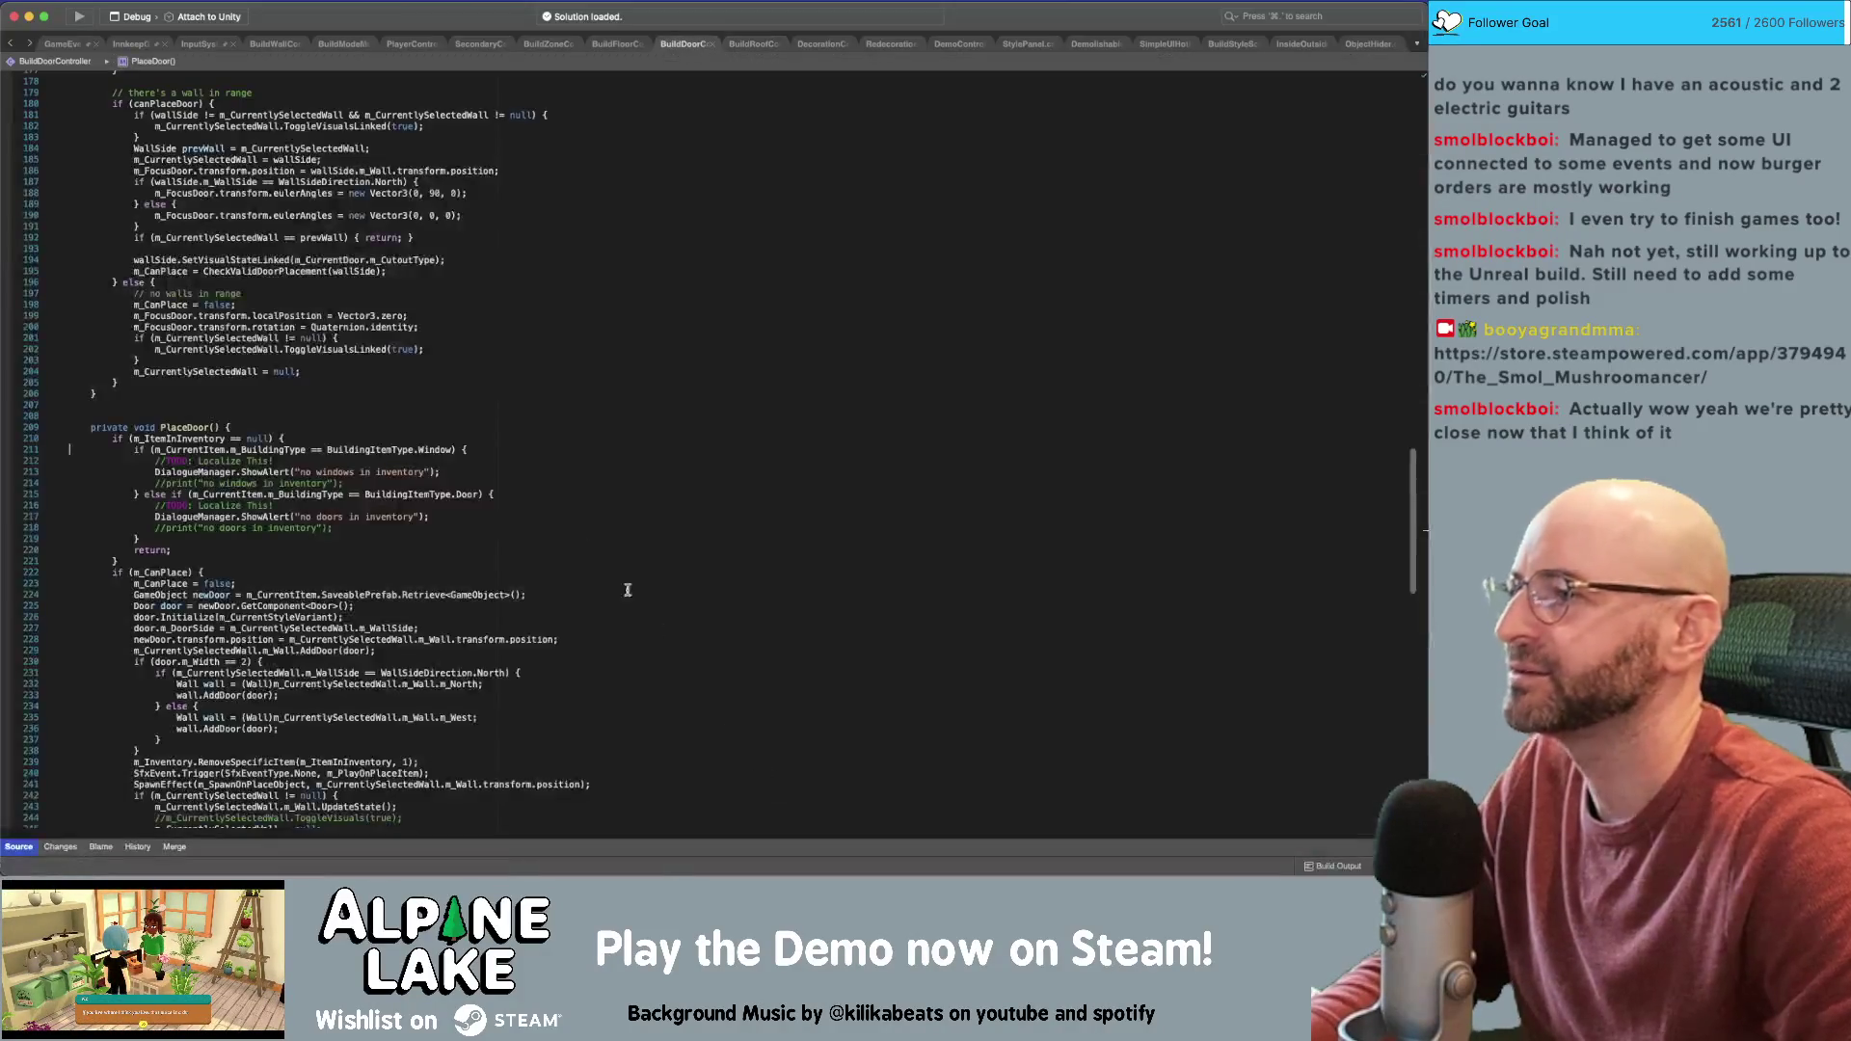
# Inspect m_CurrentItem on line 211 of PlaceDoor in BuildDoorController.cs
pyautogui.doubleClick(190, 450)
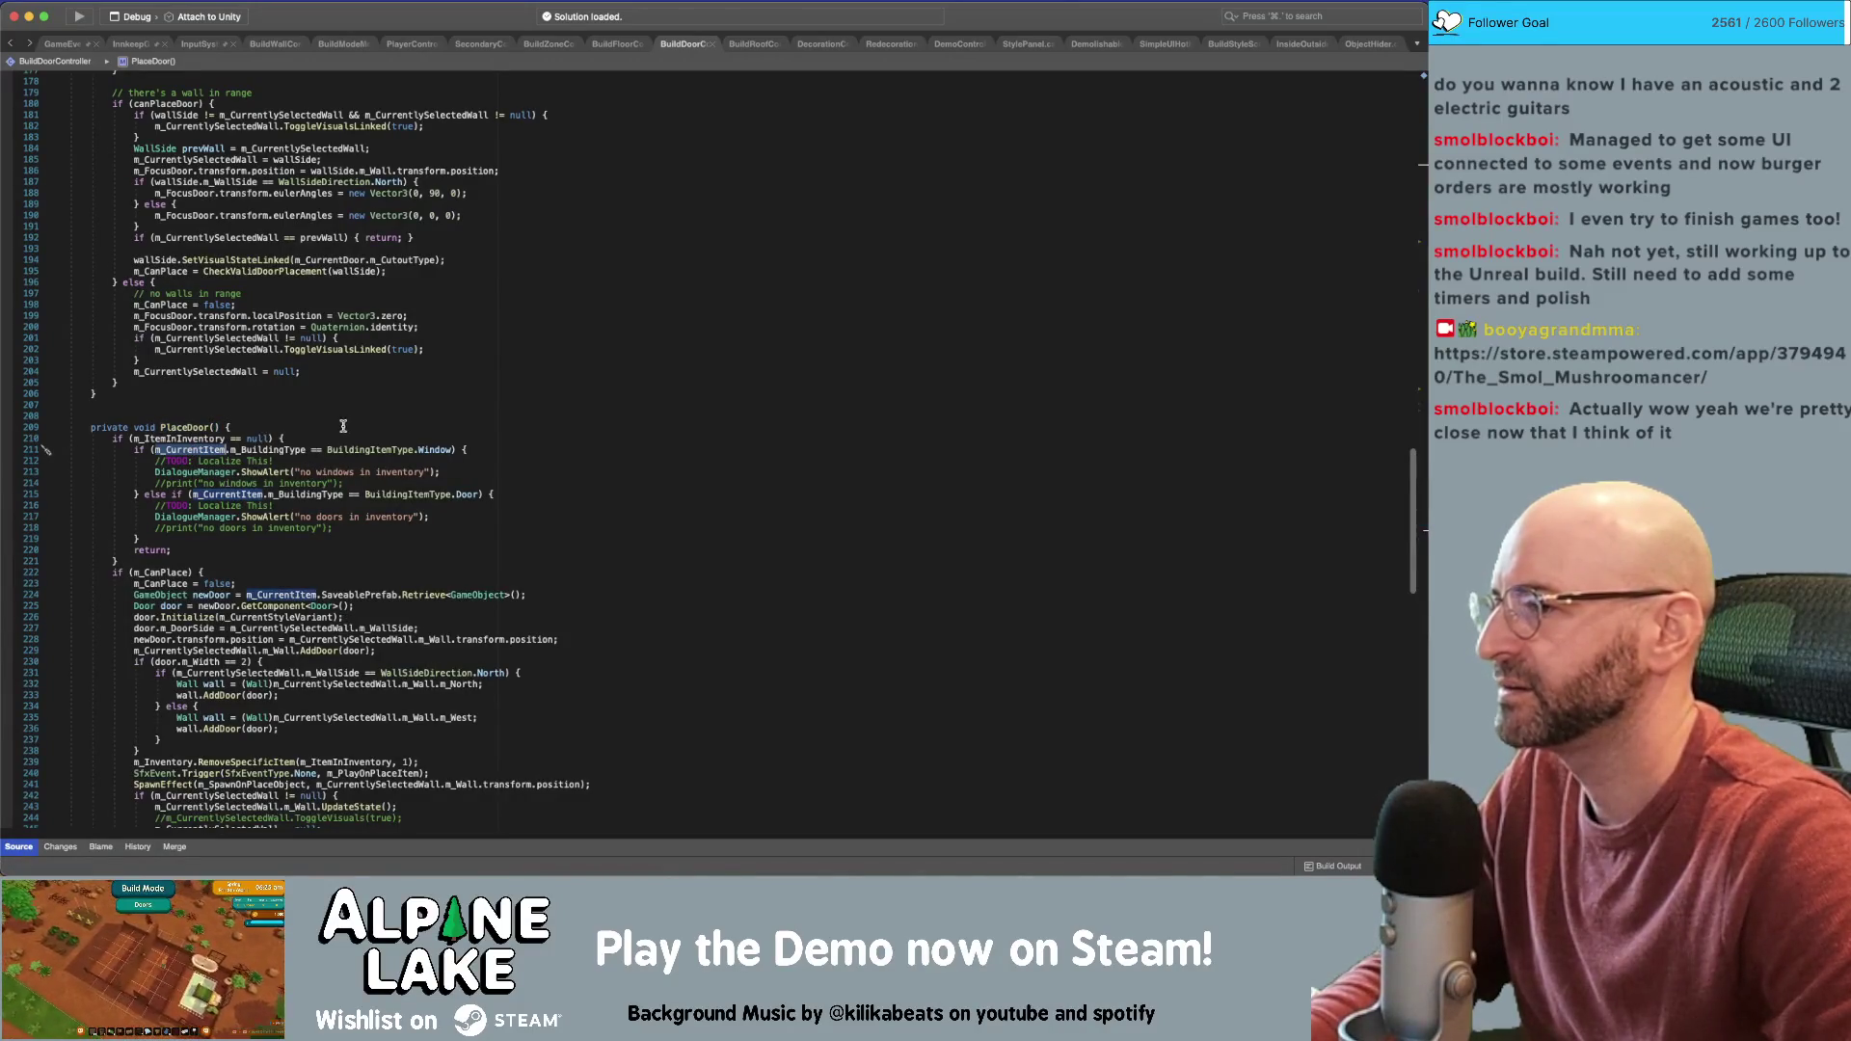
pyautogui.press('super+Tab')
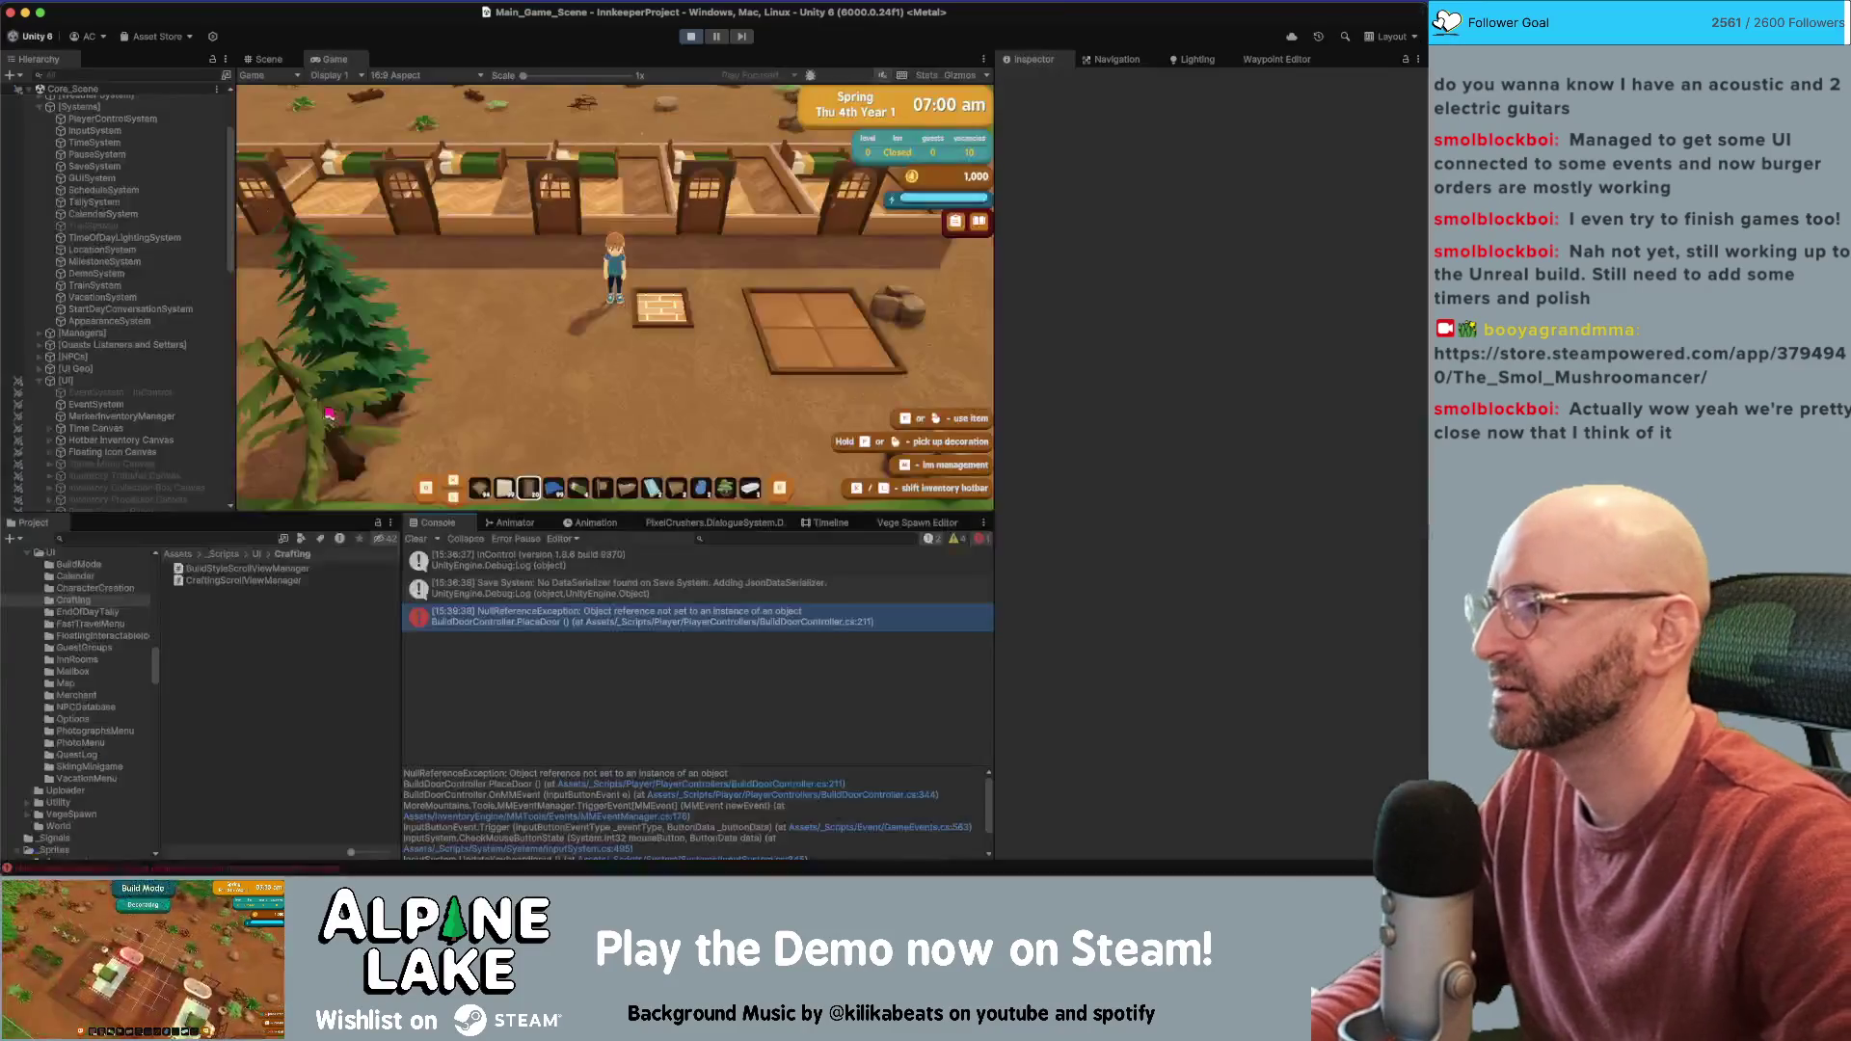
pyautogui.press('super+Tab')
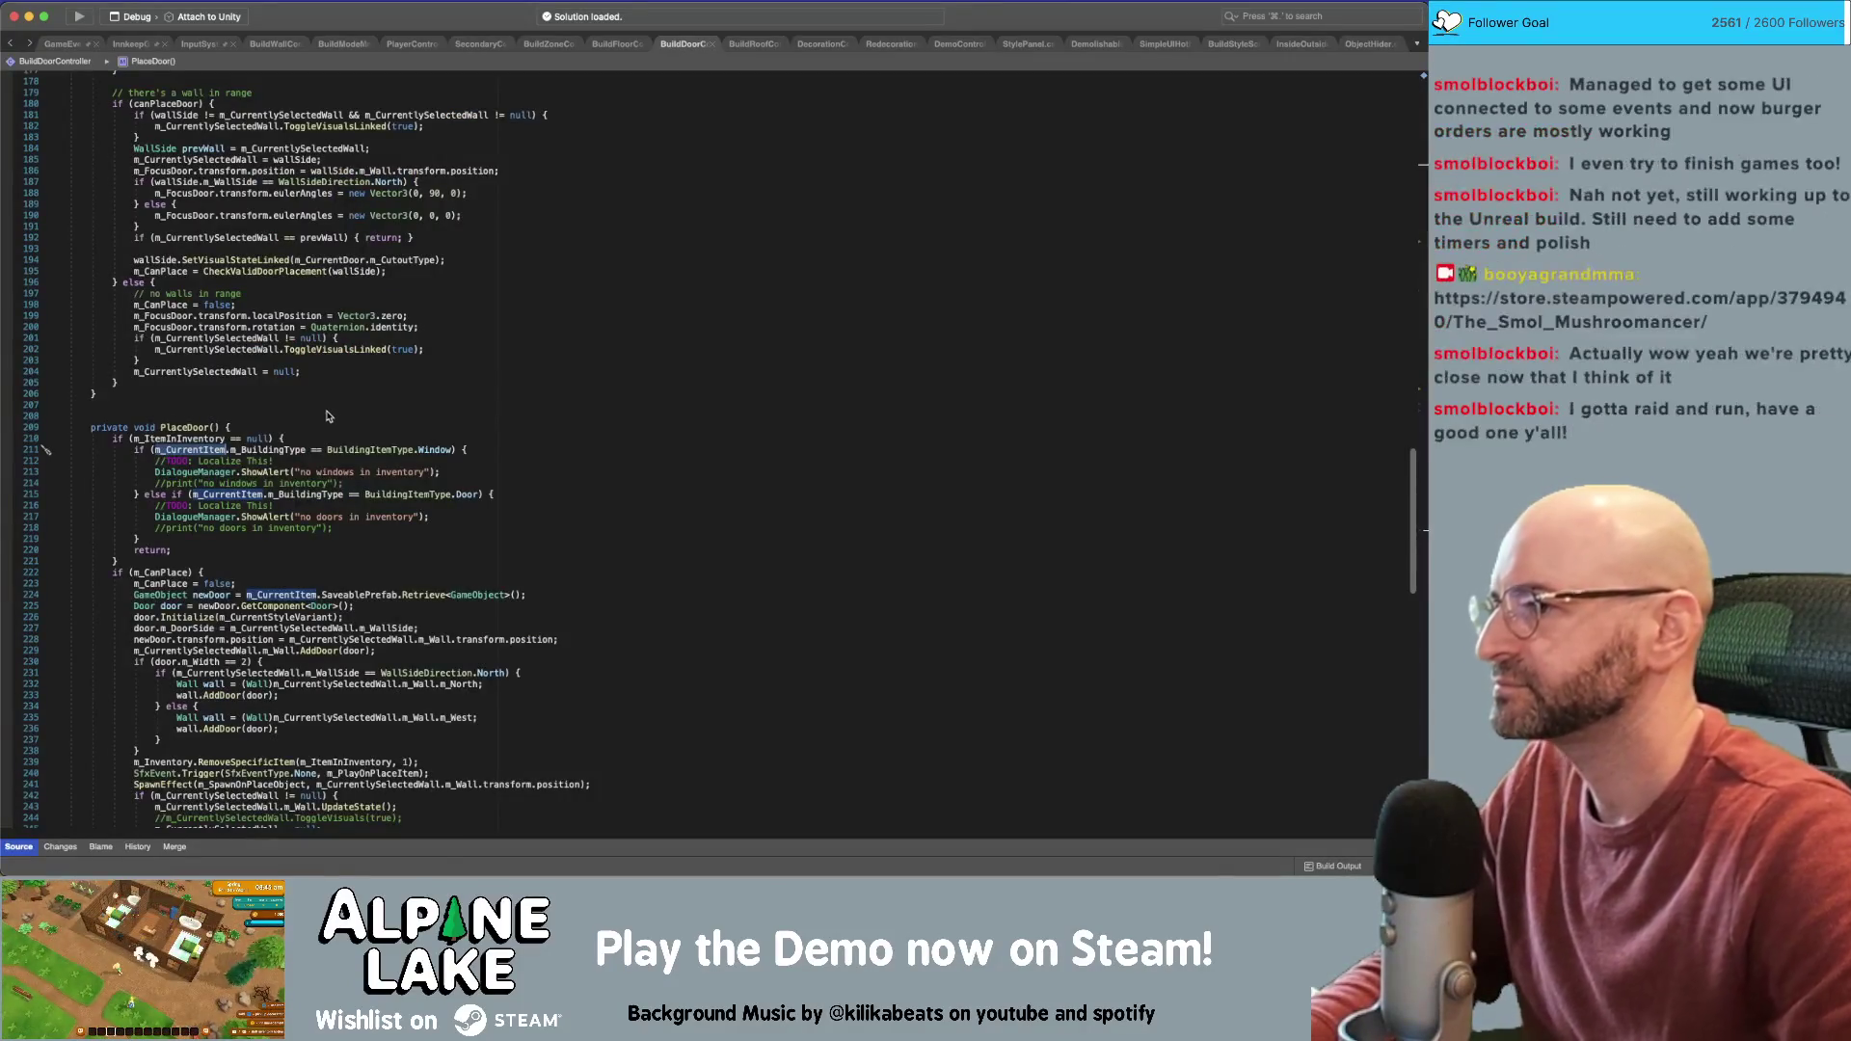
pyautogui.scroll(5, 331, 406)
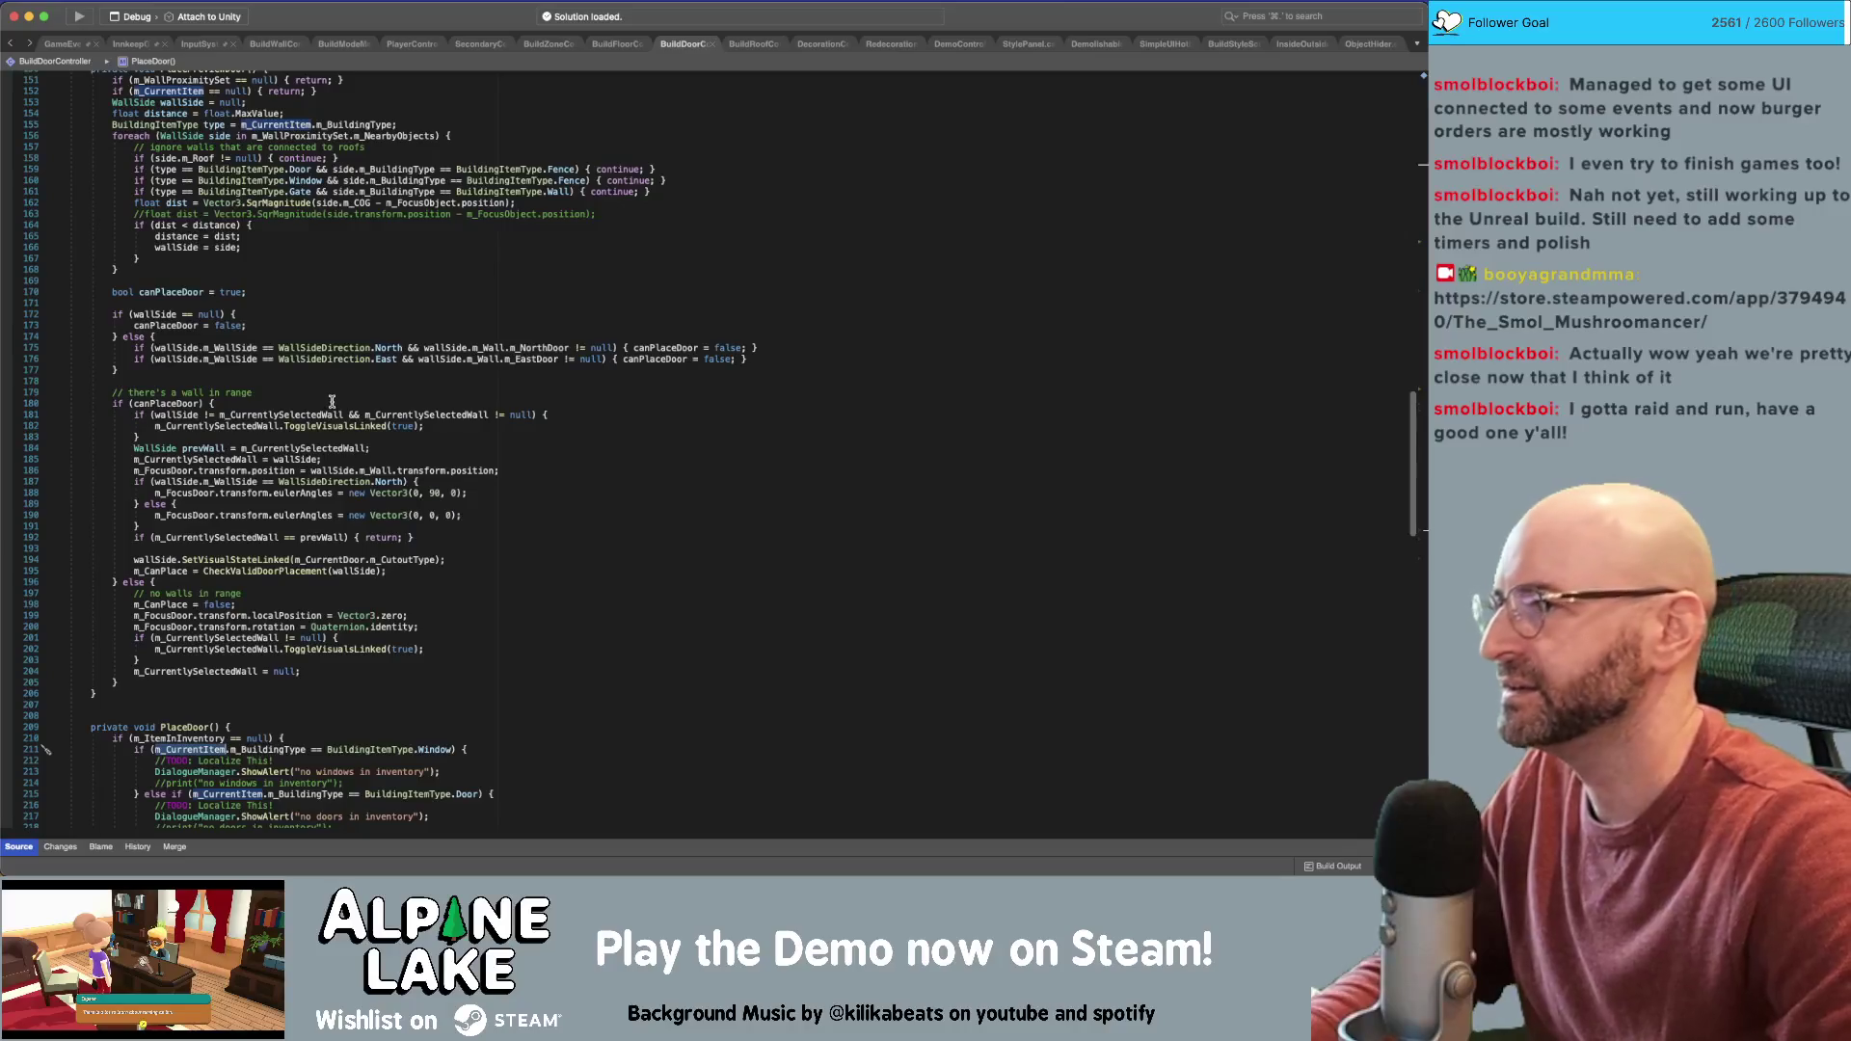
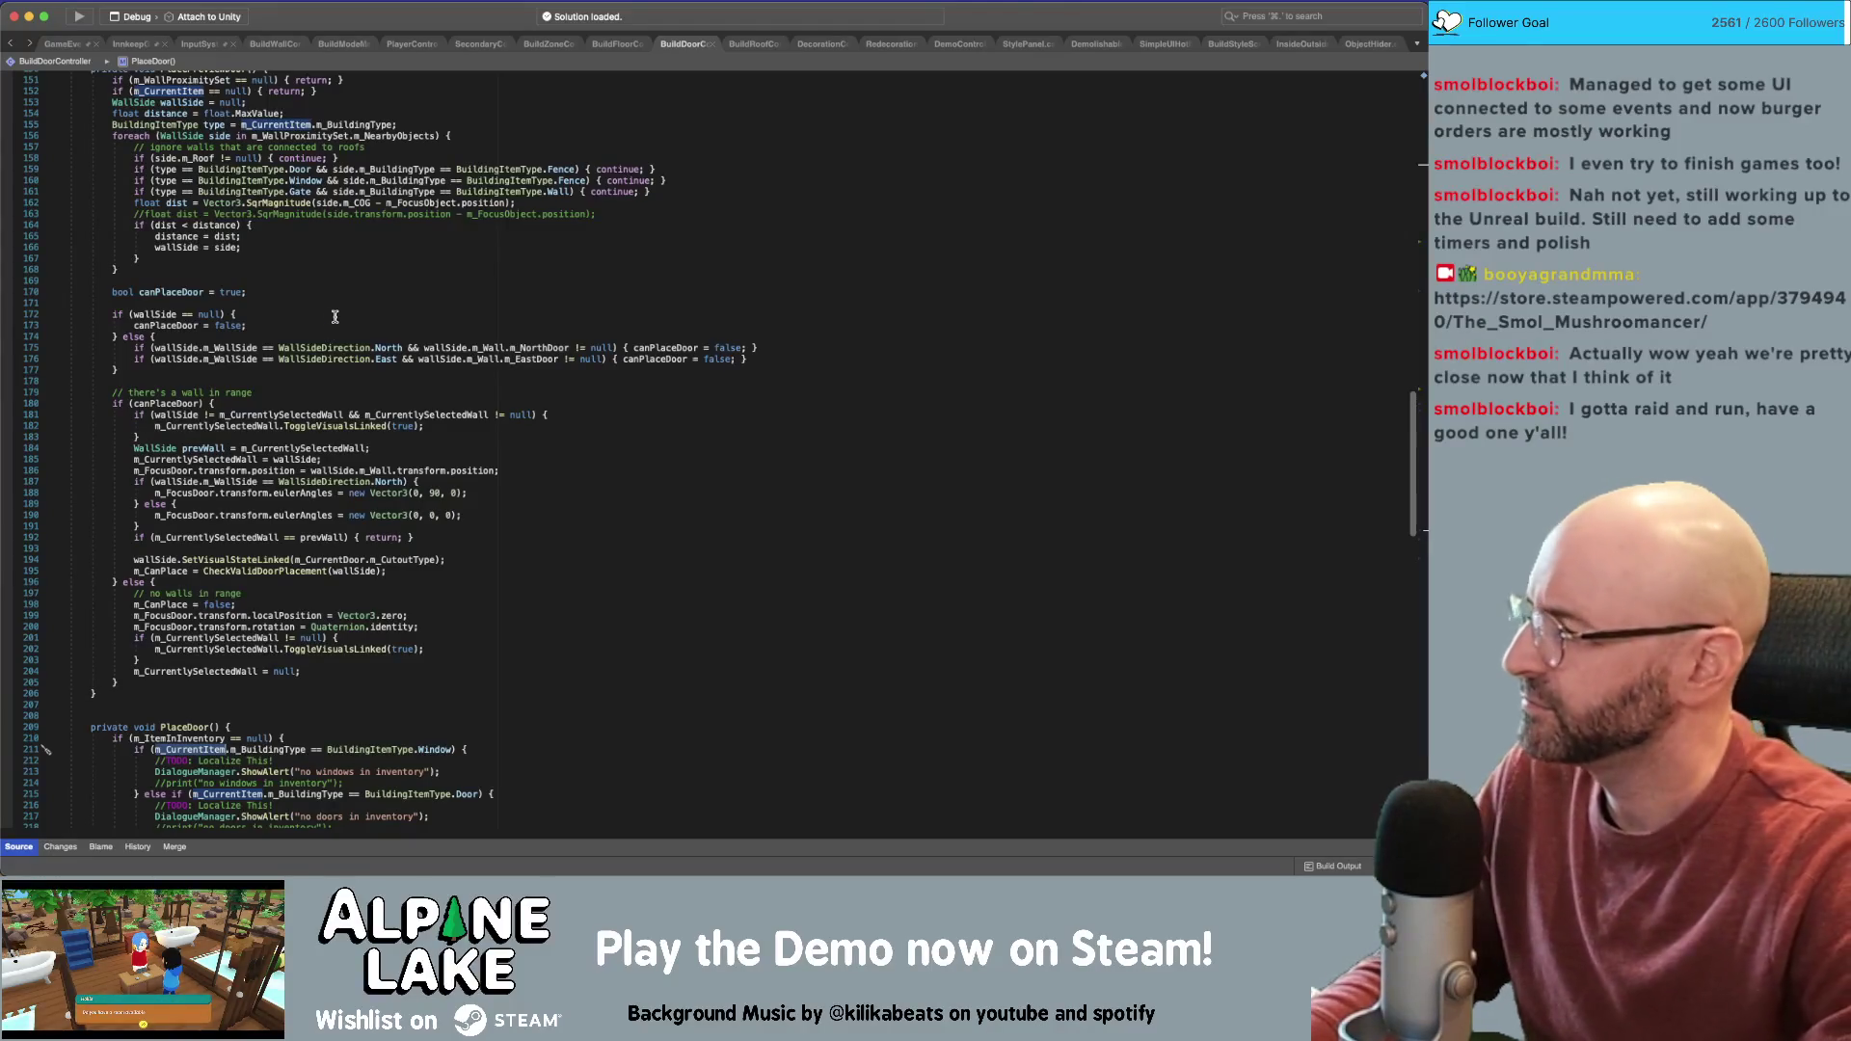
# Review where EnterBuildMode sets the current item
pyautogui.scroll(10, 334, 317)
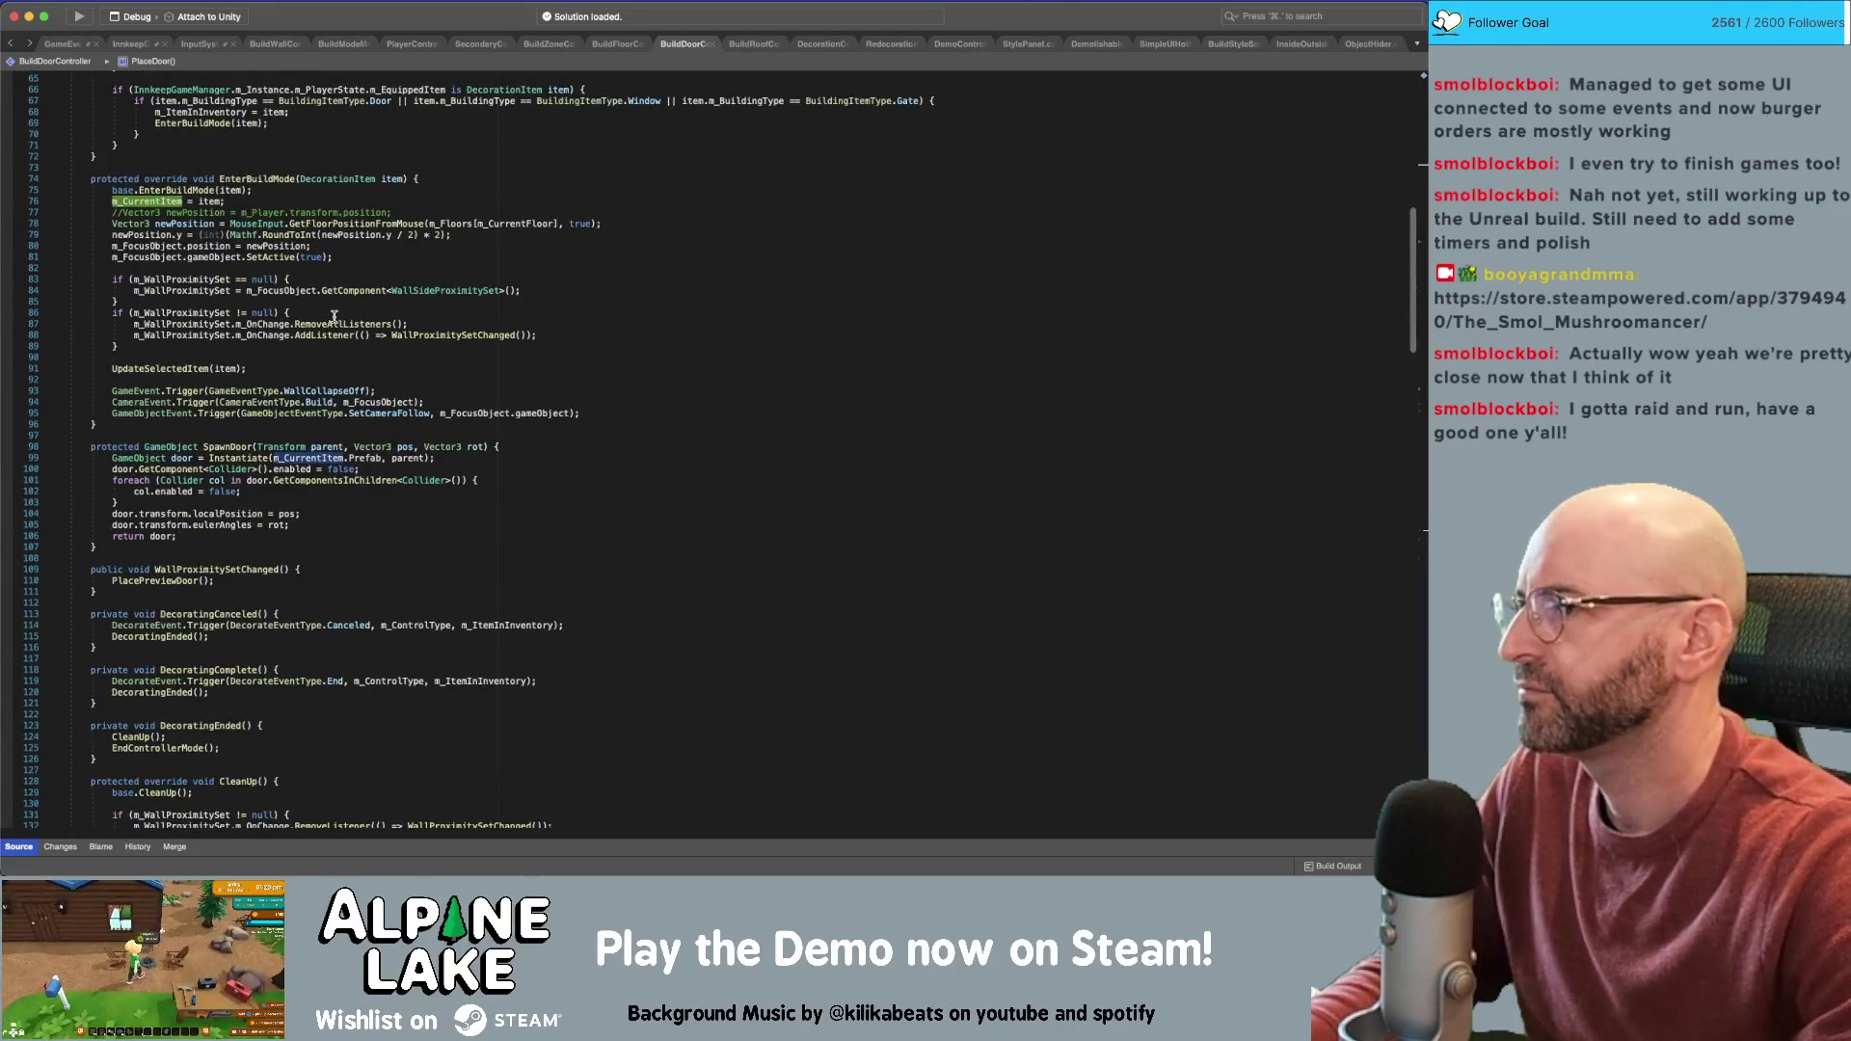
pyautogui.scroll(2, 334, 318)
pyautogui.click(336, 313)
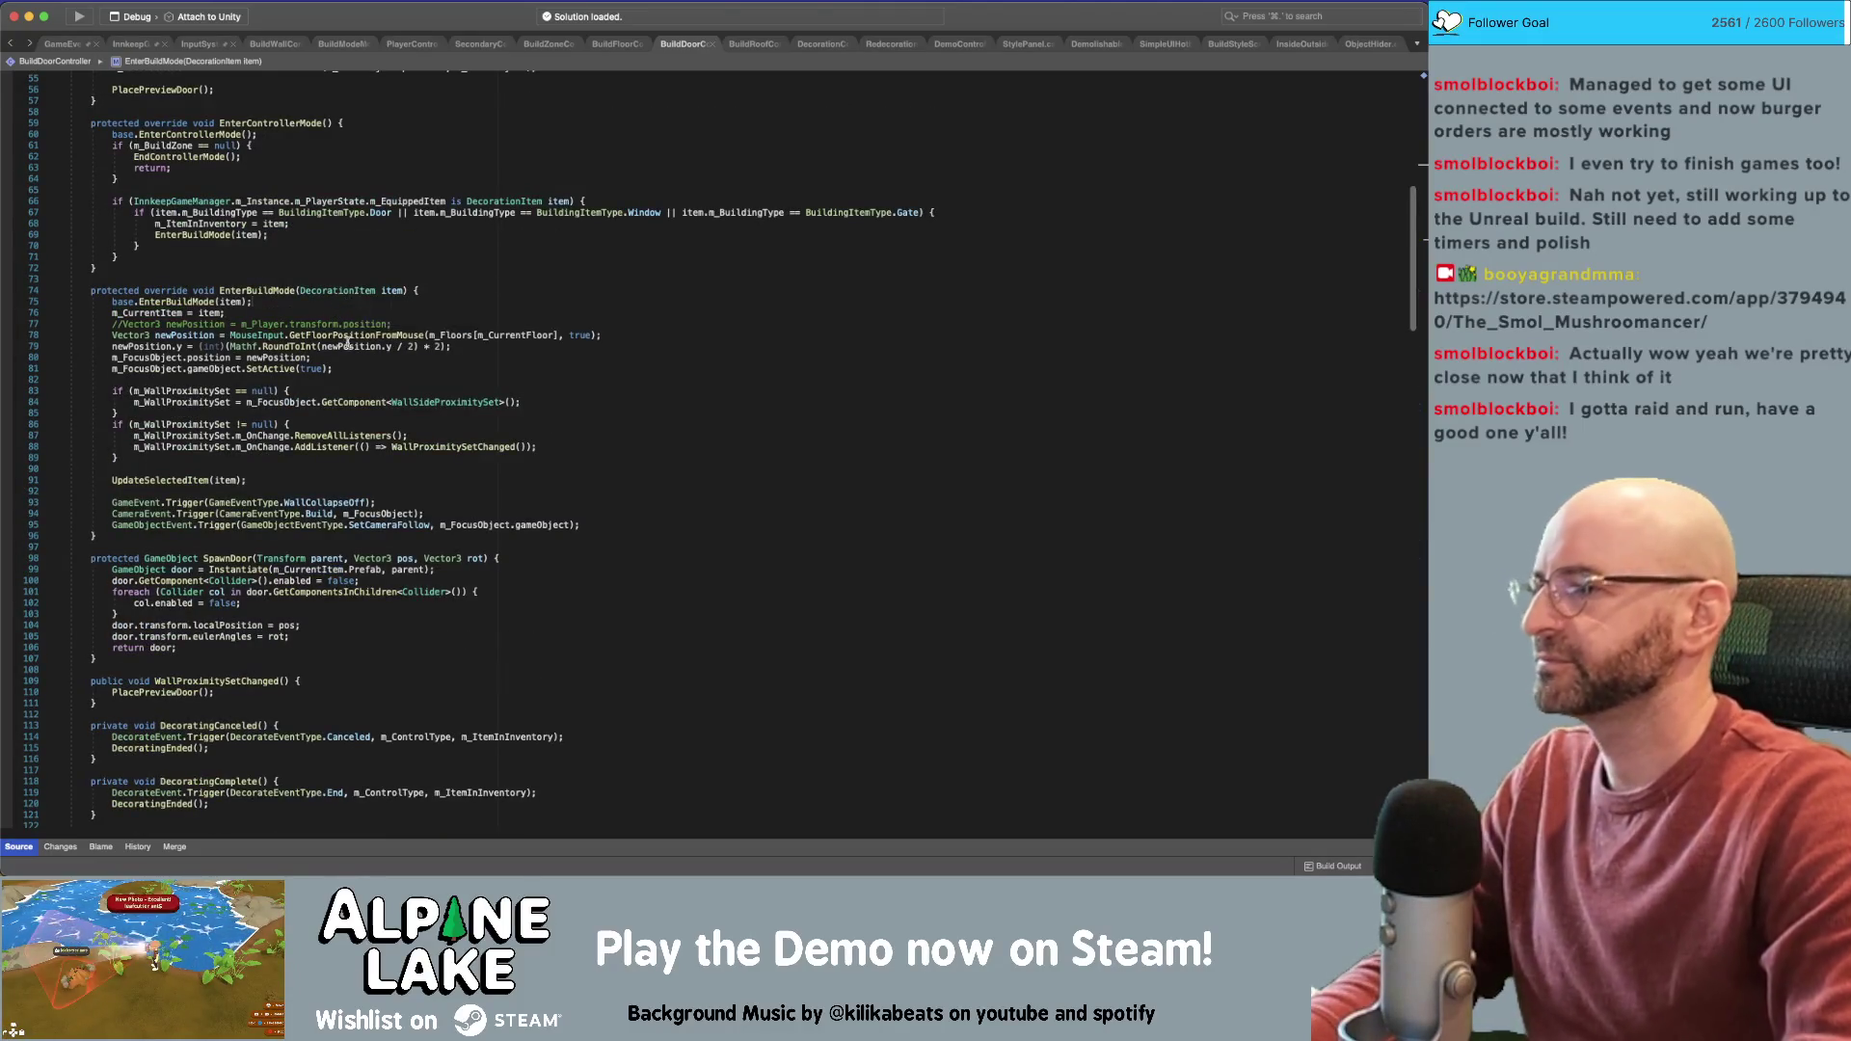
pyautogui.scroll(-1, 347, 342)
pyautogui.click(266, 535)
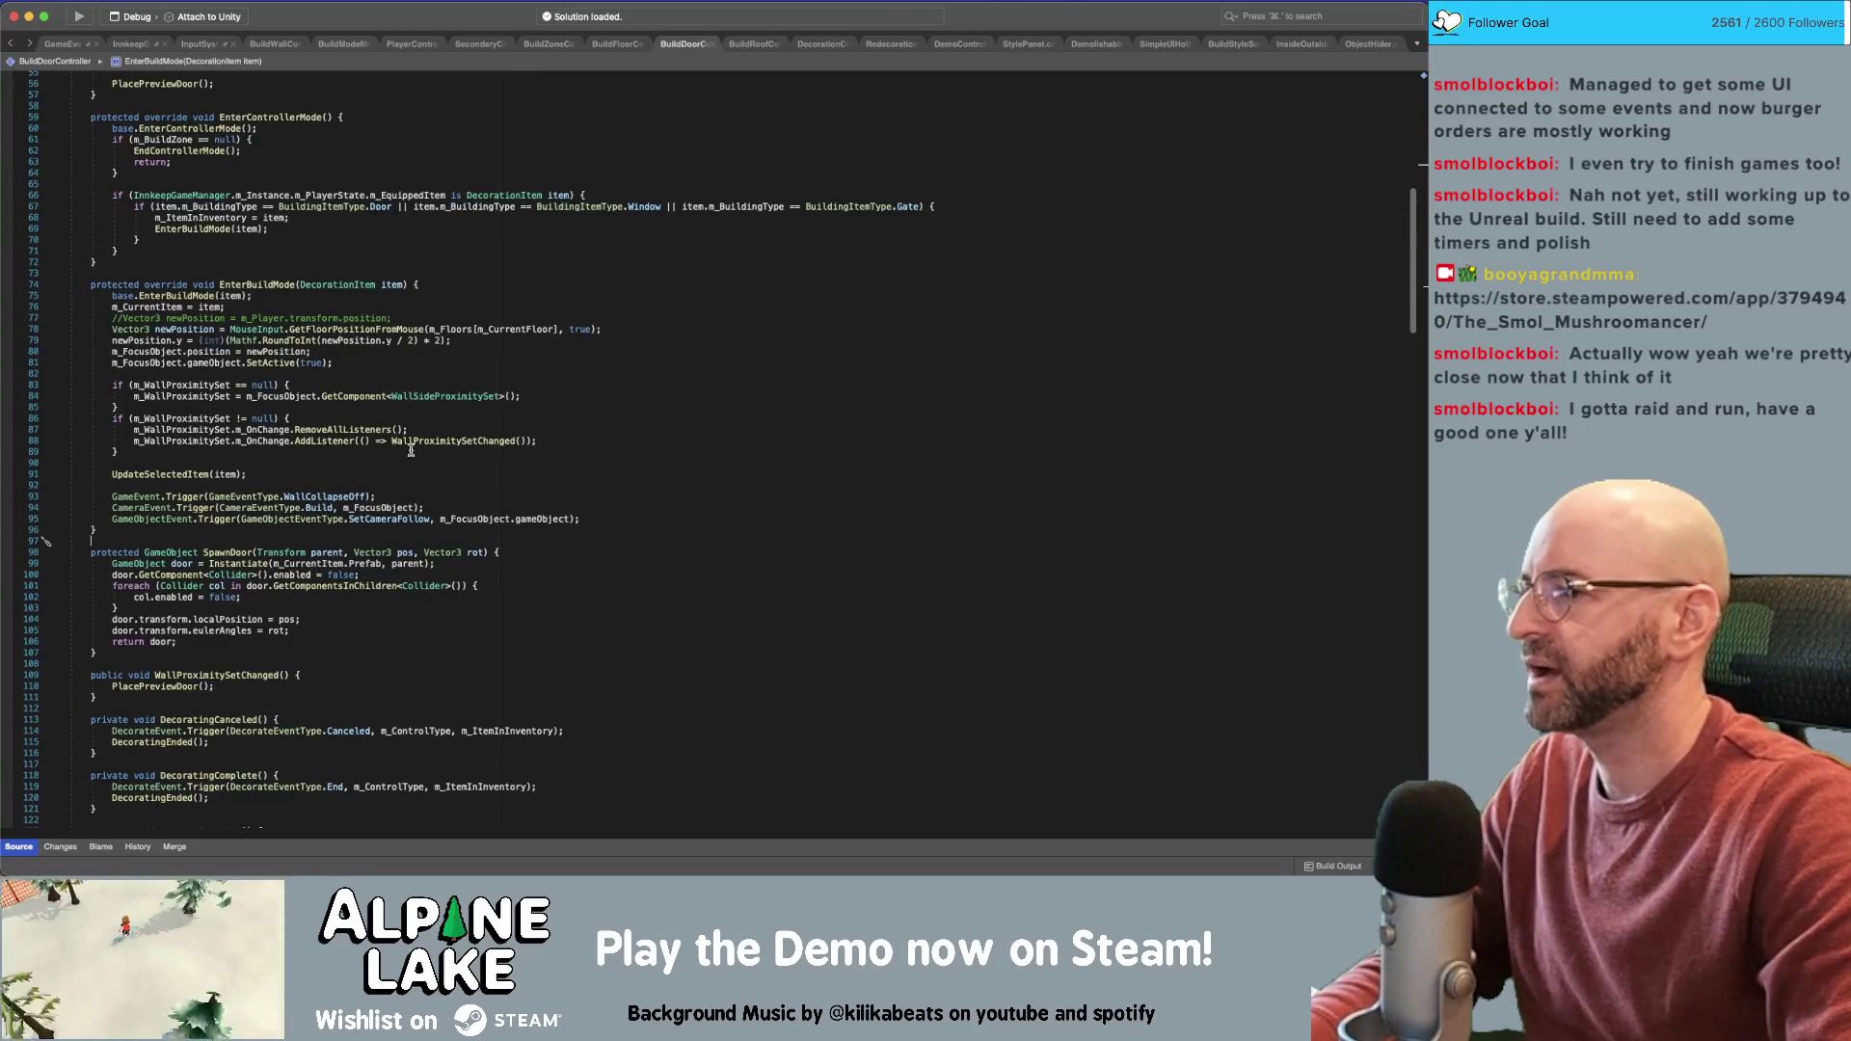
# Add a protected virtual SetCurrentItem(InventoryItem item) method after CleanUp in BuildZoneController, starting an if check with a DecorationItem cast
pyautogui.click(540, 46)
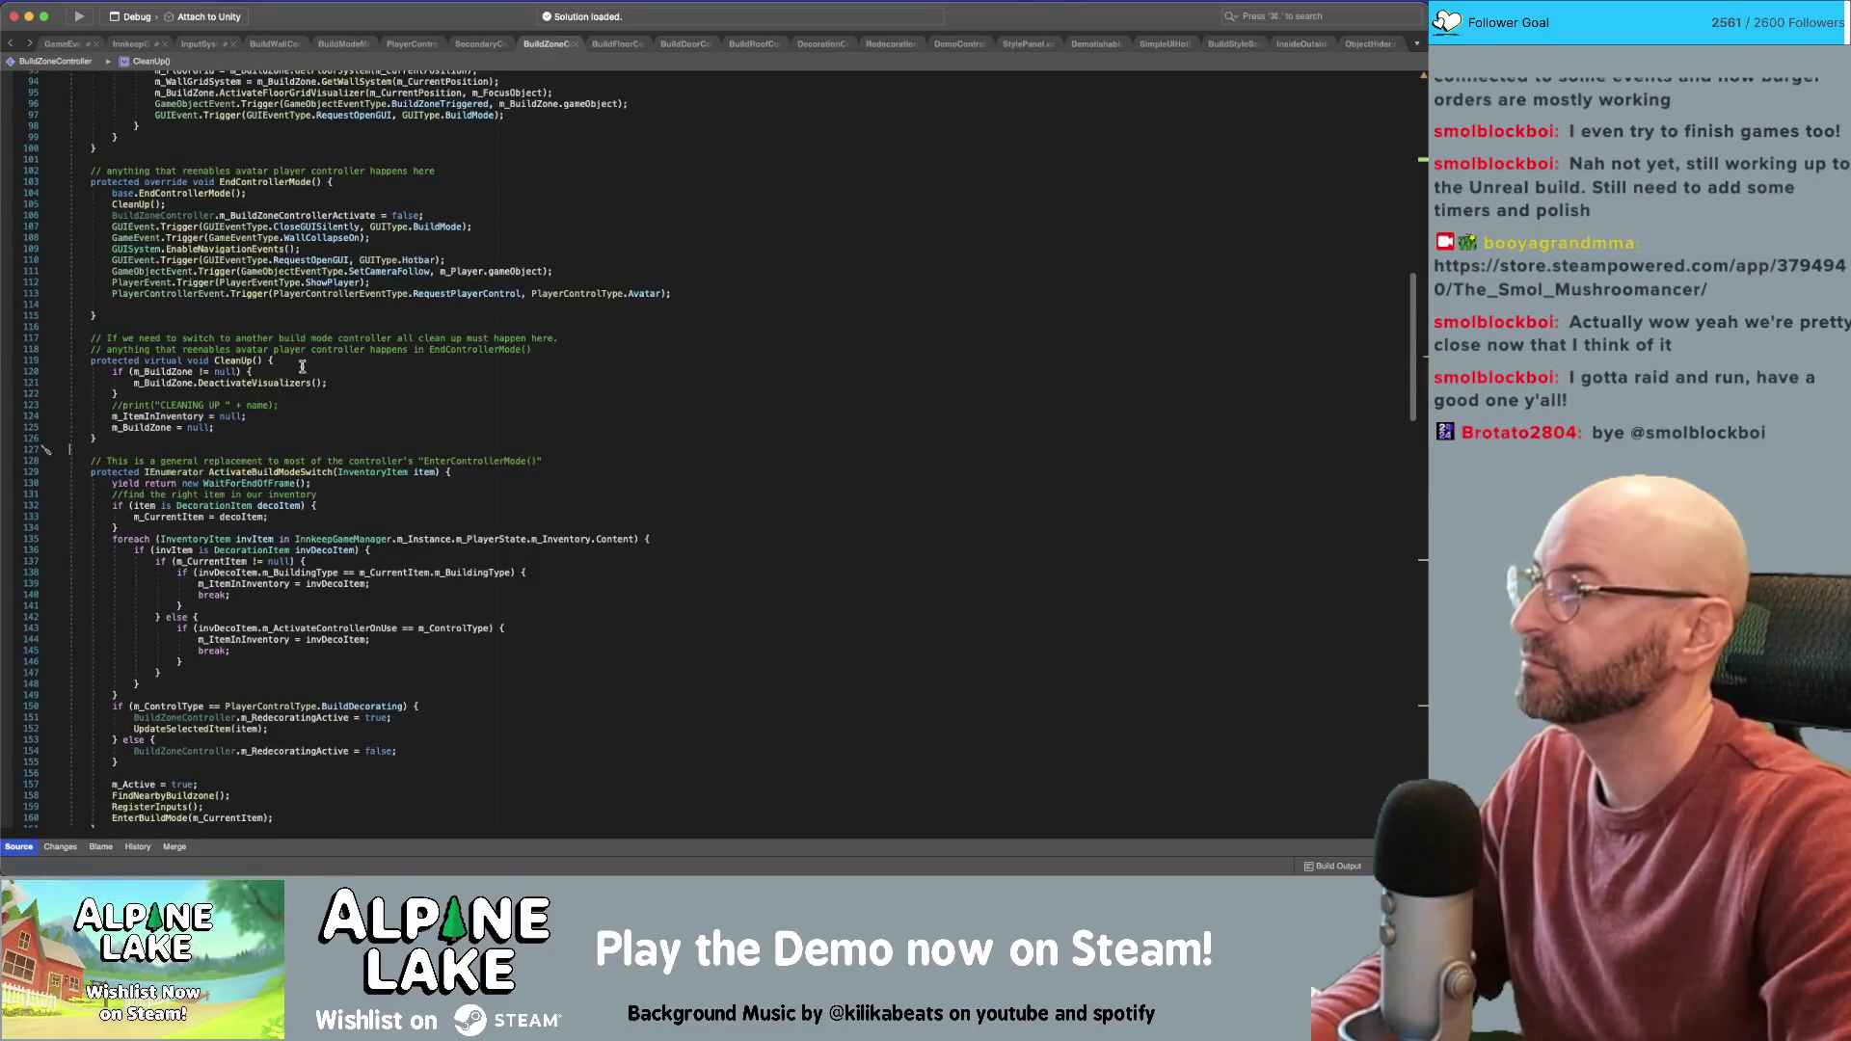
pyautogui.click(297, 439)
pyautogui.press('Return')
pyautogui.press('Return')
pyautogui.write('protec')
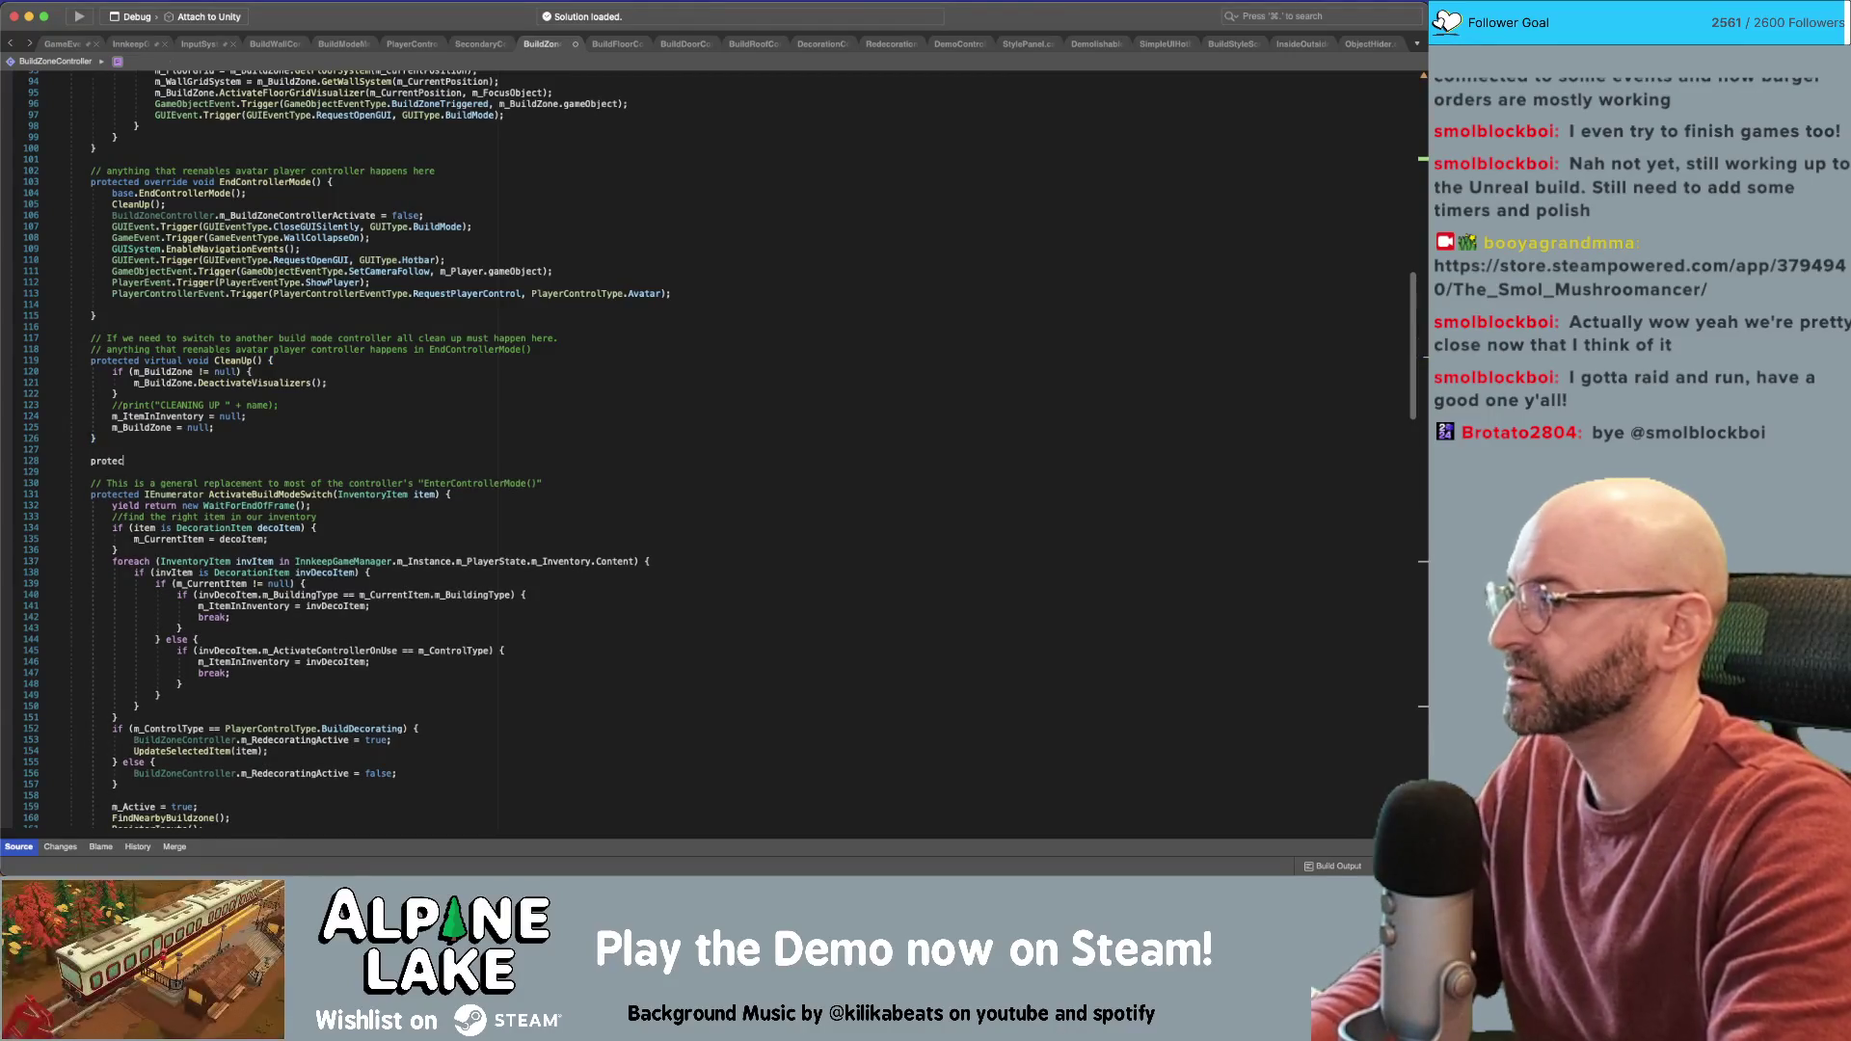
pyautogui.write('ted virtual void SetCu')
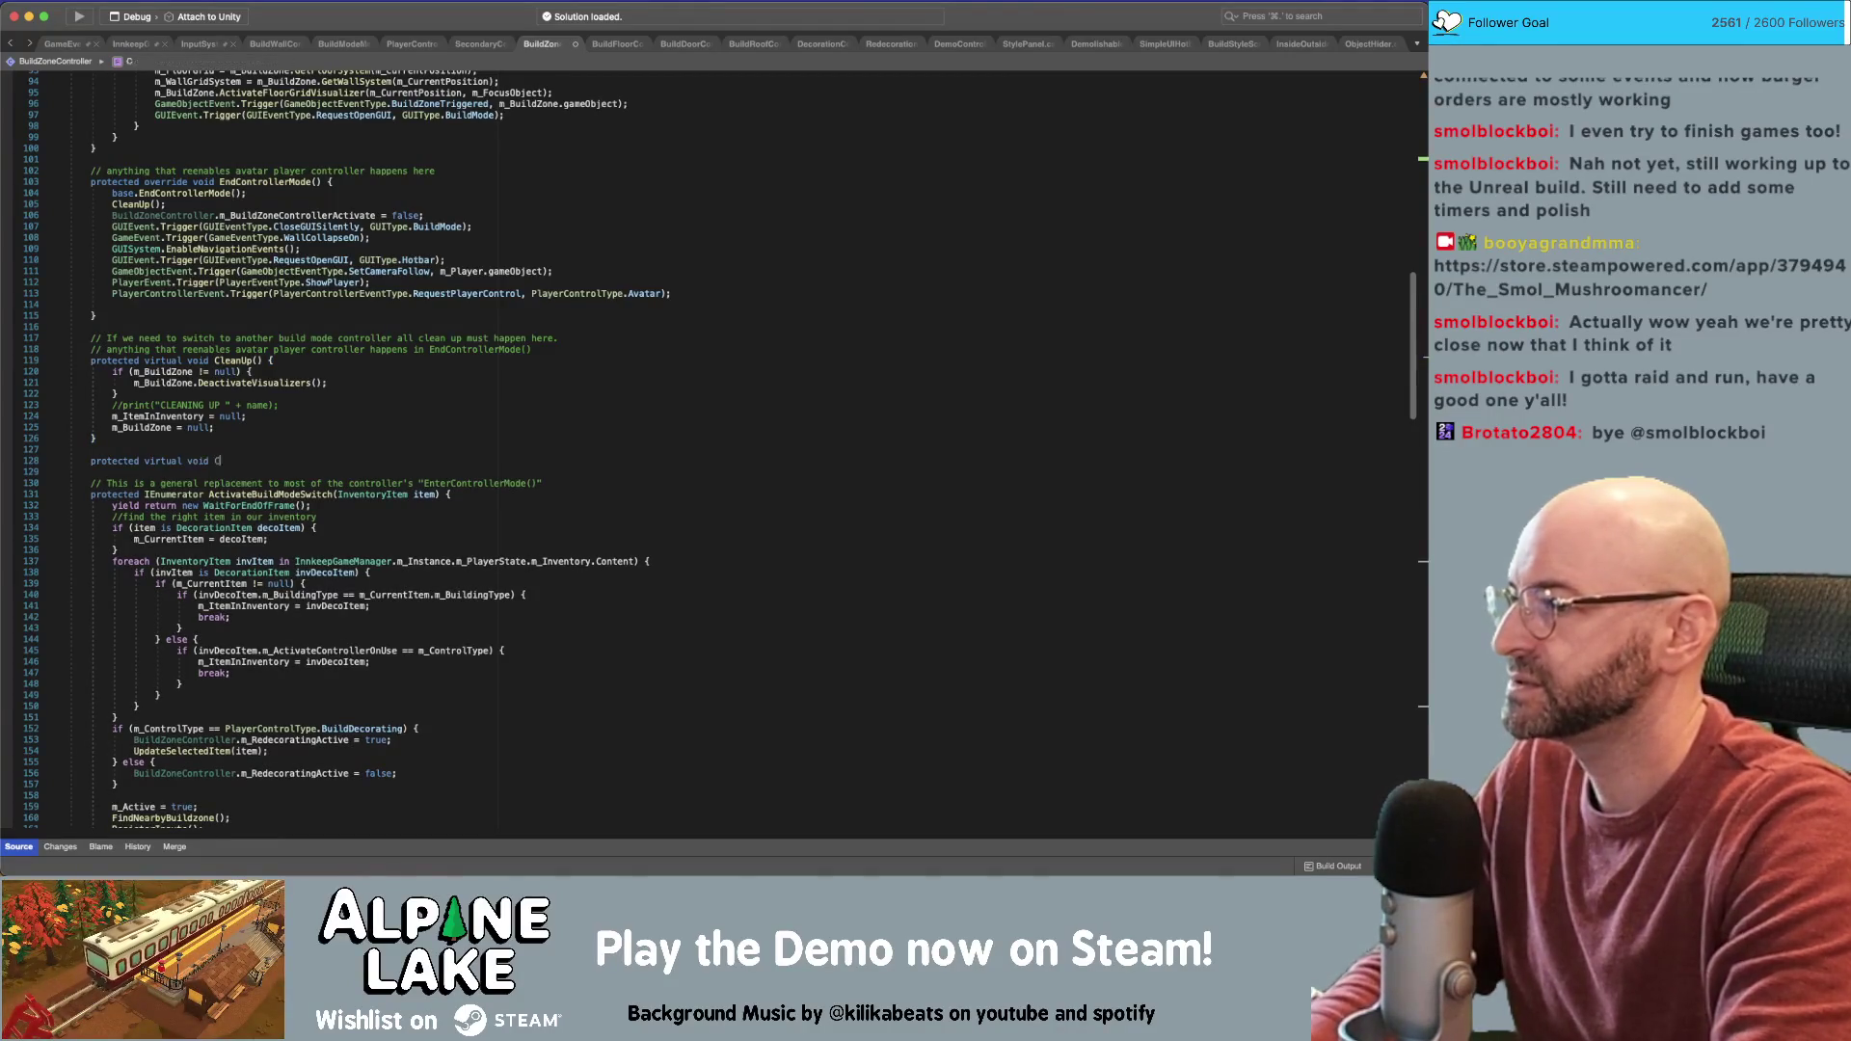
pyautogui.write('rrentItem(InventoryItem item) {')
pyautogui.press('Return')
pyautogui.press('Up')
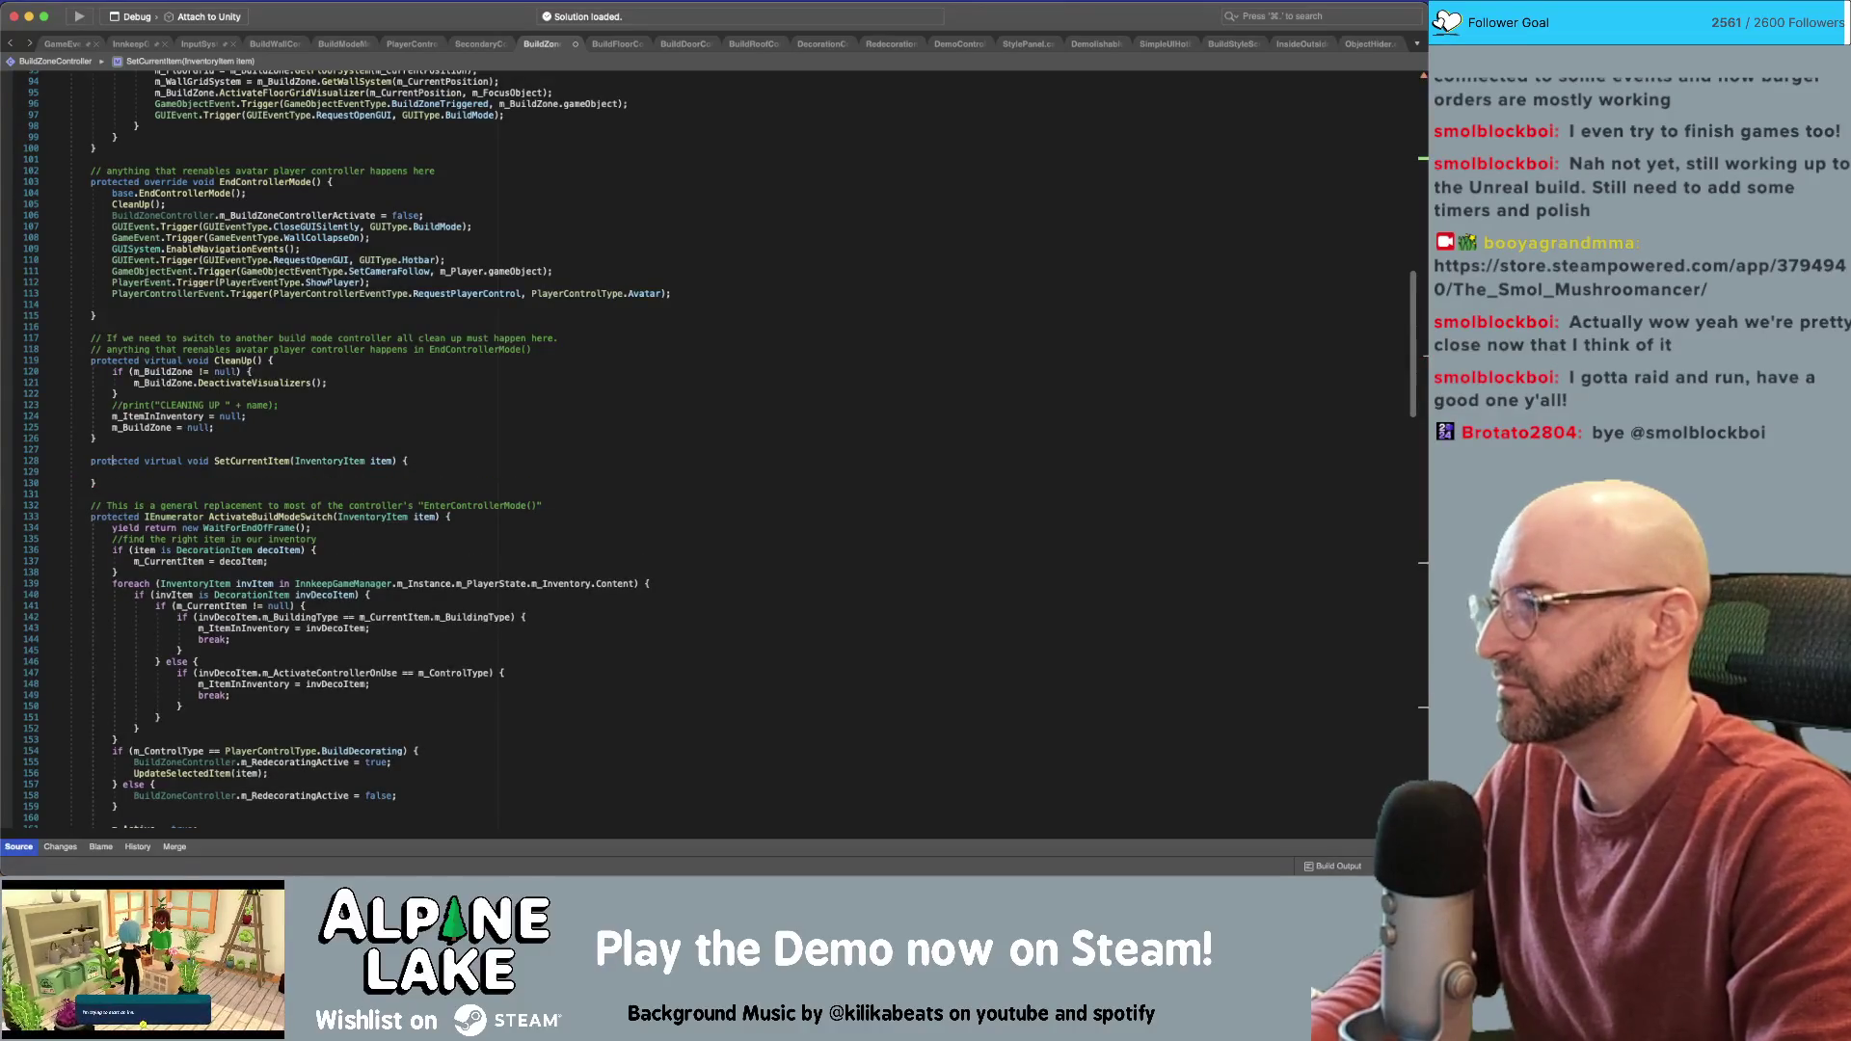
pyautogui.click(113, 471)
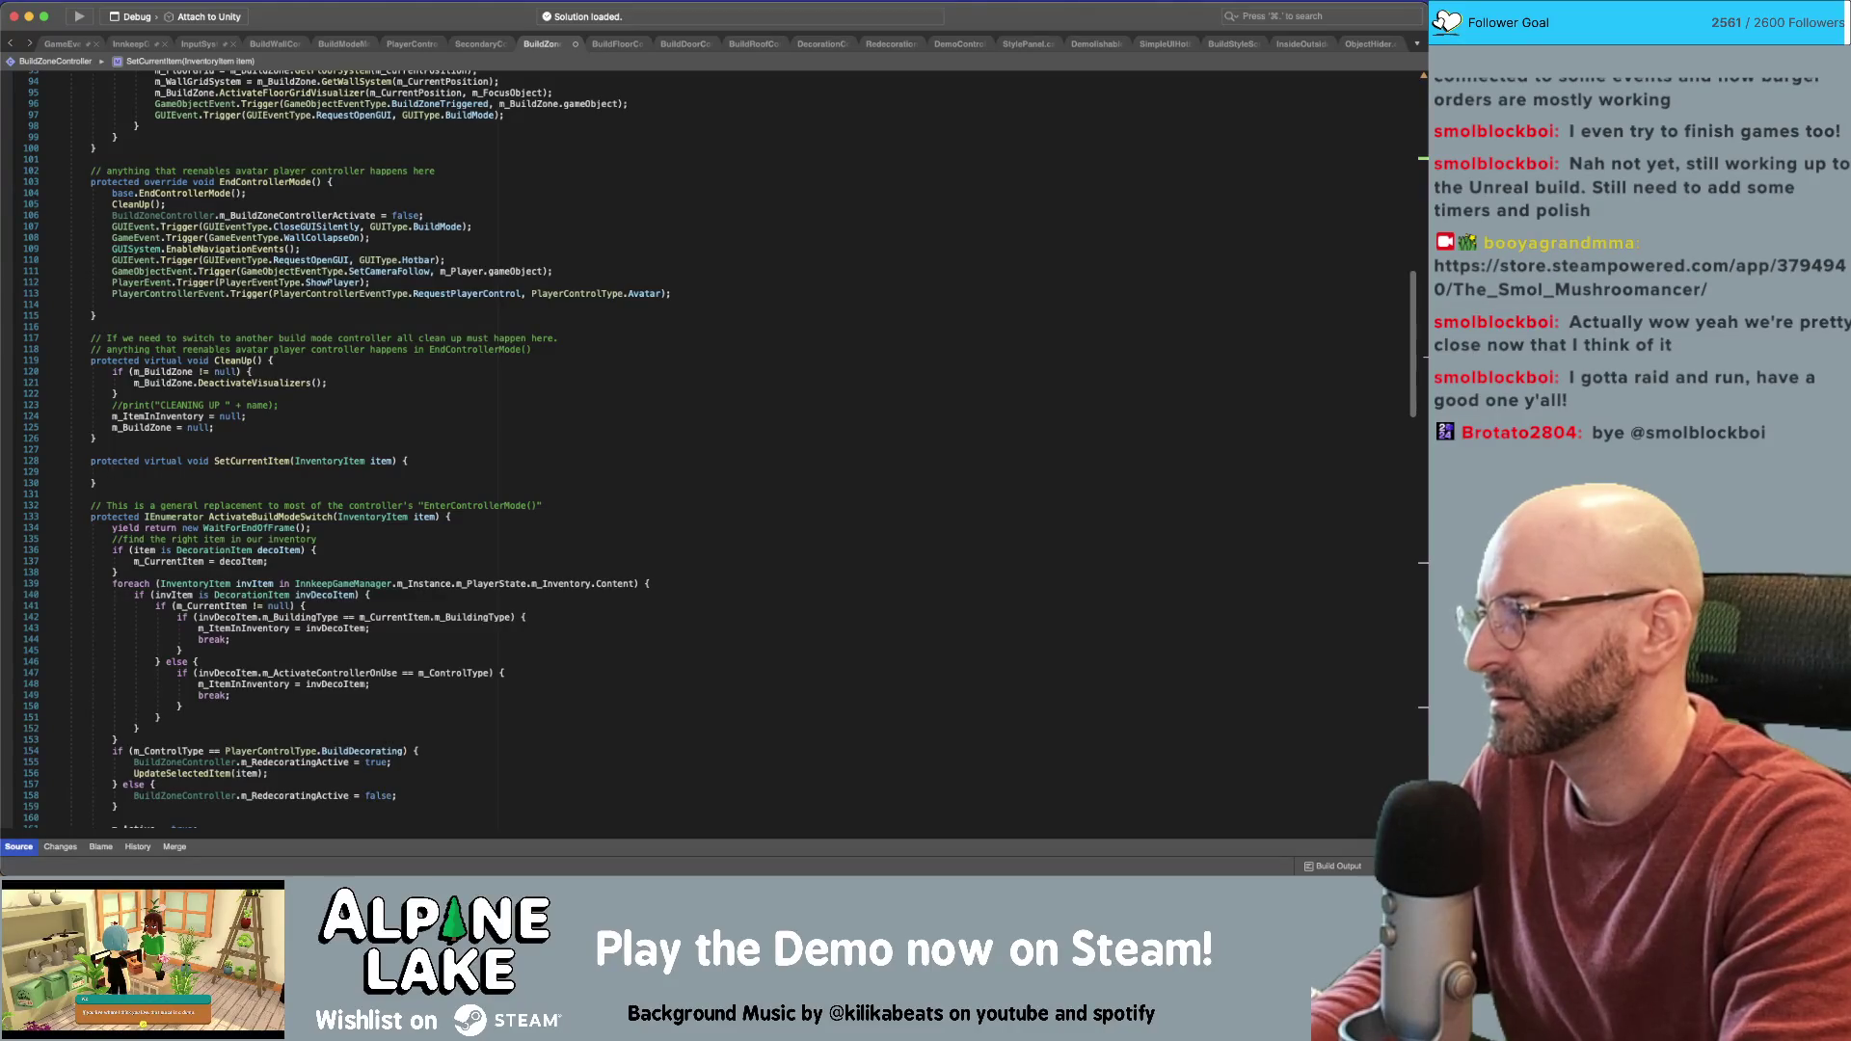
pyautogui.write('m_')
pyautogui.press('BackSpace')
pyautogui.write('if(I')
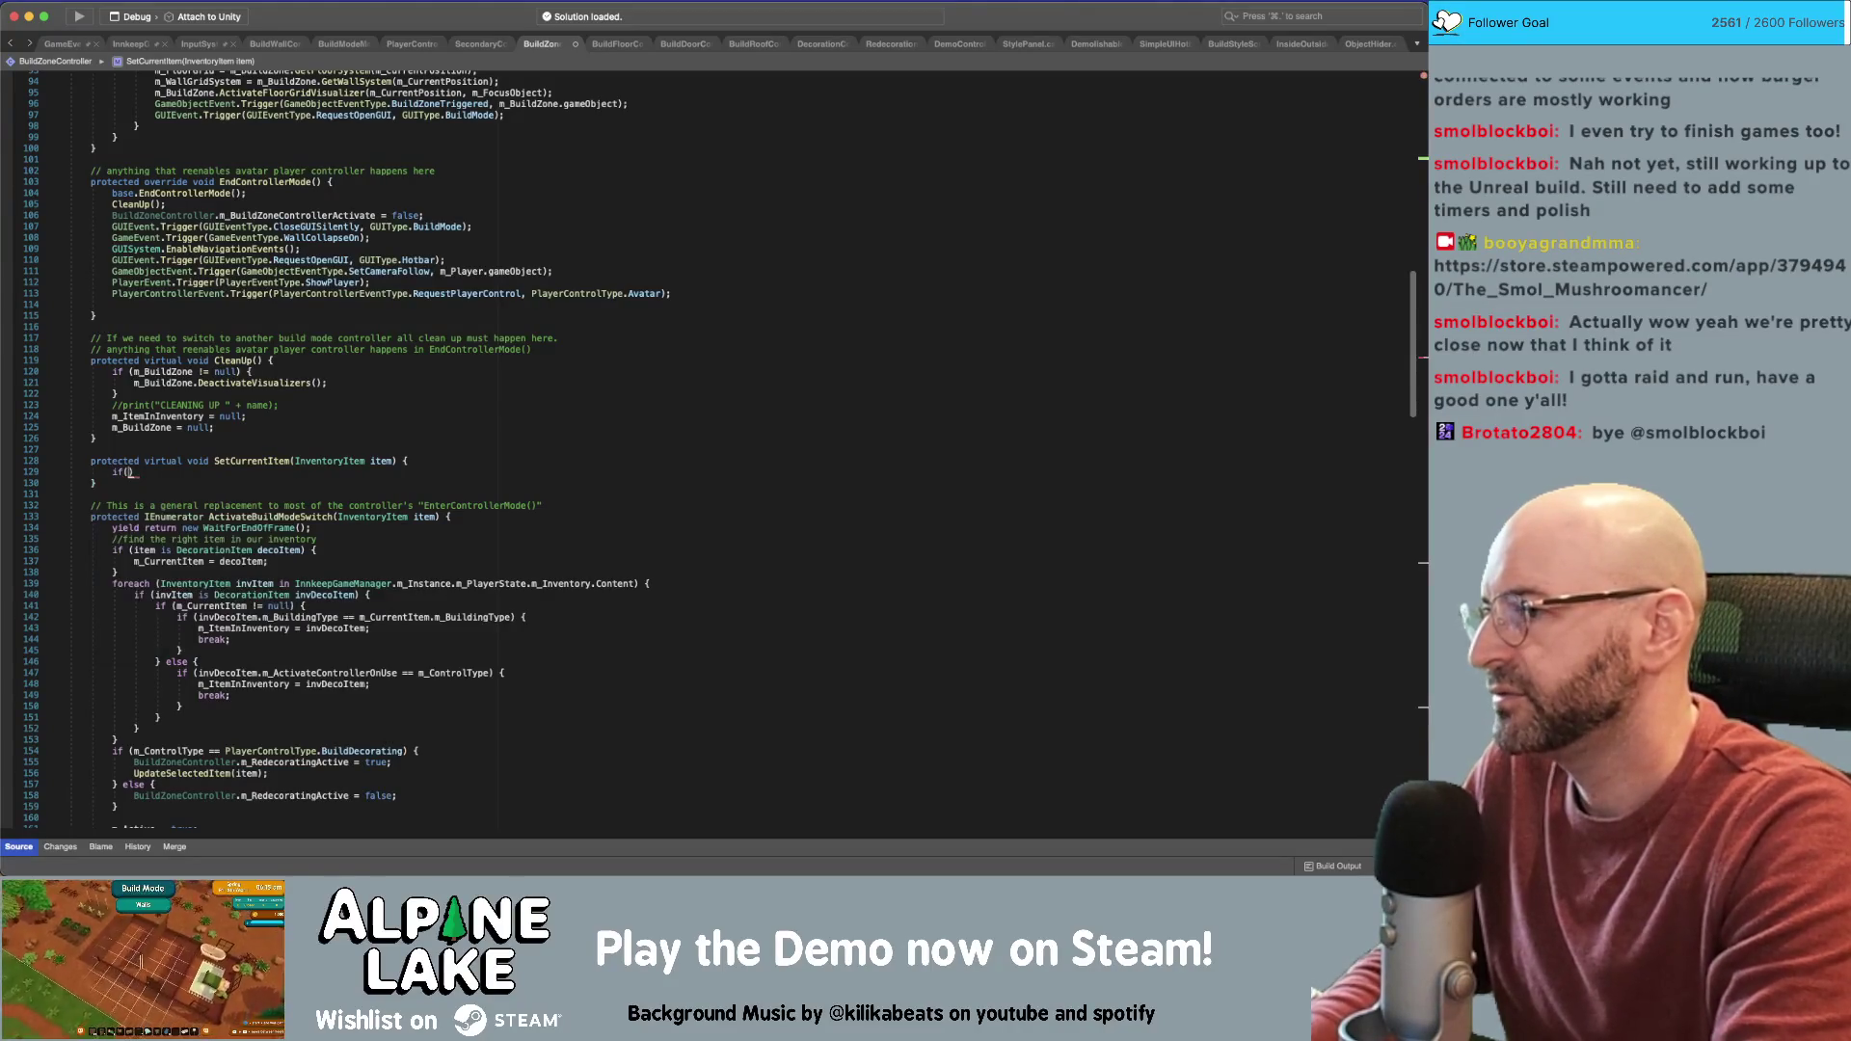
pyautogui.write('tem')
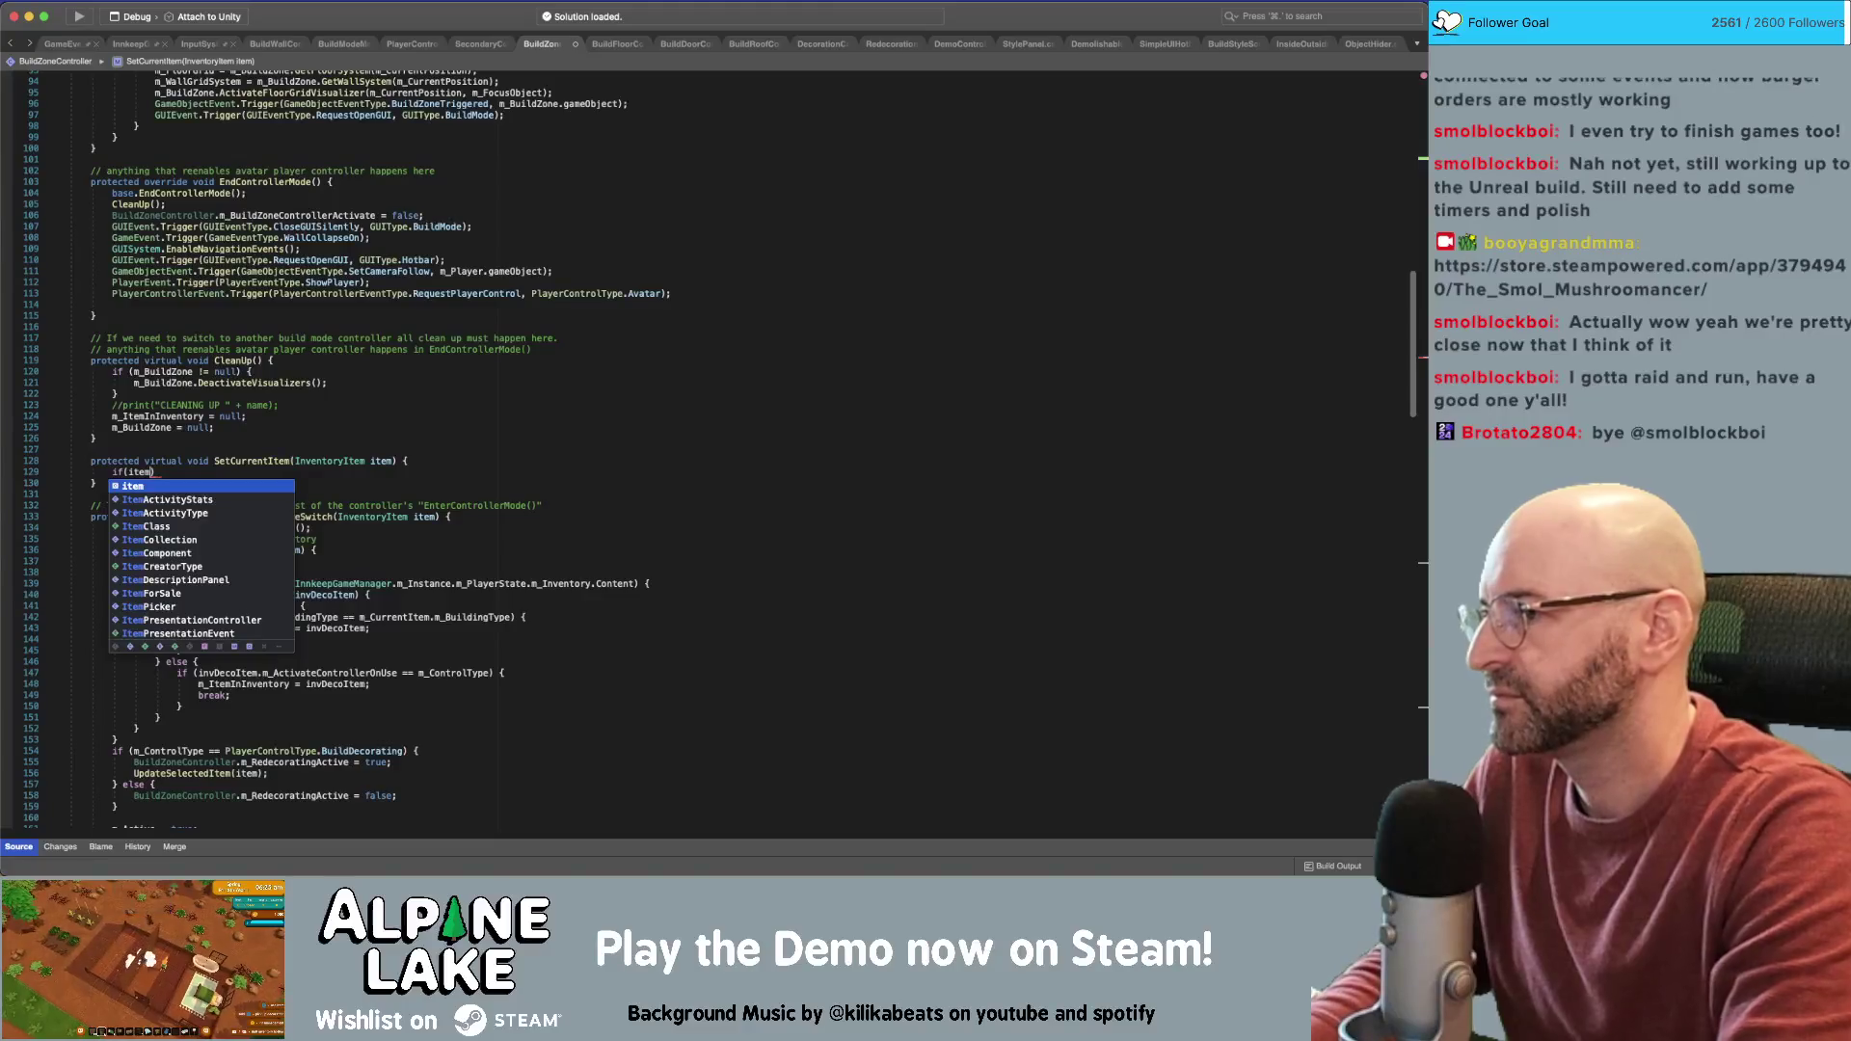
pyautogui.click(129, 471)
pyautogui.write('(DecorationItem')
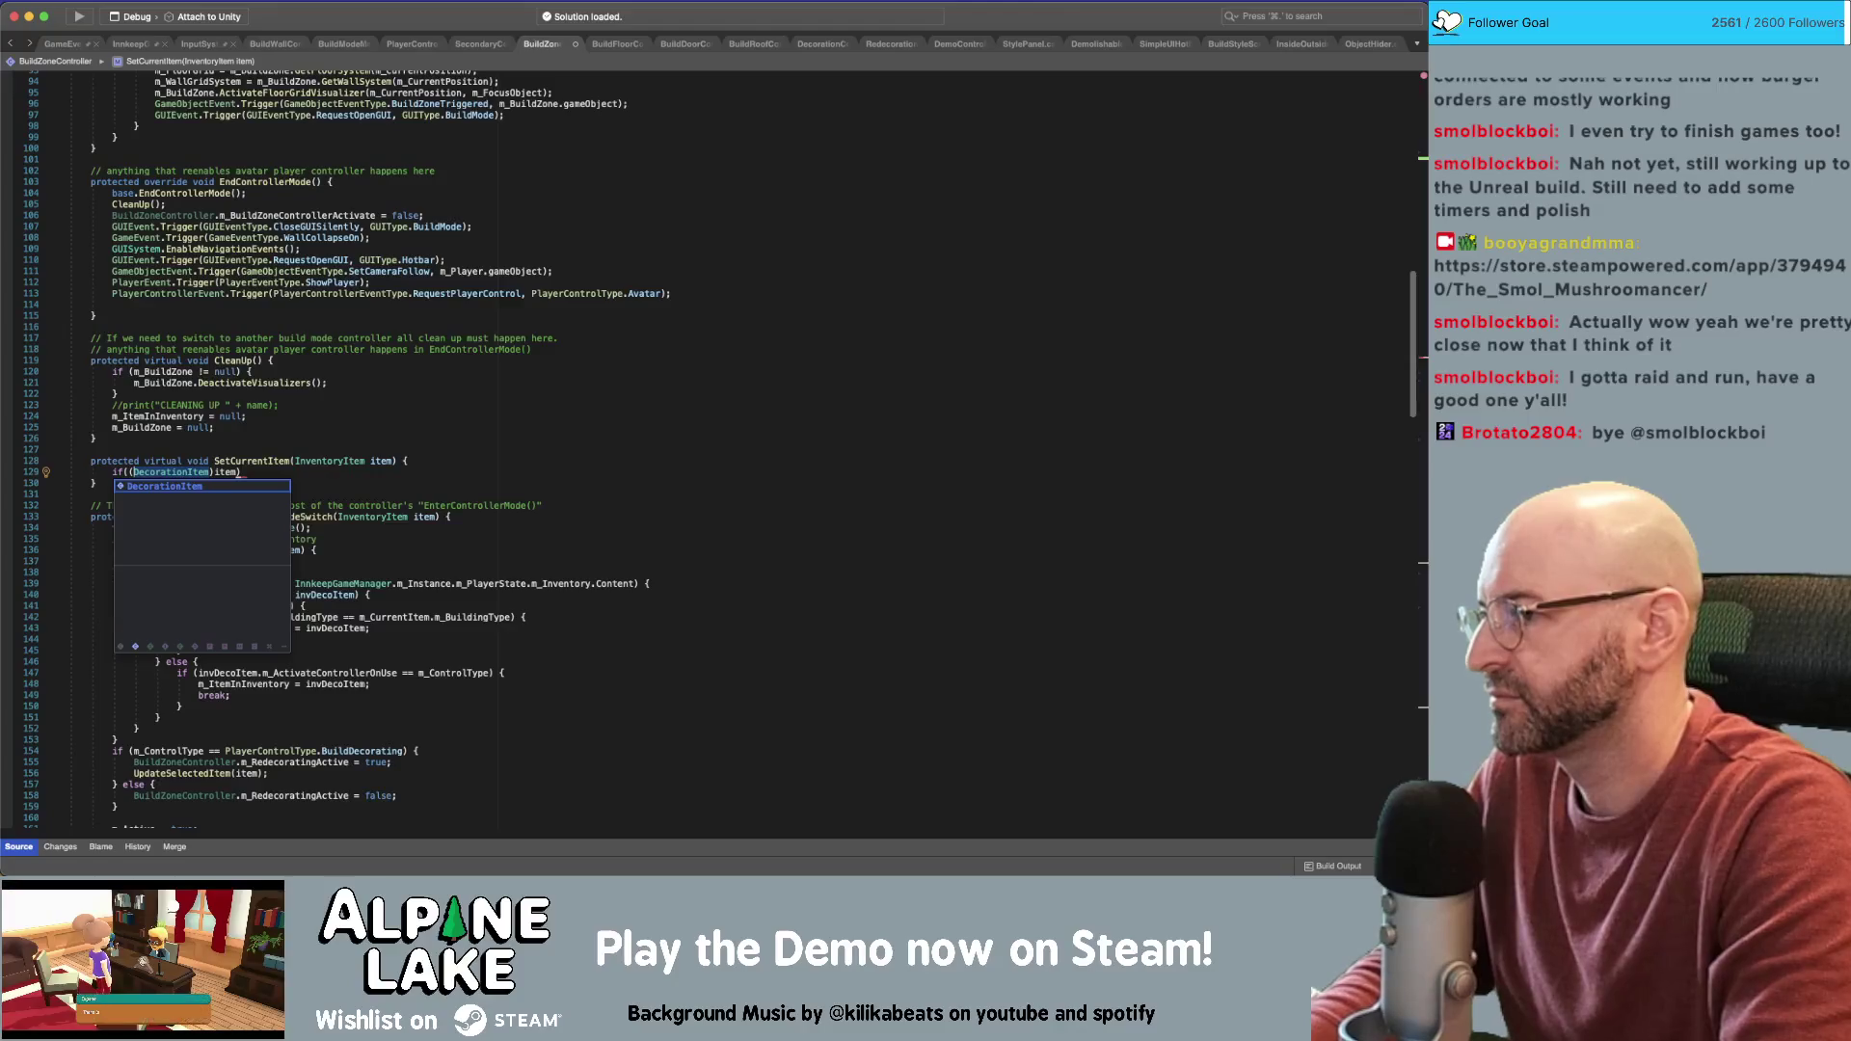
pyautogui.click(127, 472)
pyautogui.write('(')
pyautogui.press('End')
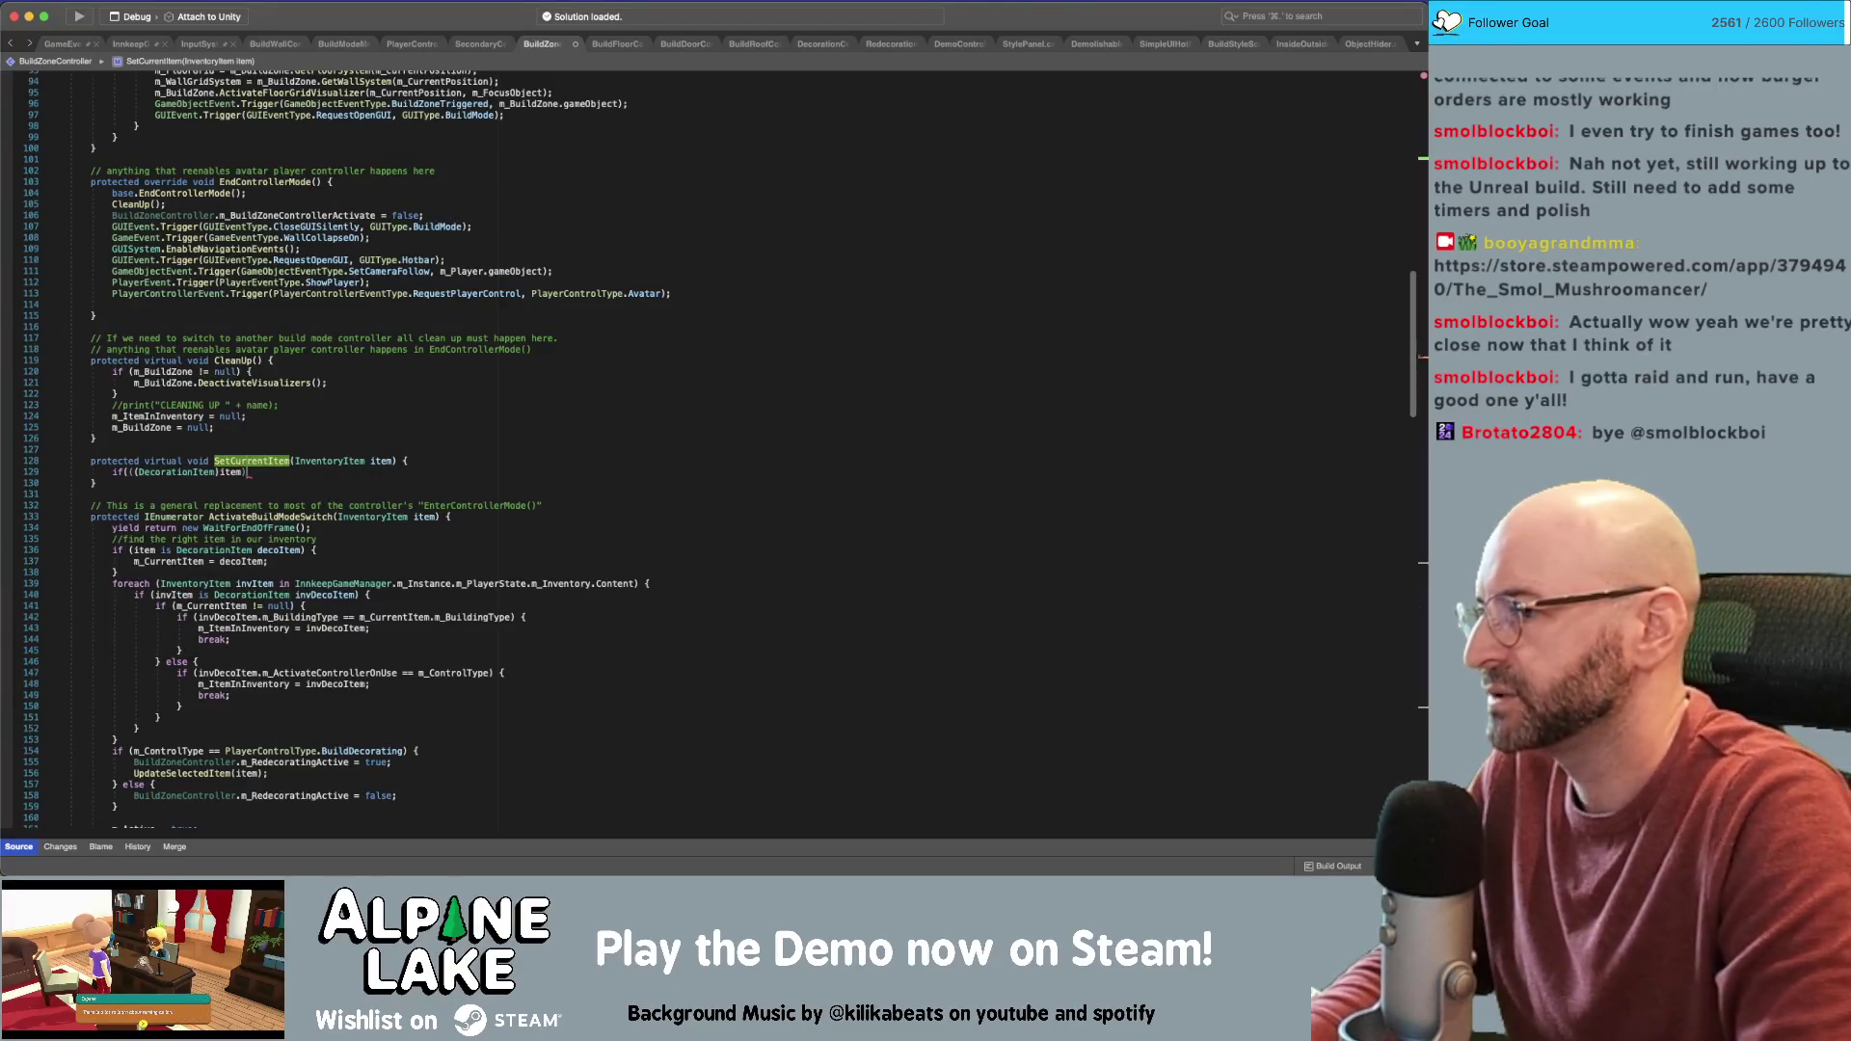
# Cast item to a DecorationItem decoItem, assign it to m_CurrentItem when m_IsBuildStyle, and save
pyautogui.press('Return')
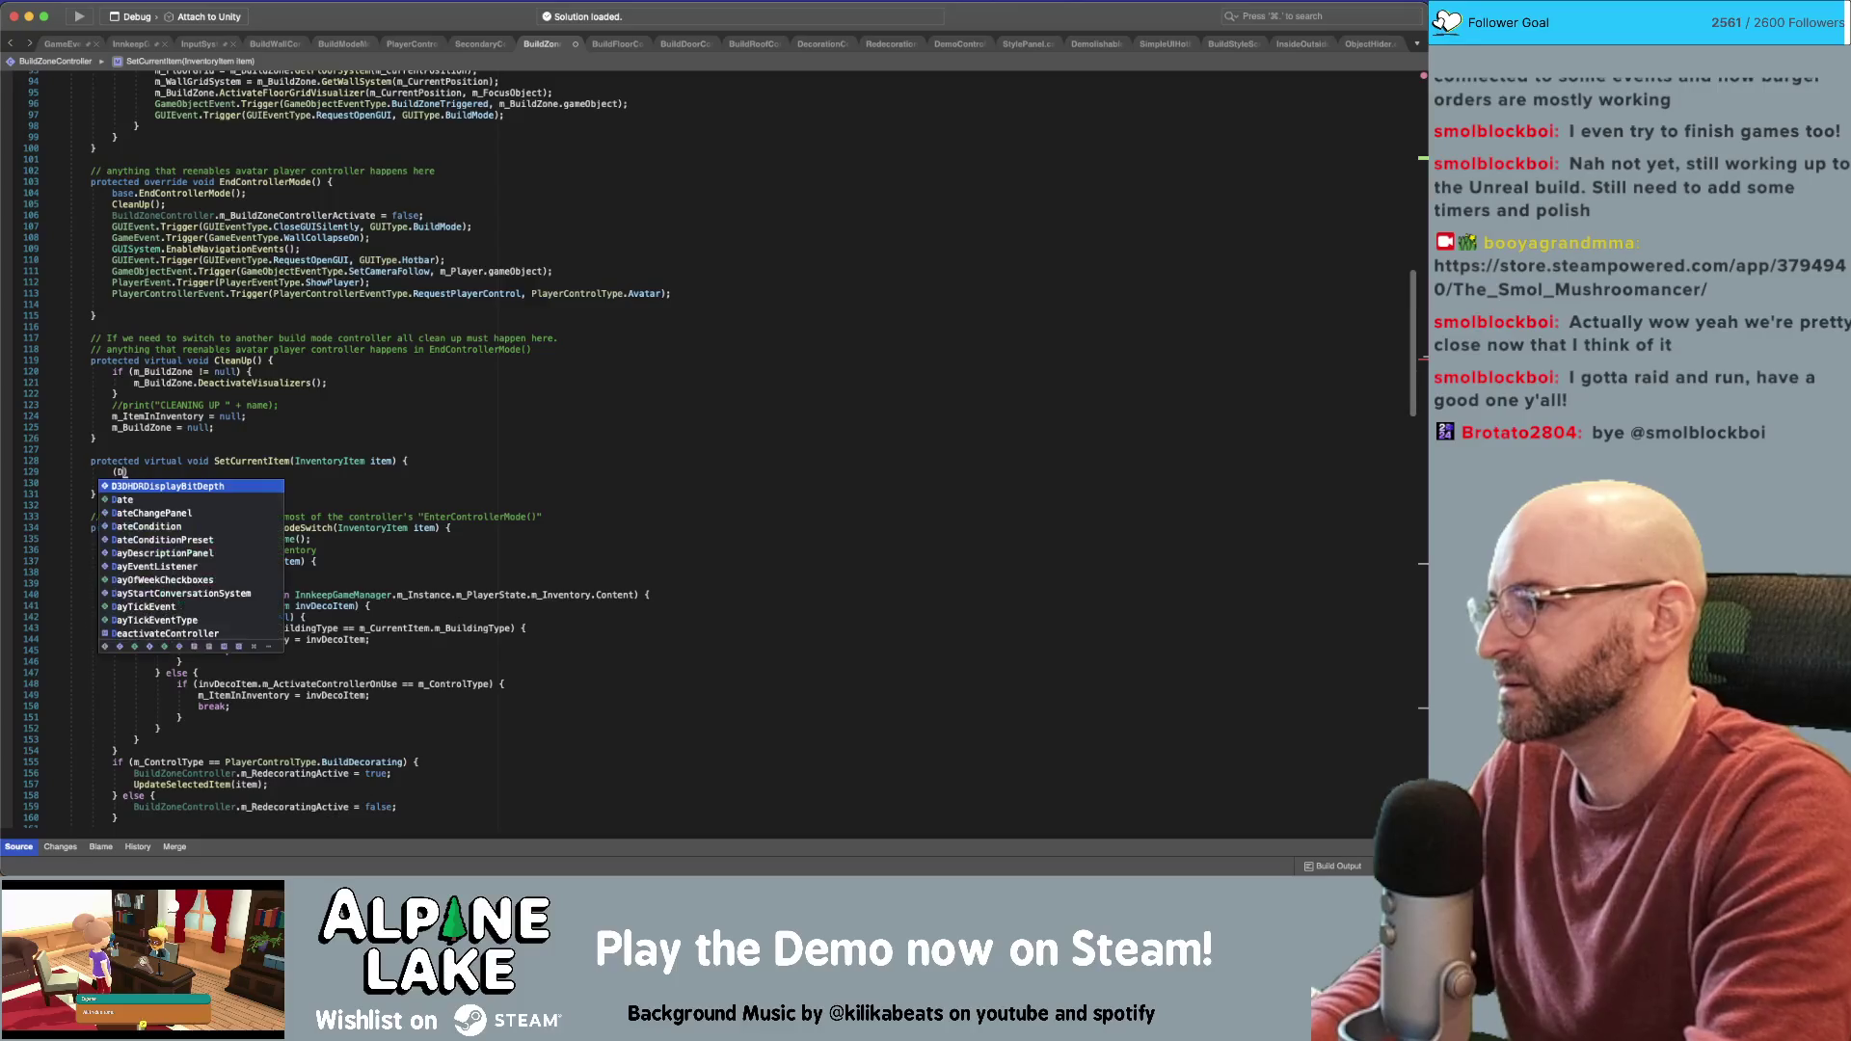
pyautogui.press('BackSpace')
pyautogui.press('BackSpace')
pyautogui.write('DecorationIt')
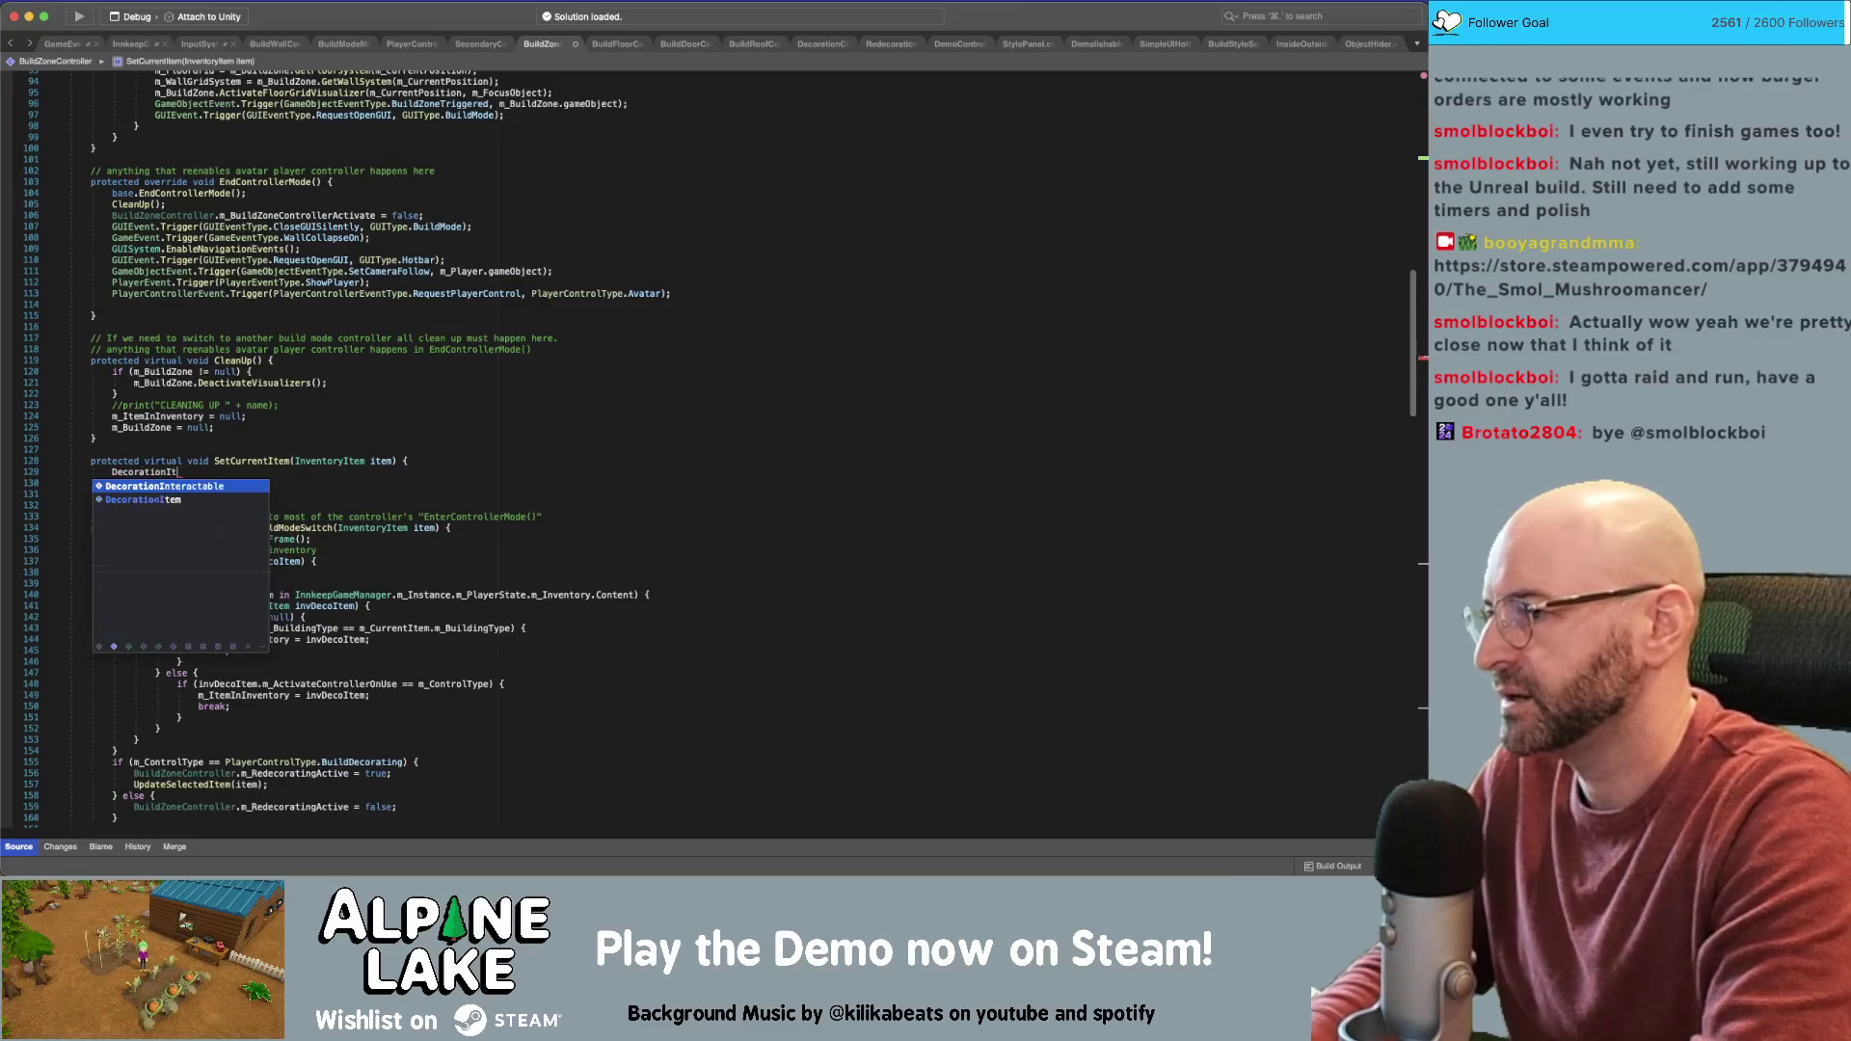
pyautogui.write('em decoItem =')
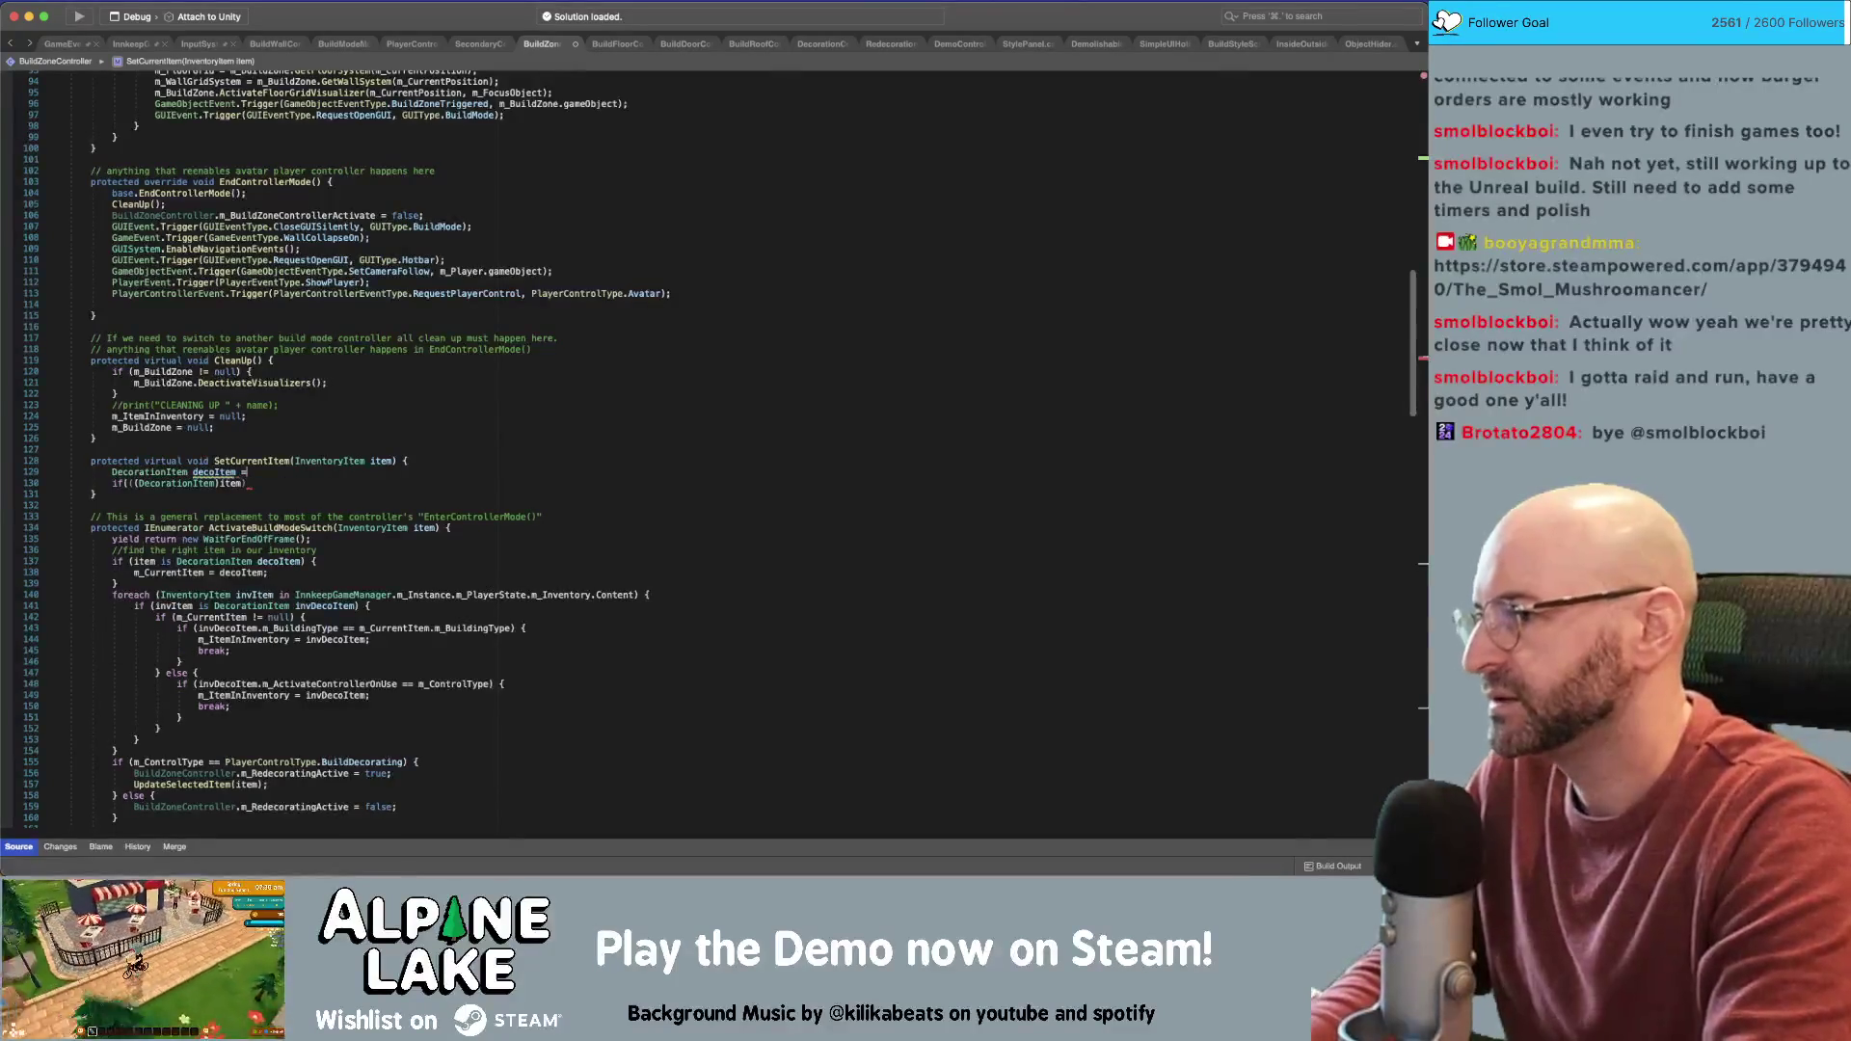
pyautogui.write(' (')
pyautogui.write('DecorationItem')
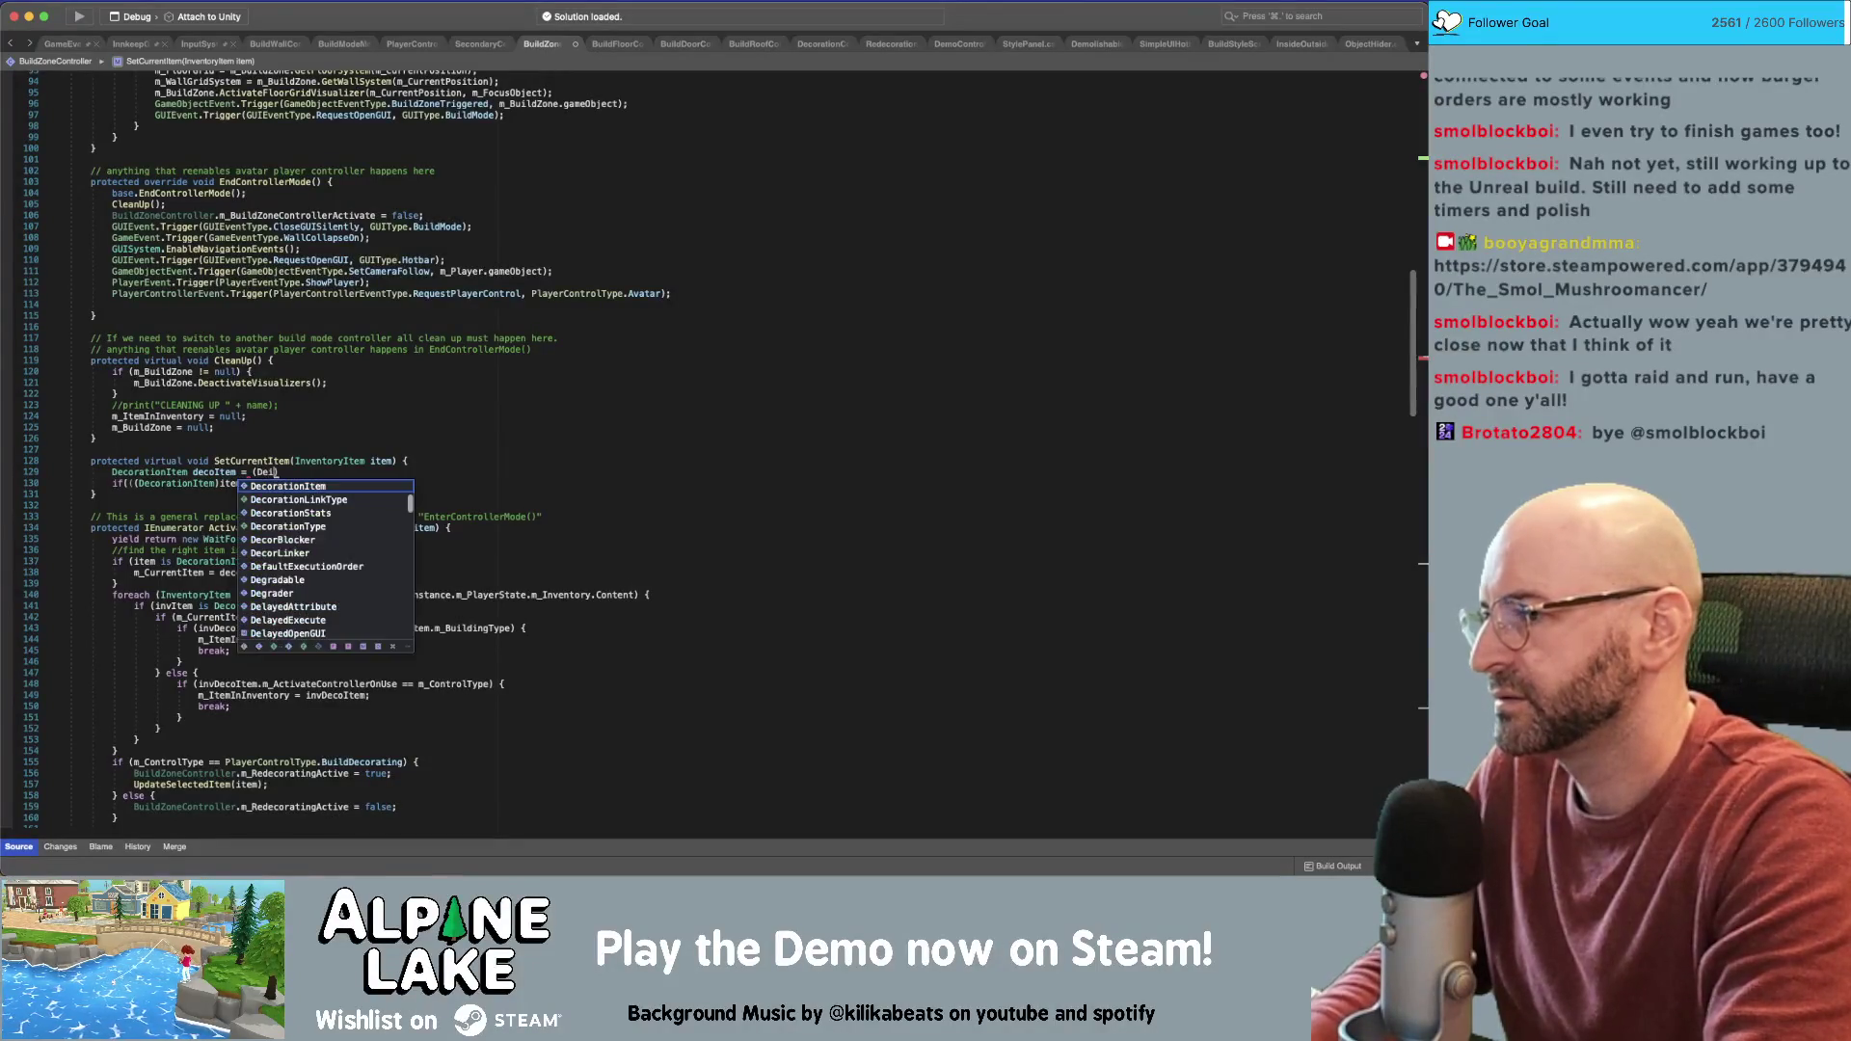
pyautogui.write(') ')
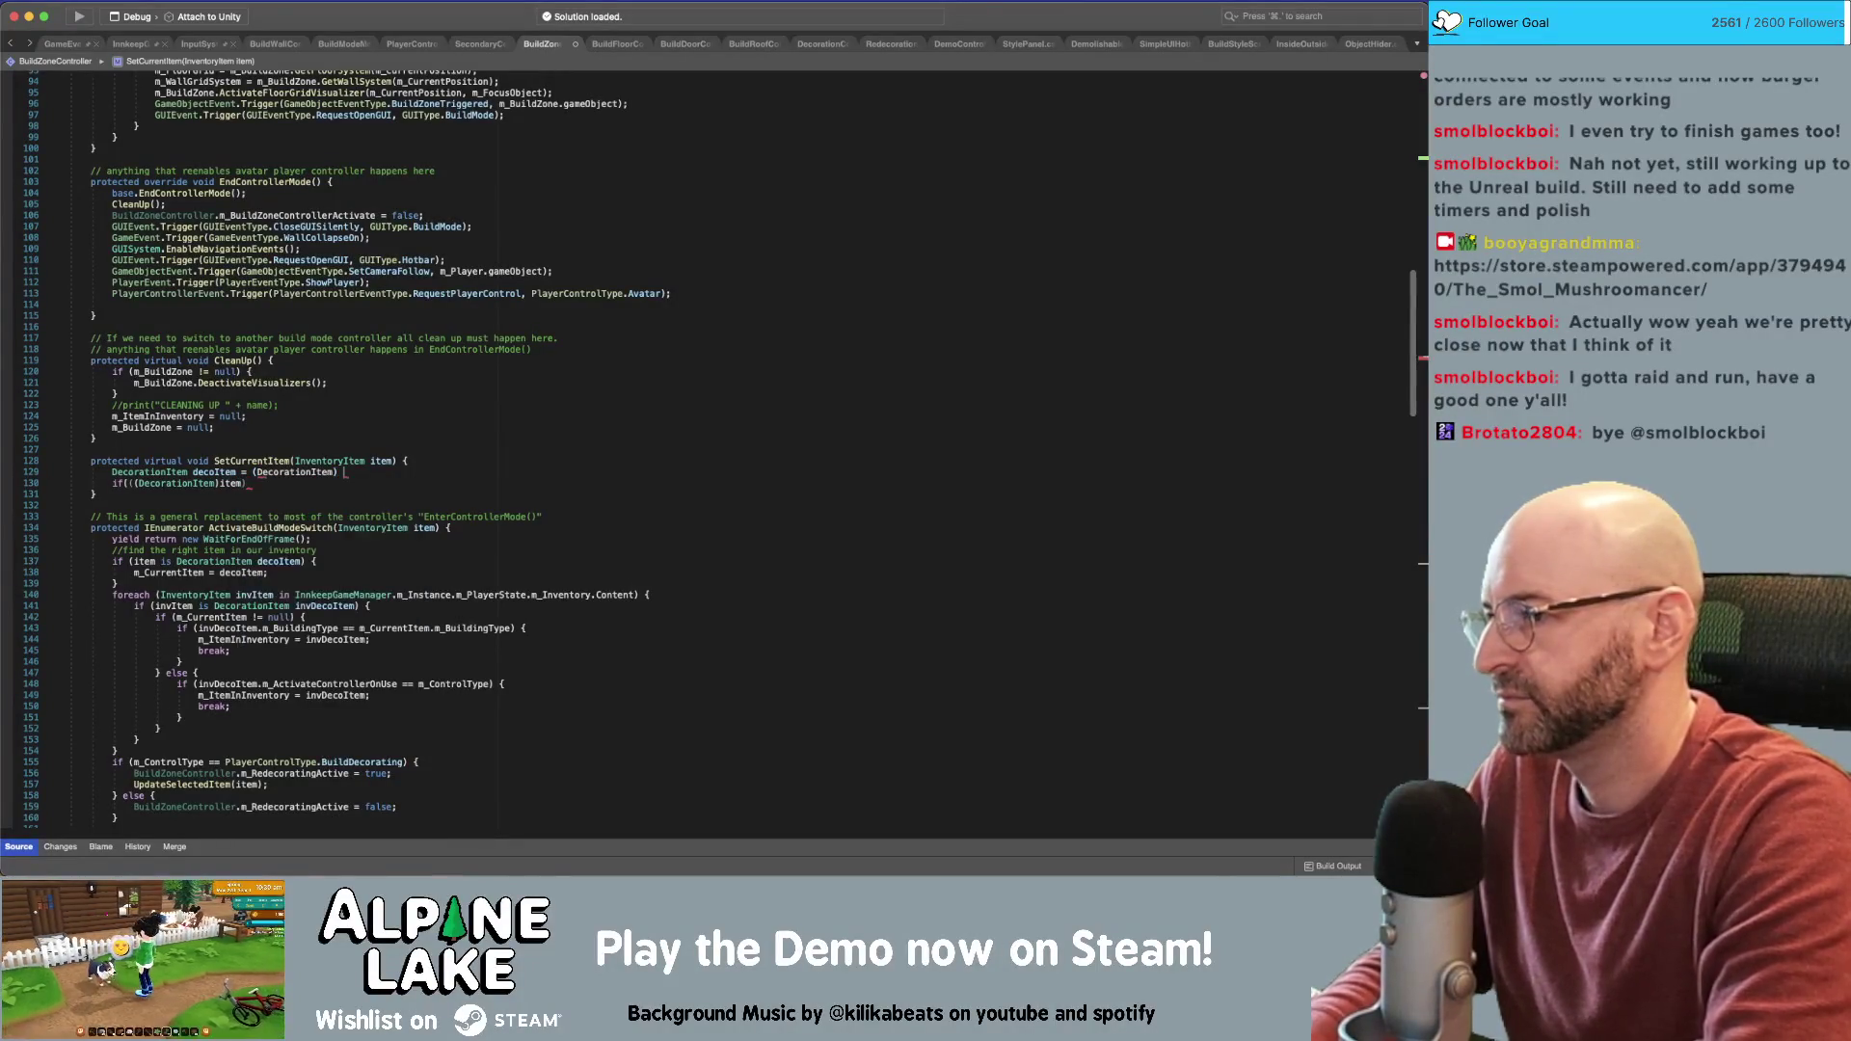
pyautogui.write('em)')
pyautogui.write(';')
pyautogui.press('Down')
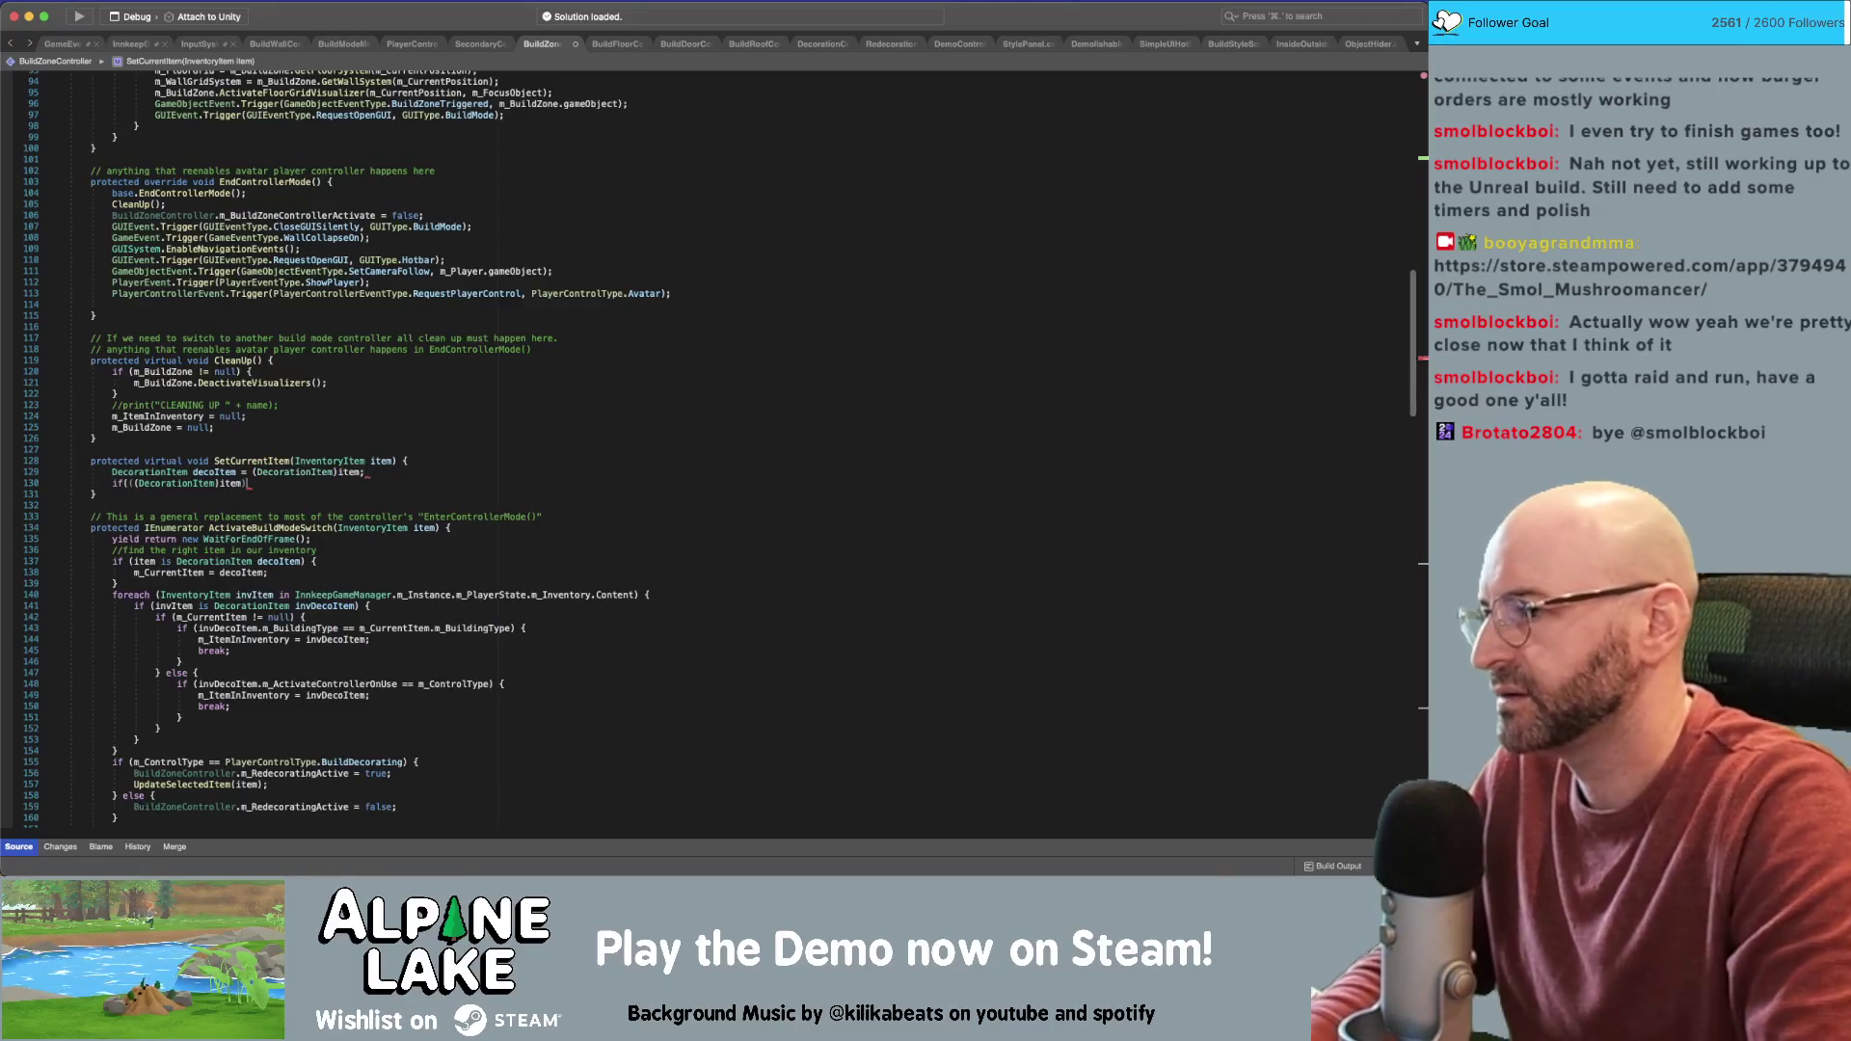
pyautogui.hotkey('alt', 'BackSpace')
pyautogui.hotkey('alt', 'BackSpace')
pyautogui.hotkey('alt', 'BackSpace')
pyautogui.write('de')
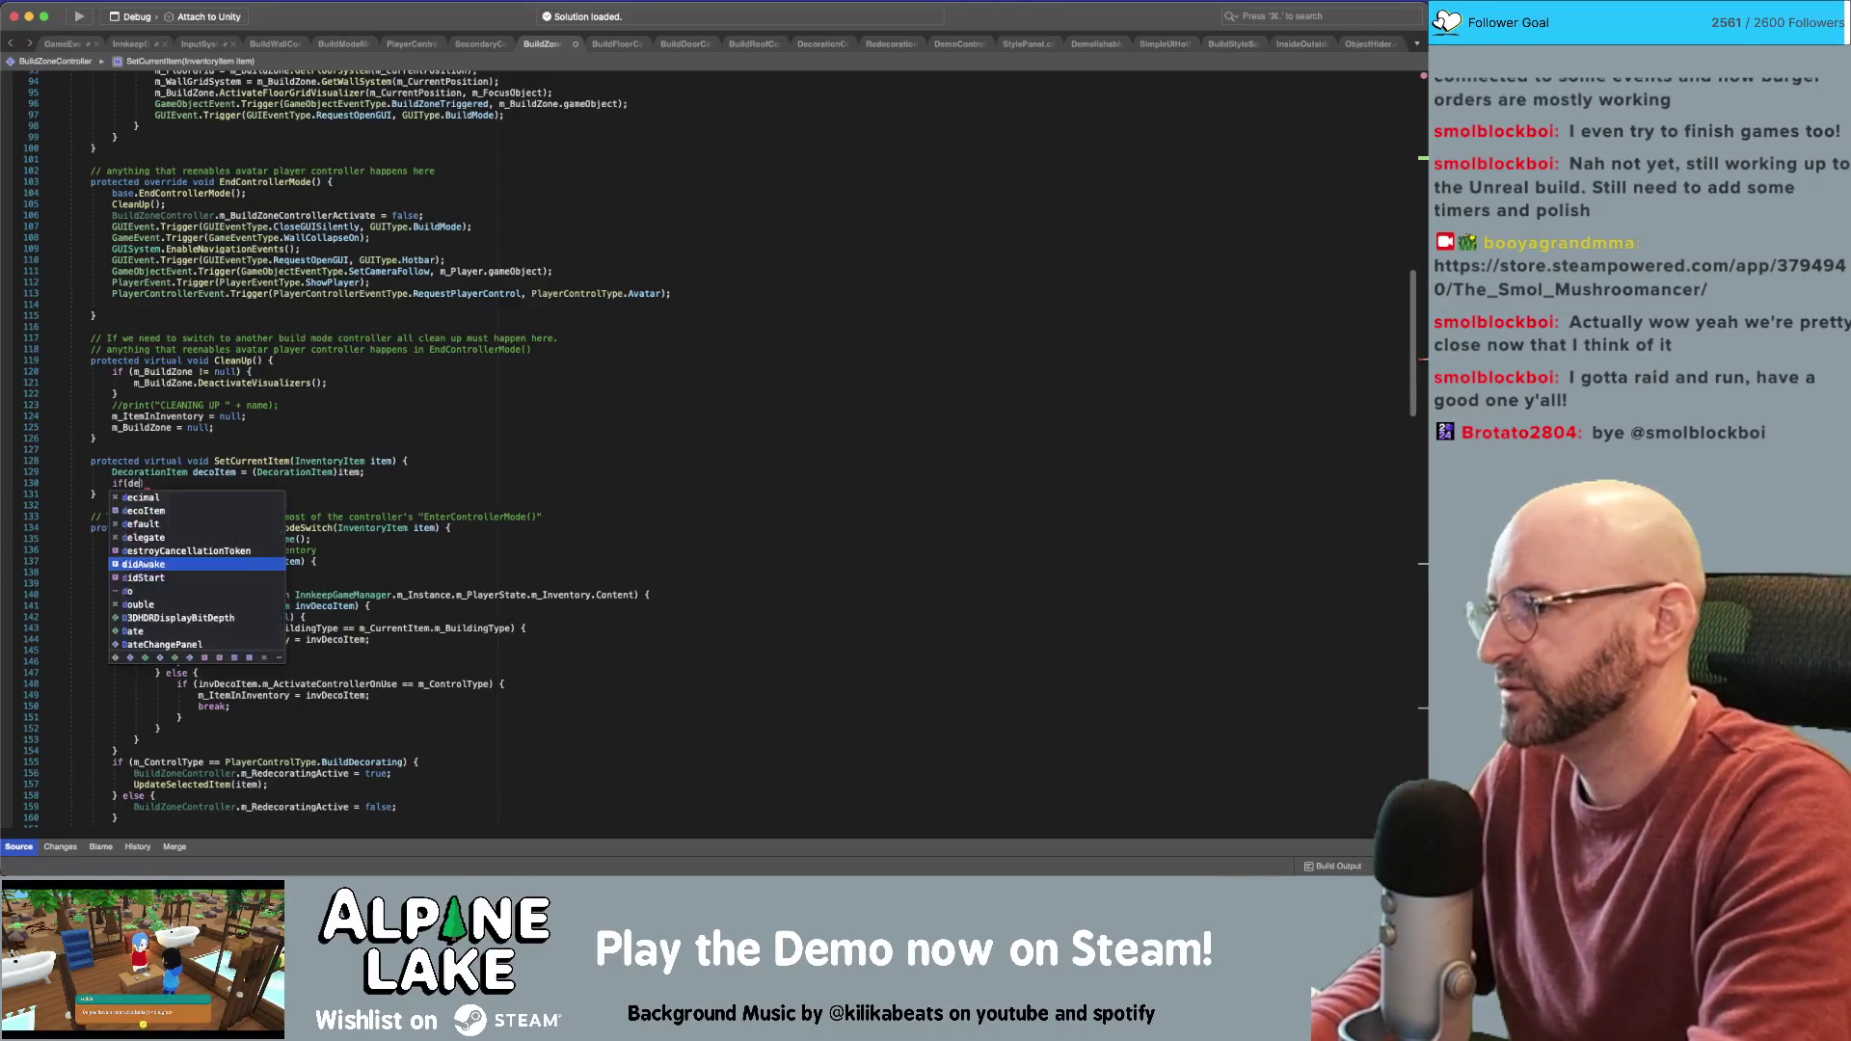
pyautogui.write('coI )')
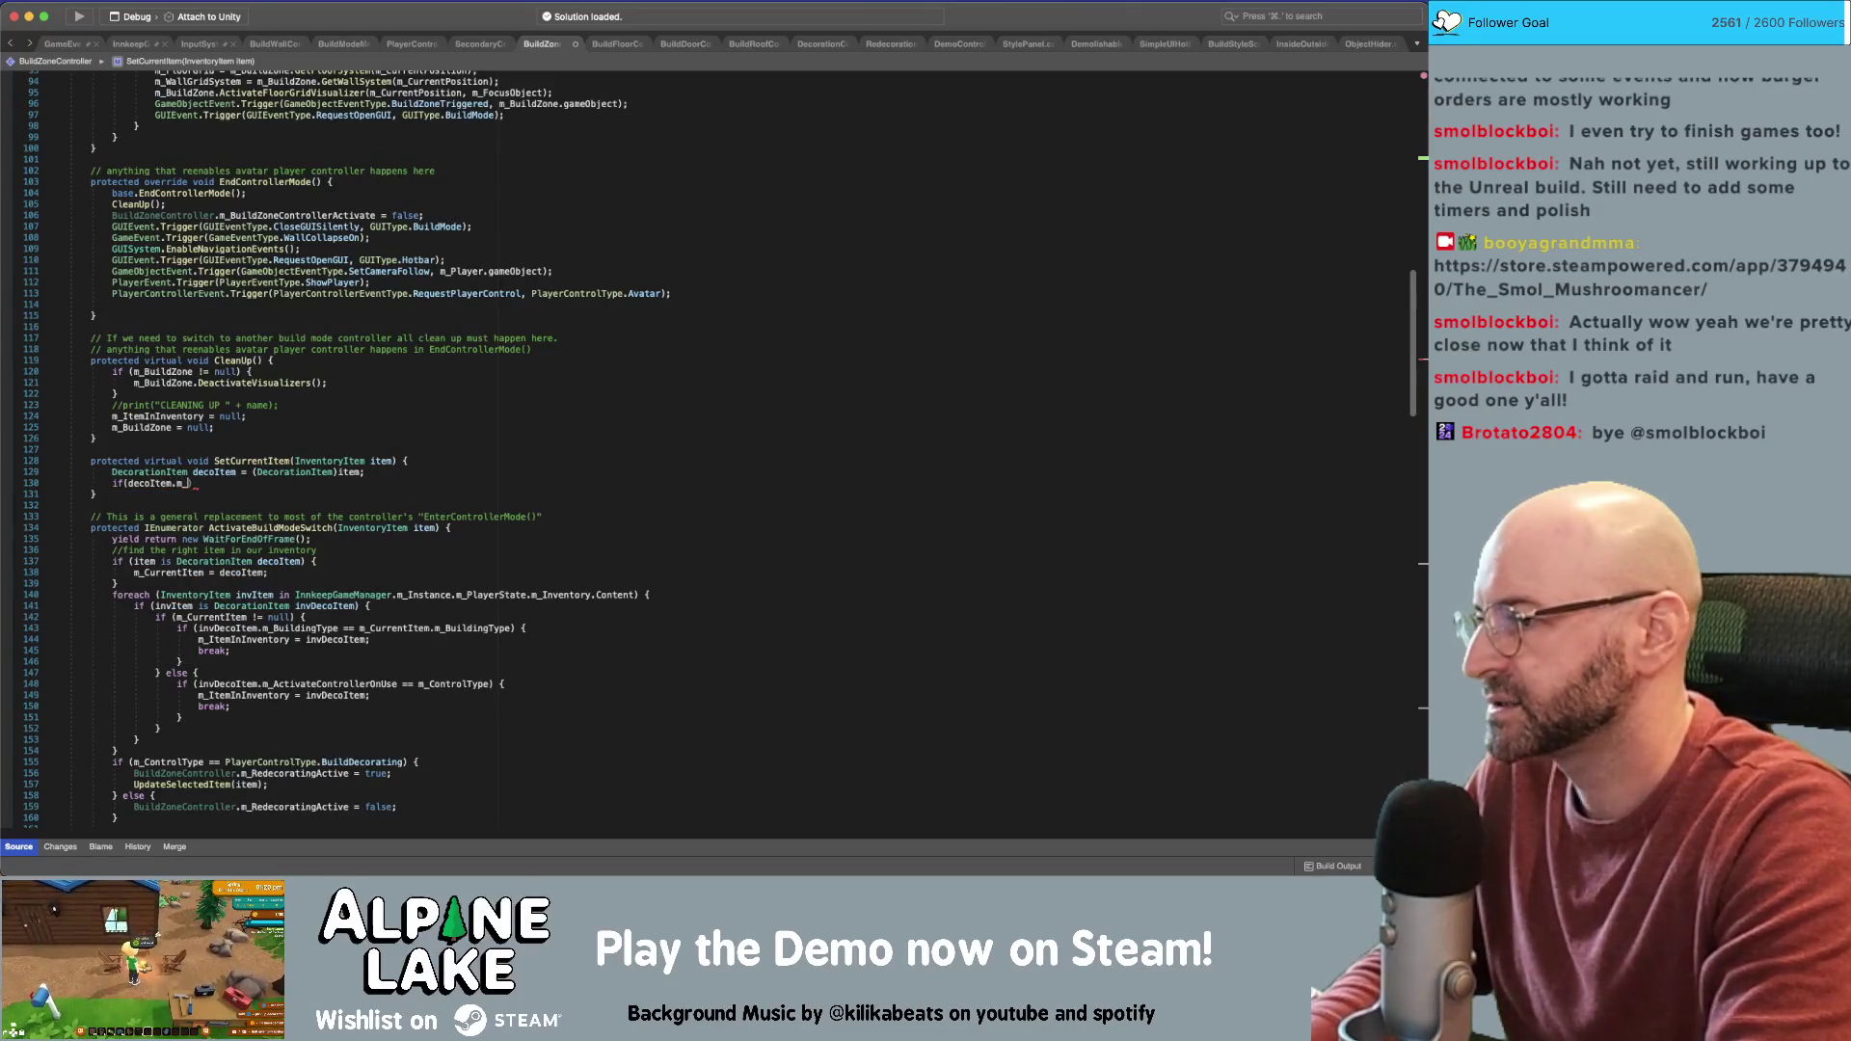
pyautogui.write('style')
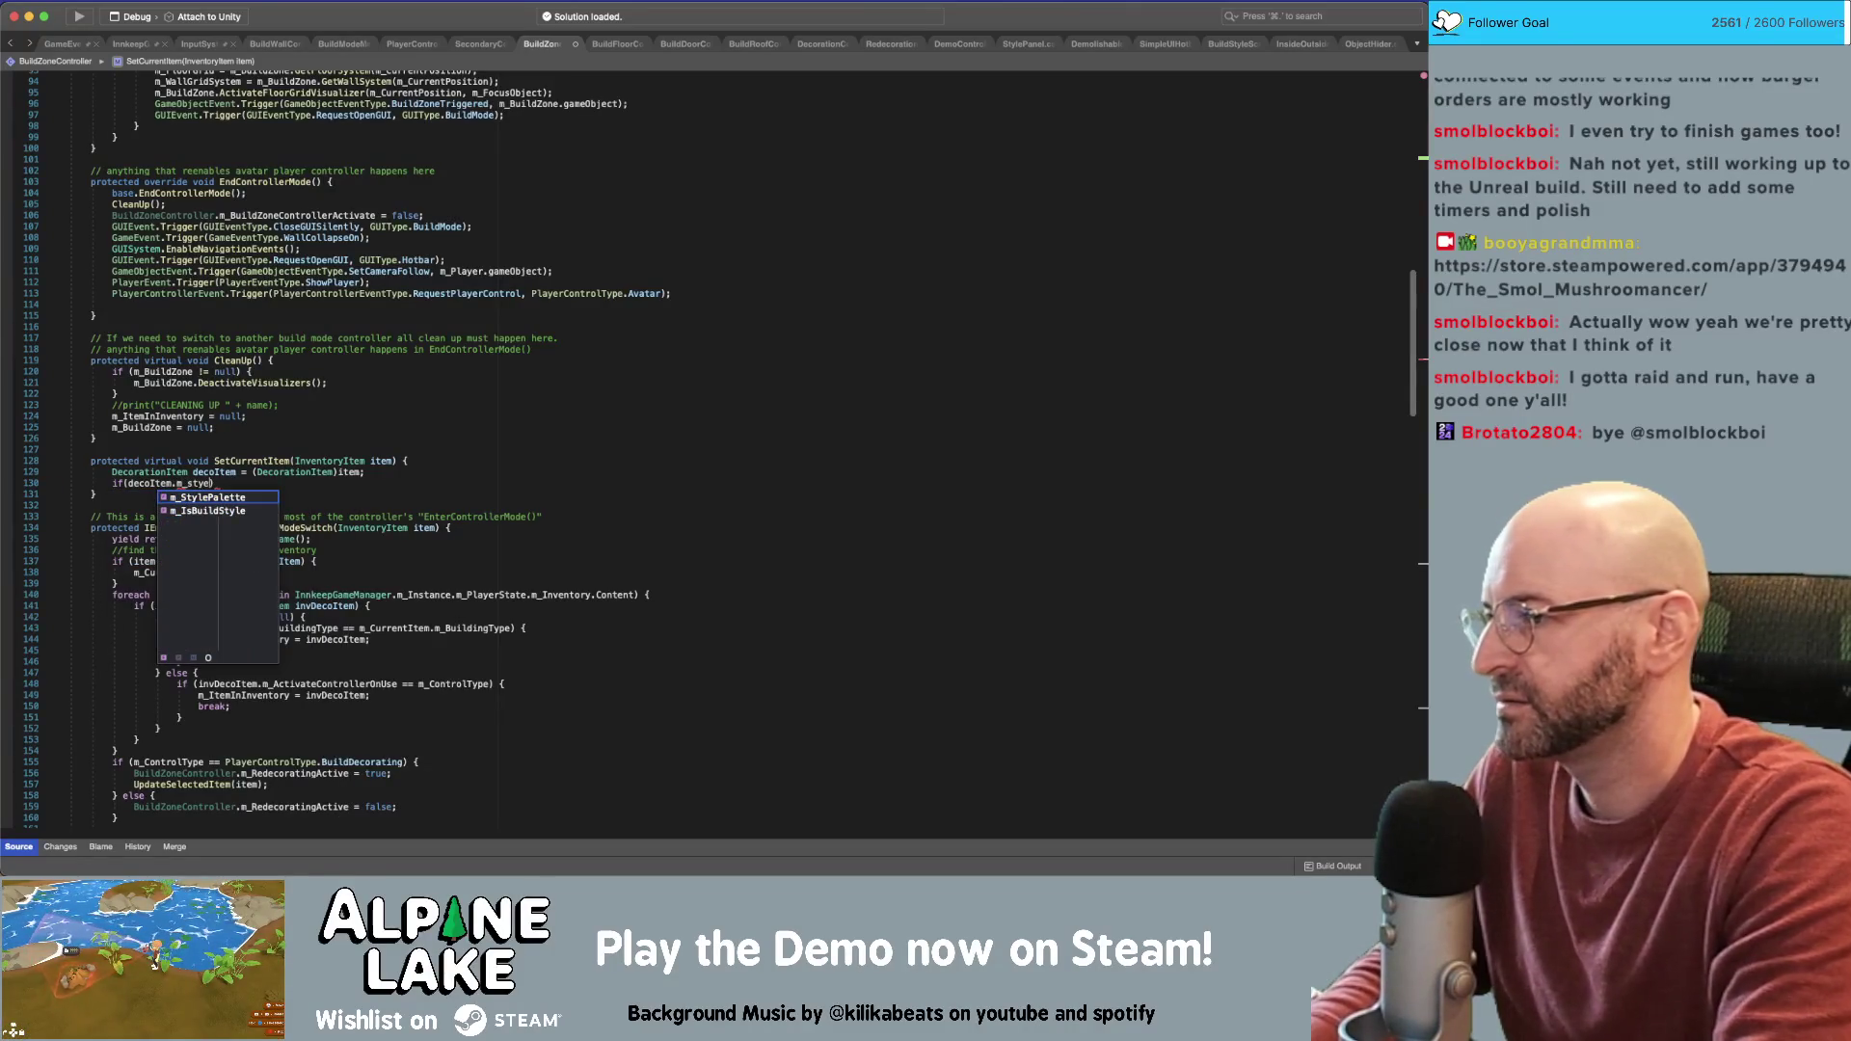
pyautogui.press('Down')
pyautogui.press('Return')
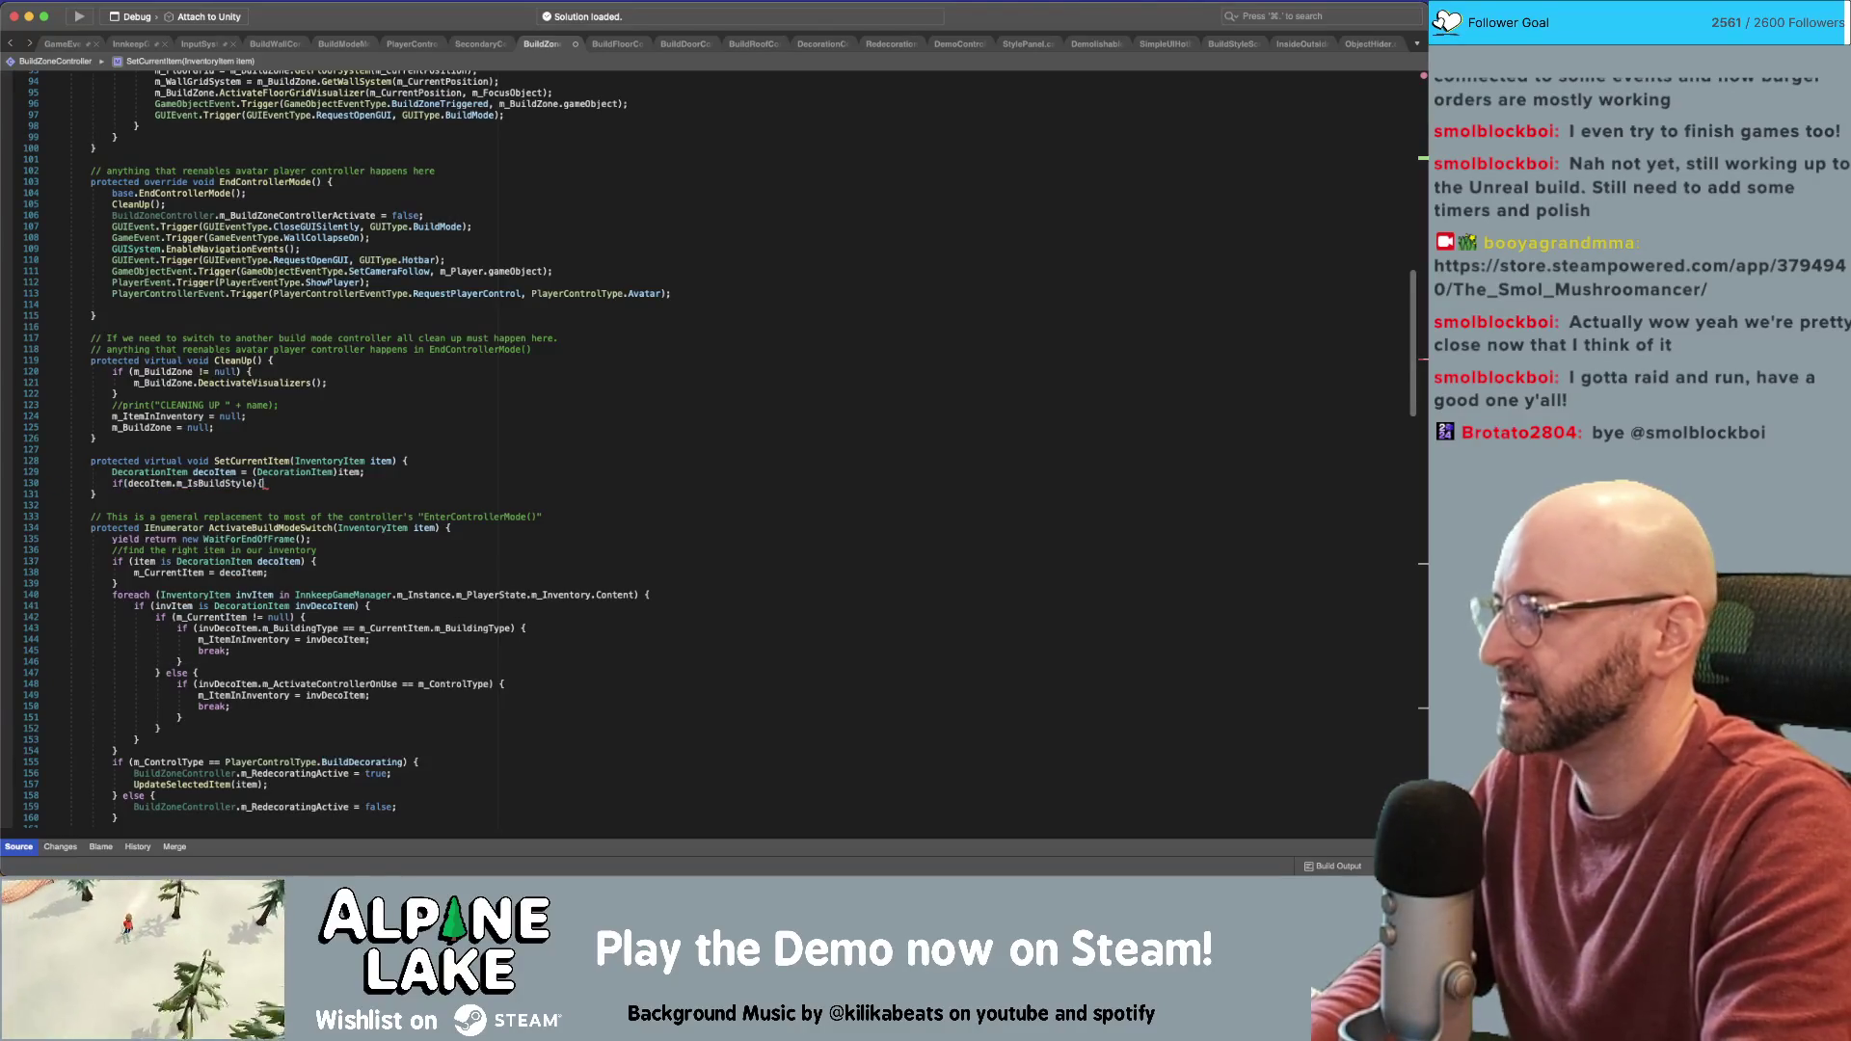
pyautogui.press('Return')
pyautogui.write('m_Curren')
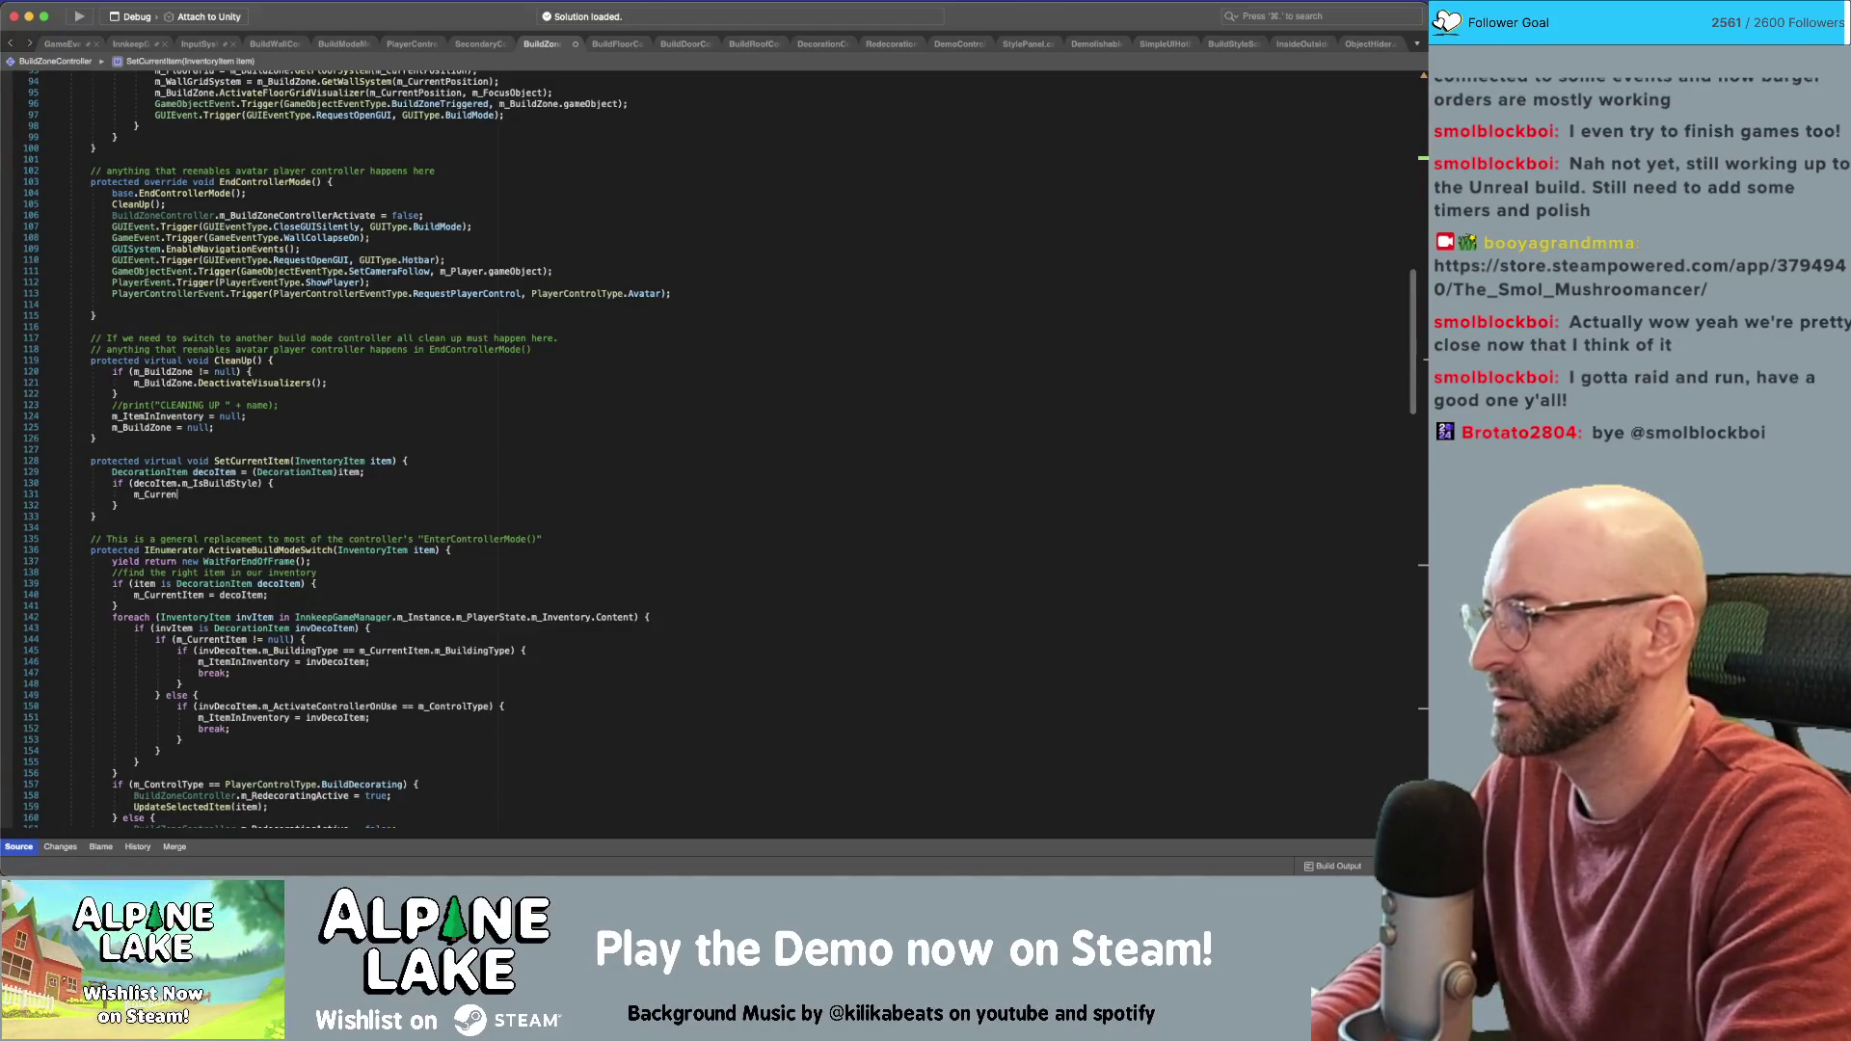
pyautogui.write('tItem = ')
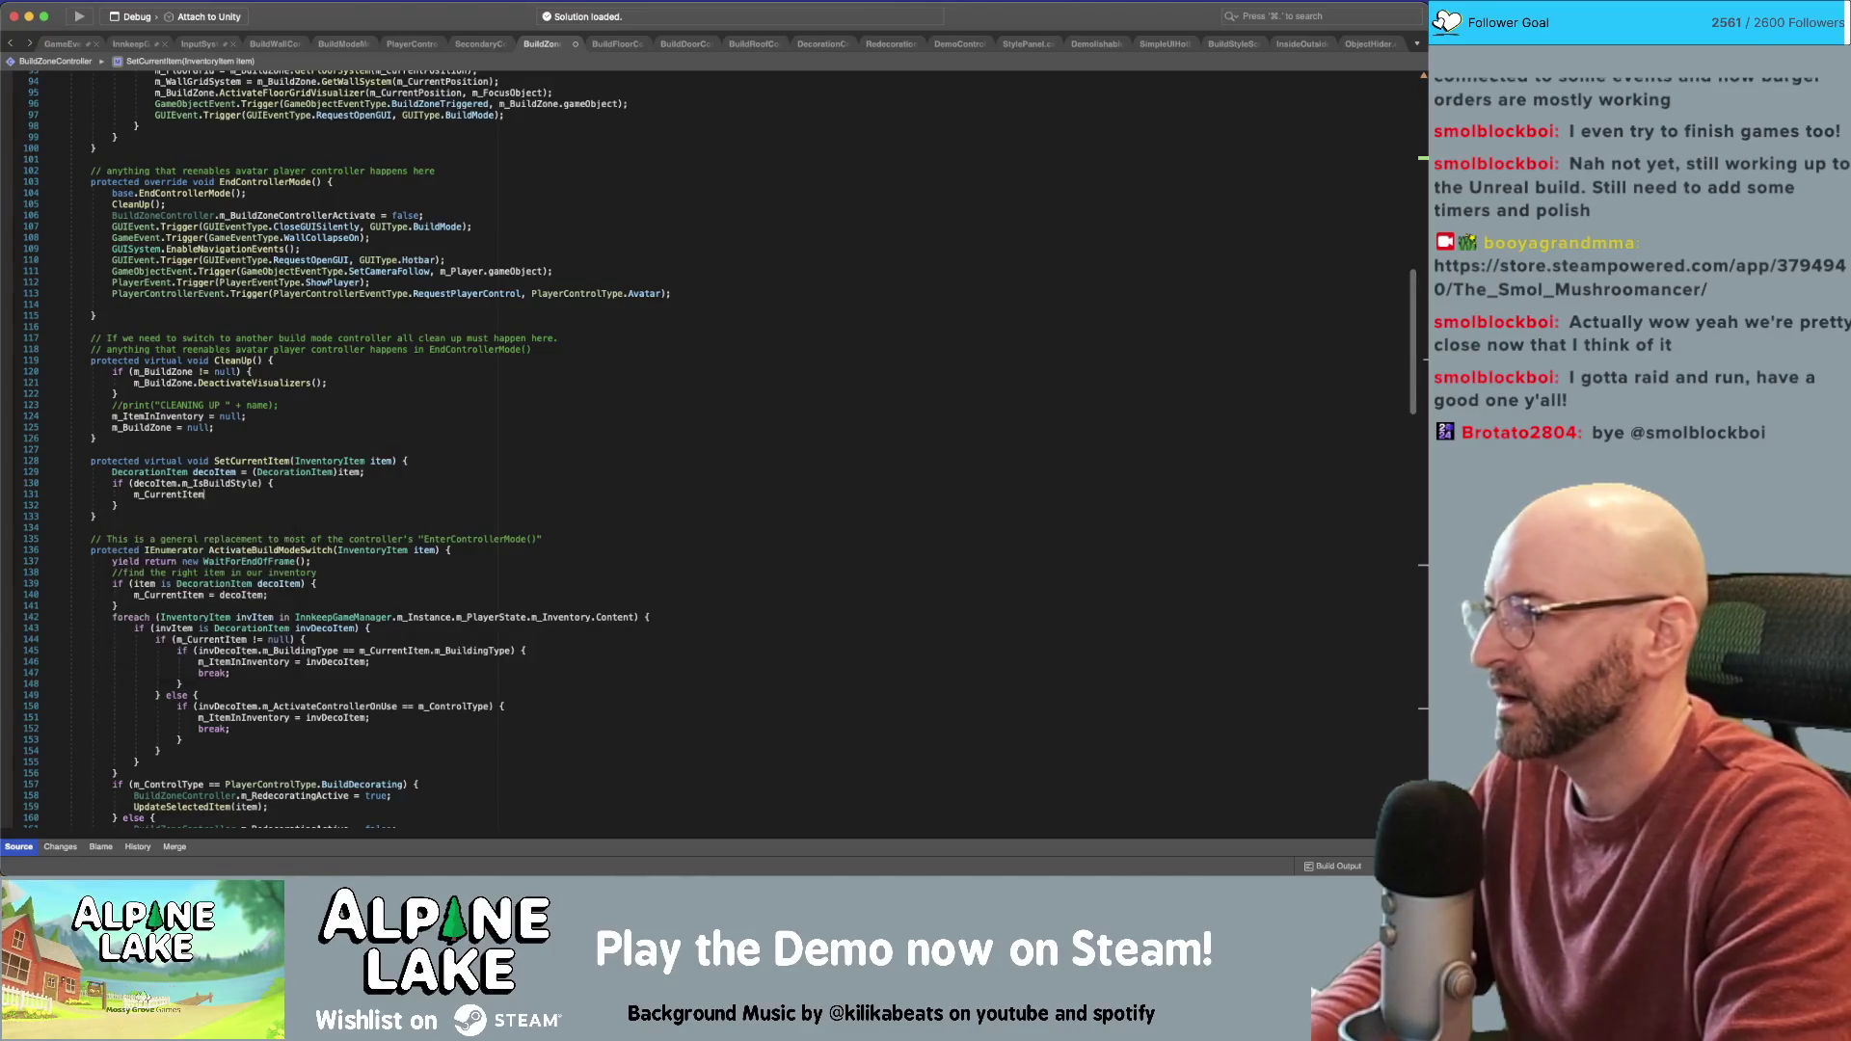
pyautogui.write('decoItem;')
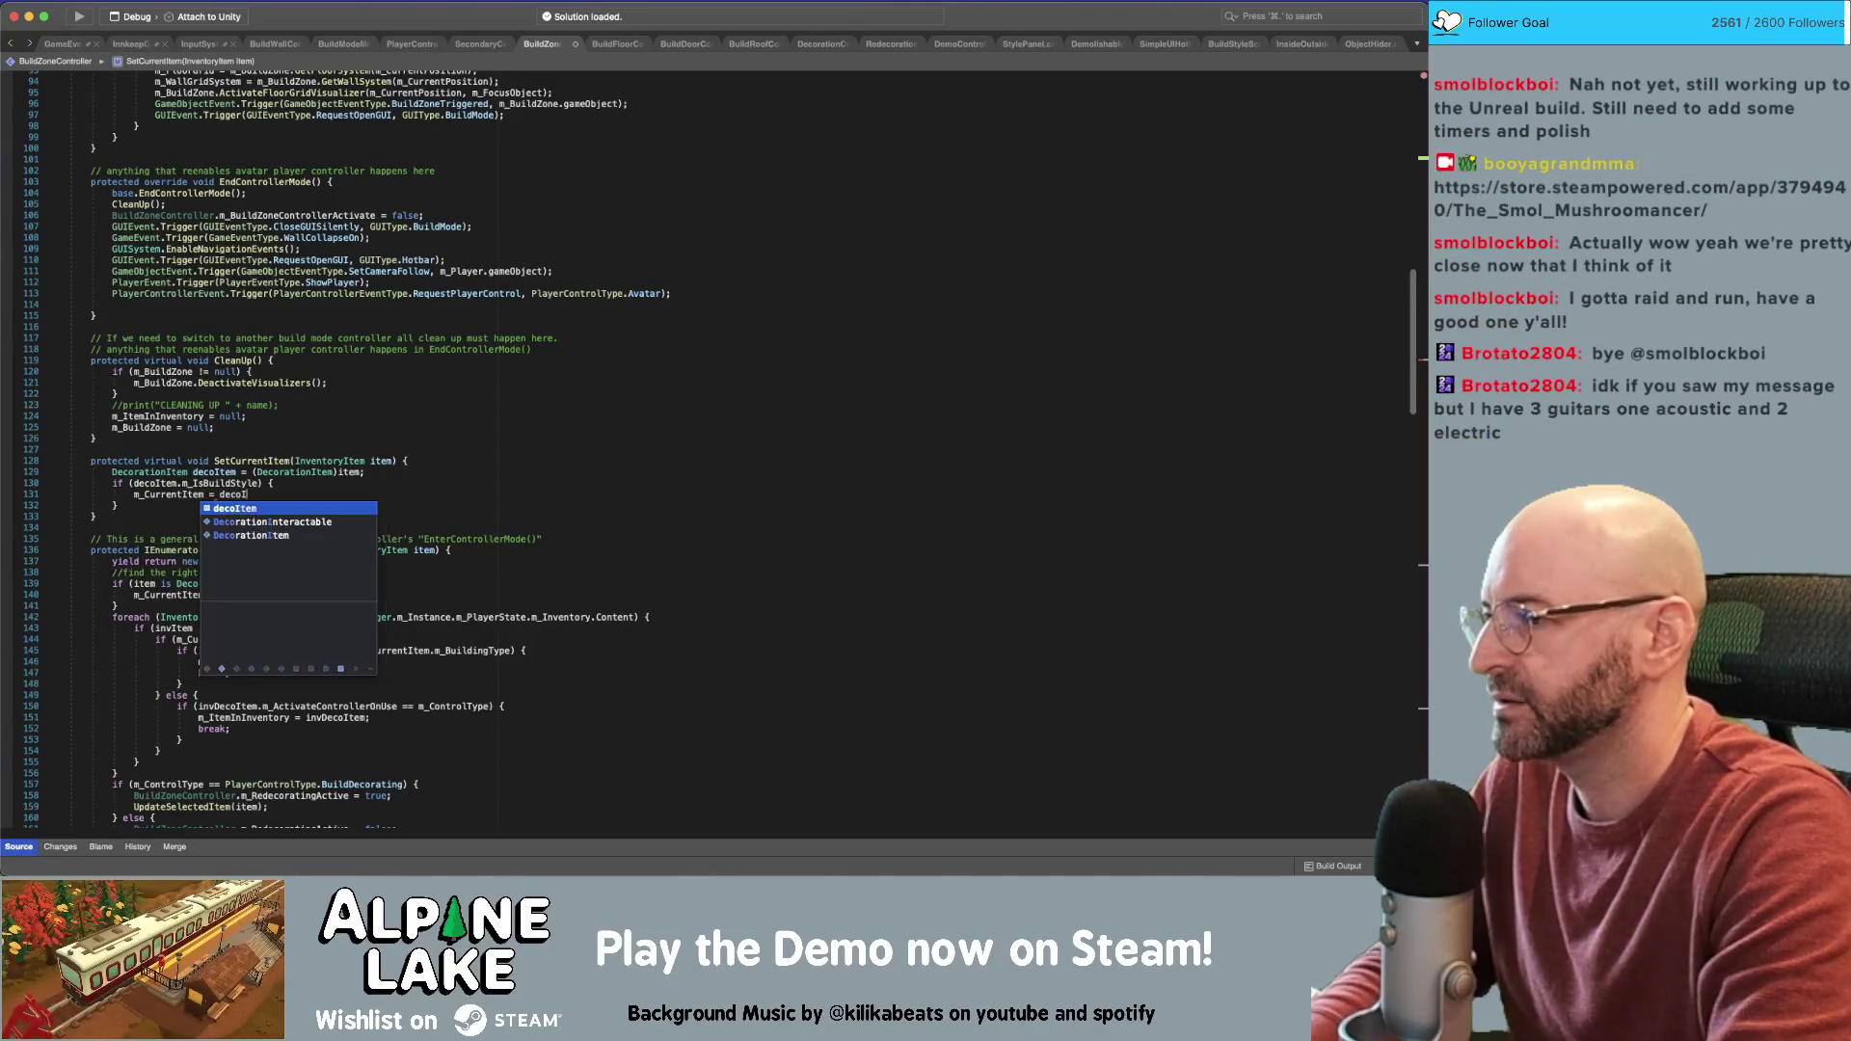
pyautogui.press('super+s')
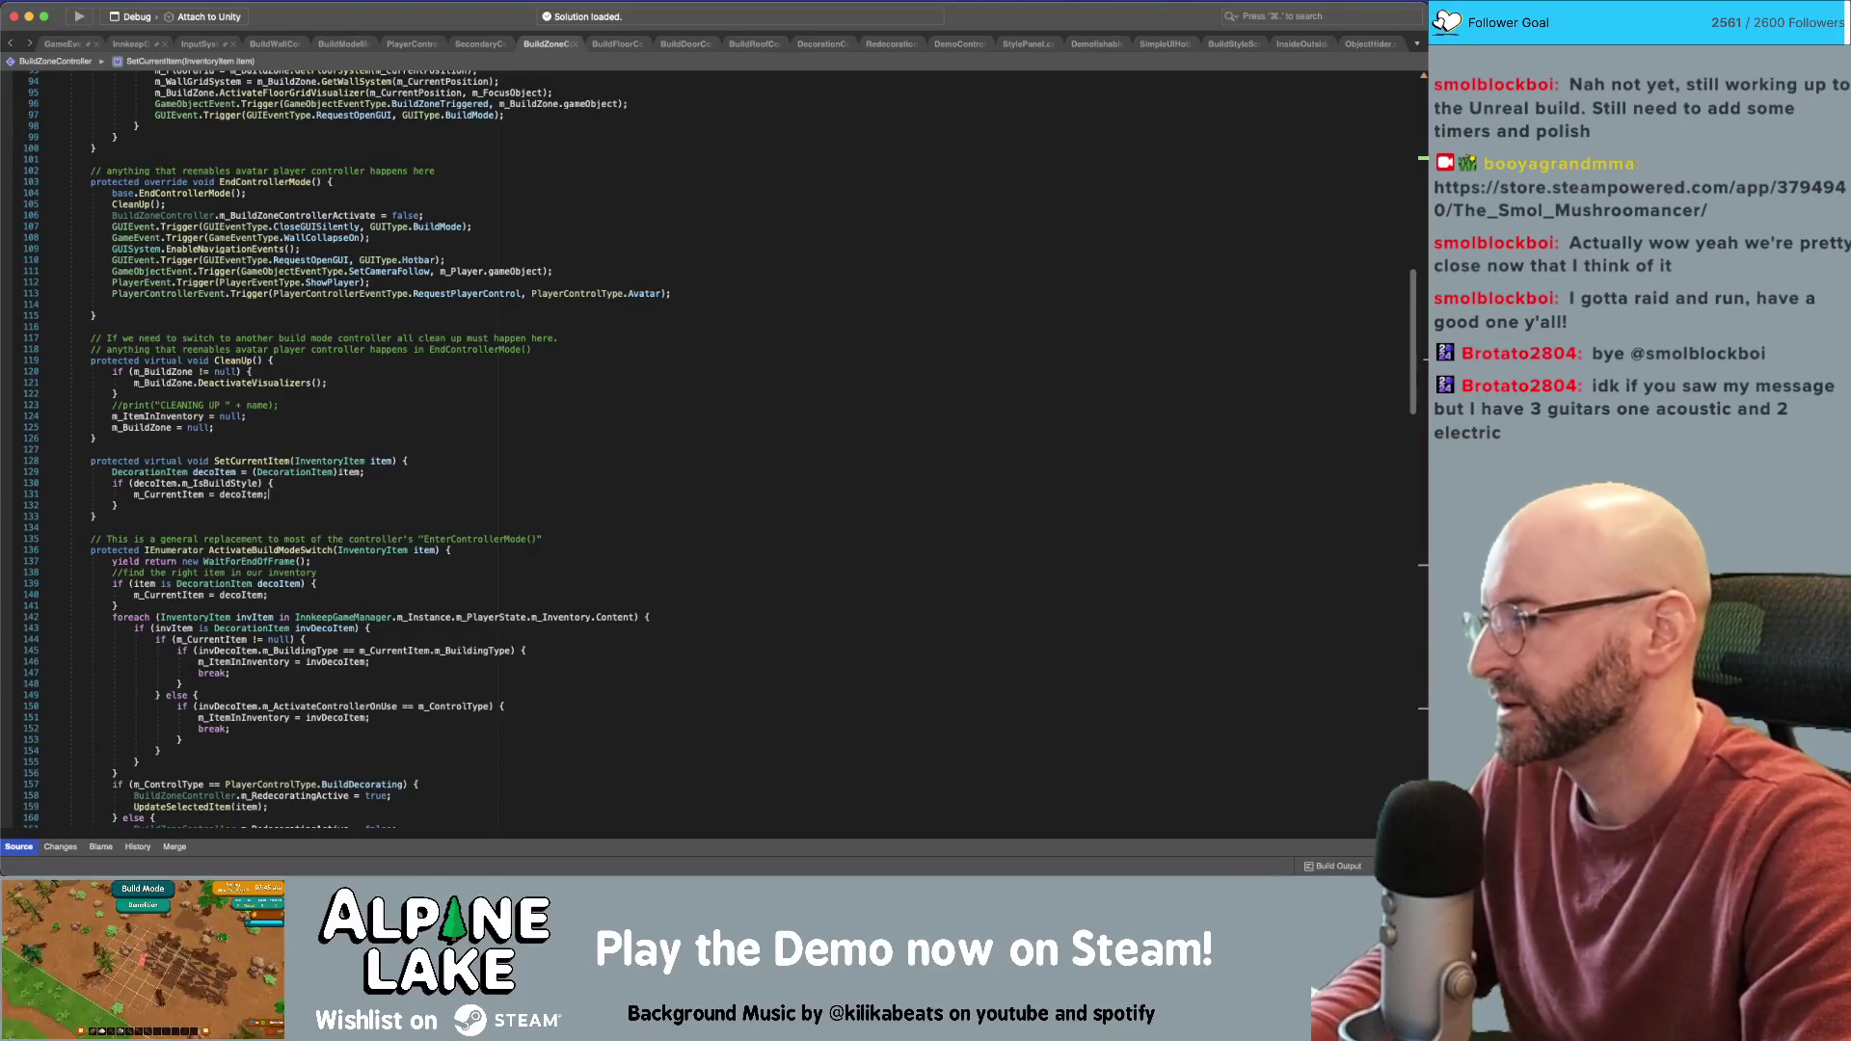
pyautogui.click(389, 375)
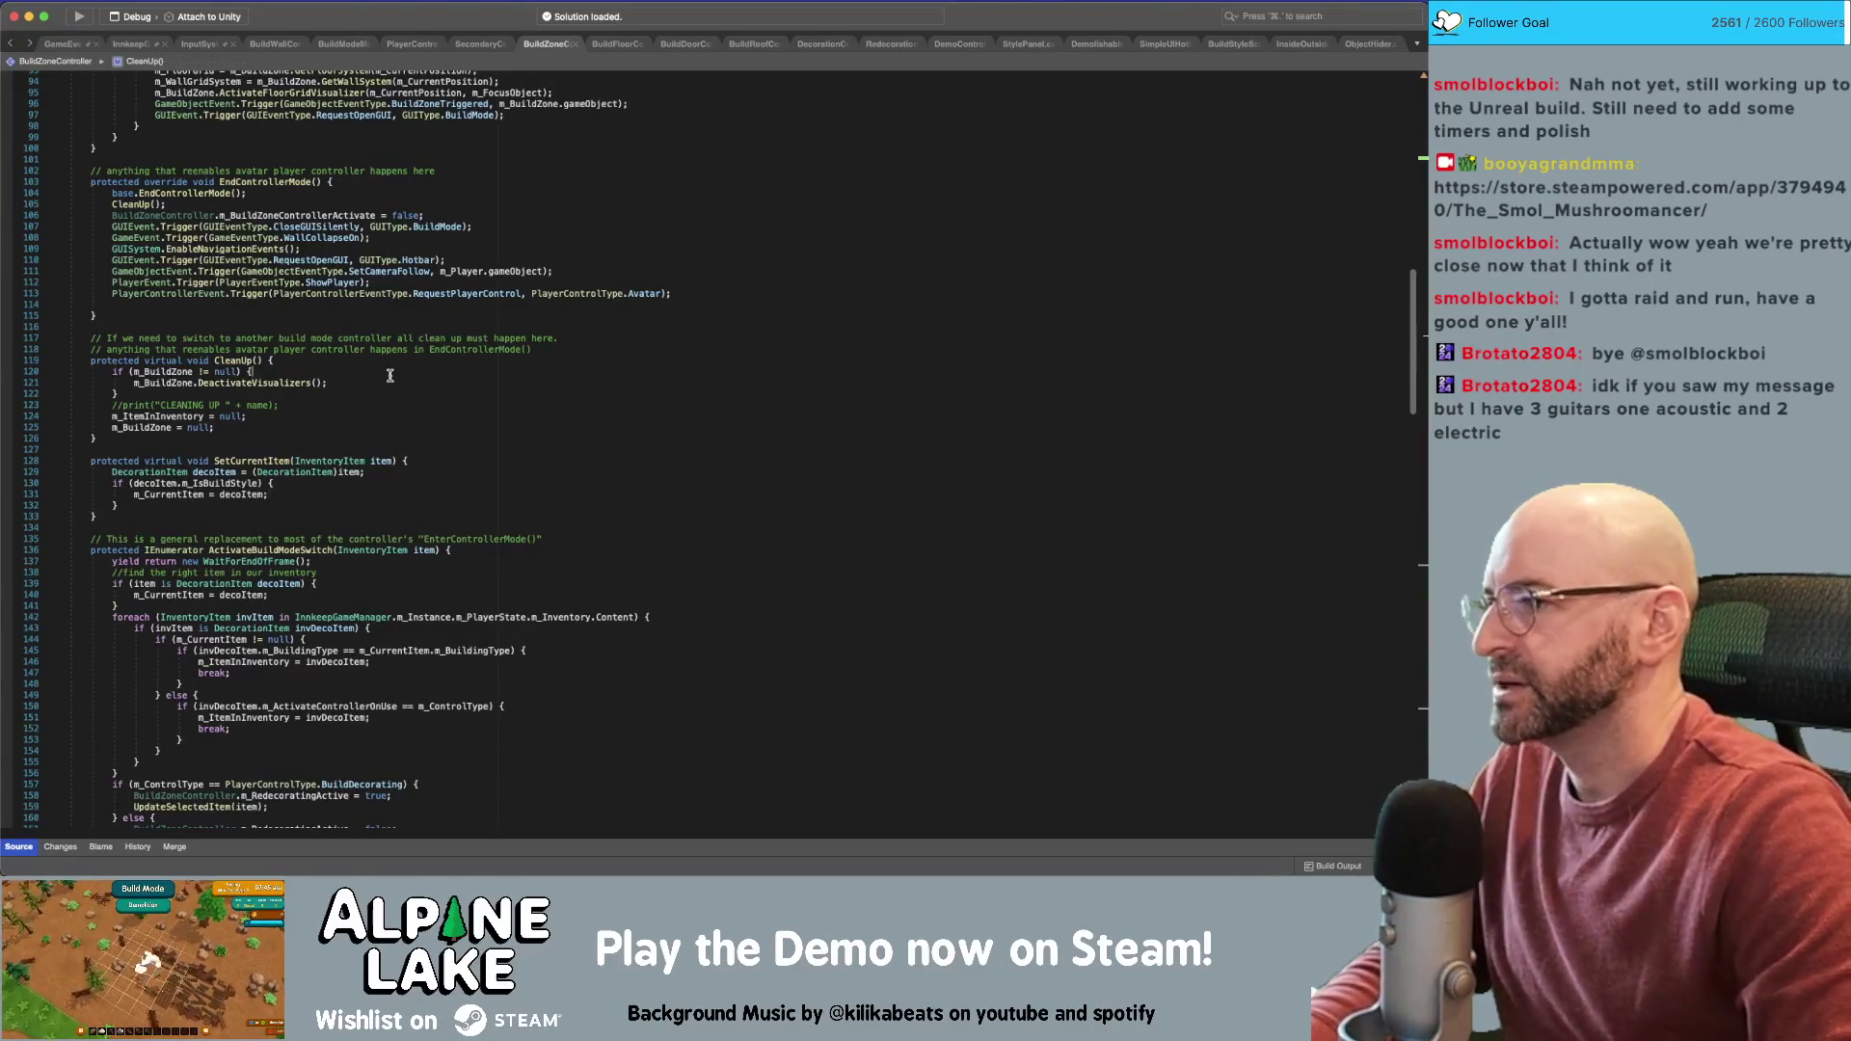
# Call SetCurrentItem(decoItem) and comment out the direct m_CurrentItem = decoItem assignment
pyautogui.press('super+f')
pyautogui.write('m_CurrentItem =')
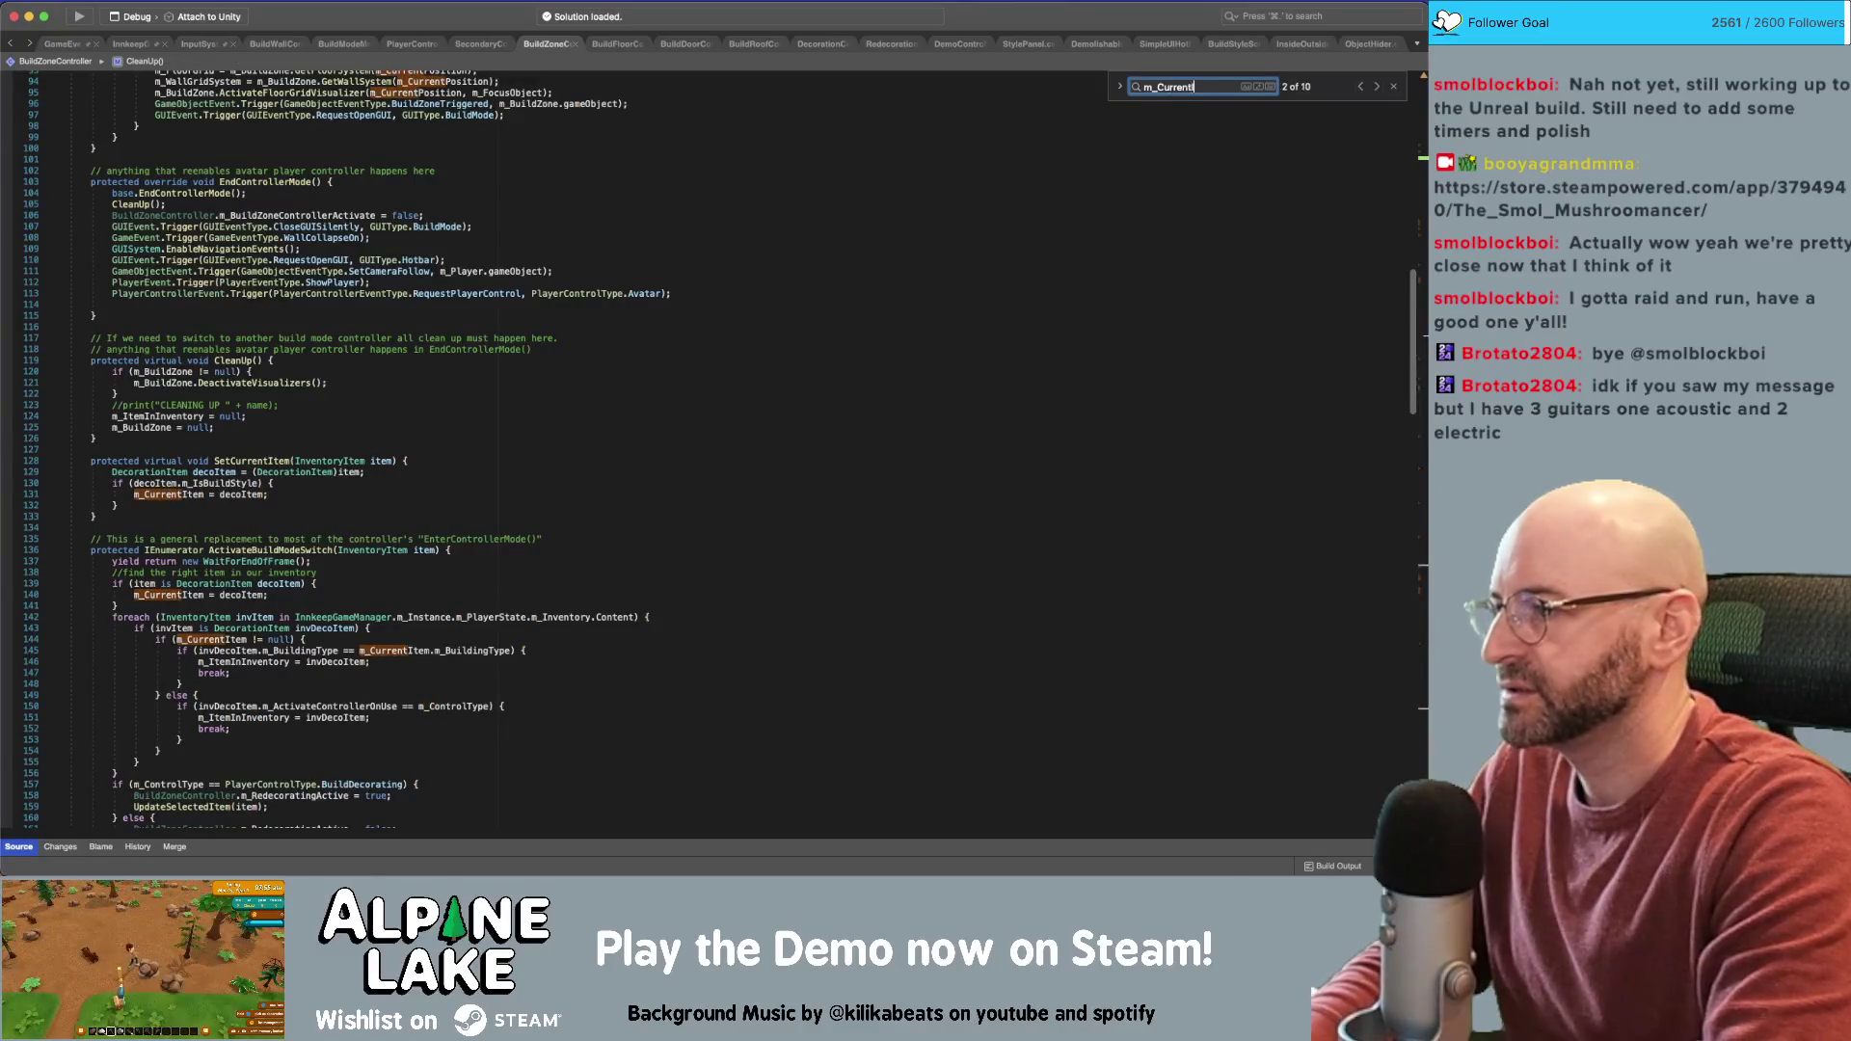
pyautogui.doubleClick(278, 583)
pyautogui.press('End')
pyautogui.press('Return')
pyautogui.write('S')
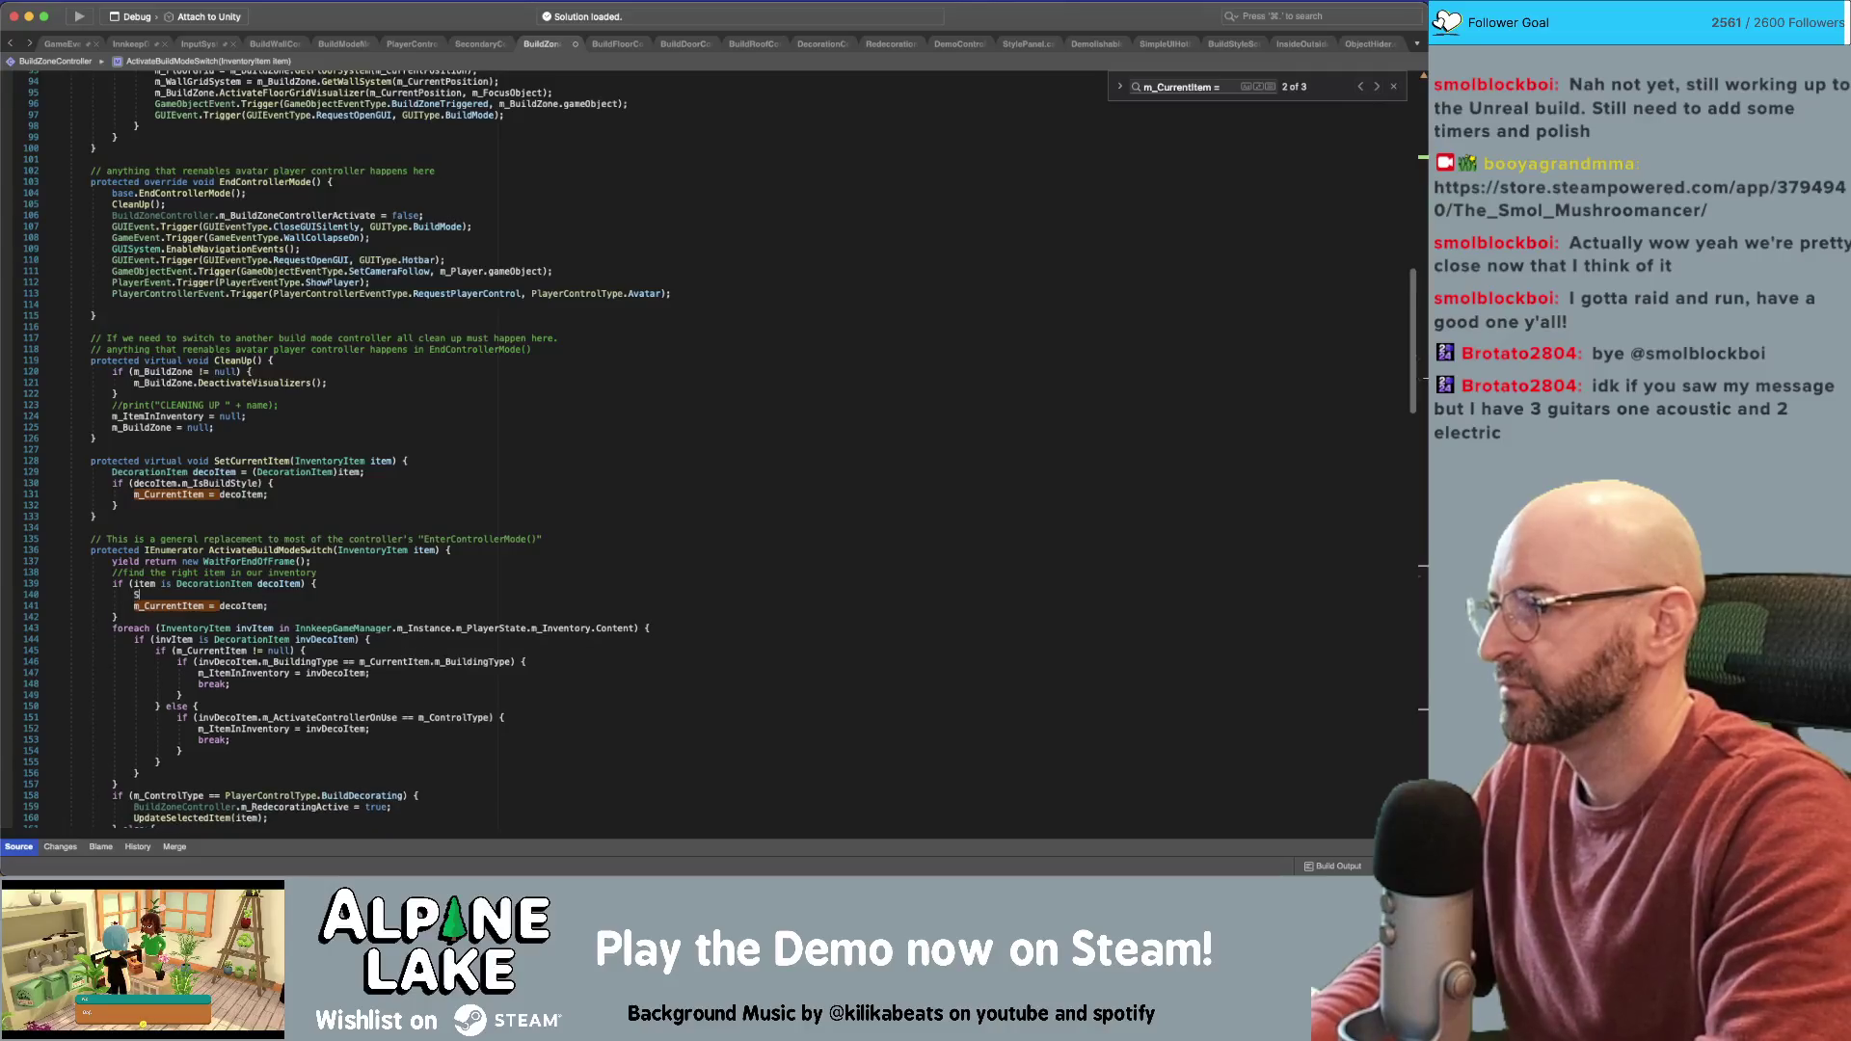
pyautogui.write('etCurrentItem(decoI')
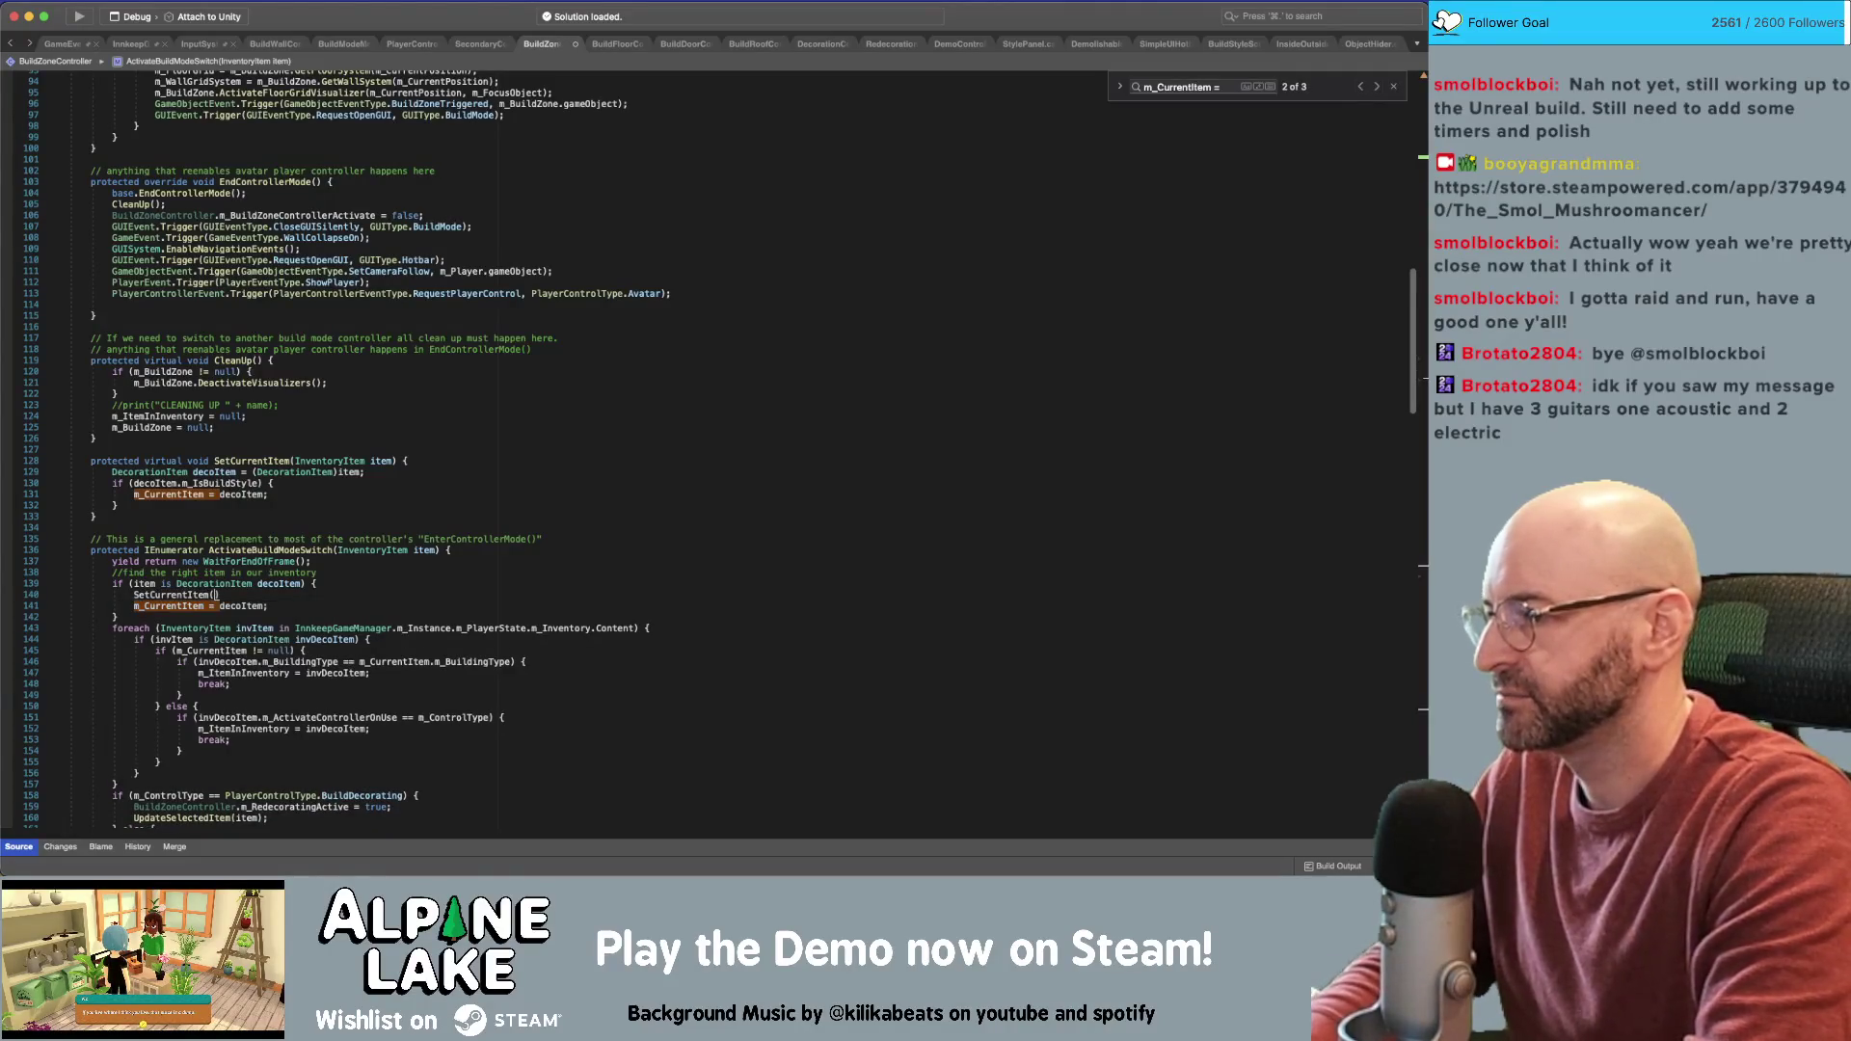
pyautogui.press('Return')
pyautogui.write(');')
pyautogui.press('Down')
pyautogui.press('super+slash')
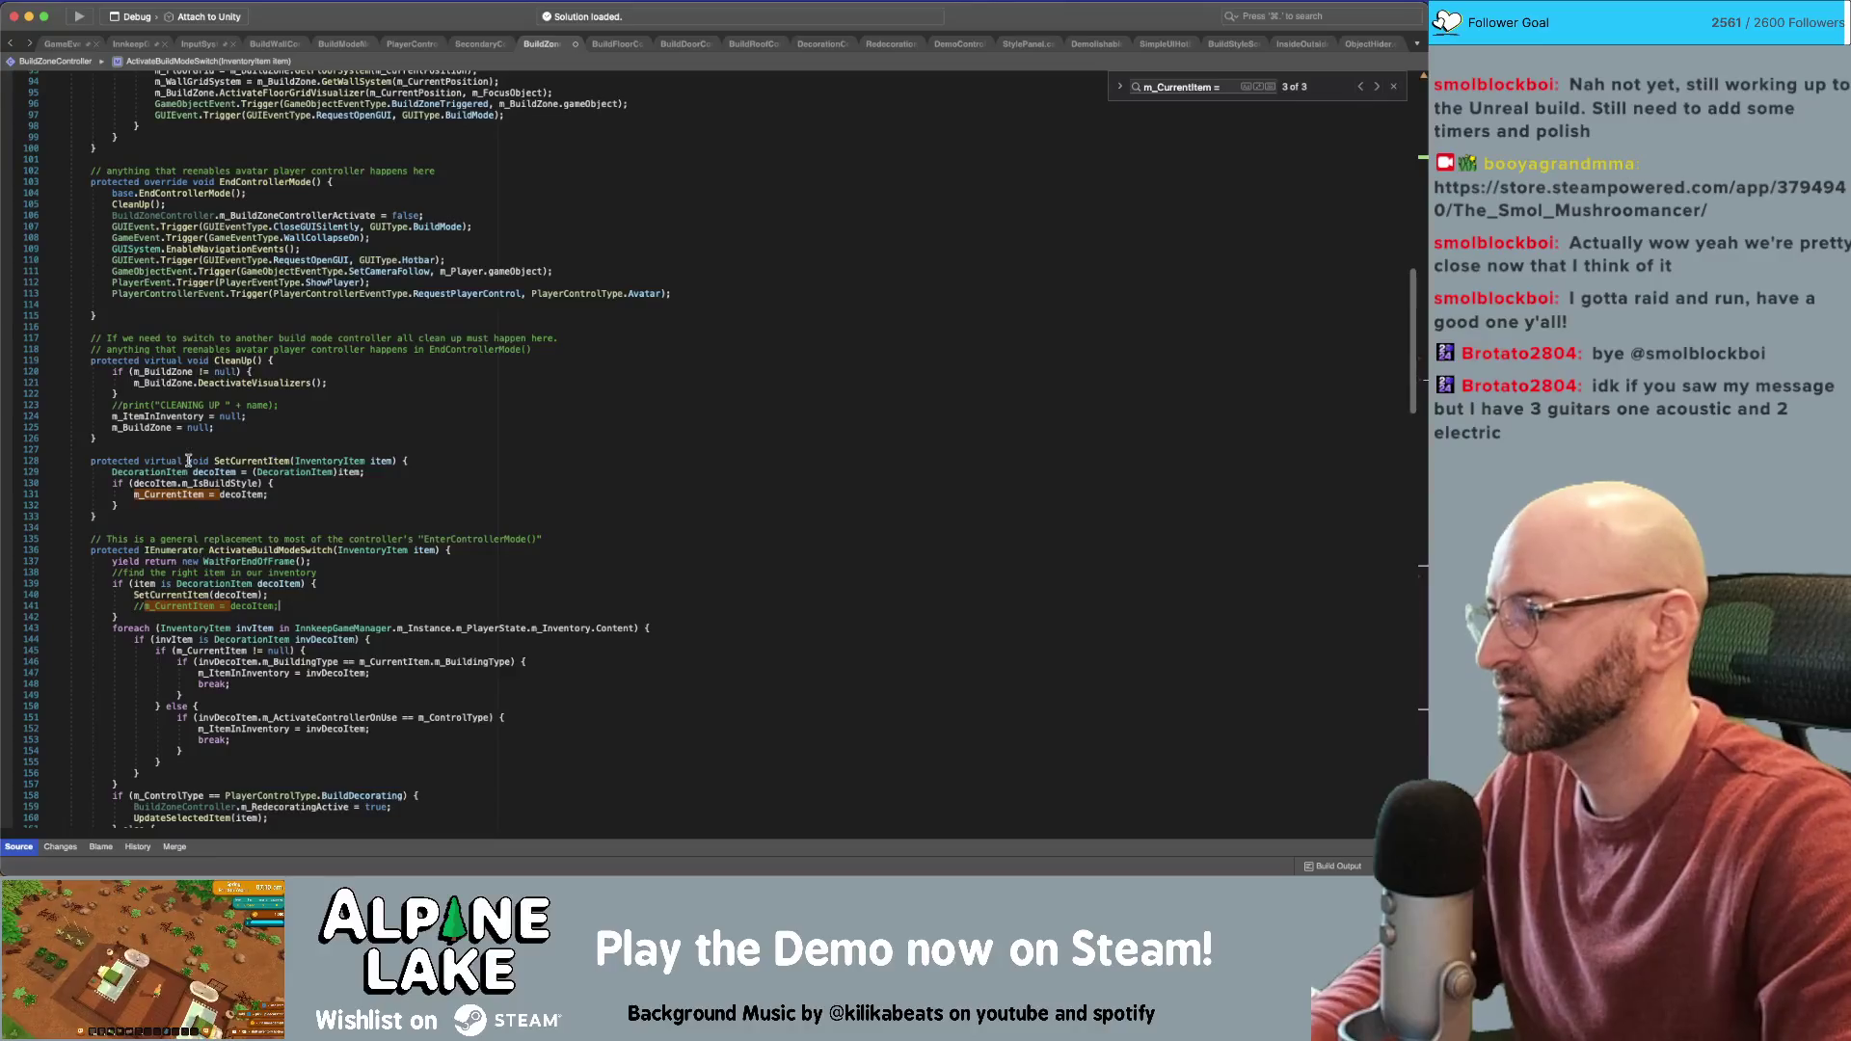
# Replace the m_CurrentItem assignment on line 233 in UpdateSelectedItem with SetCurrentItem(item)
pyautogui.moveTo(196, 489)
pyautogui.click(249, 461)
pyautogui.scroll(-1, 212, 539)
pyautogui.scroll(-5, 184, 601)
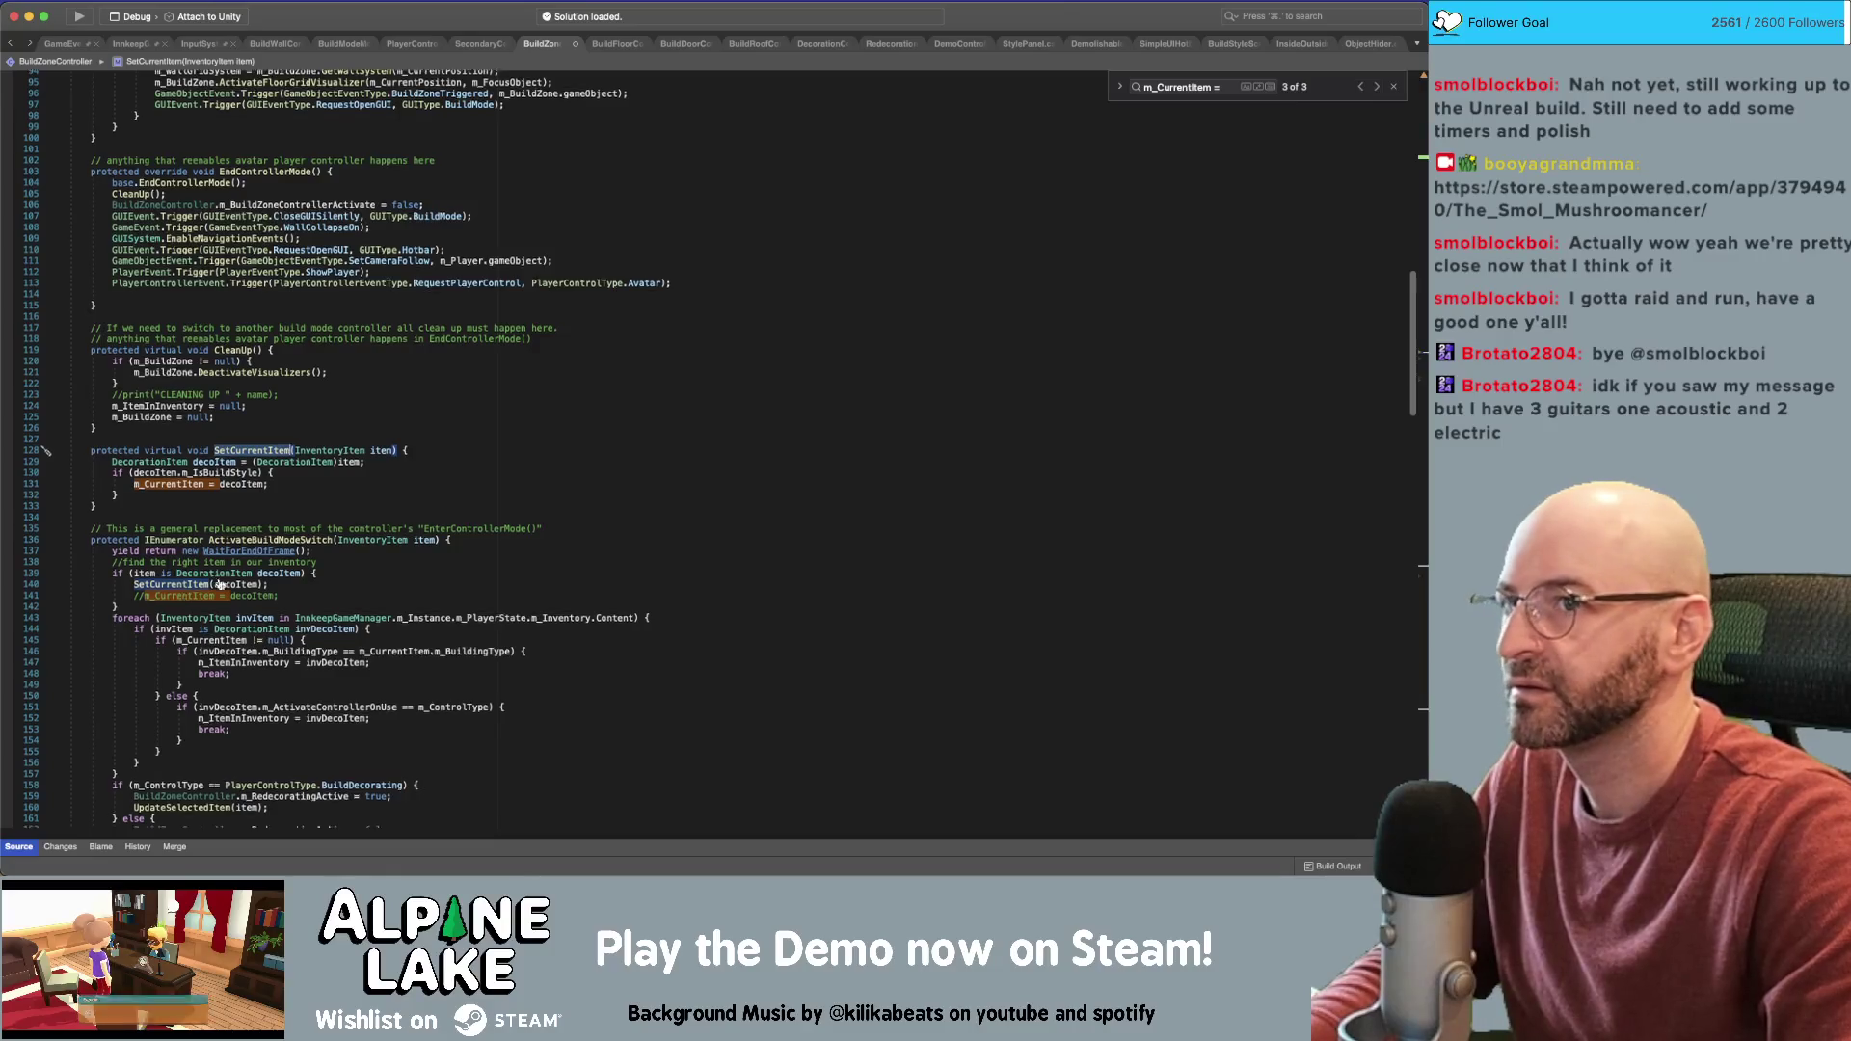
pyautogui.click(1379, 88)
pyautogui.click(1378, 87)
pyautogui.click(1378, 88)
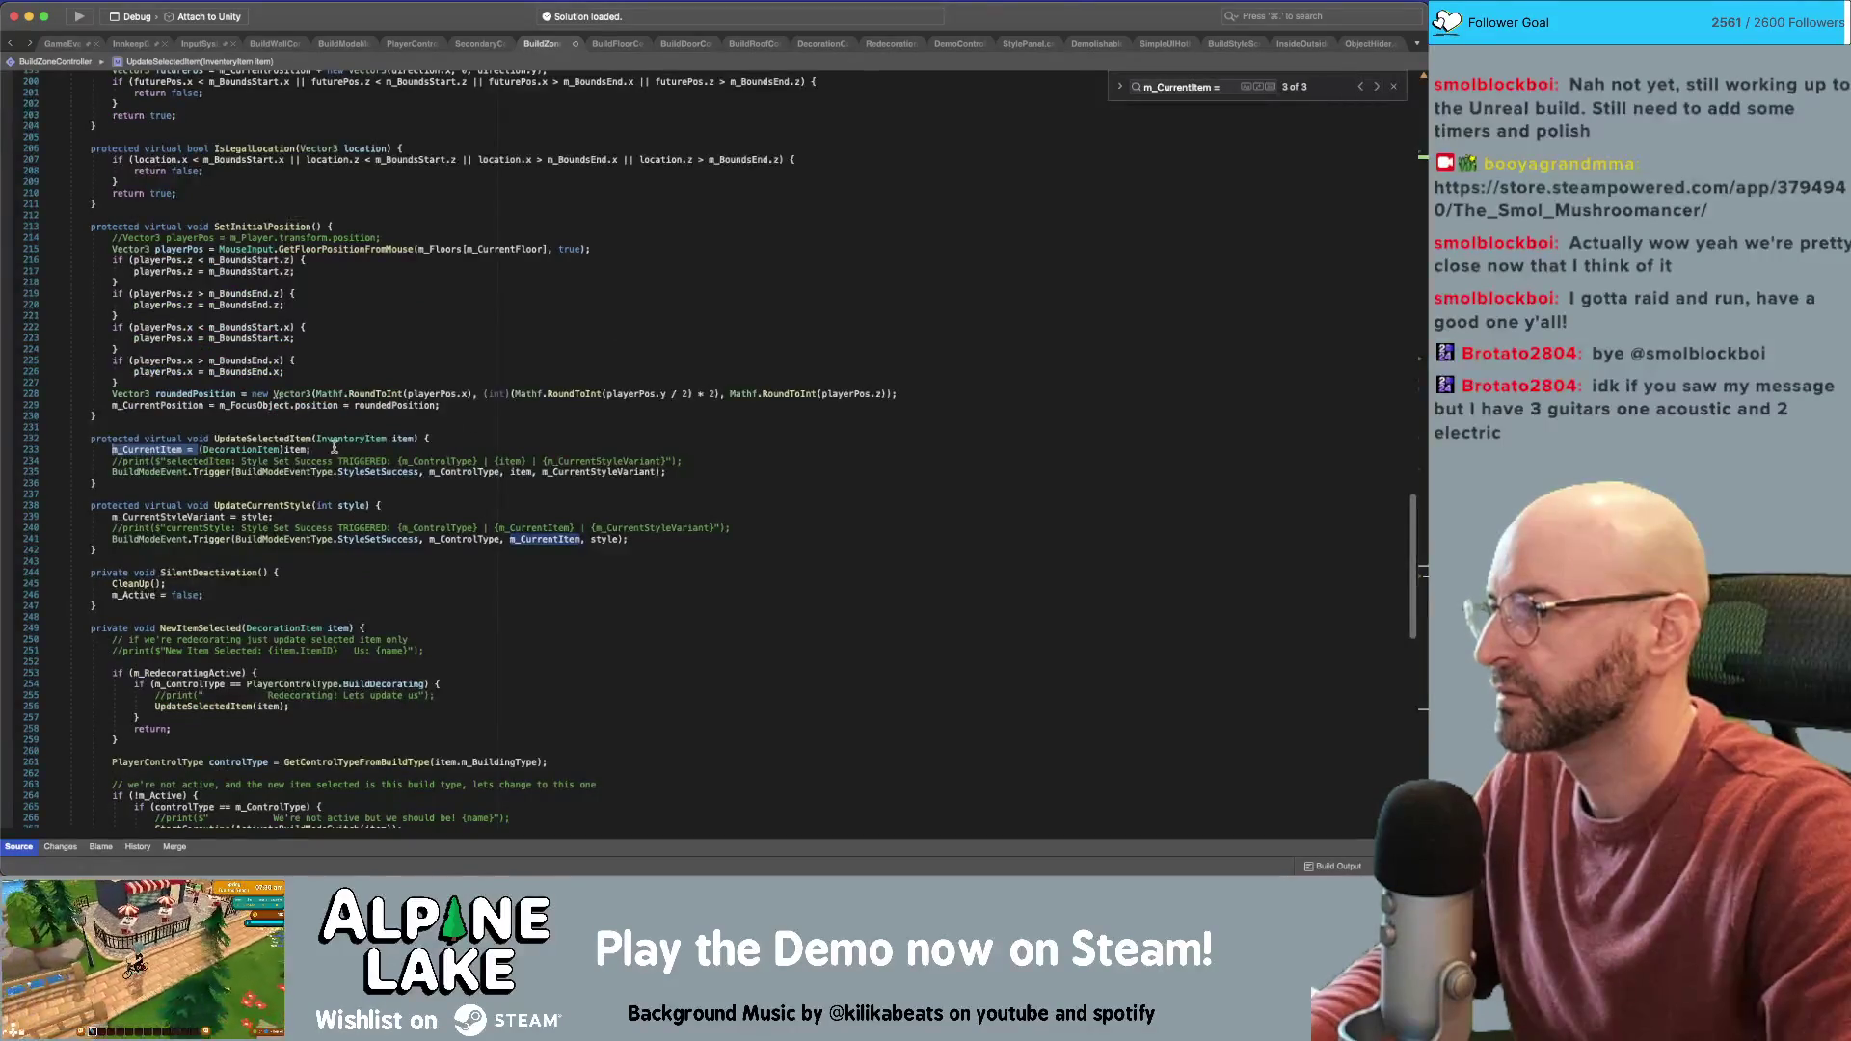
pyautogui.hotkey('shift', 'End')
pyautogui.write('SetCurrentItem')
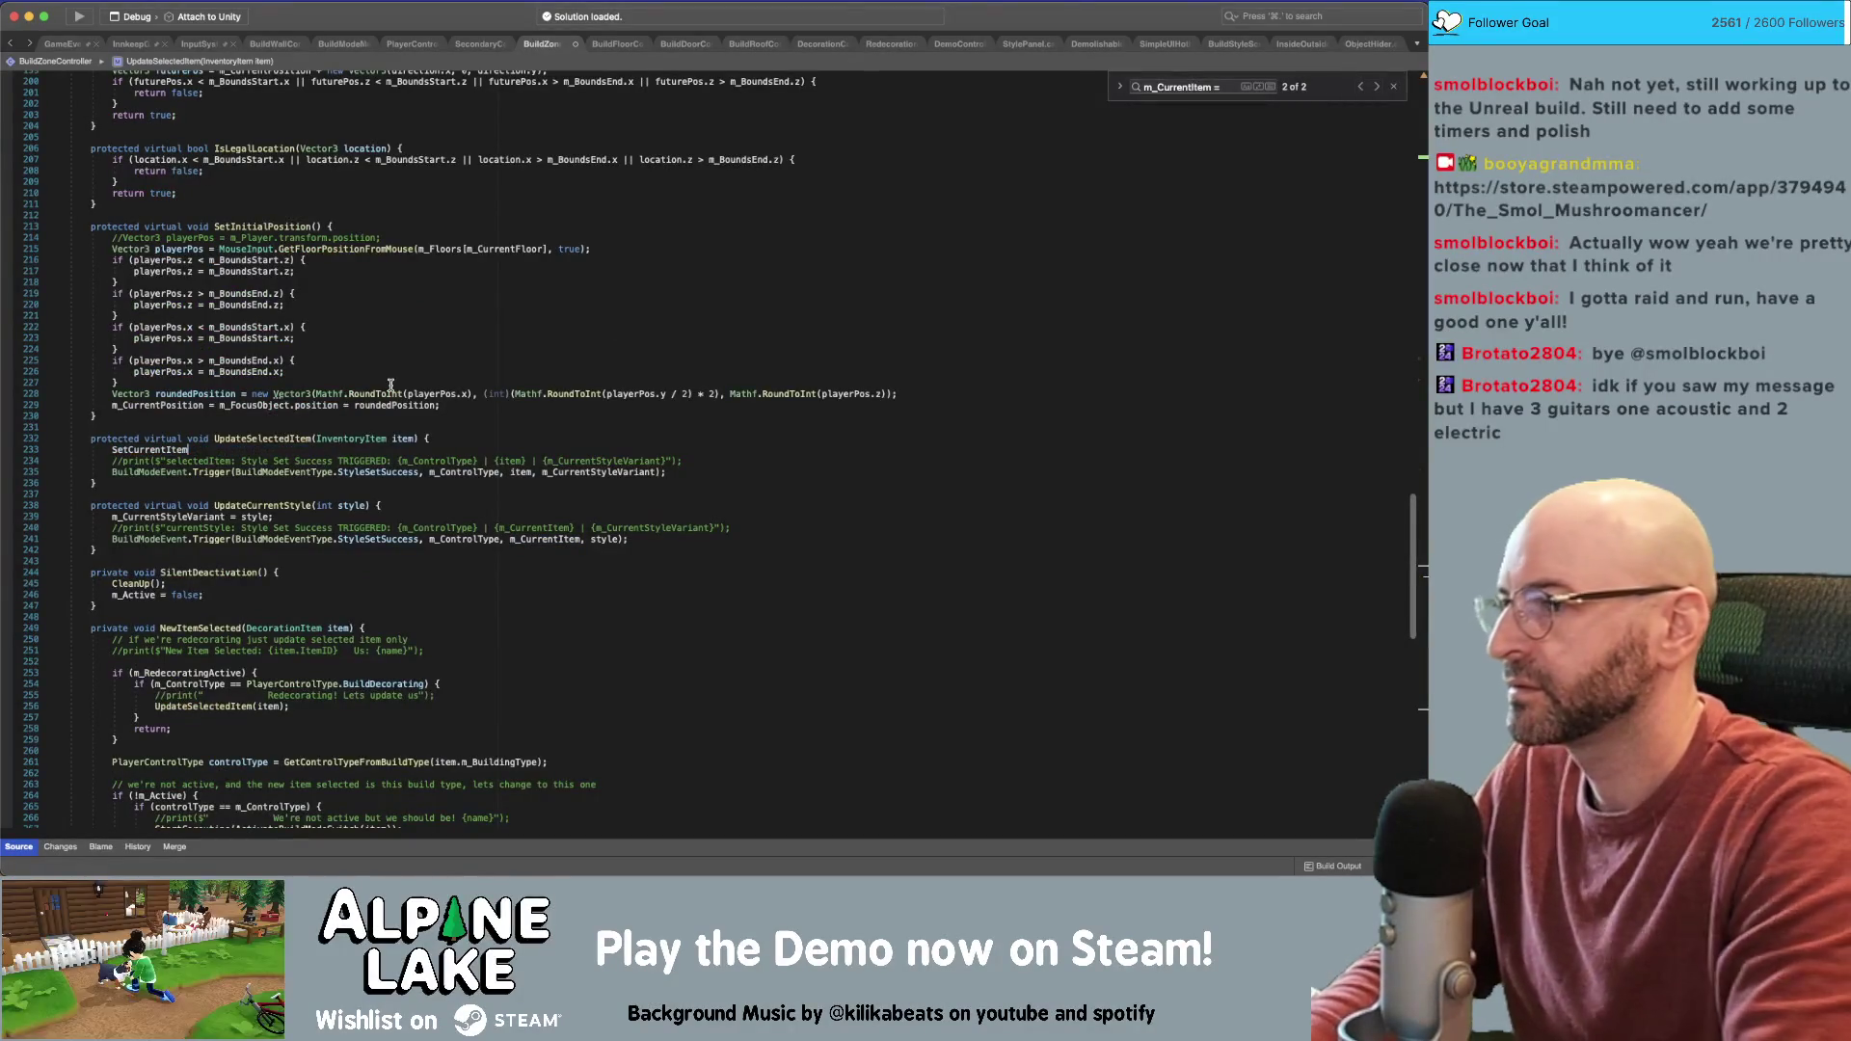
pyautogui.write('(item);')
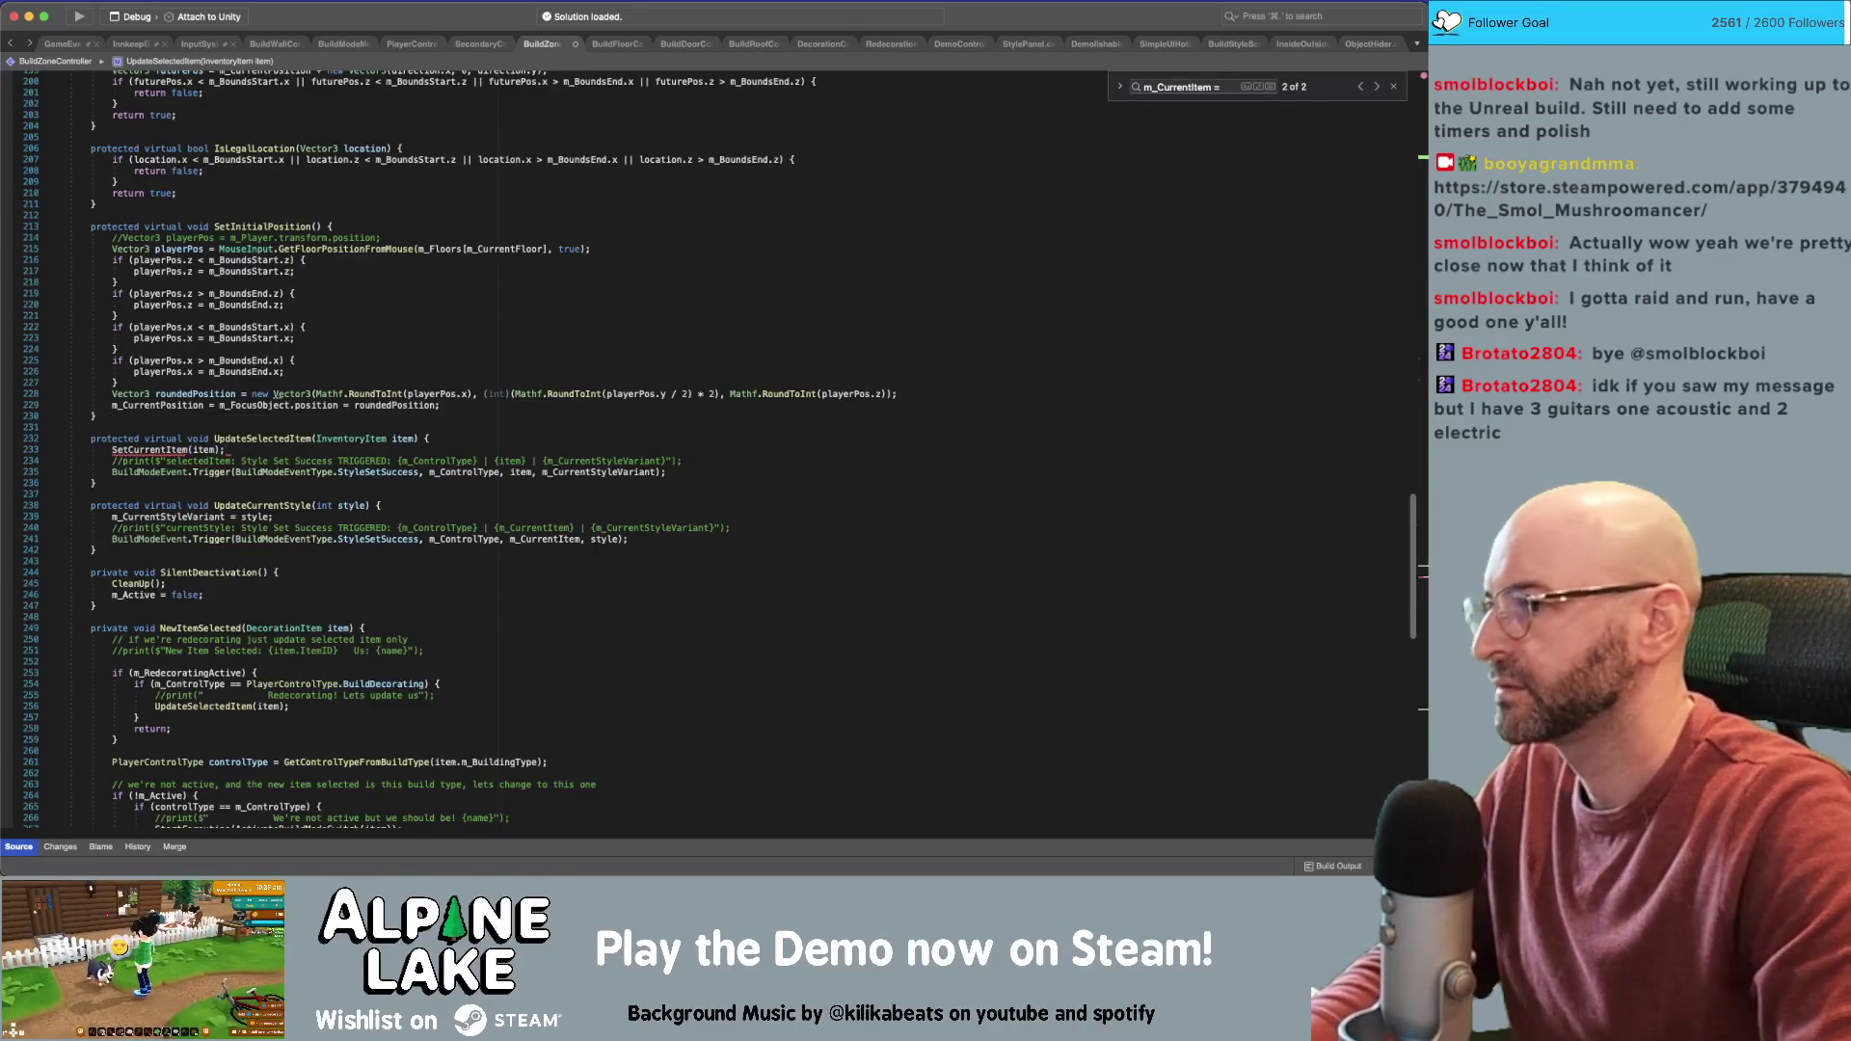
pyautogui.doubleClick(170, 451)
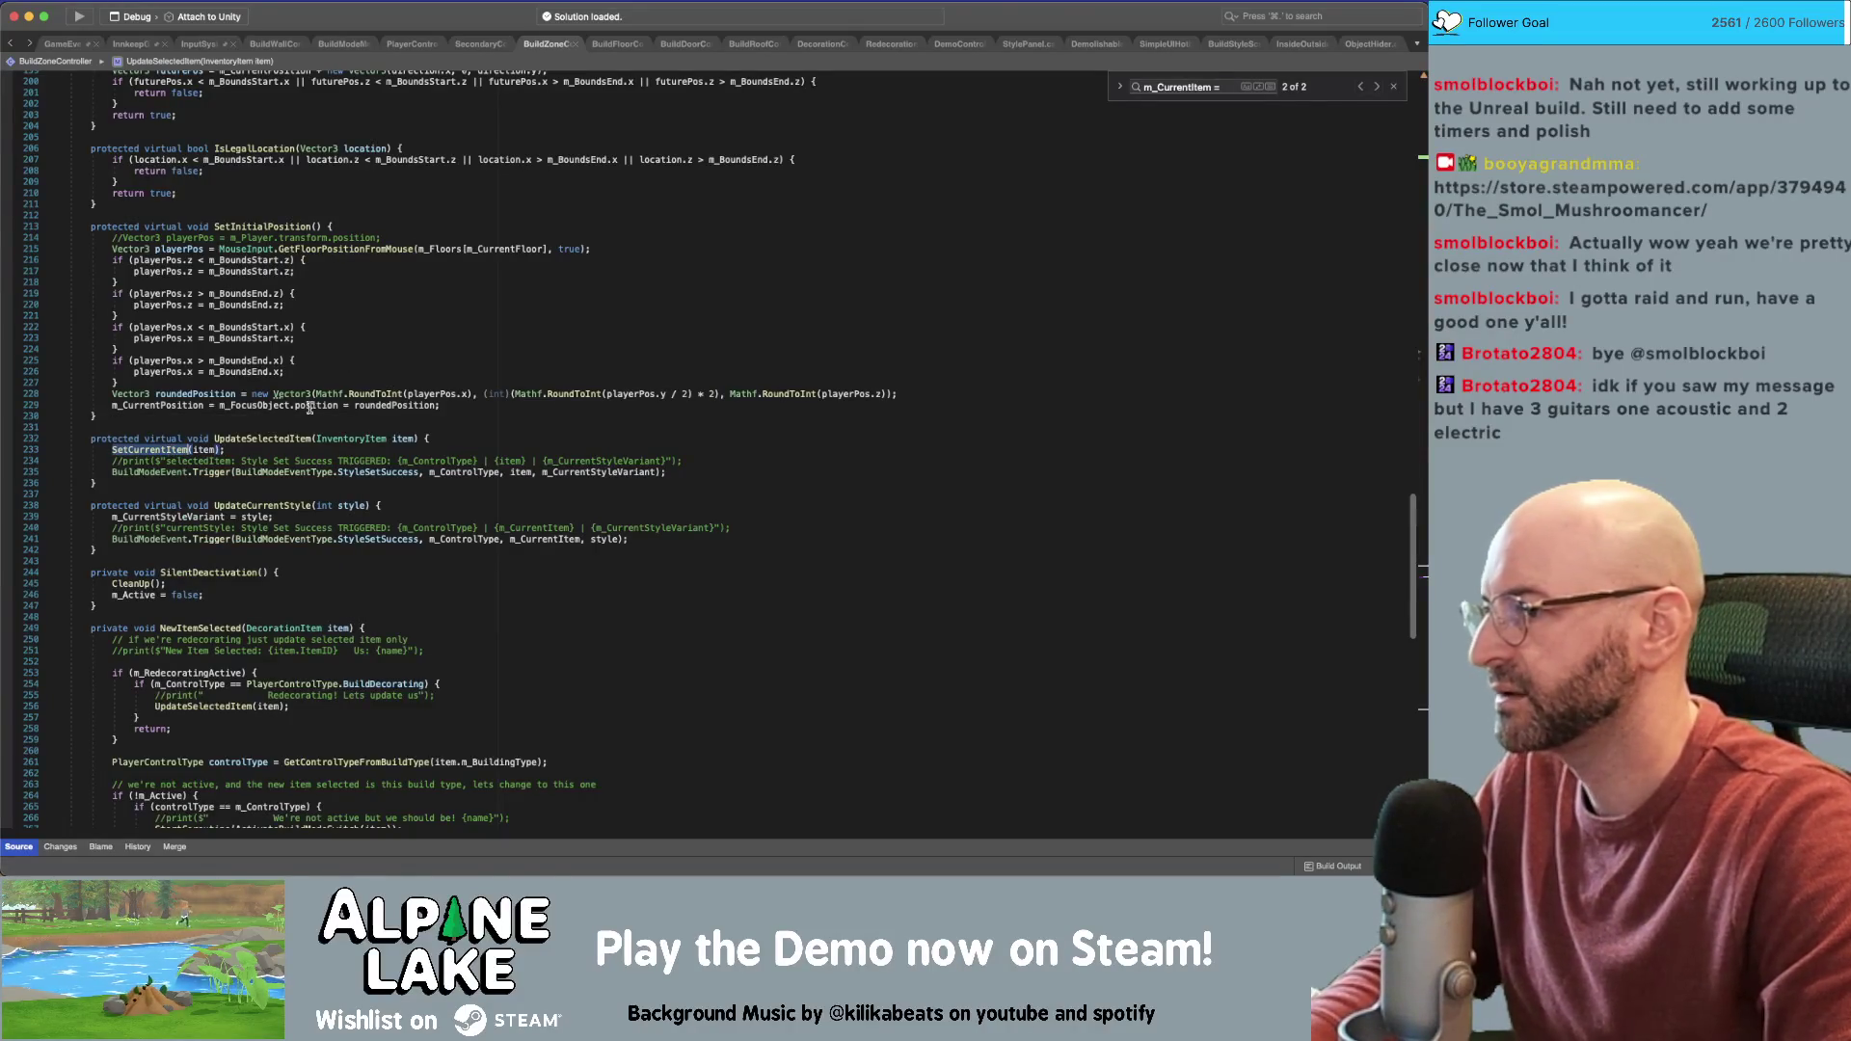
pyautogui.click(638, 302)
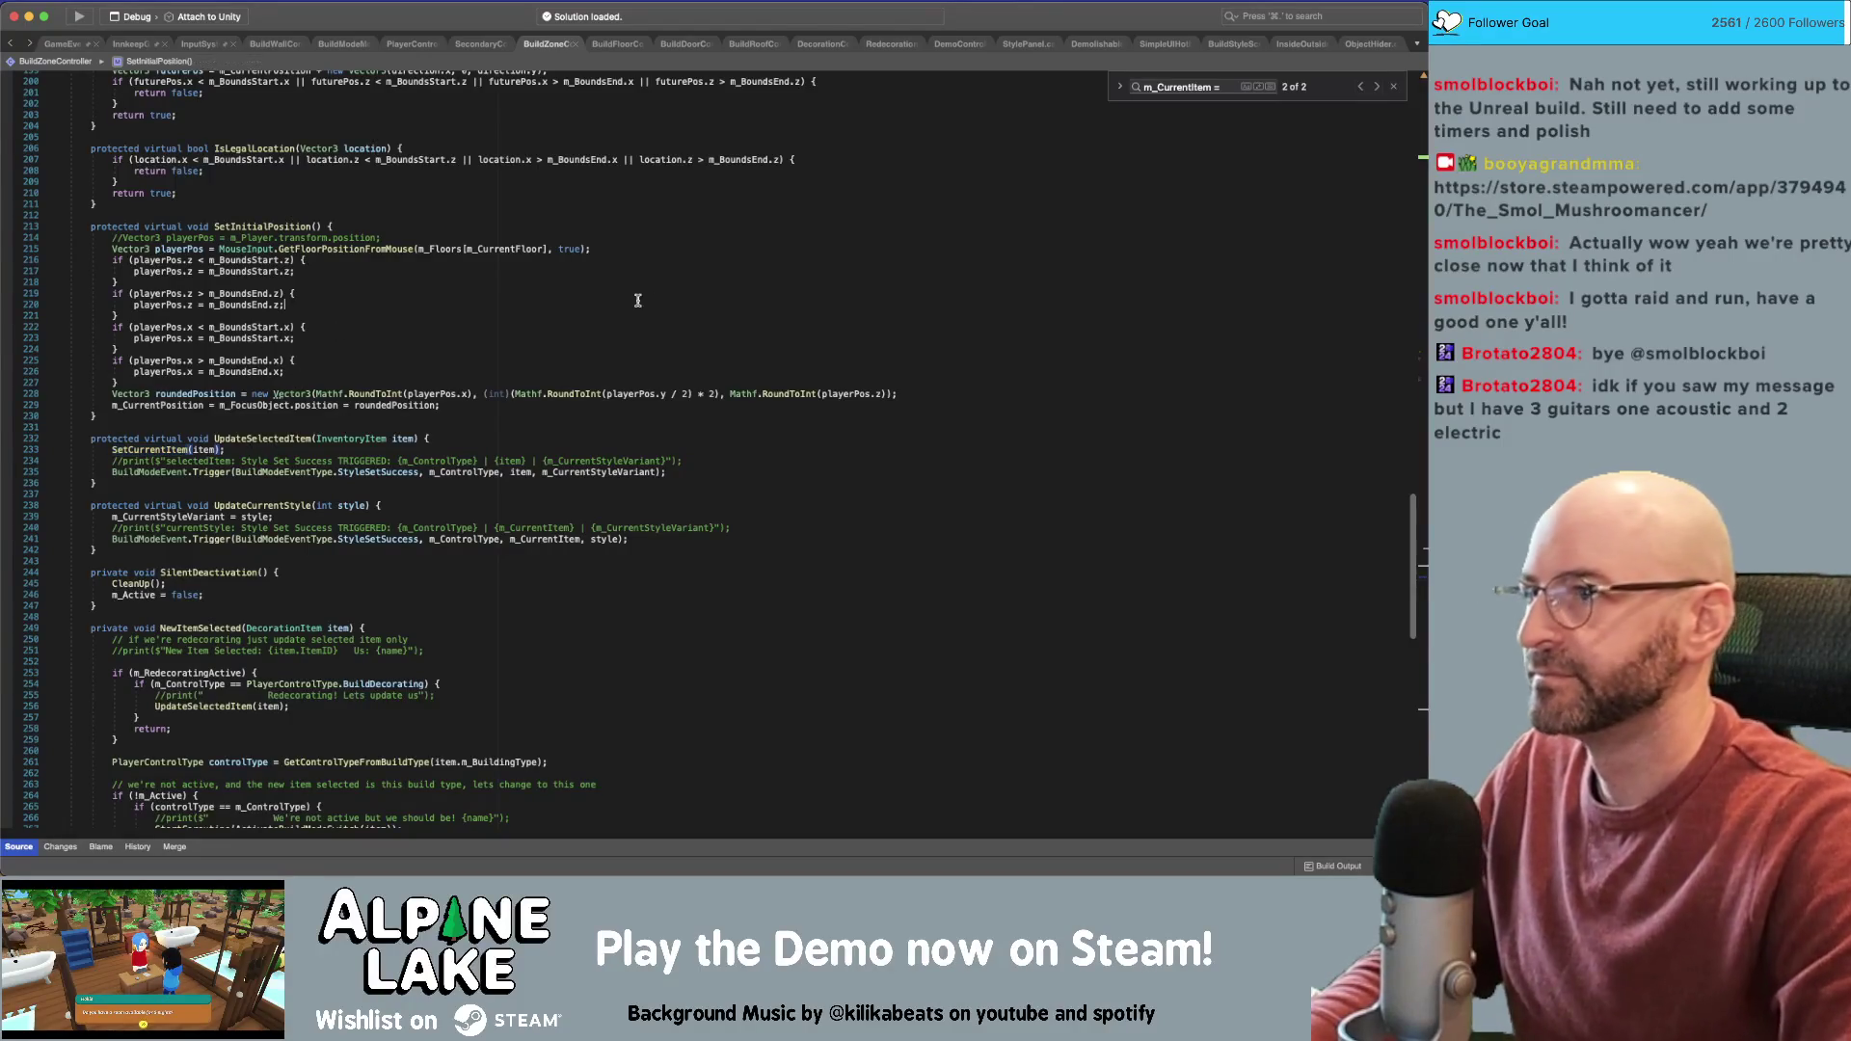
pyautogui.hotkey('ctrl', 'Tab')
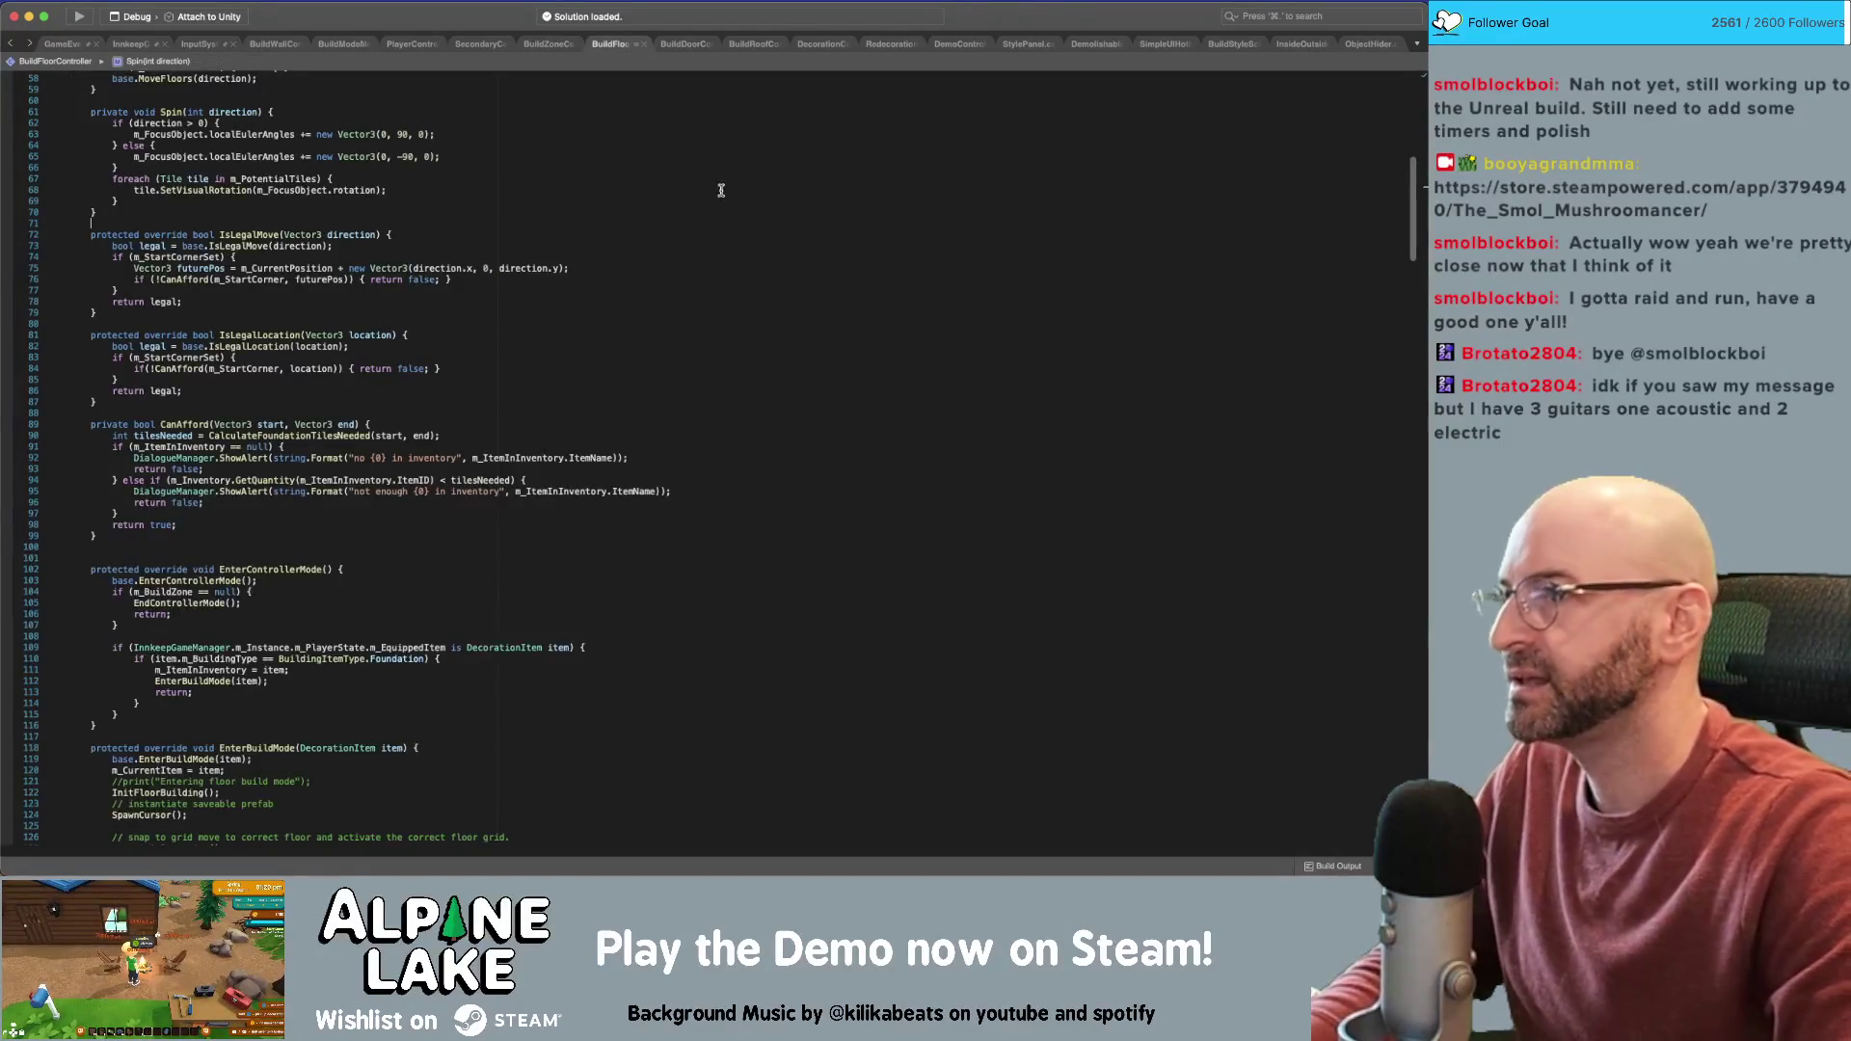
# Locate the m_CurrentItem = item assignment in BuildFloorController's EnterBuildMode
pyautogui.scroll(5, 637, 362)
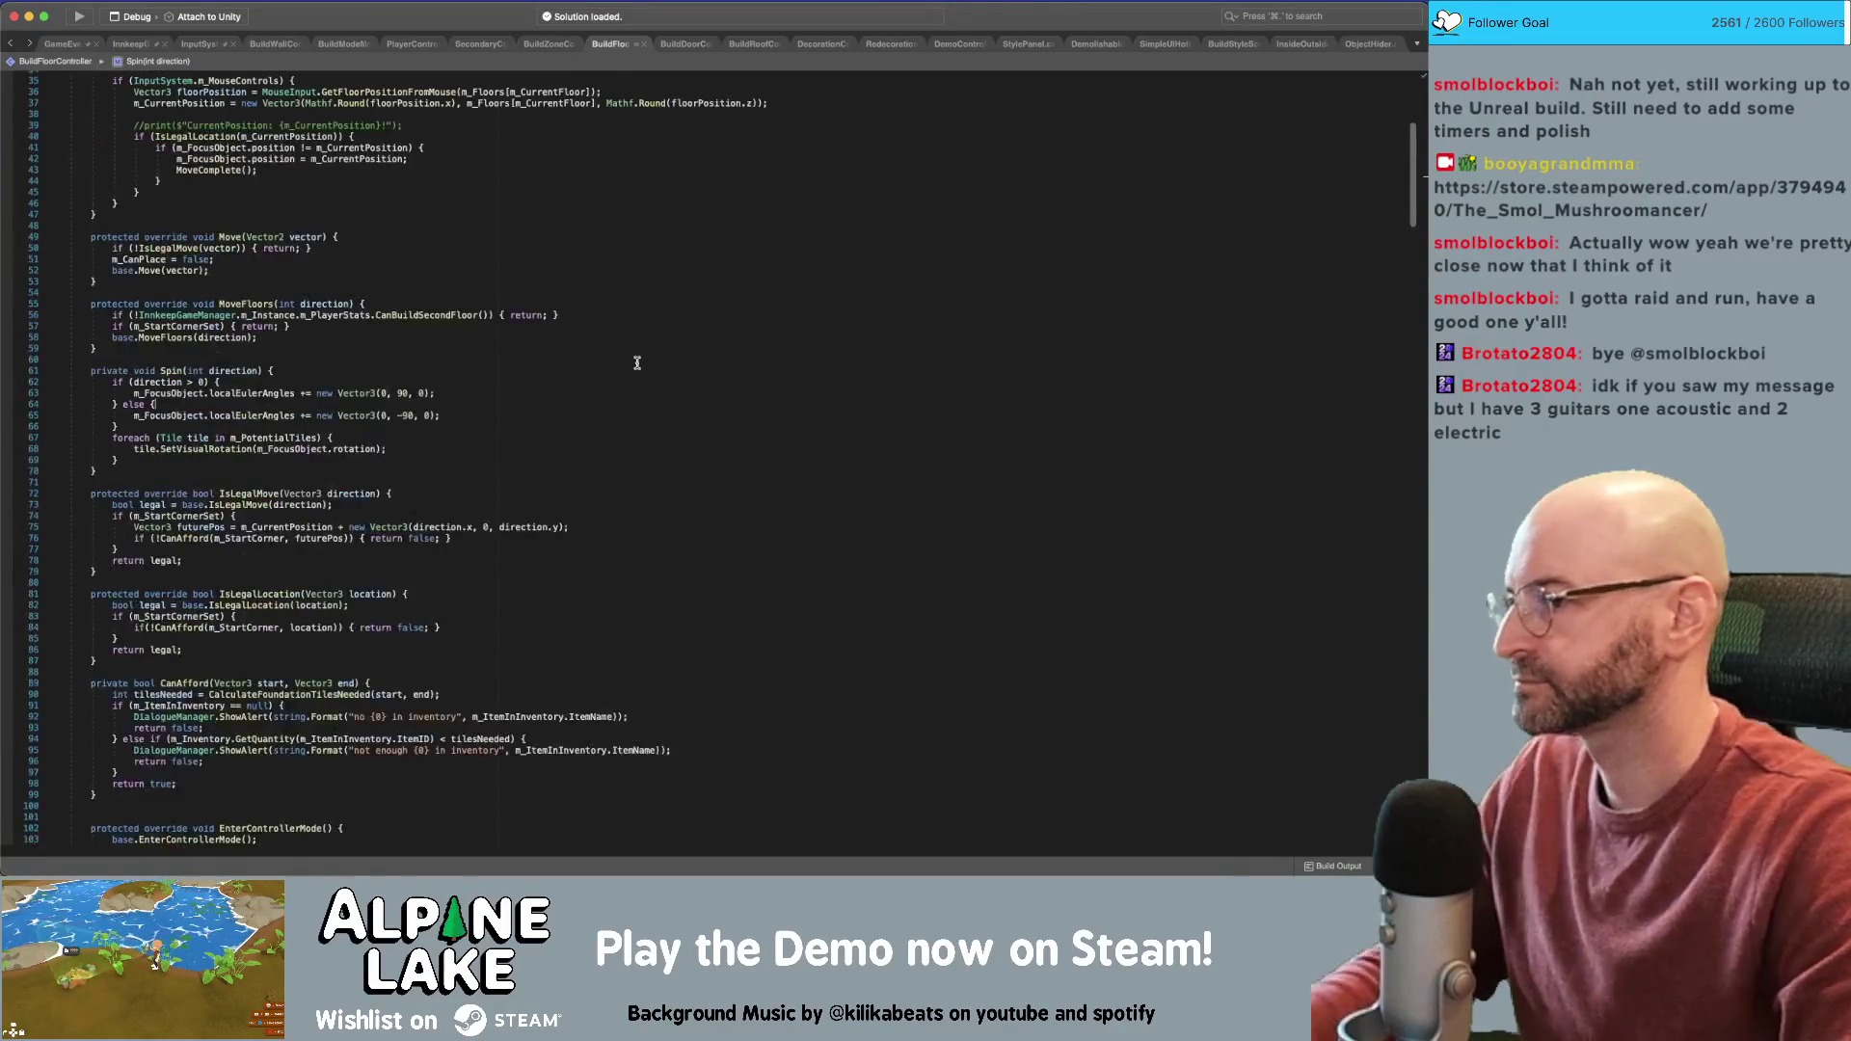
pyautogui.click(636, 199)
pyautogui.scroll(-1, 688, 373)
pyautogui.scroll(7, 688, 372)
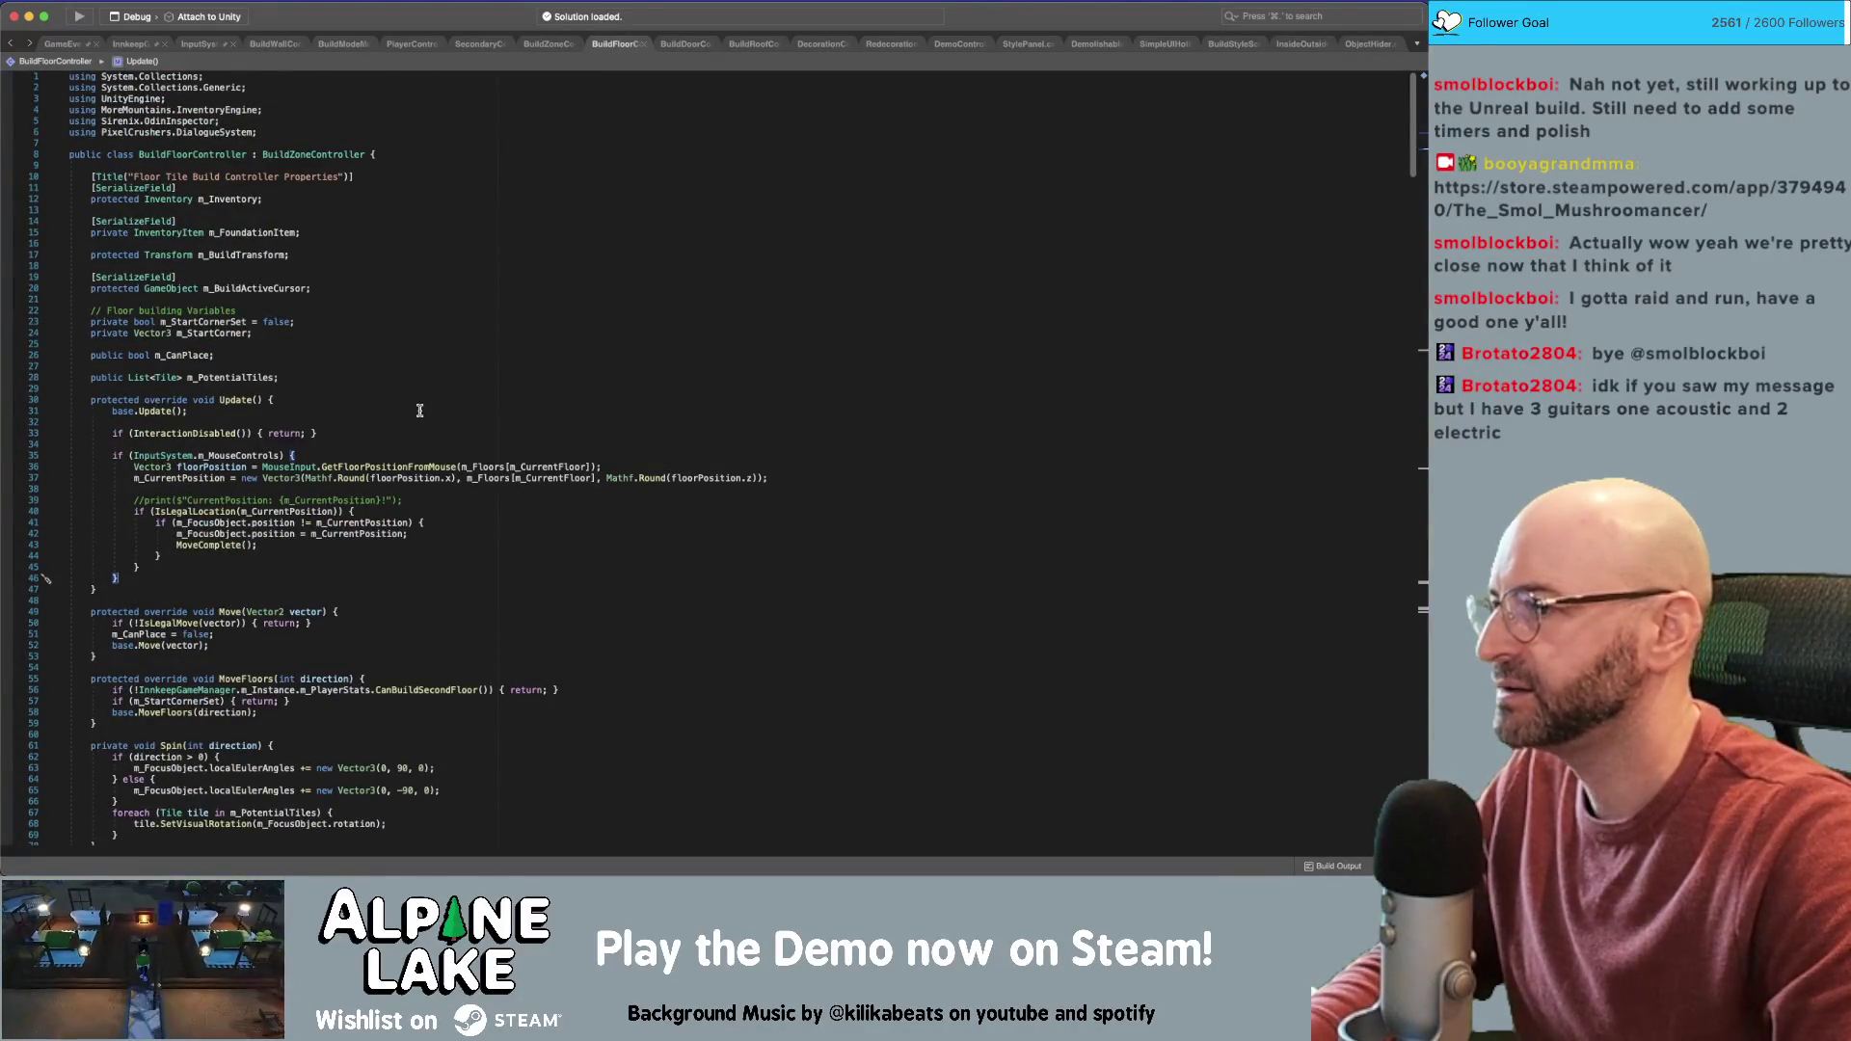
pyautogui.scroll(-10, 314, 578)
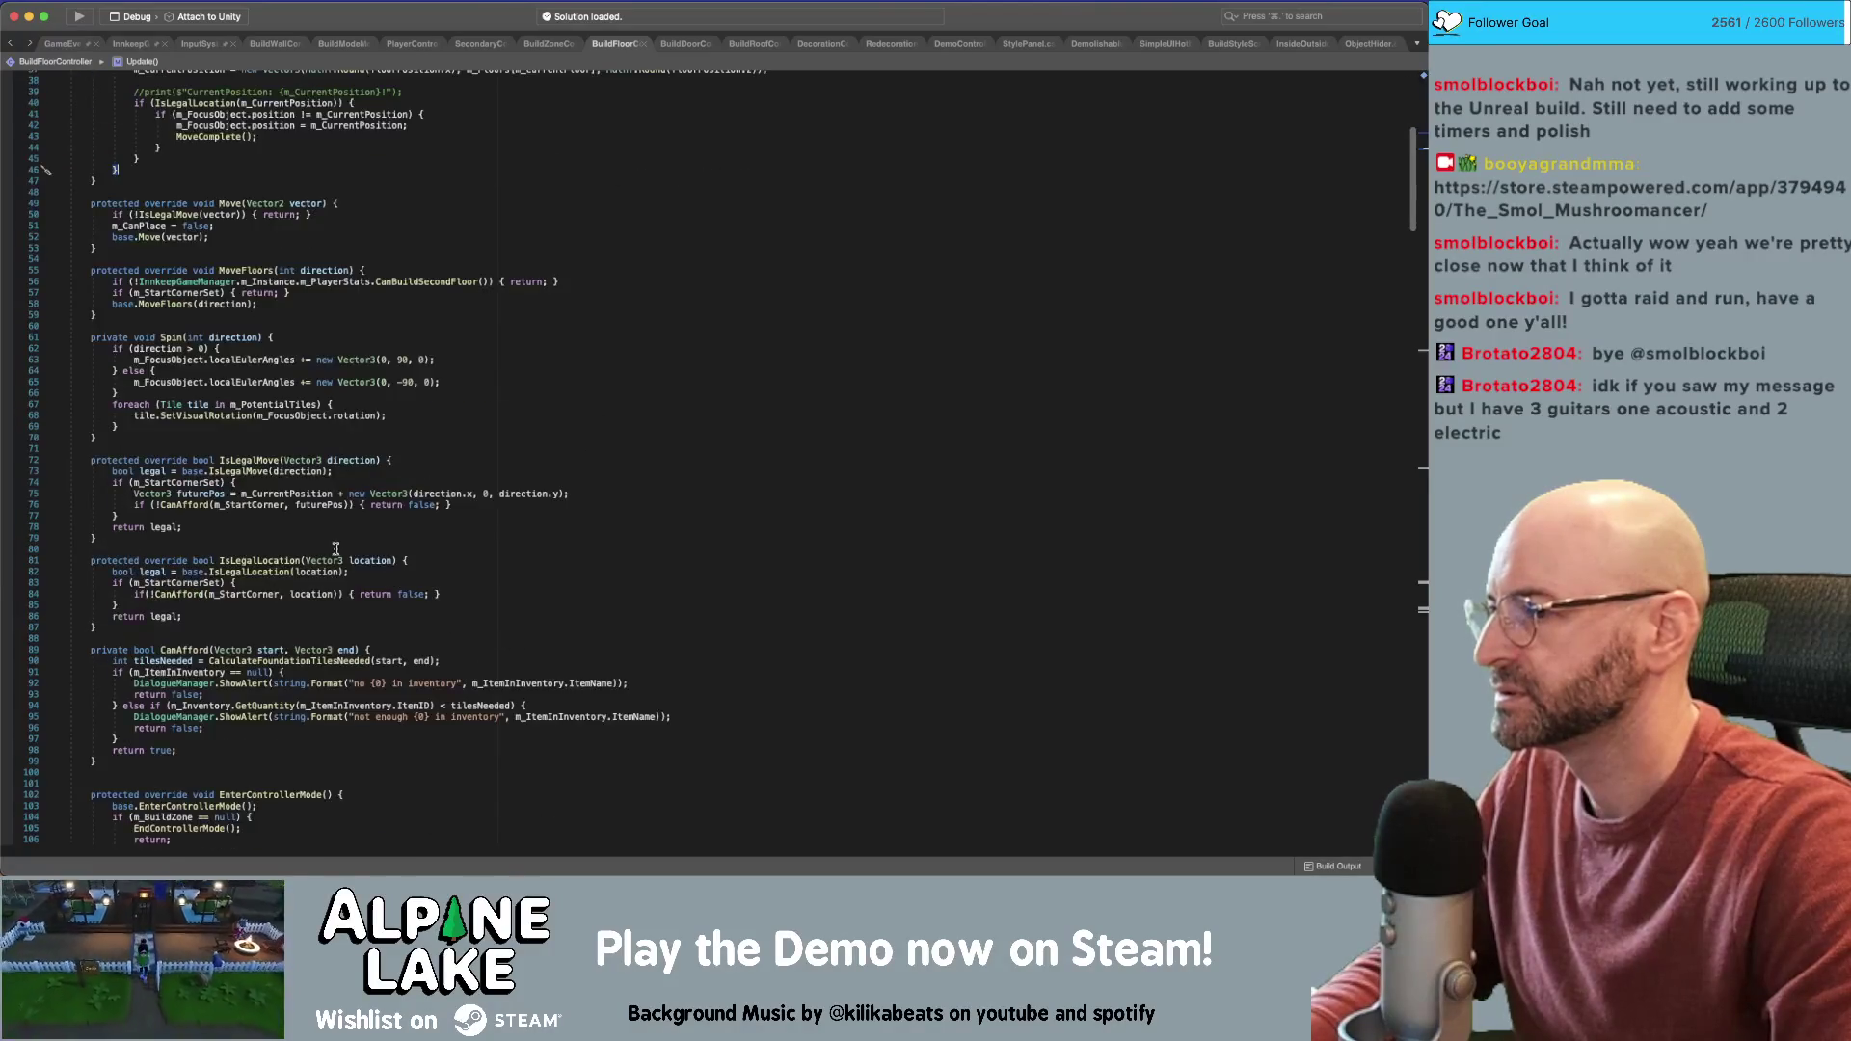
pyautogui.click(362, 509)
pyautogui.tripleClick(366, 508)
pyautogui.press('super+f')
pyautogui.press('Left')
pyautogui.press('BackSpace')
pyautogui.press('BackSpace')
pyautogui.press('BackSpace')
# Replace line 120 with SetCurrentItem(item) and save BuildFloorController
pyautogui.scroll(-2, 45, 511)
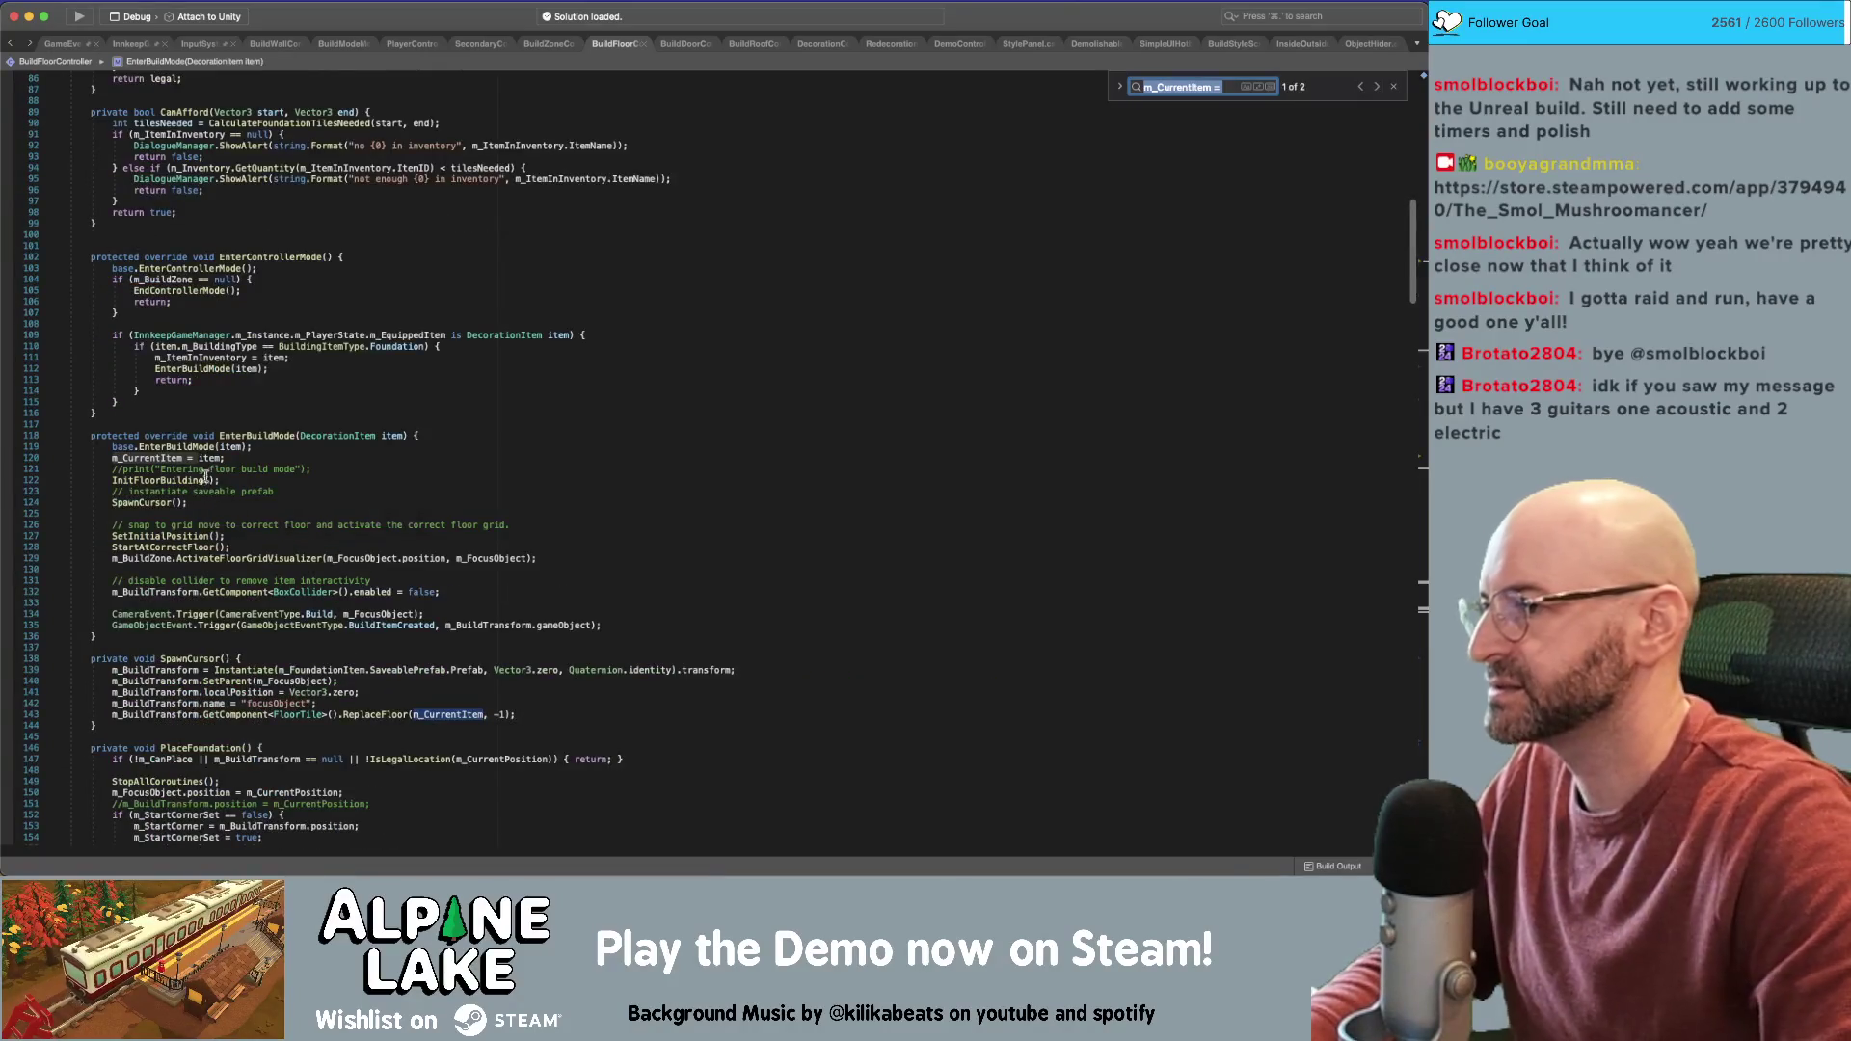
pyautogui.click(237, 449)
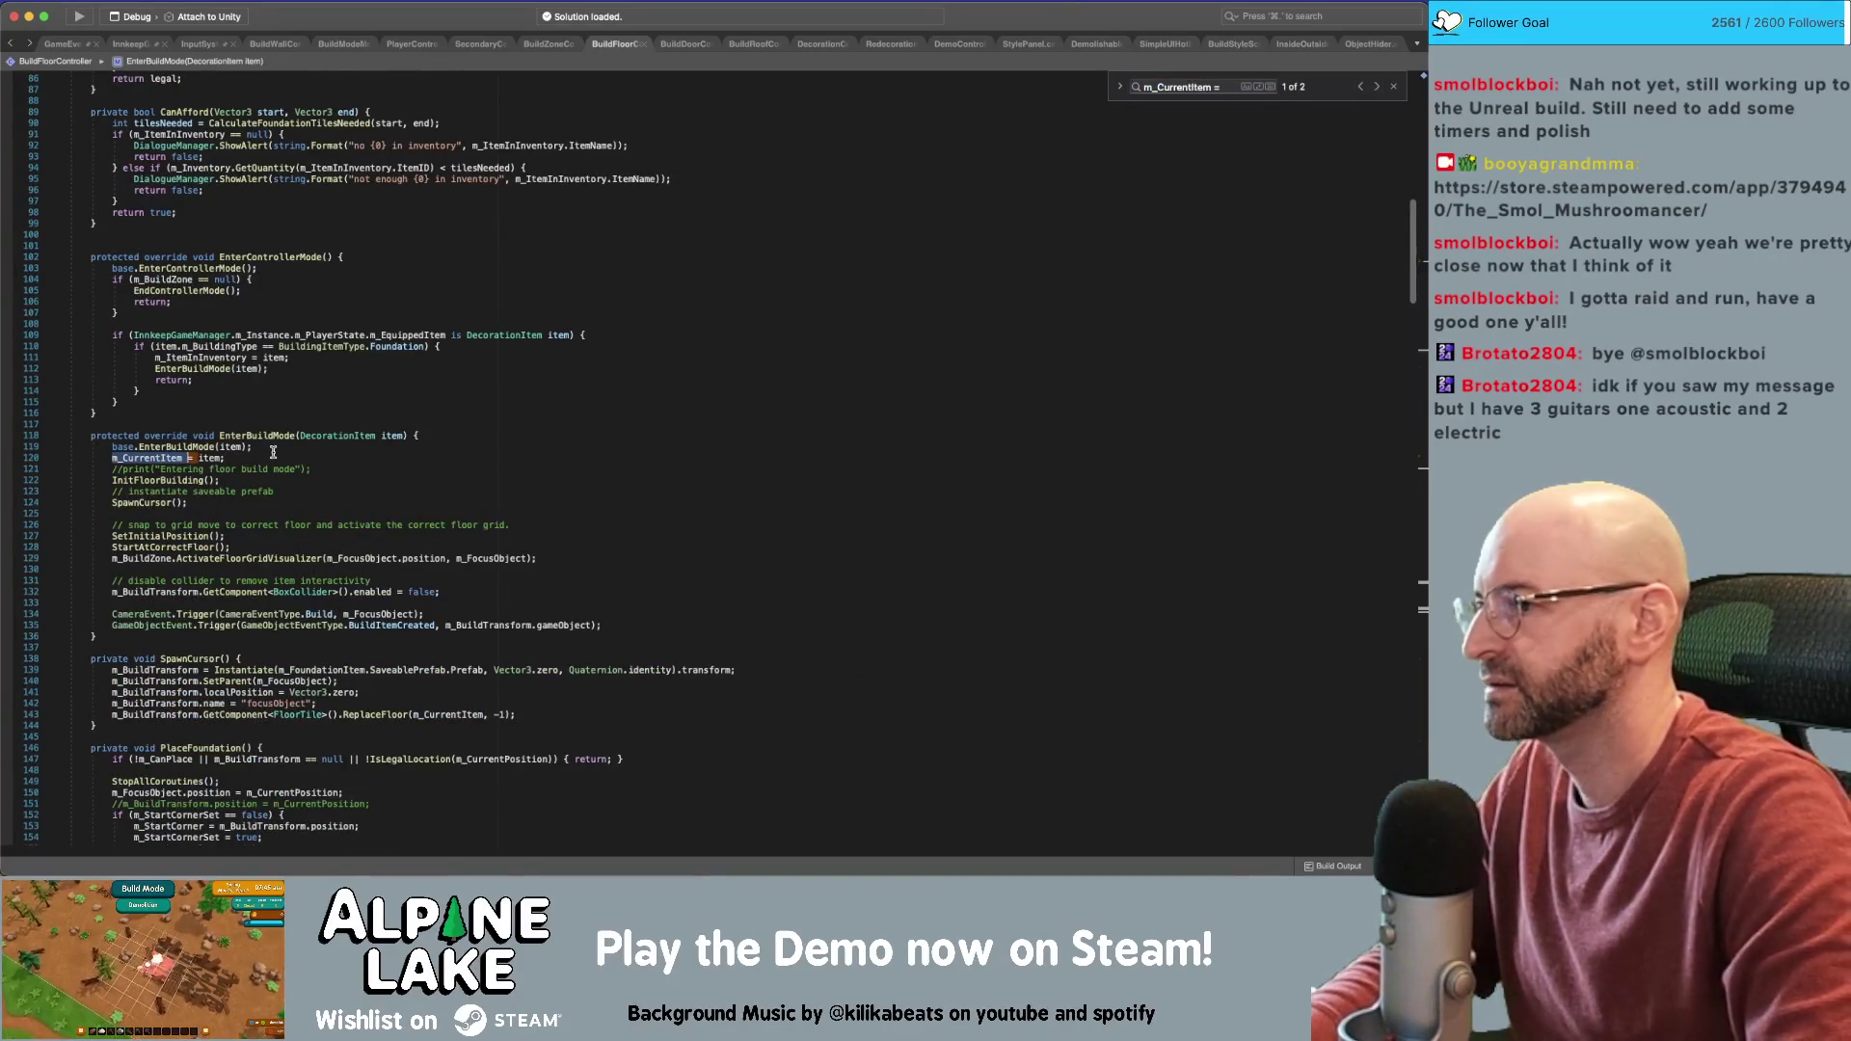
pyautogui.write('SetCurrentItem(')
pyautogui.hotkey('alt', 'Right')
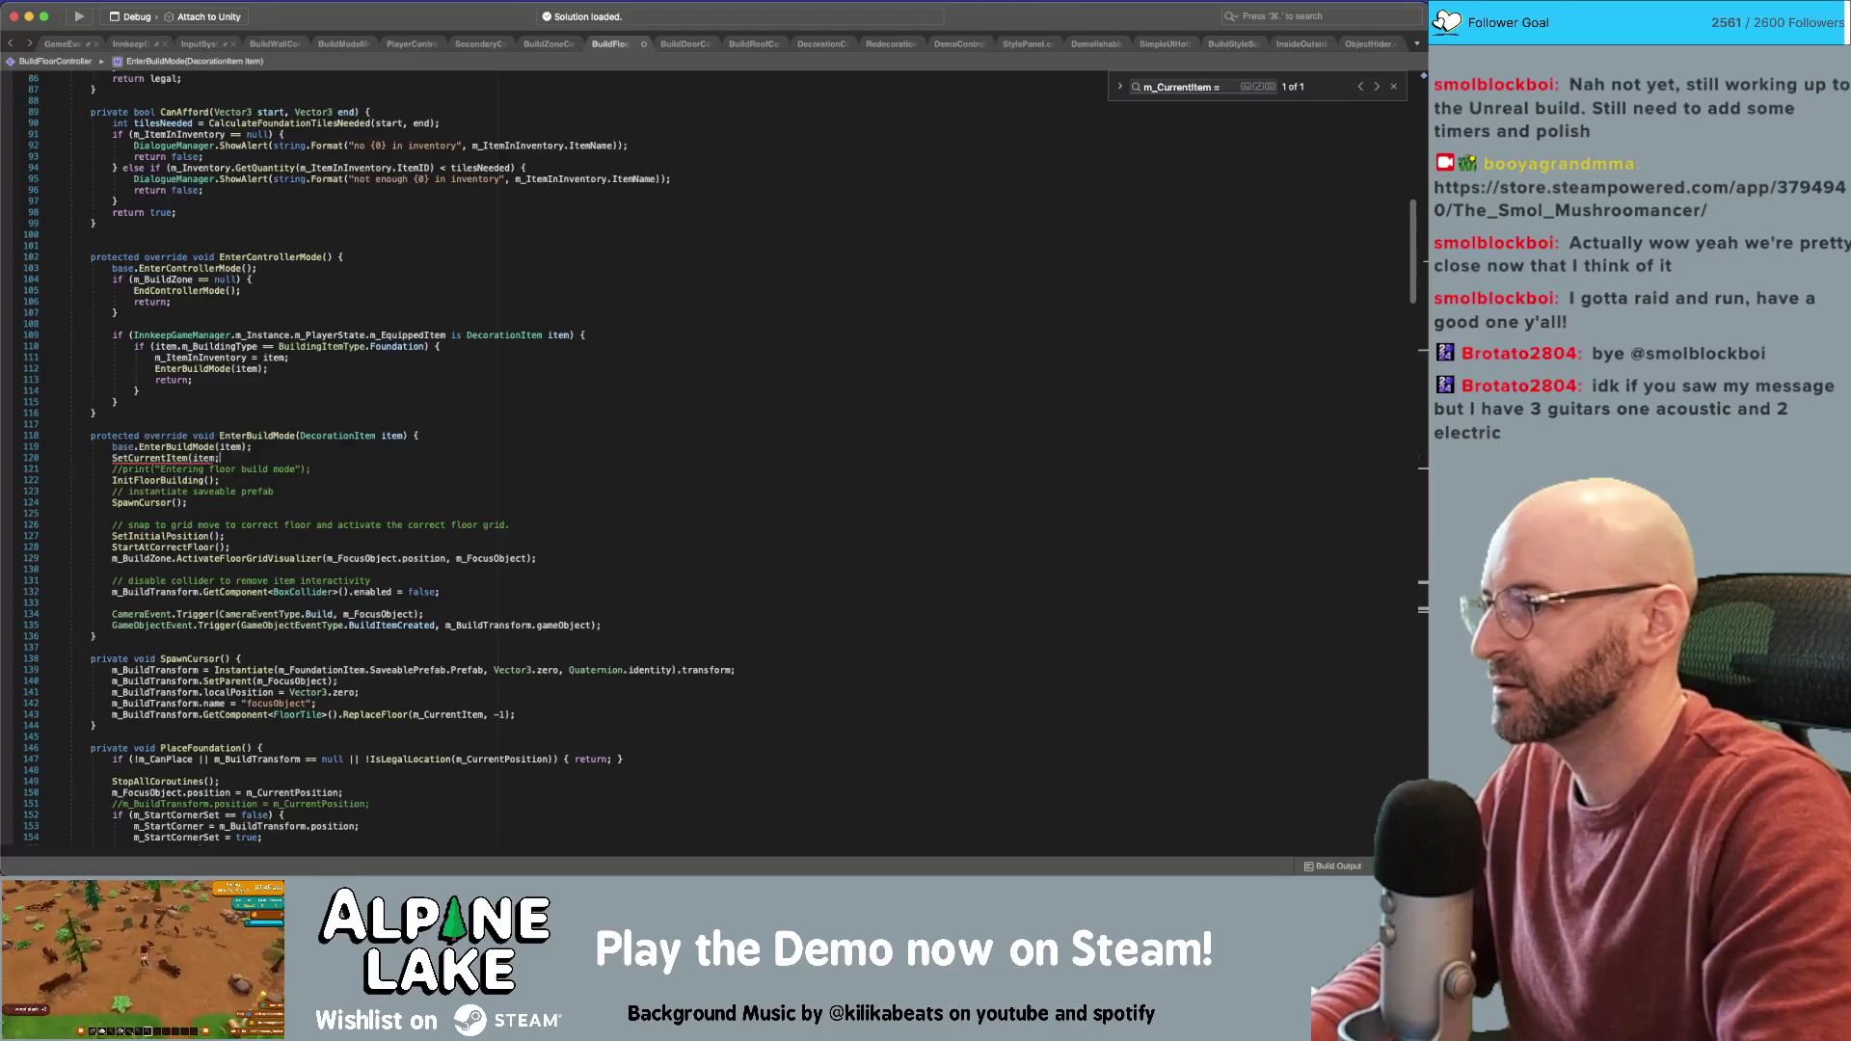
pyautogui.write(')')
pyautogui.press('super+s')
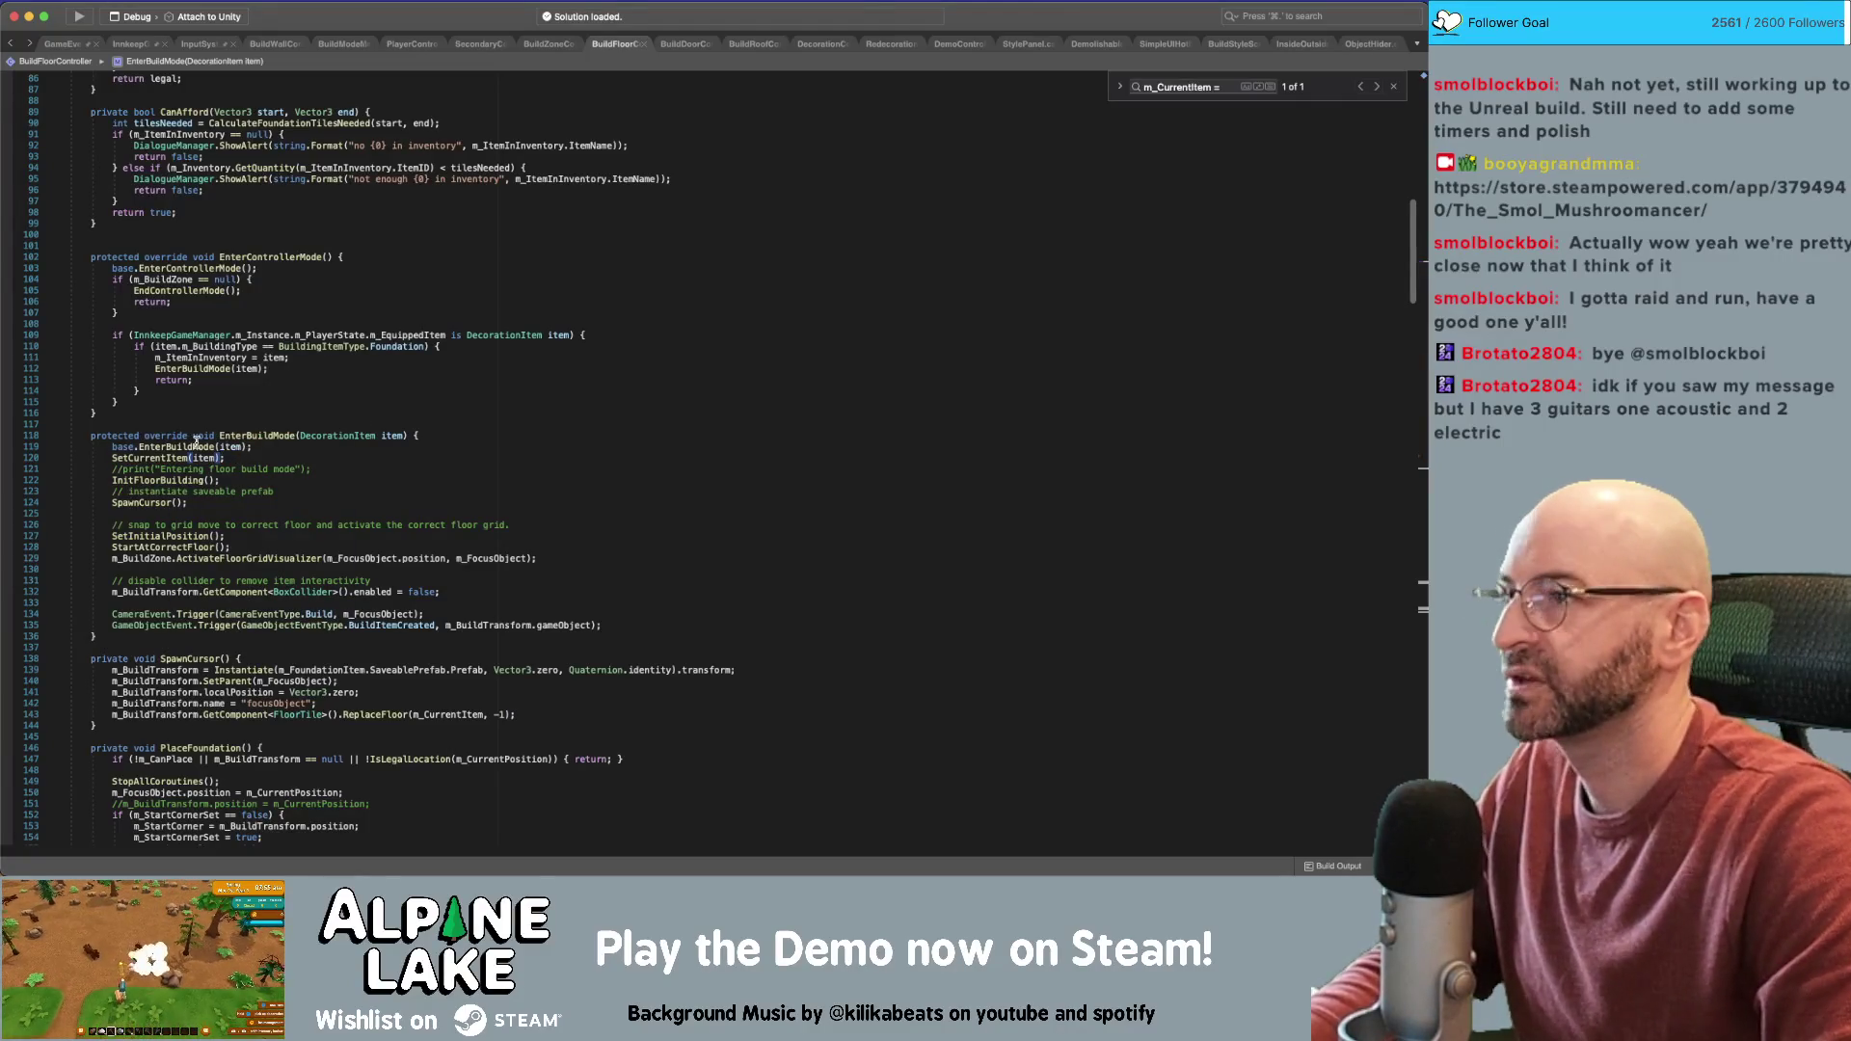
# In BuildDoorController, add SetCurrentItem(item) and comment out m_CurrentItem = item
pyautogui.click(678, 45)
pyautogui.click(528, 274)
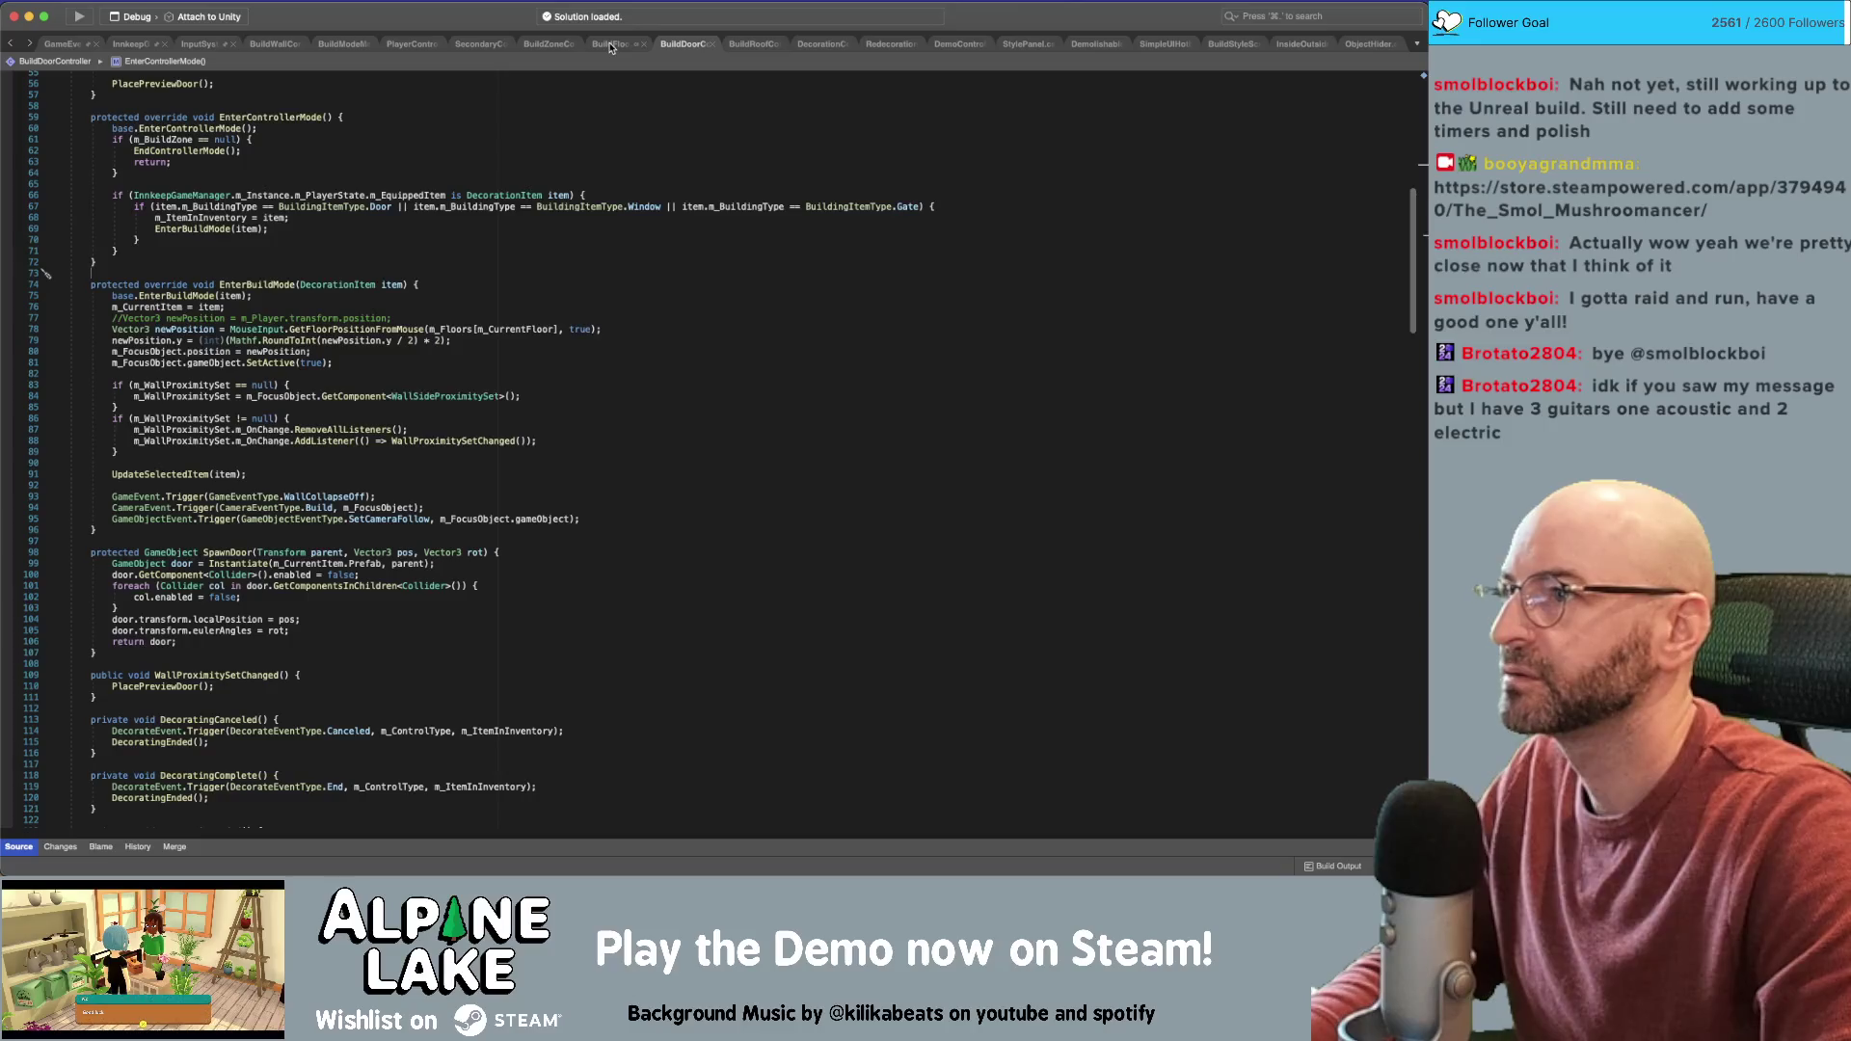
pyautogui.click(370, 318)
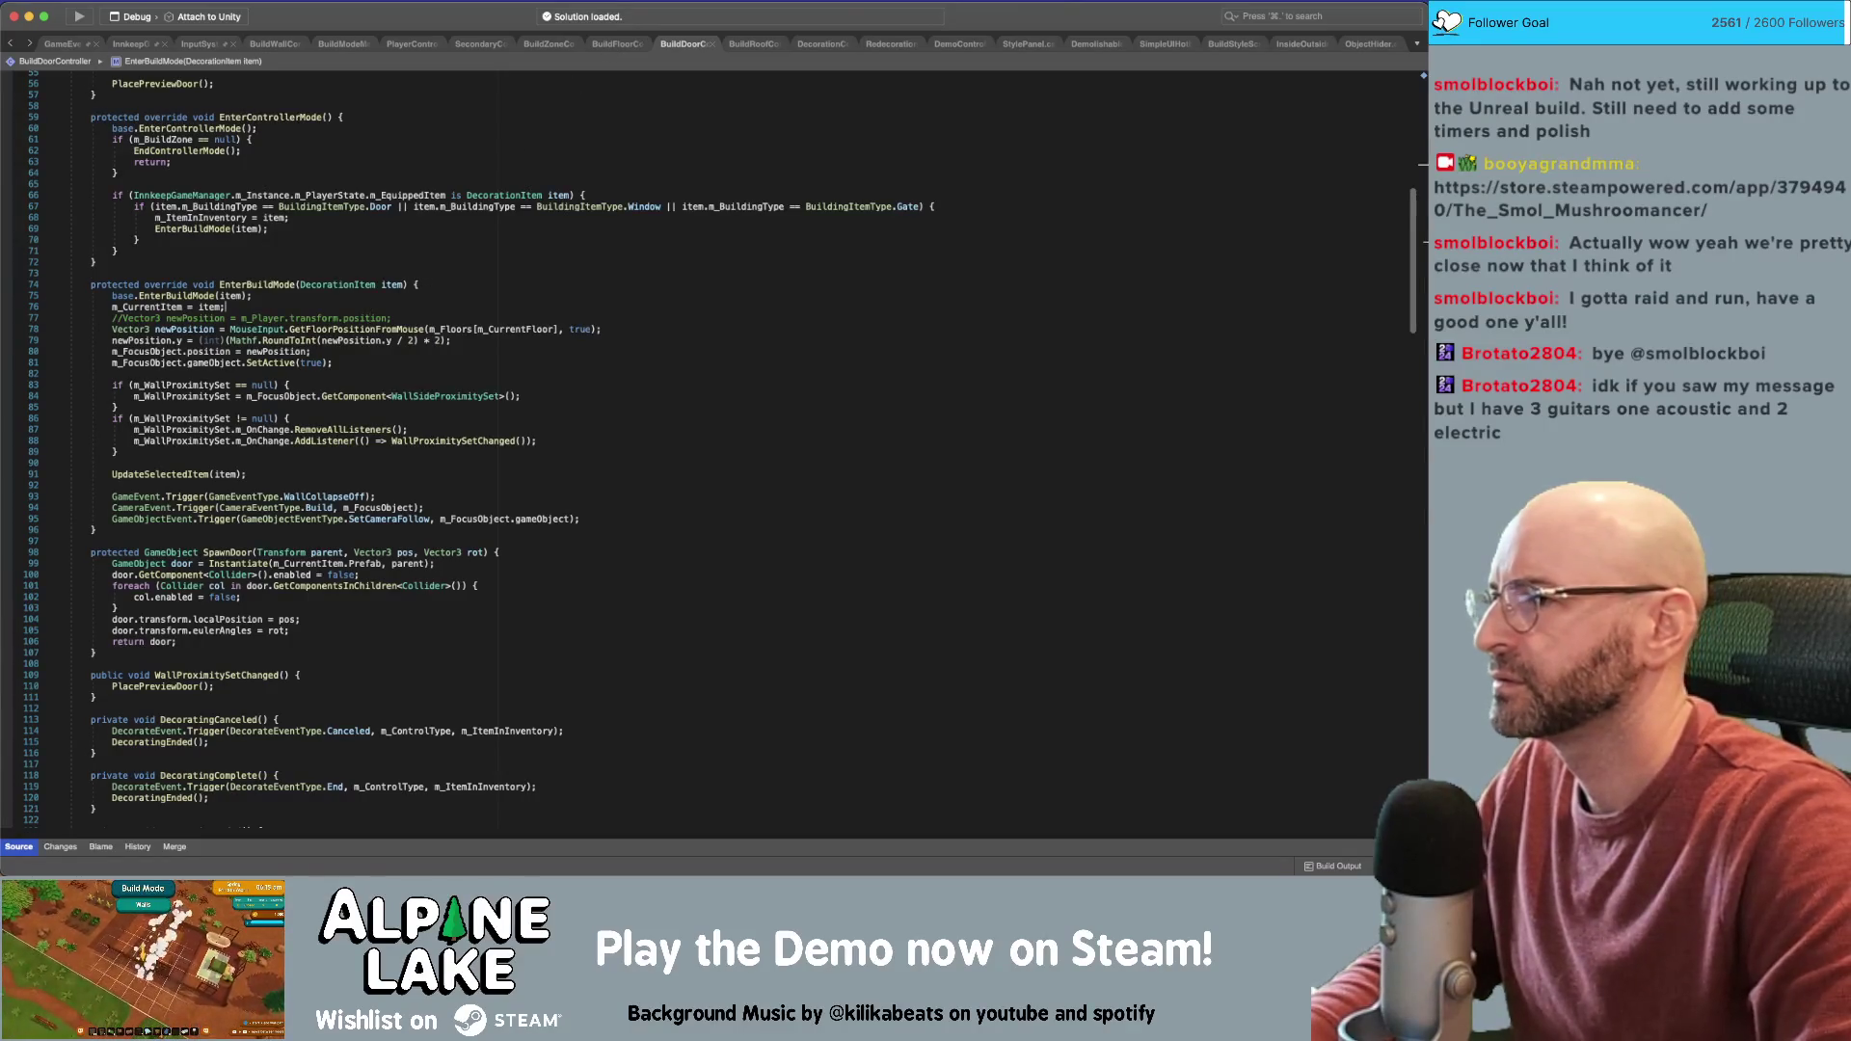
pyautogui.press('Up')
pyautogui.press('End')
pyautogui.press('Return')
pyautogui.write('SetCurrentItem(item);')
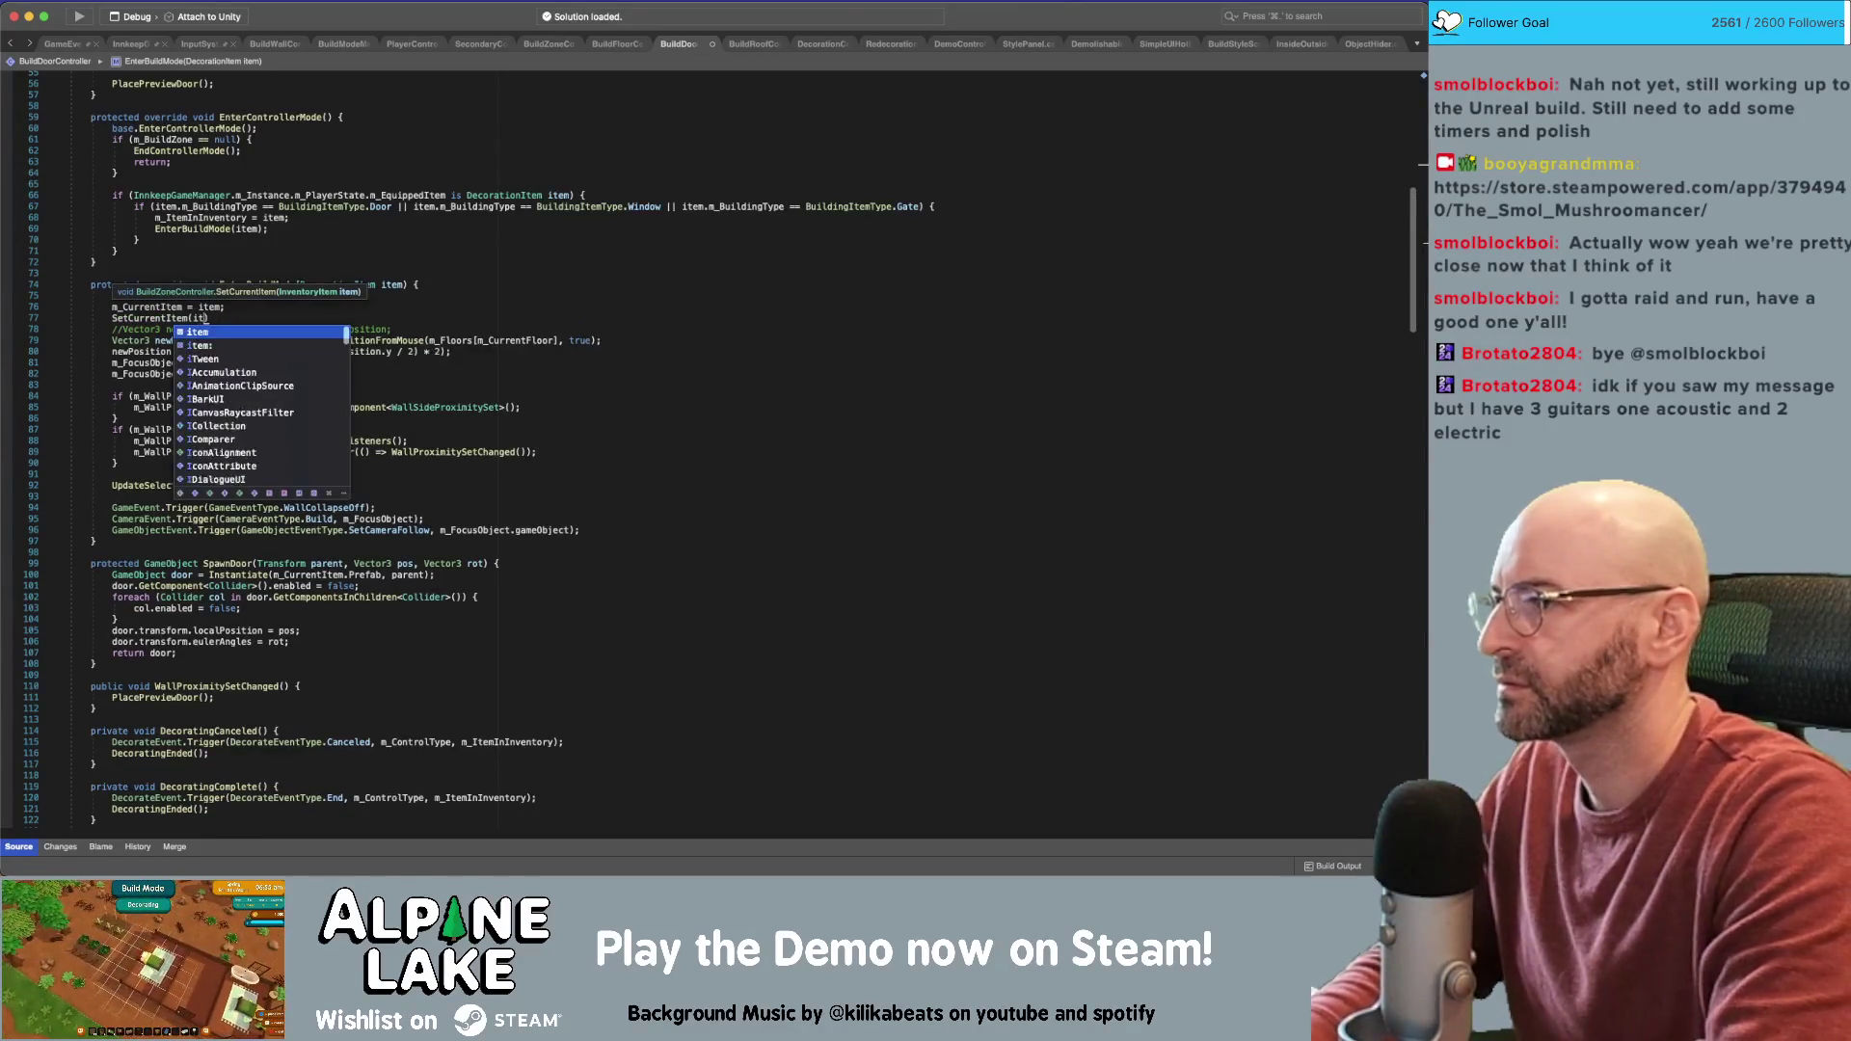
pyautogui.press('super+slash')
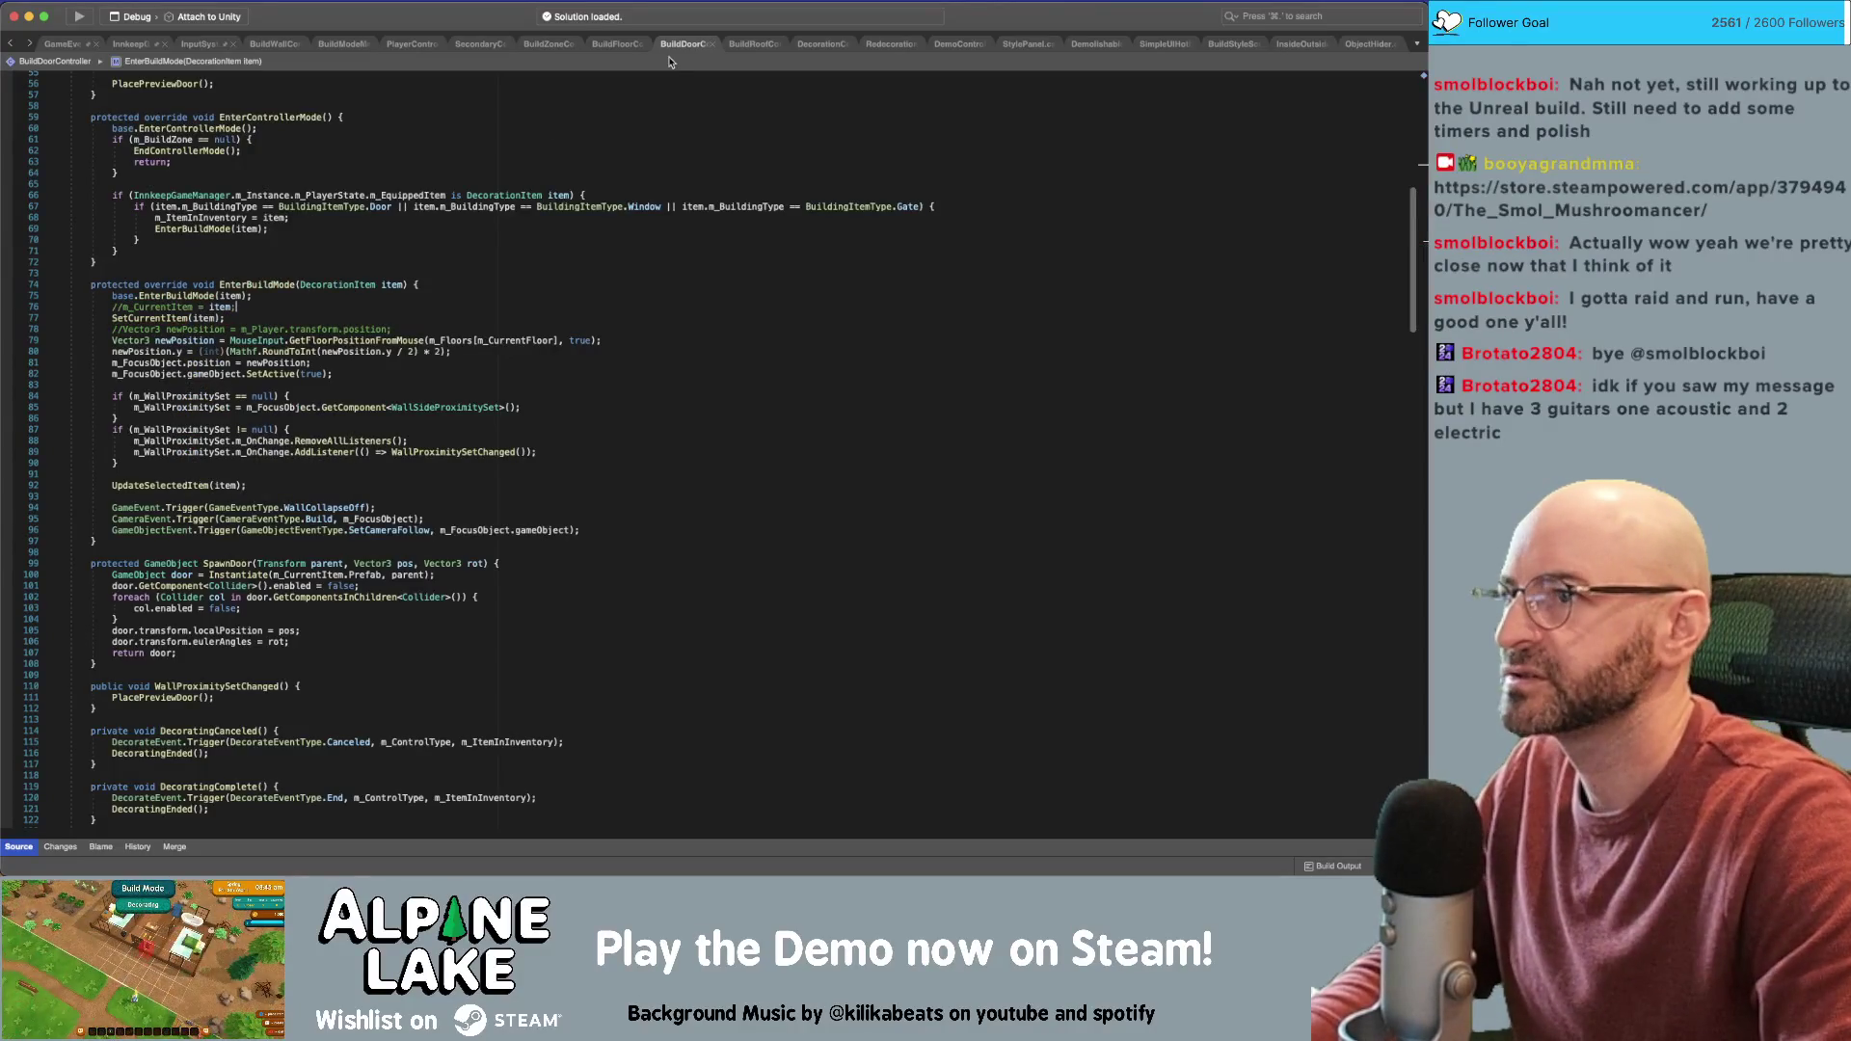
pyautogui.click(753, 45)
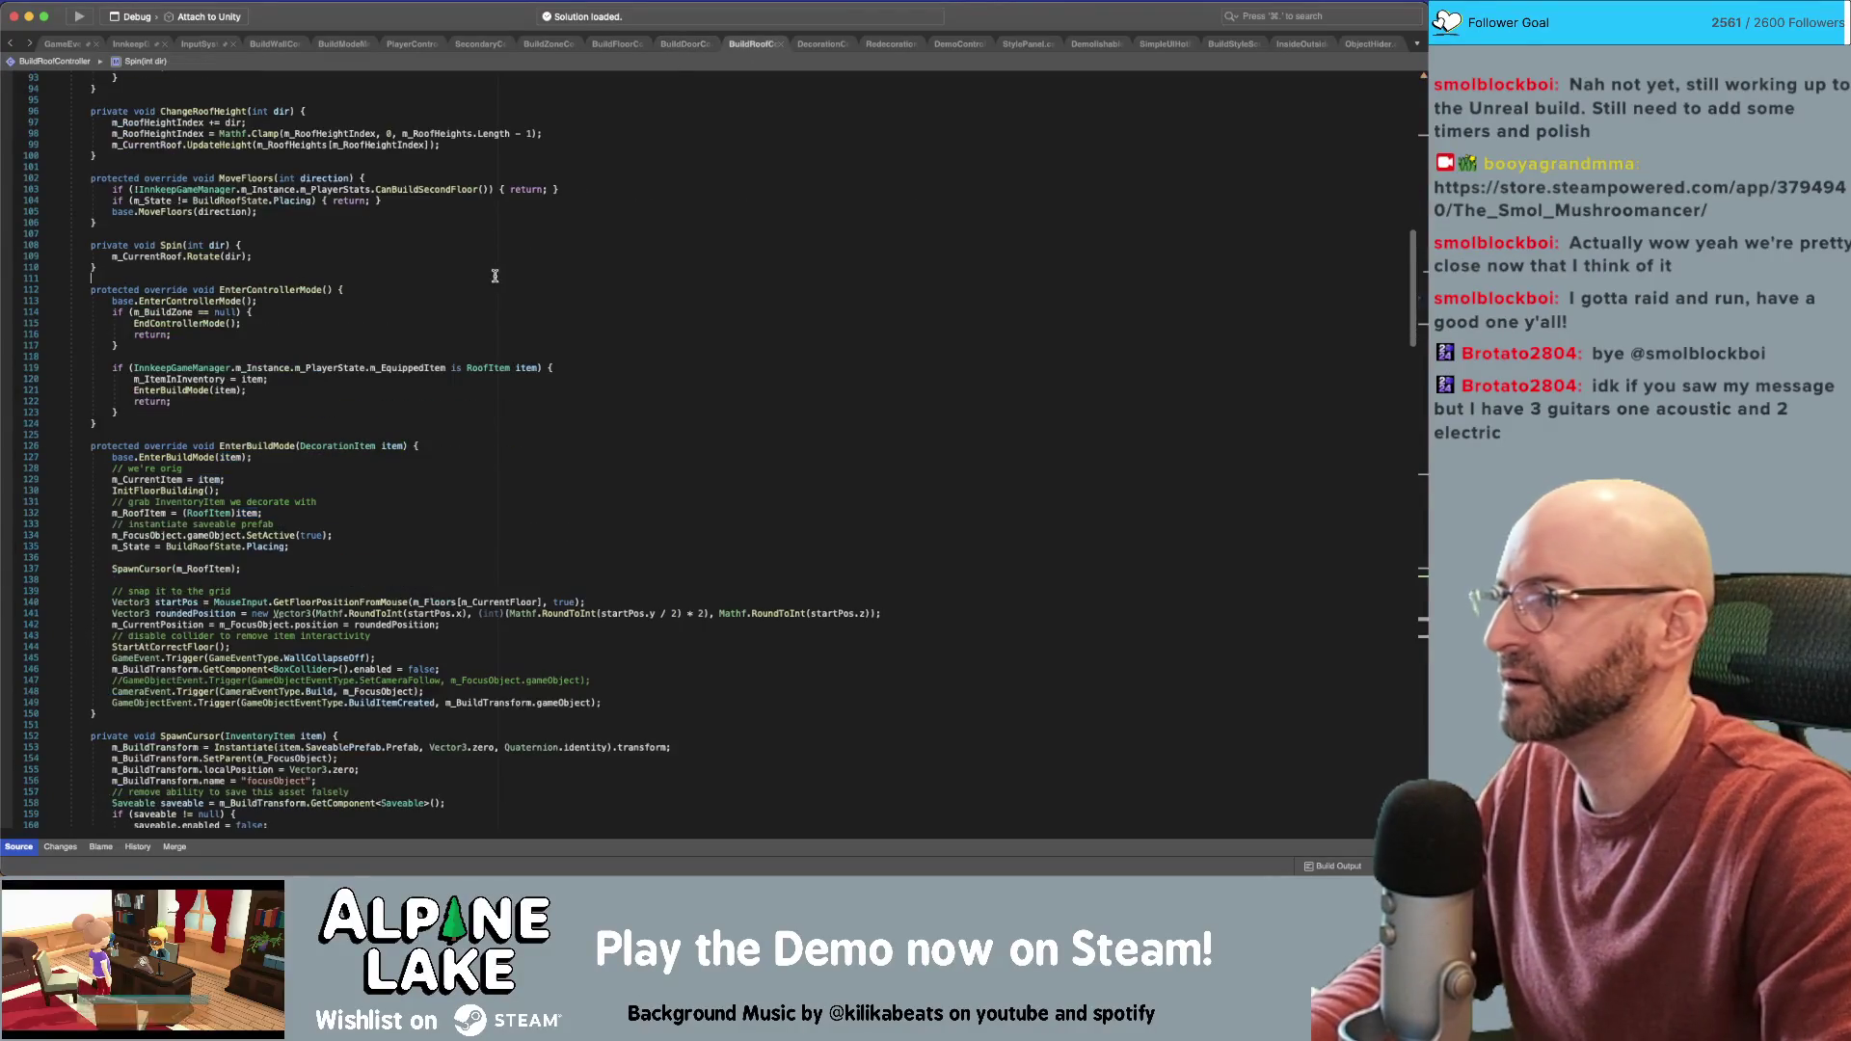
# In BuildRoofController's EnterBuildMode, comment out m_CurrentItem = item and type SetCurrentItem(item) below
pyautogui.click(435, 476)
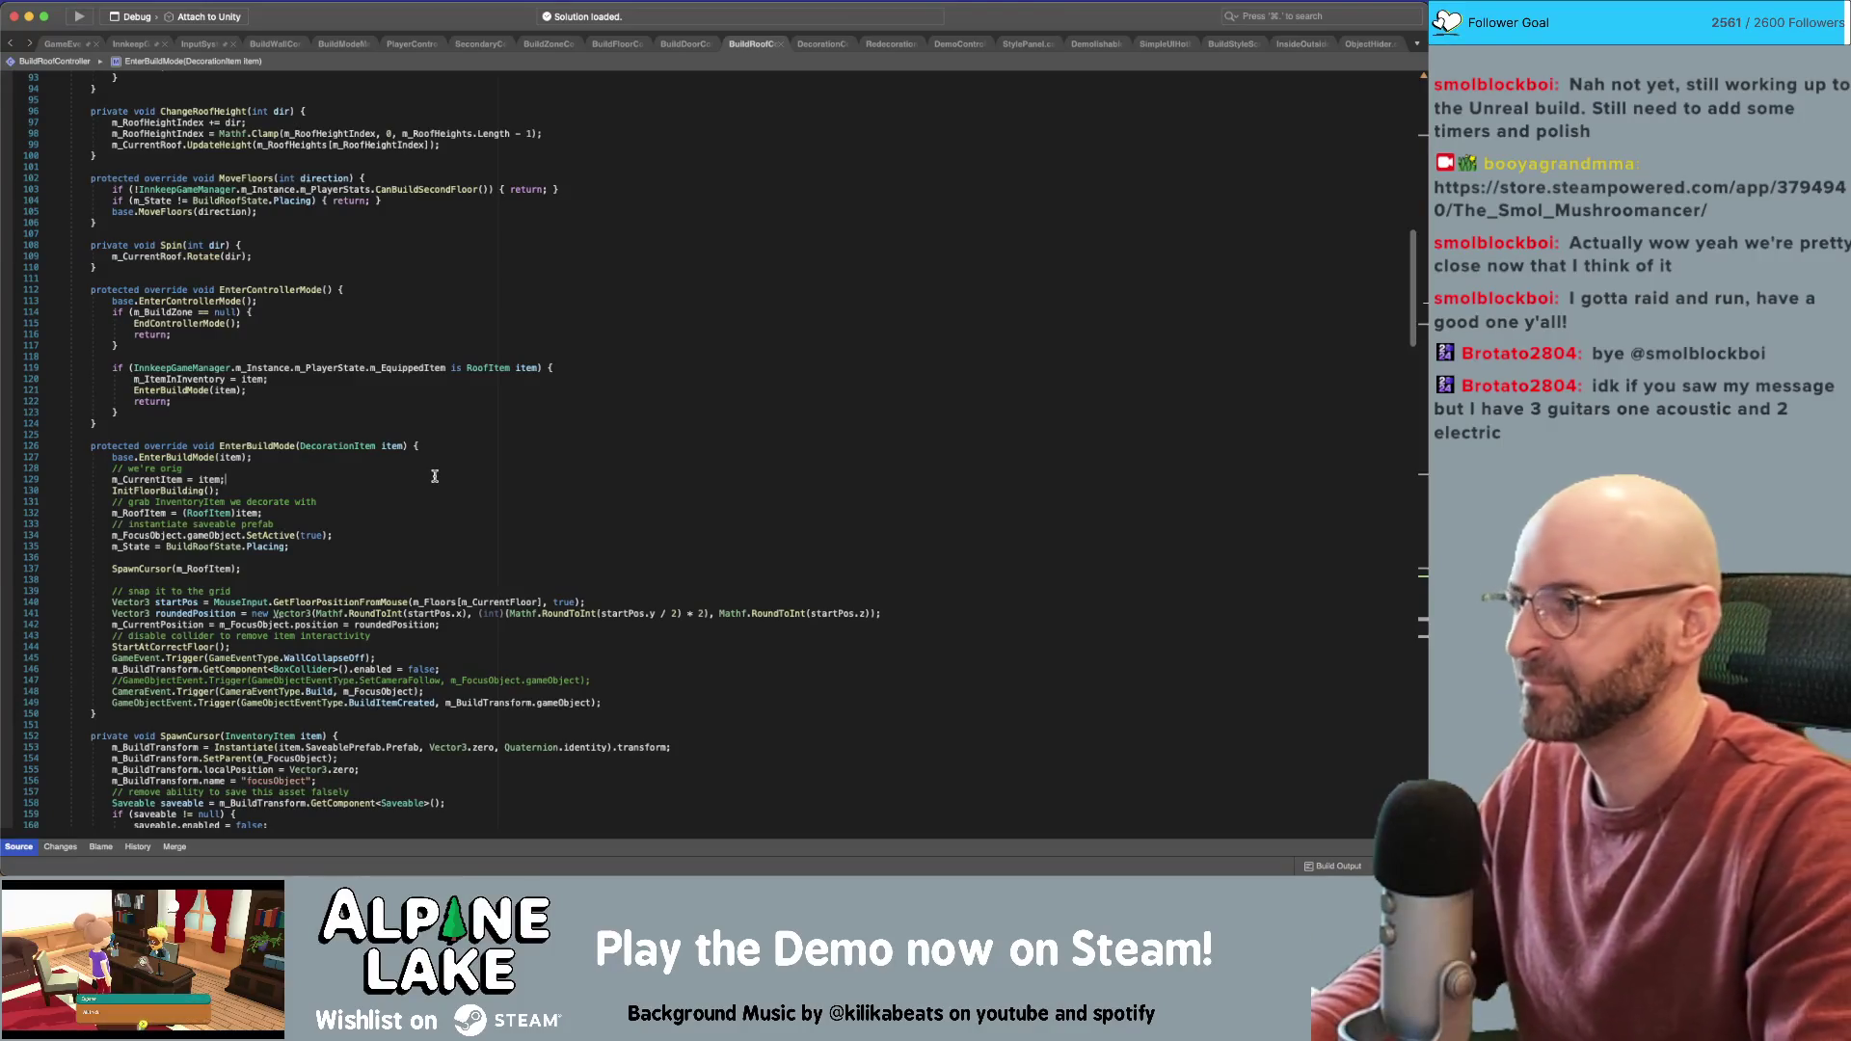
pyautogui.press('super+slash')
pyautogui.press('Return')
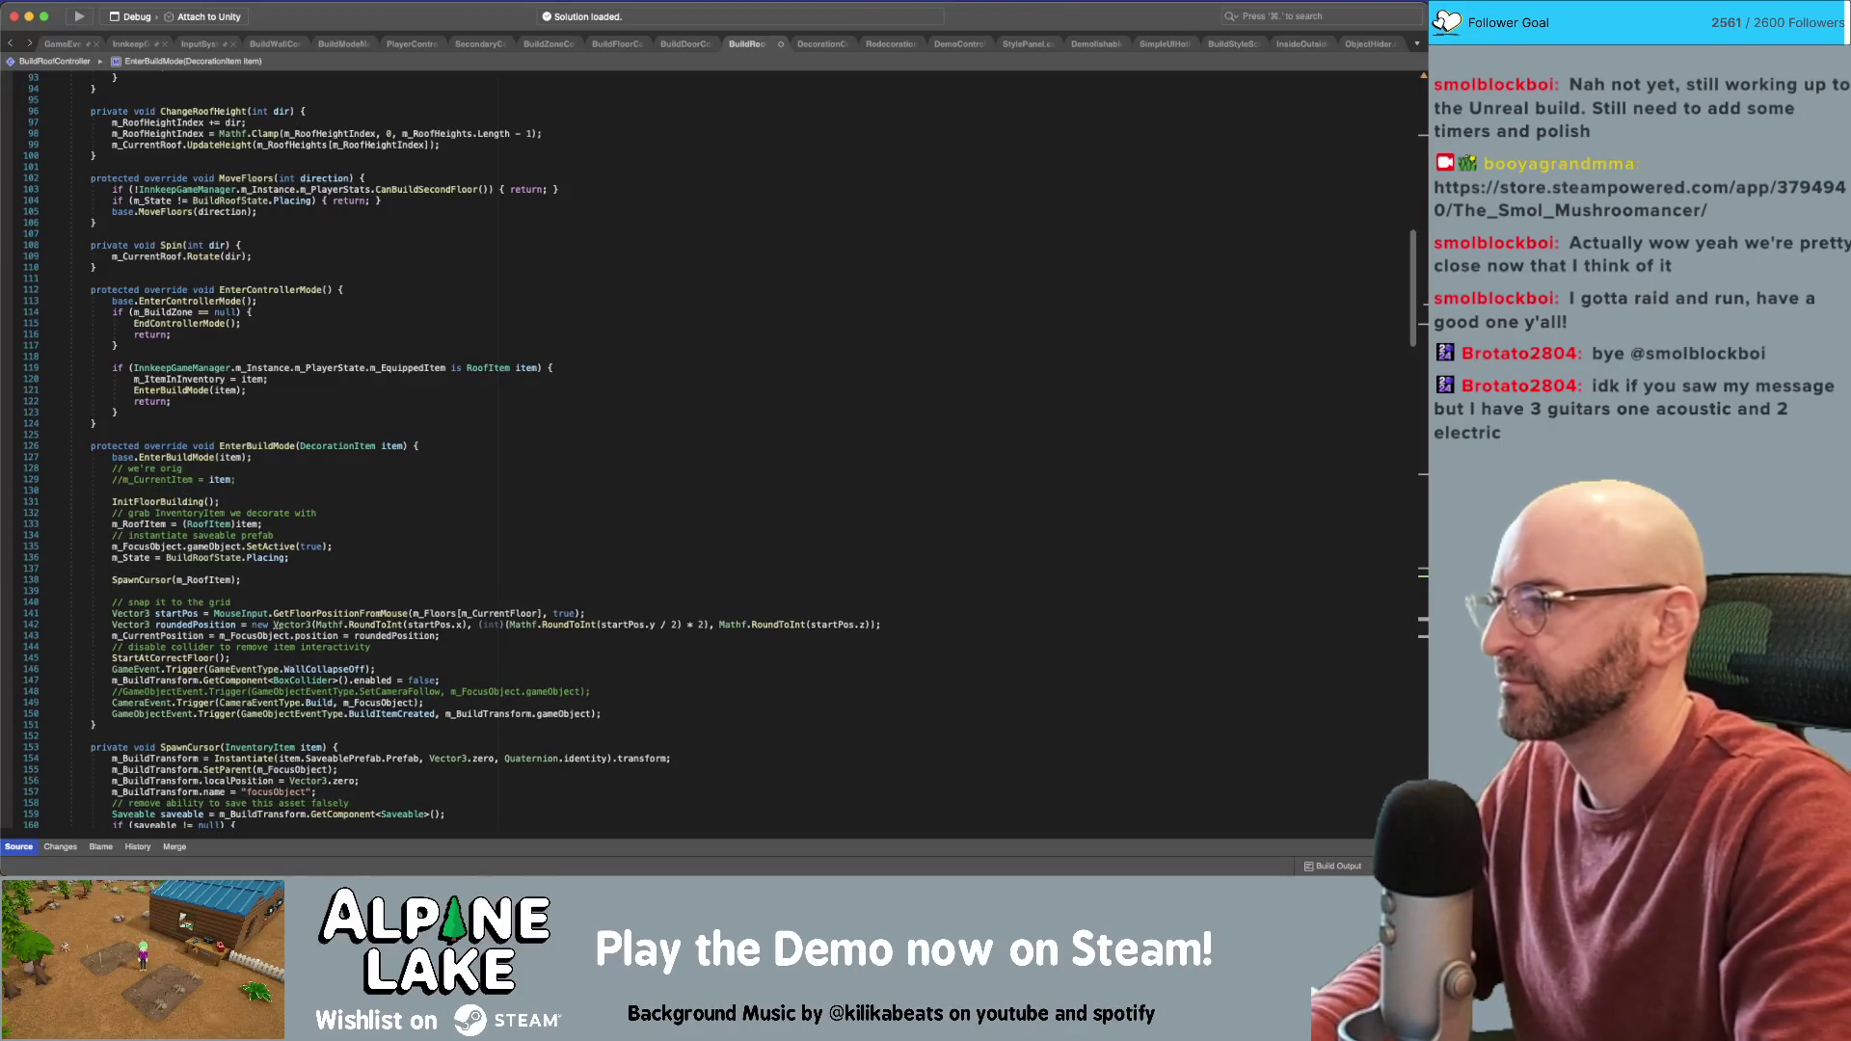
pyautogui.write('SetCurrentItem(ite')
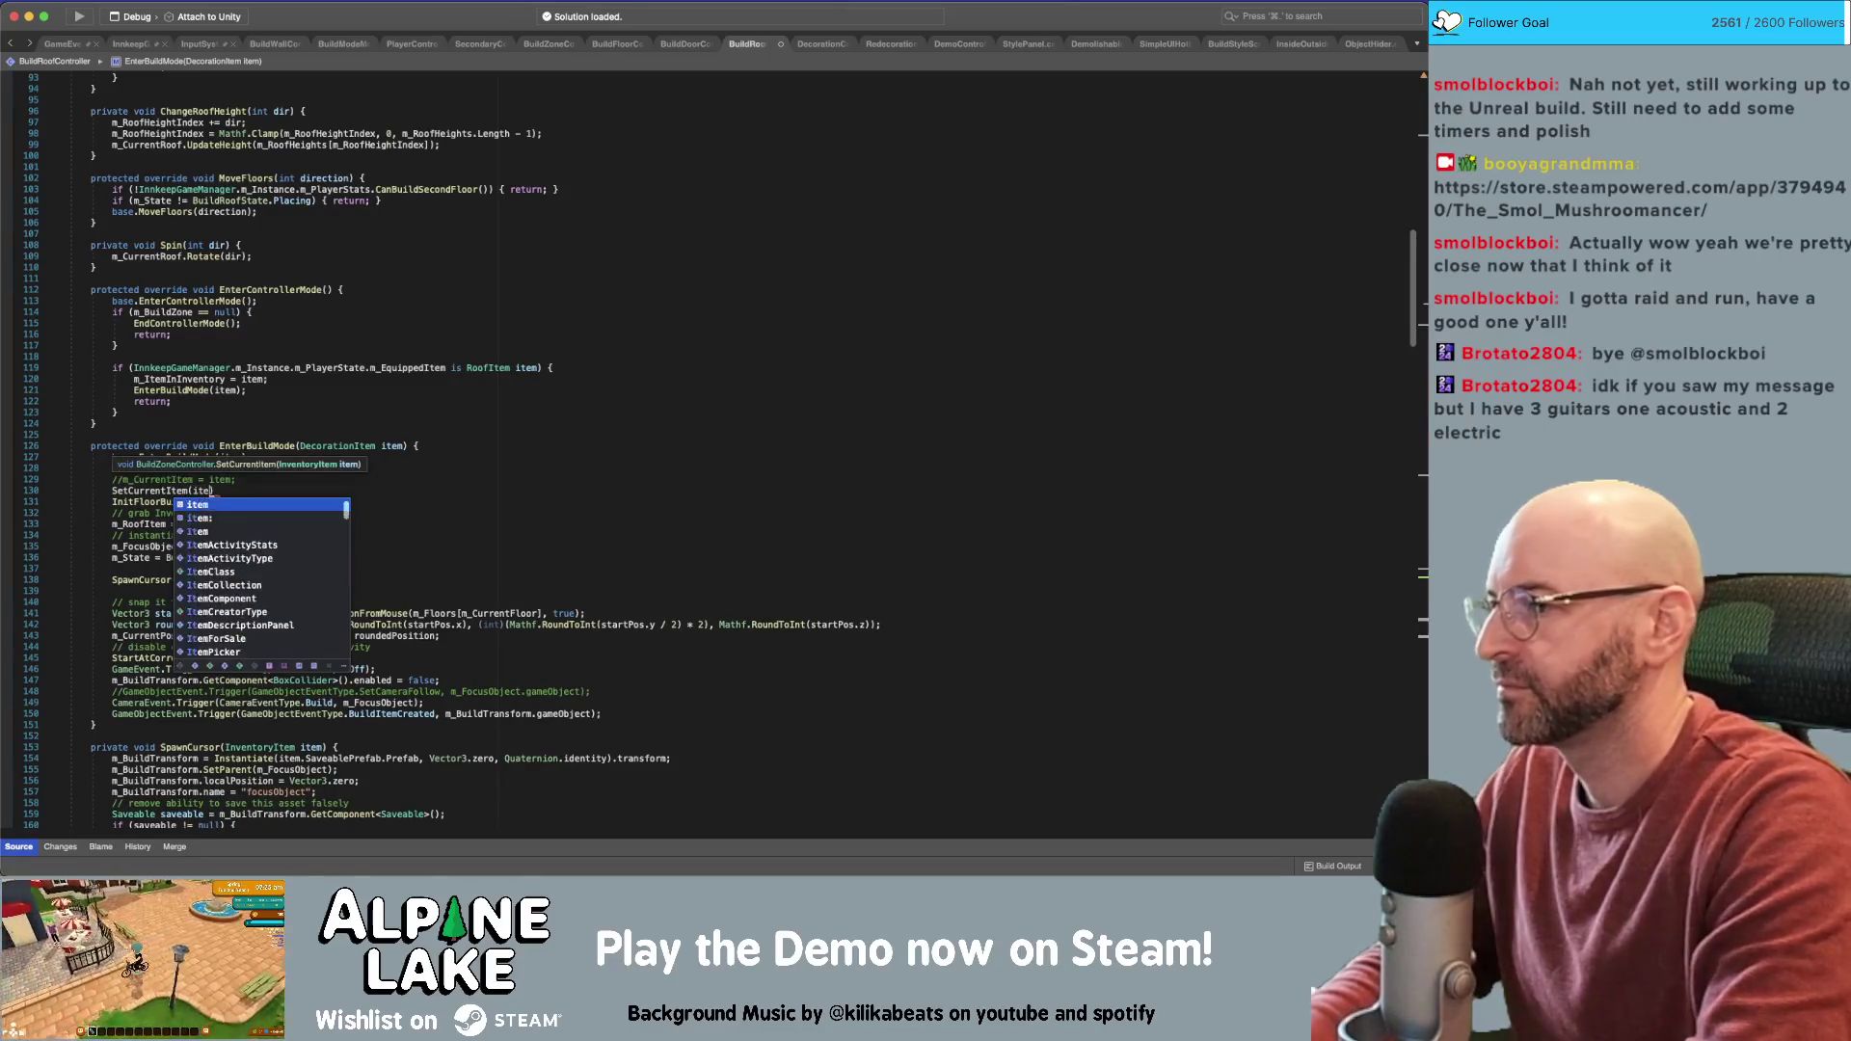
pyautogui.write('m);')
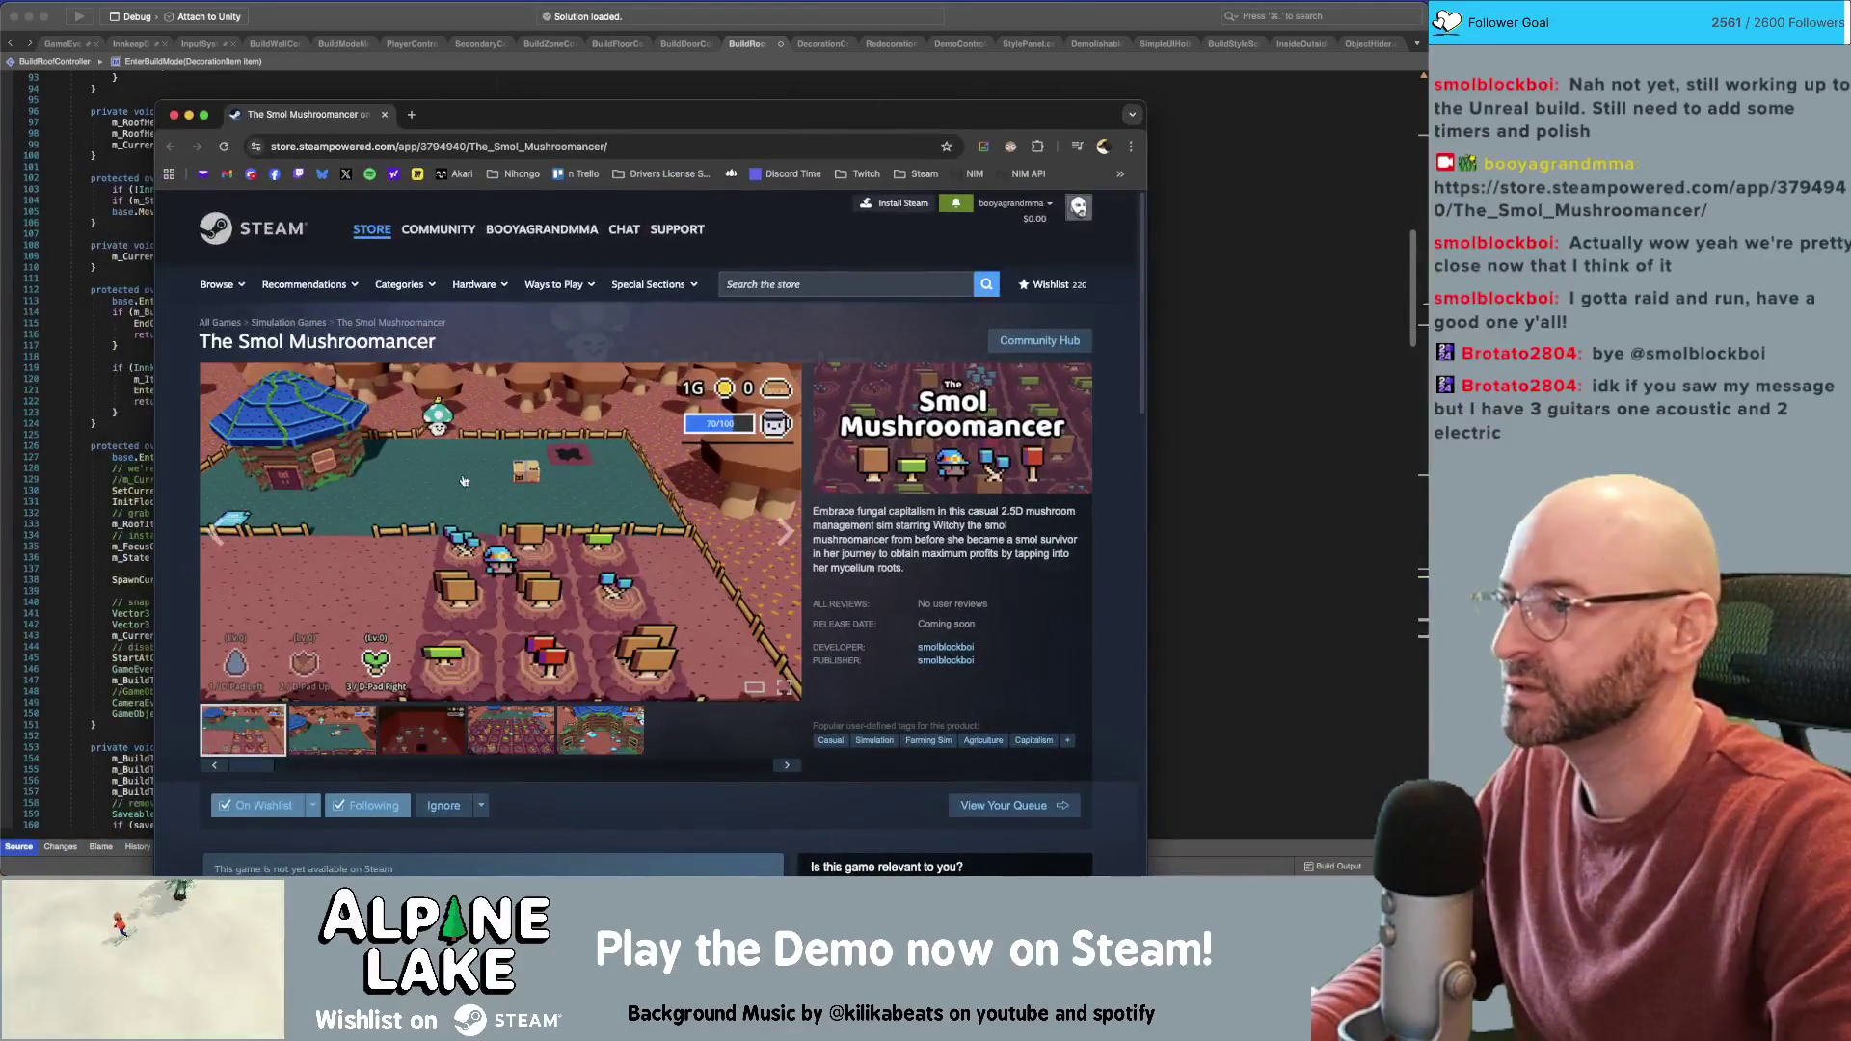
# Browse the developer's curator page and the Smol Survivors store page, then close the Steam window
pyautogui.moveTo(547, 118); pyautogui.dragTo(527, 65)
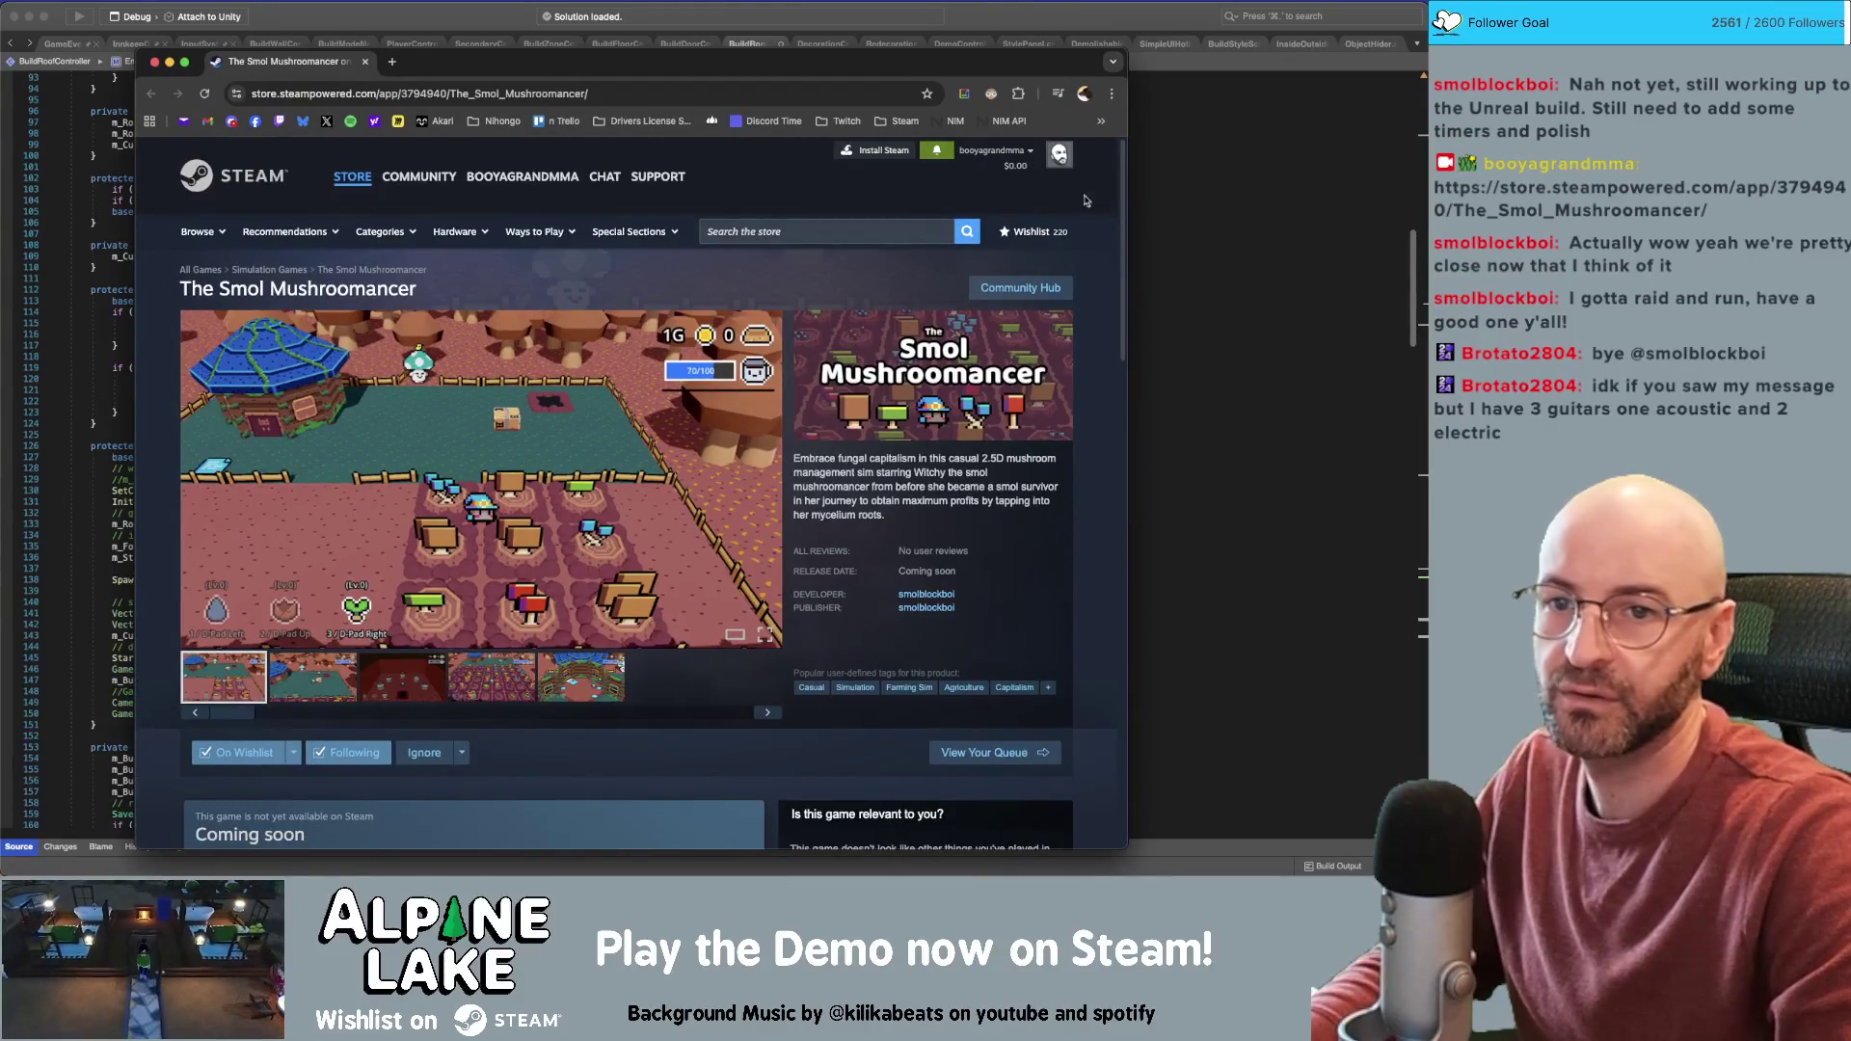
pyautogui.click(926, 595)
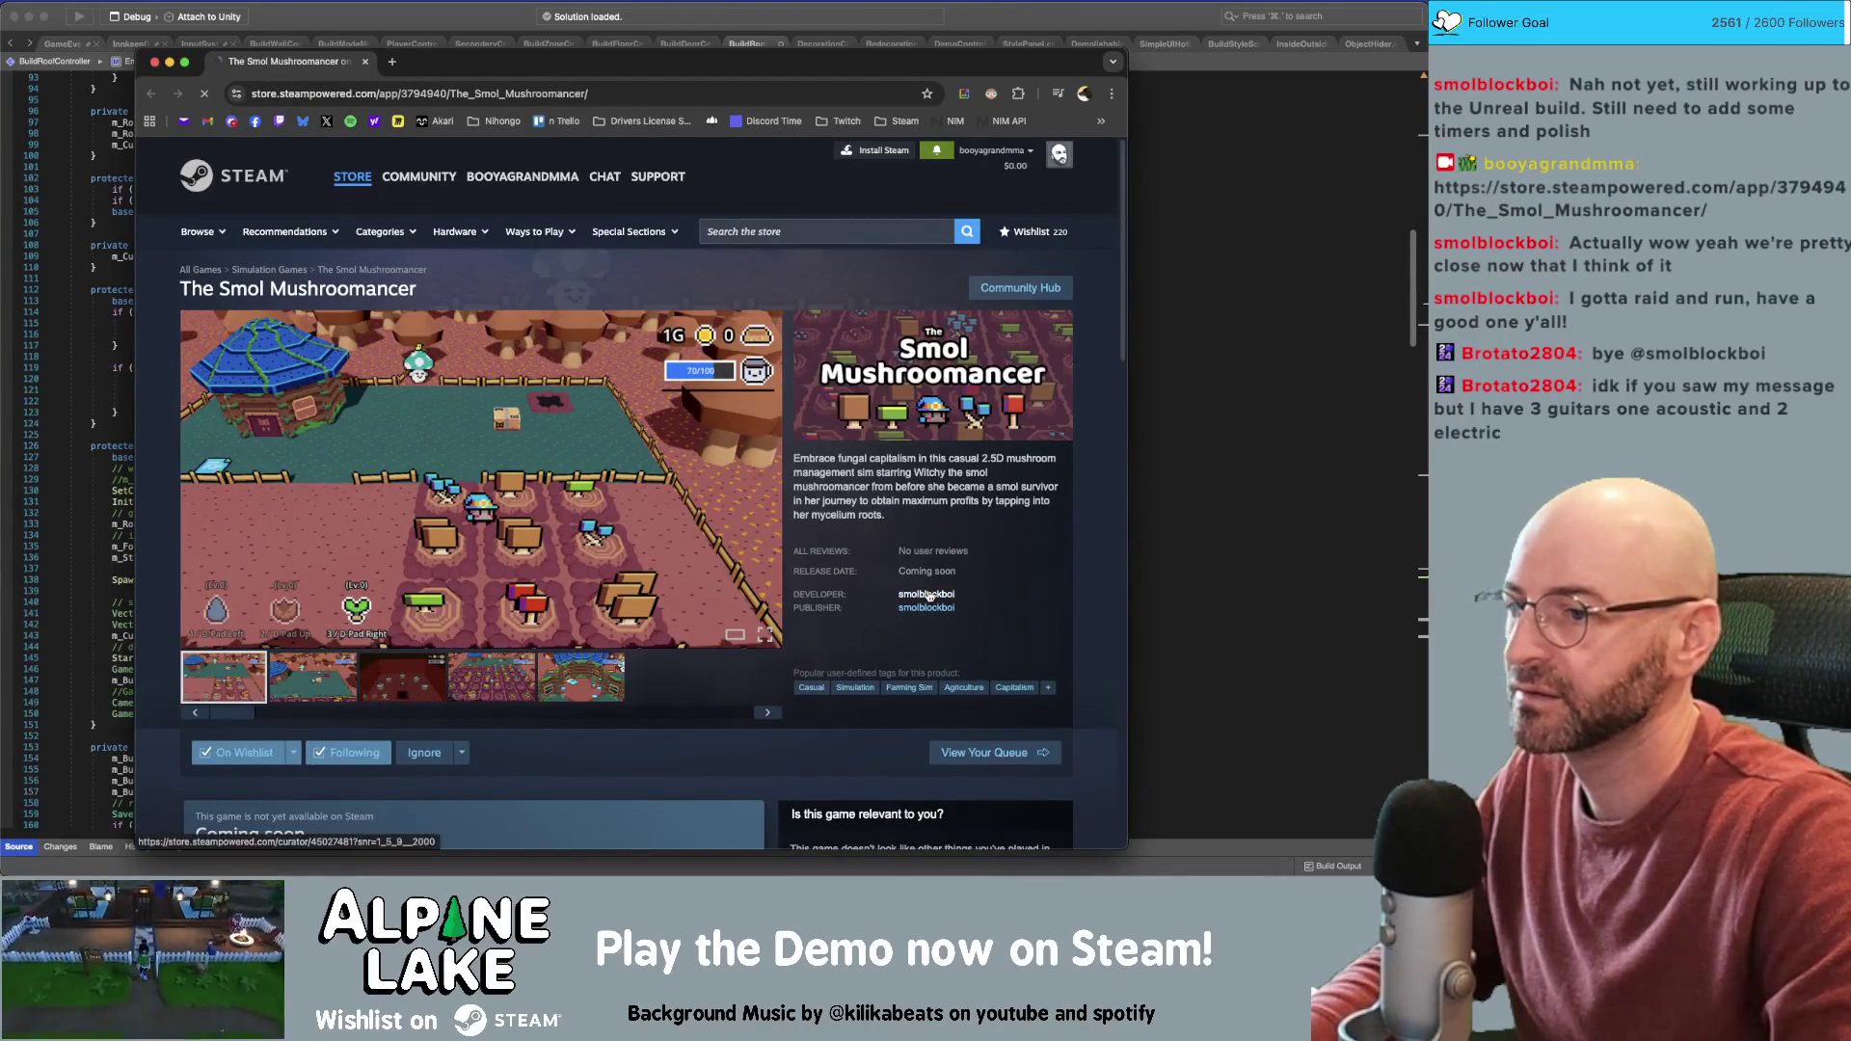
pyautogui.scroll(-5, 371, 532)
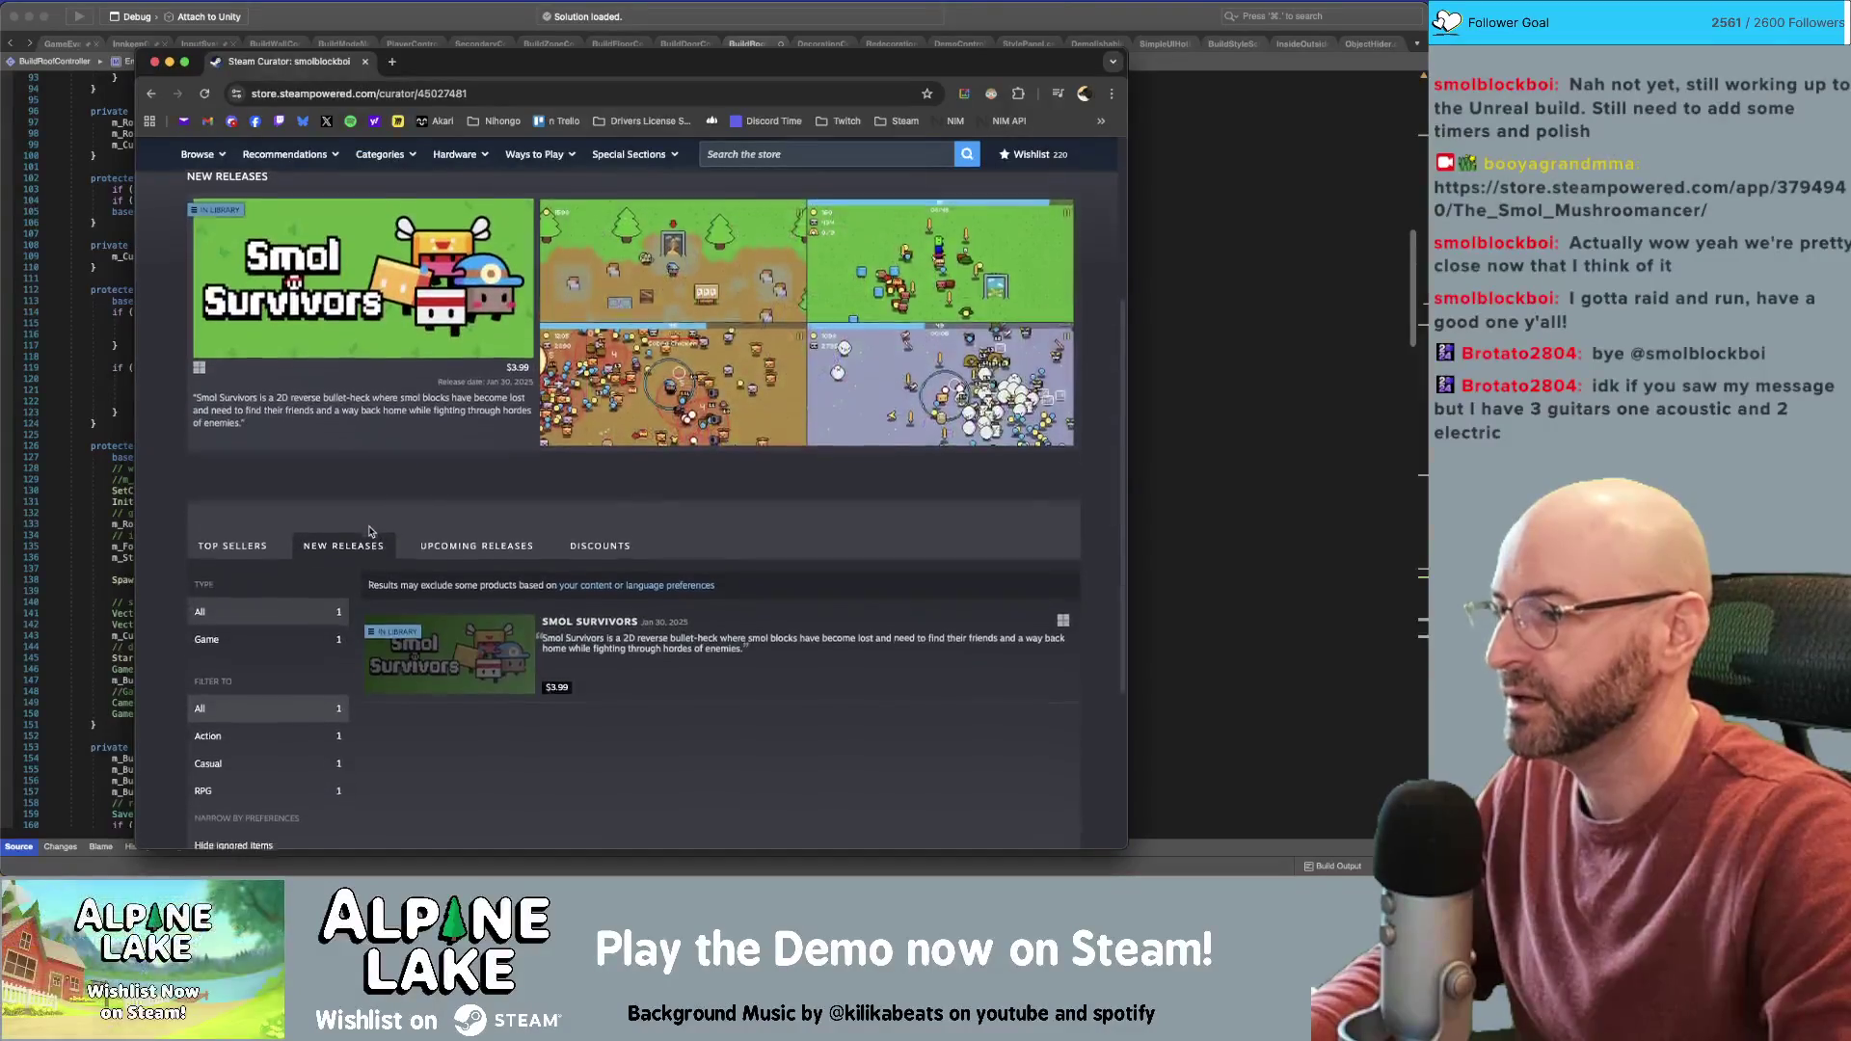
pyautogui.click(609, 608)
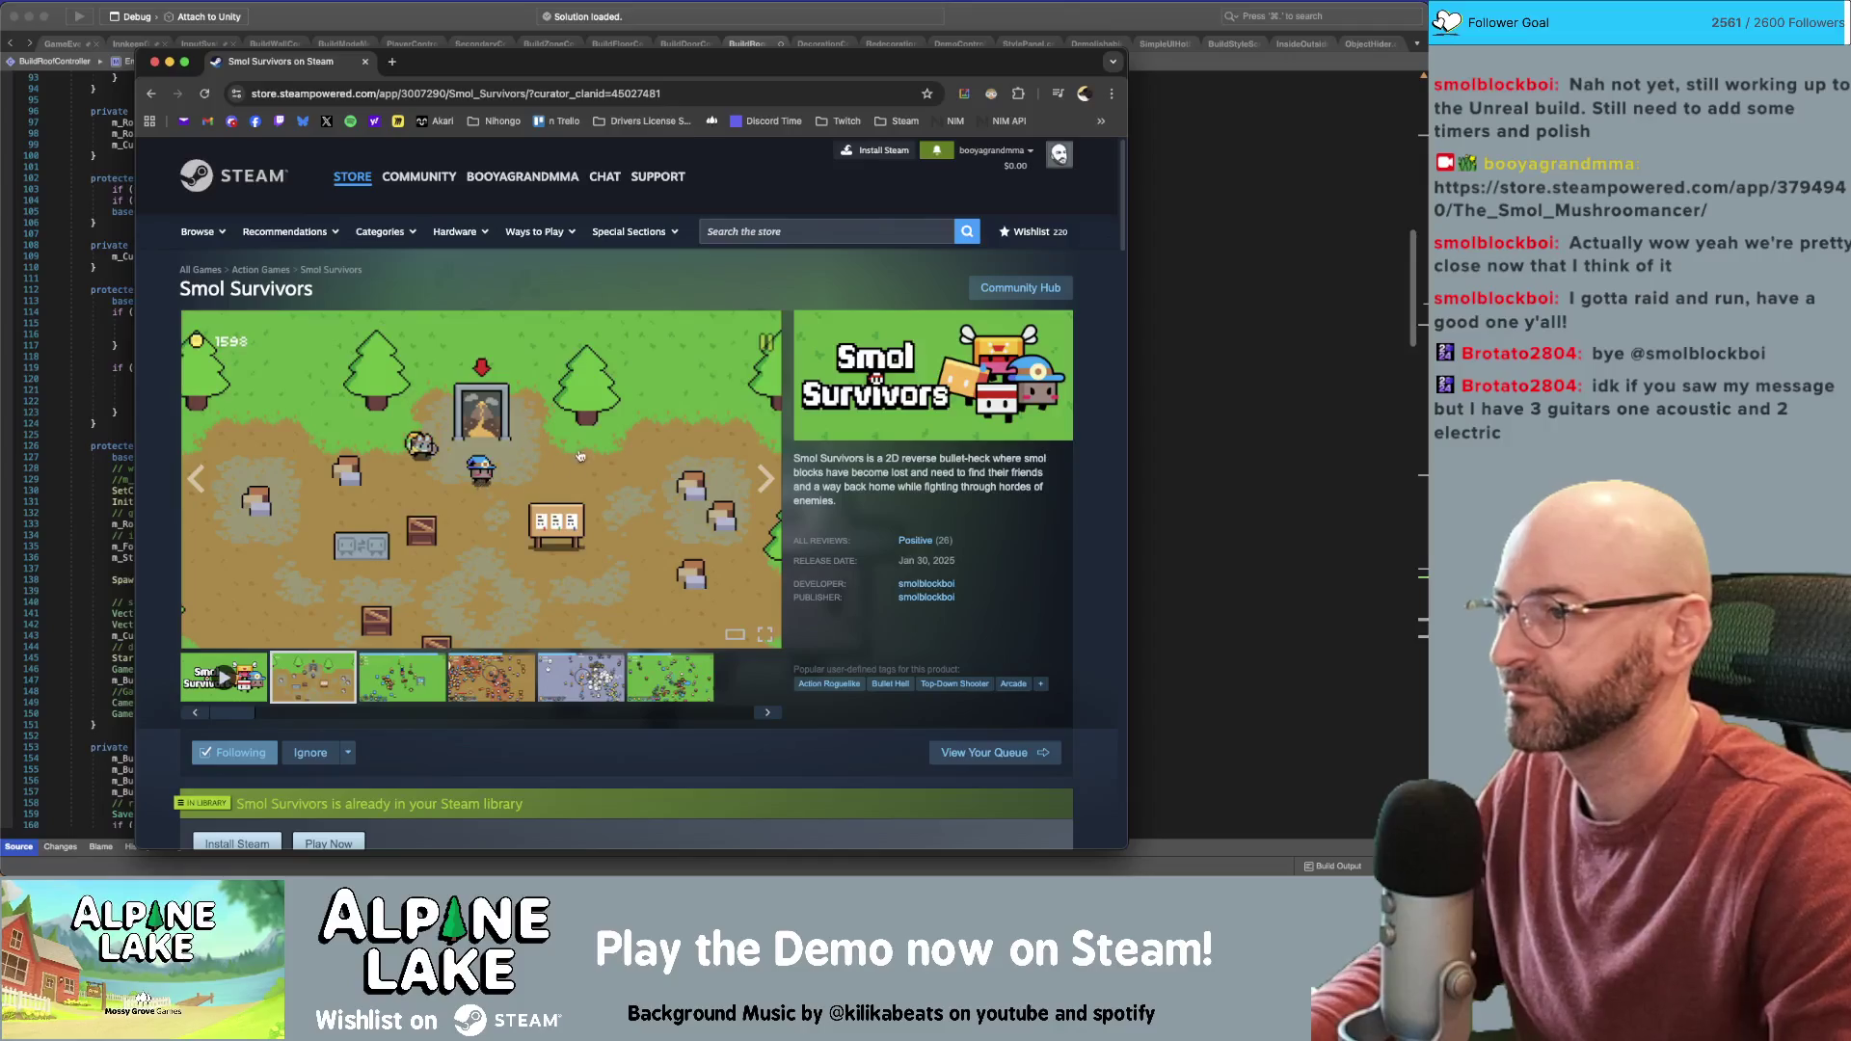
pyautogui.scroll(-3, 578, 456)
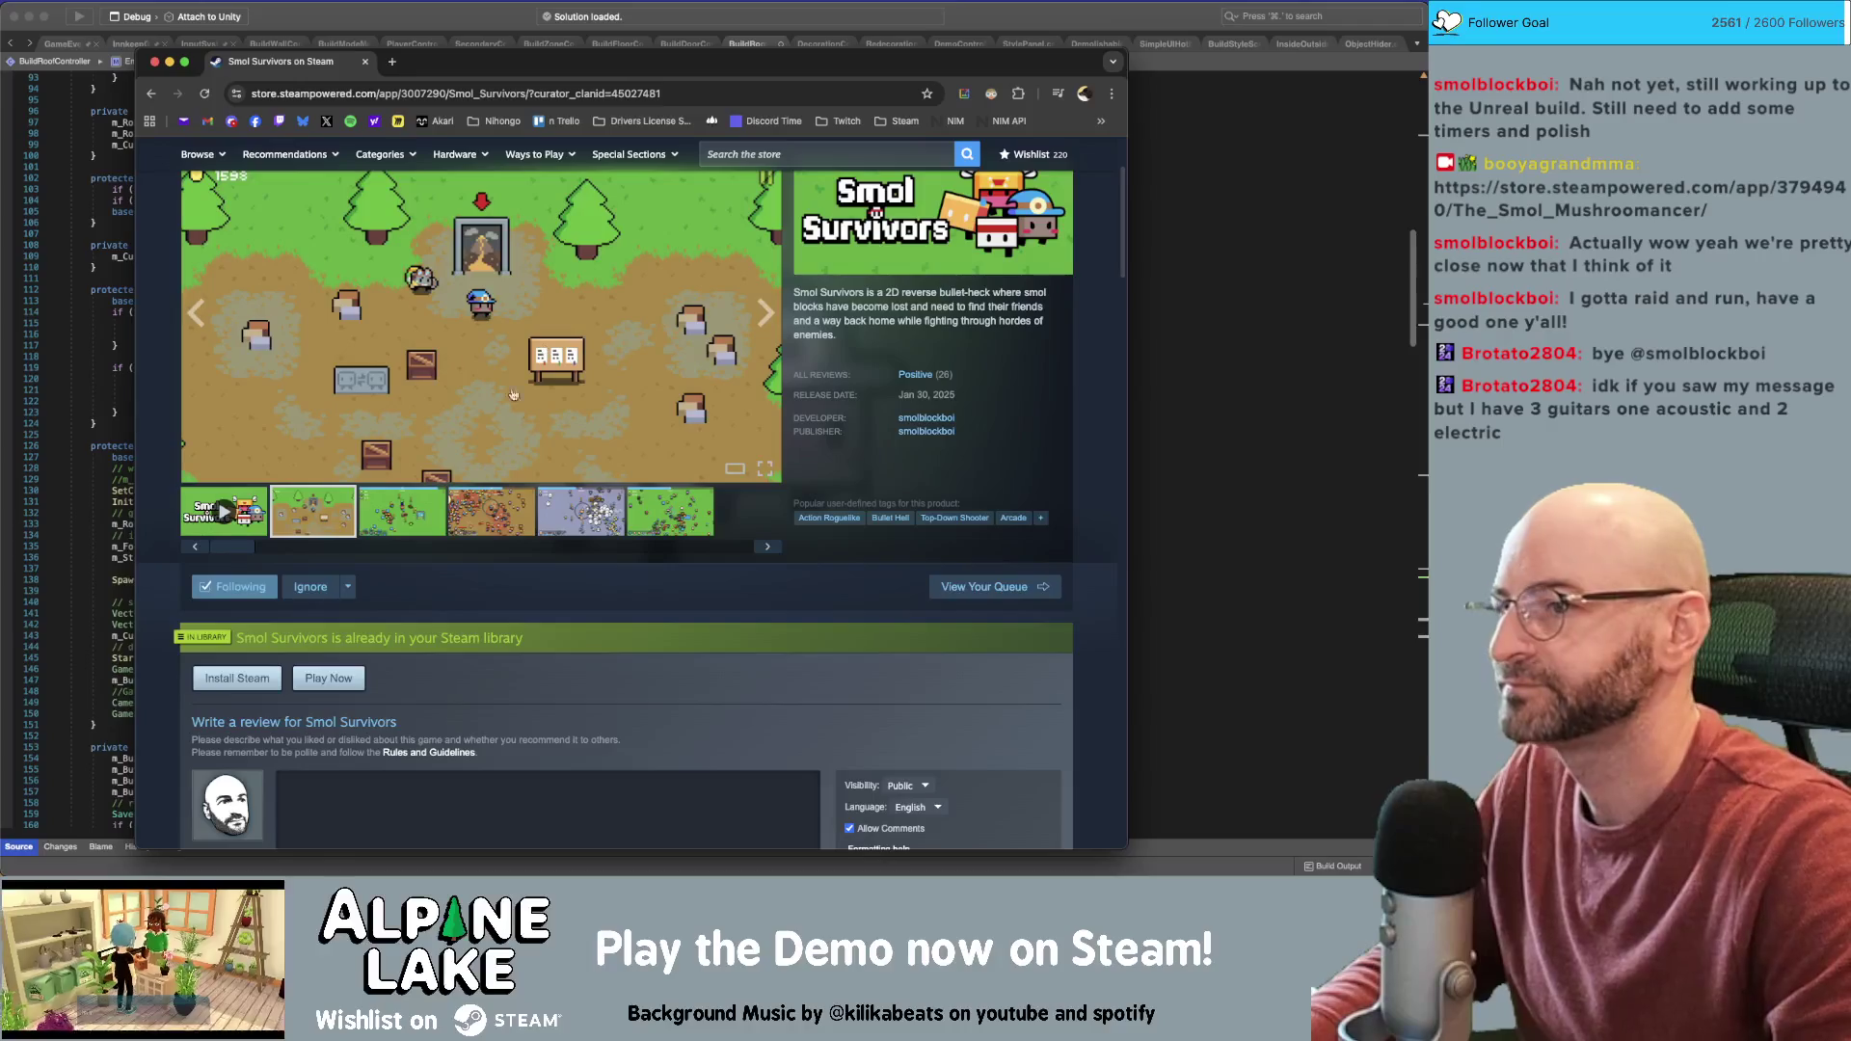
pyautogui.scroll(-10, 675, 405)
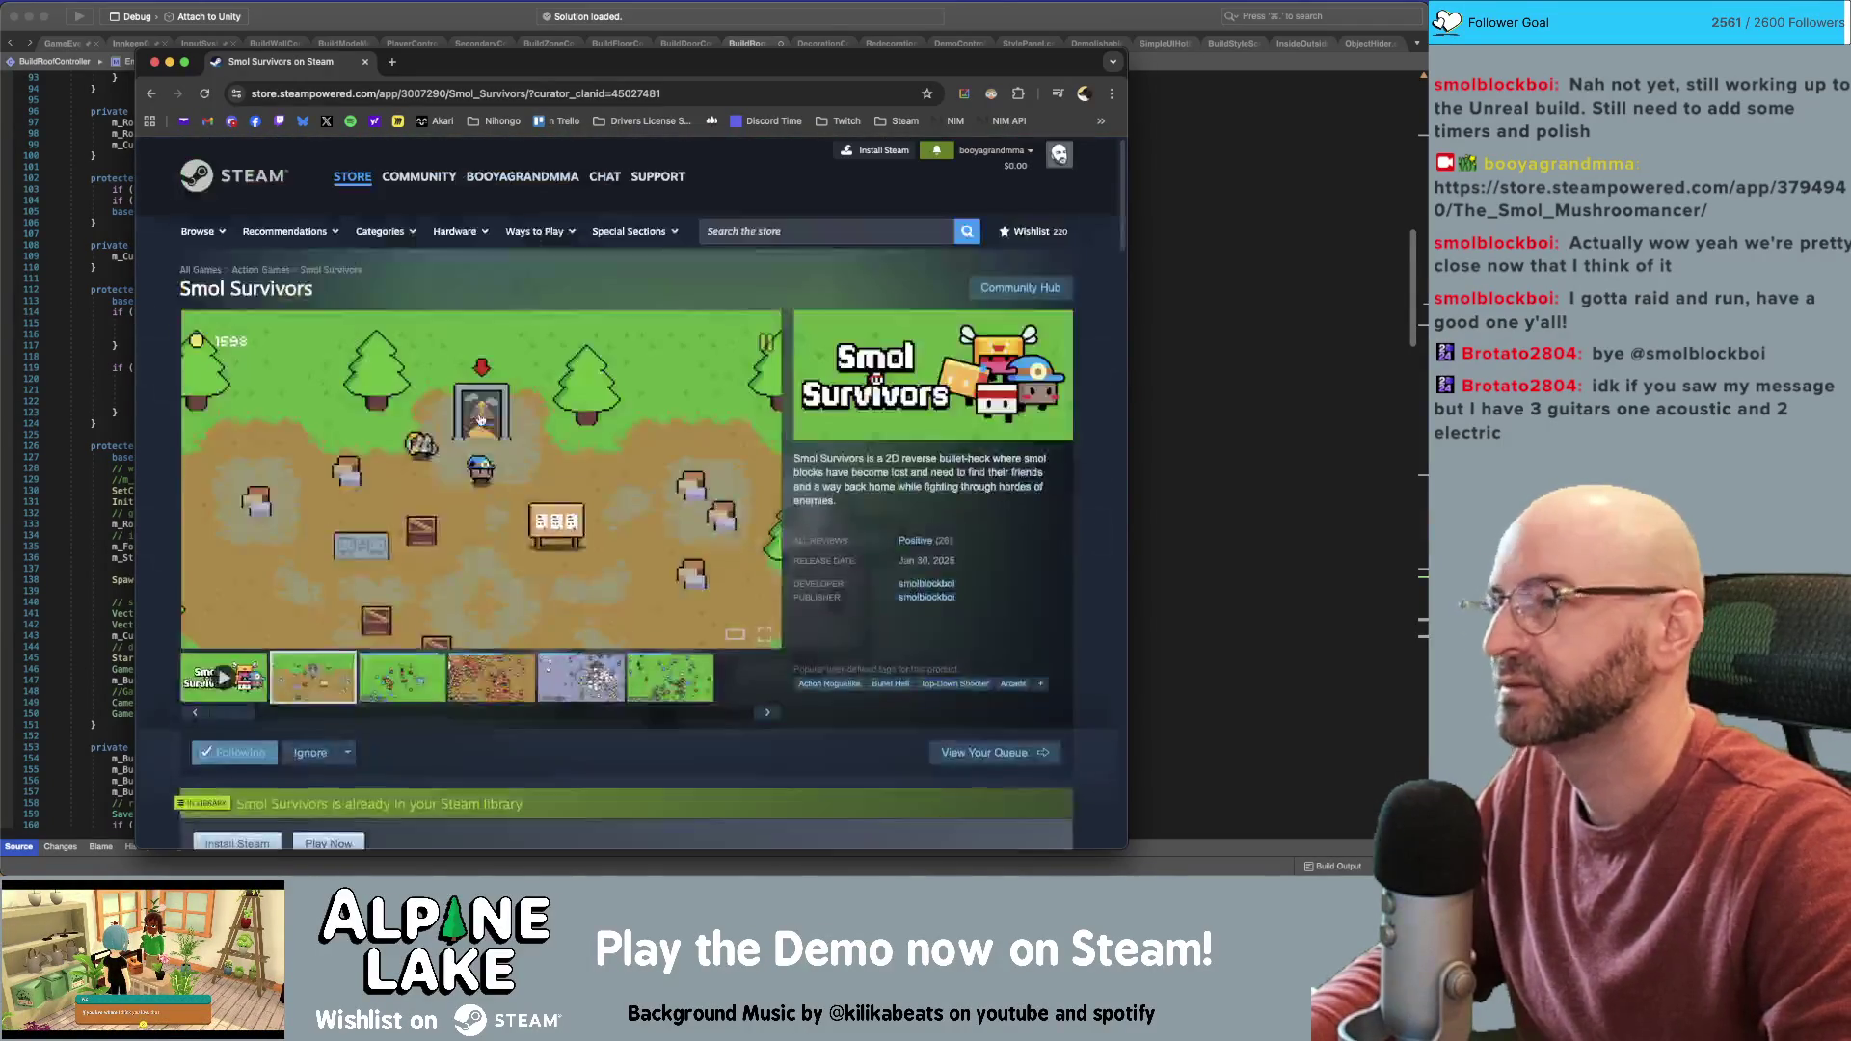
pyautogui.scroll(10, 482, 414)
pyautogui.moveTo(466, 67); pyautogui.dragTo(470, 62)
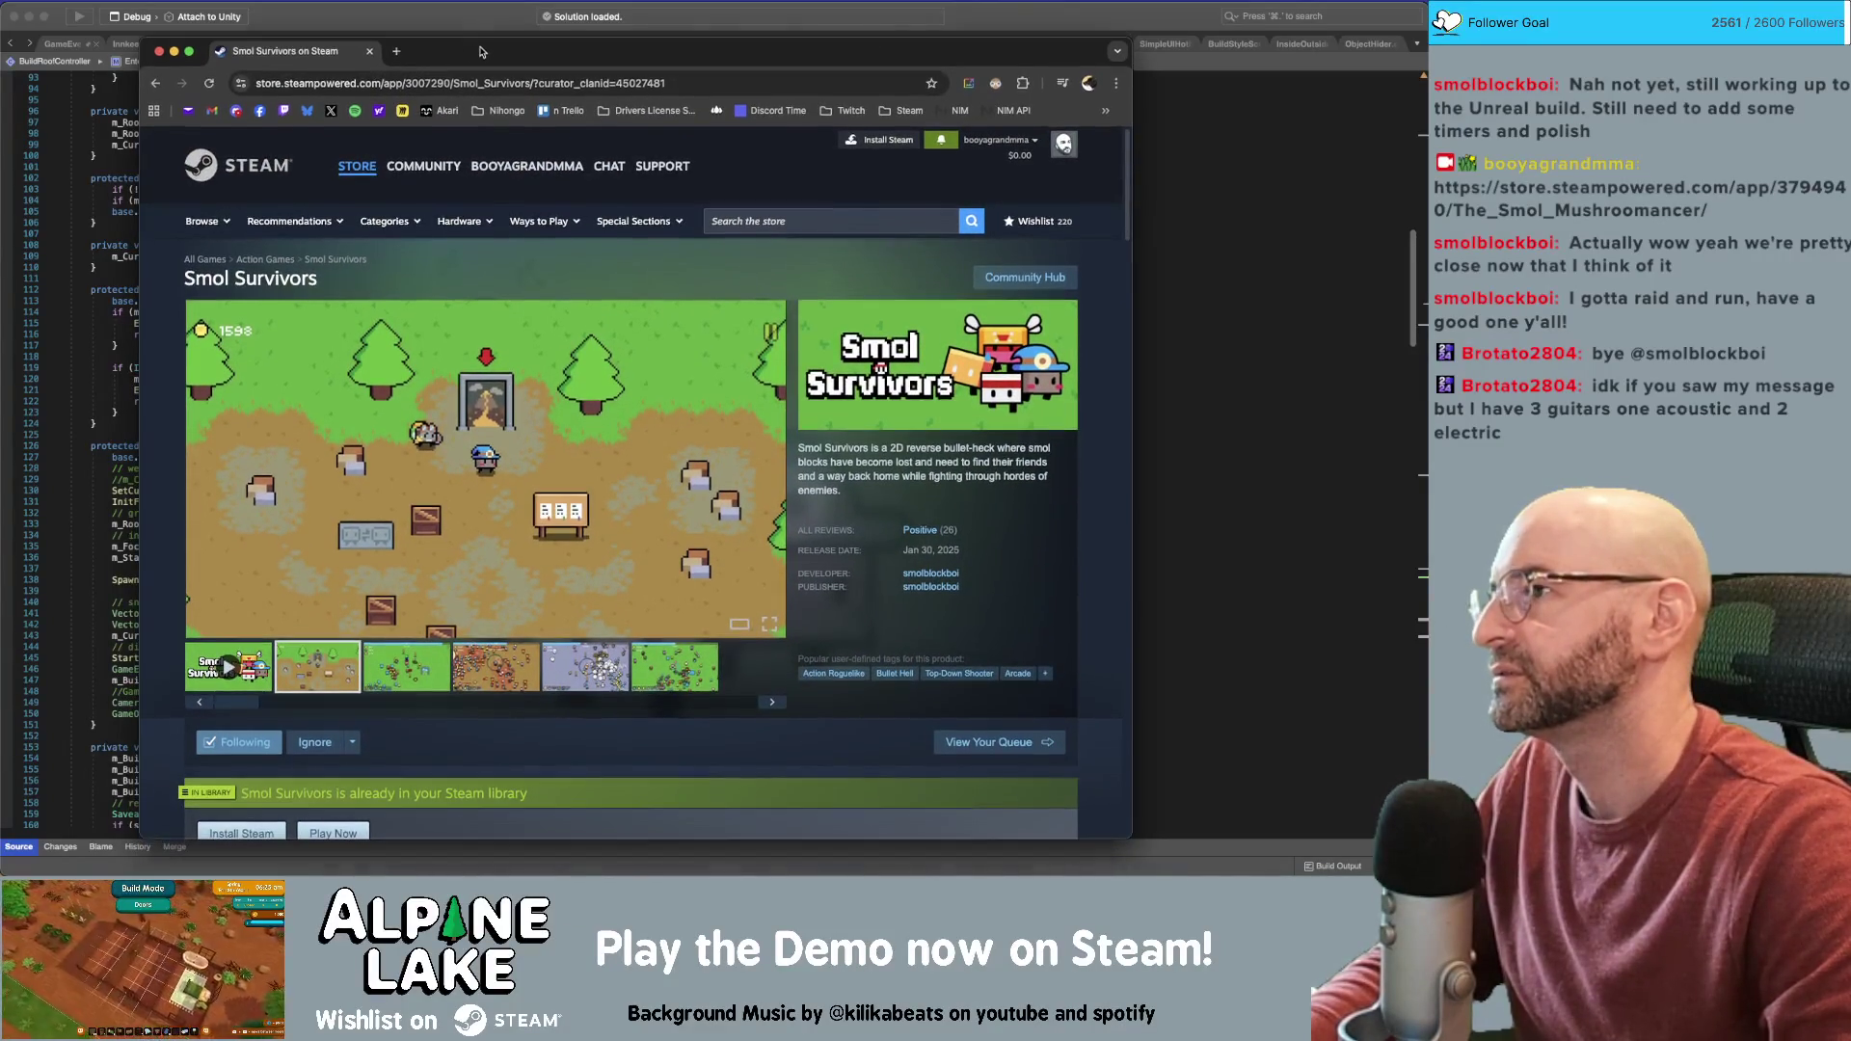
pyautogui.press('super+w')
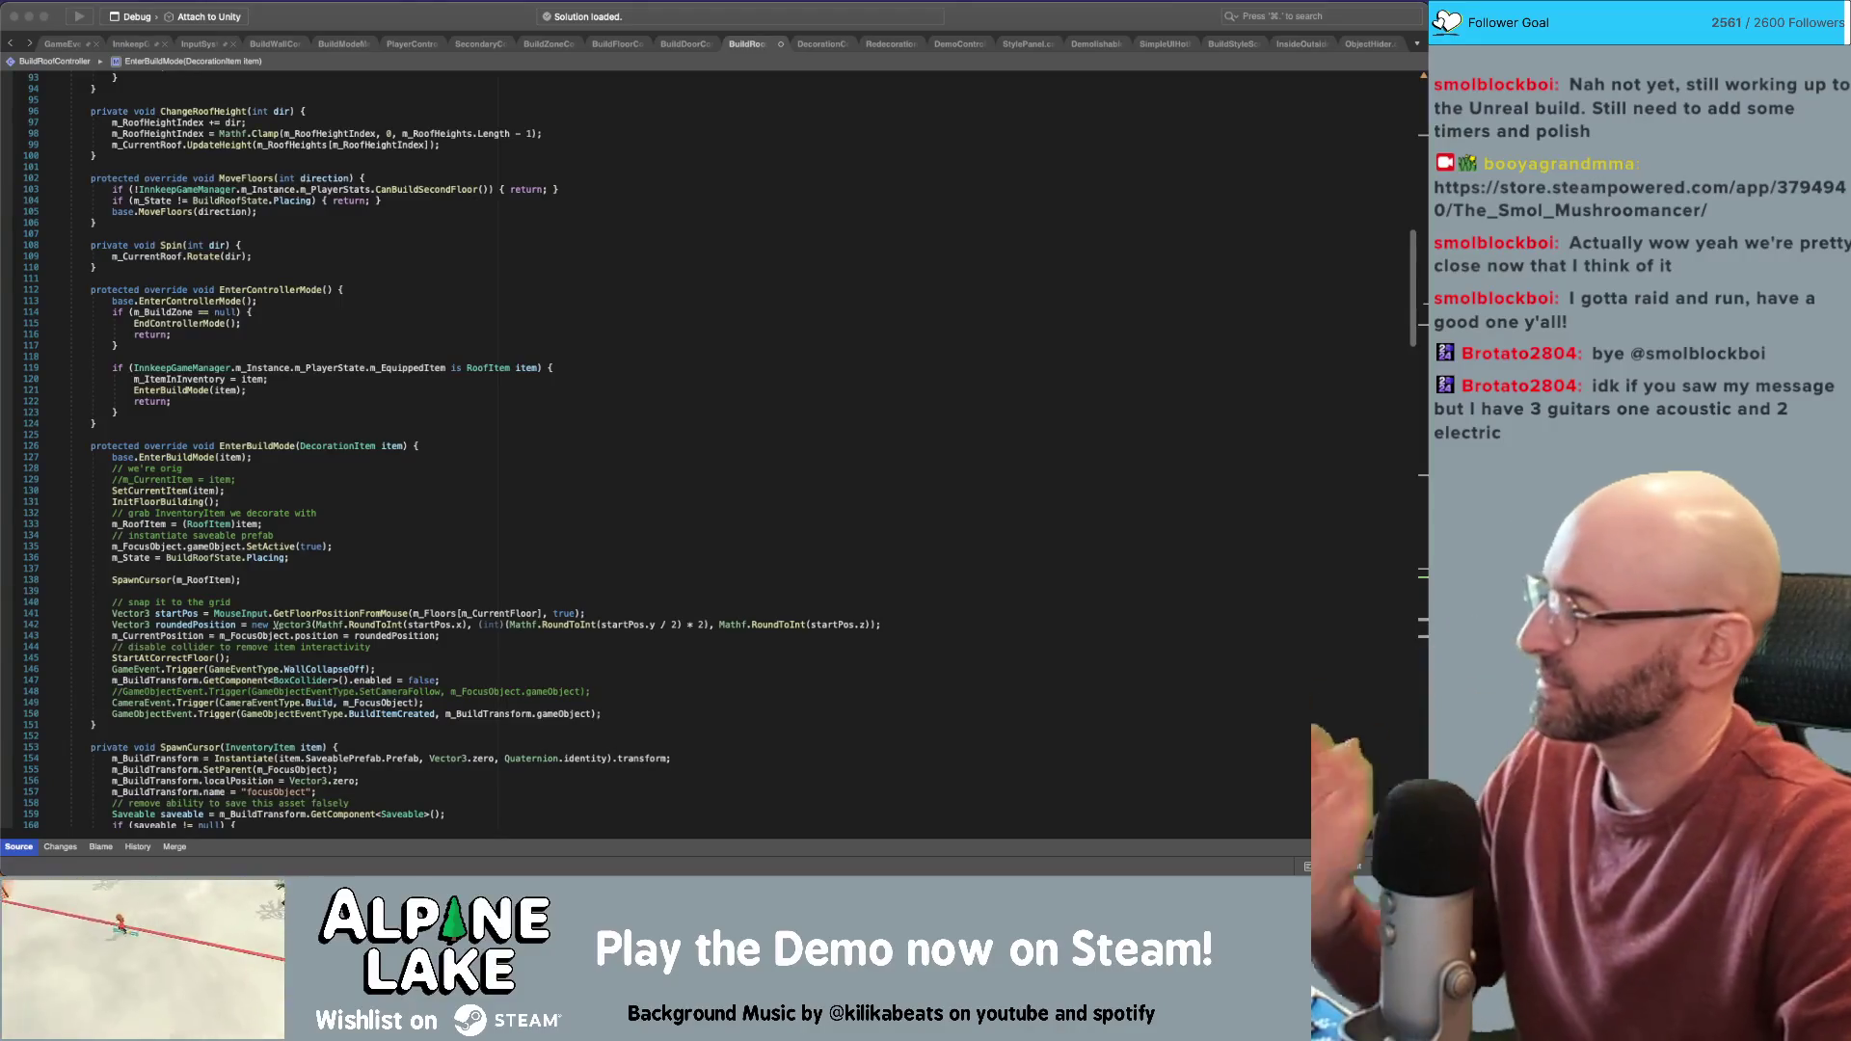
# Save BuildRoofController, glance at RedecorationController and DecorationController, then return to BuildRoofController
pyautogui.click(241, 491)
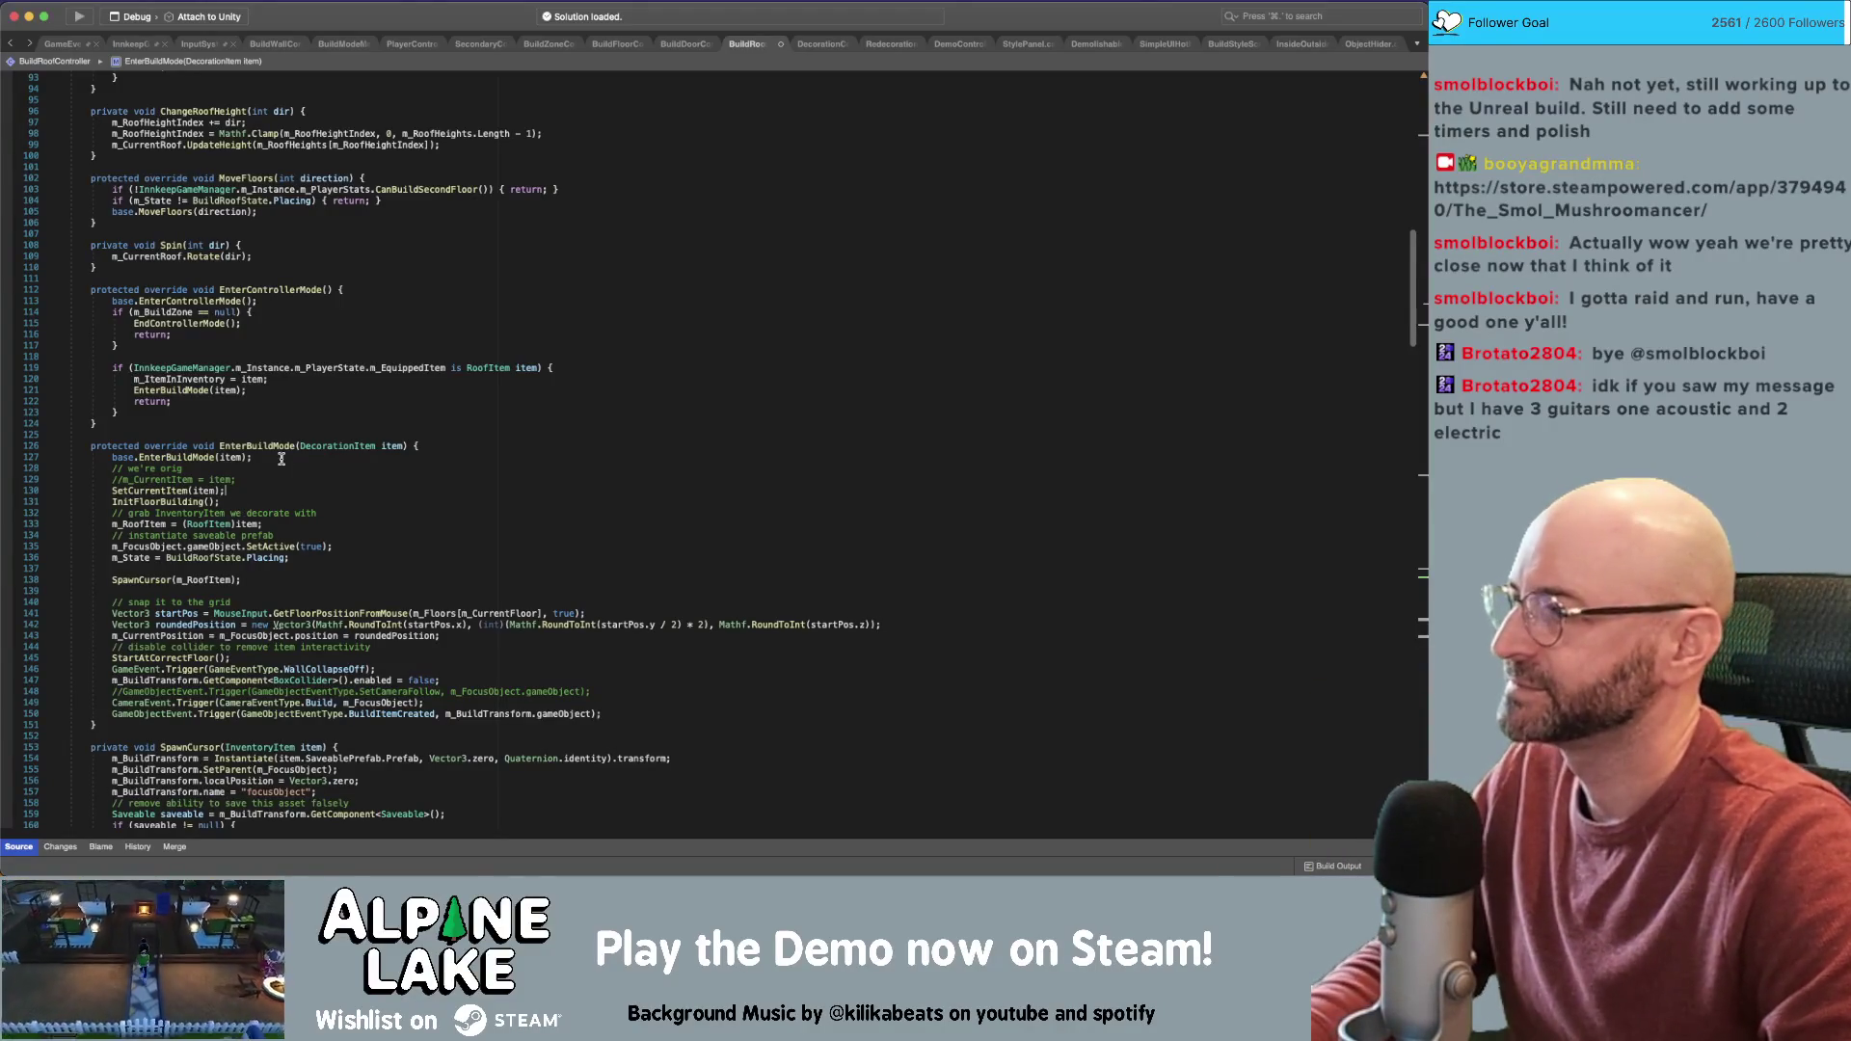
pyautogui.press('super+s')
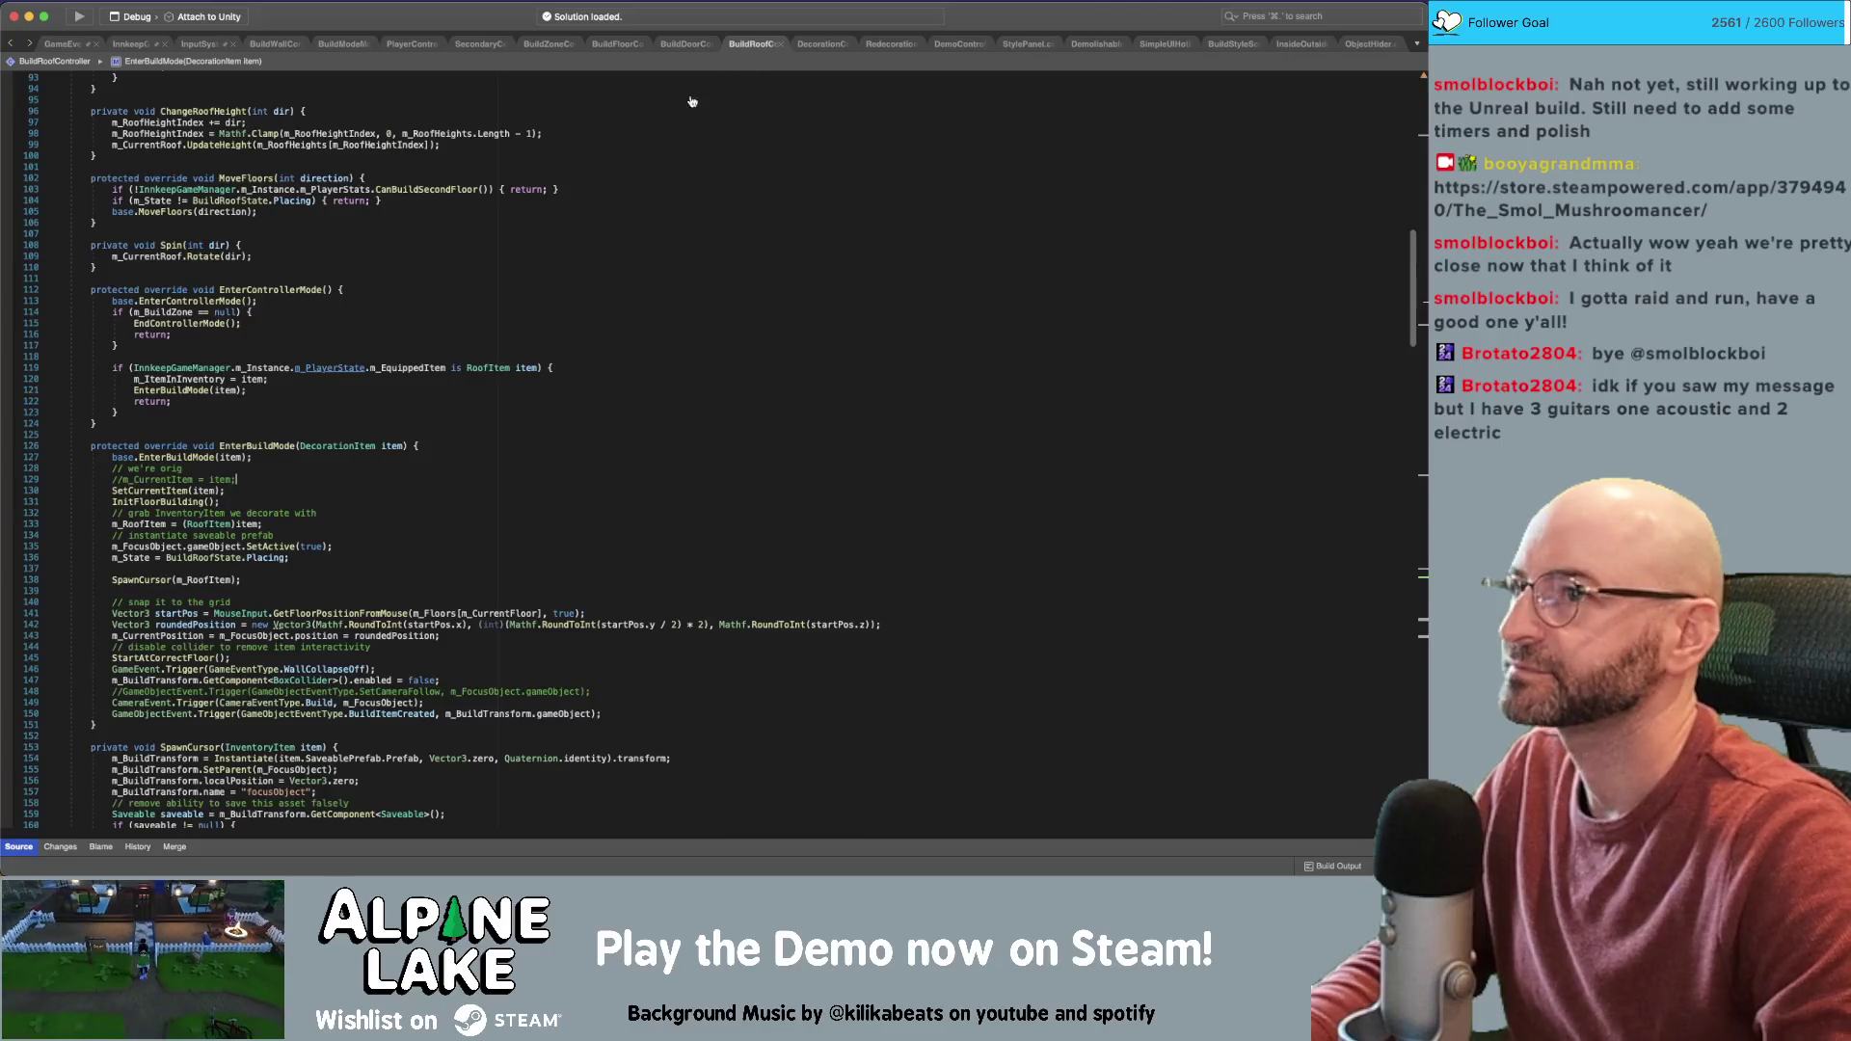
pyautogui.click(887, 45)
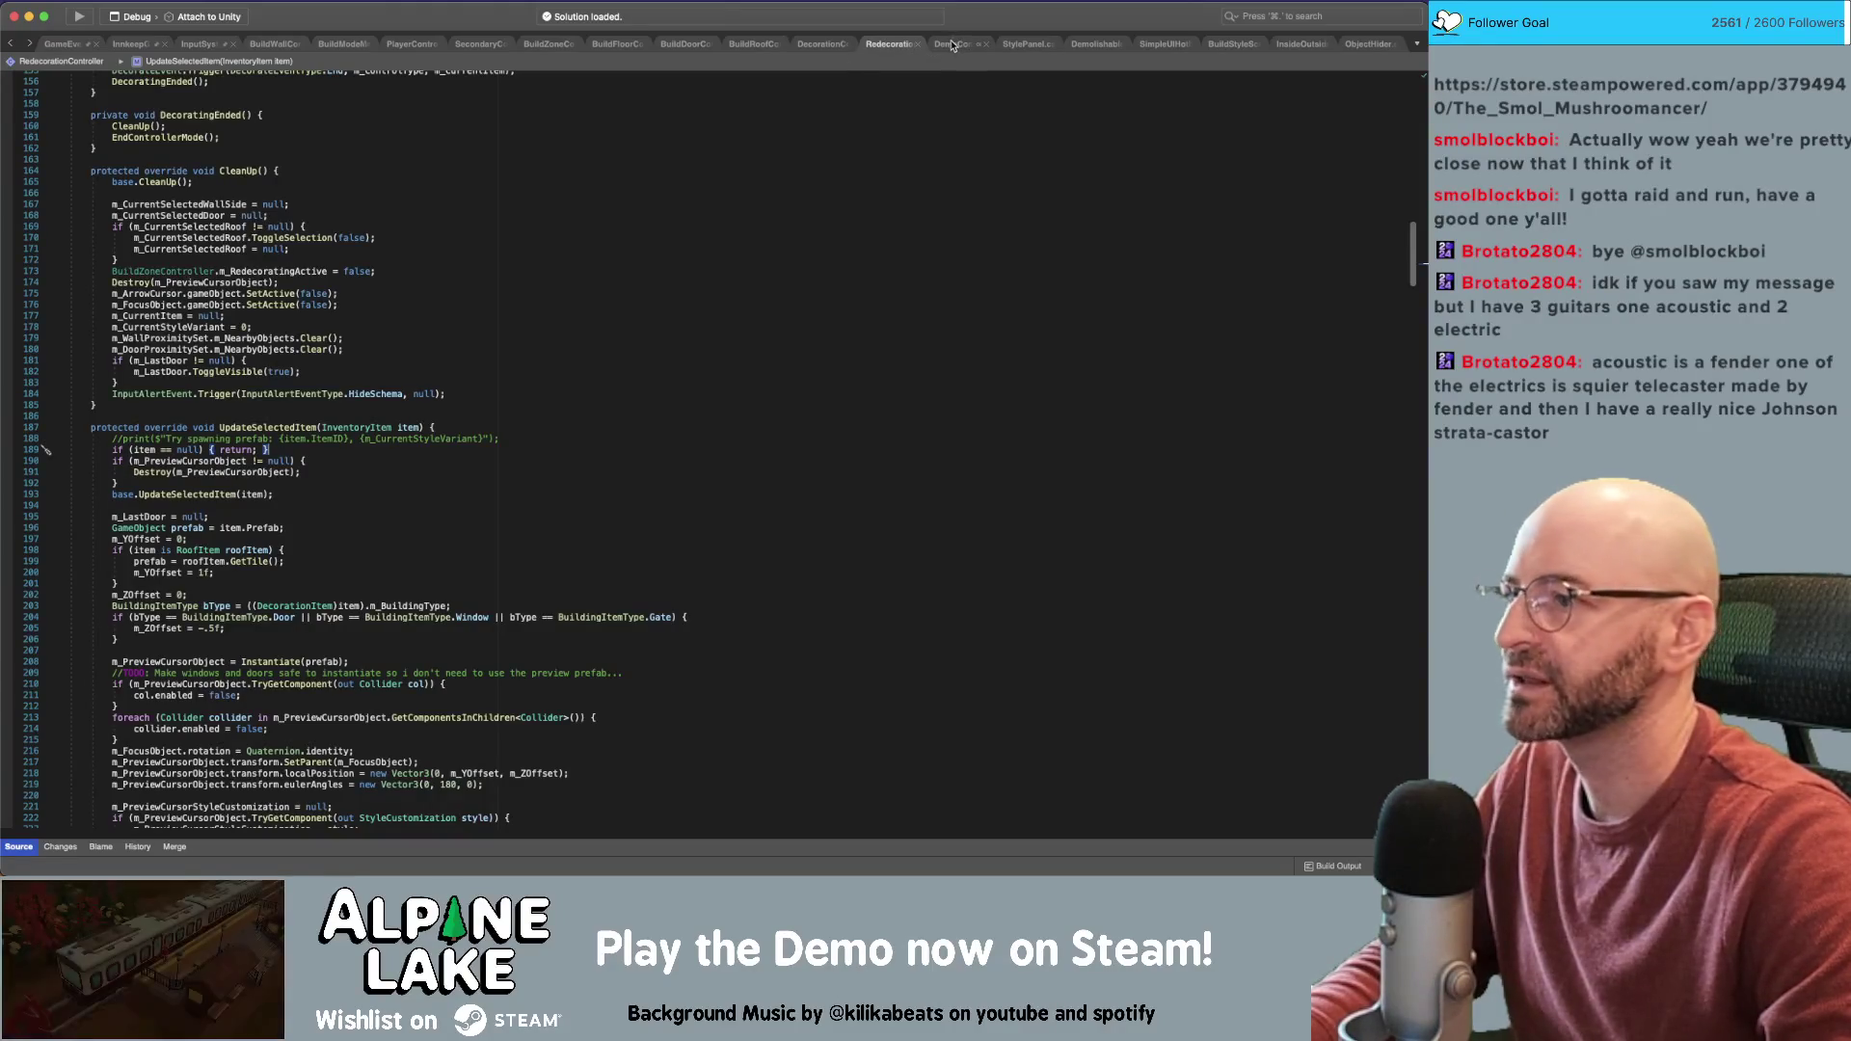
pyautogui.click(813, 46)
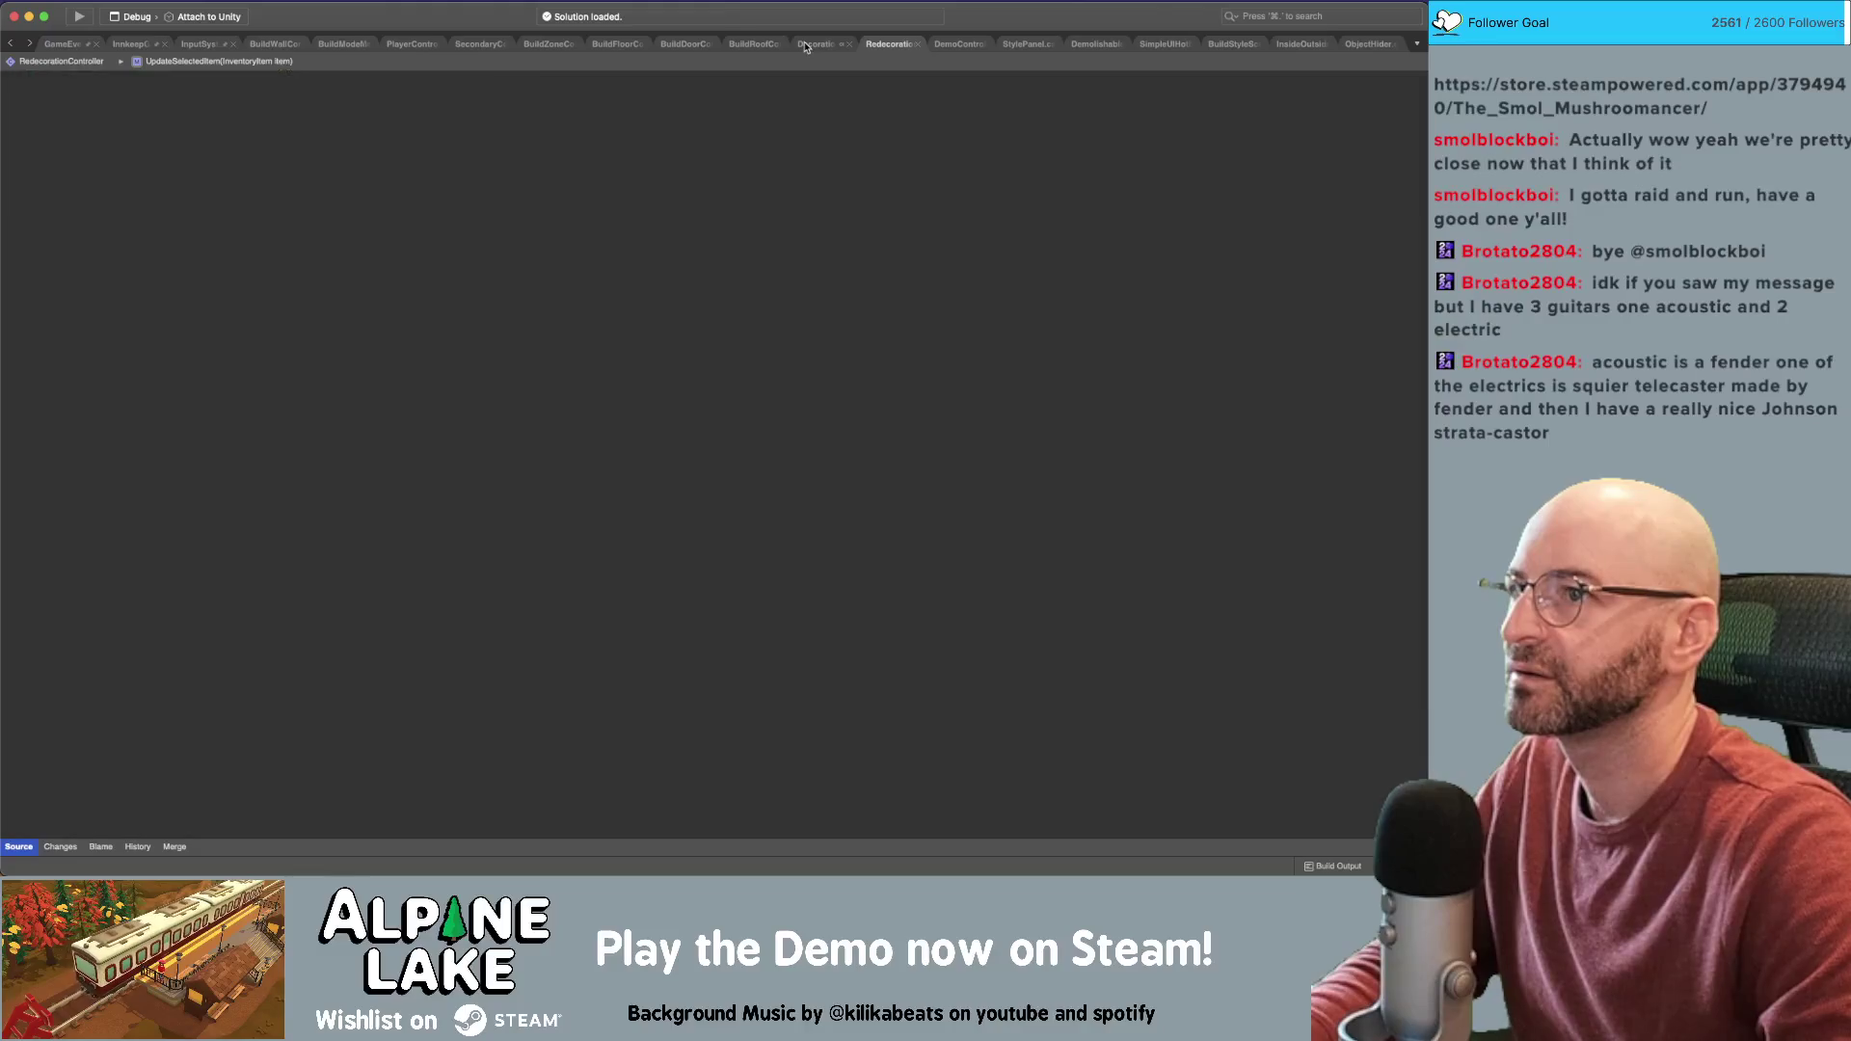
pyautogui.click(750, 45)
# Find the 'm_CurrentItem =' assignment on line 129 in BuildRoofController
pyautogui.press('super+f')
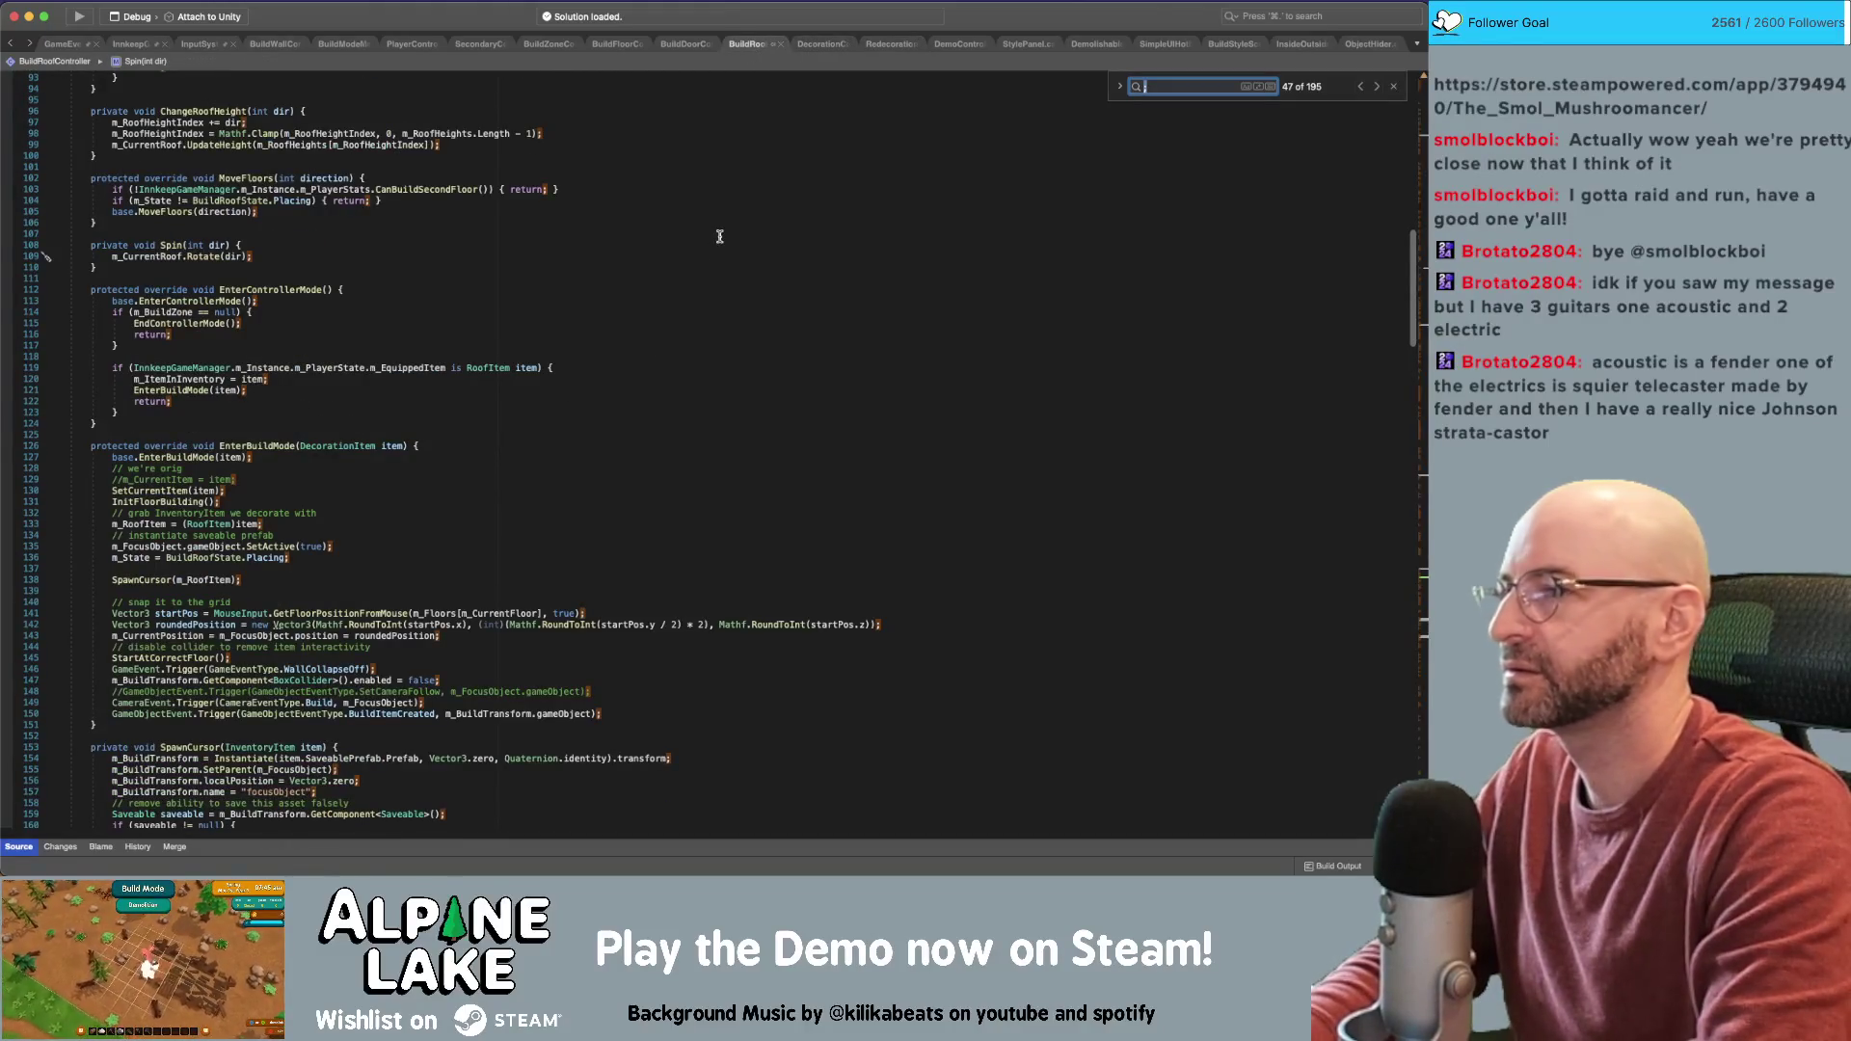
pyautogui.write('m_CurrentIte')
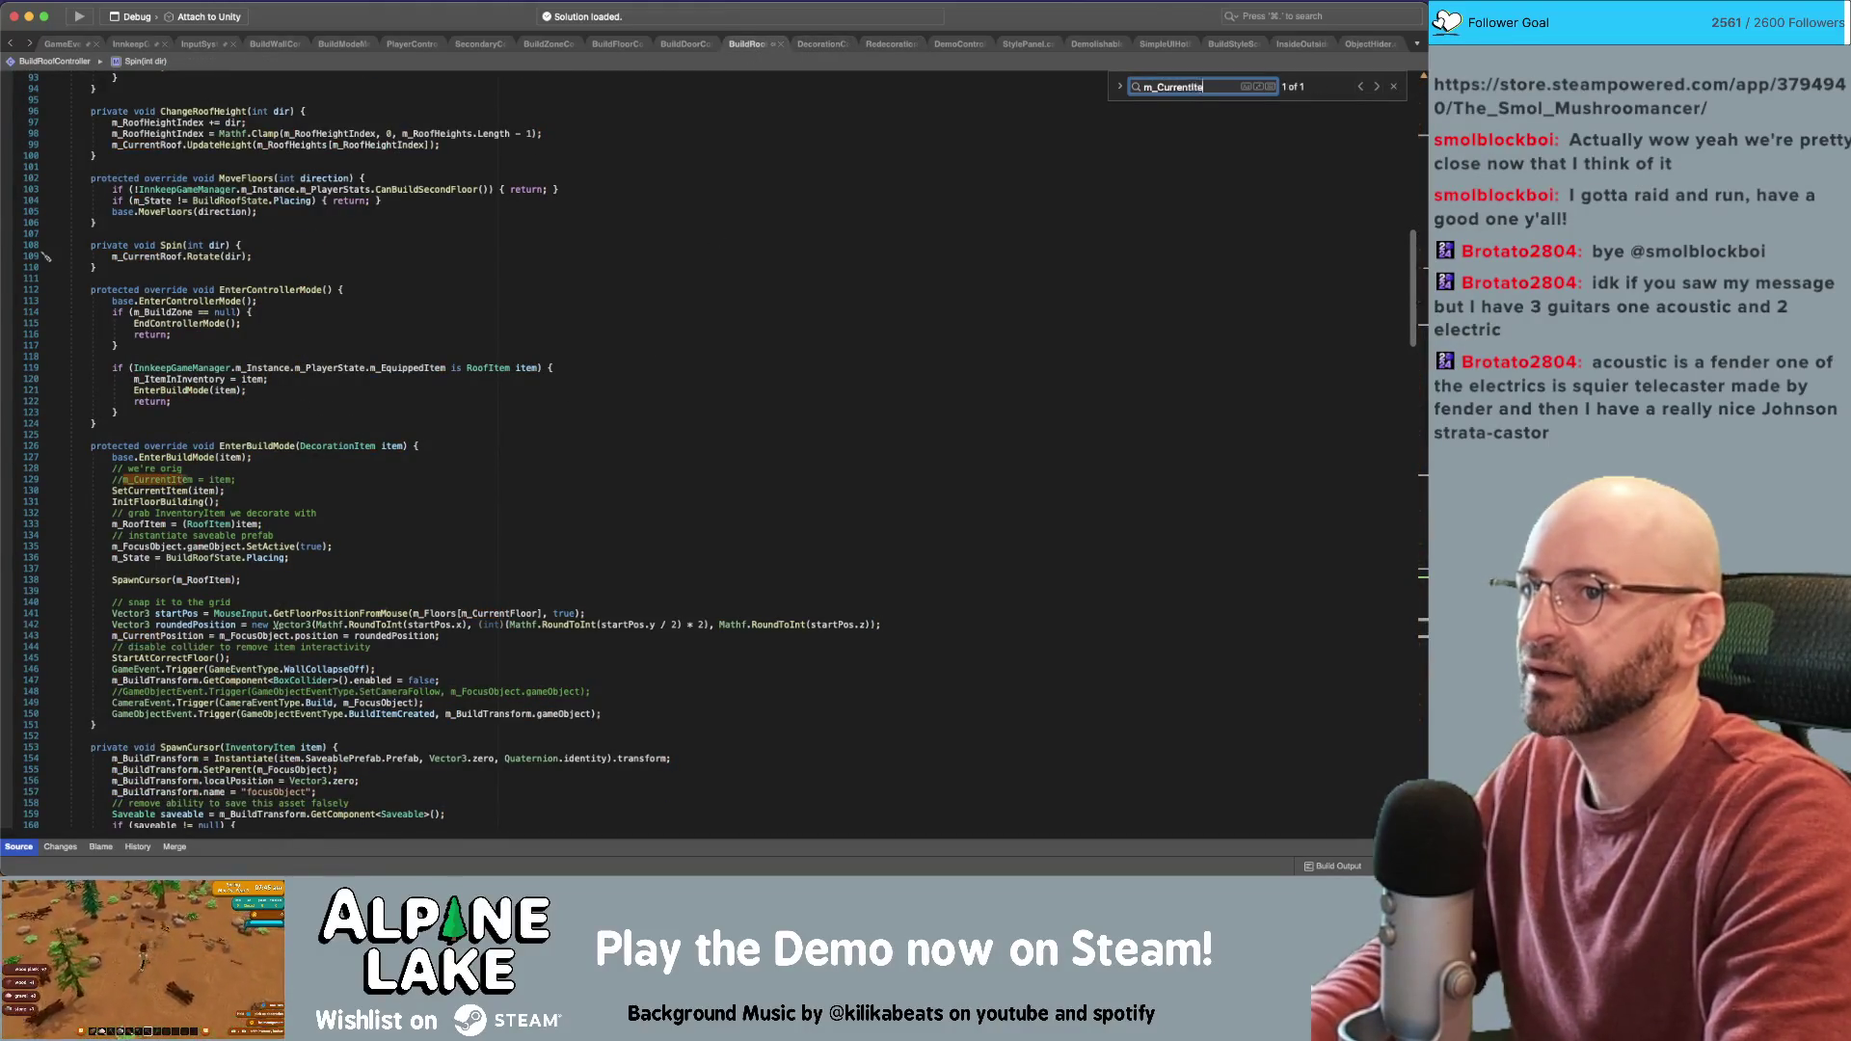
pyautogui.write('m =')
pyautogui.press('Return')
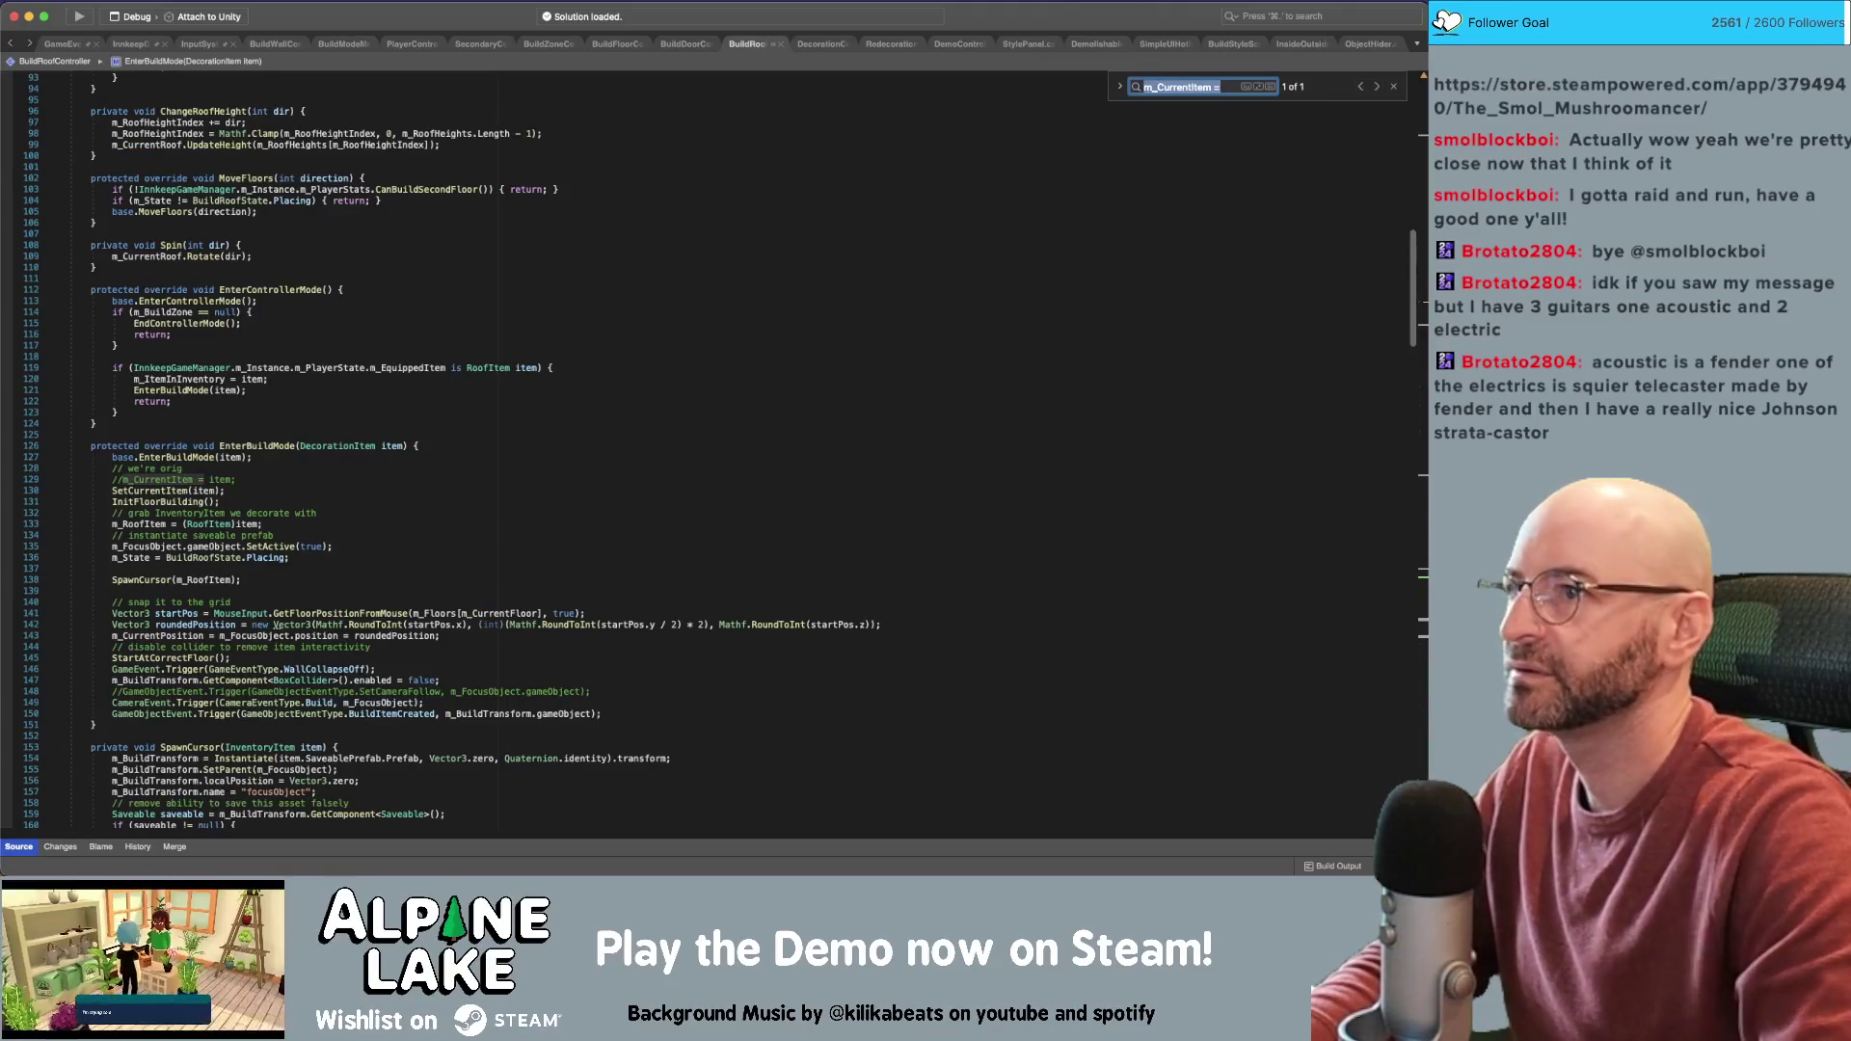
pyautogui.click(667, 44)
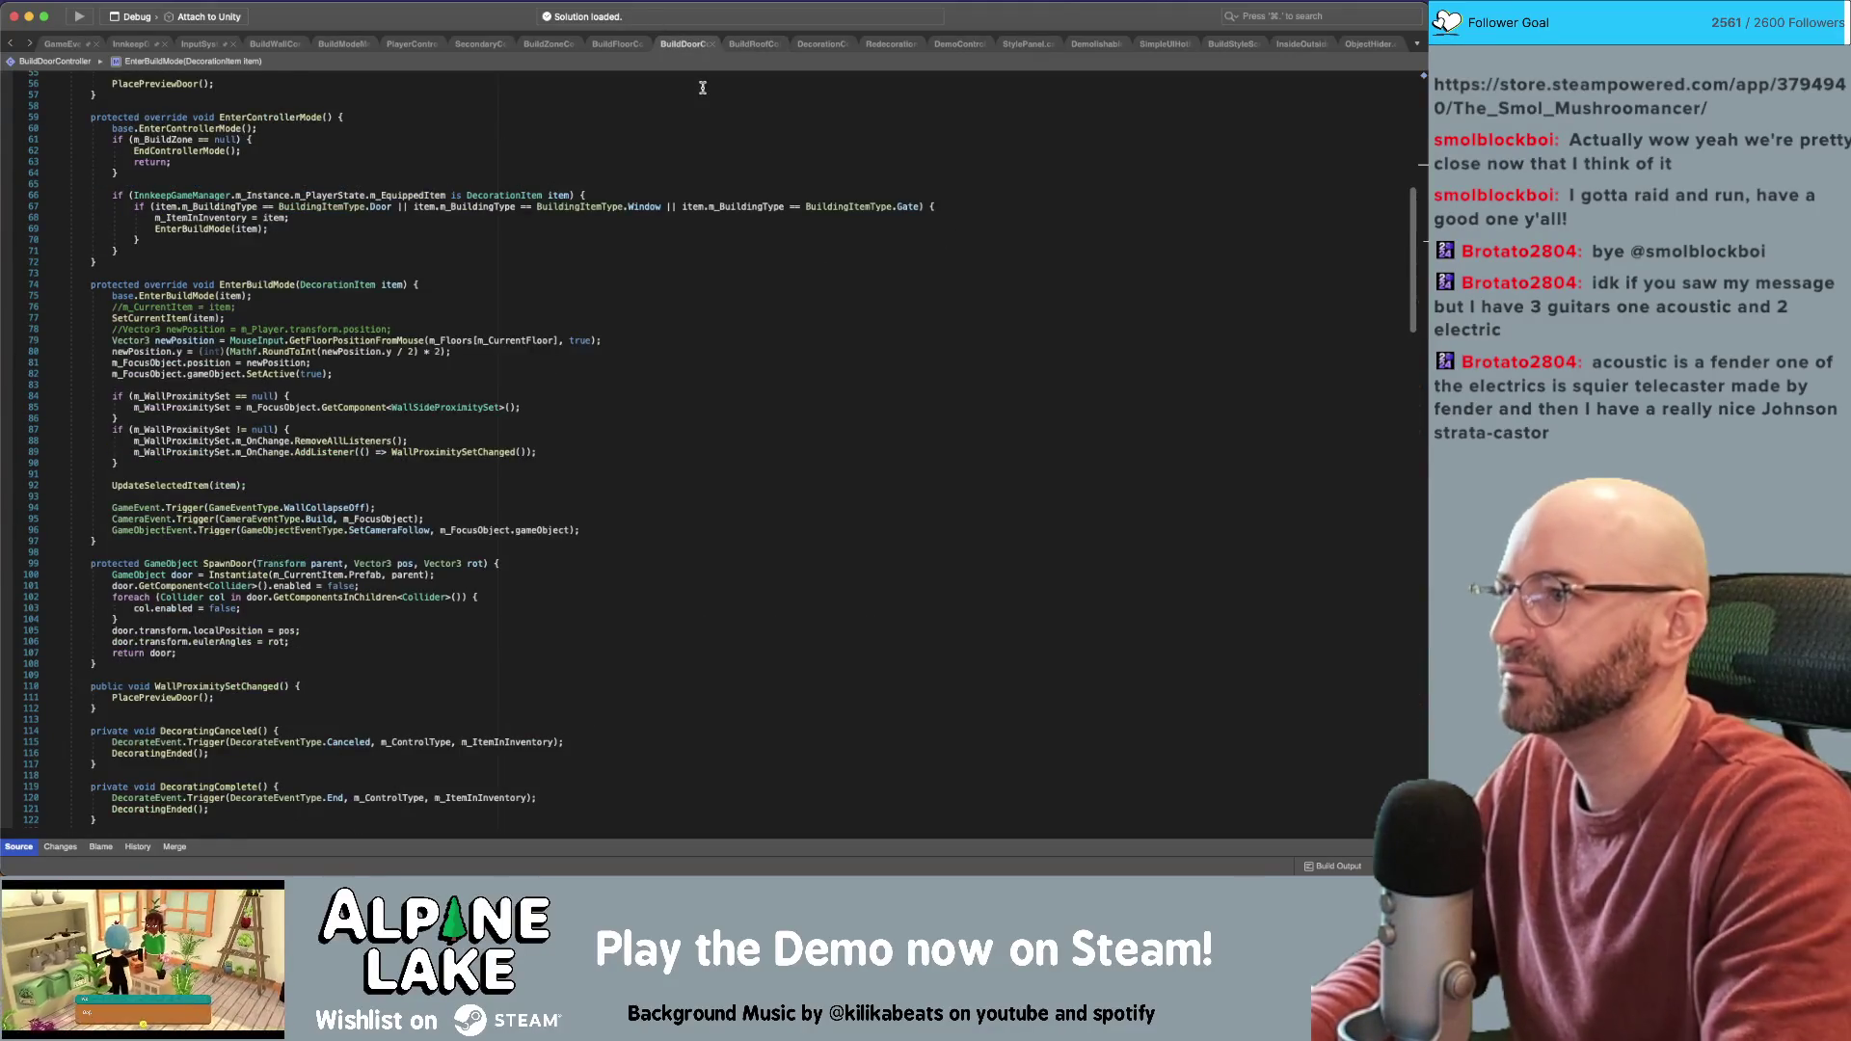
pyautogui.moveTo(588, 195); pyautogui.dragTo(758, 214)
pyautogui.click(759, 212)
# Step through BuildDoorController's 'm_CurrentItem =' matches in EnterBuildMode, CleanUp and PlacePreviewDoor
pyautogui.press('super+f')
pyautogui.write('m')
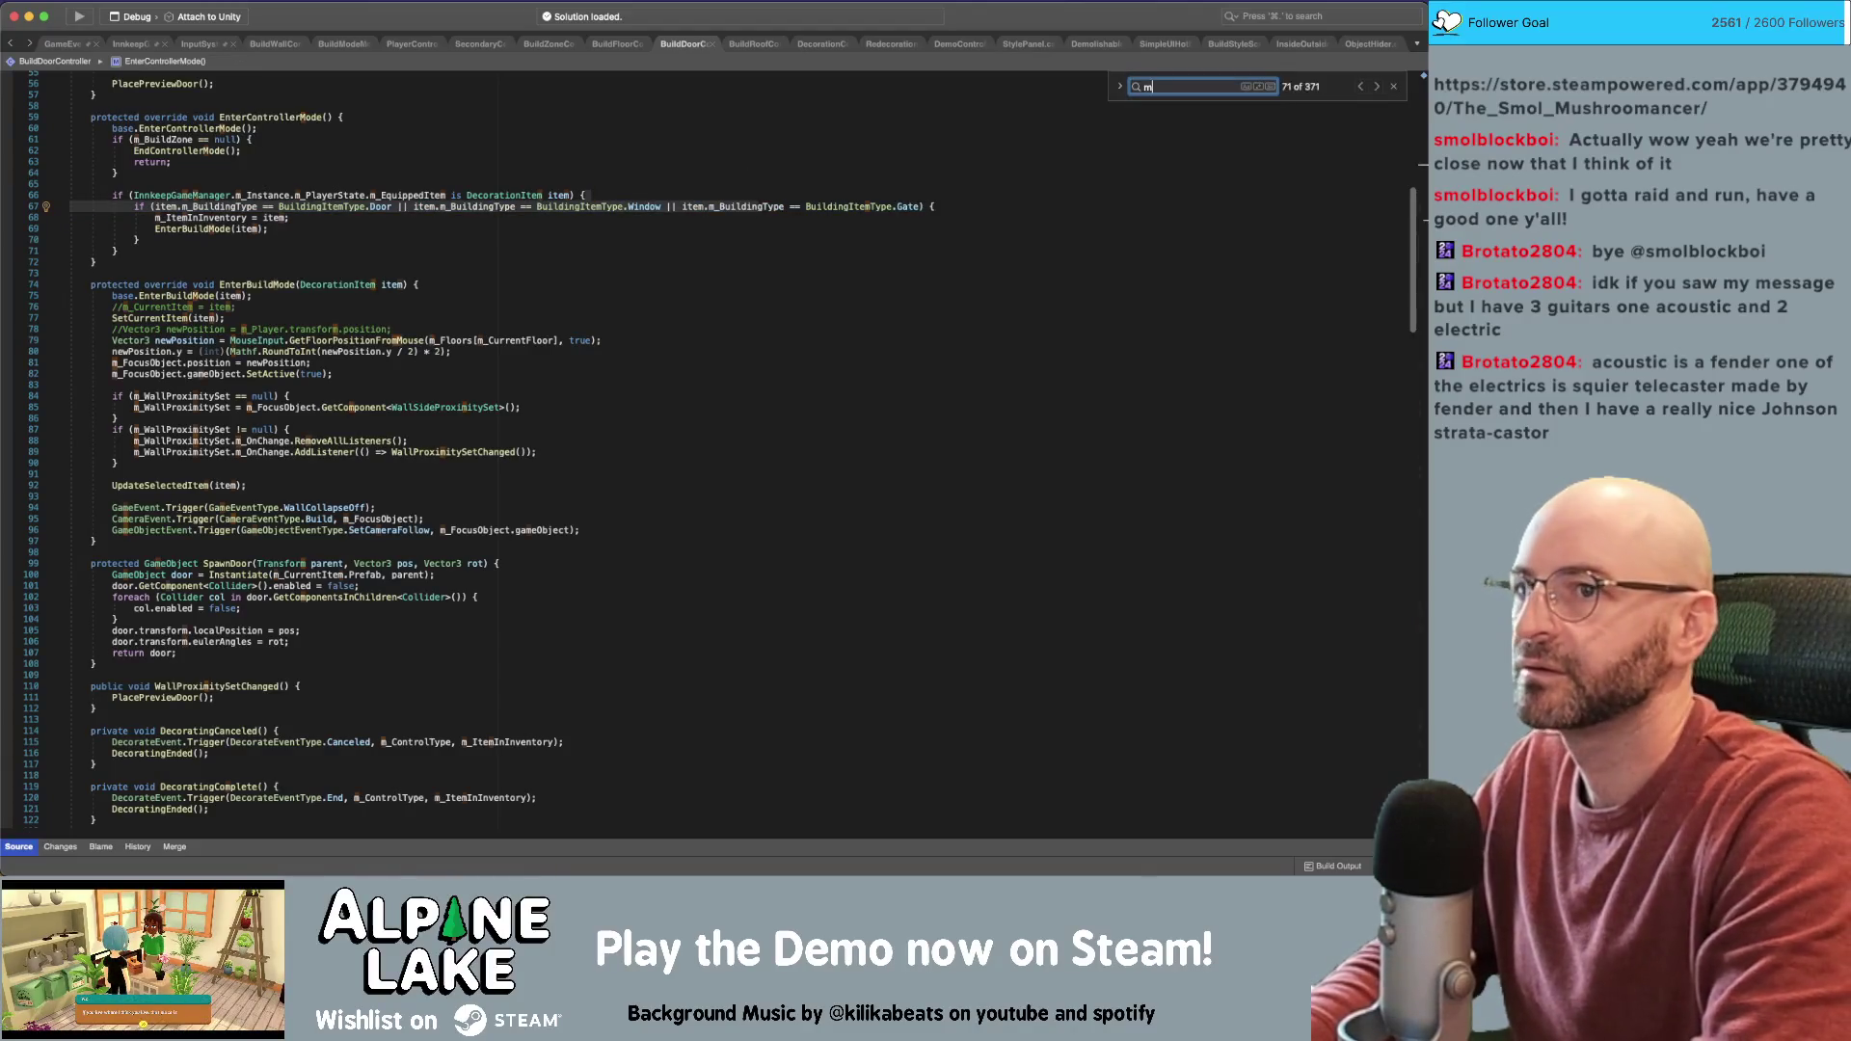
pyautogui.write('_CurrentItem =')
pyautogui.press('Return')
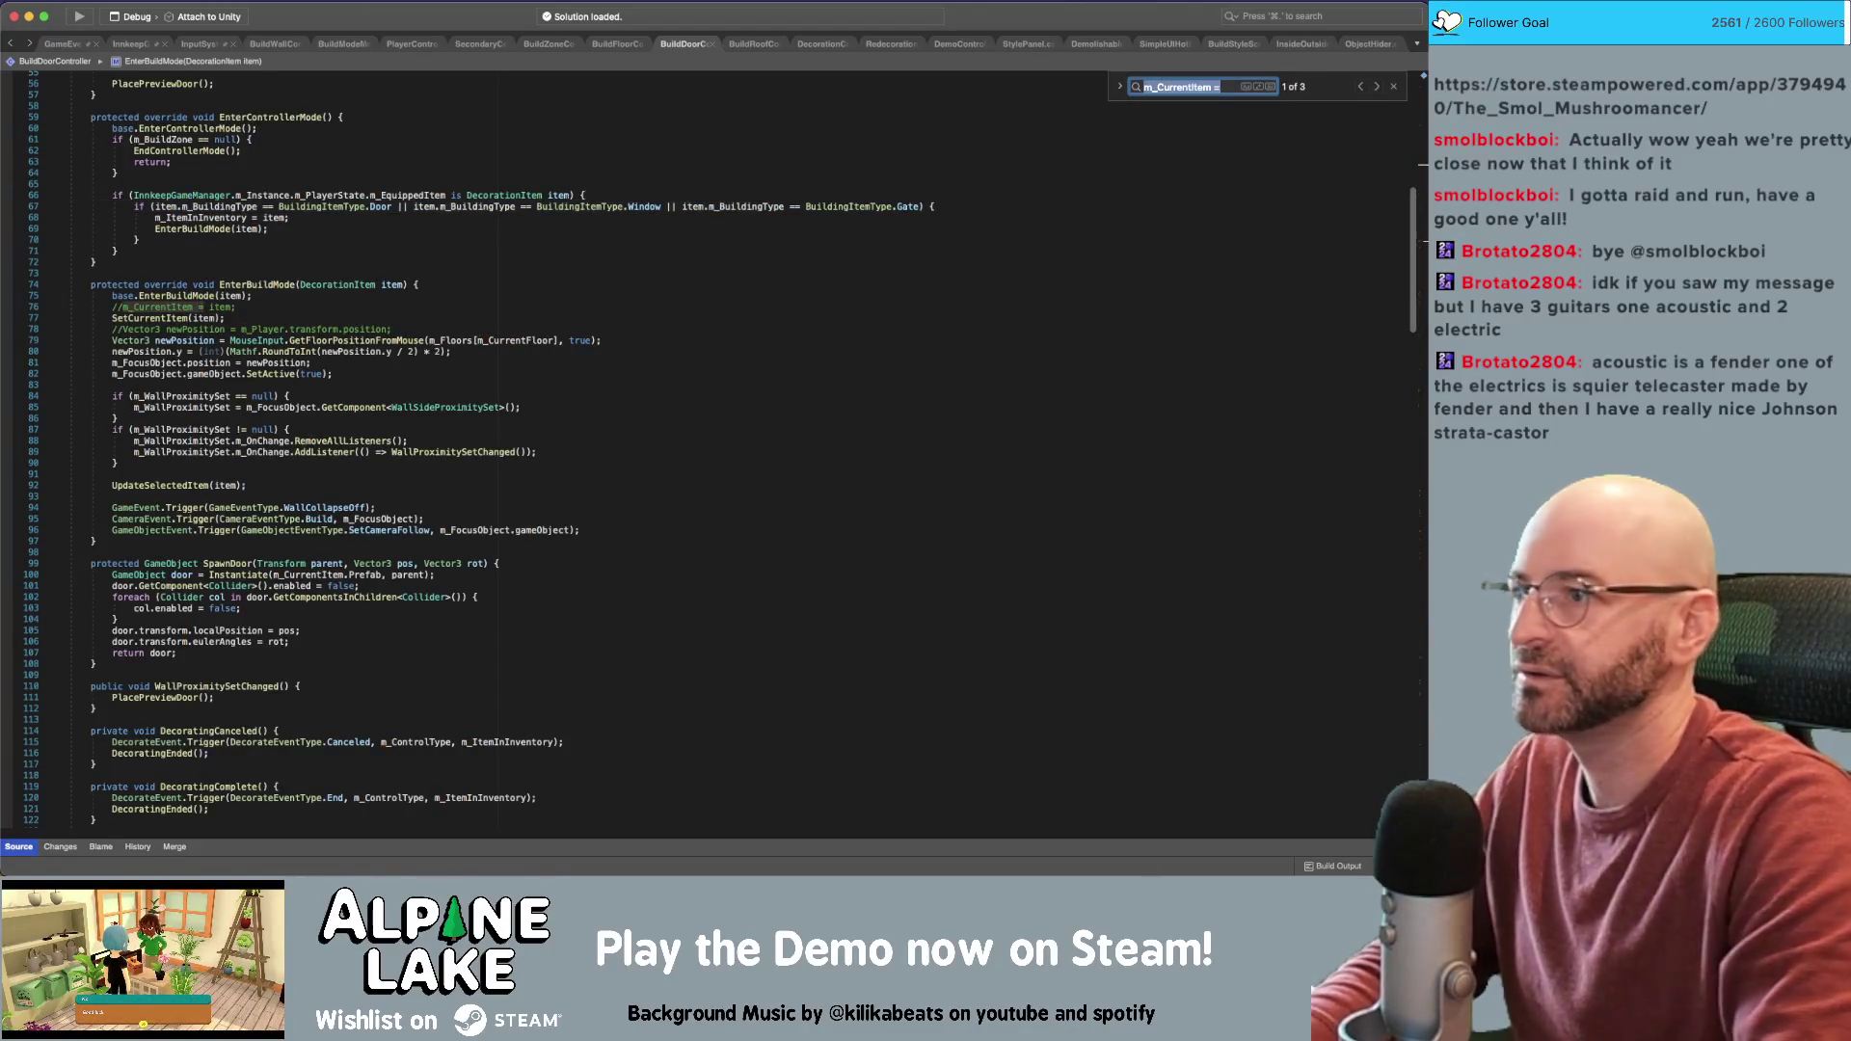
pyautogui.press('Return')
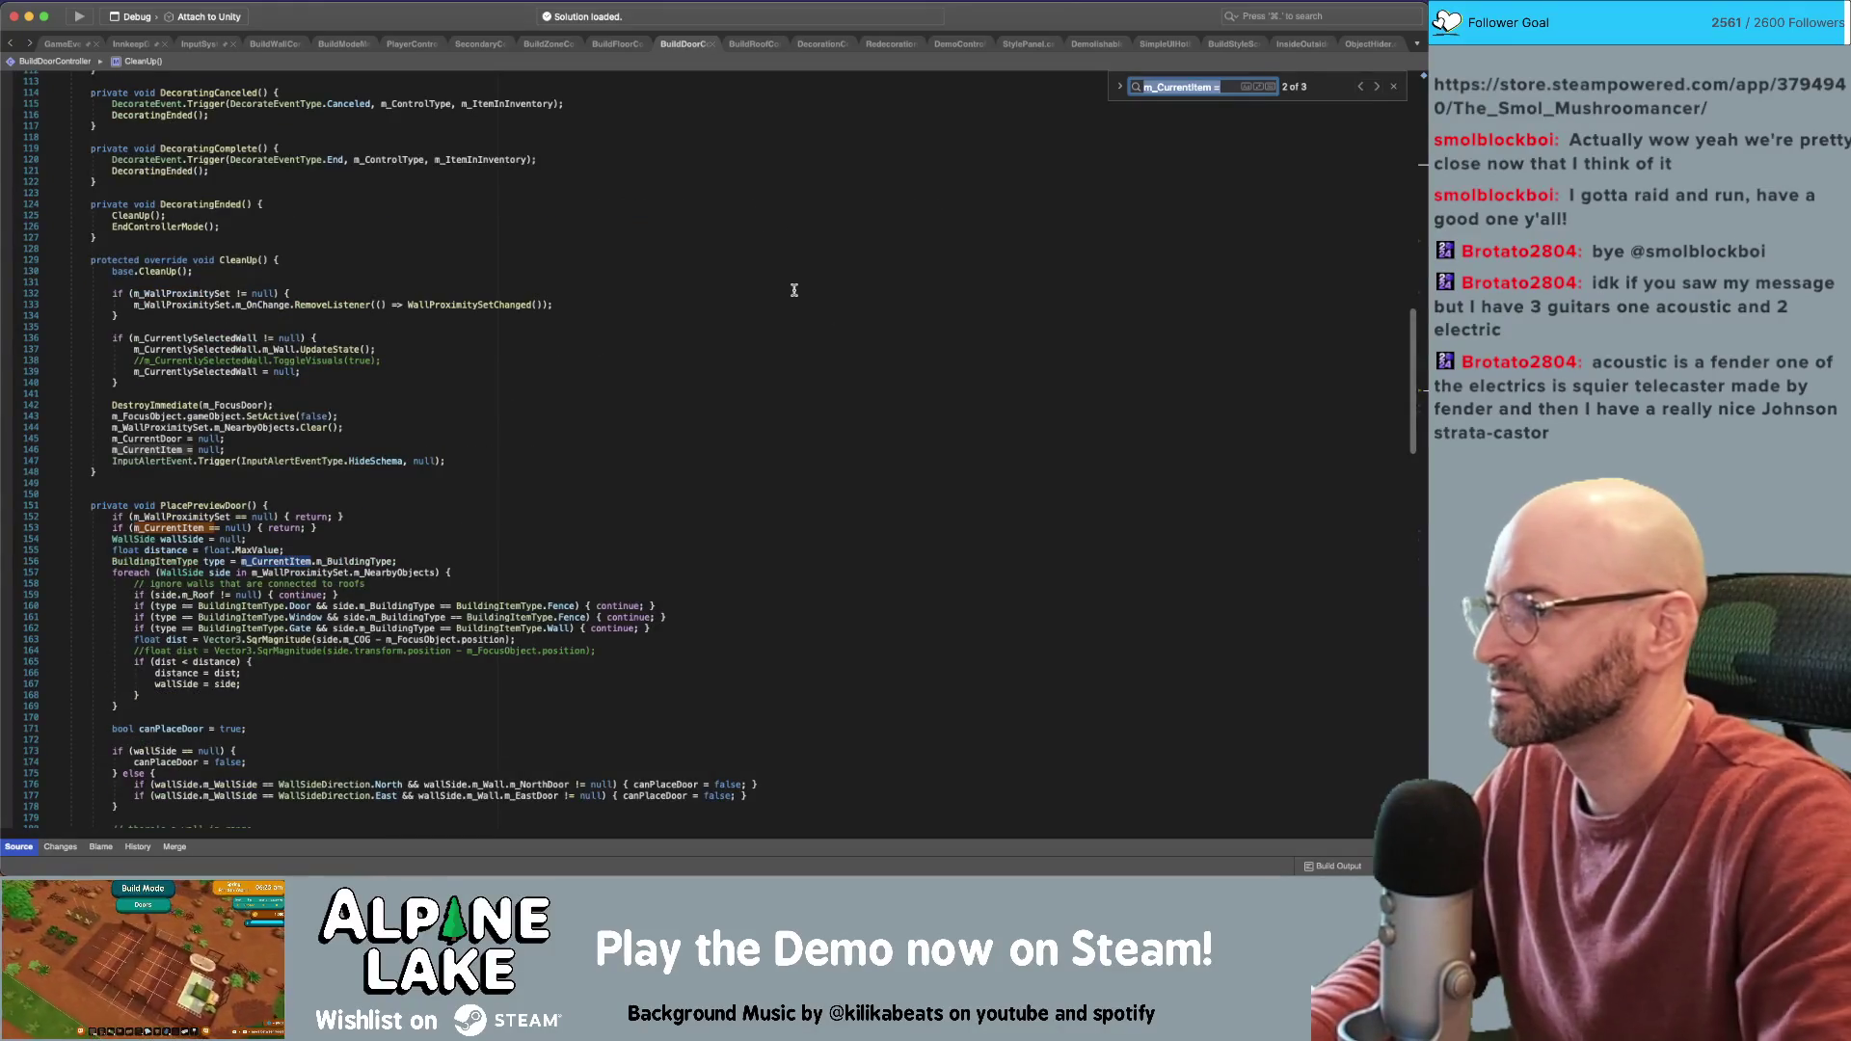
pyautogui.press('Return')
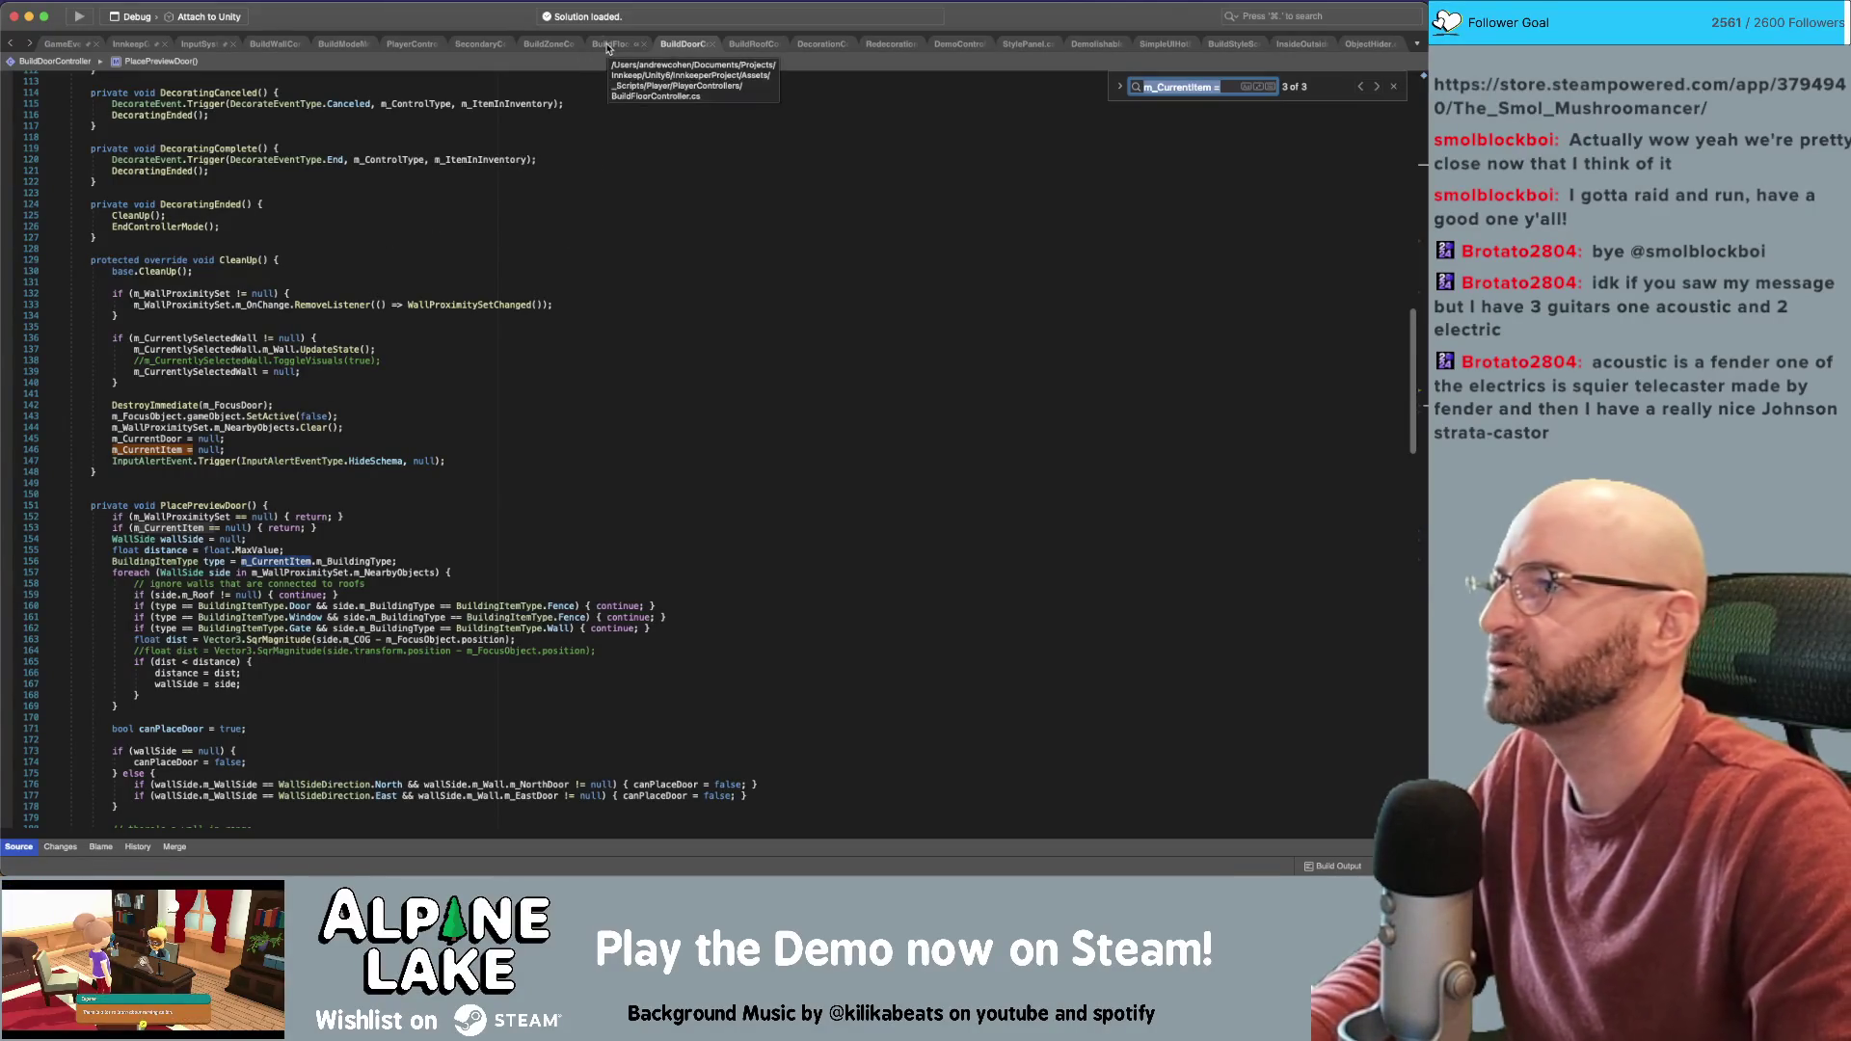
pyautogui.click(271, 44)
pyautogui.moveTo(272, 47); pyautogui.dragTo(592, 50)
# Step through every m_CurrentItem match in BuildWallController, from line 186 round to IsLegalMove
pyautogui.click(575, 199)
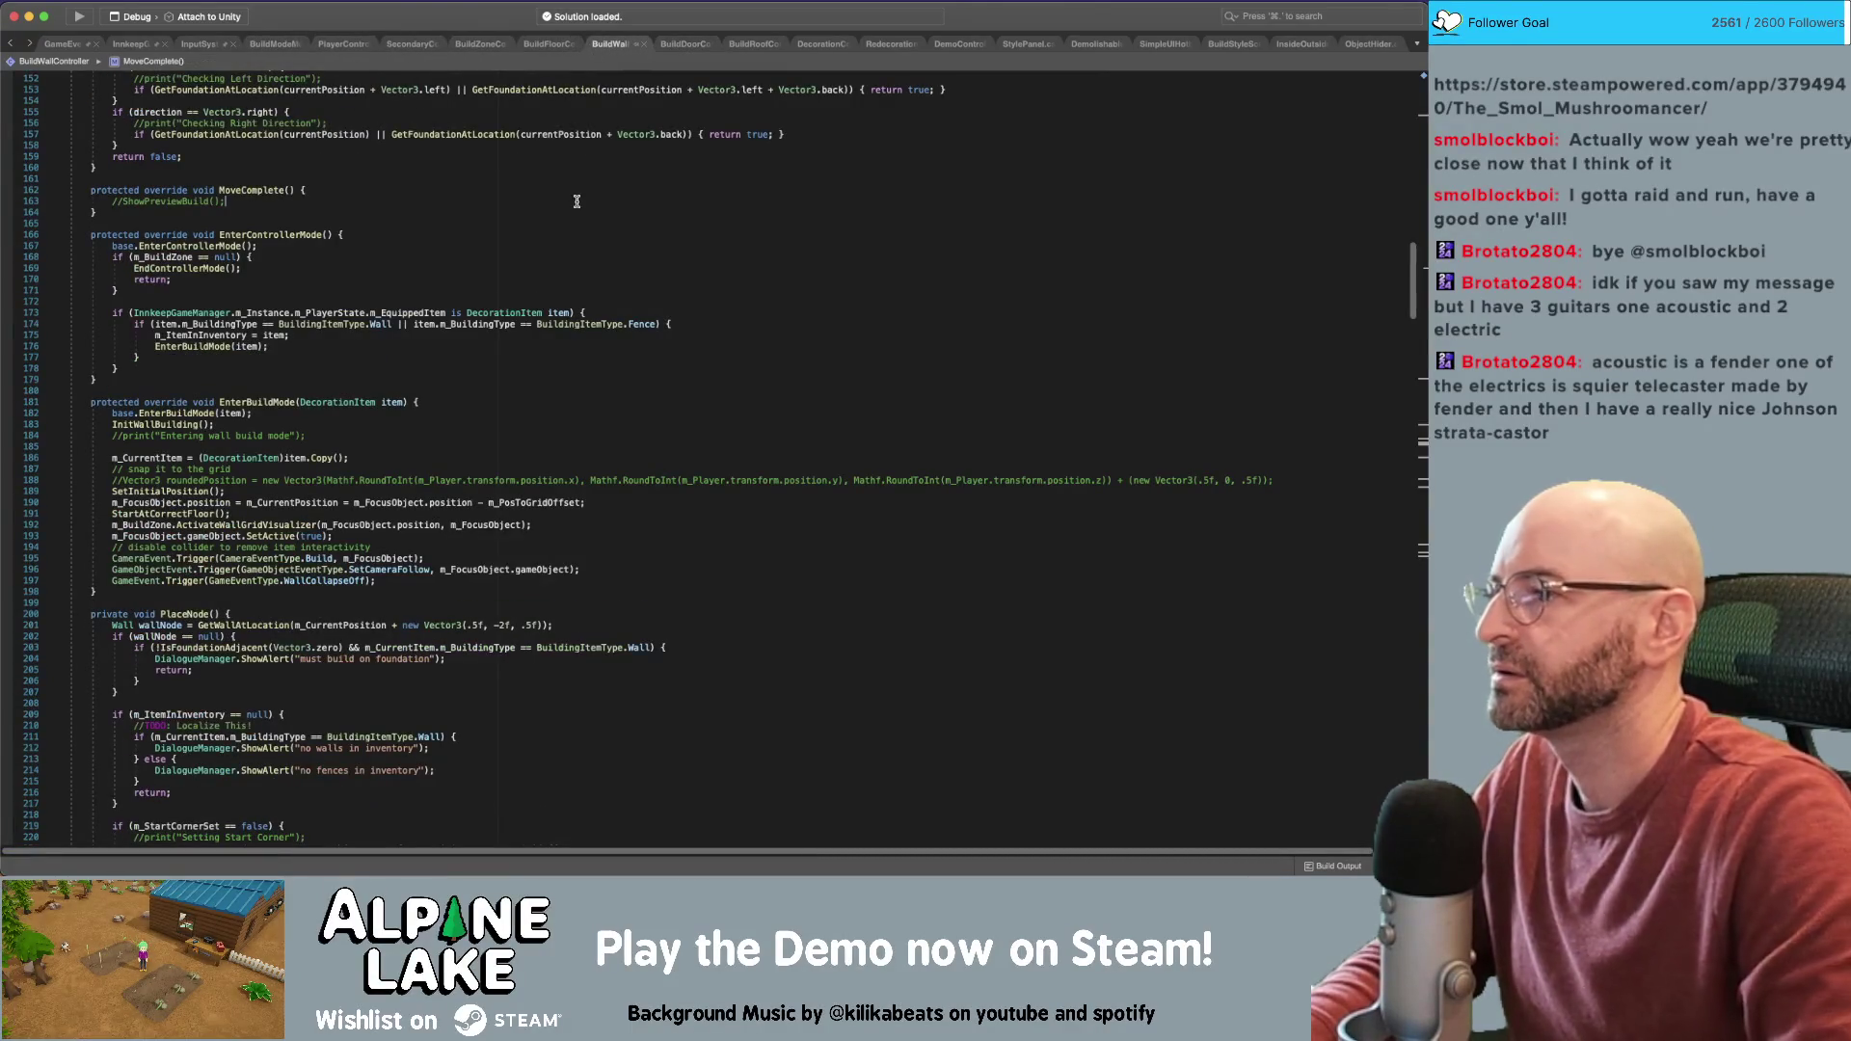
pyautogui.click(468, 448)
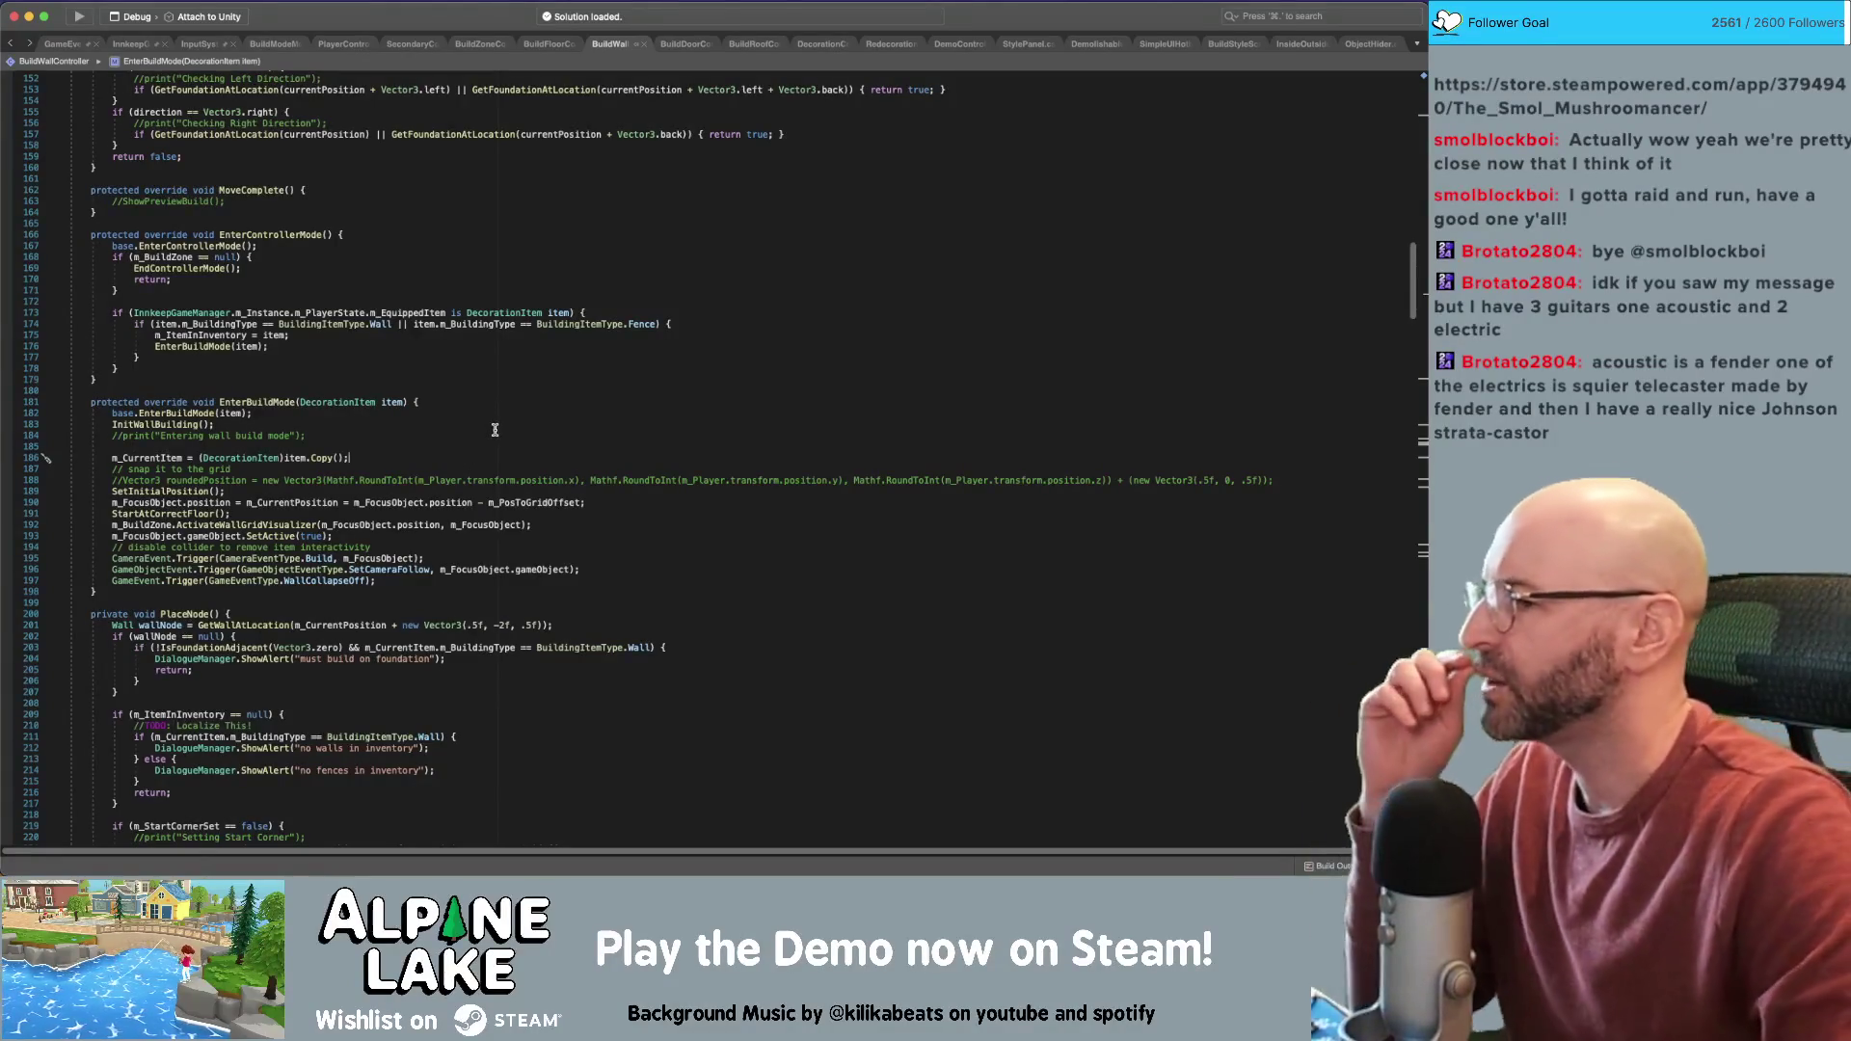
pyautogui.doubleClick(145, 458)
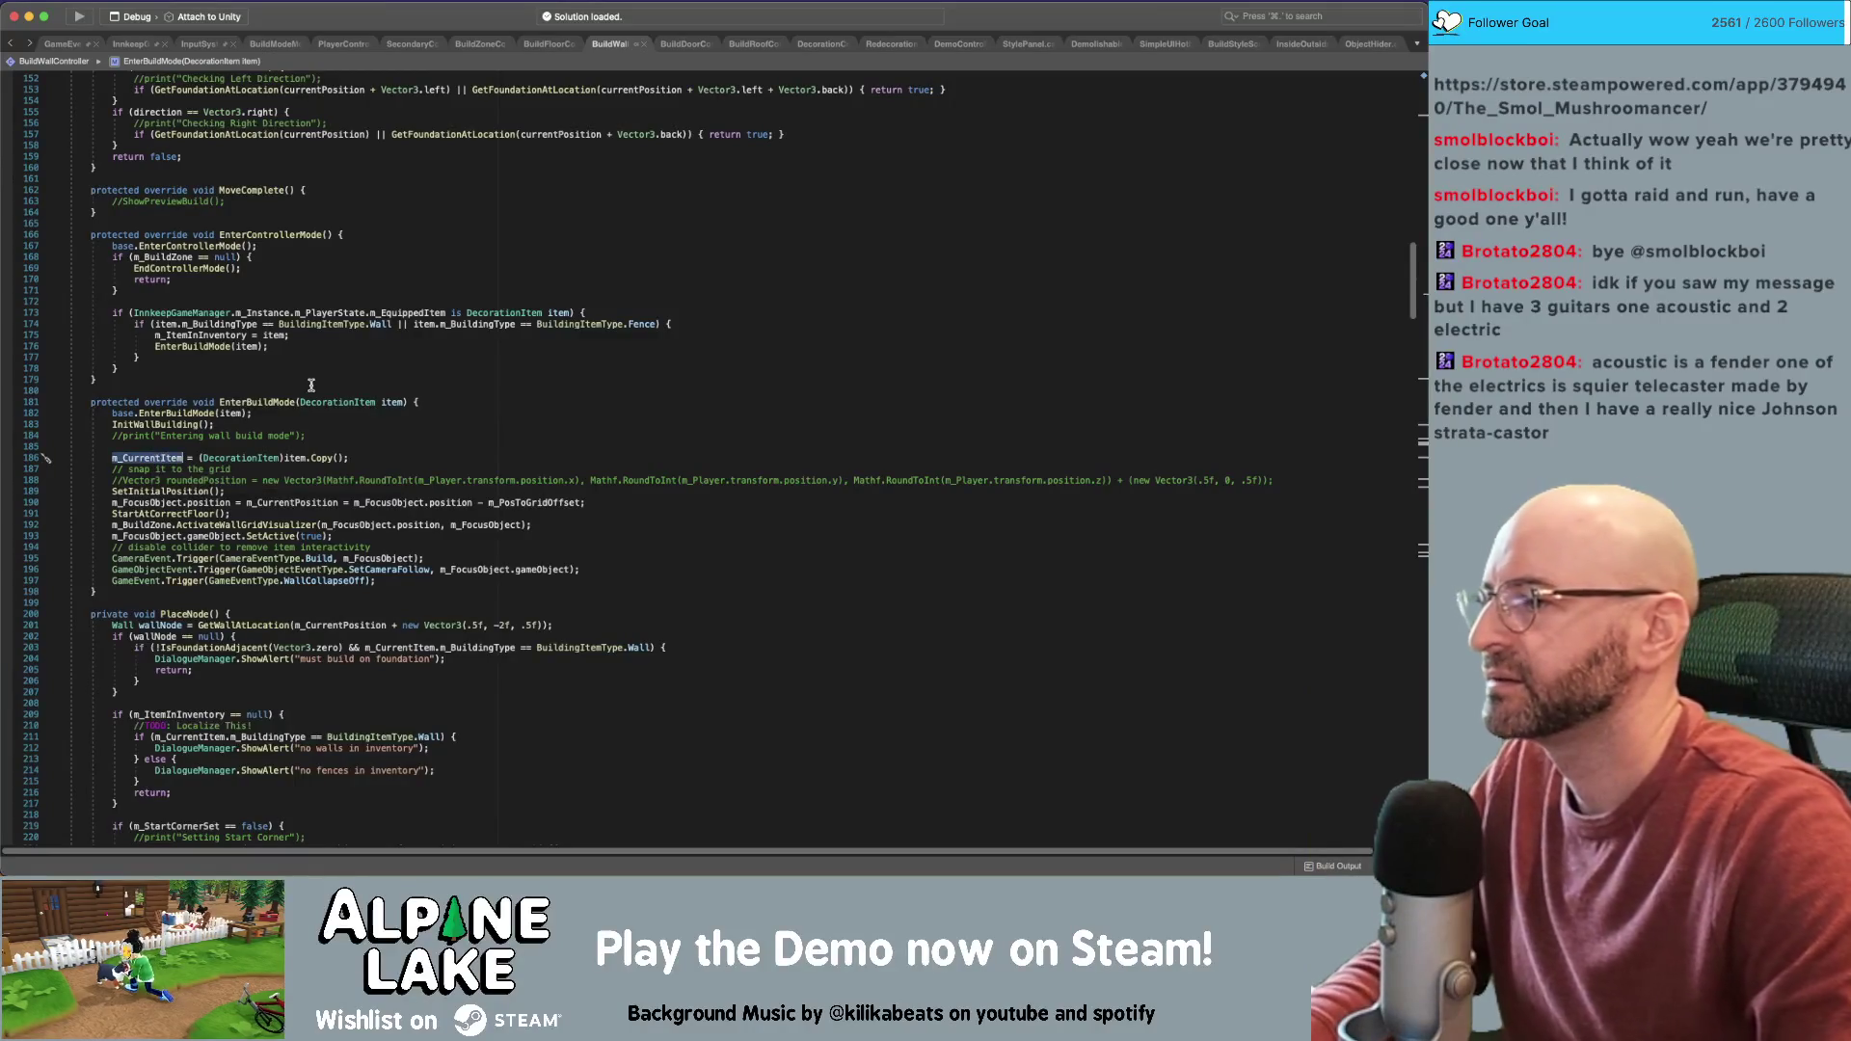
pyautogui.press('super+f')
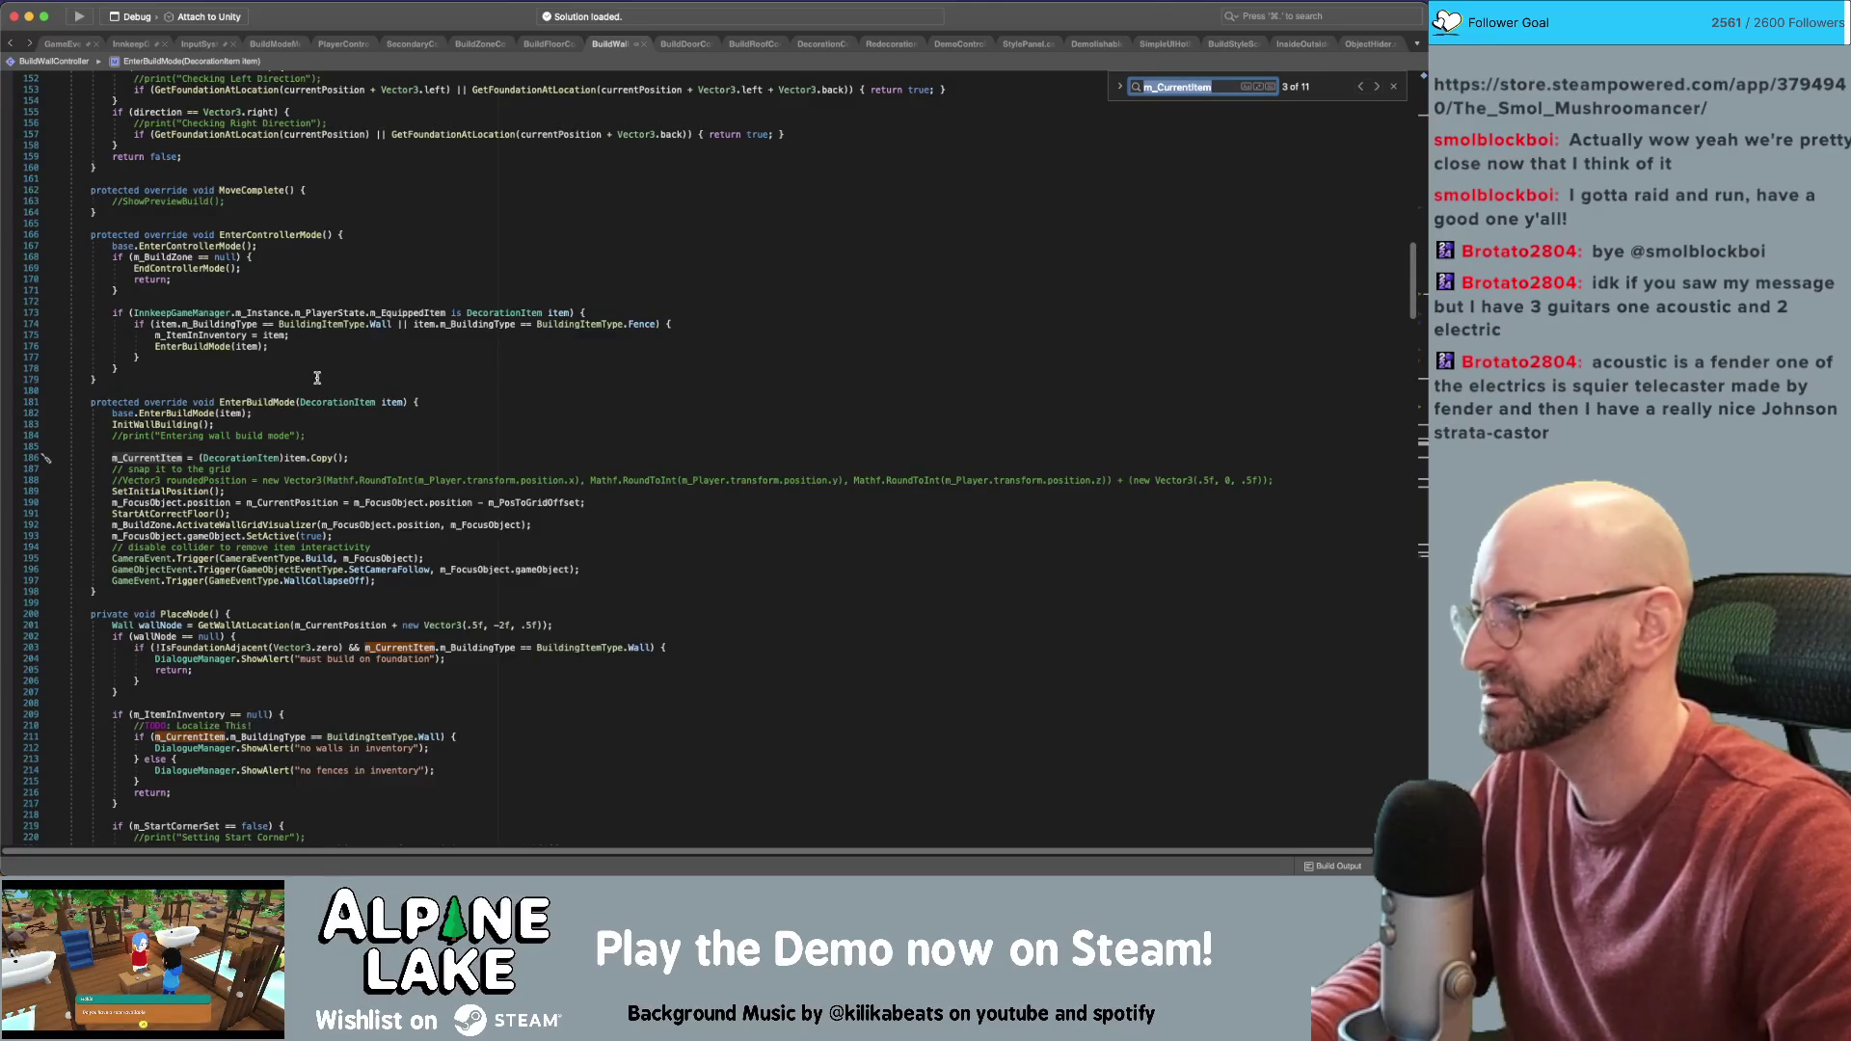
pyautogui.press('Return')
pyautogui.press('Return')
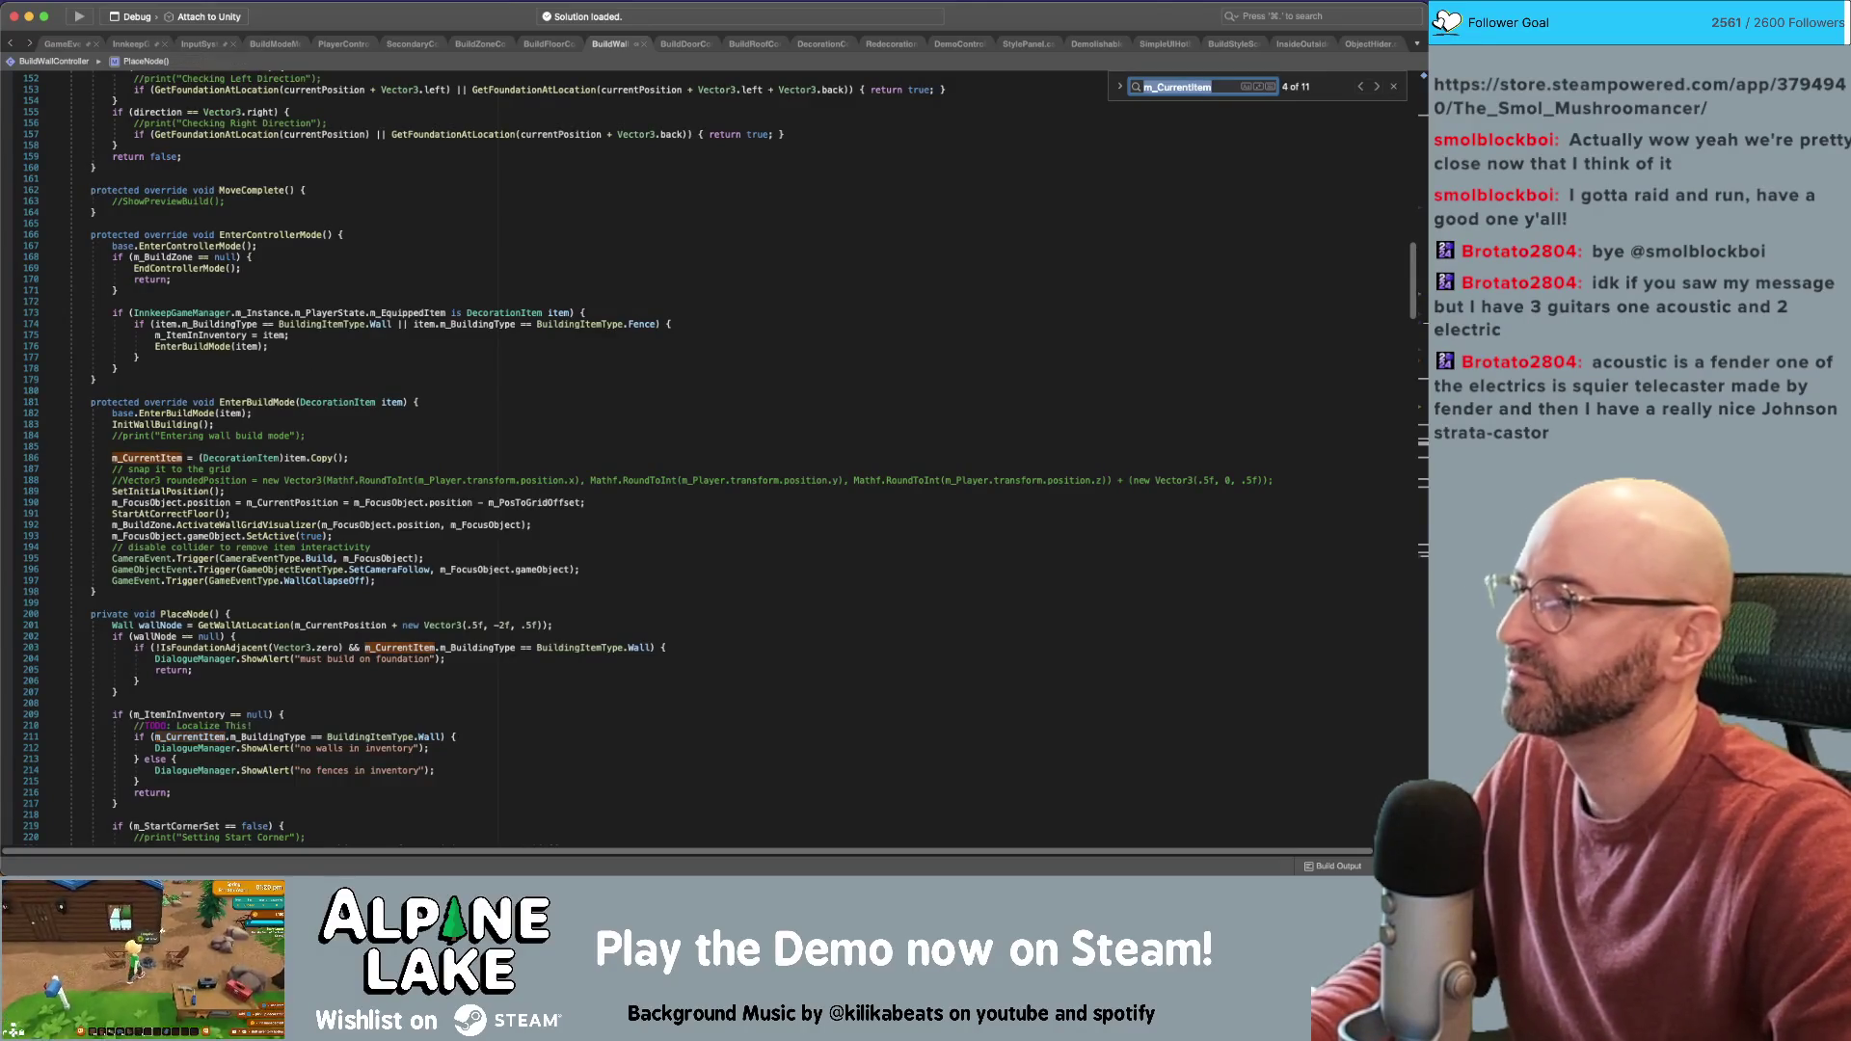
pyautogui.press('Return')
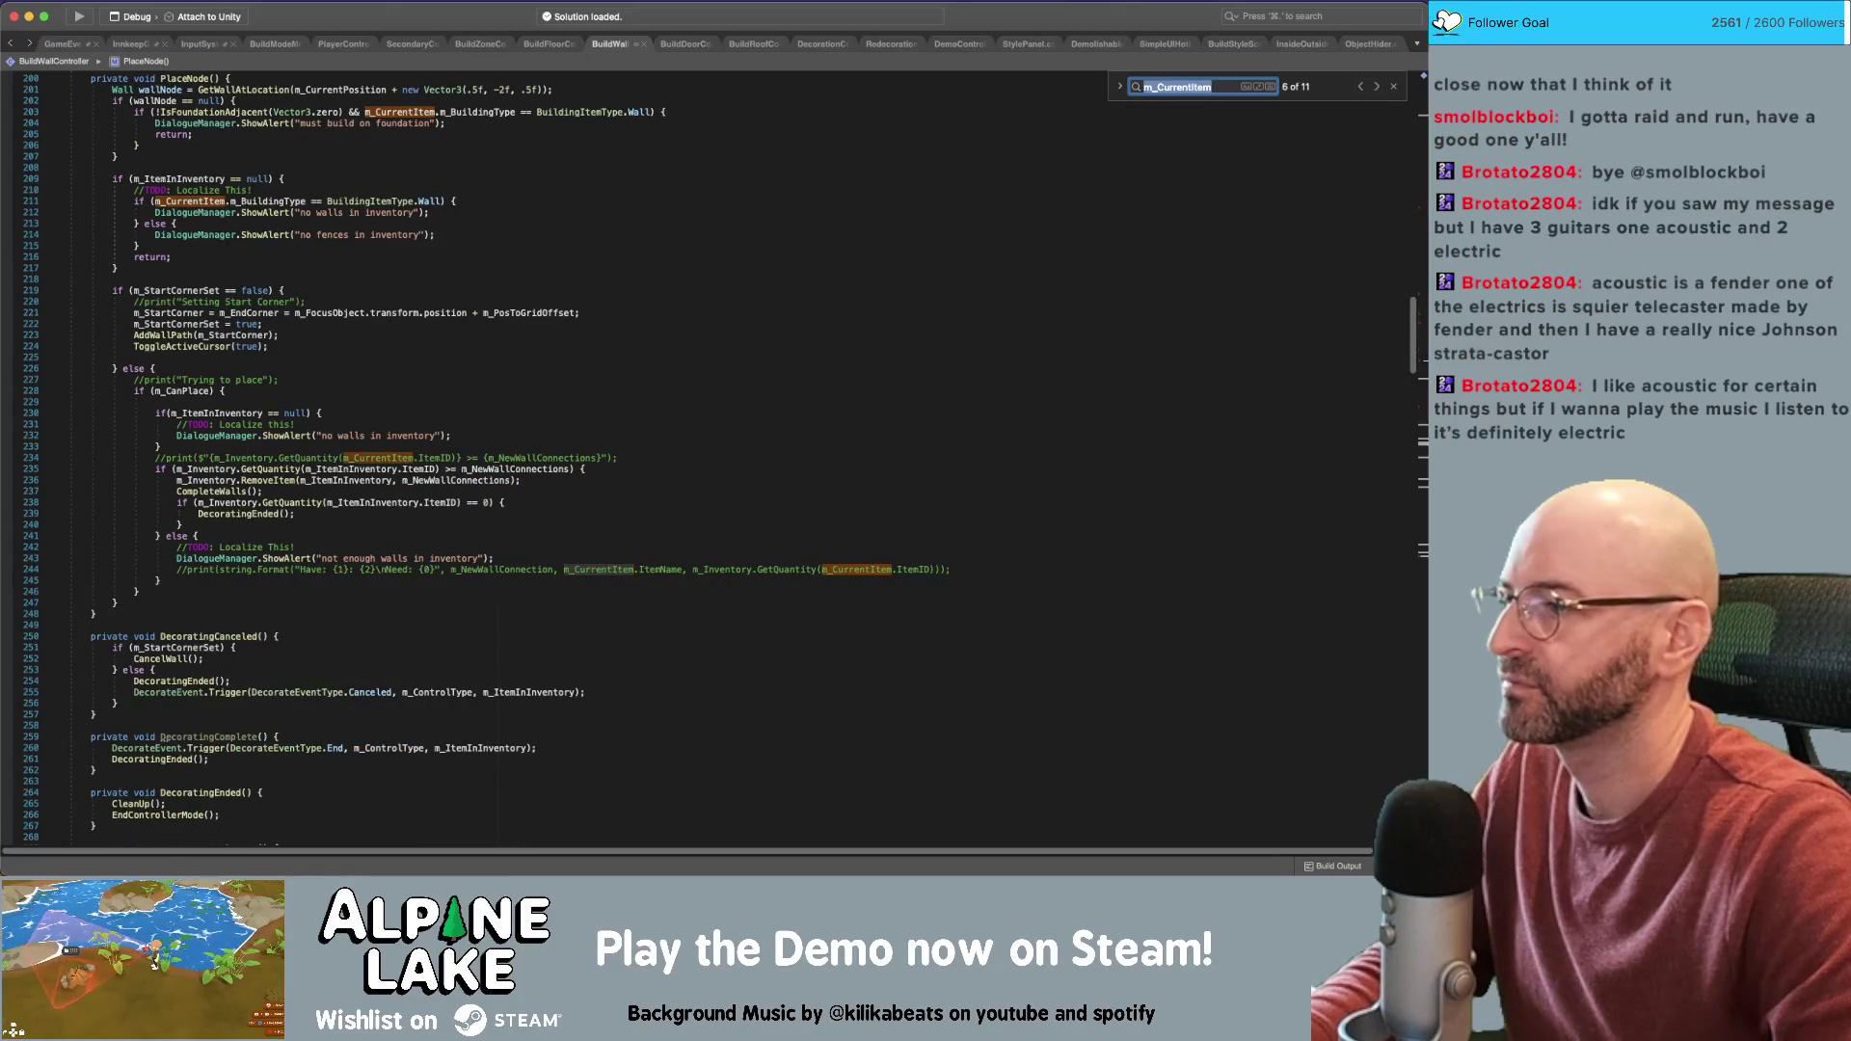
pyautogui.press('Return')
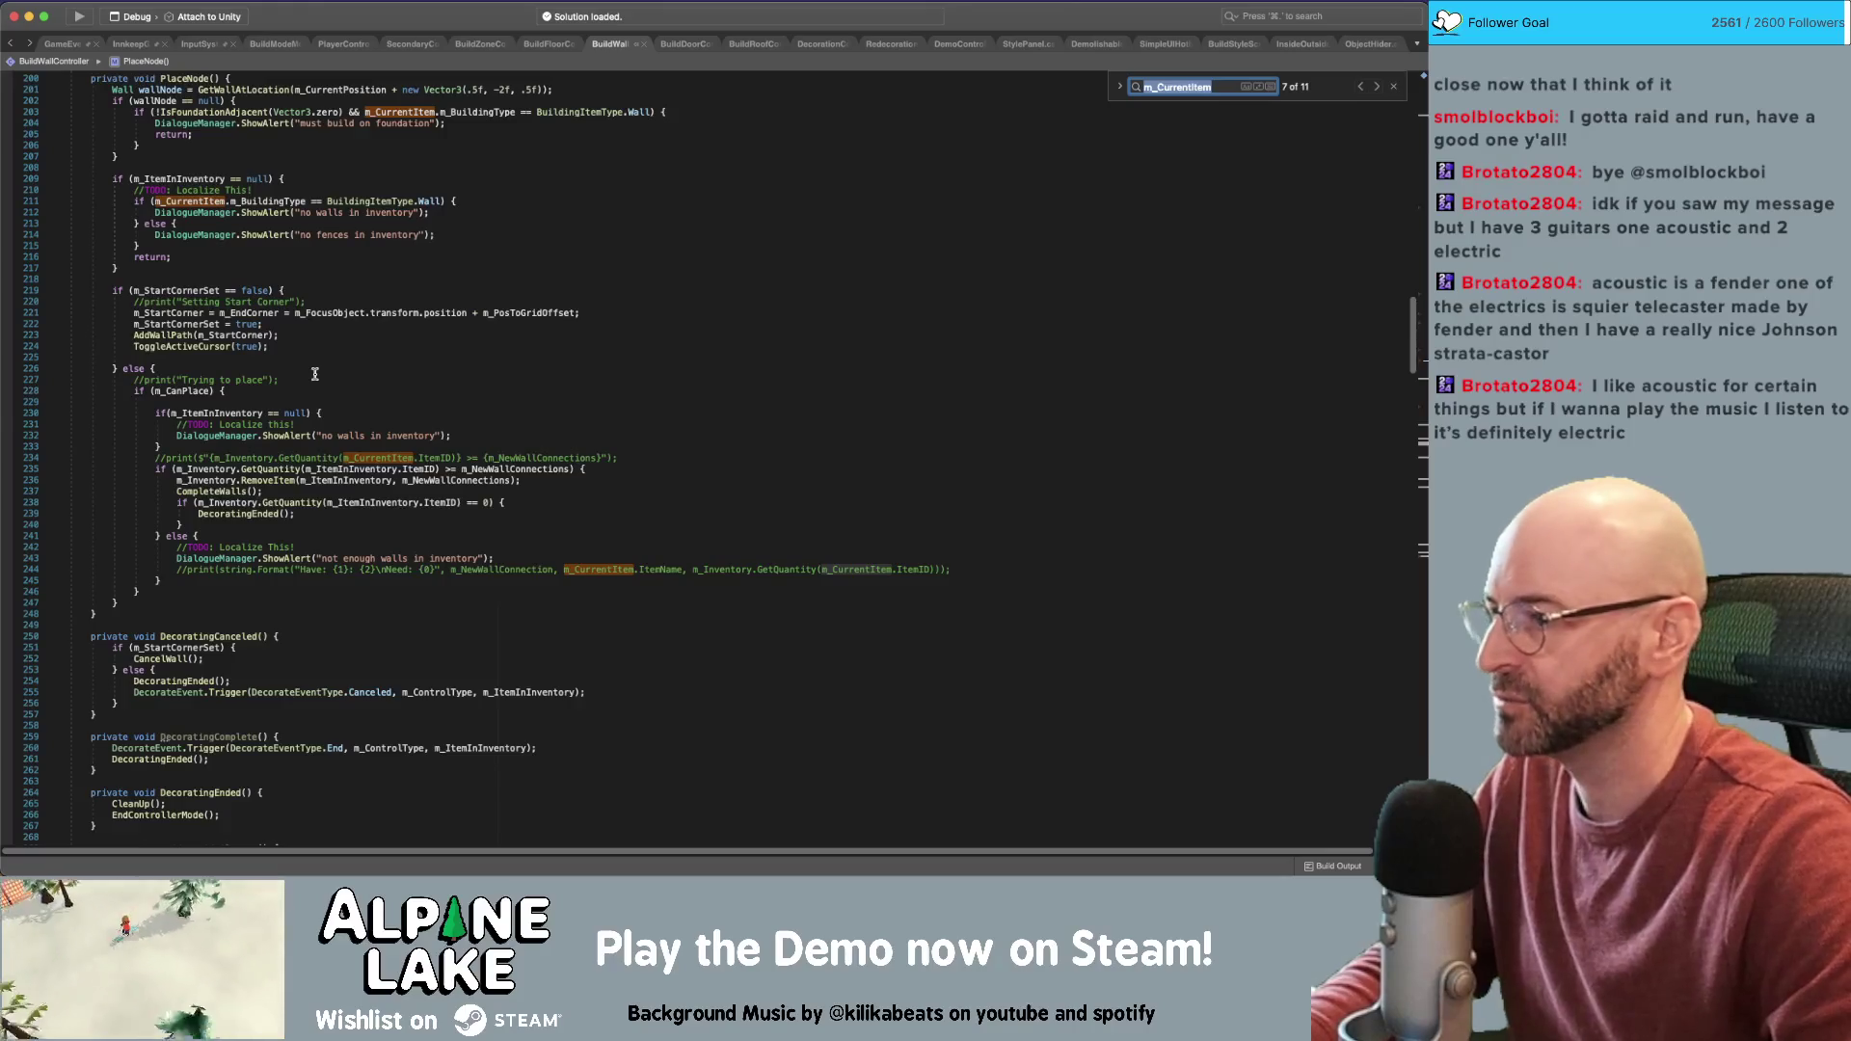
pyautogui.press('Return')
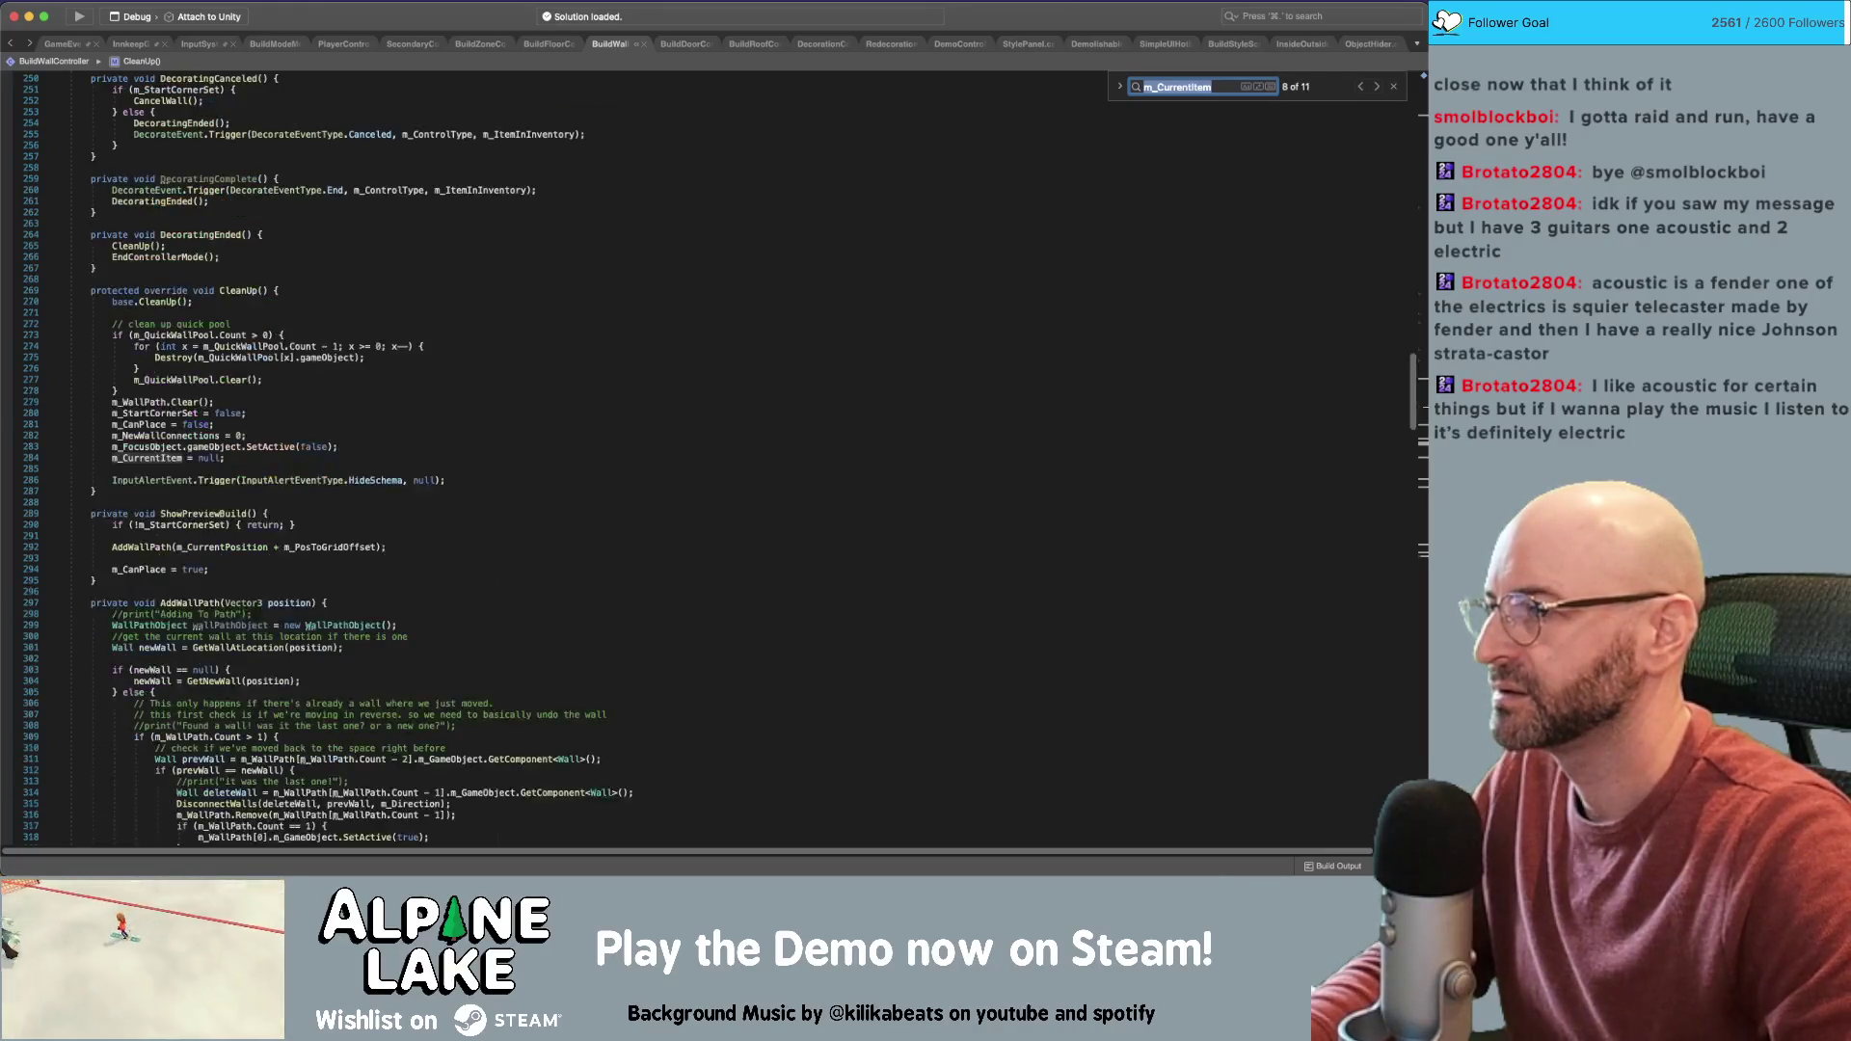
pyautogui.press('Return')
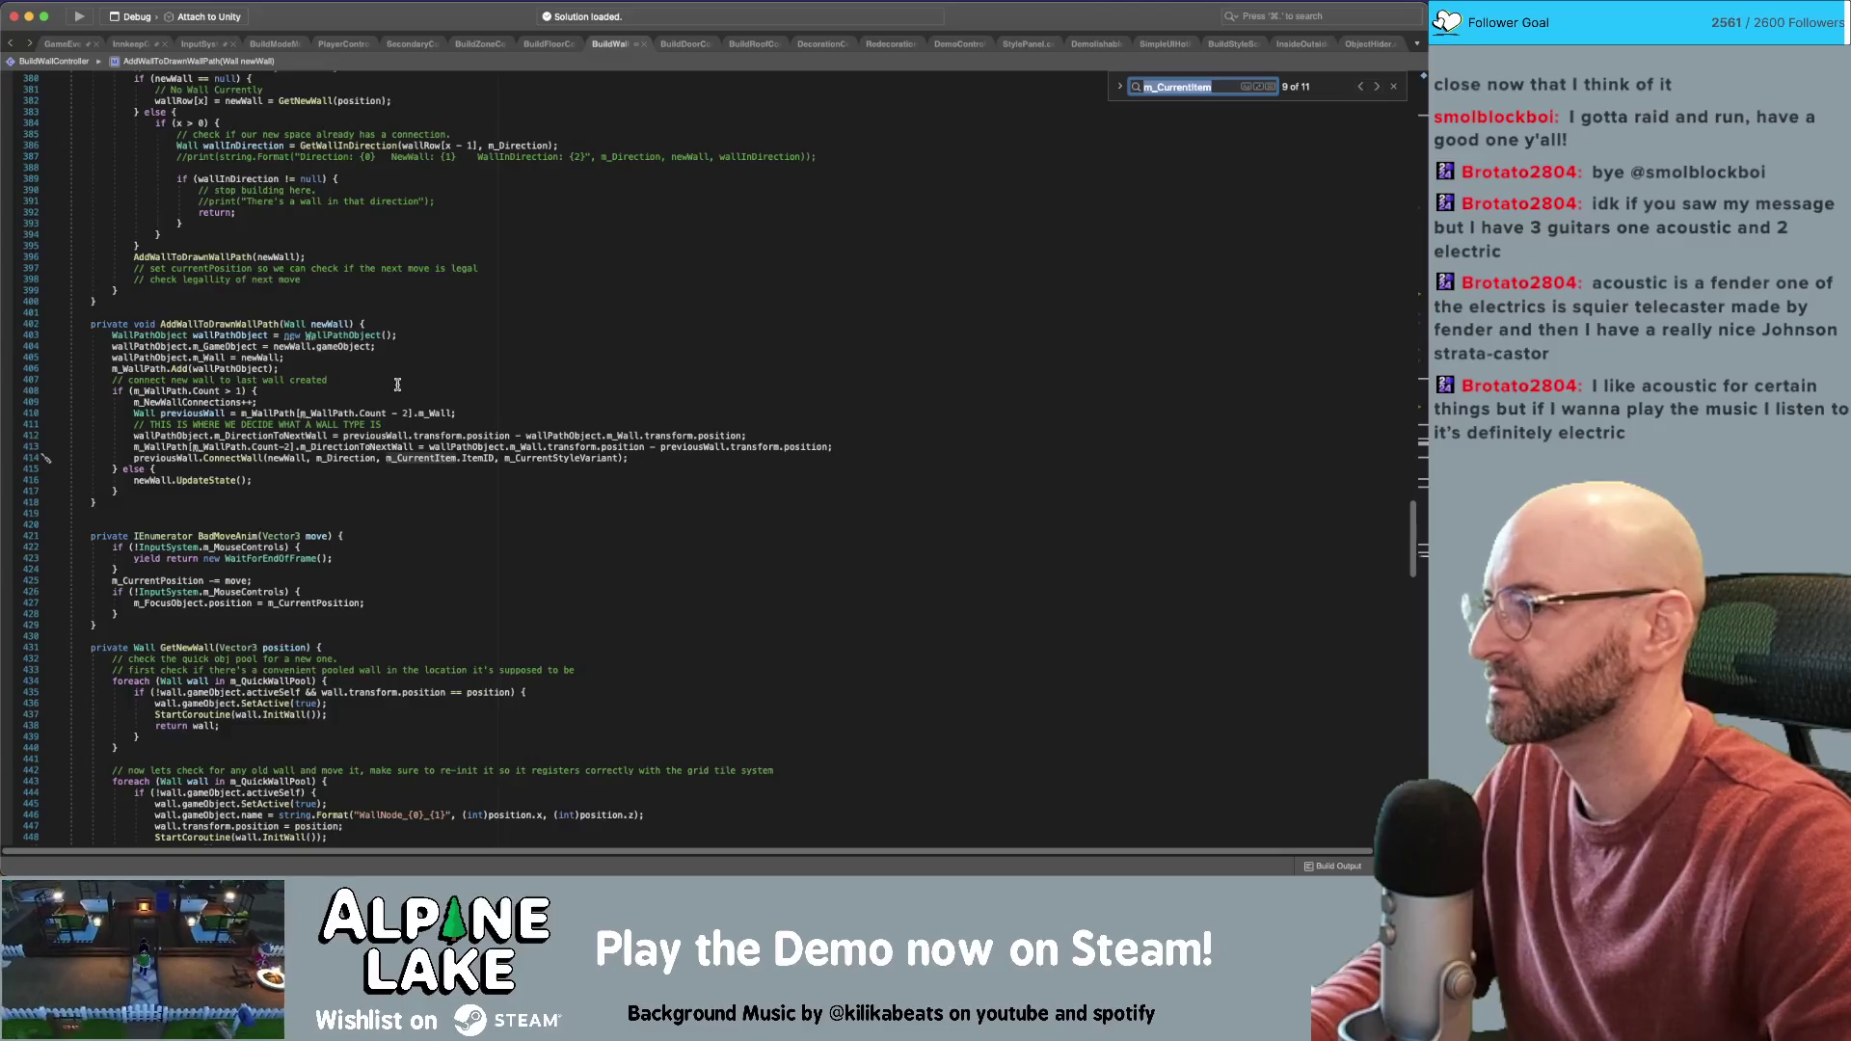
pyautogui.press('Return')
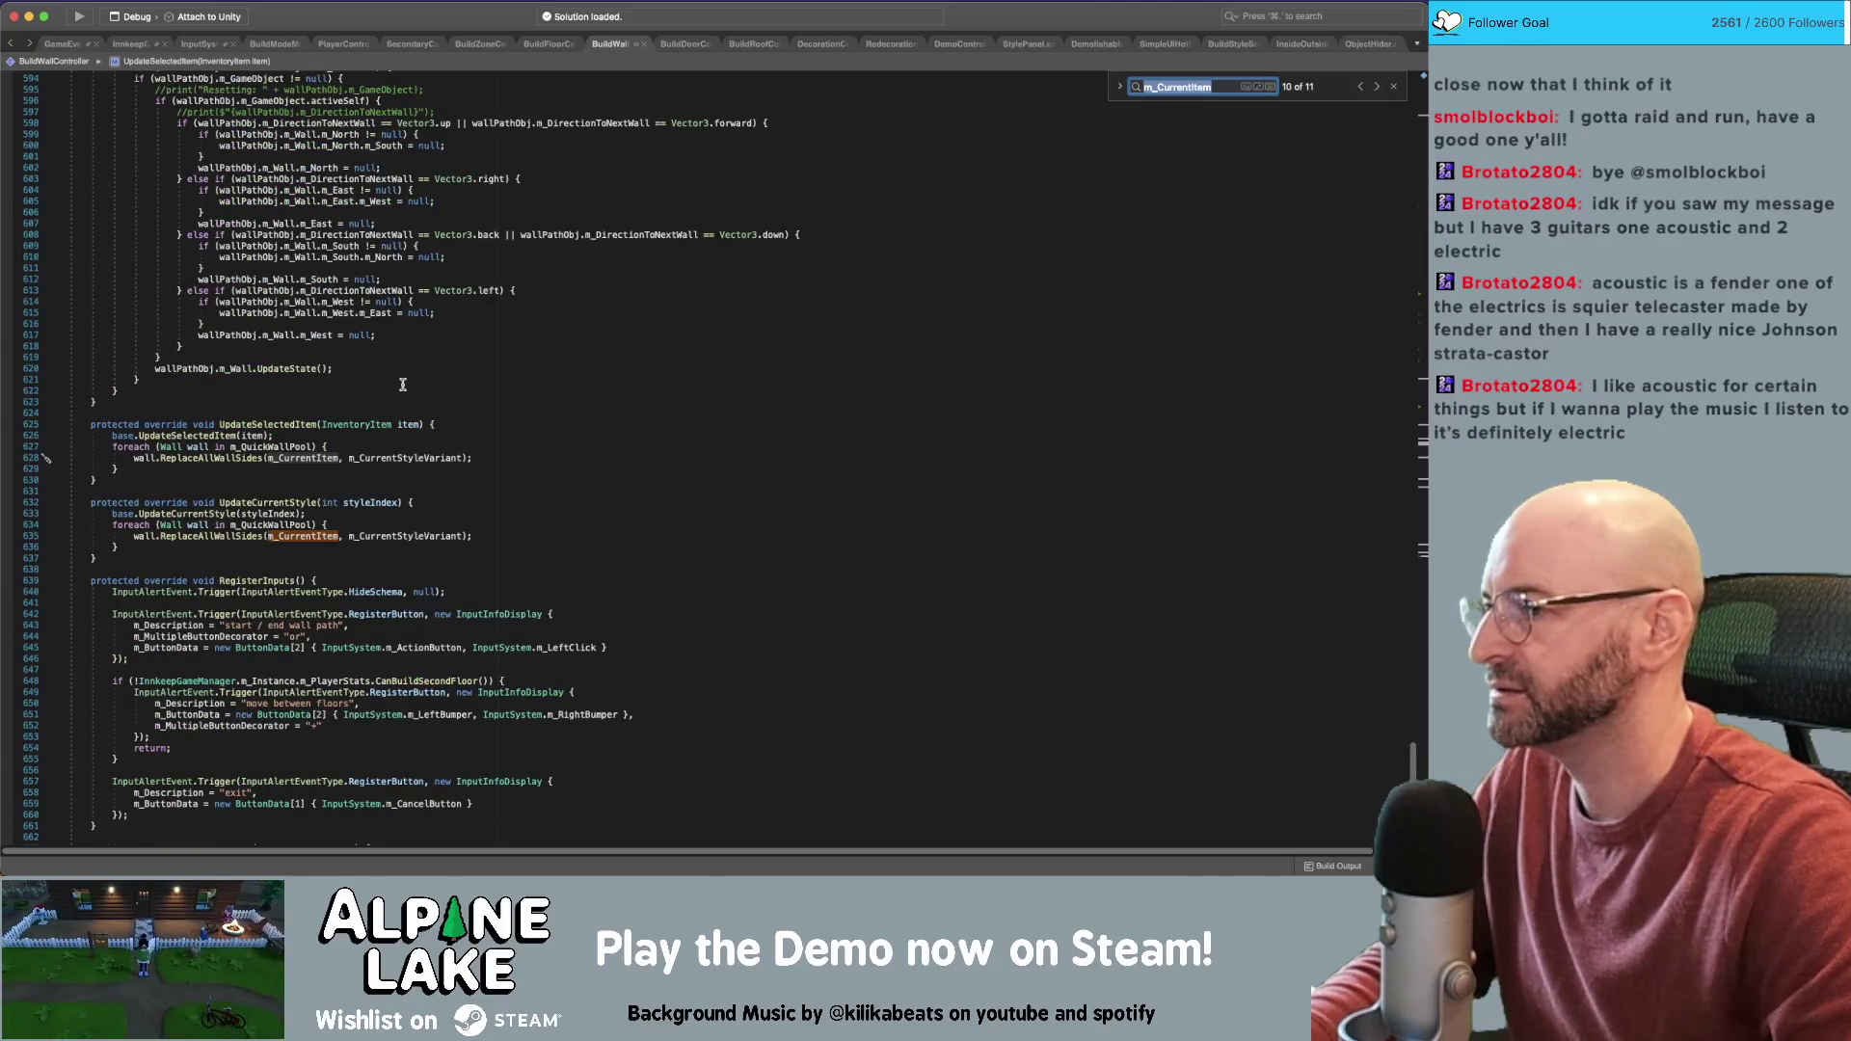
pyautogui.press('Return')
pyautogui.press('Return')
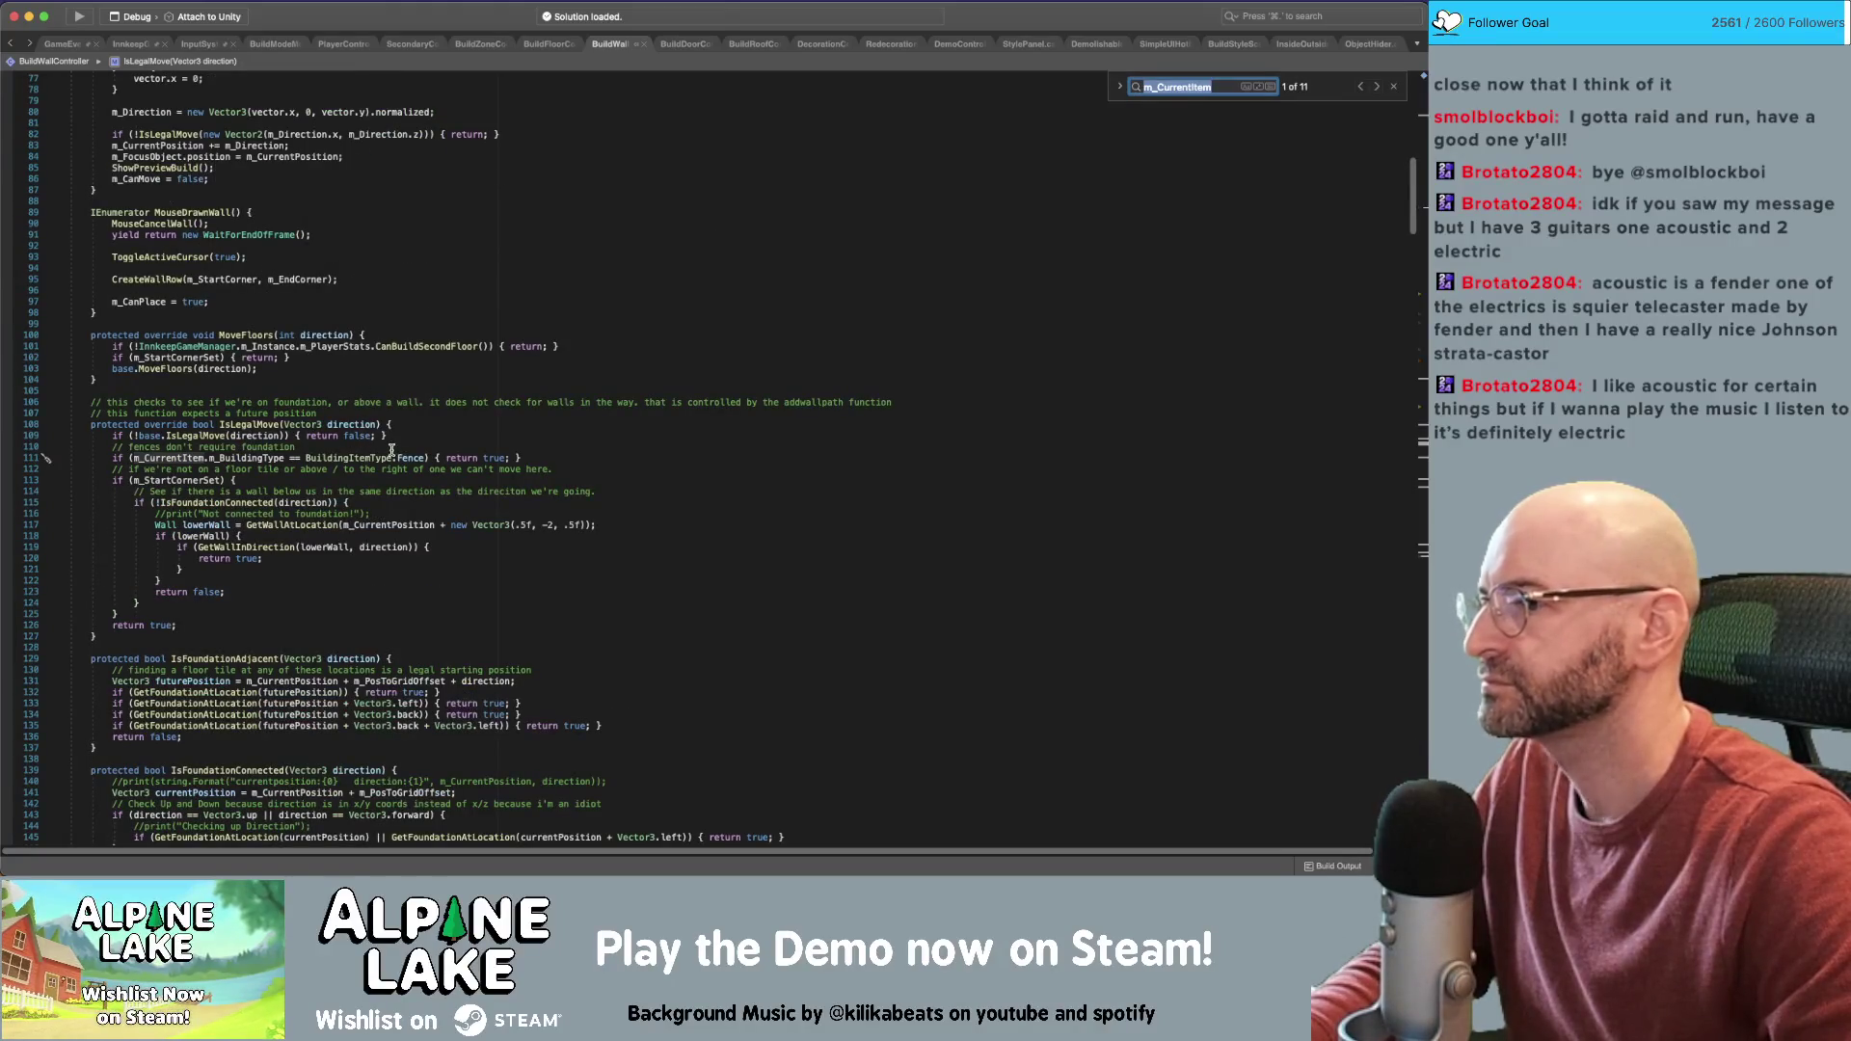
# Undo a stray line break on line 111 and narrow the search to 'm_CurrentItem ='
pyautogui.click(397, 458)
pyautogui.press('Return')
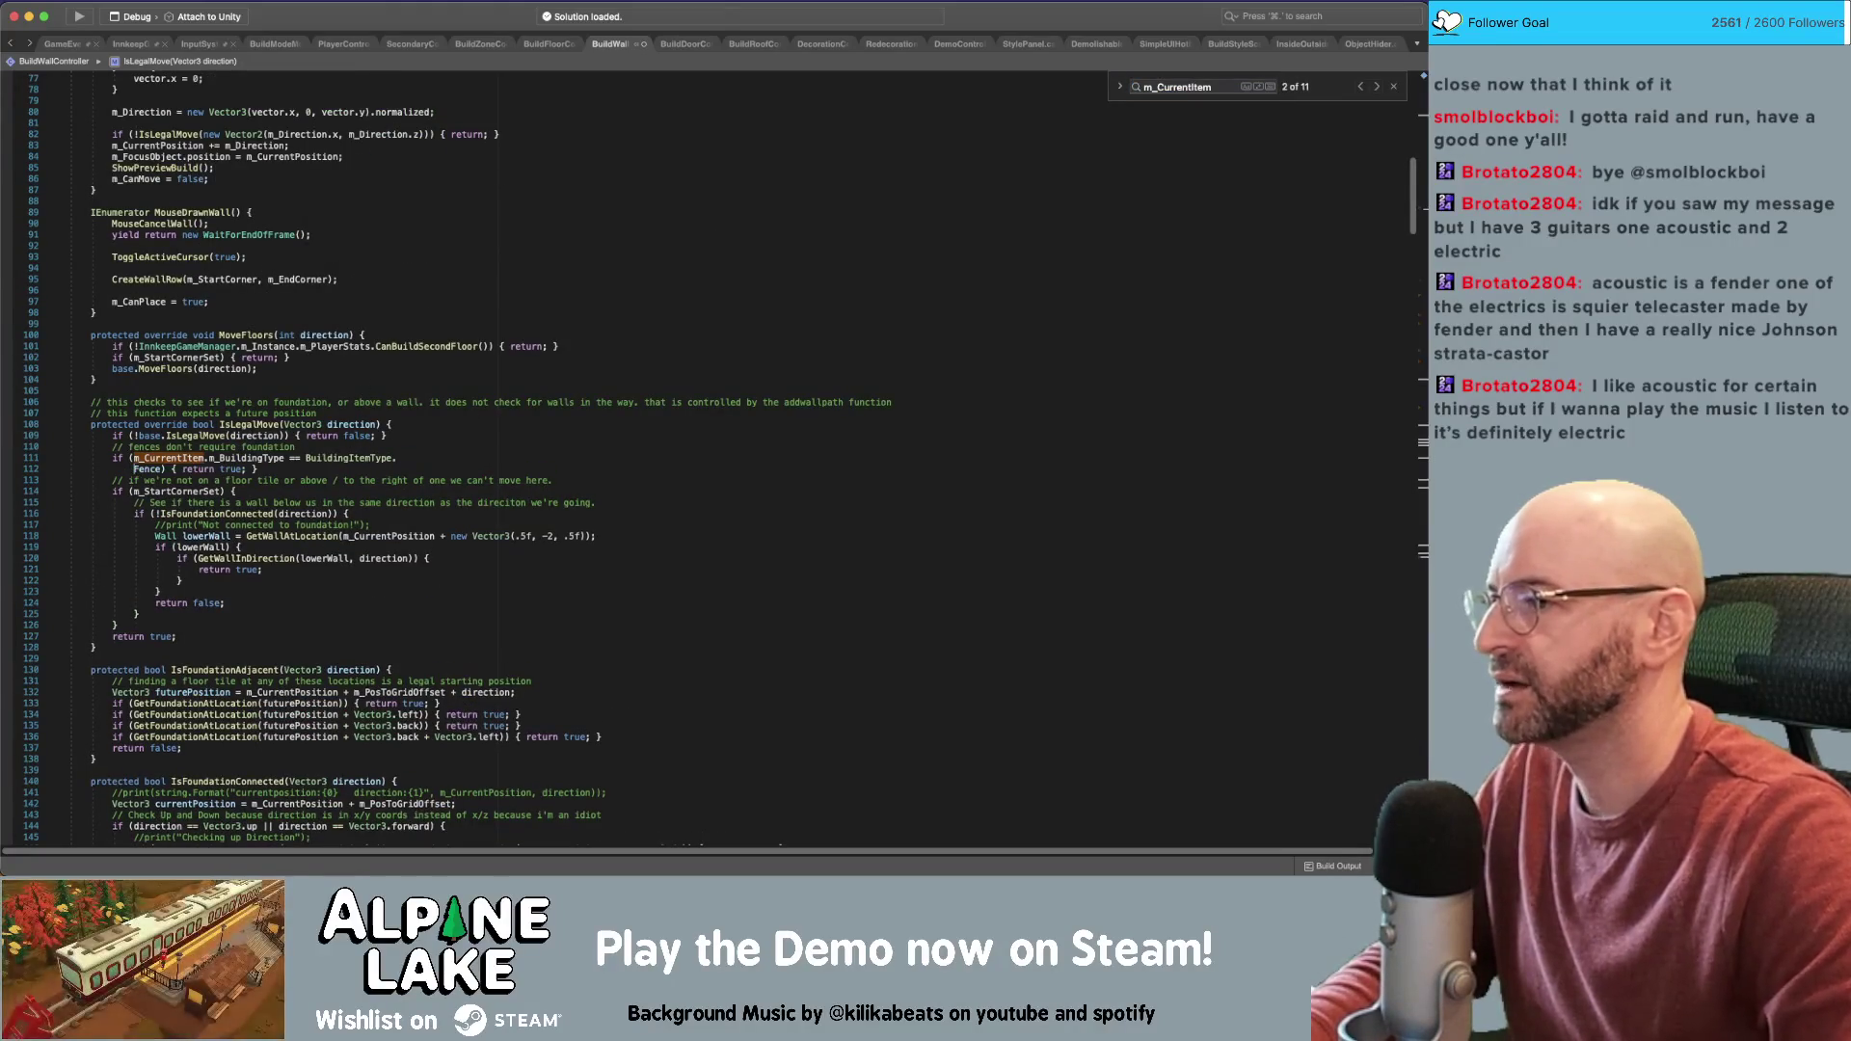
pyautogui.press('cmd+z')
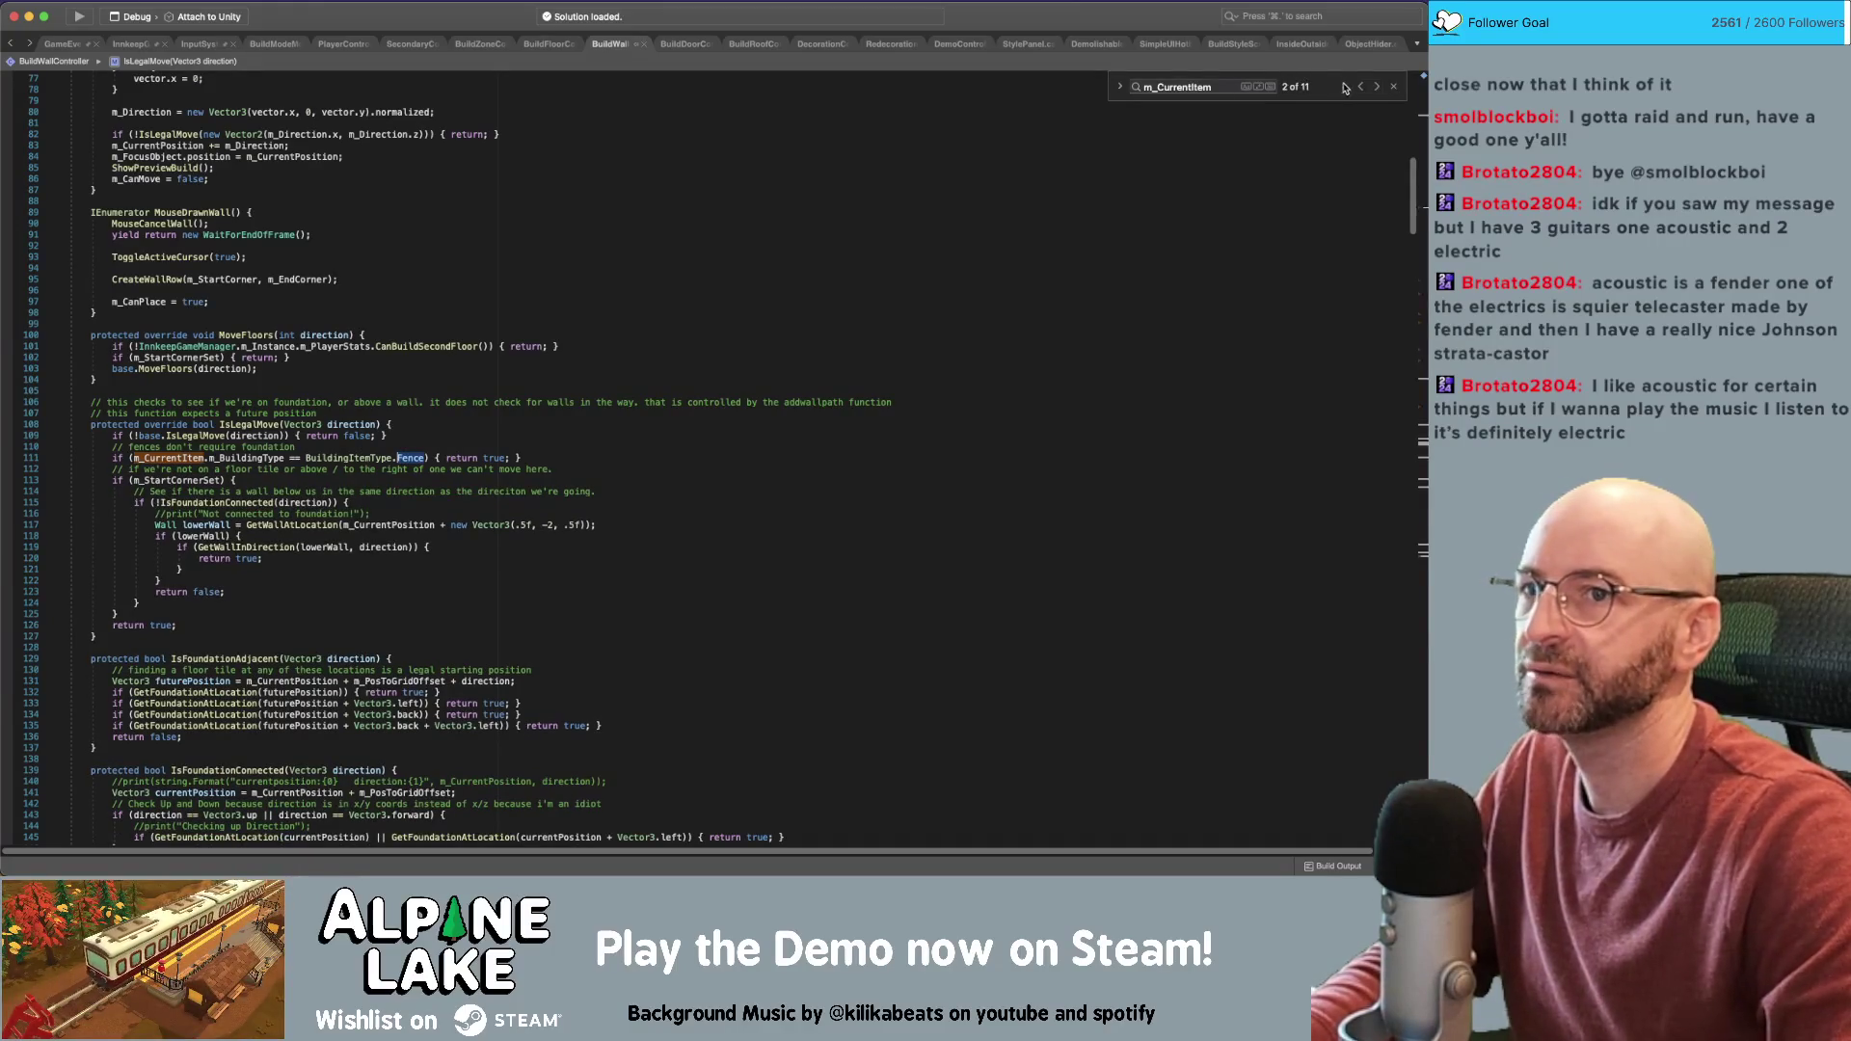
pyautogui.click(1241, 88)
pyautogui.write('=')
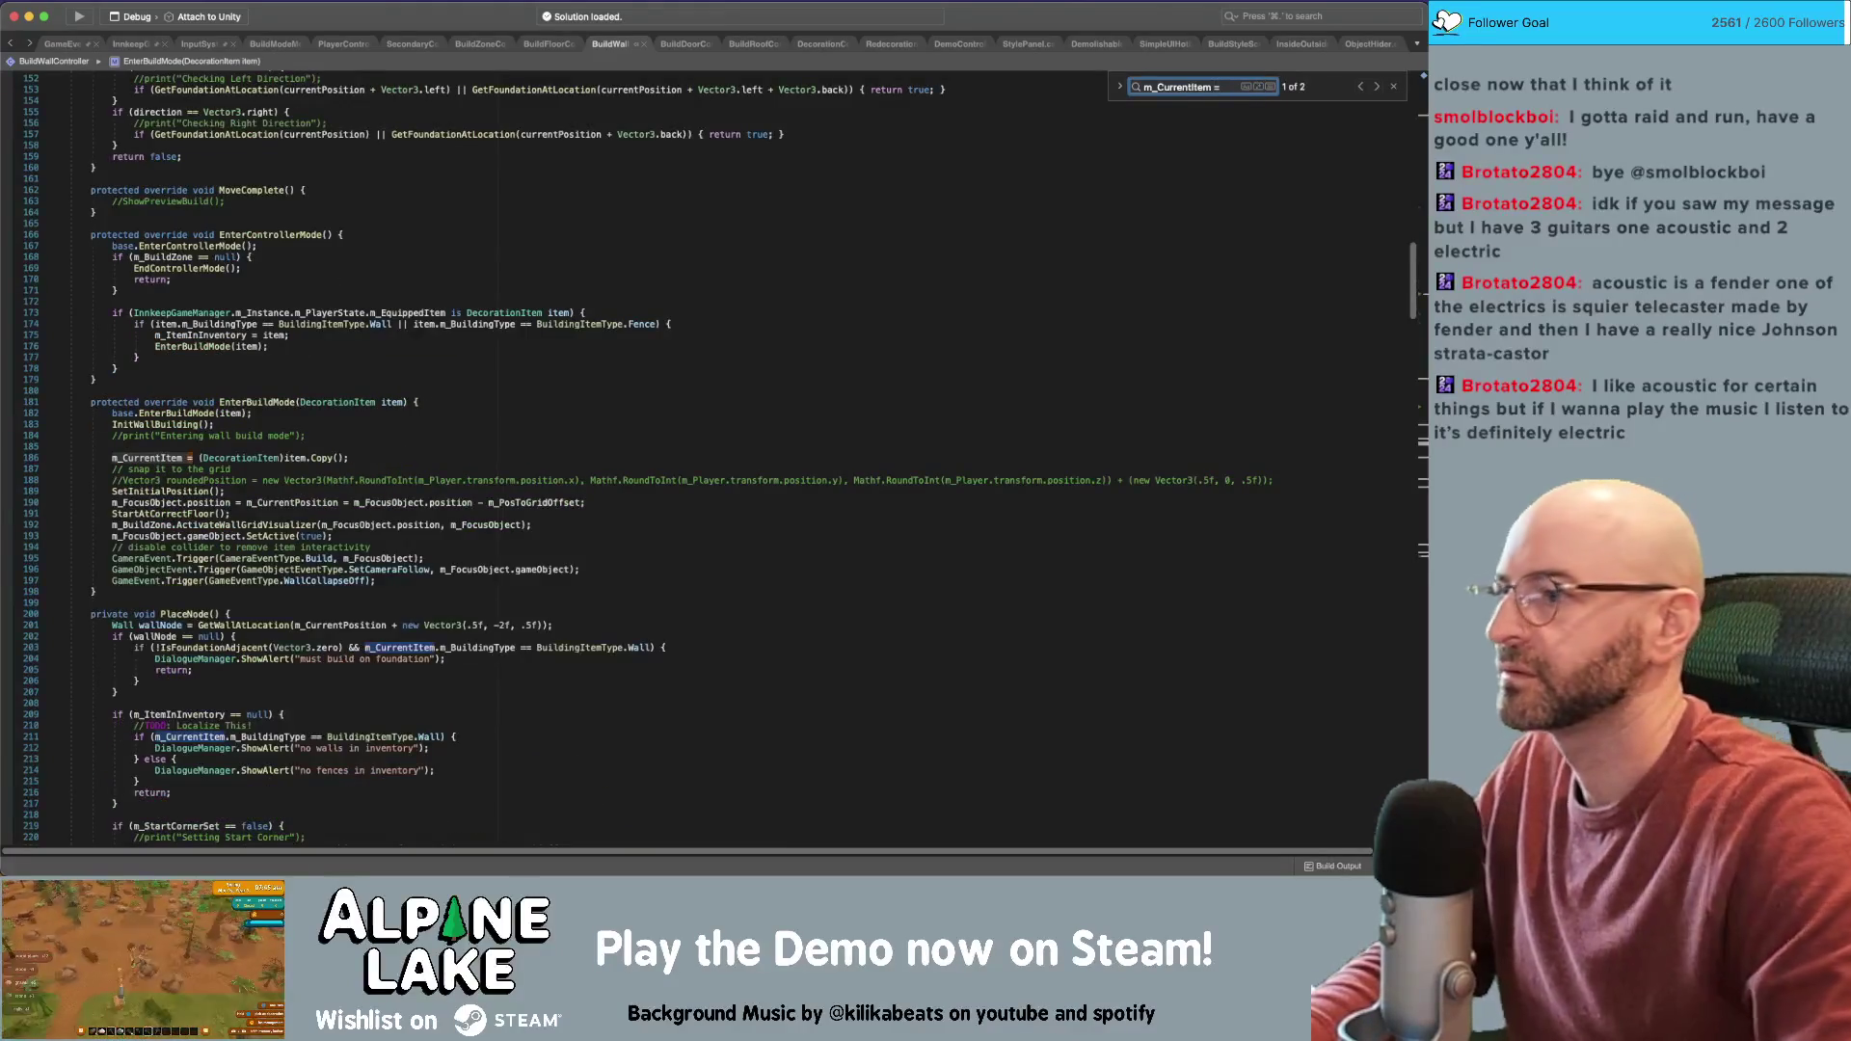
pyautogui.click(706, 439)
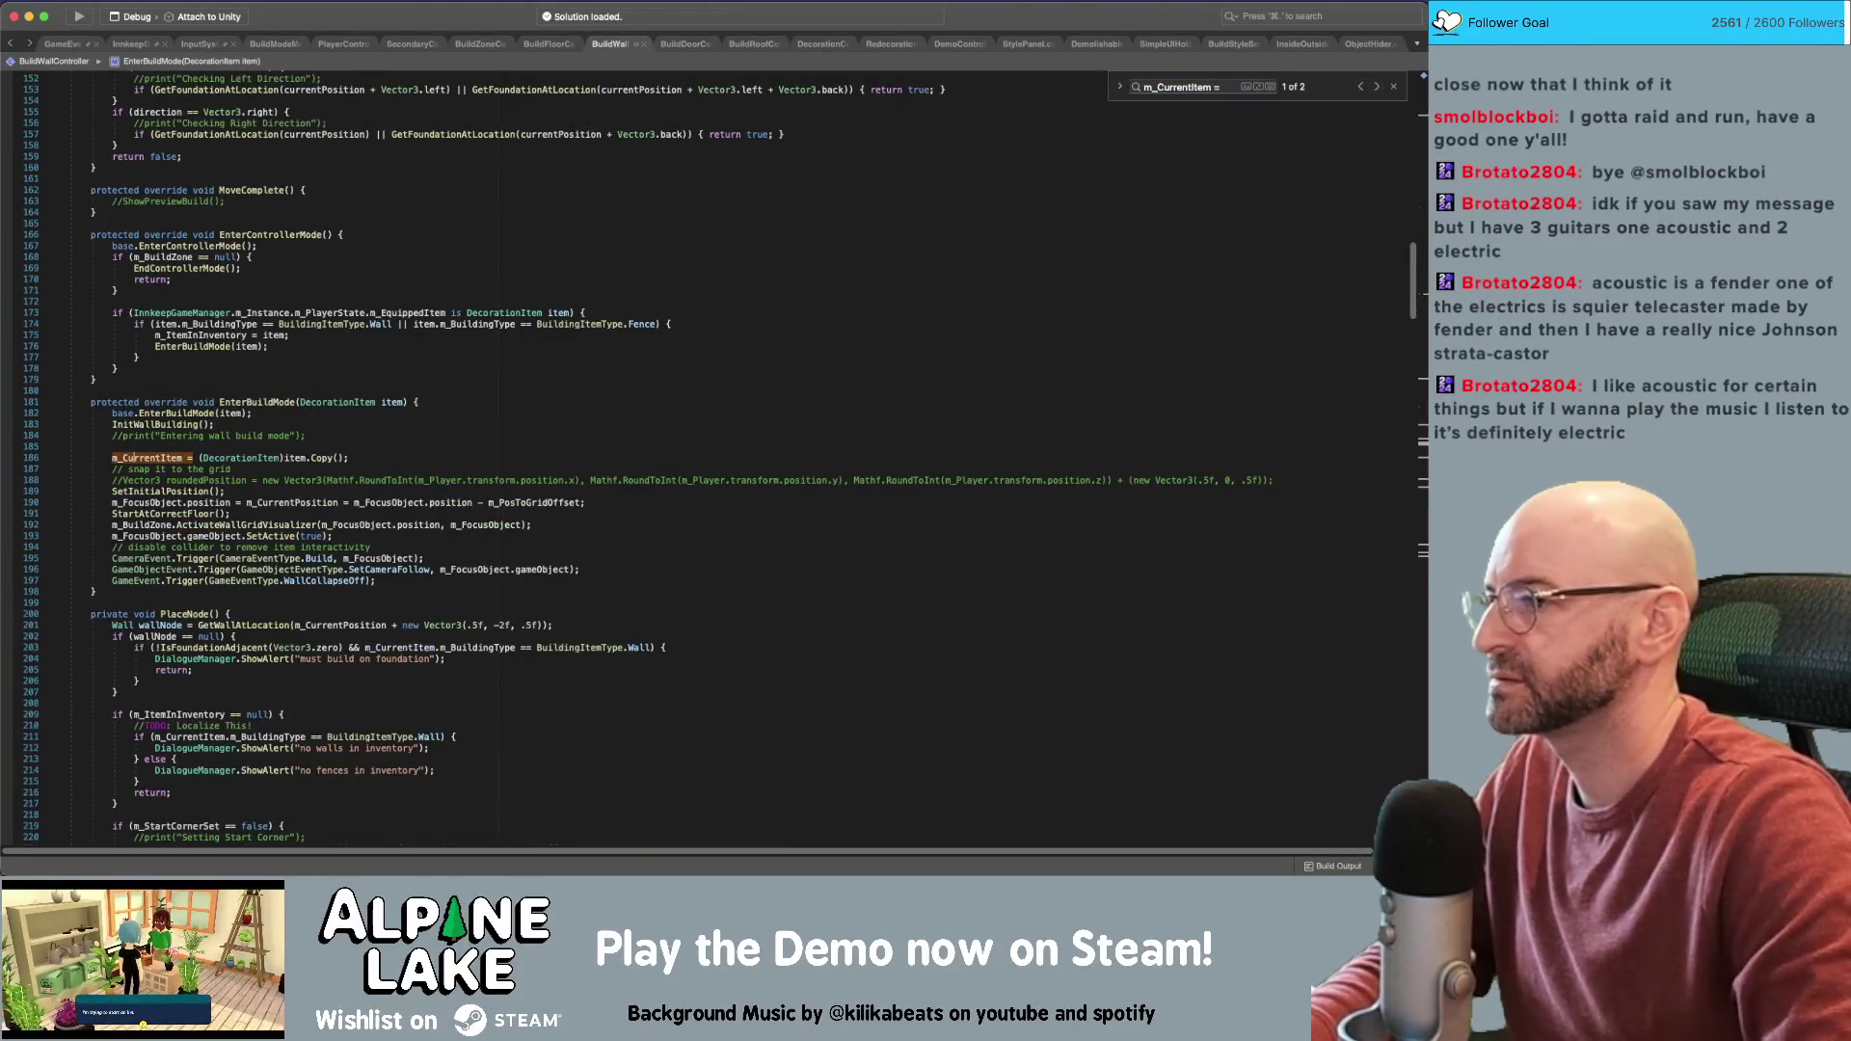
# Add SetCurrentItem(item) below line 186 and comment out the item.Copy() assignment
pyautogui.press('Down')
pyautogui.press('End')
pyautogui.press('Return')
pyautogui.write('SetCurrentItem(item);')
pyautogui.press('Up')
pyautogui.press('super+slash')
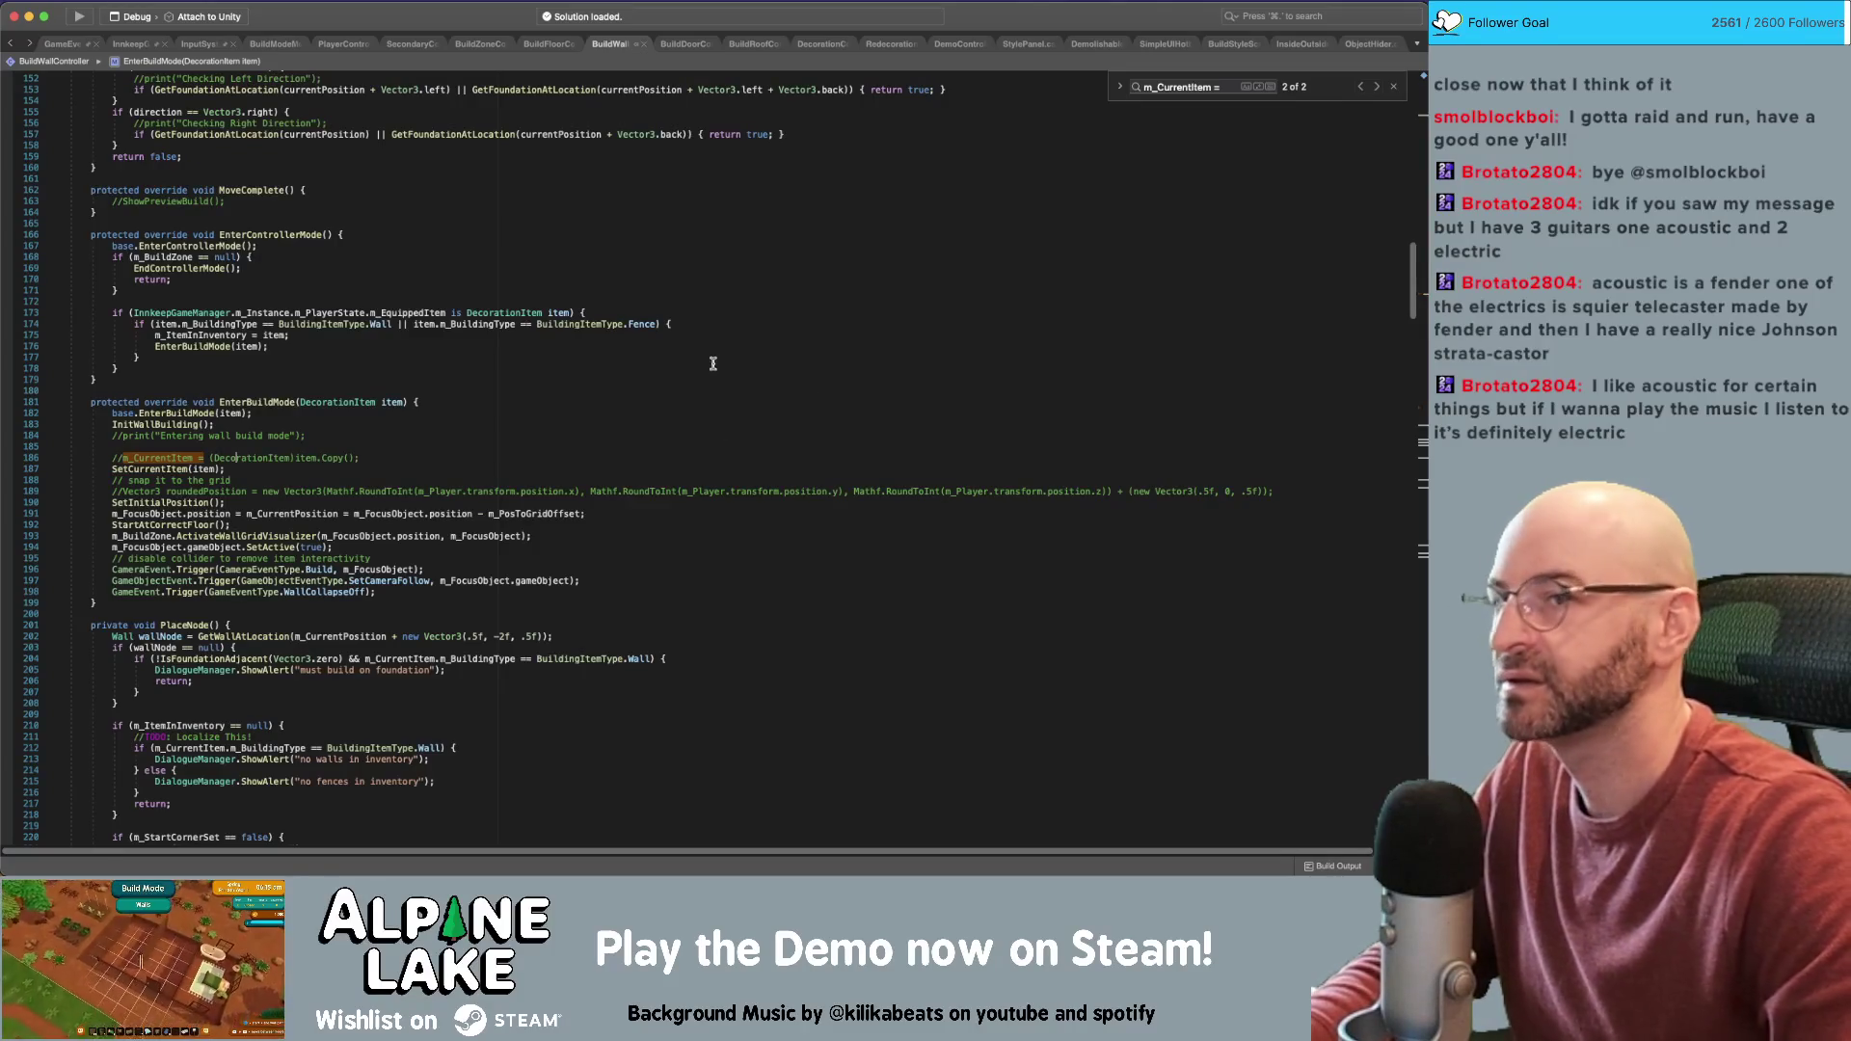
pyautogui.click(1378, 90)
pyautogui.click(1379, 89)
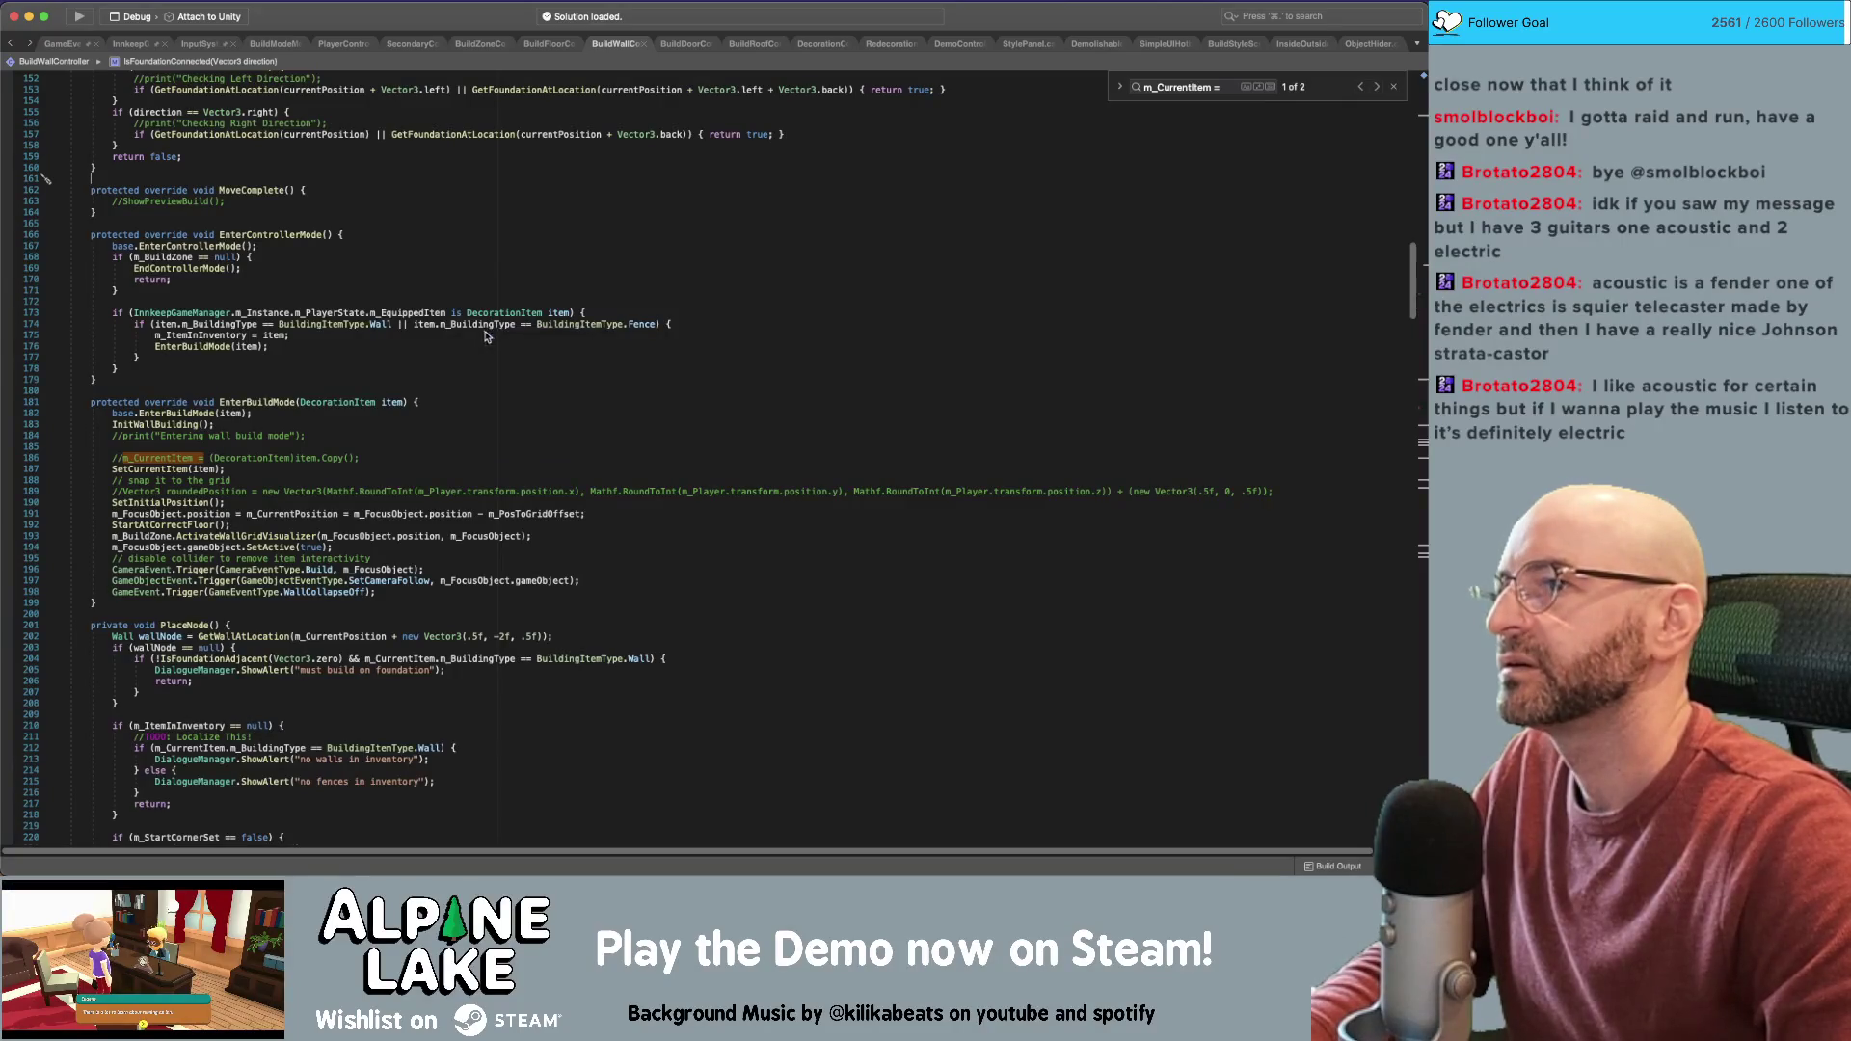
pyautogui.click(549, 43)
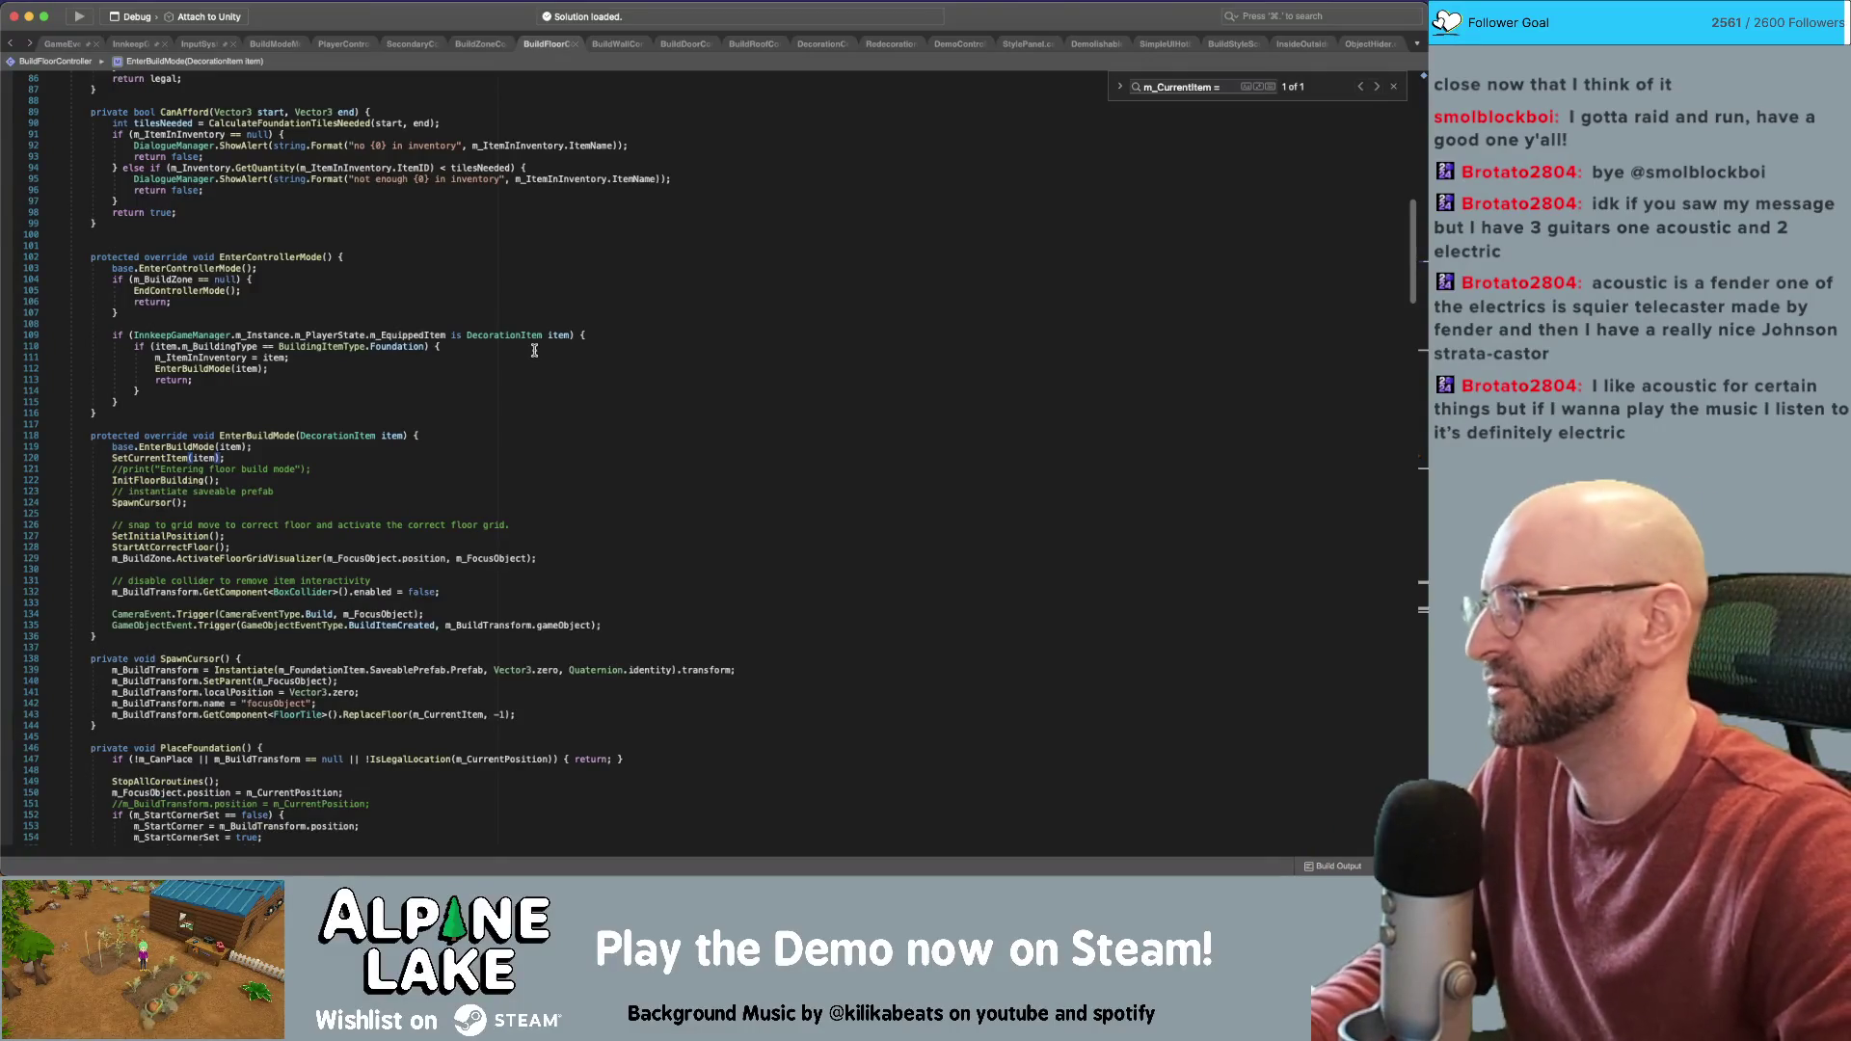
# Look up the InteractionDisabled definition, then return to the BuildFloorController code
pyautogui.scroll(-15, 274, 426)
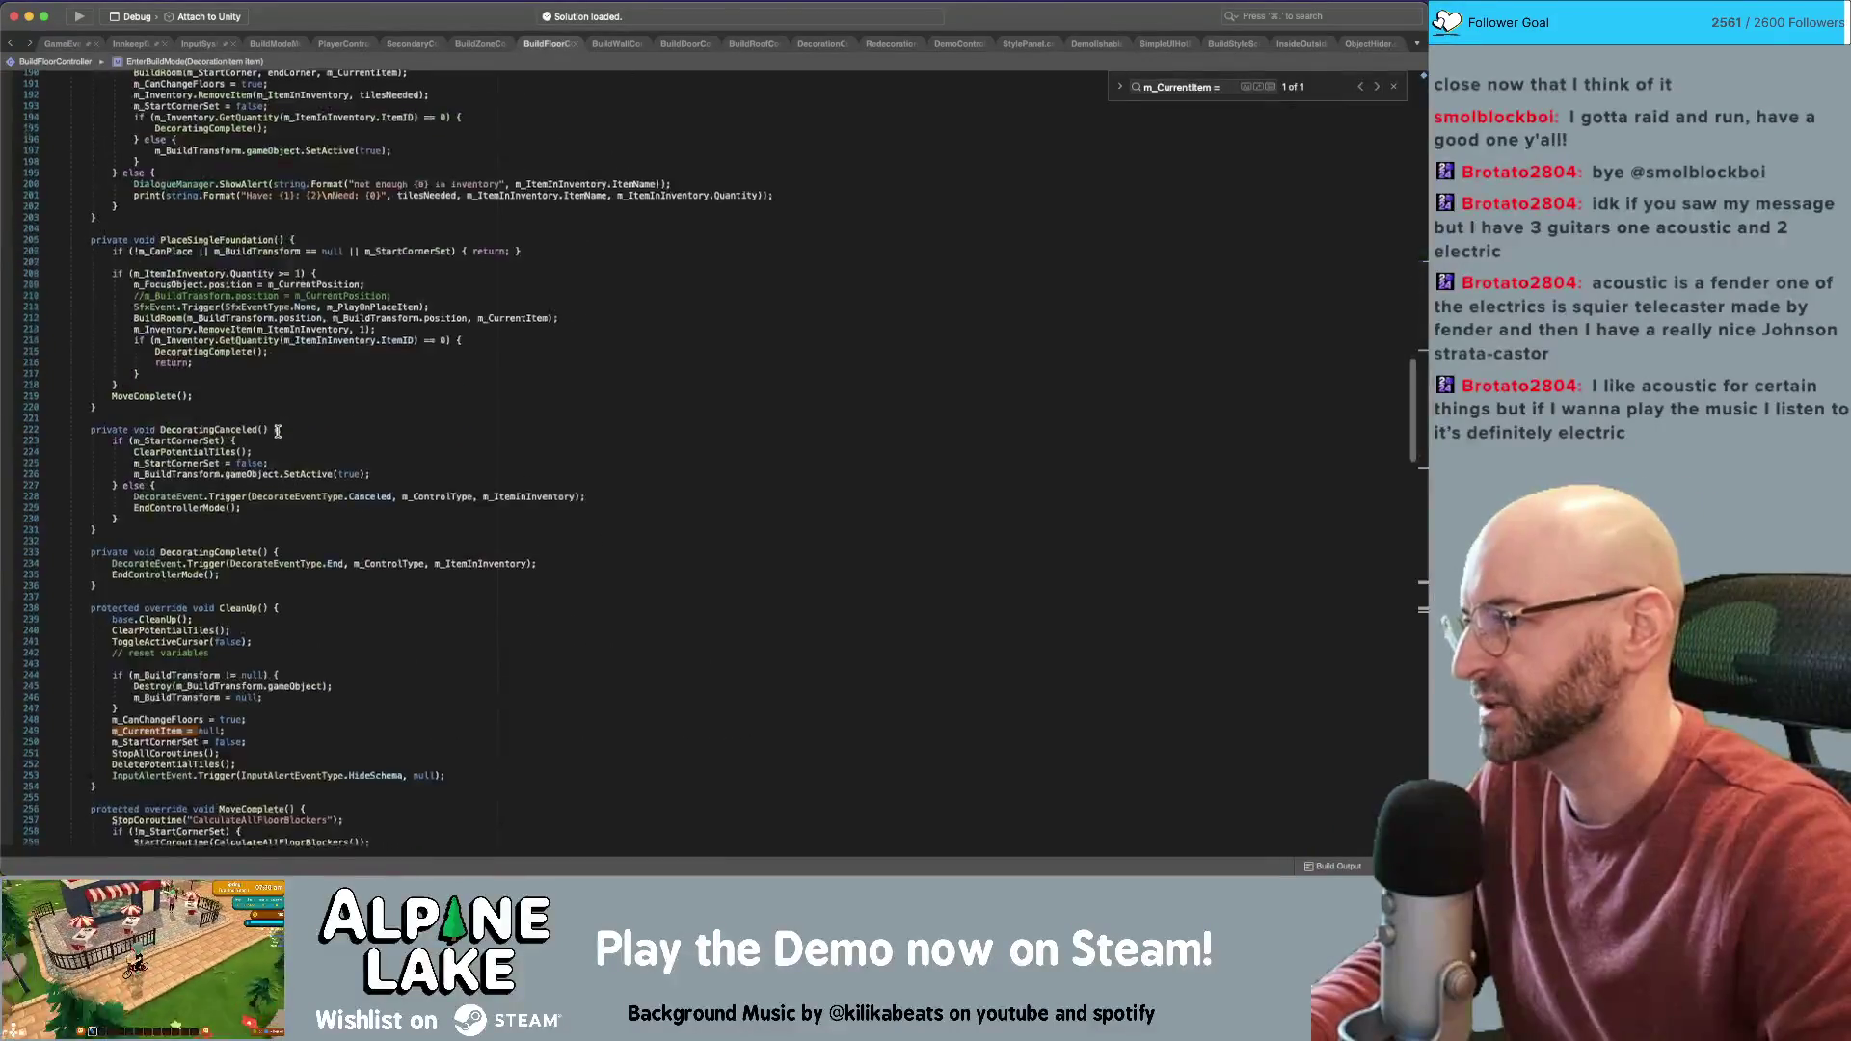
pyautogui.scroll(-20, 278, 429)
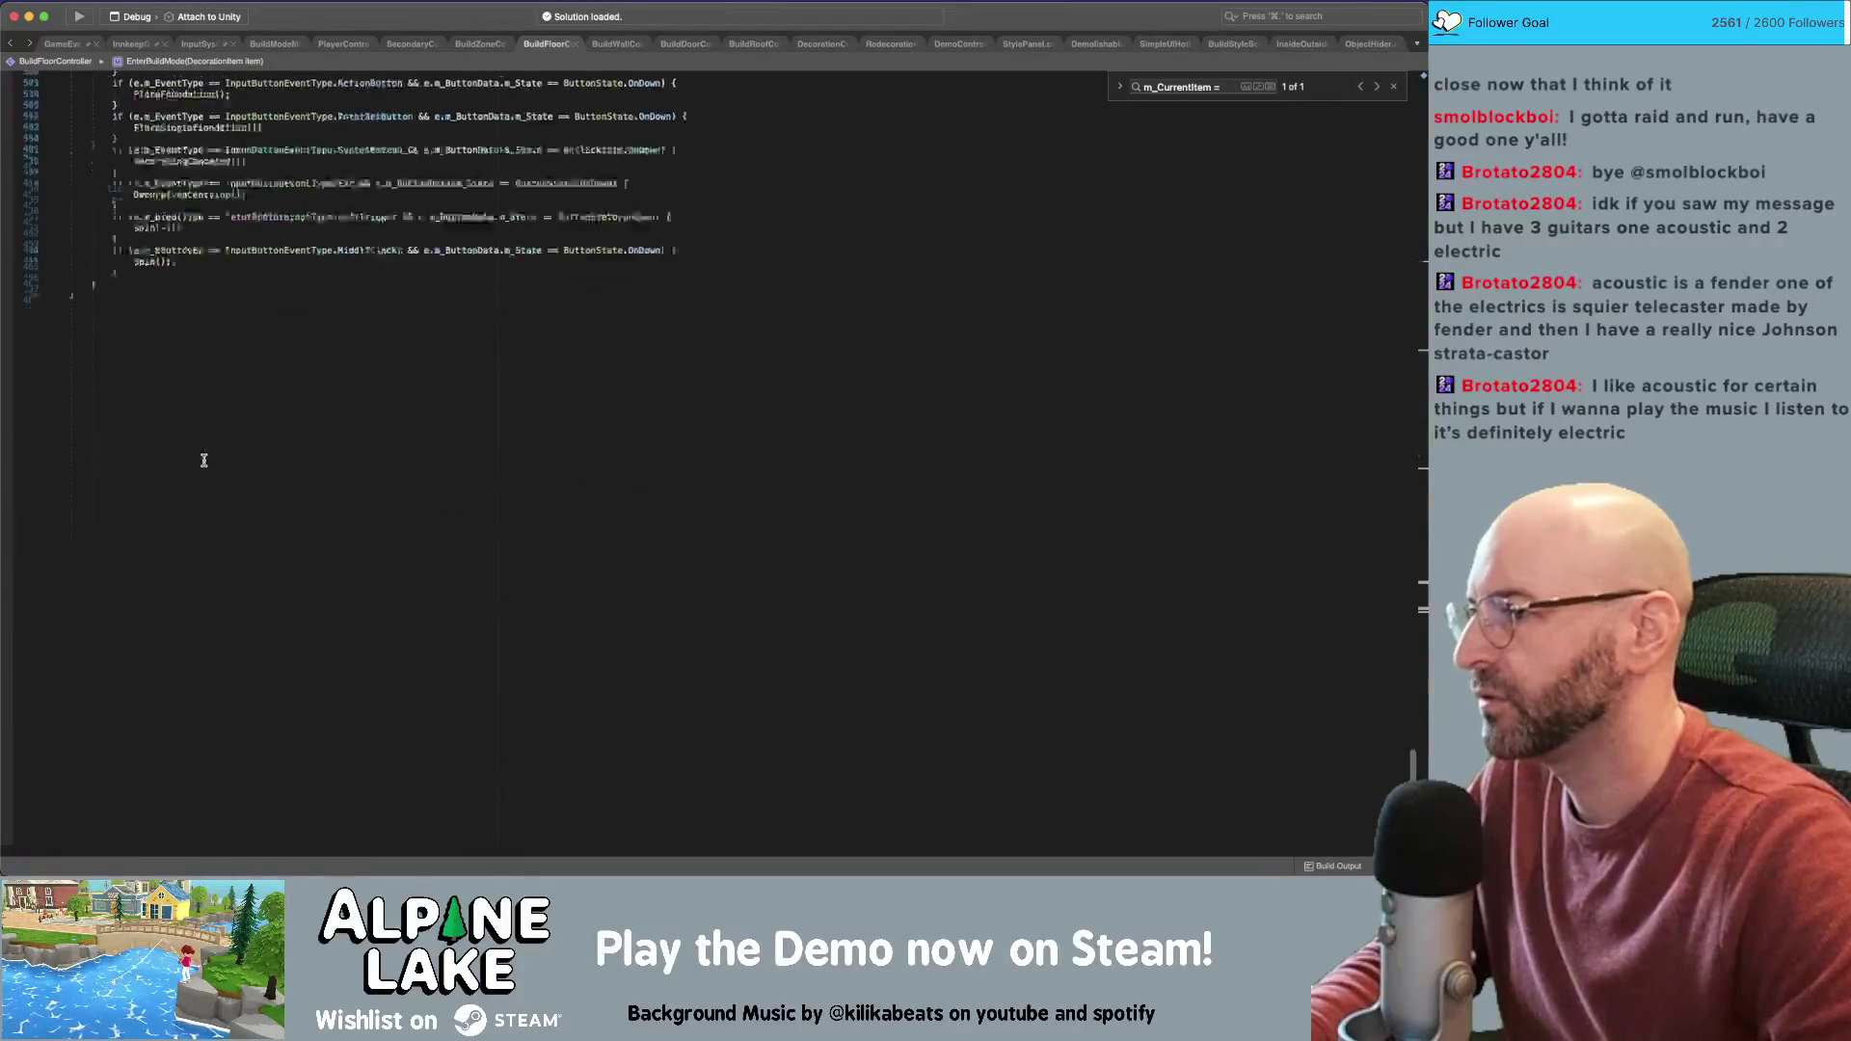
pyautogui.scroll(5, 206, 456)
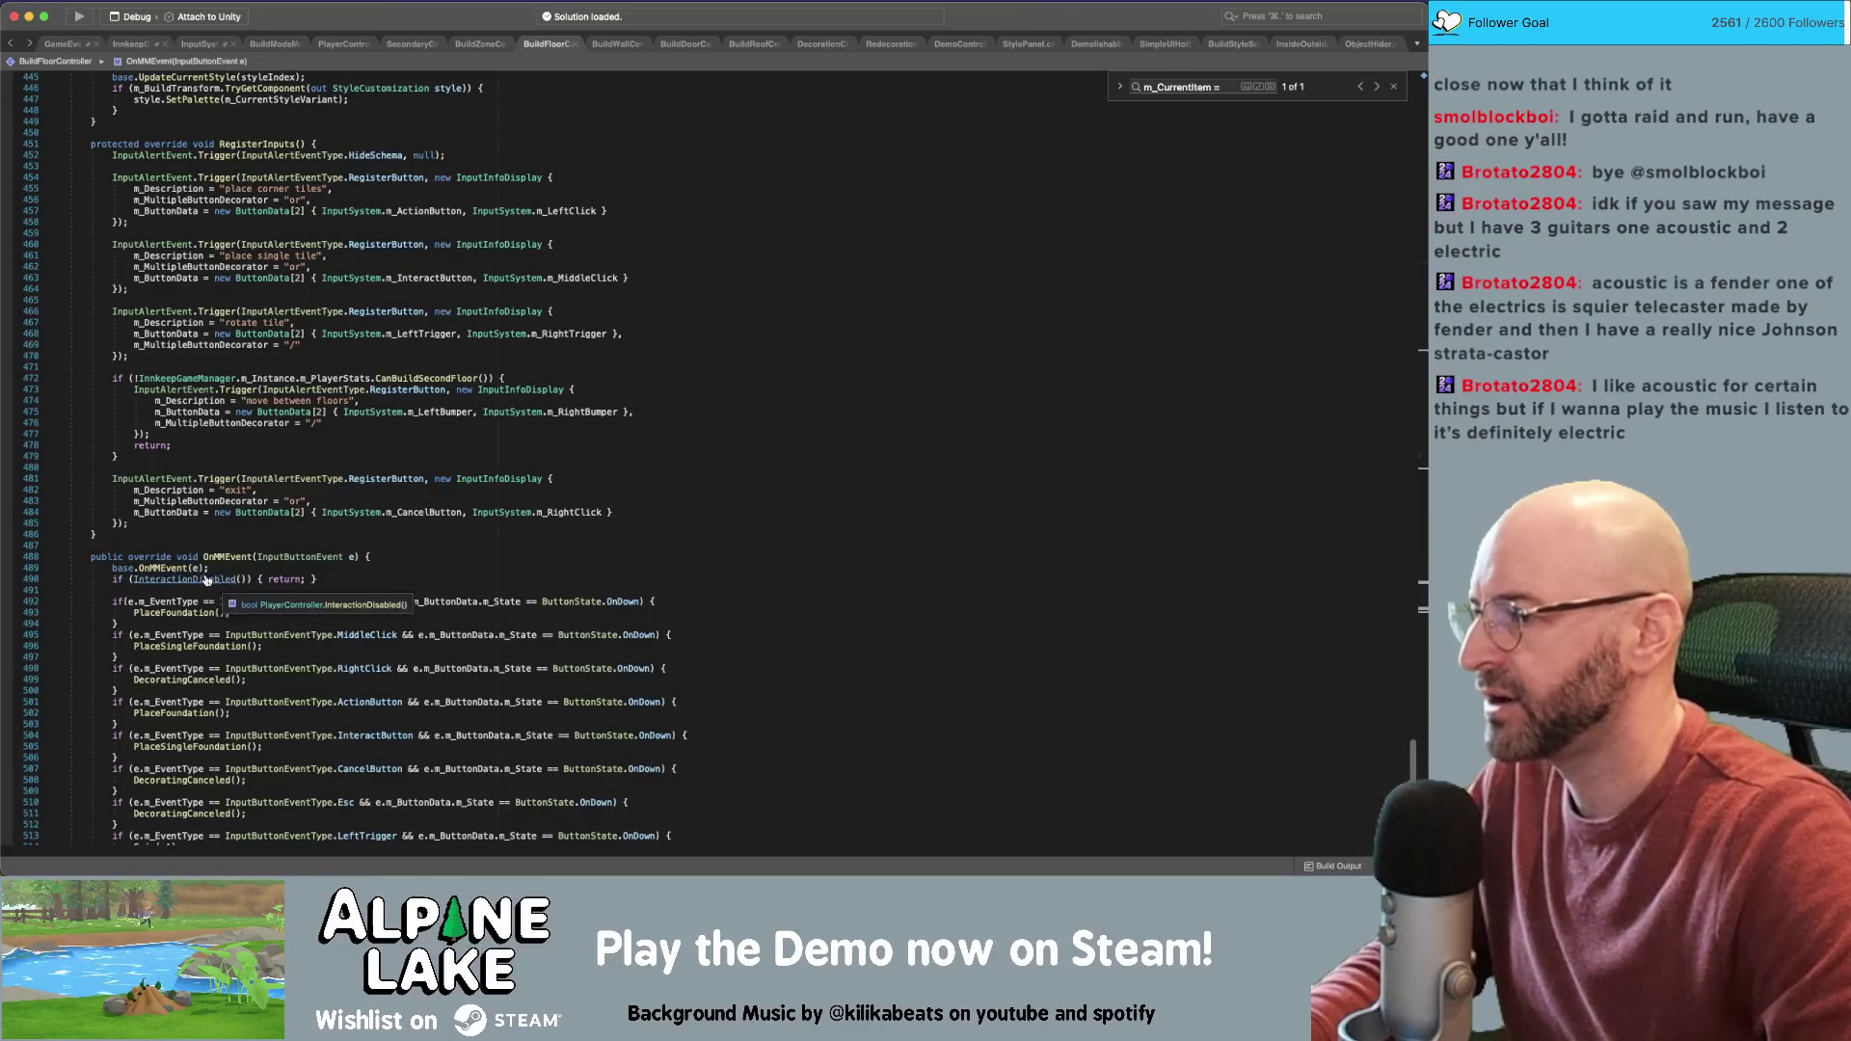
pyautogui.keyDown('super'); pyautogui.click(193, 578); pyautogui.keyUp('super')
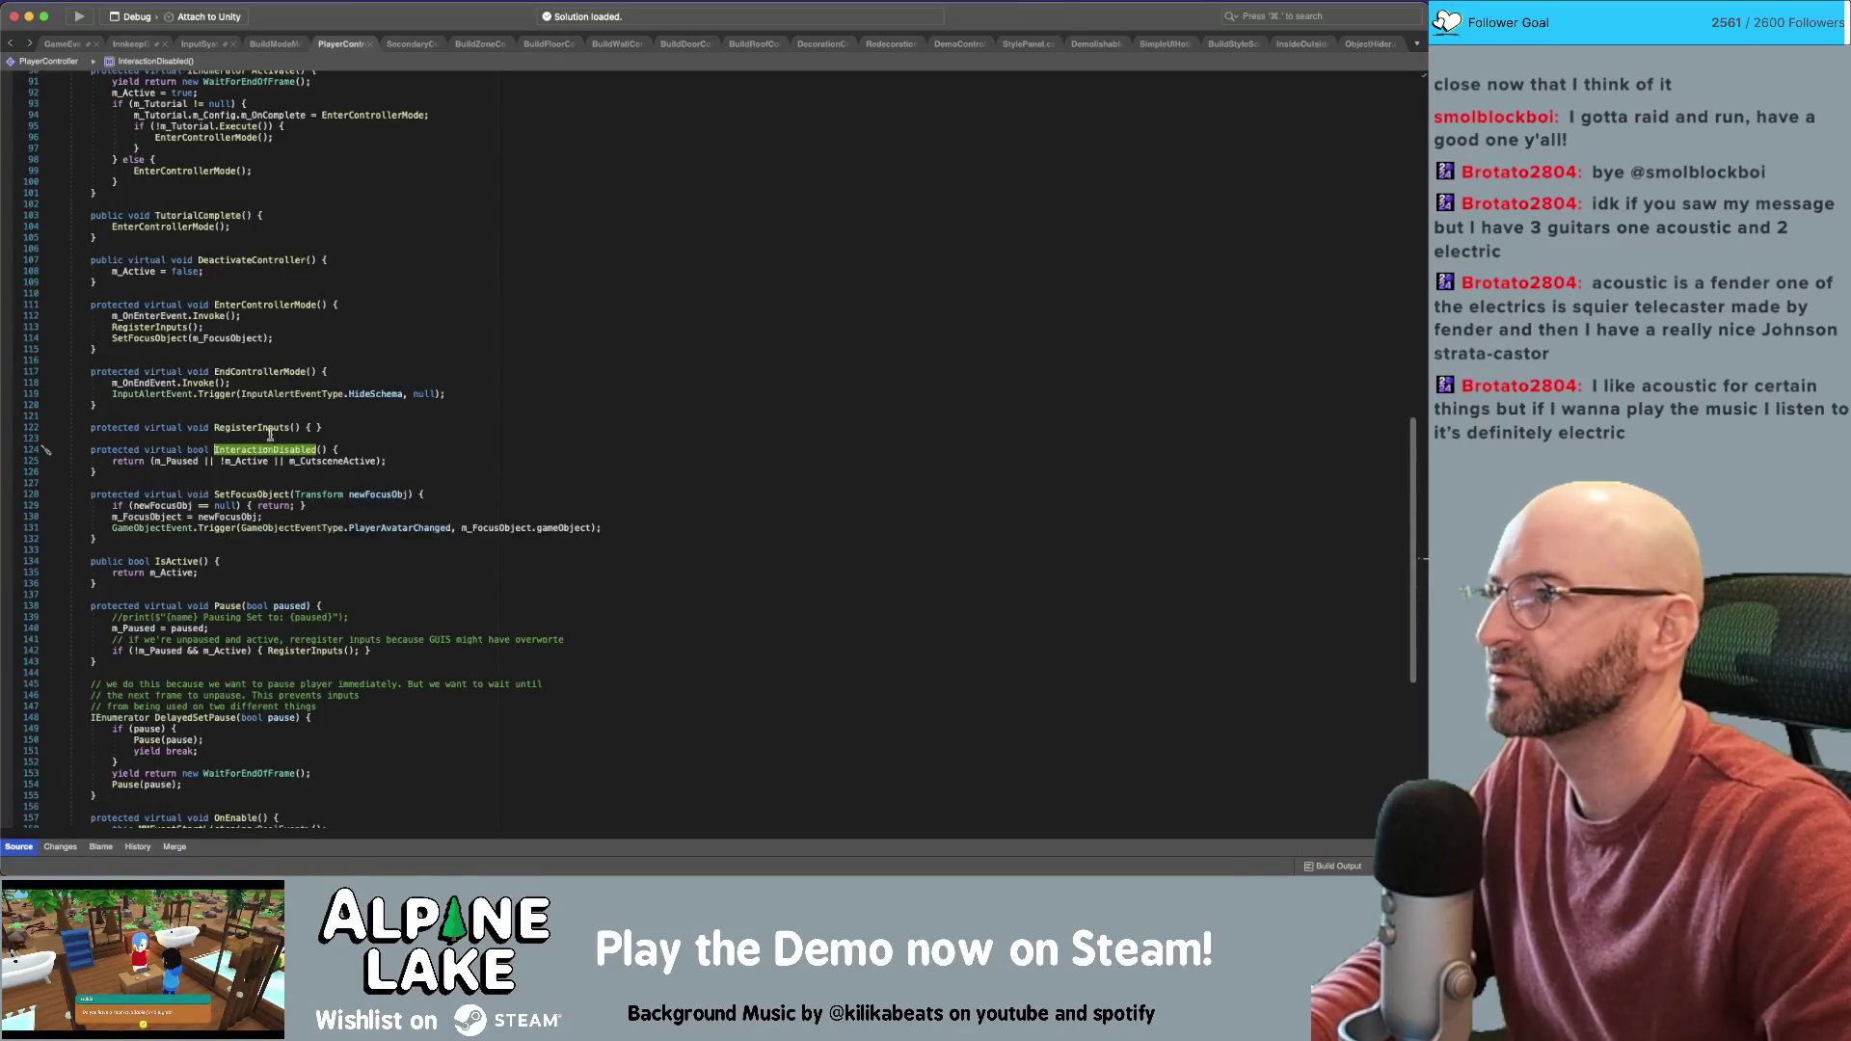
pyautogui.click(540, 45)
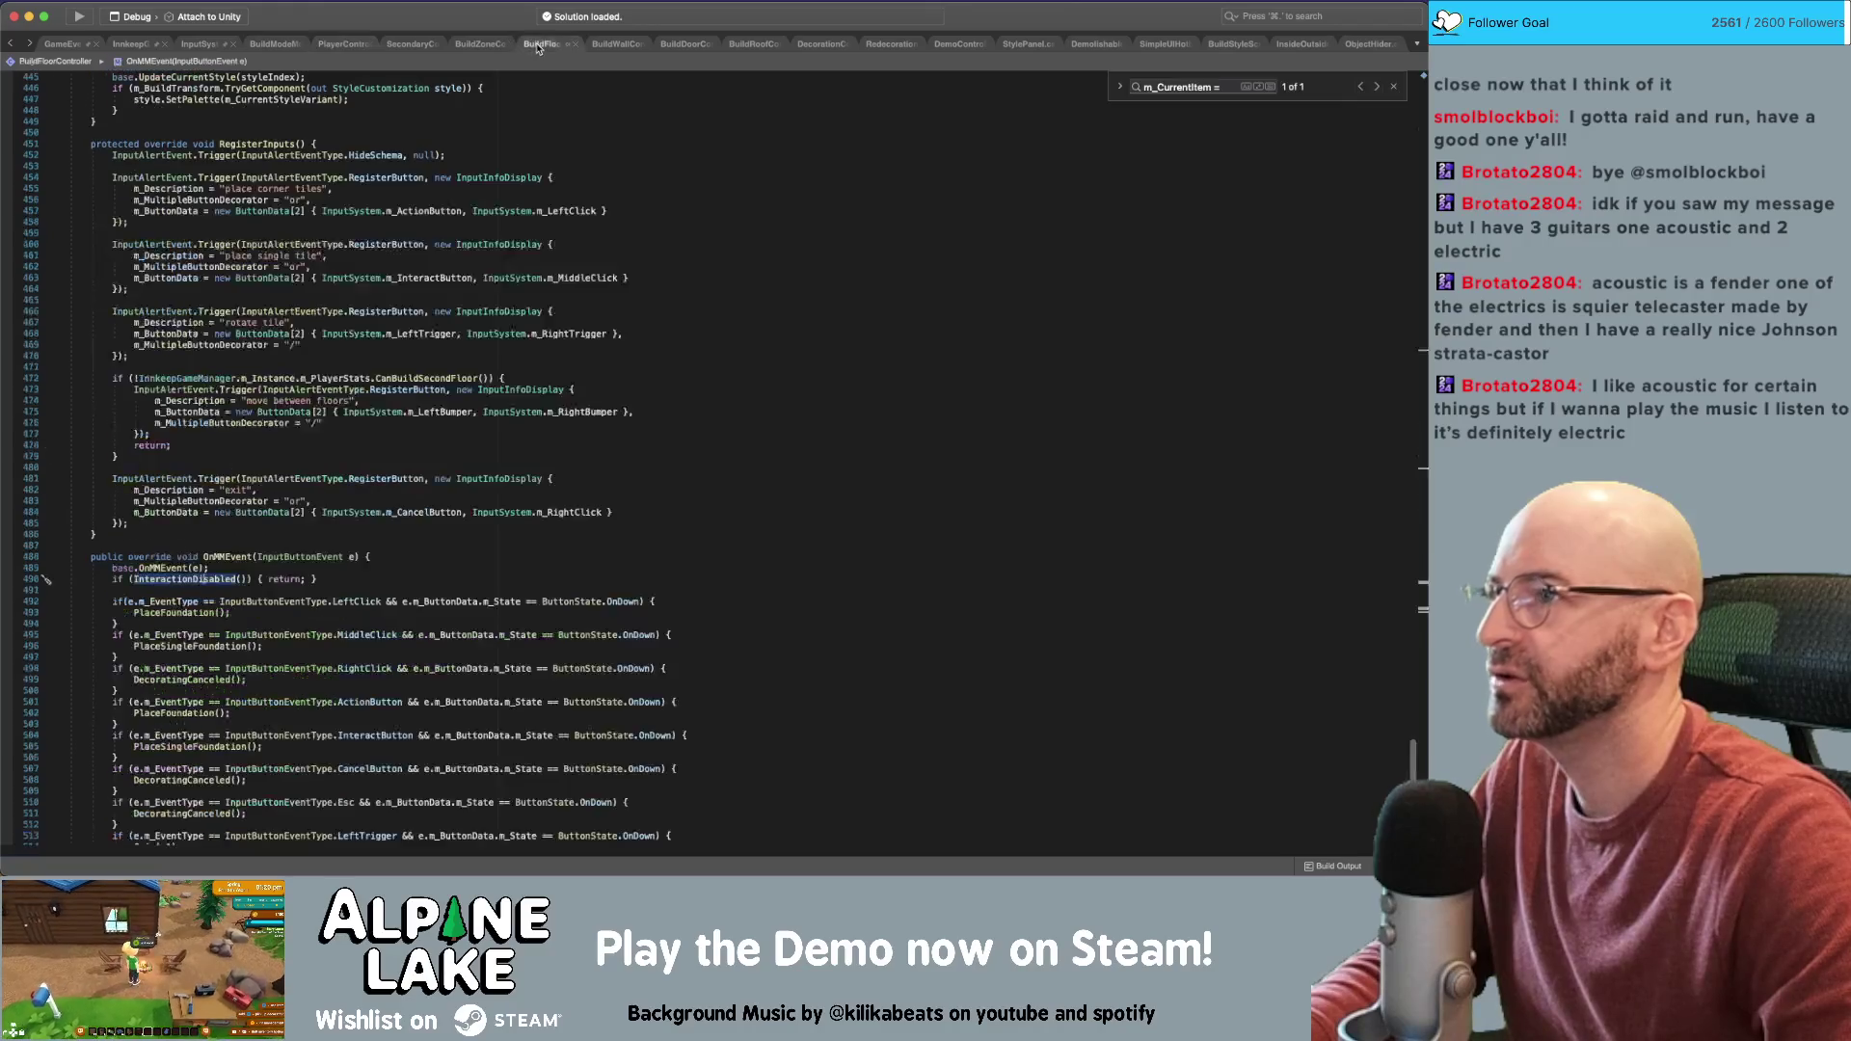
# Insert 'if (m_CurrentItem == null) { return; }' below the InteractionDisabled check in OnMMEvent
pyautogui.click(401, 565)
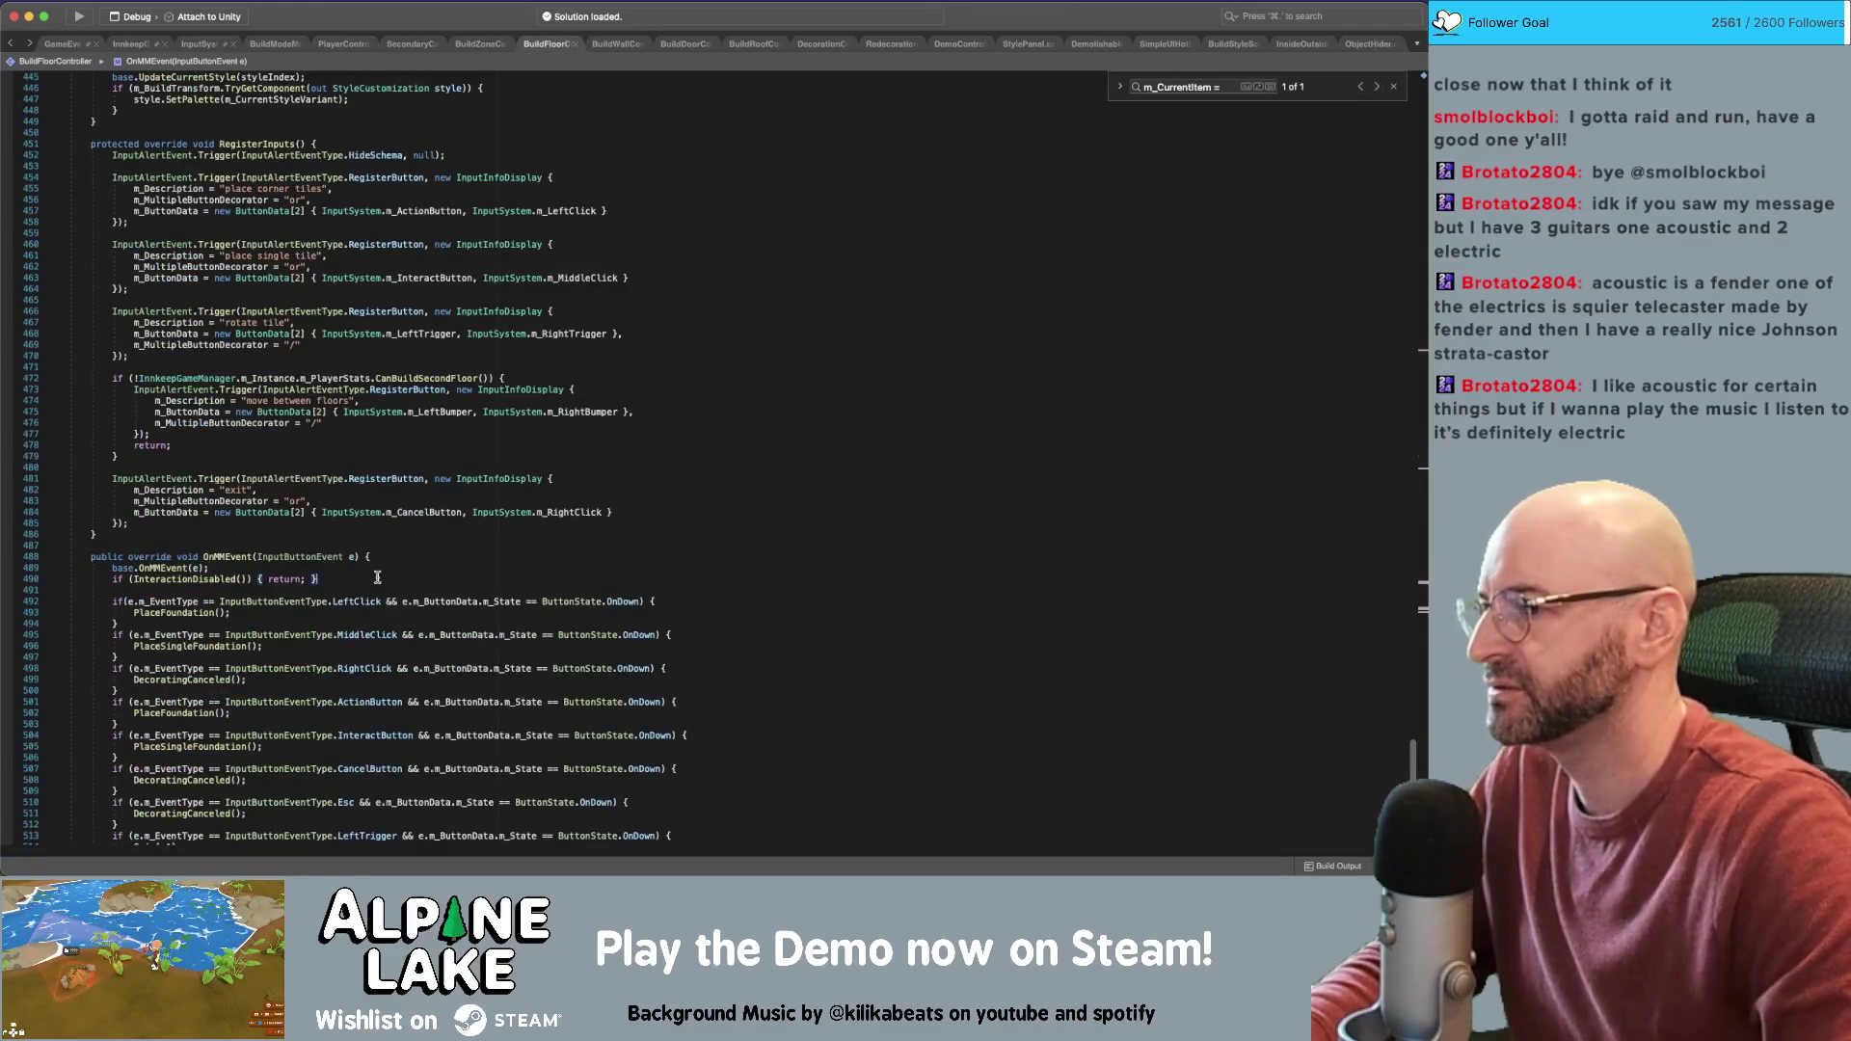
pyautogui.press('Return')
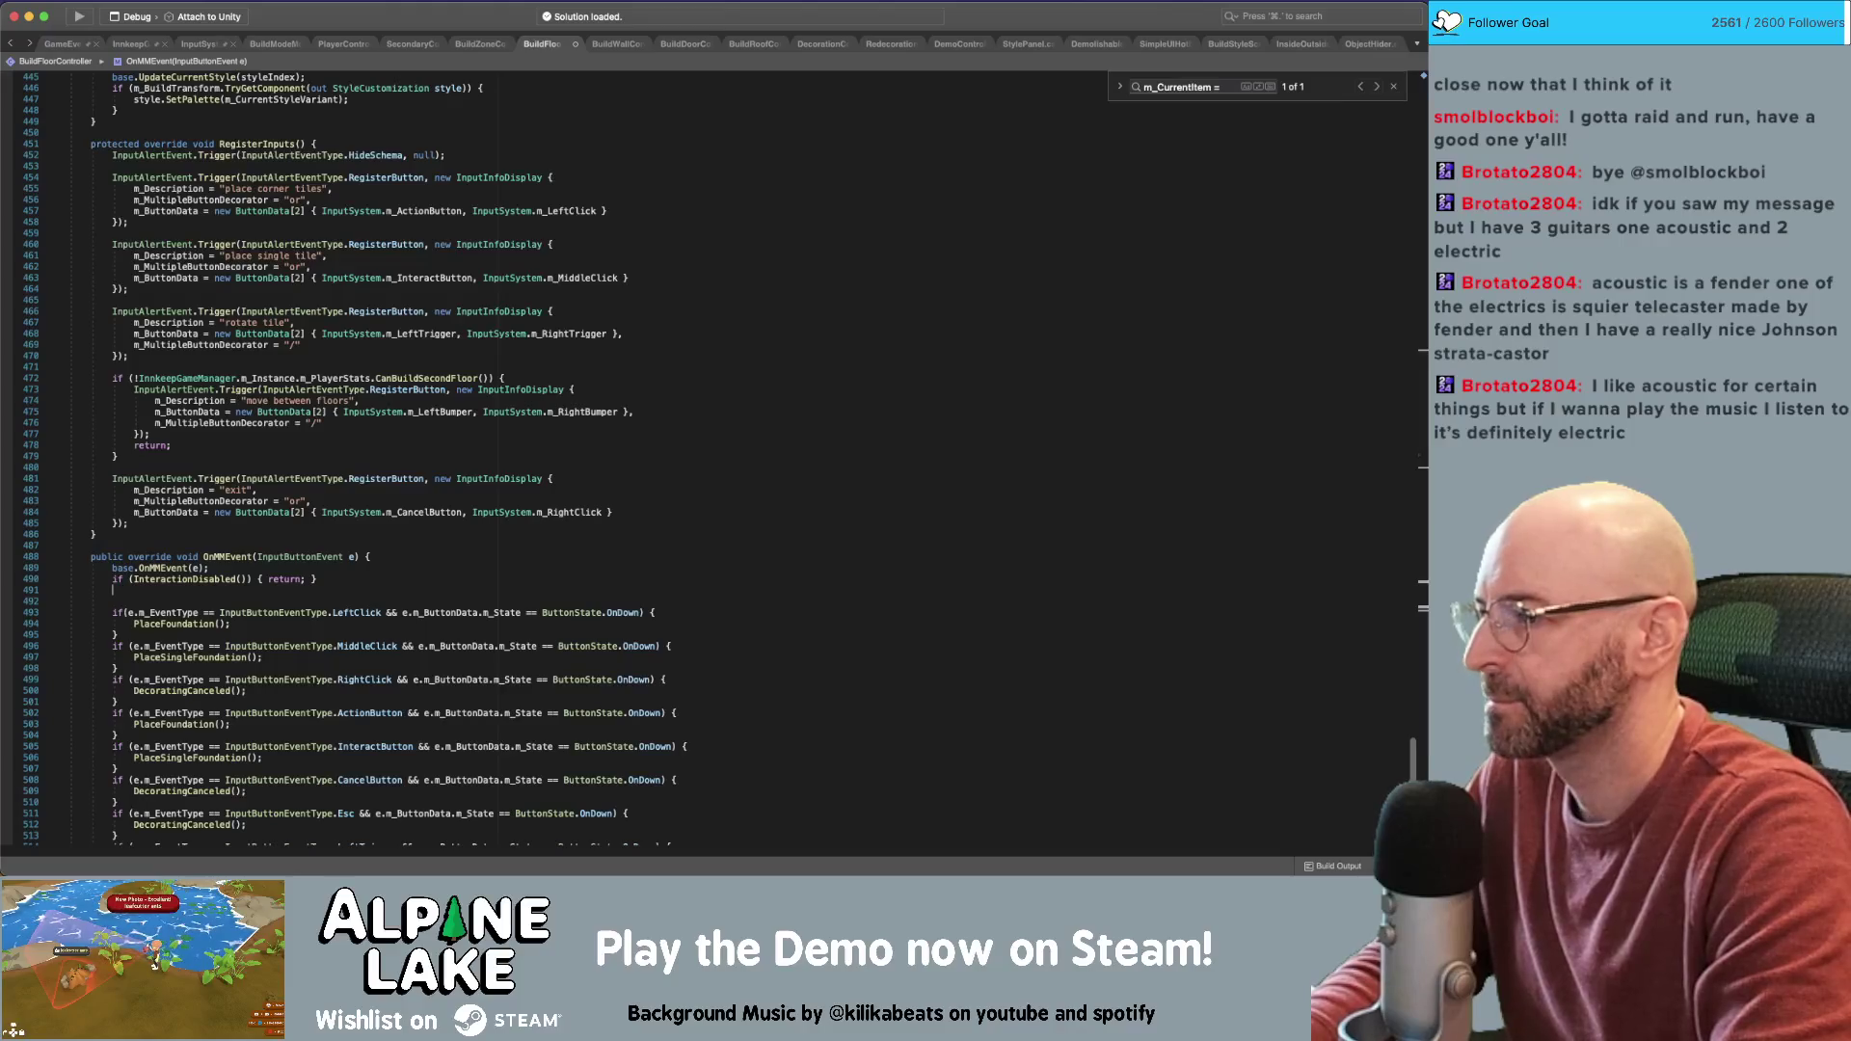
pyautogui.write('if(m_Current')
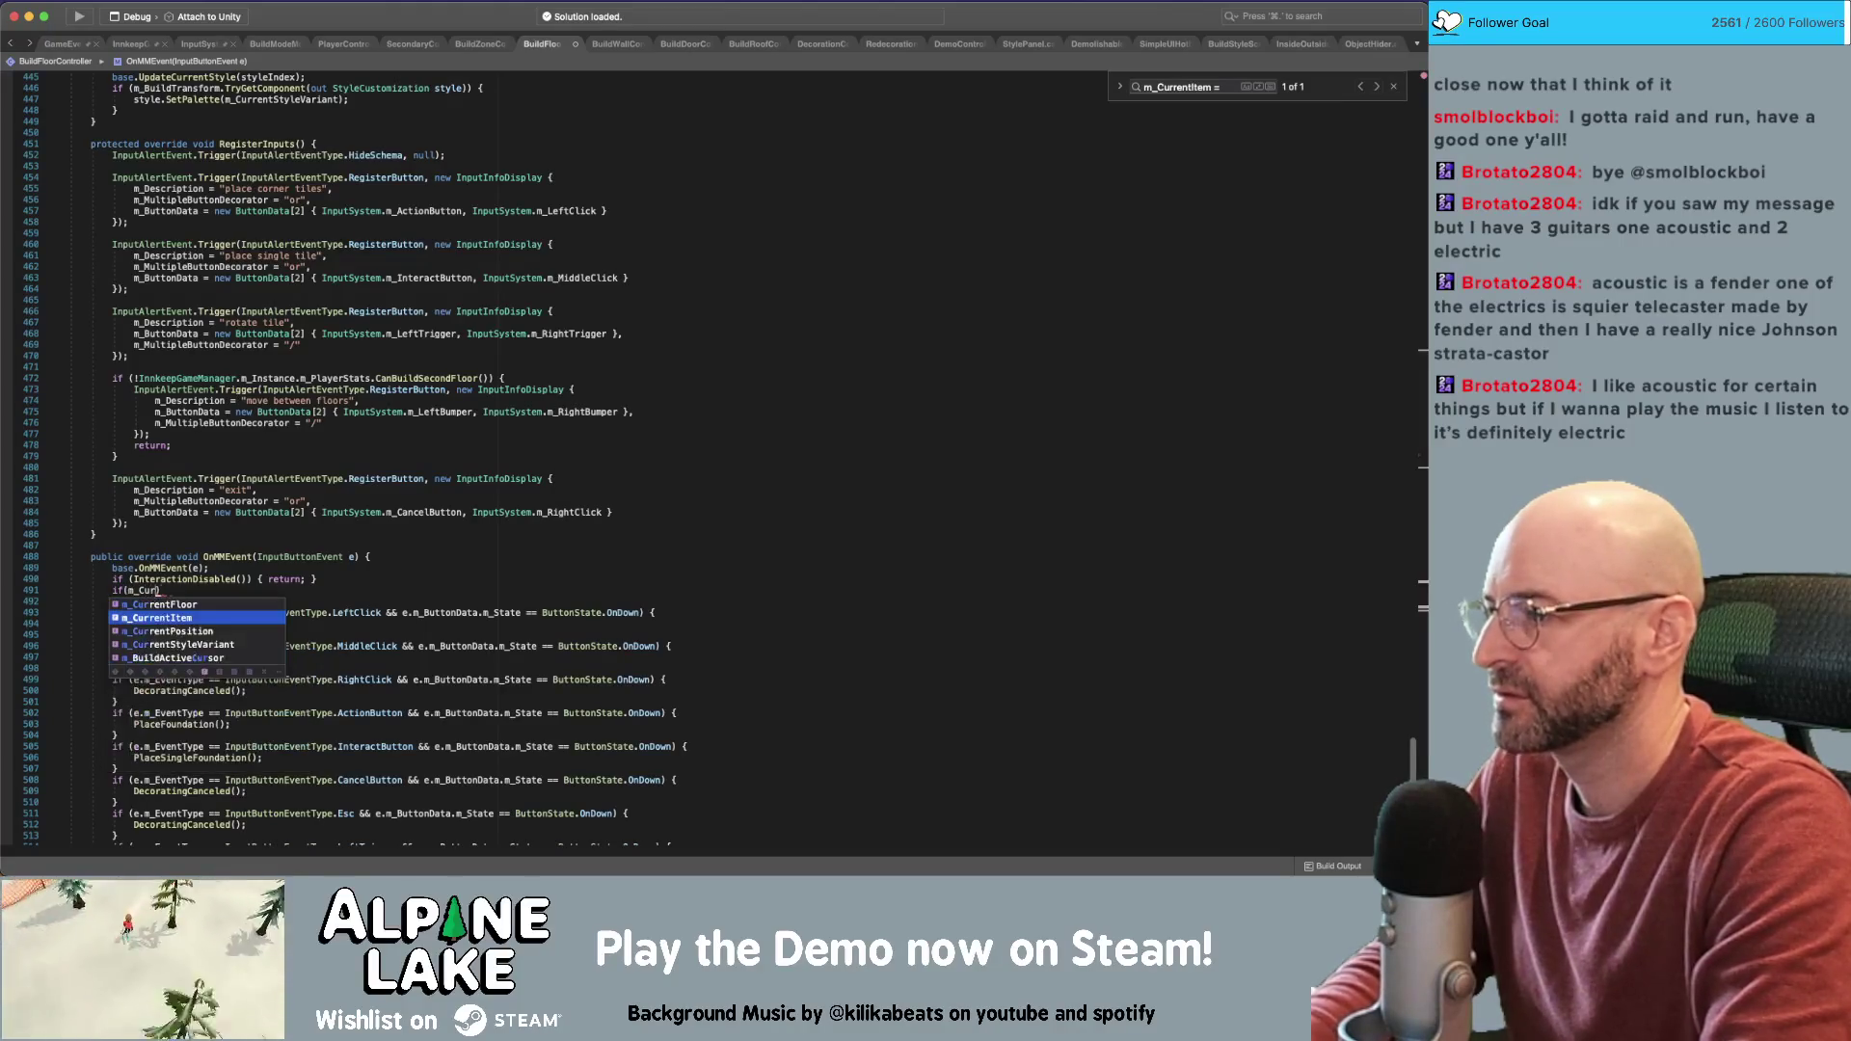
pyautogui.press('Return')
pyautogui.write('null')
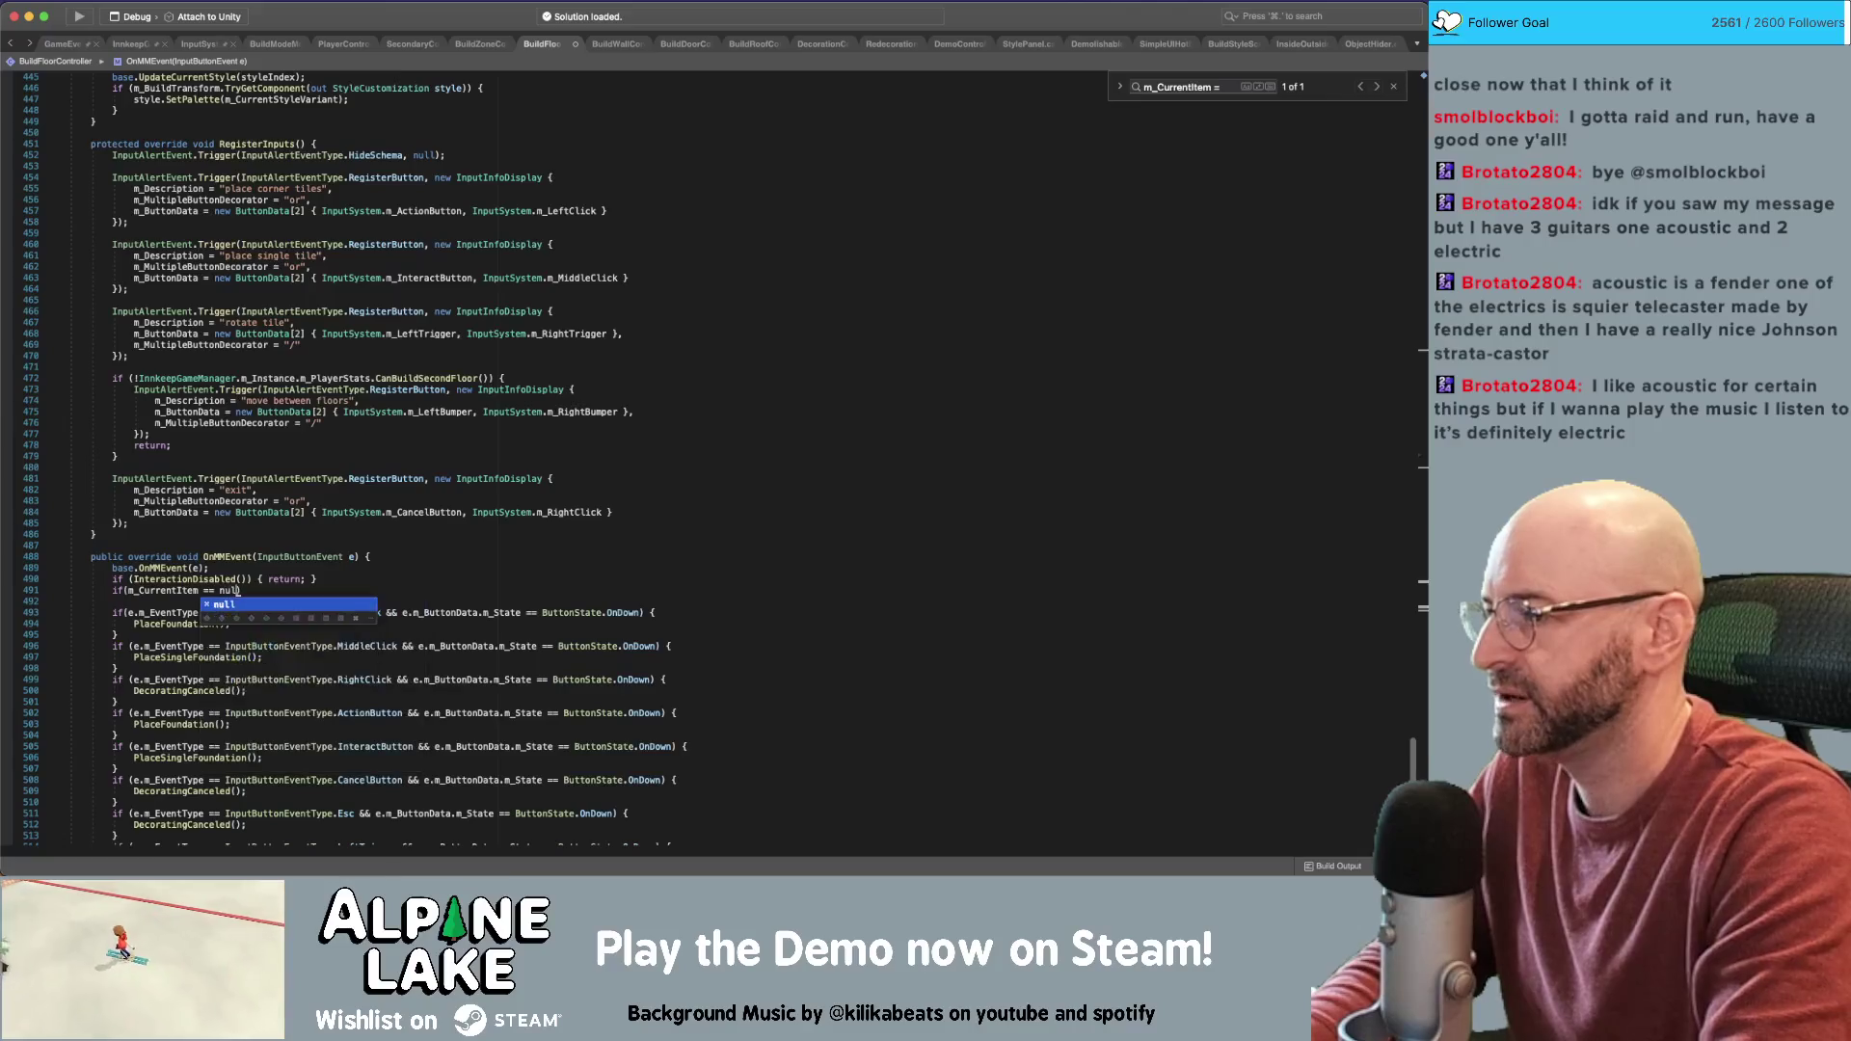
pyautogui.write(') { return;')
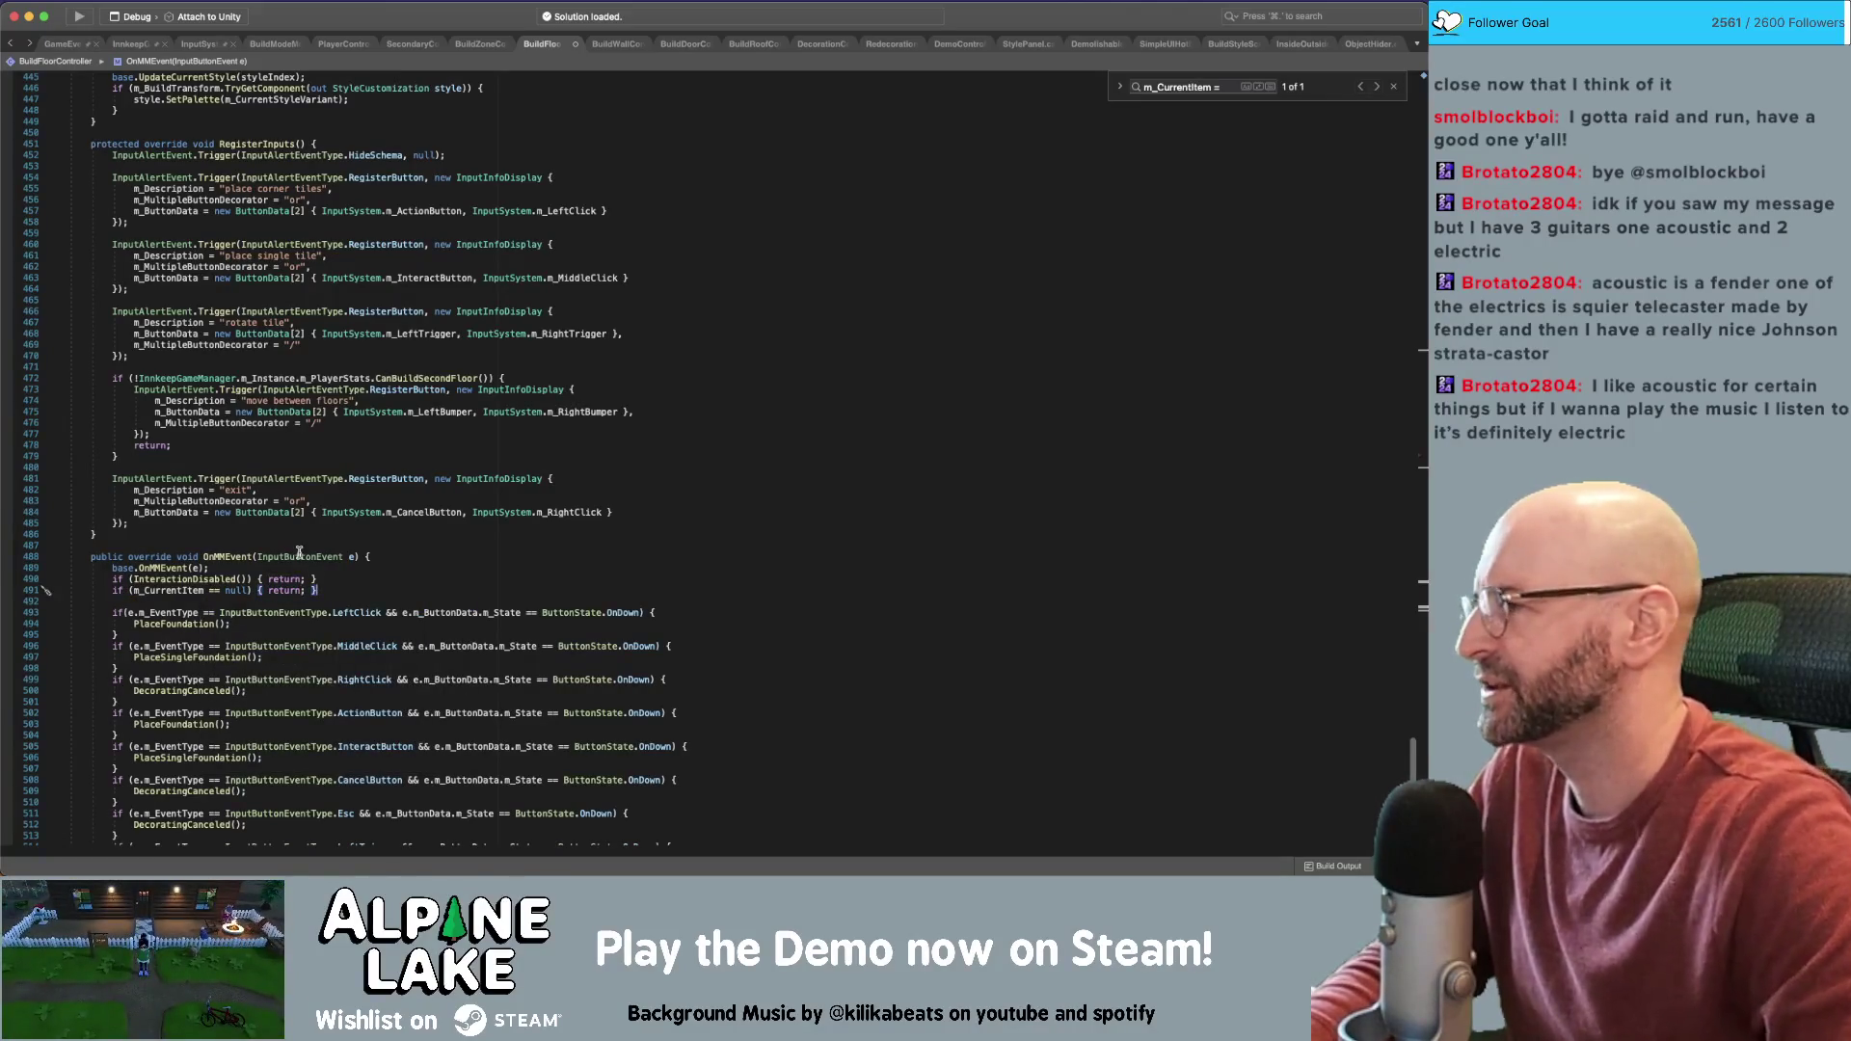
pyautogui.click(354, 584)
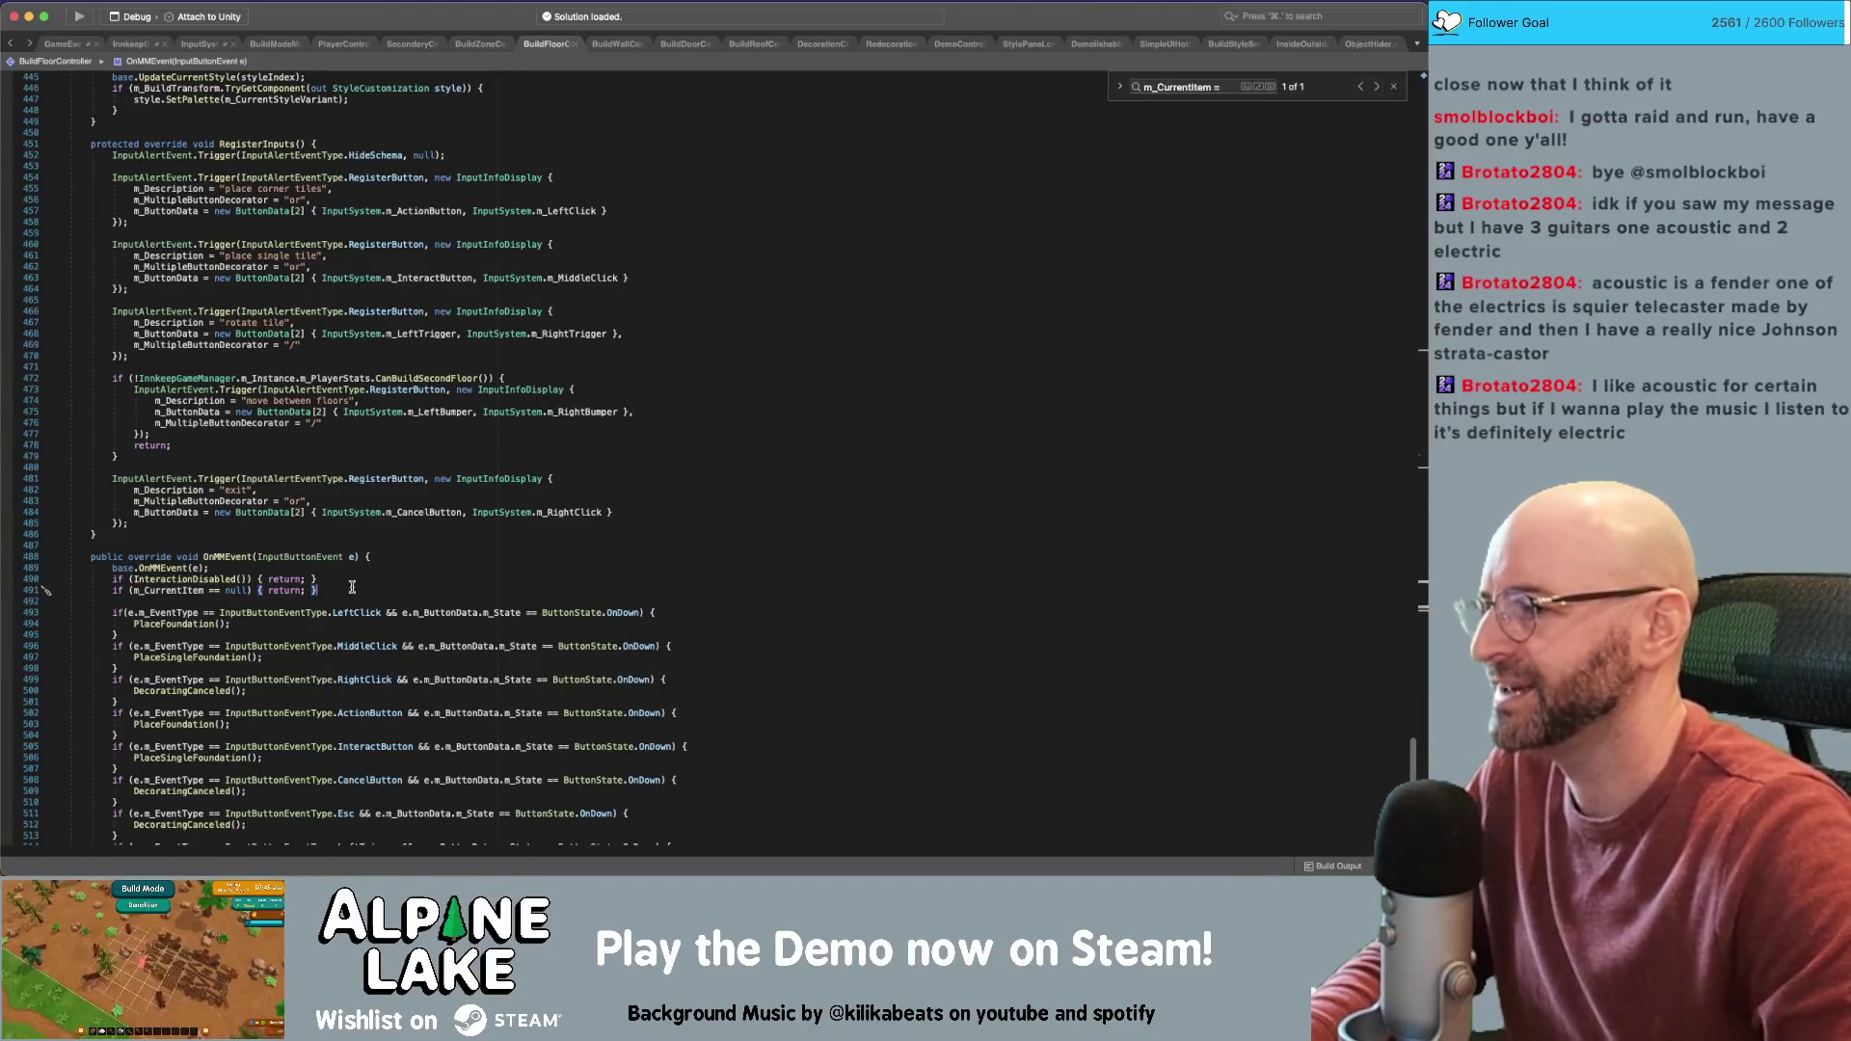
# Copy the null-check line and paste it after base.OnMMEvent(e) in BuildWallController
pyautogui.hotkey('shift', 'Home')
pyautogui.press('super+c')
pyautogui.press('super+shift+bracketright')
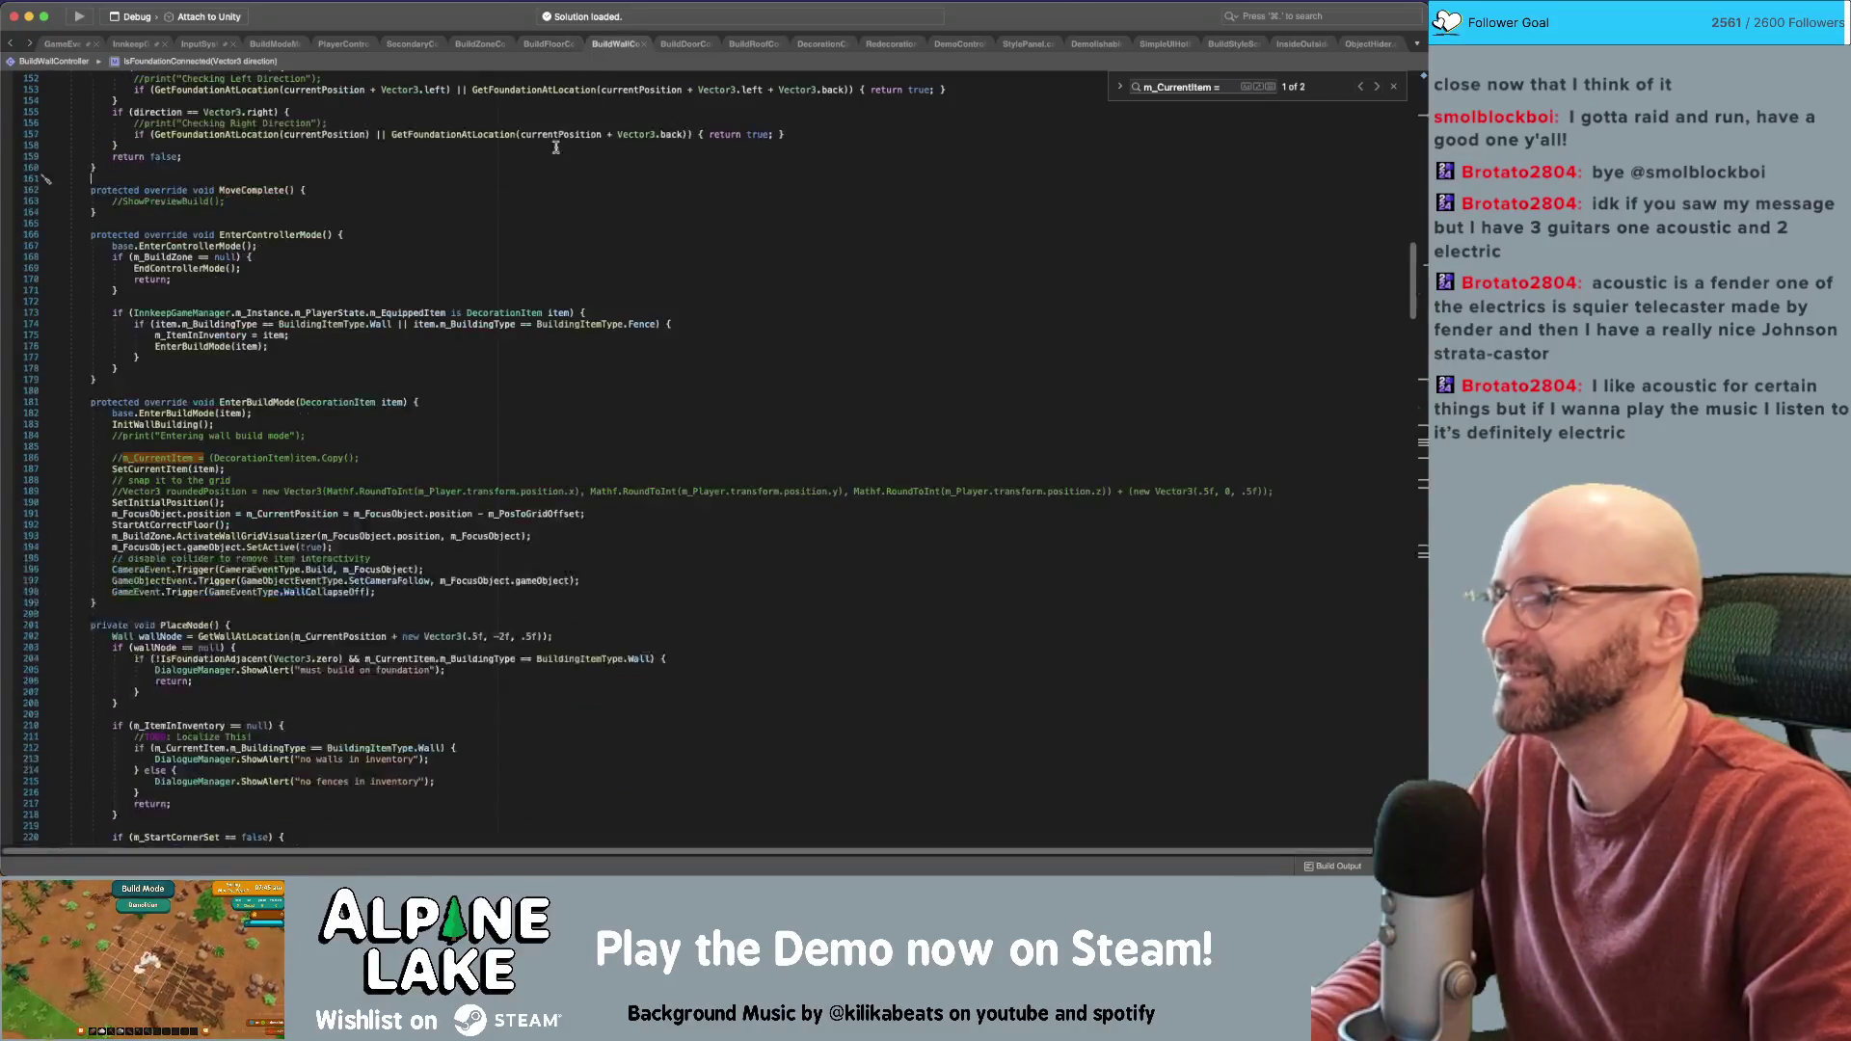
pyautogui.scroll(-20, 399, 507)
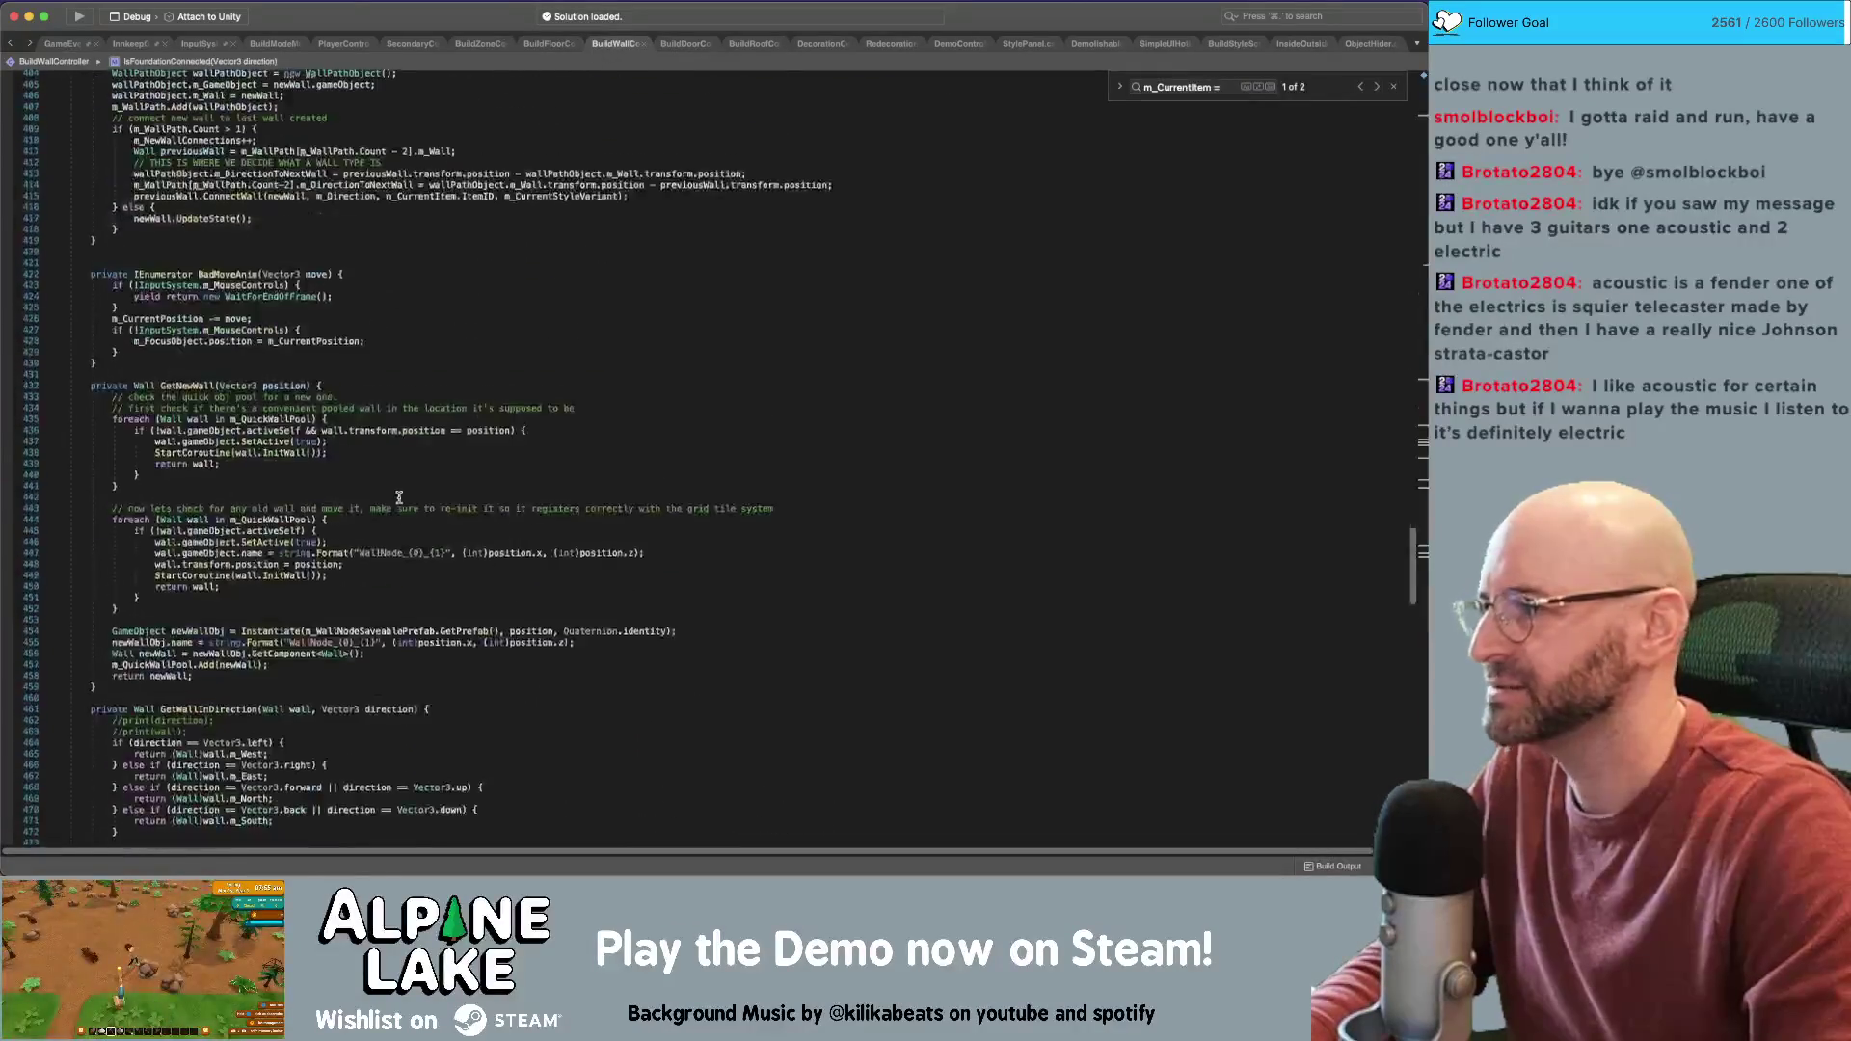
pyautogui.scroll(-10, 399, 499)
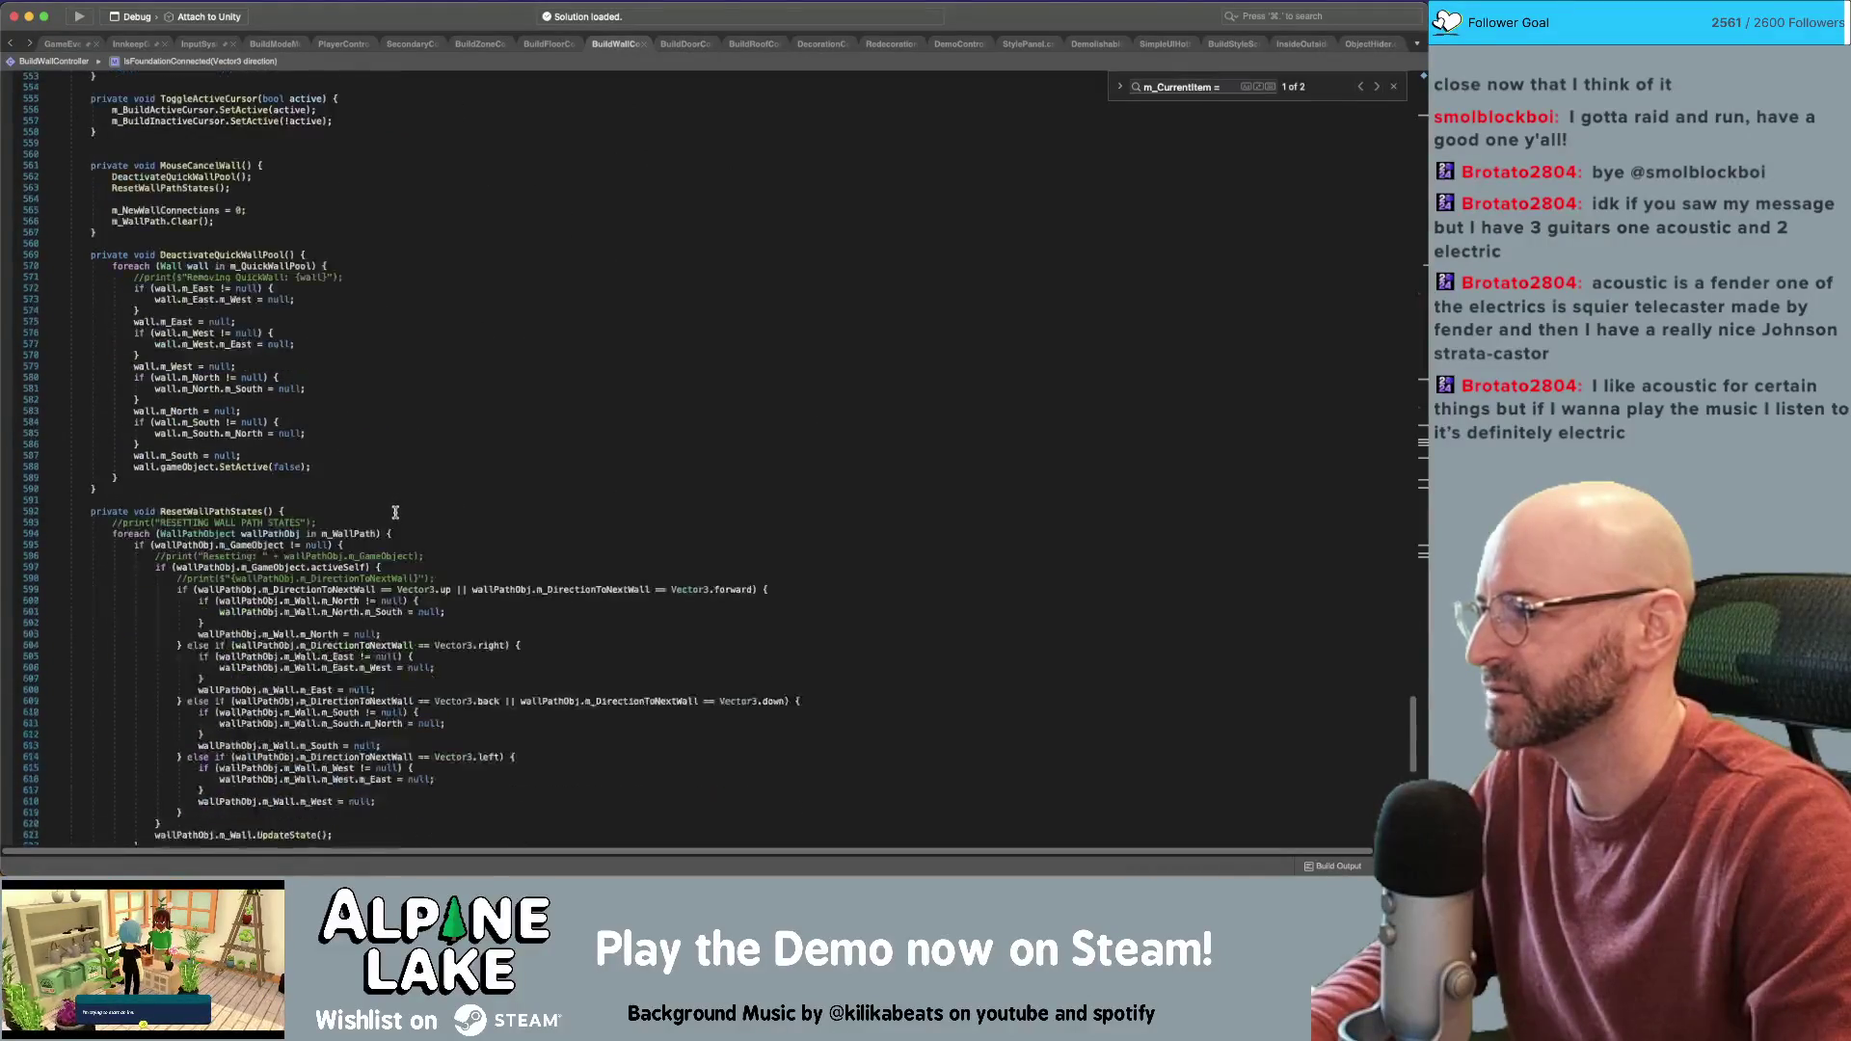
pyautogui.click(414, 585)
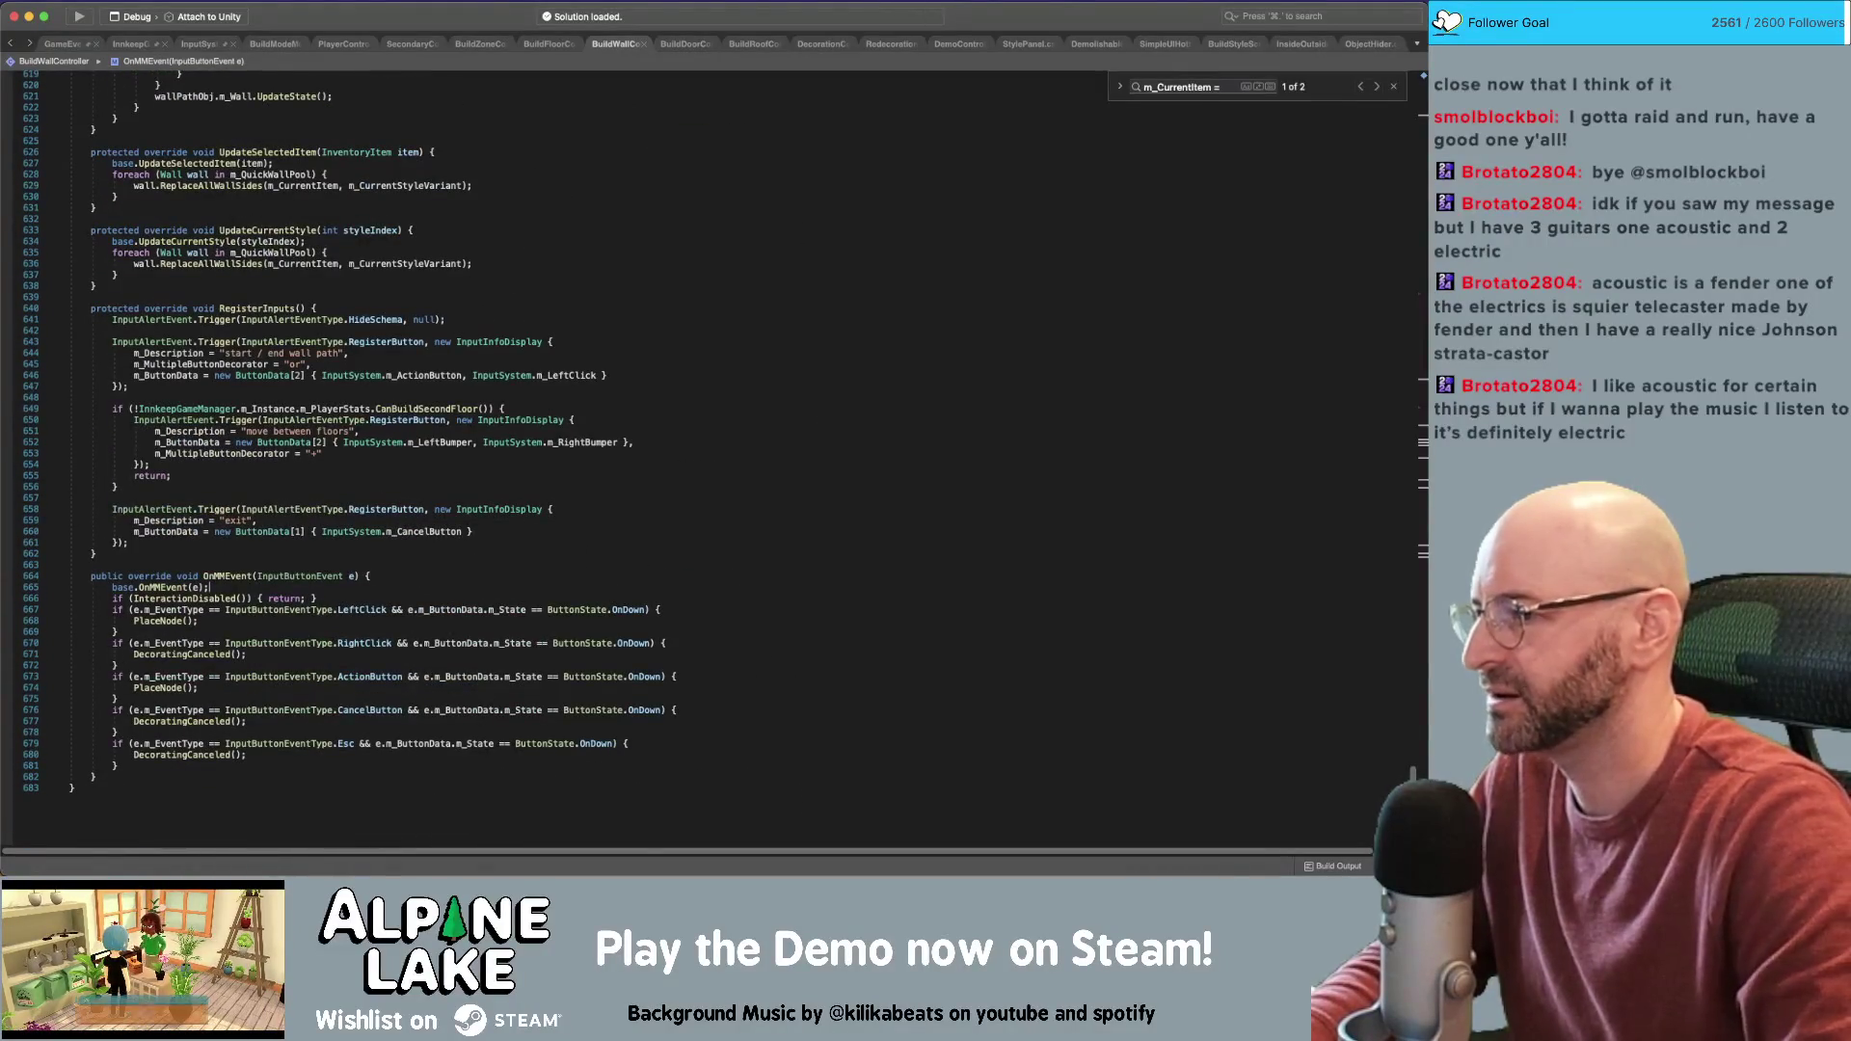
pyautogui.press('super+v')
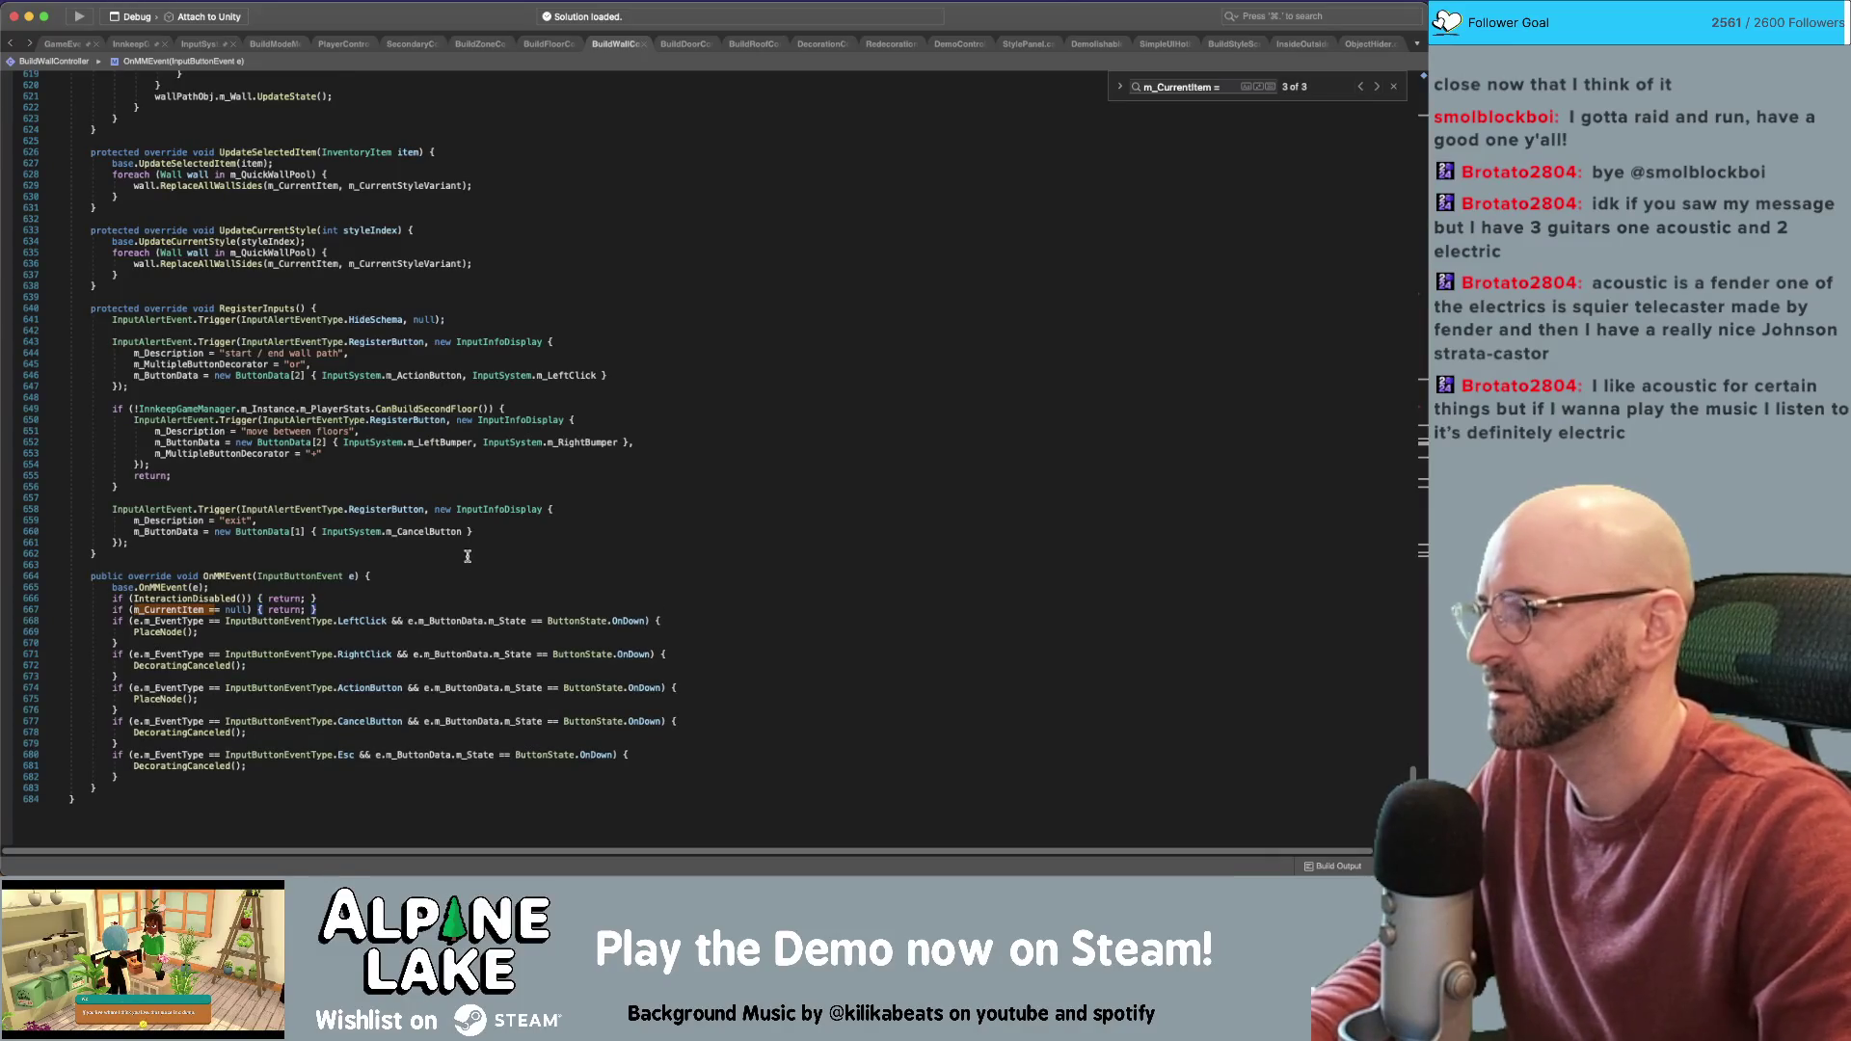
# Add the same null check to the BuildDoorController and BuildRoofController OnMMEvent handlers
pyautogui.click(678, 44)
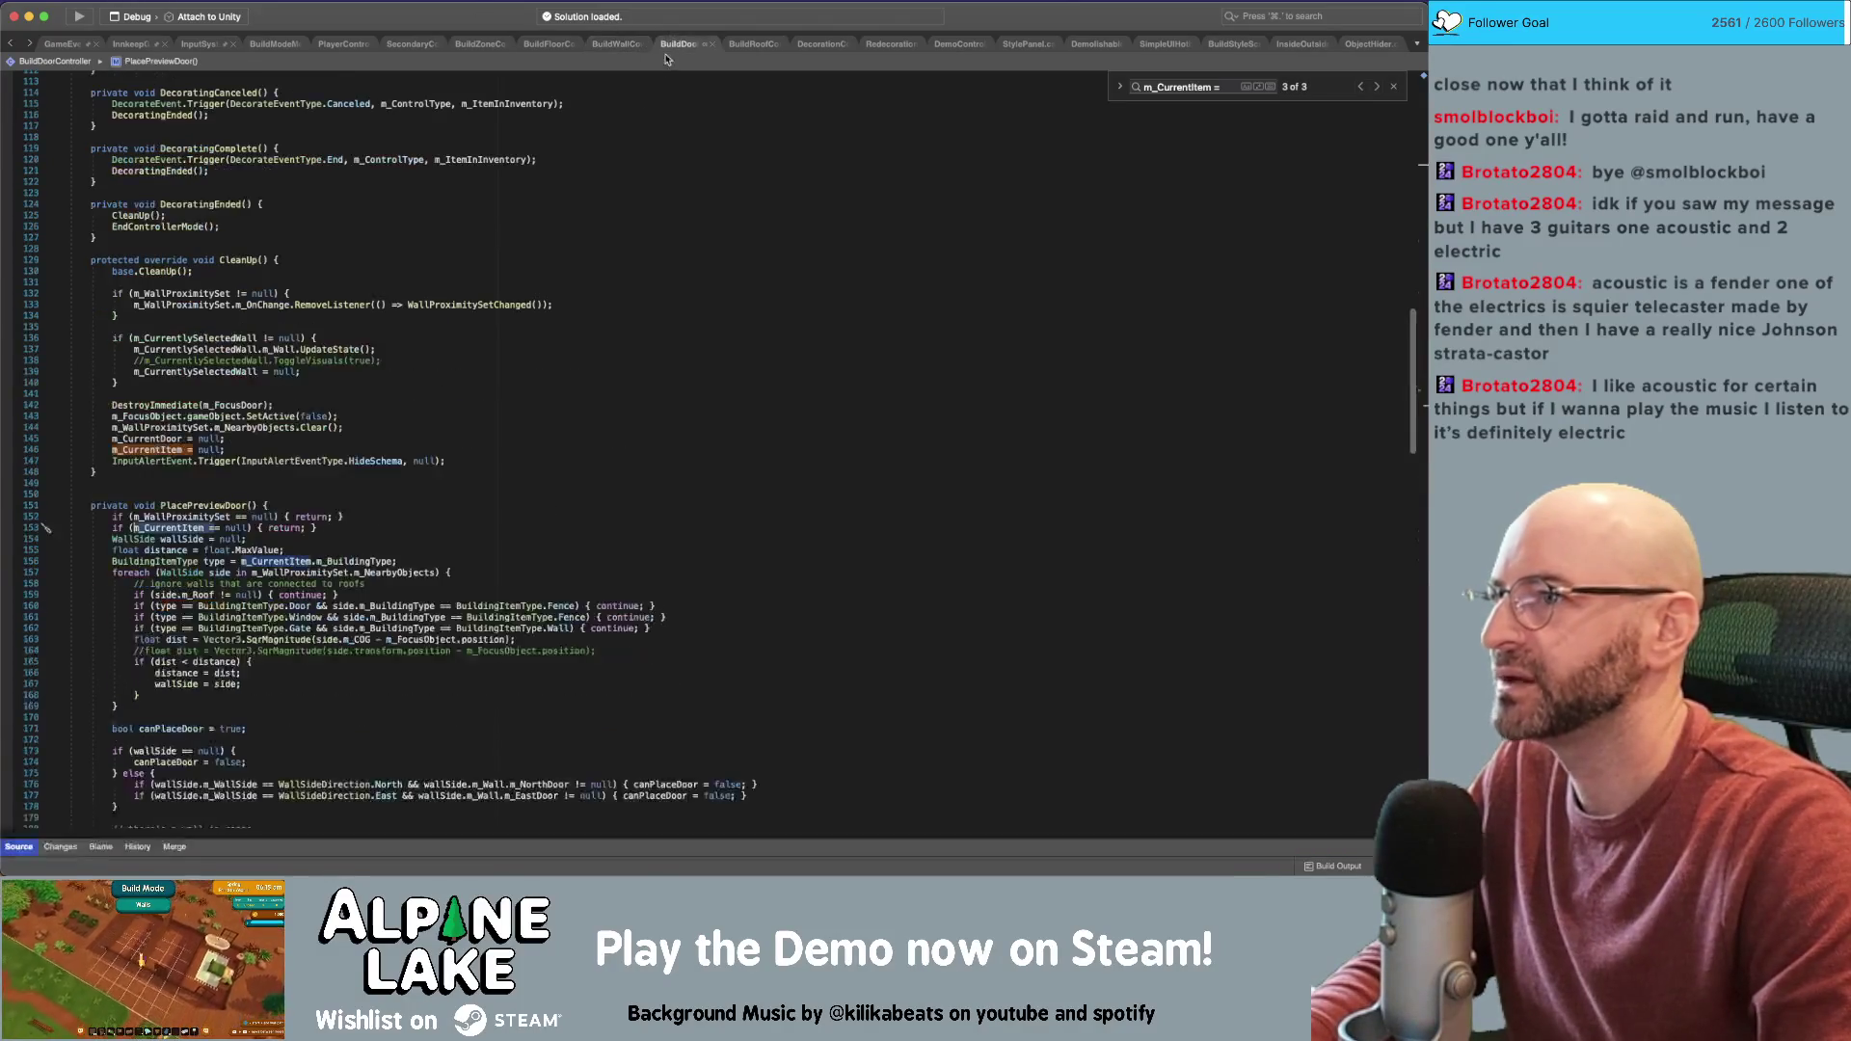
pyautogui.scroll(-15, 414, 487)
pyautogui.scroll(5, 408, 461)
pyautogui.click(369, 348)
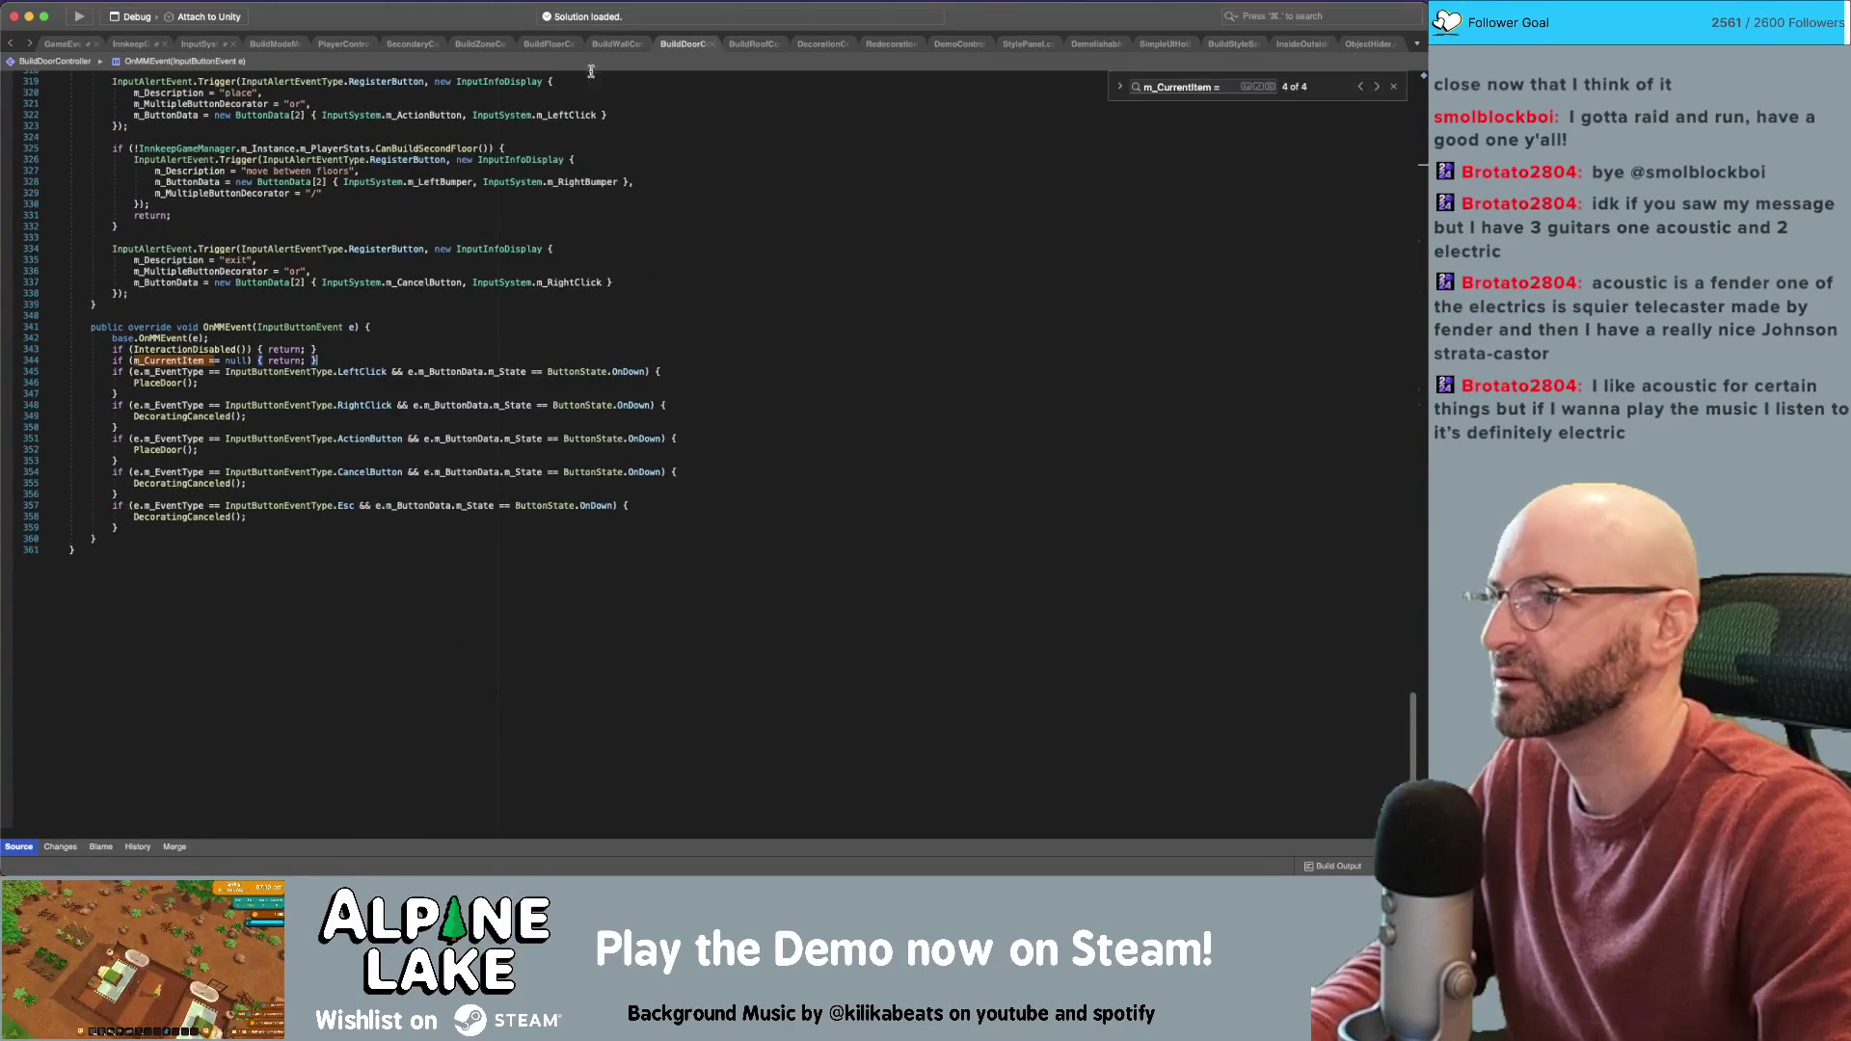
pyautogui.click(755, 44)
pyautogui.scroll(-20, 503, 446)
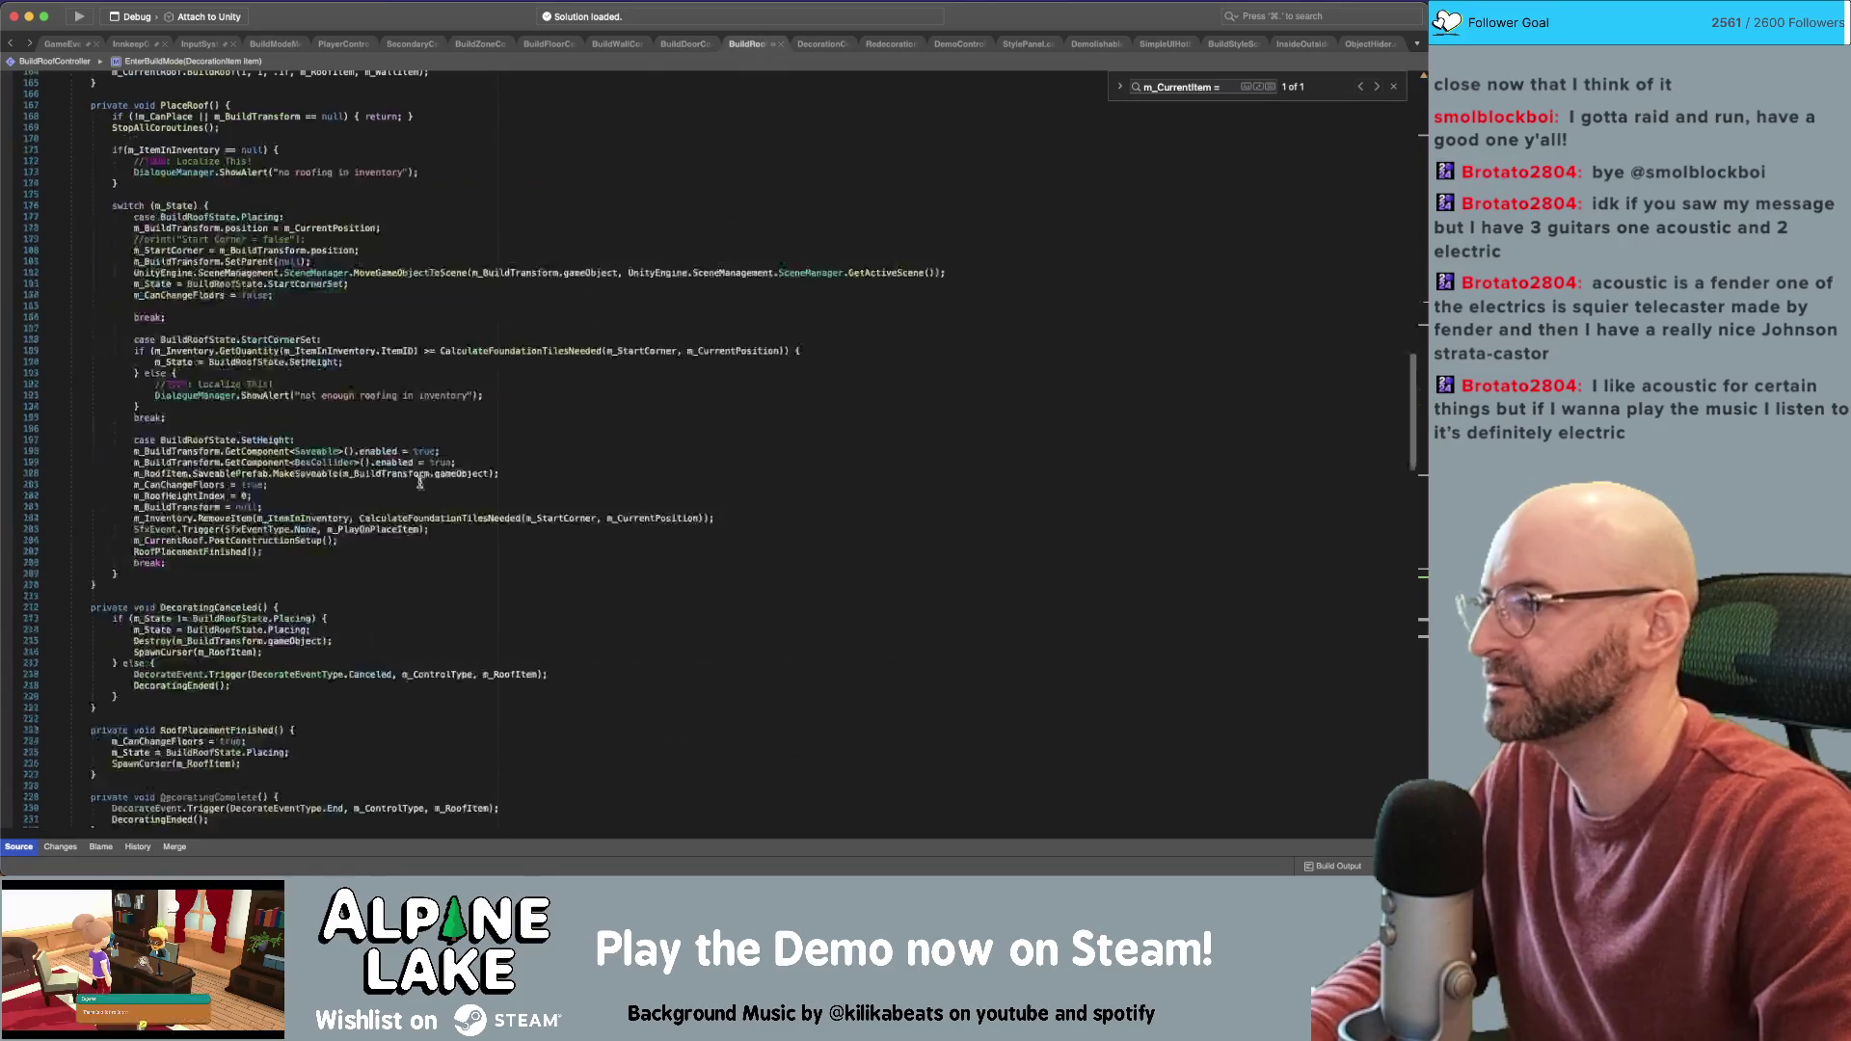
pyautogui.scroll(10, 413, 450)
pyautogui.click(434, 424)
pyautogui.write('if (m_CurrentItem == null) { return; }')
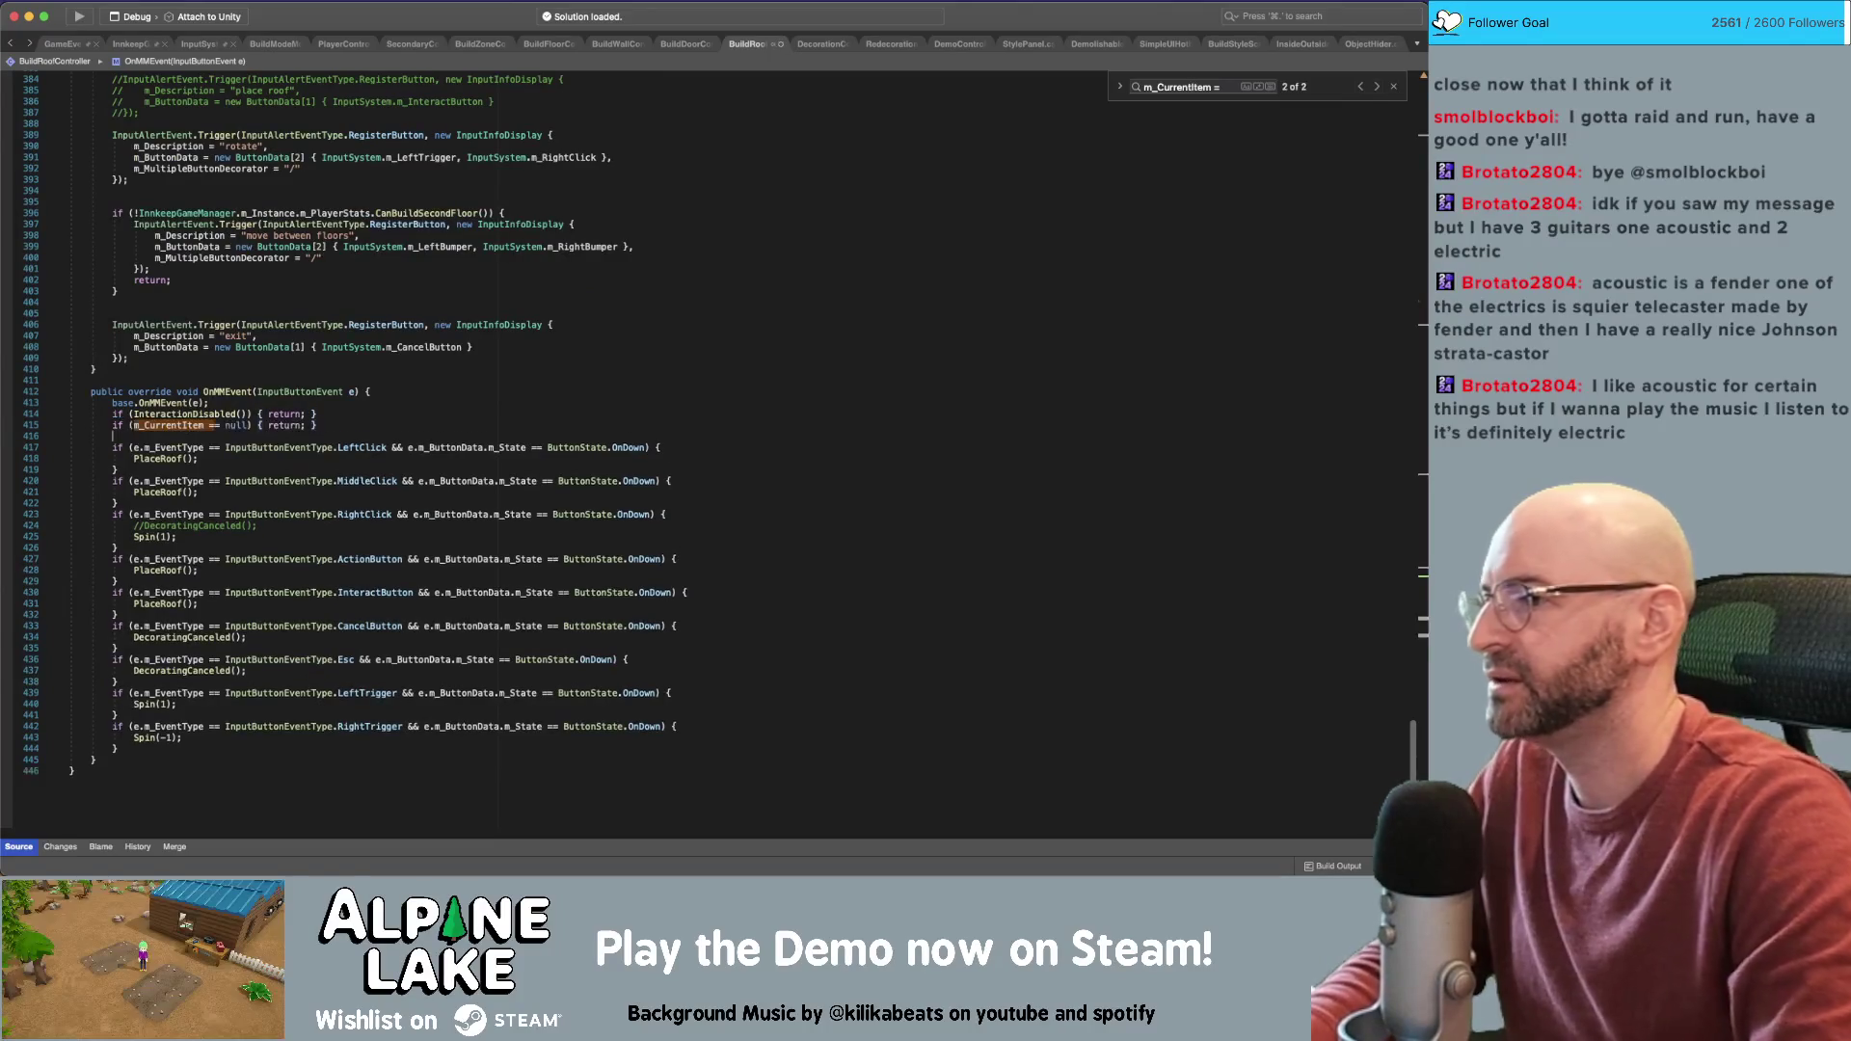
pyautogui.press('Return')
pyautogui.moveTo(890, 43); pyautogui.dragTo(820, 43)
pyautogui.scroll(-20, 627, 395)
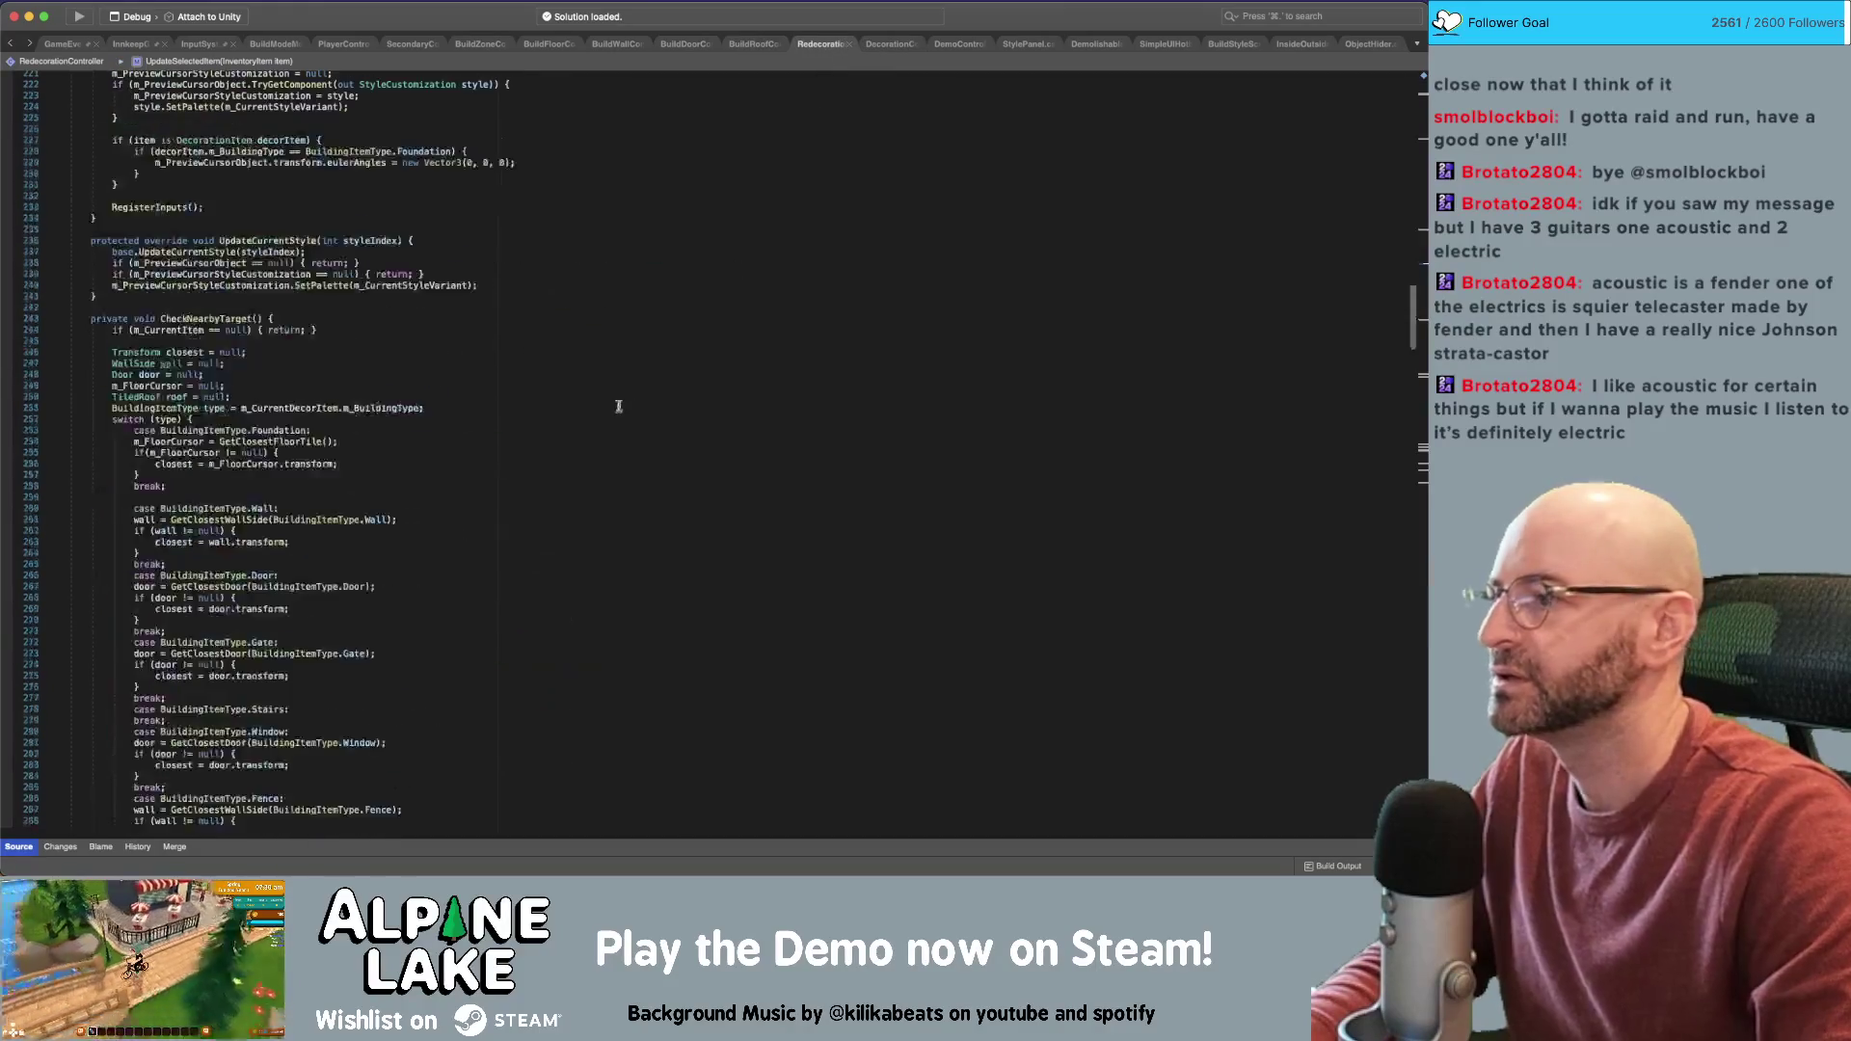
# Add 'if (m_CurrentItem == null) { return; }' to RedecorationController's OnMMEvent
pyautogui.scroll(-20, 633, 392)
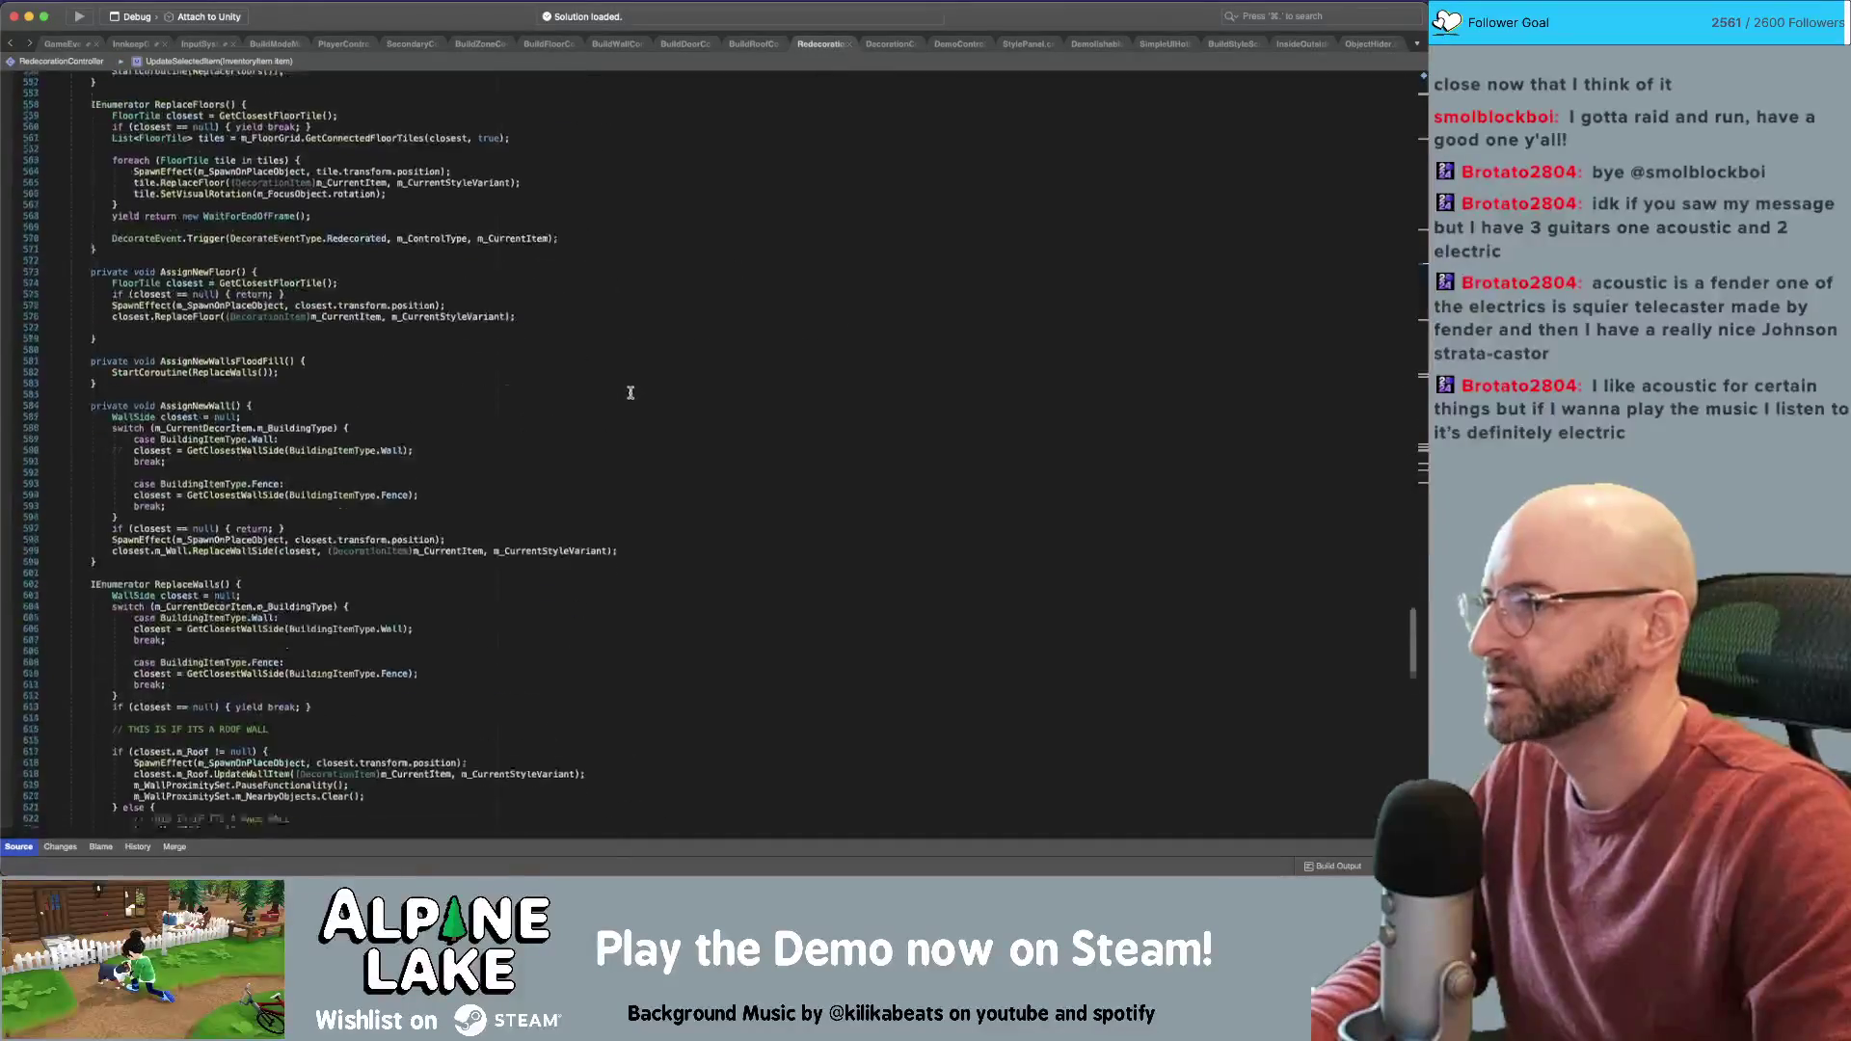
pyautogui.click(663, 306)
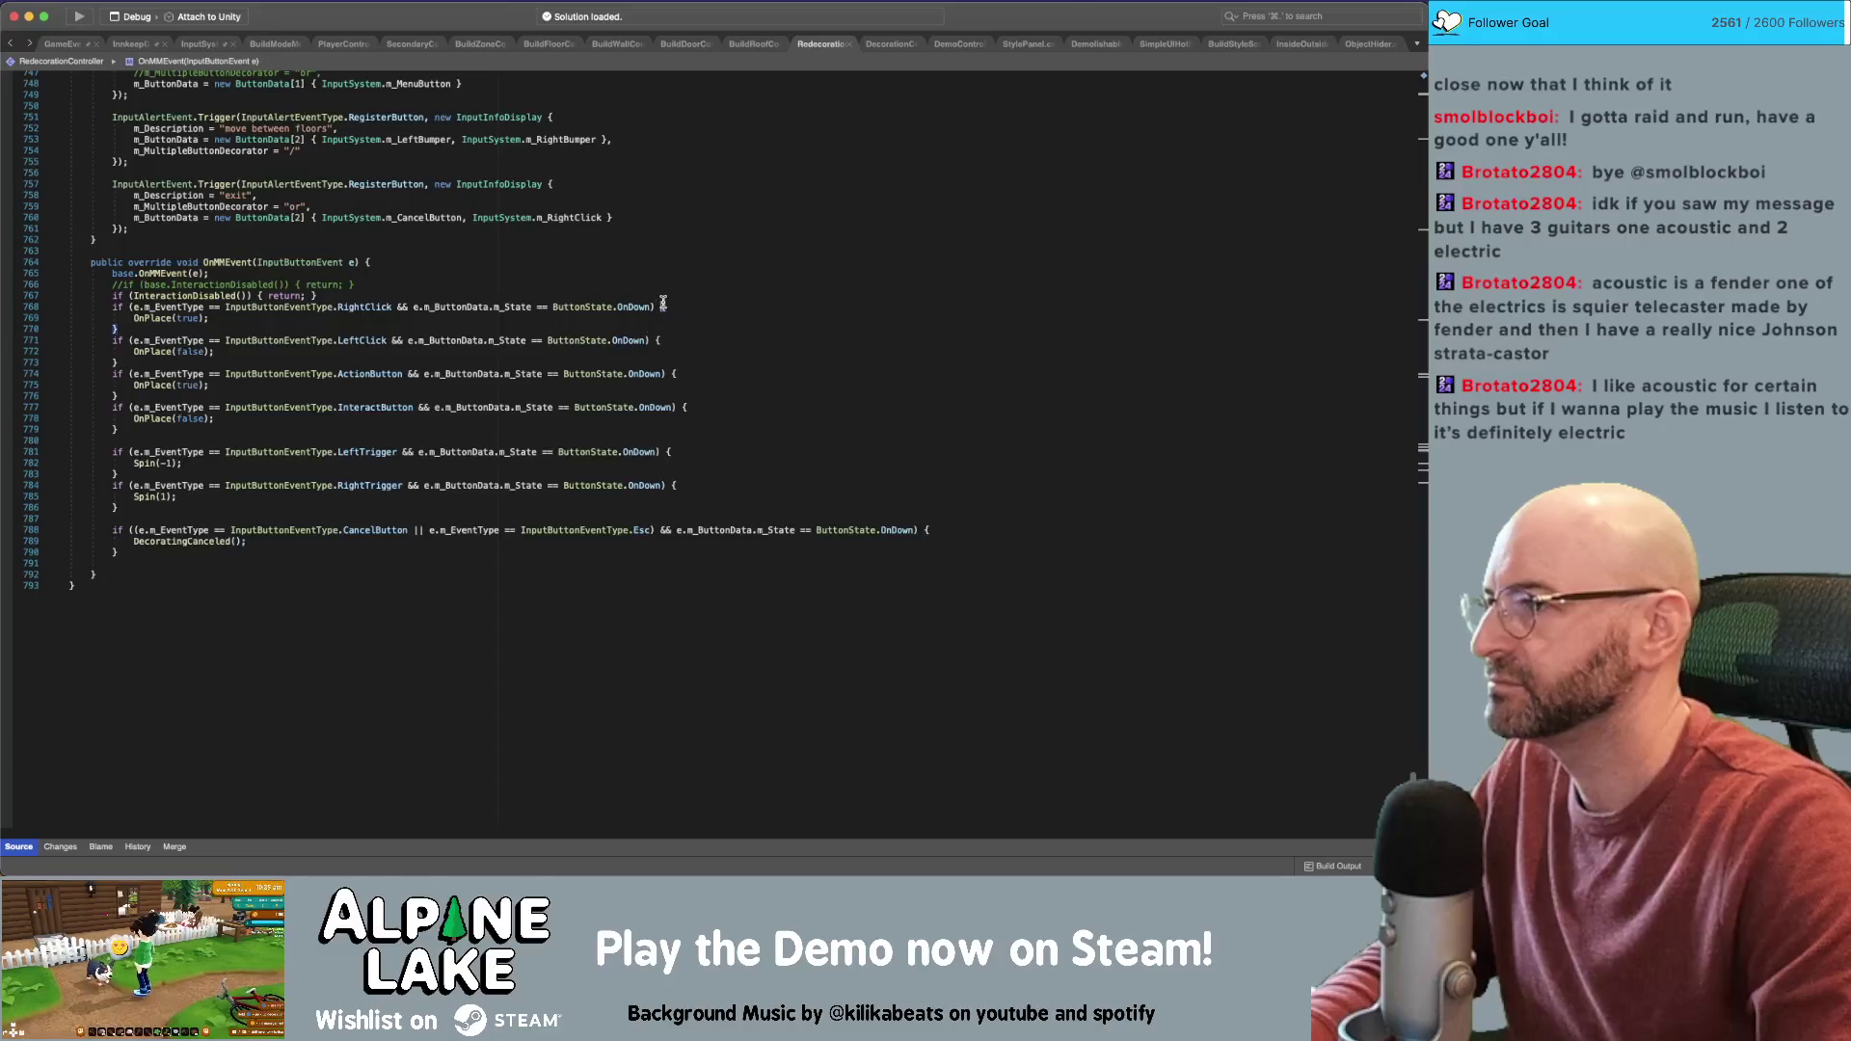
pyautogui.press('Return')
pyautogui.write('if (m_CurrentItem == null) { return; }')
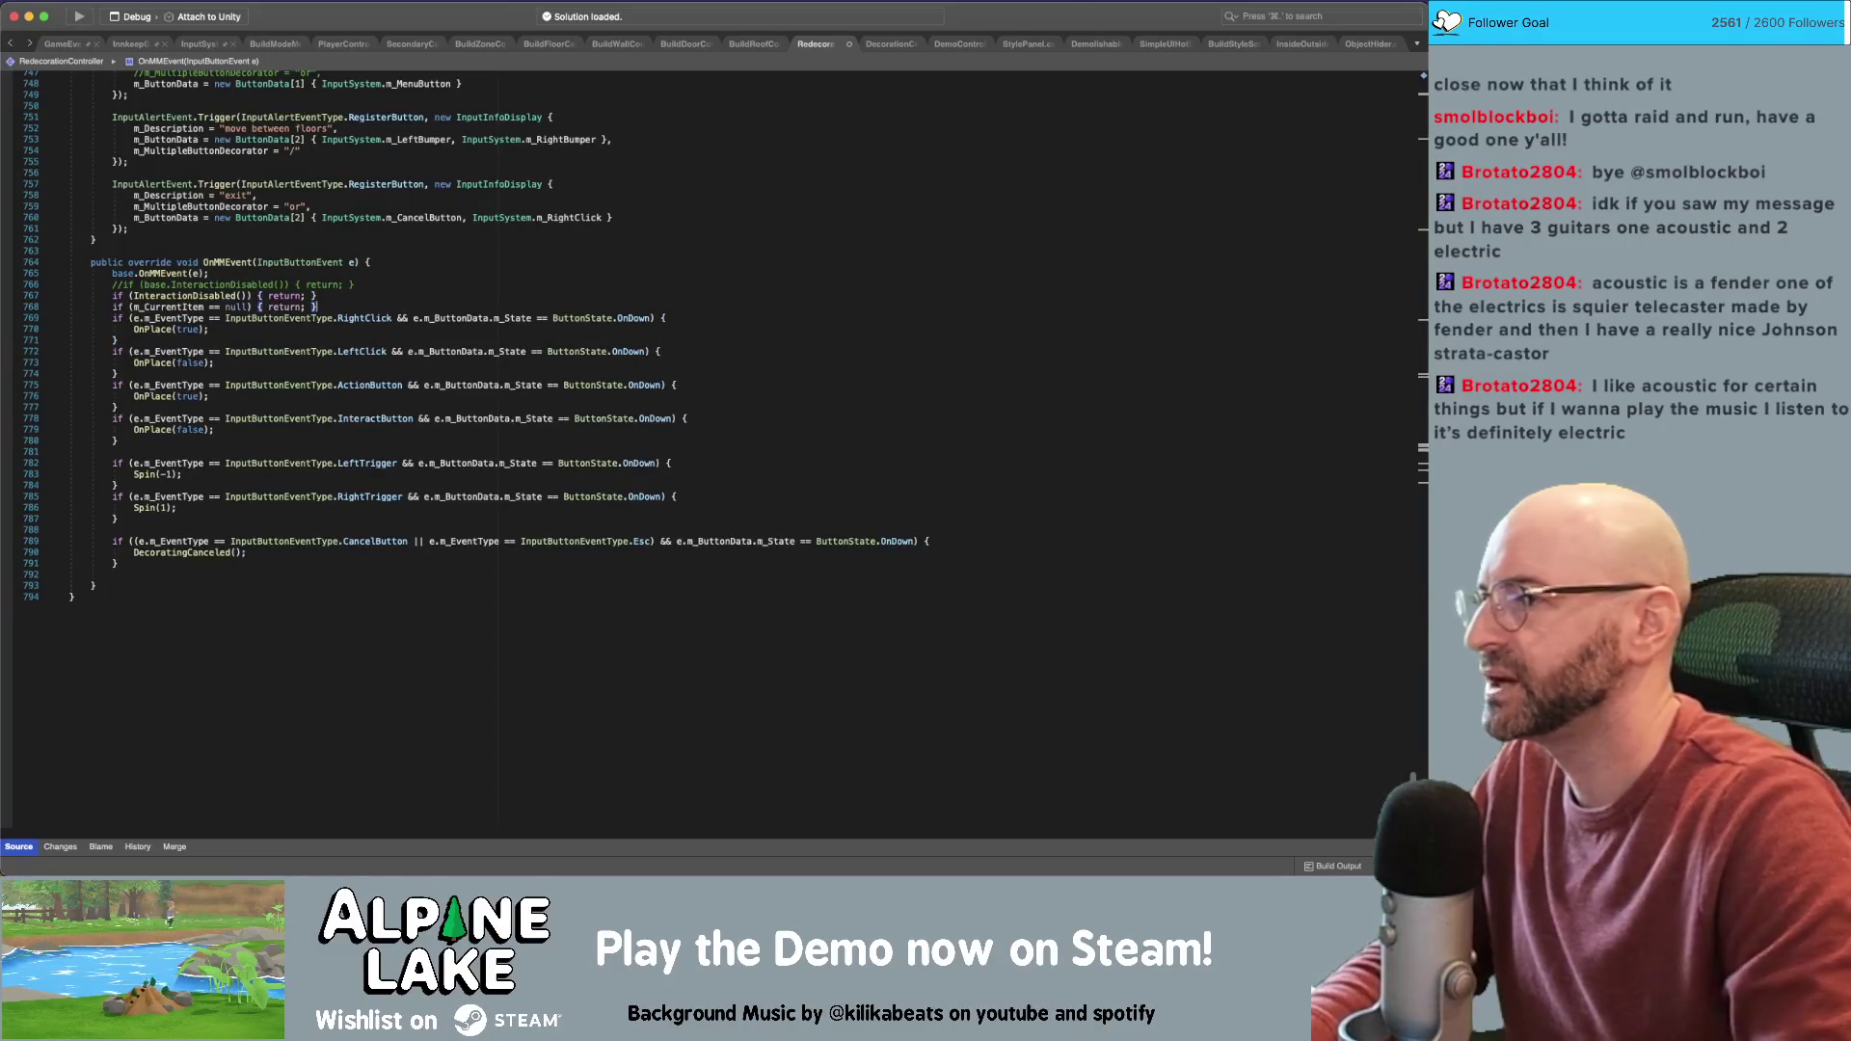
# Search the file for m_CurrentItem and step through its matches, starting in Spin()
pyautogui.doubleClick(164, 306)
pyautogui.press('super+f')
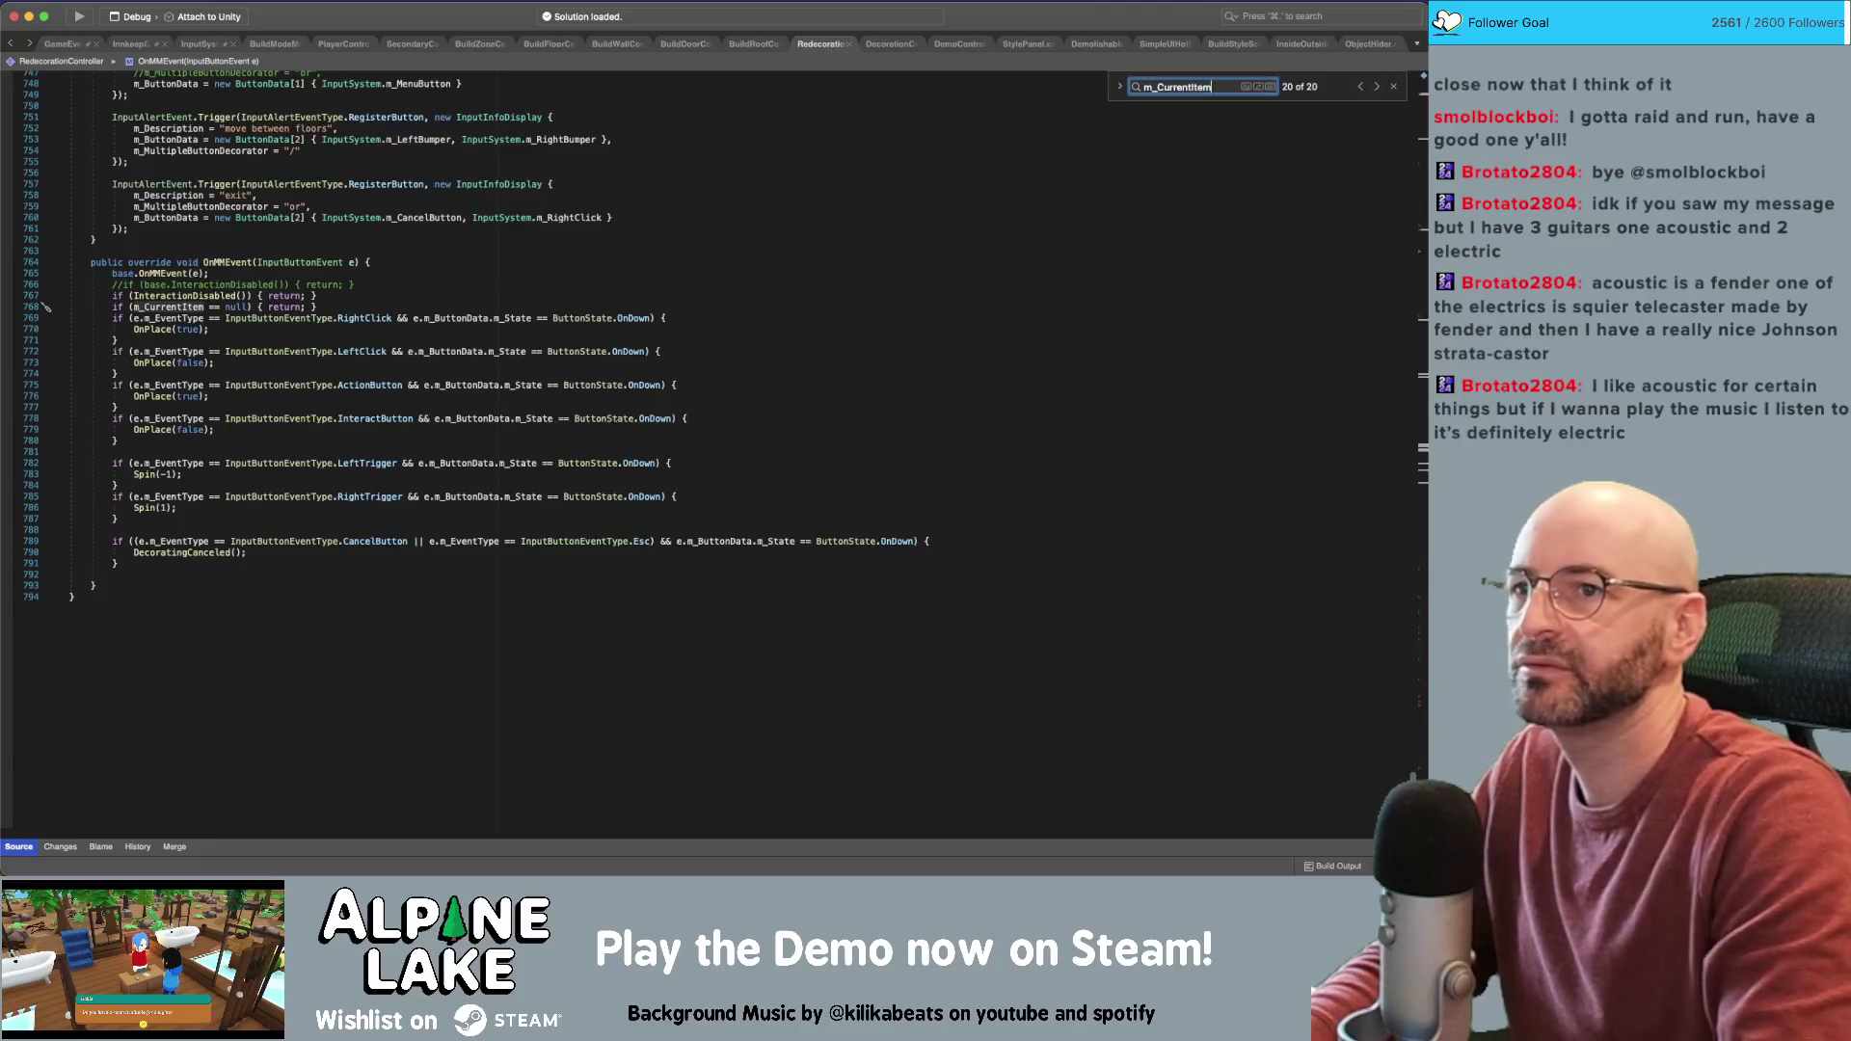
pyautogui.press('Return')
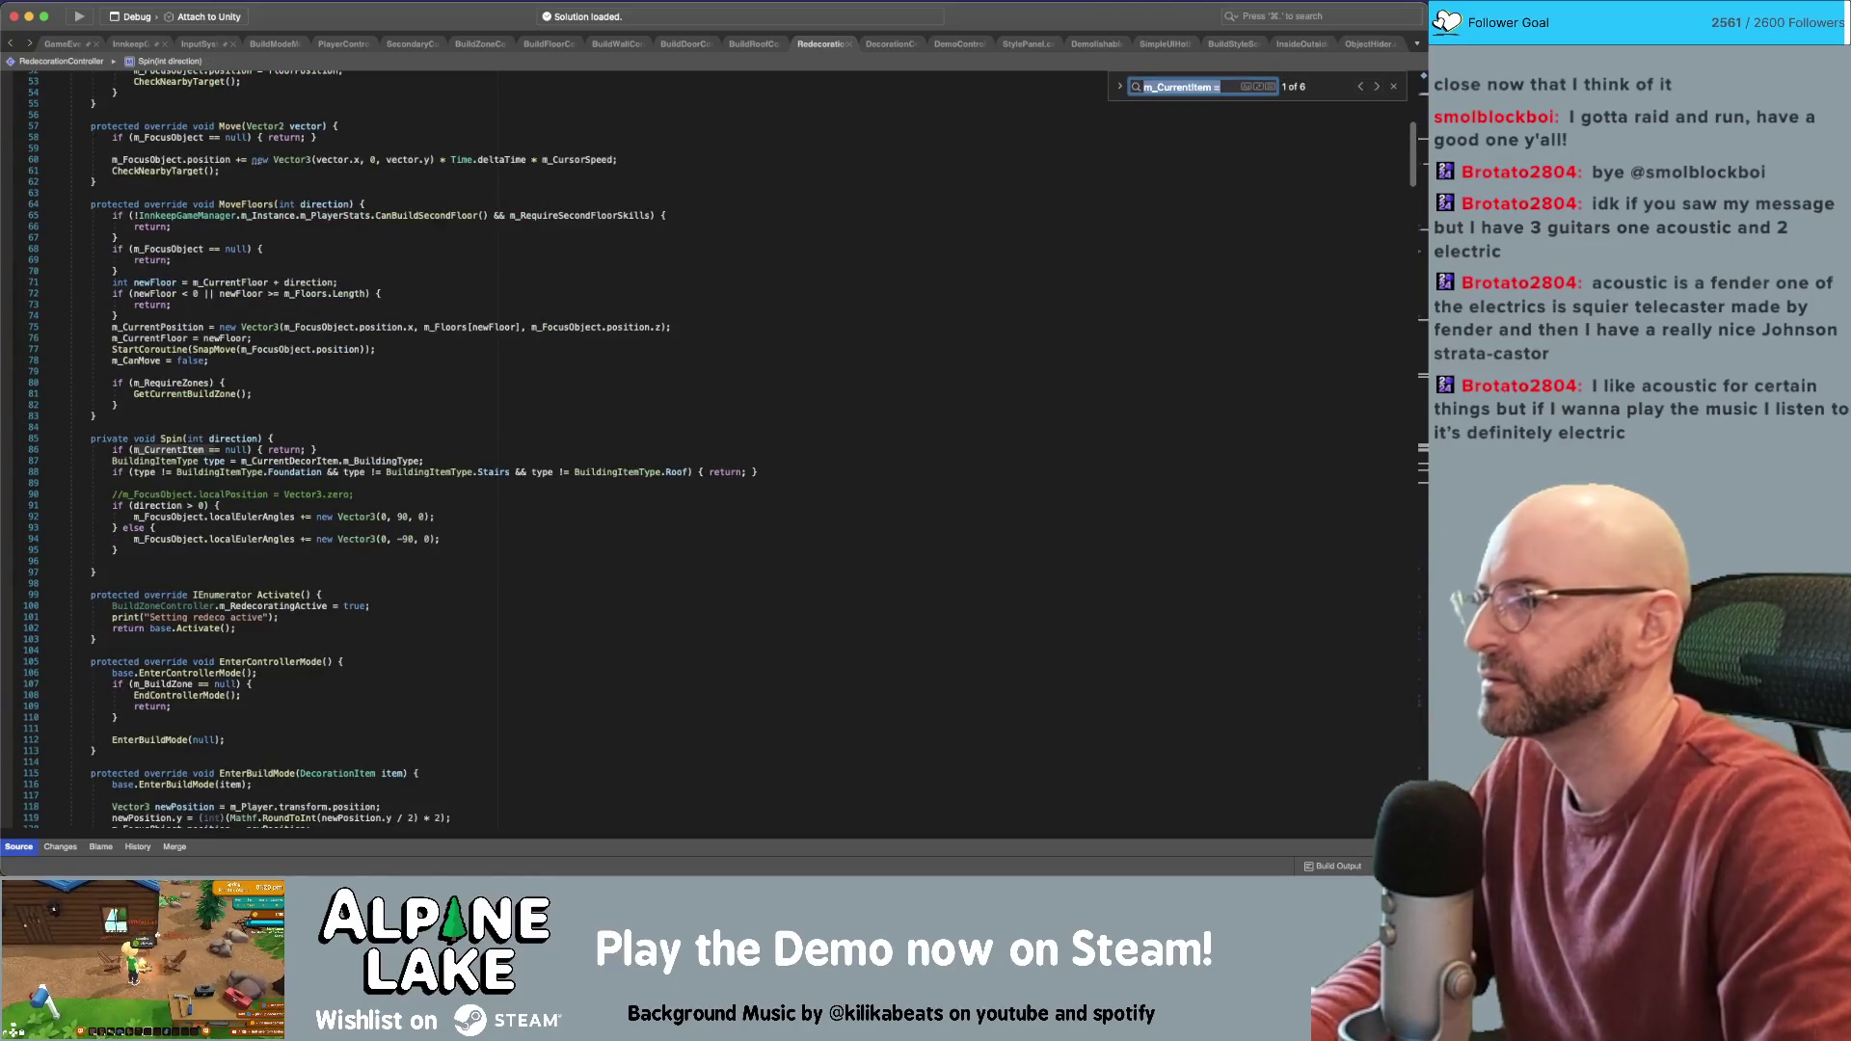
pyautogui.press('Return')
pyautogui.press('Return')
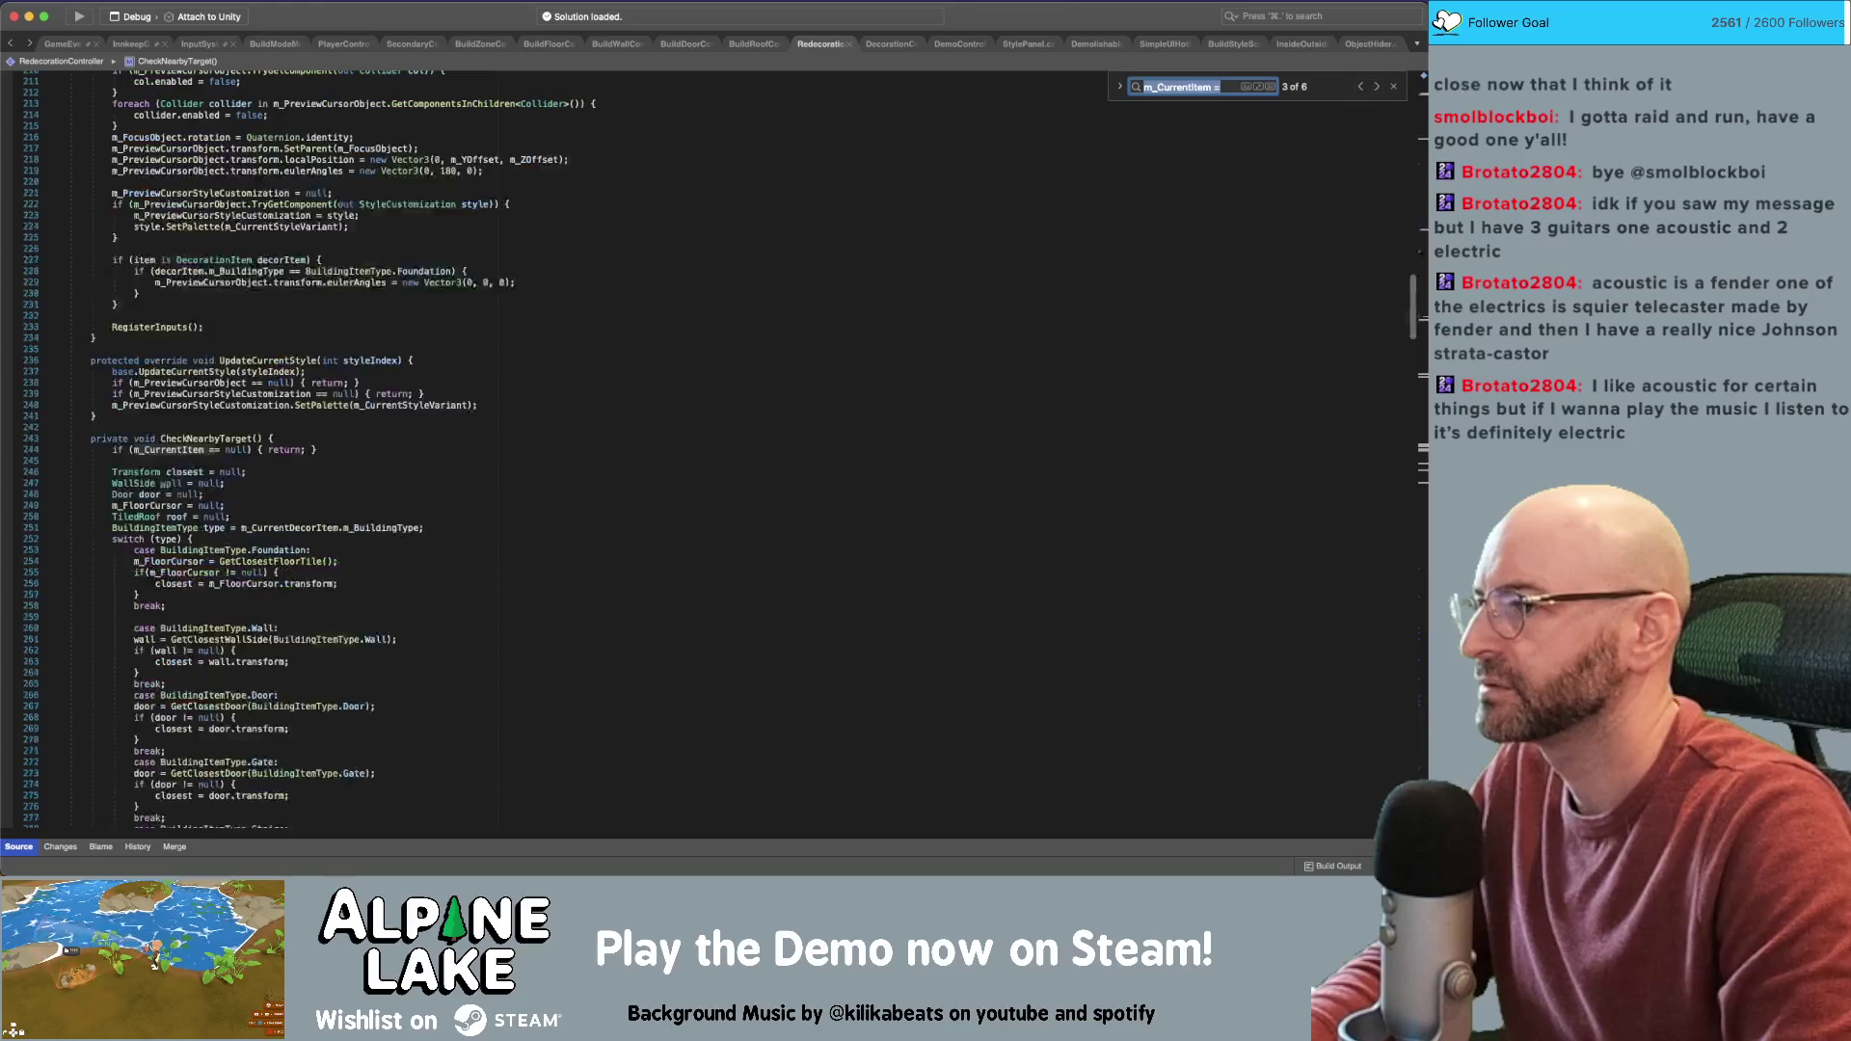
pyautogui.hotkey('shift', 'Return')
pyautogui.hotkey('shift', 'Return')
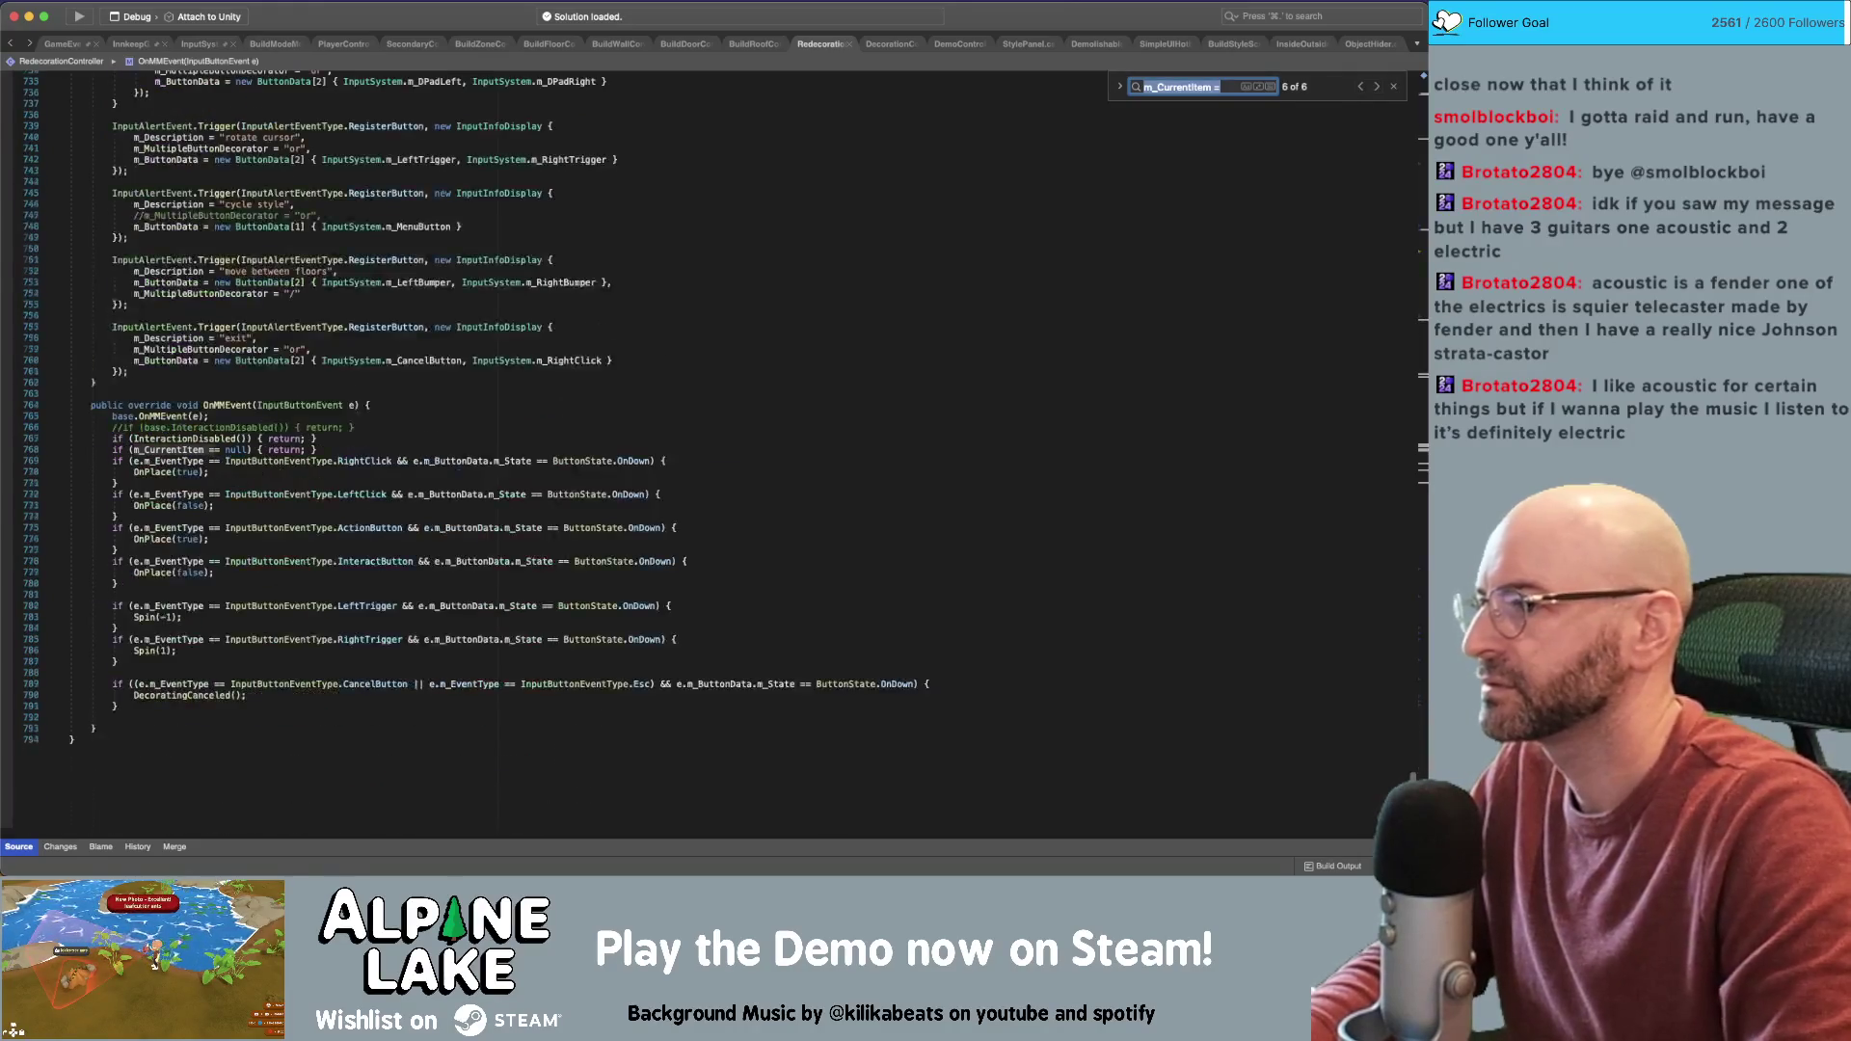
pyautogui.click(420, 436)
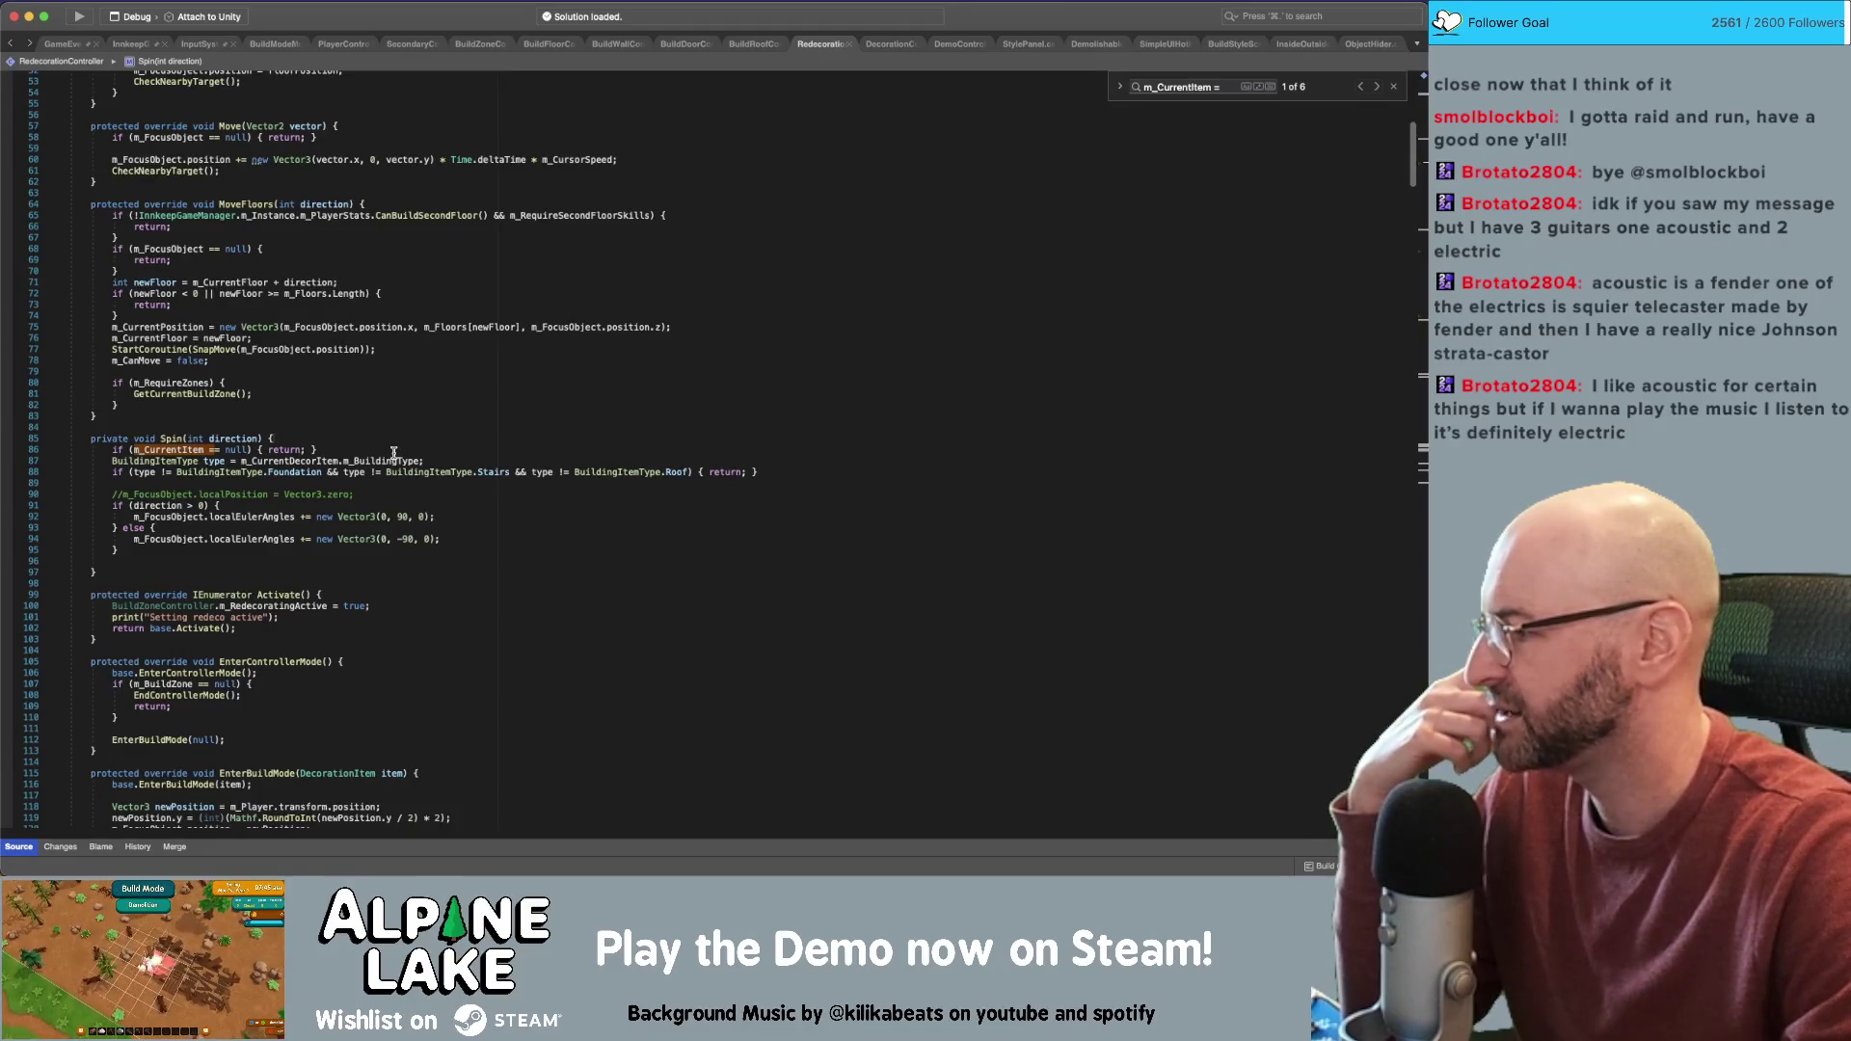
# Review the Spin() and MoveFloors() code in RedecorationController, then switch to Unity
pyautogui.press('Up')
pyautogui.press('Up')
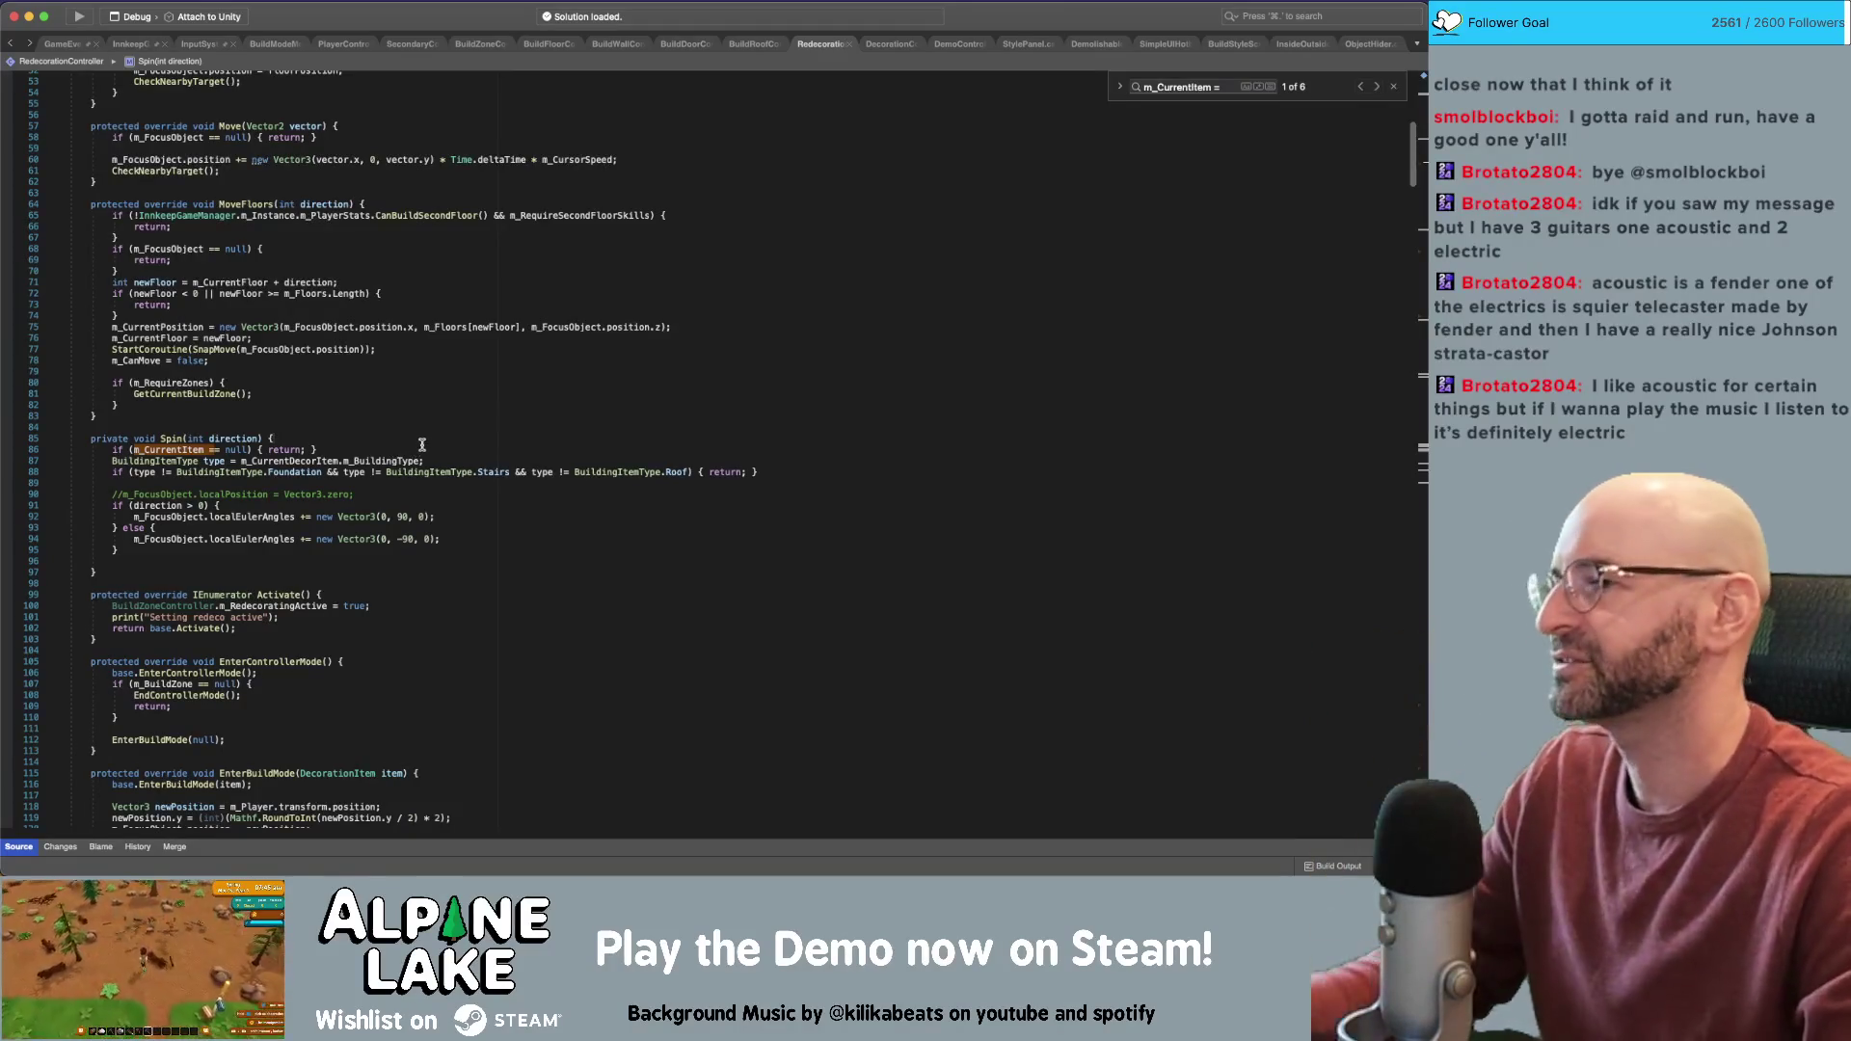
pyautogui.click(447, 559)
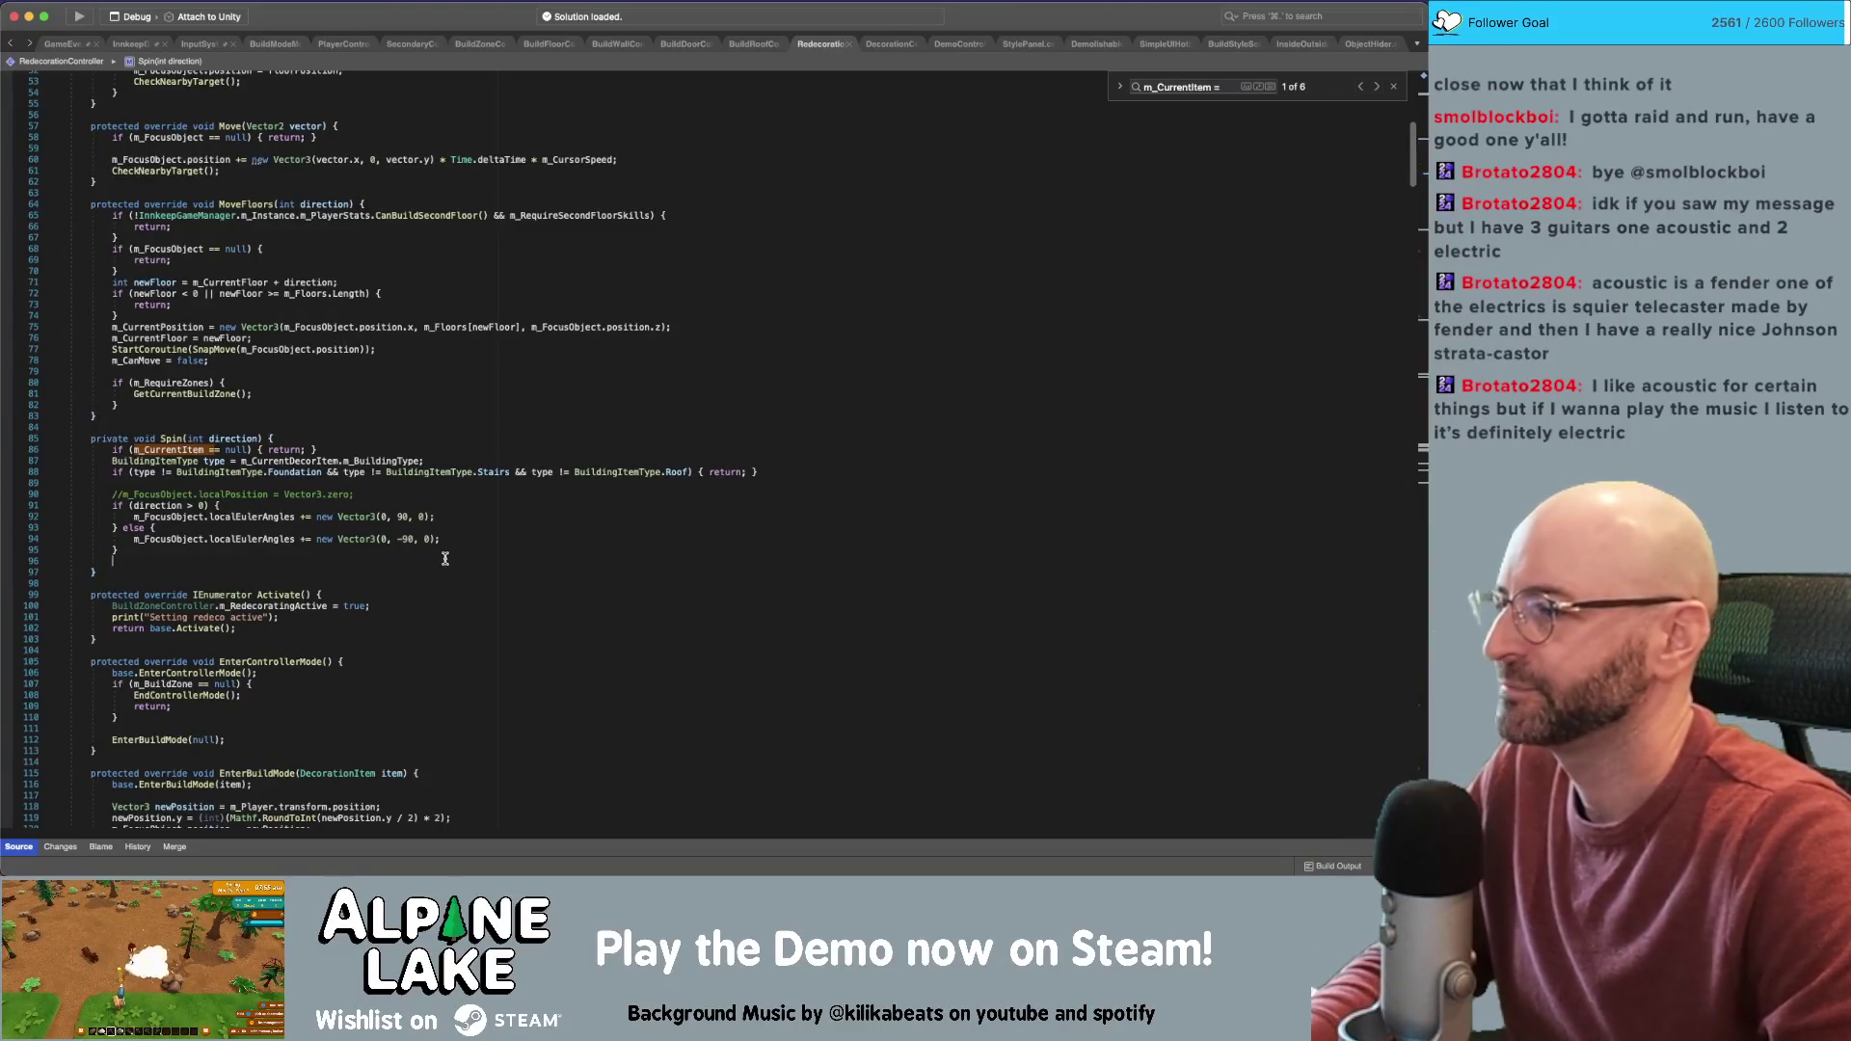
pyautogui.press('super+z')
pyautogui.click(595, 295)
pyautogui.click(690, 274)
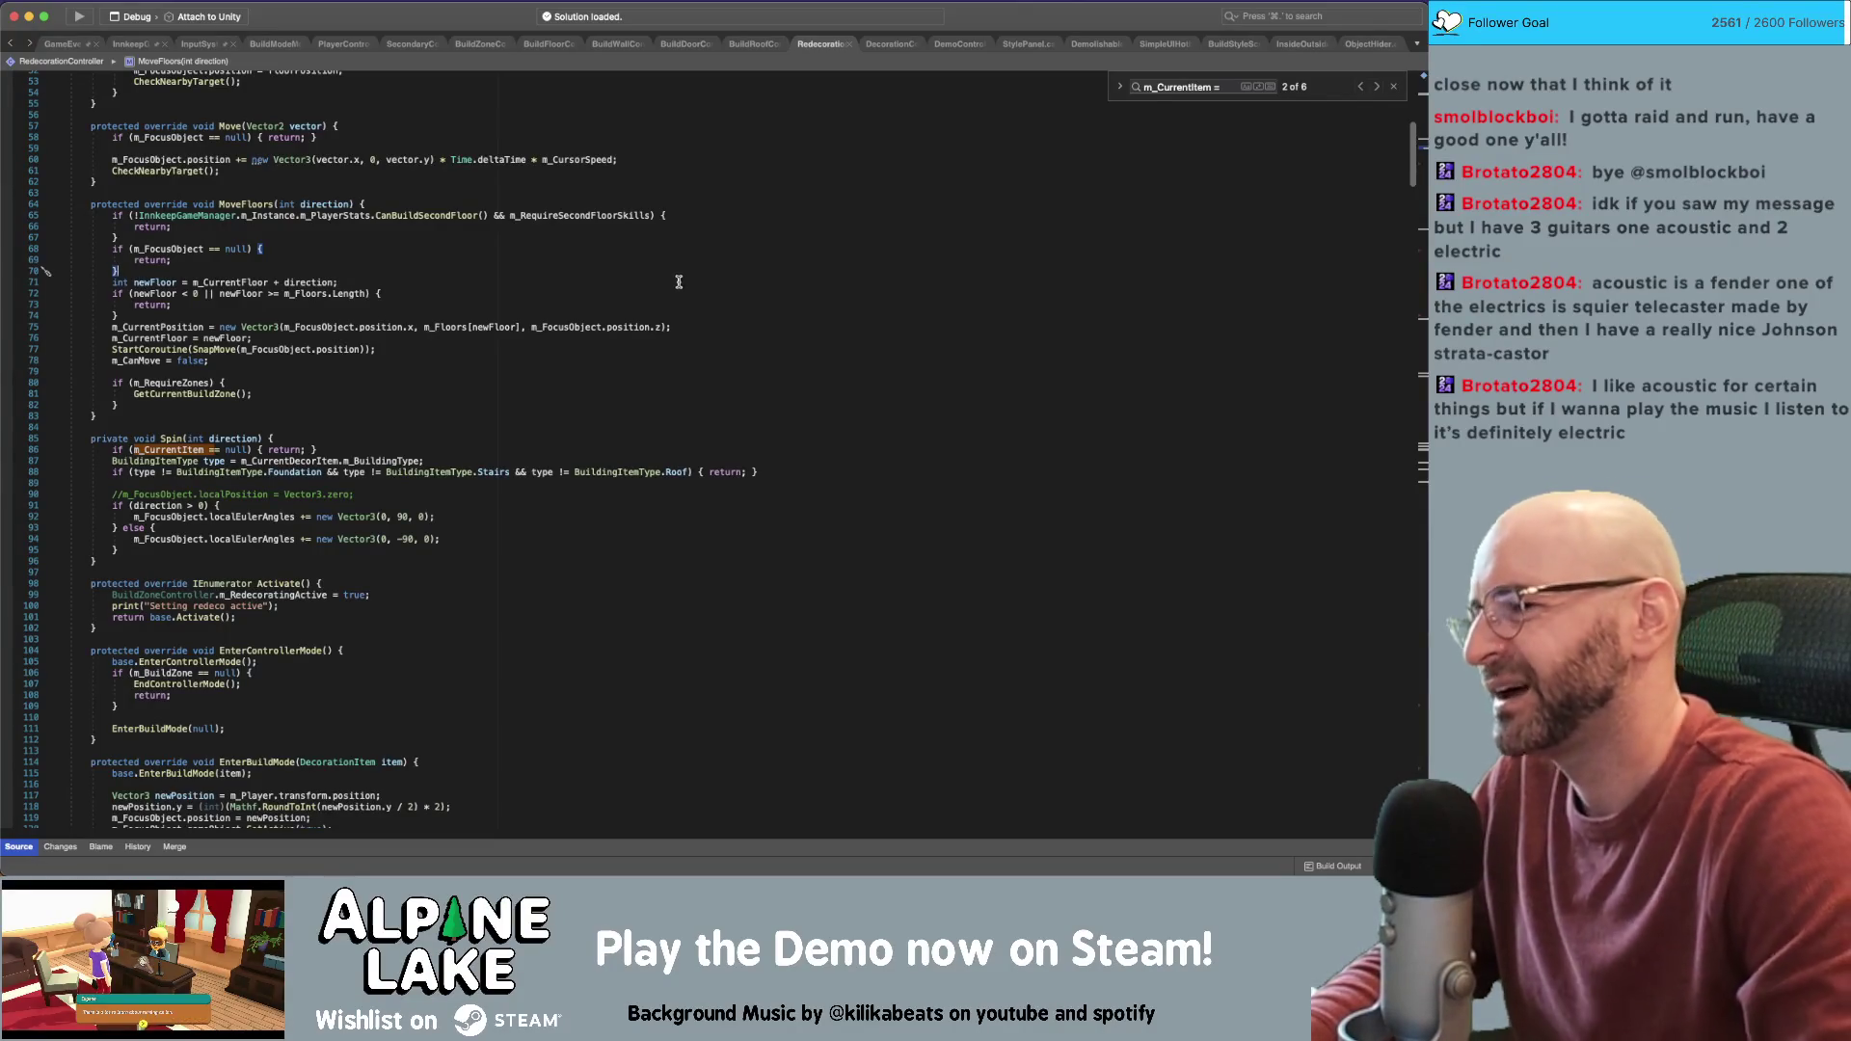
pyautogui.press('Up')
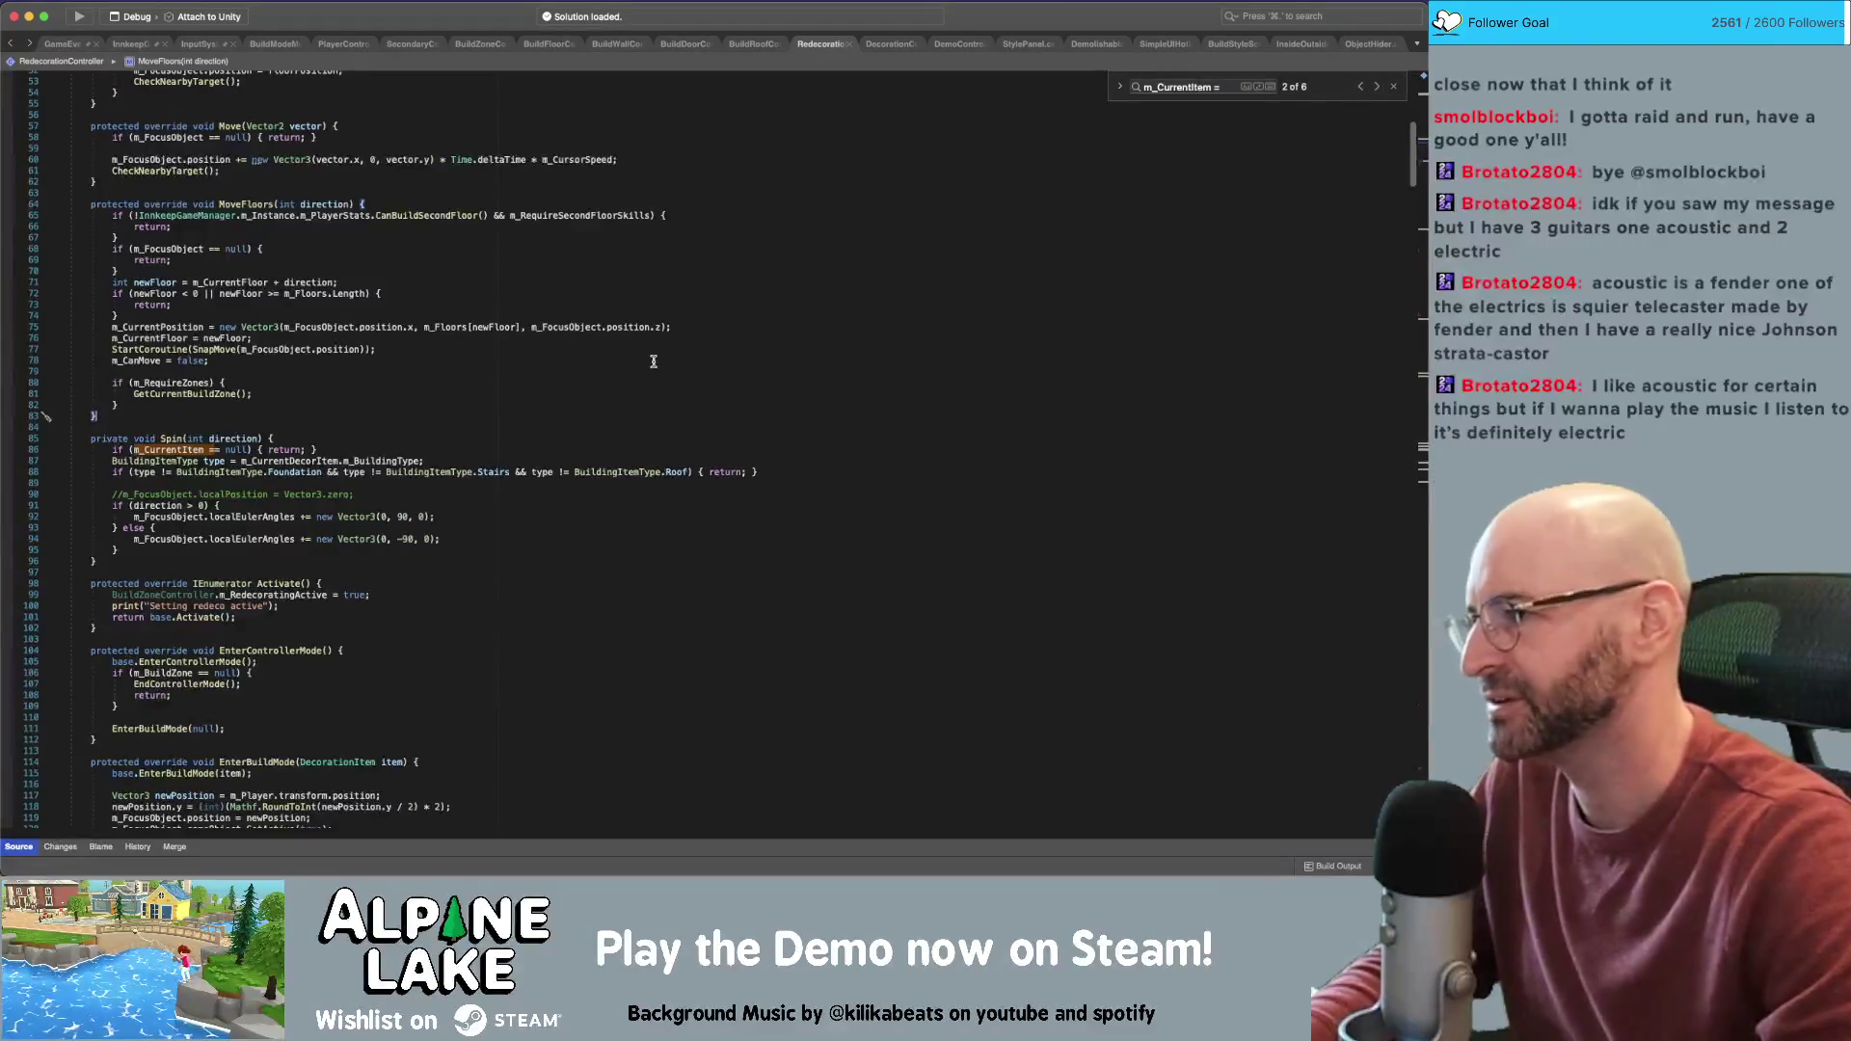
pyautogui.click(666, 575)
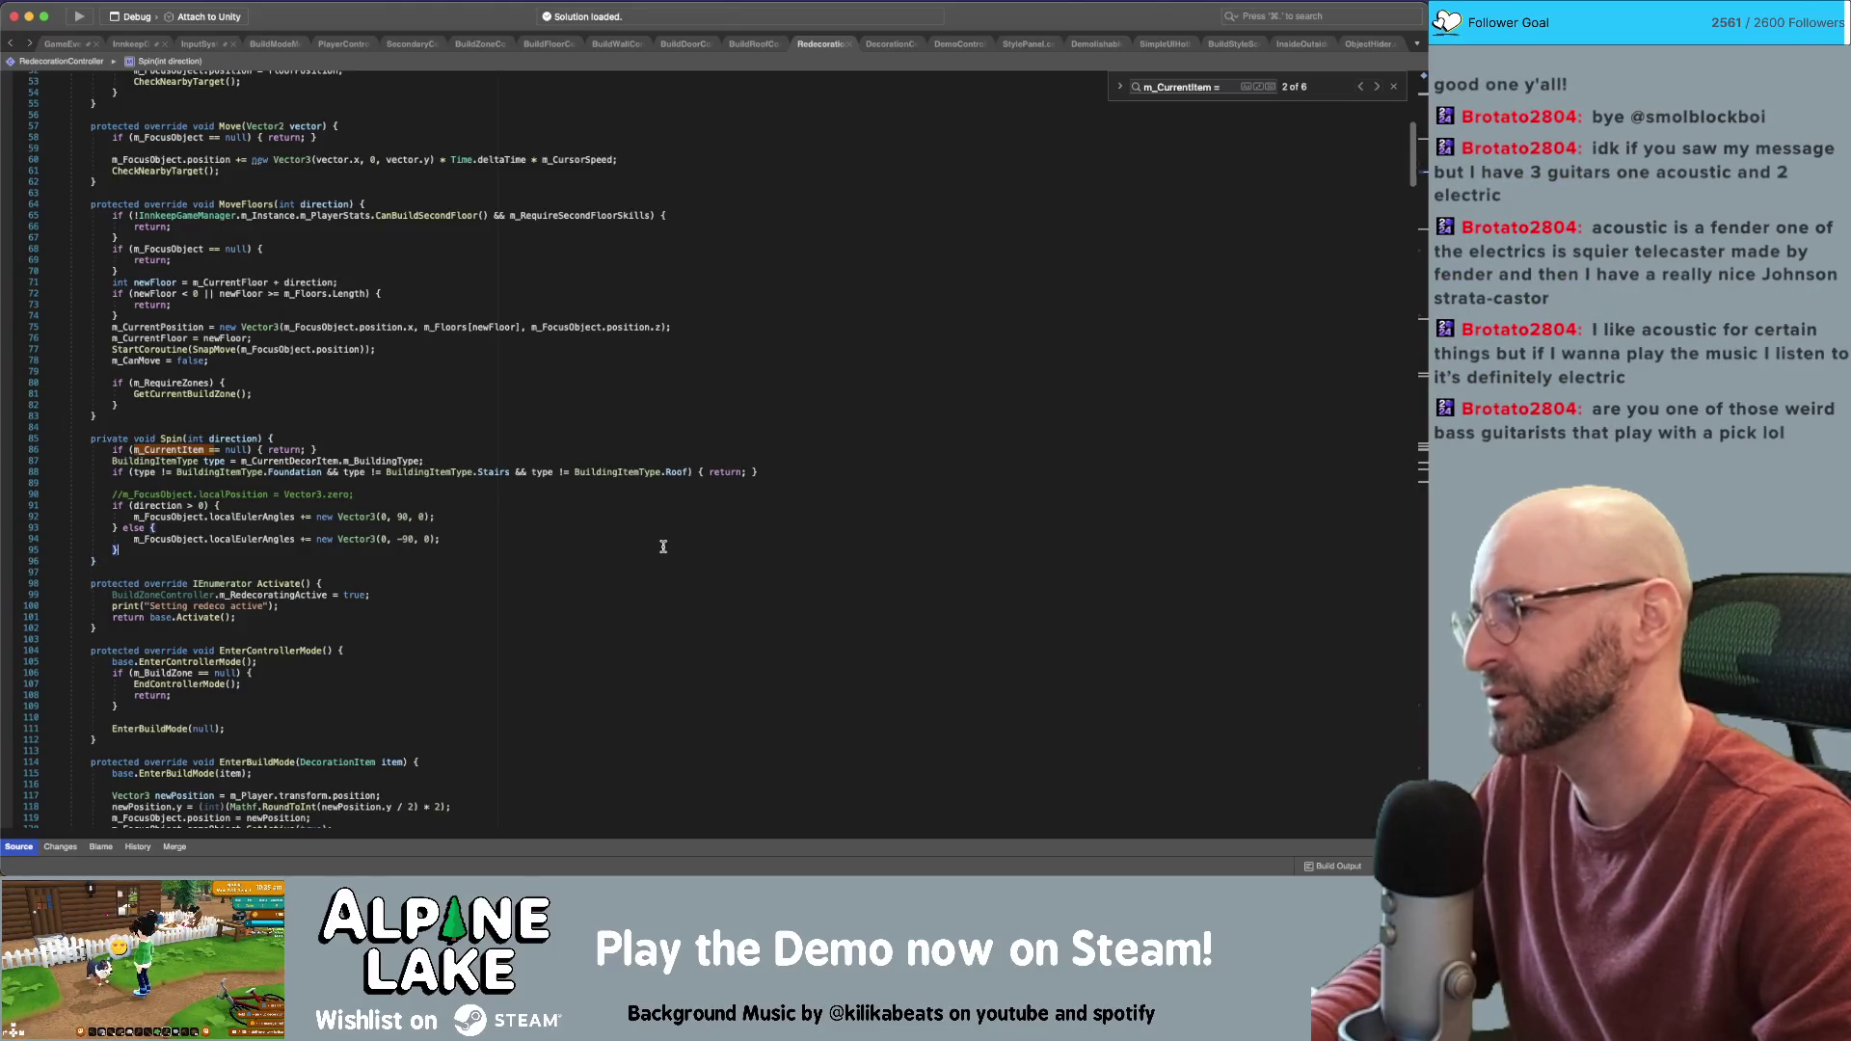
pyautogui.click(656, 568)
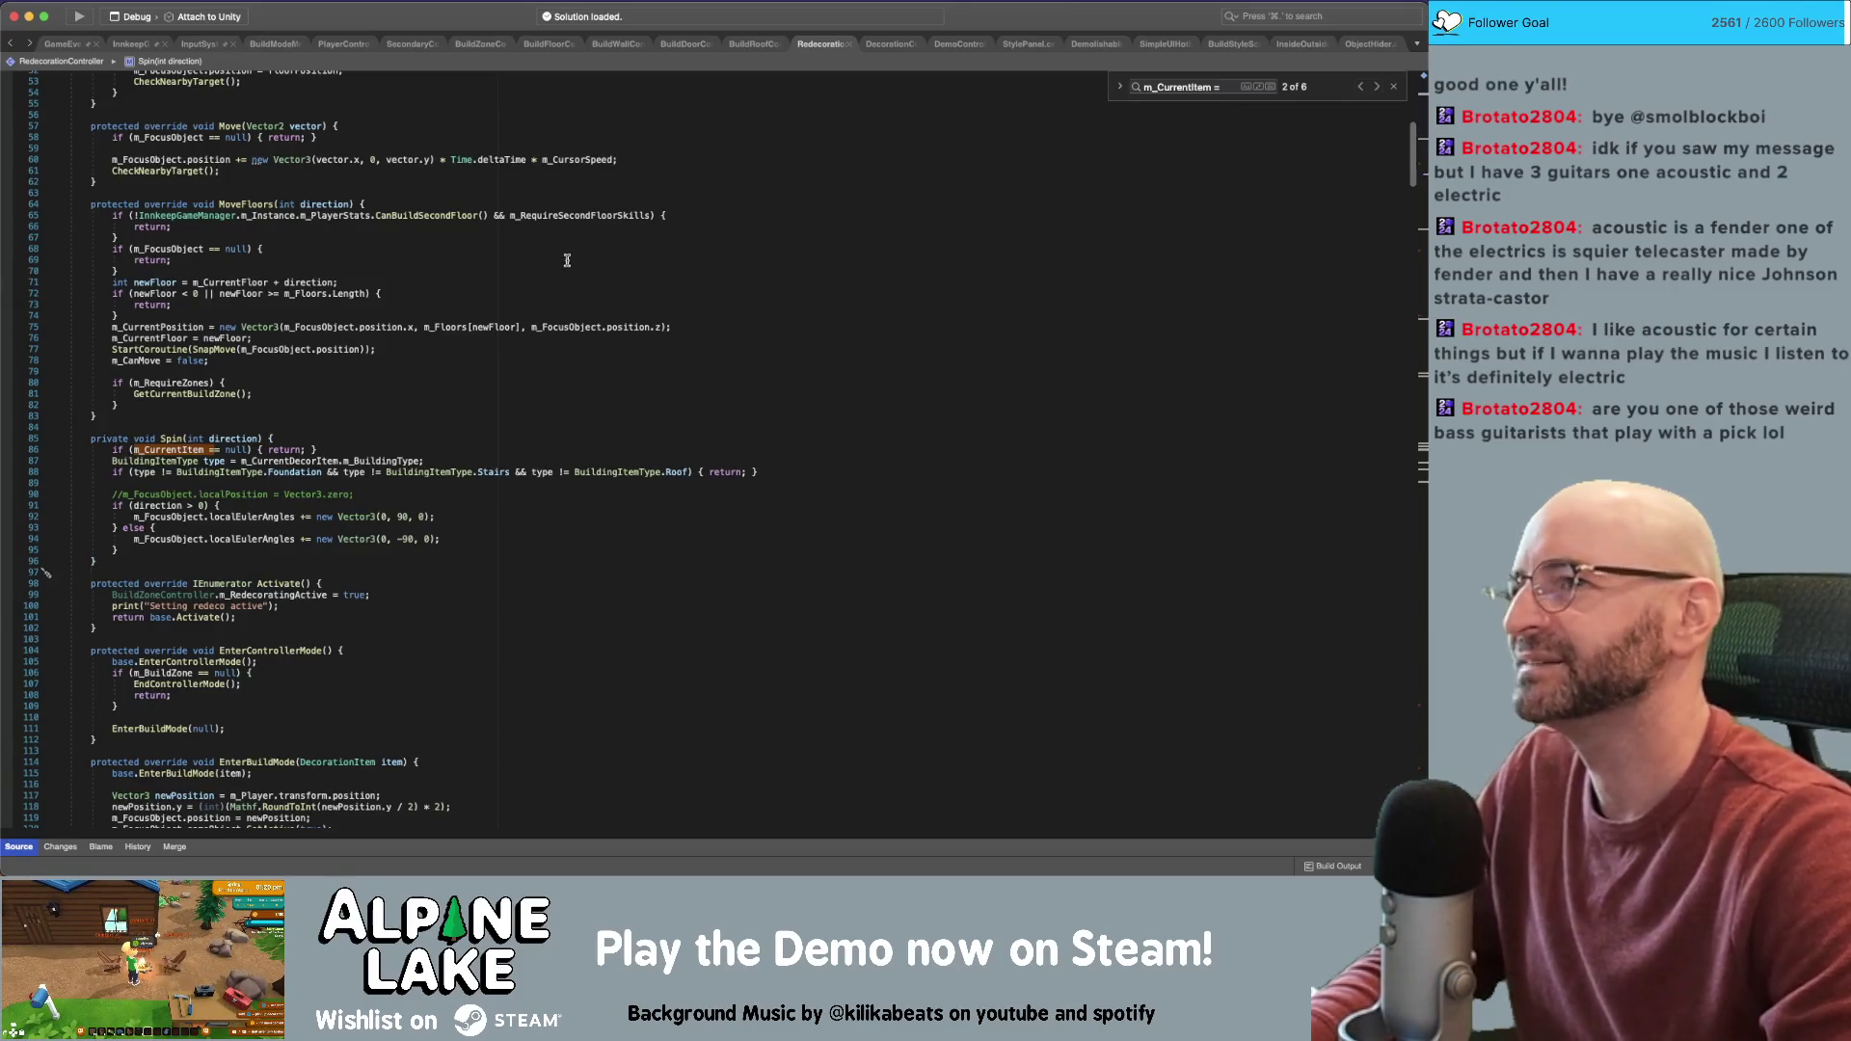
pyautogui.click(673, 181)
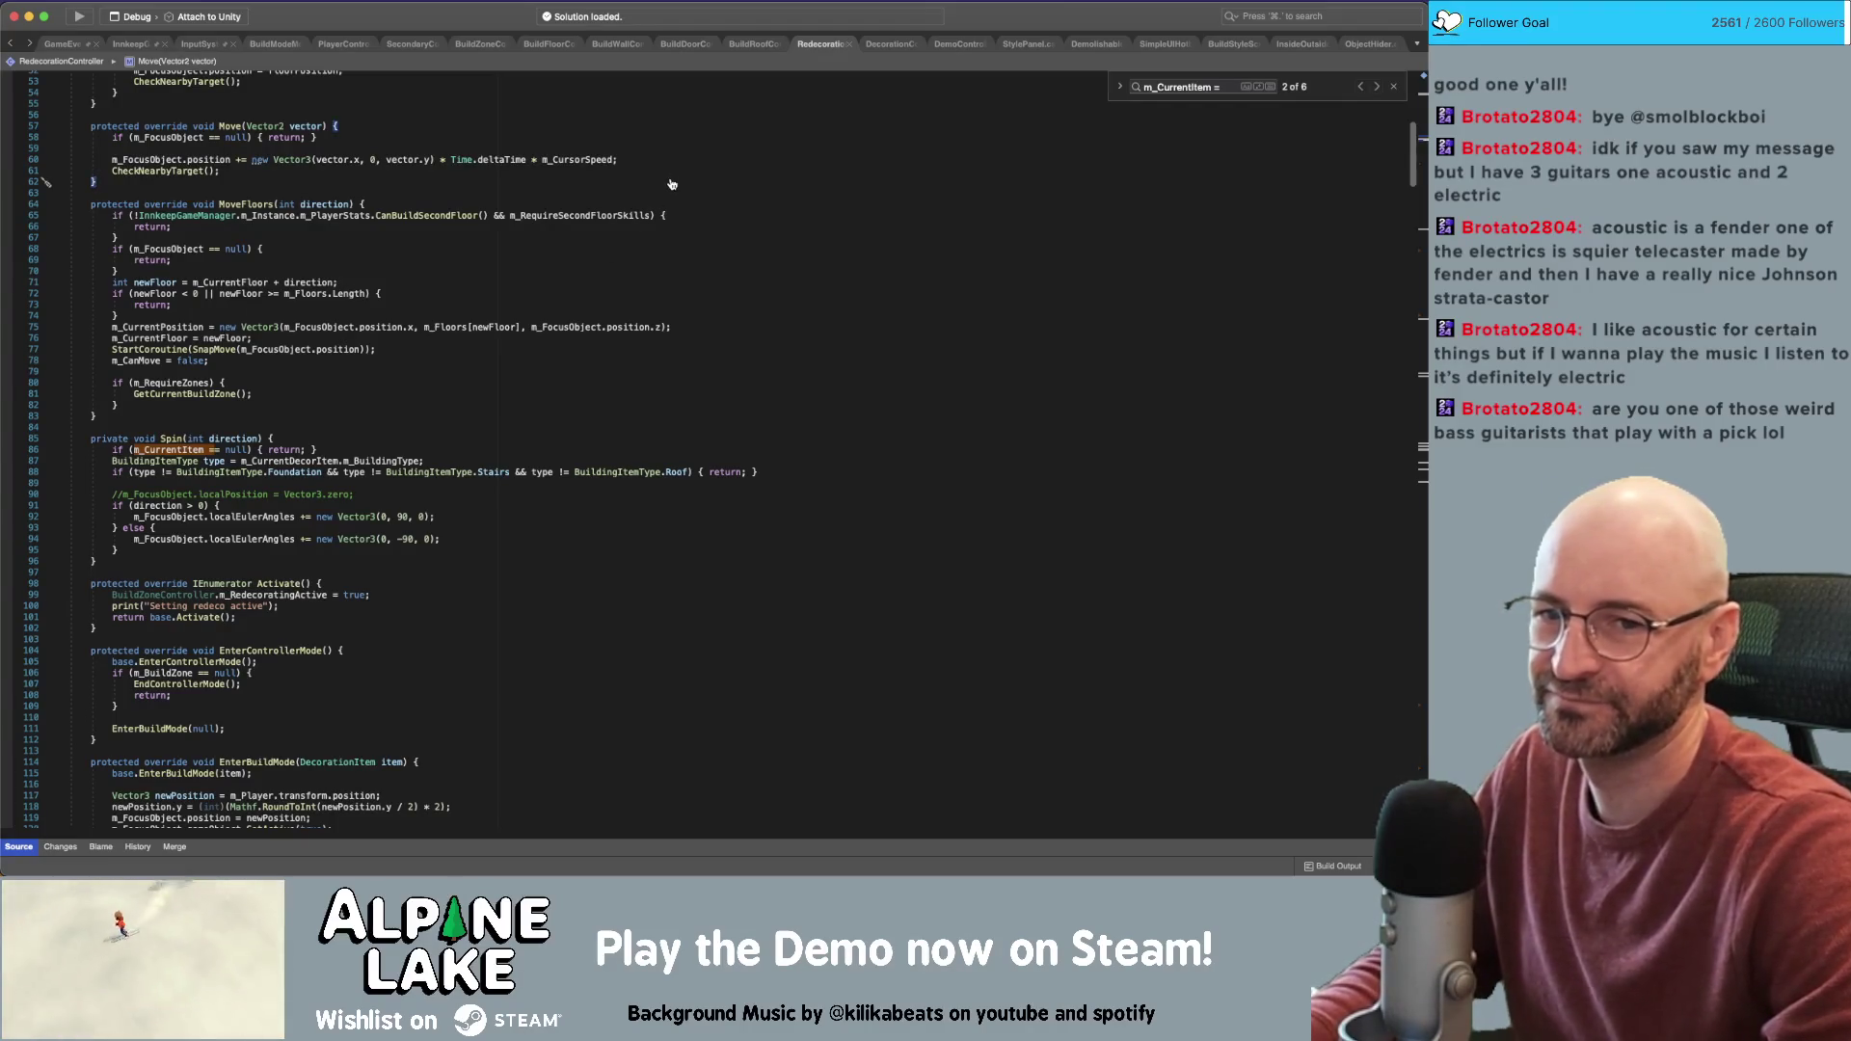
pyautogui.press('super+Tab')
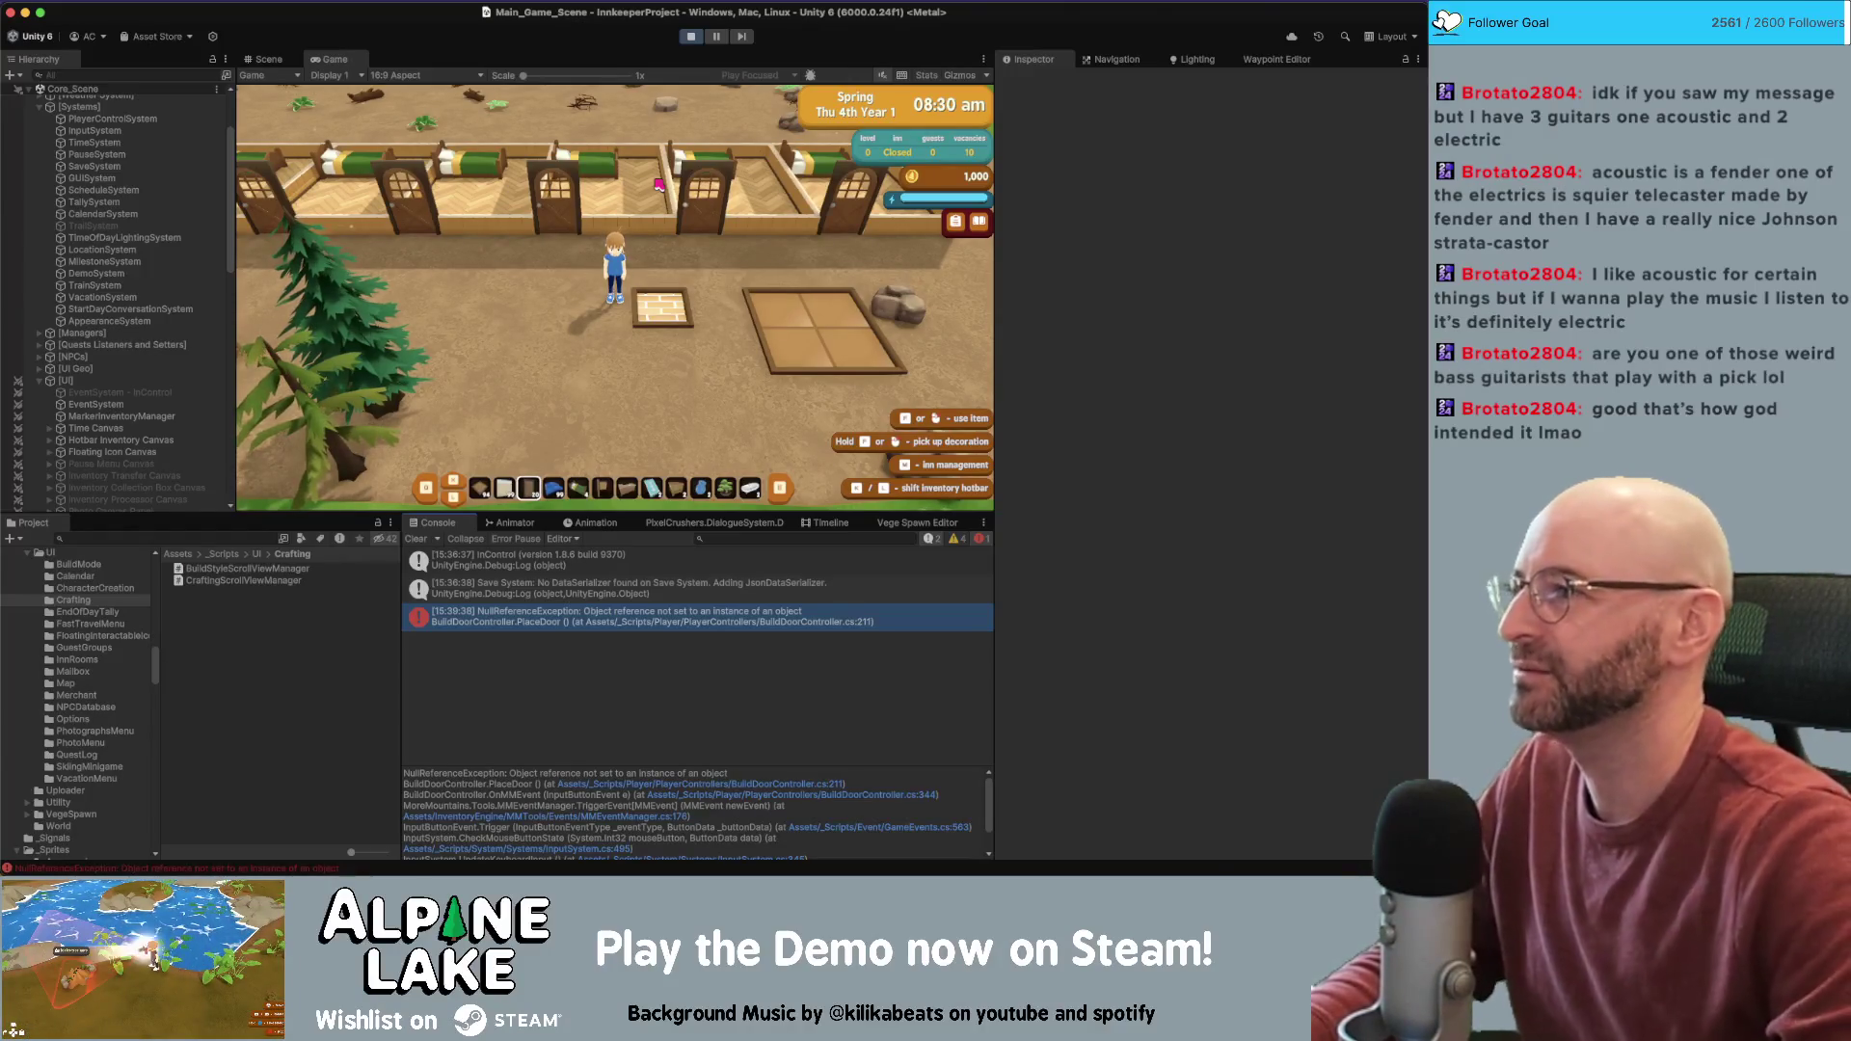
# Walk the character past the inn doors with A, W and D, then stop play mode
pyautogui.press('a')
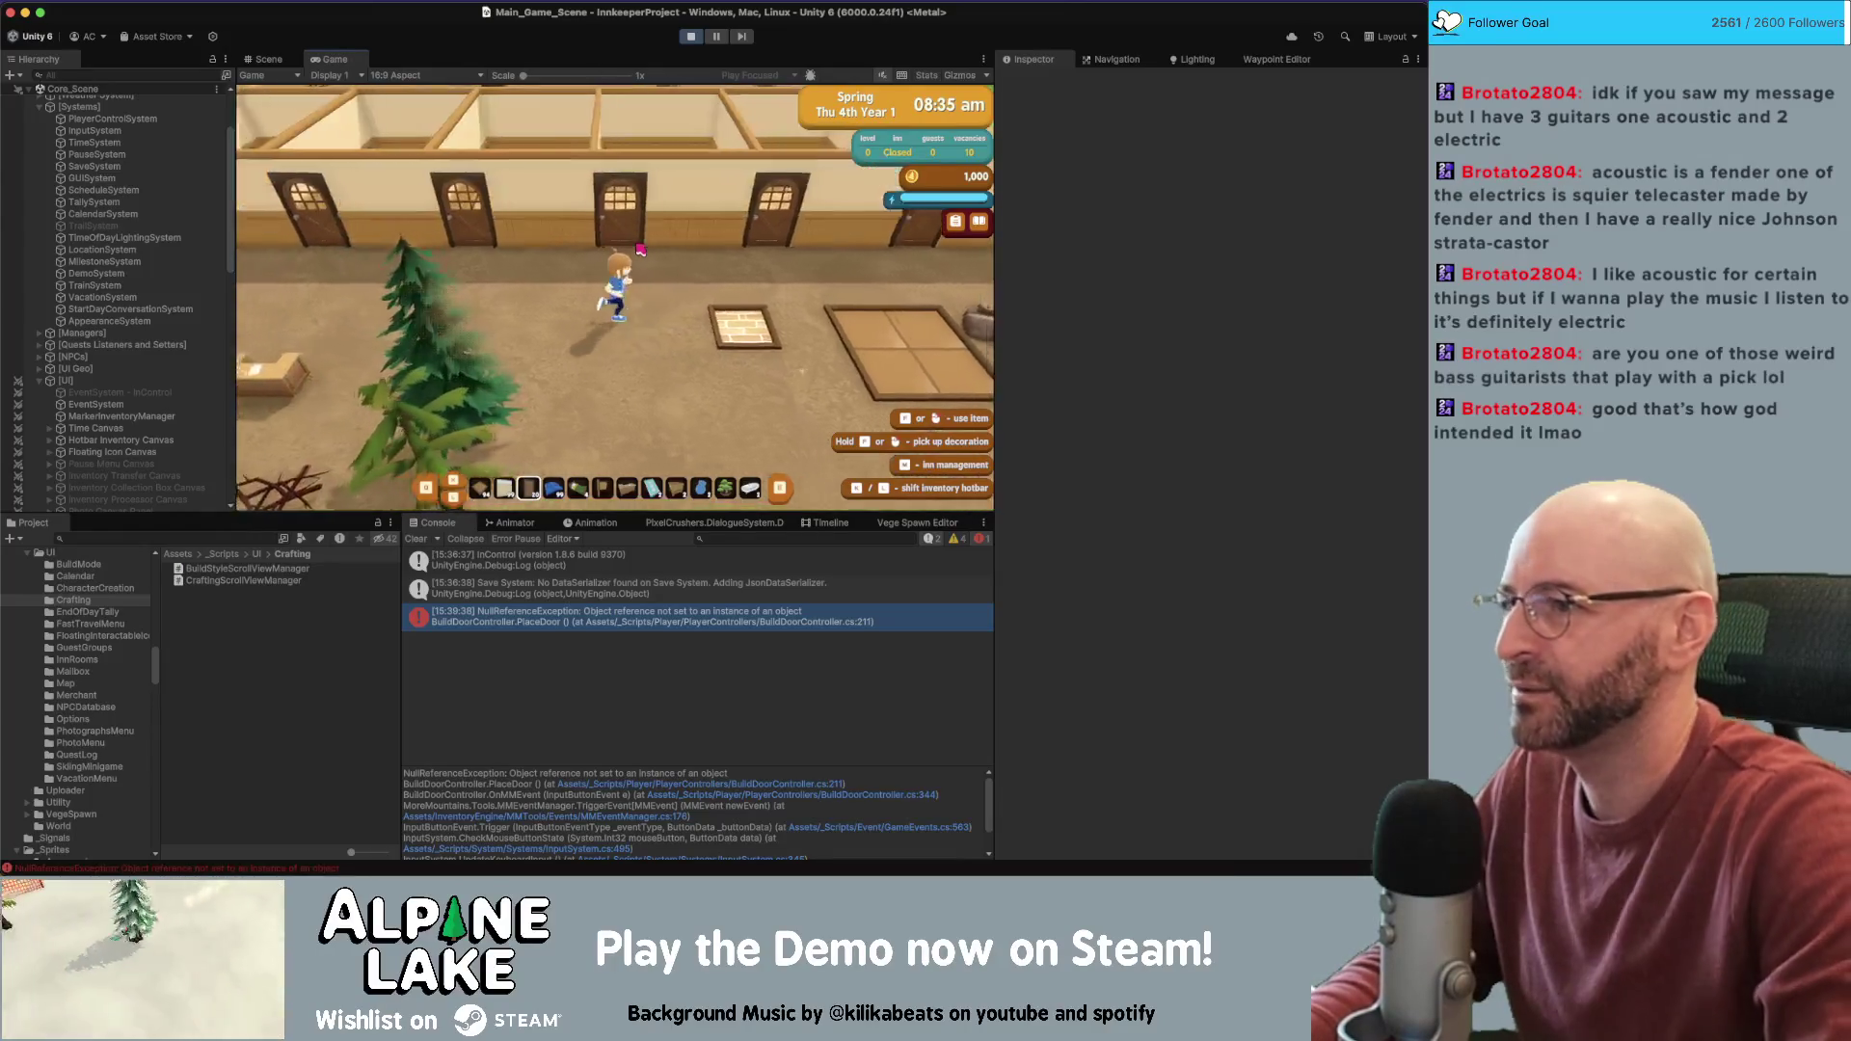
pyautogui.press('w')
pyautogui.press('d')
pyautogui.press('d')
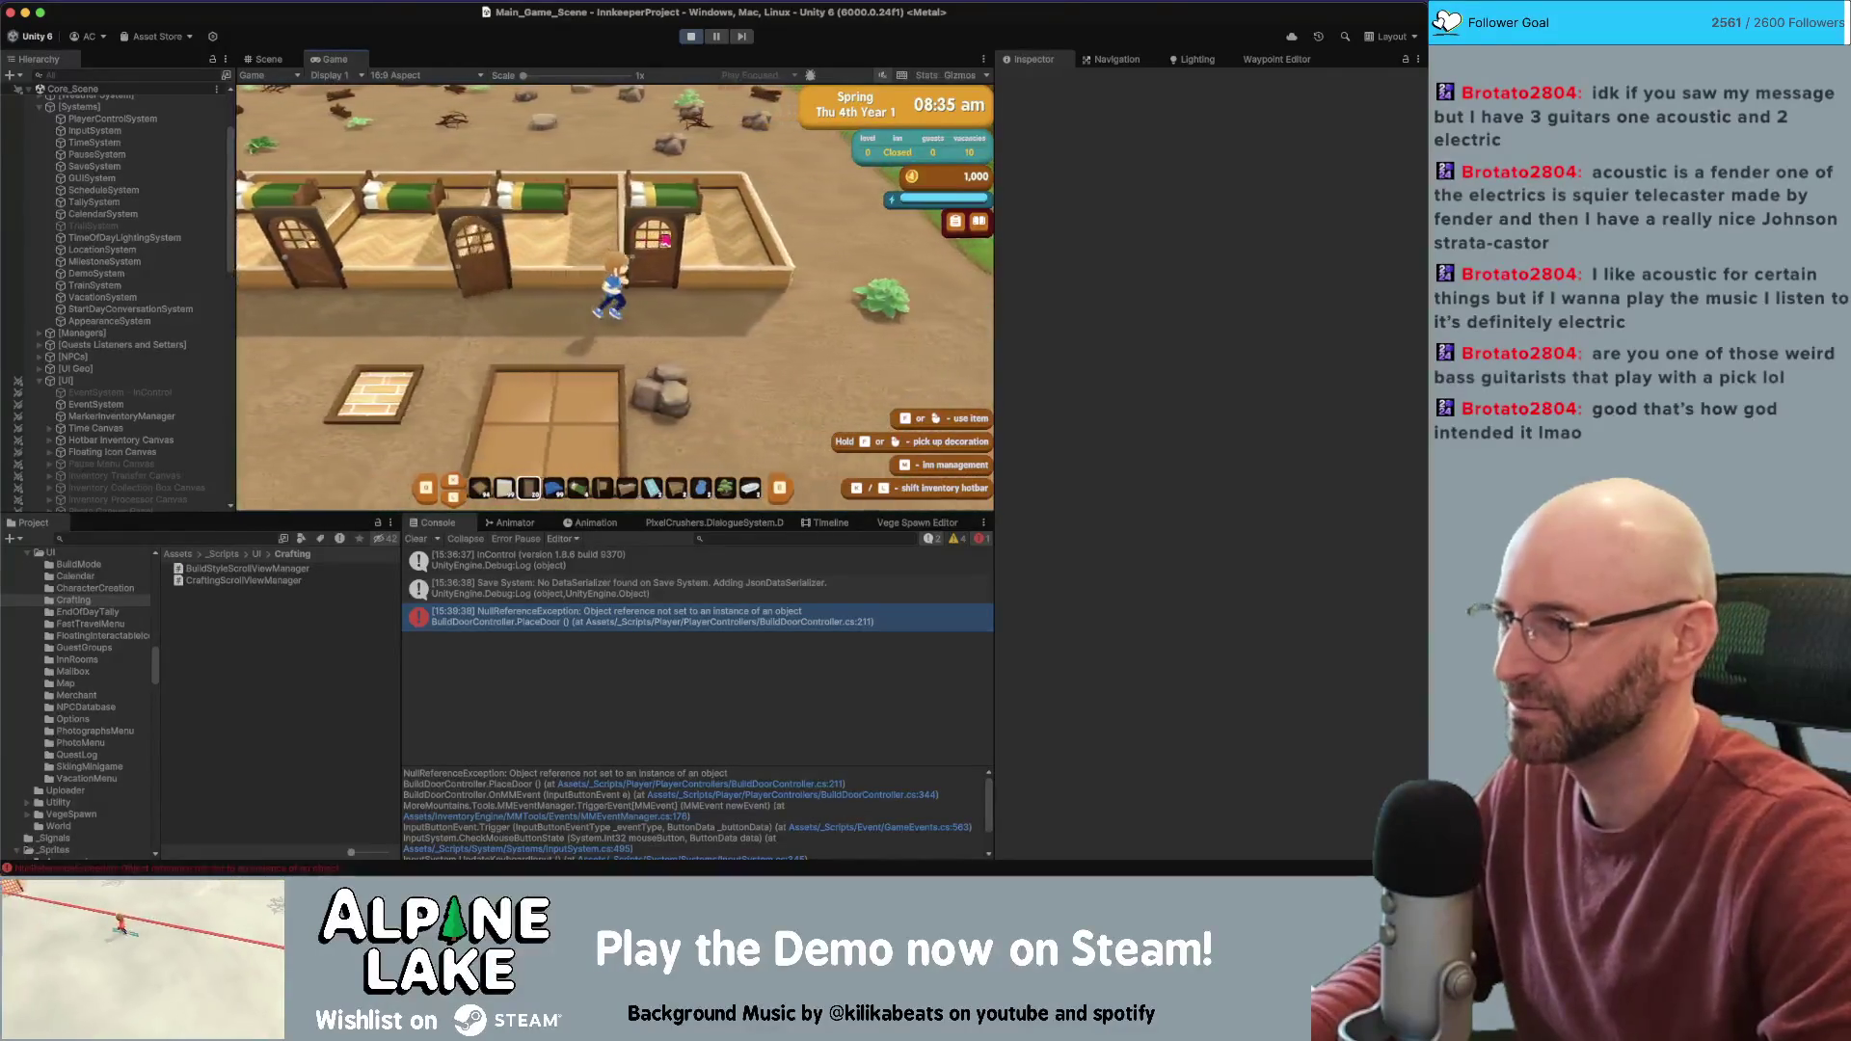
pyautogui.press('d')
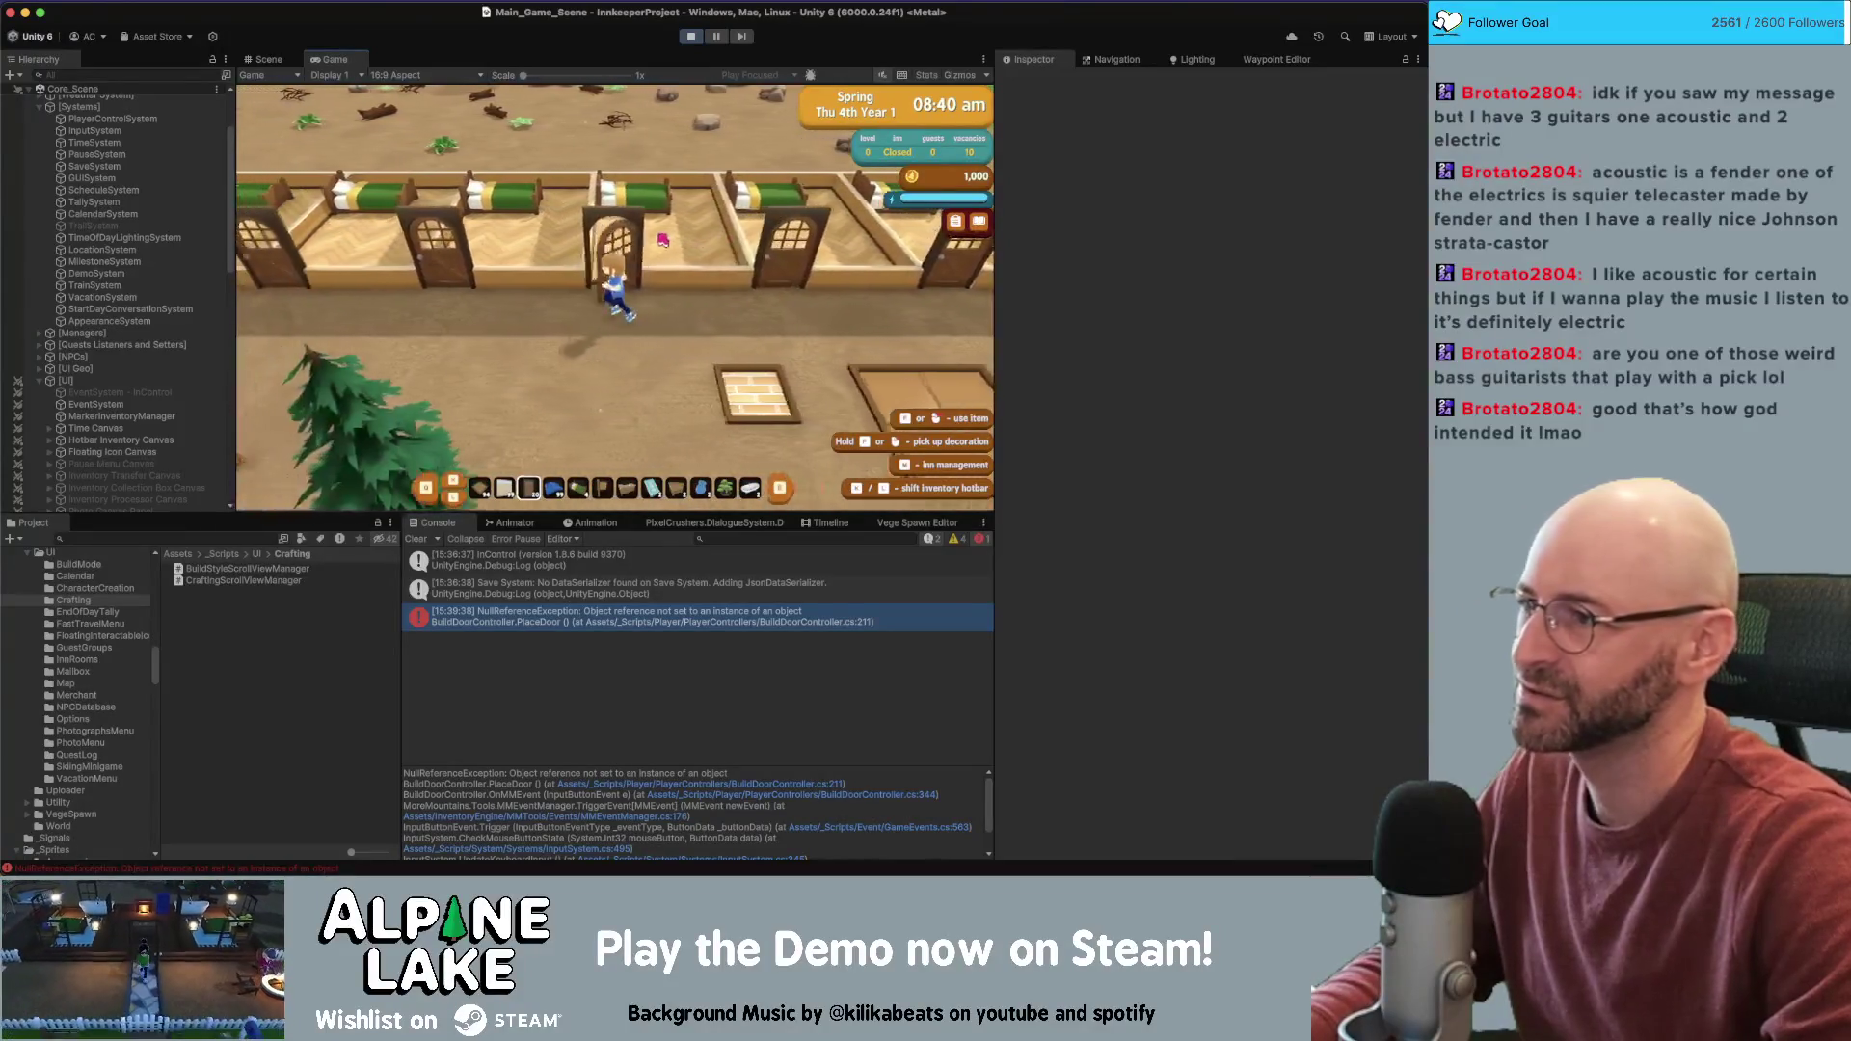
pyautogui.click(692, 37)
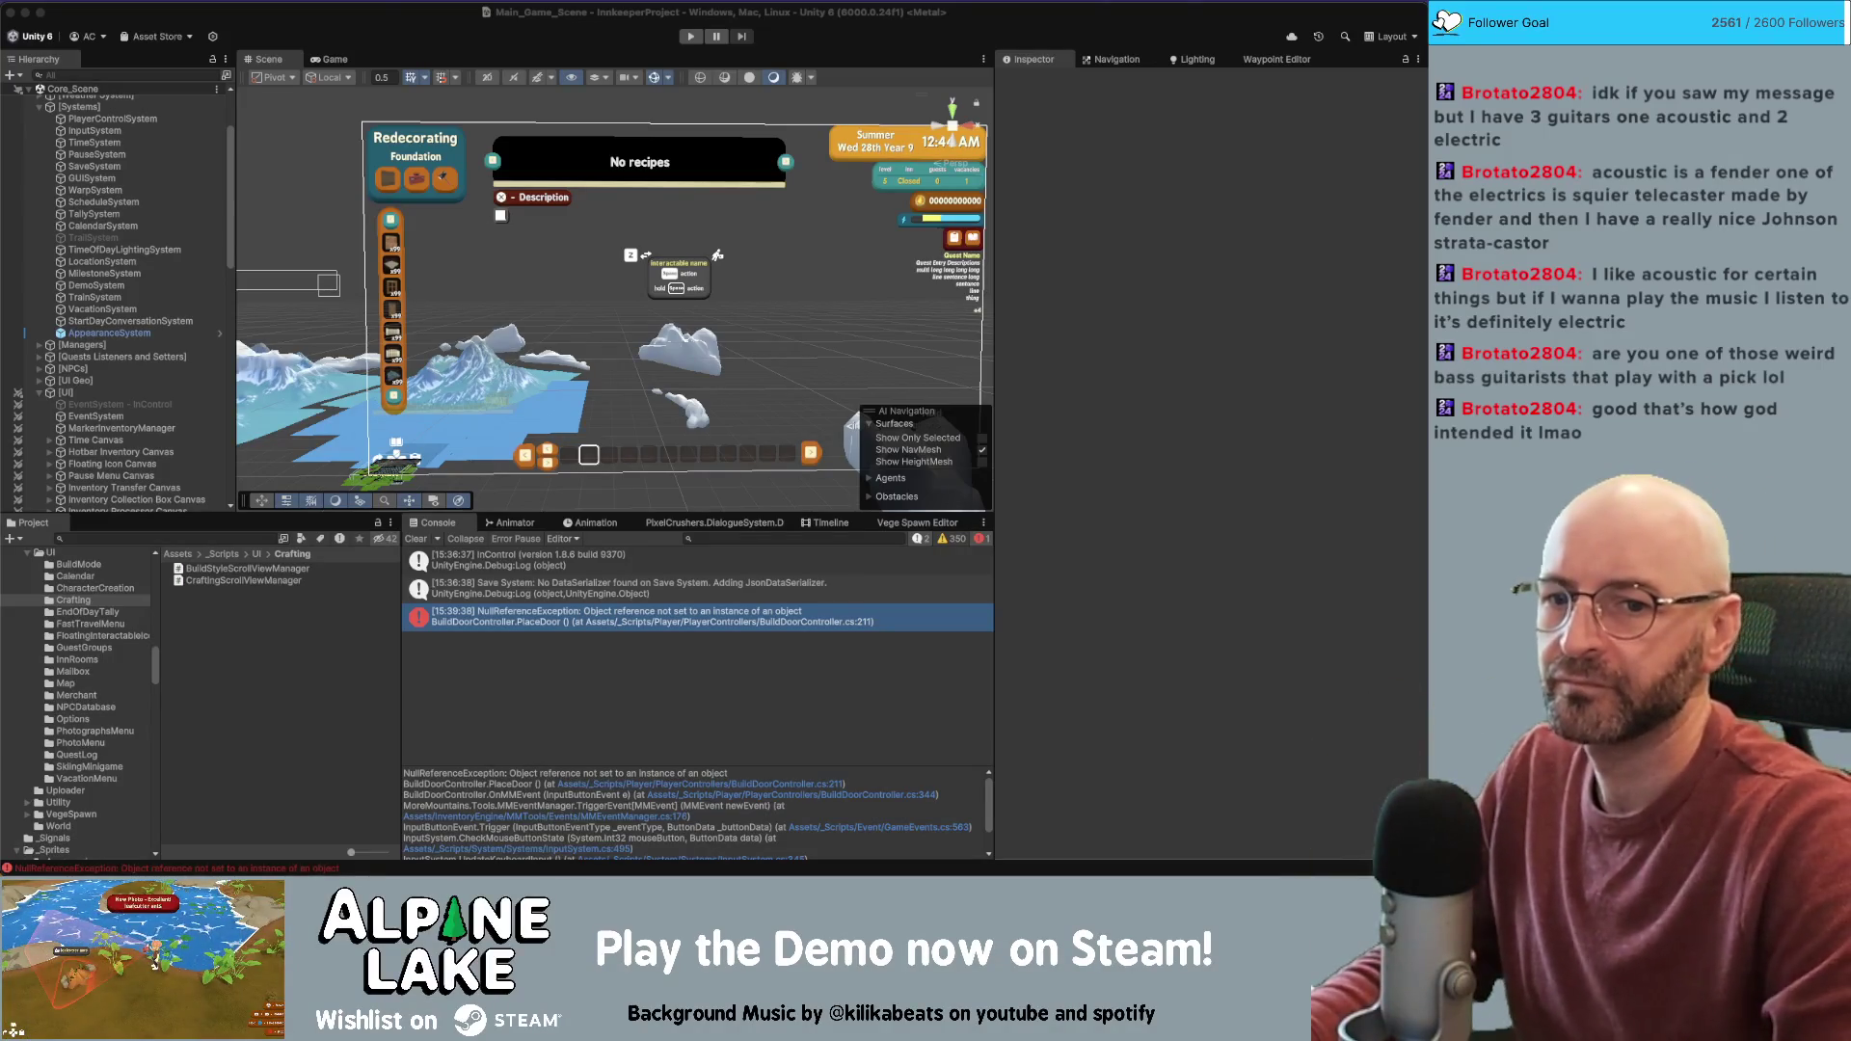
# Focus the Unity window and enter play mode again
pyautogui.click(712, 62)
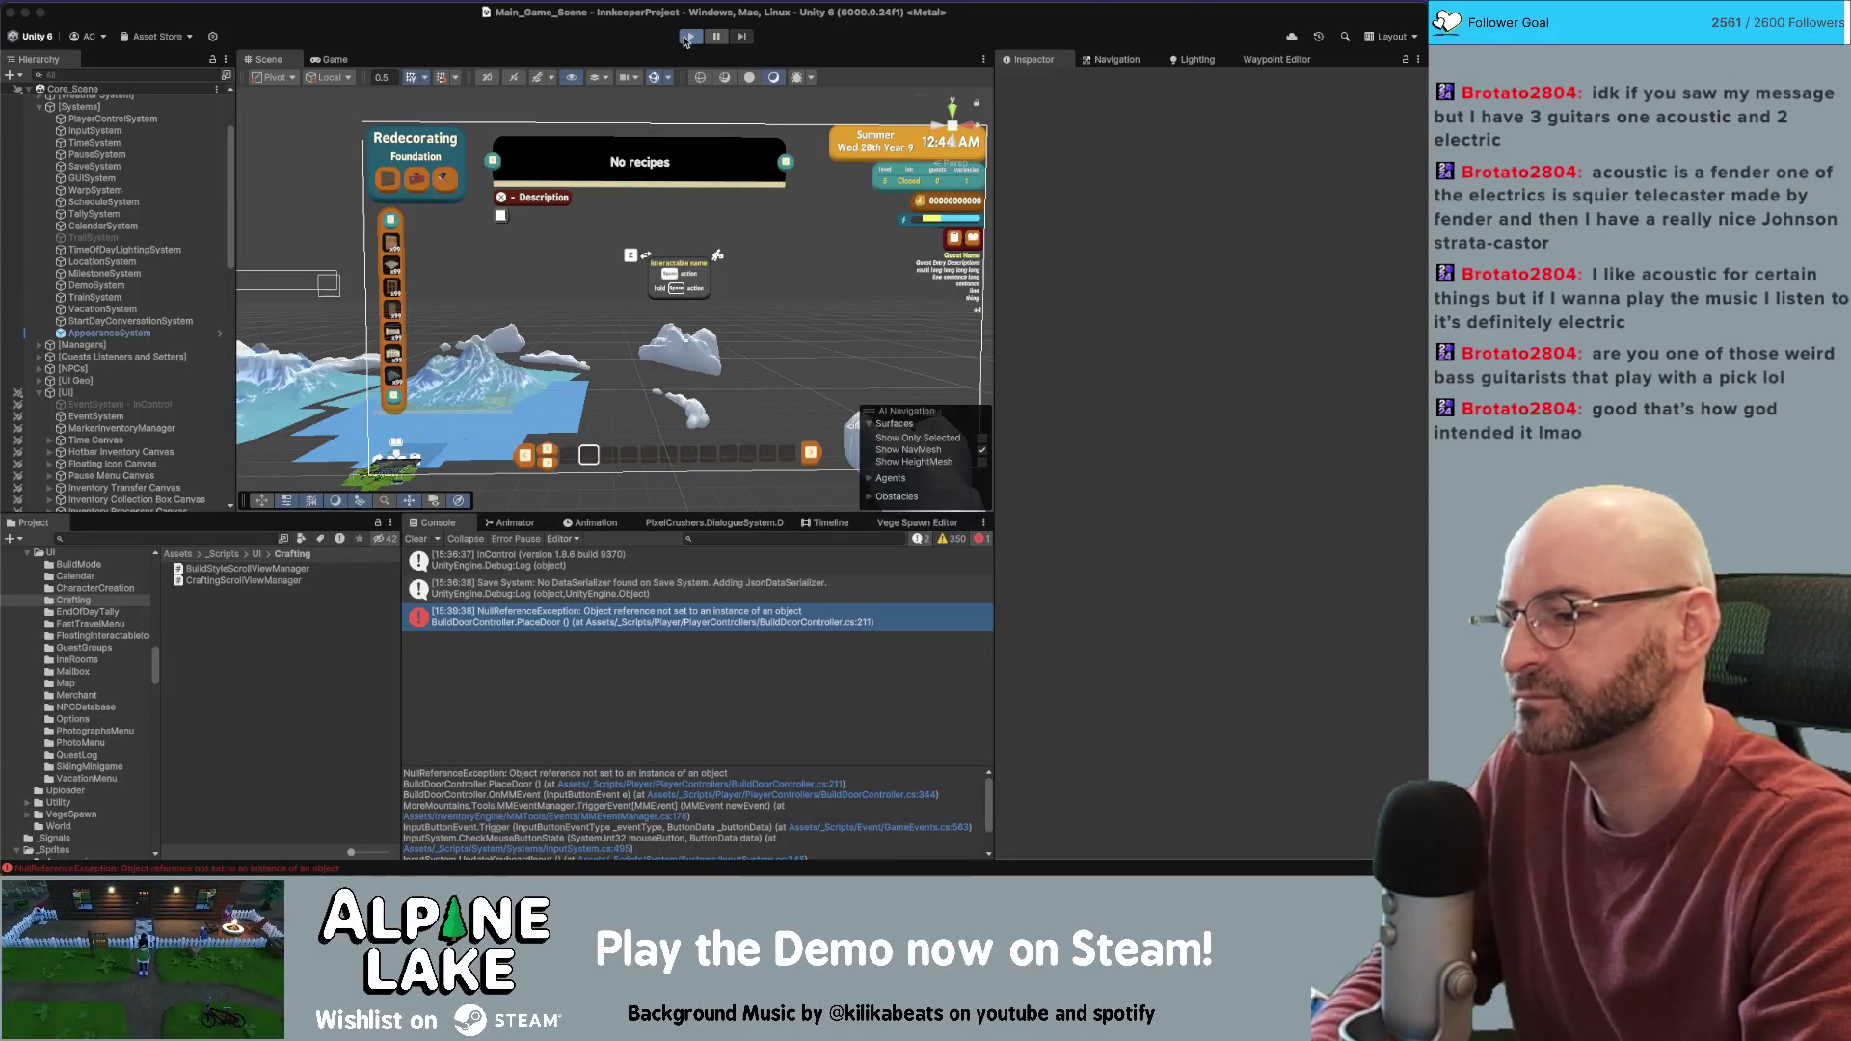
pyautogui.click(686, 38)
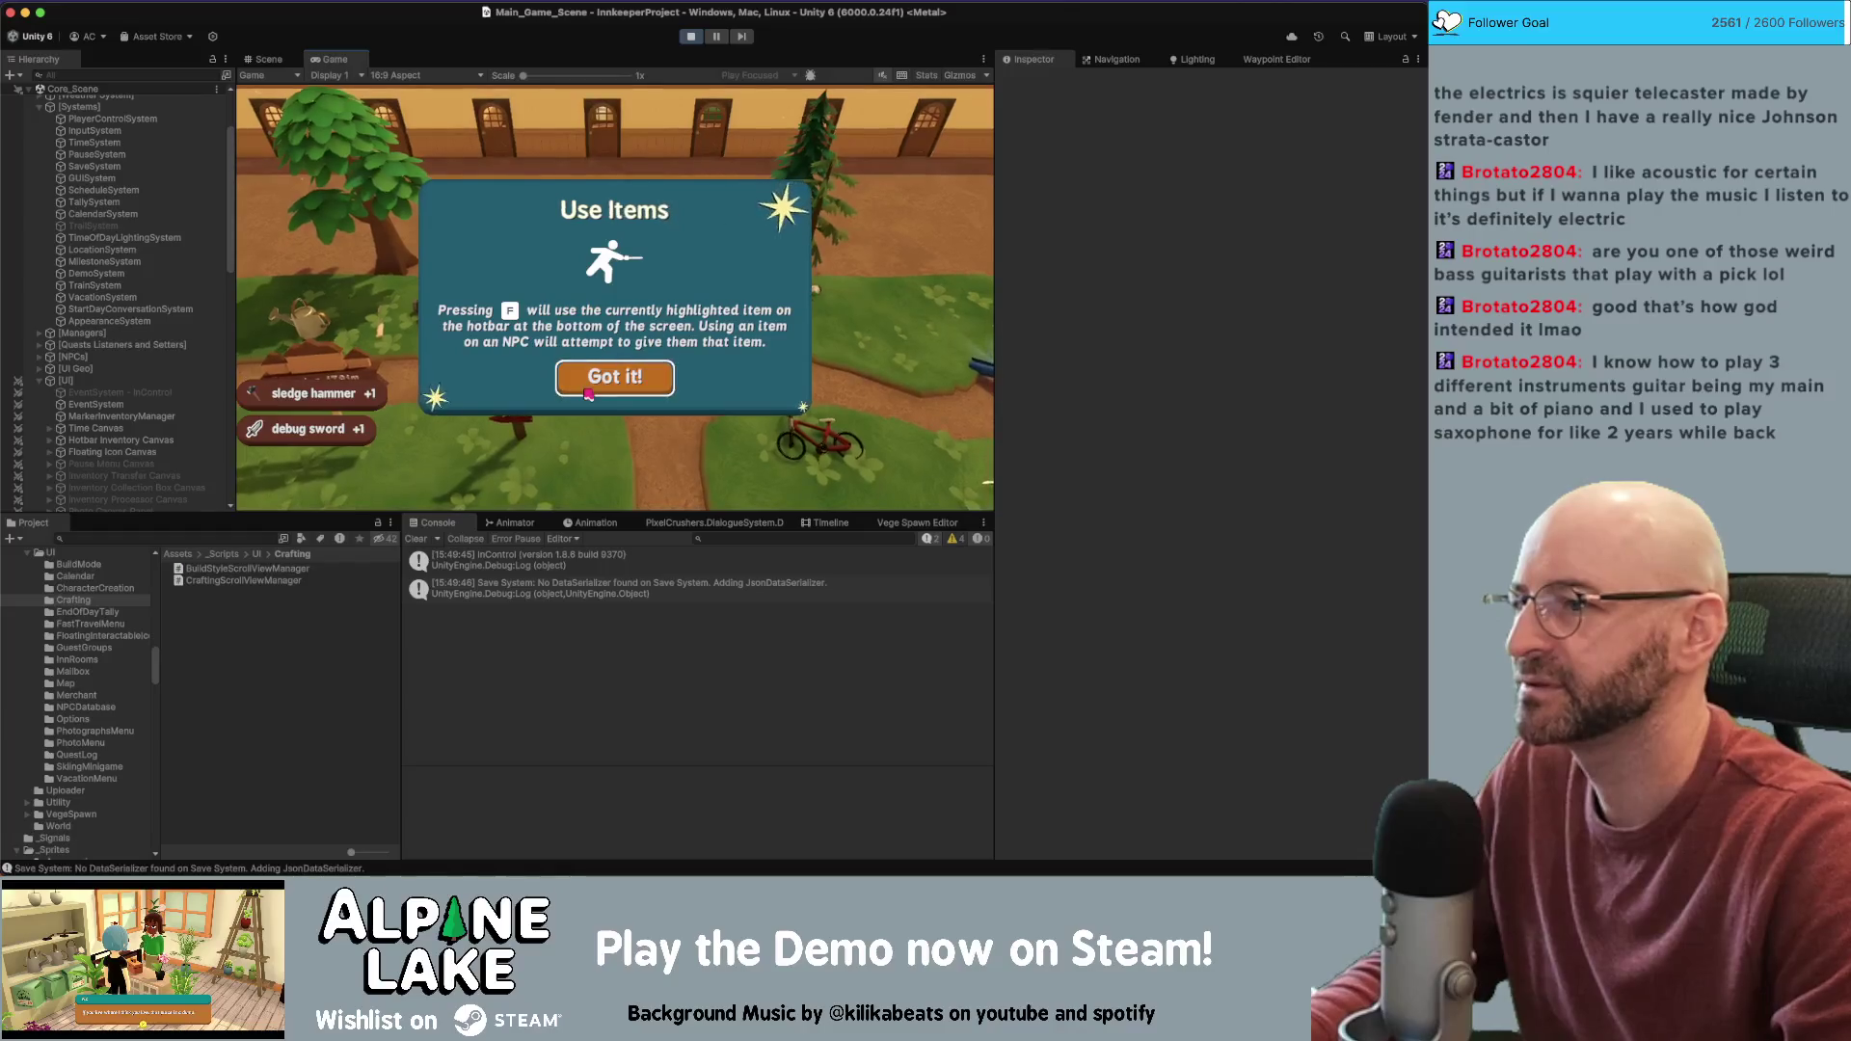
# Dismiss the tutorial, use the foundation item to trigger the error, and open BuildFloorController.cs line 143
pyautogui.press('Return')
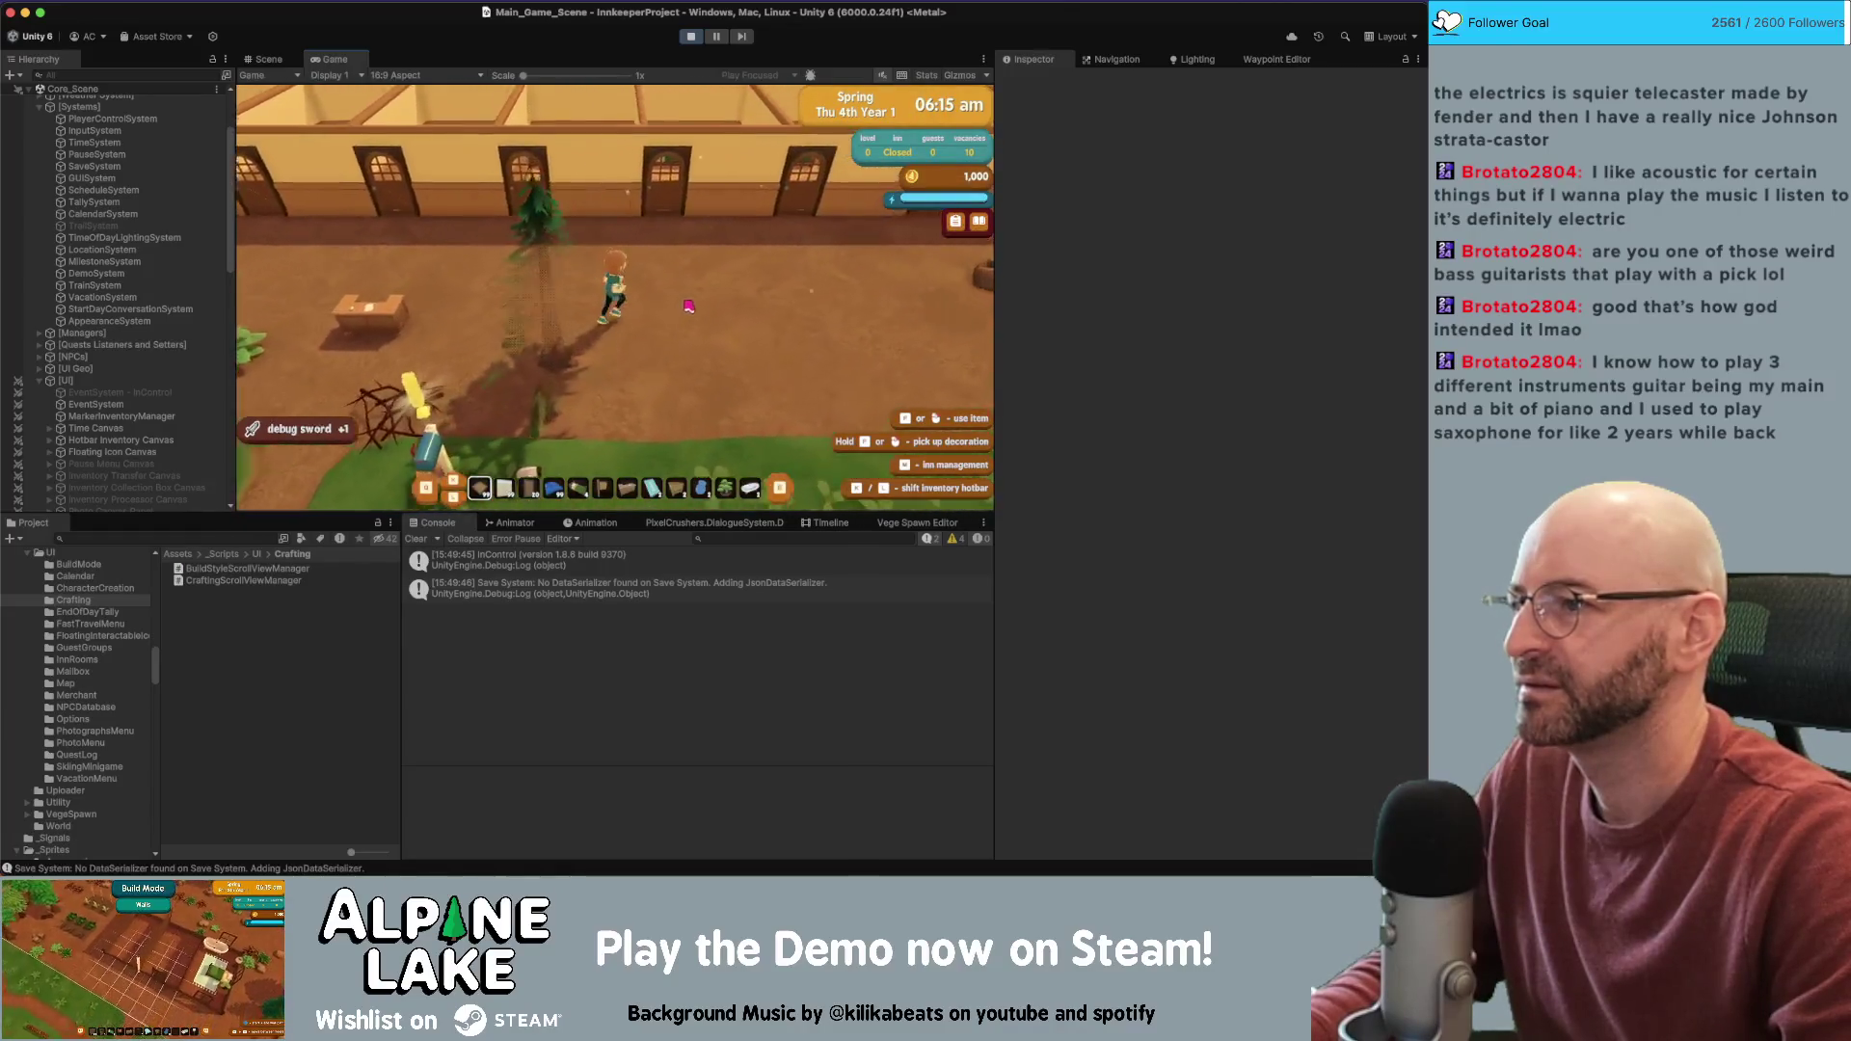
pyautogui.scroll(1, 675, 307)
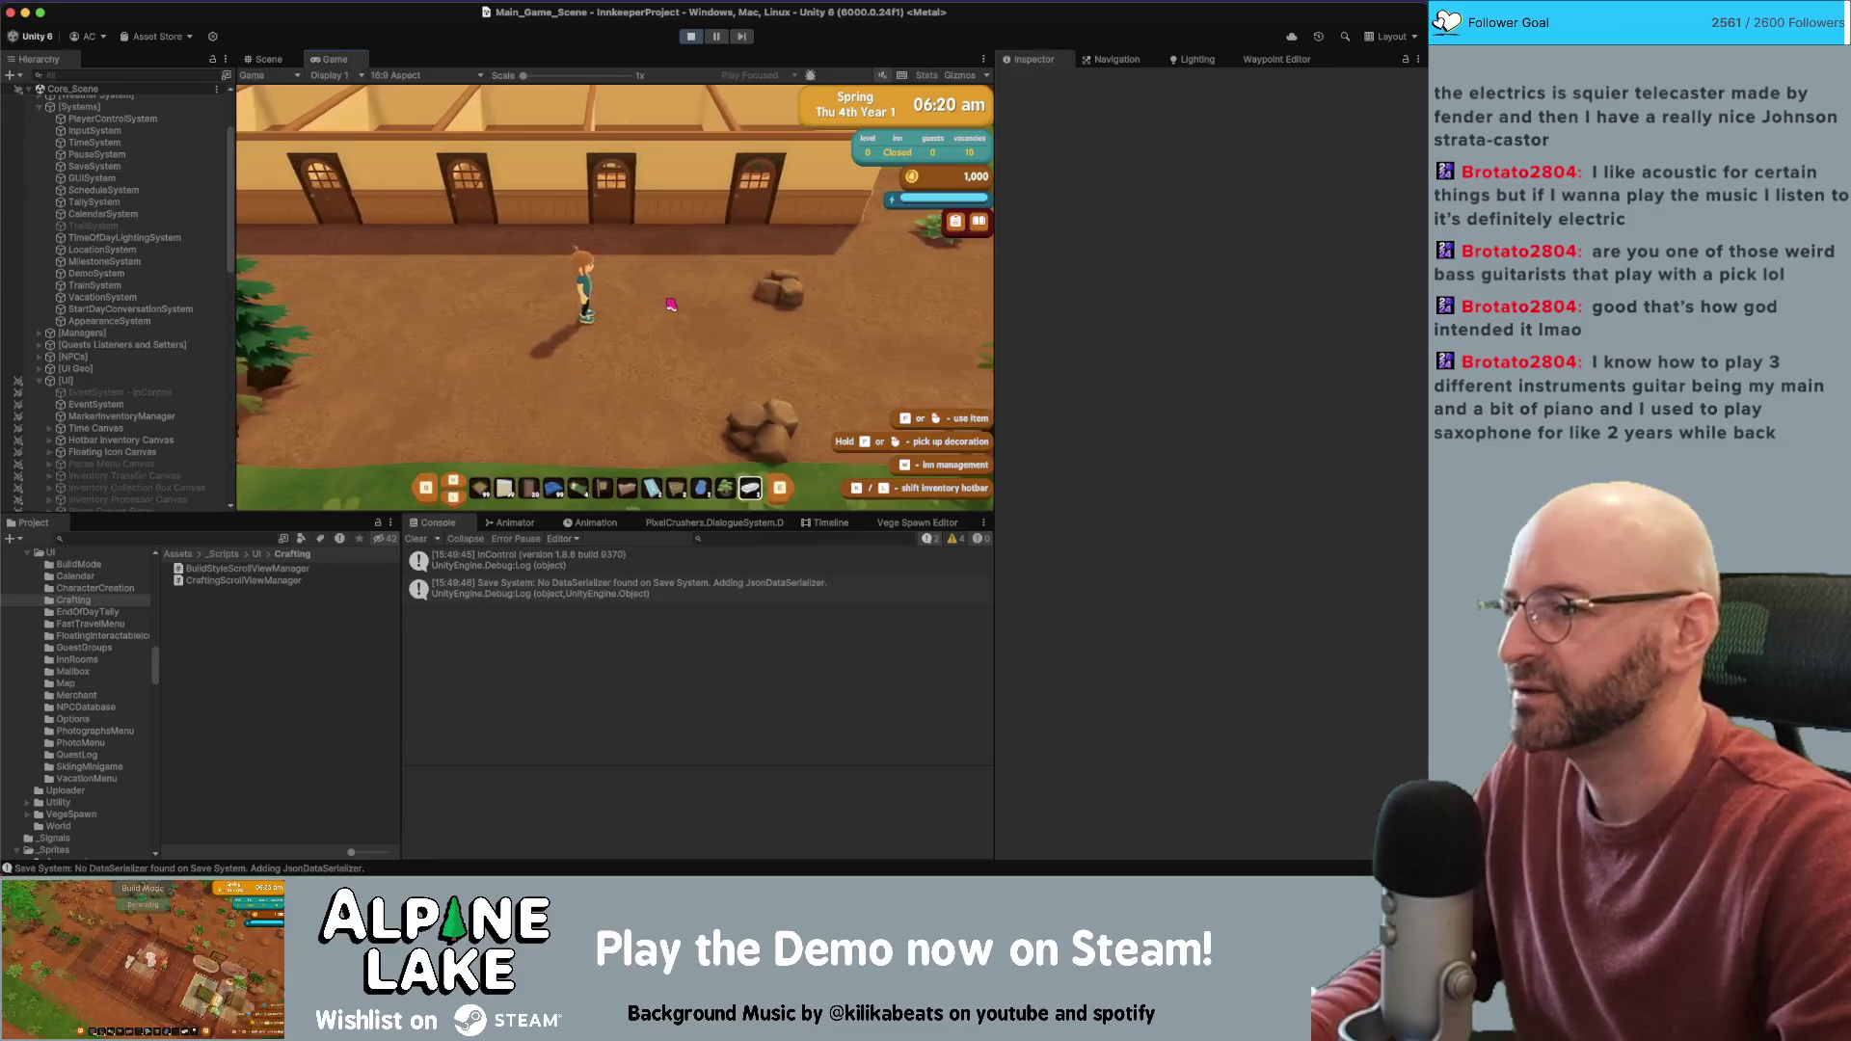
pyautogui.scroll(-2, 673, 305)
pyautogui.press('s')
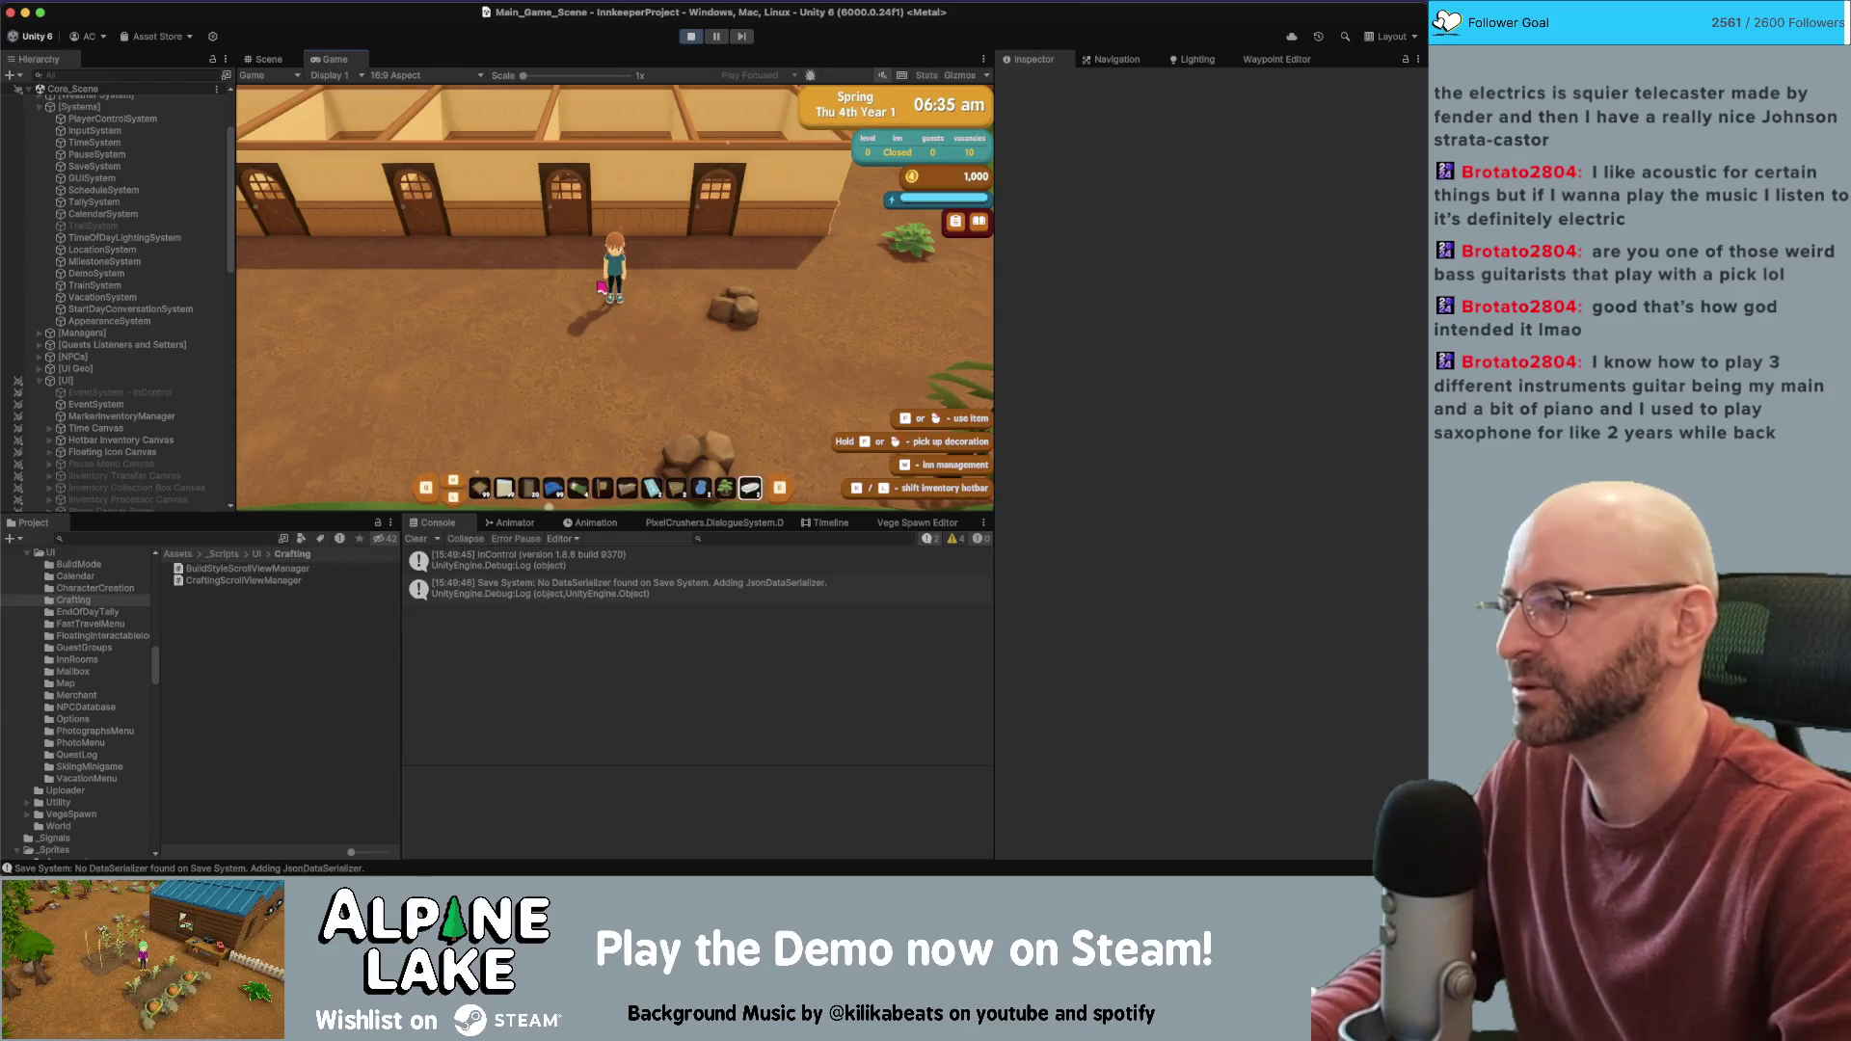
pyautogui.scroll(9, 595, 327)
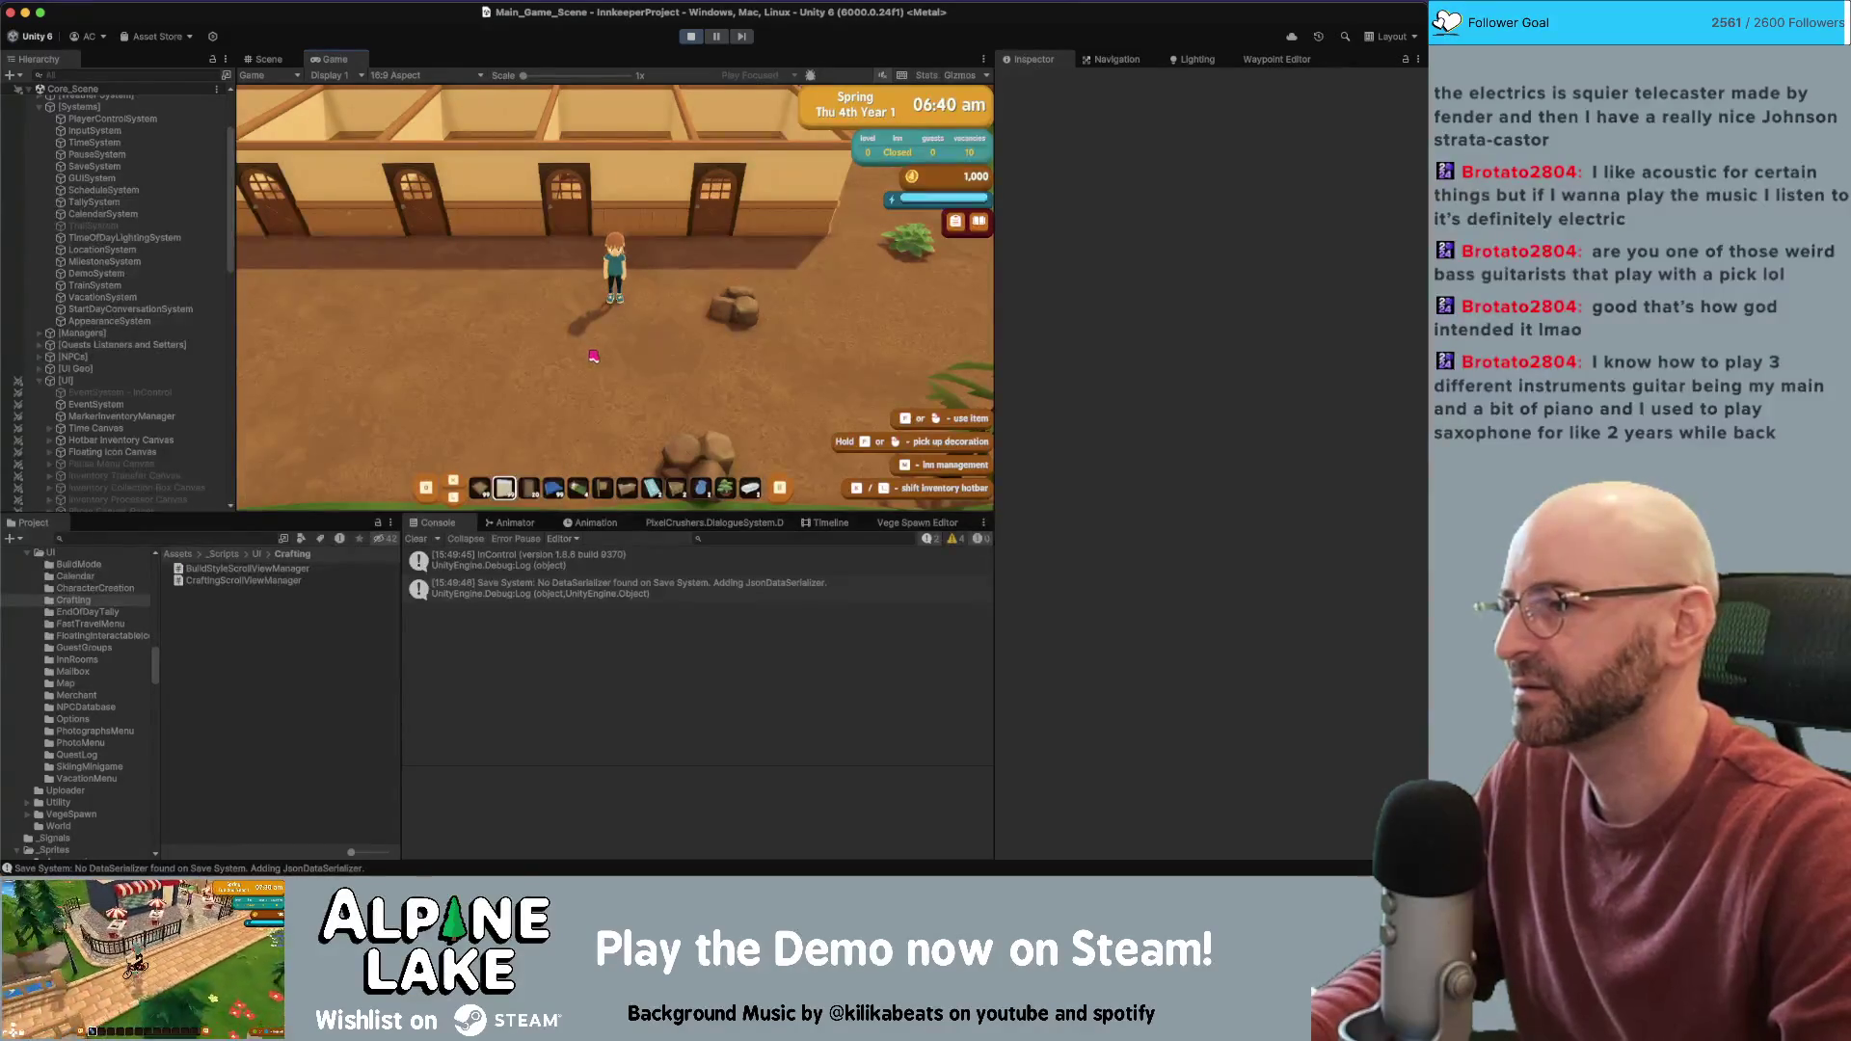
pyautogui.click(593, 355)
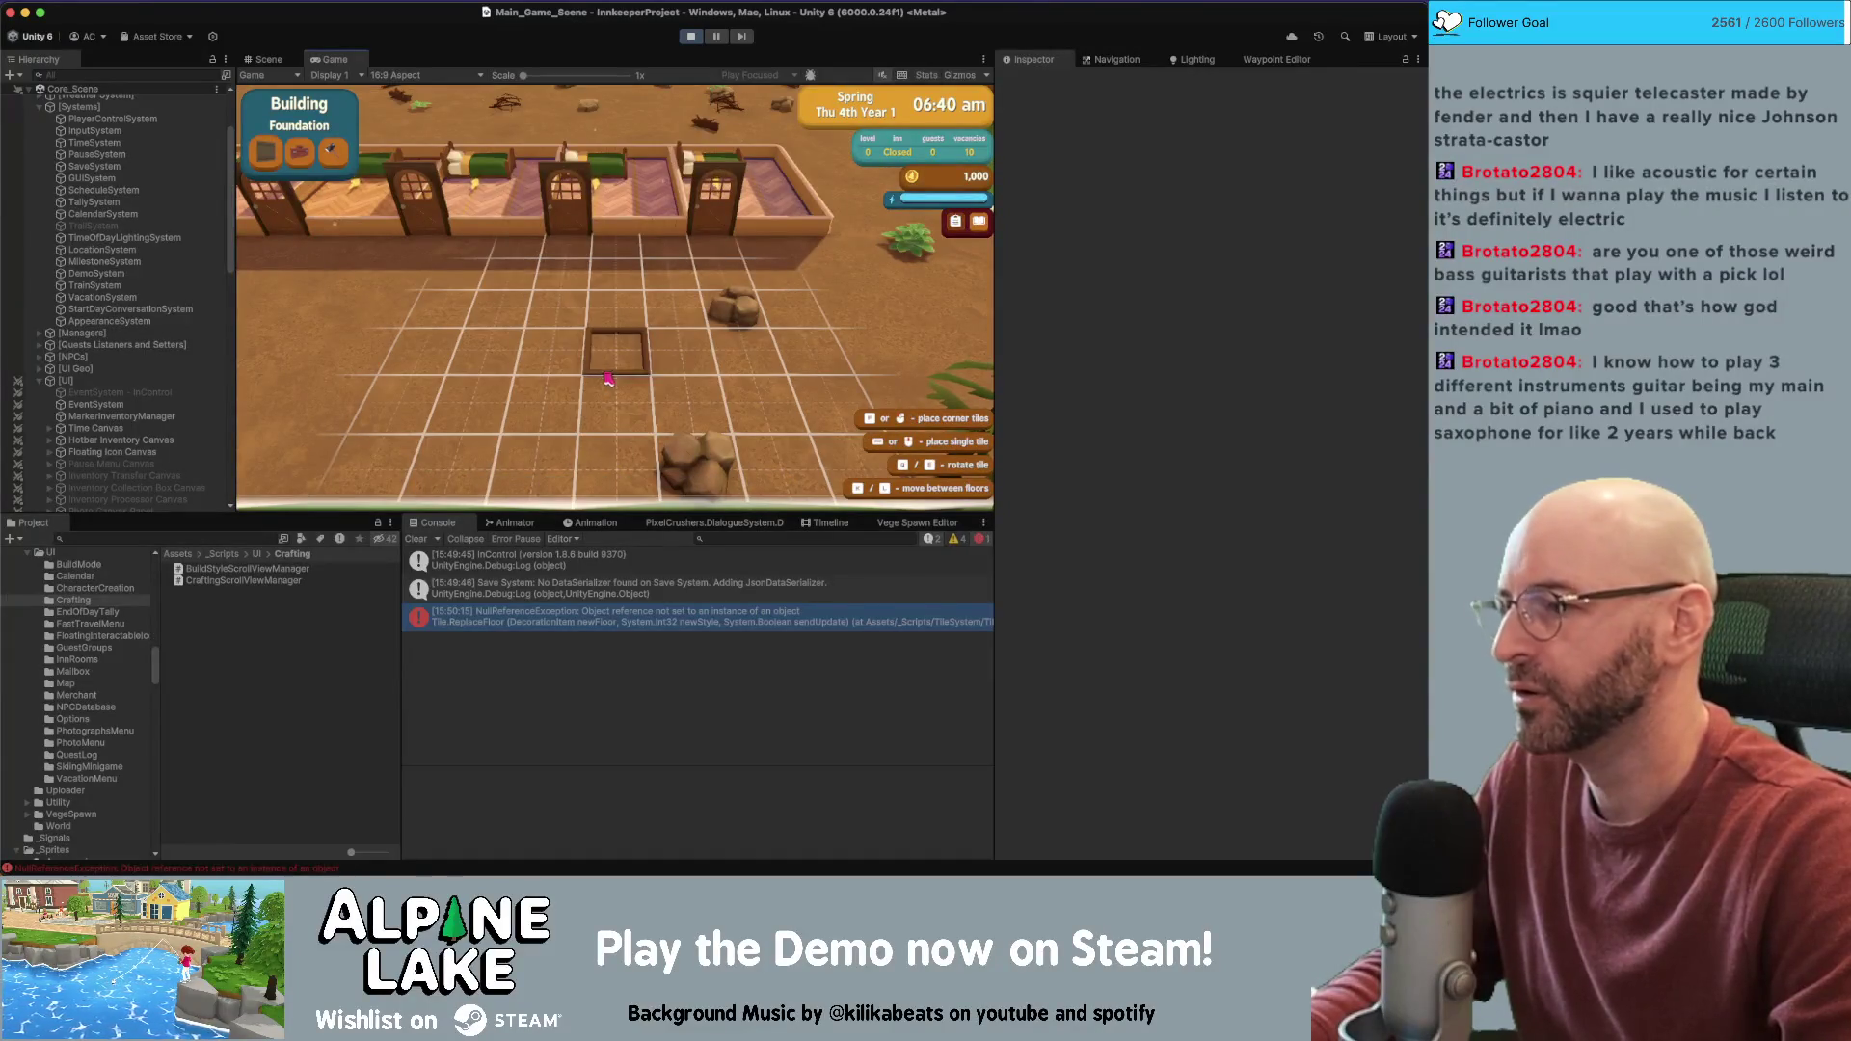
pyautogui.click(578, 617)
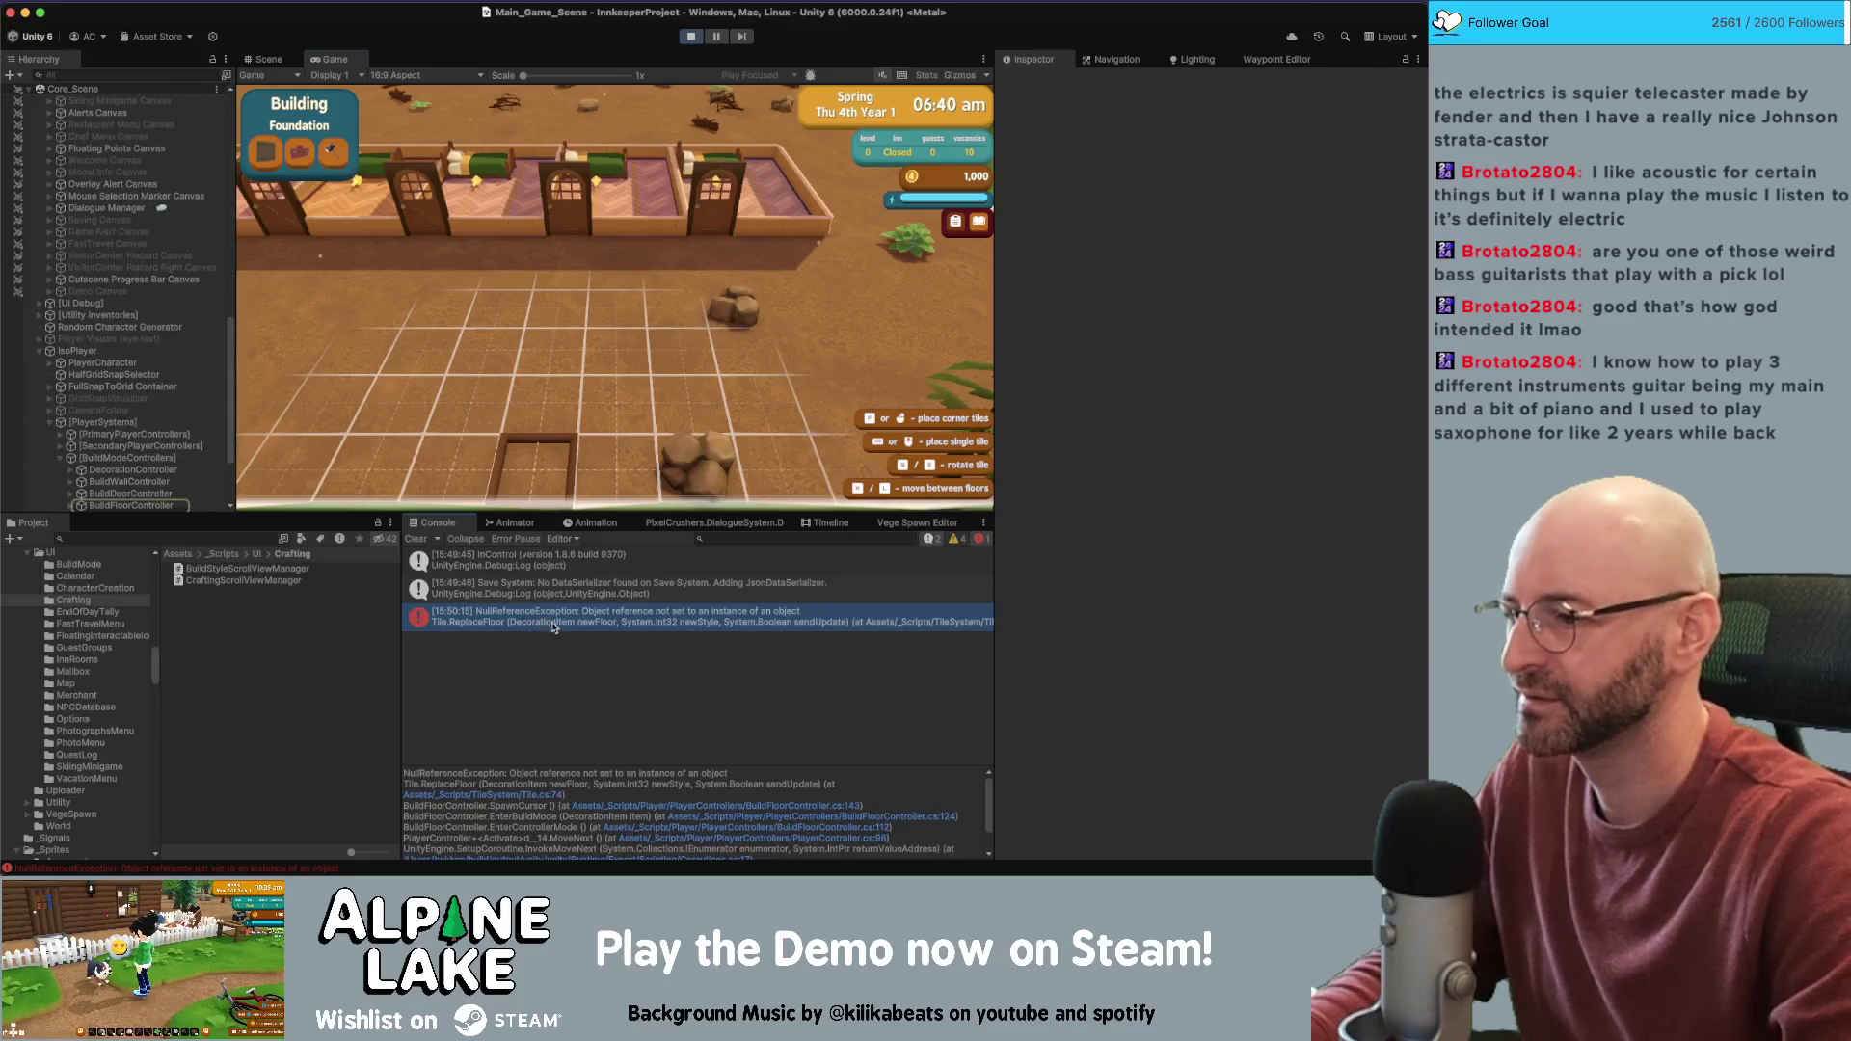
pyautogui.click(588, 808)
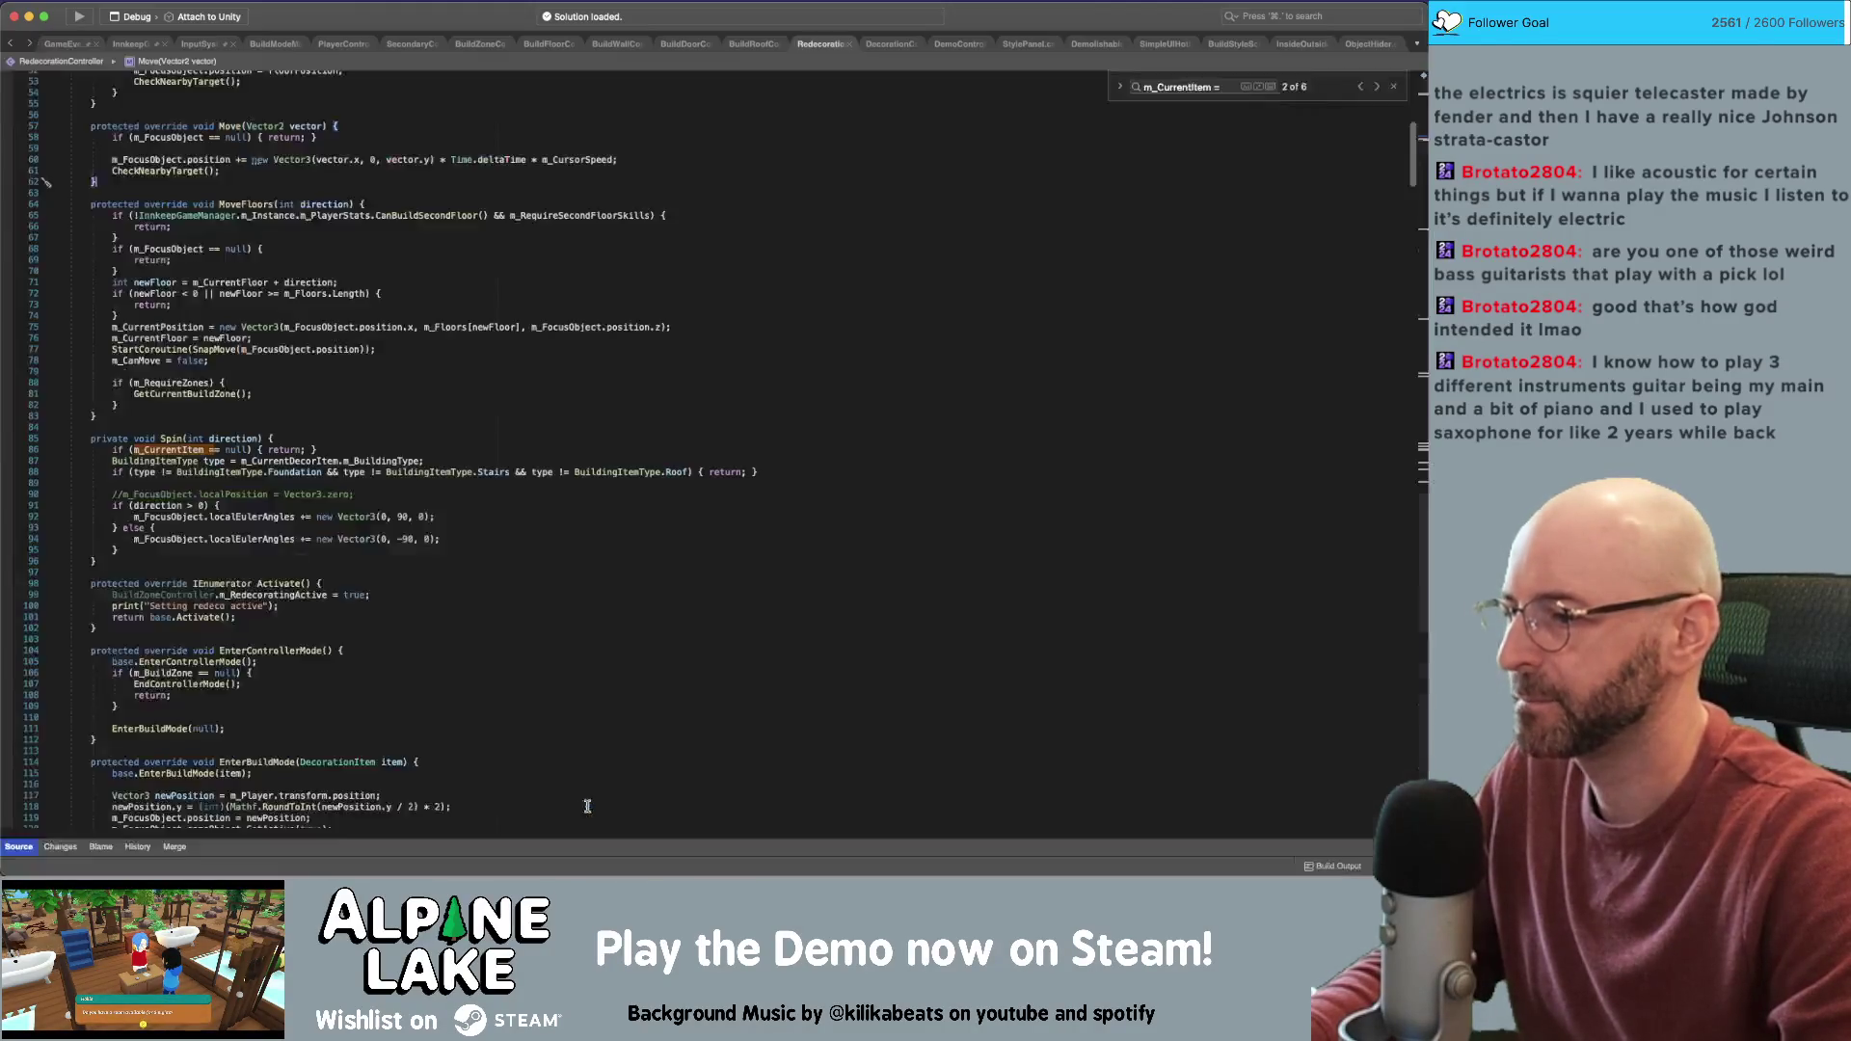
# Inspect m_CurrentItem on line 143 and where EnterBuildMode calls SpawnCursor
pyautogui.doubleClick(465, 457)
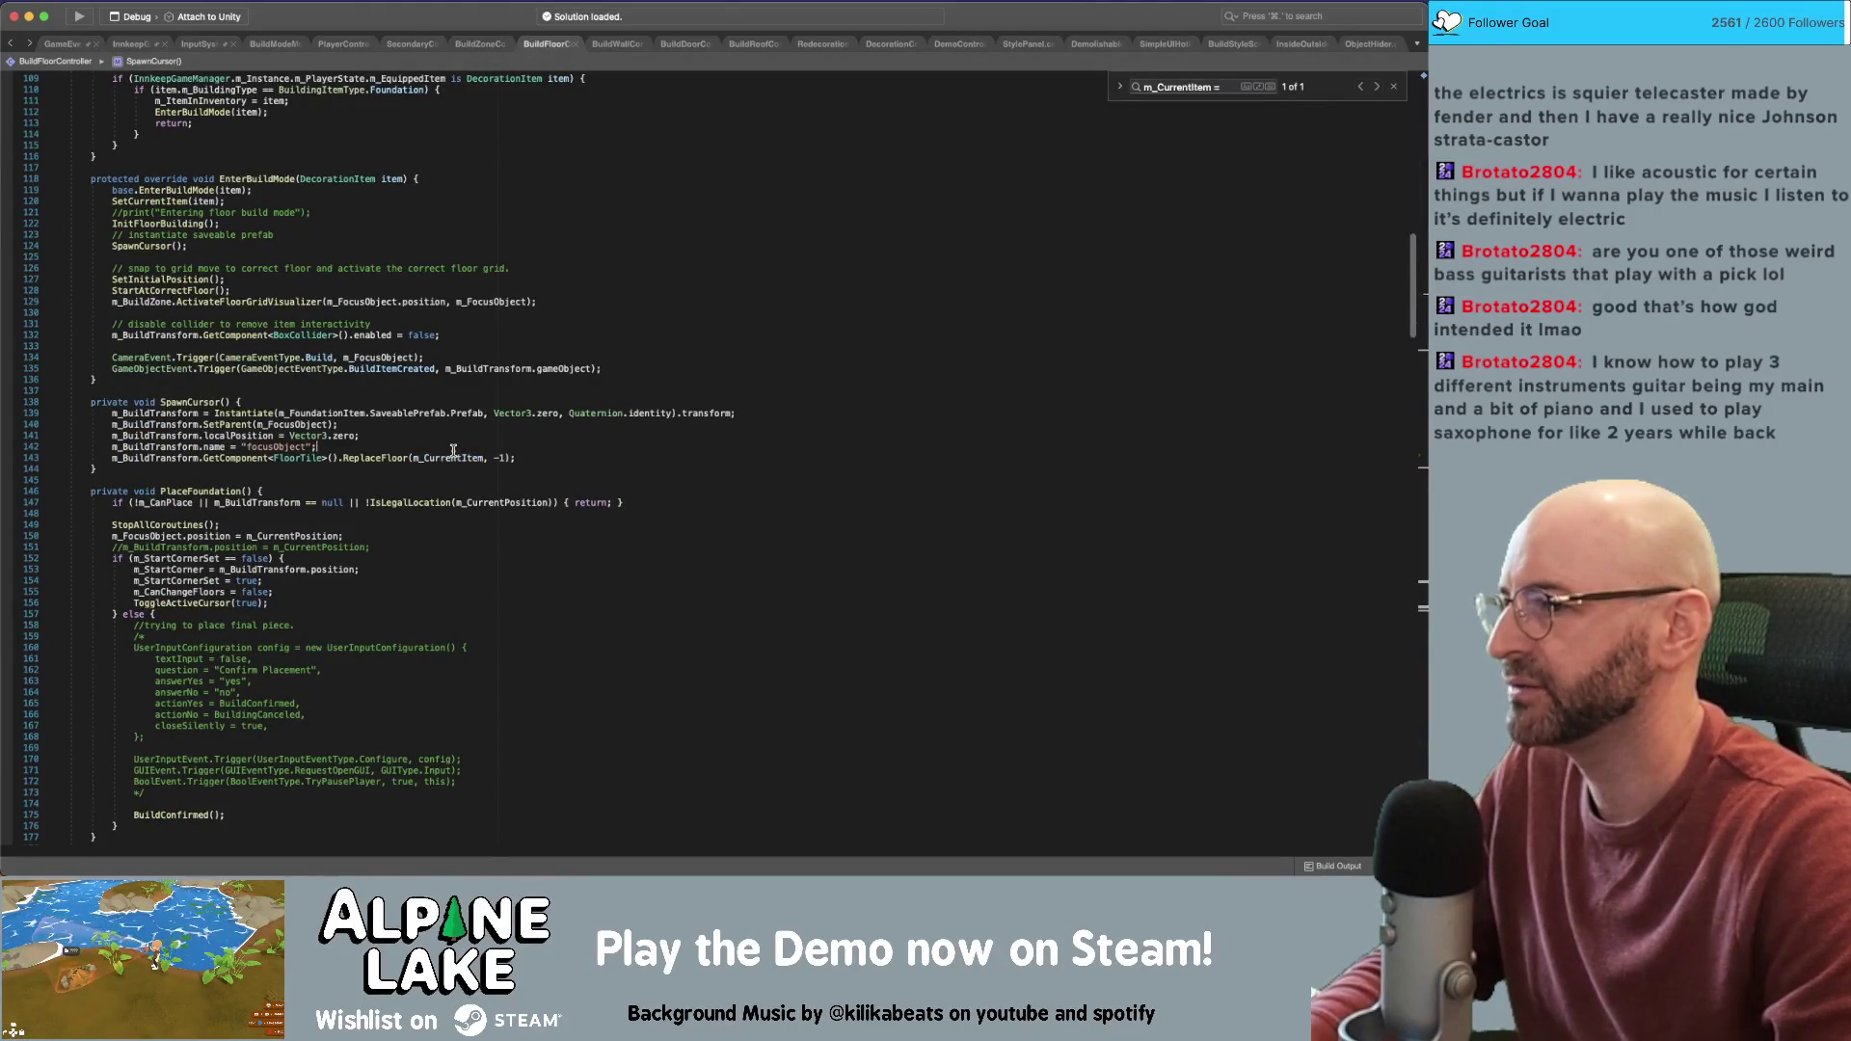
pyautogui.doubleClick(201, 403)
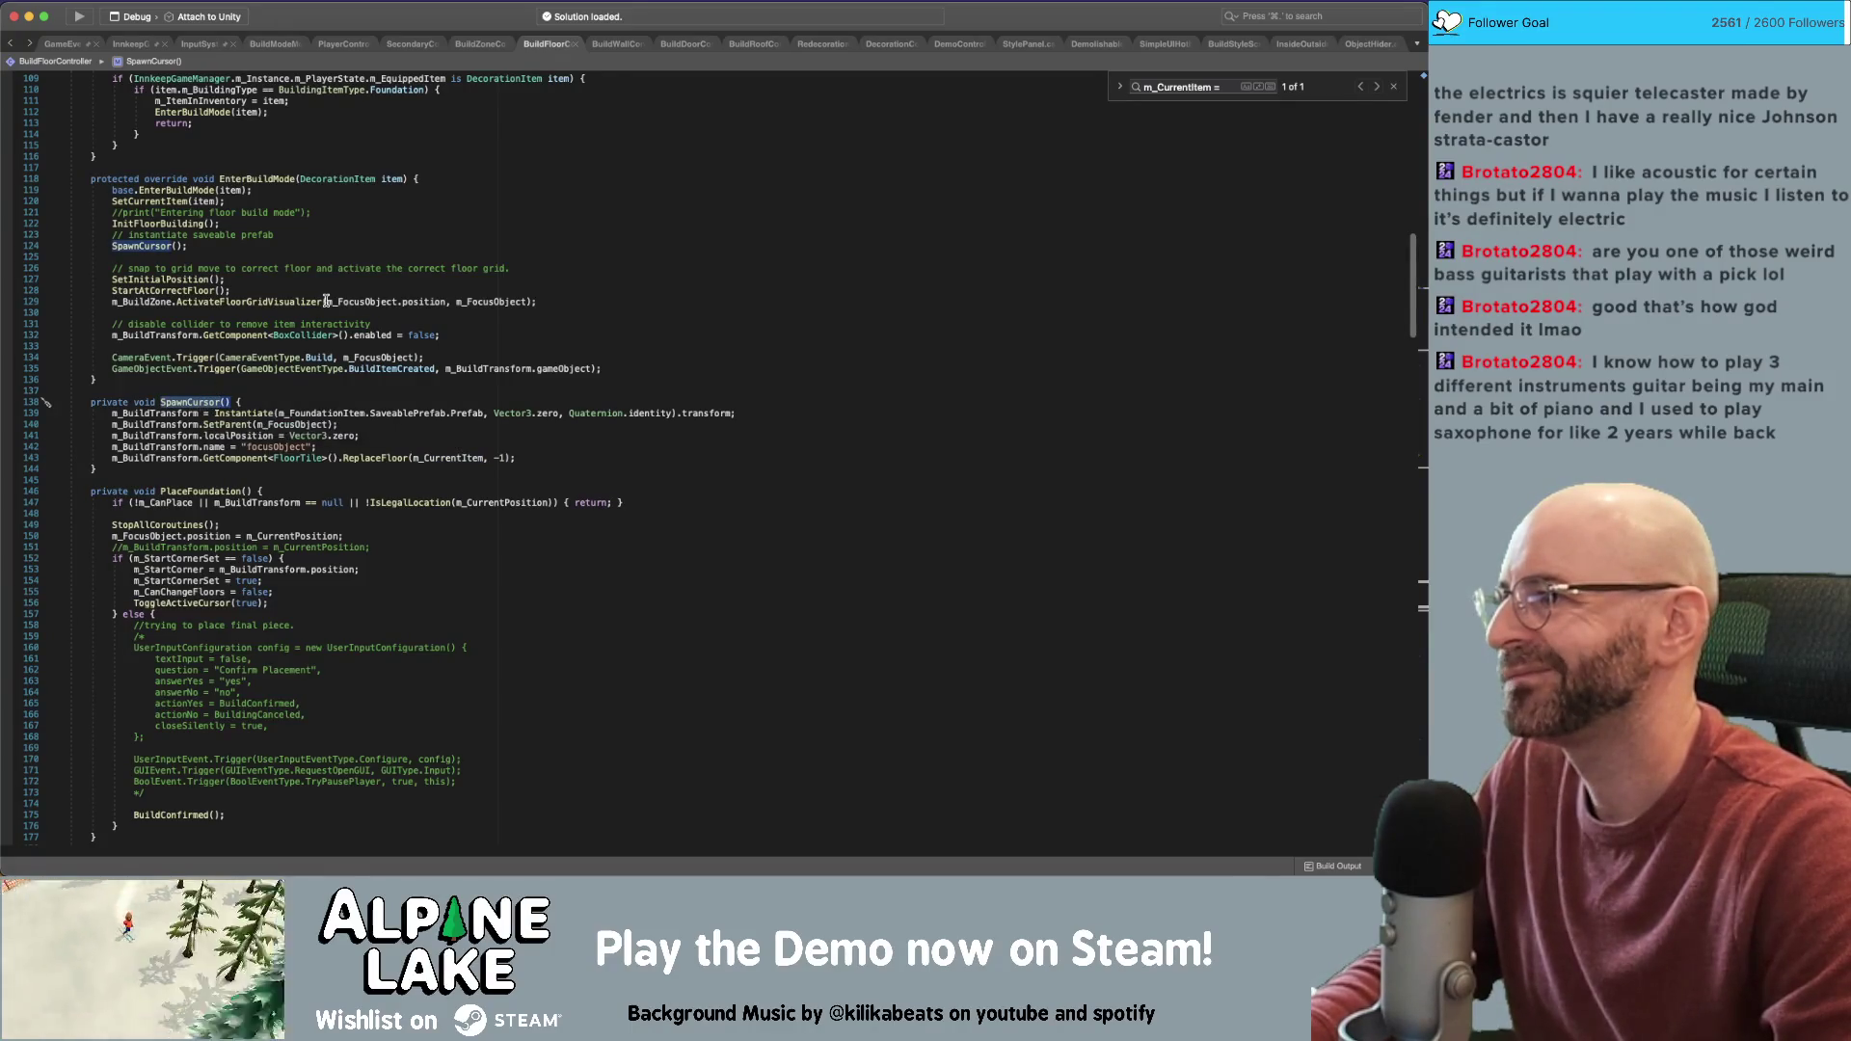
pyautogui.click(129, 245)
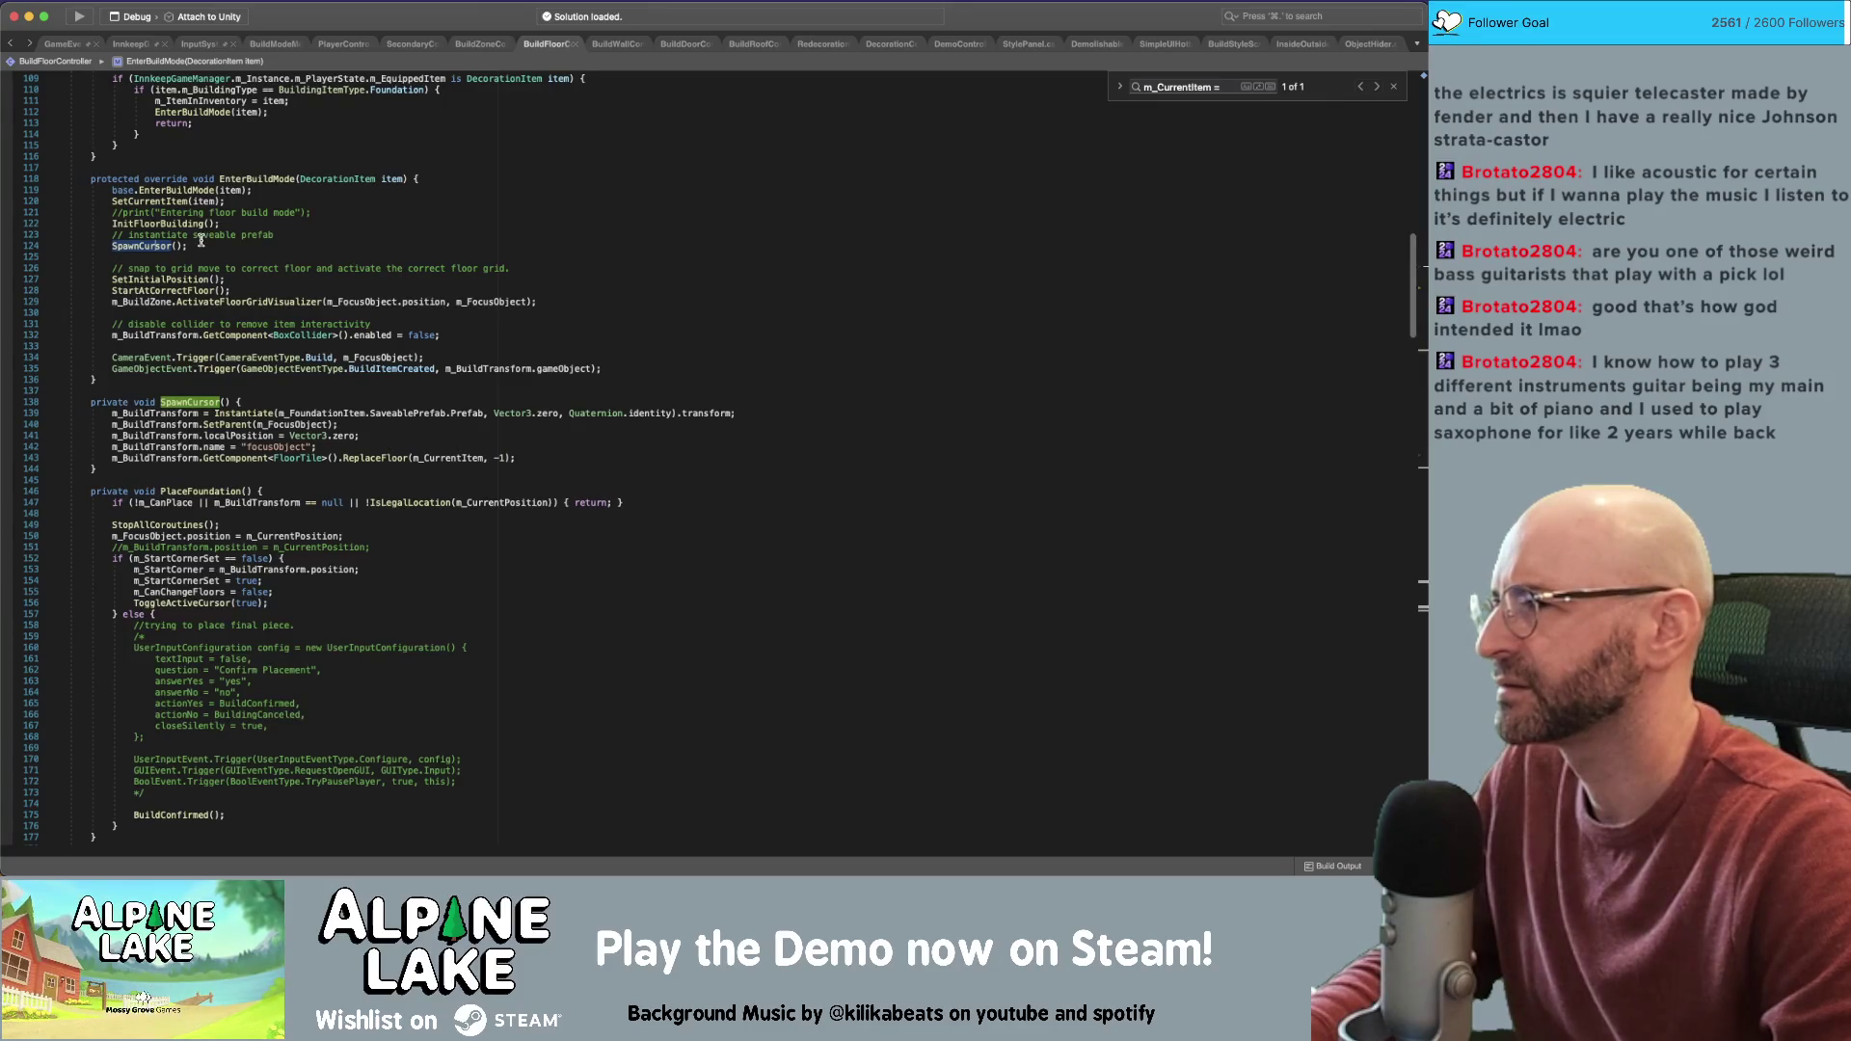
pyautogui.click(256, 401)
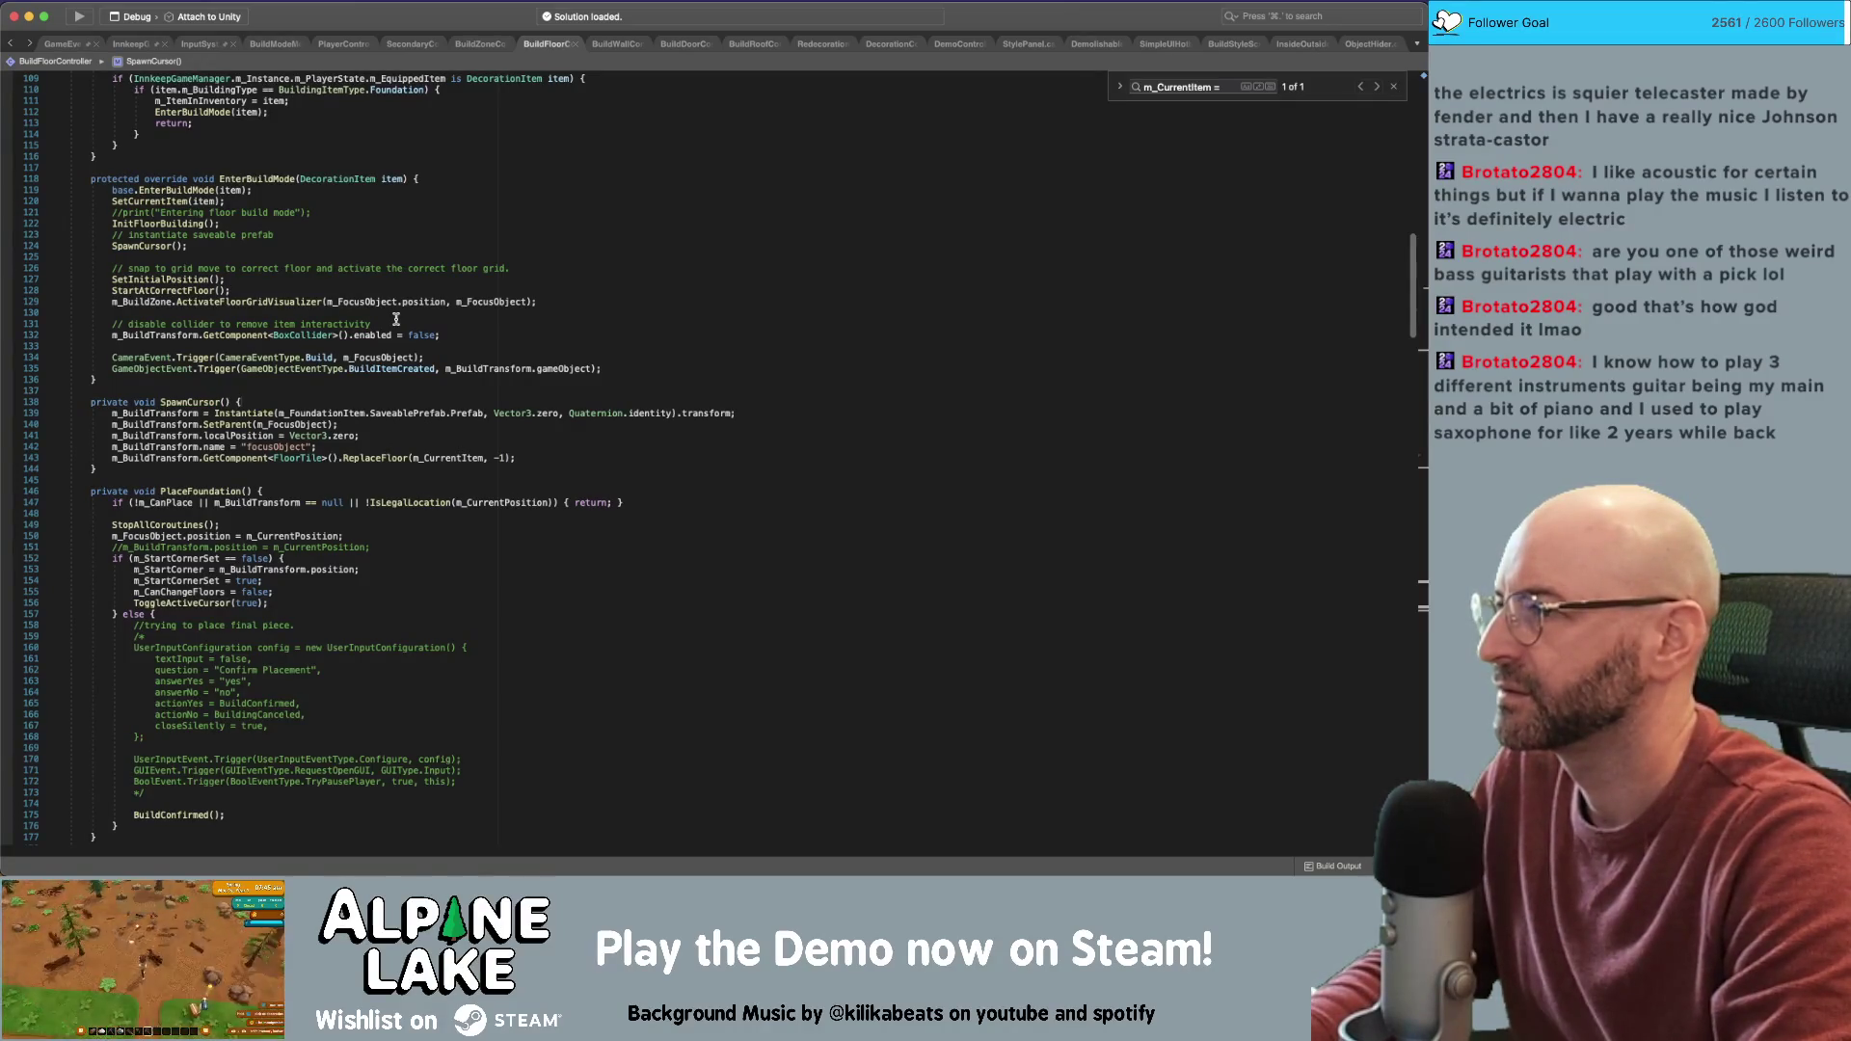
# Find 'spawncursor' matches, go to the SpawnCursor definition on line 138, and add a blank line
pyautogui.press('super+f')
pyautogui.write('{')
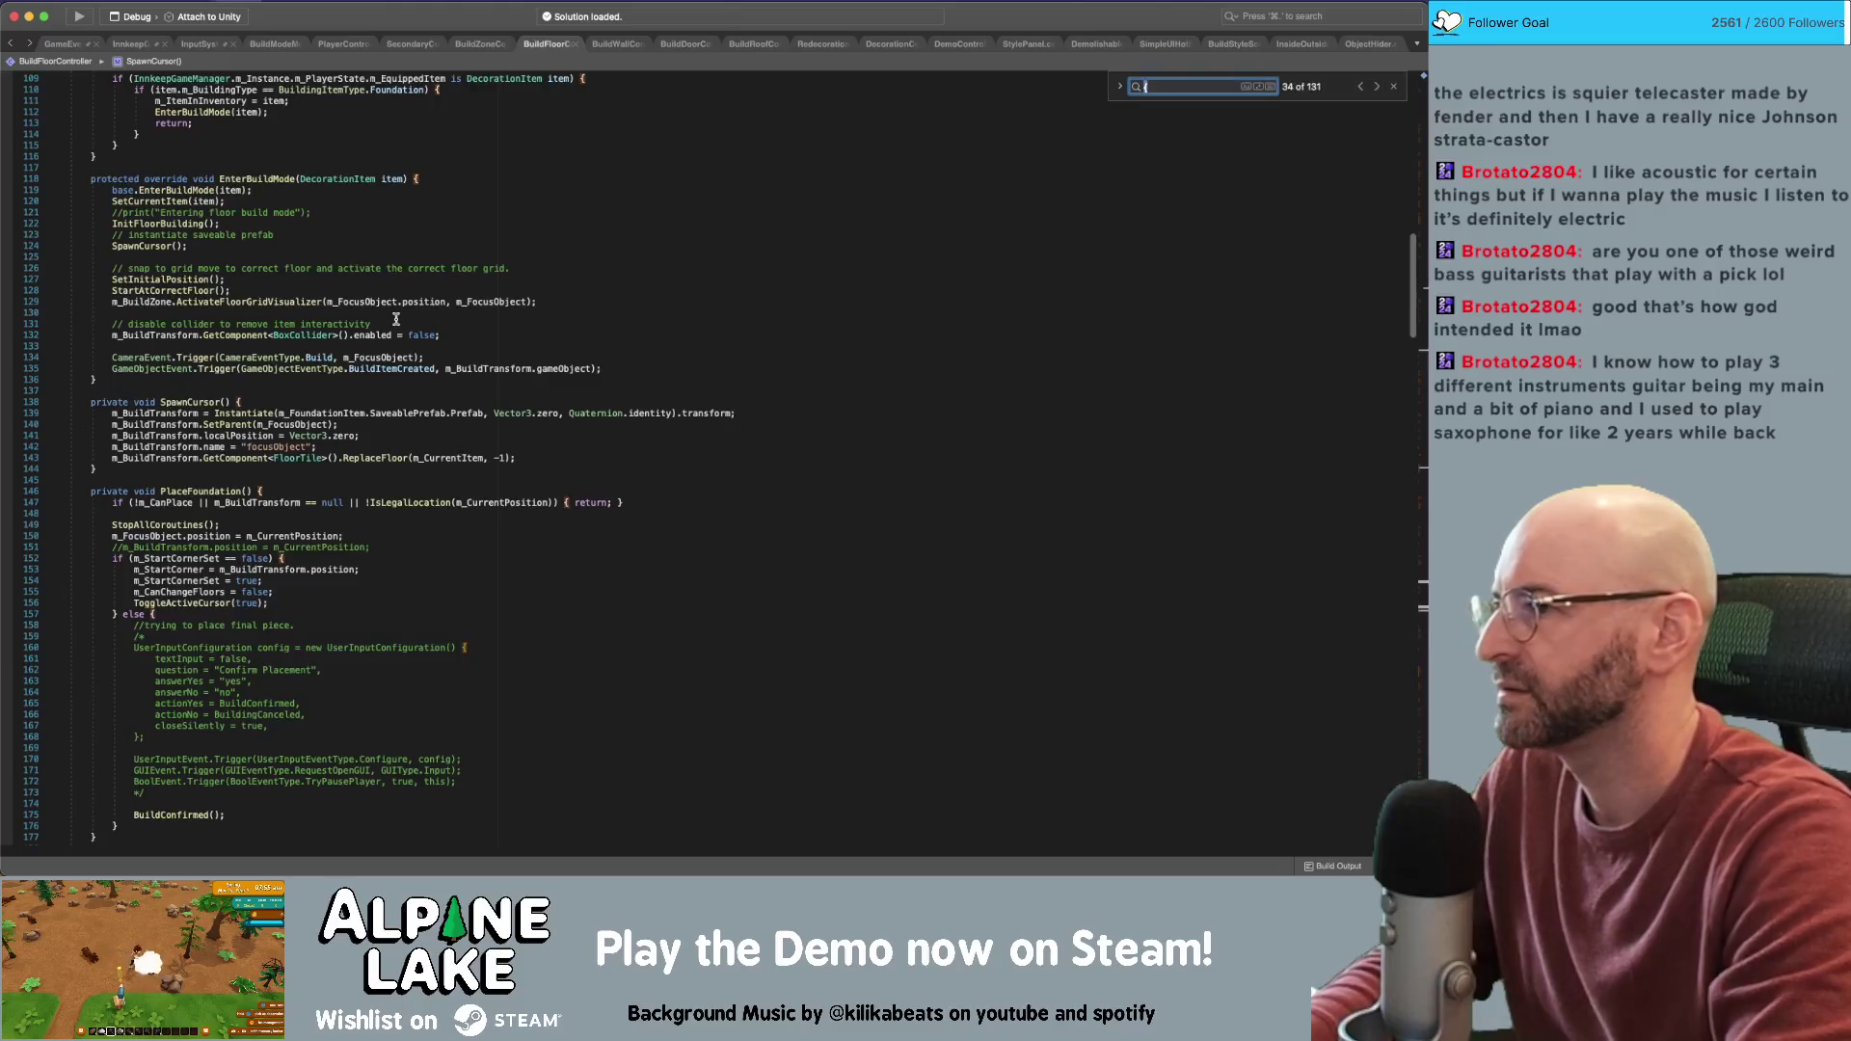
pyautogui.write('spawncursor')
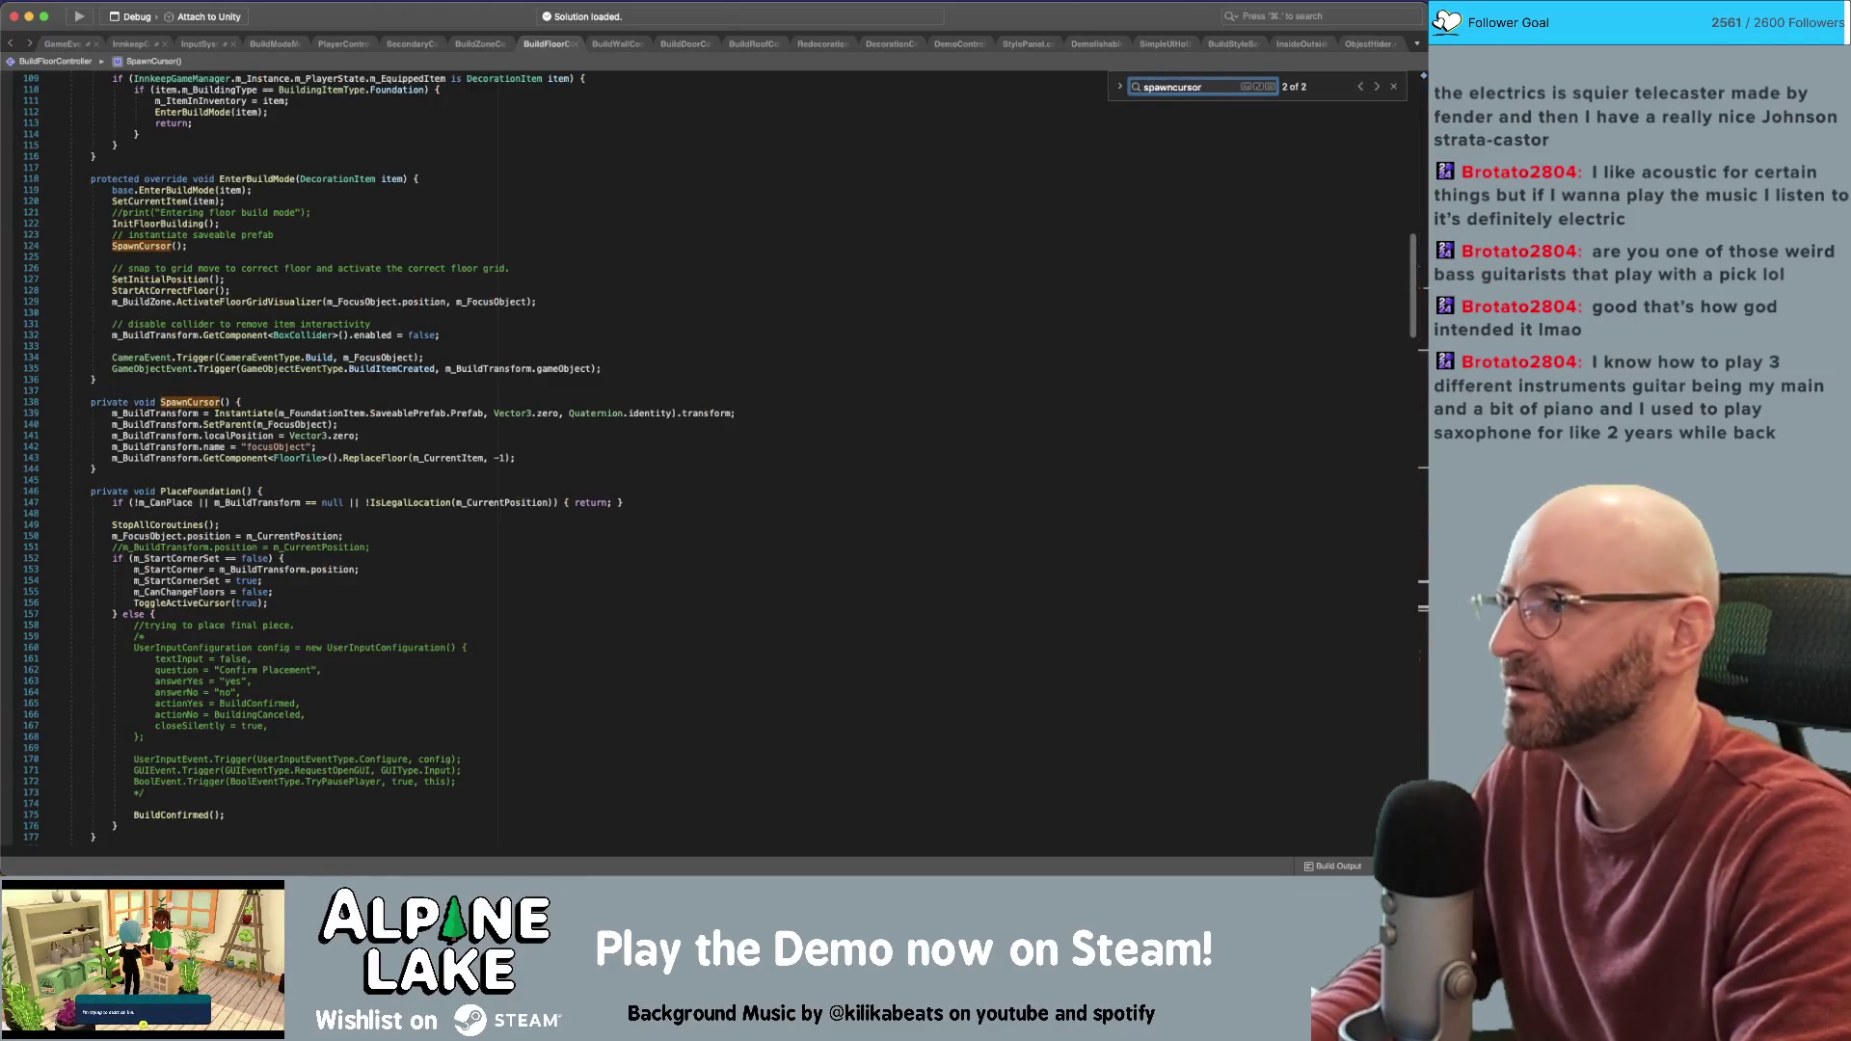
pyautogui.press('Return')
pyautogui.press('Return')
pyautogui.press('Return')
pyautogui.press('Return')
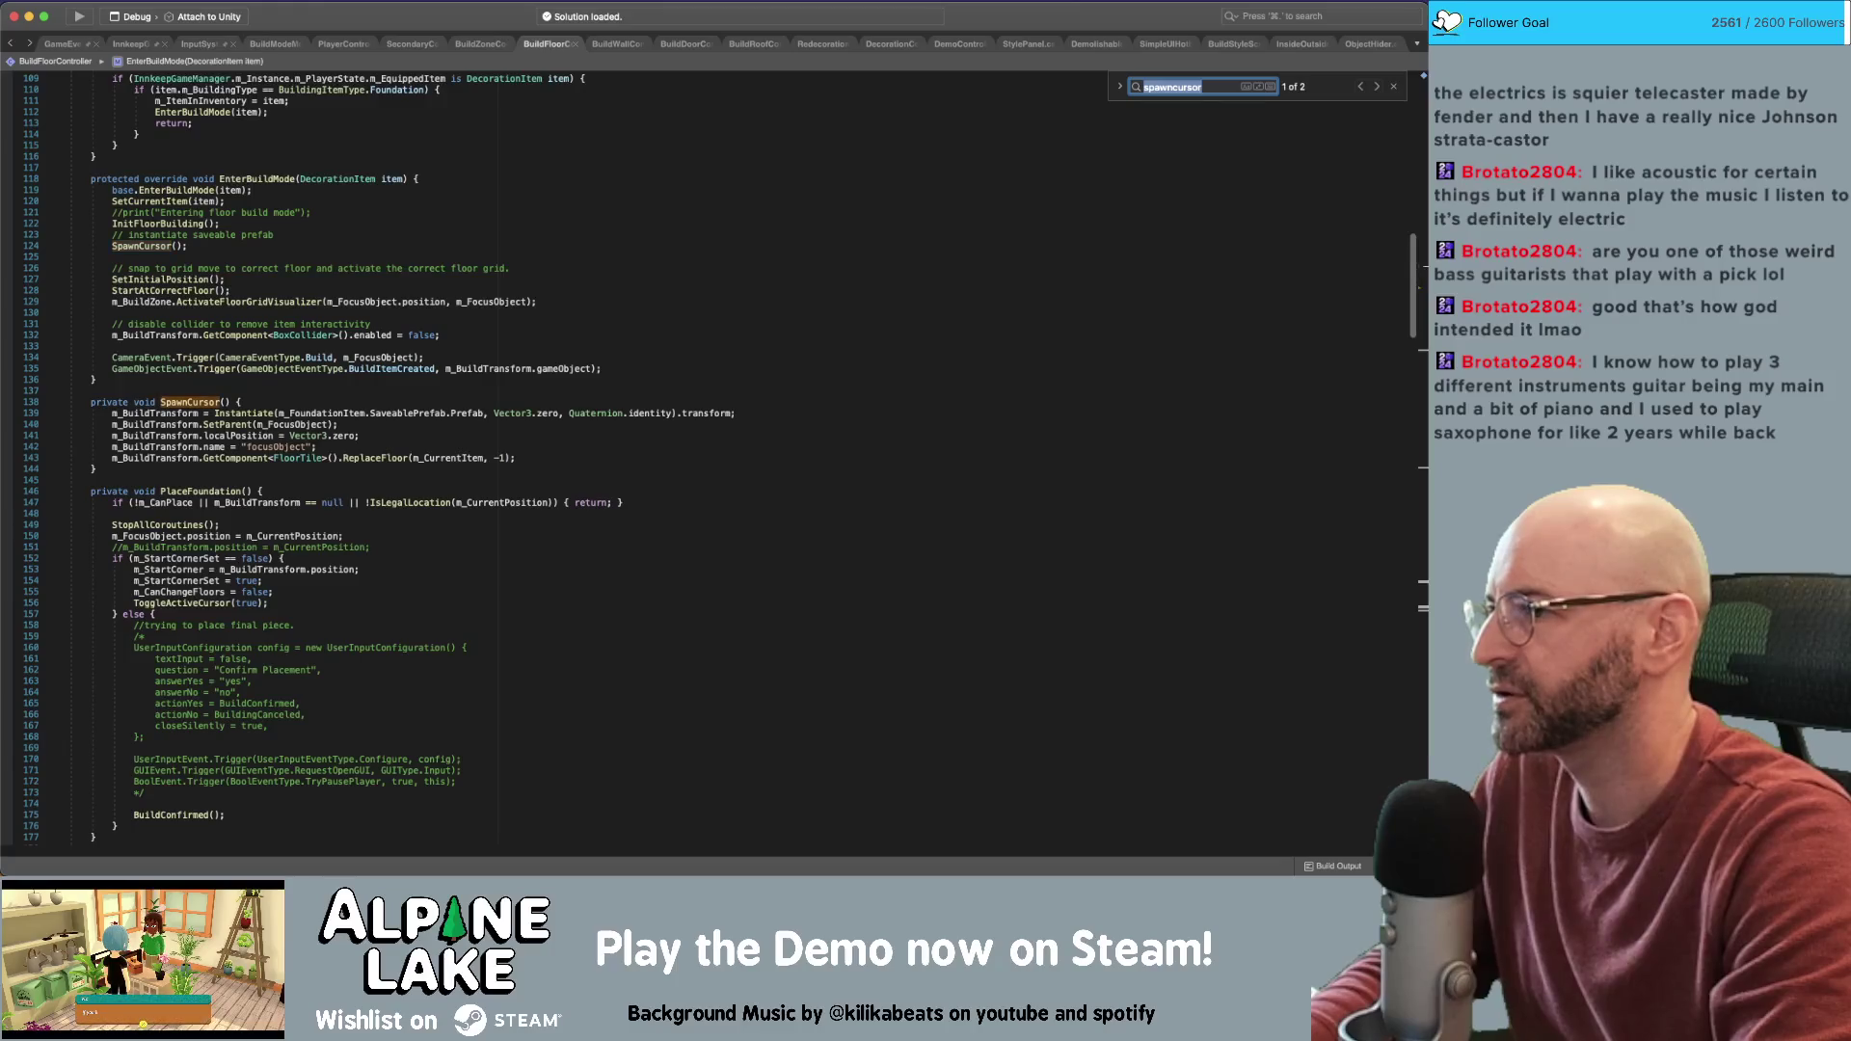
pyautogui.press('Return')
pyautogui.press('Return')
pyautogui.press('Return')
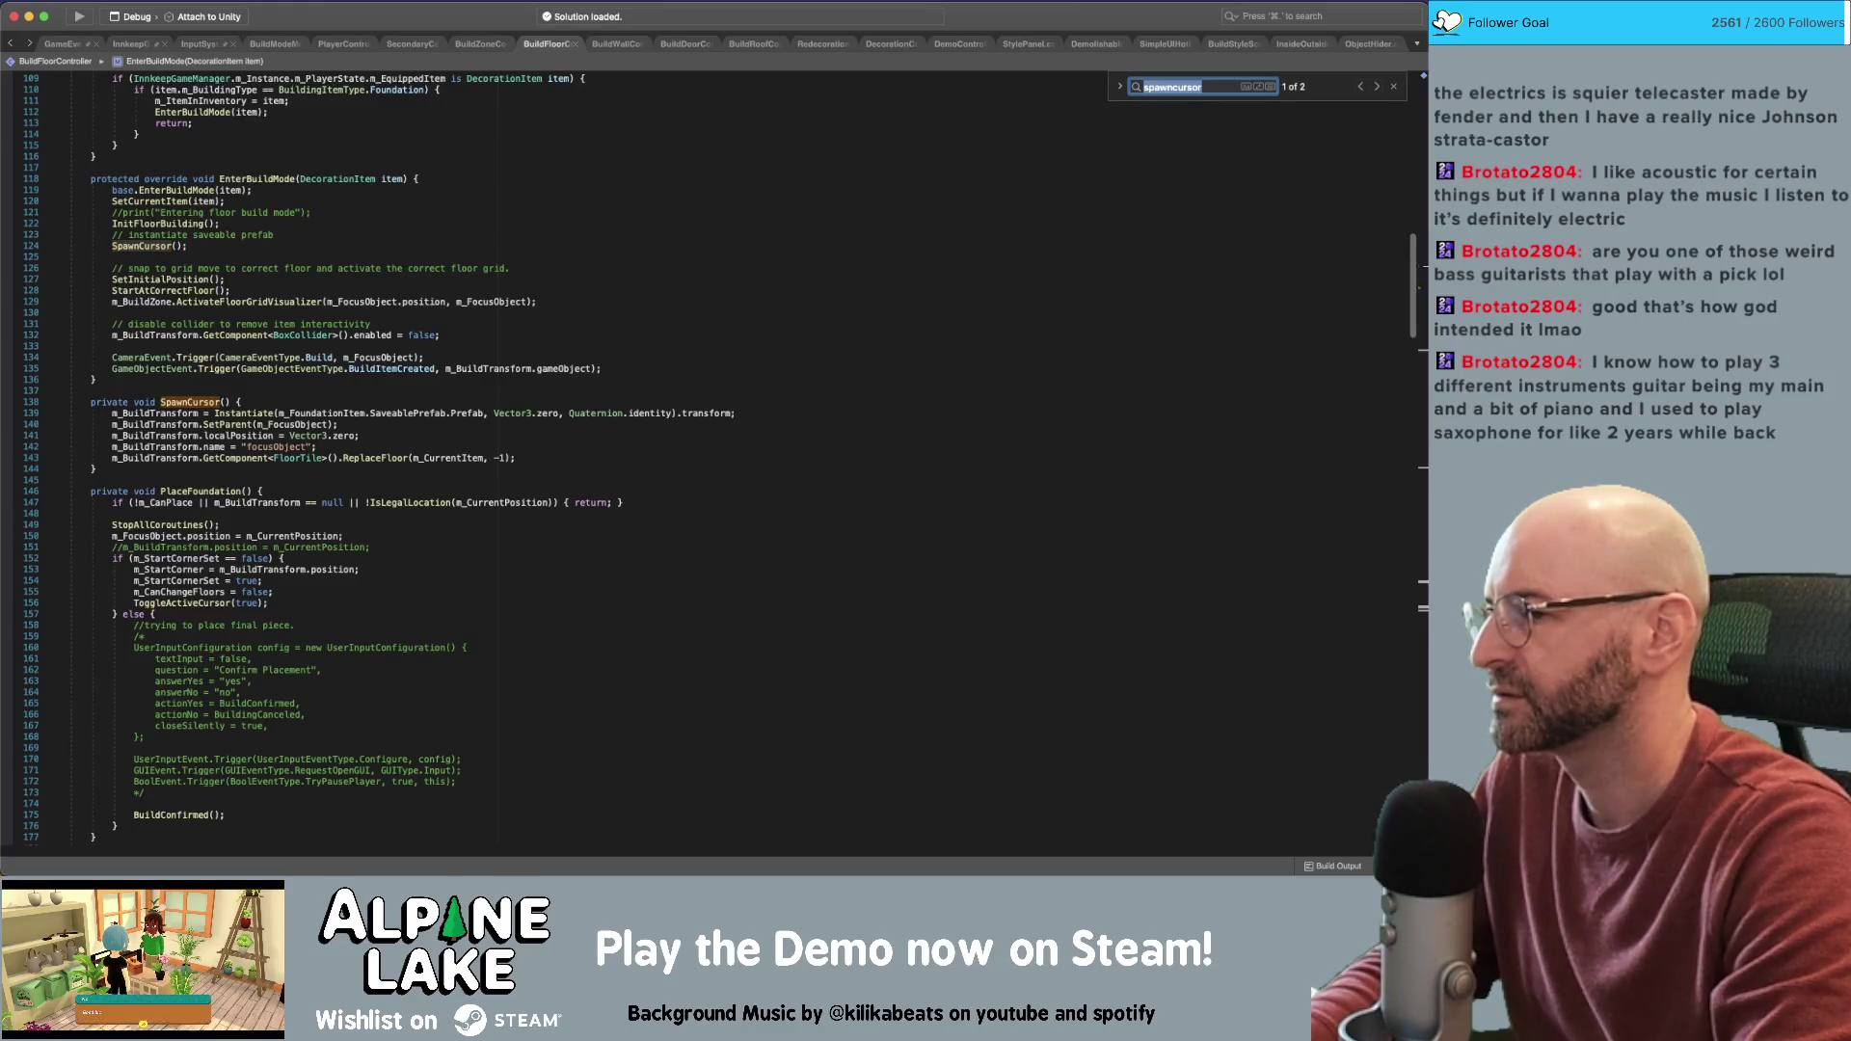
pyautogui.press('Return')
pyautogui.press('Return')
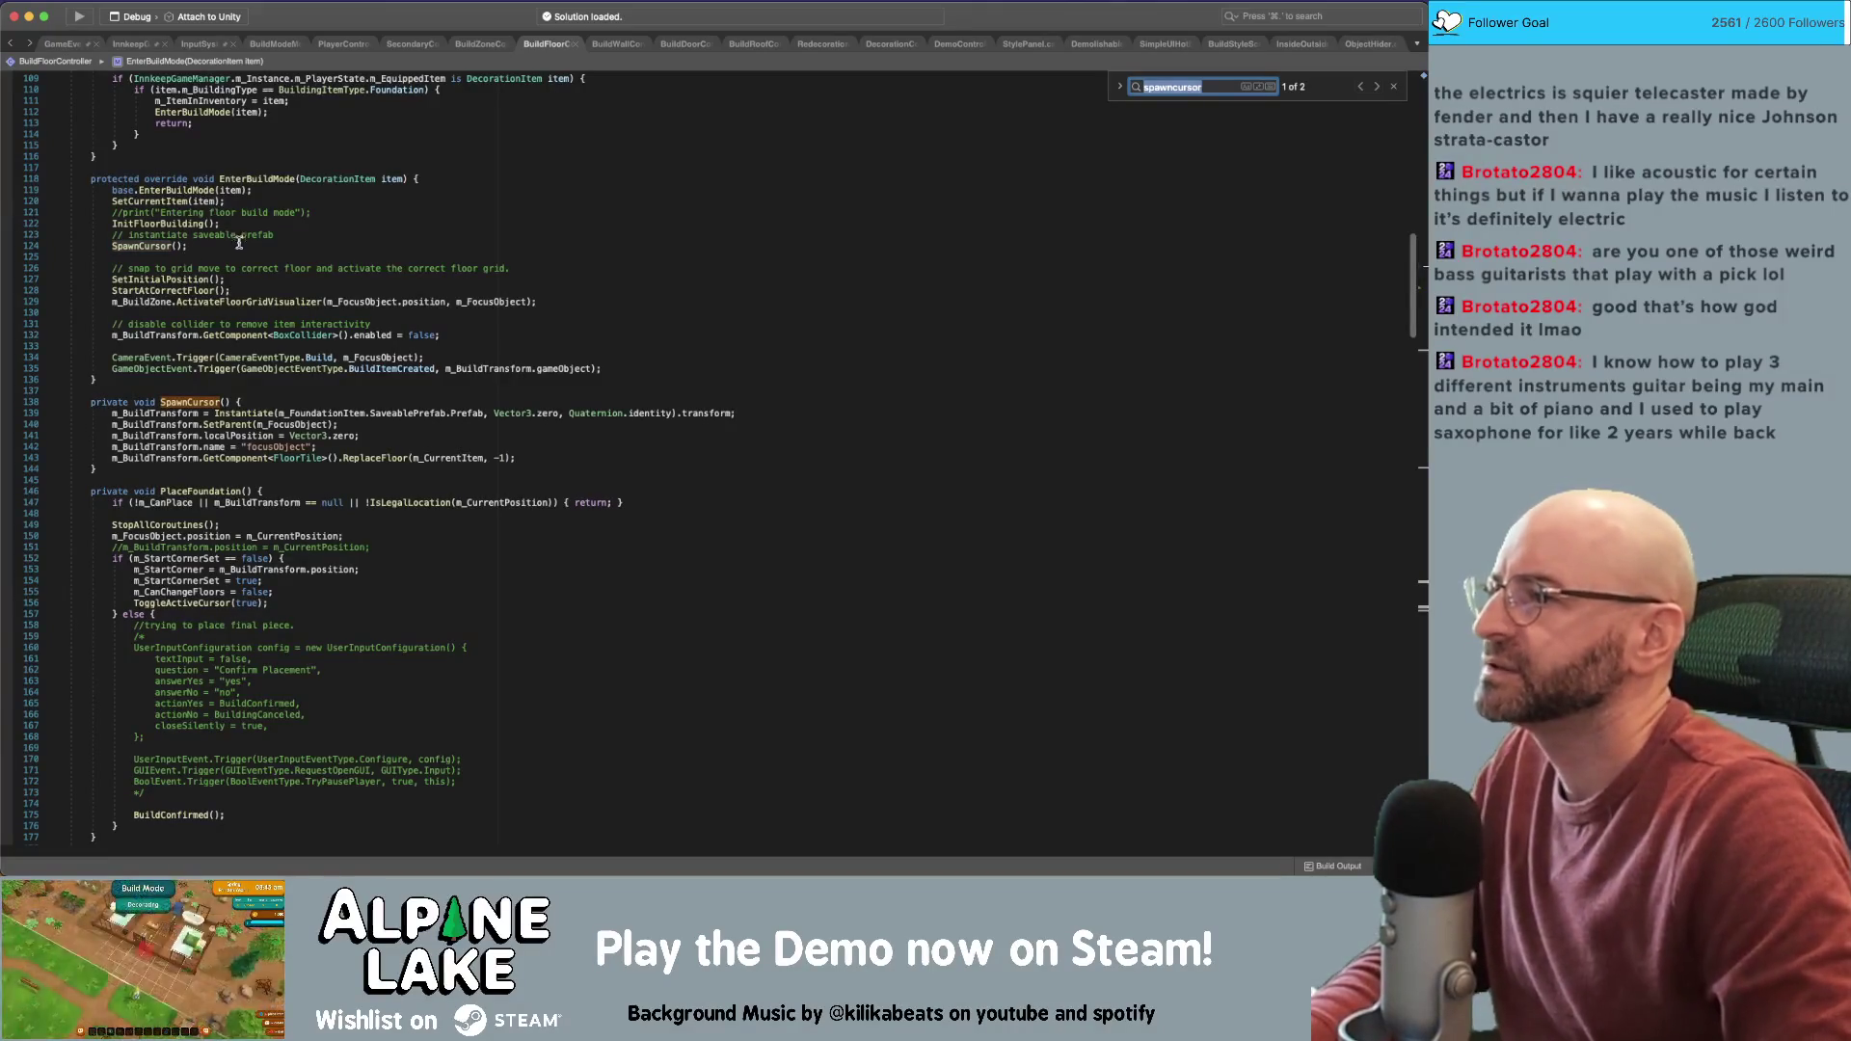
pyautogui.click(188, 248)
pyautogui.click(270, 401)
pyautogui.press('Return')
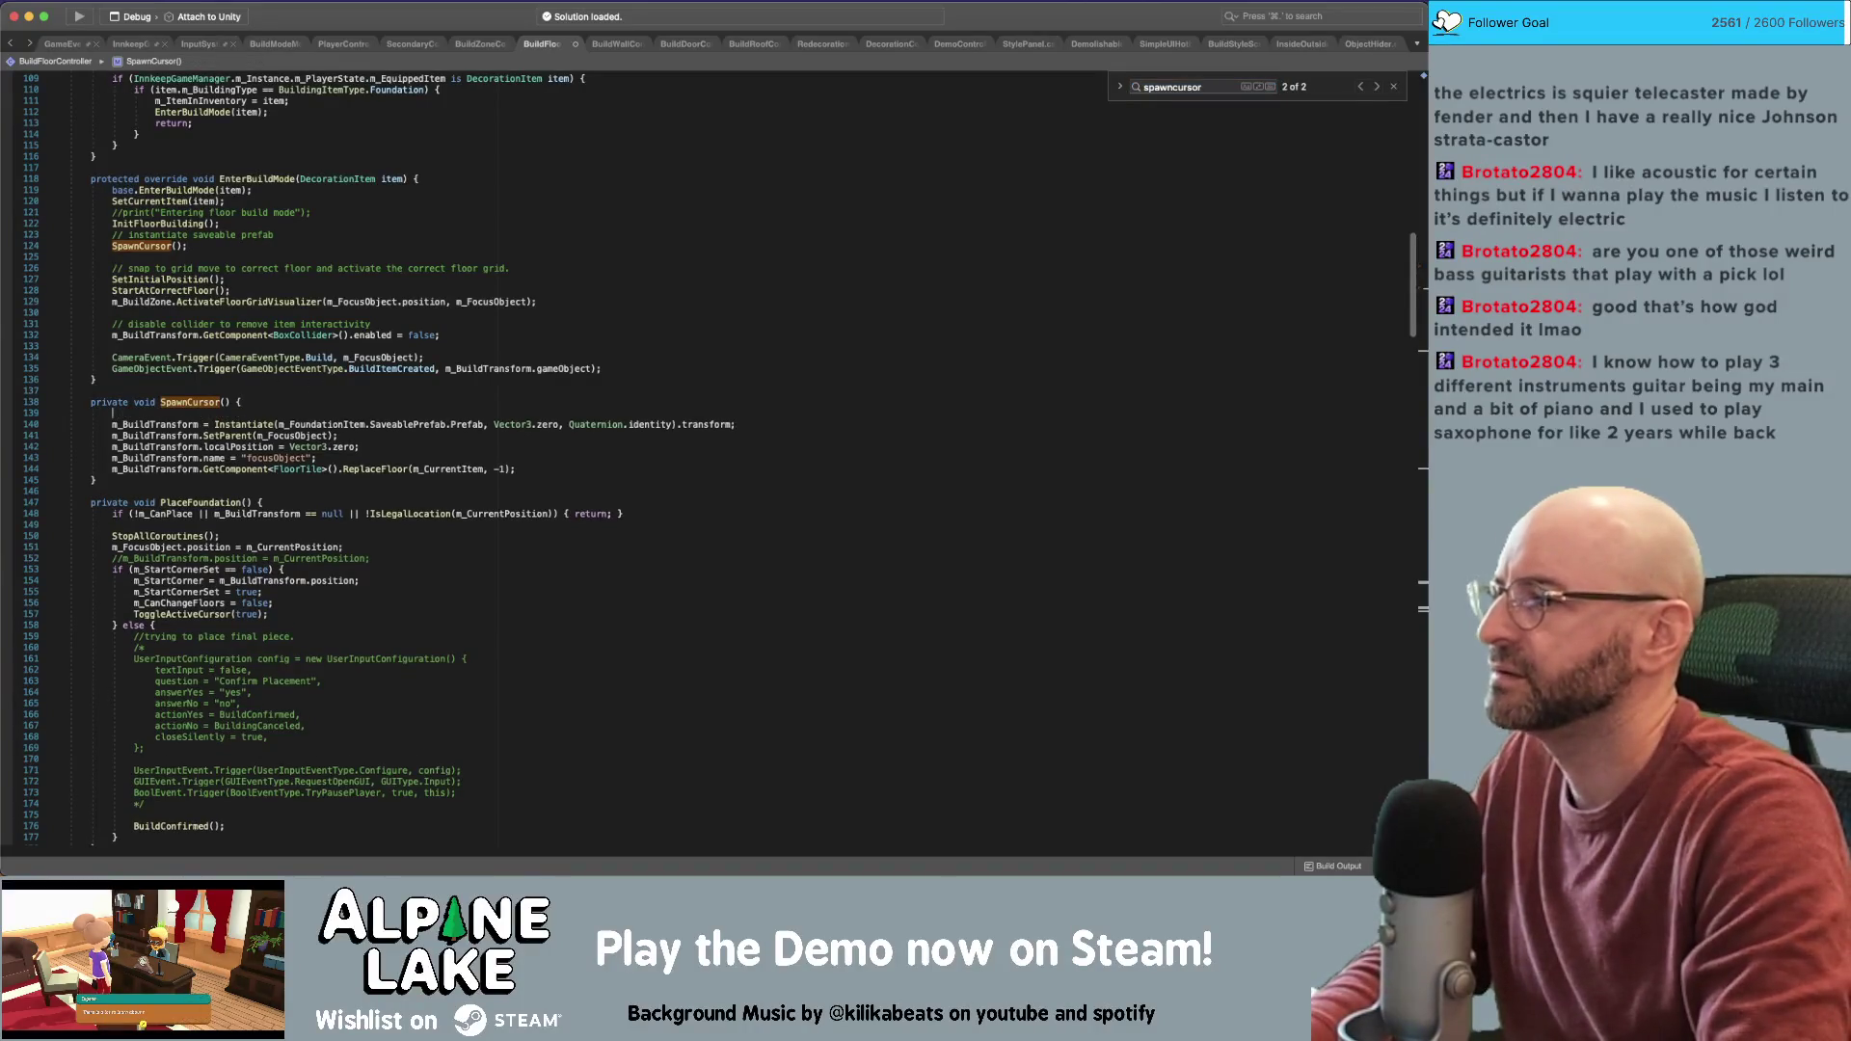
# Add 'if (m_CurrentItem == null) { return; }' as SpawnCursor's first line and review EnterBuildMode
pyautogui.write('if (m_CurrentItem =')
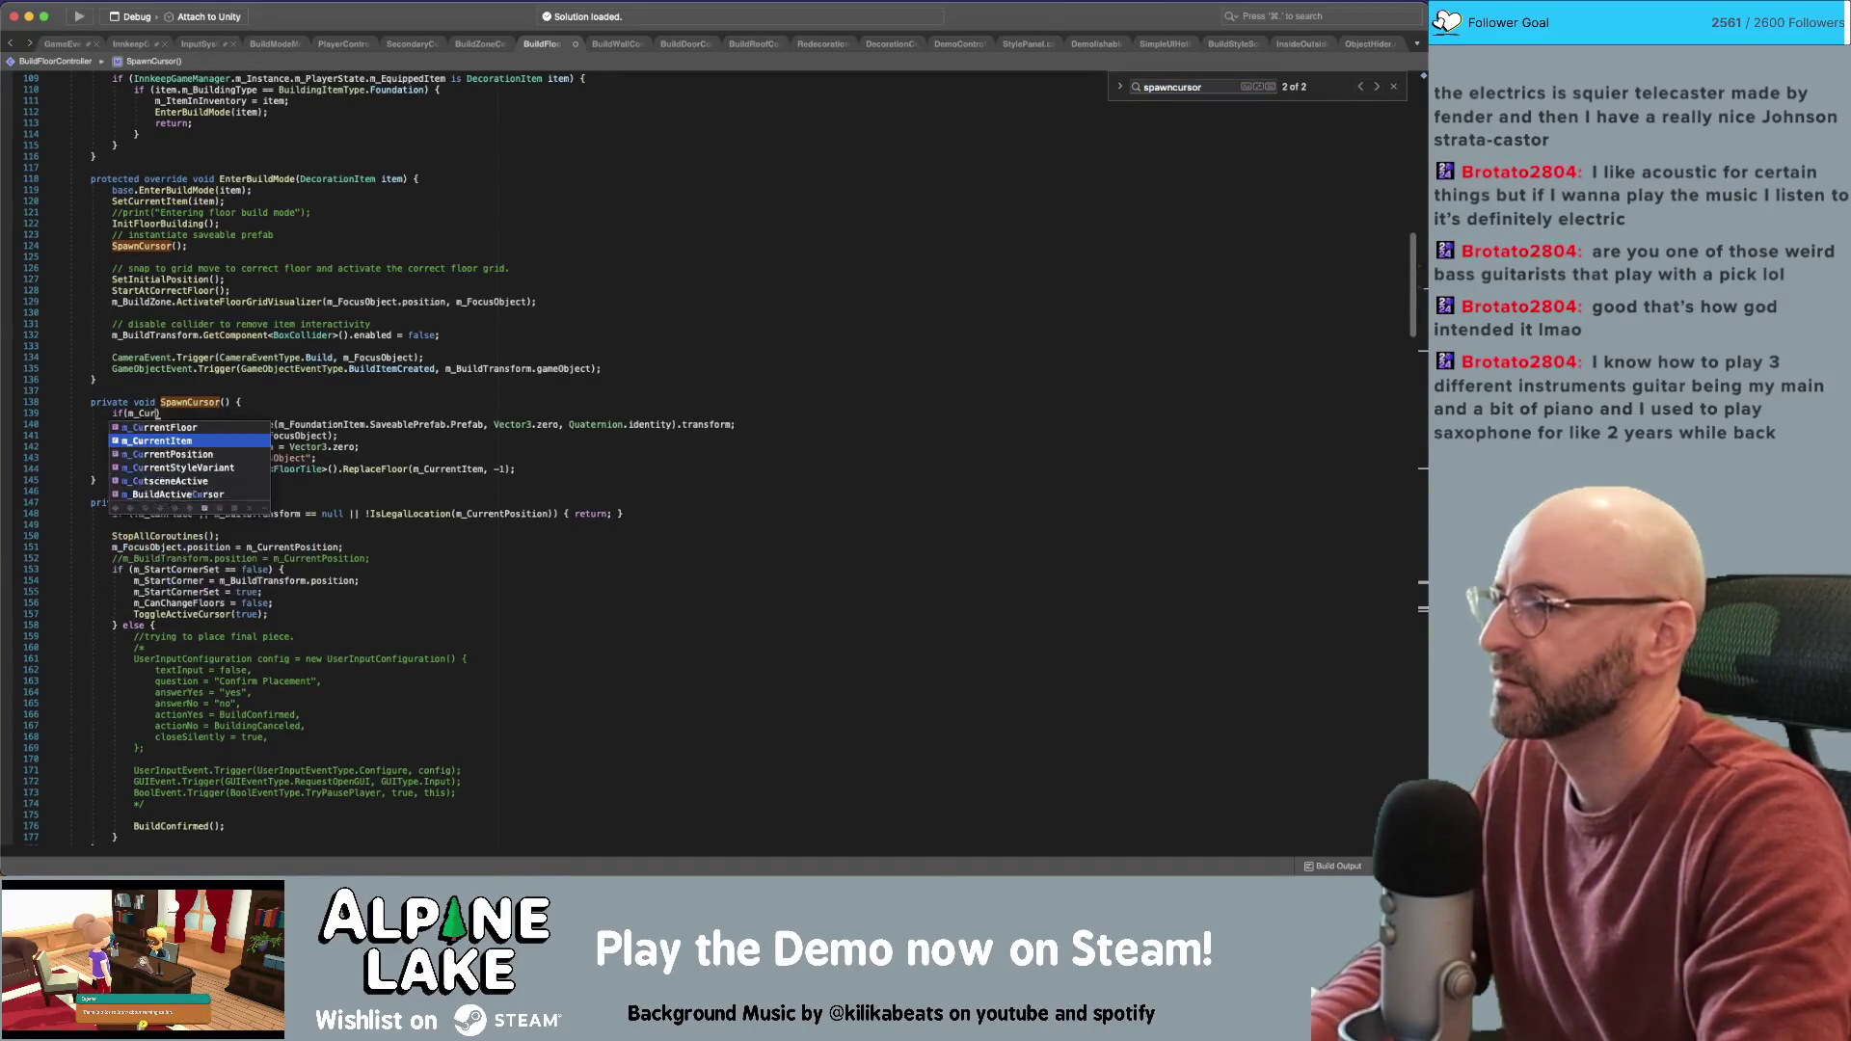
pyautogui.write('=')
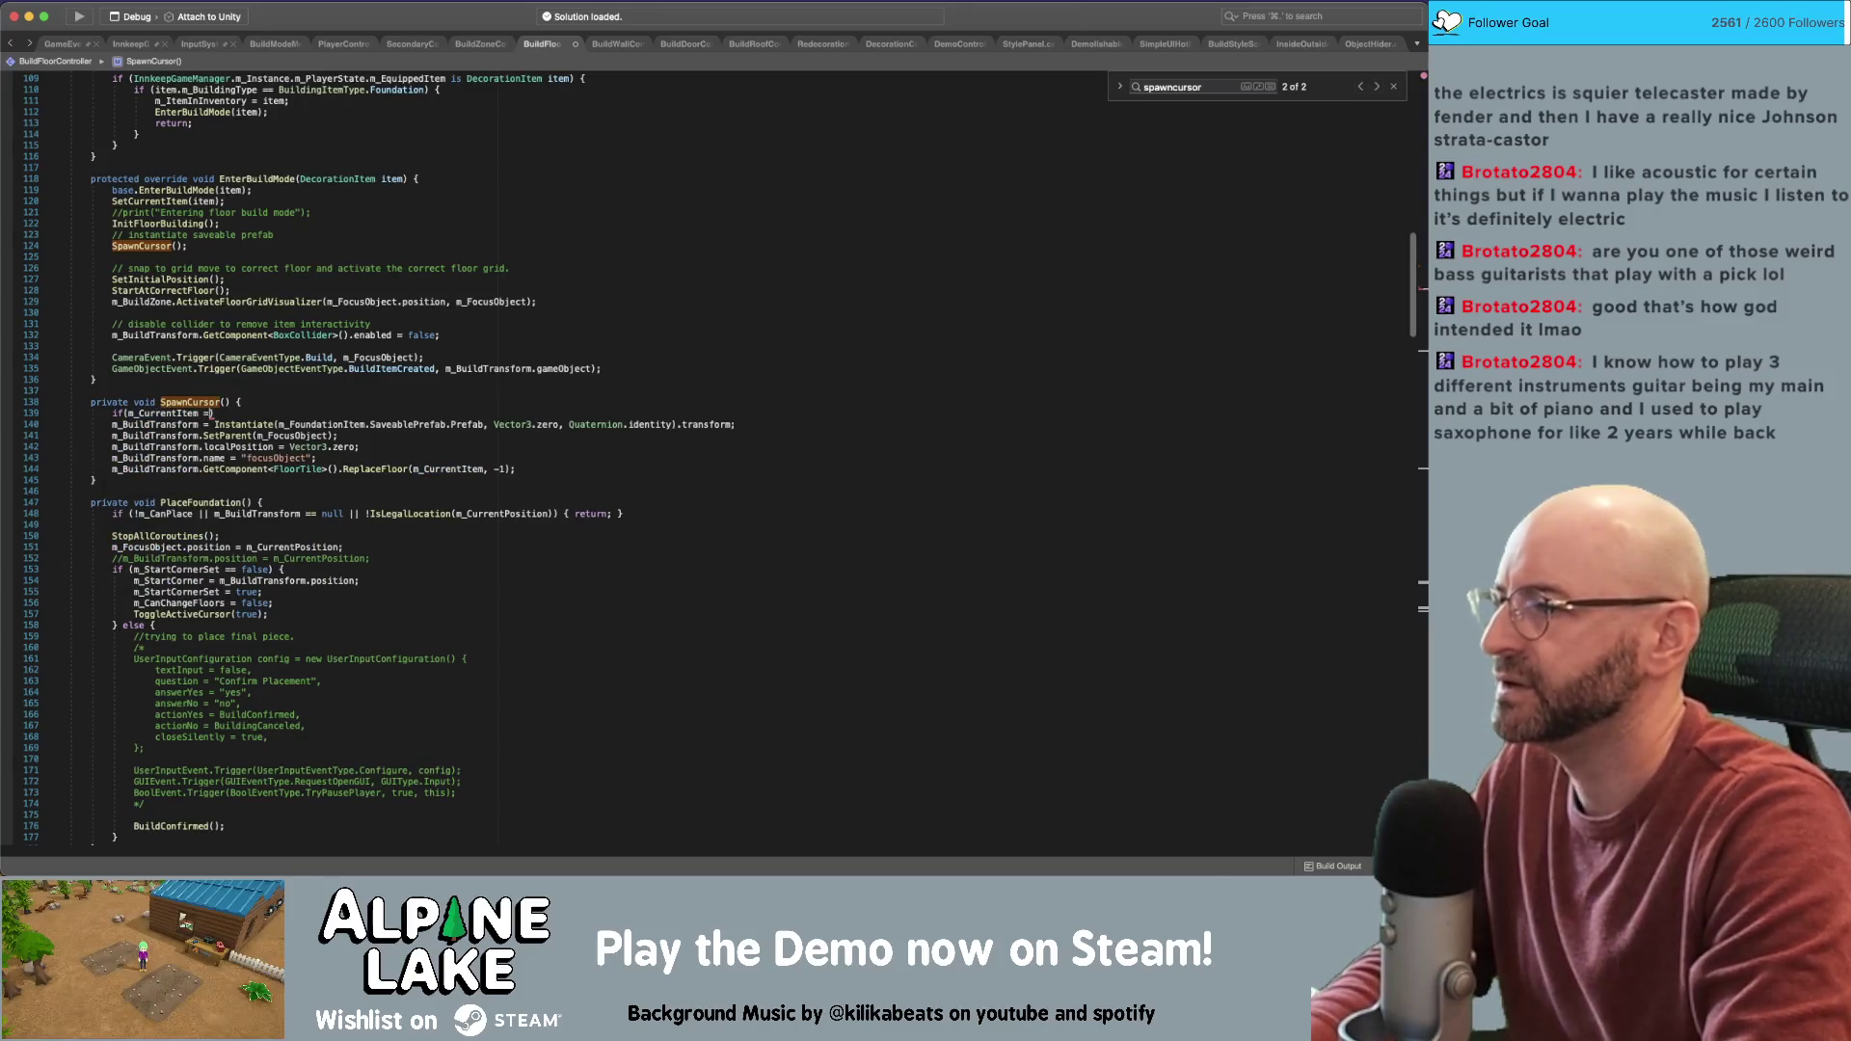
pyautogui.write(' null) { return;')
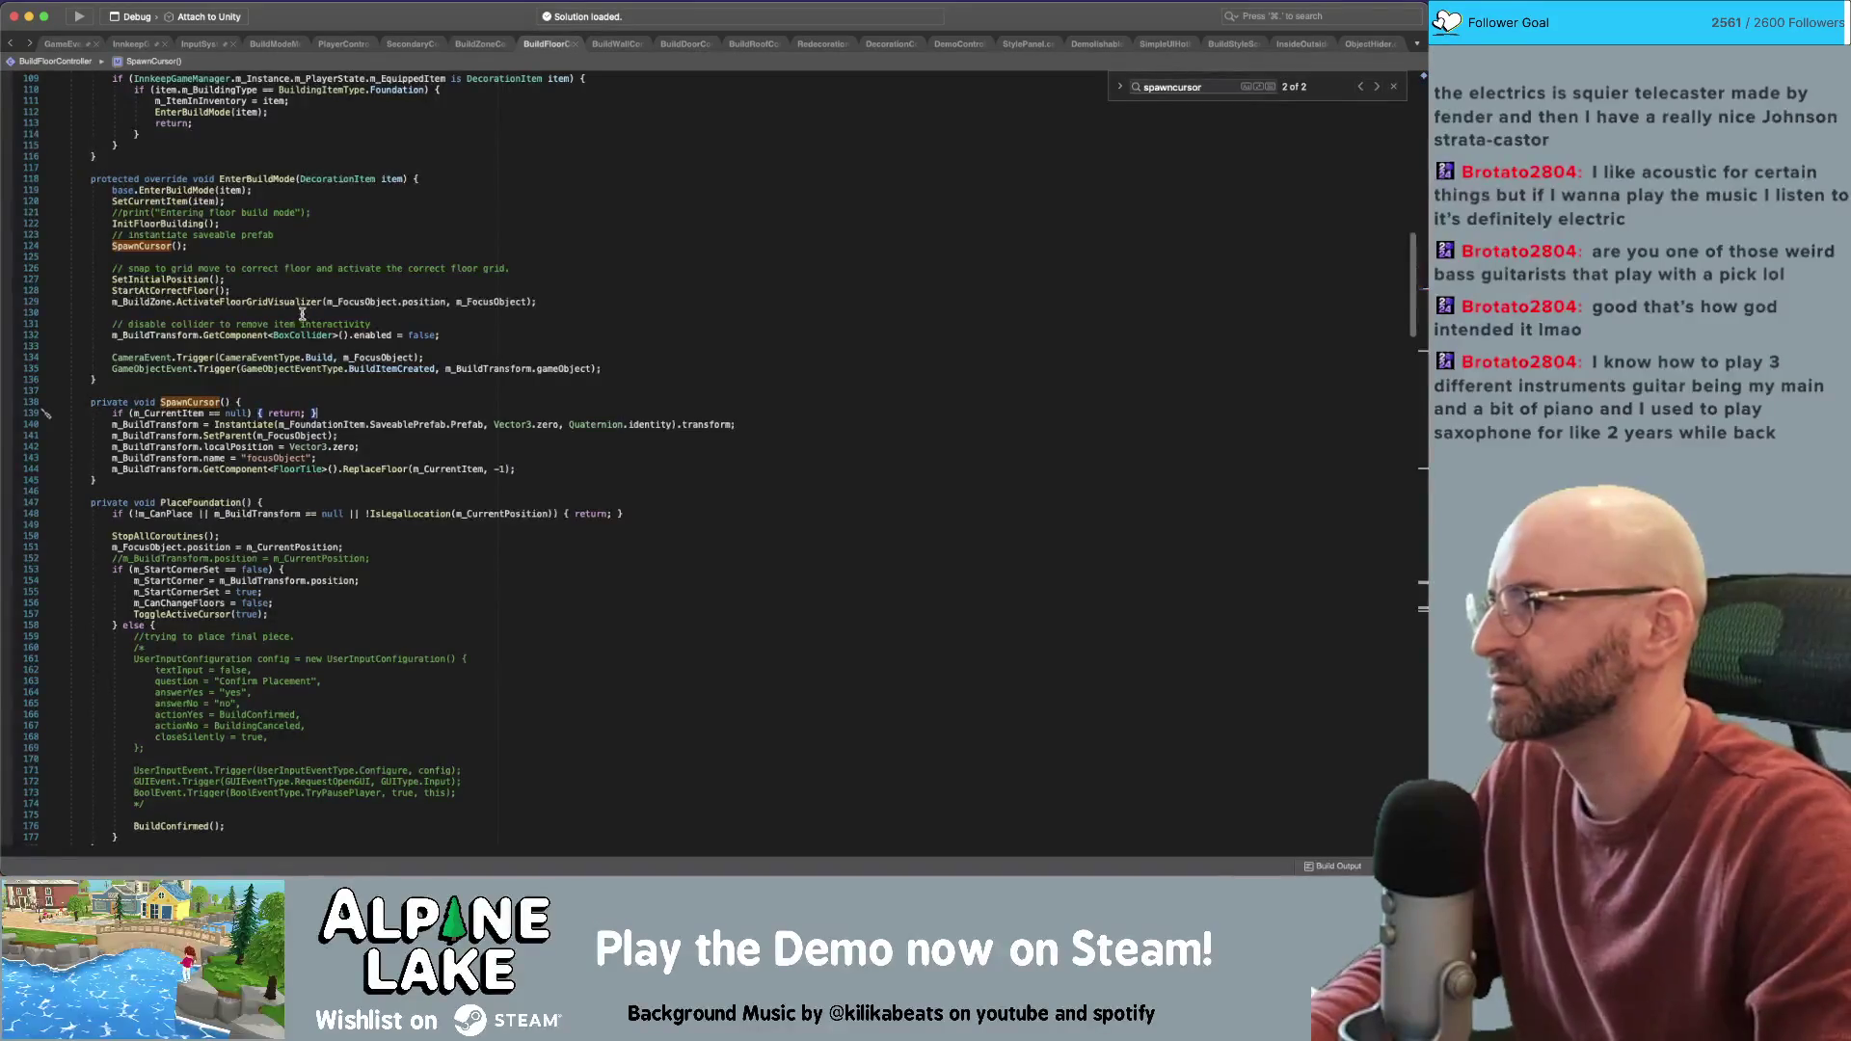
pyautogui.click(359, 253)
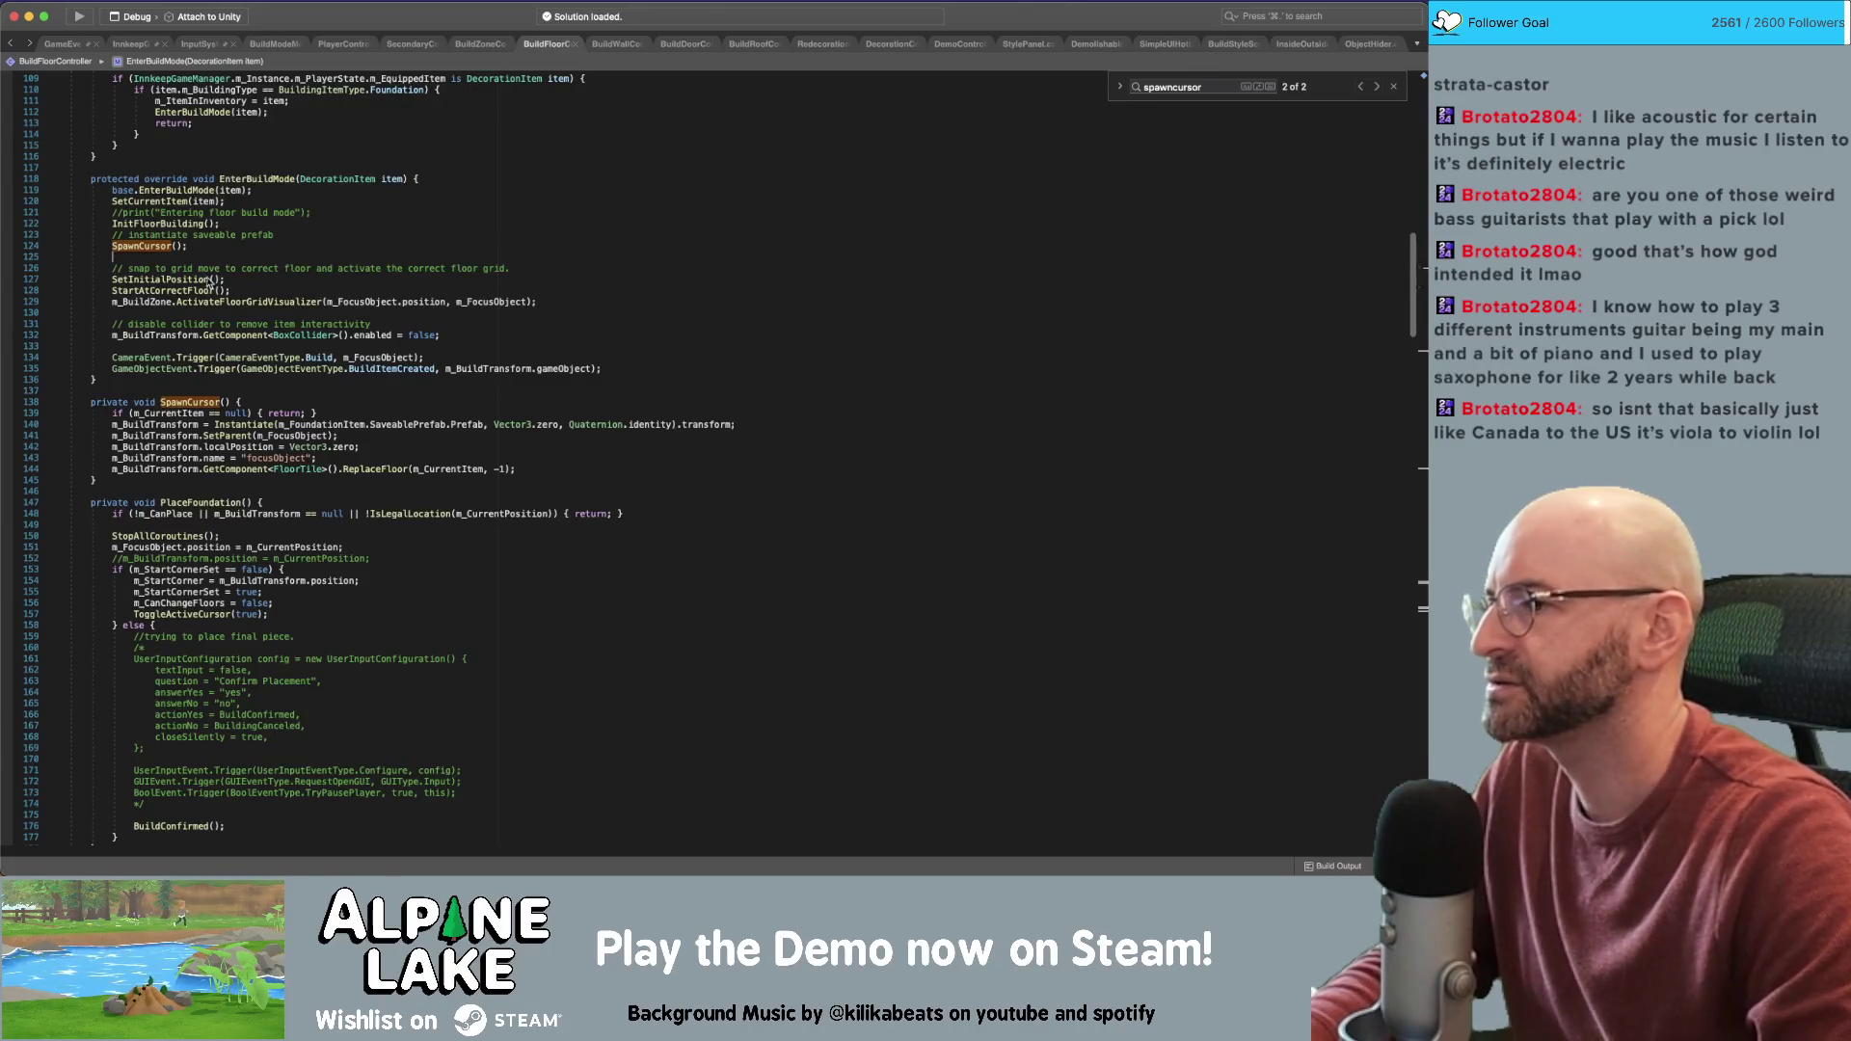
pyautogui.click(312, 154)
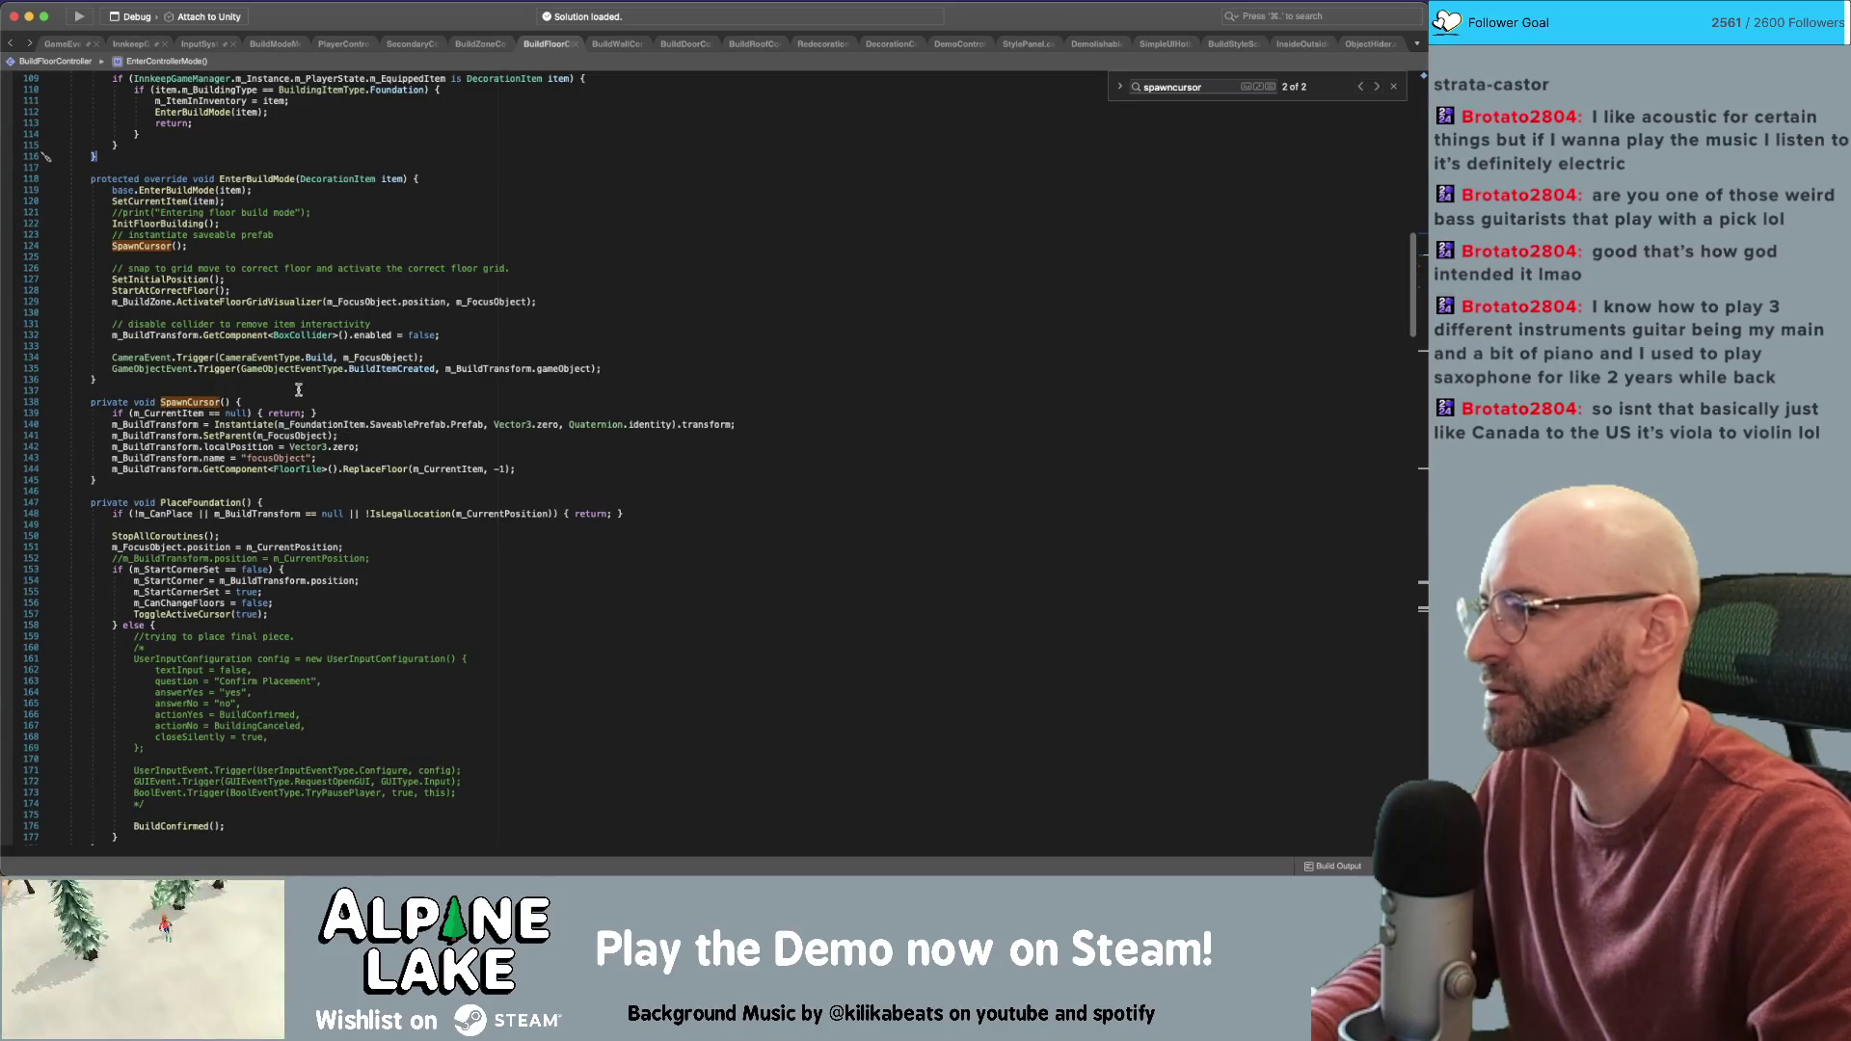
pyautogui.click(318, 413)
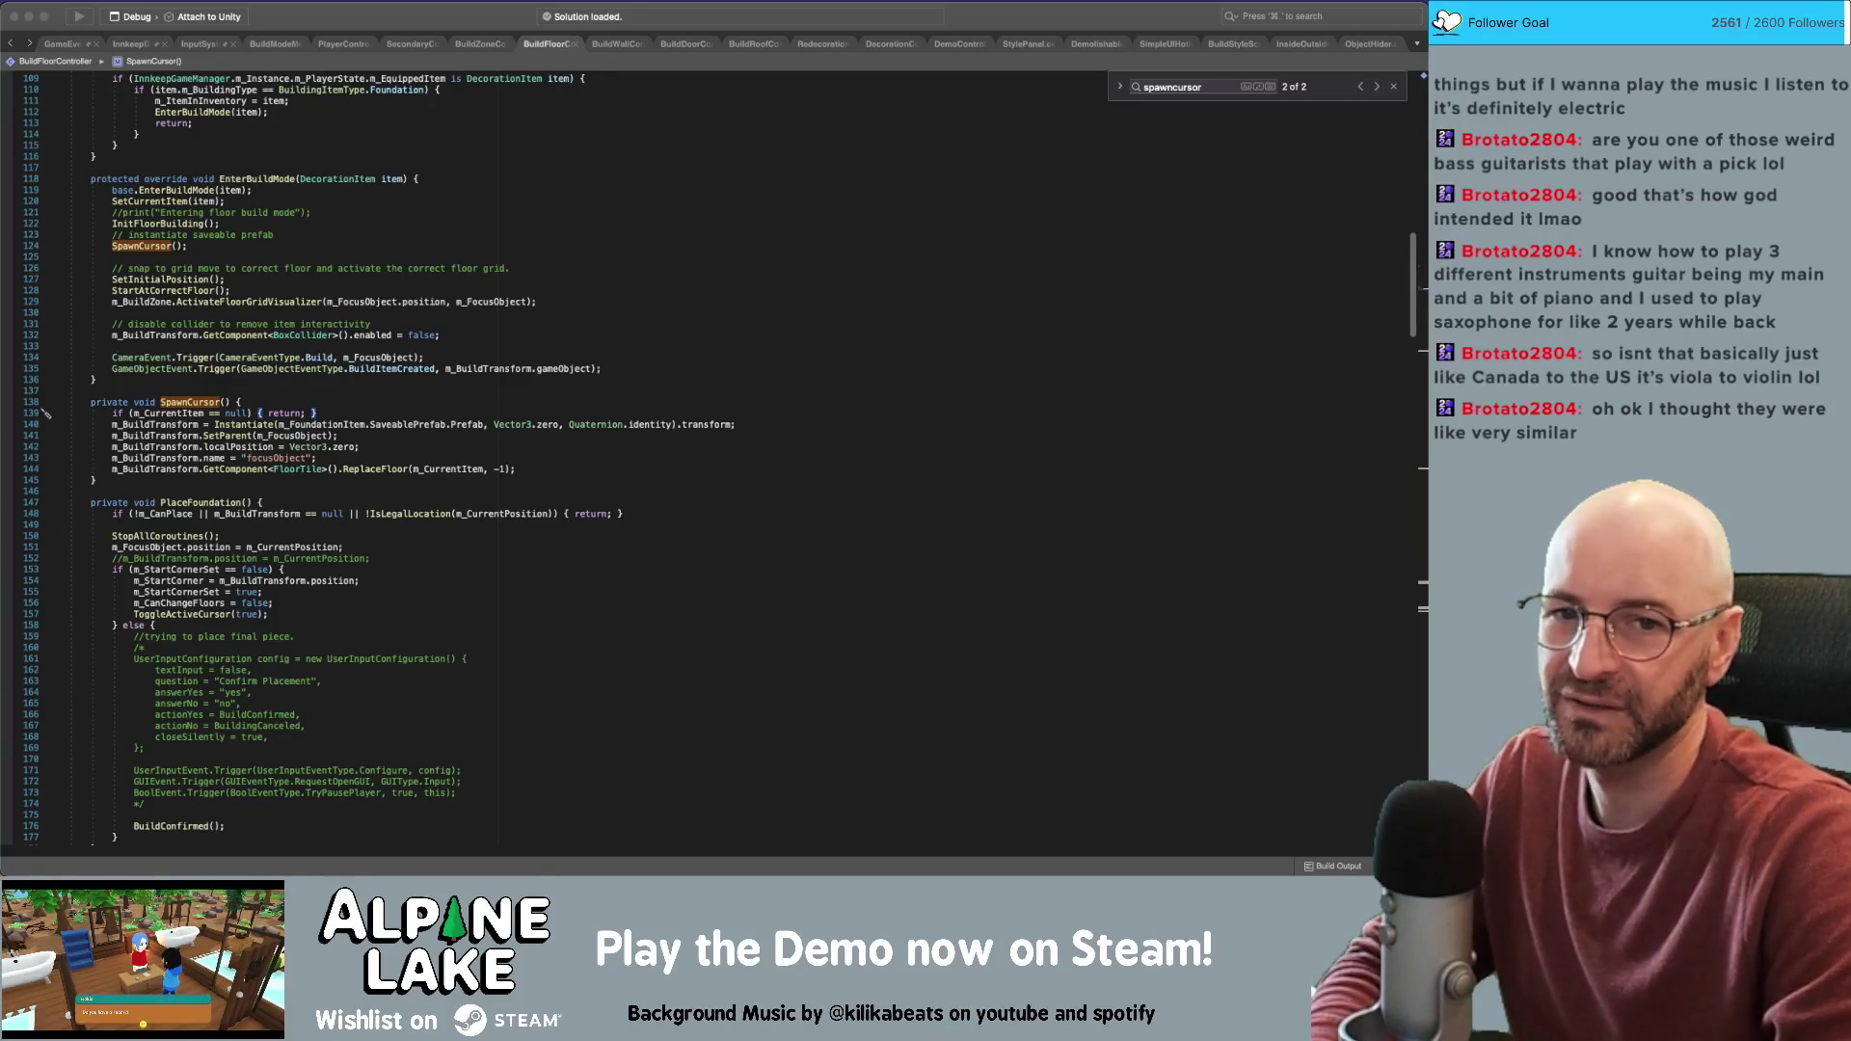
pyautogui.click(851, 268)
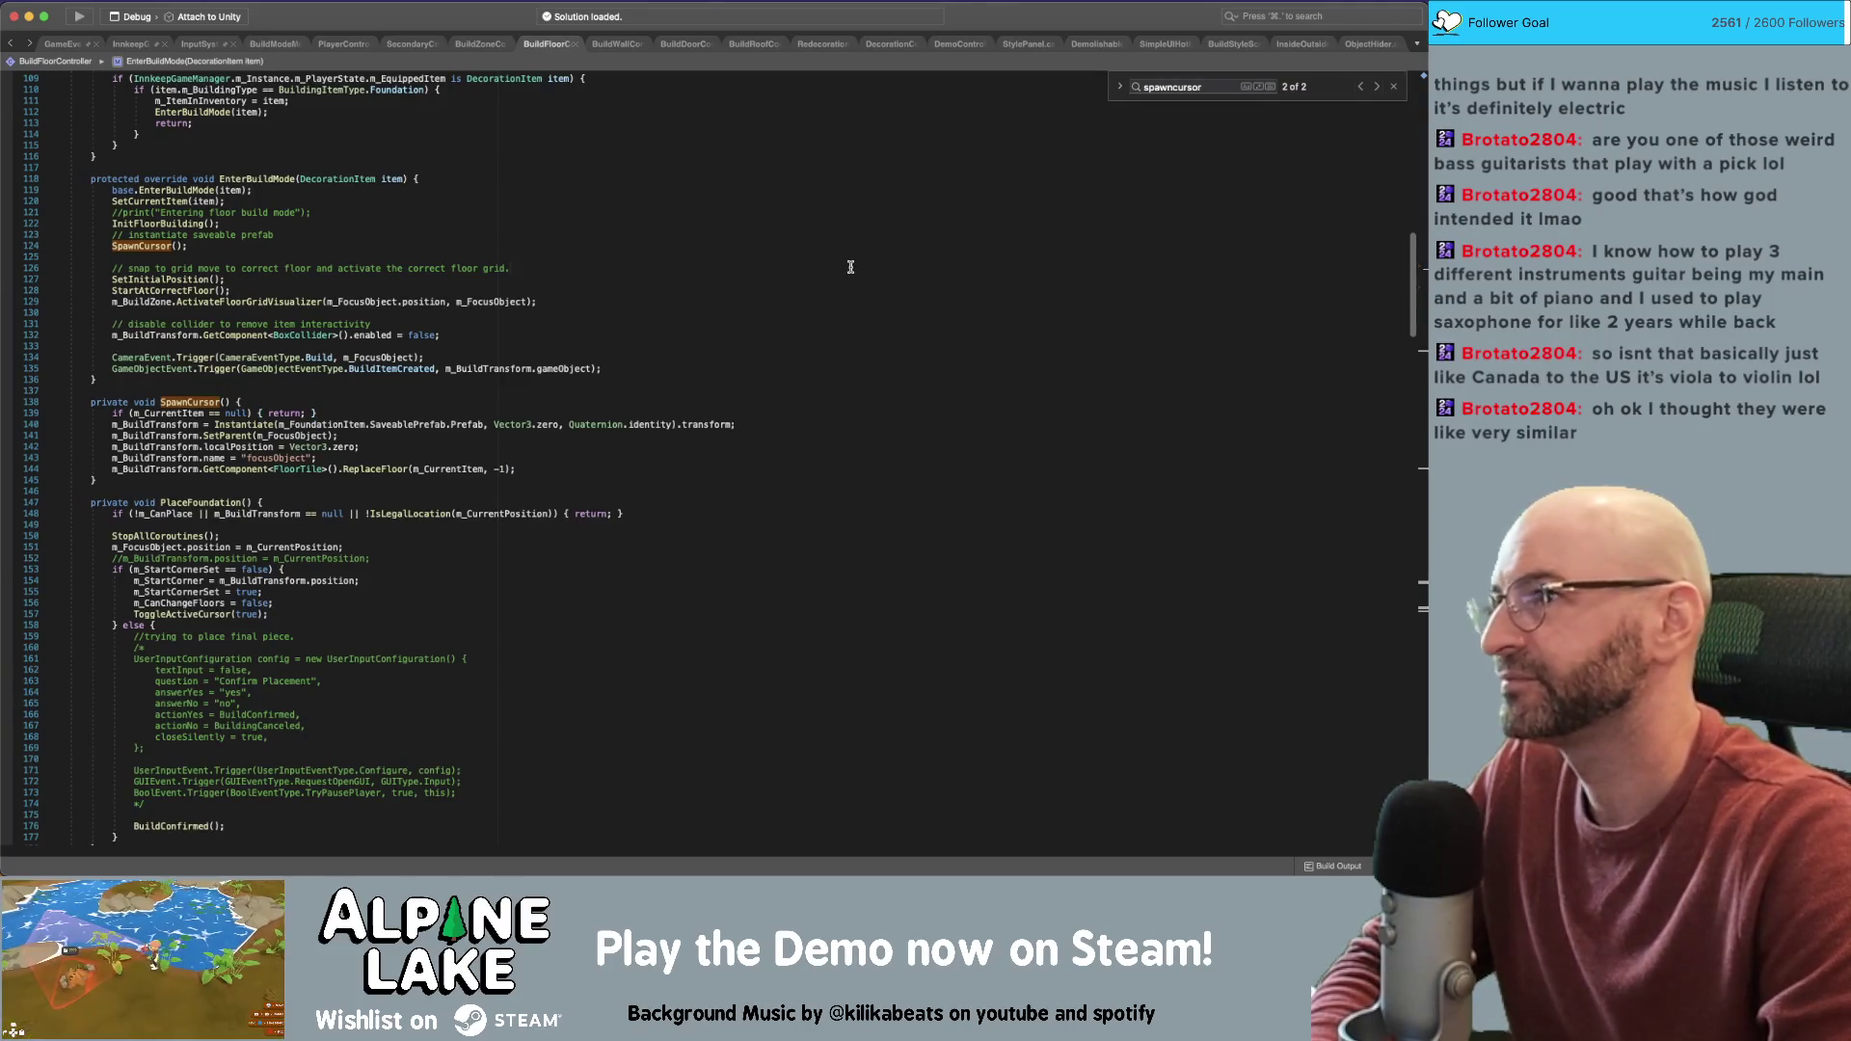
pyautogui.click(568, 158)
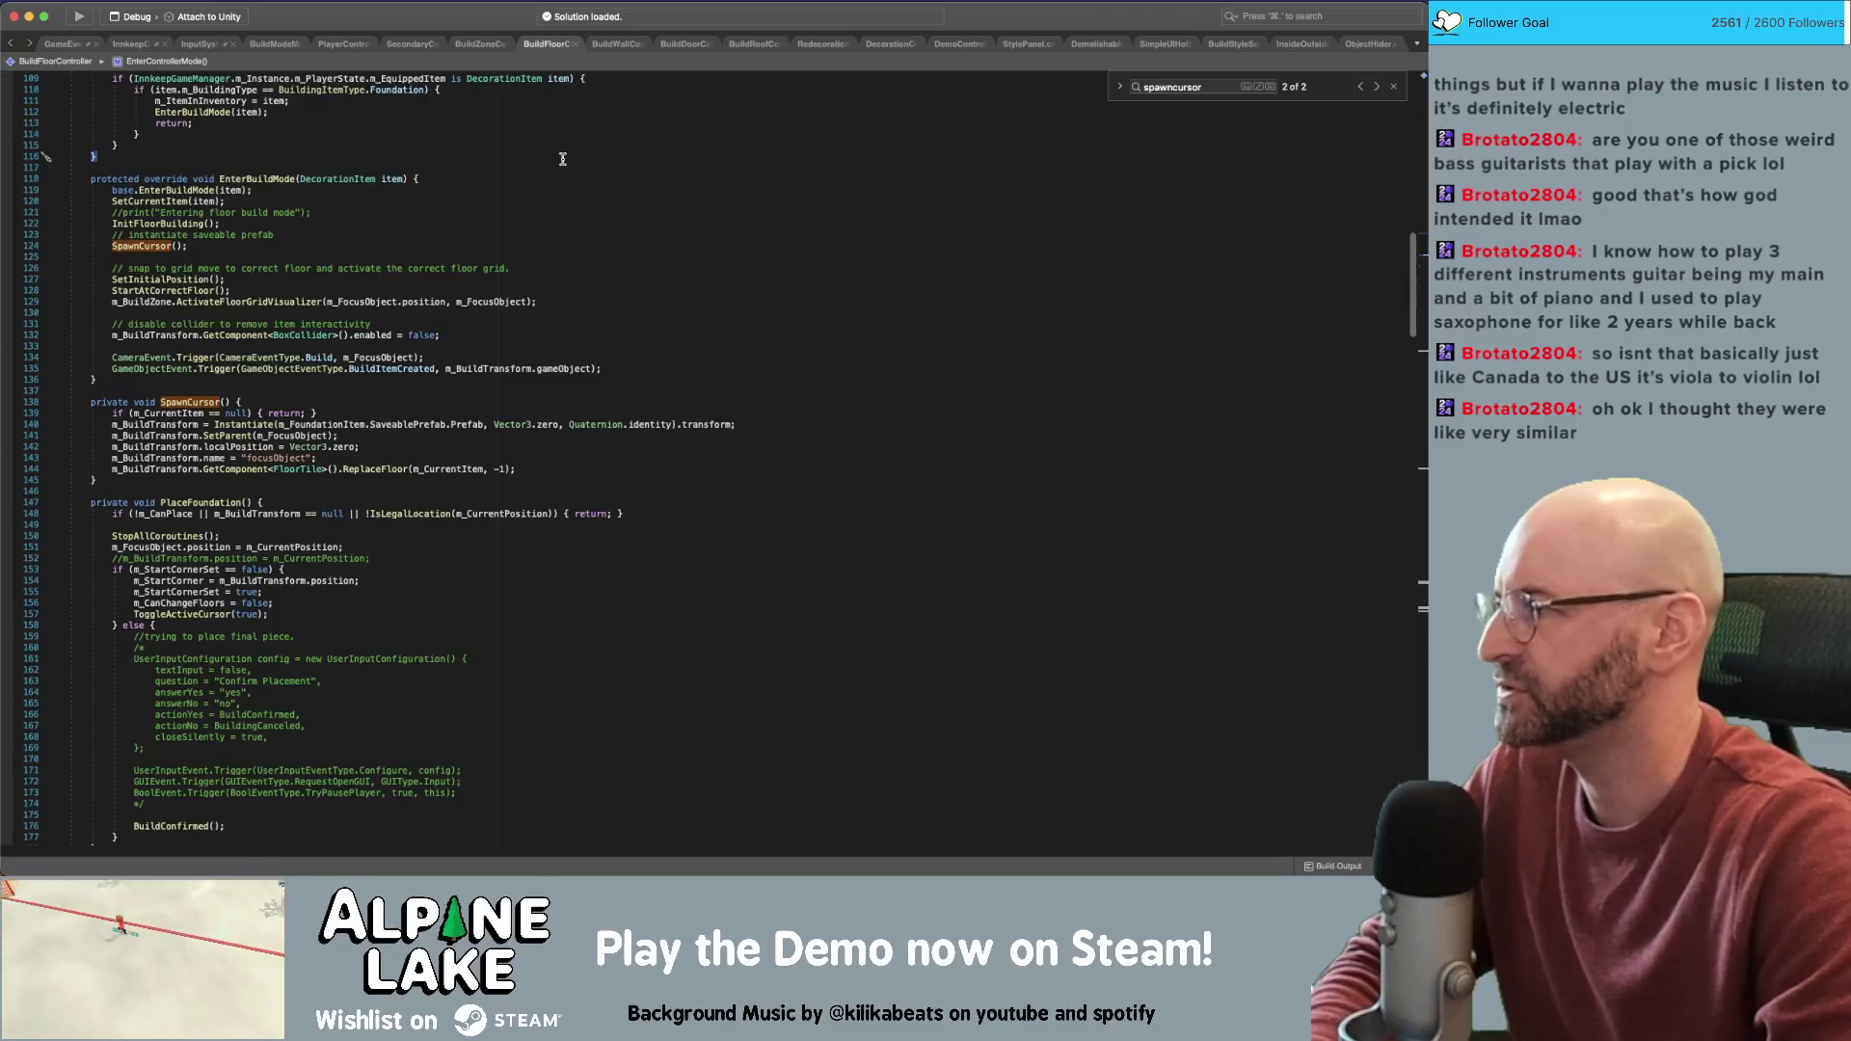
pyautogui.click(564, 162)
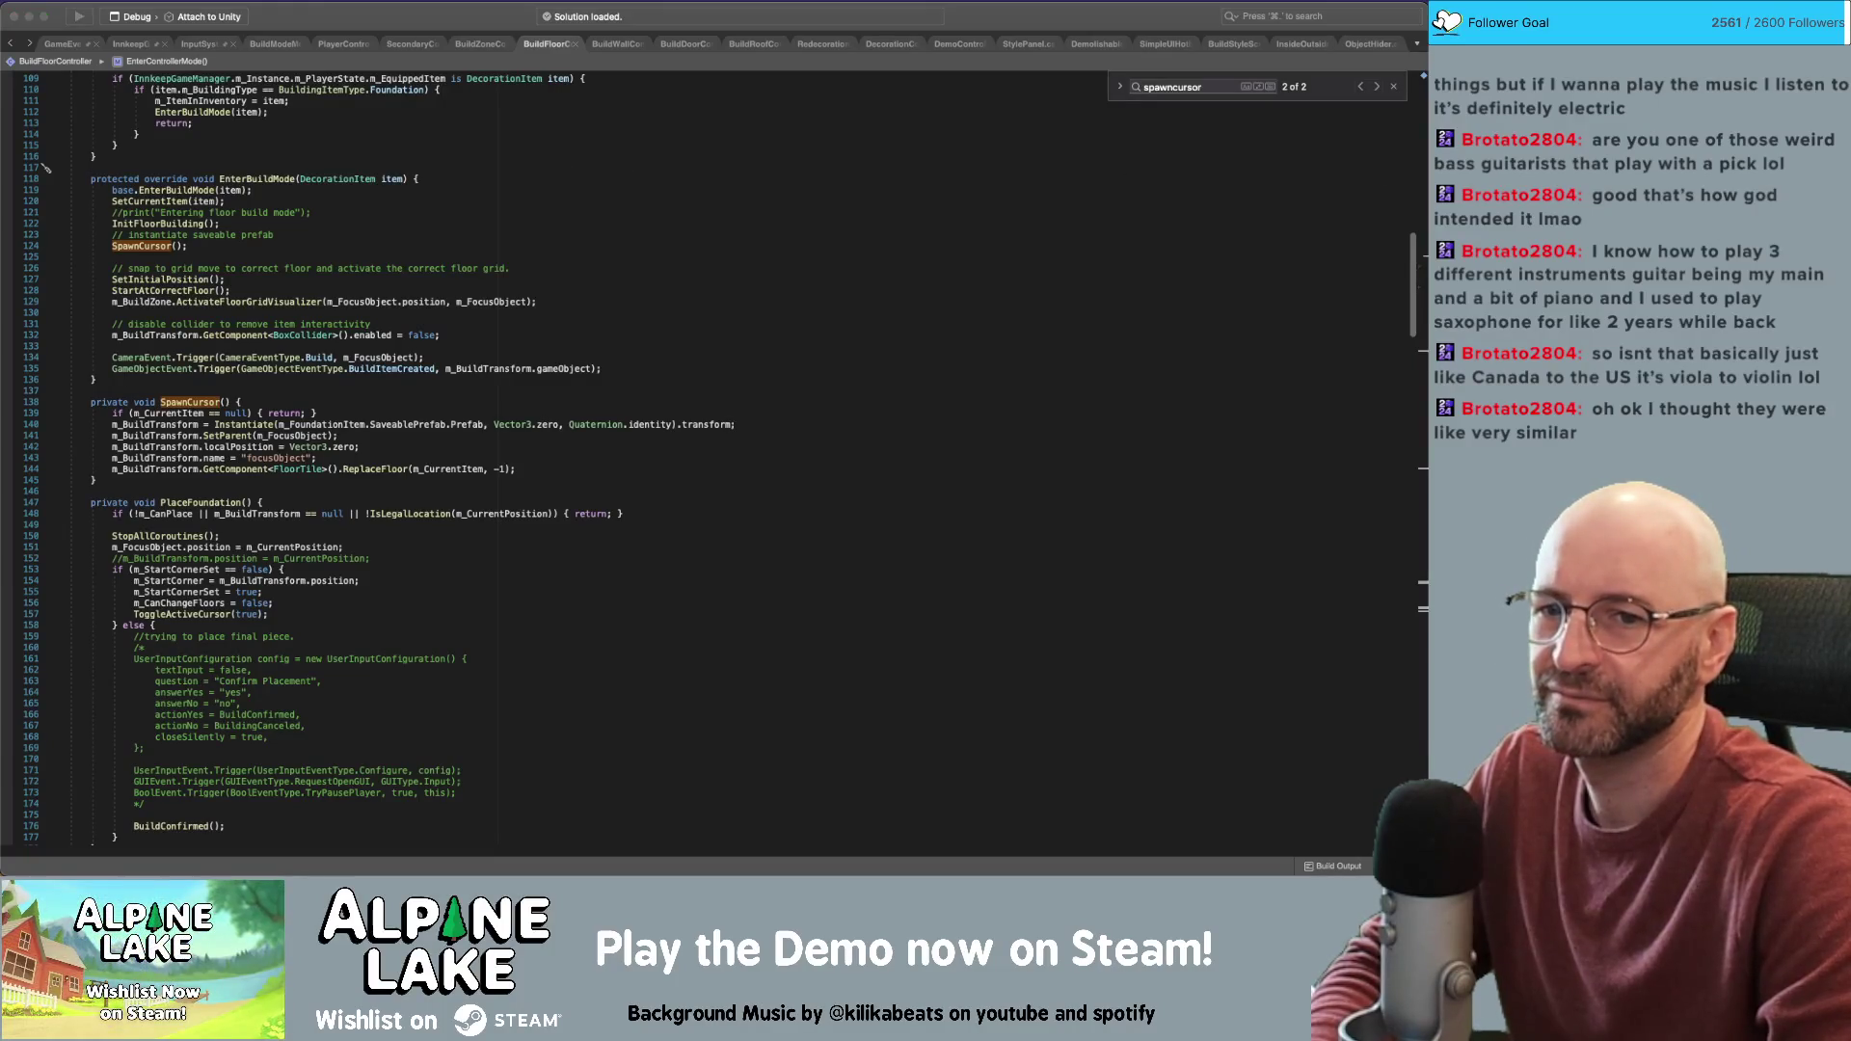
pyautogui.press('super+Tab')
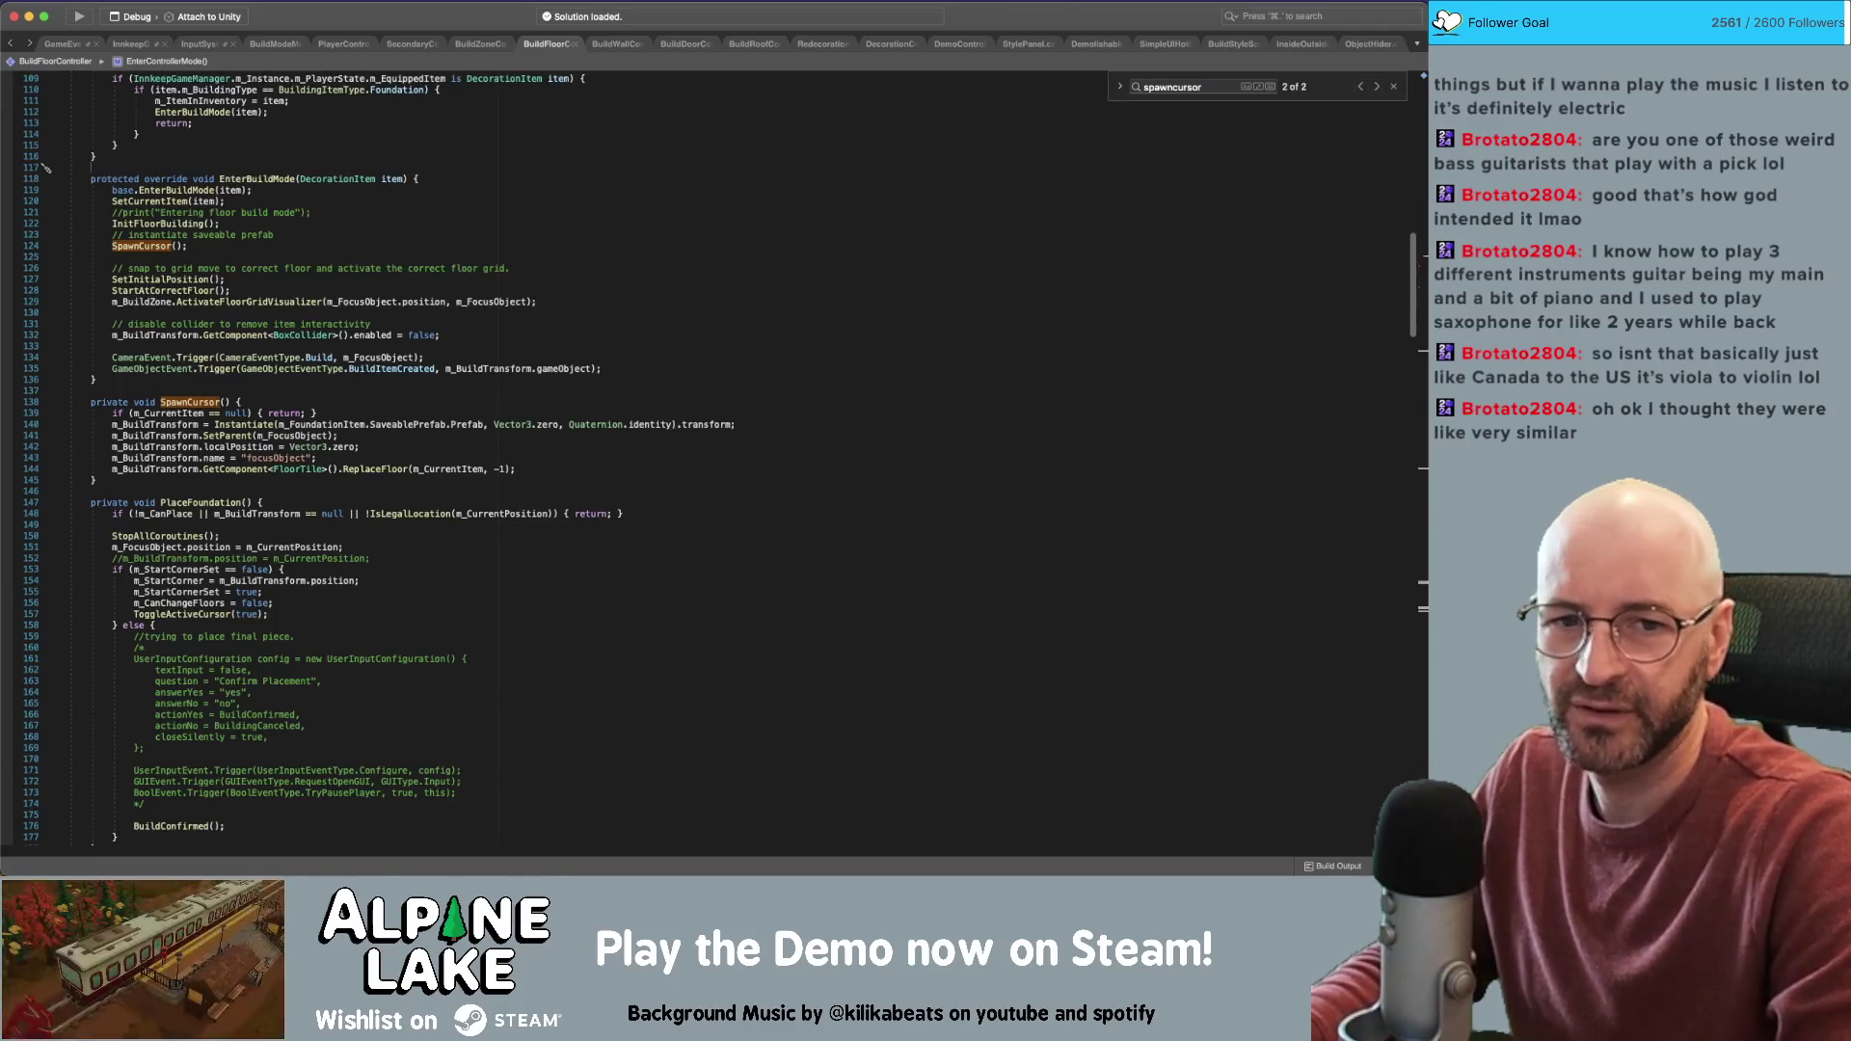
pyautogui.press('super+Tab')
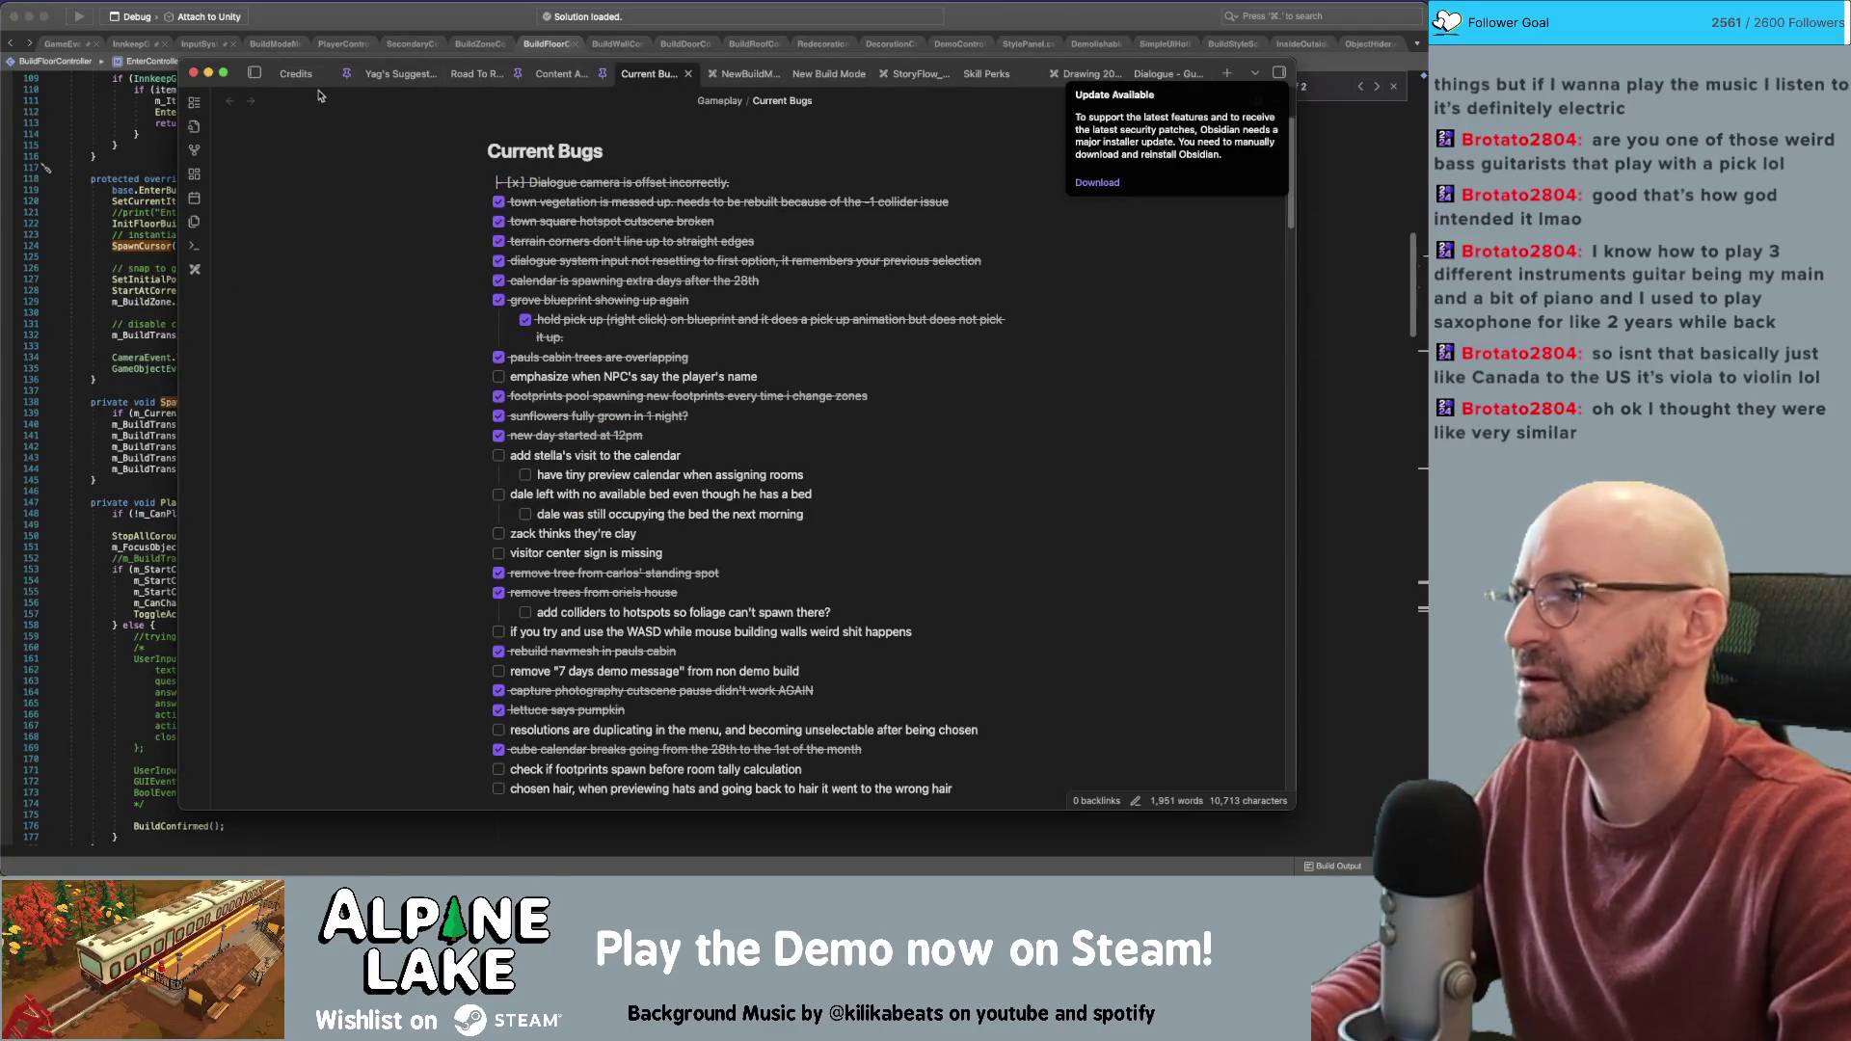
# Open the New Build Mode note and place the cursor after the EndControllerMode list
pyautogui.click(747, 74)
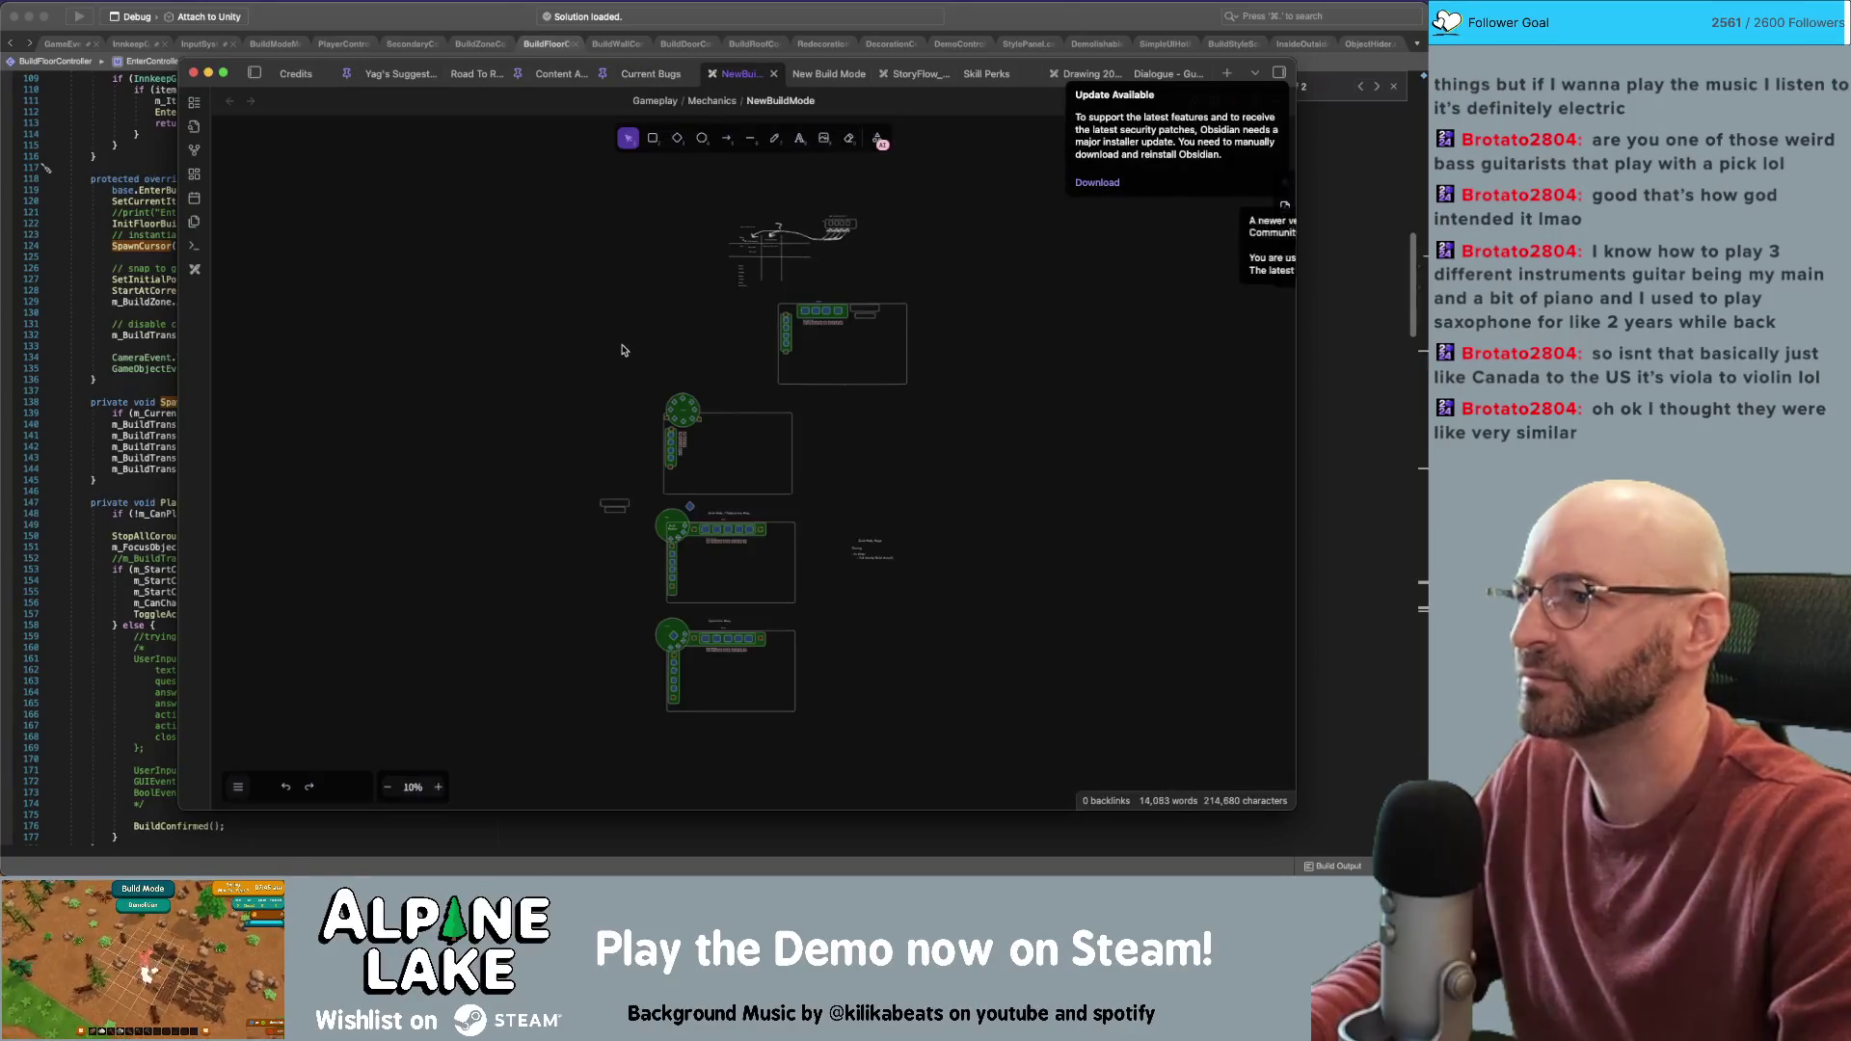
pyautogui.scroll(-5, 771, 405)
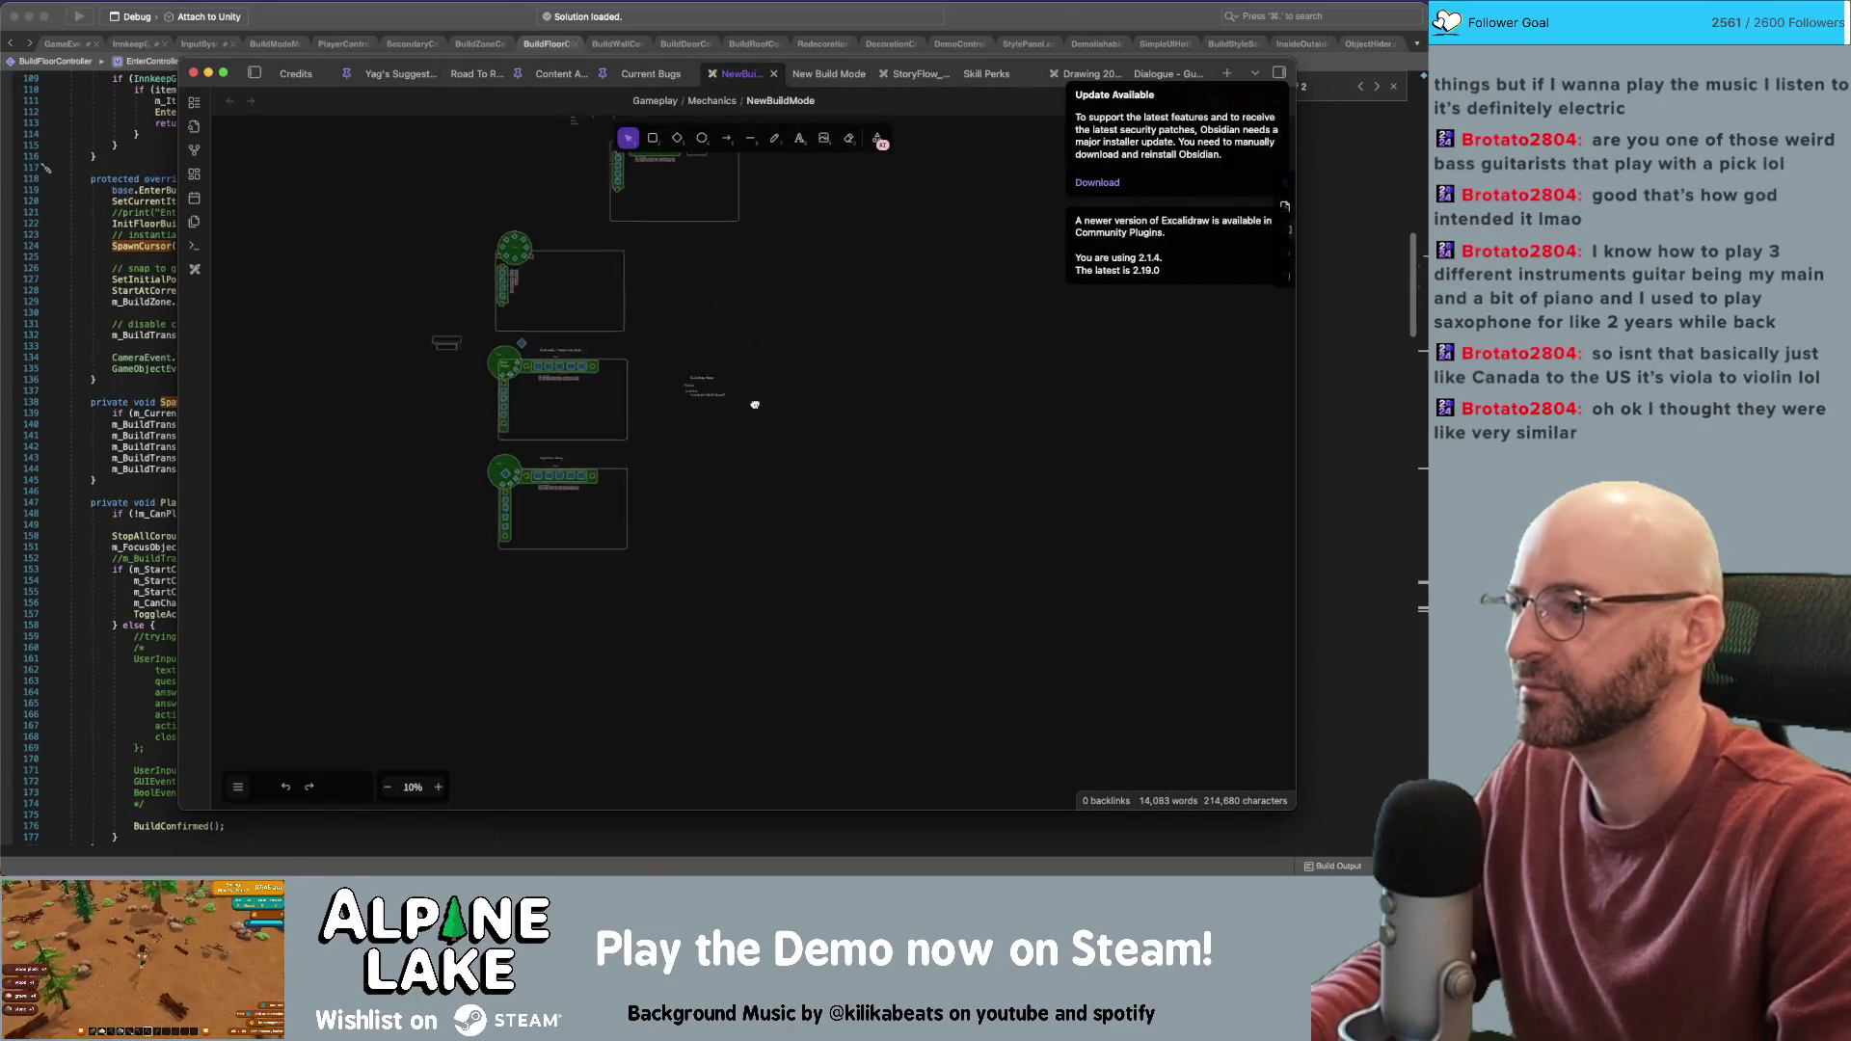
pyautogui.scroll(2, 626, 289)
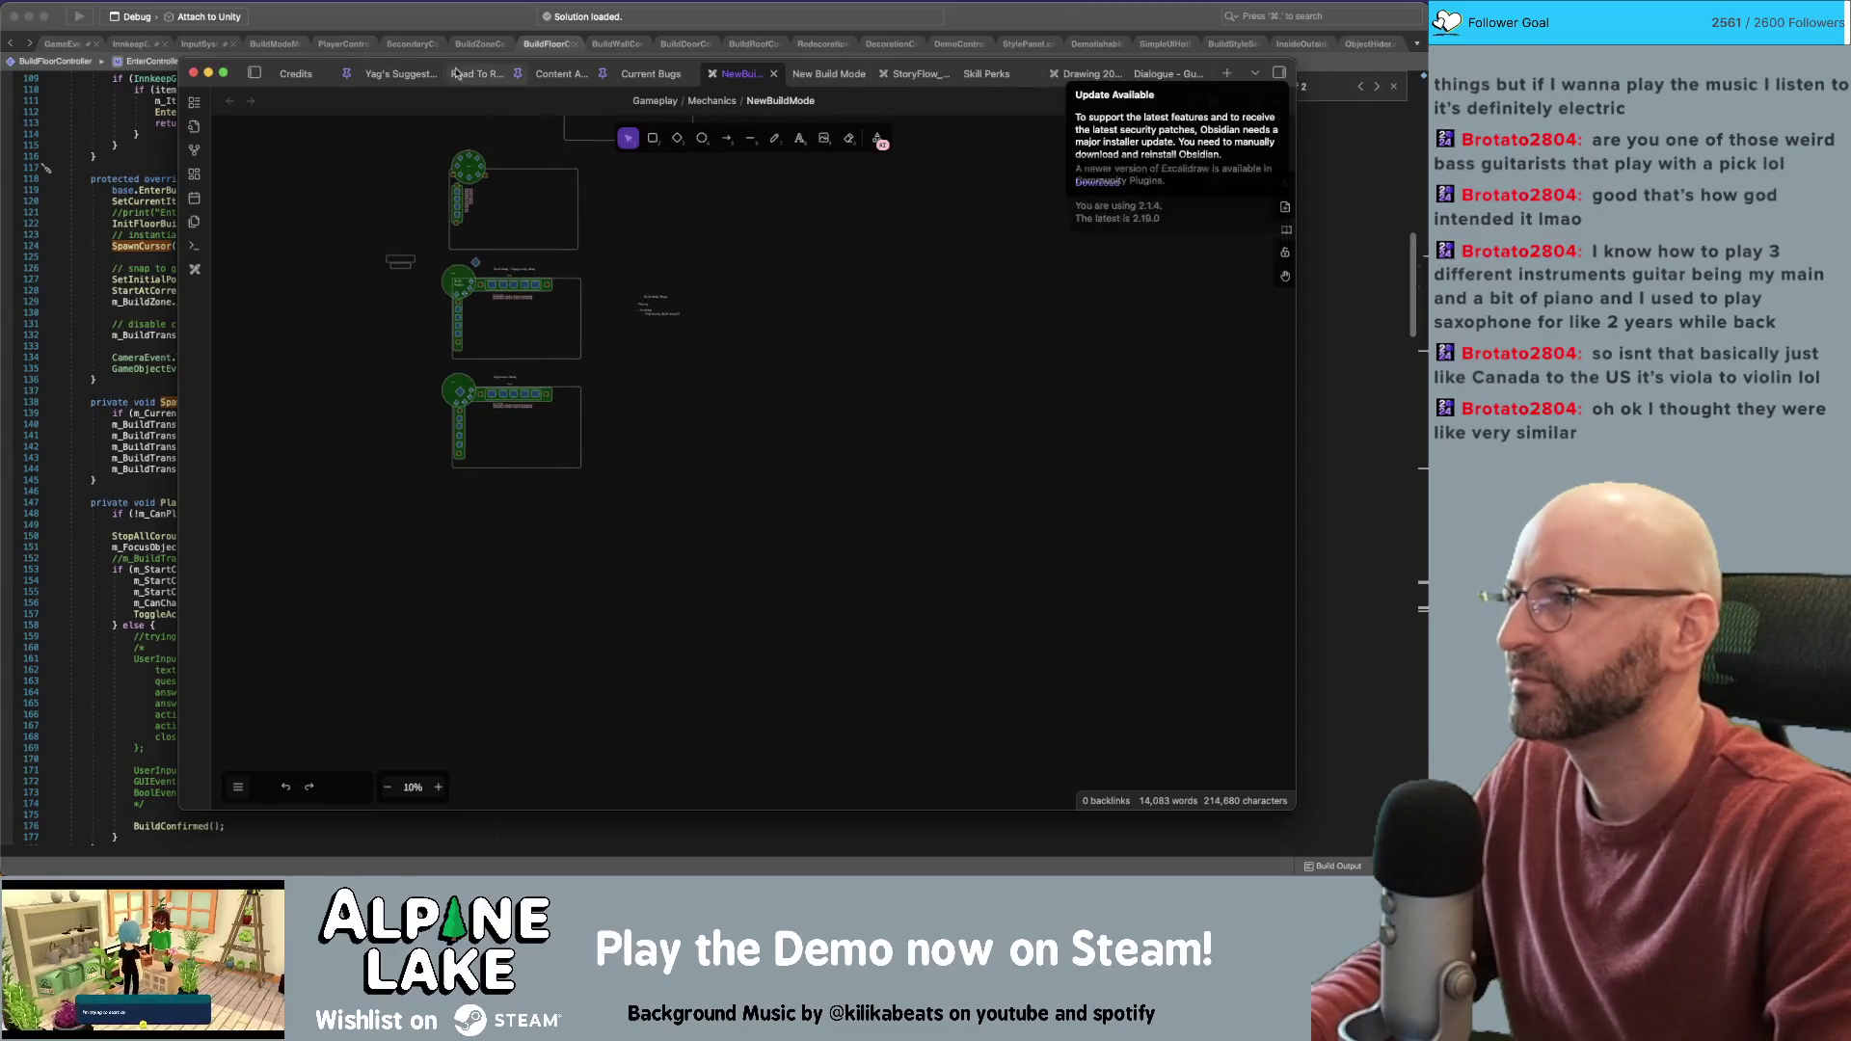
pyautogui.click(827, 77)
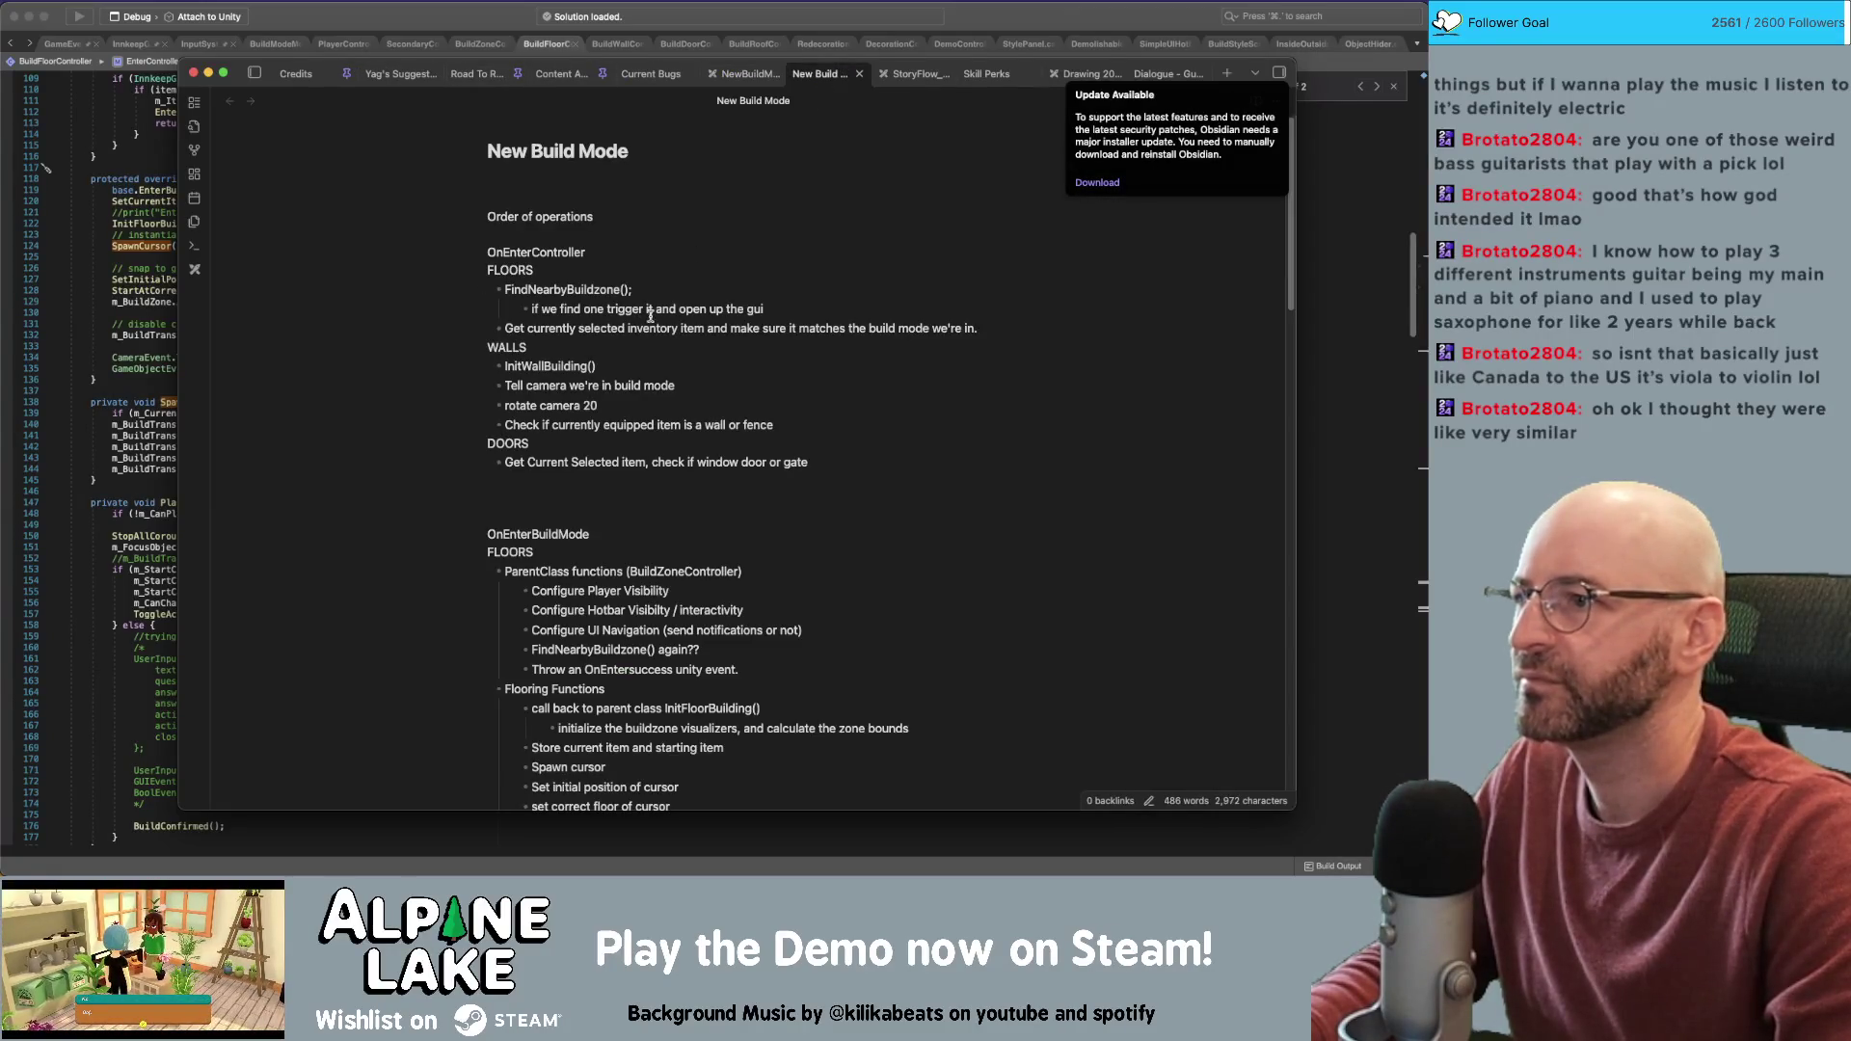
pyautogui.scroll(-15, 636, 308)
pyautogui.scroll(15, 635, 309)
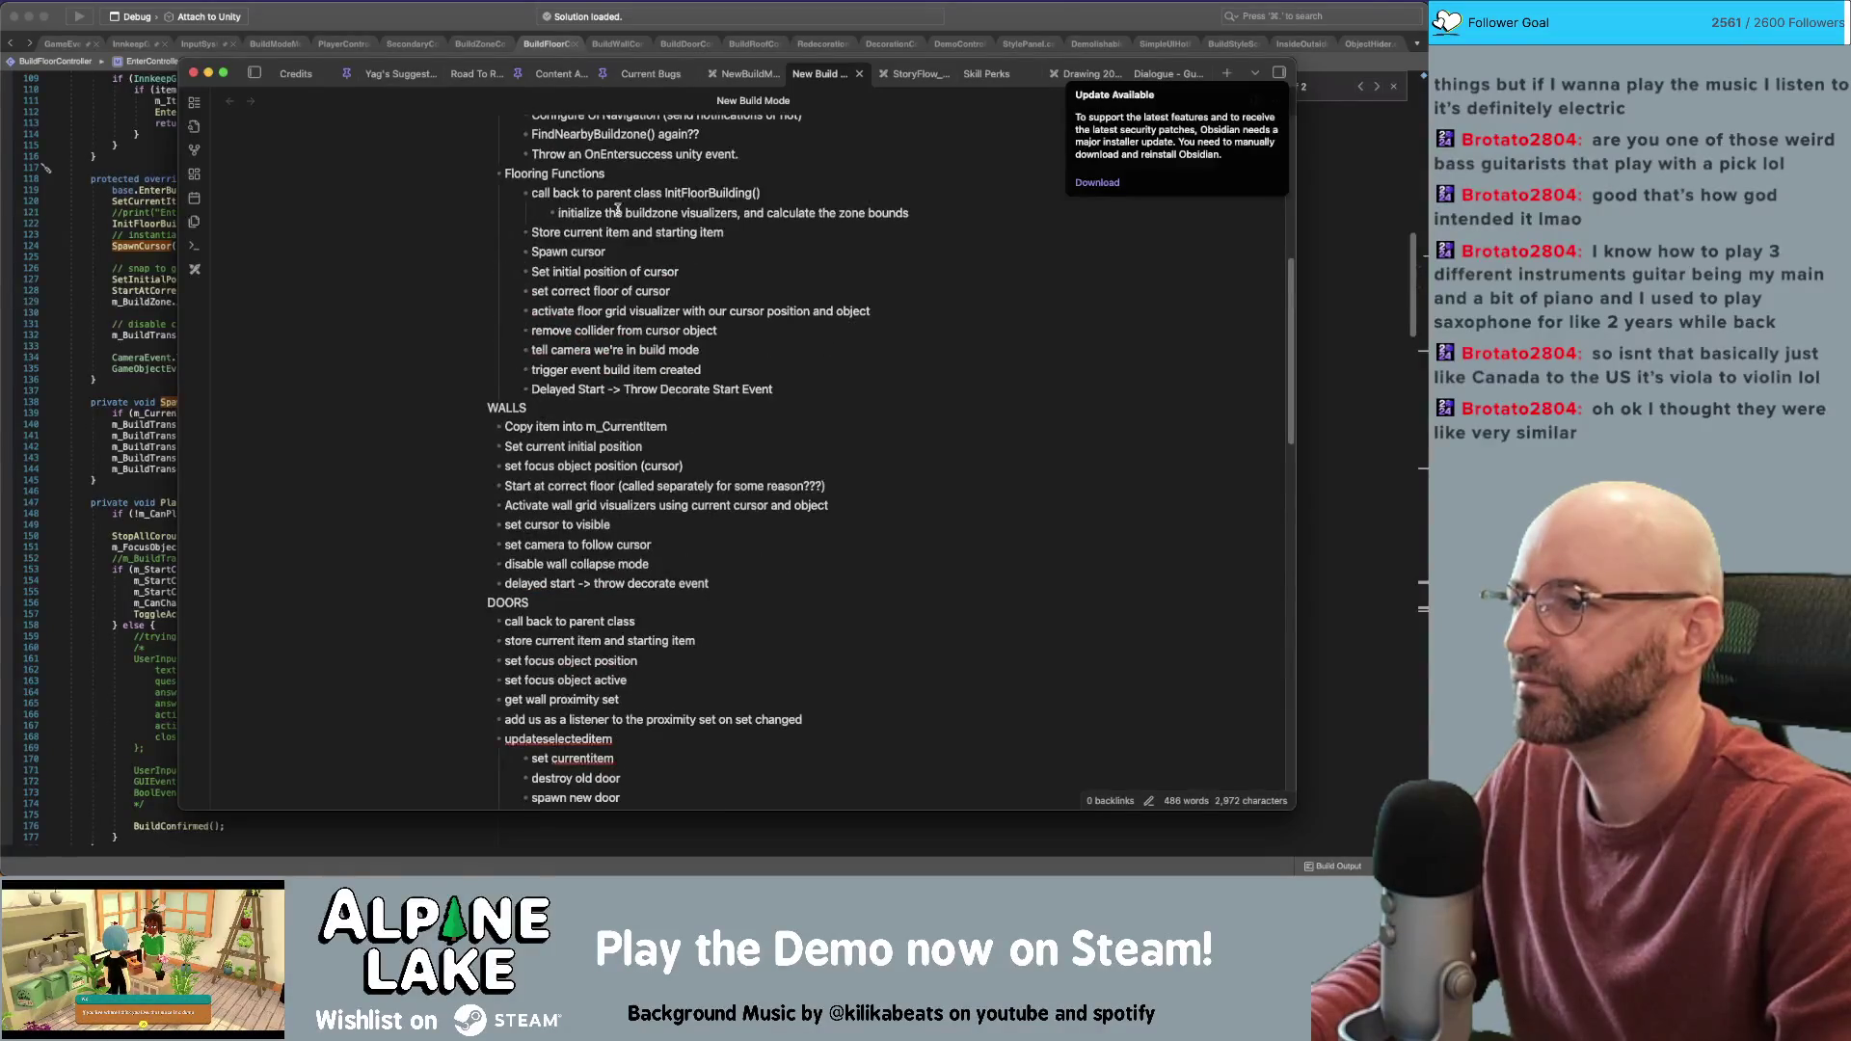
pyautogui.scroll(-10, 681, 246)
pyautogui.click(893, 392)
# Add an 'Enter Build Mode ->' heading with 'From An Item In Hotbar' and a line telling build mode which inventory item to start with
pyautogui.press('Tab')
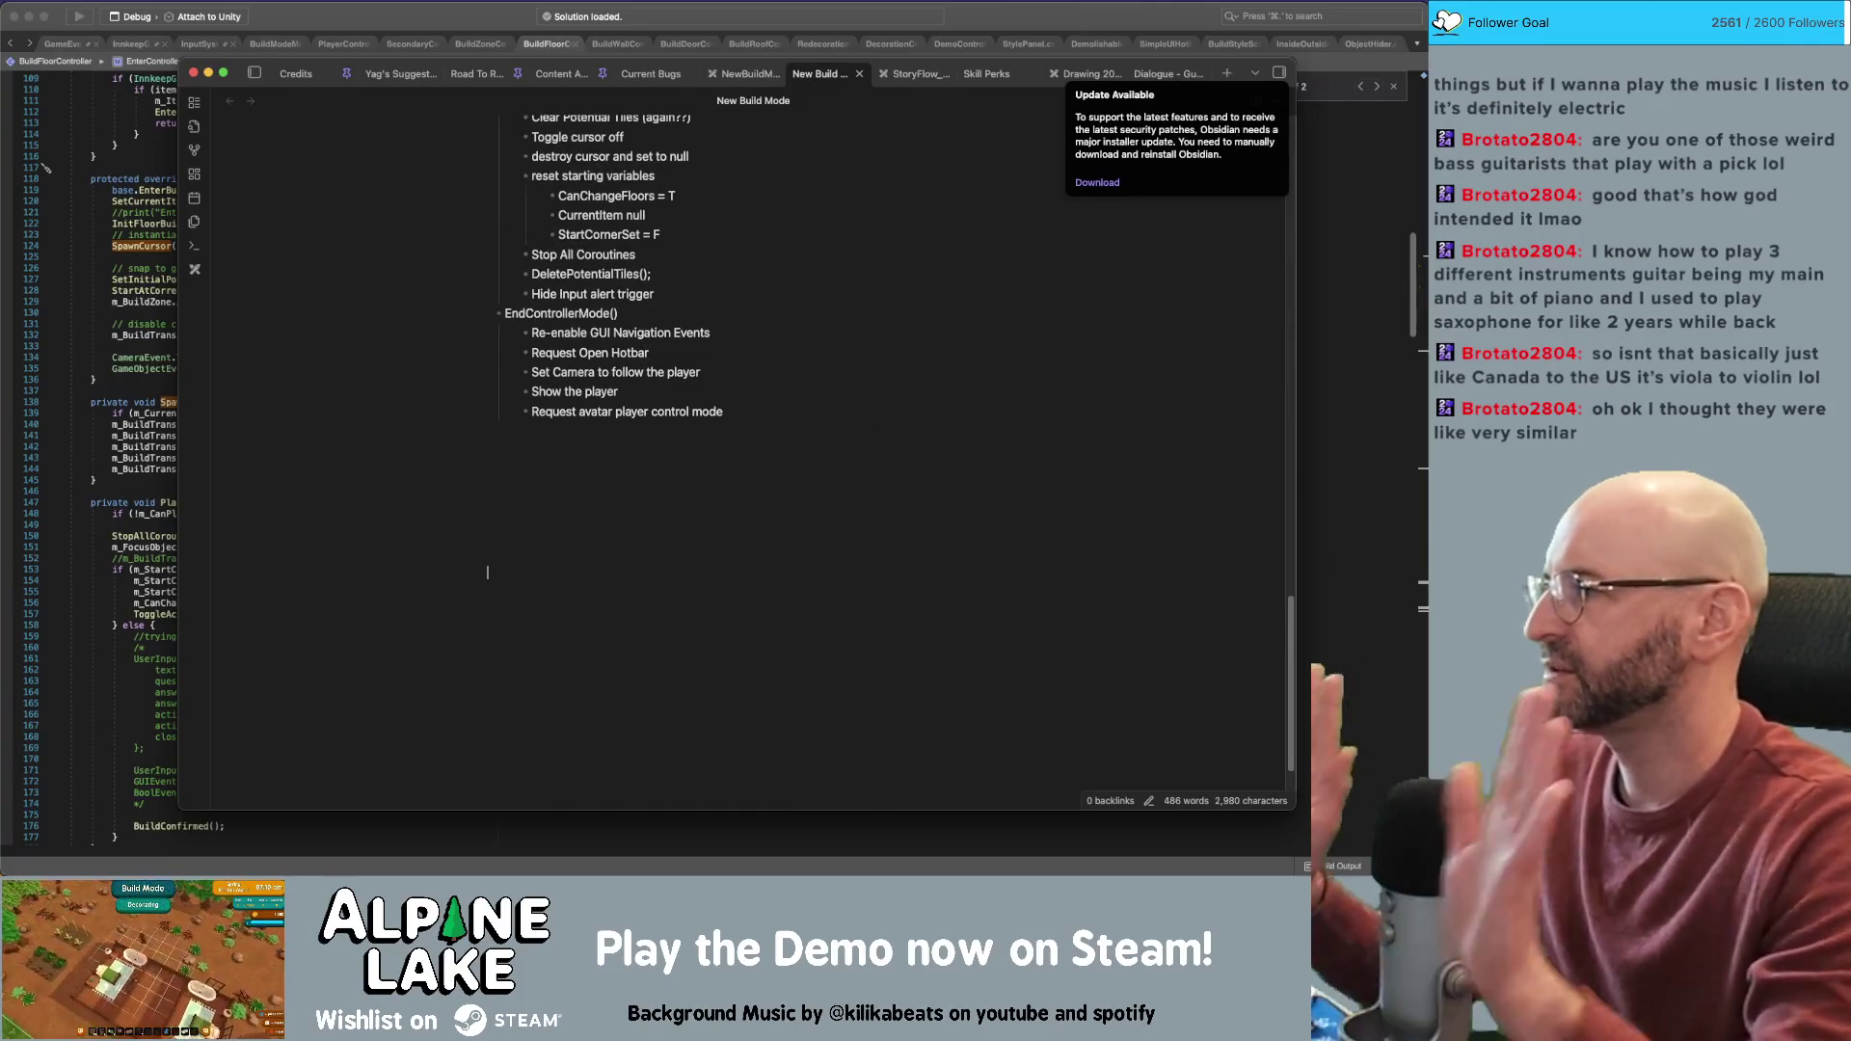
pyautogui.write('Enter ')
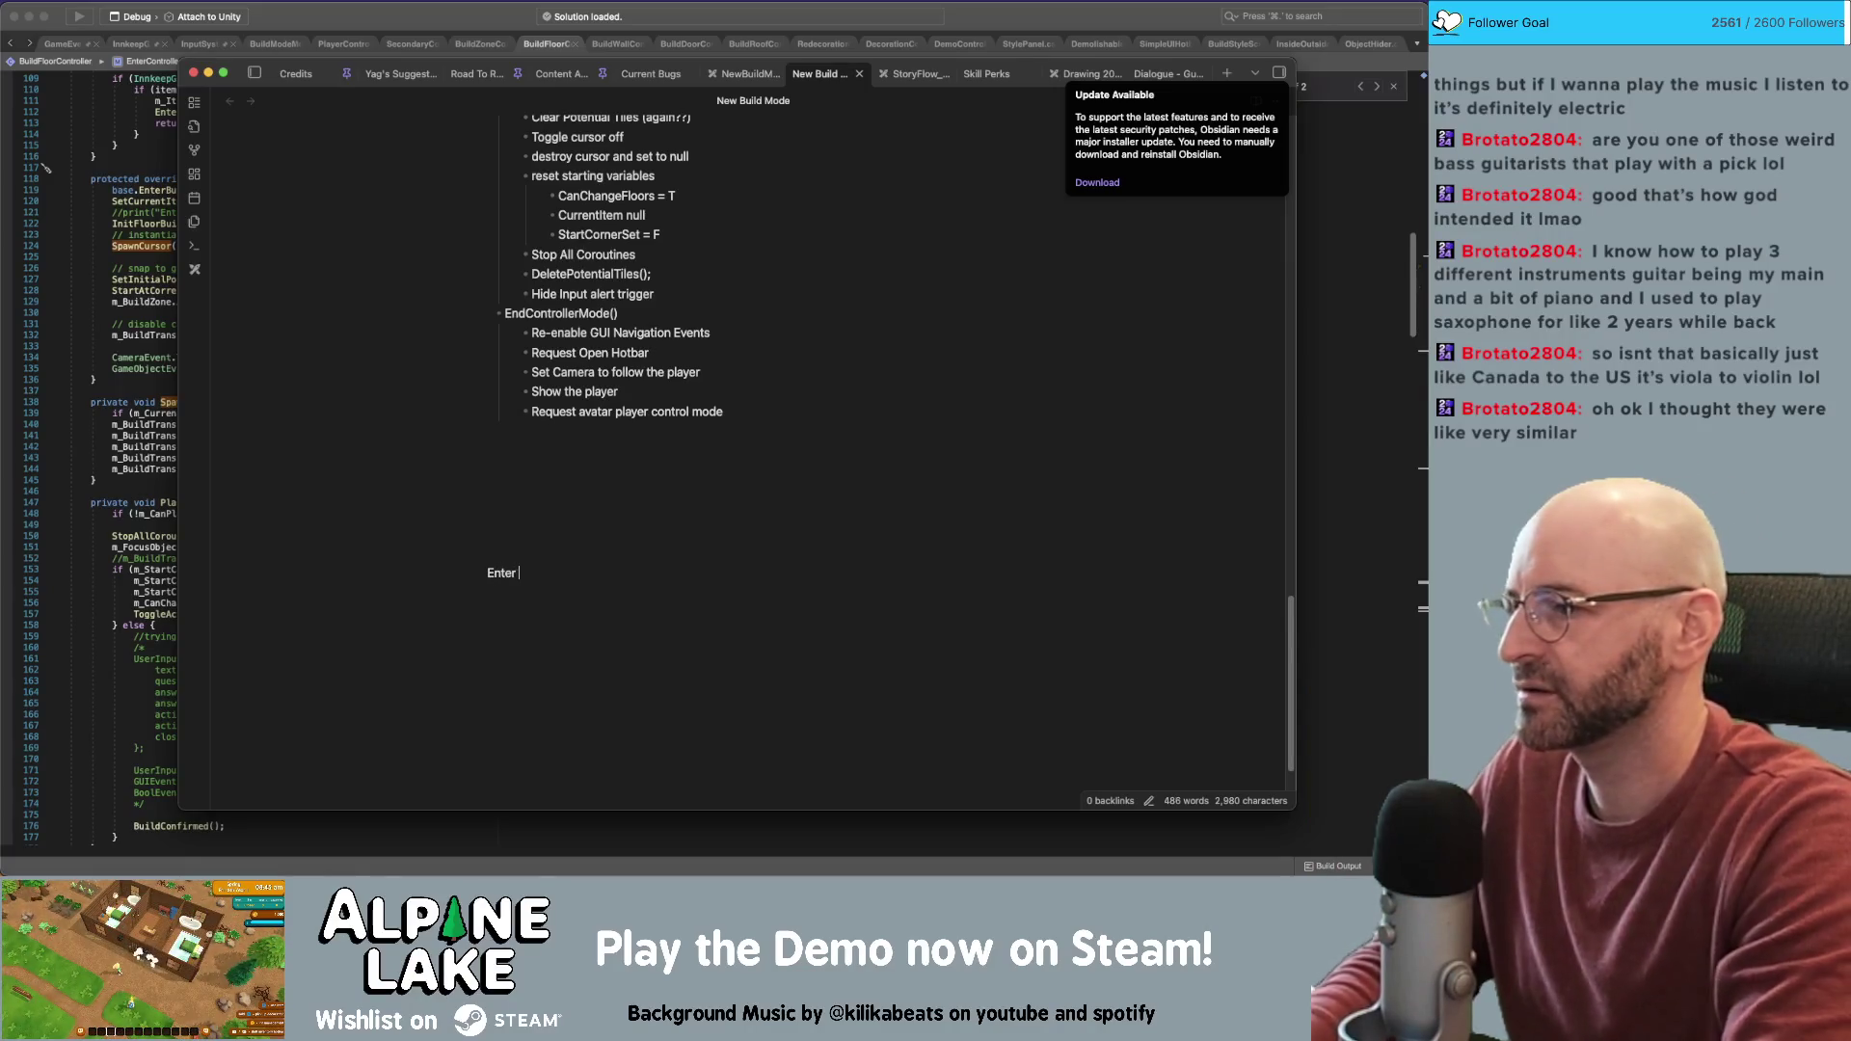
pyautogui.write('Build Mode ->')
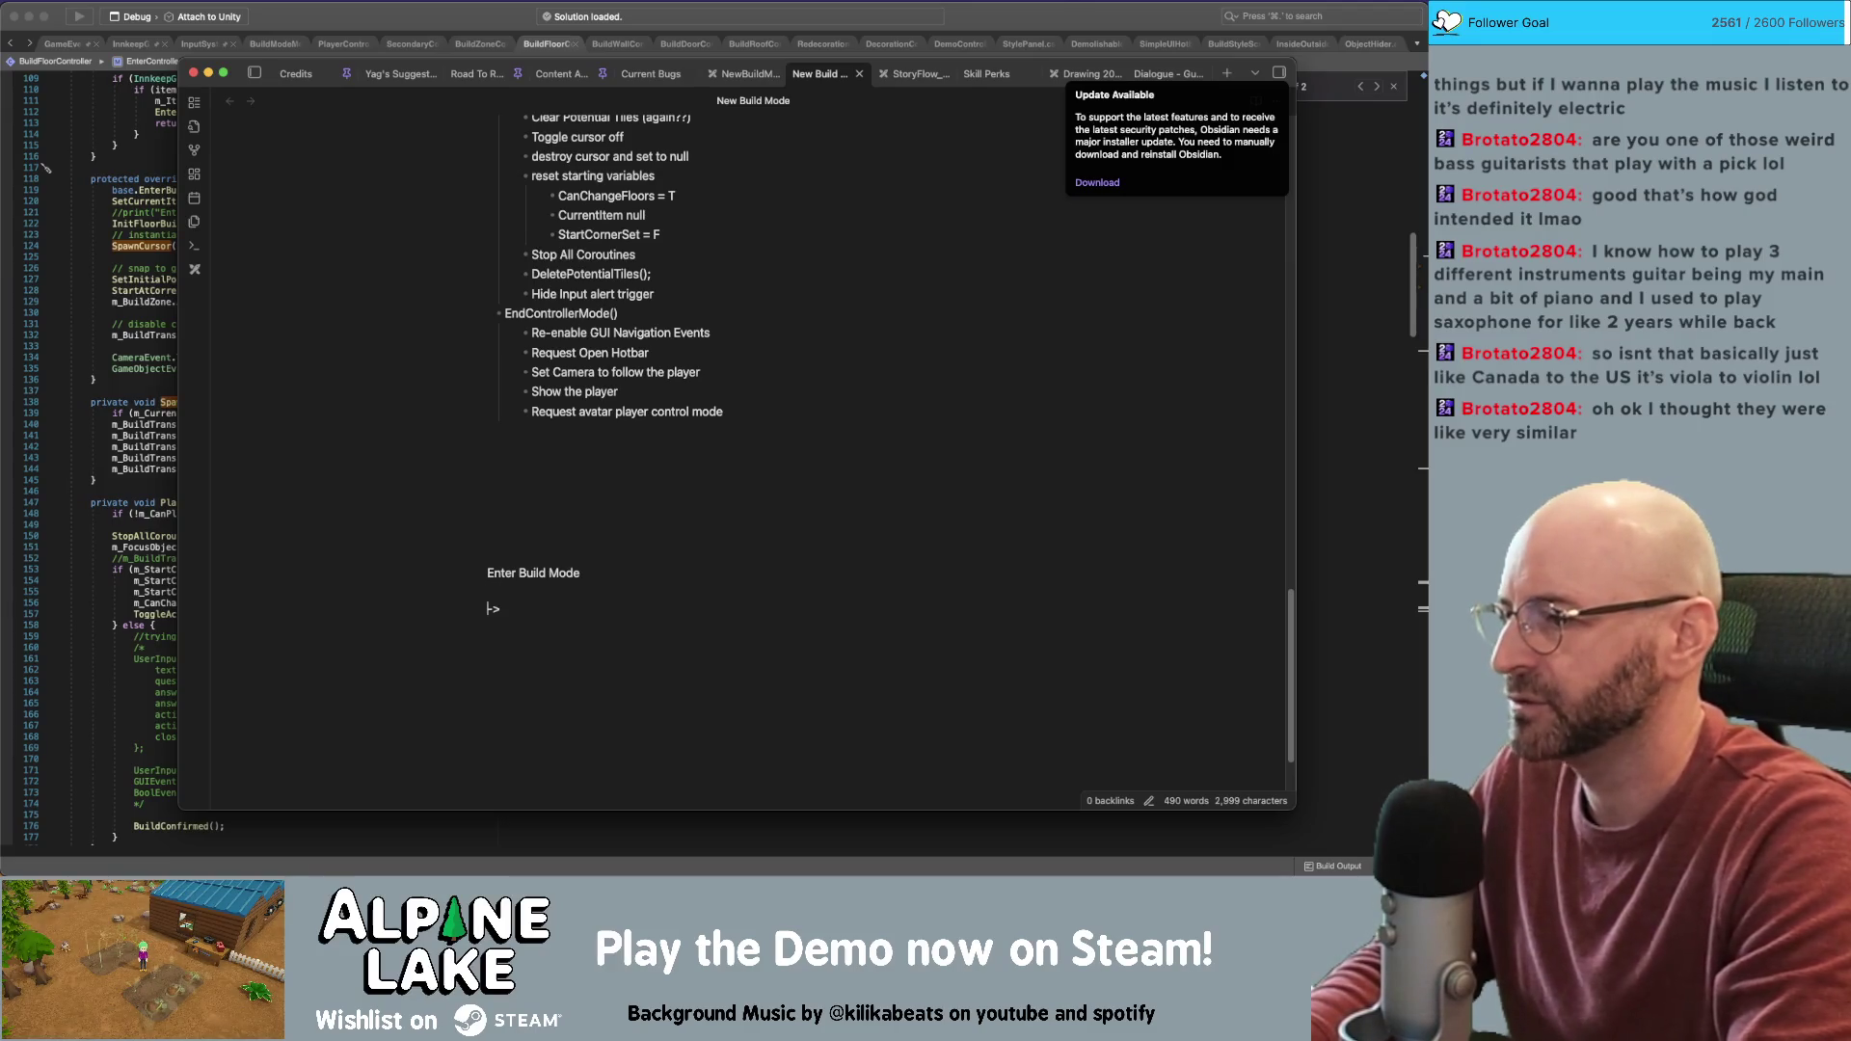
pyautogui.press('Return')
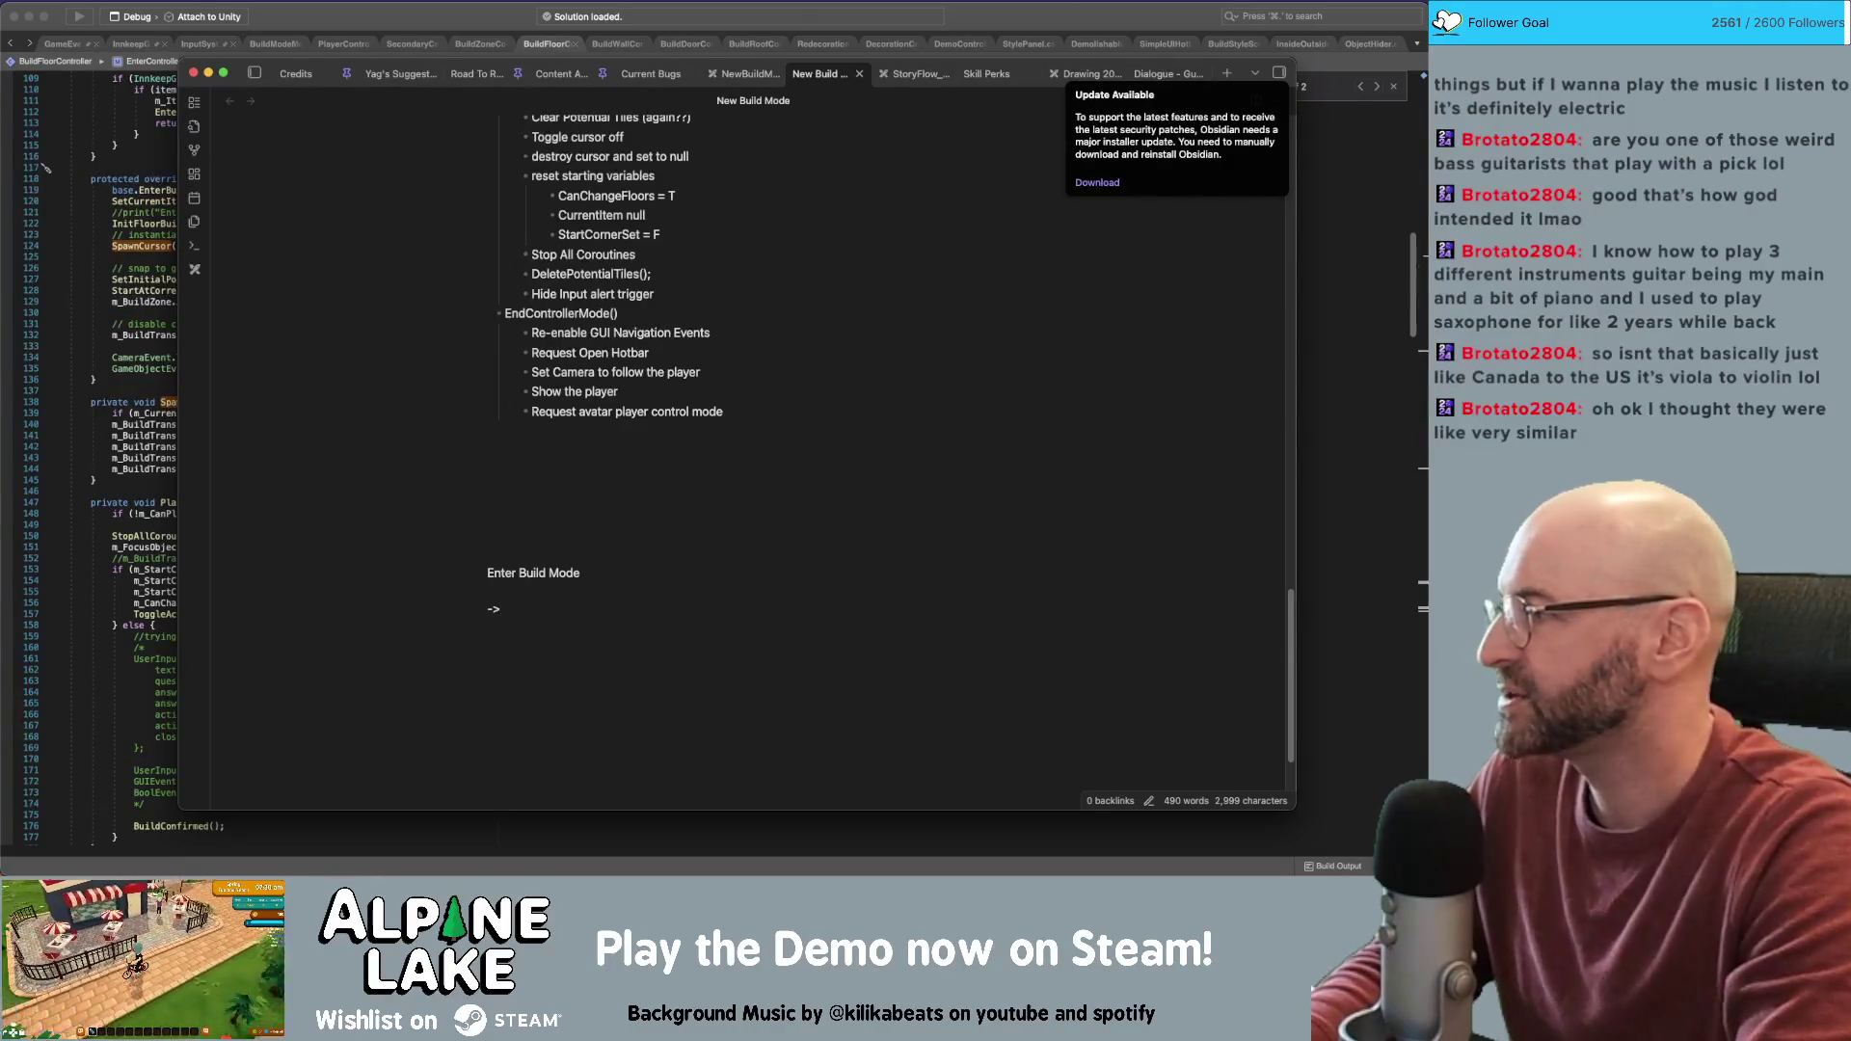
pyautogui.write('From An ')
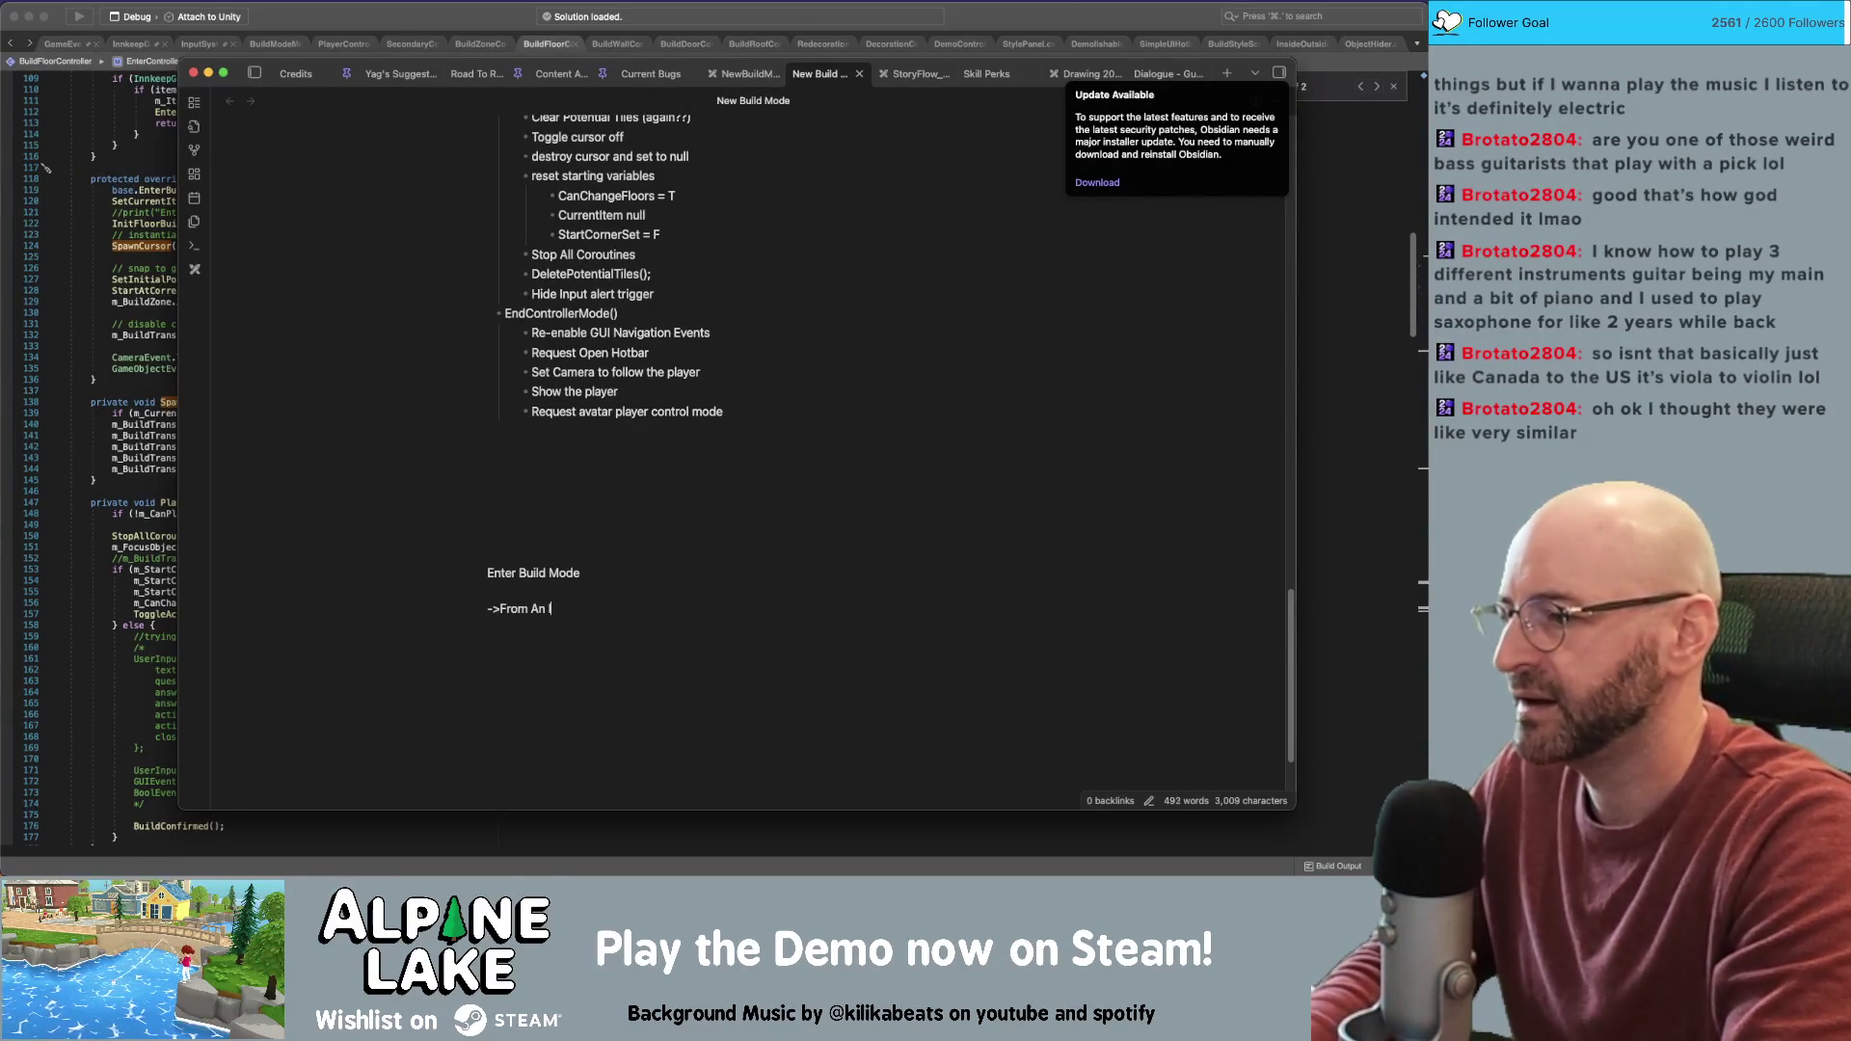
pyautogui.write('Item In Hotbar')
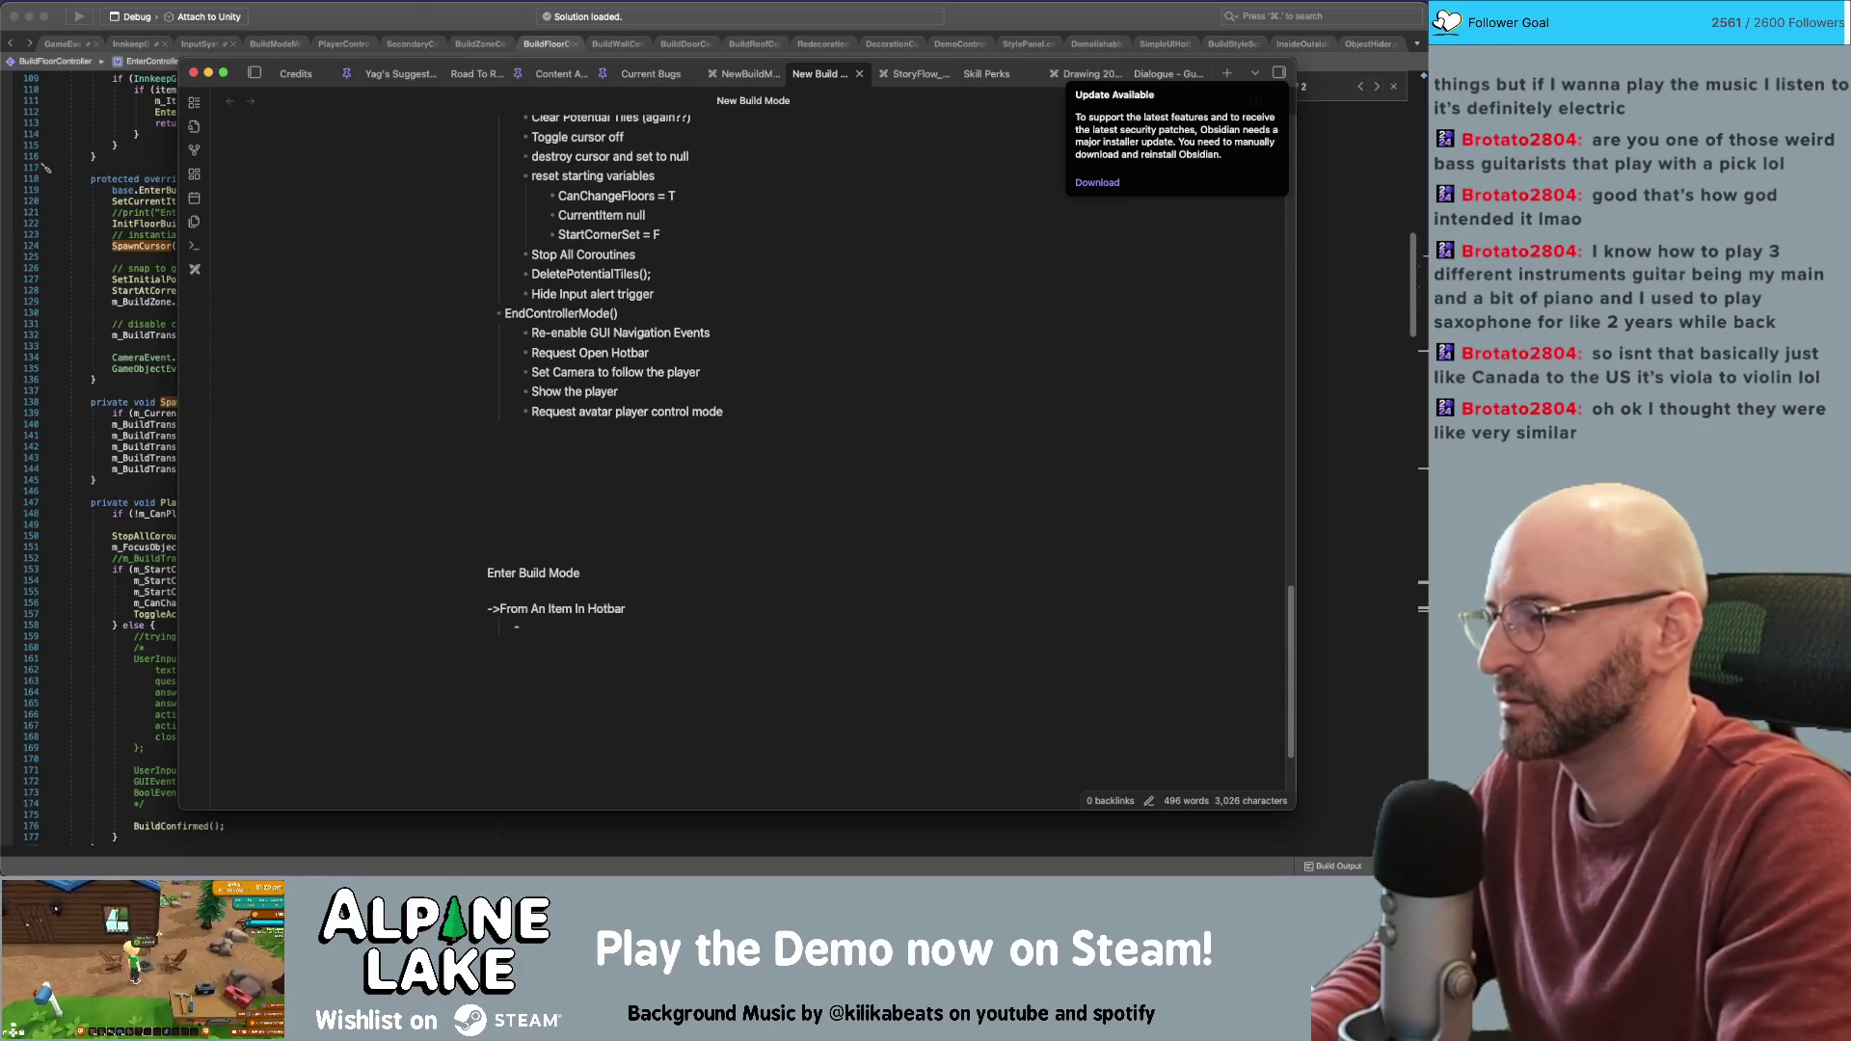
pyautogui.write('Tell the')
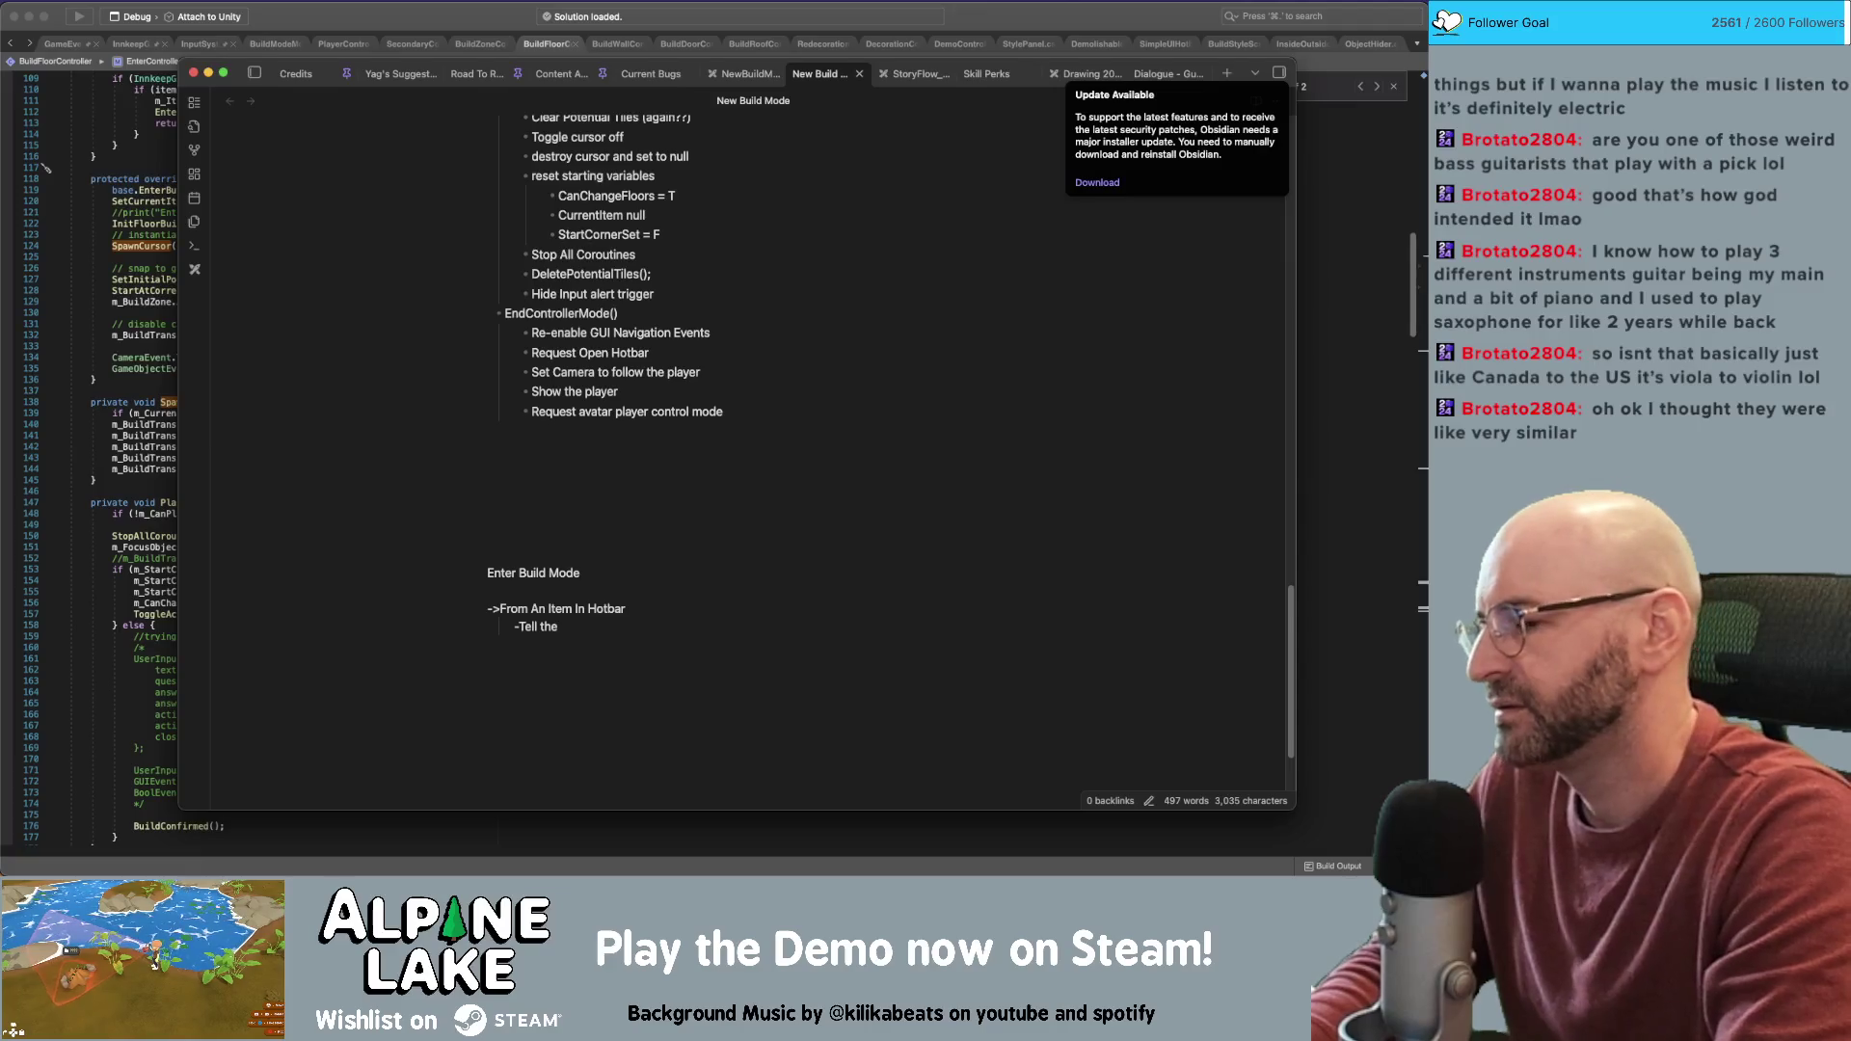
pyautogui.write(' build mode what')
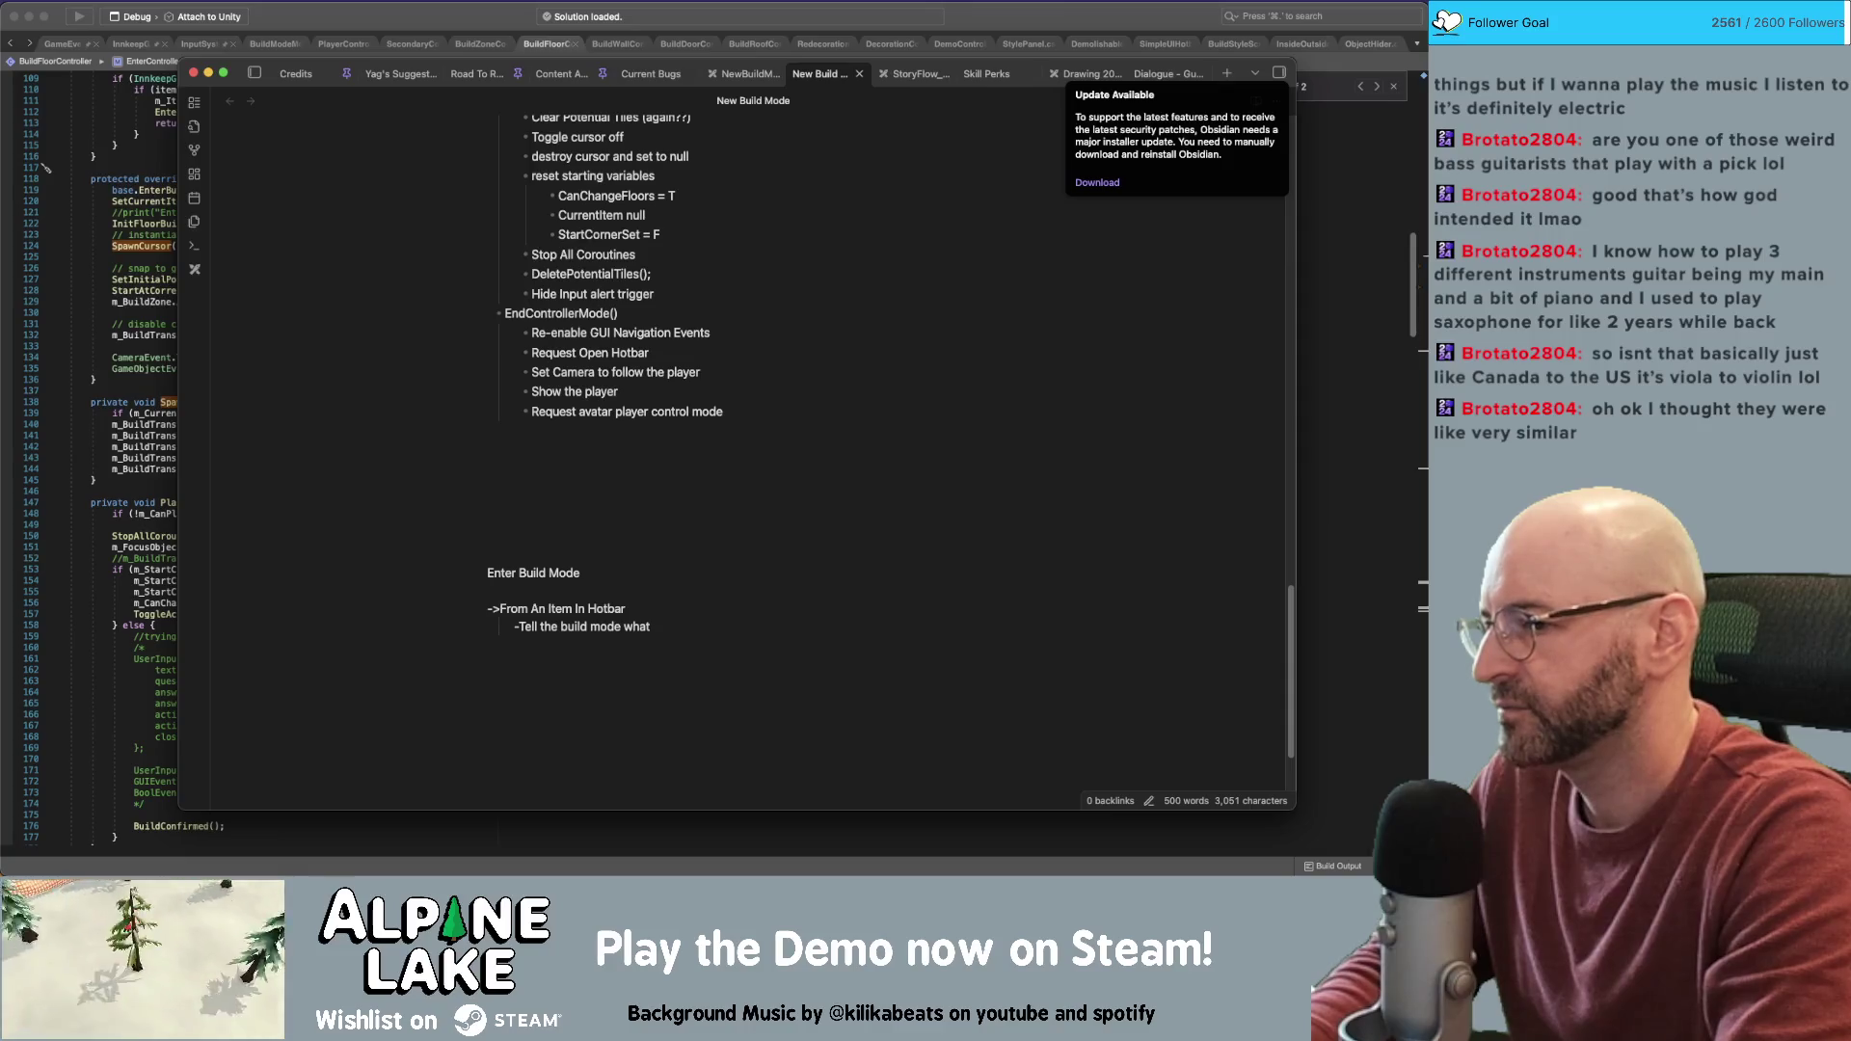
pyautogui.write('inventory item to start with.')
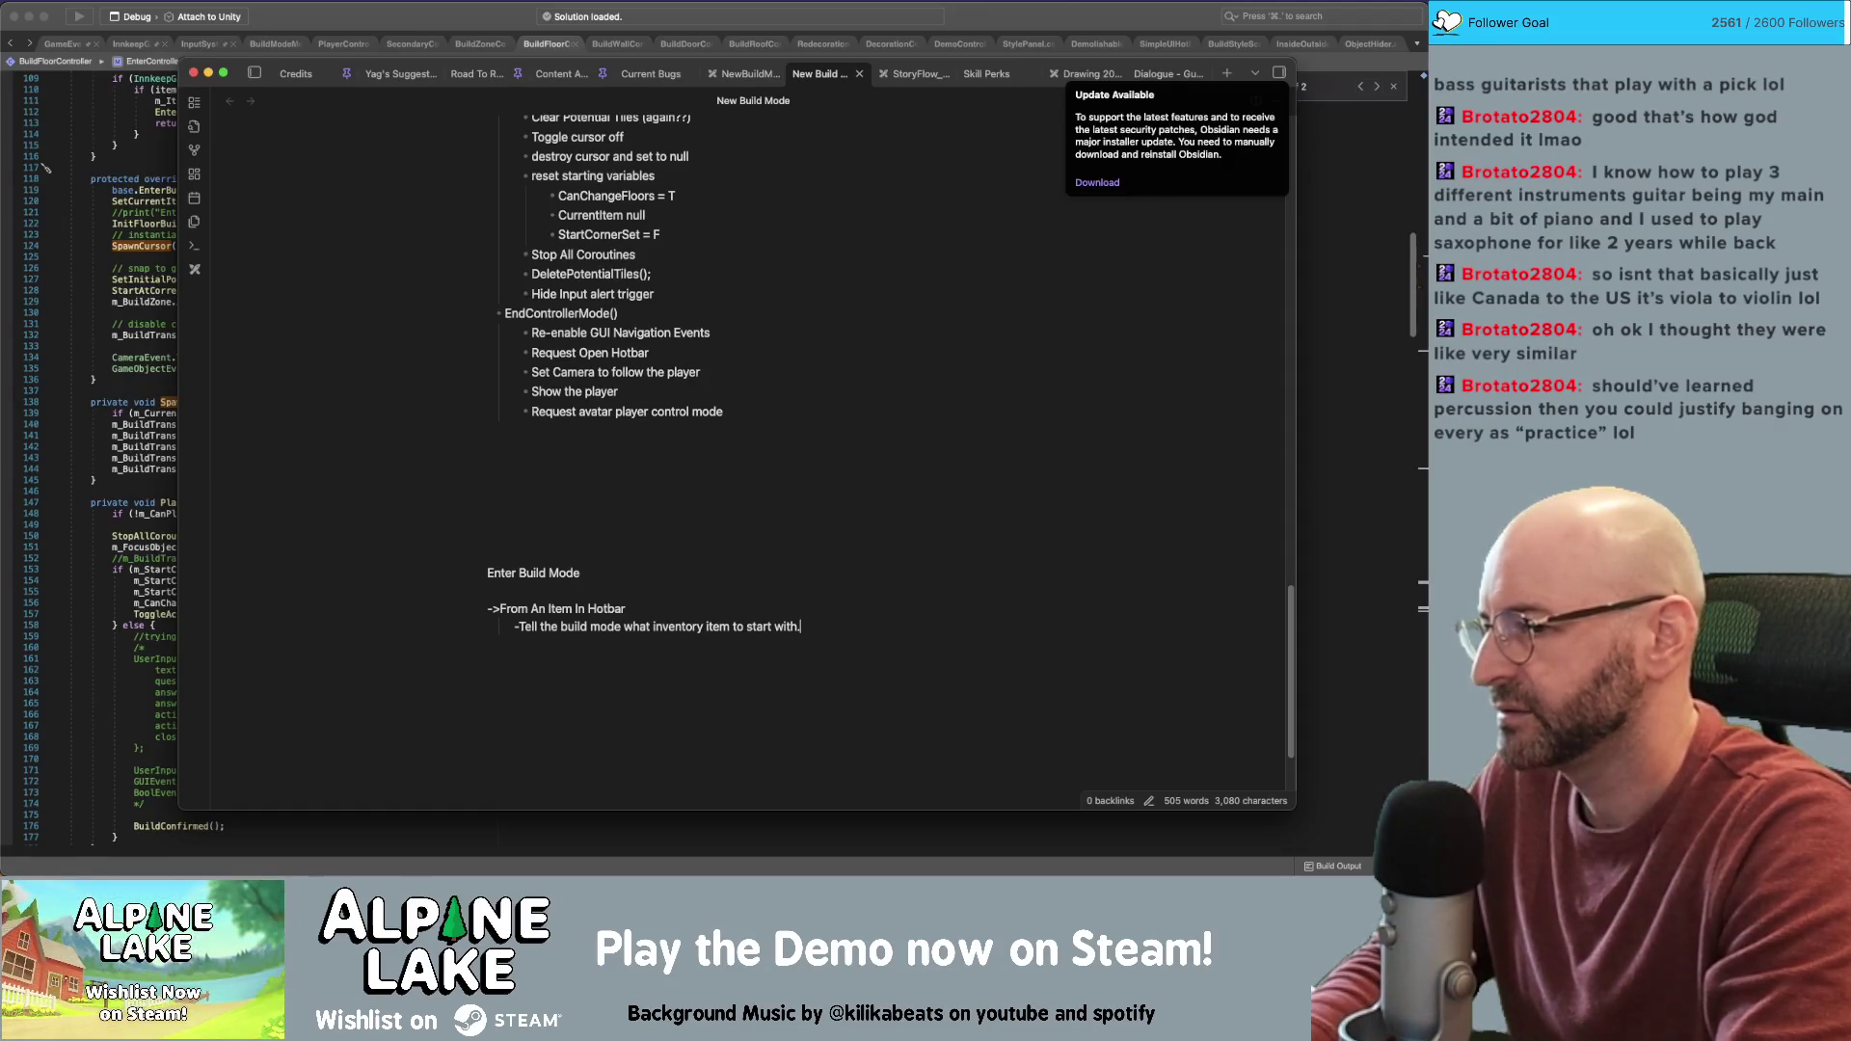
pyautogui.write('nd what UI to load')
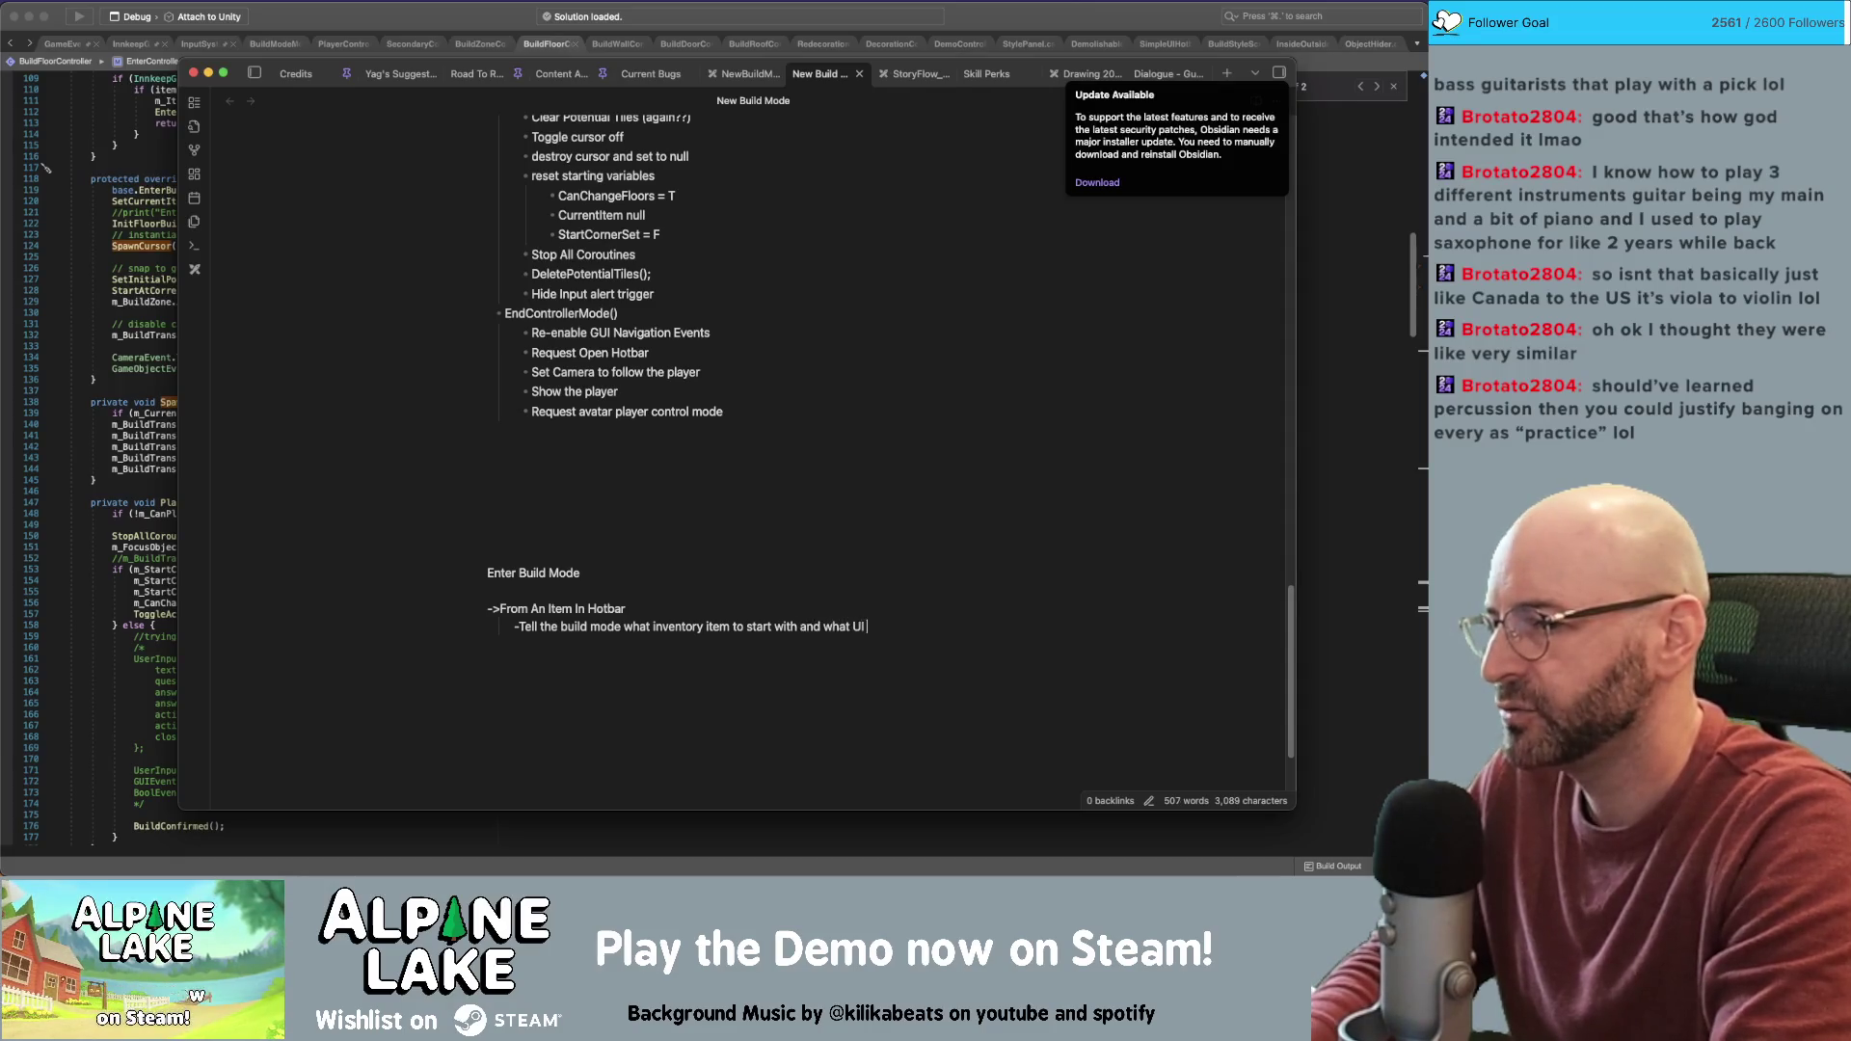
# Add a 'UI Loads' bullet under the hotbar entry
pyautogui.press('Return')
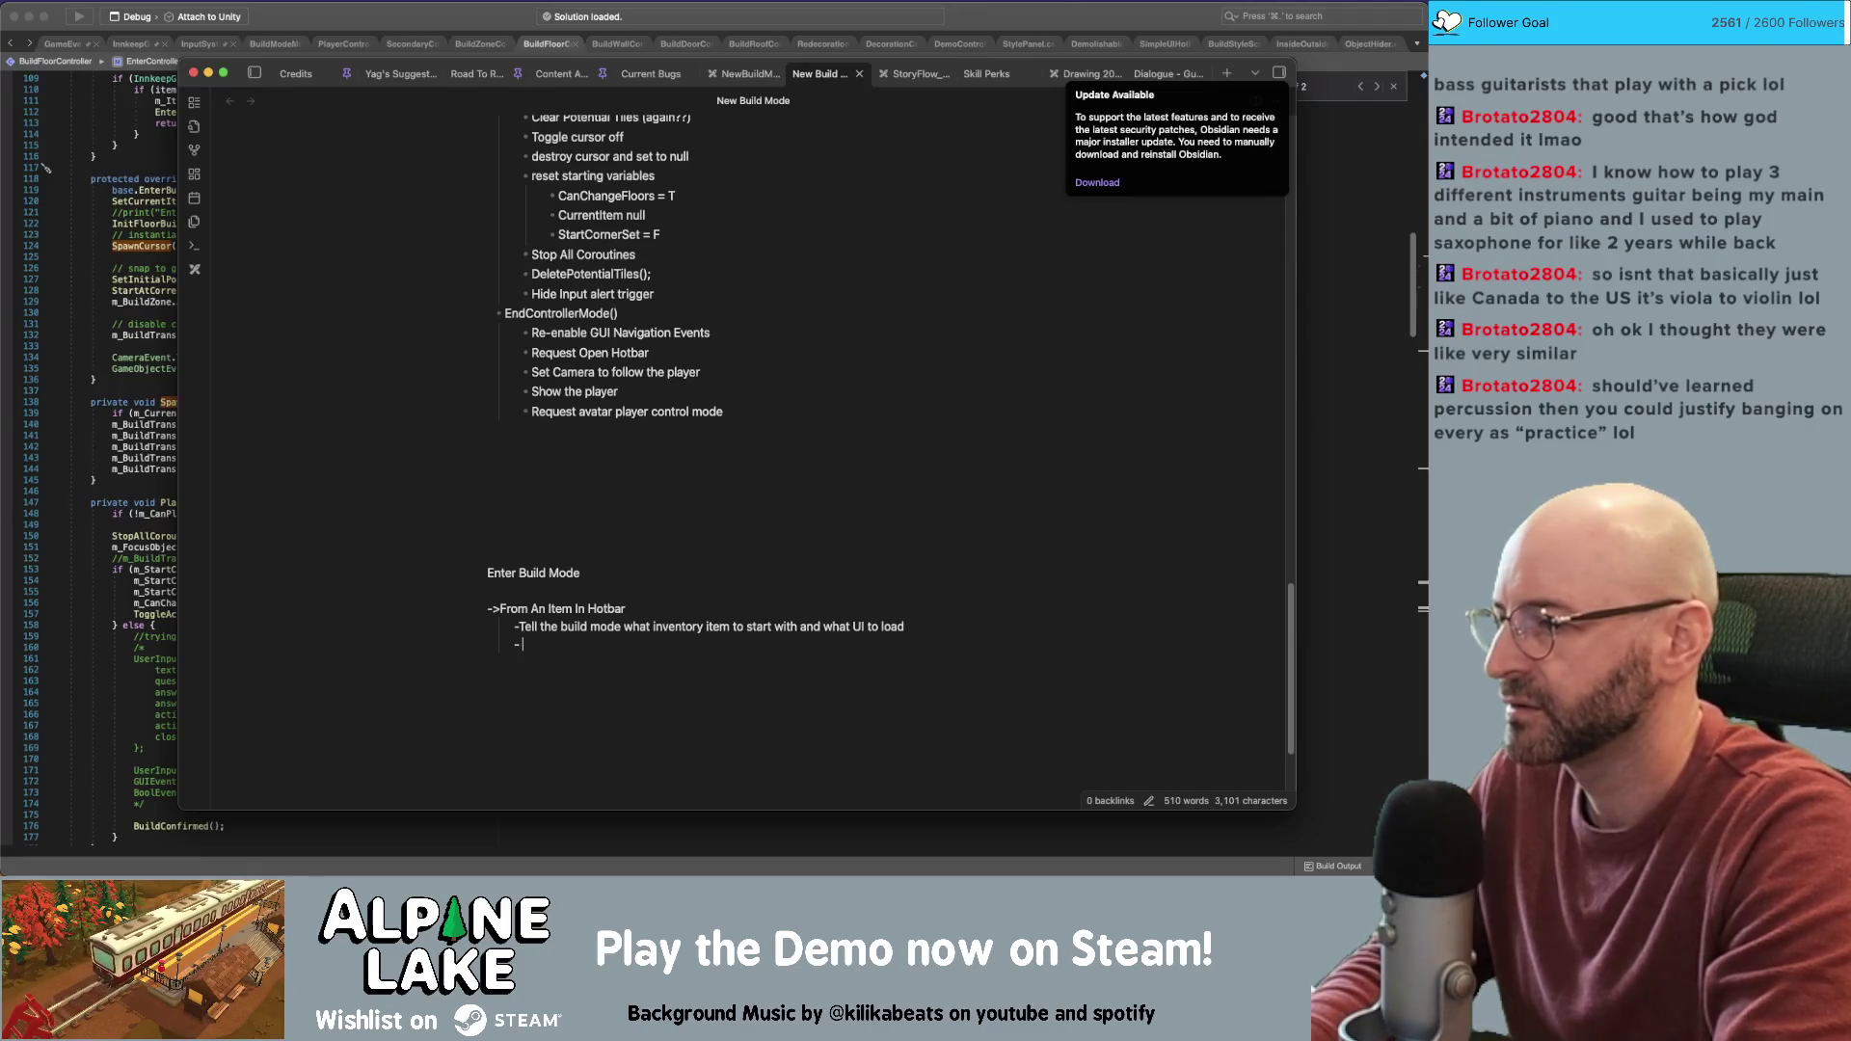
pyautogui.write('UI LO')
pyautogui.press('BackSpace')
pyautogui.press('BackSpace')
pyautogui.press('BackSpace')
pyautogui.write('Loads')
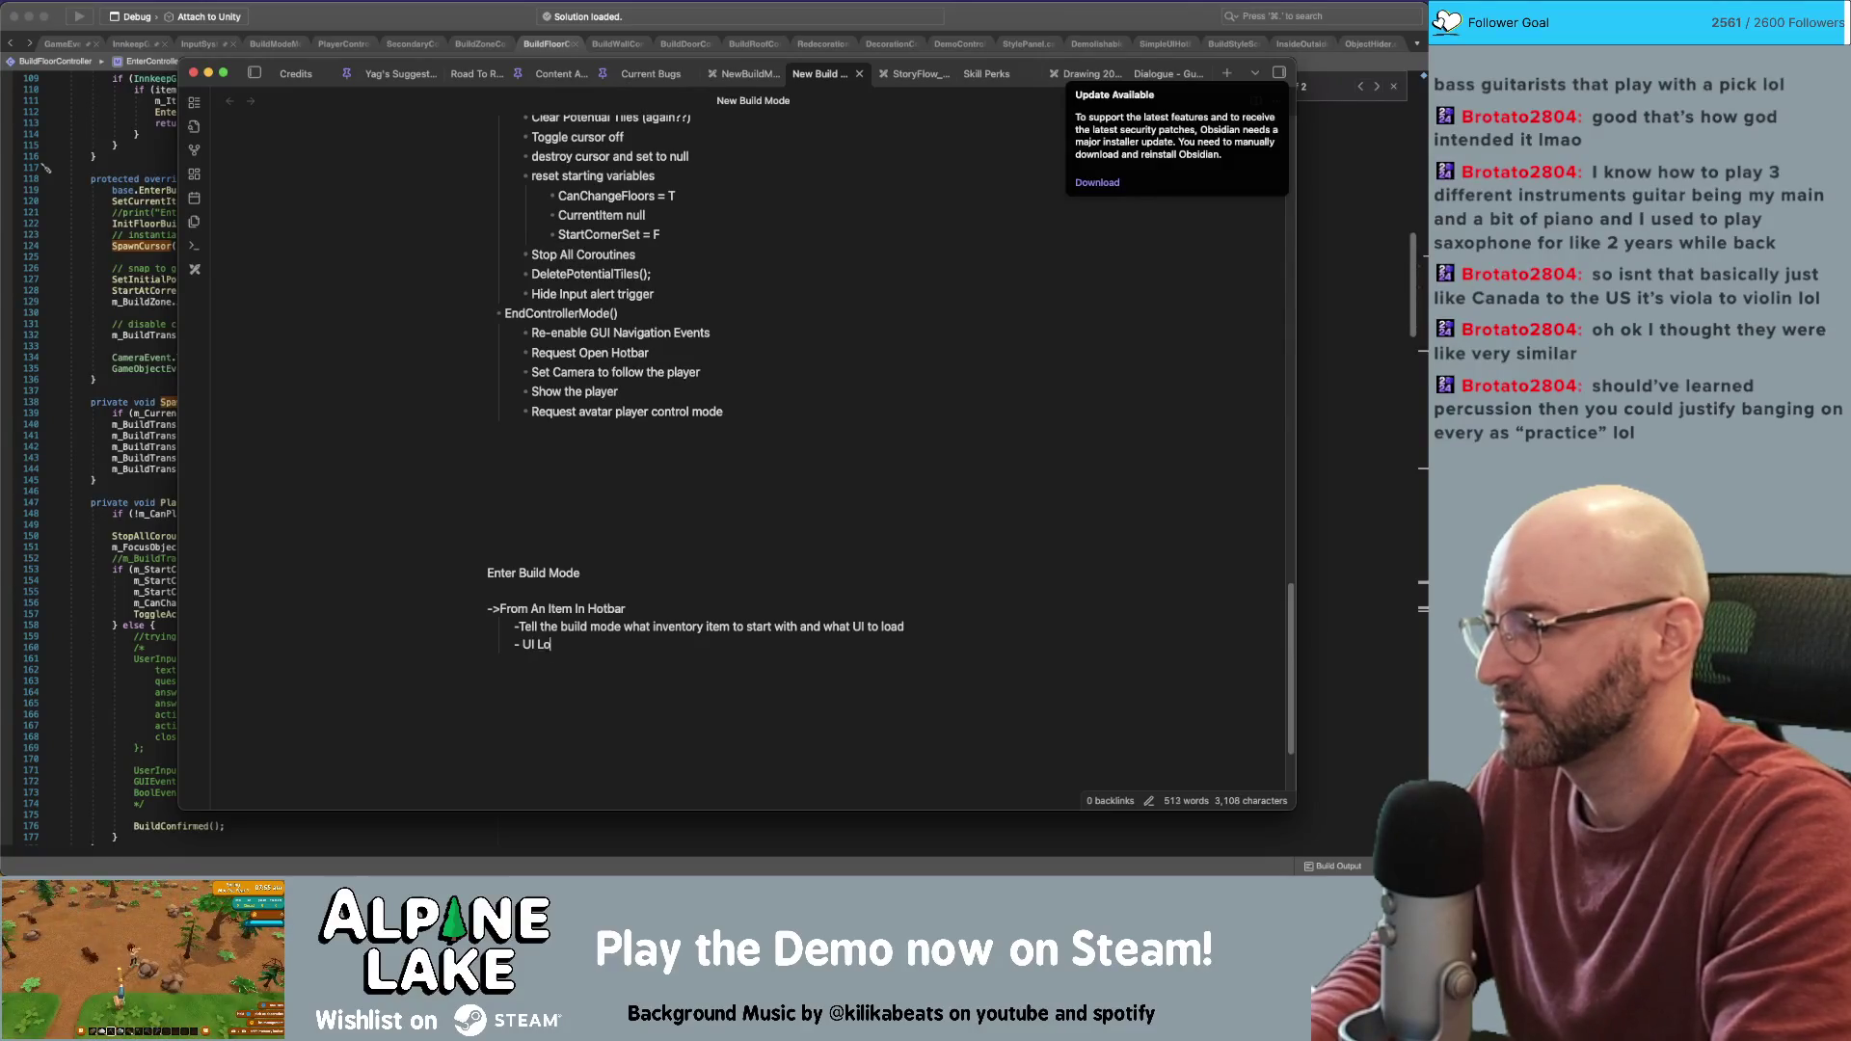
# Nest a bullet: 'Selects first style in list of styles and tells the build mode which style to update to'
pyautogui.press('Return')
pyautogui.press('Tab')
pyautogui.write('- ')
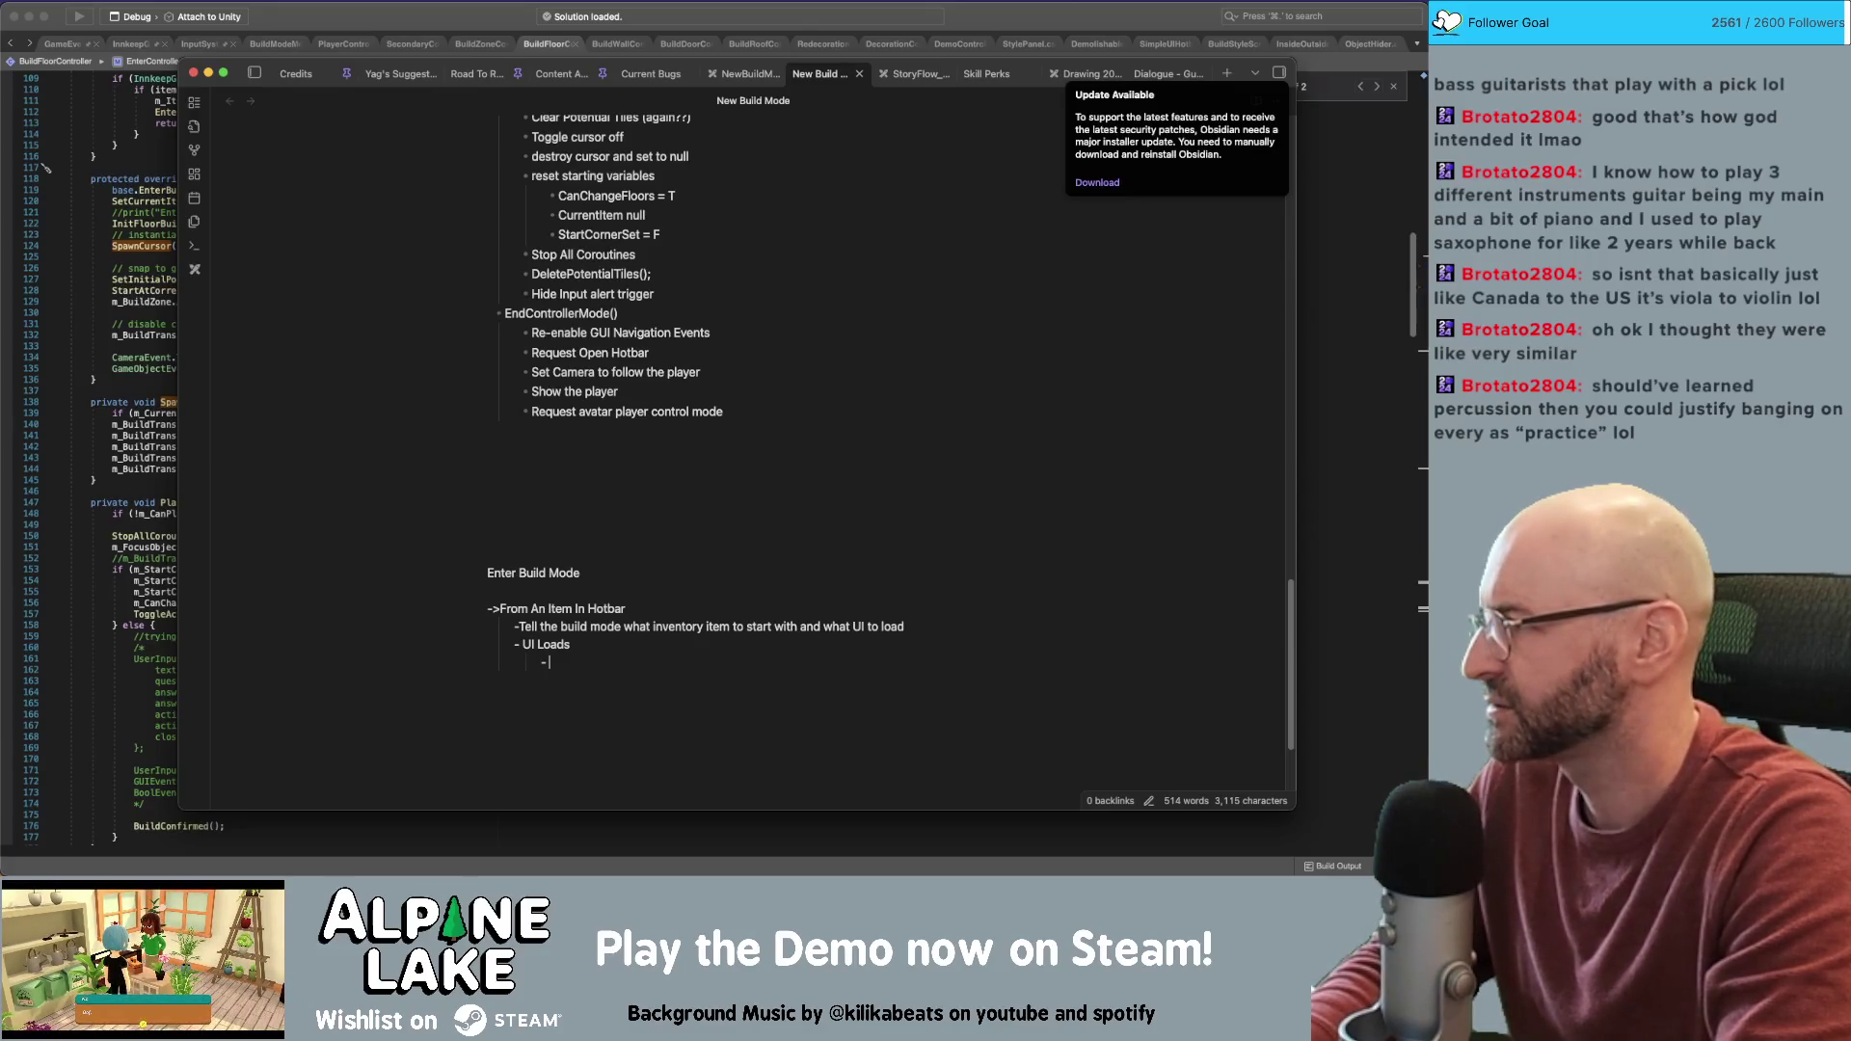
pyautogui.write('what style')
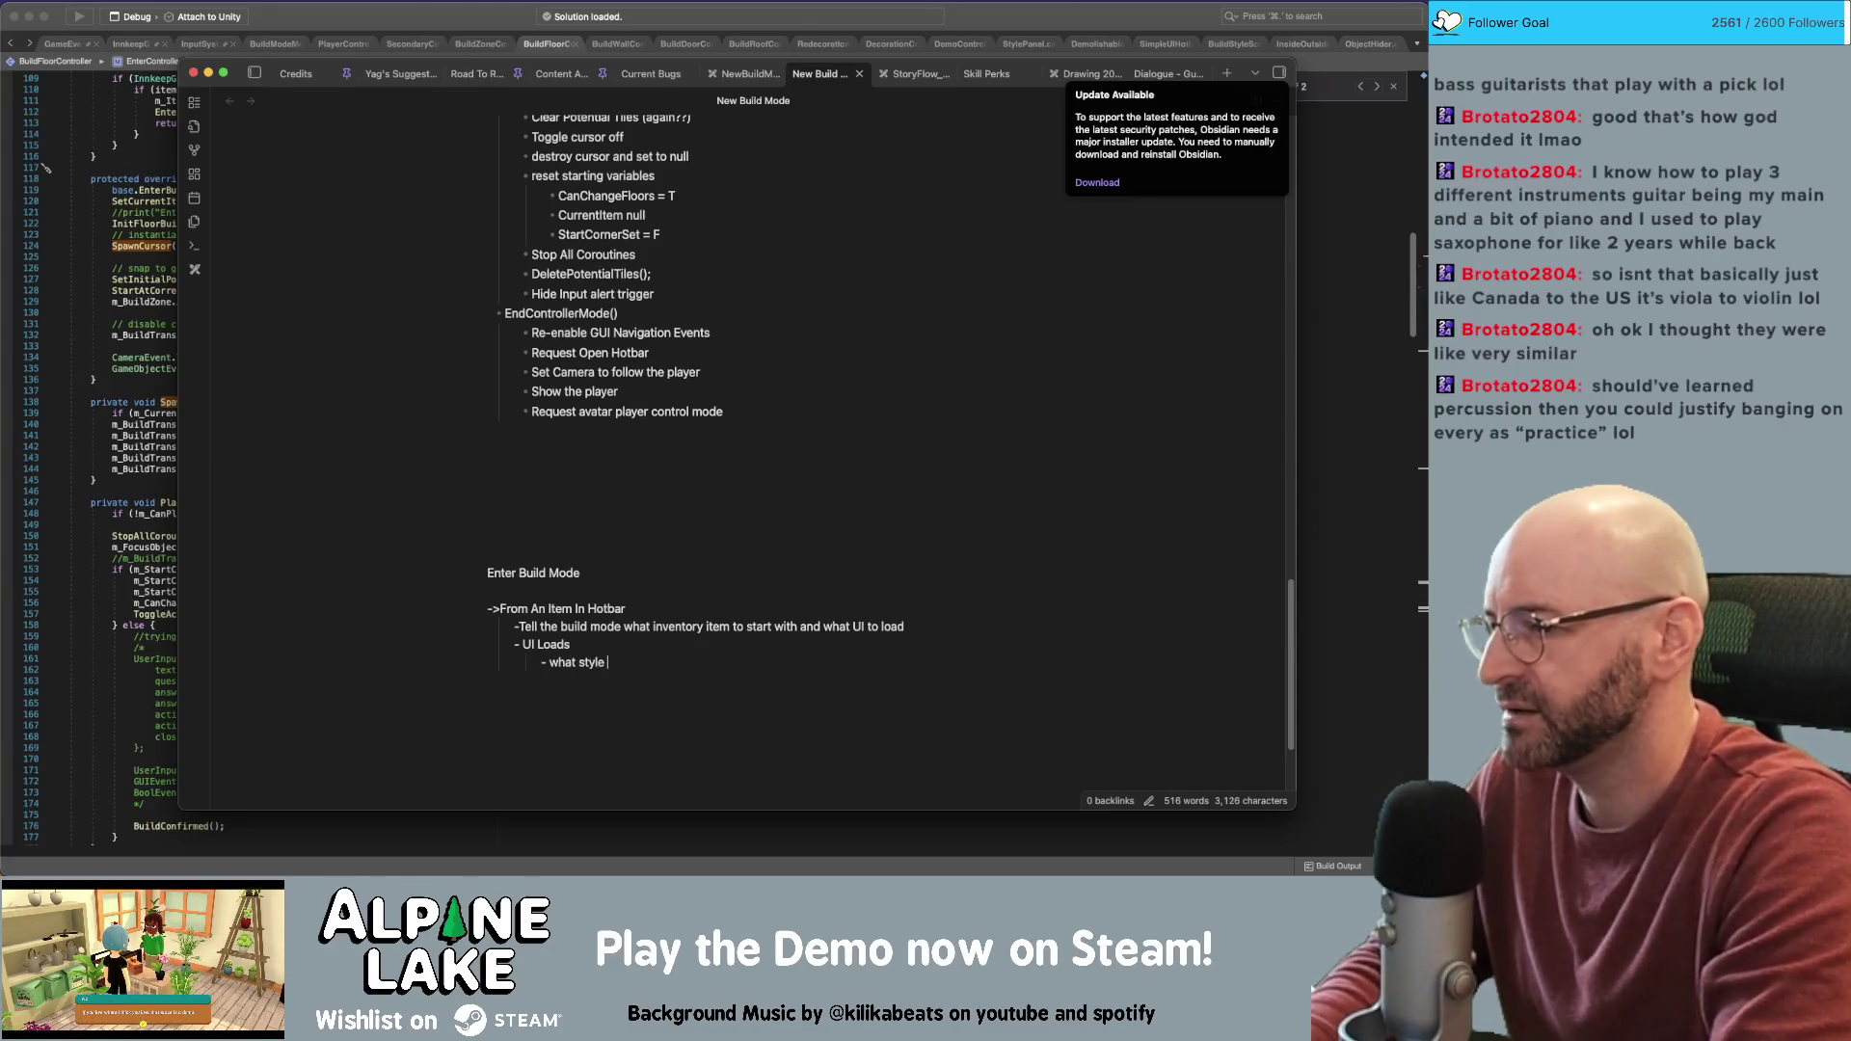
pyautogui.hotkey('shift', 'alt', 'Left')
pyautogui.hotkey('shift', 'alt', 'Left')
pyautogui.write('Se')
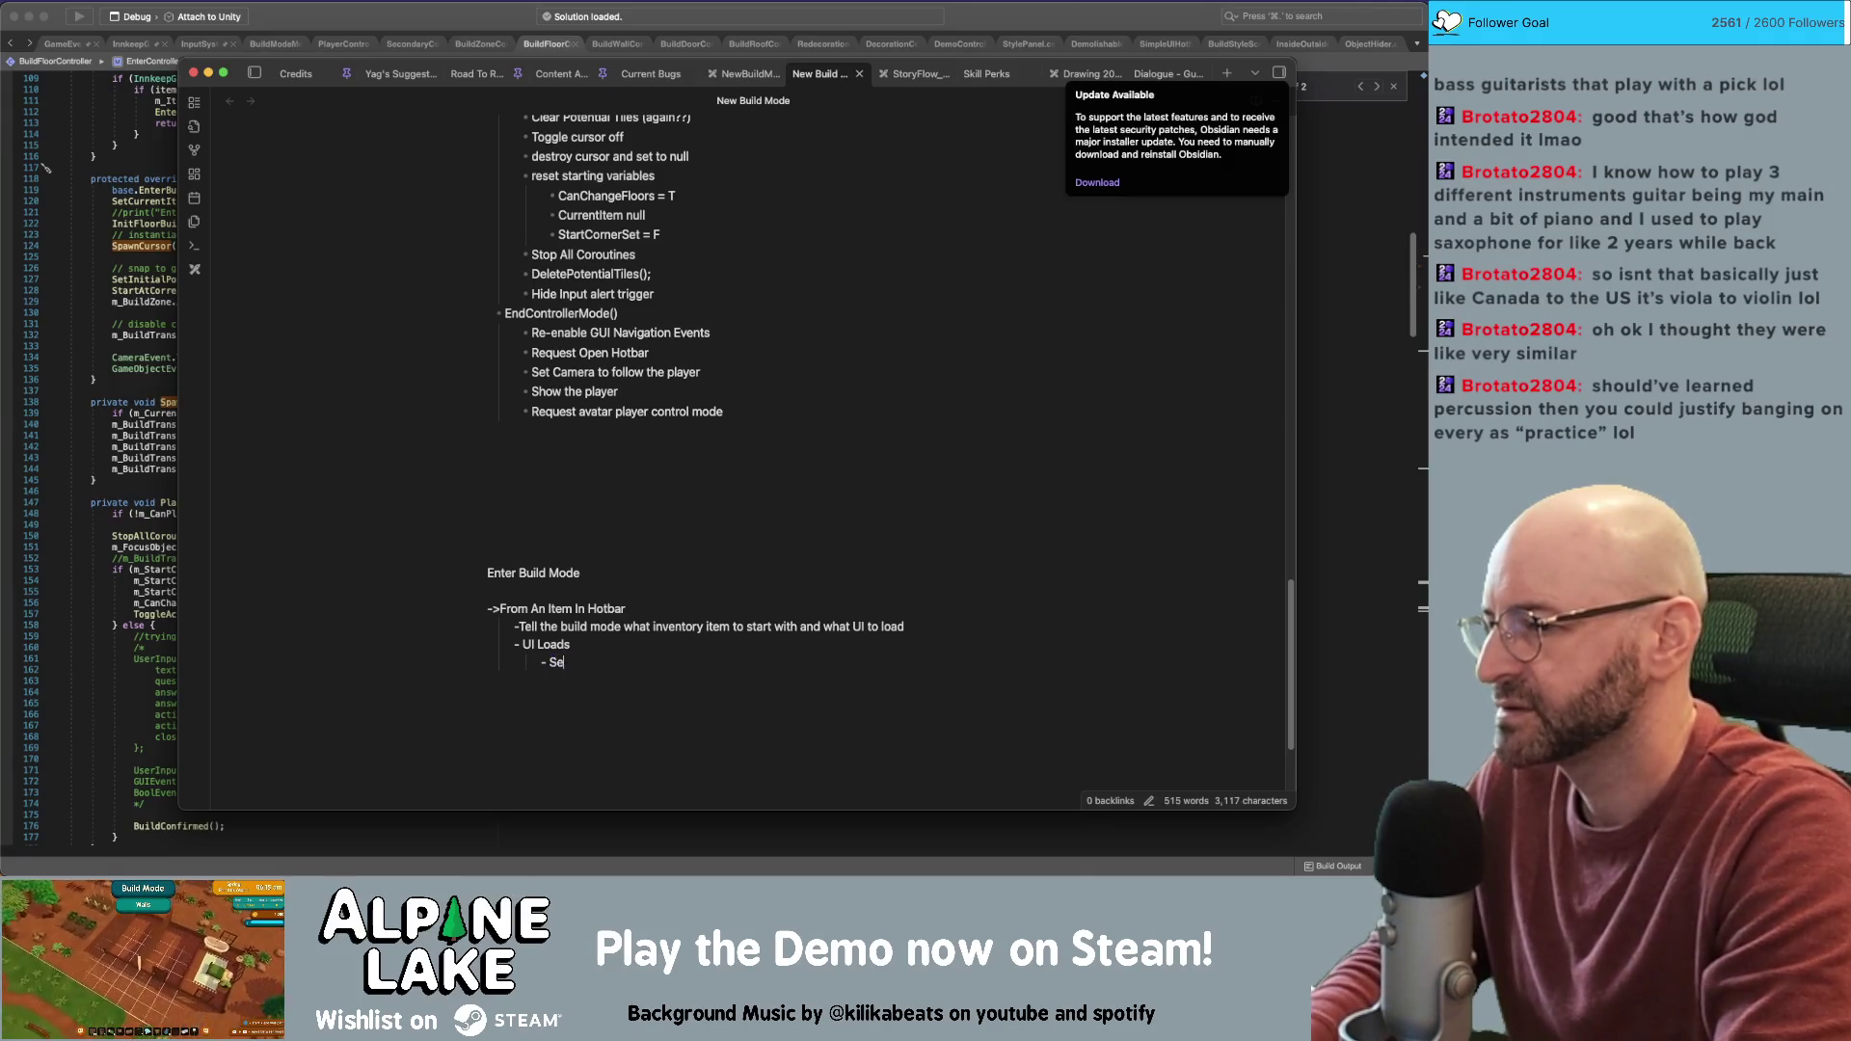
pyautogui.write('lects first style in list')
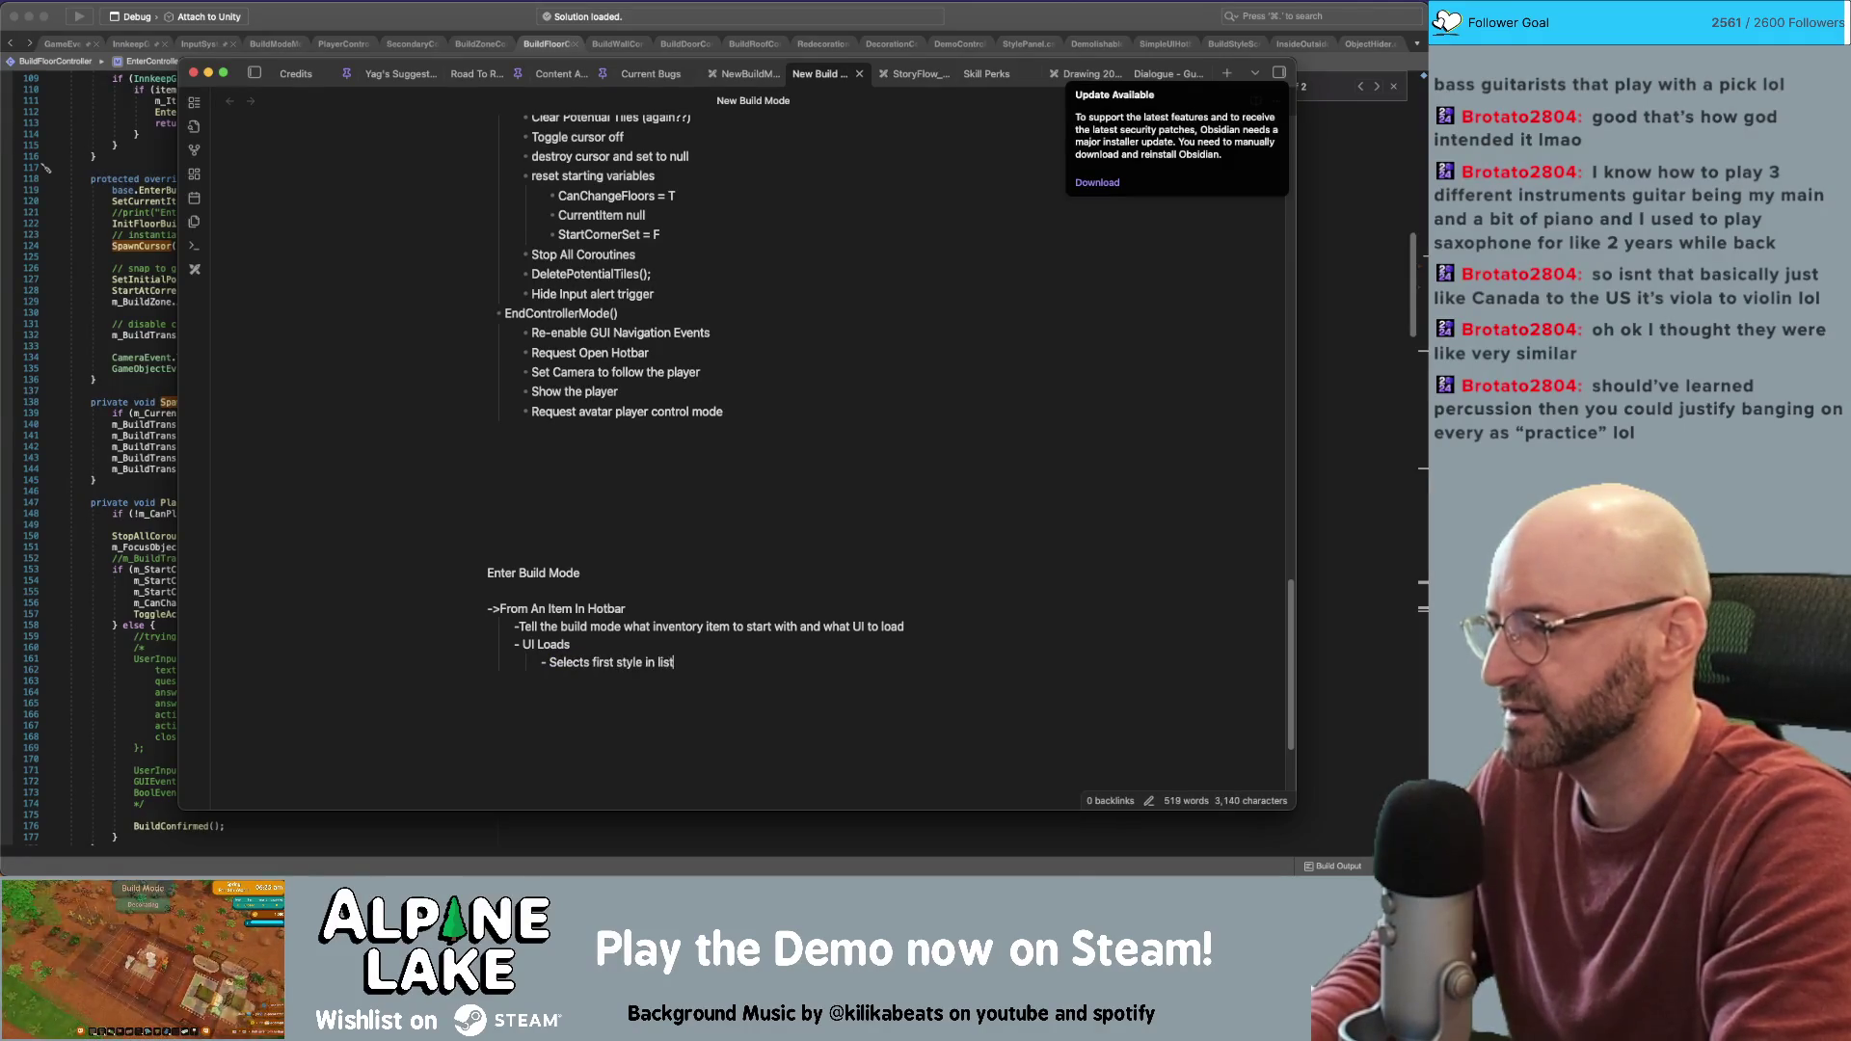
pyautogui.write(' of styles and t')
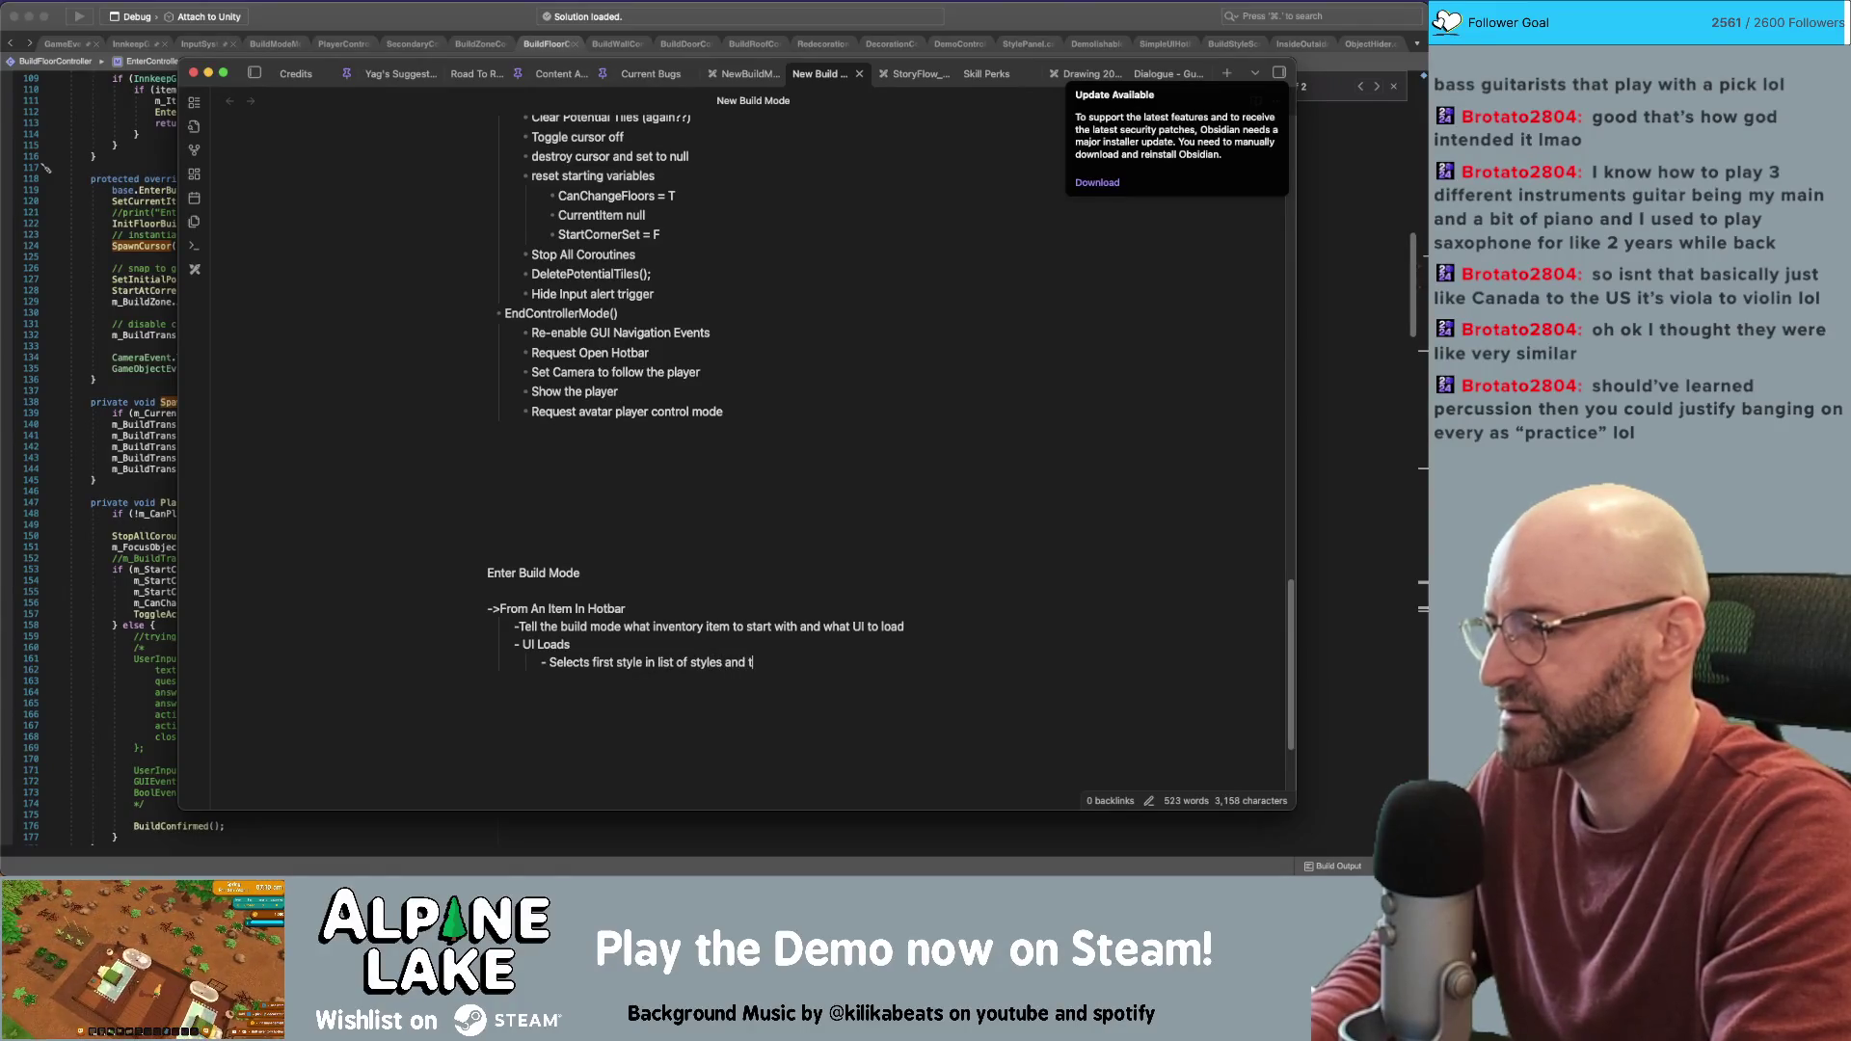
pyautogui.write('ells build mode')
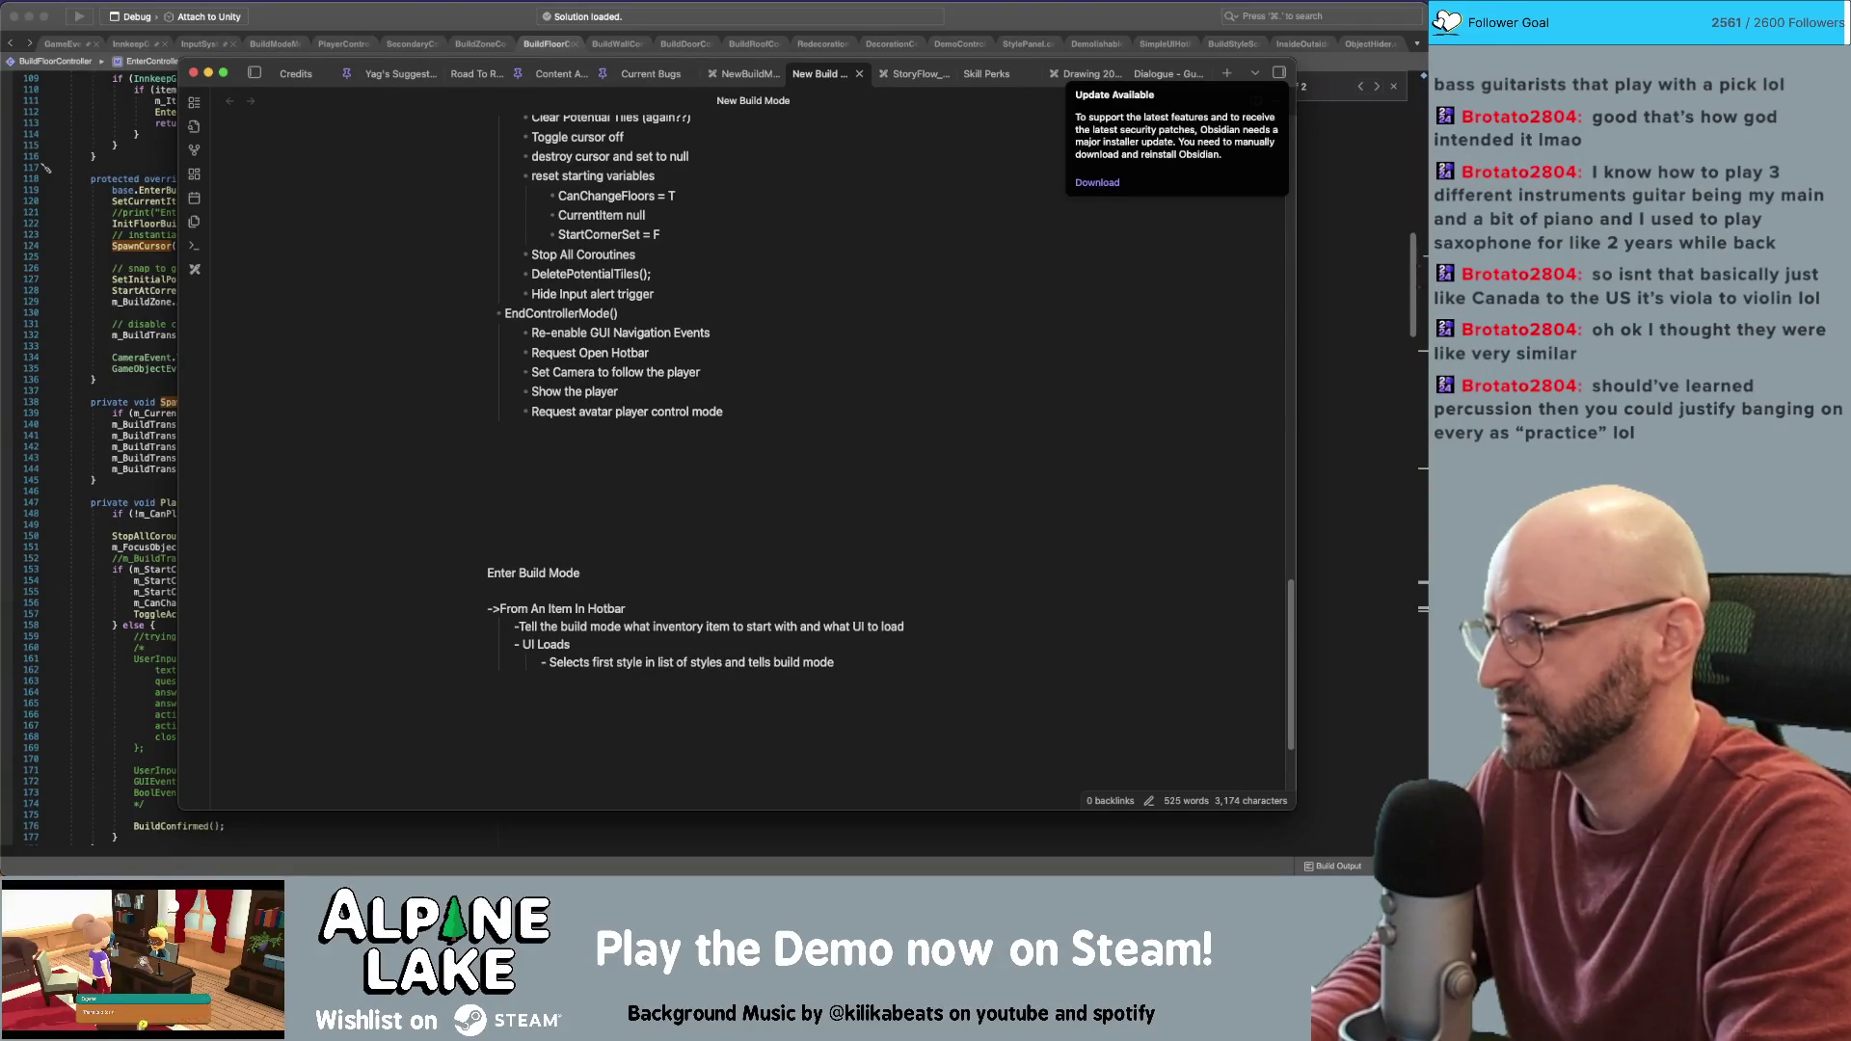
pyautogui.press('BackSpace')
pyautogui.press('BackSpace')
pyautogui.press('BackSpace')
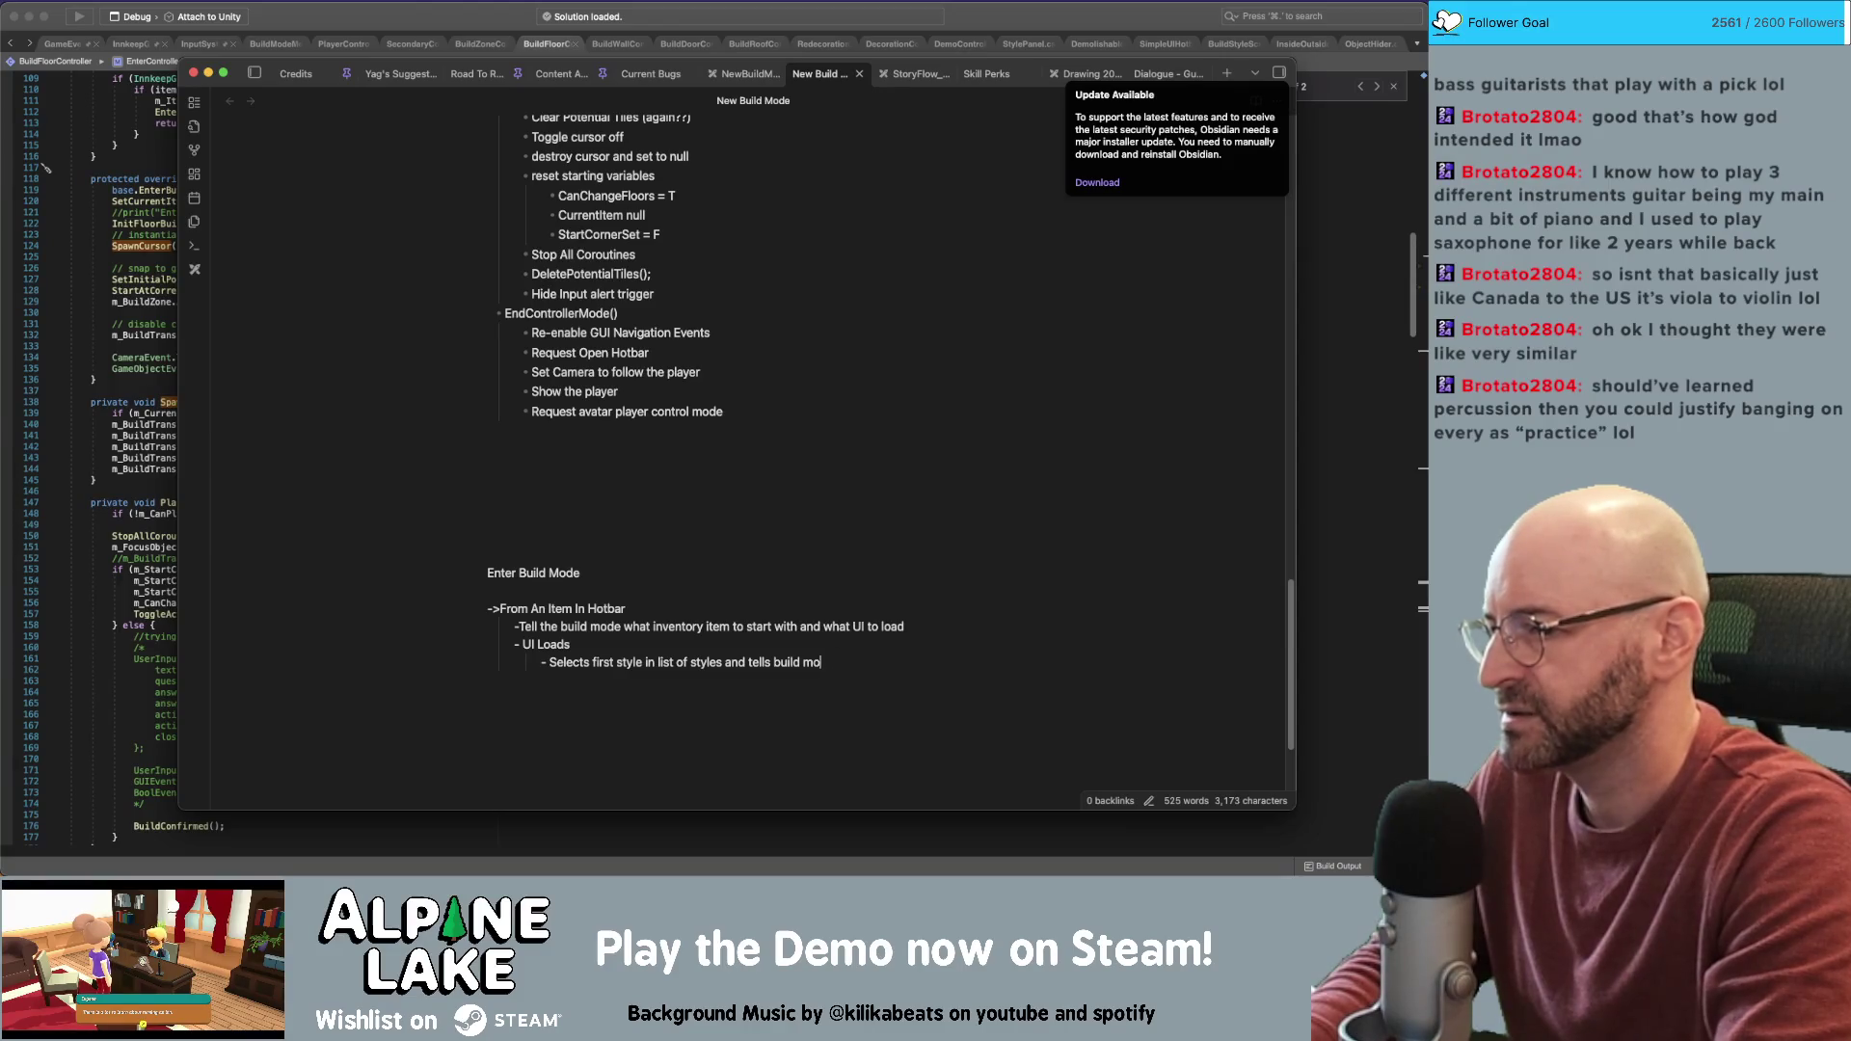
pyautogui.write('the build m')
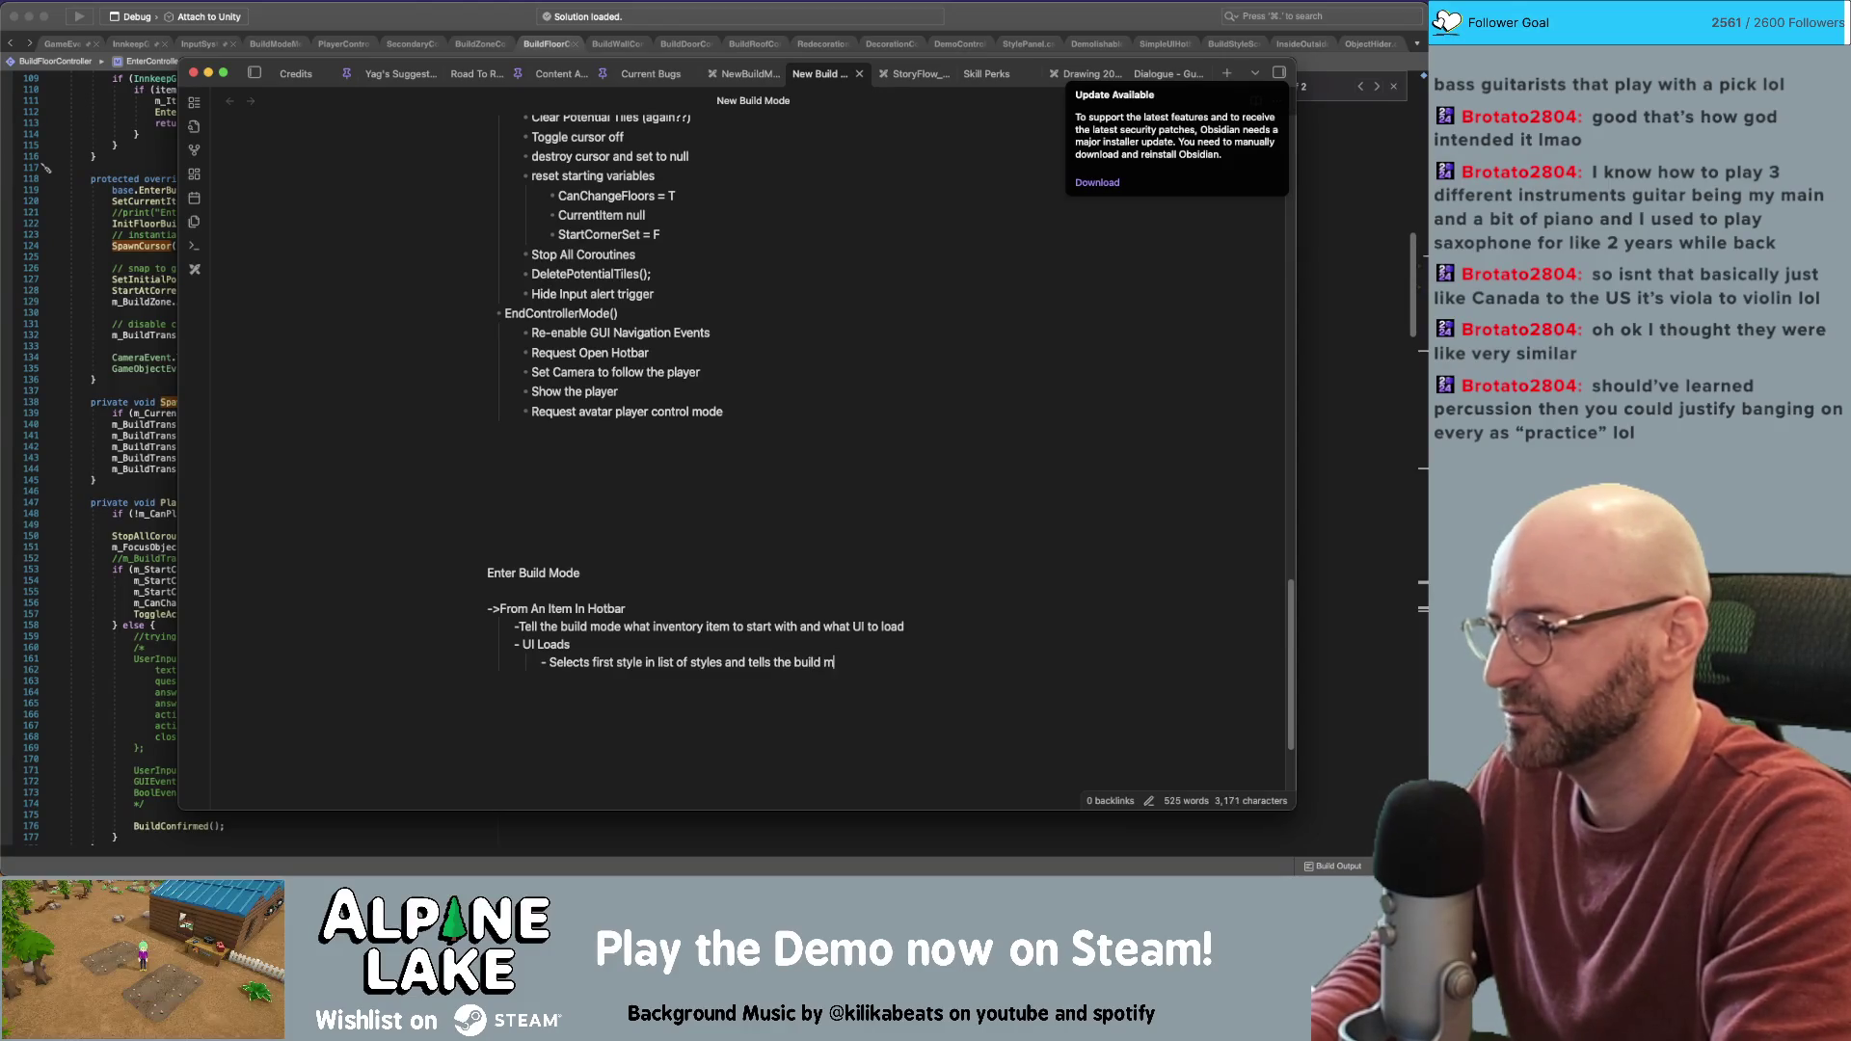
pyautogui.write('ode which style to update to')
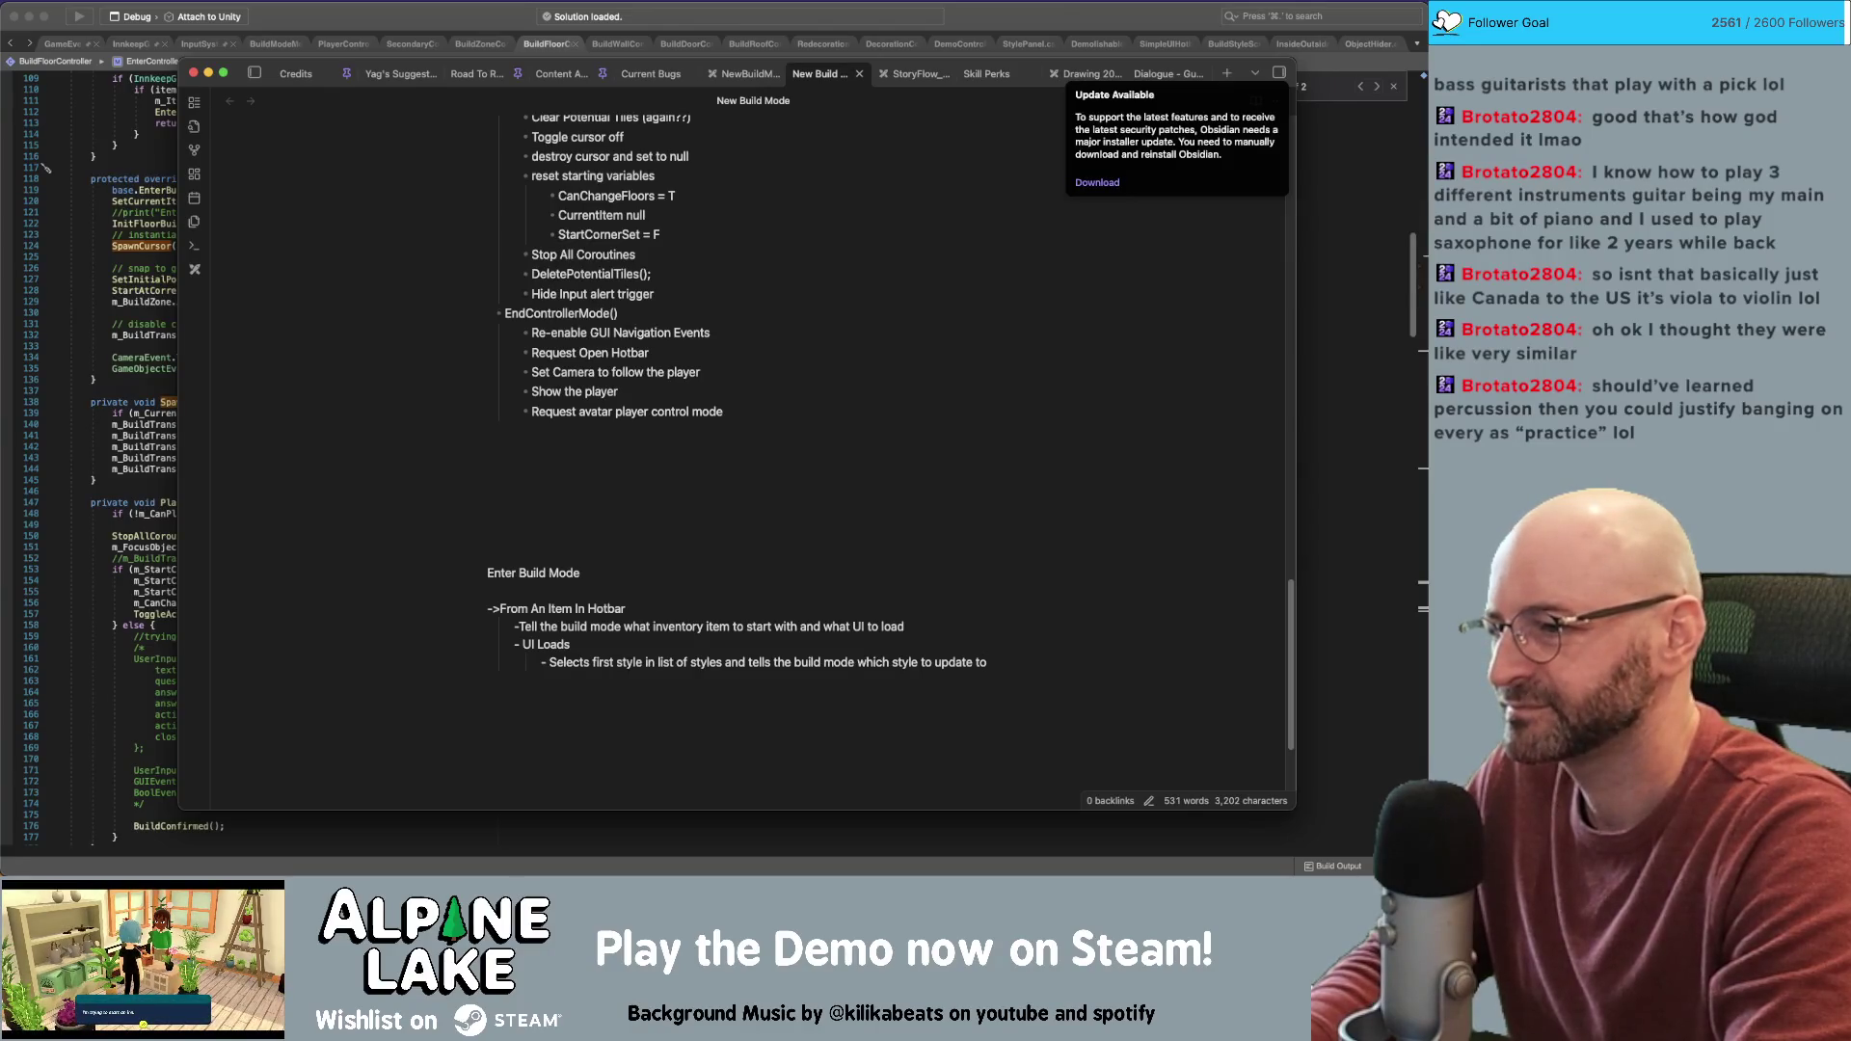
pyautogui.press('Return')
pyautogui.write('- ')
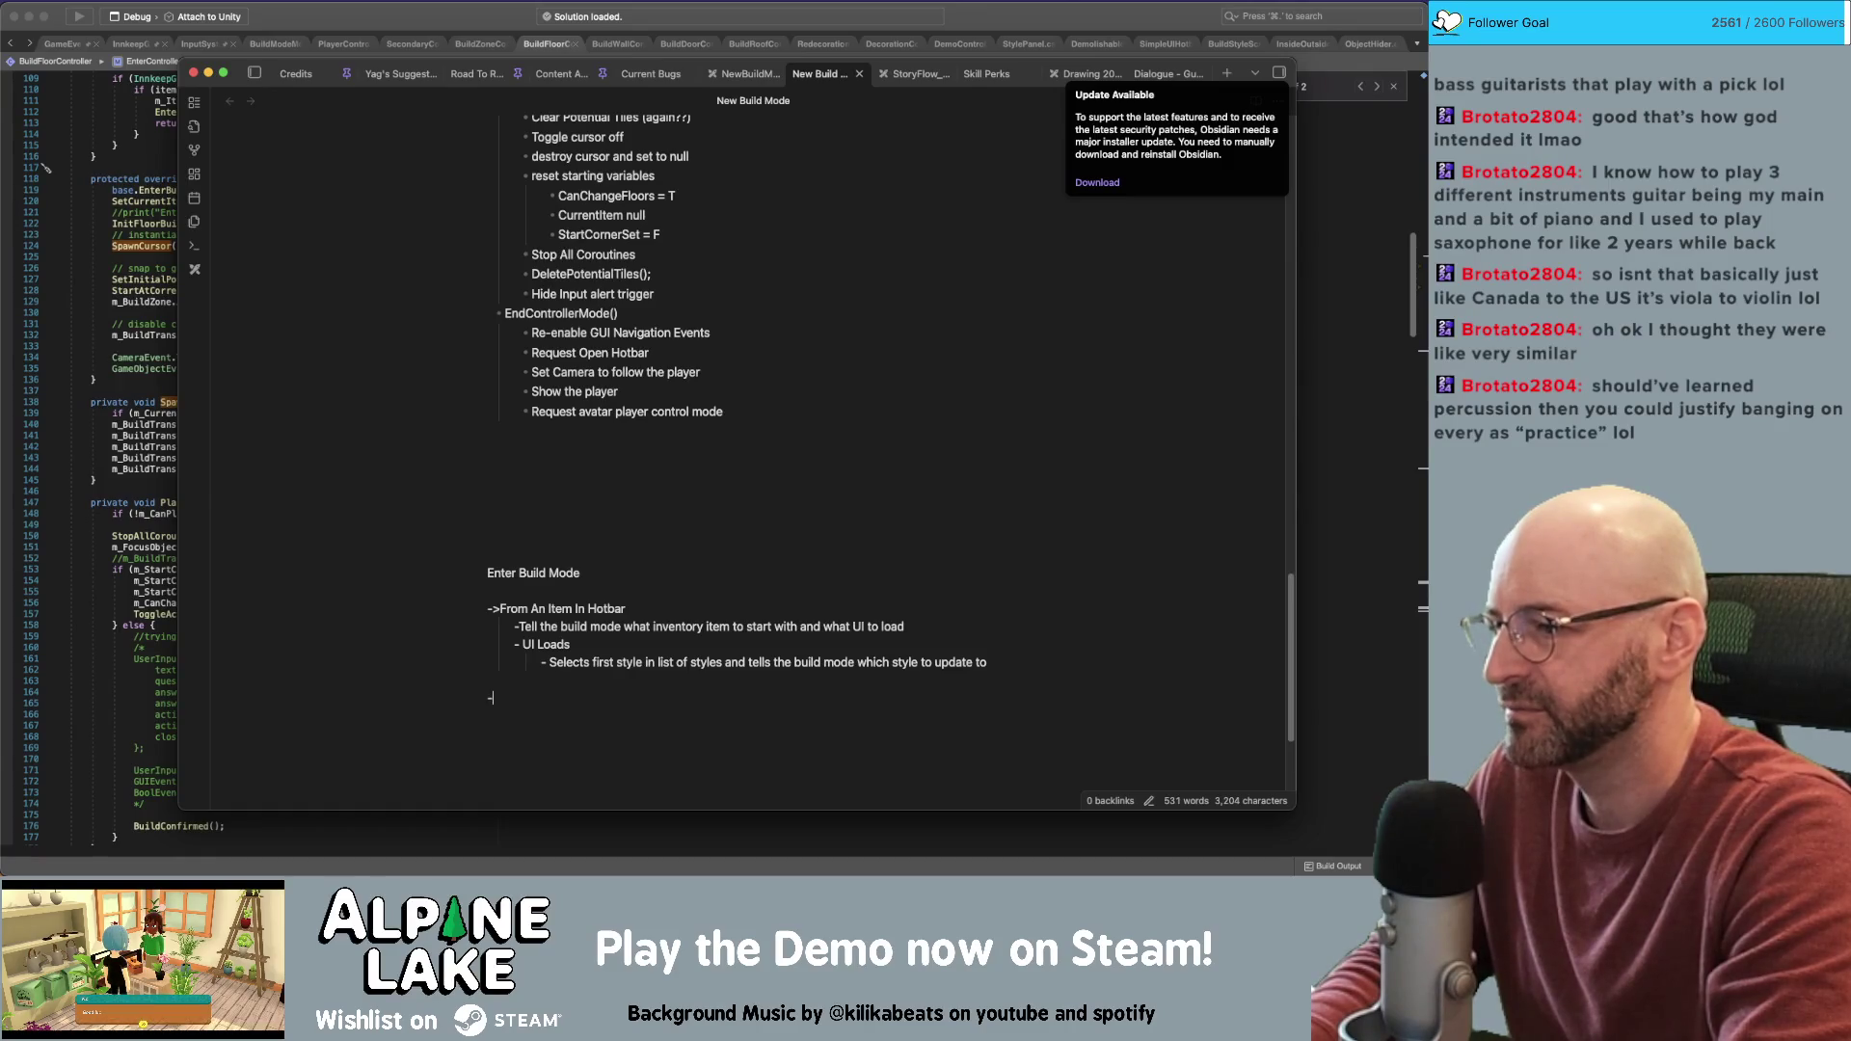
pyautogui.write('<')
# Add '-> From Redecoration Mode' with sub-bullet 'Start Build mode from the current UI that's open, and carry on from there'
pyautogui.press('BackSpace')
pyautogui.write('>')
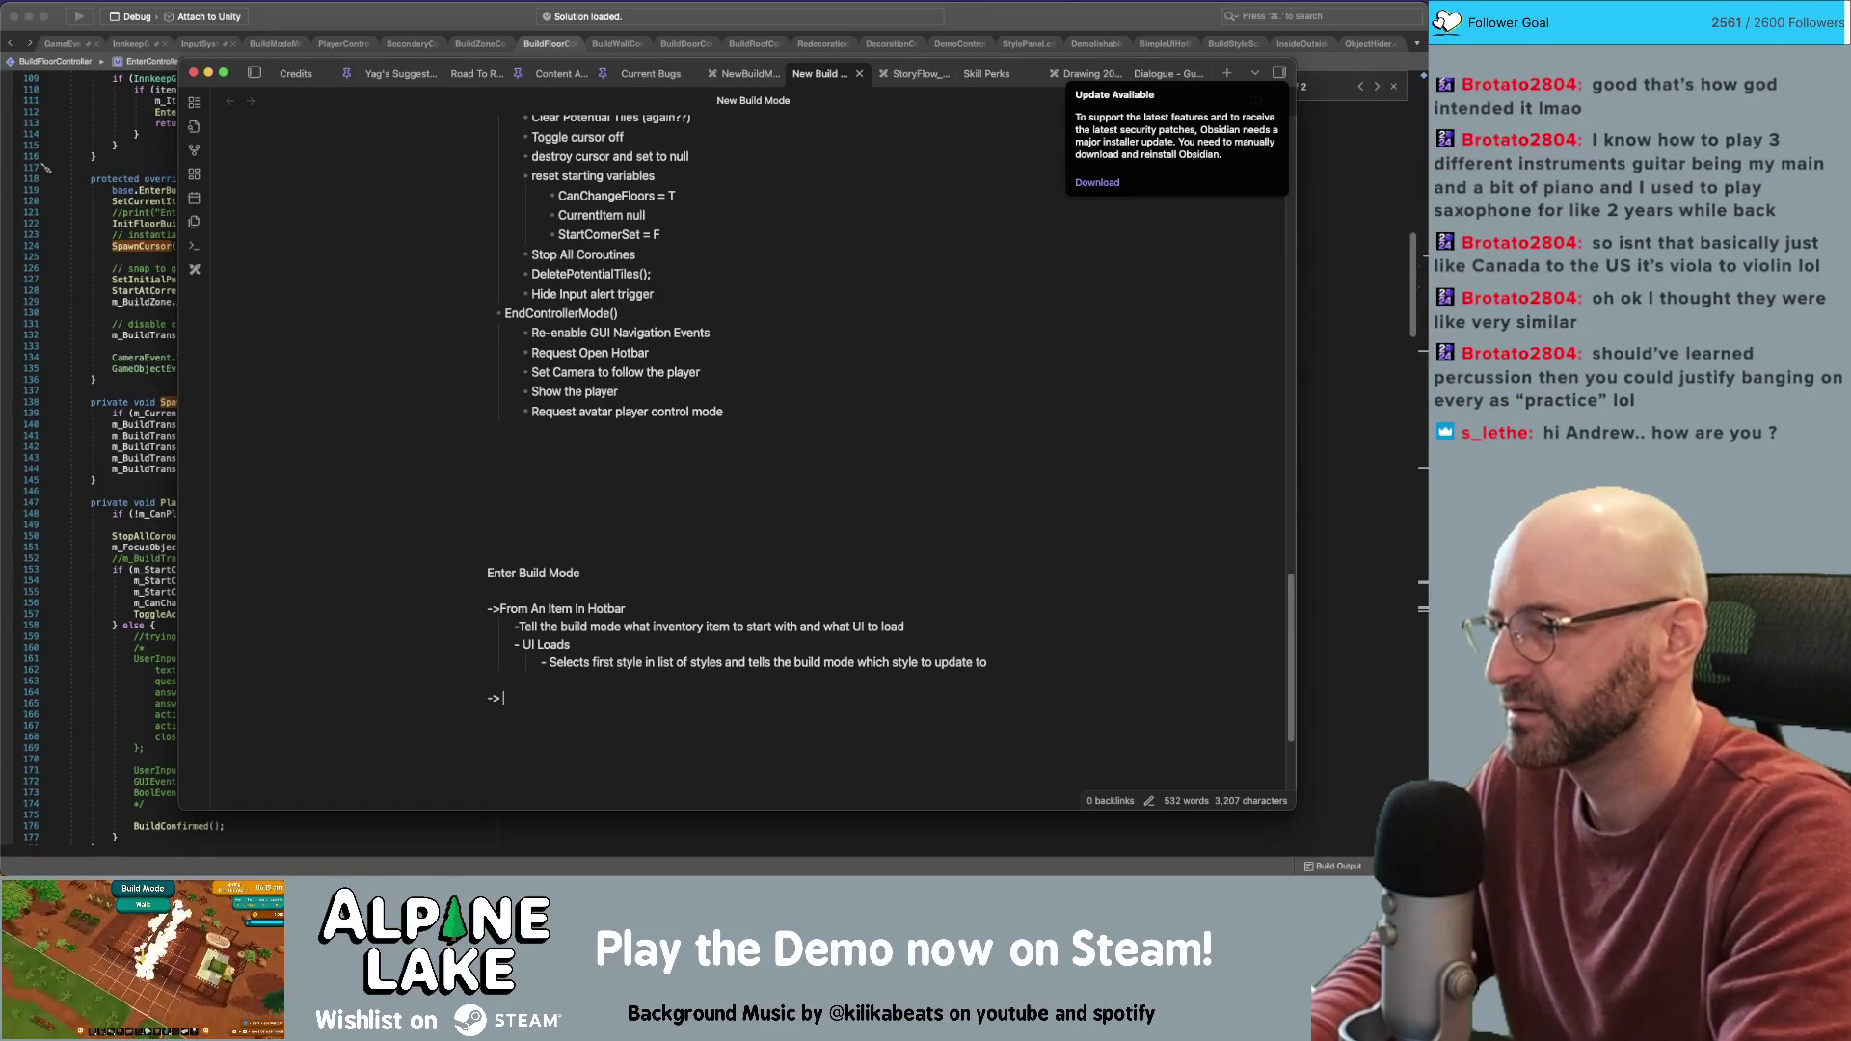
pyautogui.write(' From')
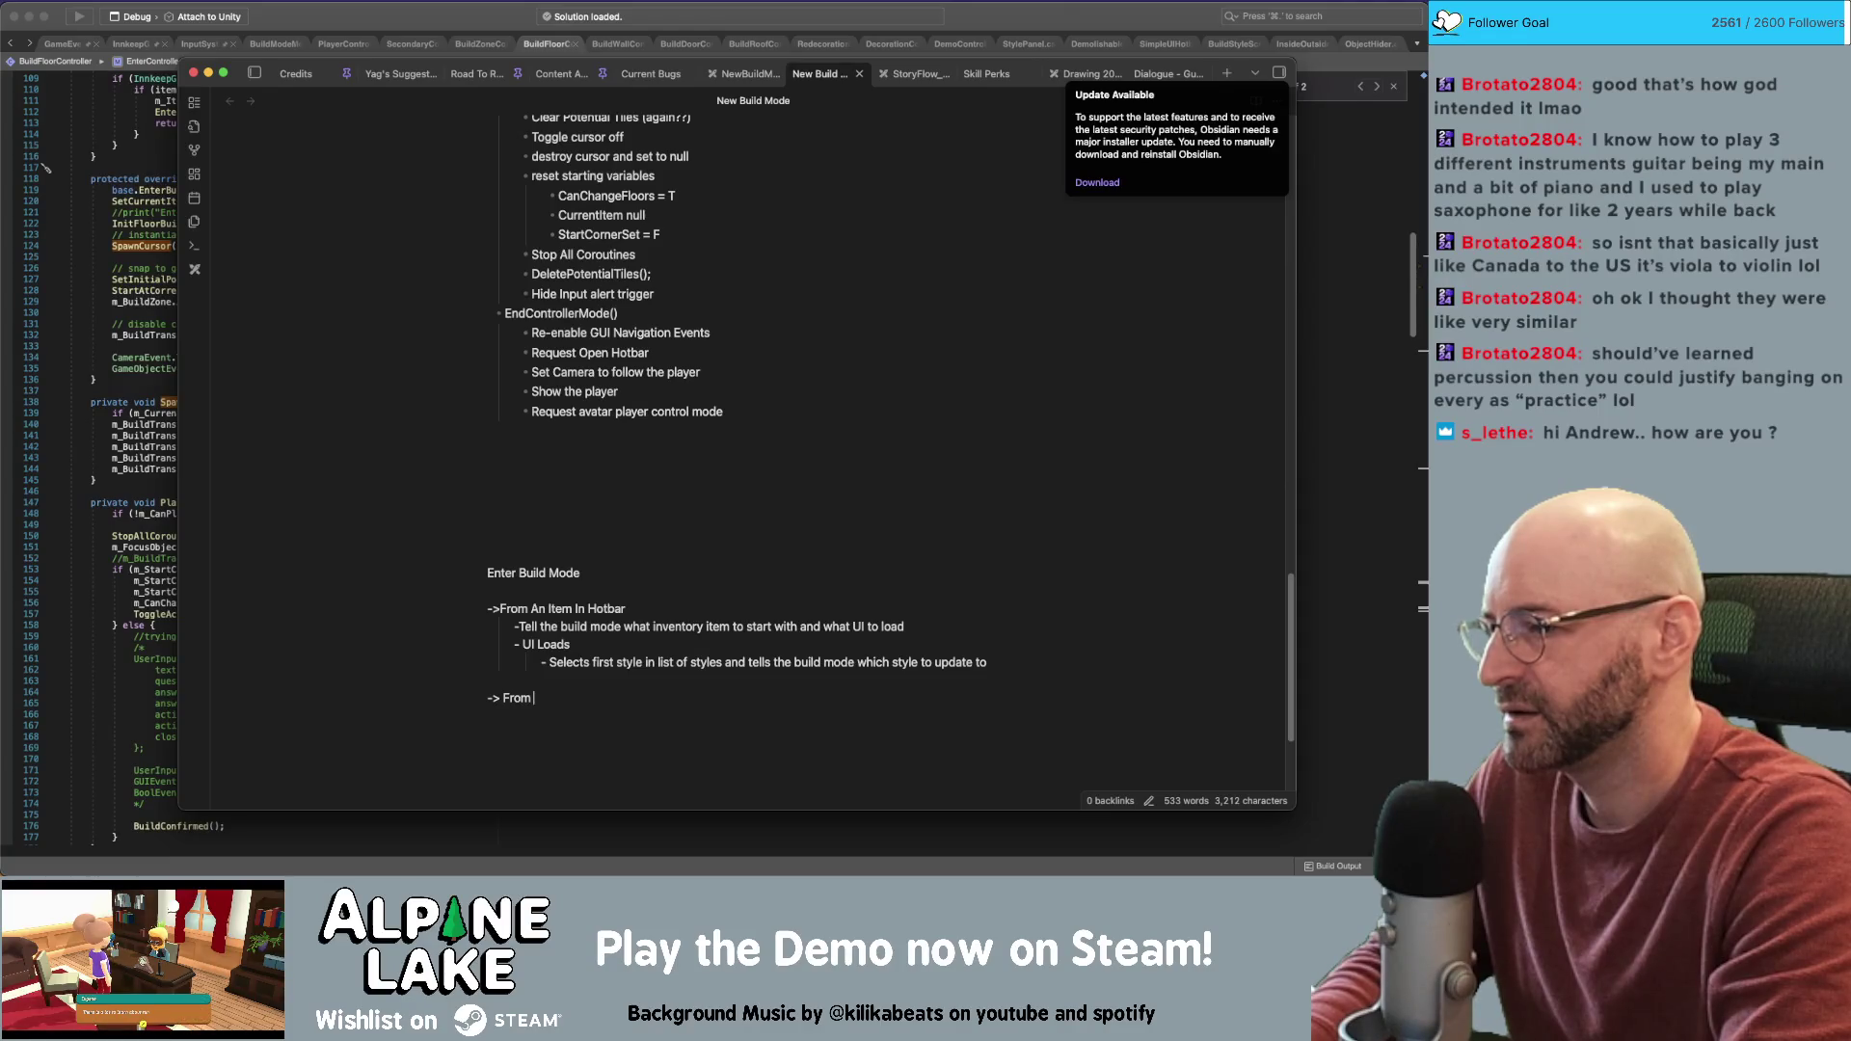
pyautogui.write(' Redecoration Mode')
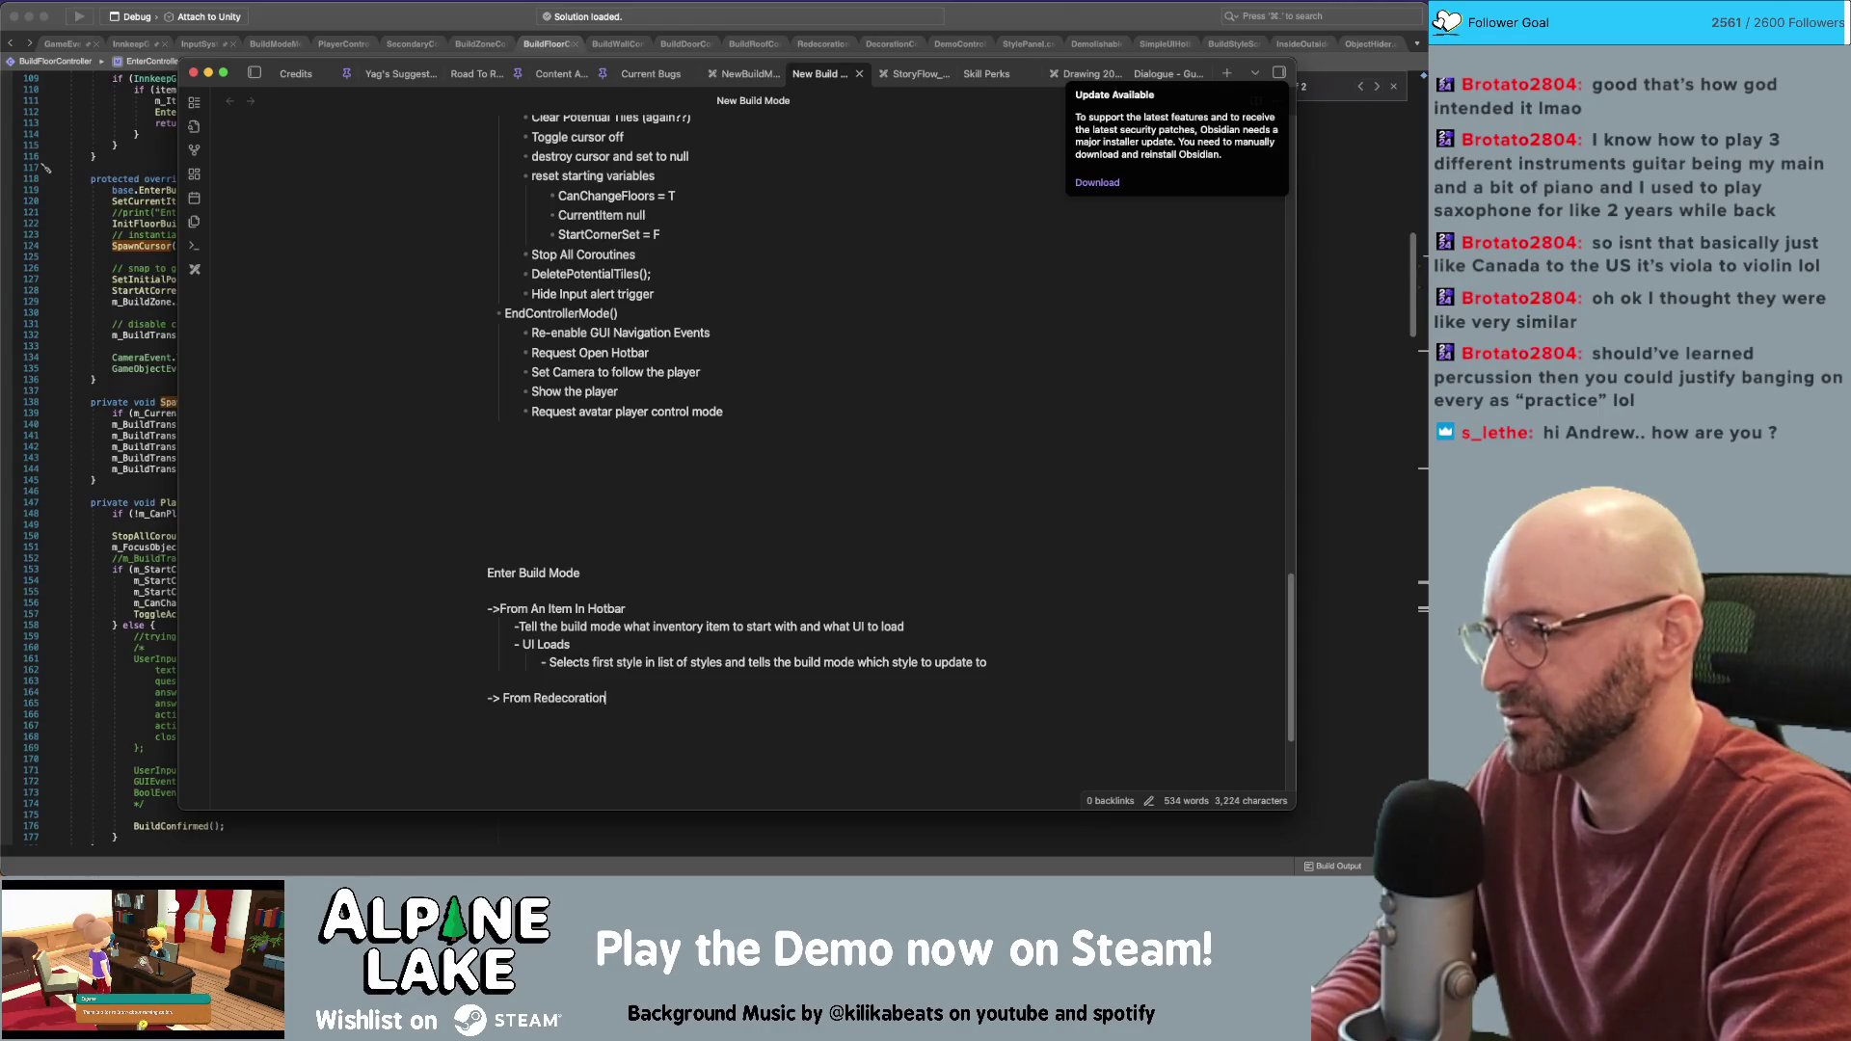
pyautogui.press('Return')
pyautogui.press('Tab')
pyautogui.write('-')
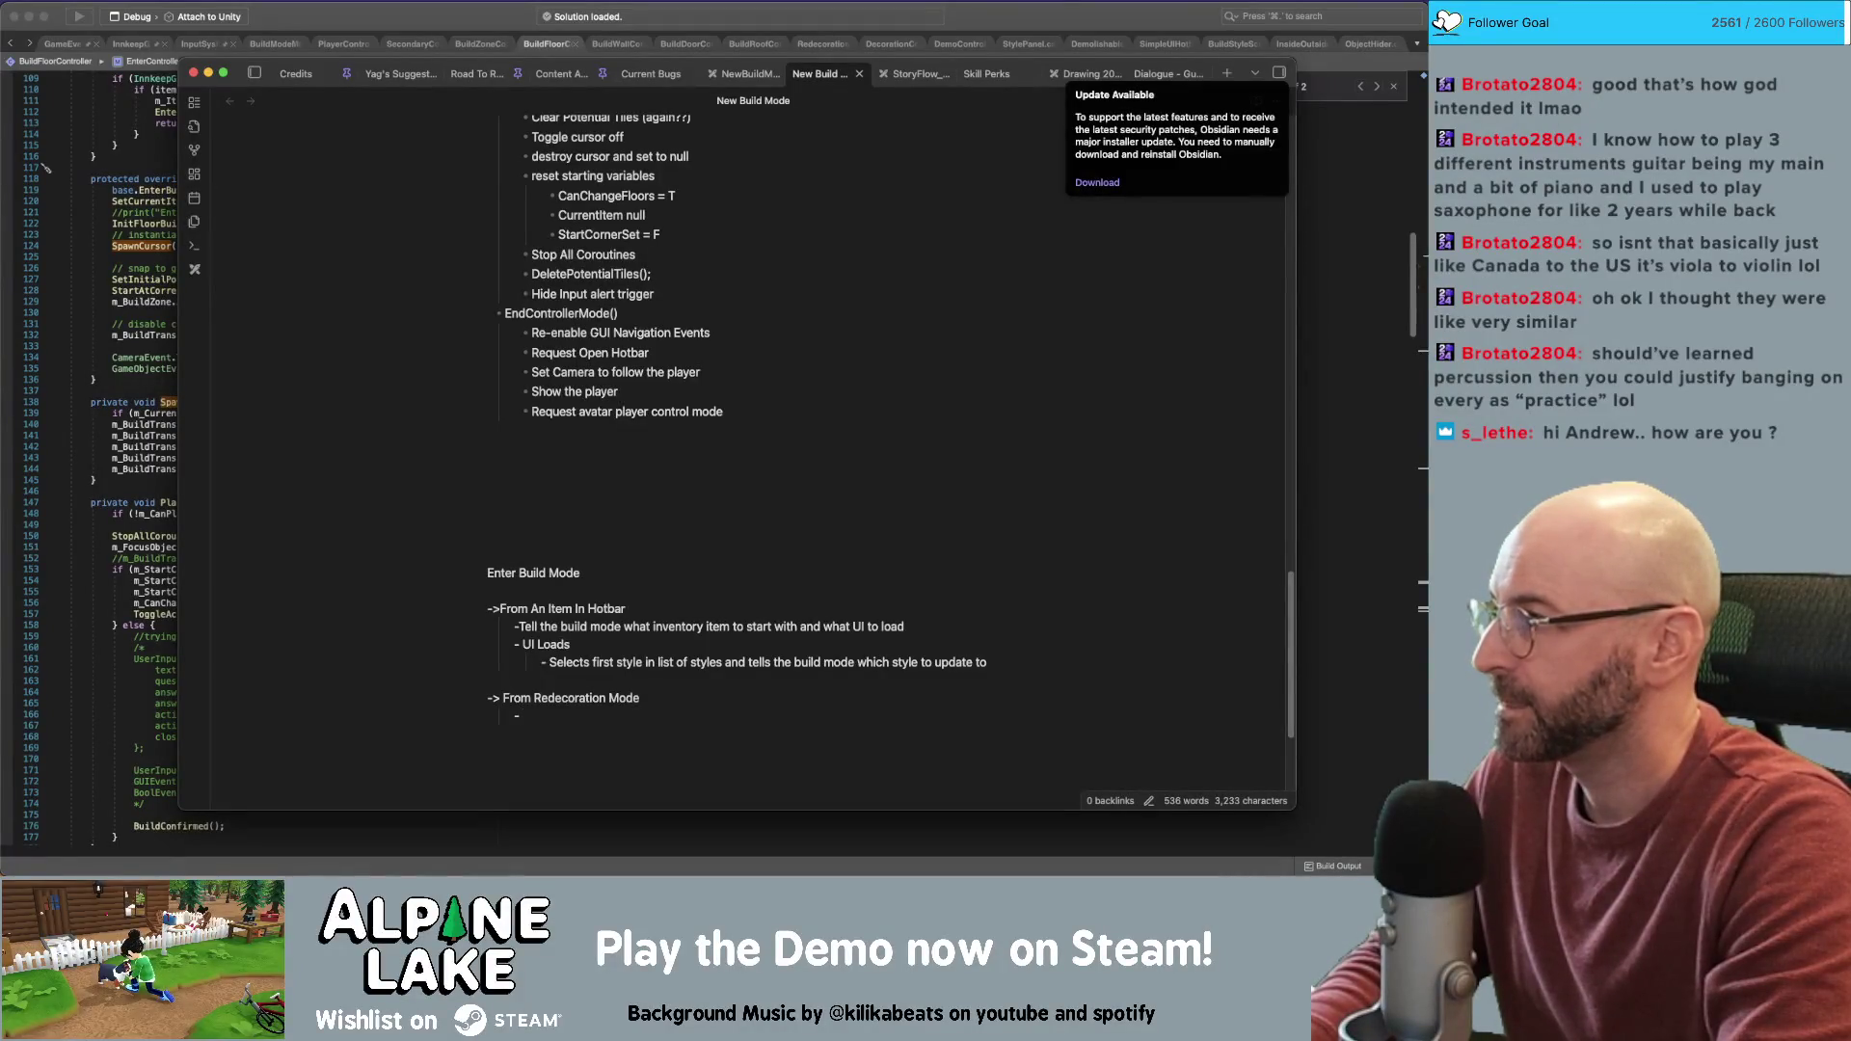
pyautogui.write(' Start Build mode')
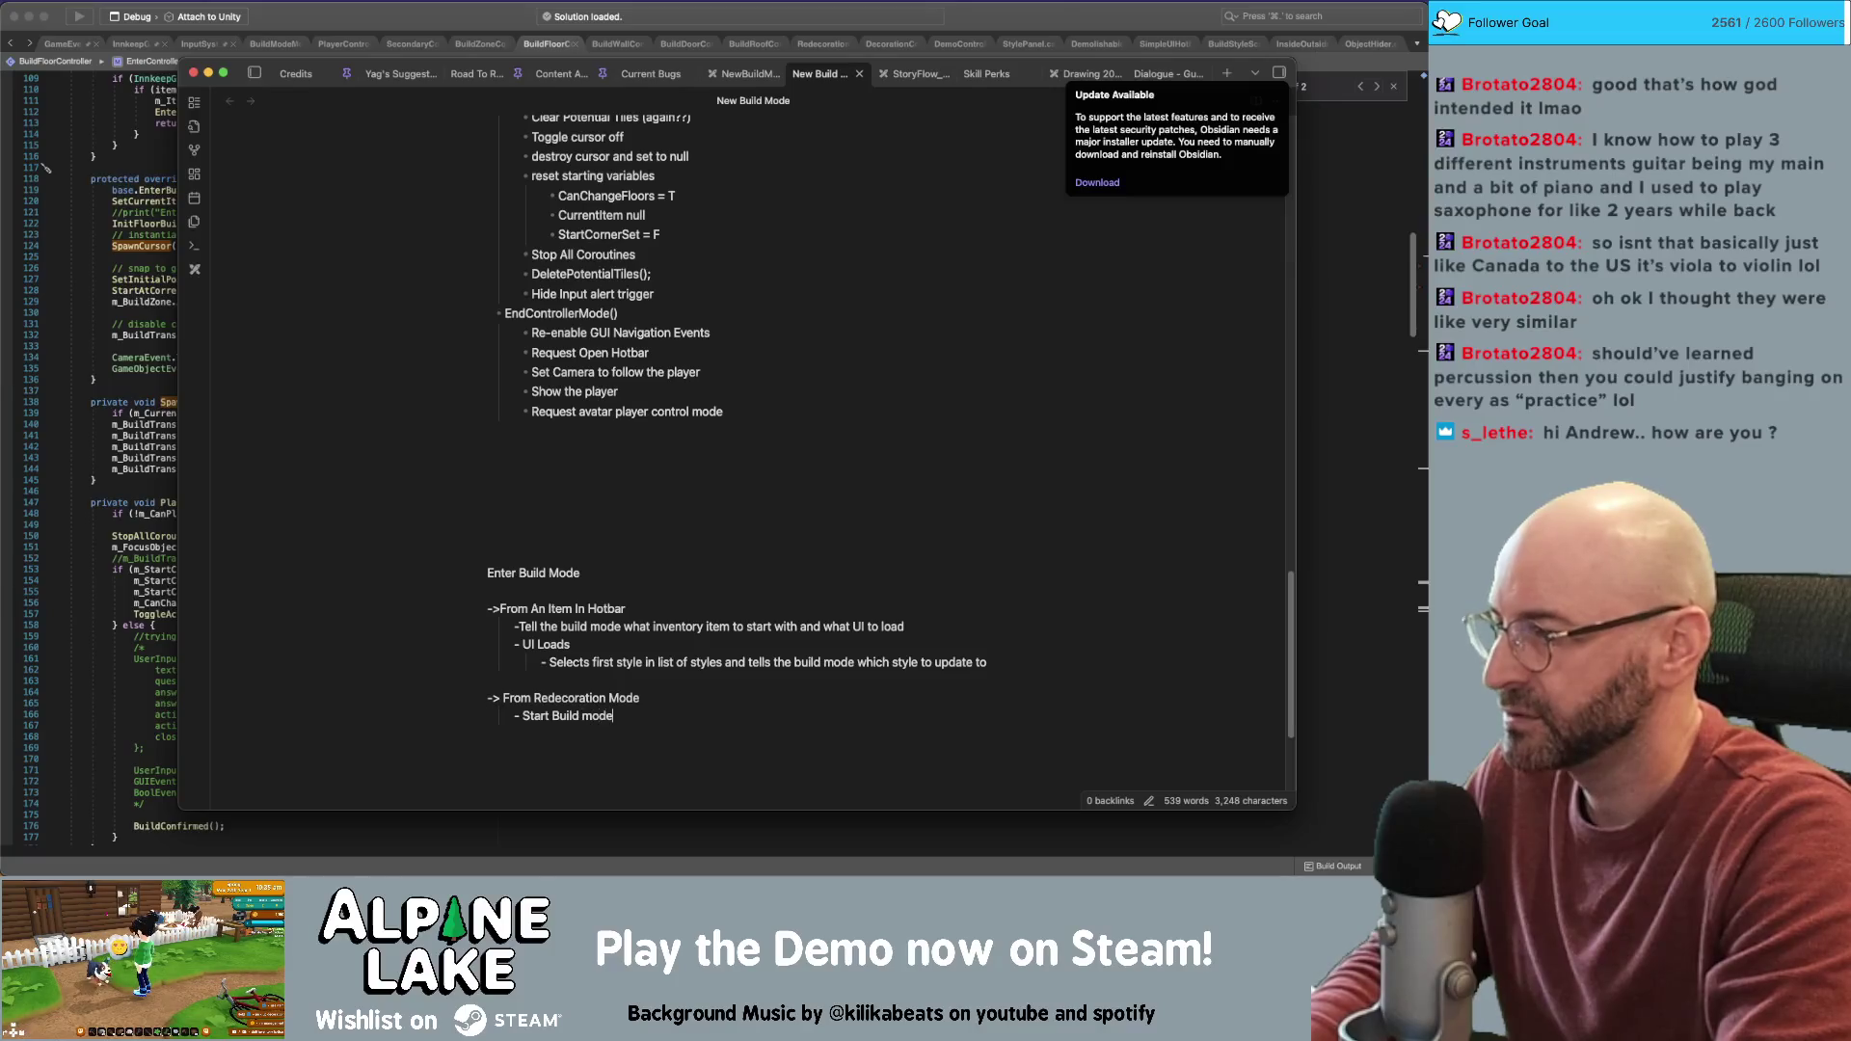
pyautogui.write(' from')
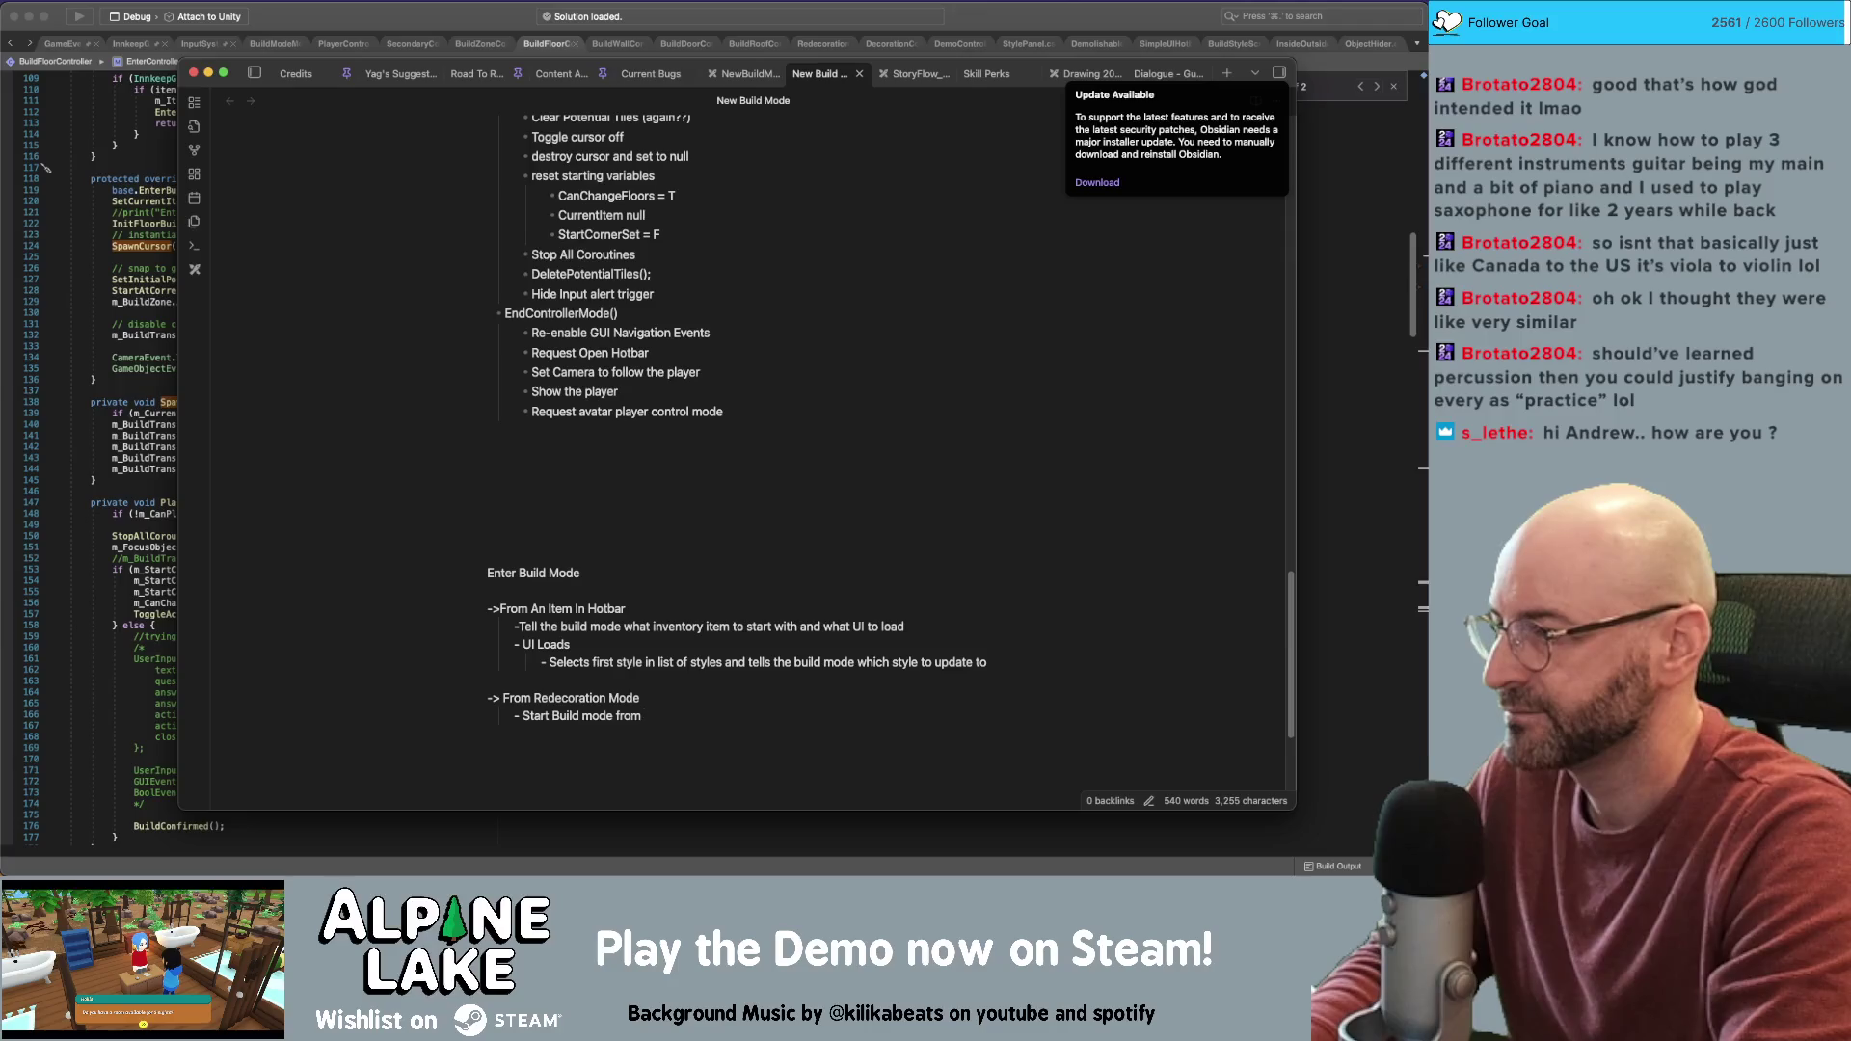
pyautogui.write(' the')
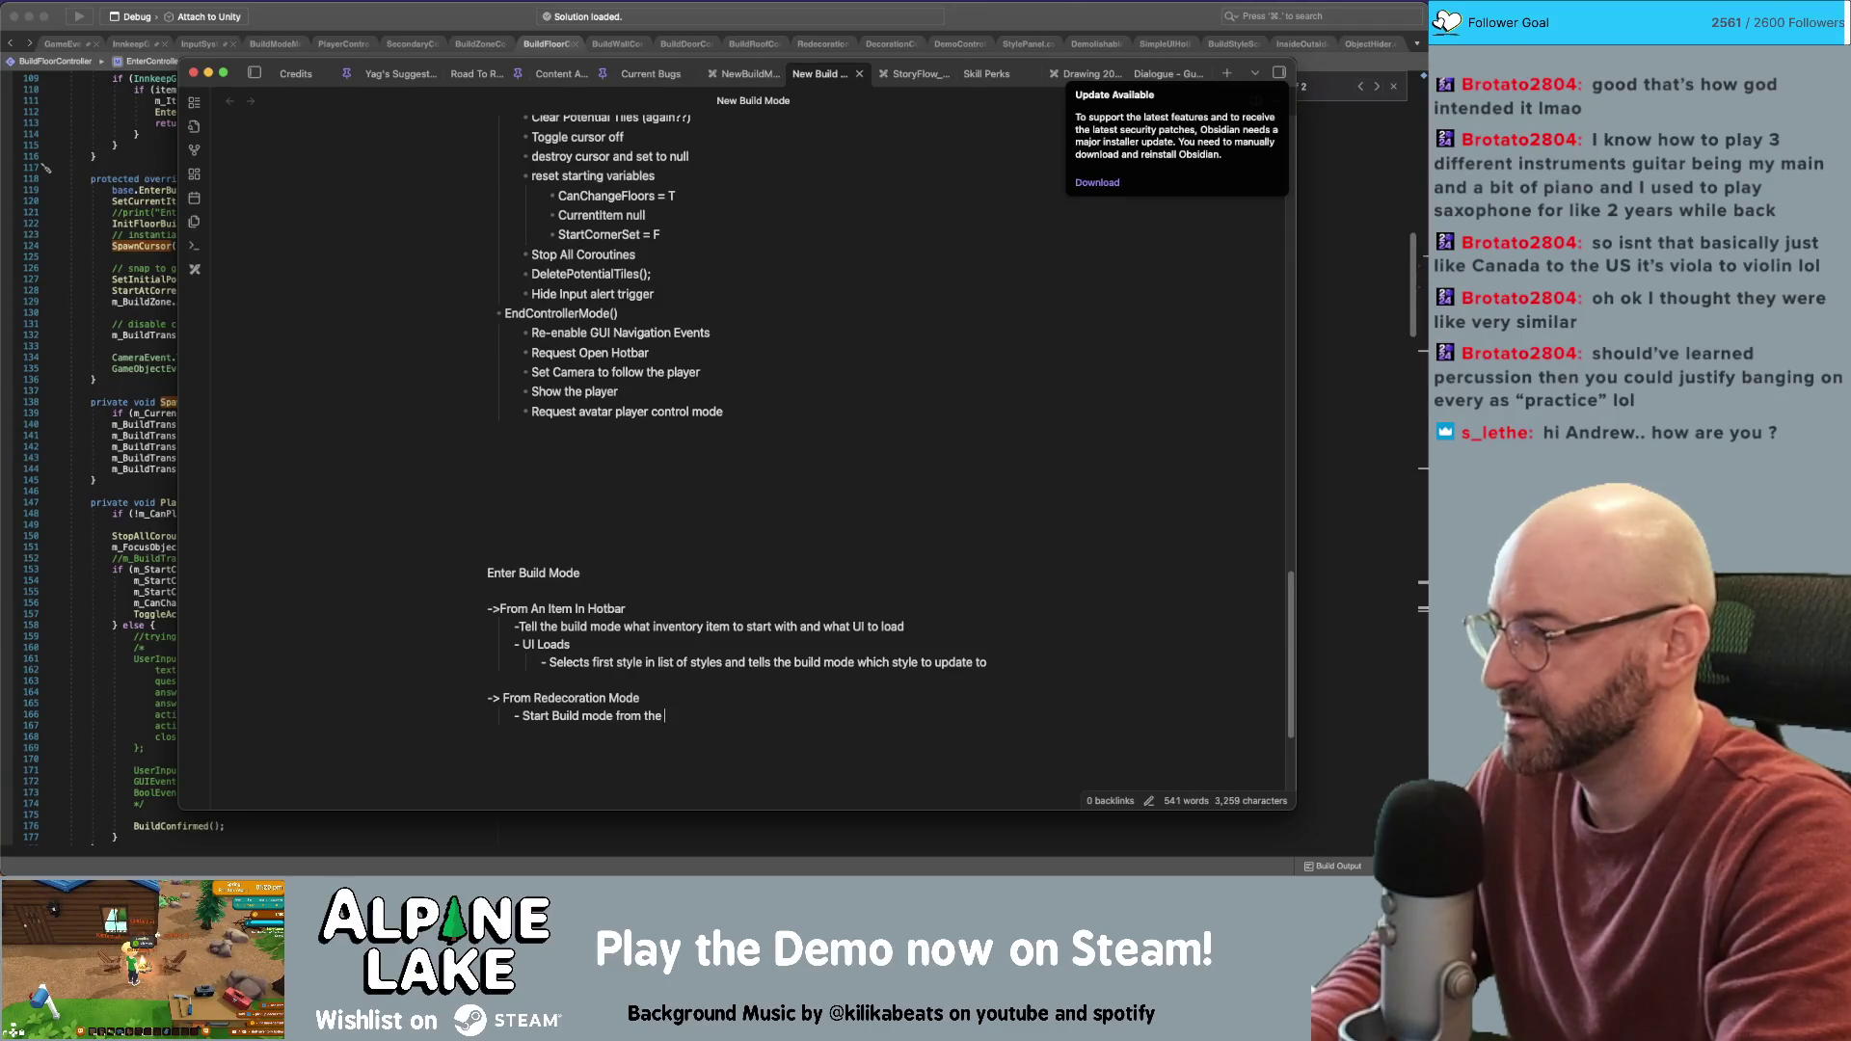
pyautogui.write(' current')
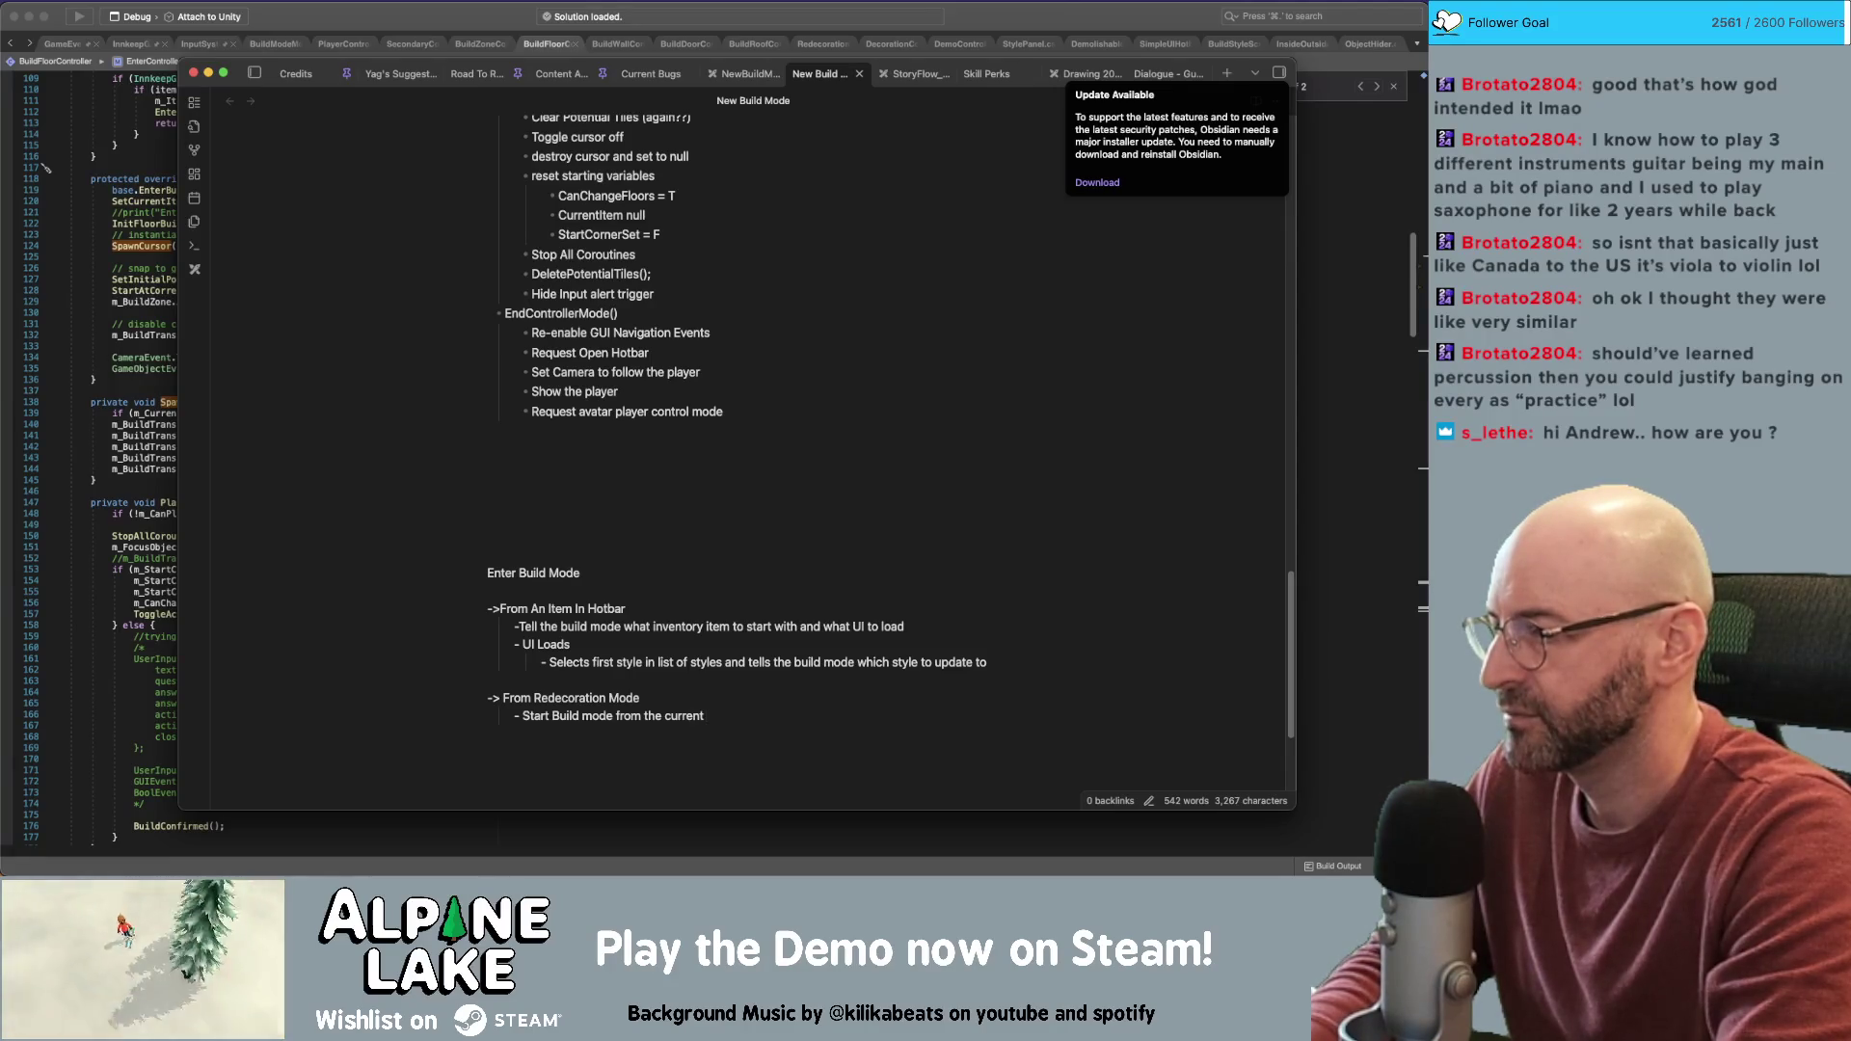
pyautogui.write(' UI that is')
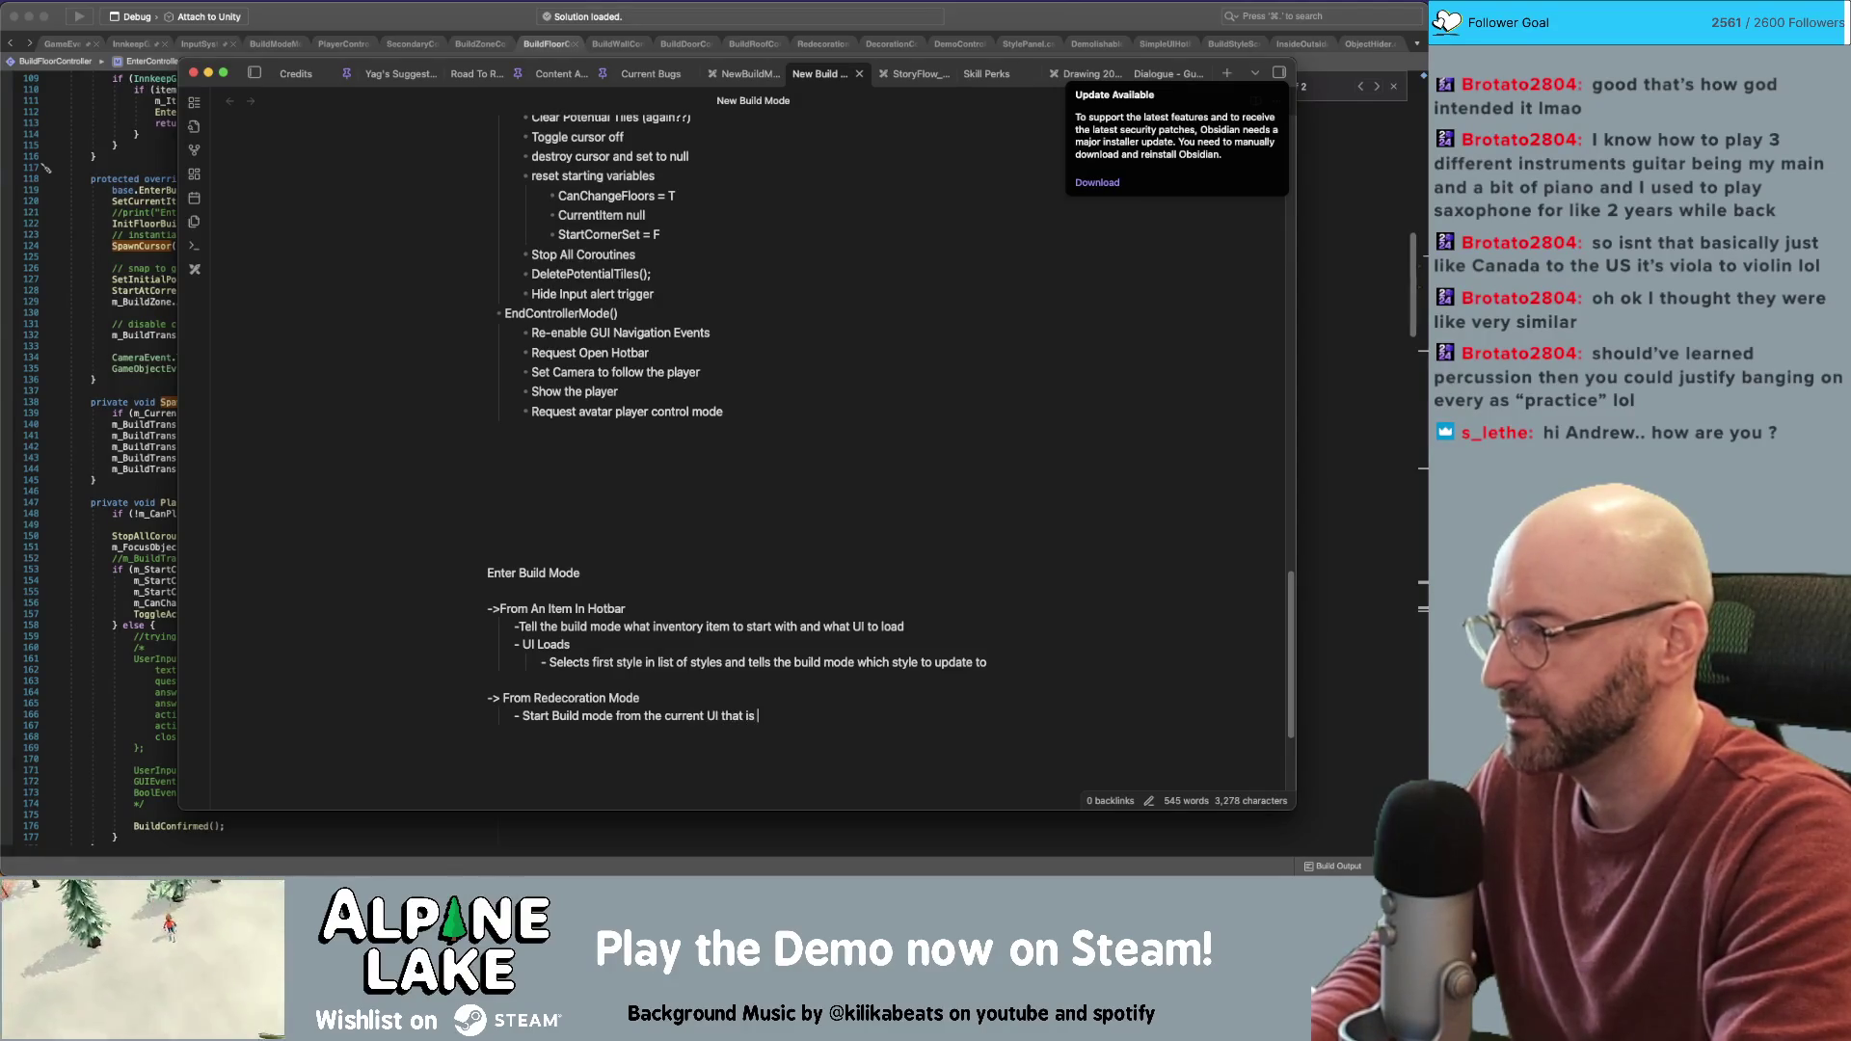
pyautogui.press('BackSpace')
pyautogui.press('BackSpace')
pyautogui.press('BackSpace')
pyautogui.write("that'")
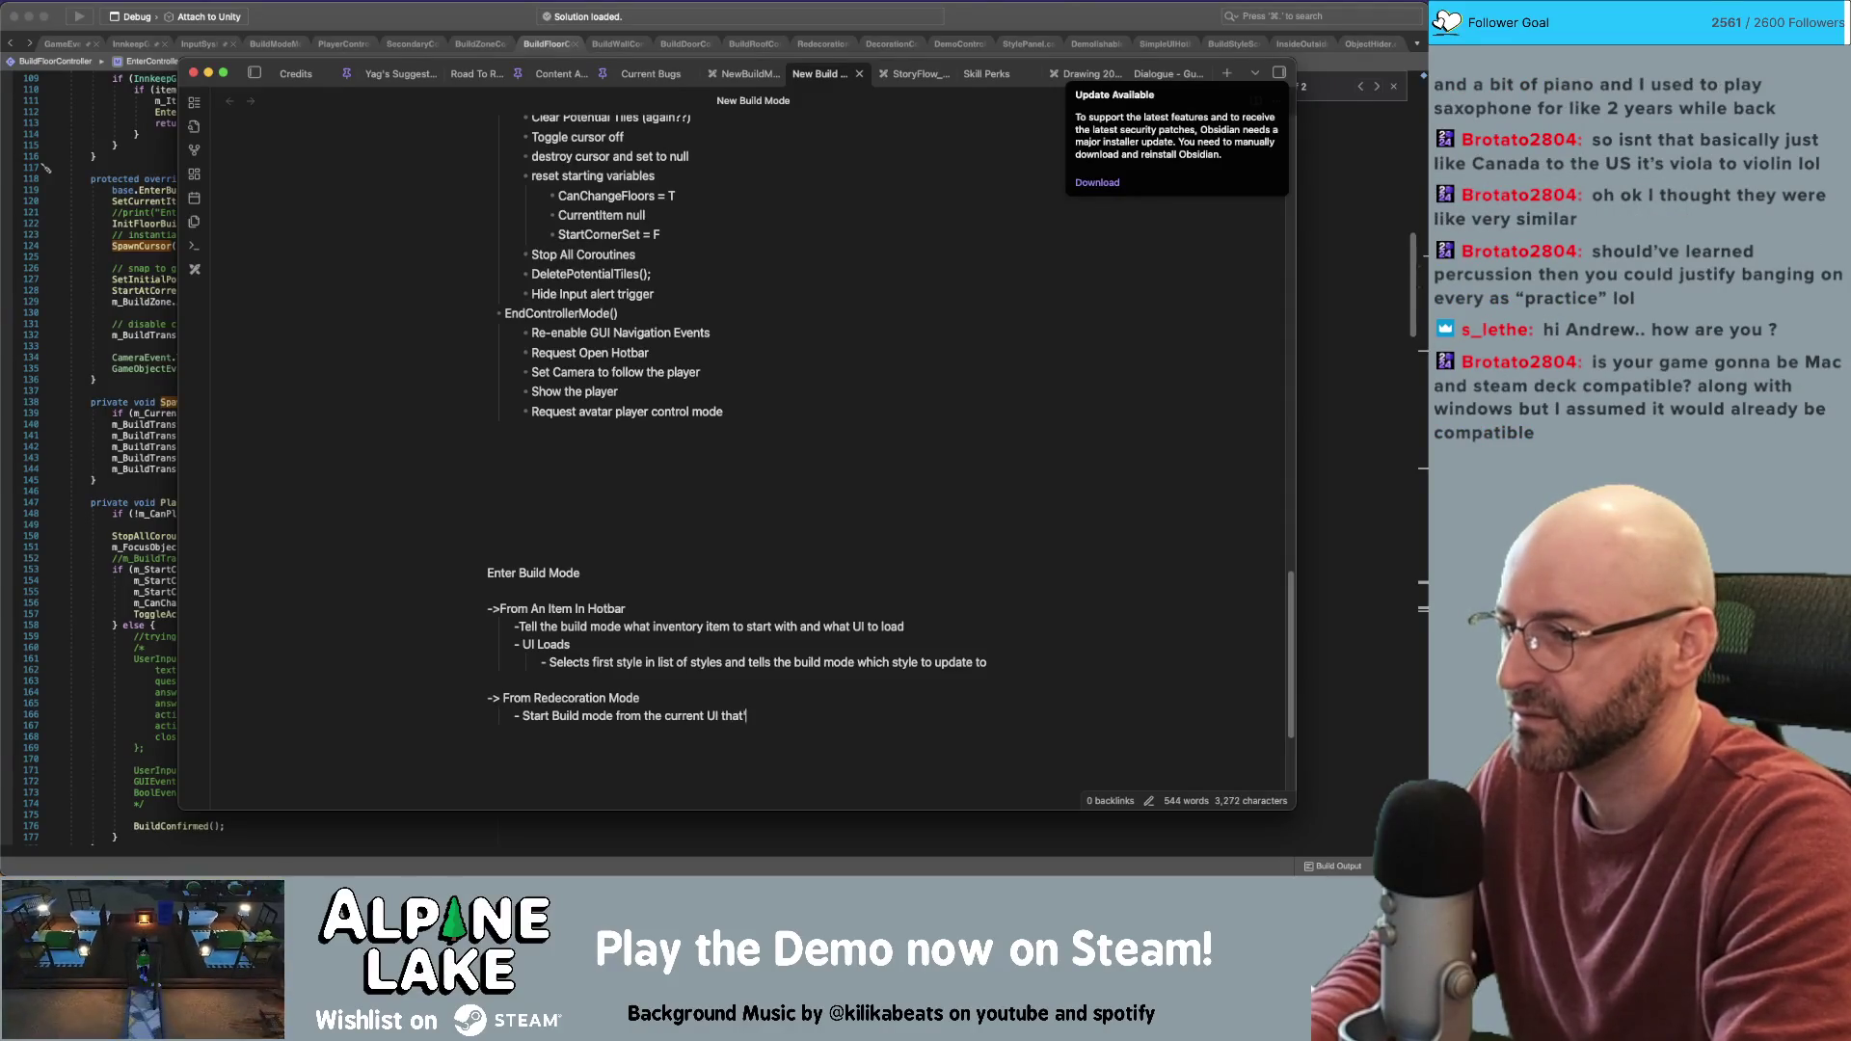
pyautogui.write('s open, and c')
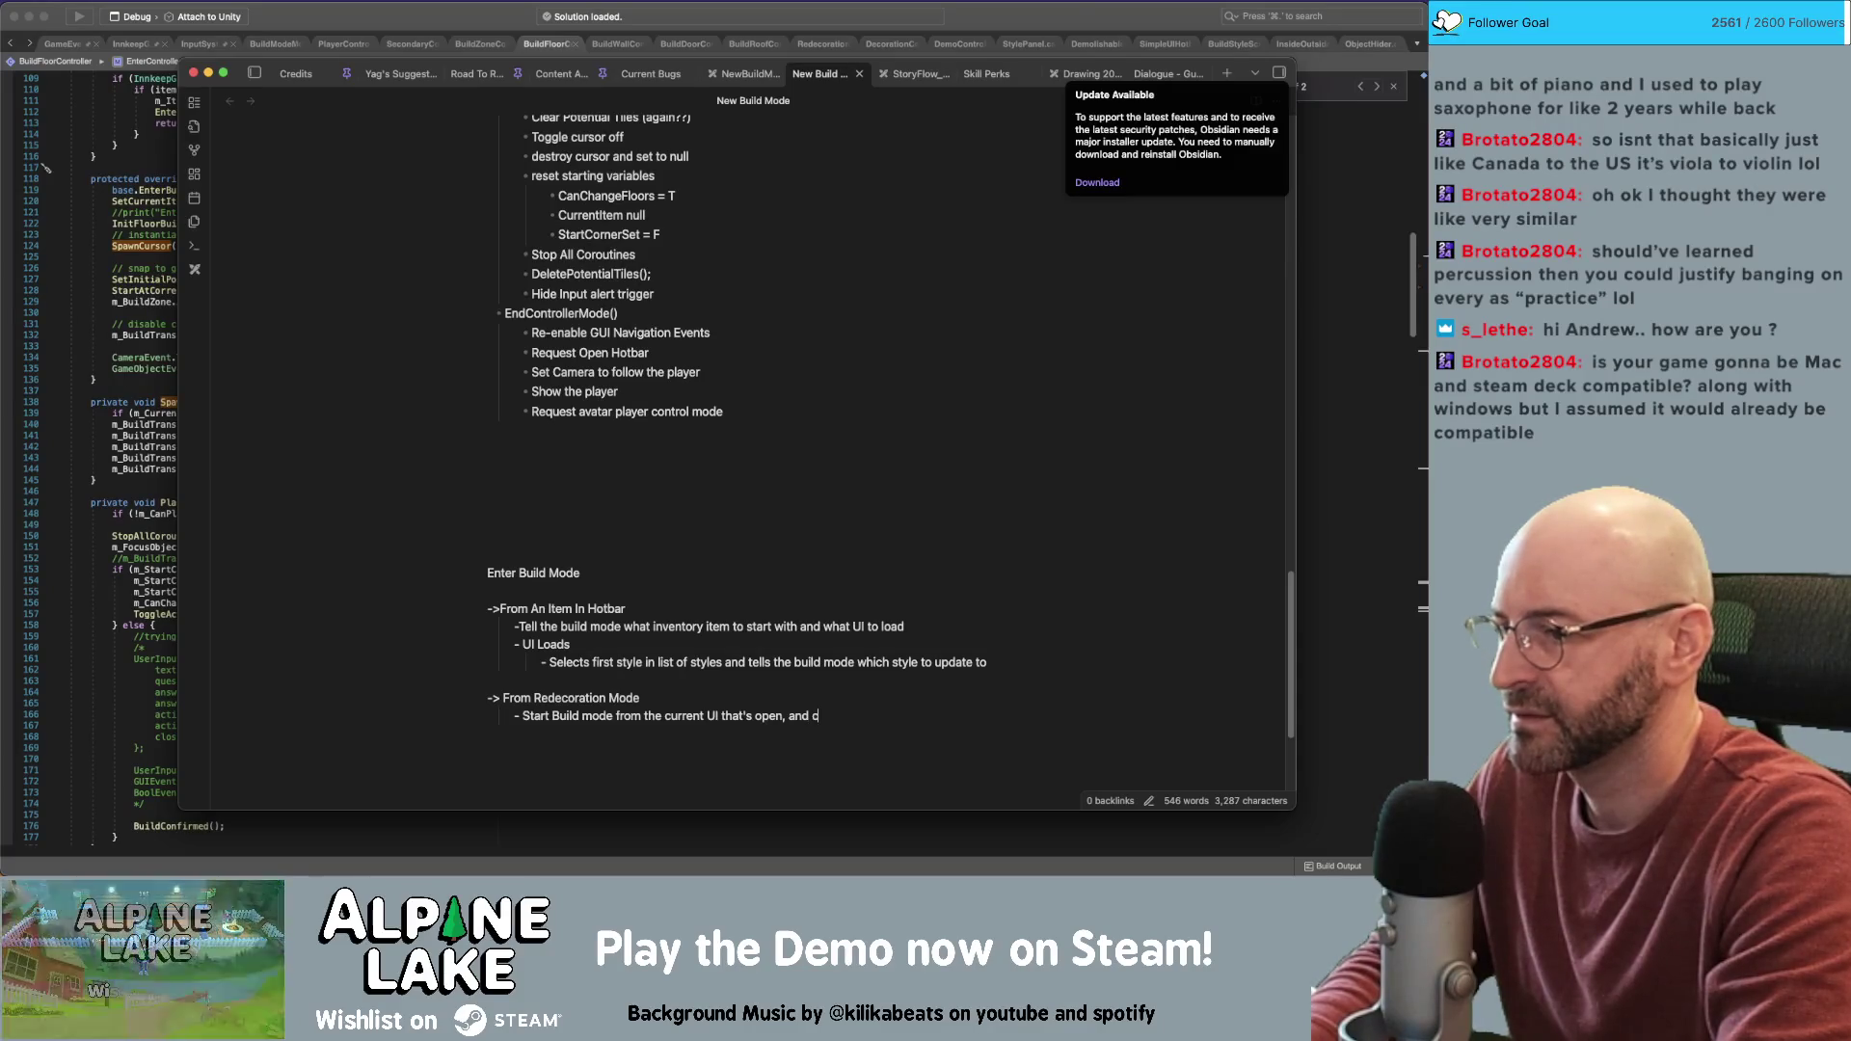
pyautogui.write('arry on from there')
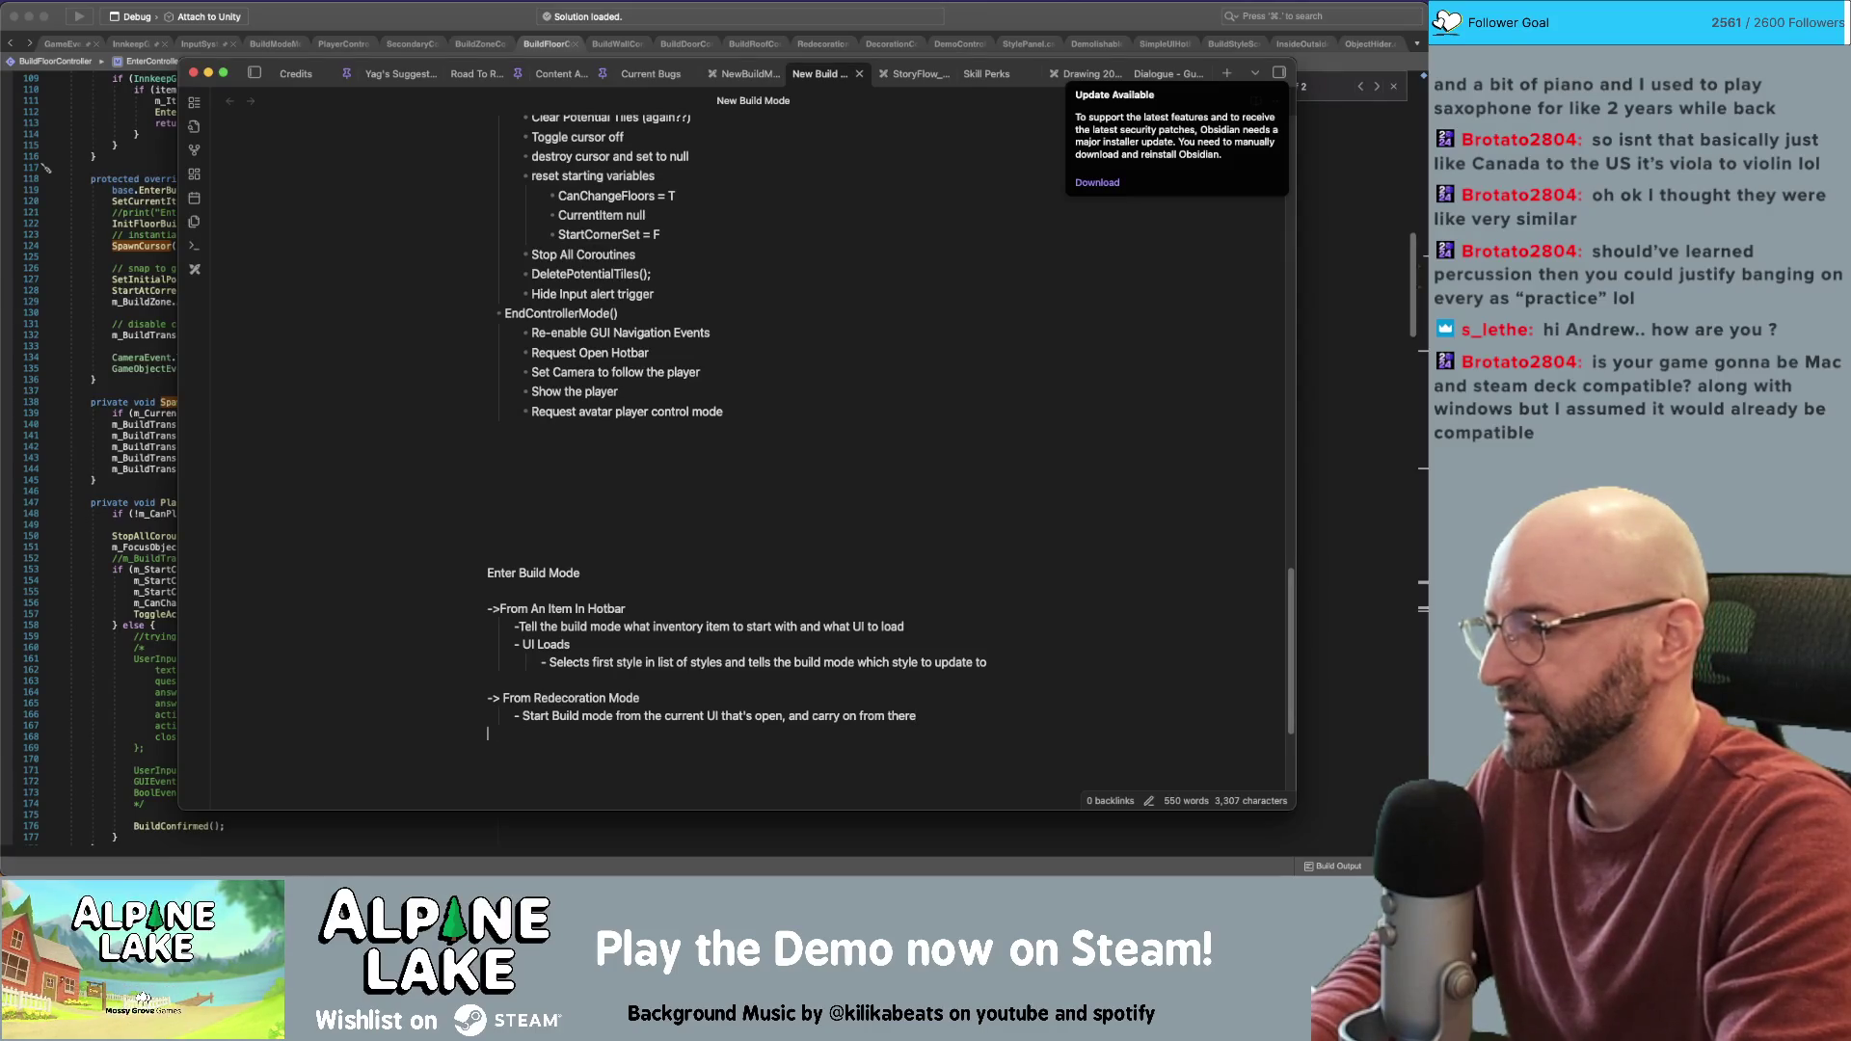
pyautogui.write('  -> F')
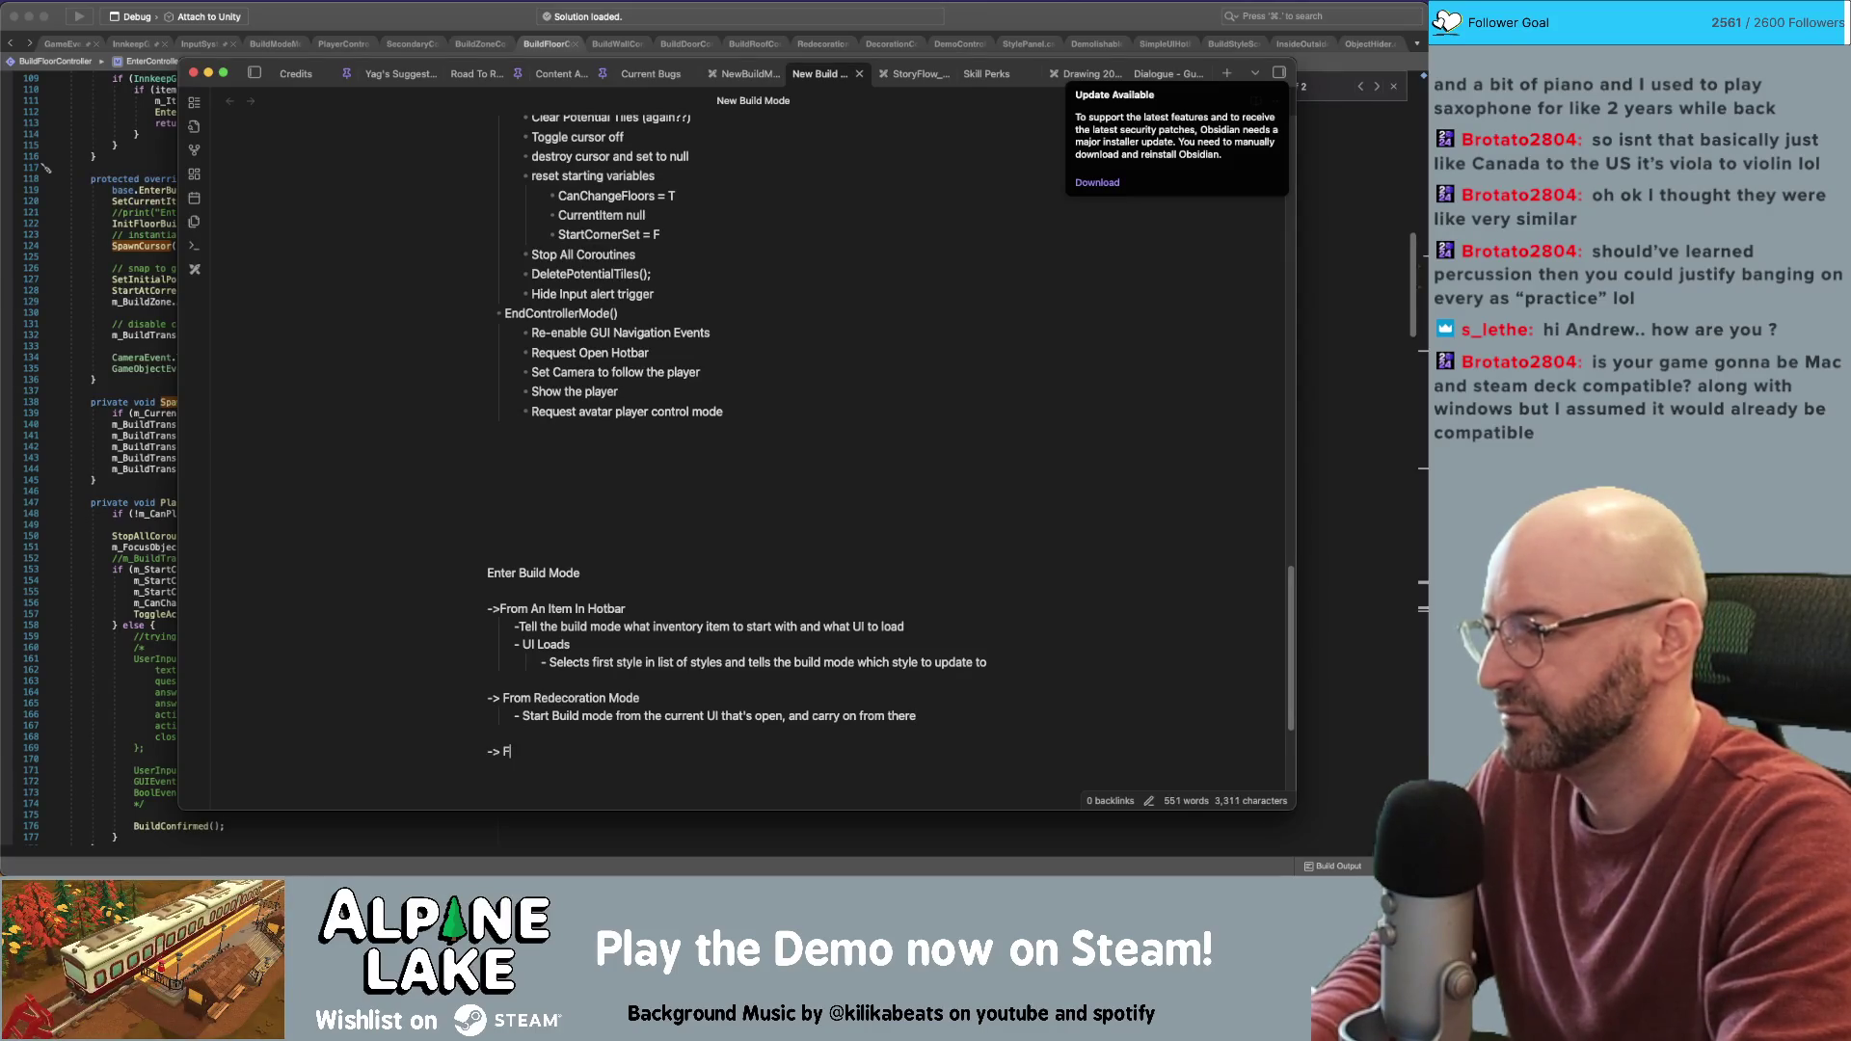
pyautogui.write('rom Demolition Mode')
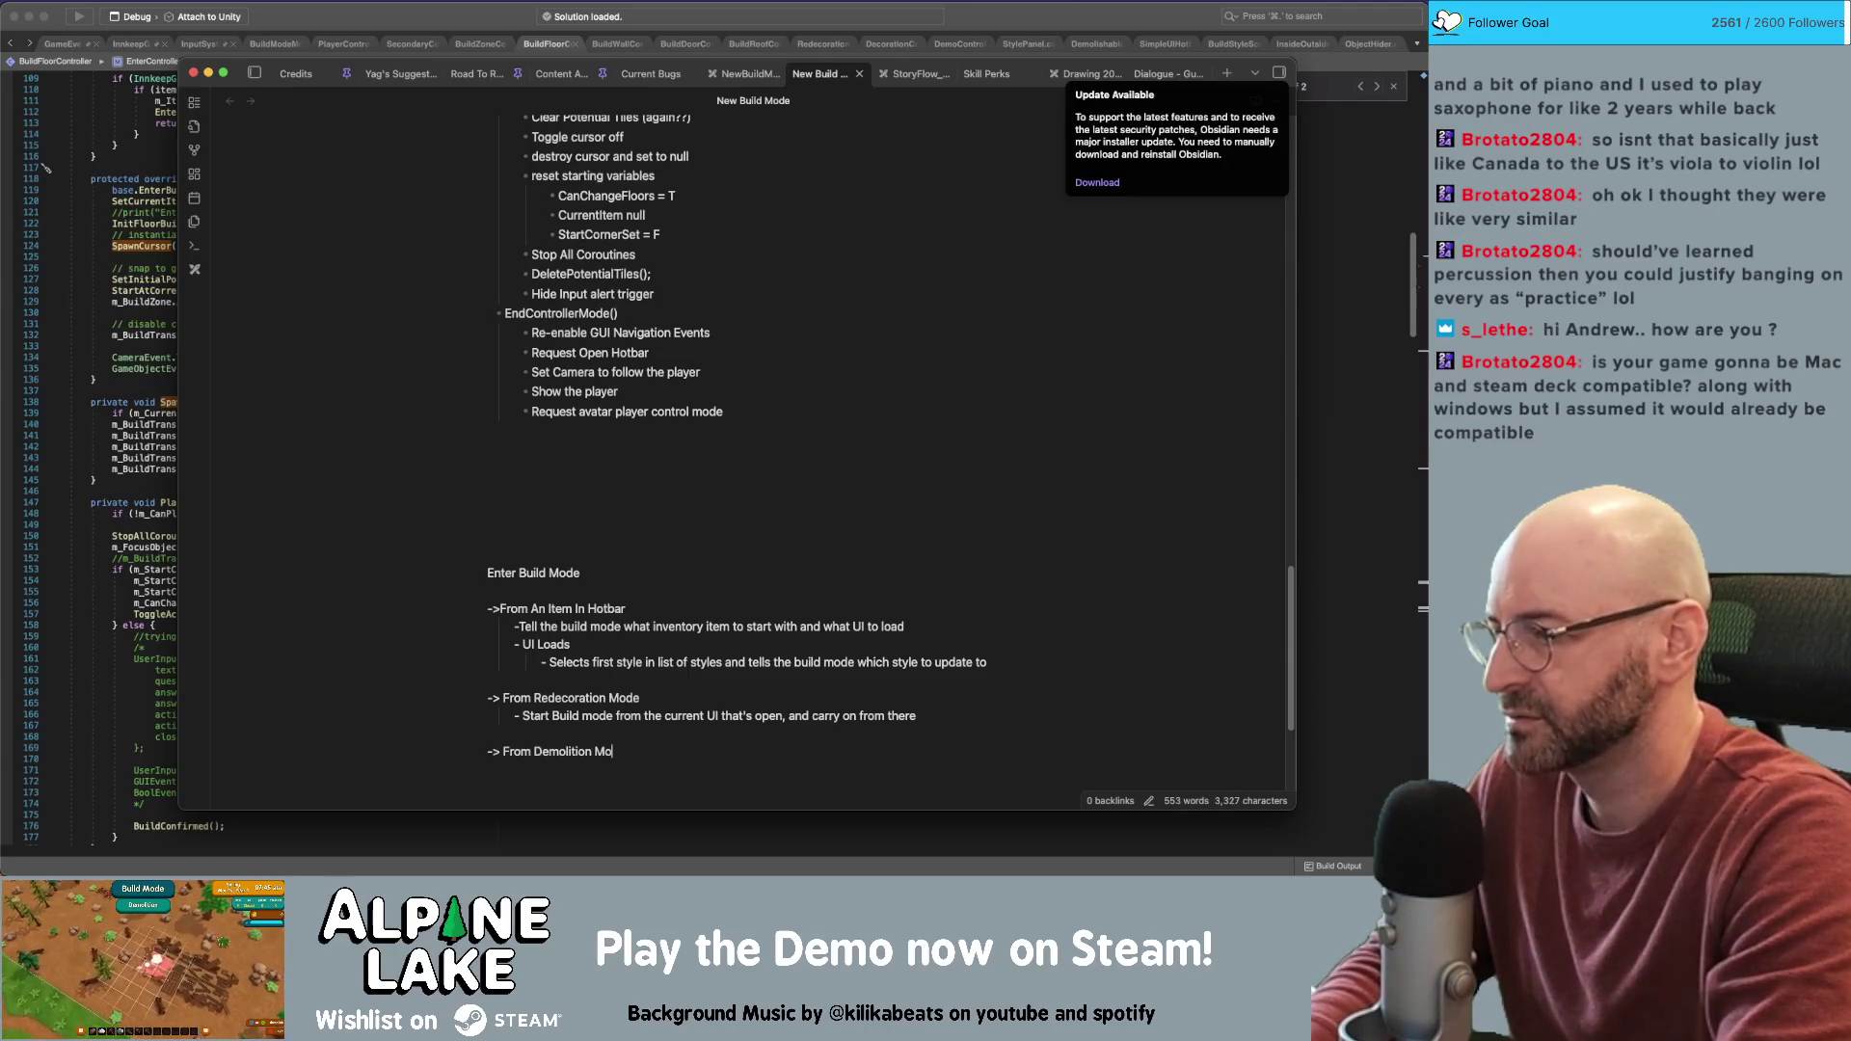
# Under From Demolition Mode, add 'Start Build Mode from walls / first wall selected (manually set in the Build Menu Manager Properties)'
pyautogui.press('Return')
pyautogui.press('Tab')
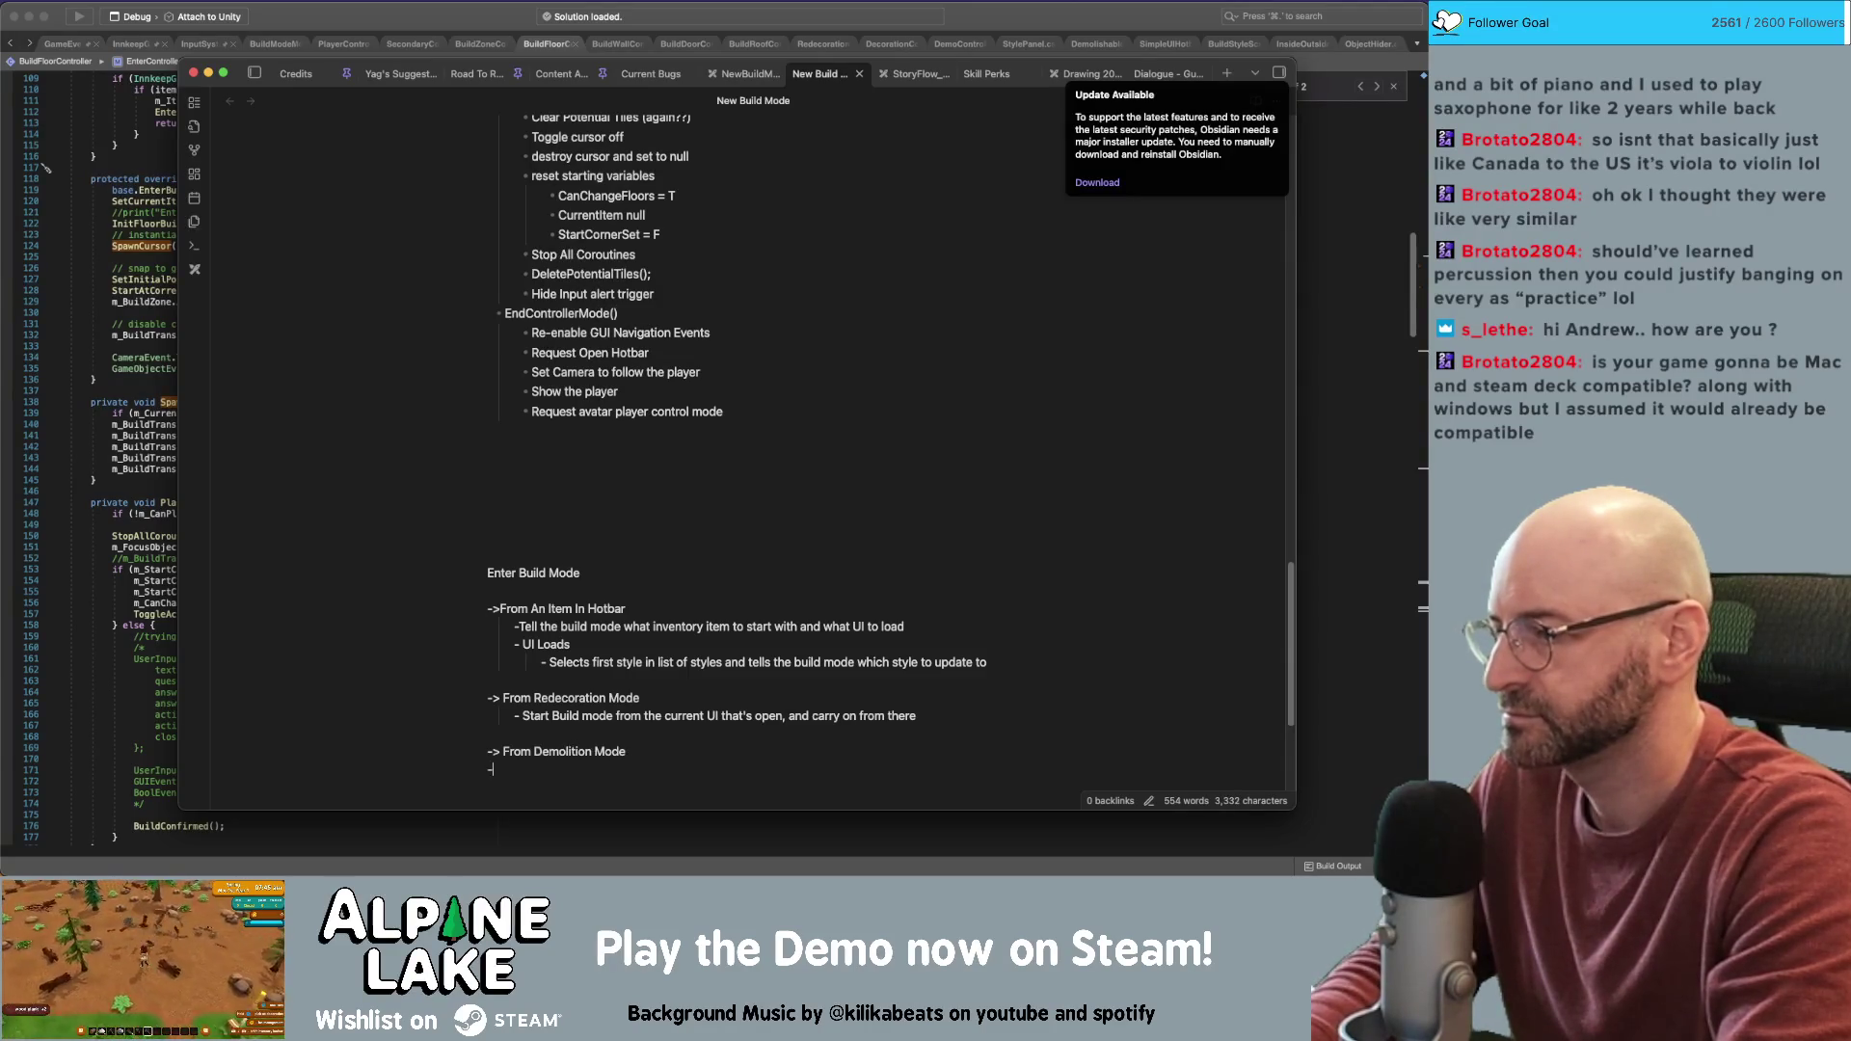
pyautogui.write(' S')
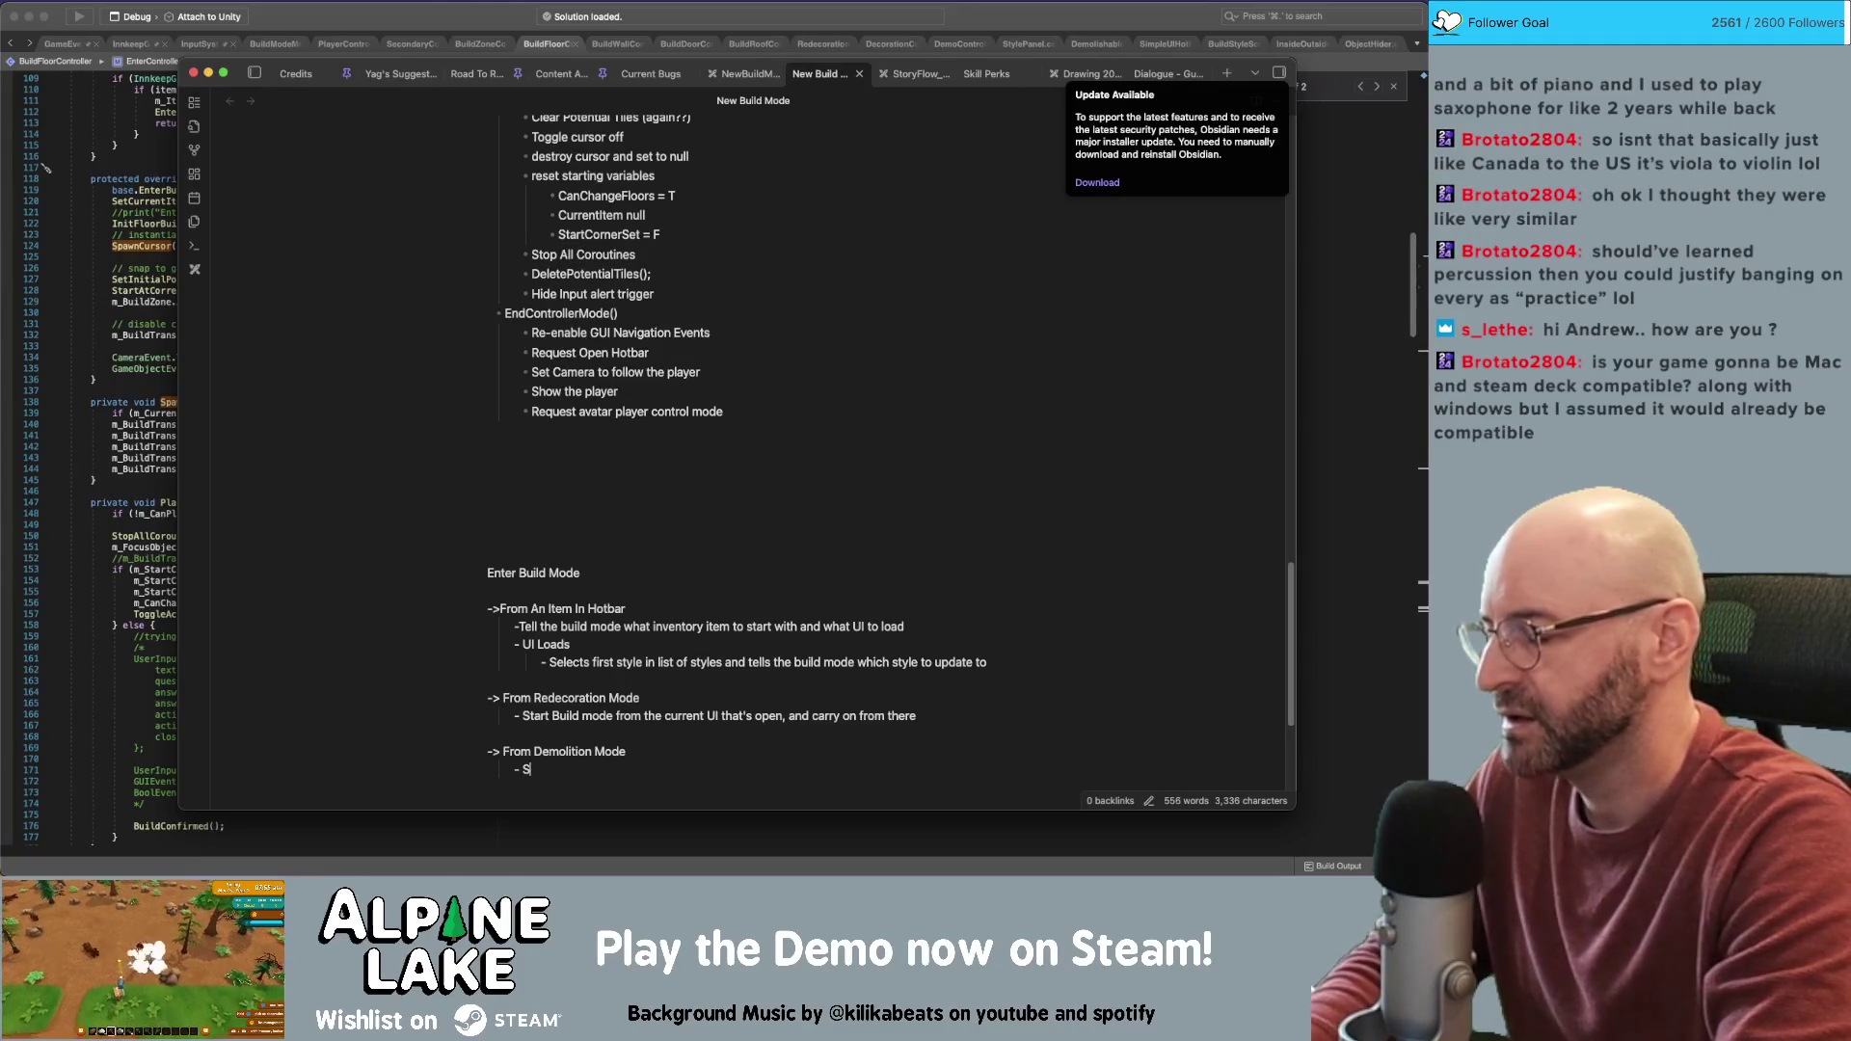
pyautogui.write('tart Build')
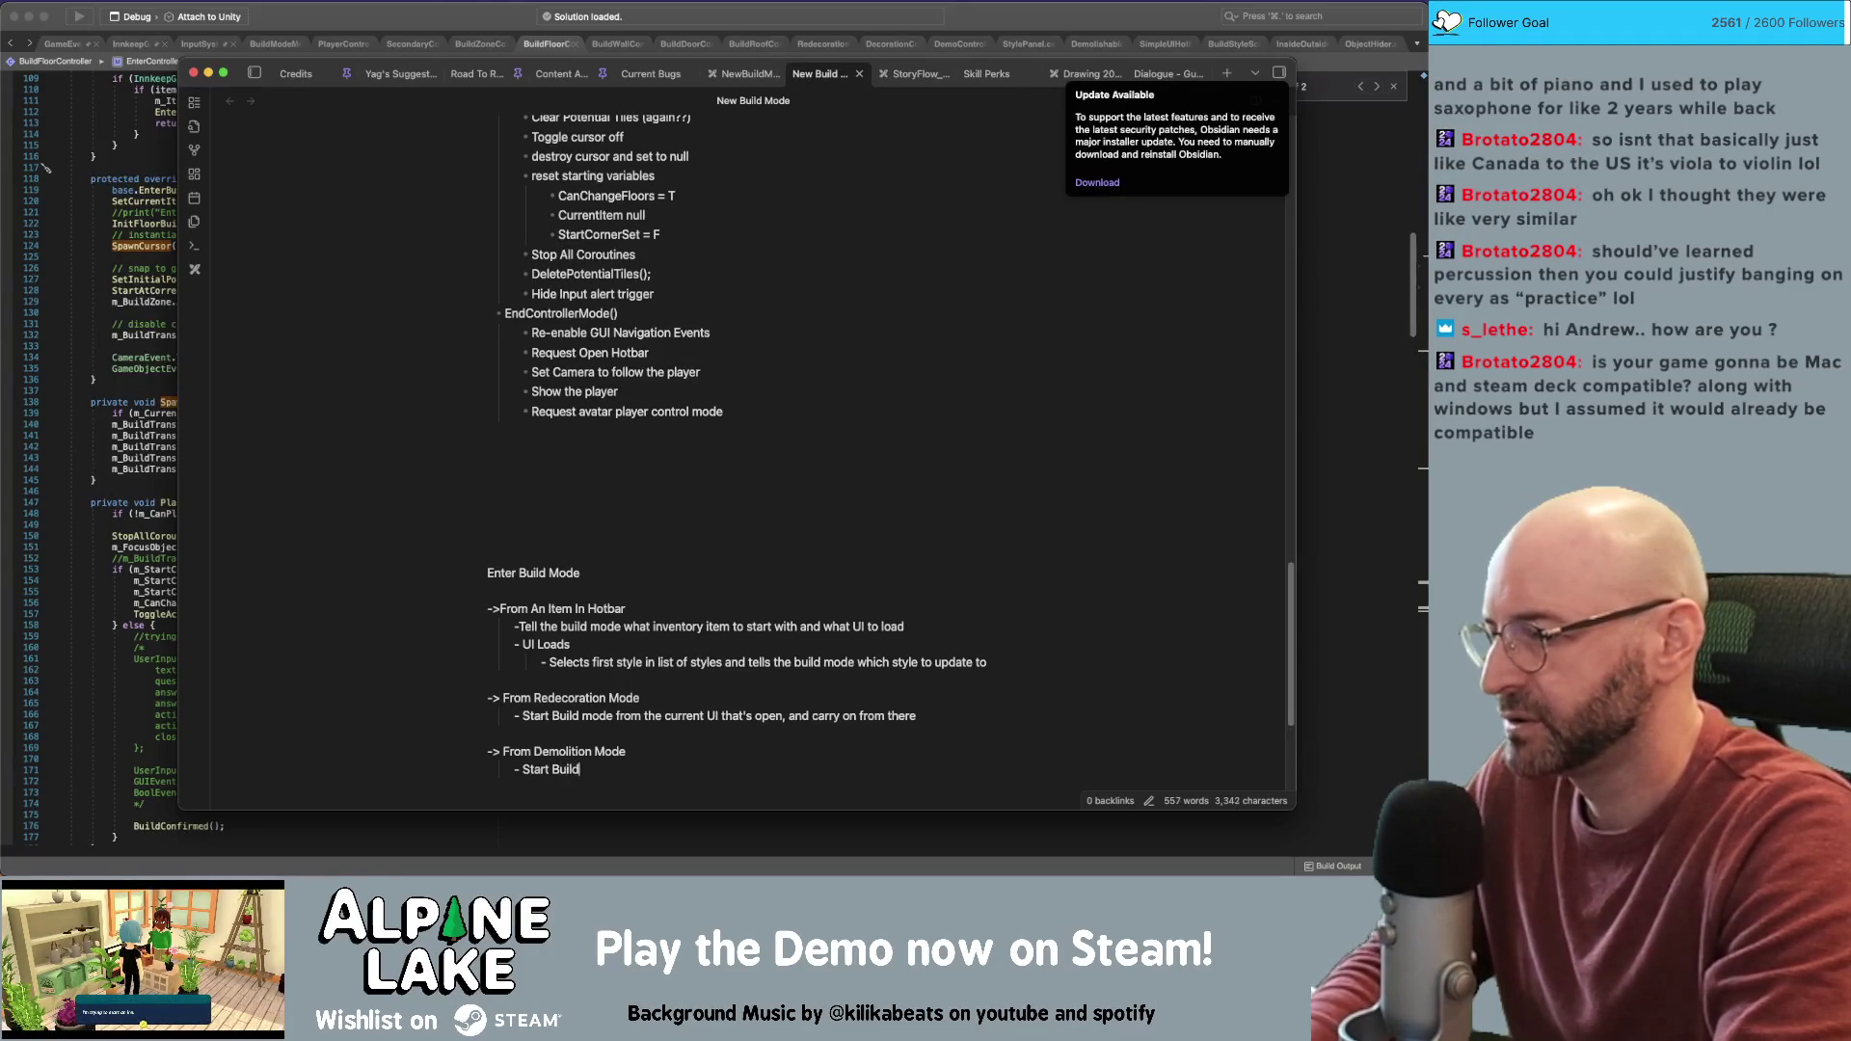
pyautogui.write(' Mode from walls ')
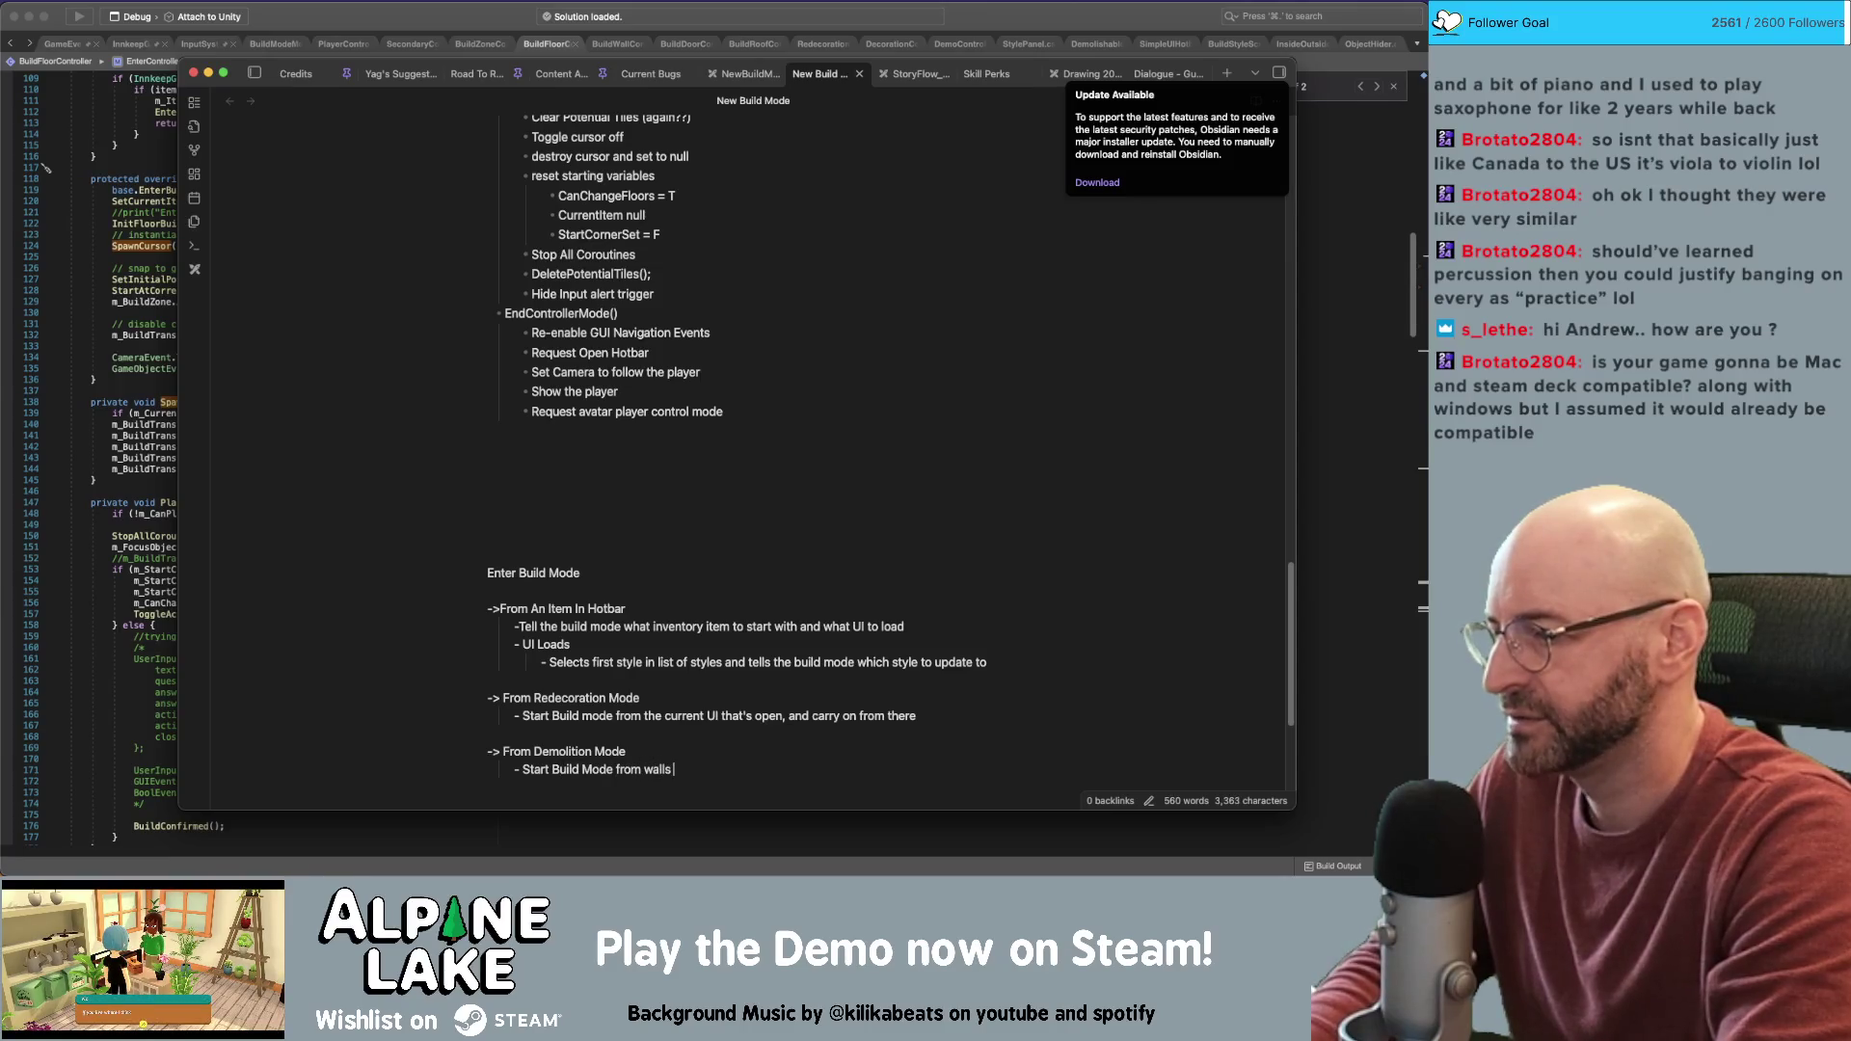
pyautogui.write('/first wall selected')
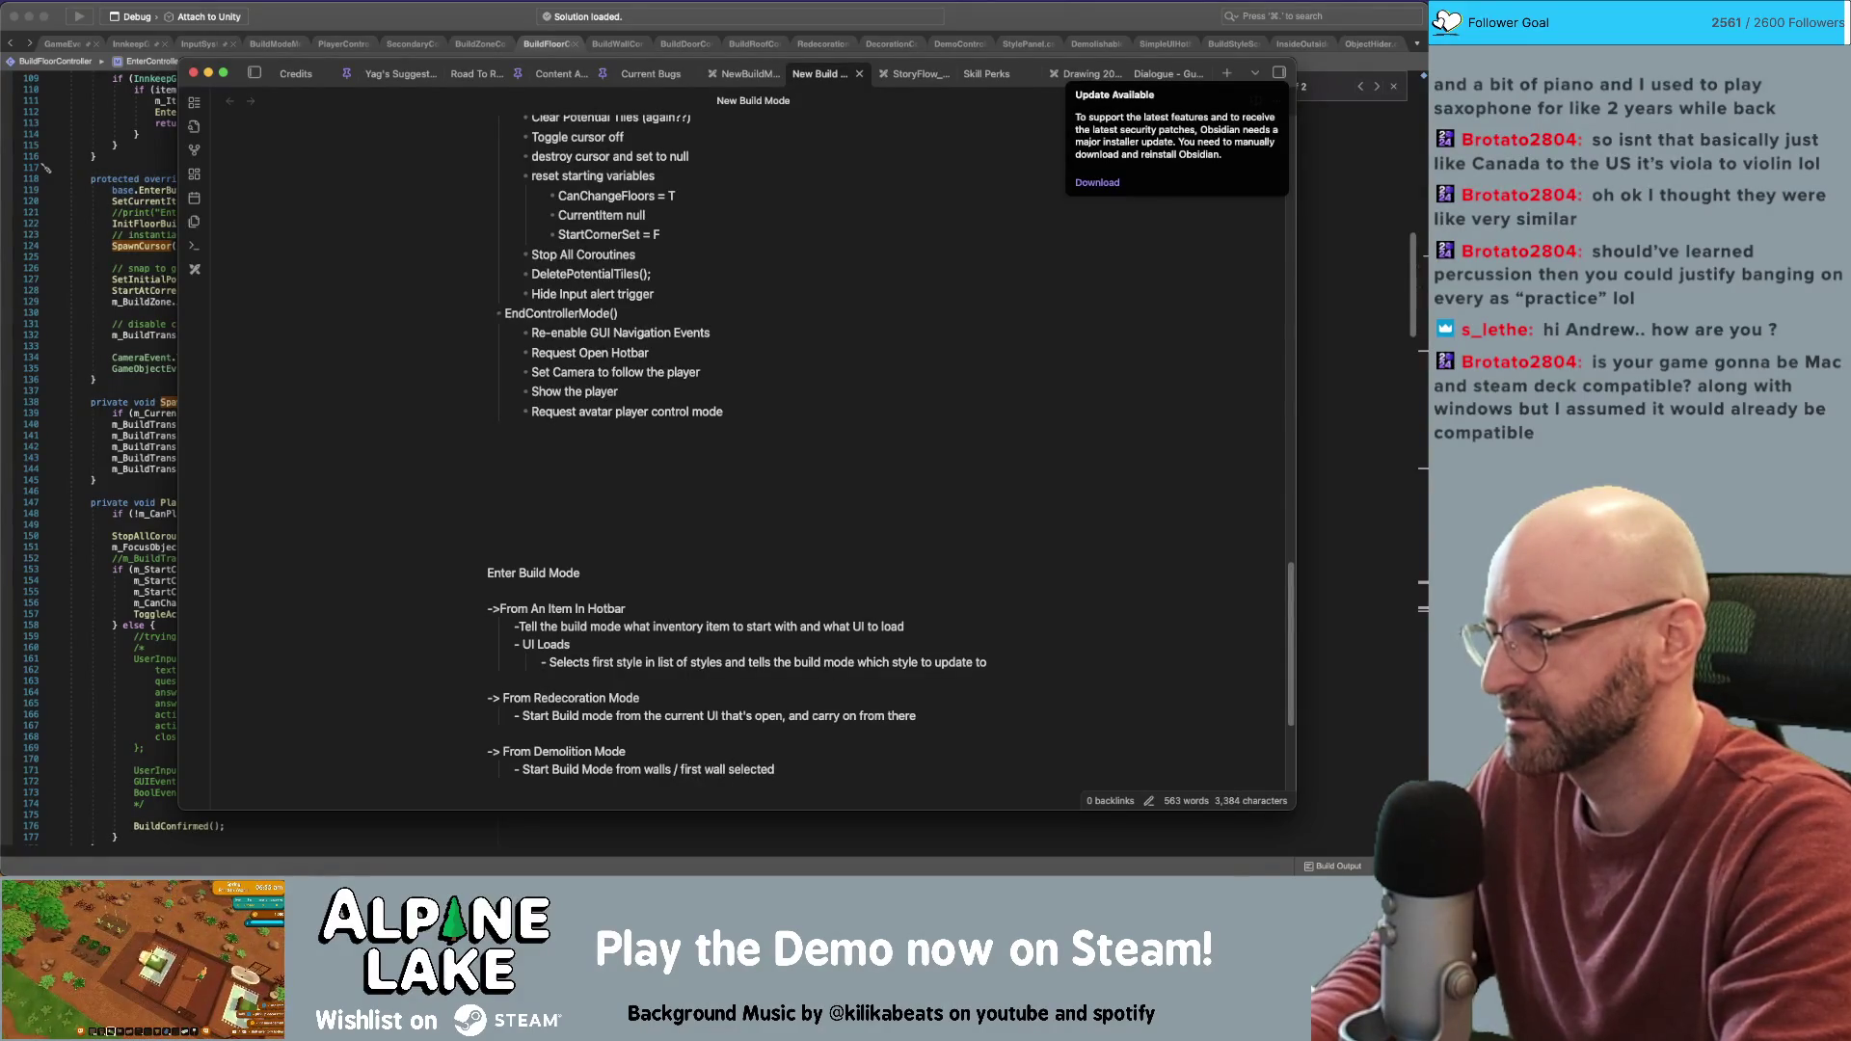
pyautogui.write(' (manually set in th')
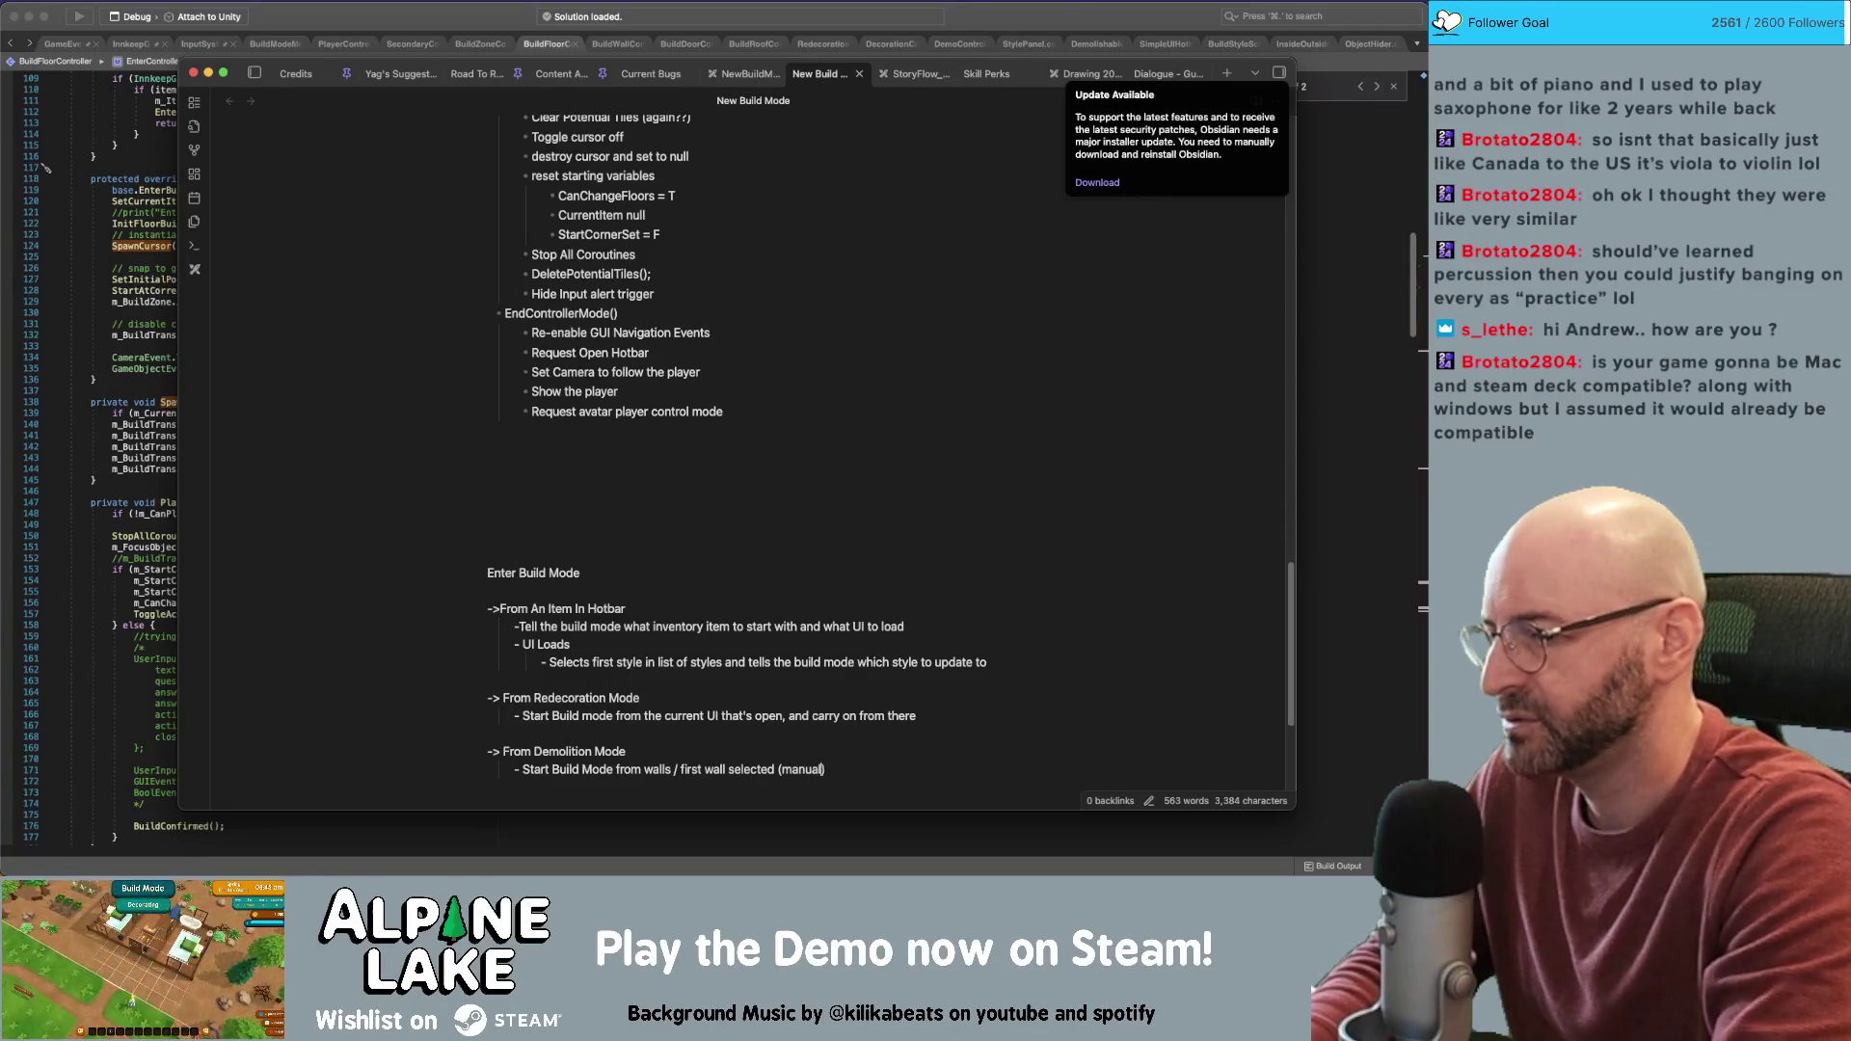
pyautogui.write('e ed')
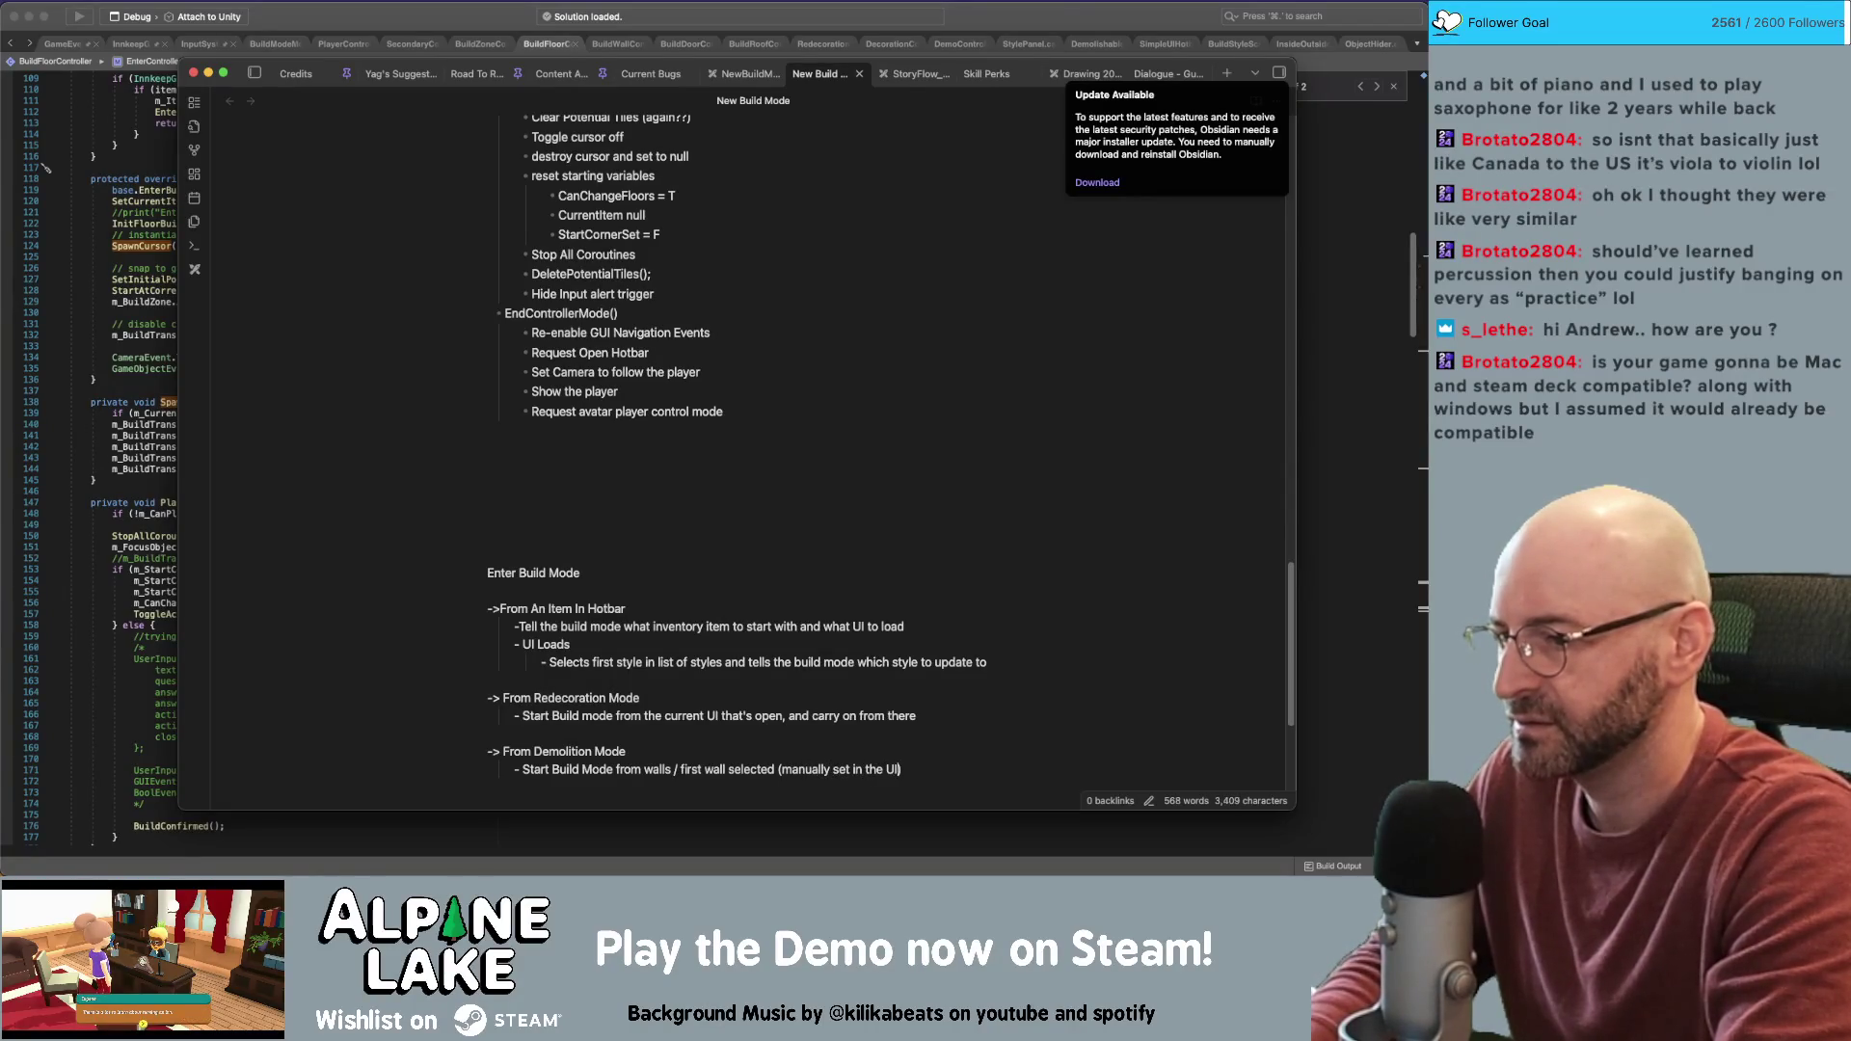
pyautogui.press('BackSpace')
pyautogui.press('BackSpace')
pyautogui.press('BackSpace')
pyautogui.write('Build')
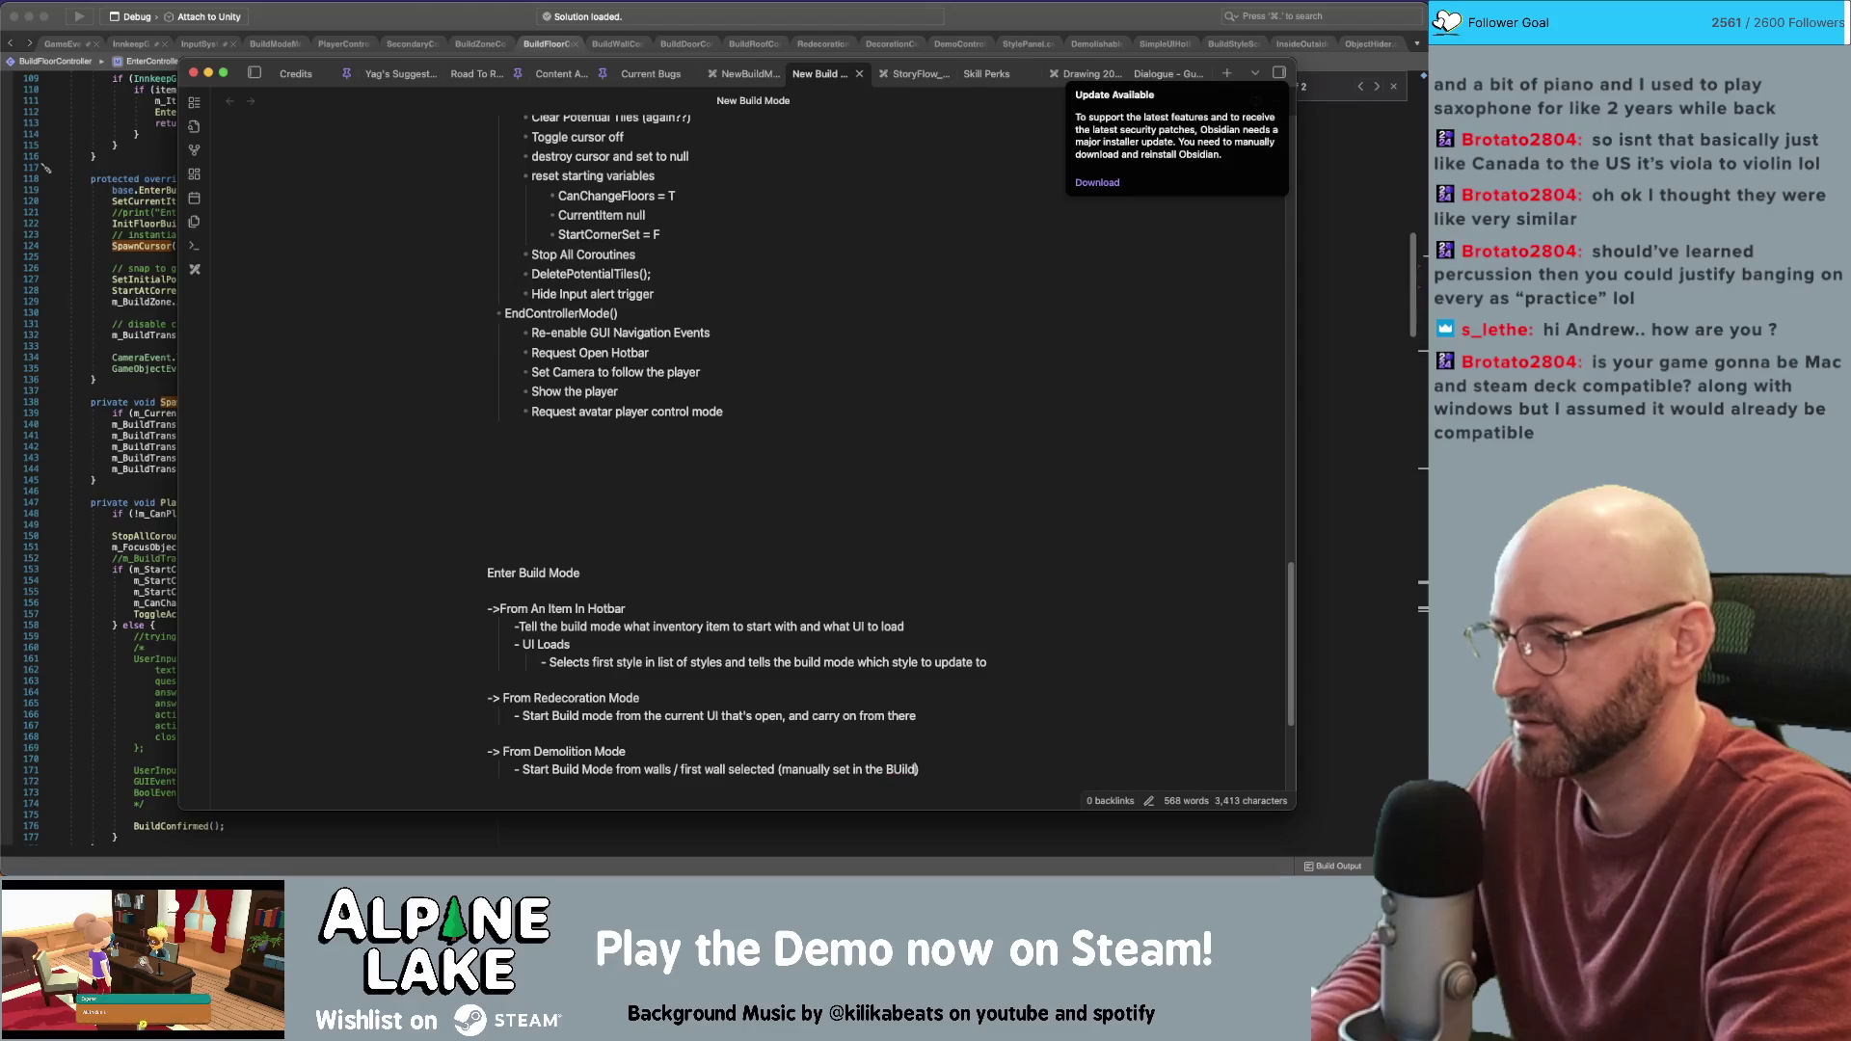
pyautogui.write(' Menu Manager')
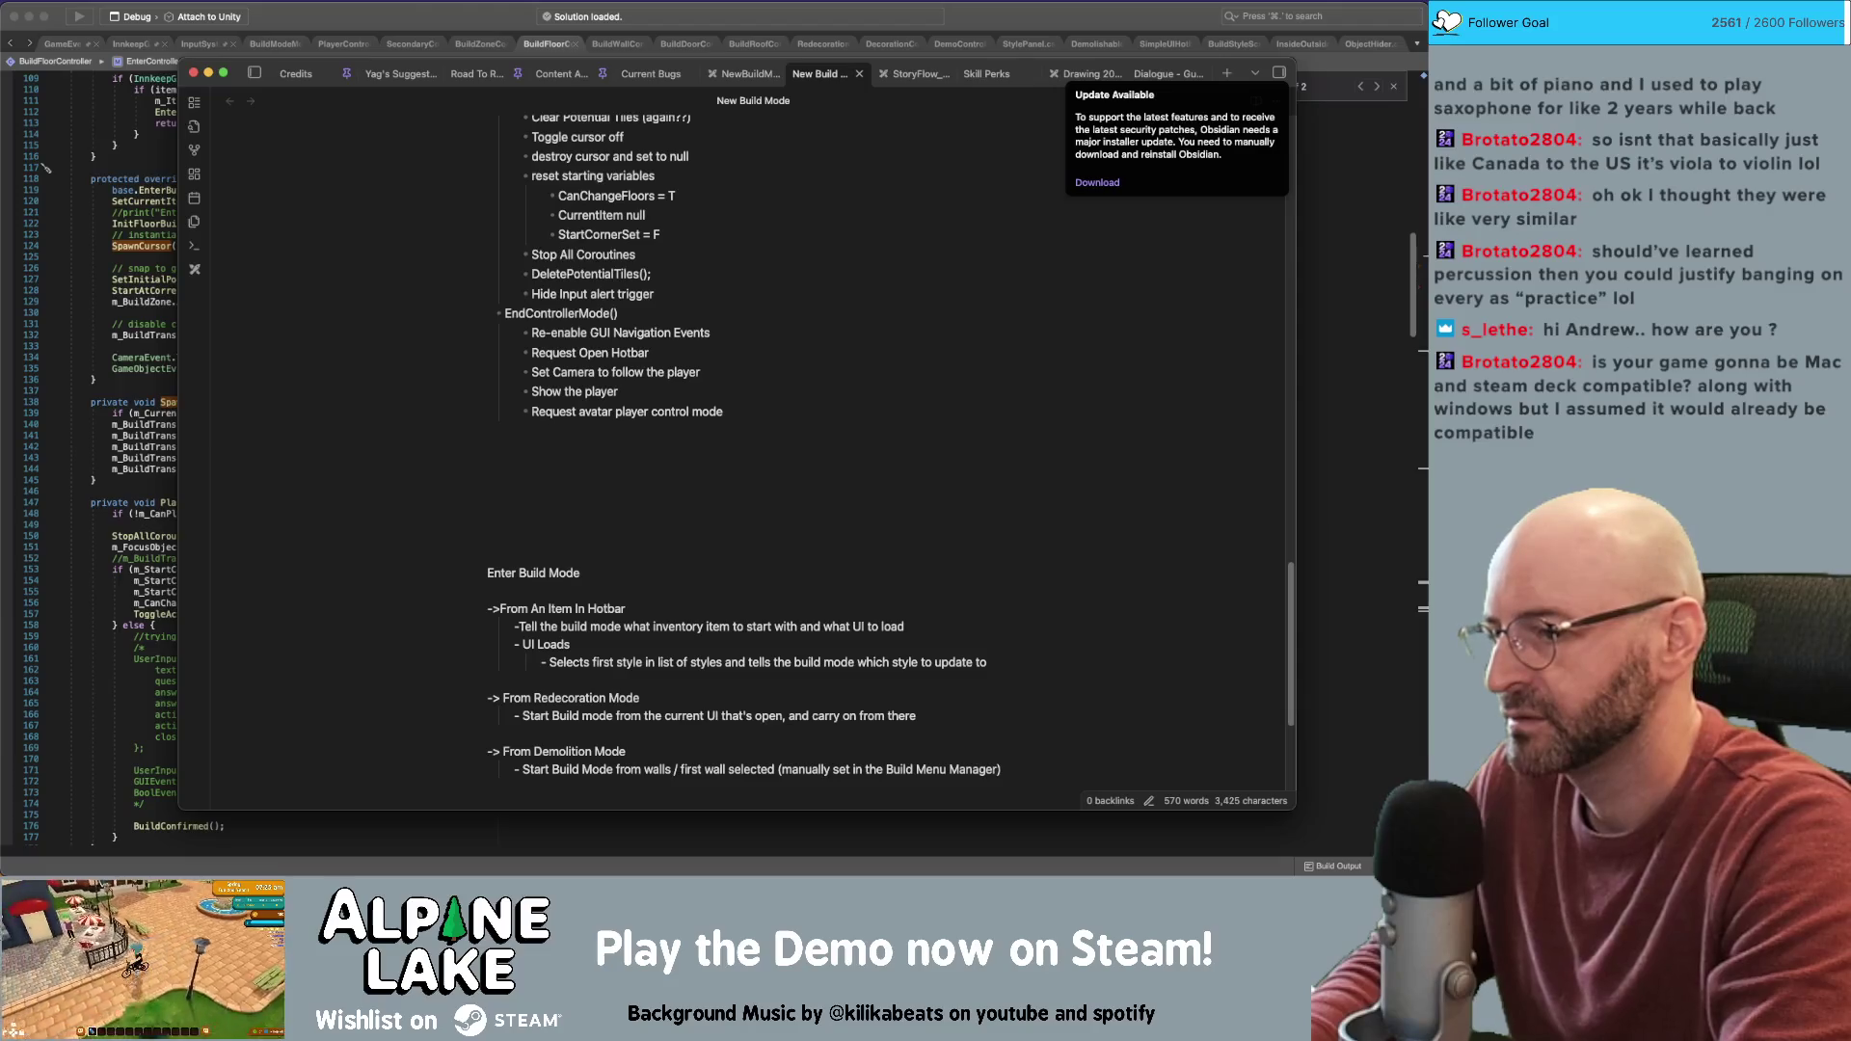
pyautogui.write(' Properties')
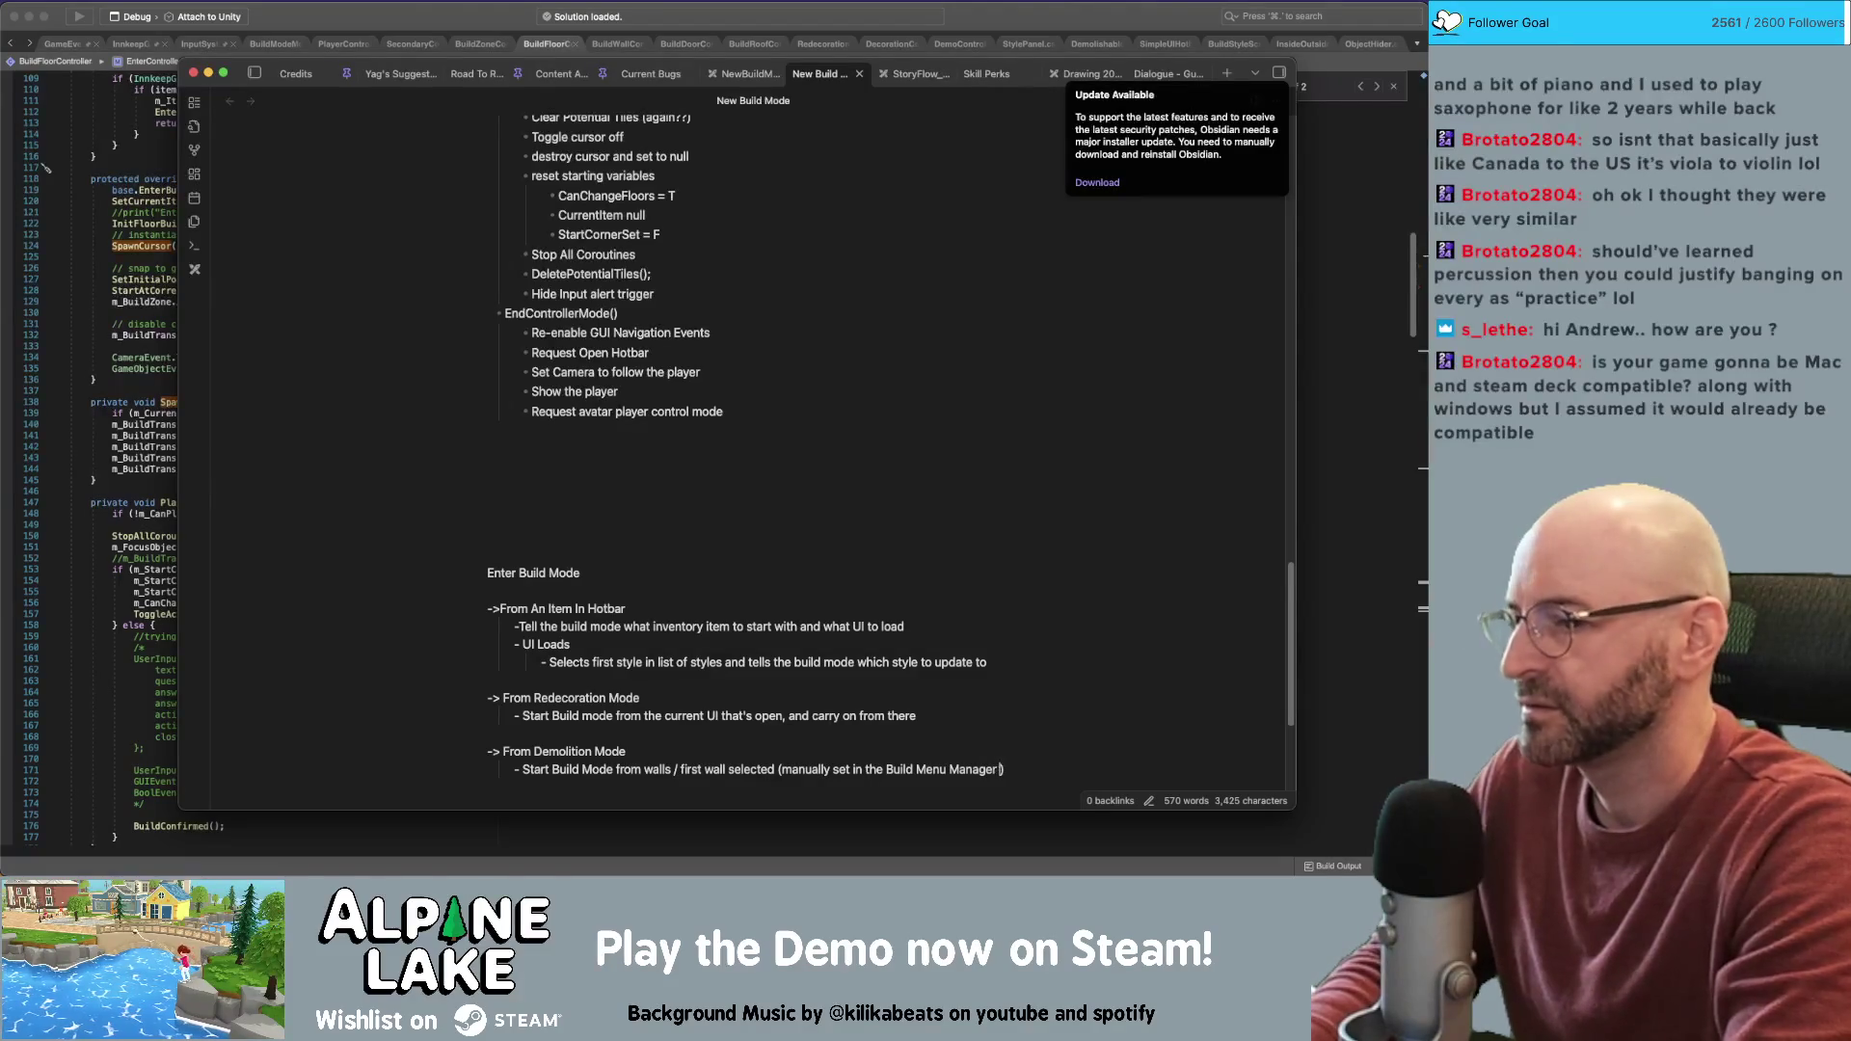
pyautogui.write(')')
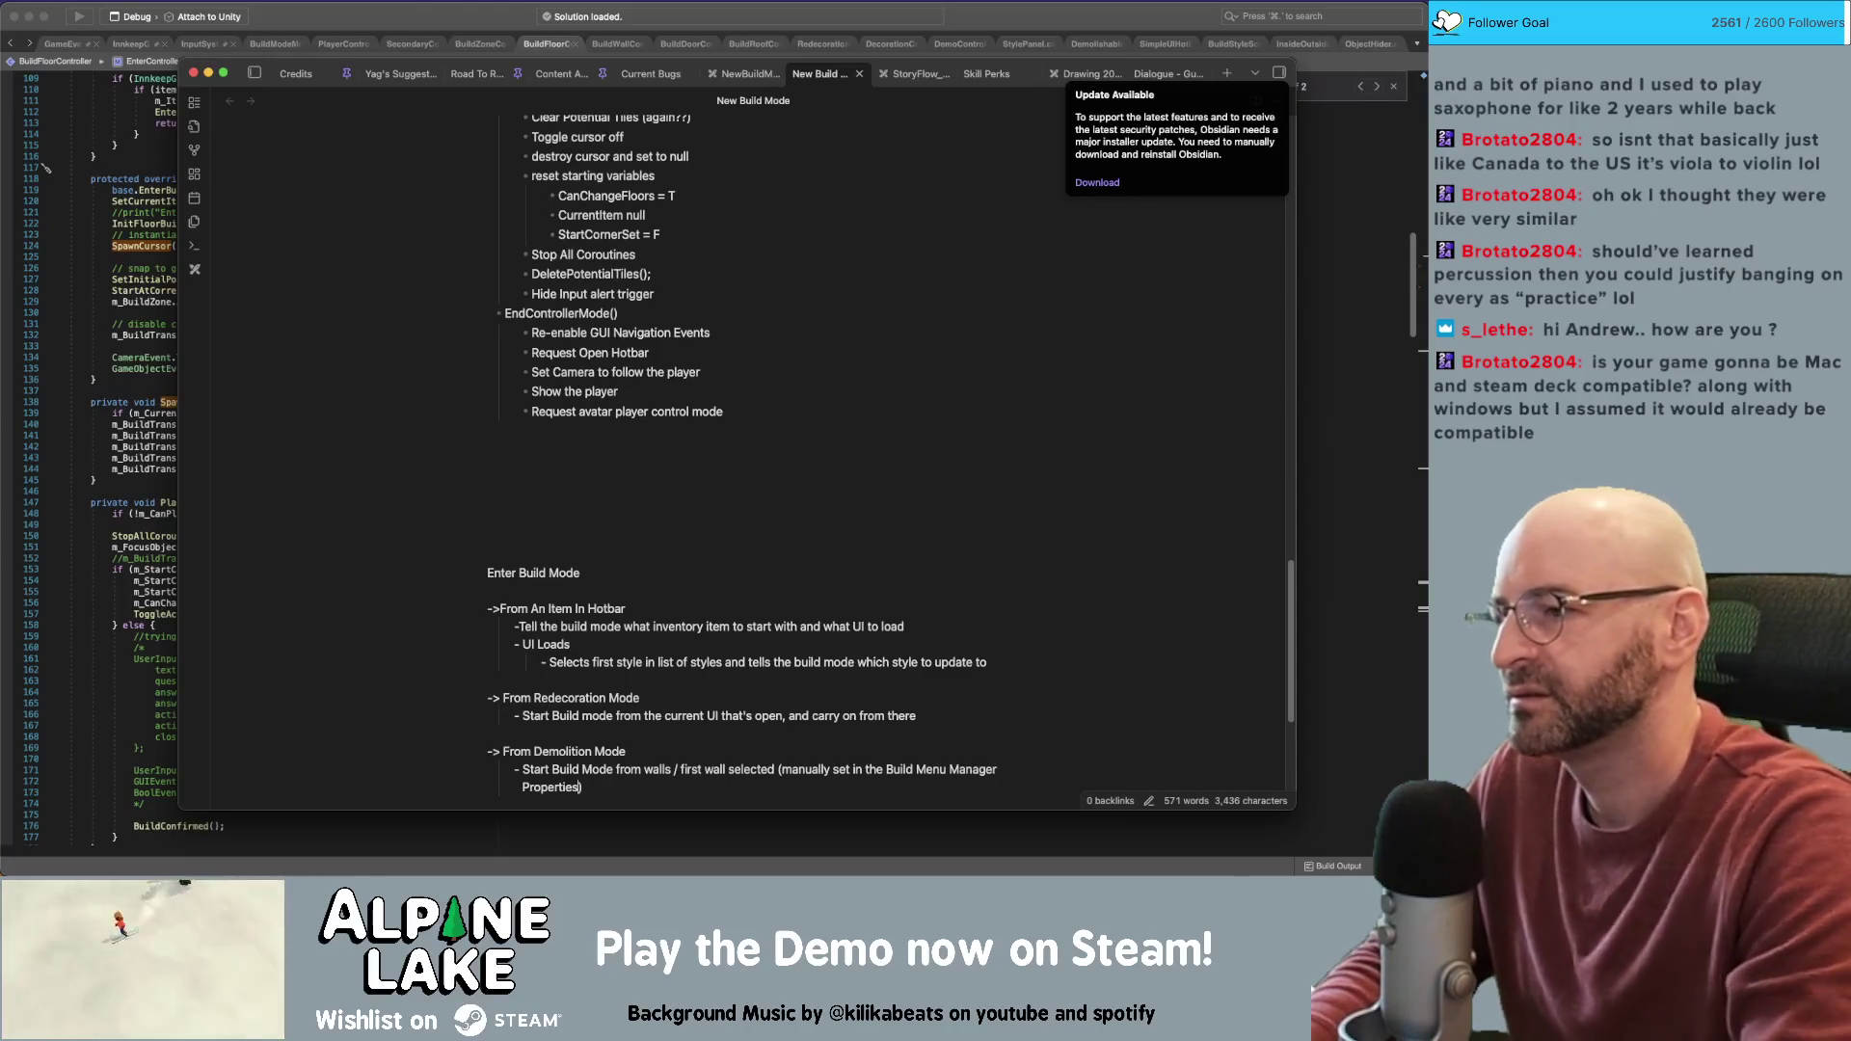
# Insert a blank line above the 'Enter Build Mode' heading
pyautogui.scroll(-2, 713, 308)
pyautogui.scroll(-5, 707, 313)
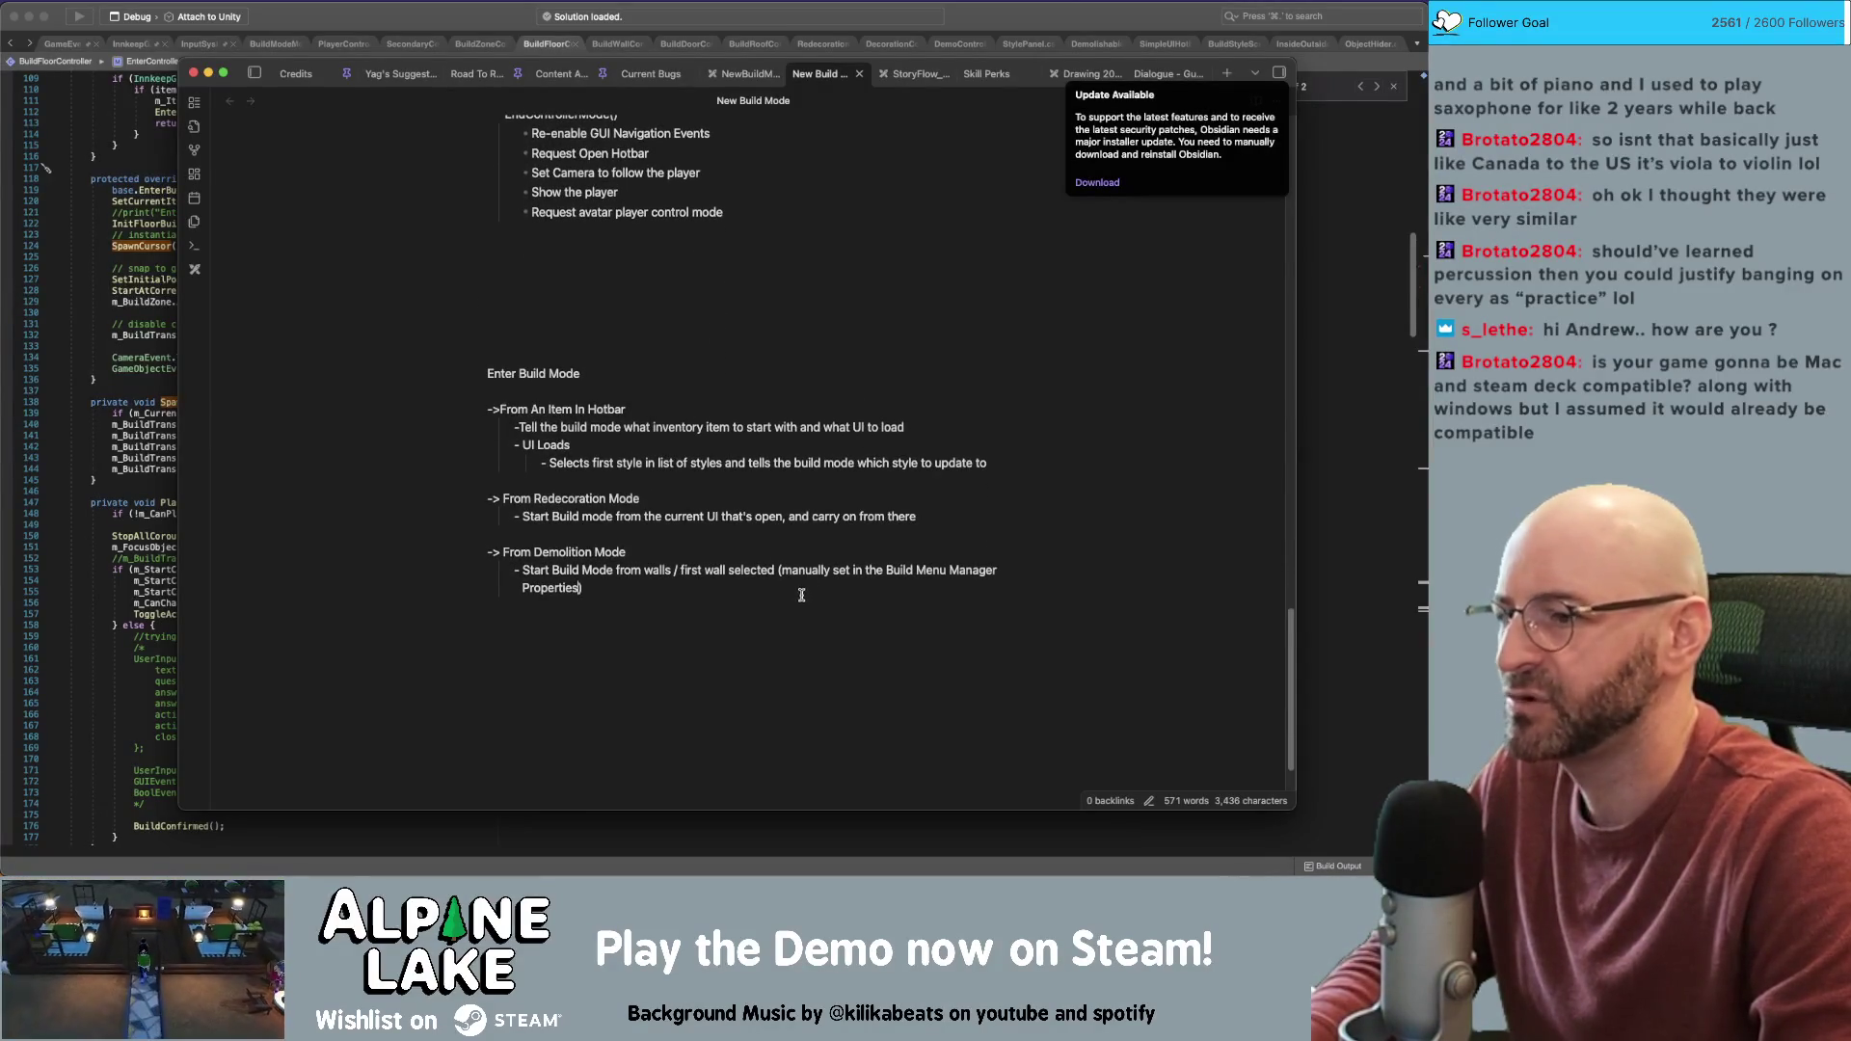
pyautogui.click(807, 588)
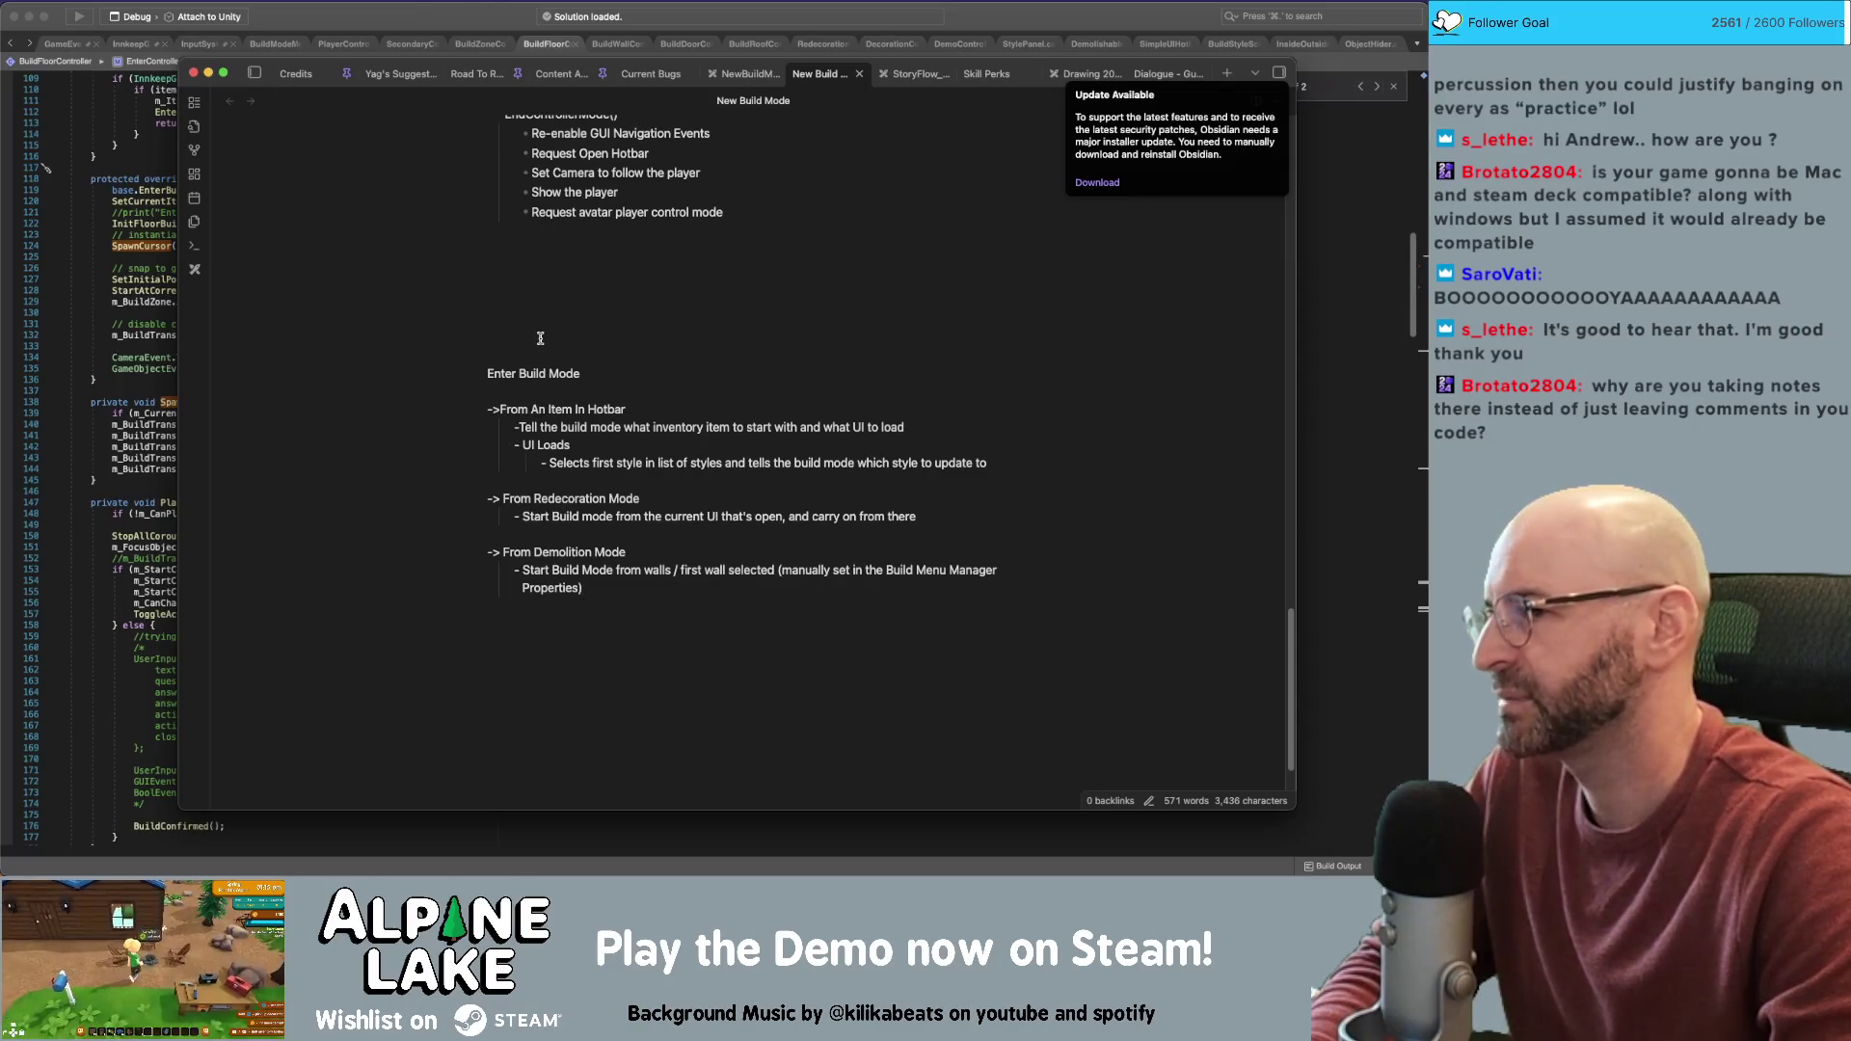
pyautogui.click(489, 374)
pyautogui.press('Return')
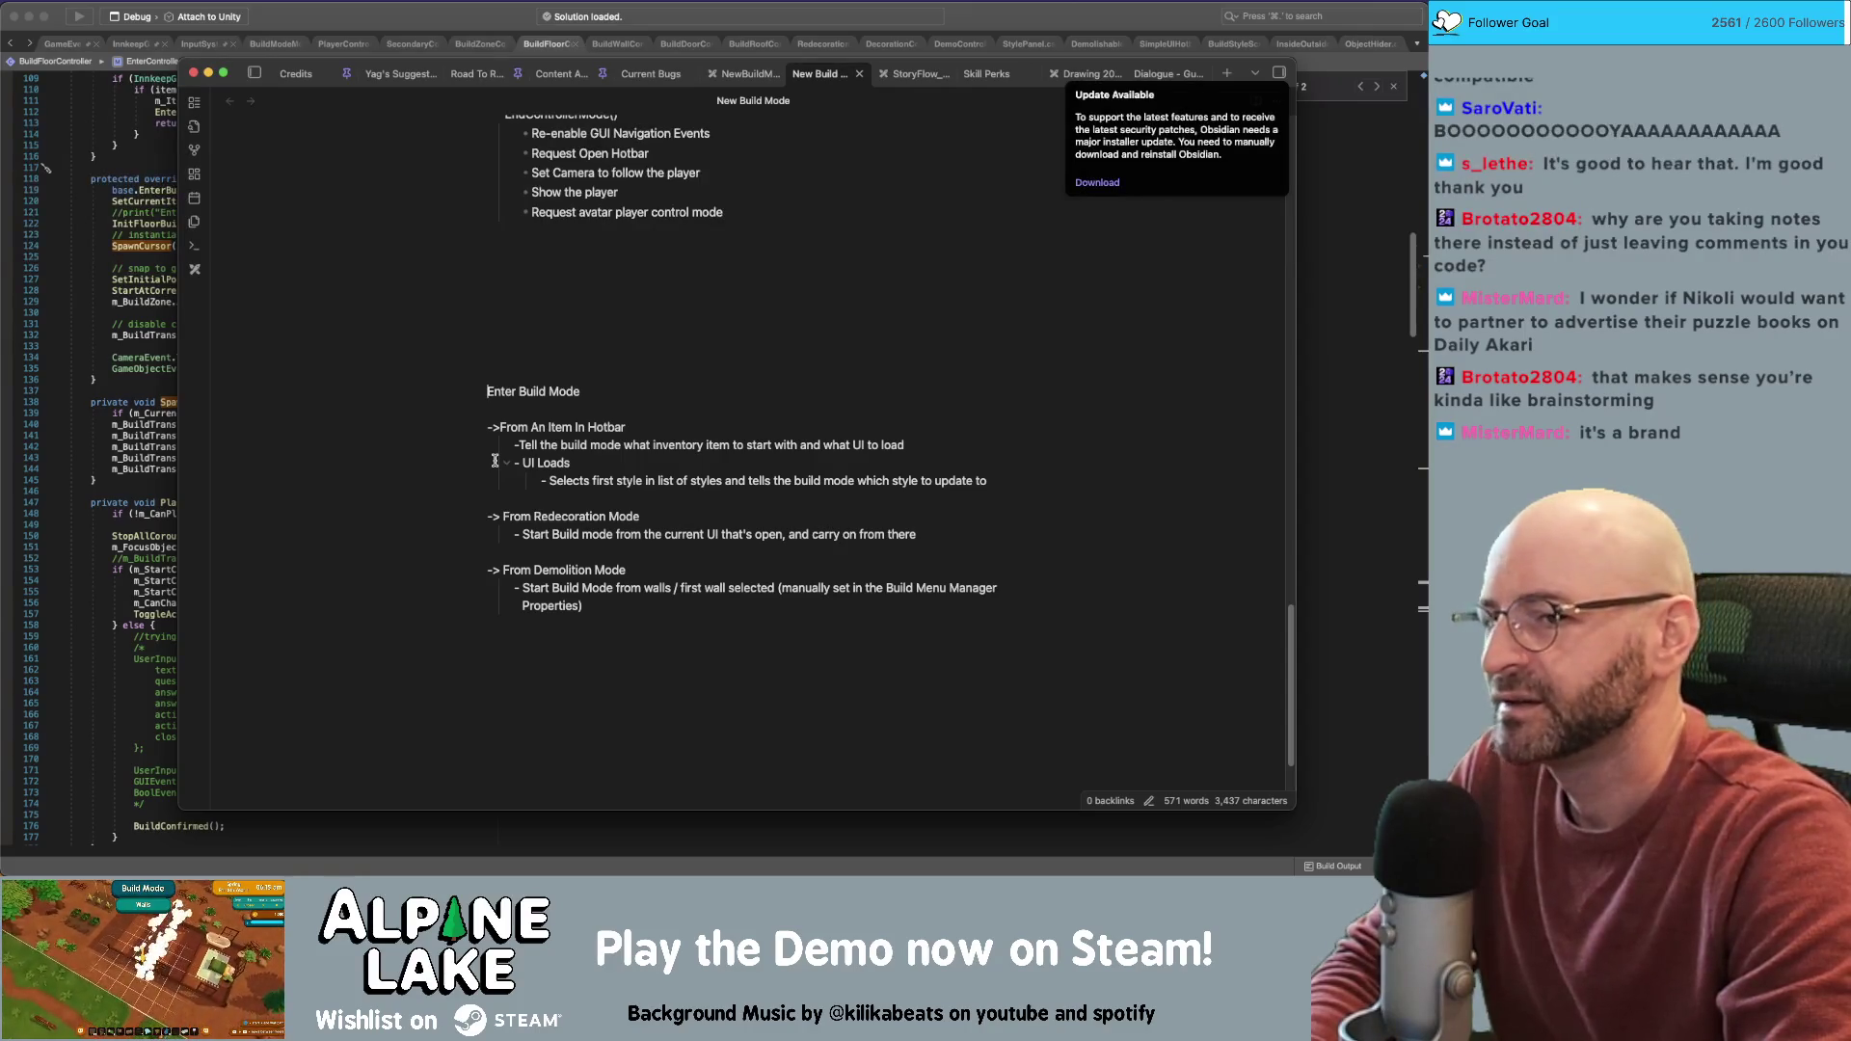
# Above Enter Build Mode, add 'ItemInInventory -= The thing we deplete from' and 'CurrentItem = the thing we're building with'
pyautogui.press('Return')
pyautogui.write('.')
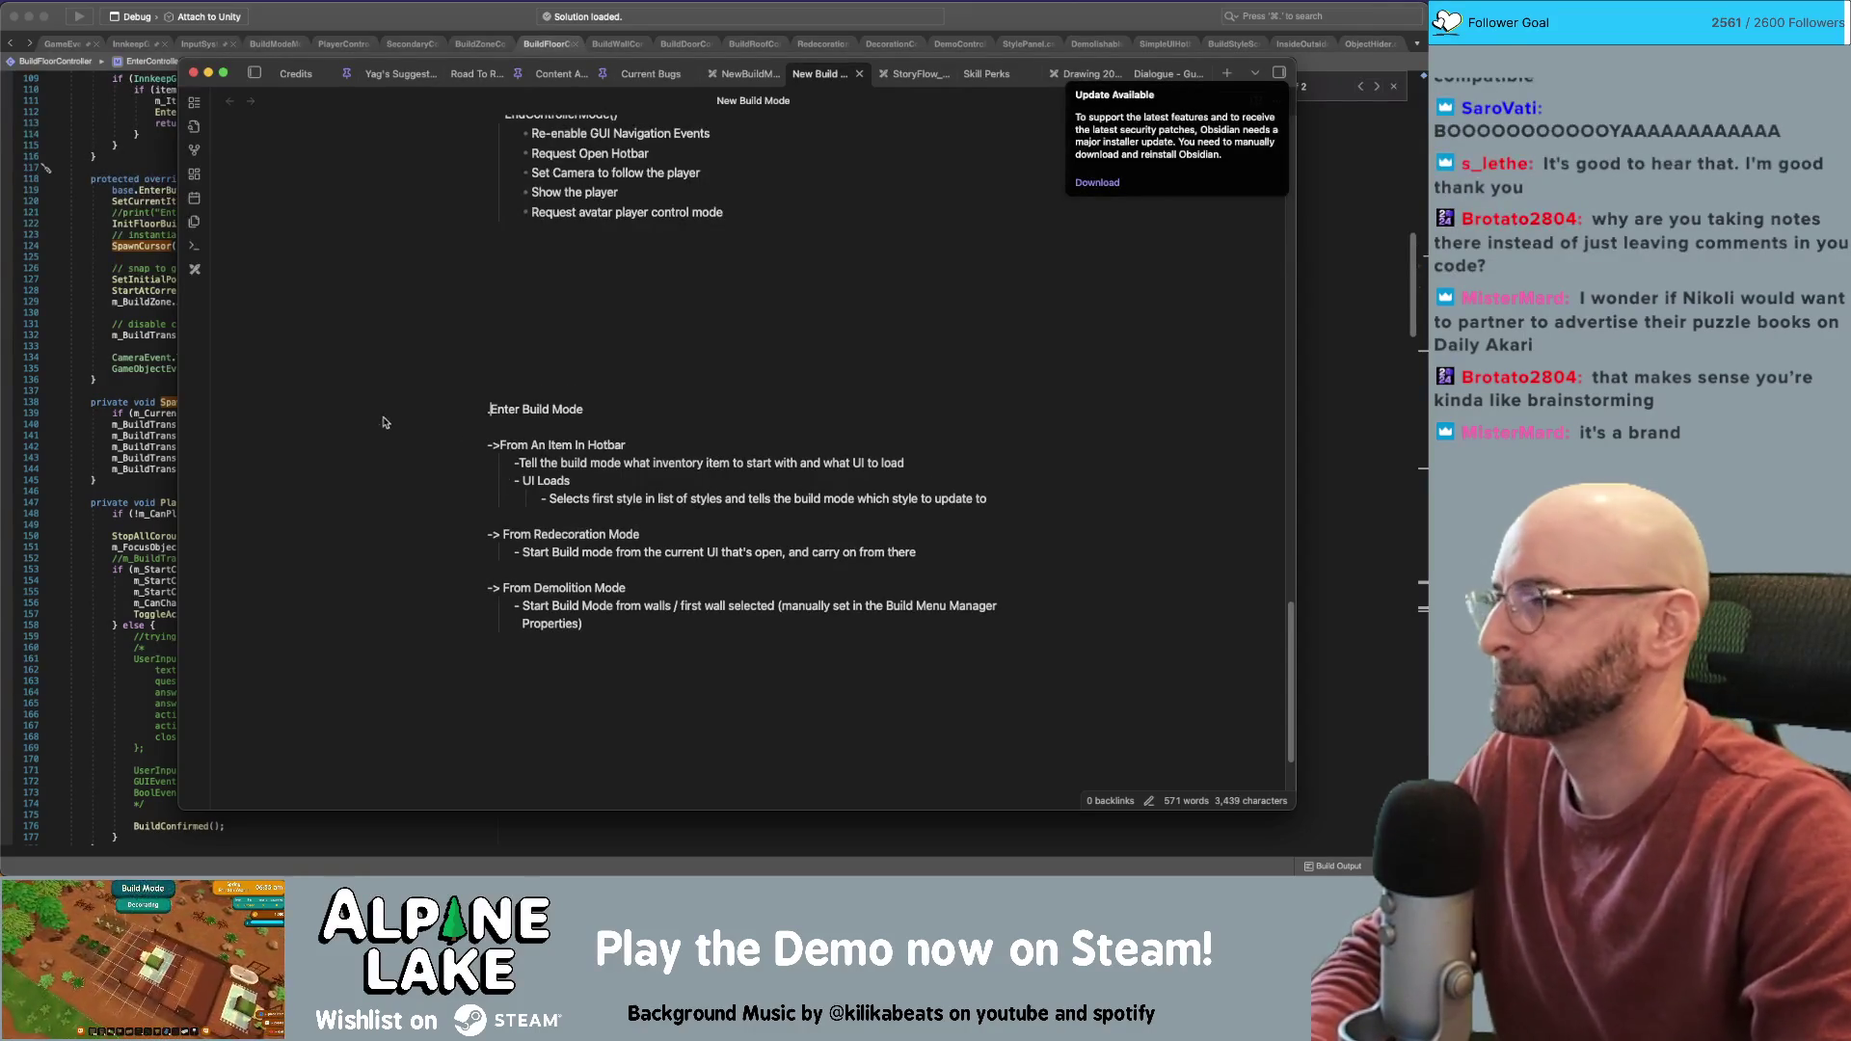
pyautogui.click(625, 408)
pyautogui.press('super+z')
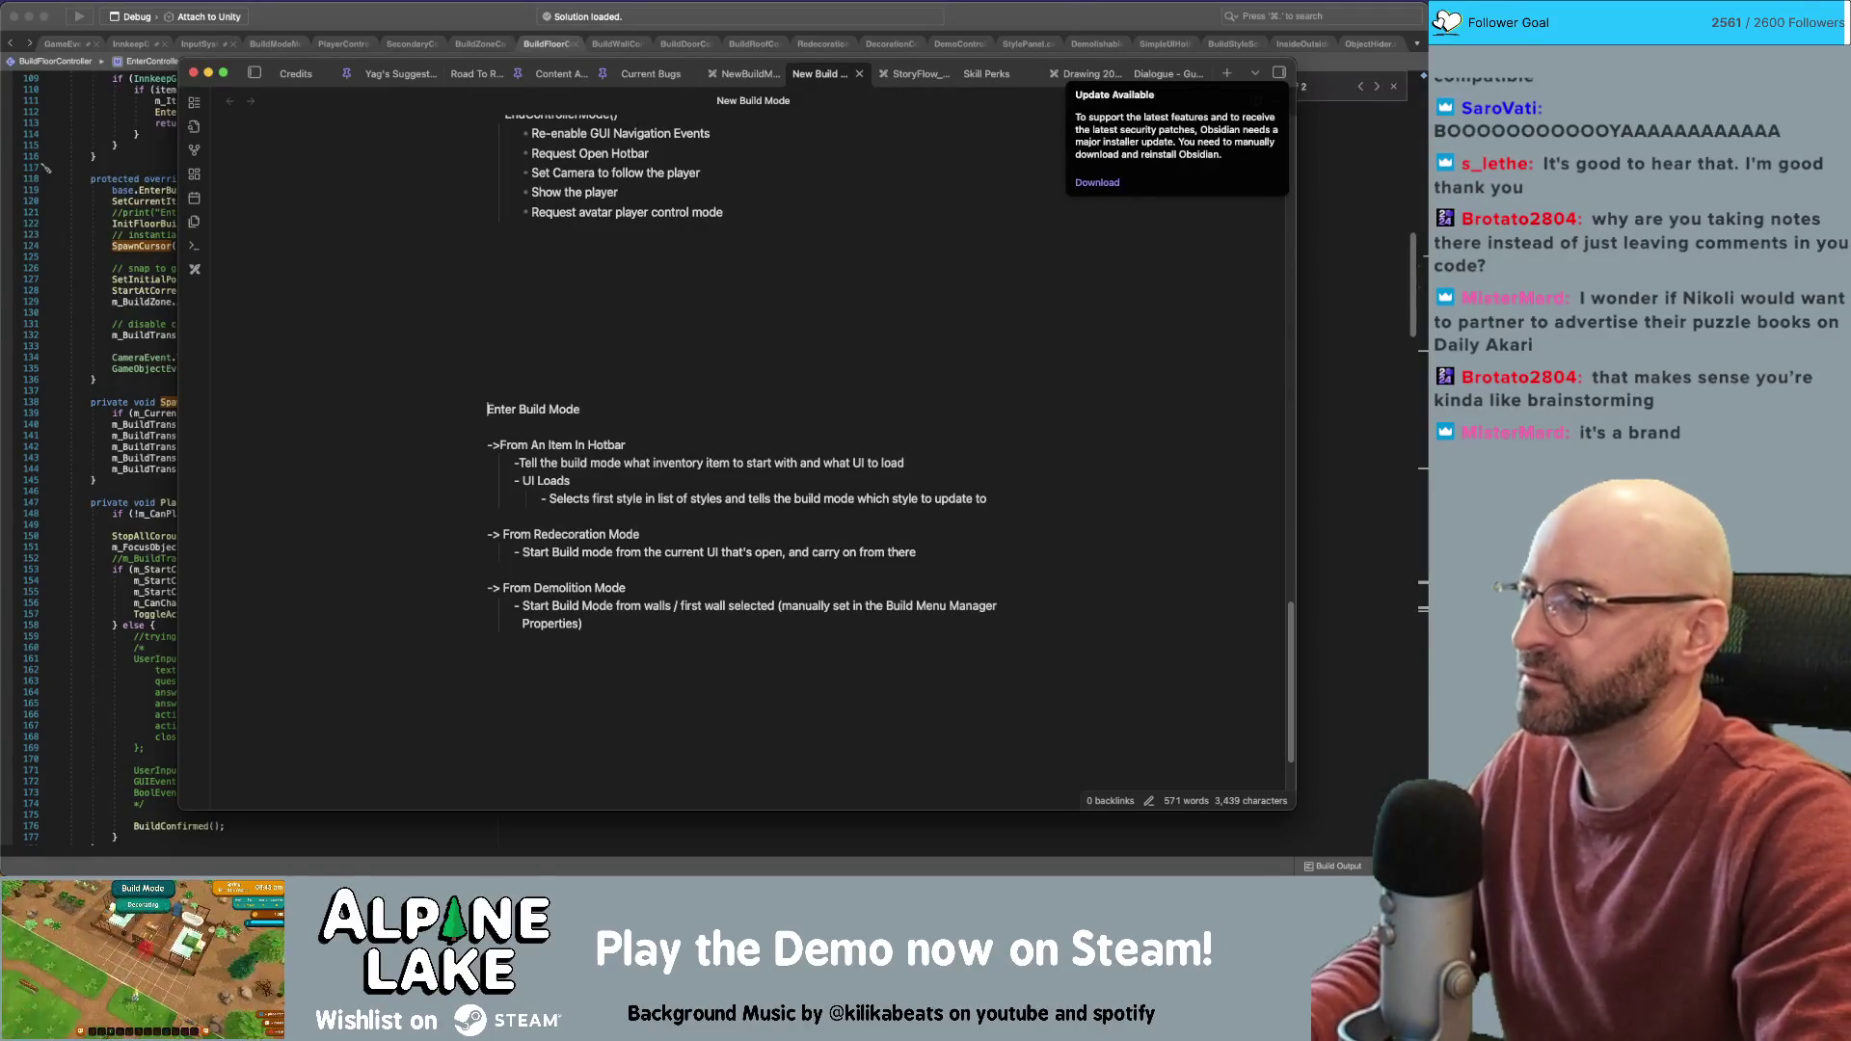
pyautogui.press('Return')
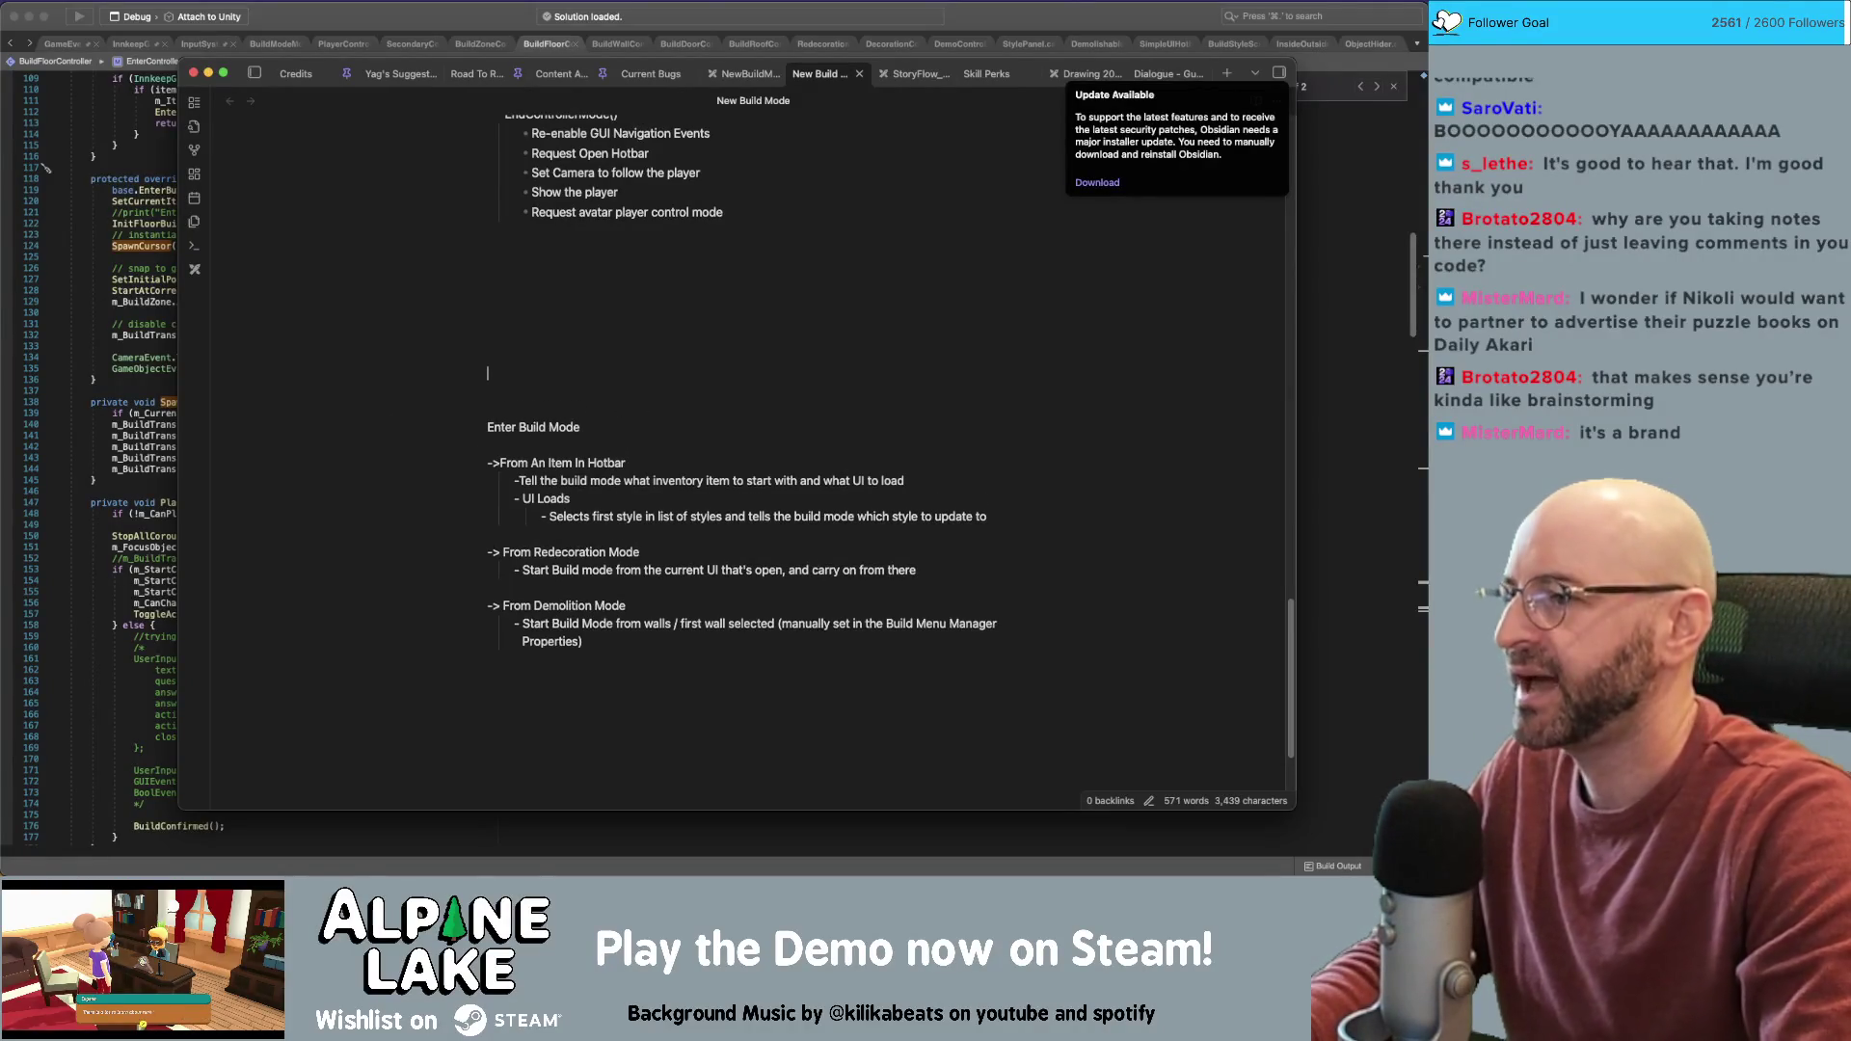
pyautogui.write('Ite')
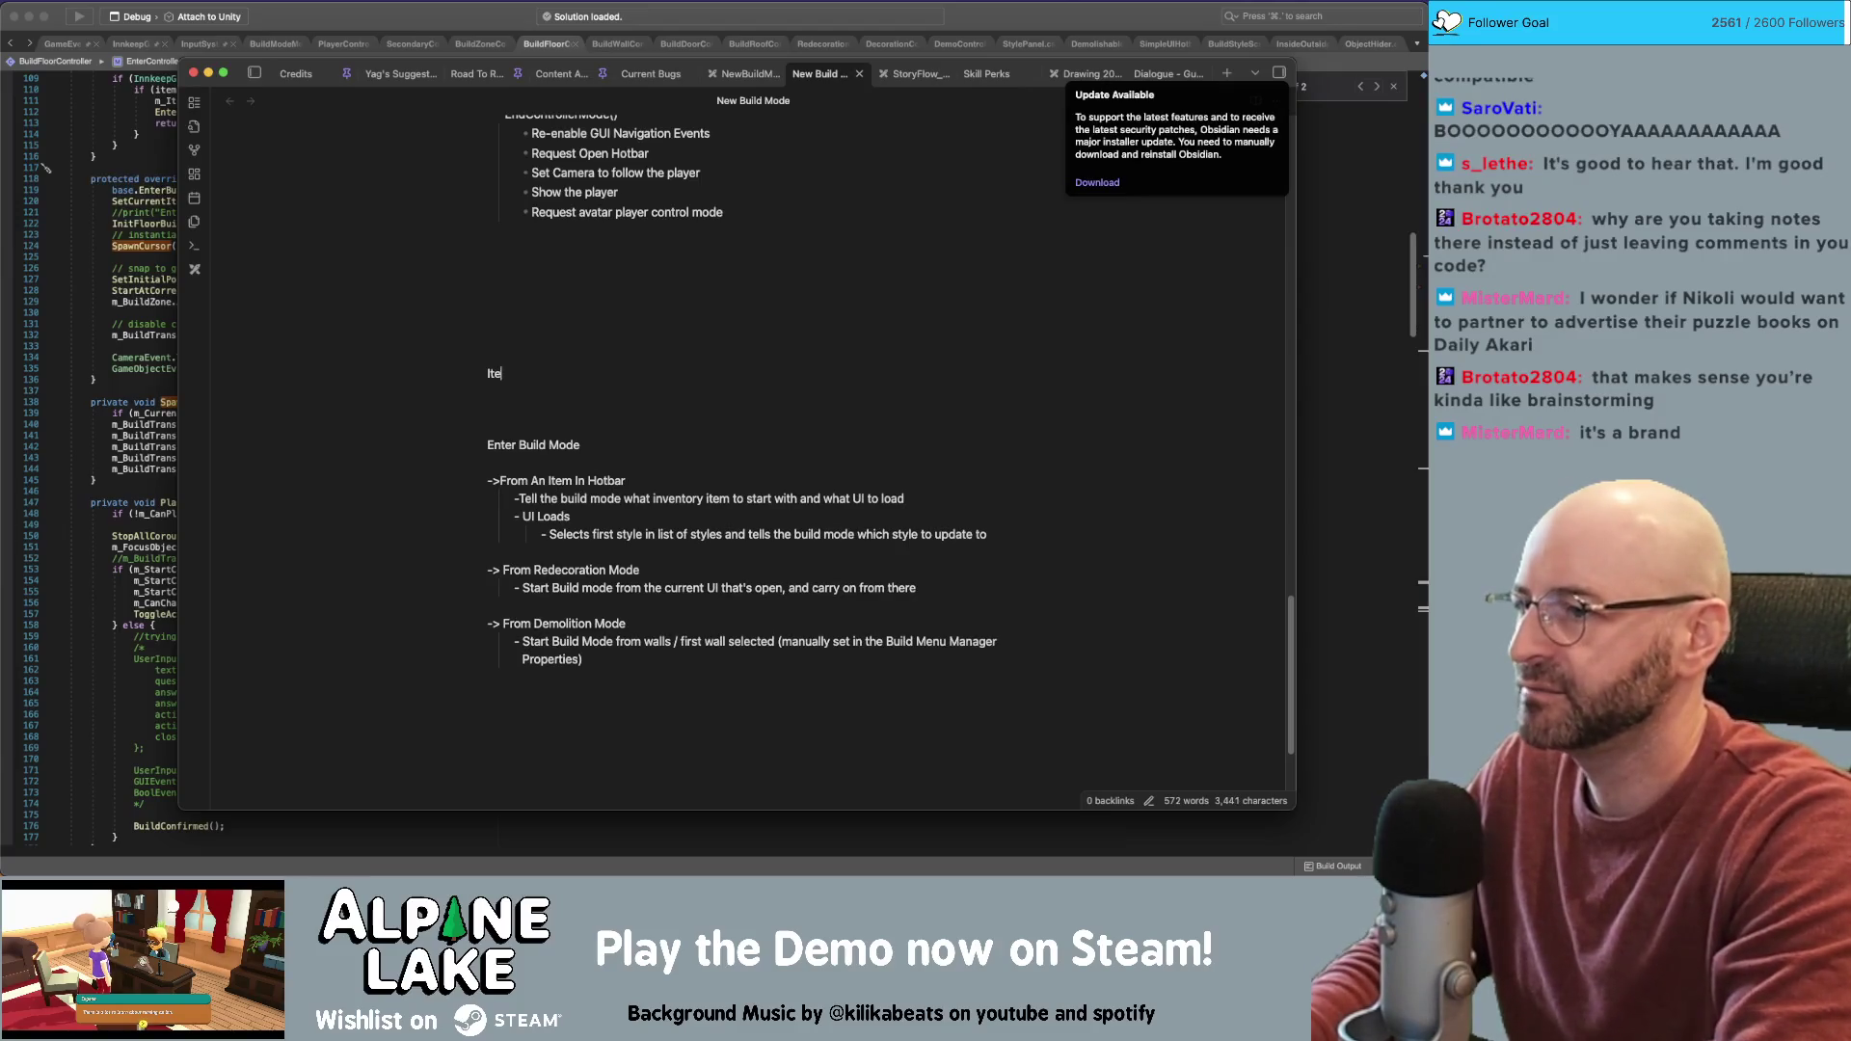
pyautogui.write('mInInventory -')
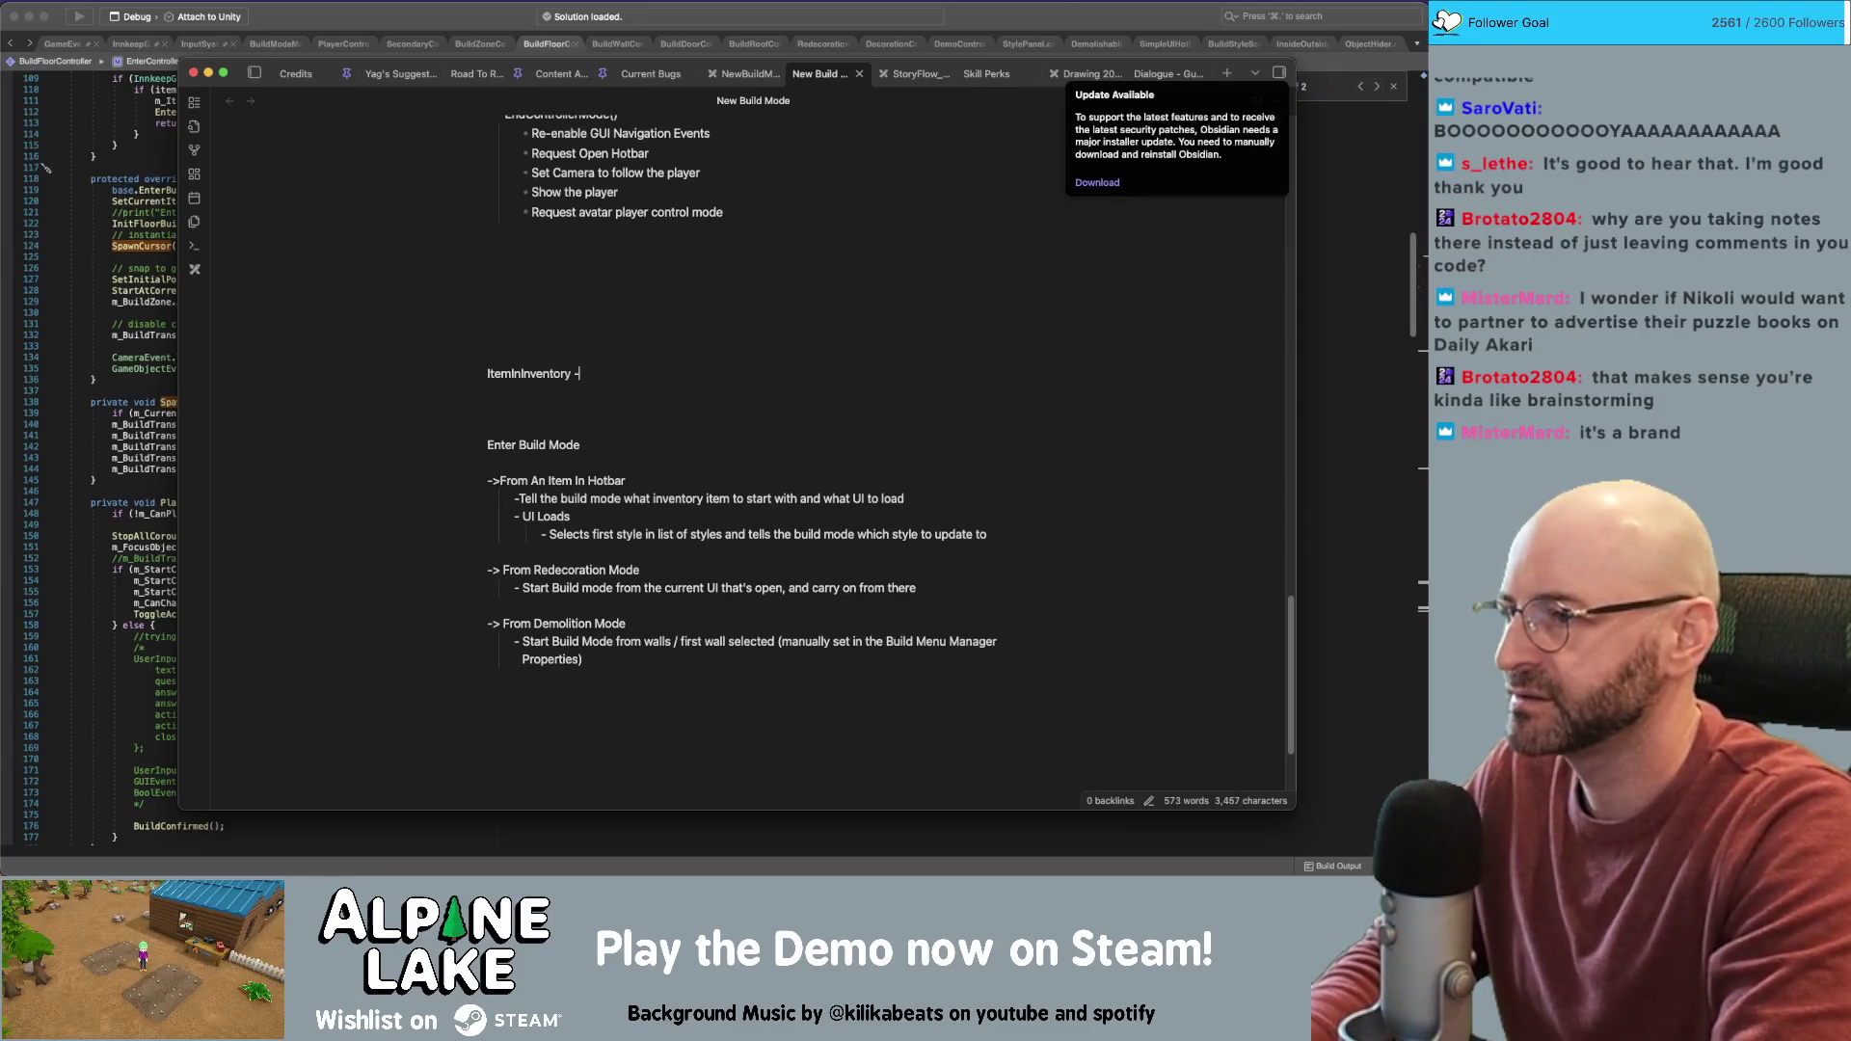
pyautogui.press('BackSpace')
pyautogui.write('= T')
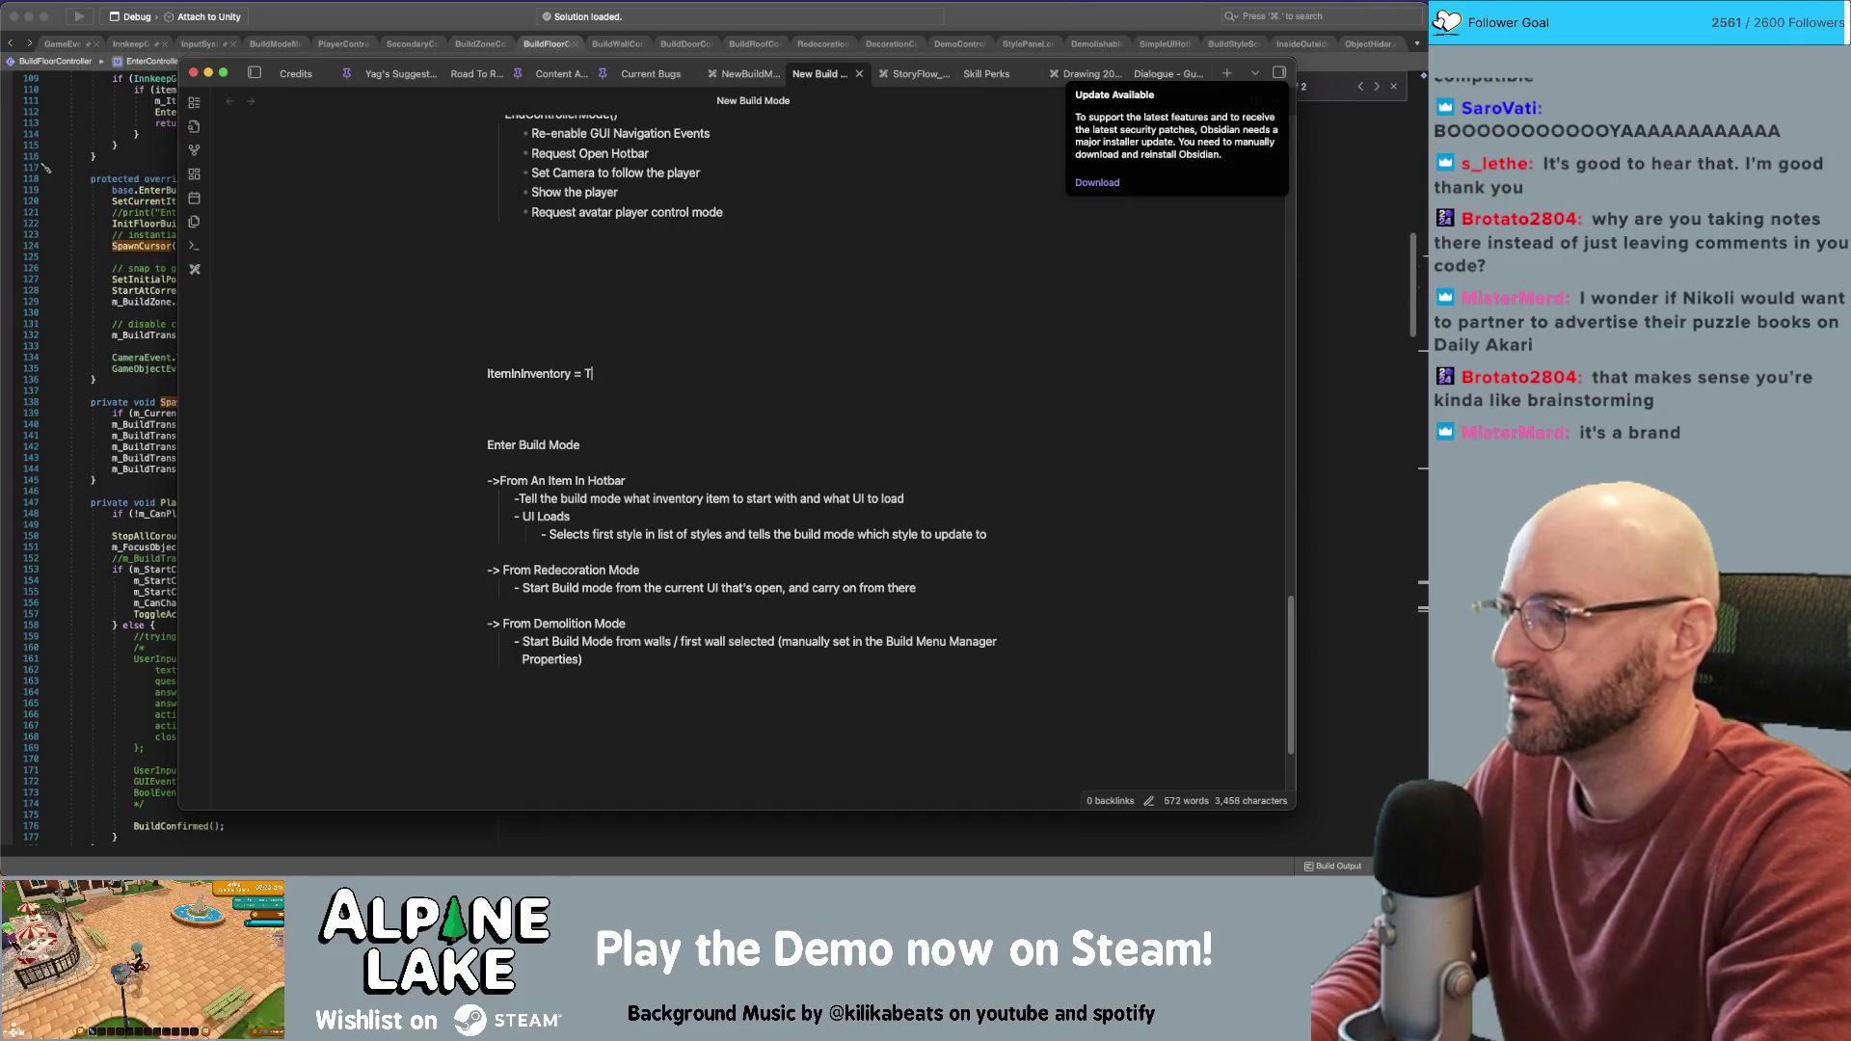
pyautogui.write('he thing we deplete from')
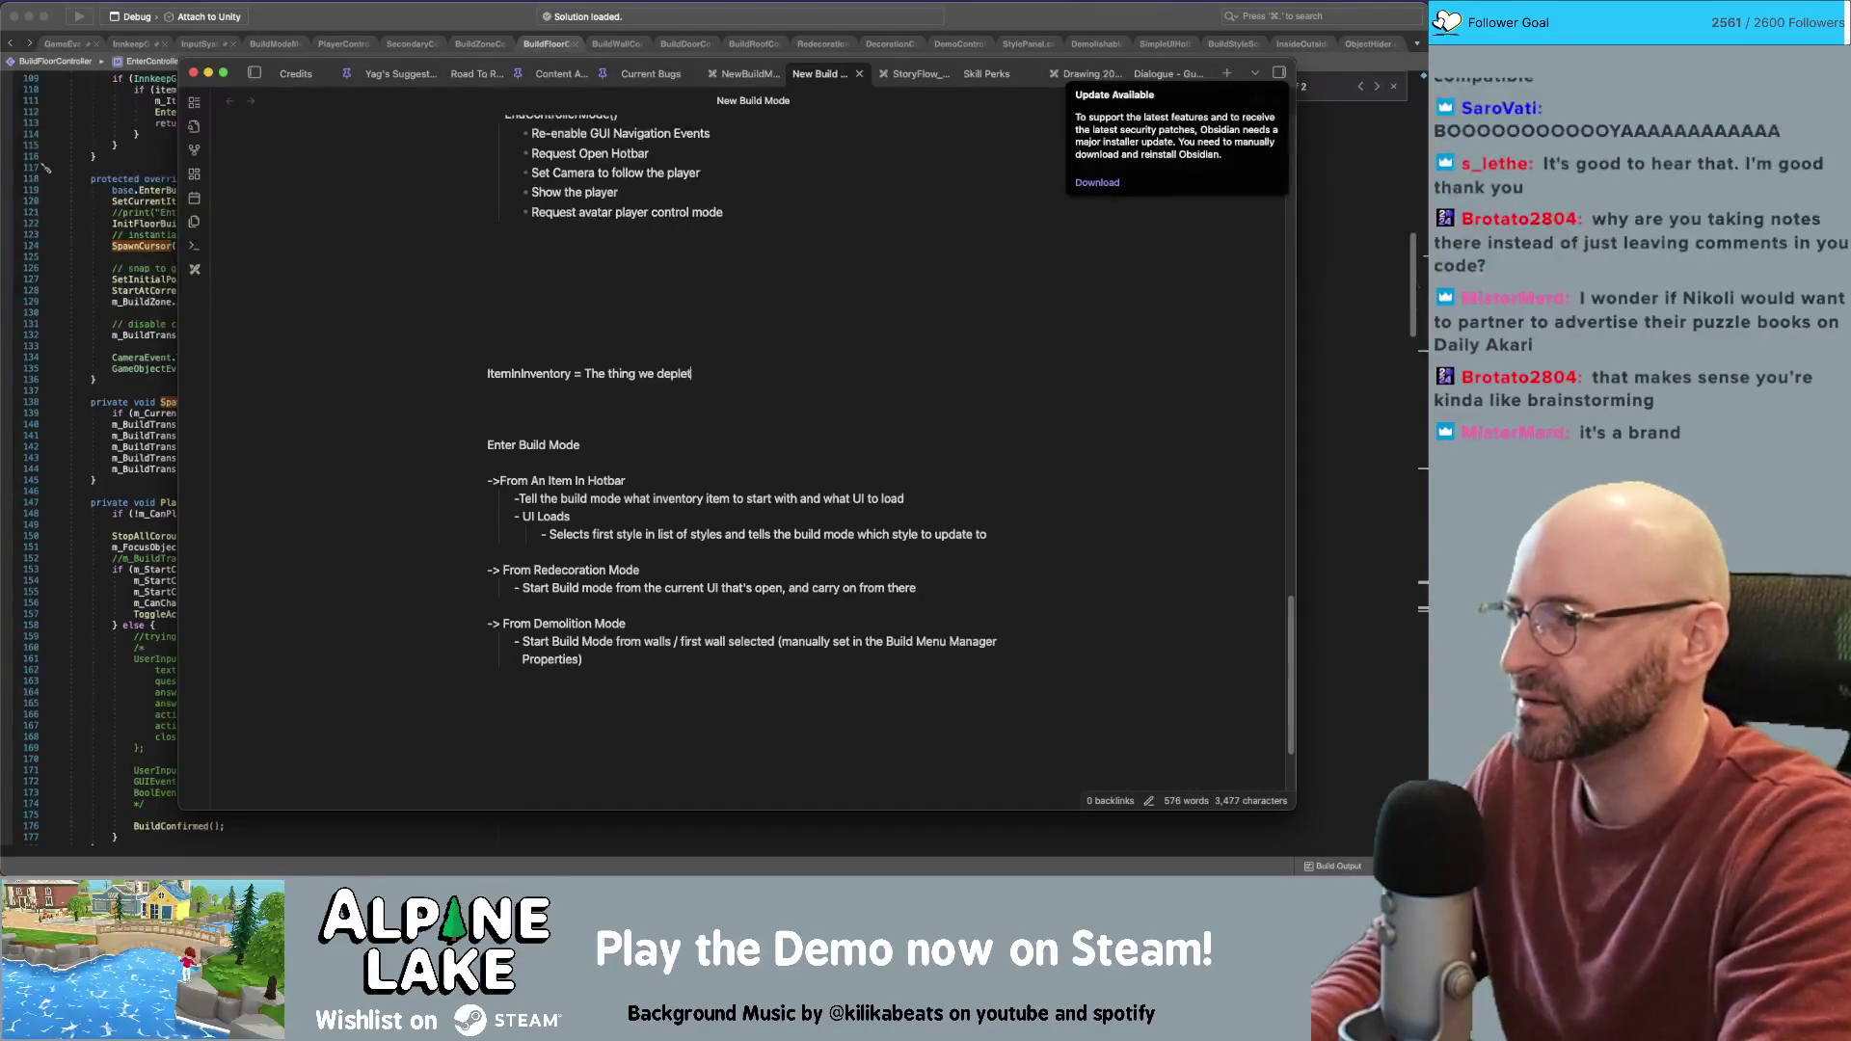
pyautogui.press('Return')
pyautogui.write('Curre')
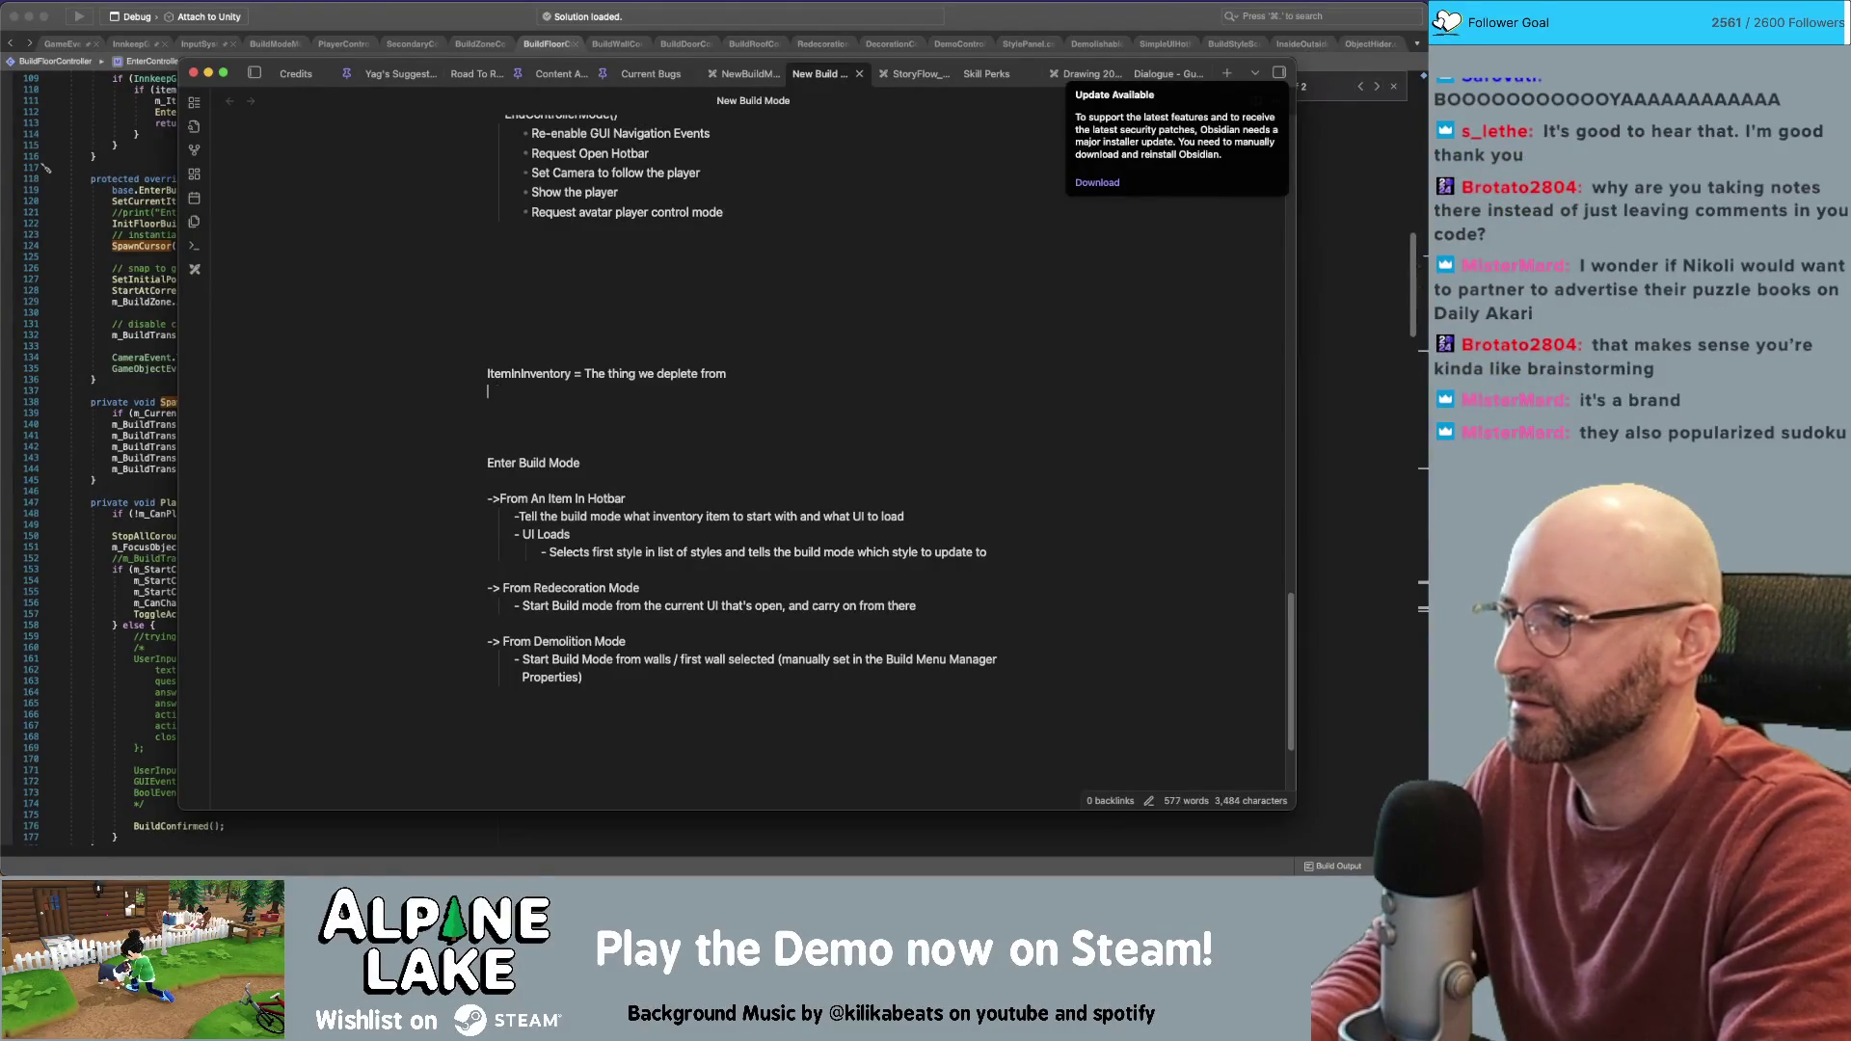
pyautogui.write('ntItem = ')
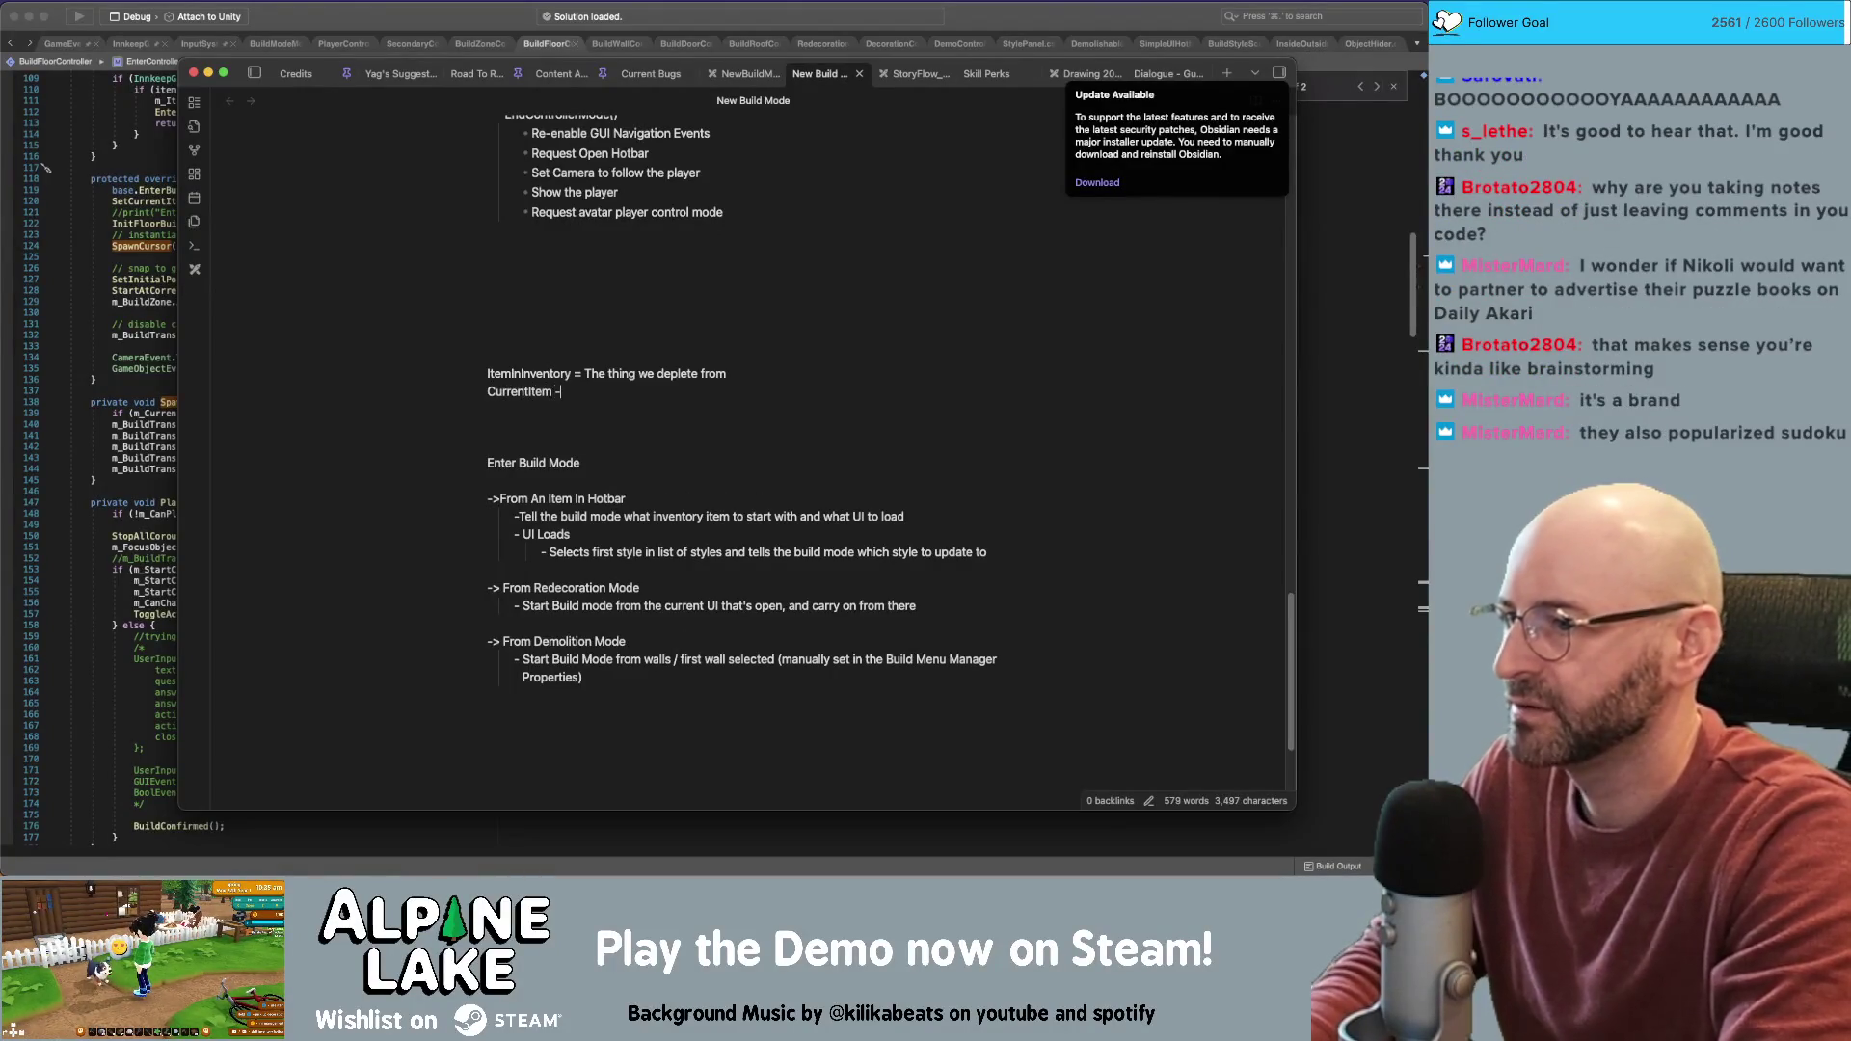
pyautogui.write('the ')
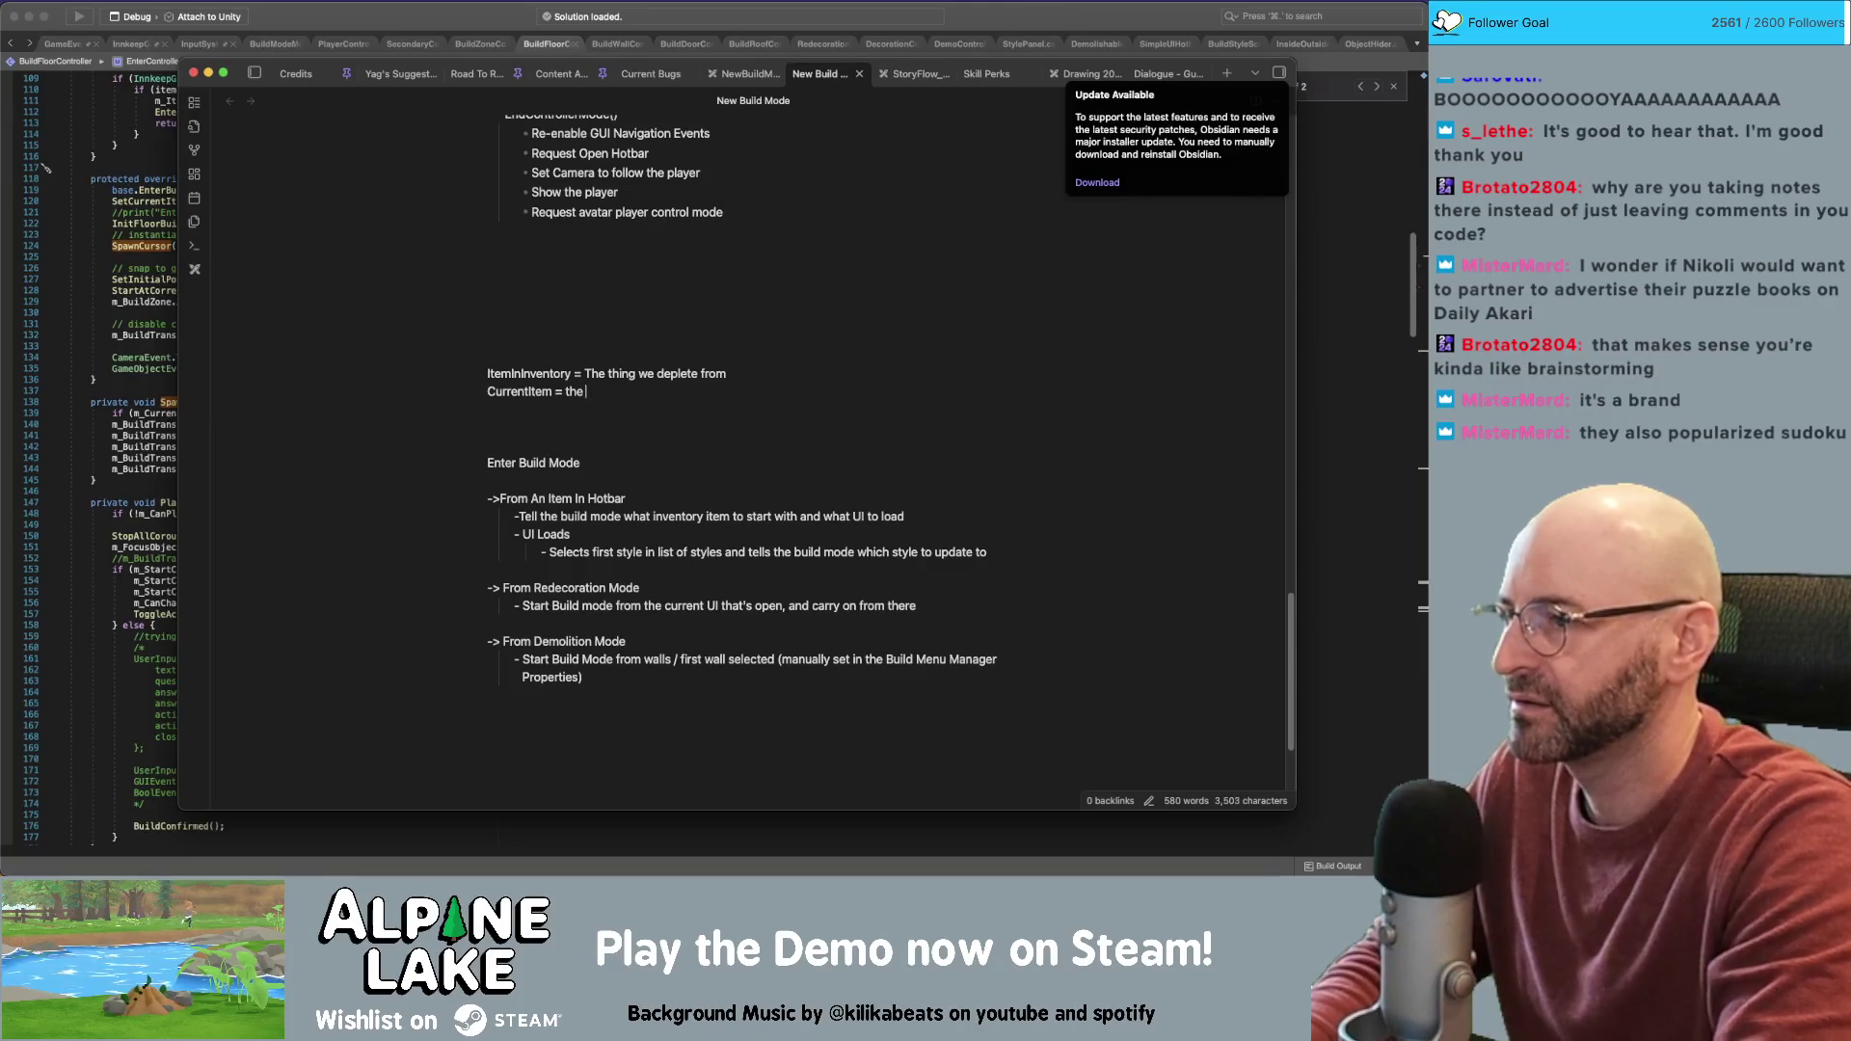
pyautogui.write("thing we're building with")
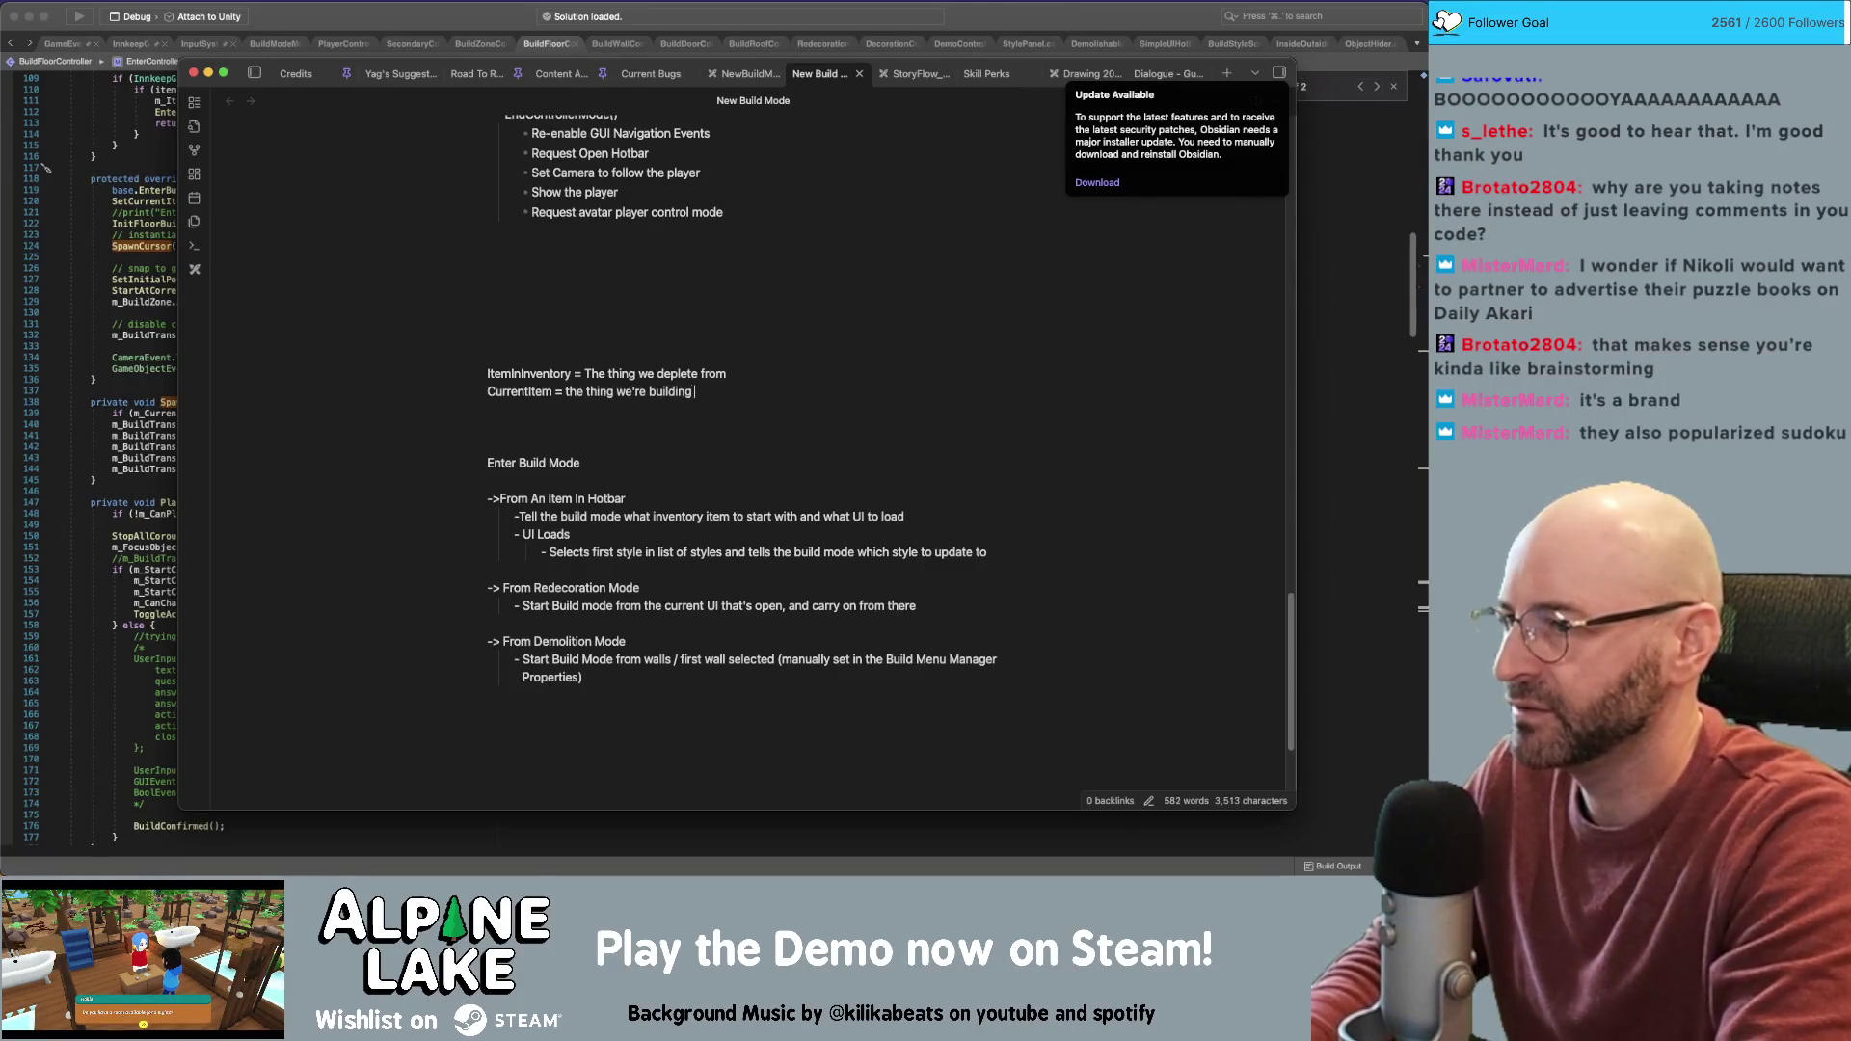
pyautogui.press('super+Left')
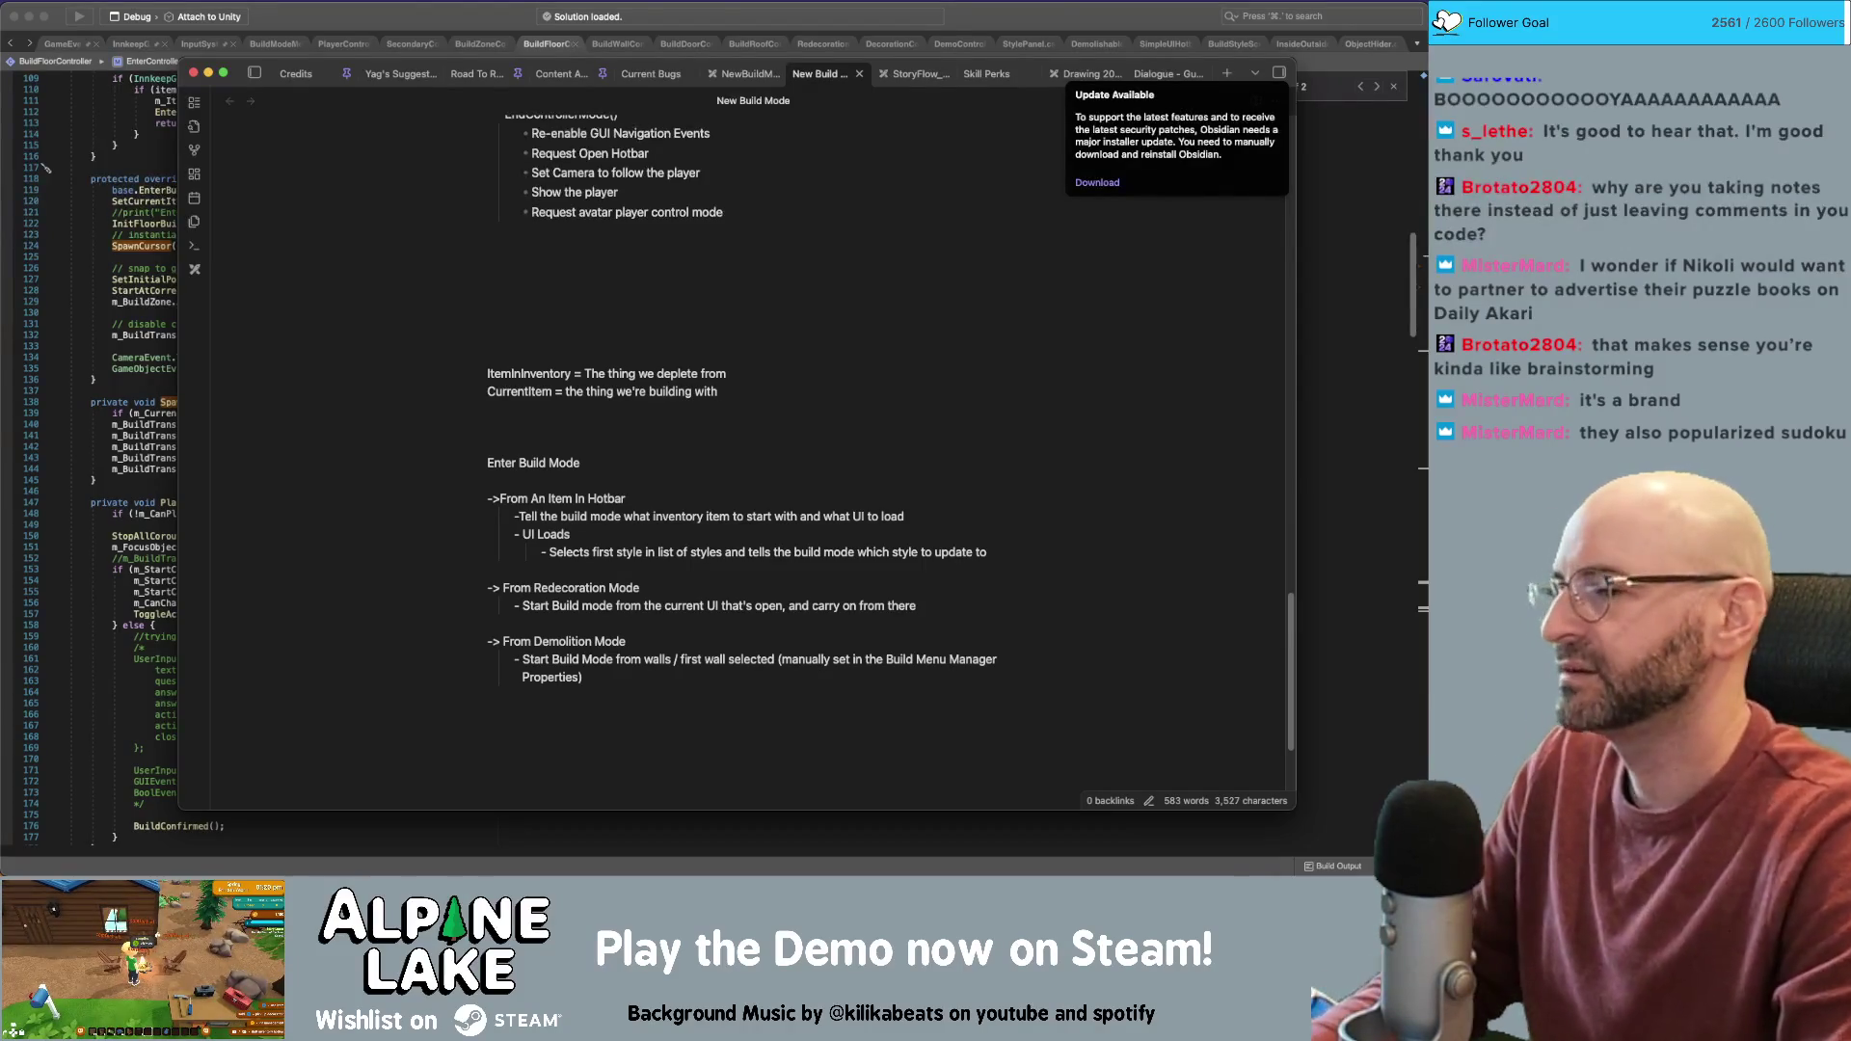
pyautogui.press('Down')
pyautogui.press('Delete')
pyautogui.press('Delete')
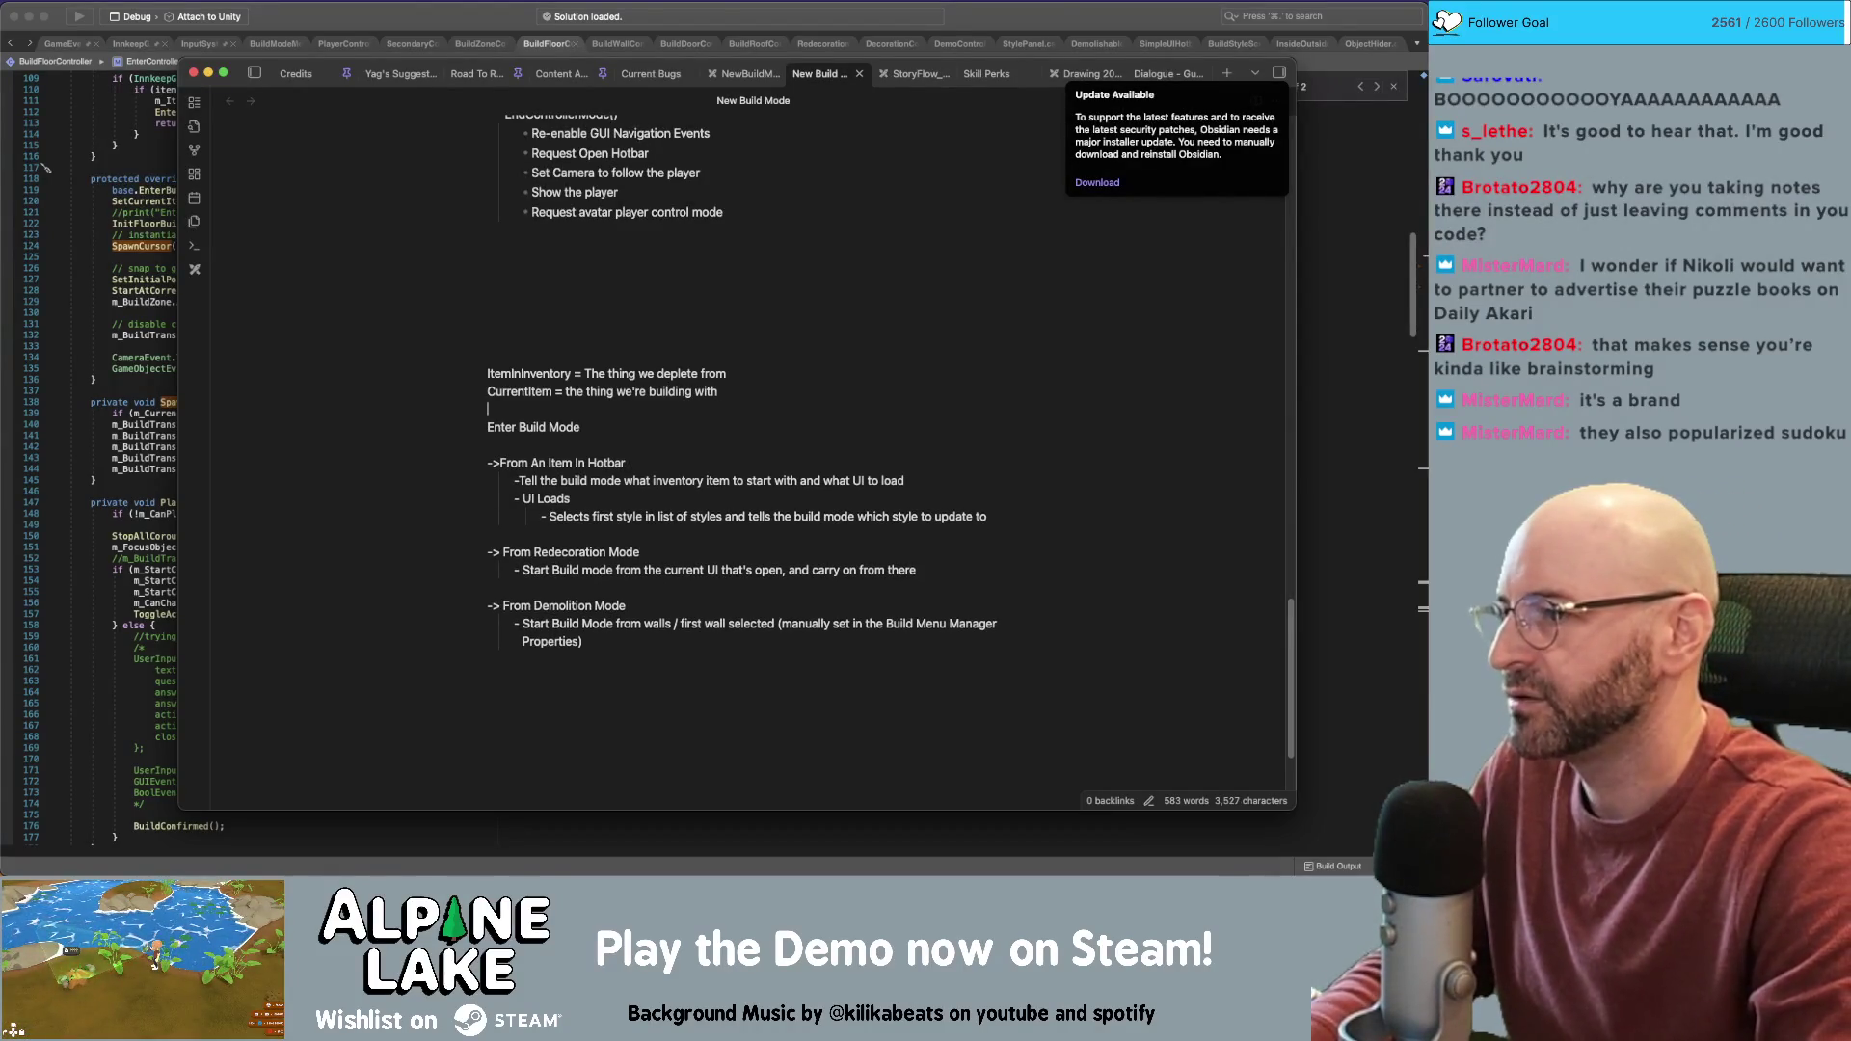
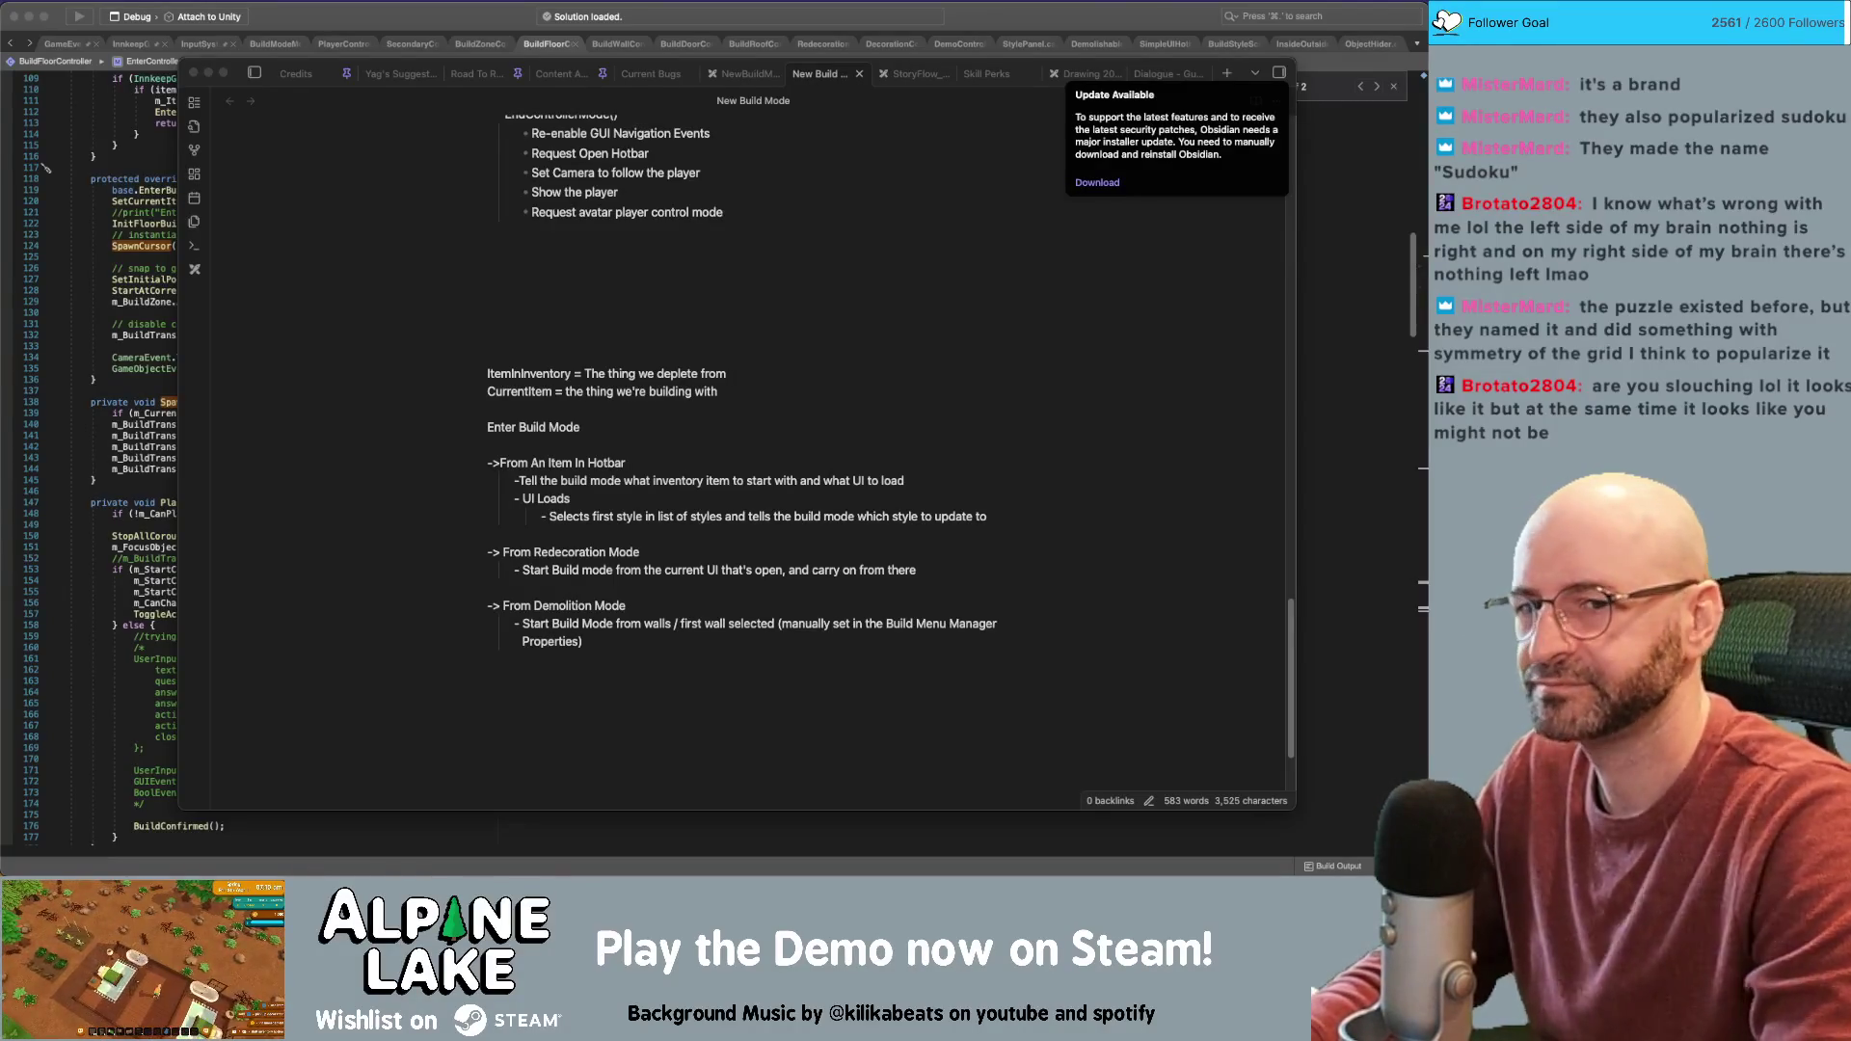
# Bring the Unity editor to the front and exit Play mode
pyautogui.press('super+Tab')
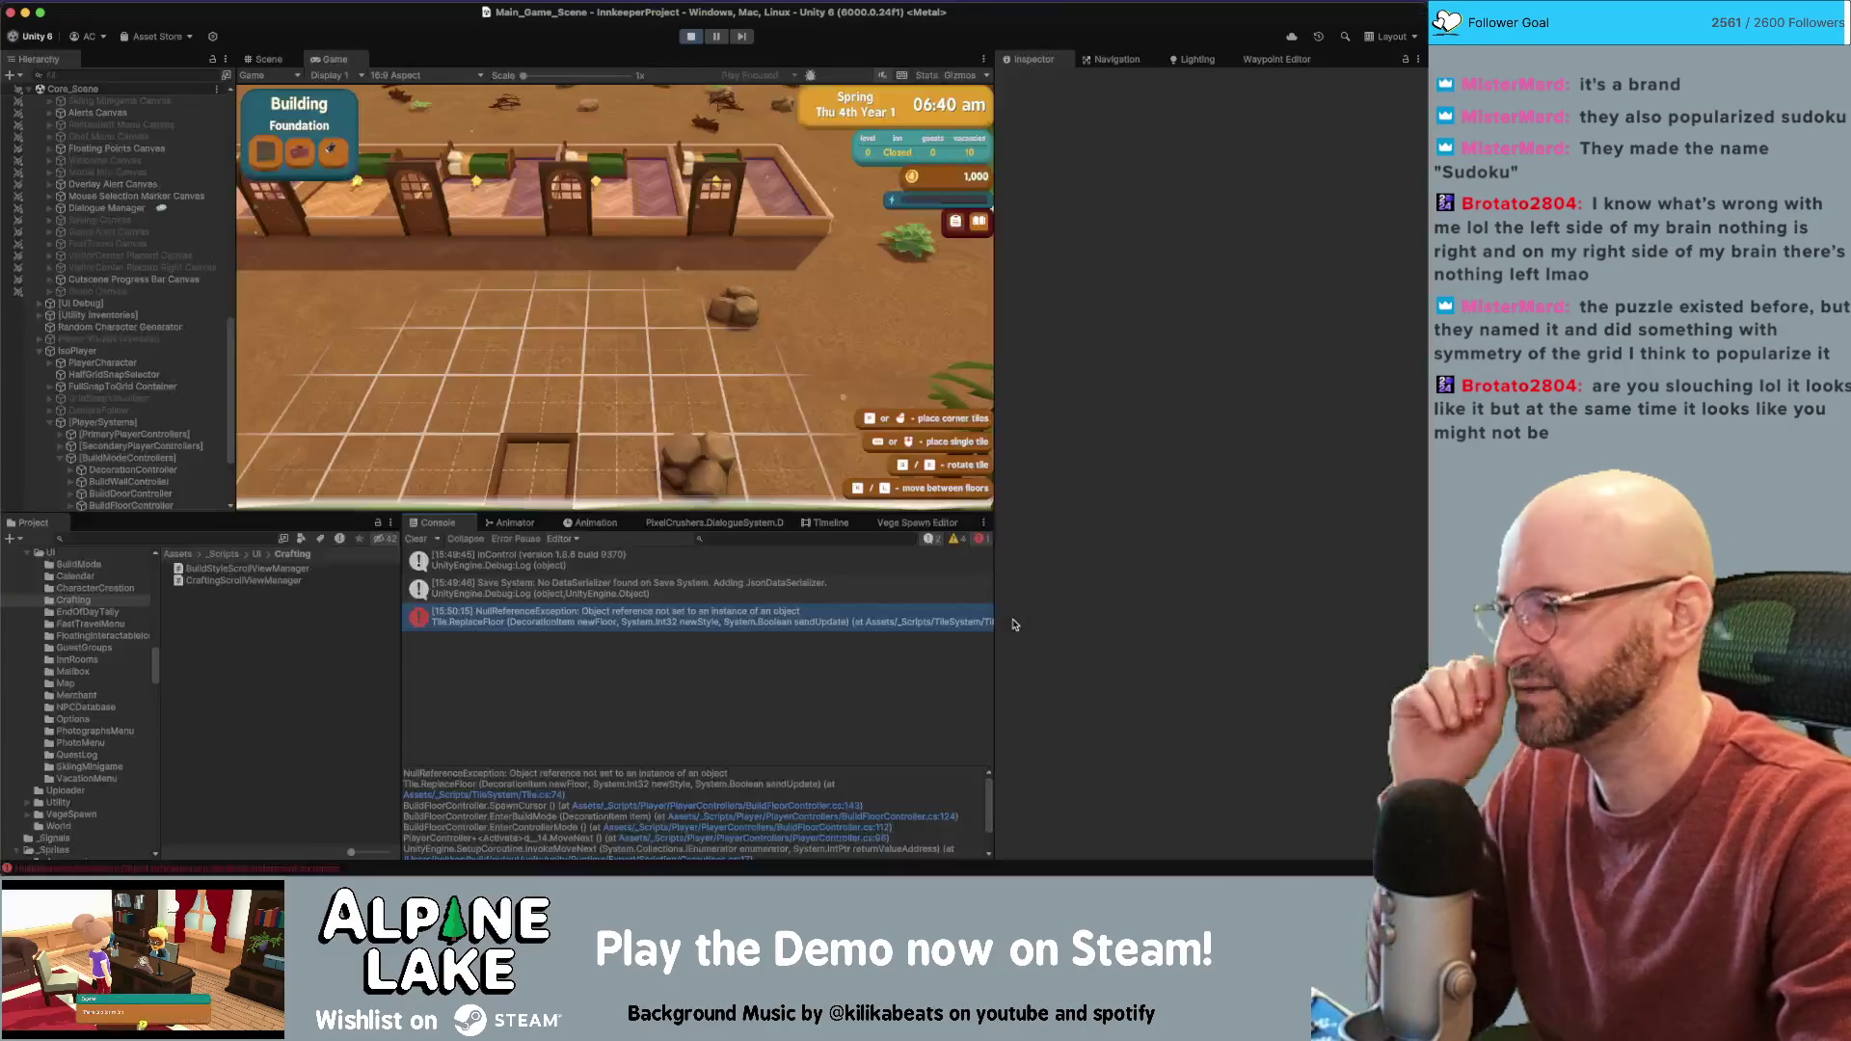
pyautogui.click(690, 36)
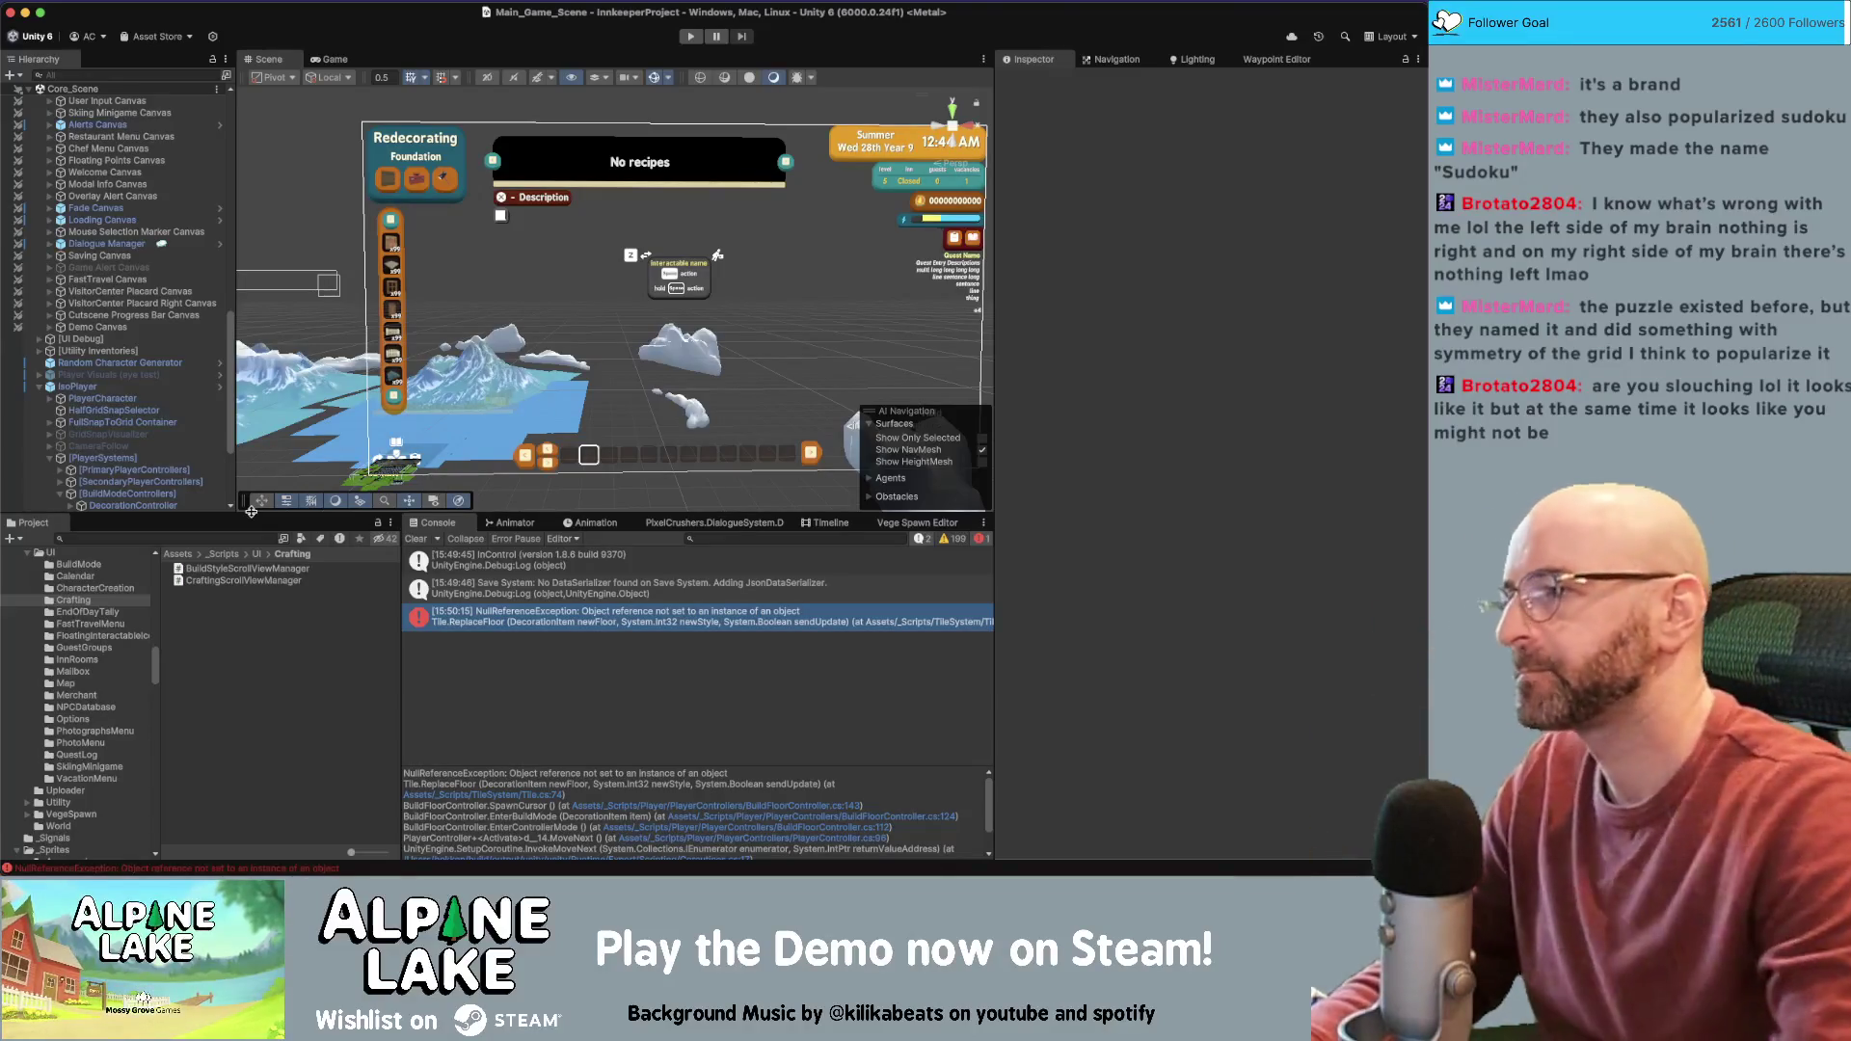
# Search the Project window for 'build wall'
pyautogui.scroll(-5, 193, 463)
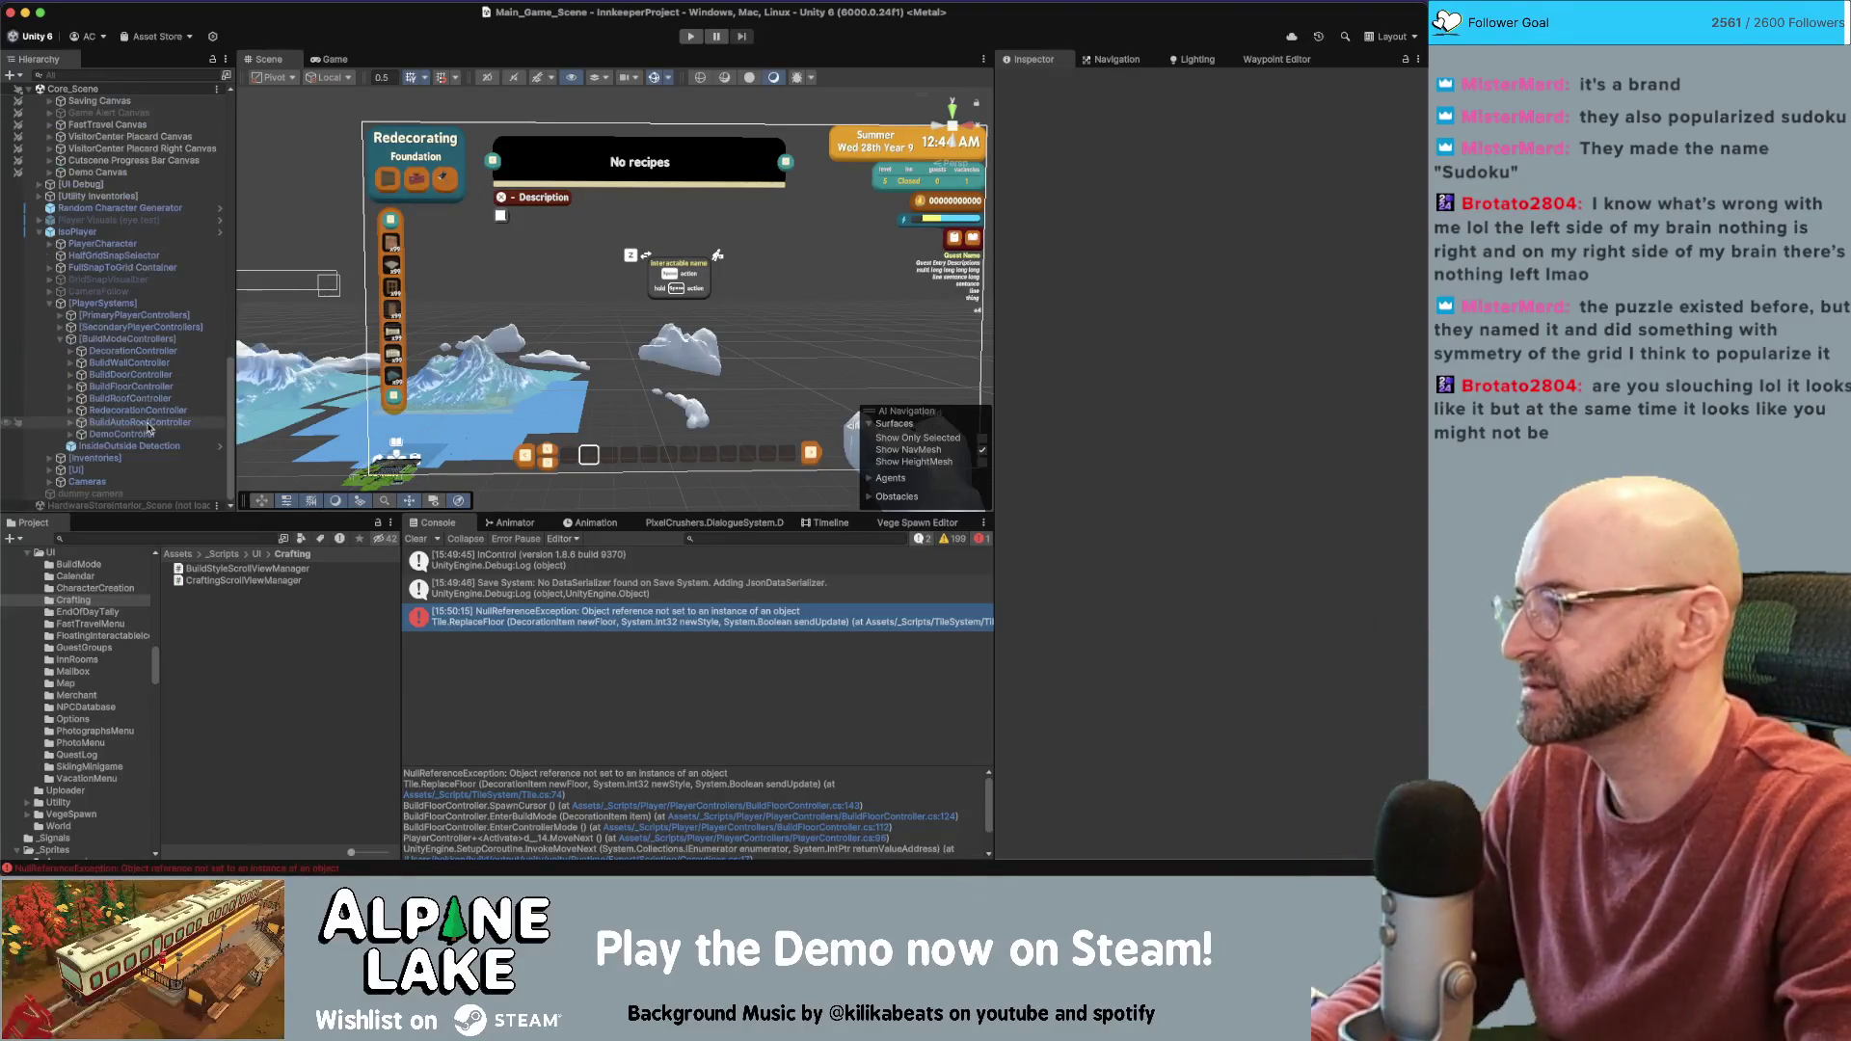
pyautogui.click(186, 537)
pyautogui.write('build wall')
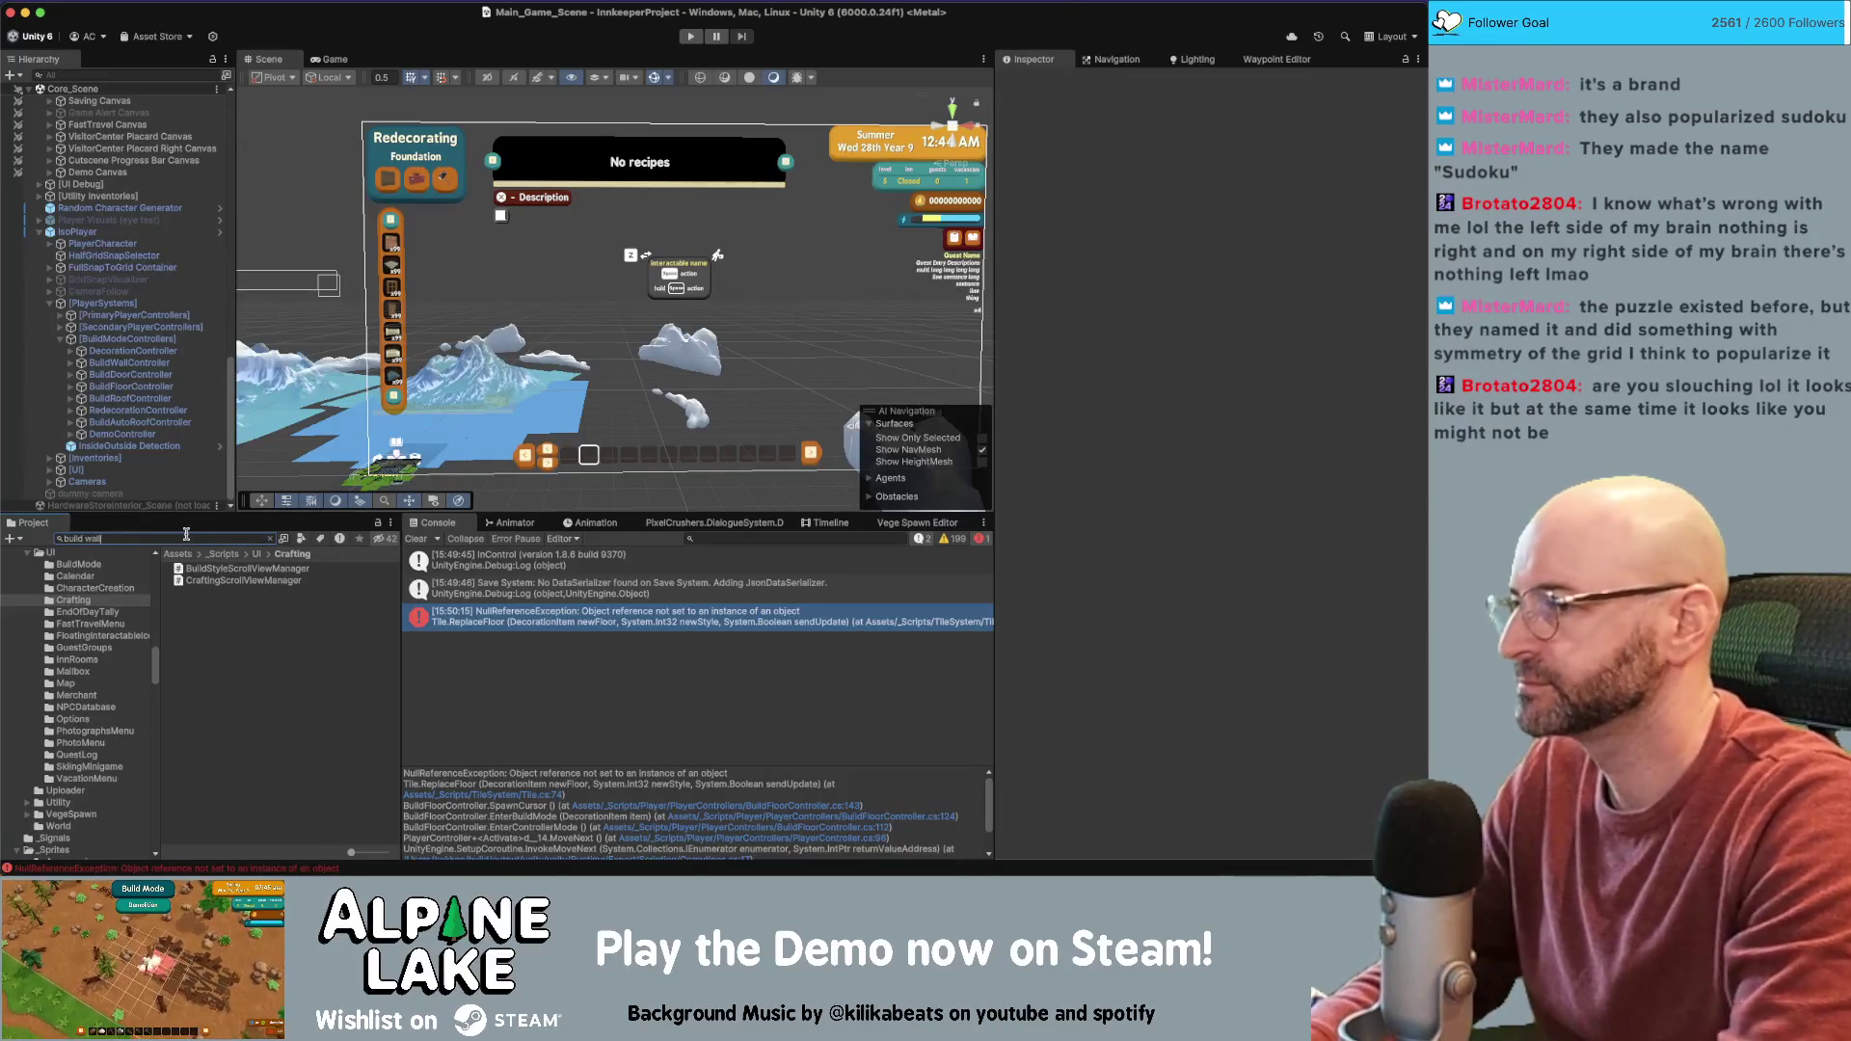
pyautogui.scroll(-5, 243, 644)
# Review Build Wall Bare's settings down to its decoration section, then bring up the New Build Mode notes
pyautogui.click(217, 655)
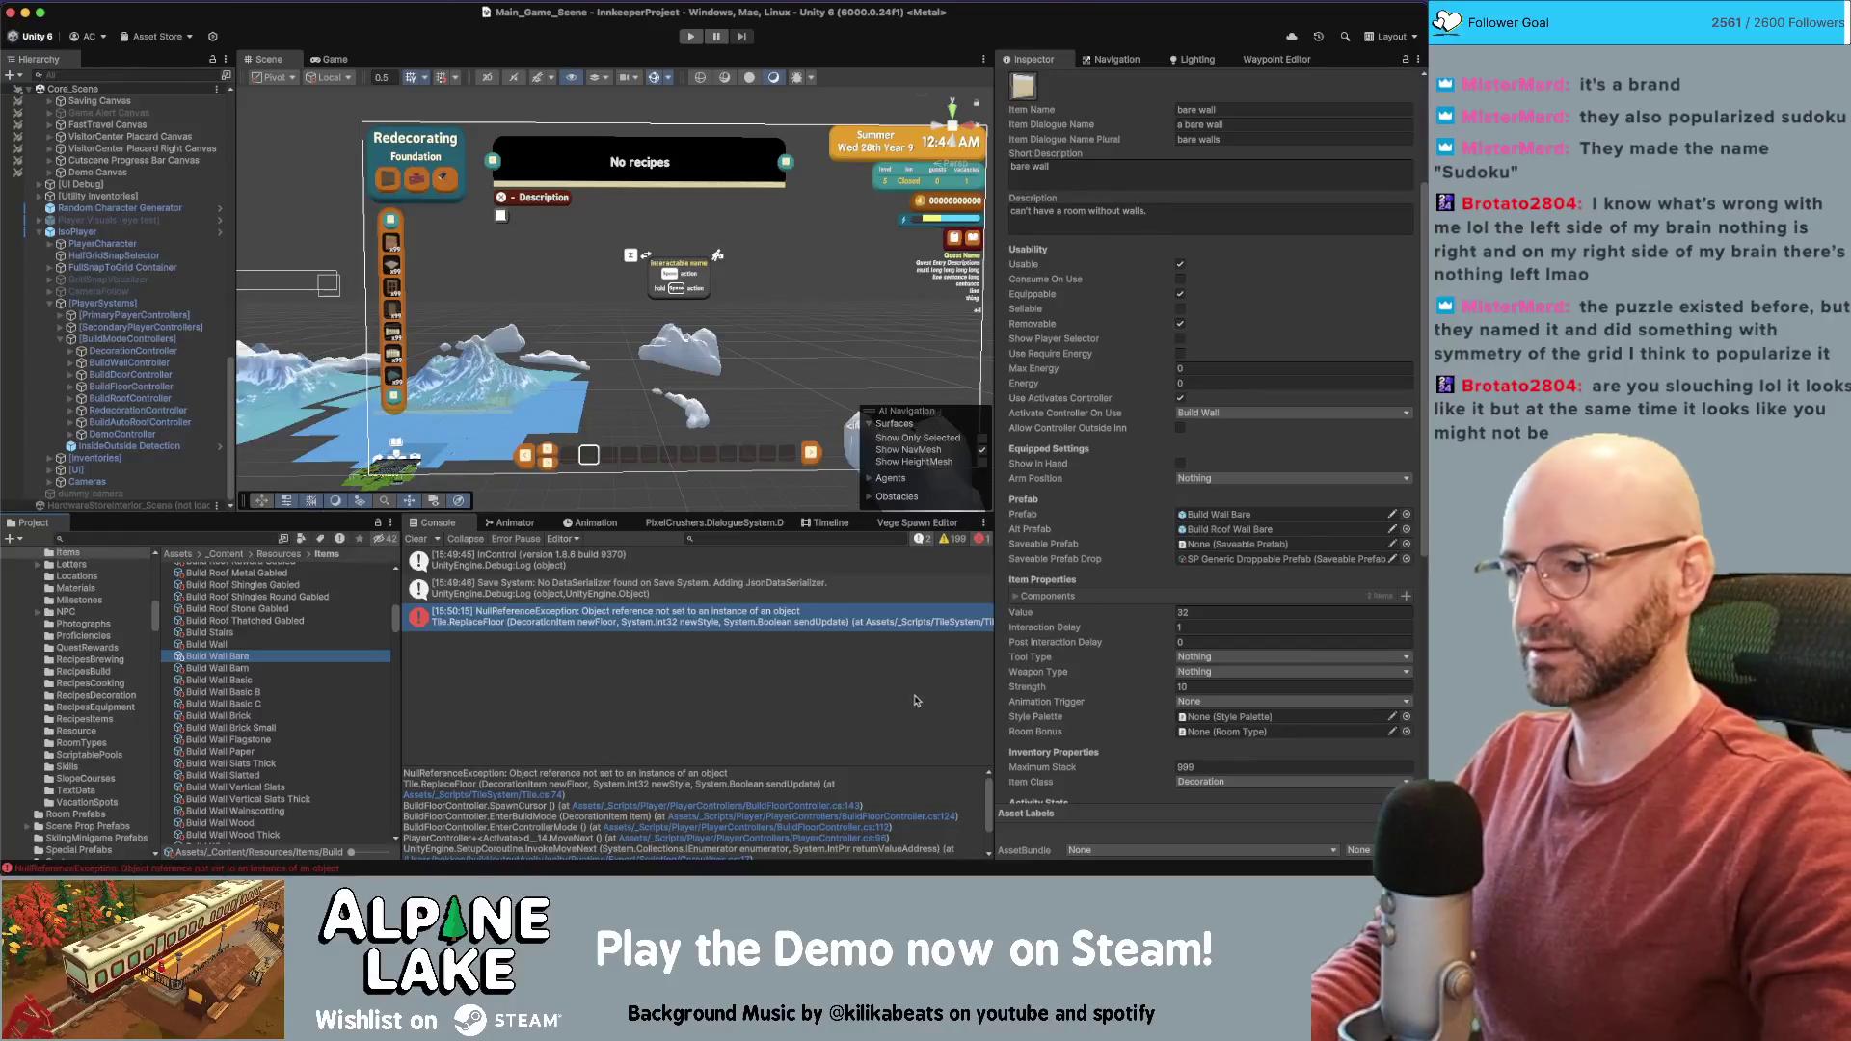
pyautogui.scroll(-10, 1116, 529)
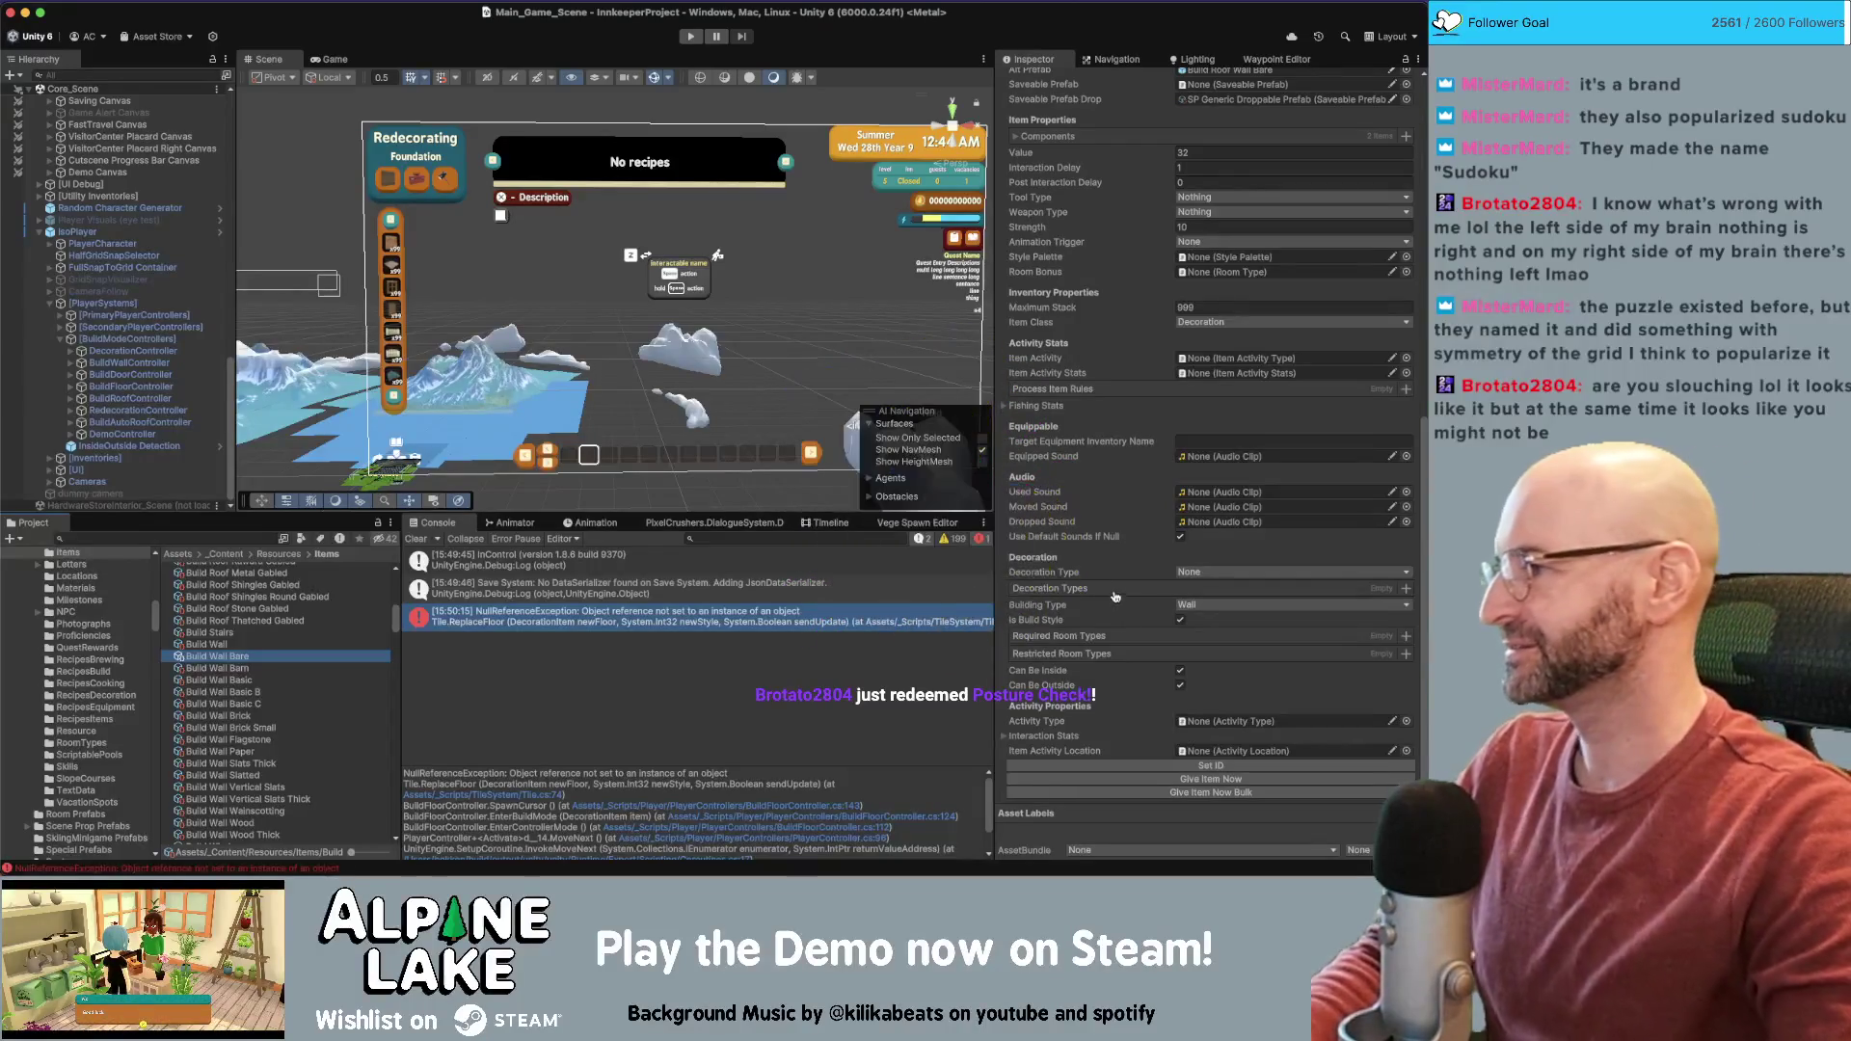
pyautogui.press('super+Tab')
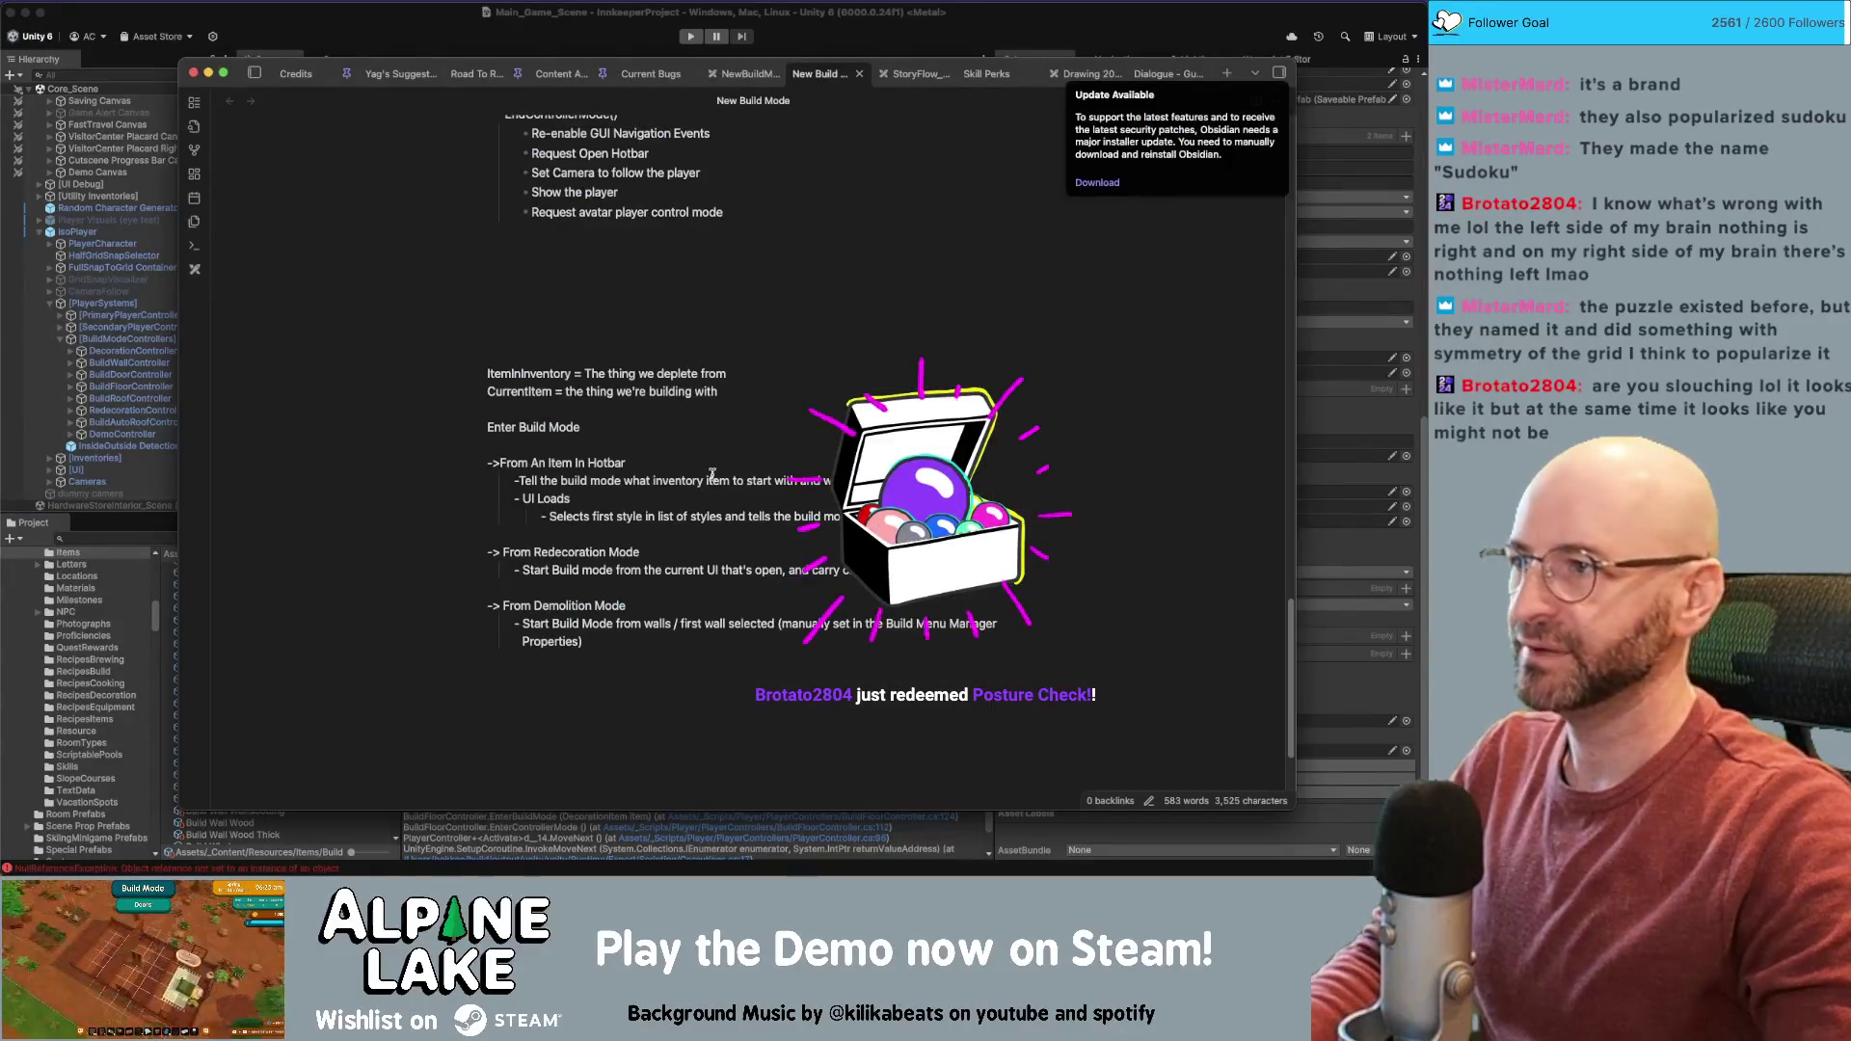
# Return to Rider and go from EnterBuildMode to the SetCurrentItem declaration in BuildZoneController
pyautogui.press('super+Tab')
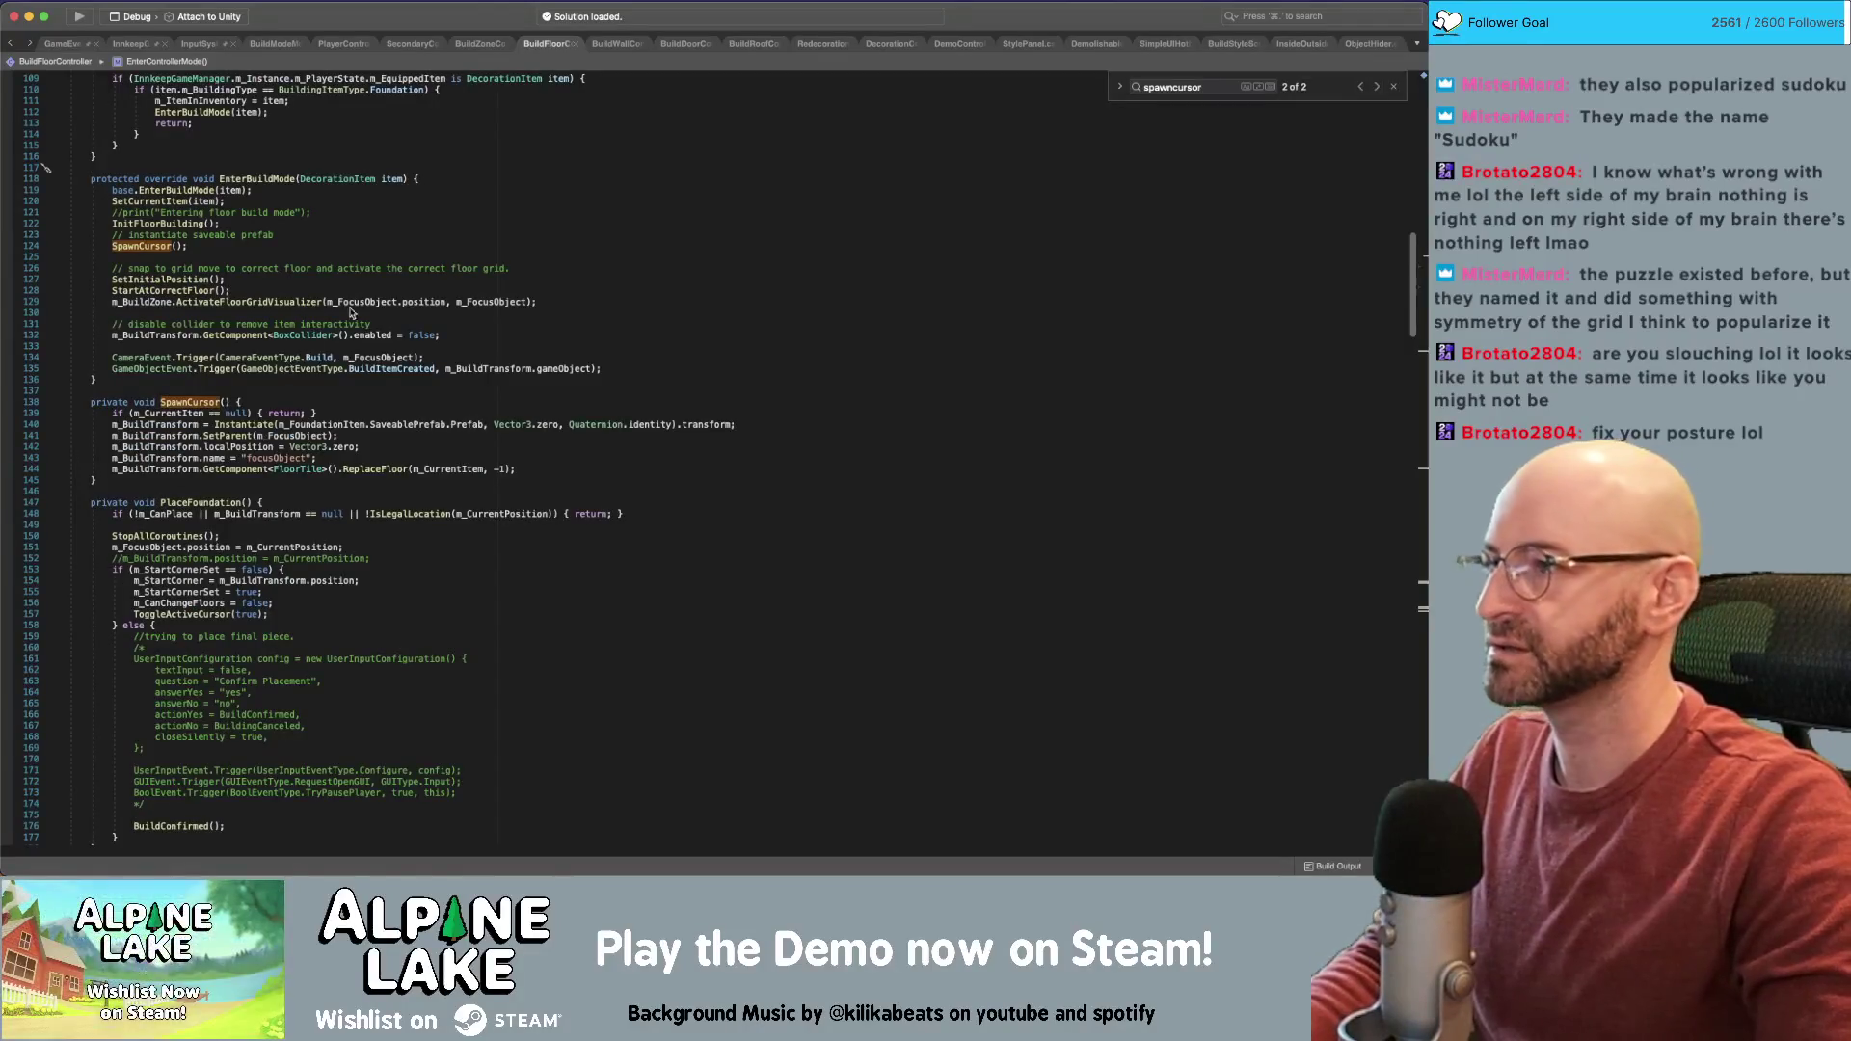
pyautogui.click(275, 213)
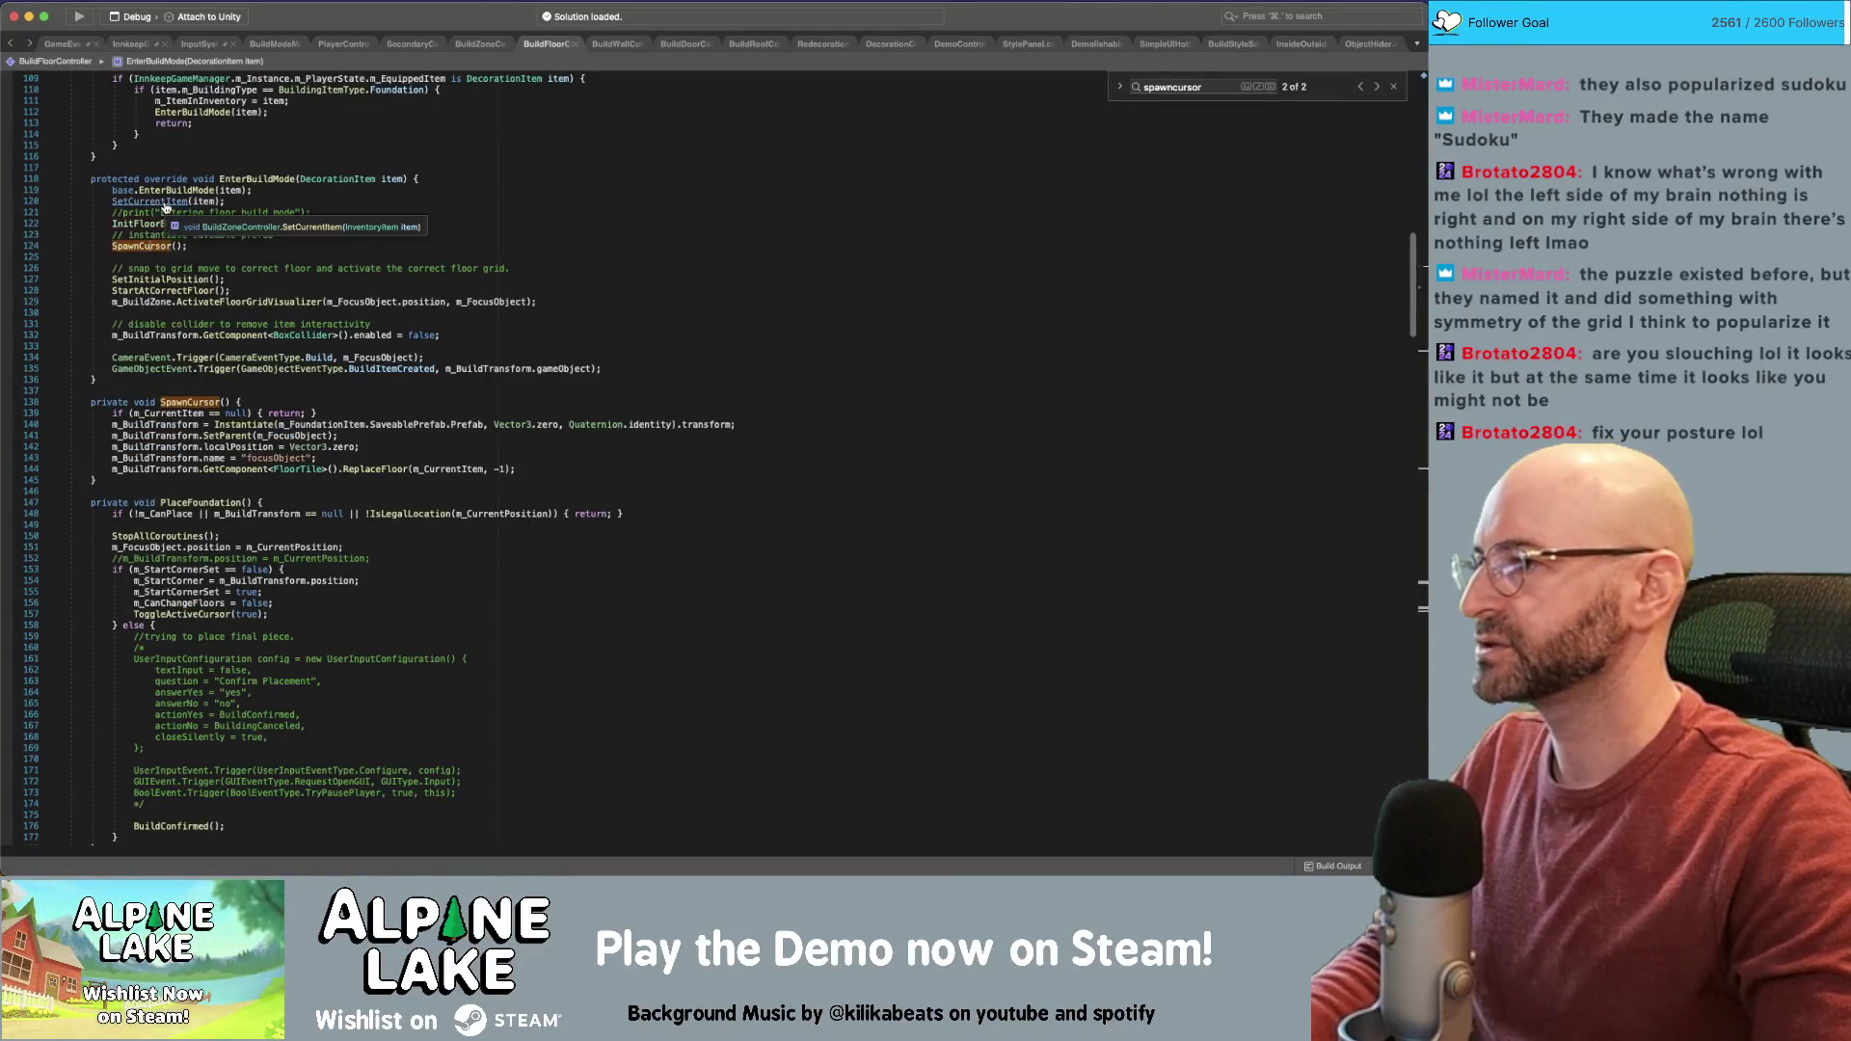
pyautogui.keyDown('super'); pyautogui.click(164, 203); pyautogui.keyUp('super')
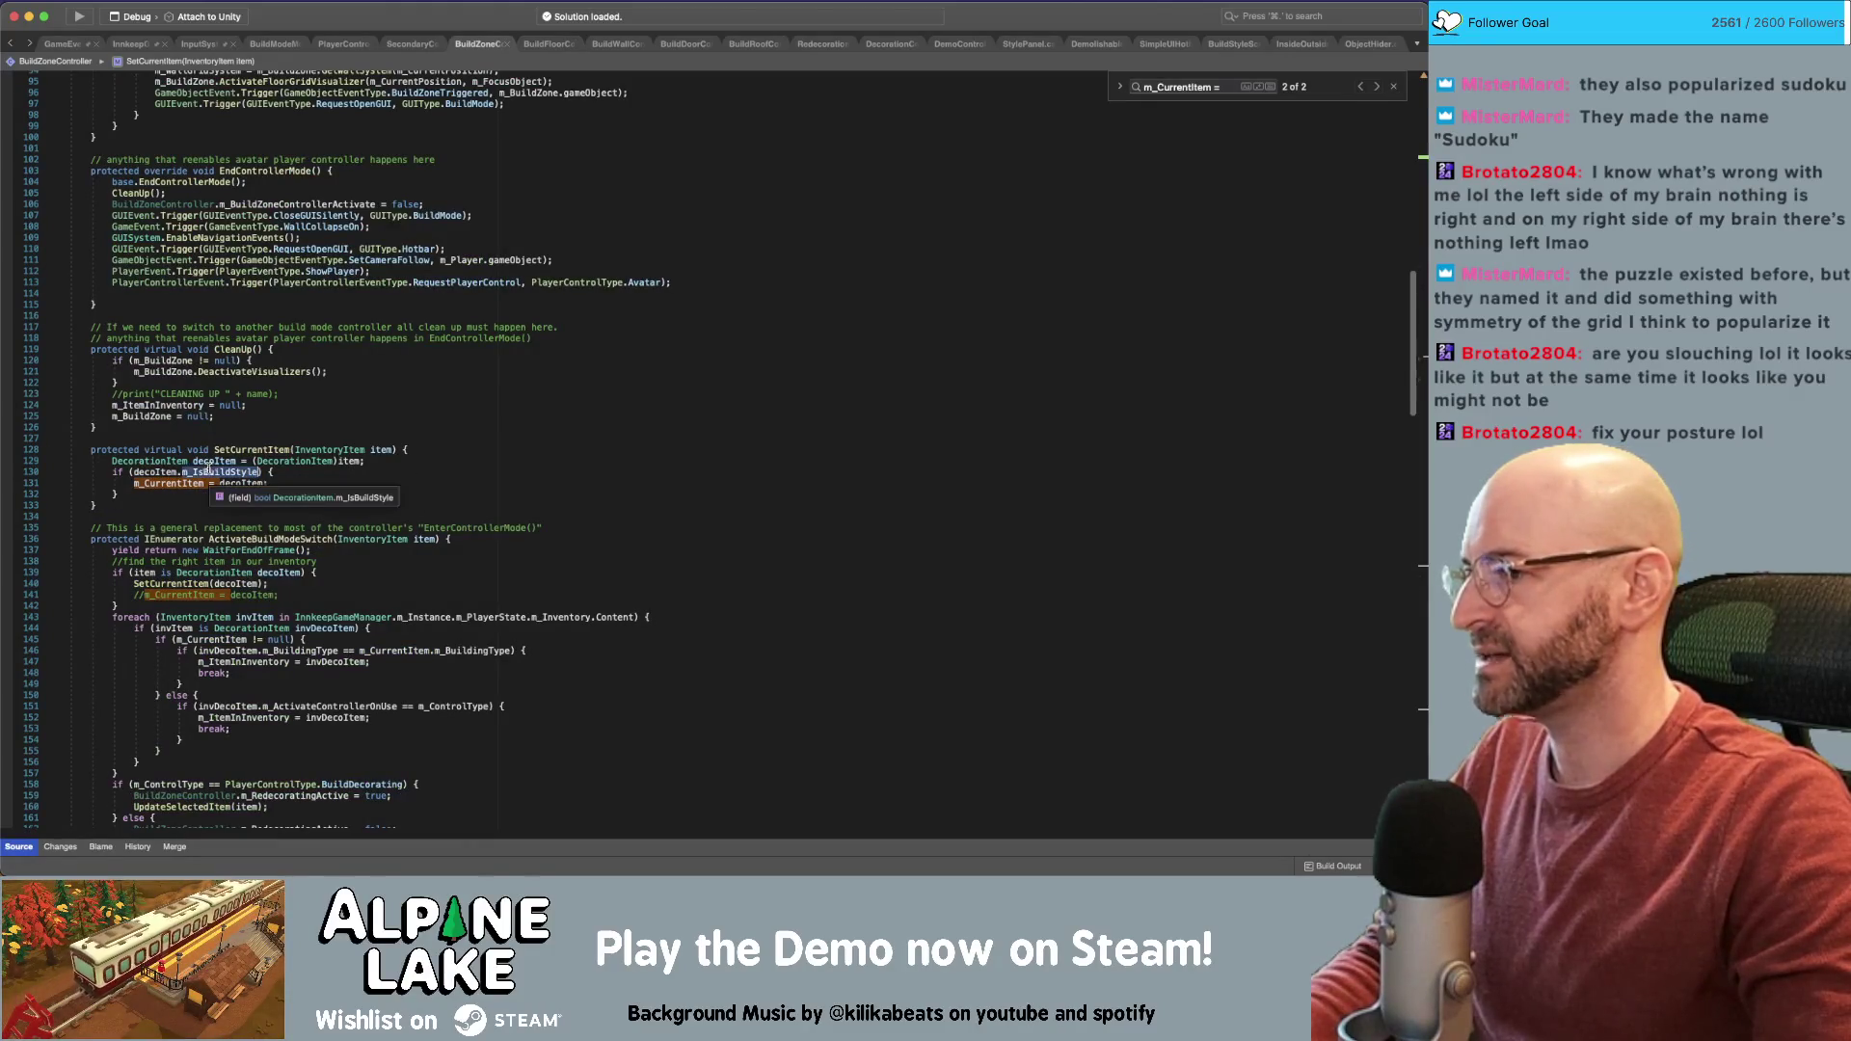
pyautogui.click(279, 493)
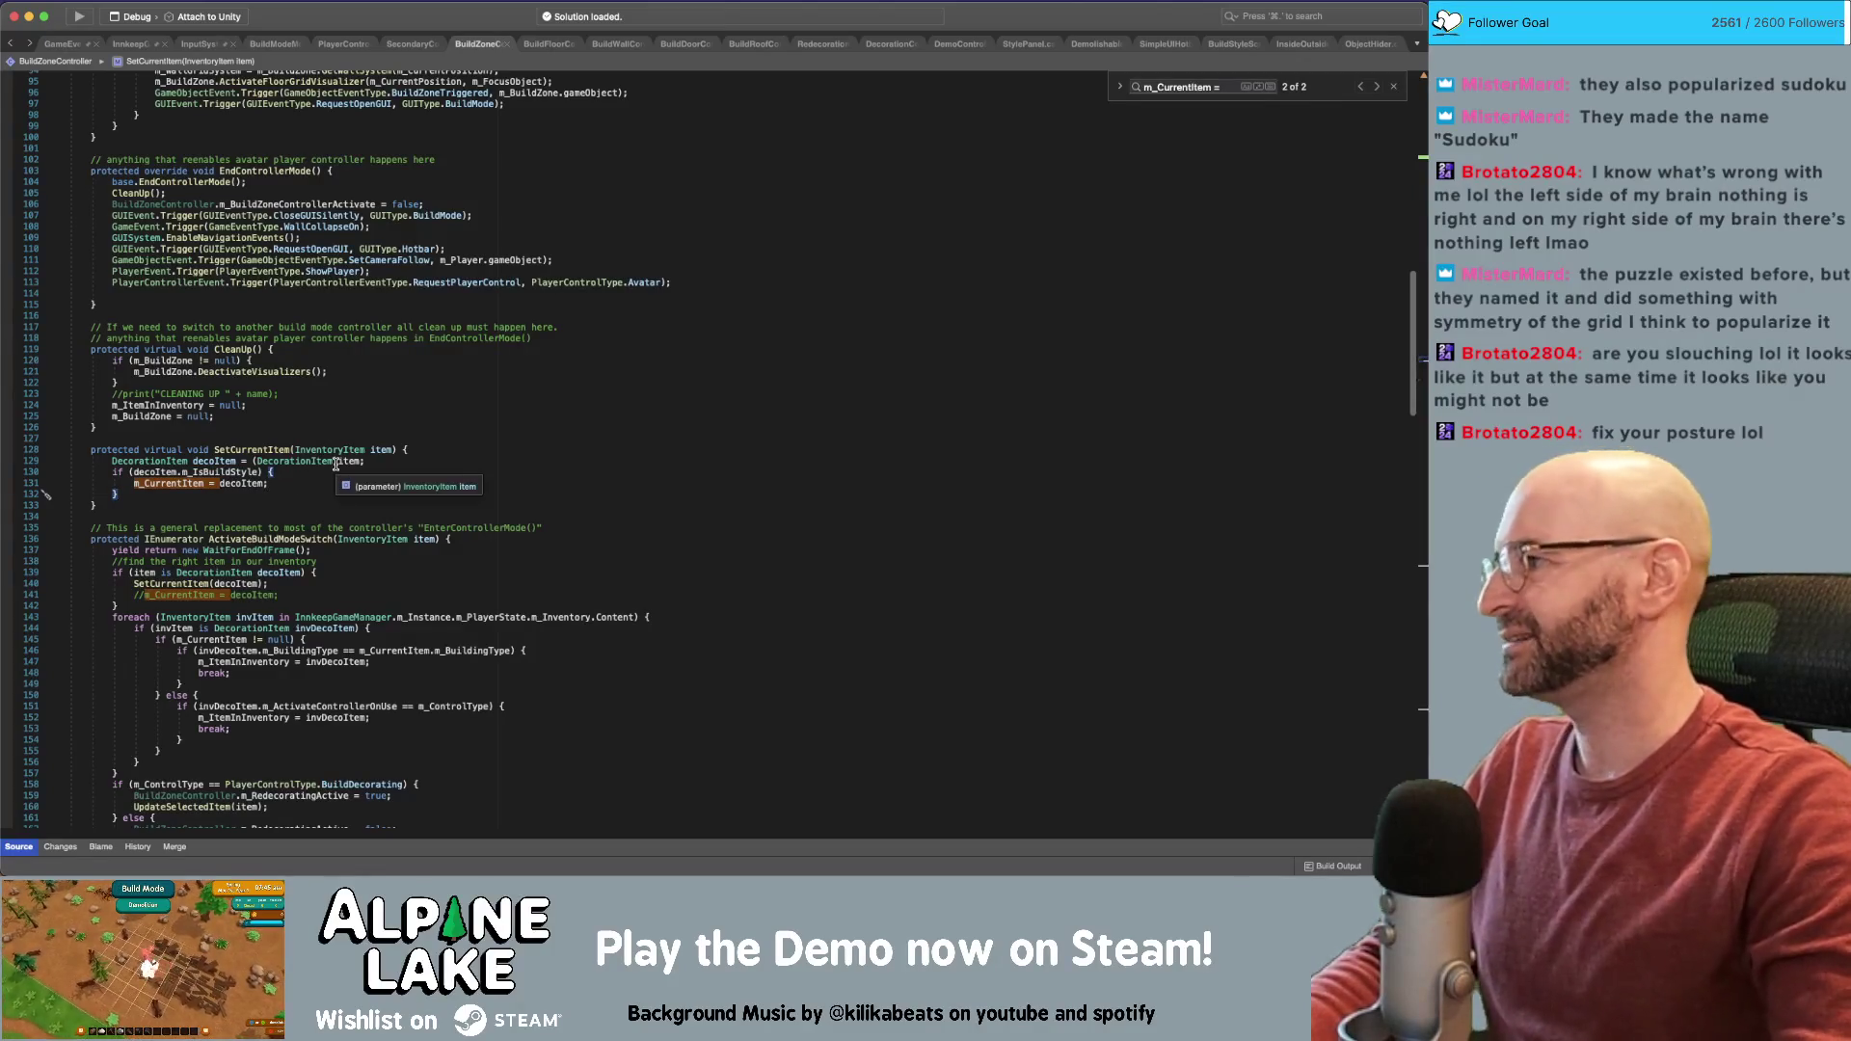
# Add an else block calling TransactionManager.m_Instance.GetBuildStyleItemOfType(decoItem.m_BuildingType);
pyautogui.write(' else')
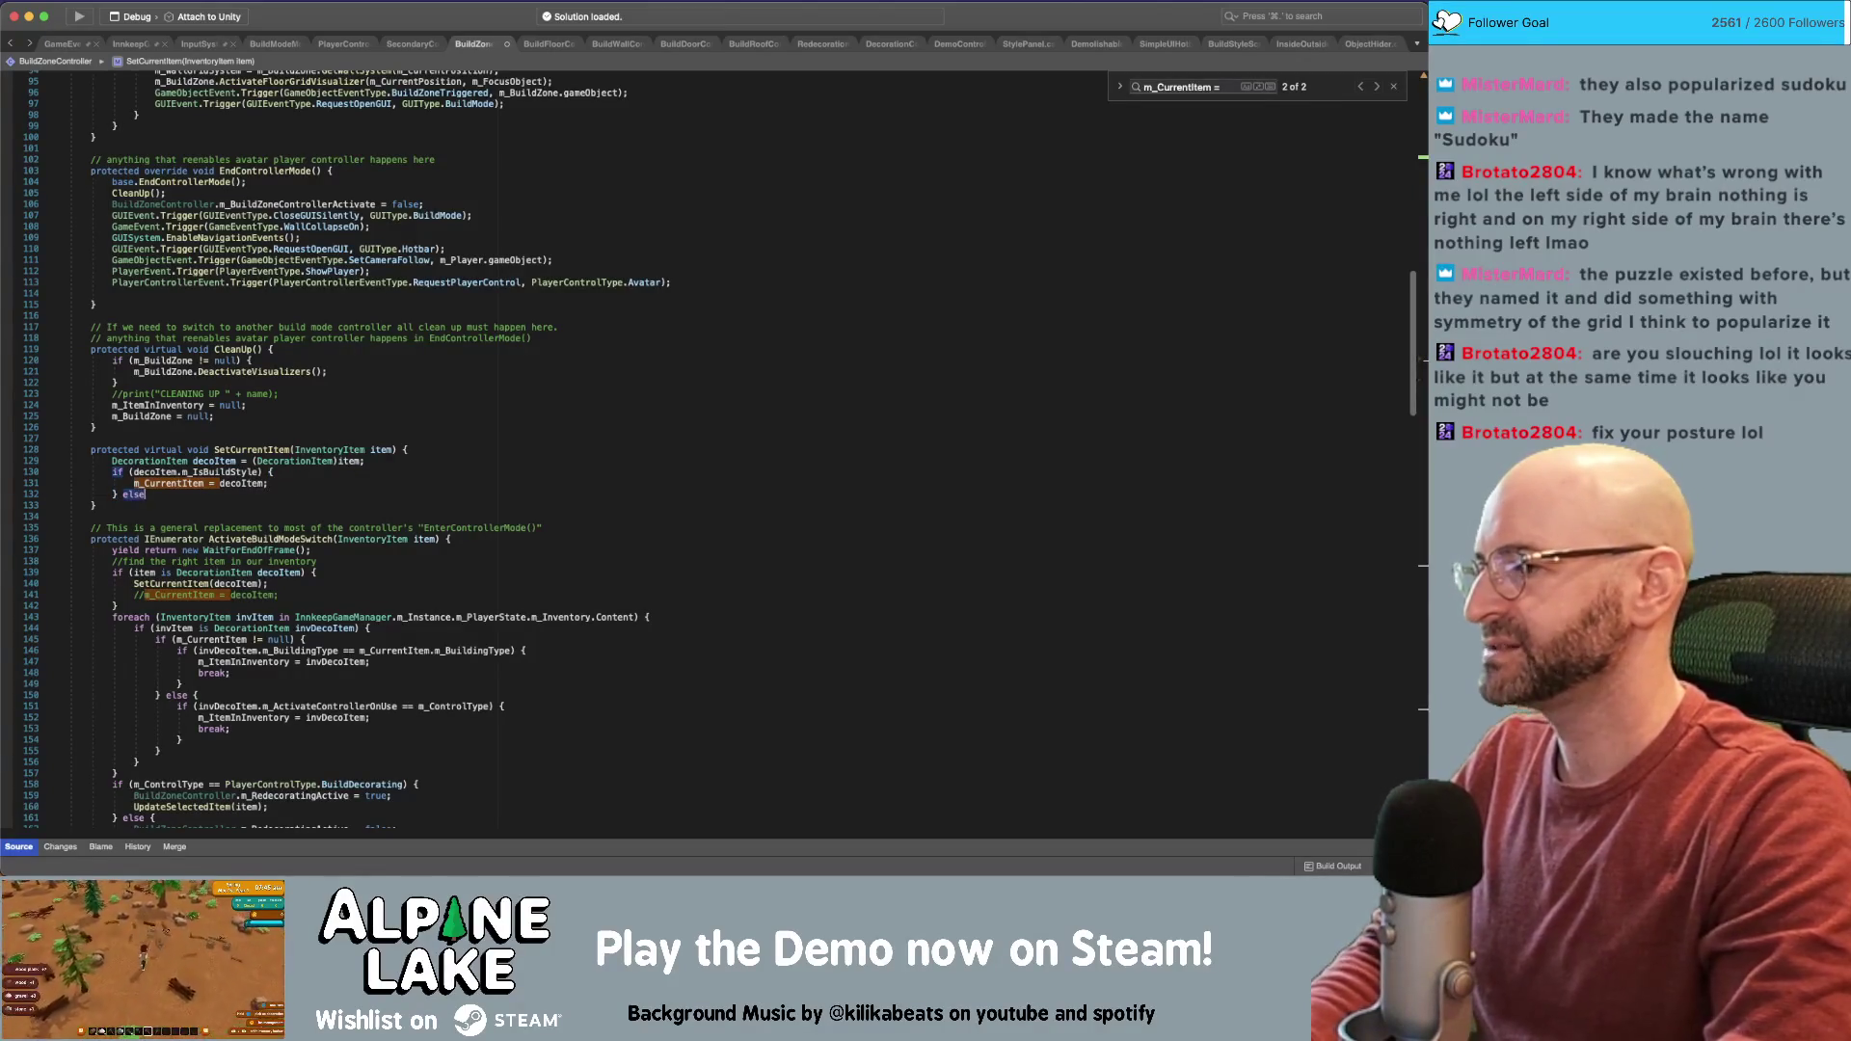
pyautogui.write(' {')
pyautogui.press('Return')
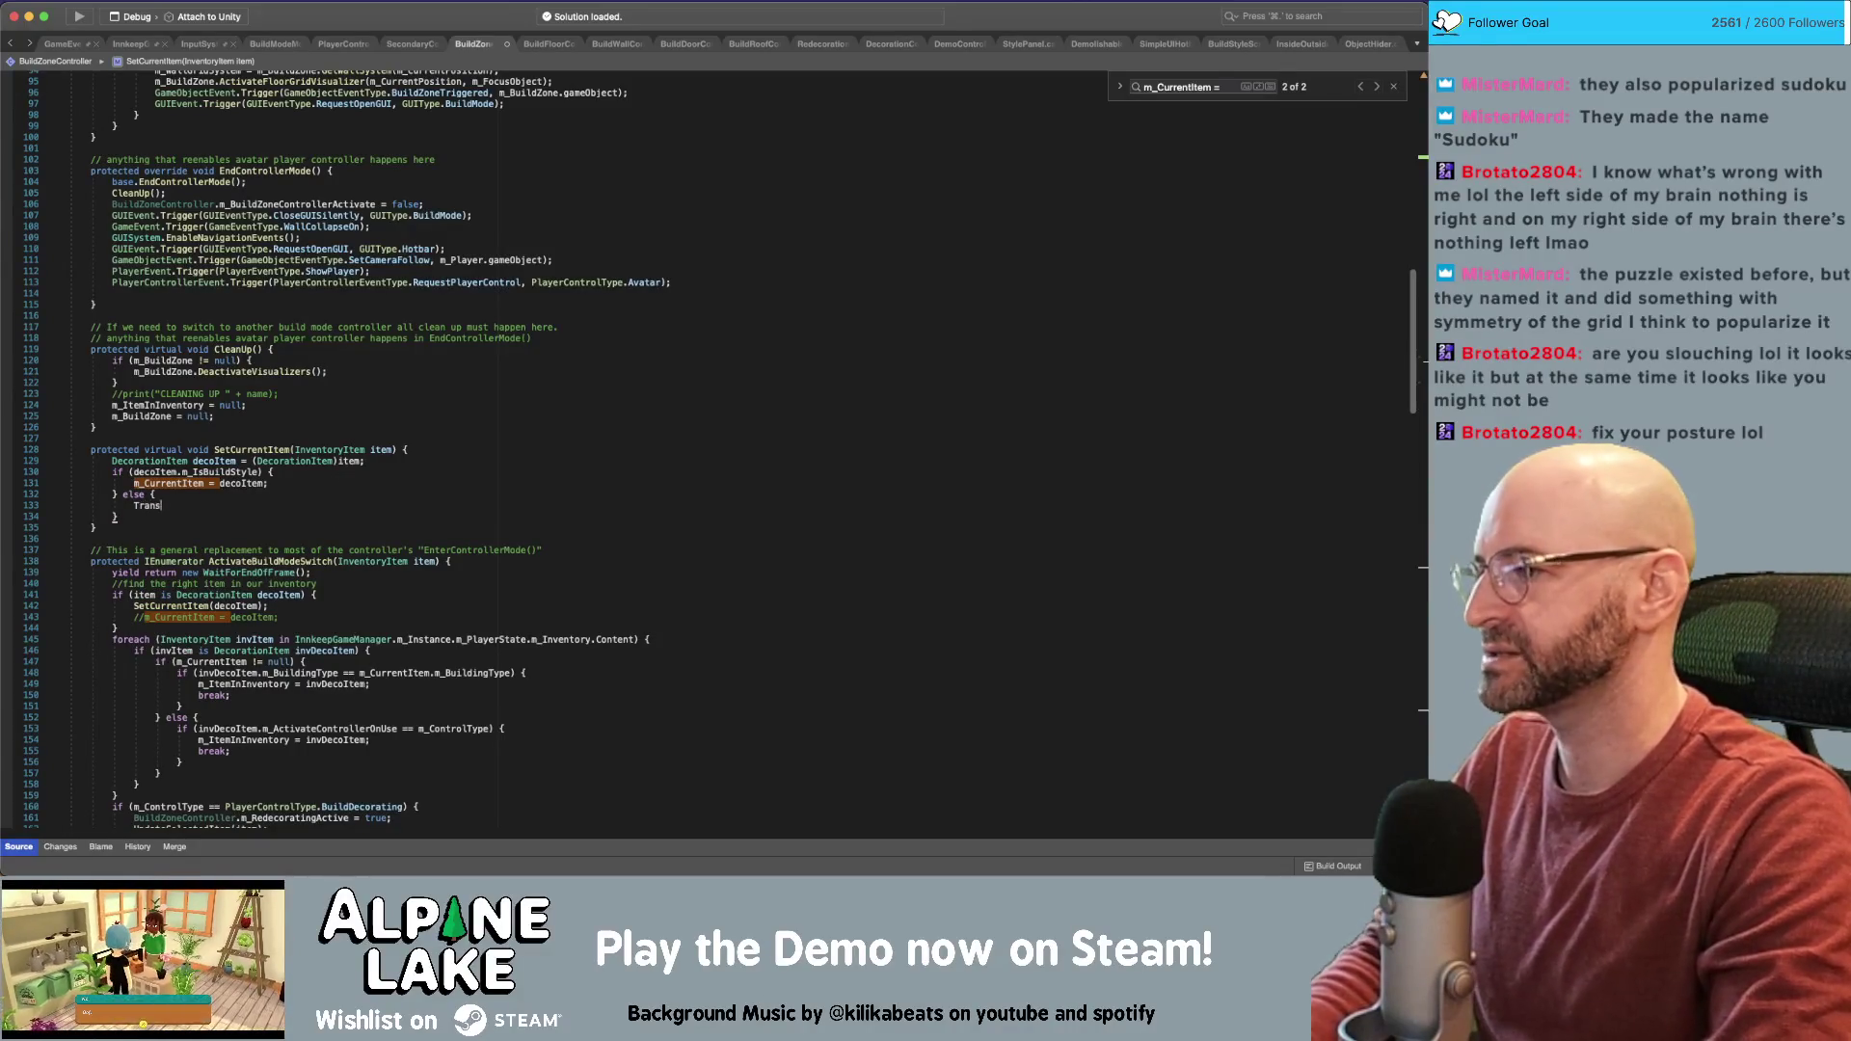
pyautogui.write('TransactionManager.m_')
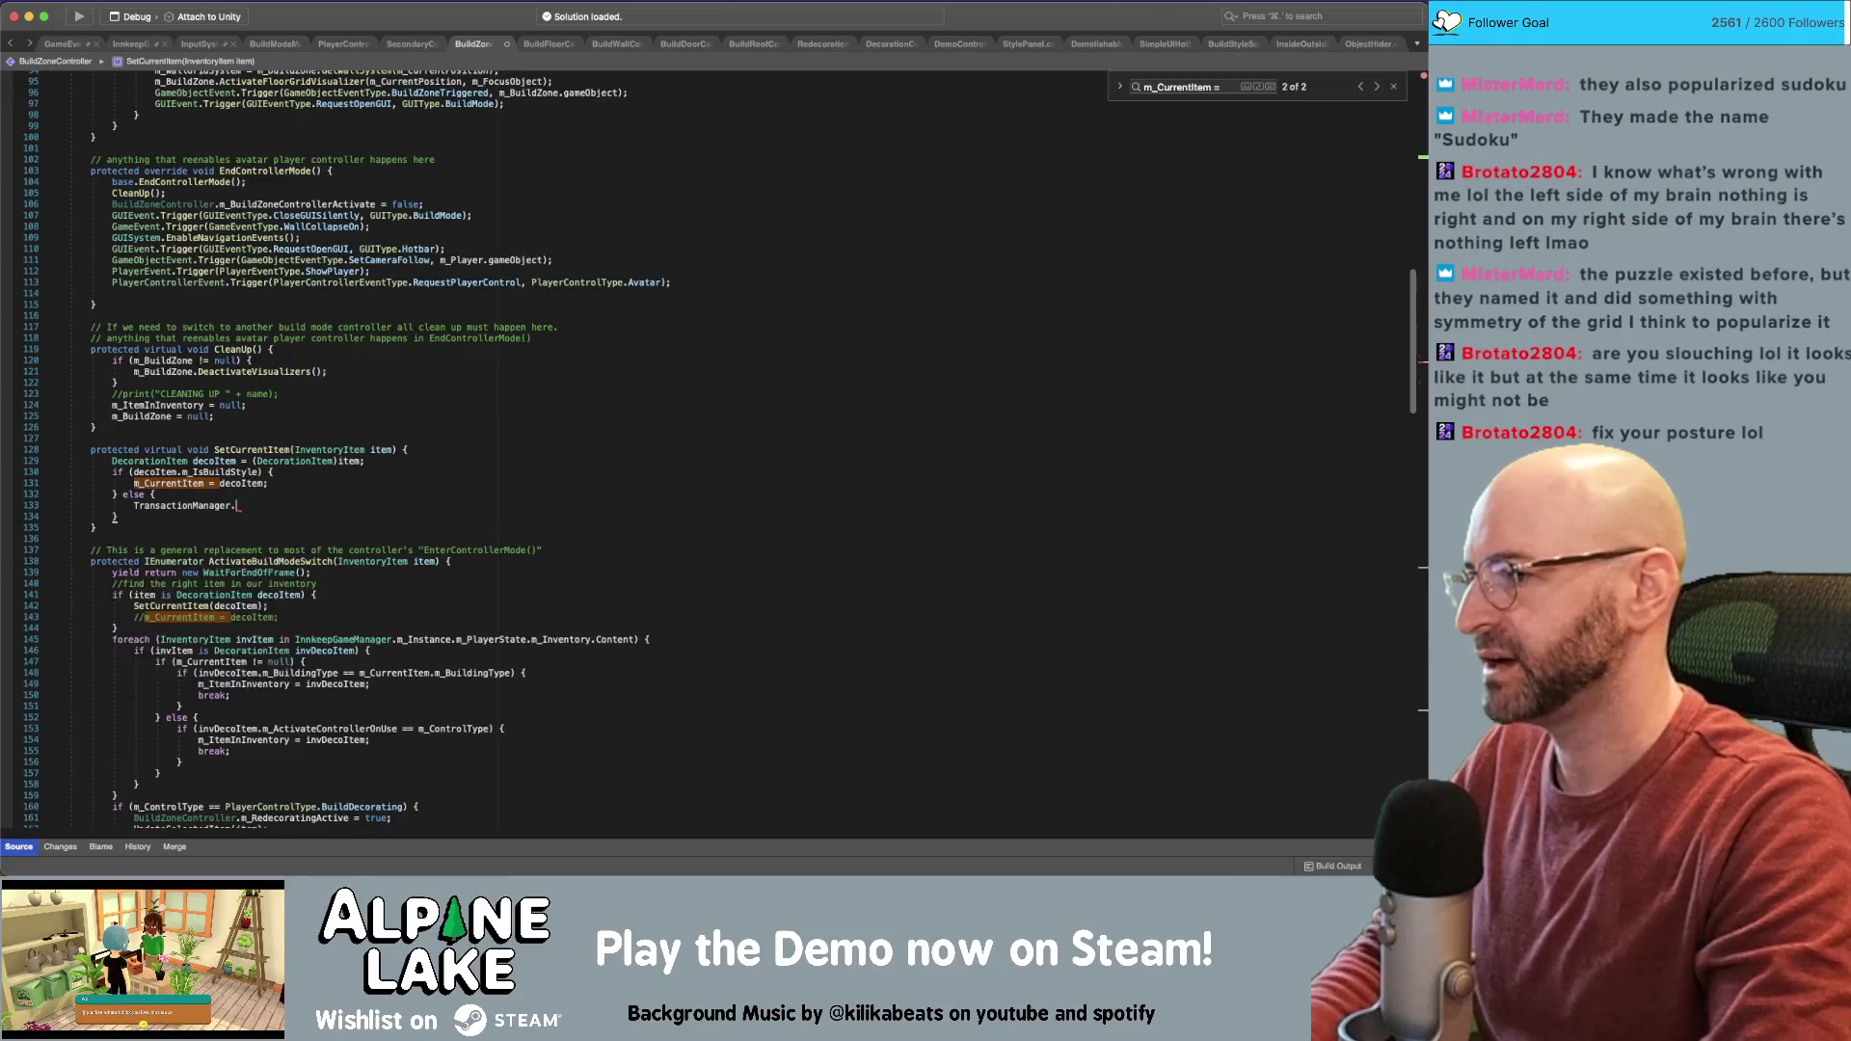
pyautogui.press('Return')
pyautogui.write('.Get')
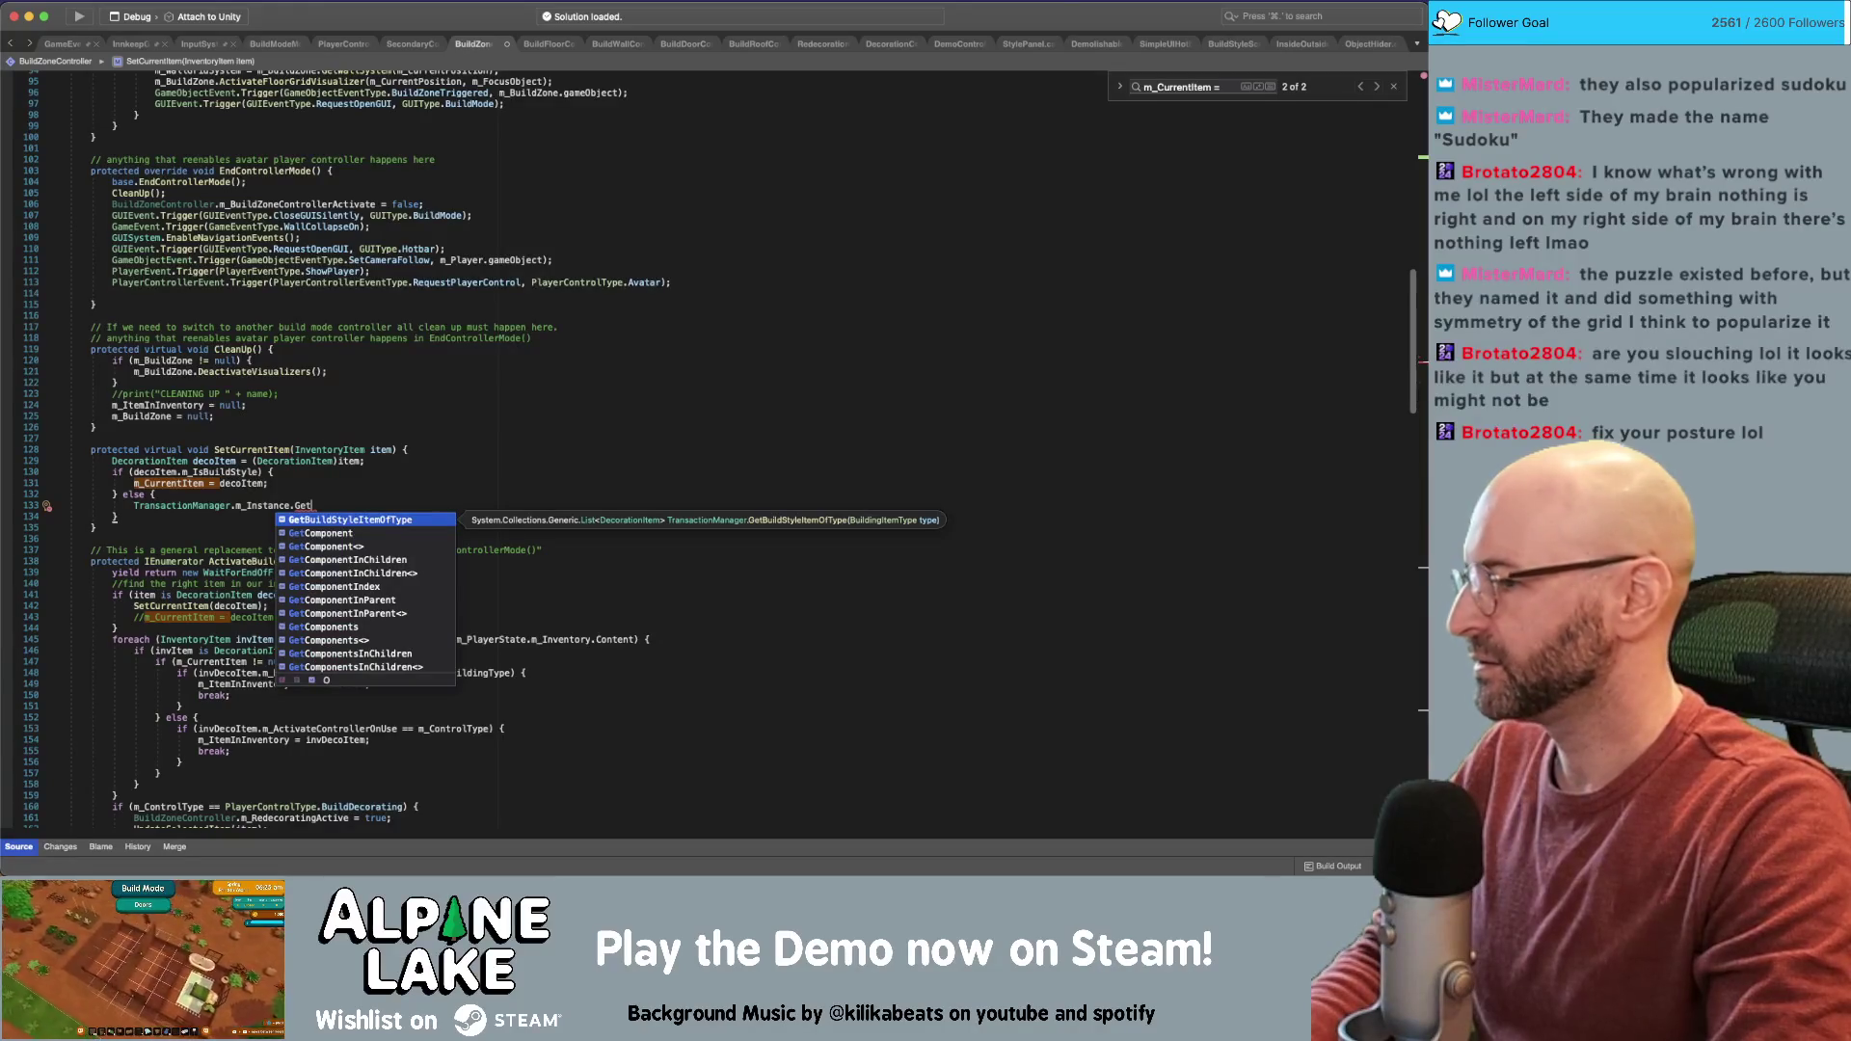
pyautogui.press('Return')
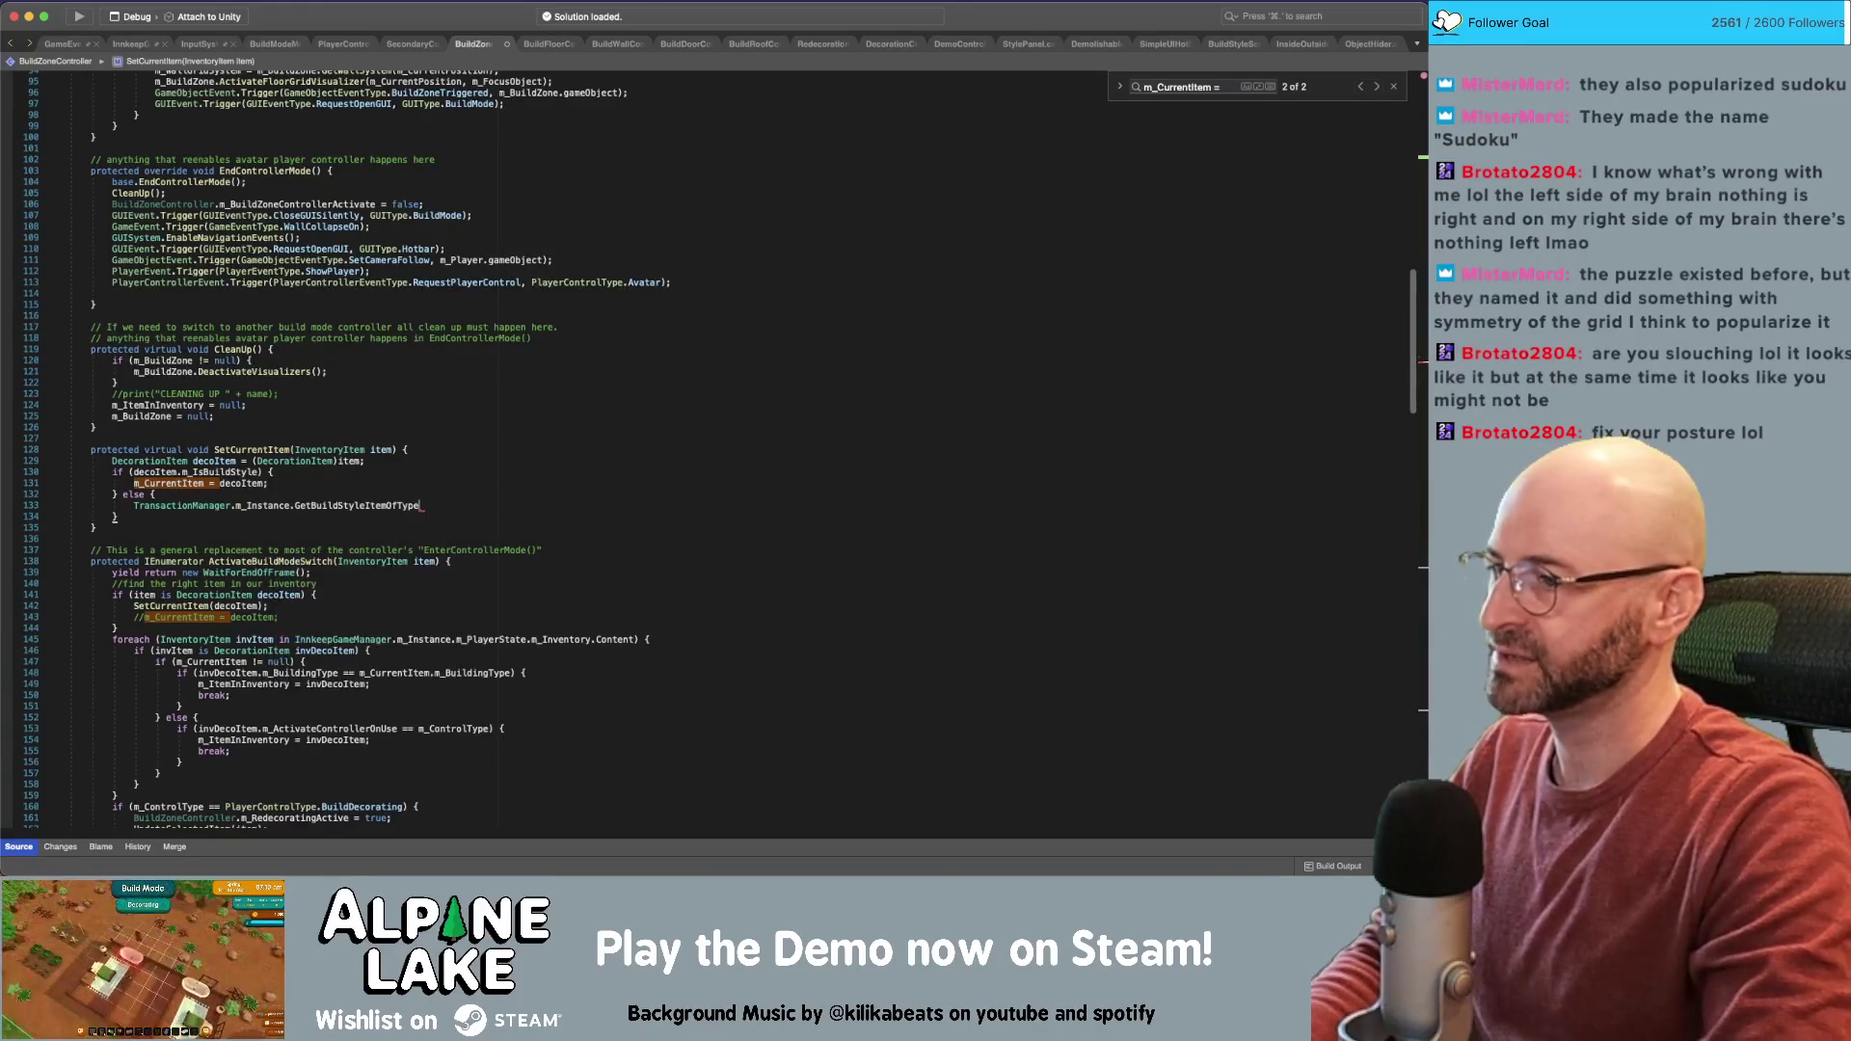
pyautogui.write('(')
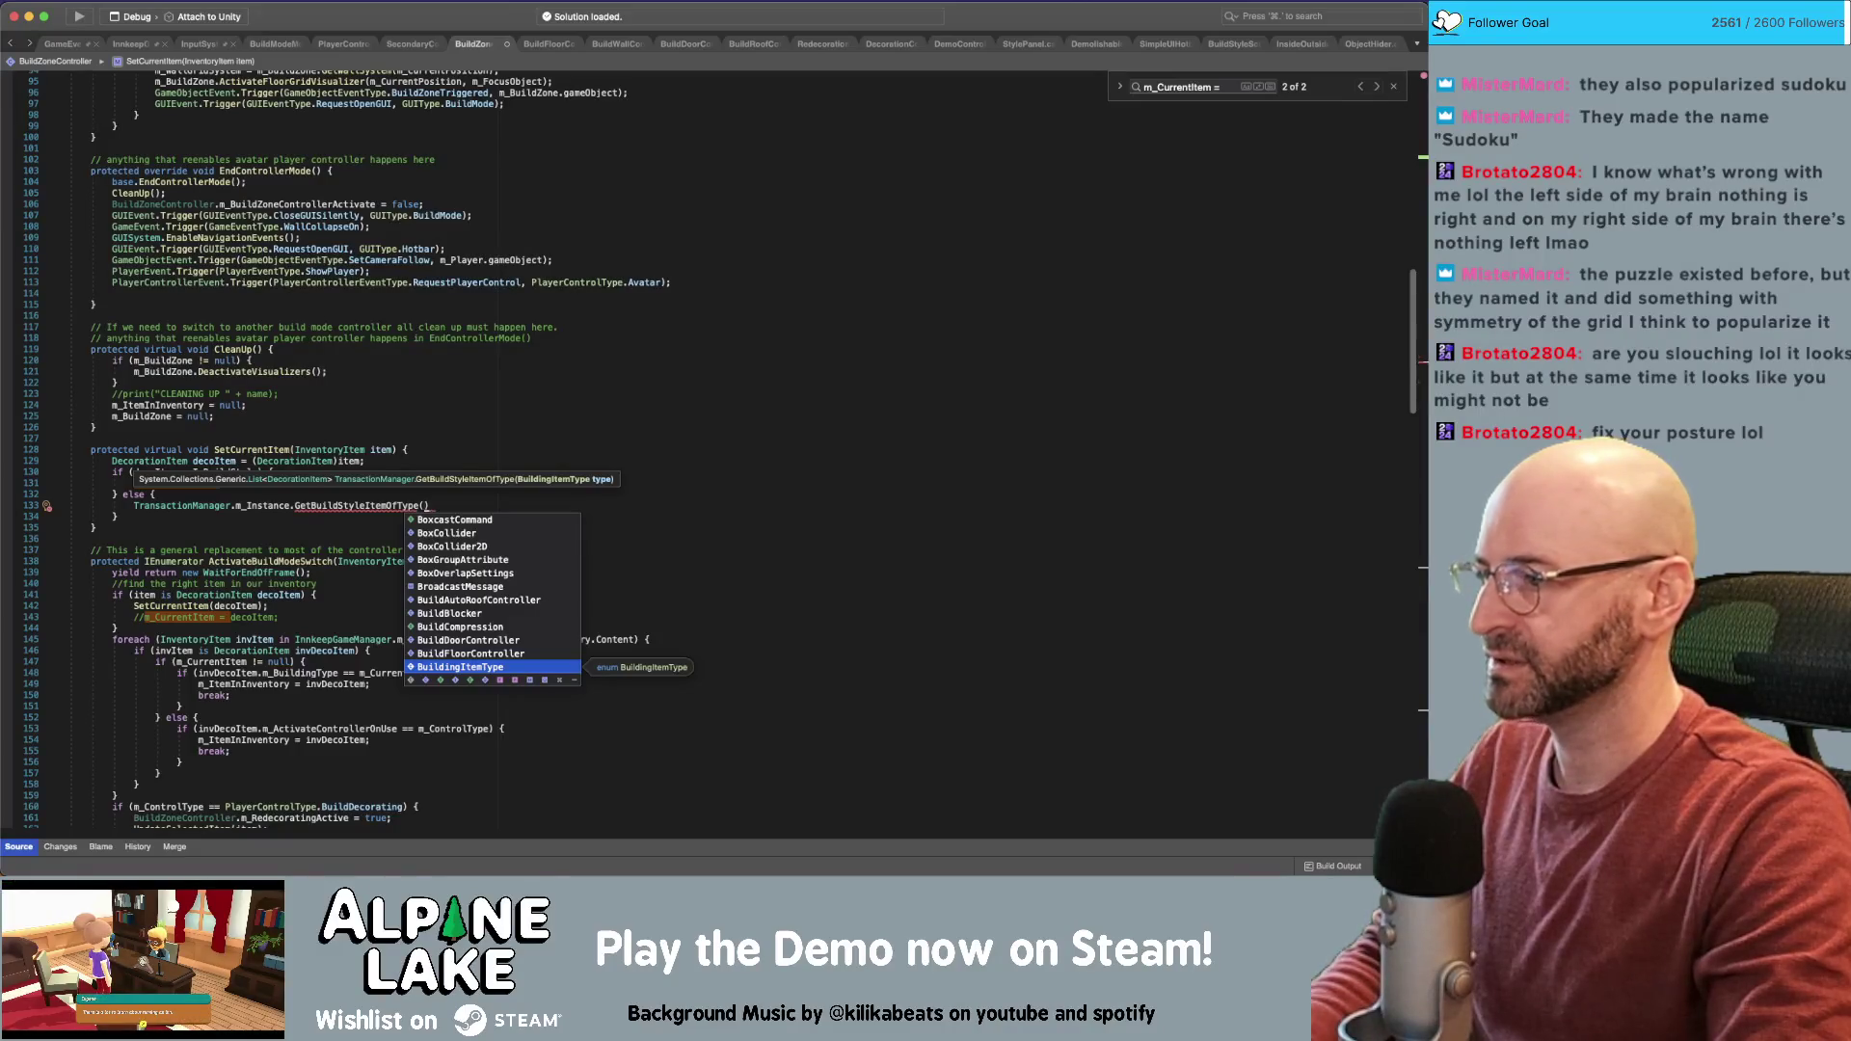
pyautogui.write('decoItem.')
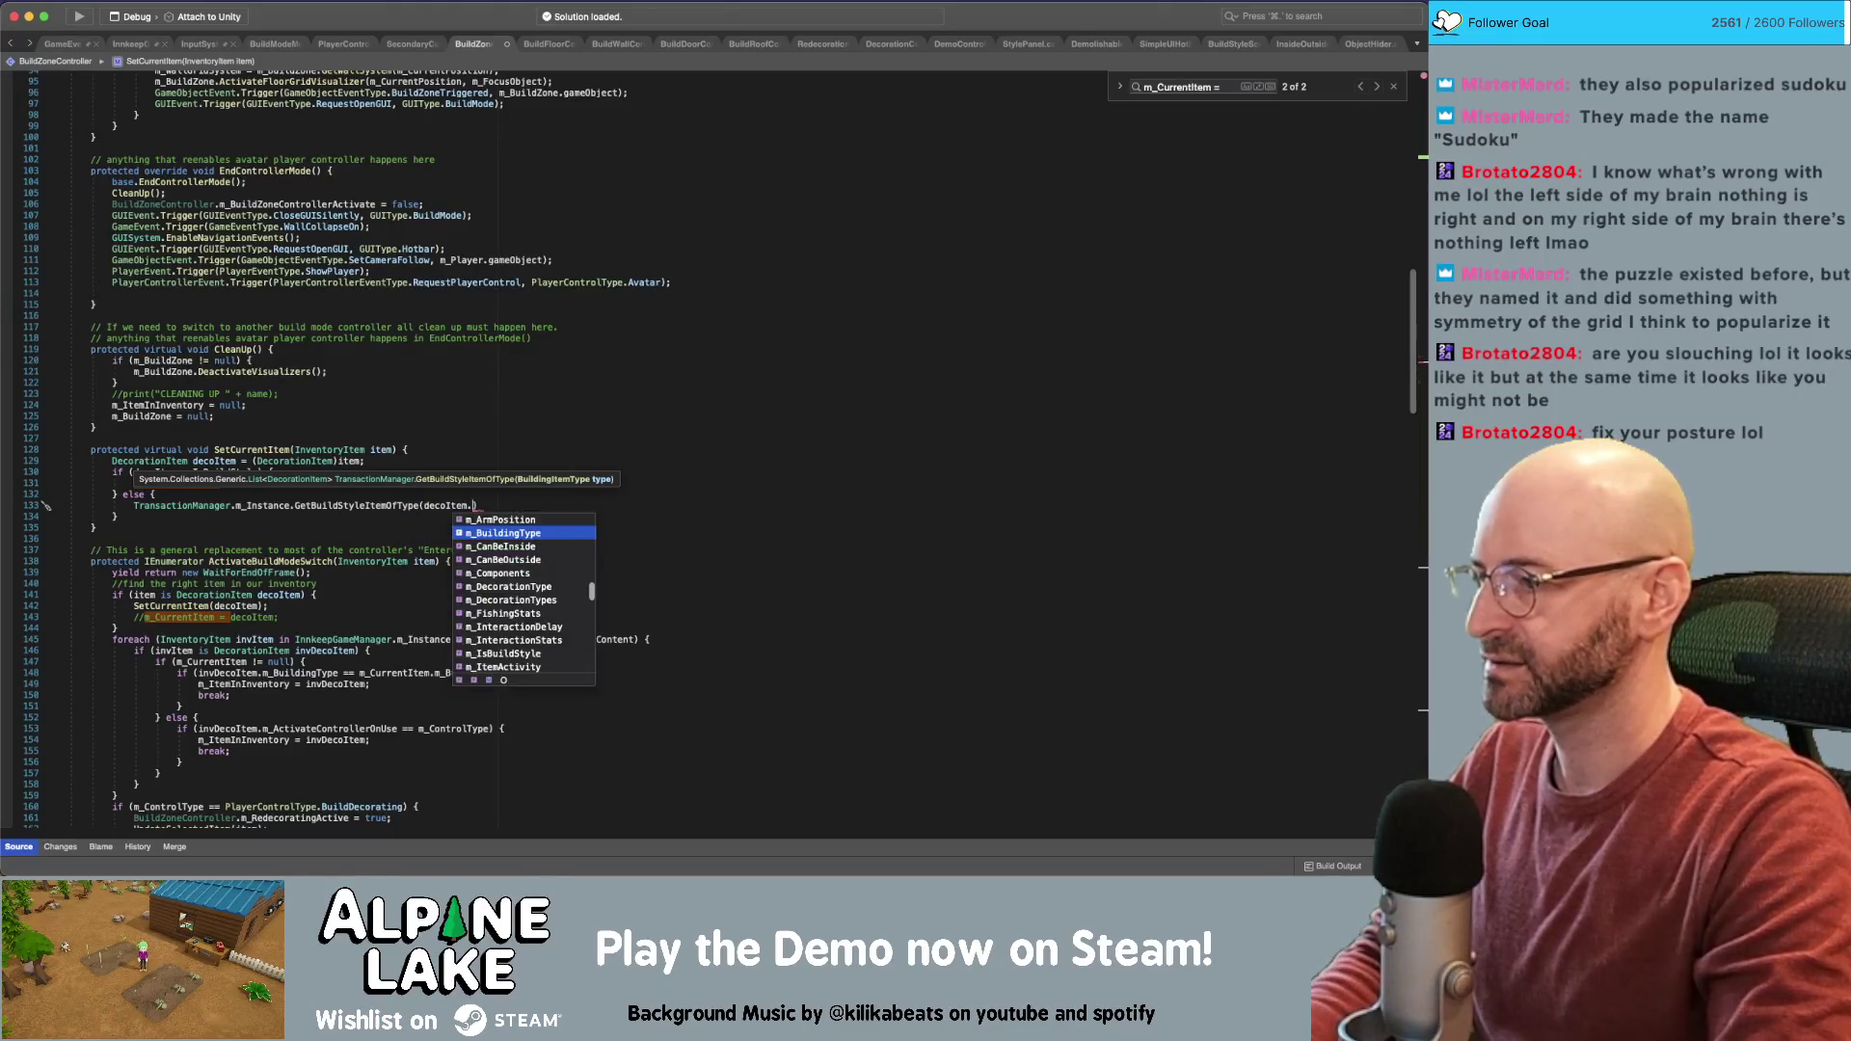
pyautogui.write('m_Build')
pyautogui.press('Return')
pyautogui.write(';')
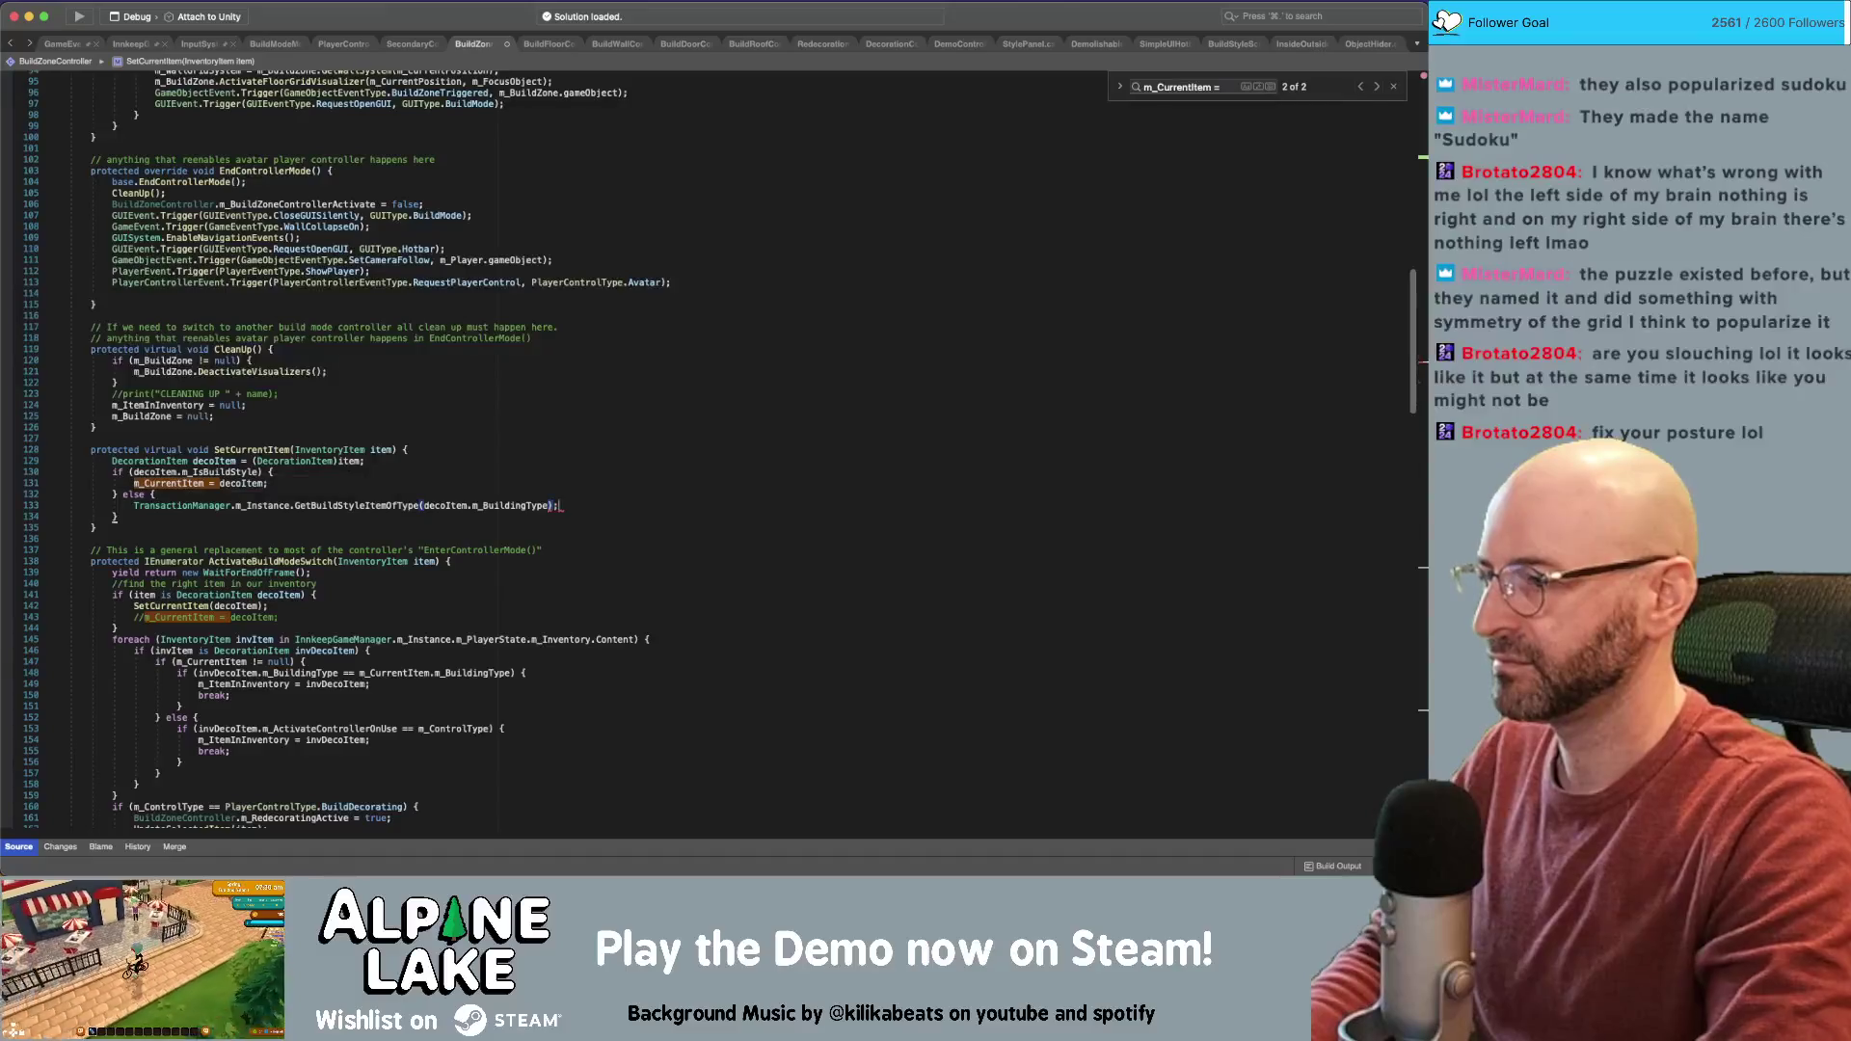
pyautogui.press('Return')
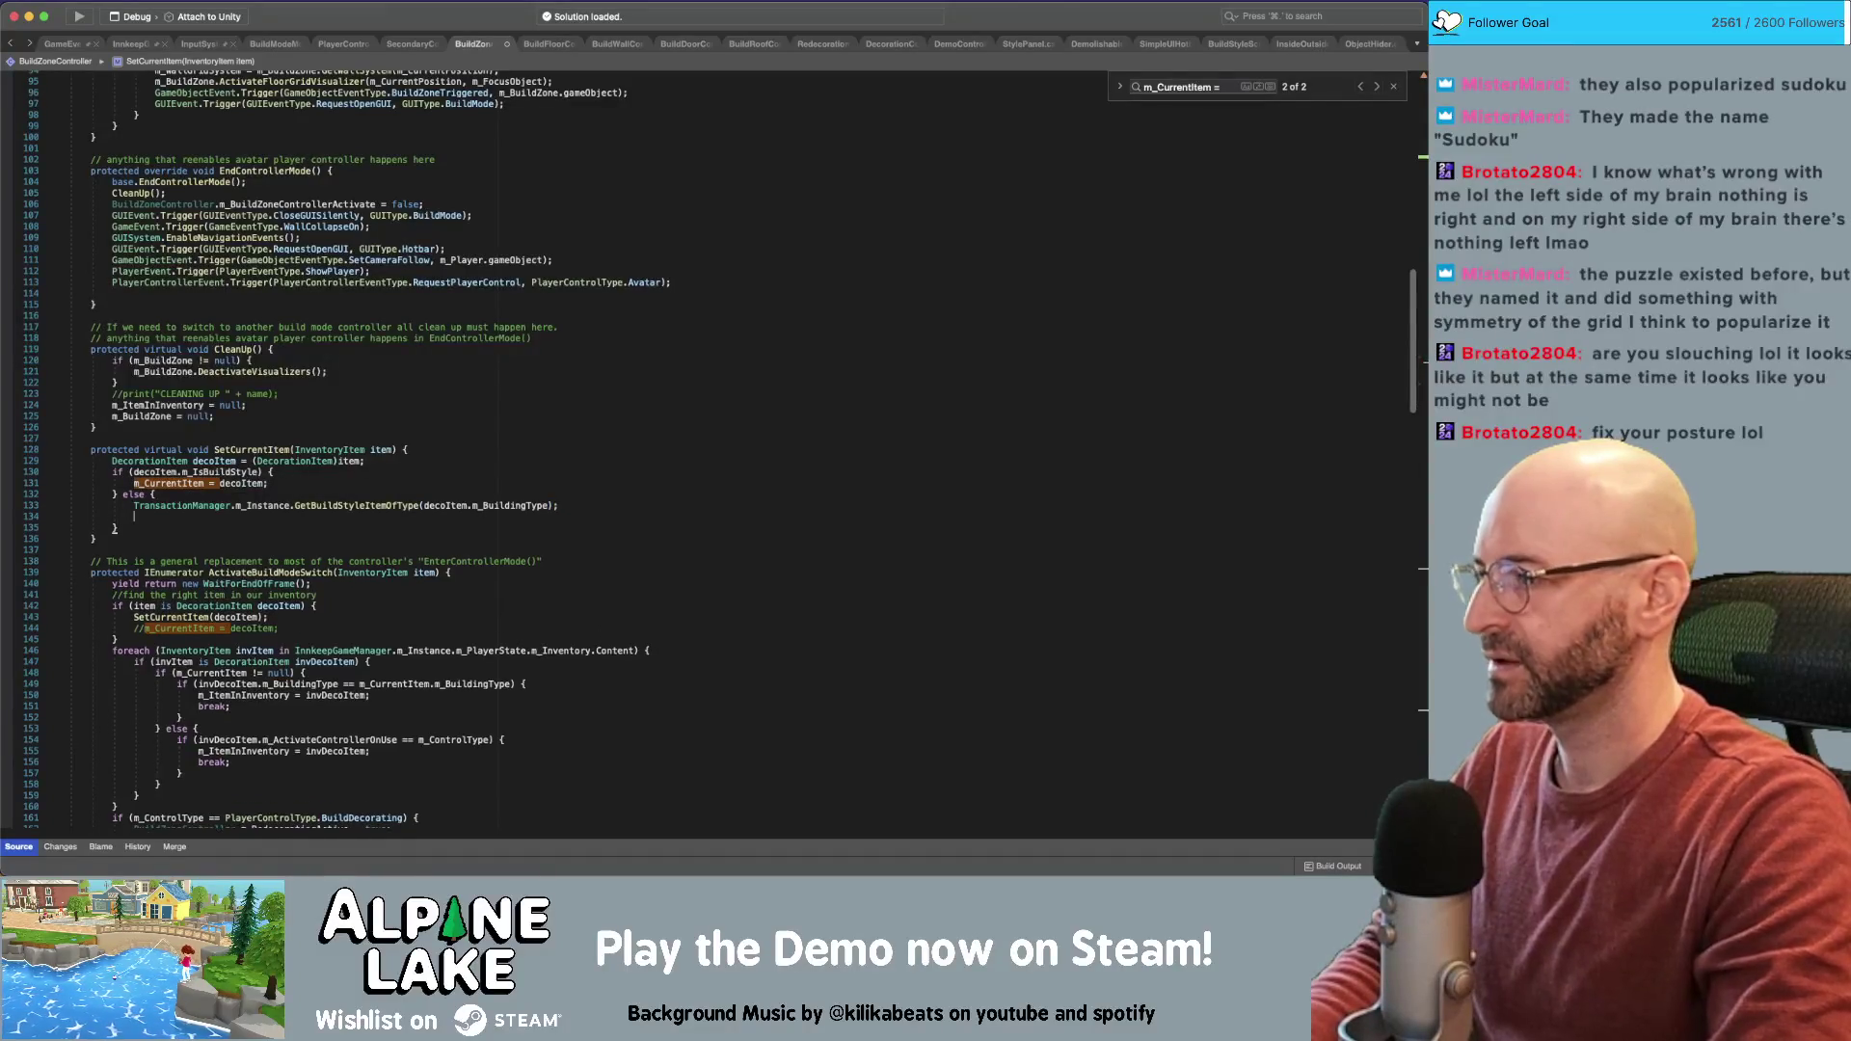
# Replace a started m_CurrentItem assignment with an empty foreach( line and select the call above it
pyautogui.write('m_Current')
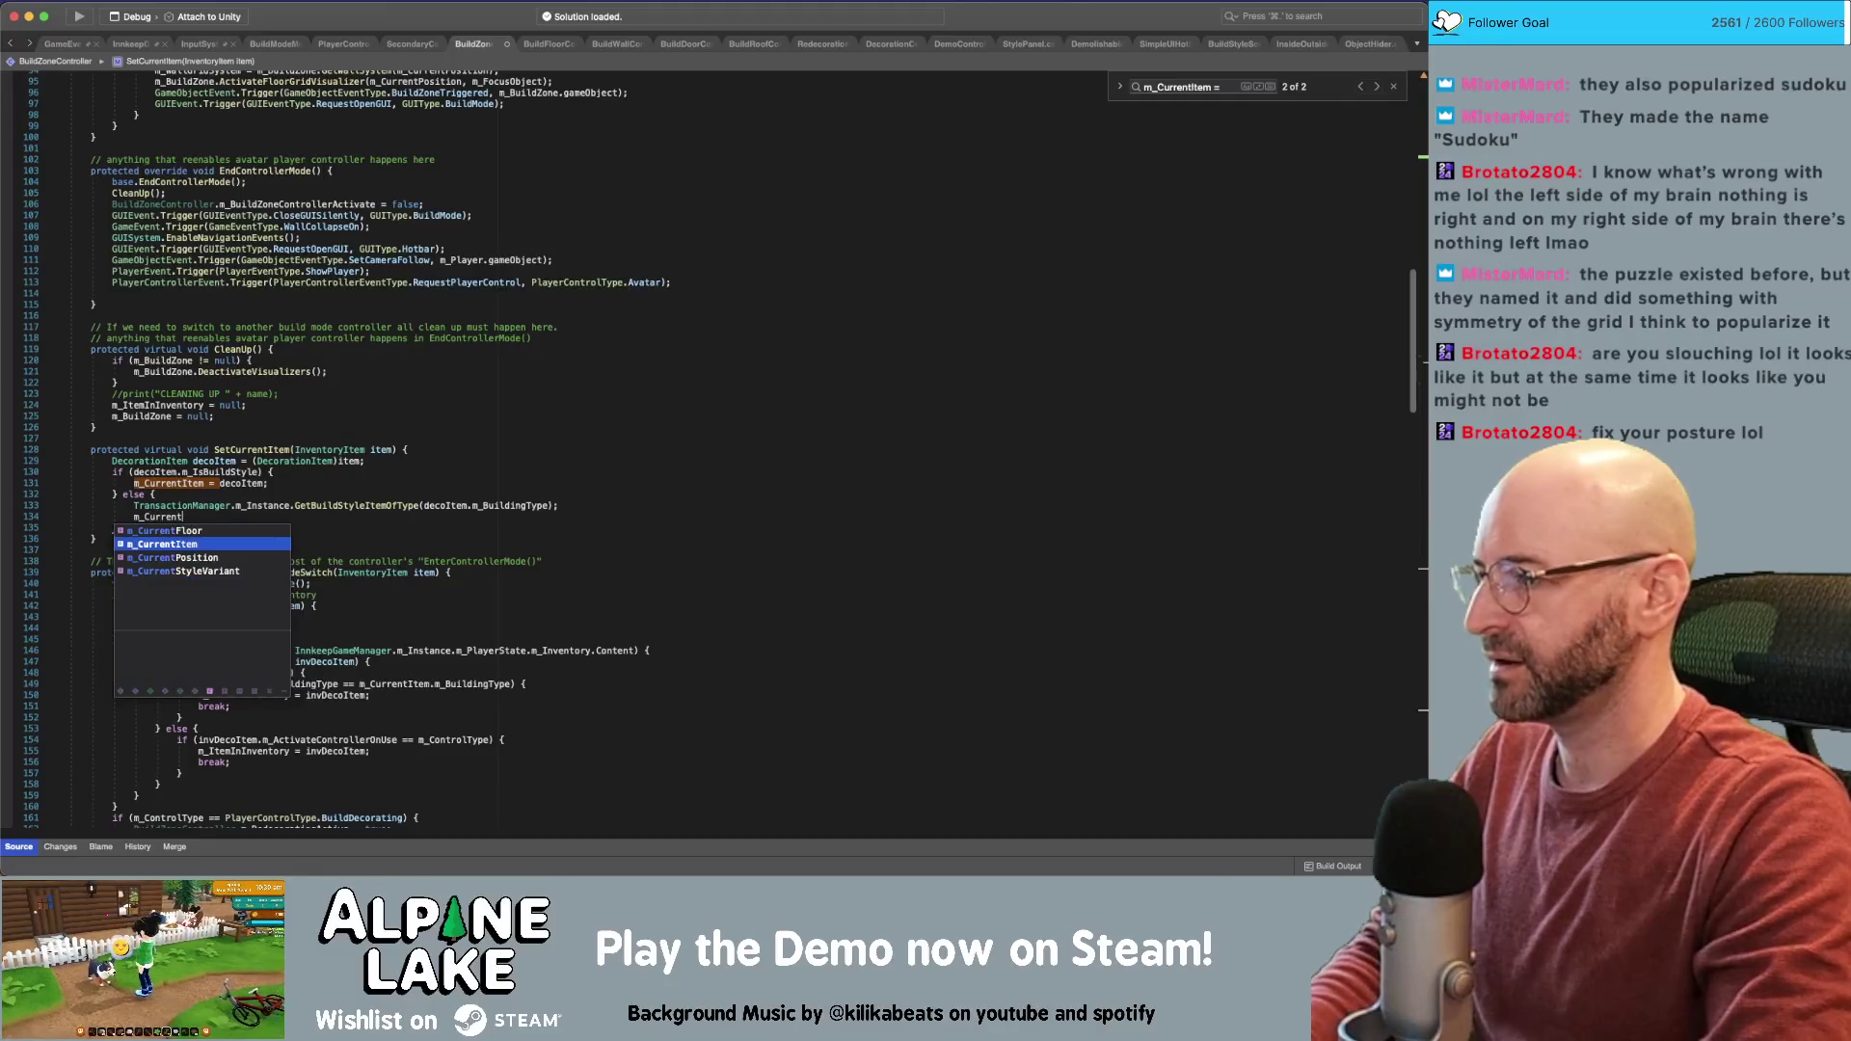
pyautogui.press('Return')
pyautogui.write('=')
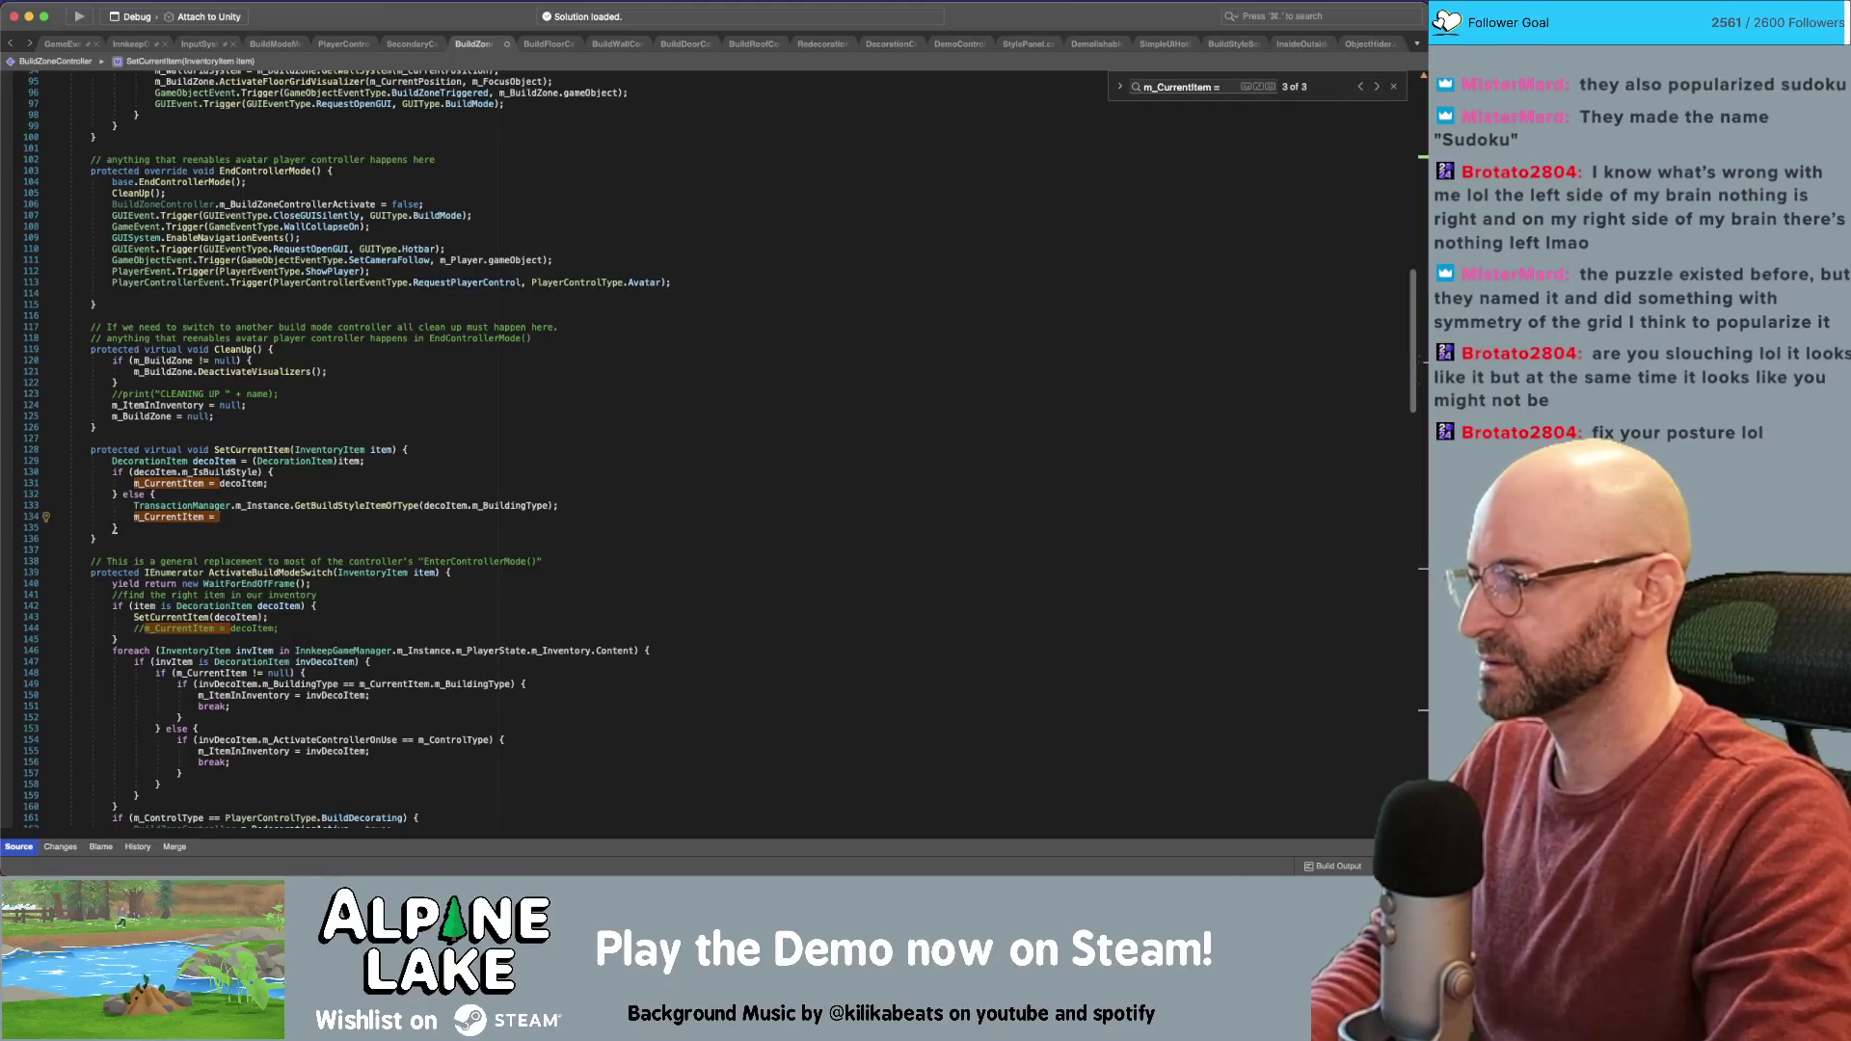
pyautogui.press('super+BackSpace')
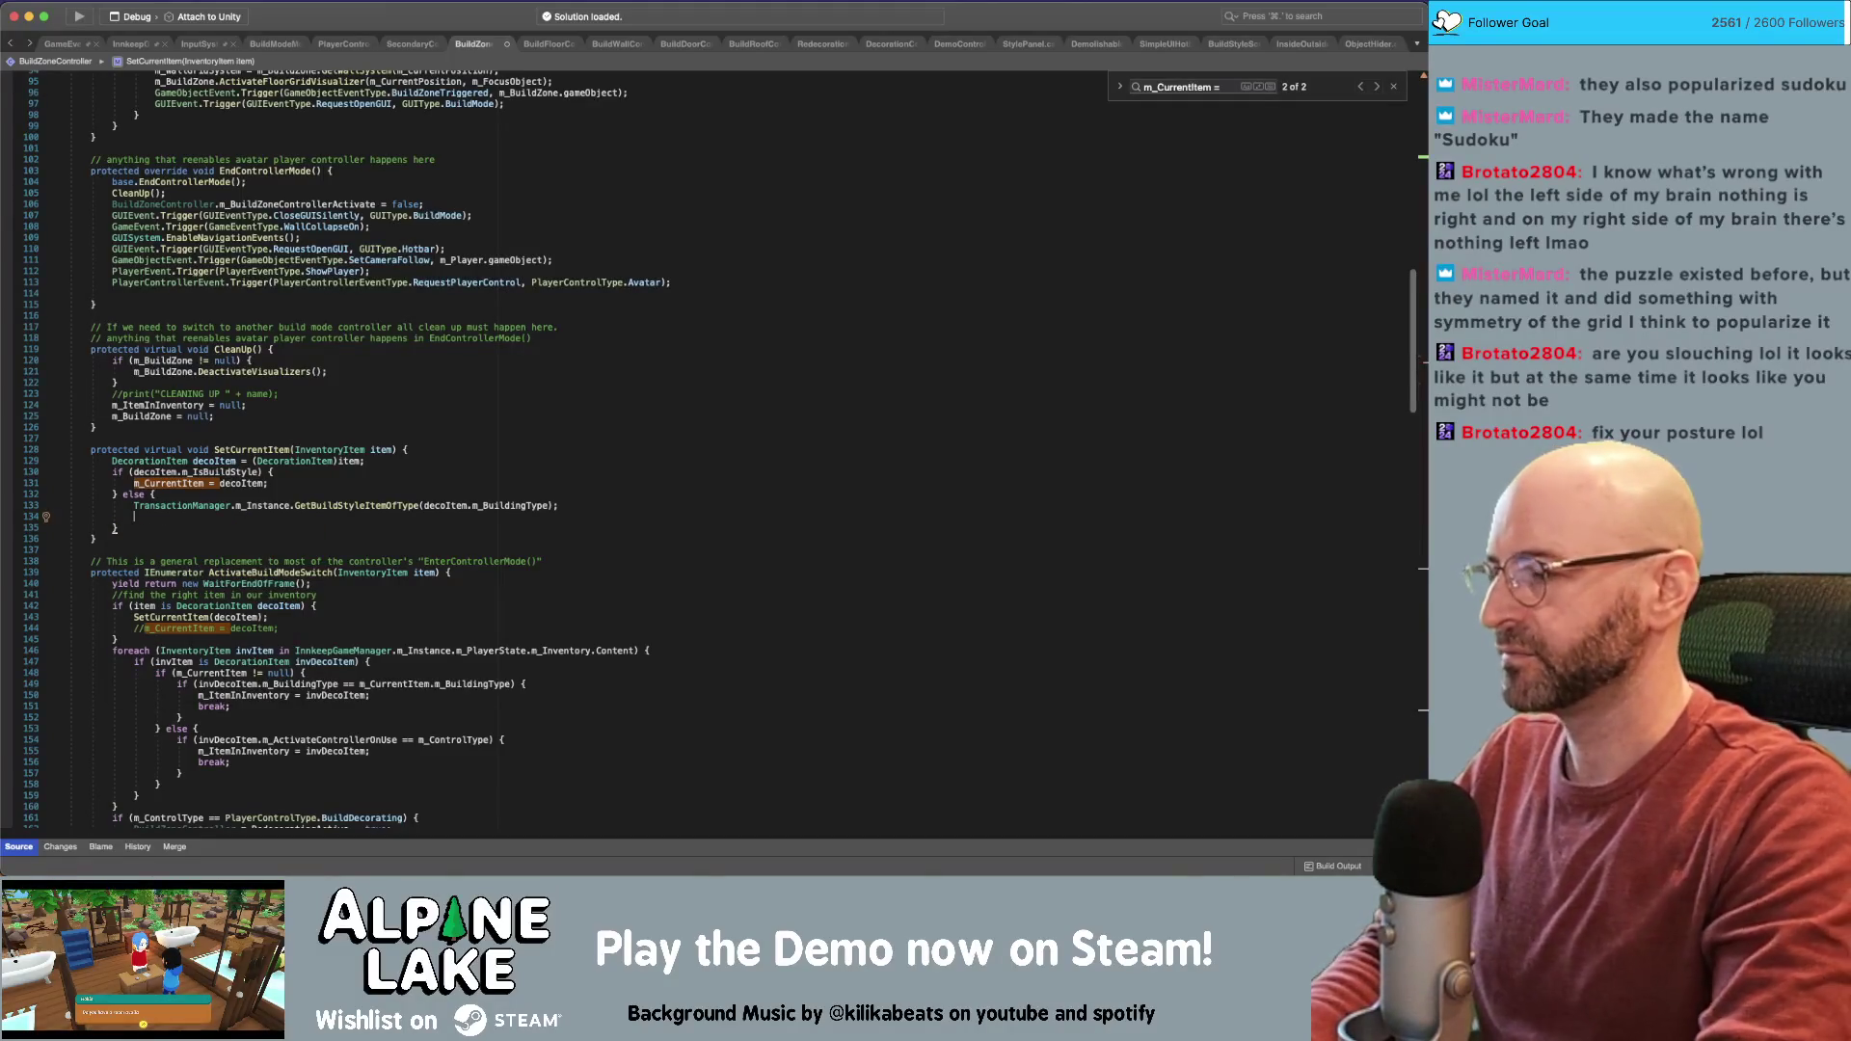
pyautogui.write('foreach(')
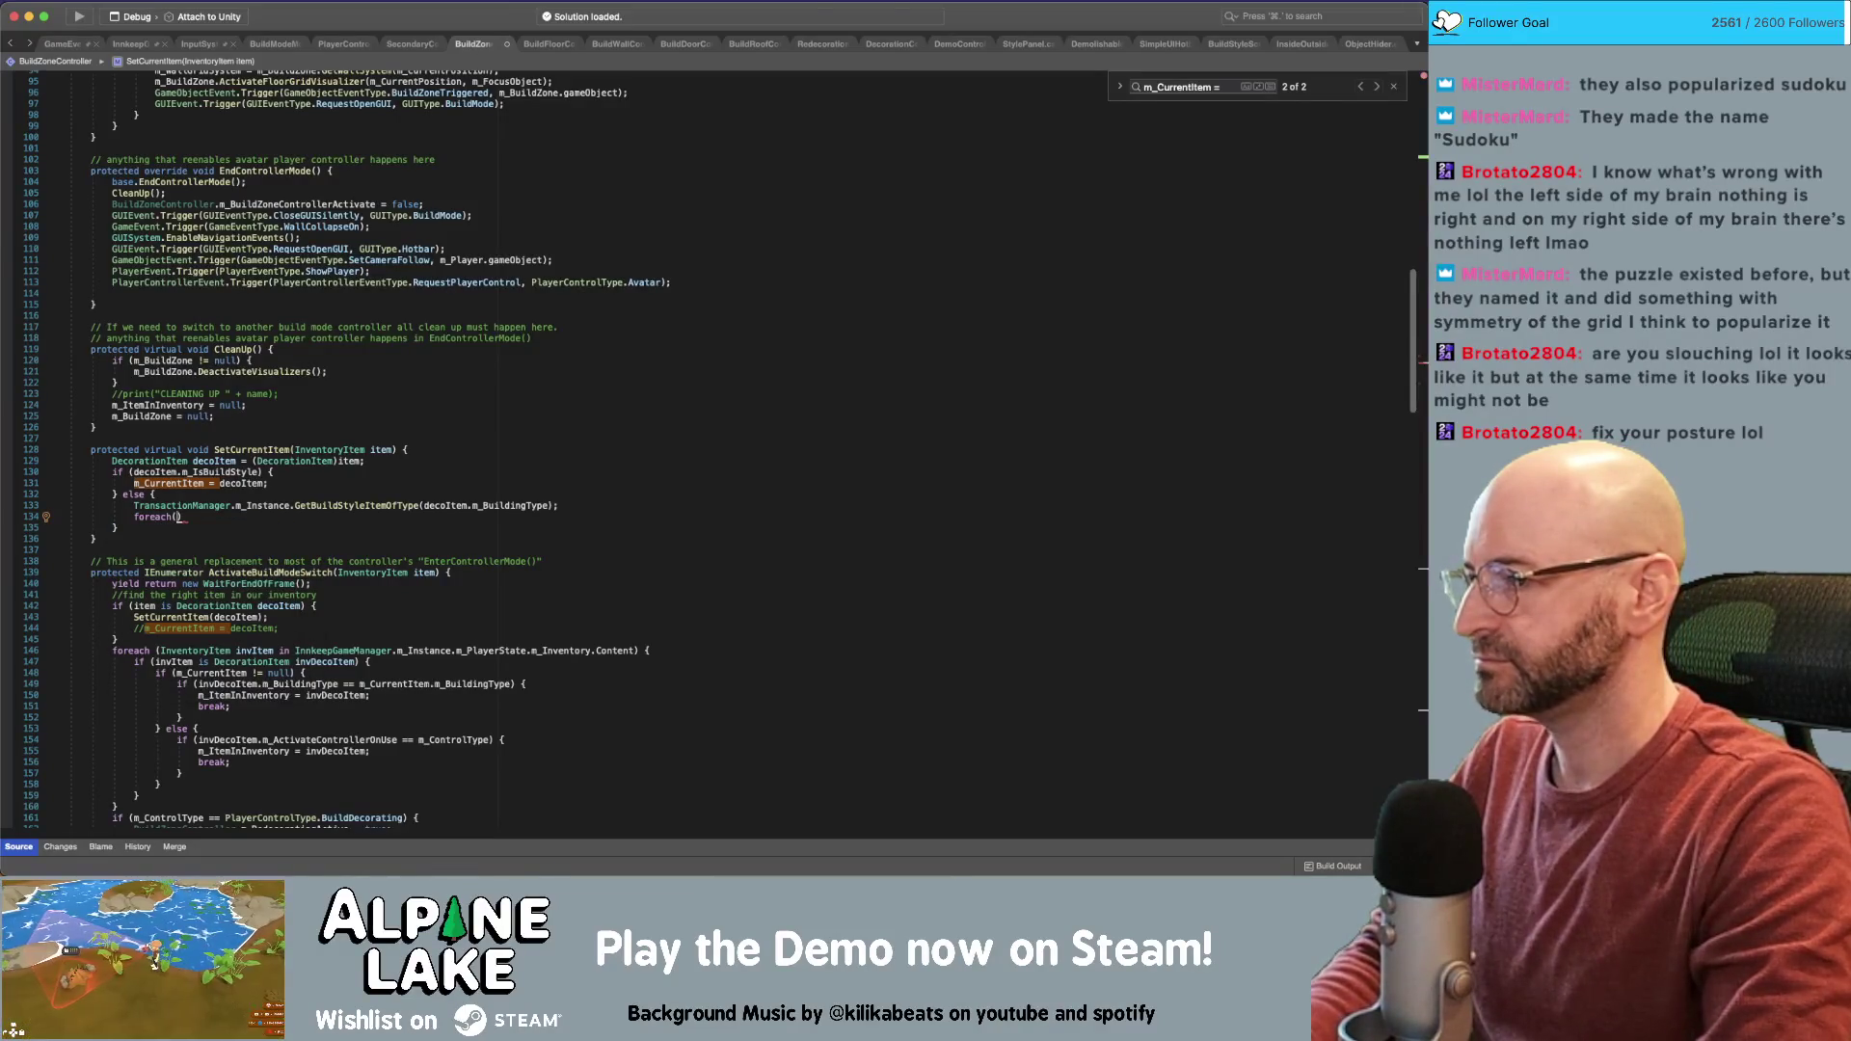
pyautogui.write('GetBui')
pyautogui.press('BackSpace')
pyautogui.press('BackSpace')
pyautogui.press('BackSpace')
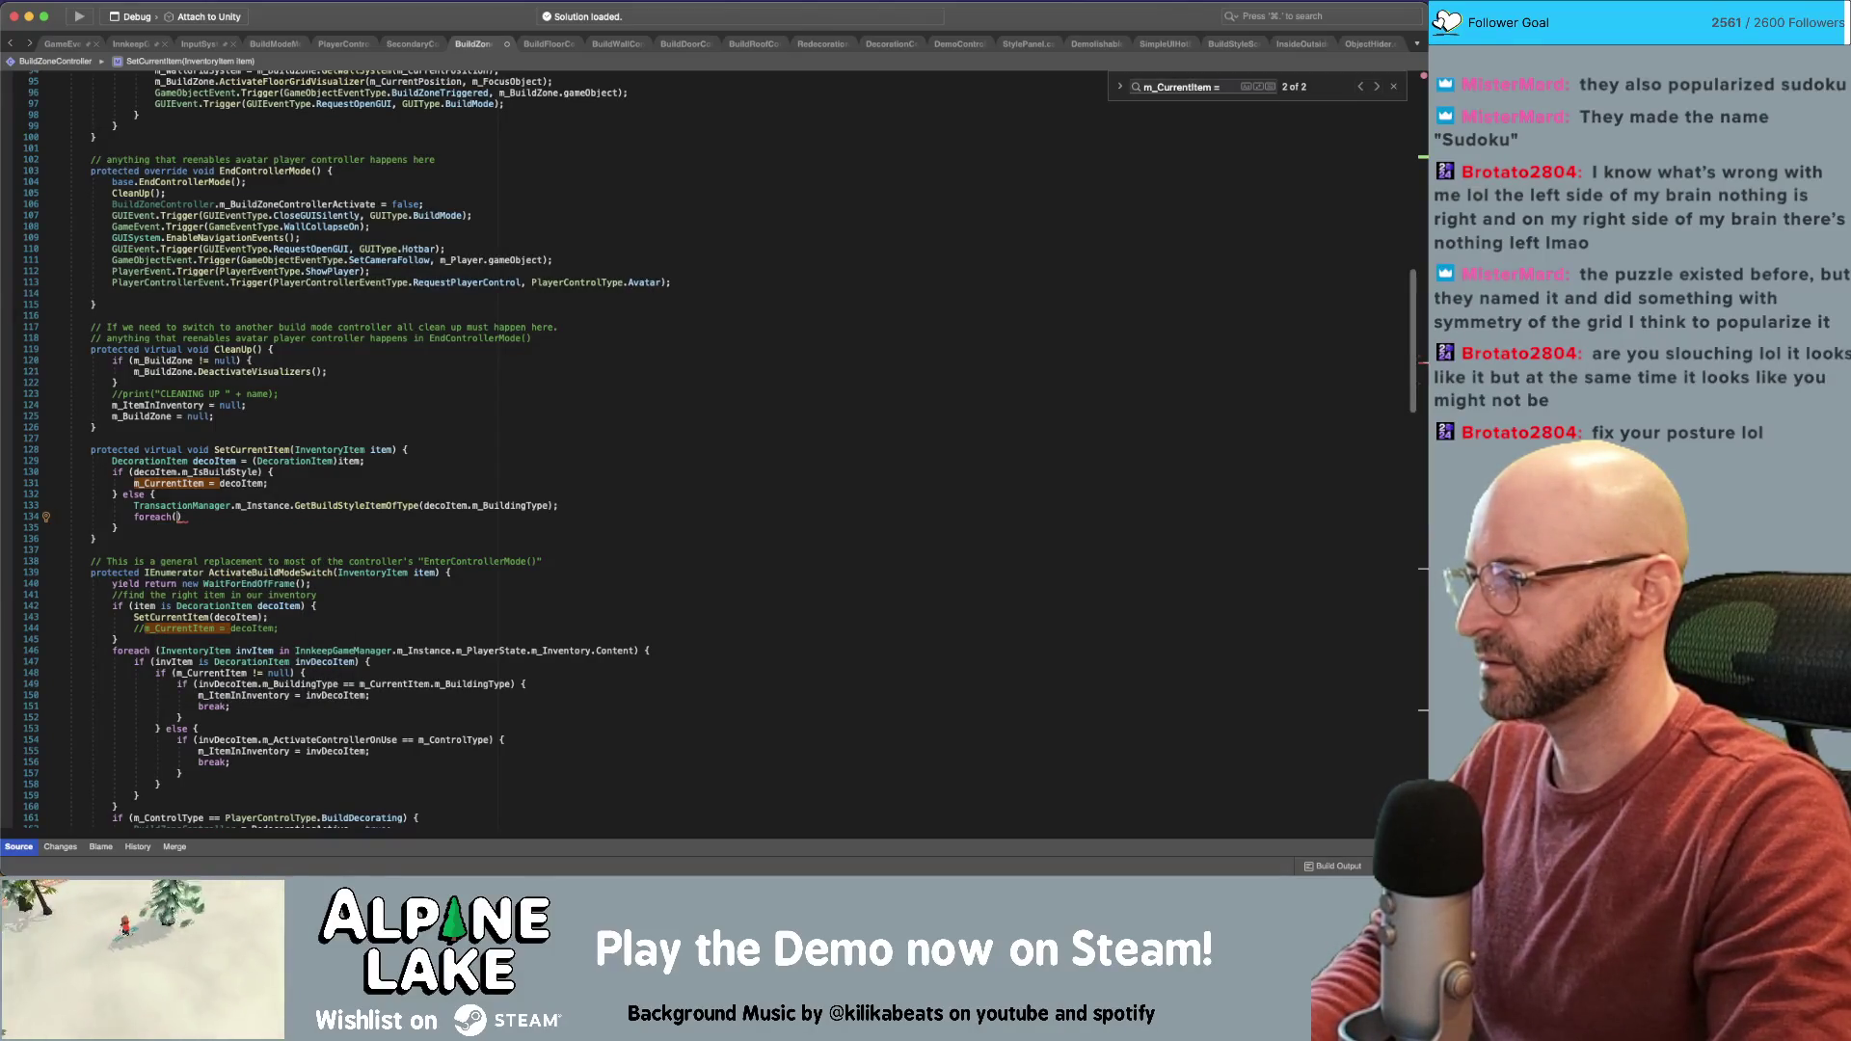
pyautogui.press('Up')
pyautogui.press('Home')
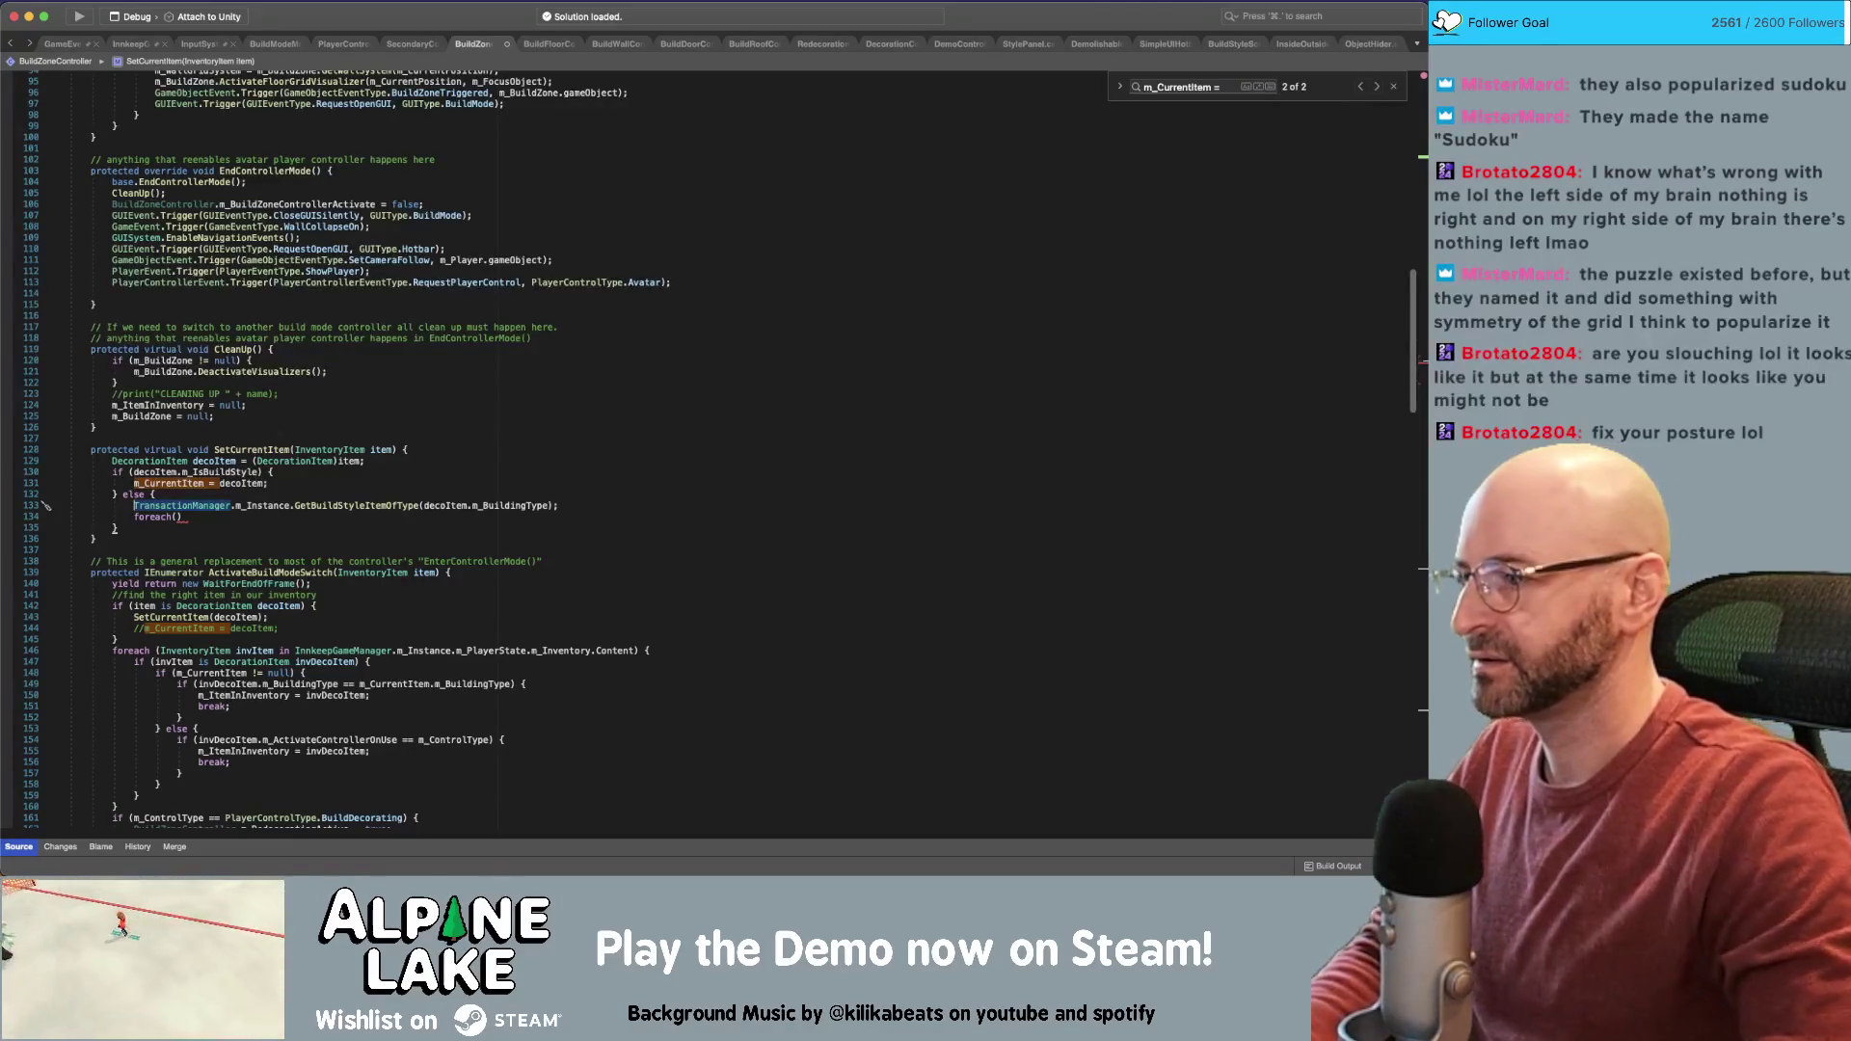
pyautogui.moveTo(337, 508)
pyautogui.write('List<Decoration')
pyautogui.press('super+z')
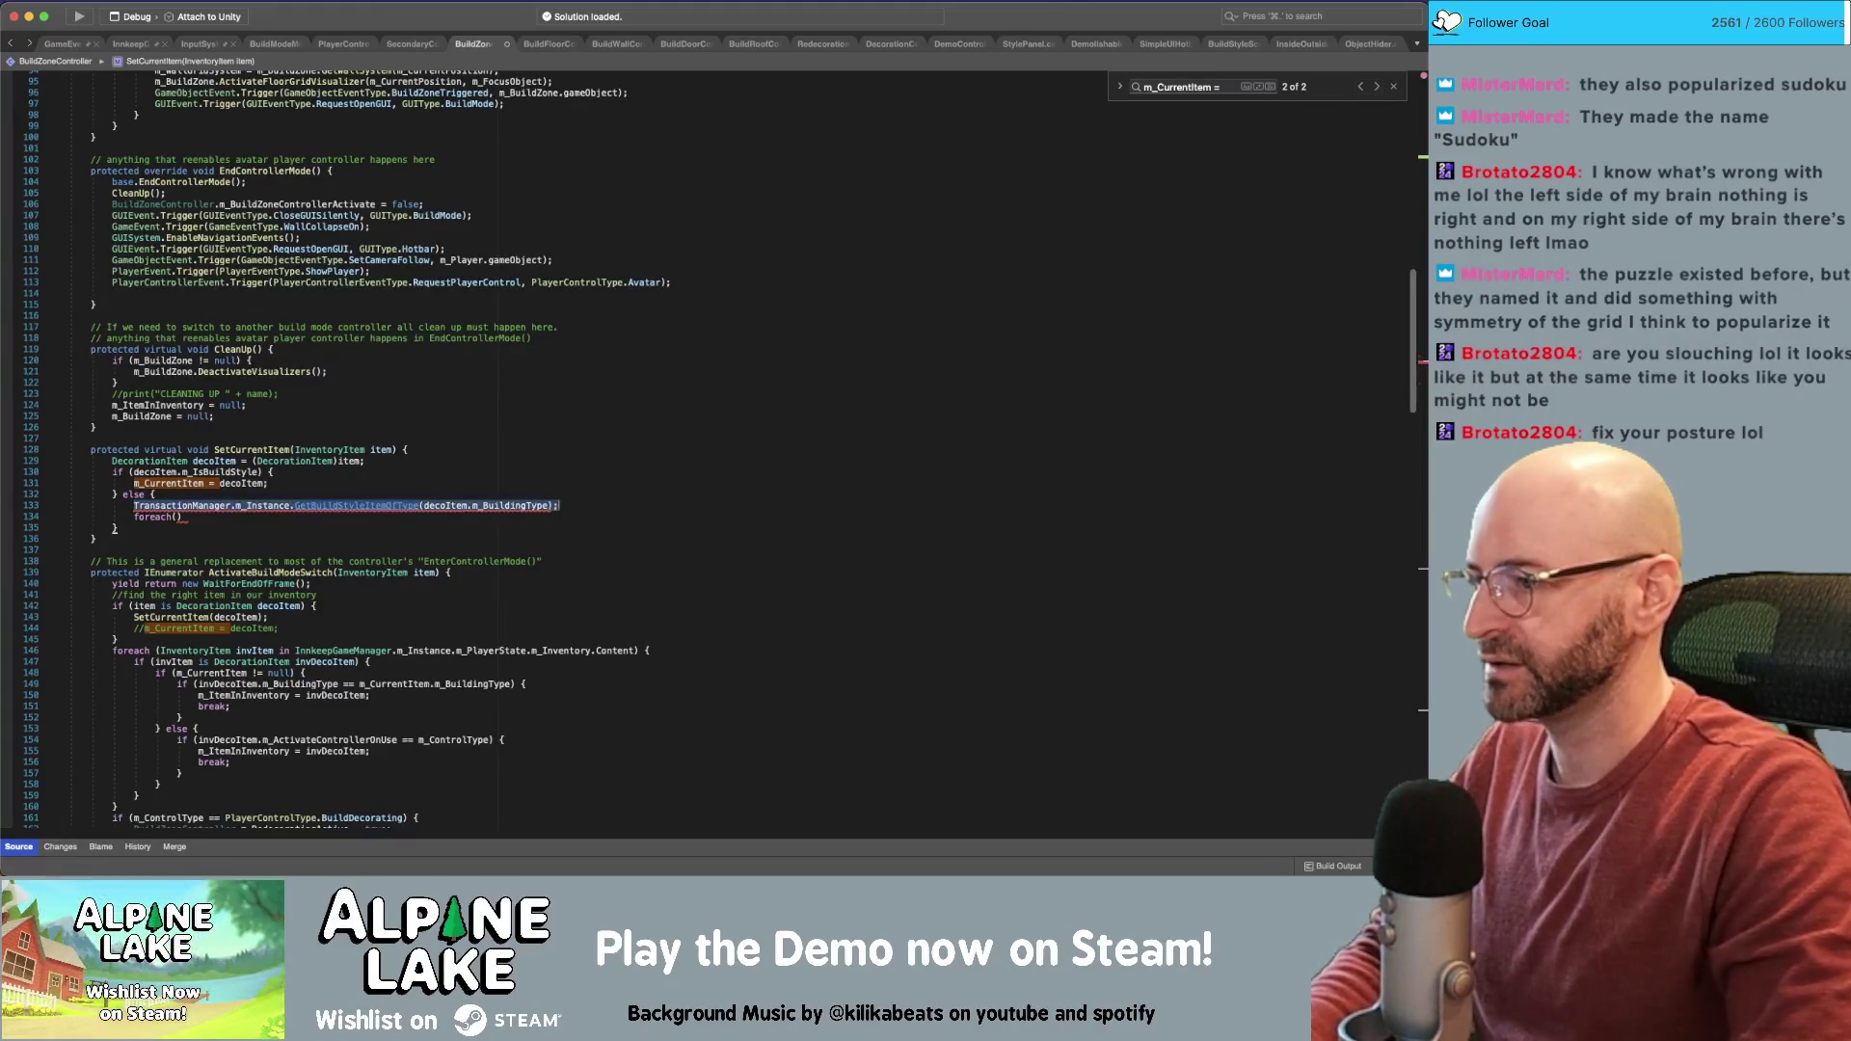
# Turn the call into 'foreach (DecorationItem styleItem in …GetBuildStyleItemOfType(…))' with a braced body
pyautogui.press('super+x')
pyautogui.press('super+v')
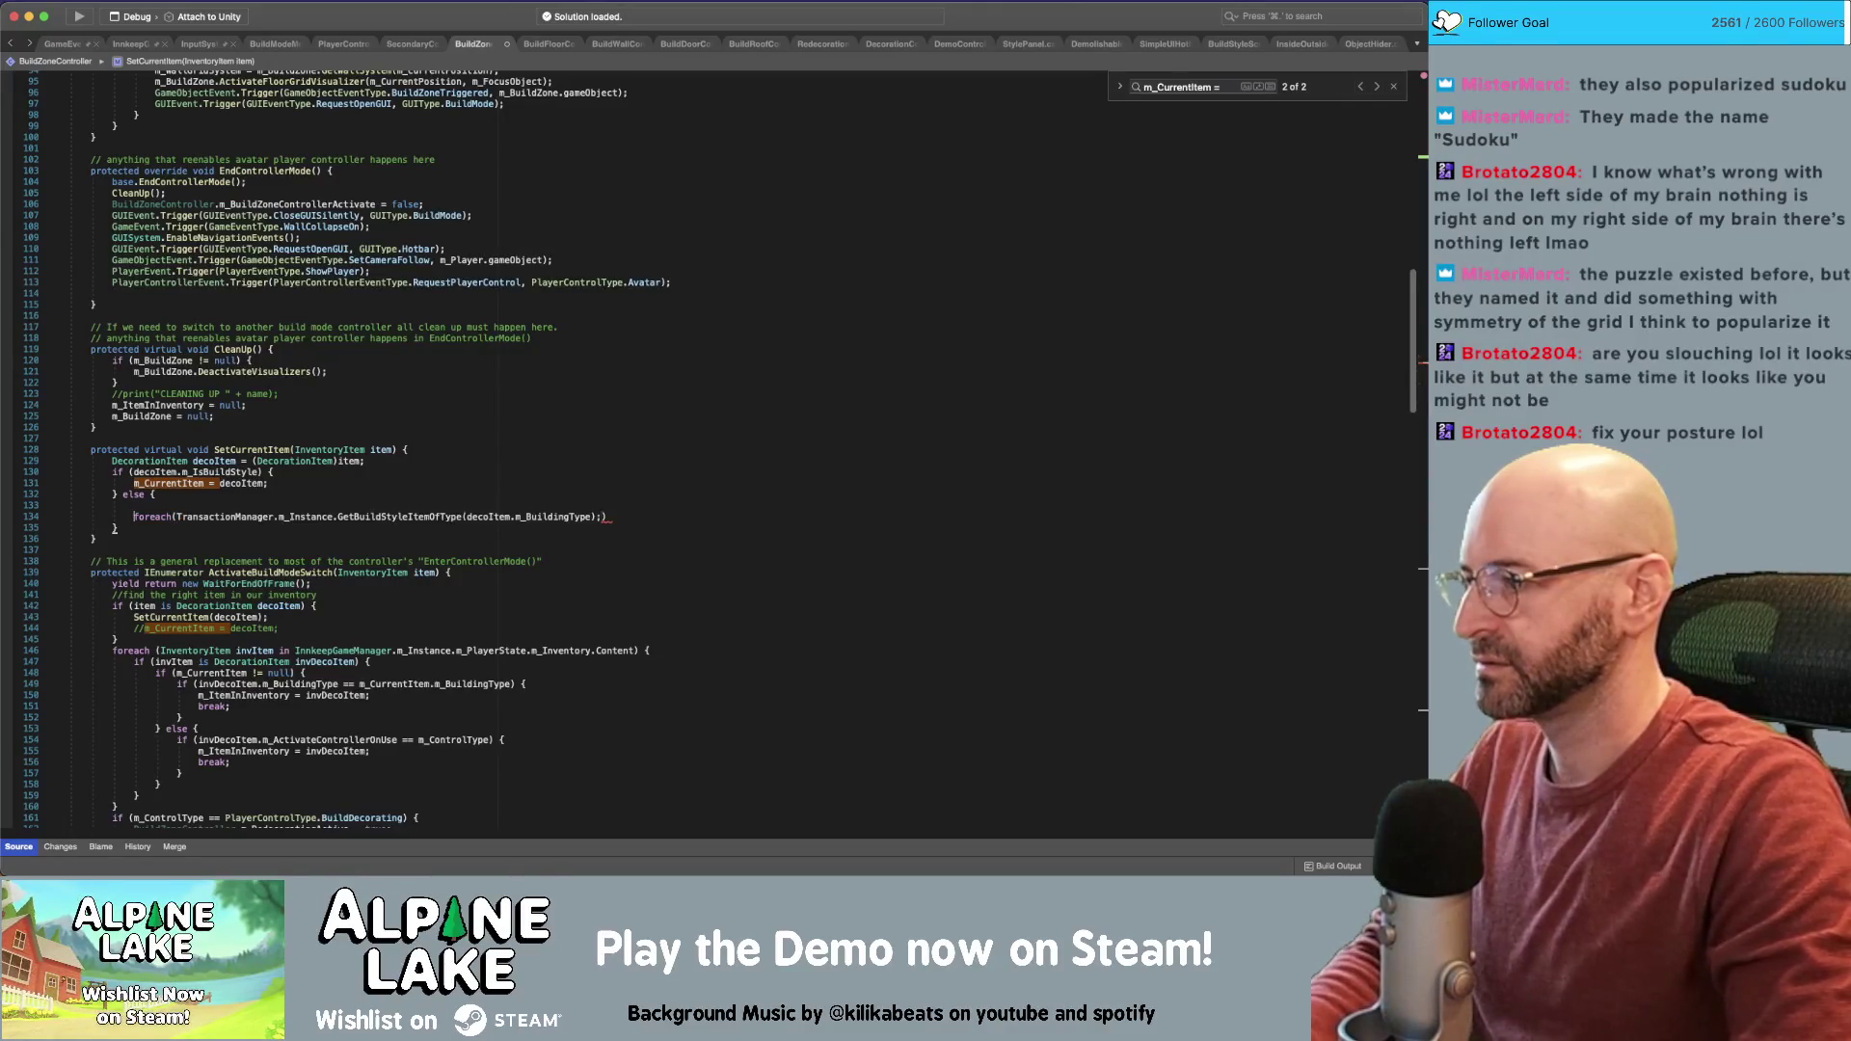
pyautogui.write('DecorationItem')
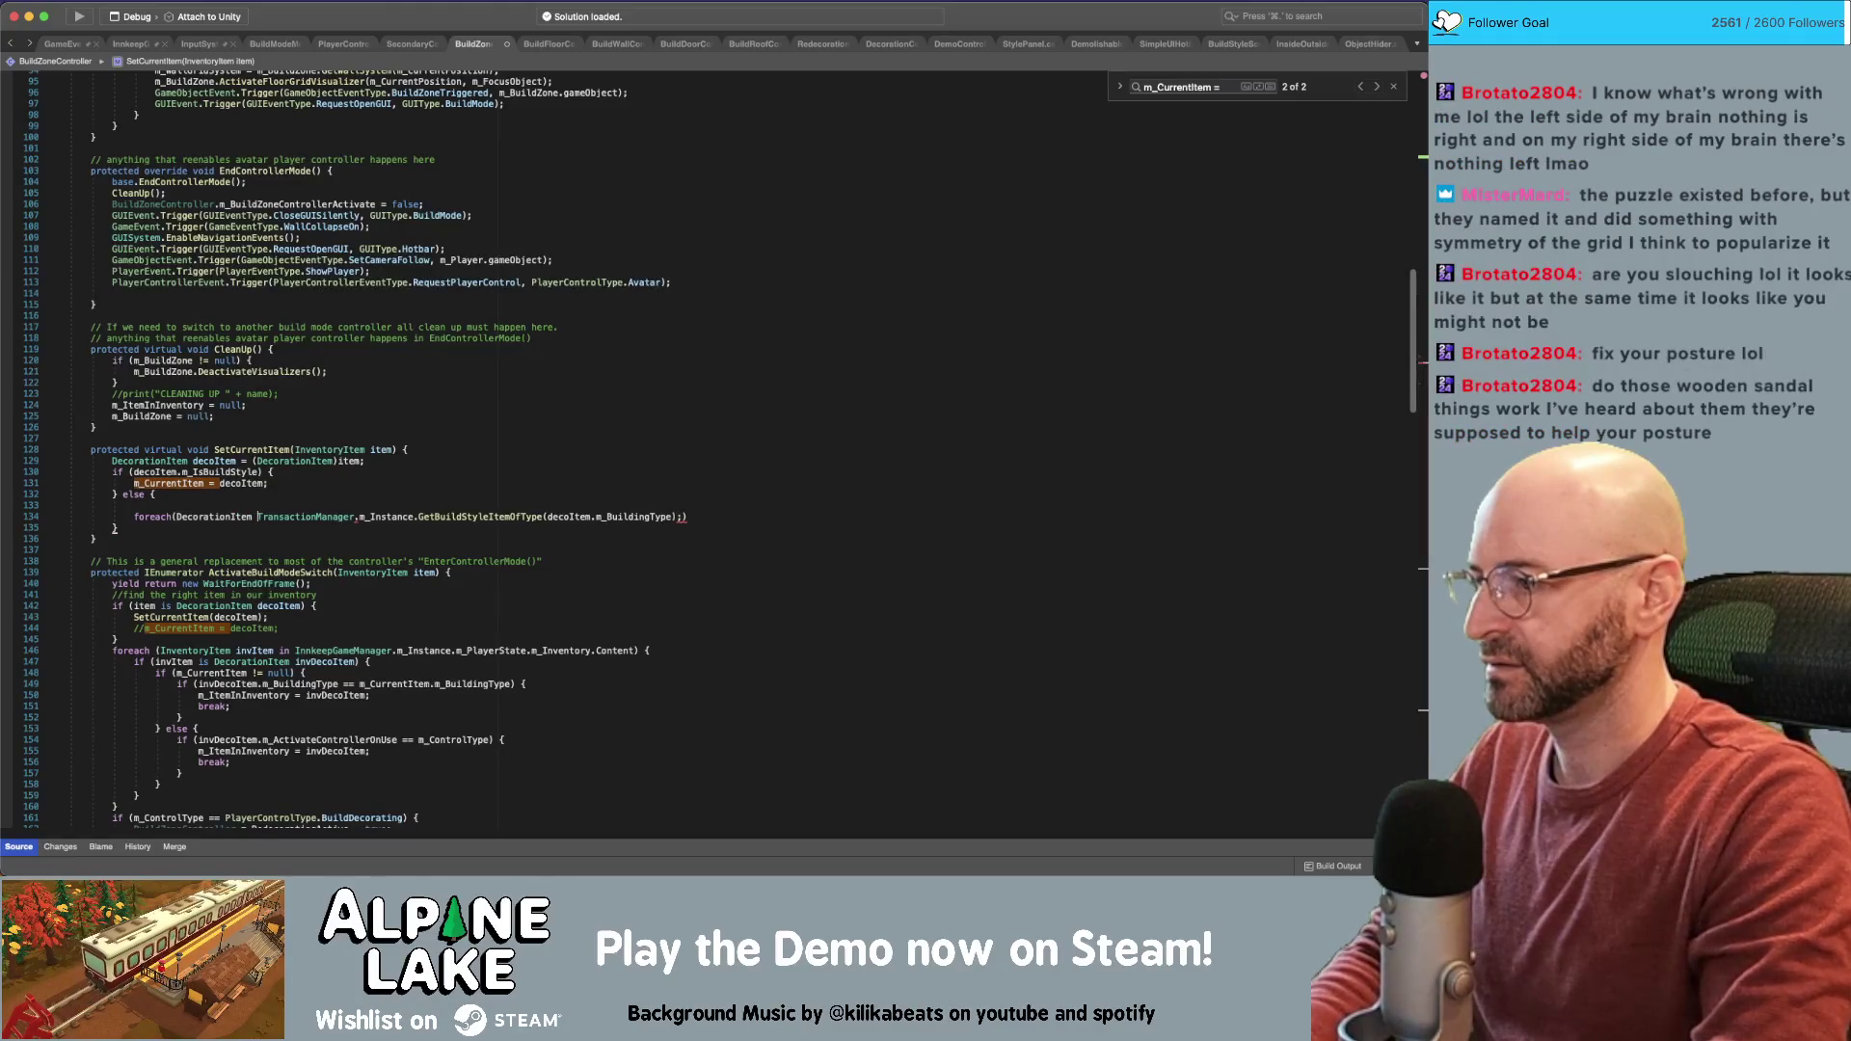
pyautogui.hotkey('alt', 'shift', 'Right')
pyautogui.write('d')
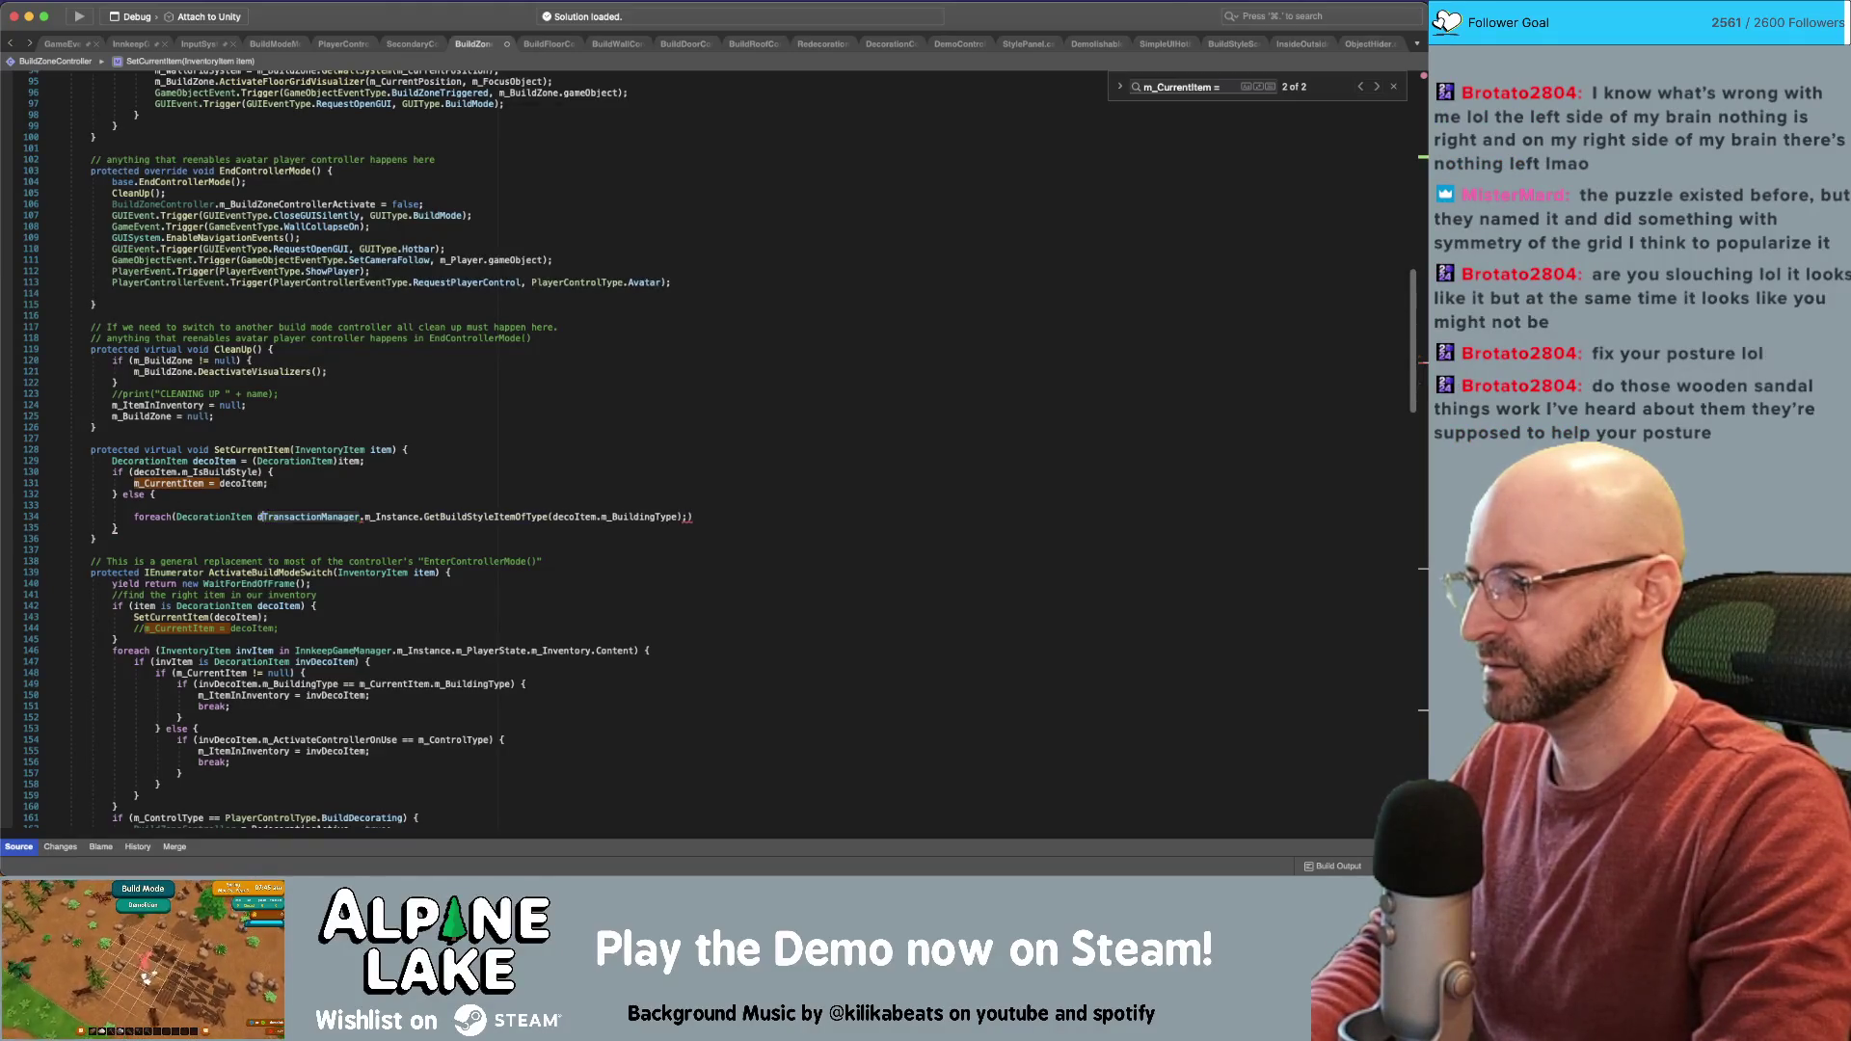
pyautogui.press('BackSpace')
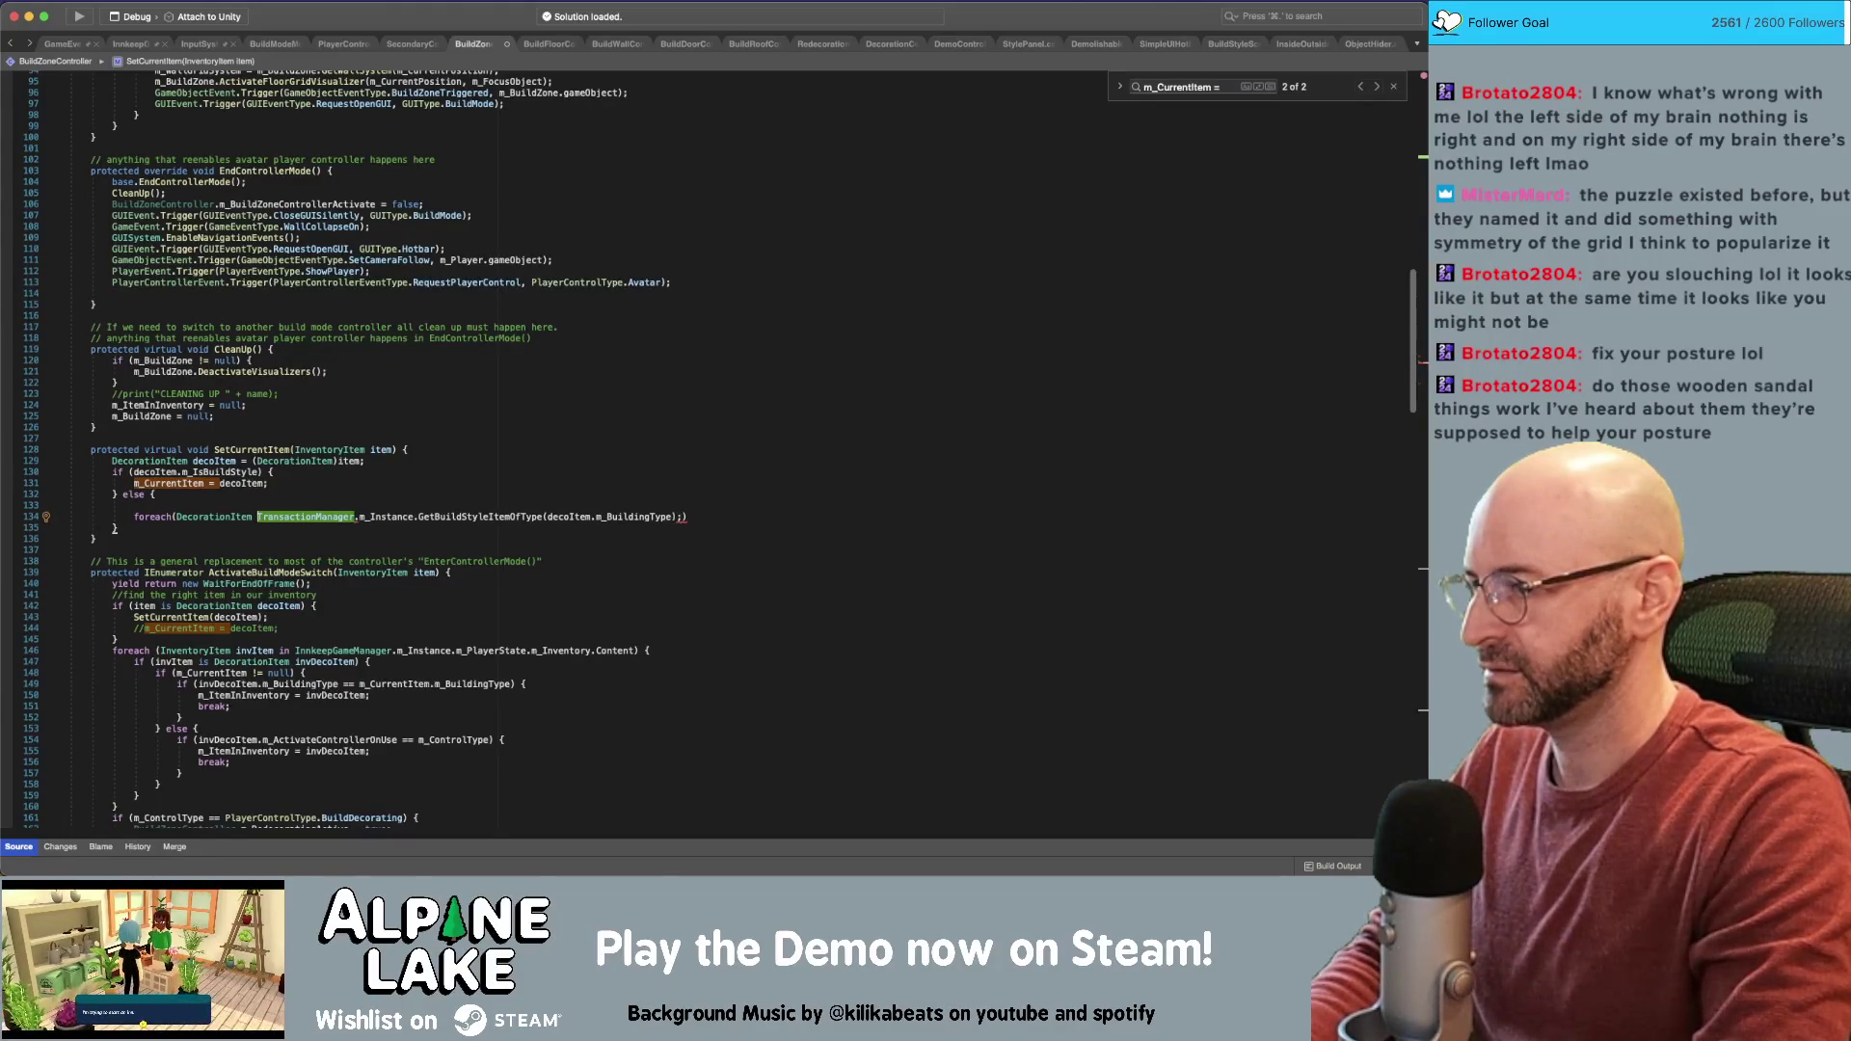
pyautogui.write('styleItem in')
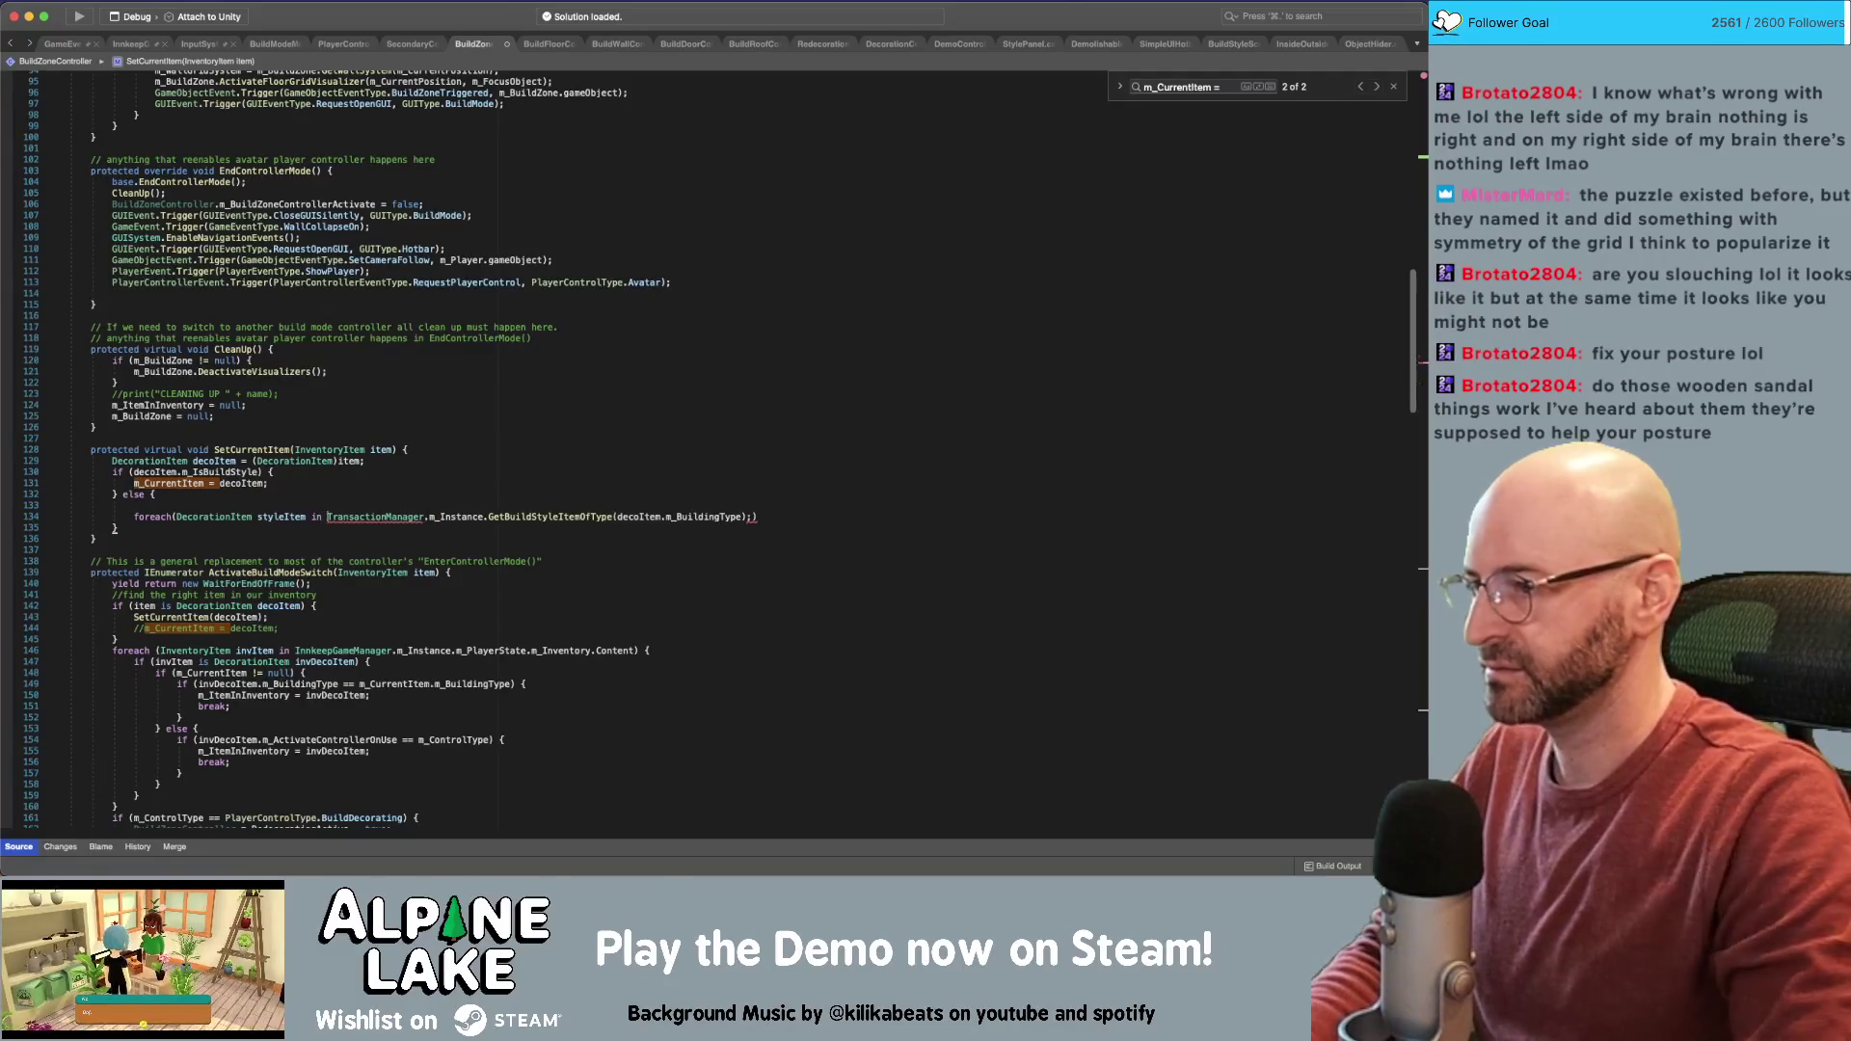
pyautogui.press('BackSpace')
pyautogui.write('{')
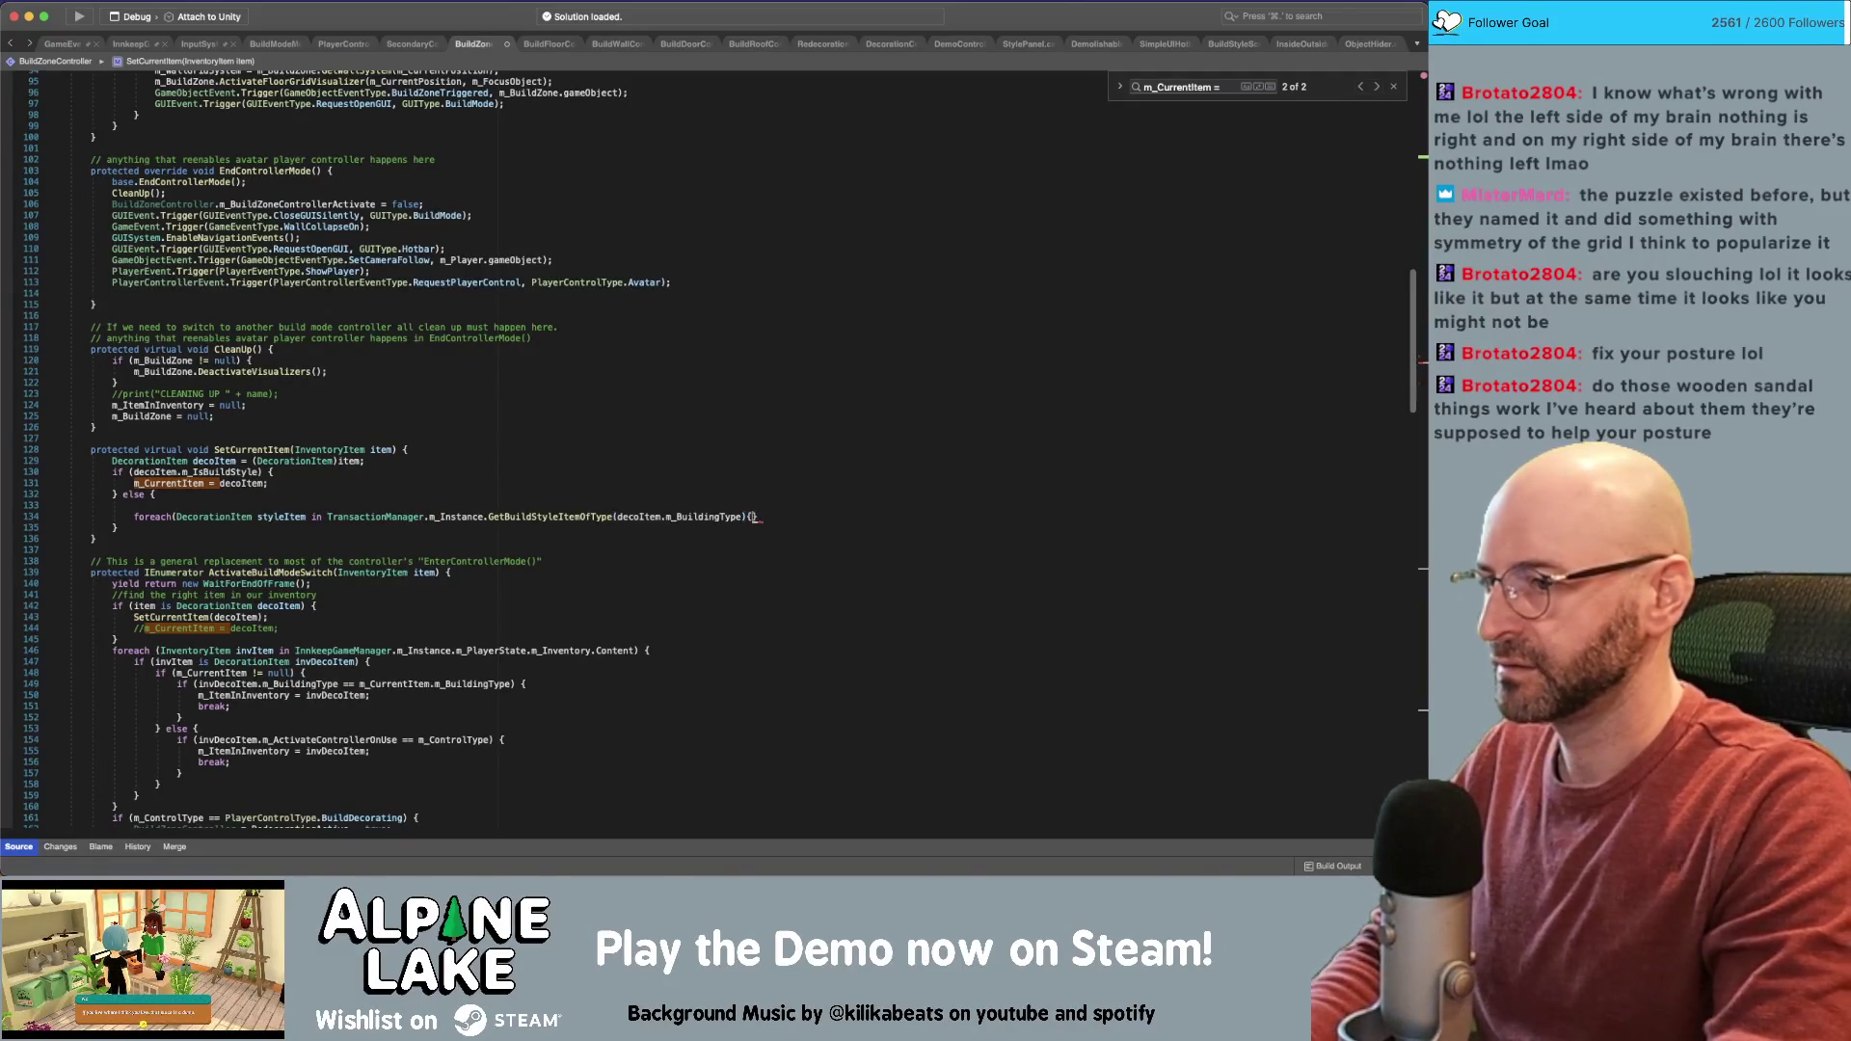
pyautogui.press('Return')
pyautogui.press('Up')
pyautogui.press('End')
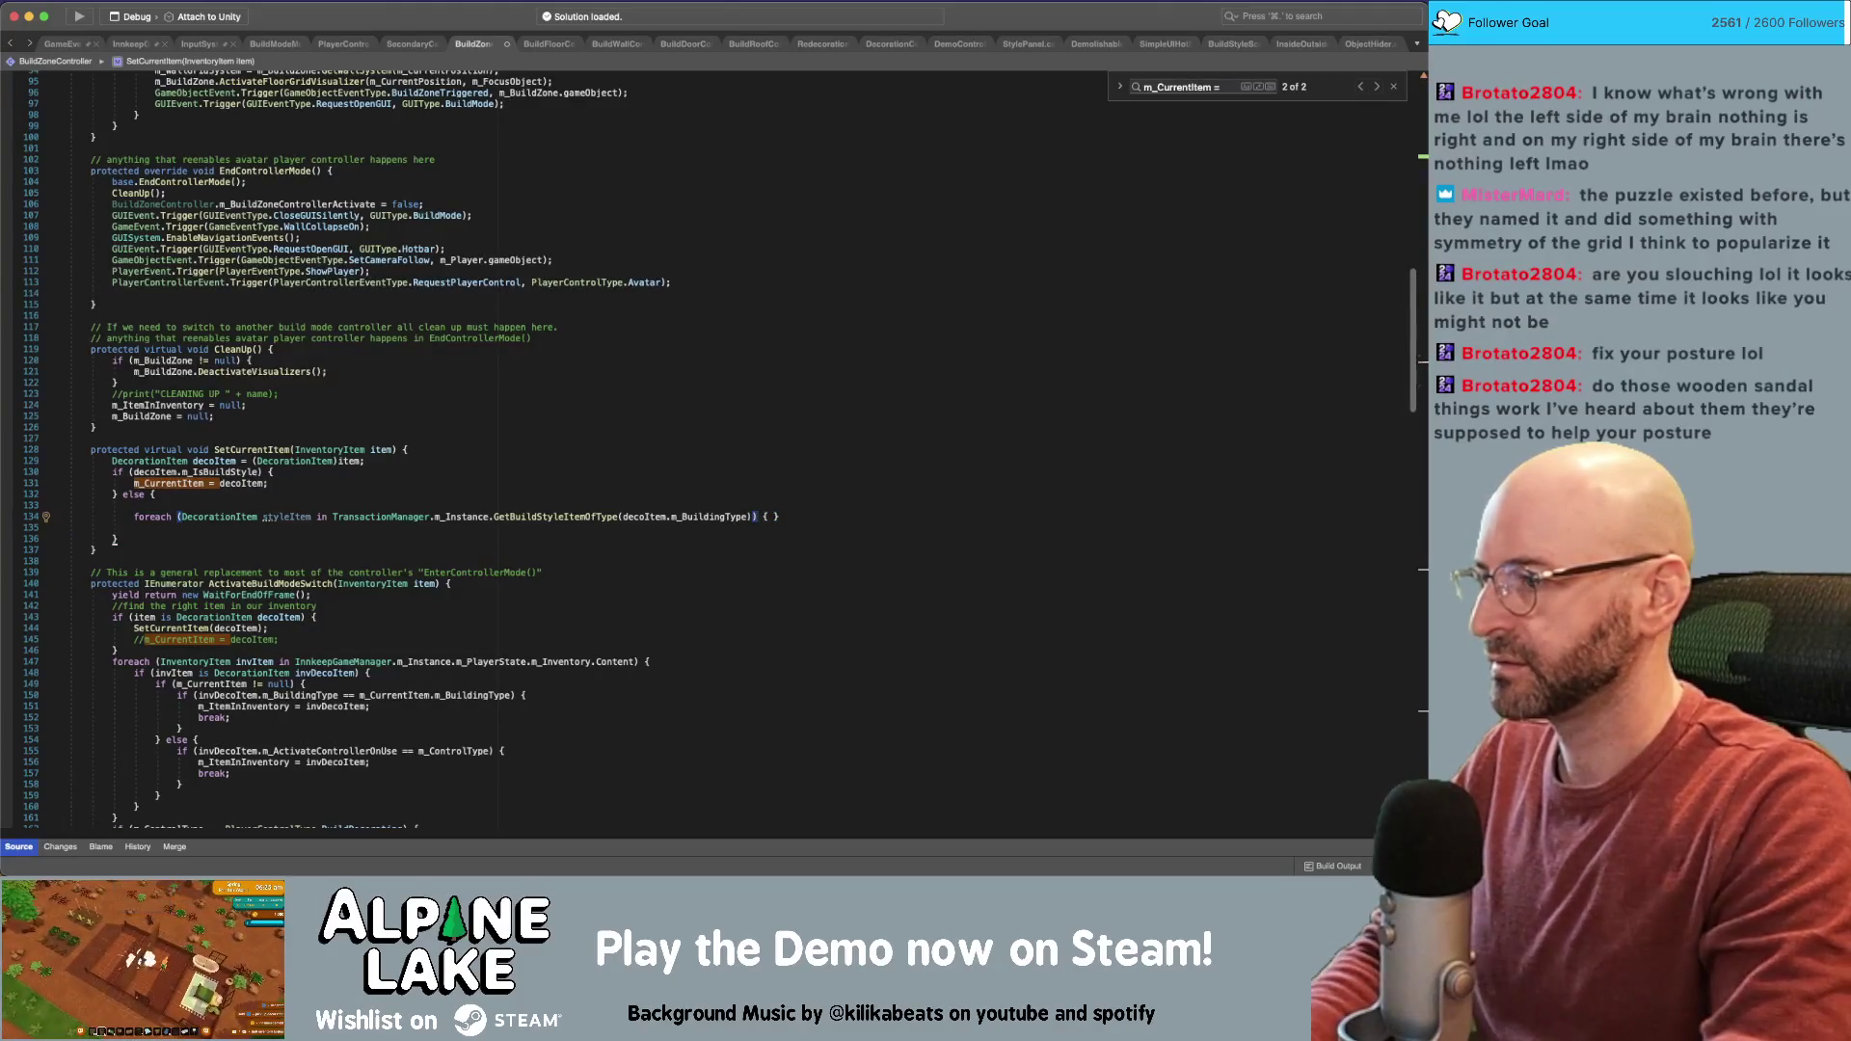
pyautogui.press('Return')
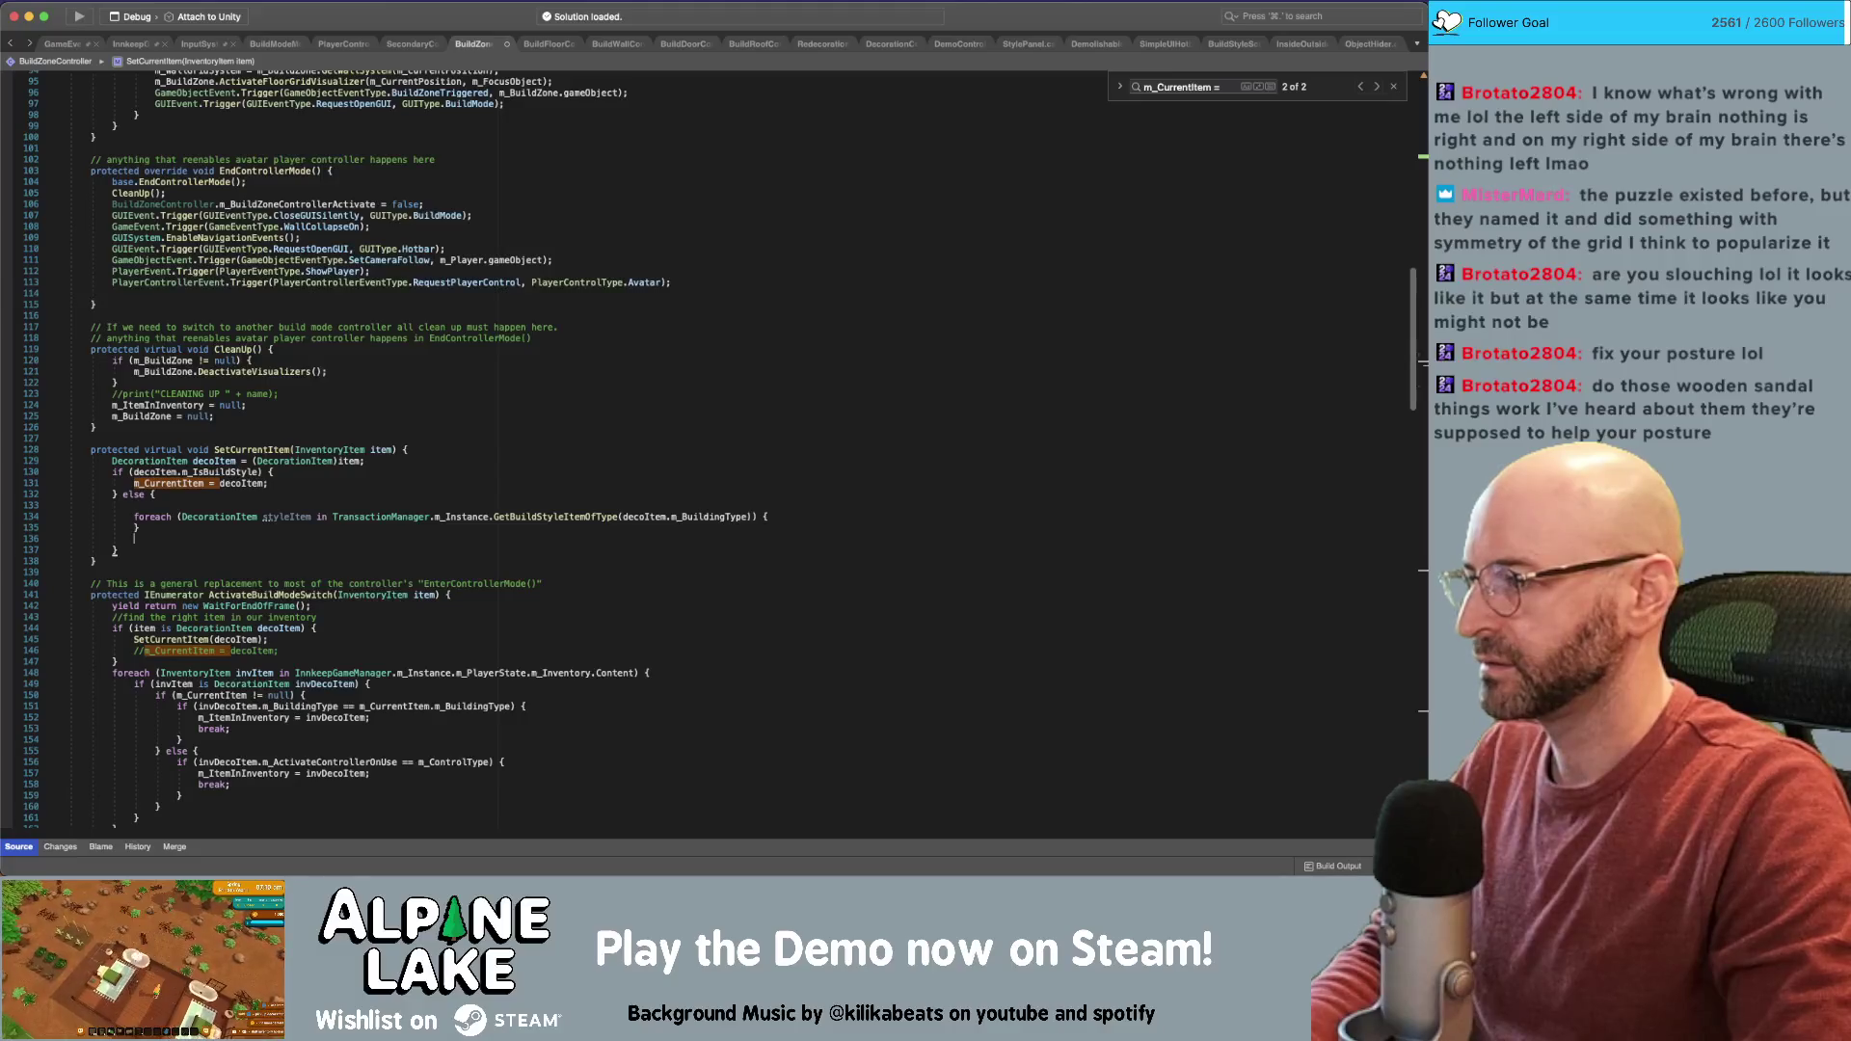
pyautogui.press('BackSpace')
pyautogui.press('Return')
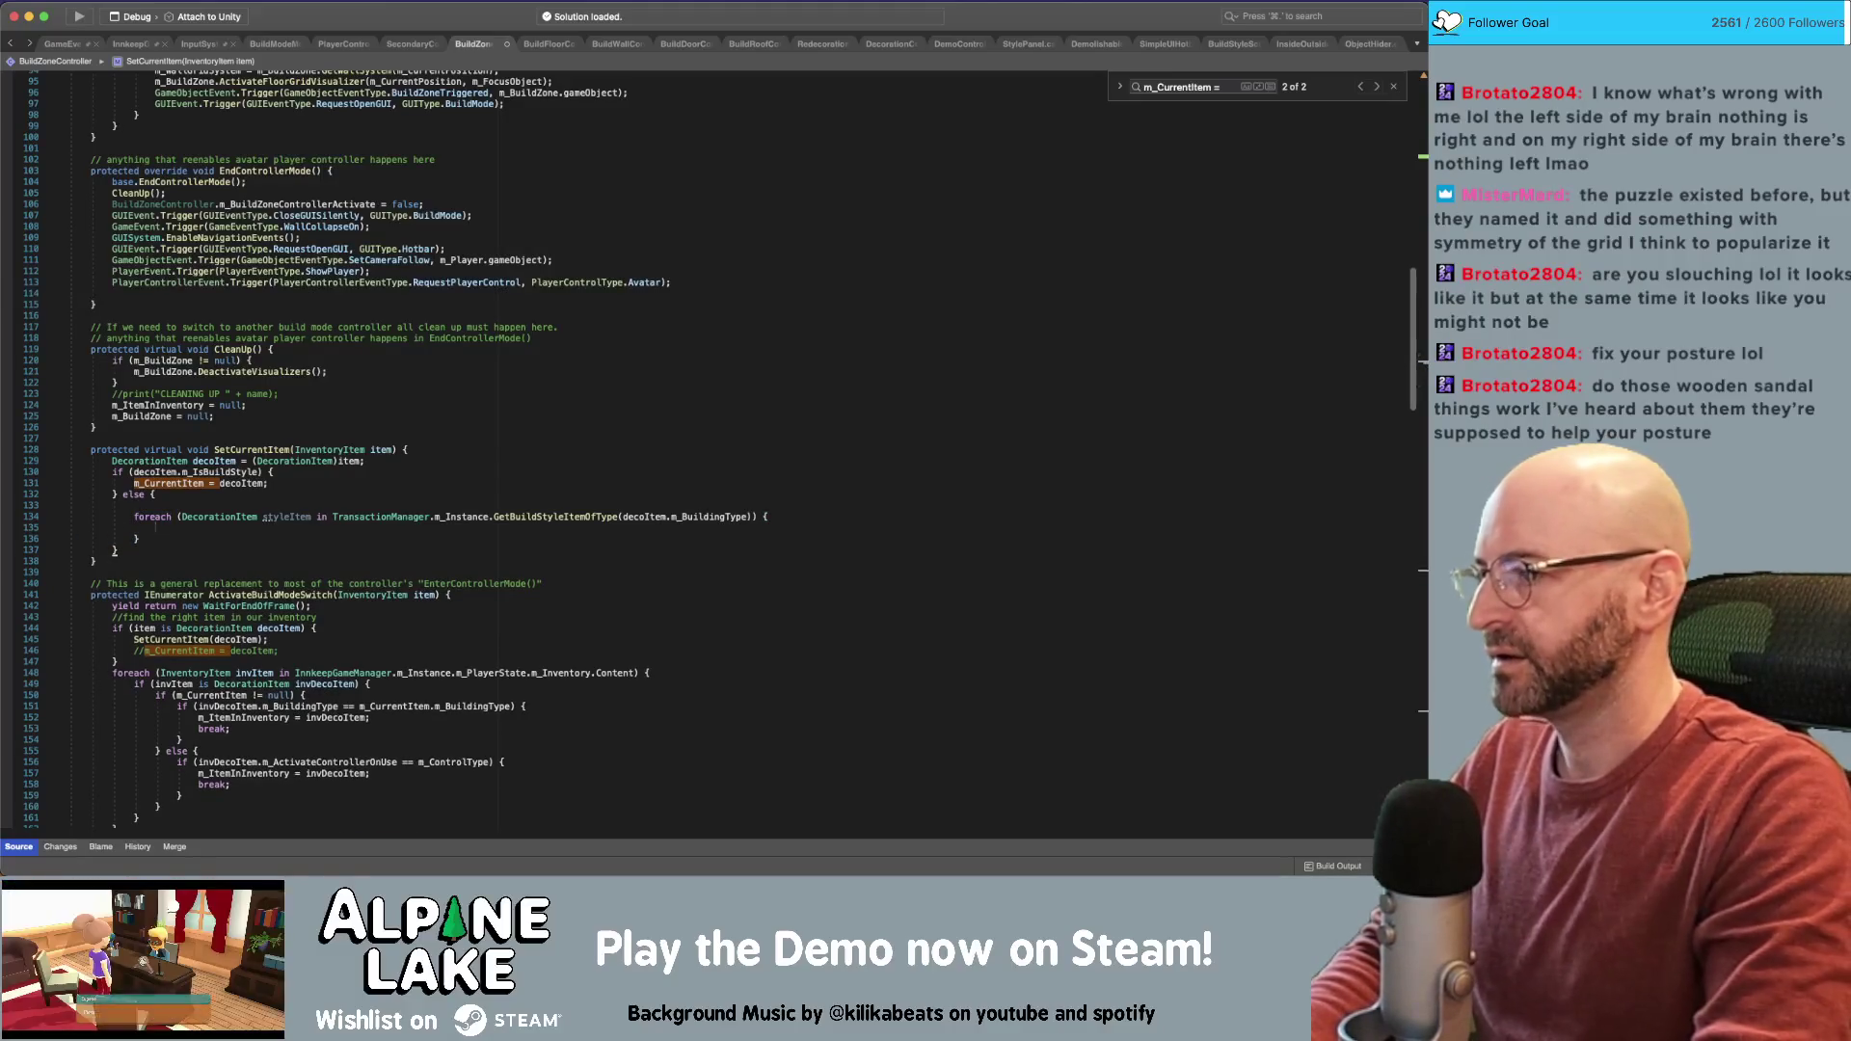
# Begin an if(TransactionManager.m_Instance. condition inside the loop
pyautogui.write('if(styleItem.')
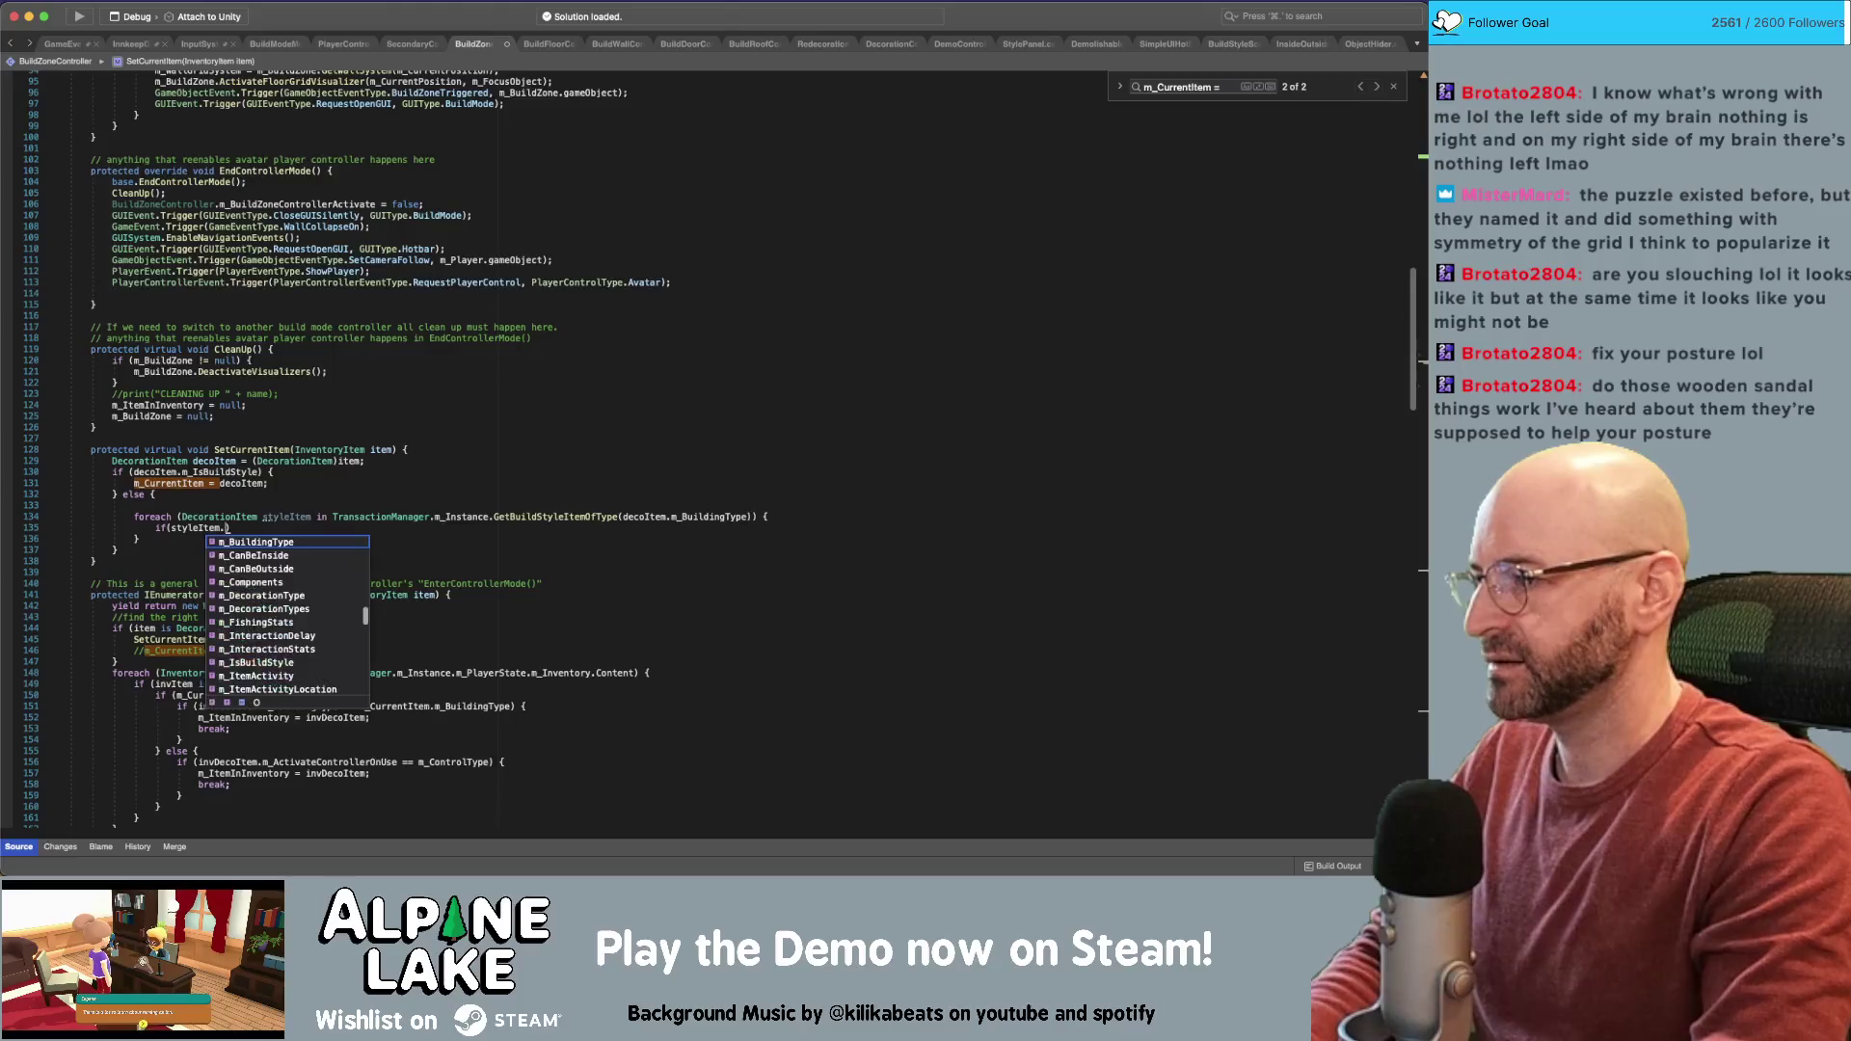
pyautogui.press('BackSpace')
pyautogui.press('BackSpace')
pyautogui.press('BackSpace')
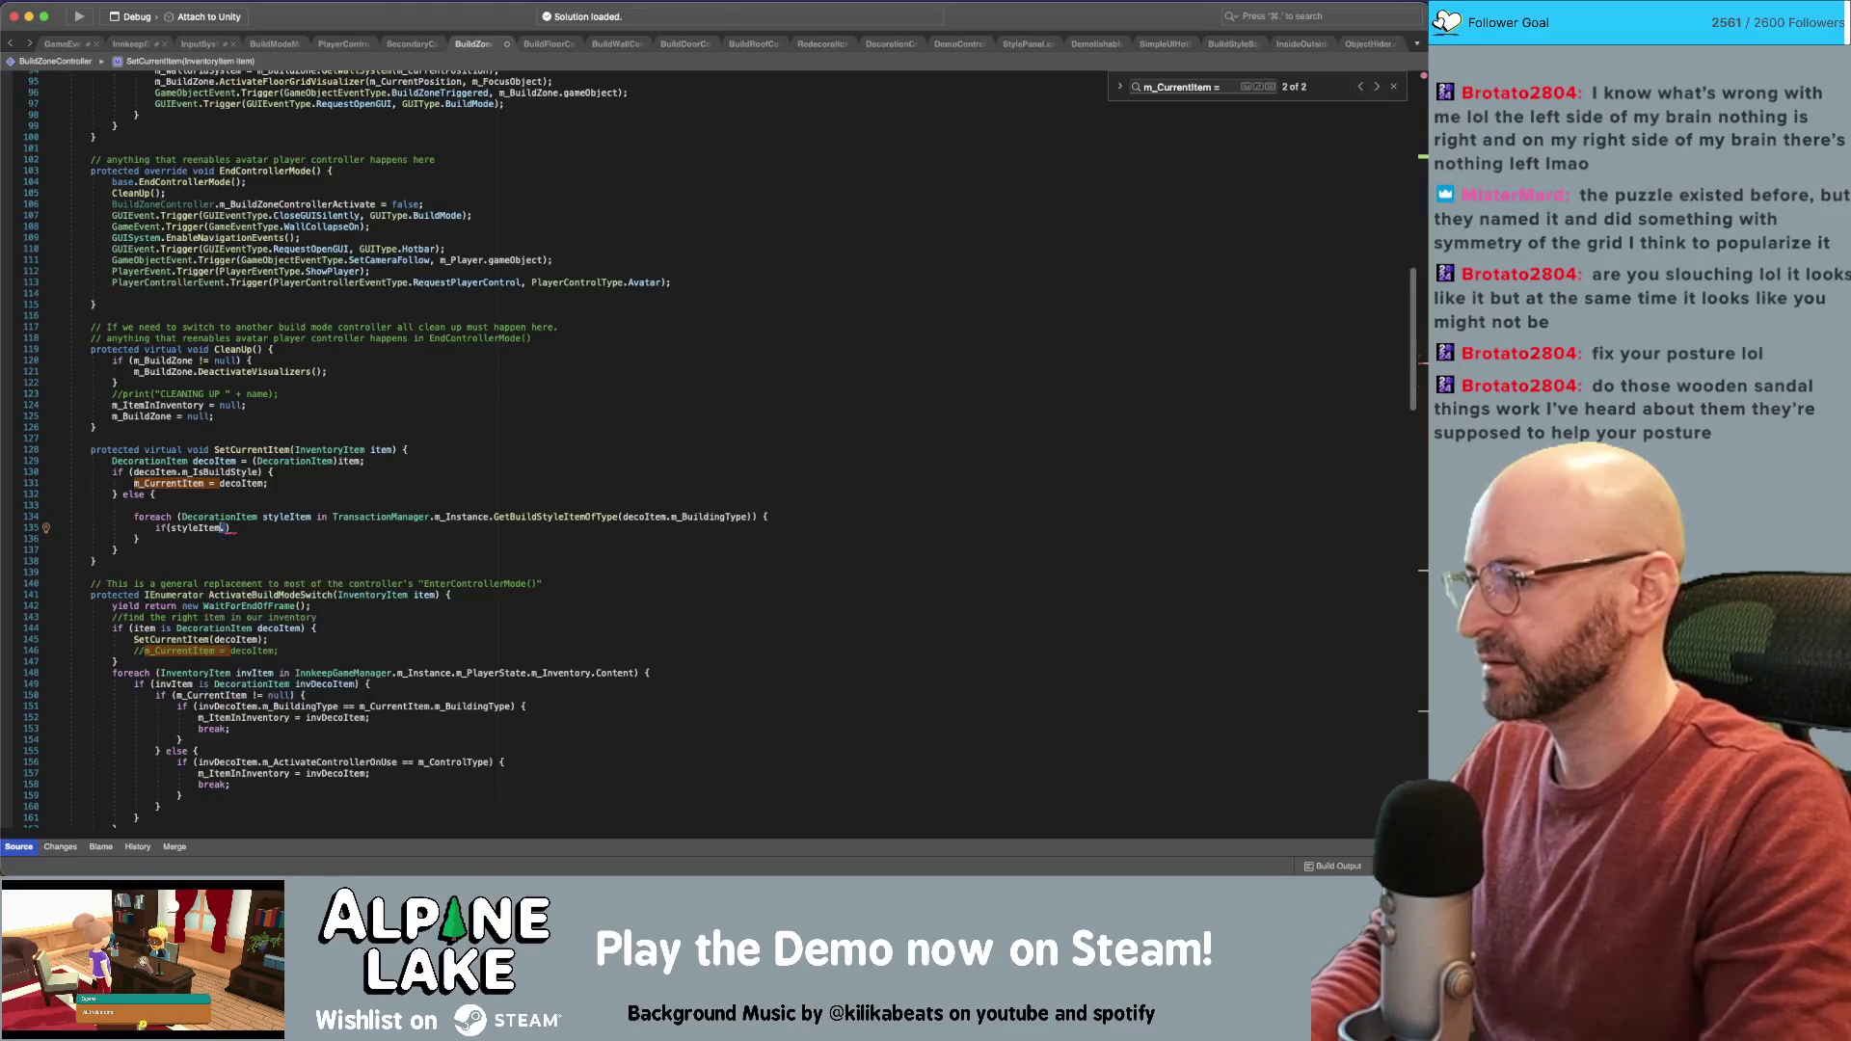
pyautogui.write('Trans')
pyautogui.write('actionManage')
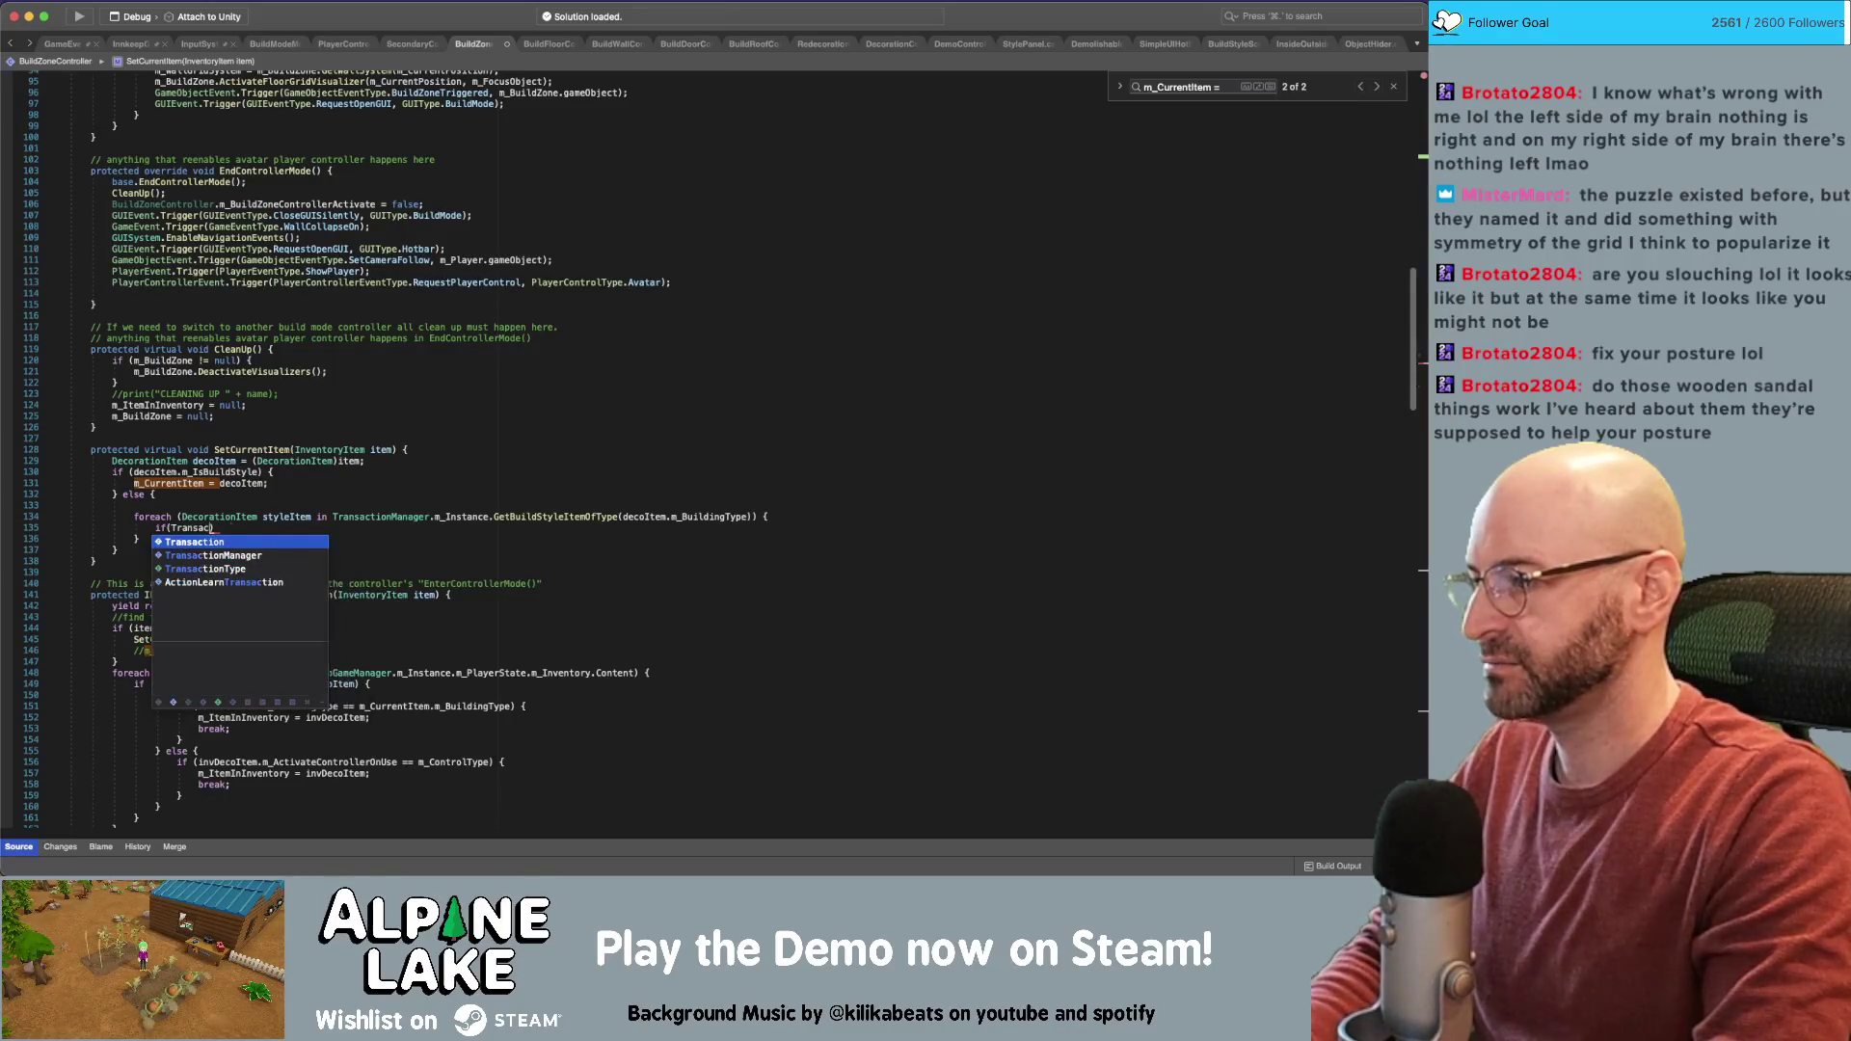
pyautogui.write('r.lear')
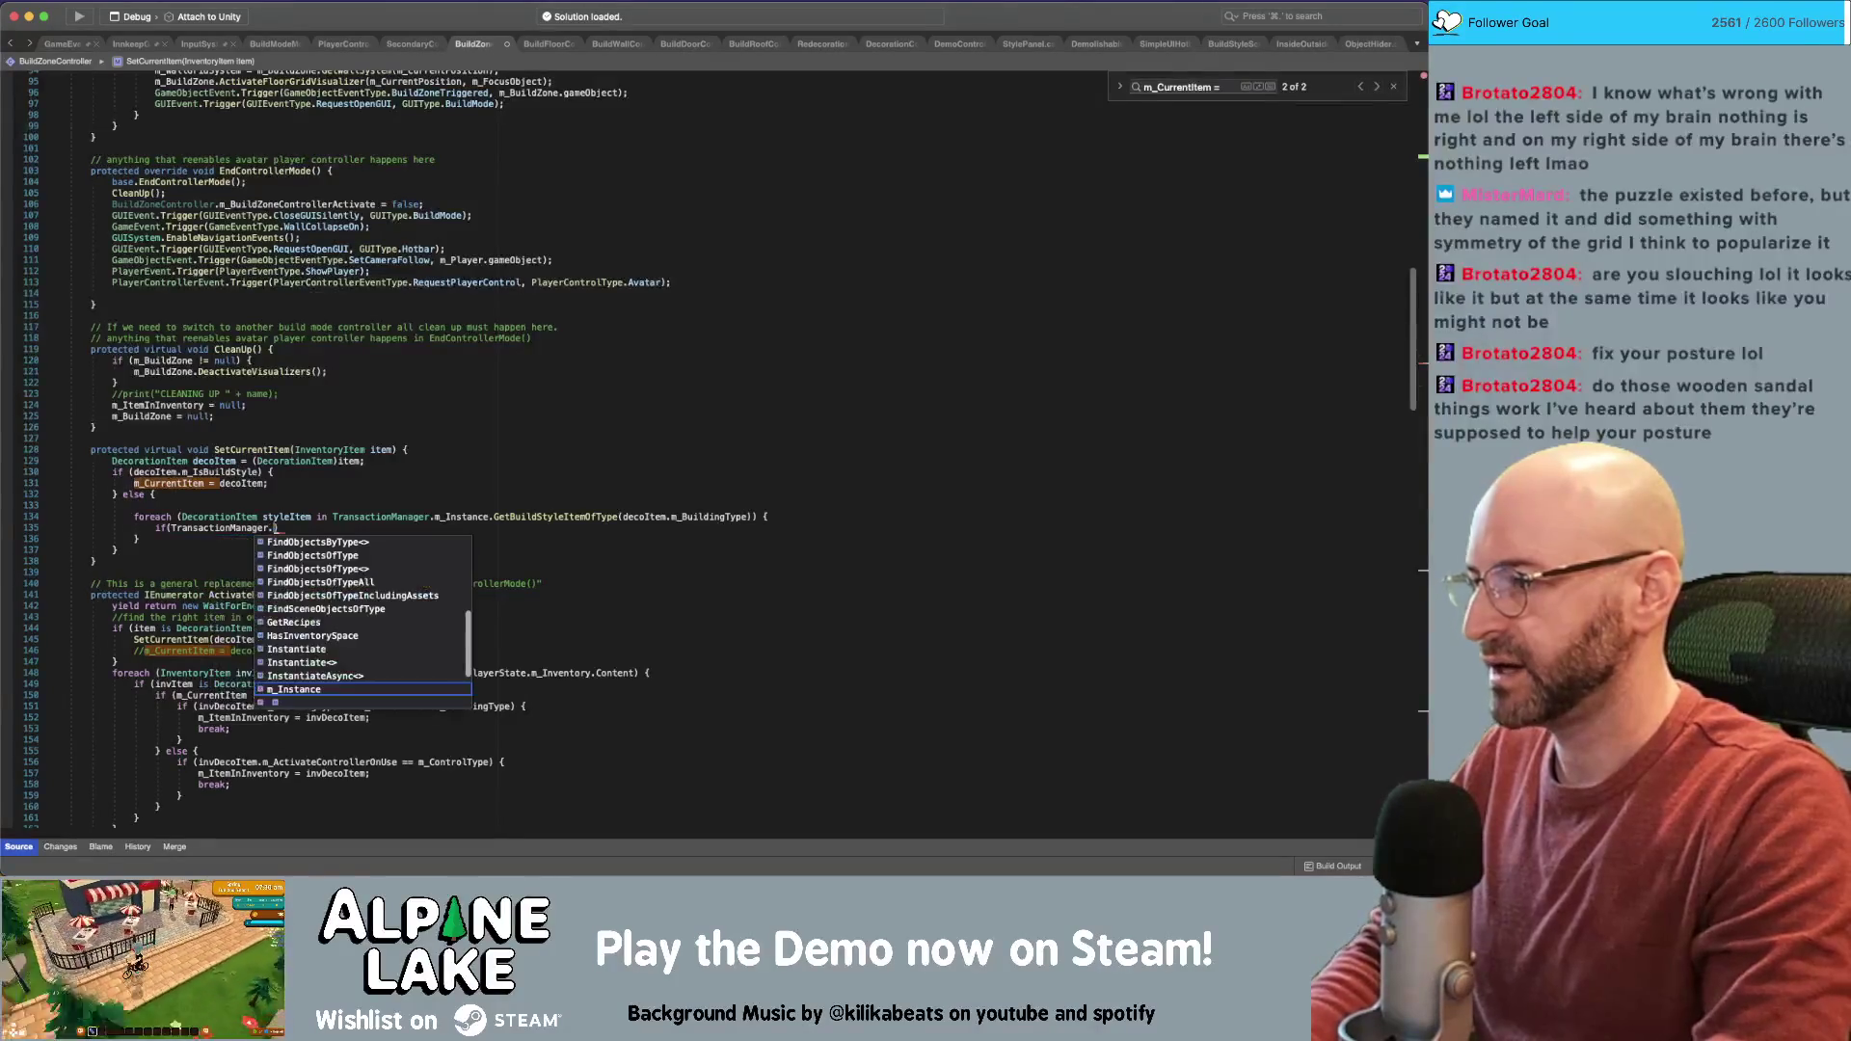
pyautogui.press('BackSpace')
pyautogui.press('BackSpace')
pyautogui.press('BackSpace')
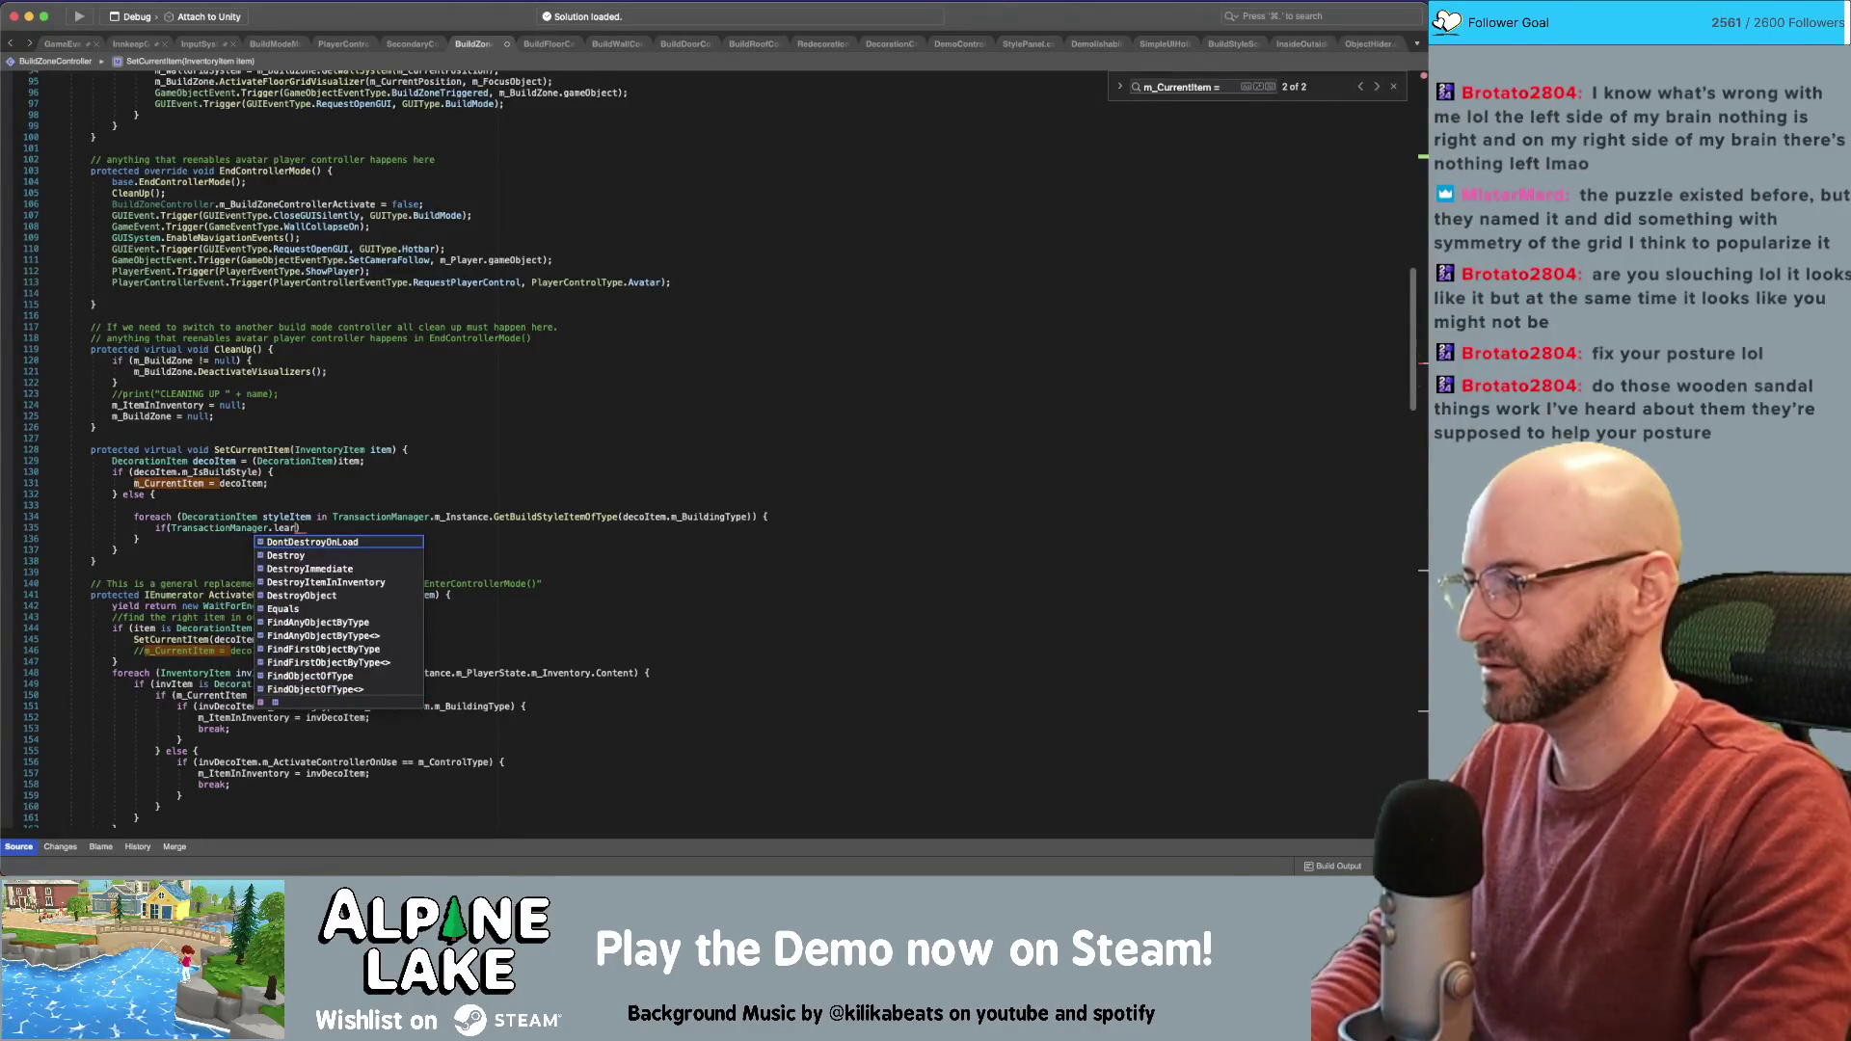
pyautogui.write('s')
pyautogui.press('BackSpace')
pyautogui.write('m')
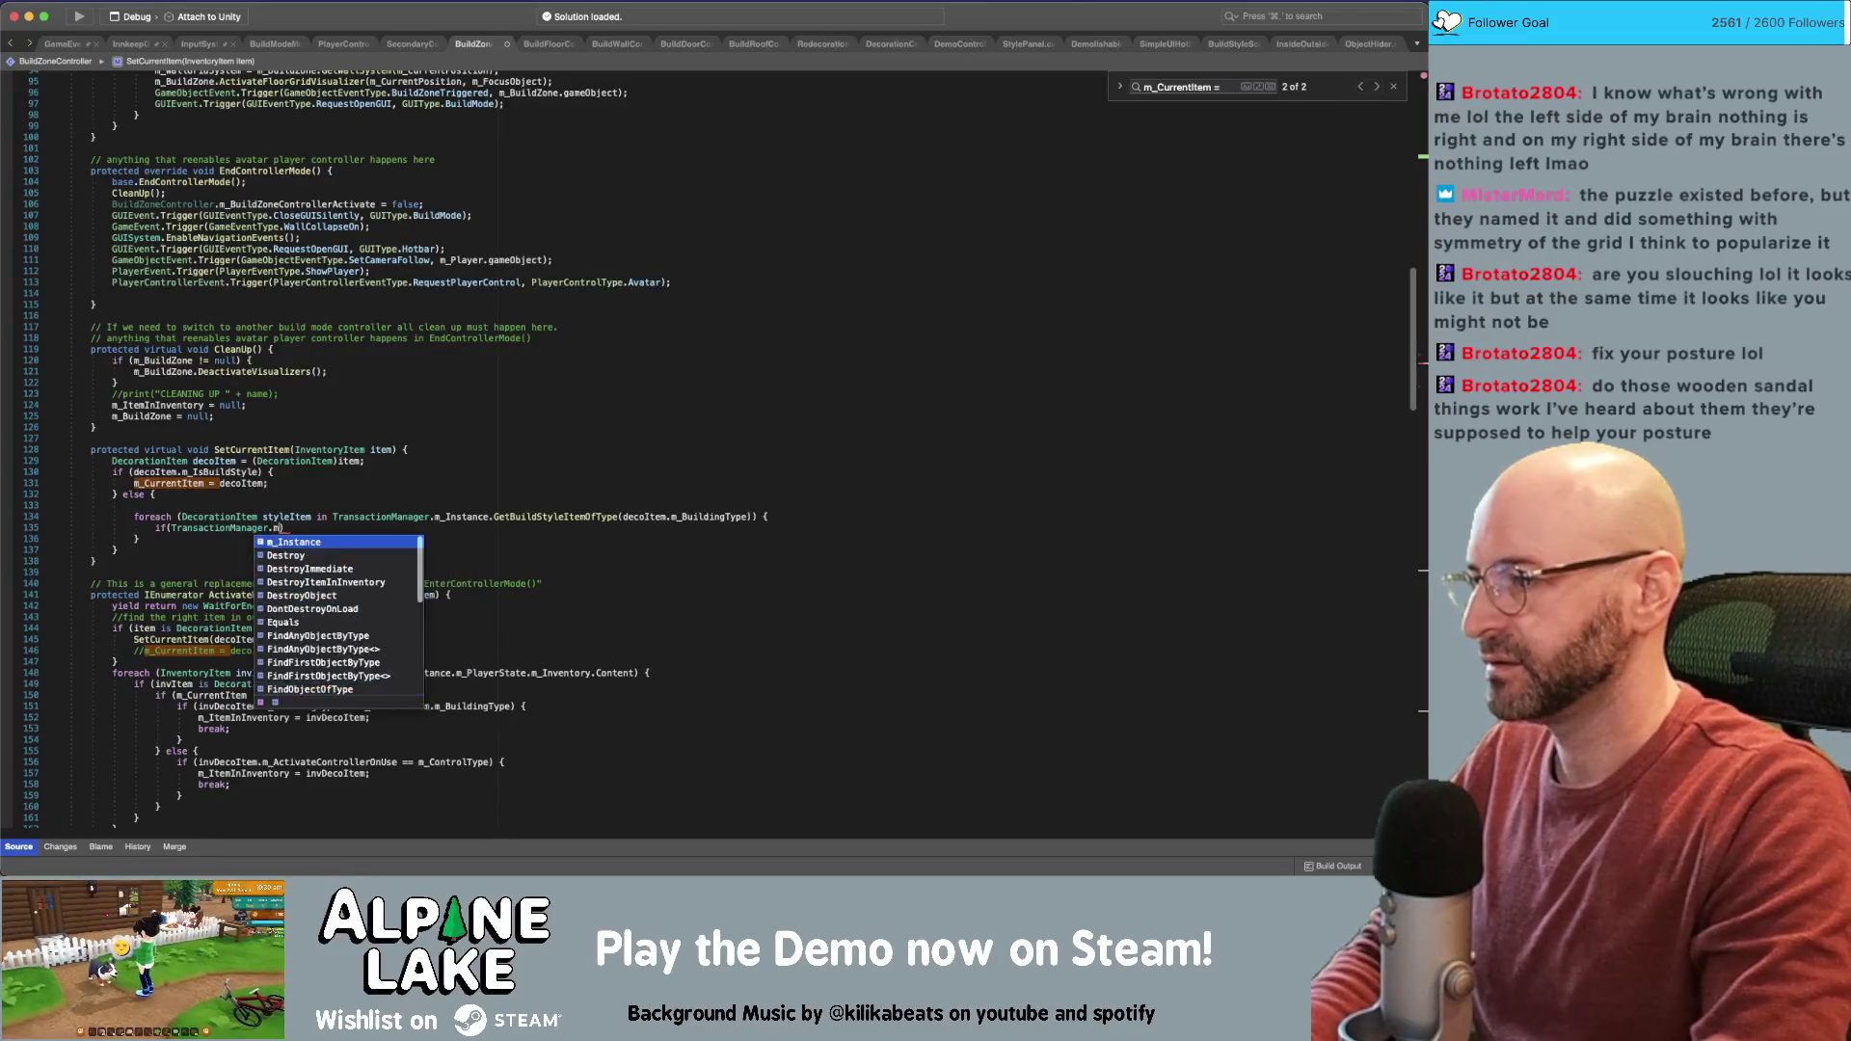
pyautogui.write('_Instance..learn')
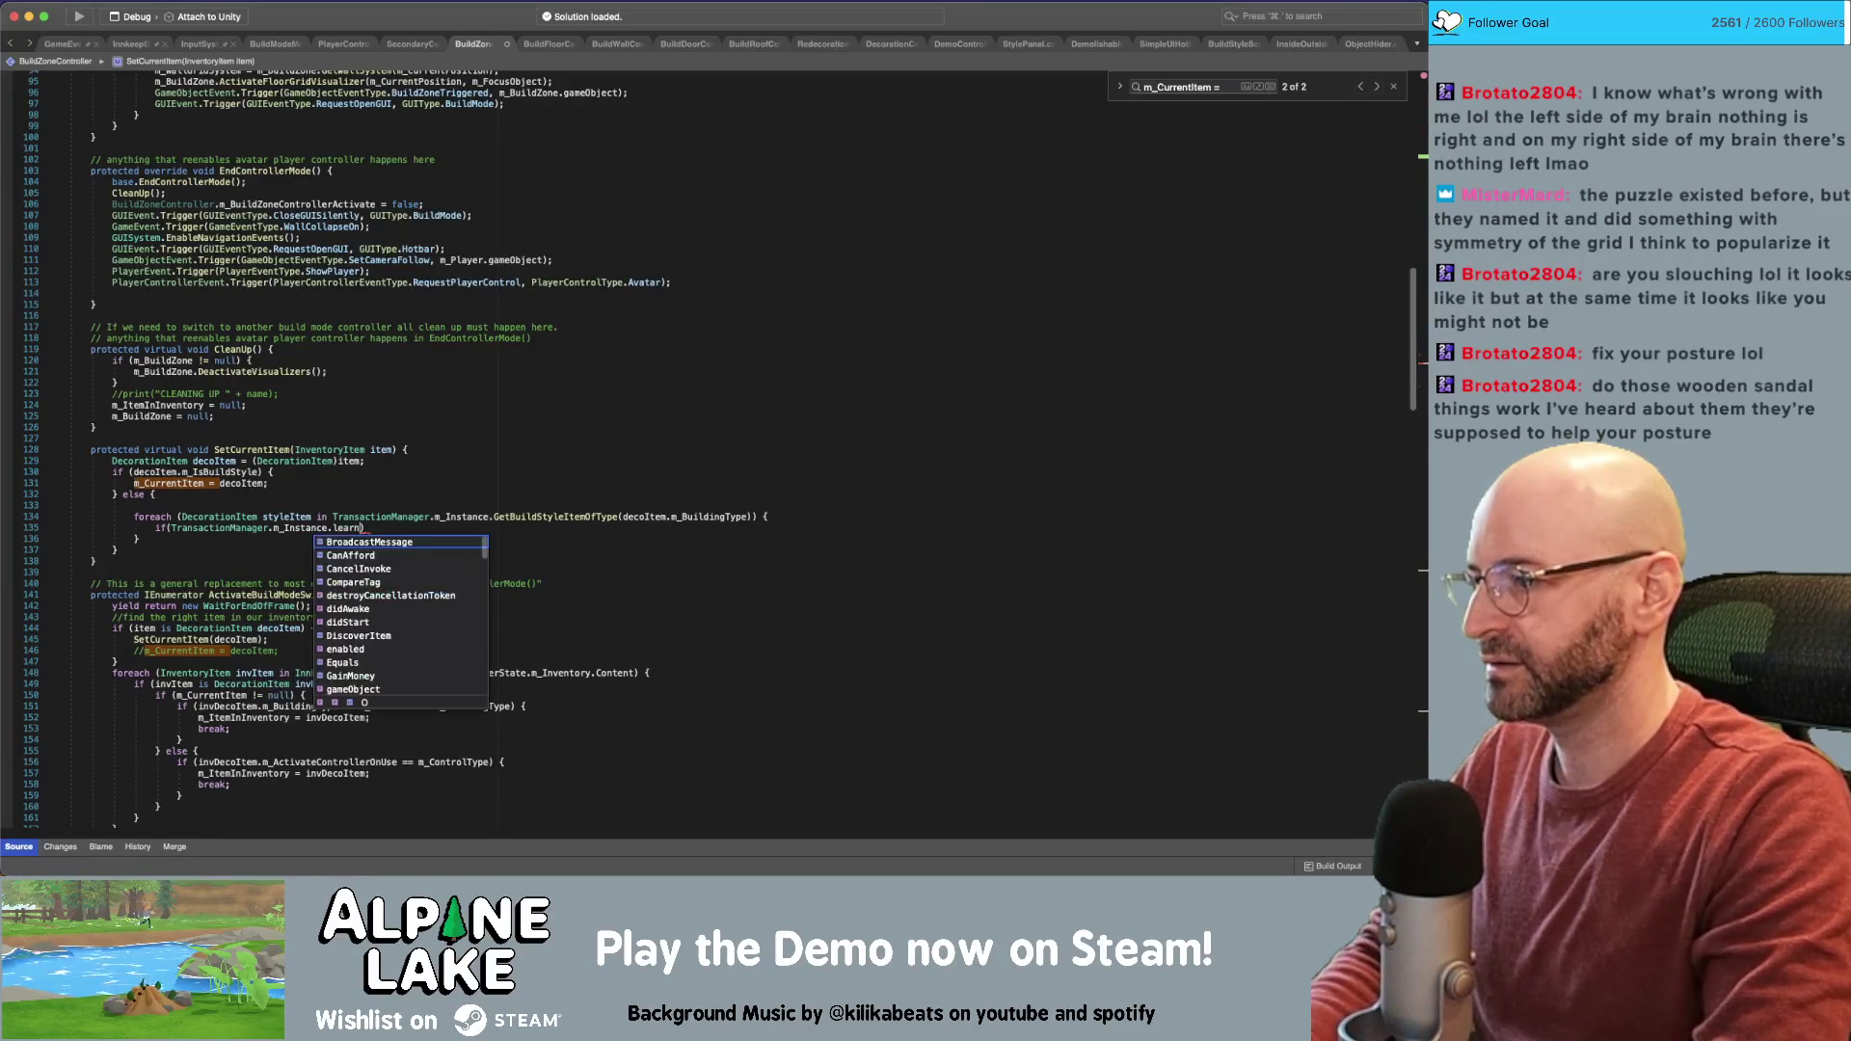
pyautogui.press('BackSpace')
pyautogui.press('BackSpace')
pyautogui.write('c')
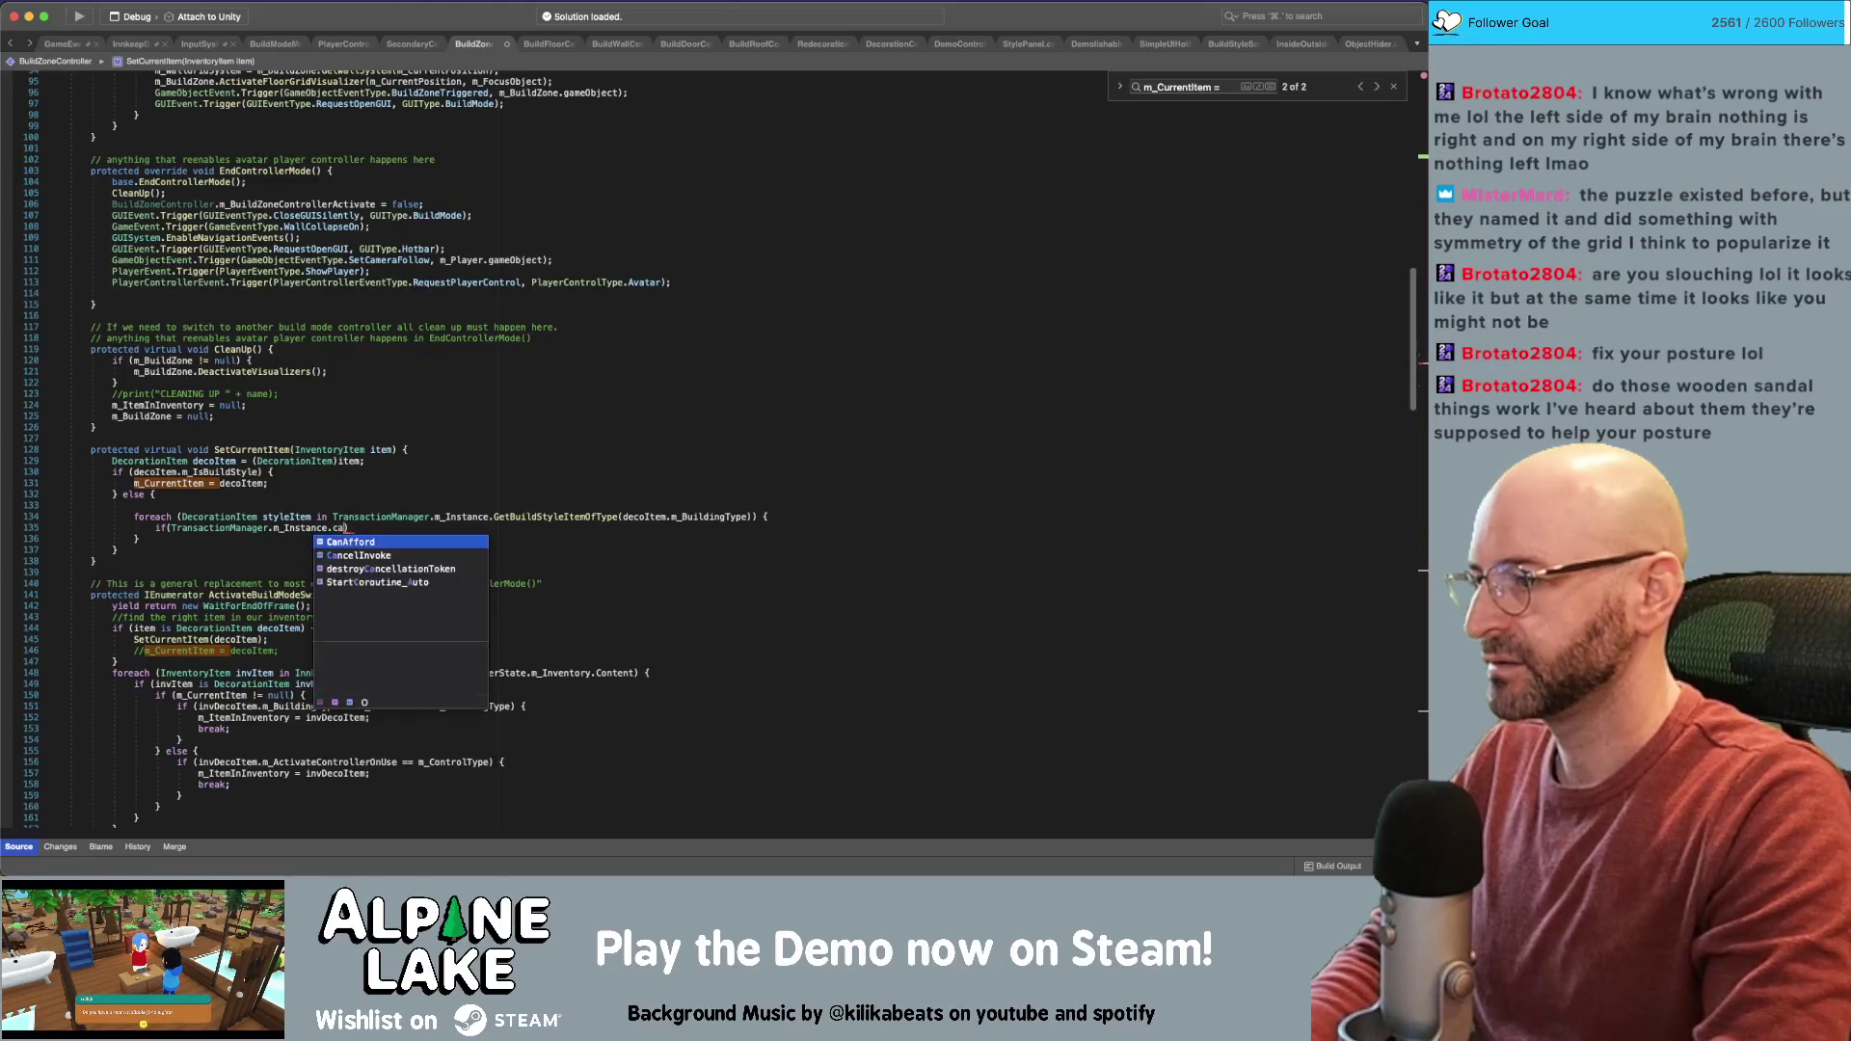
pyautogui.write('knows')
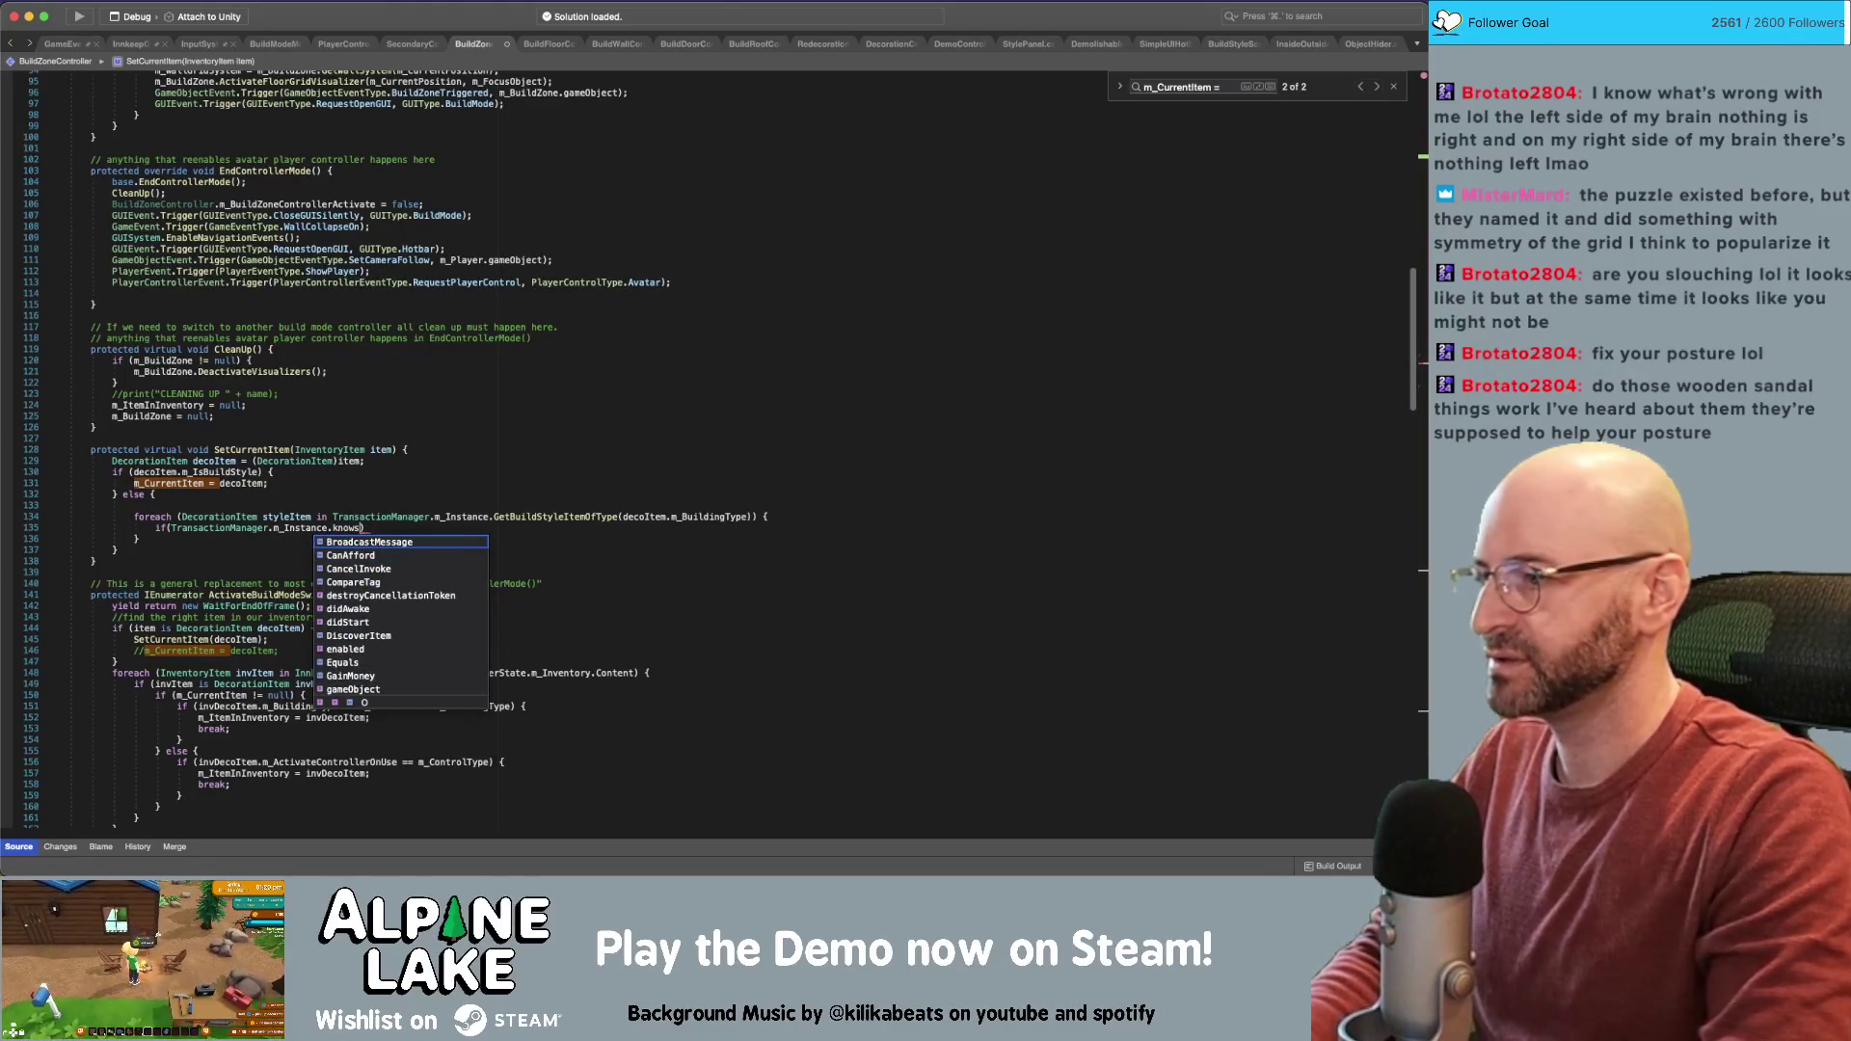
pyautogui.press('BackSpace')
pyautogui.press('BackSpace')
pyautogui.press('BackSpace')
pyautogui.click(672, 124)
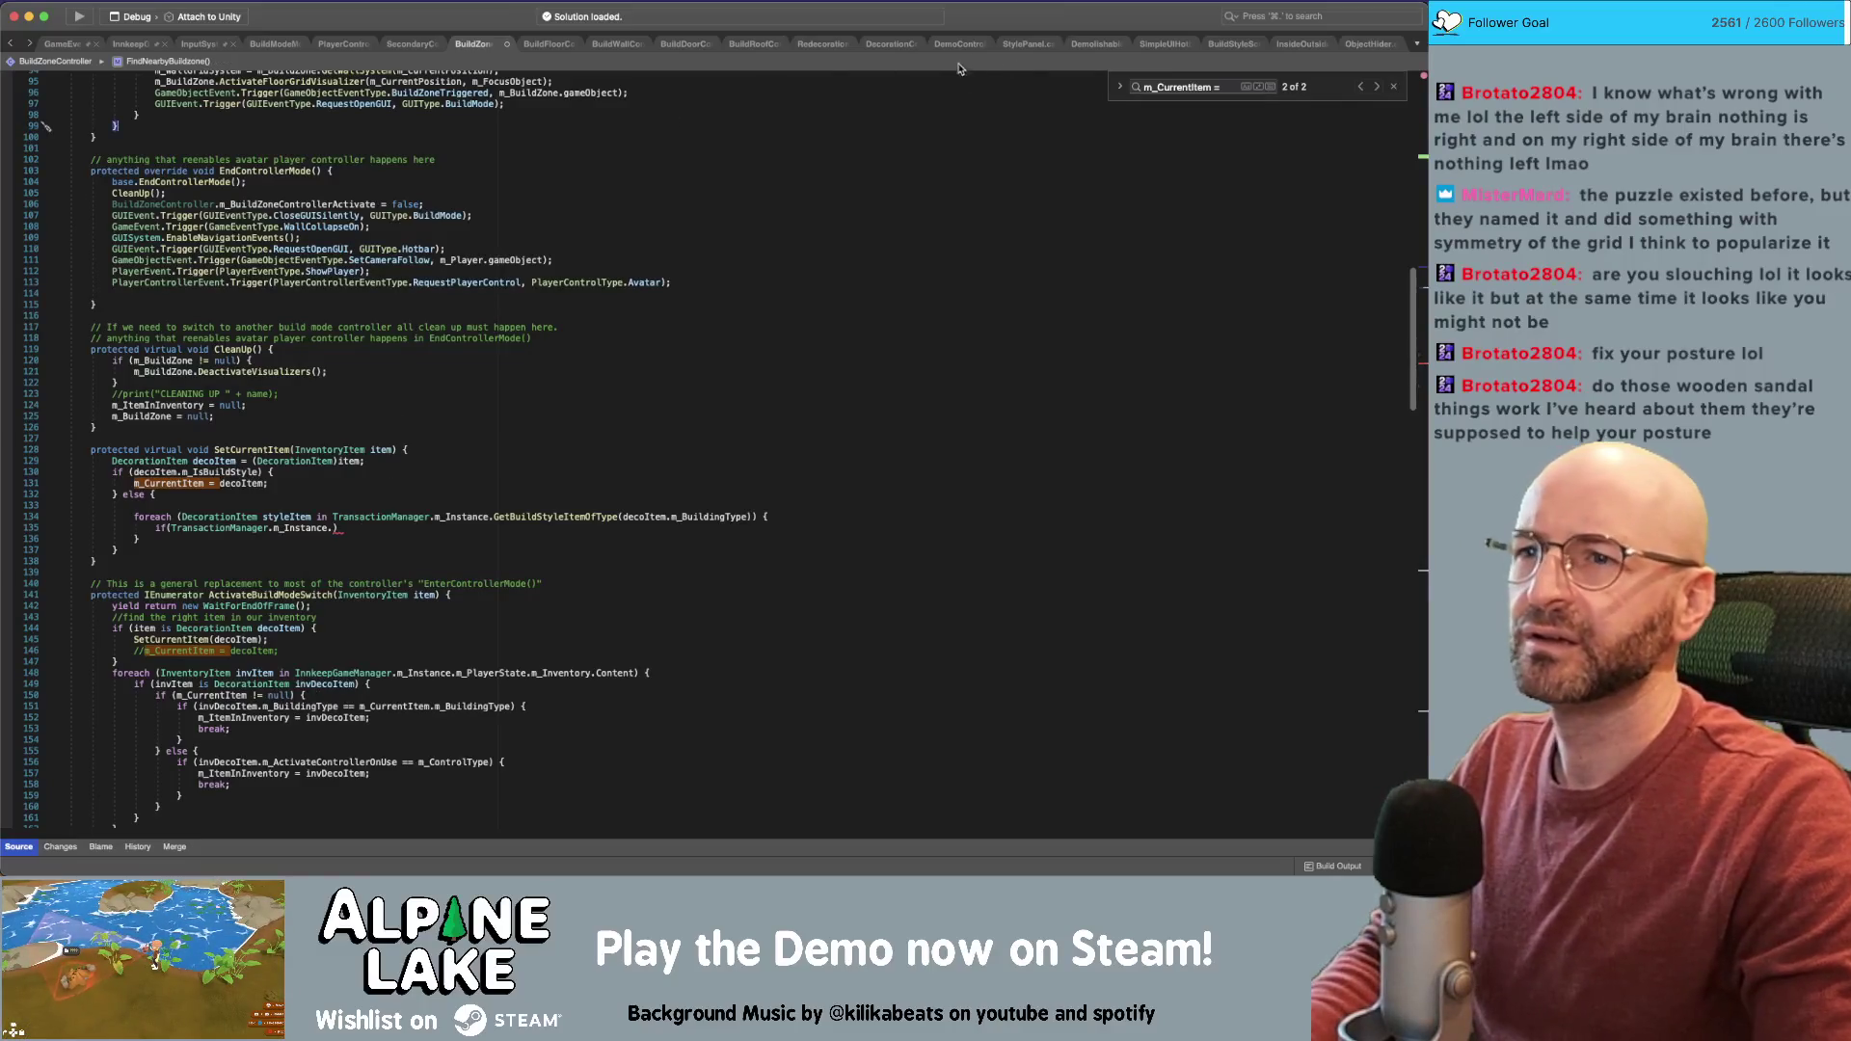
# Check the ItemDiscovered call on line 23 of BuildStyleScrollViewManager, then return to BuildZoneController
pyautogui.click(1245, 43)
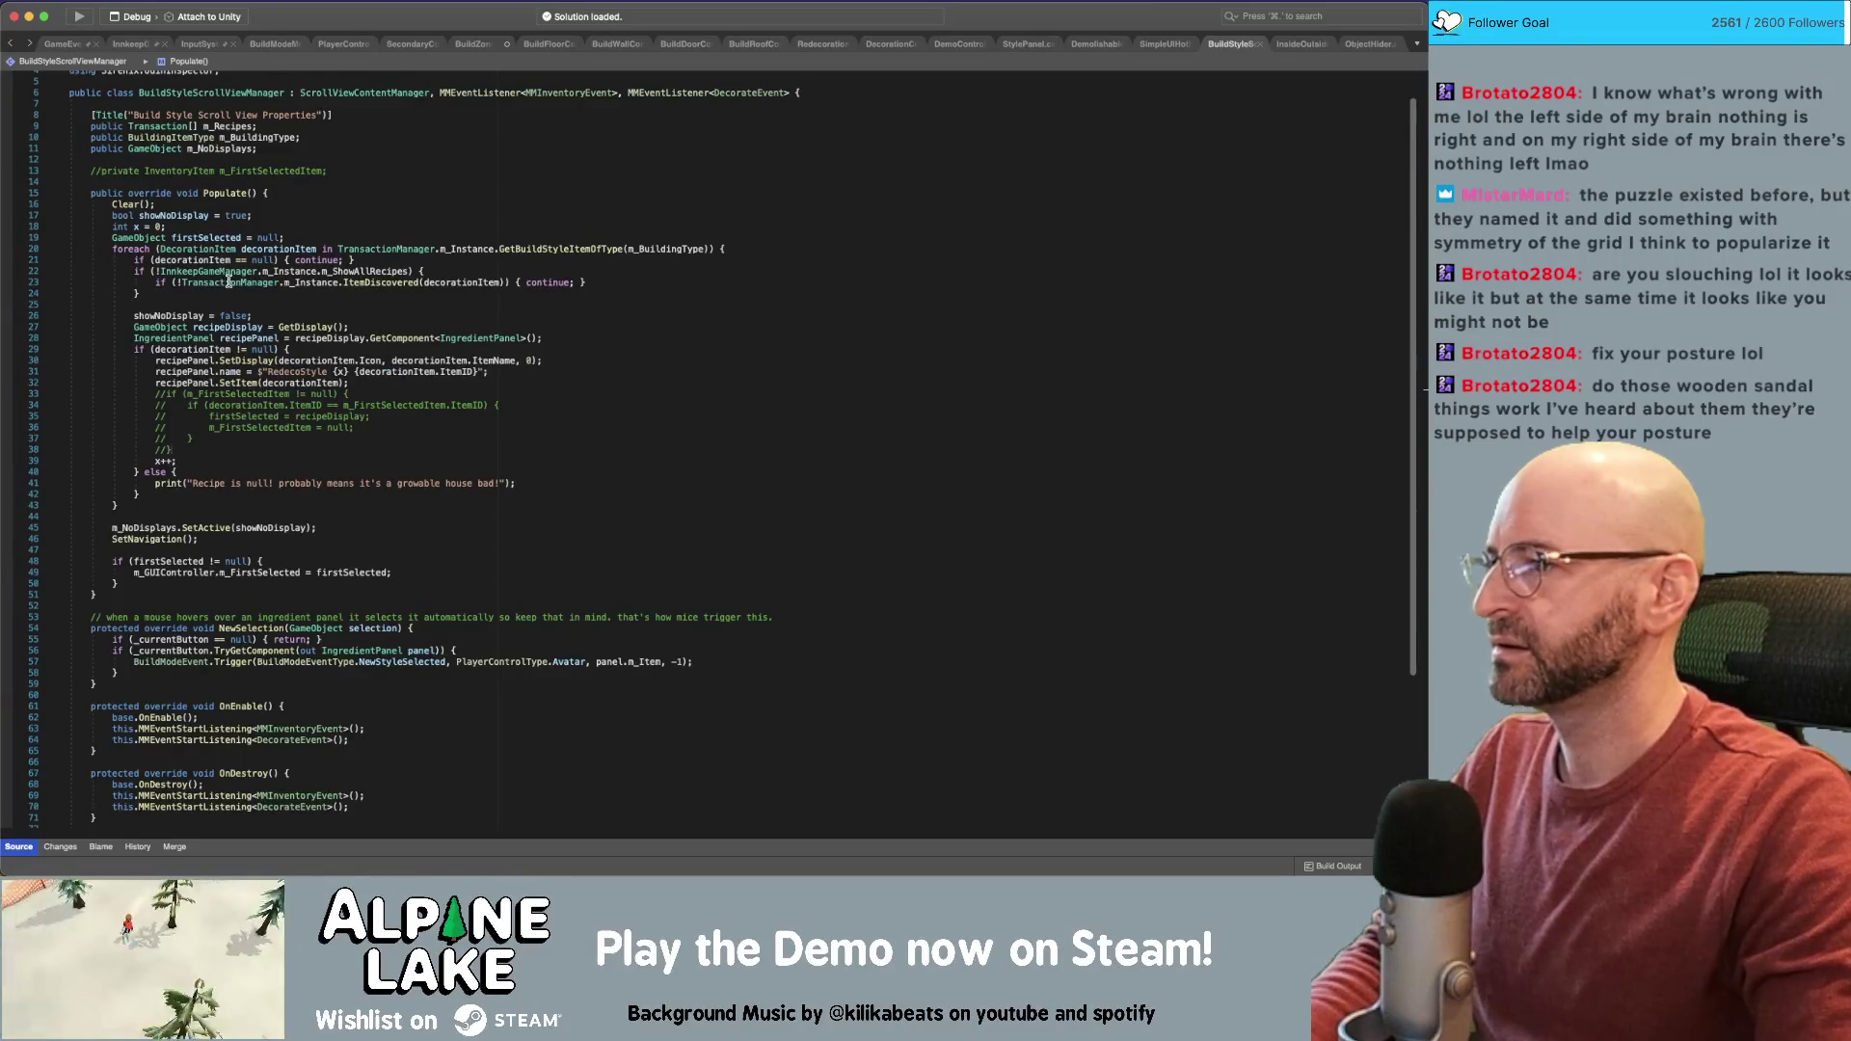
pyautogui.click(183, 282)
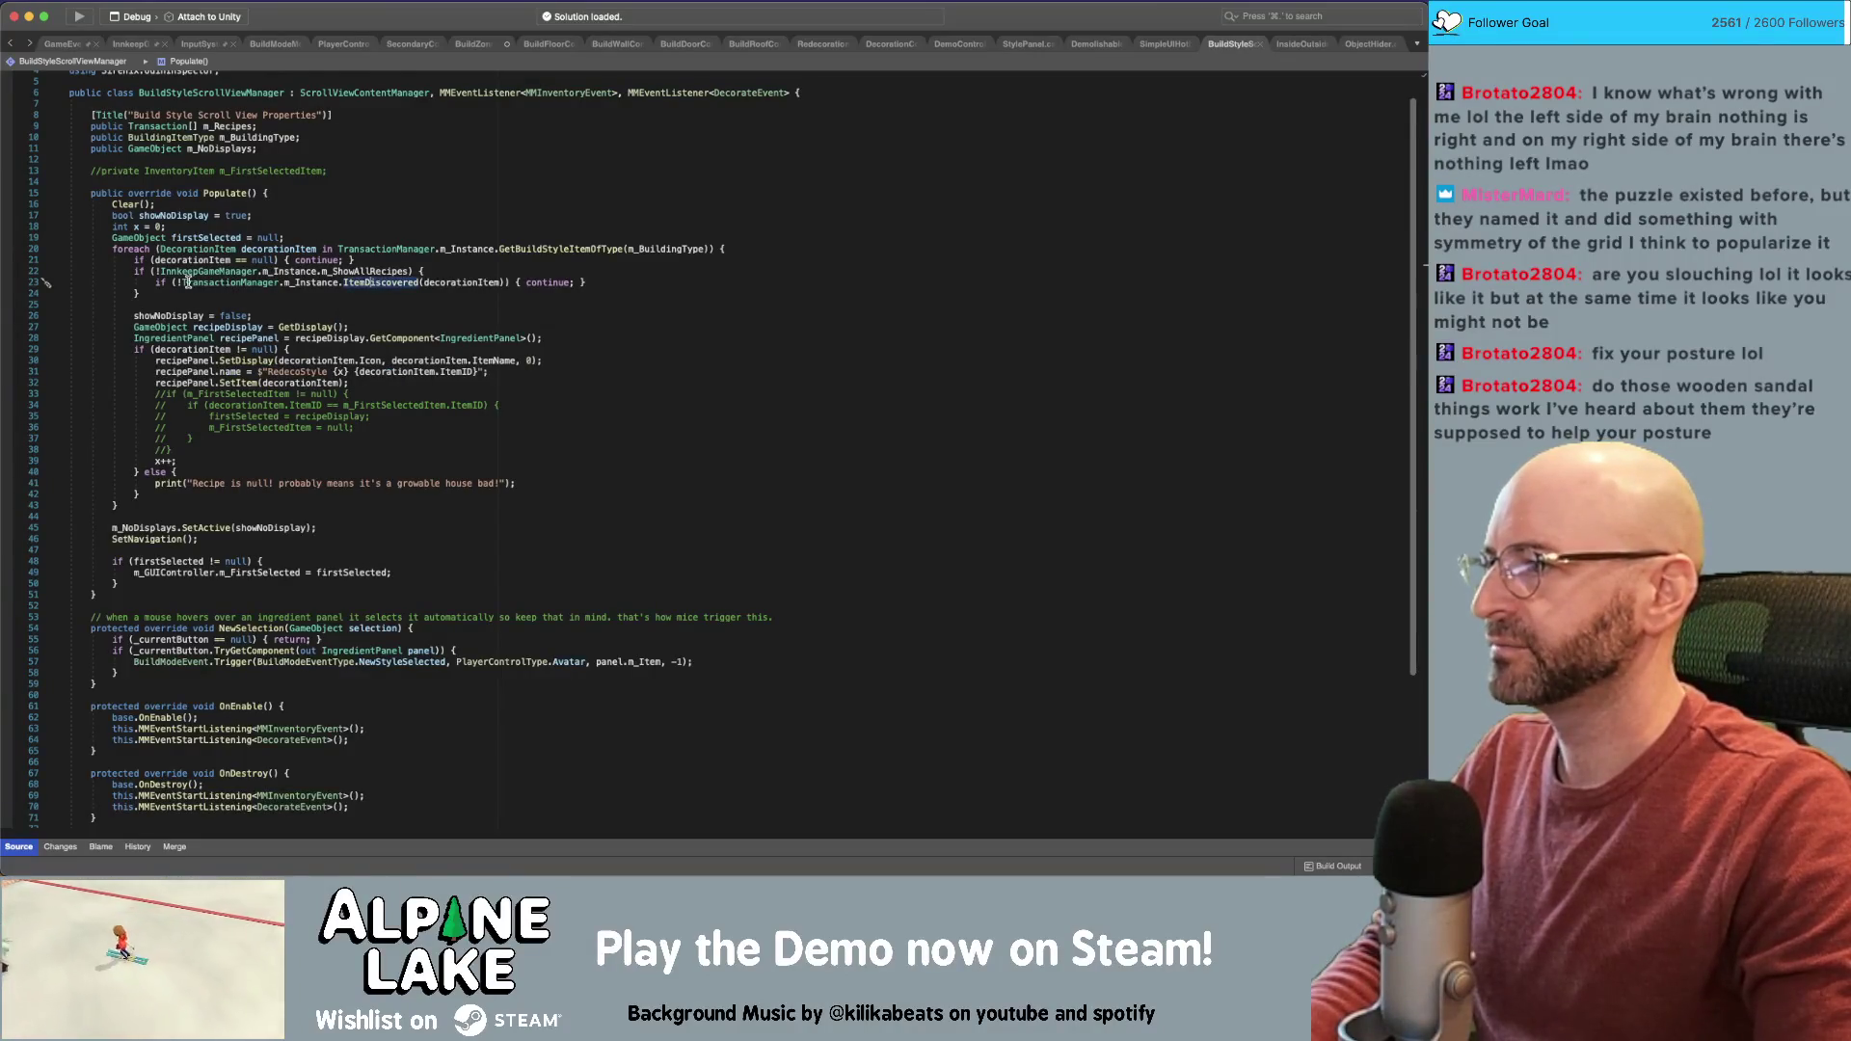
pyautogui.press('Left')
pyautogui.press('Left')
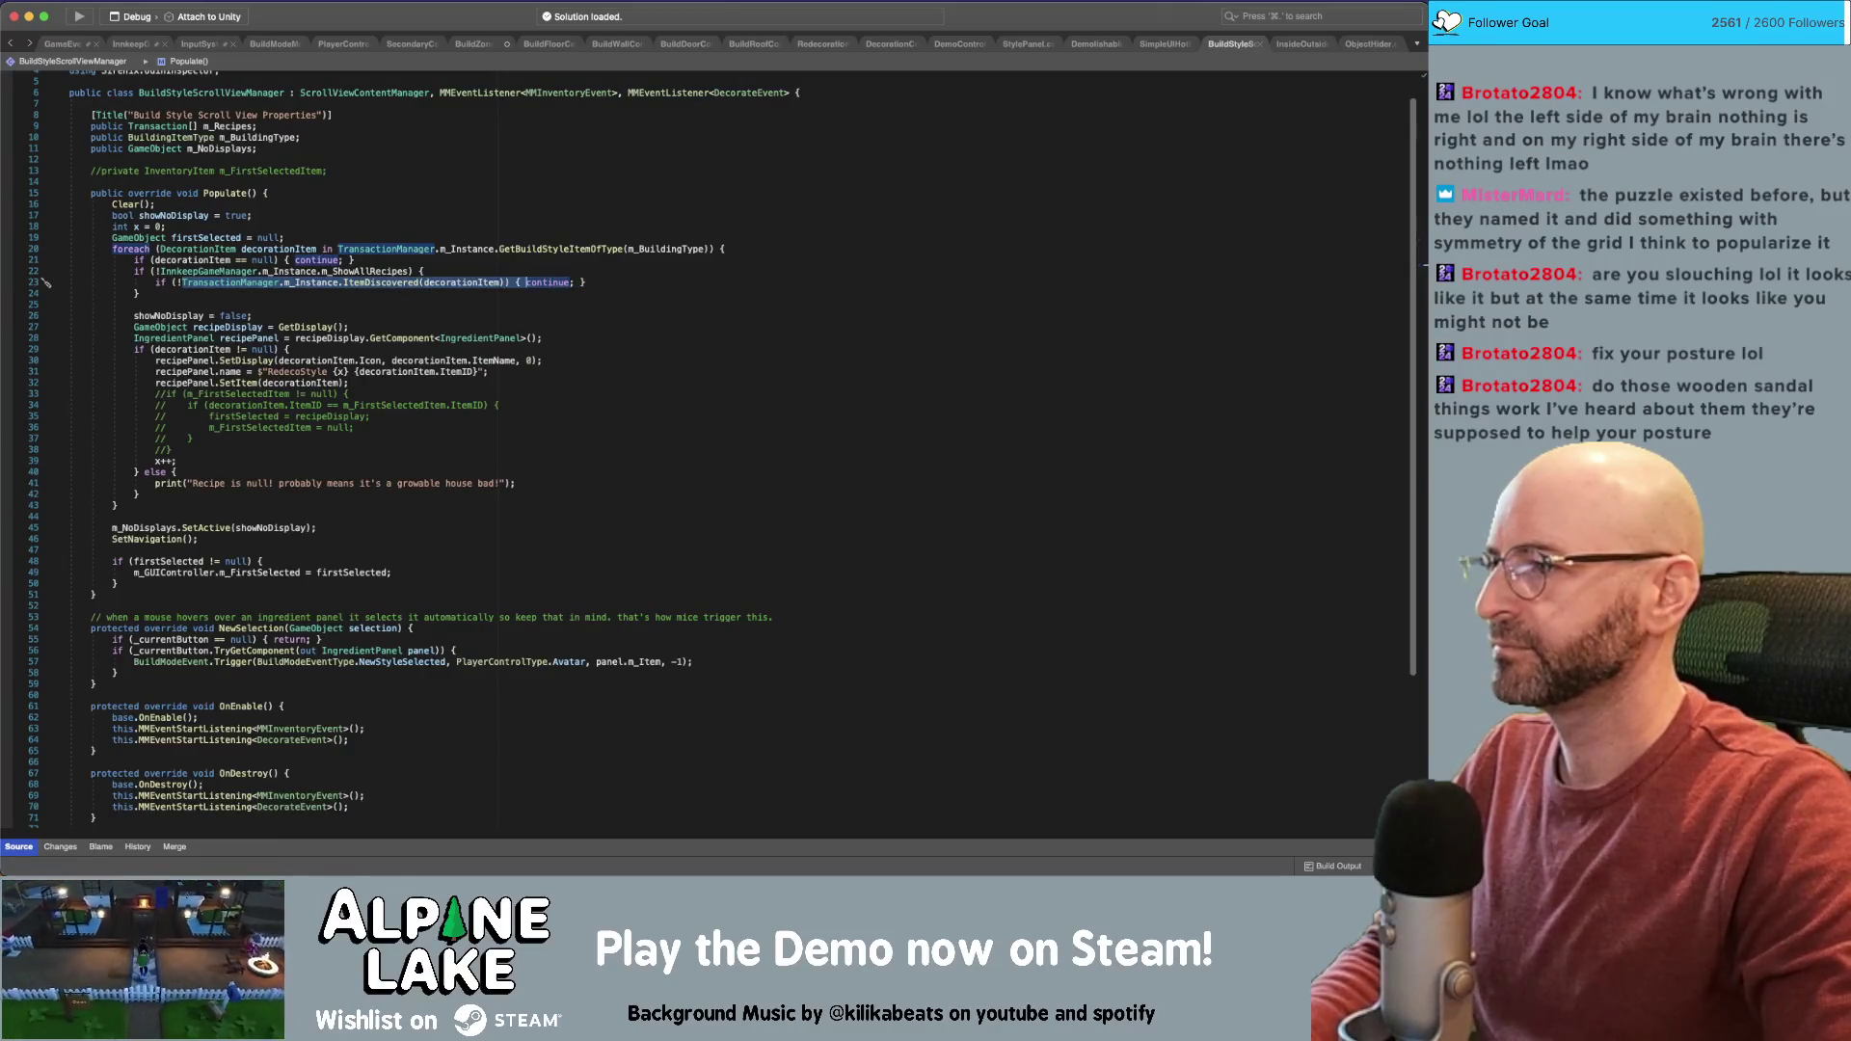
pyautogui.hotkey('alt', 'shift', 'Right')
pyautogui.hotkey('alt', 'shift', 'Right')
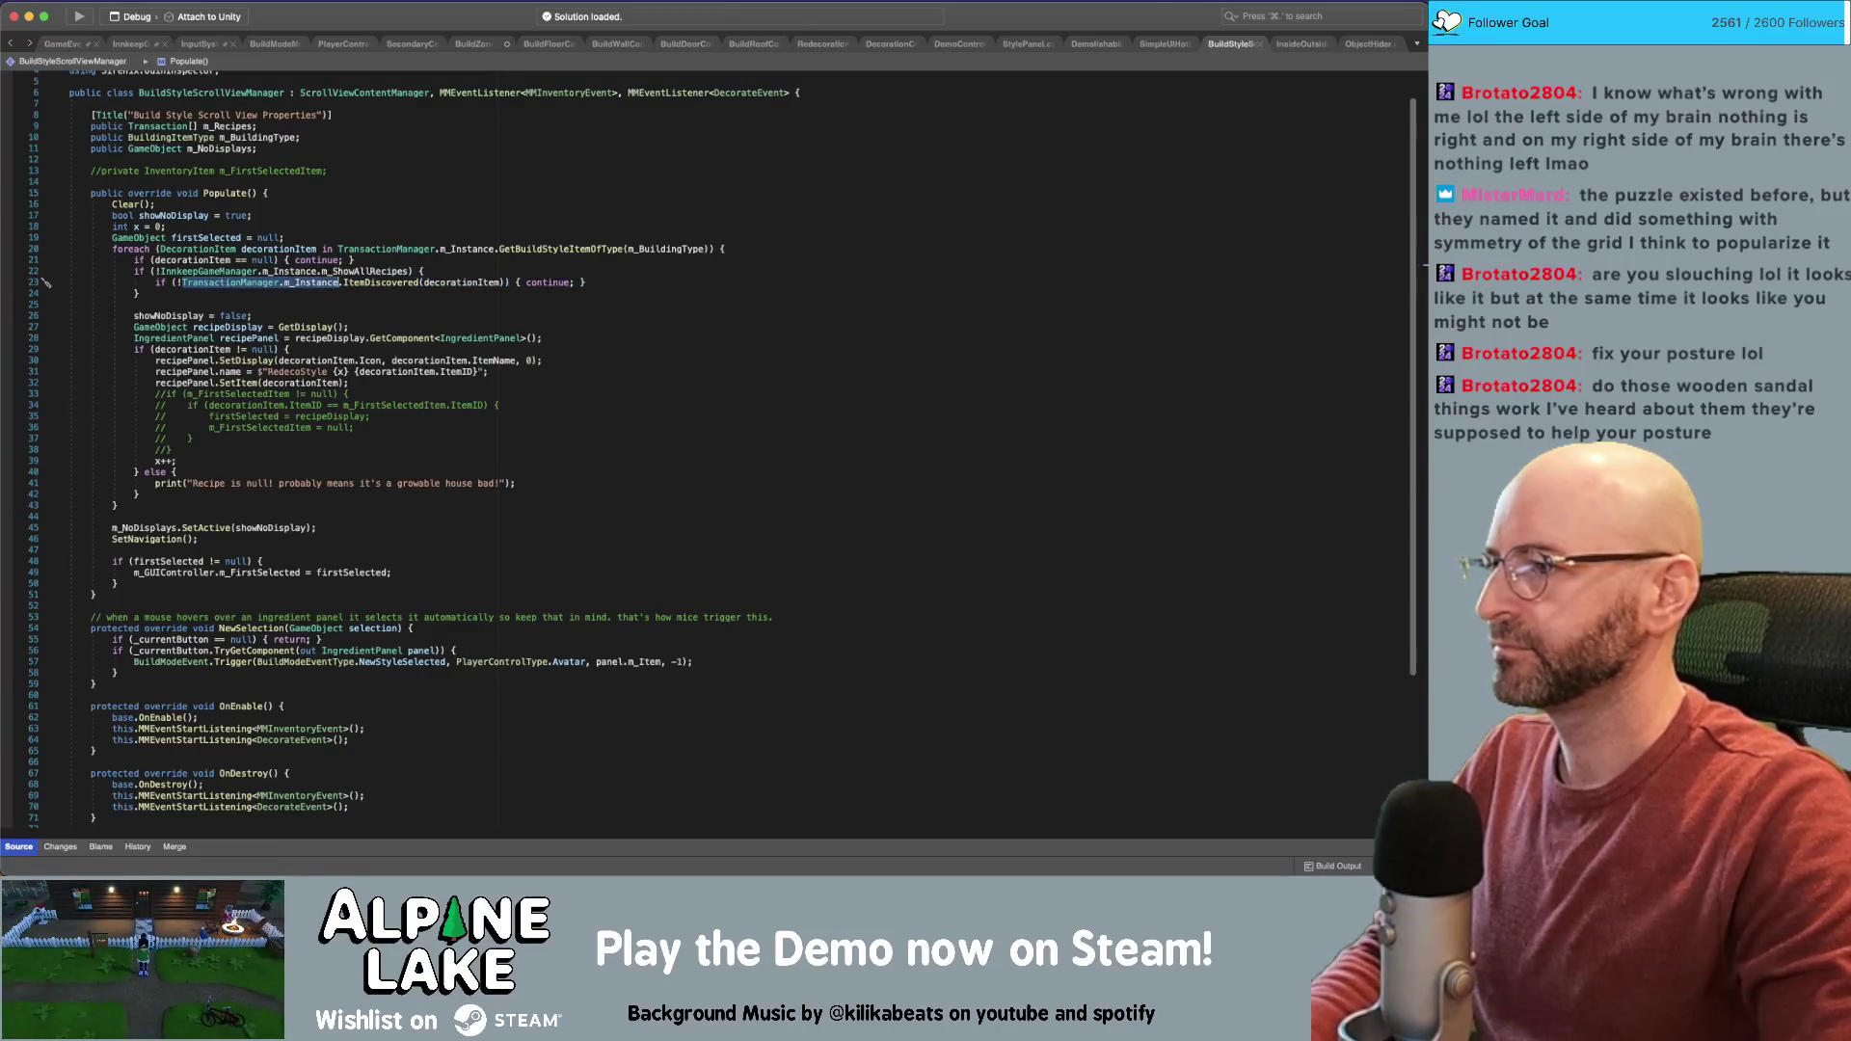
pyautogui.click(472, 44)
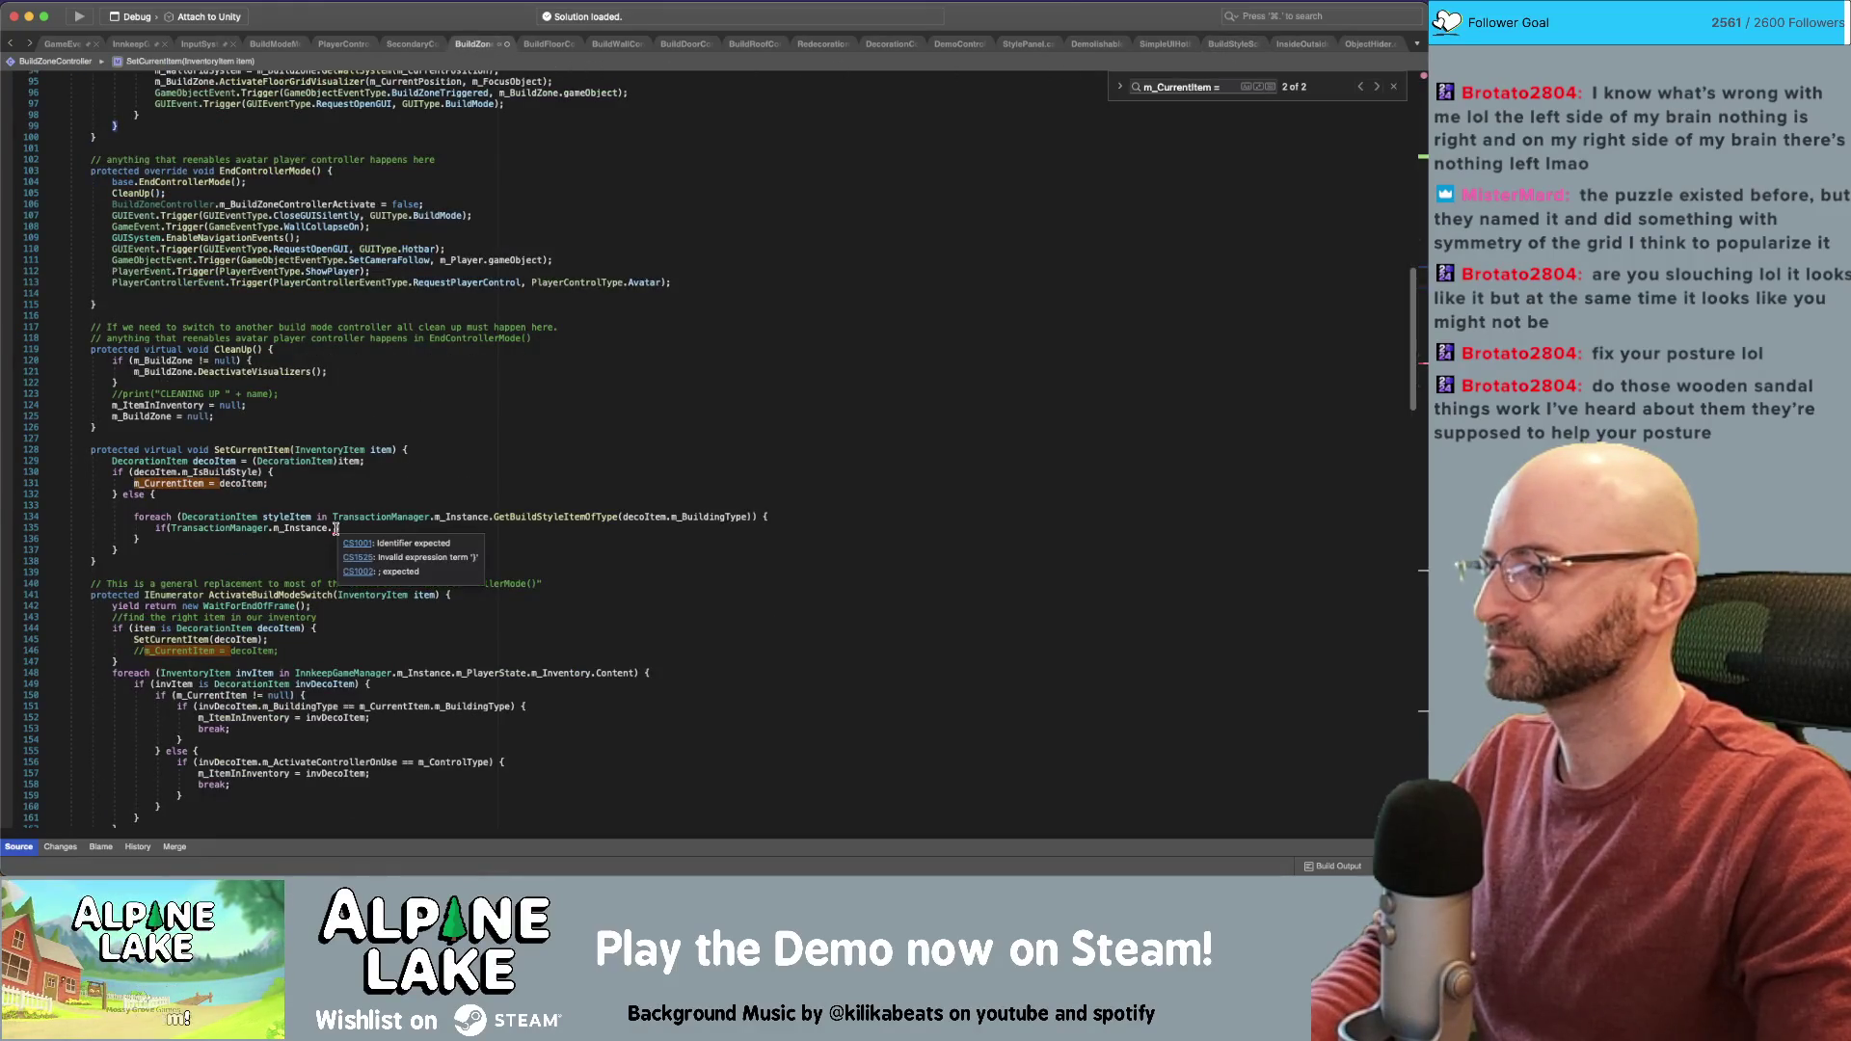
# Complete 'if (TransactionManager.m_Instance.ItemDiscovered(styleItem)) { m_CurrentItem = styleItem; }'
pyautogui.write('itemdi')
pyautogui.press('Return')
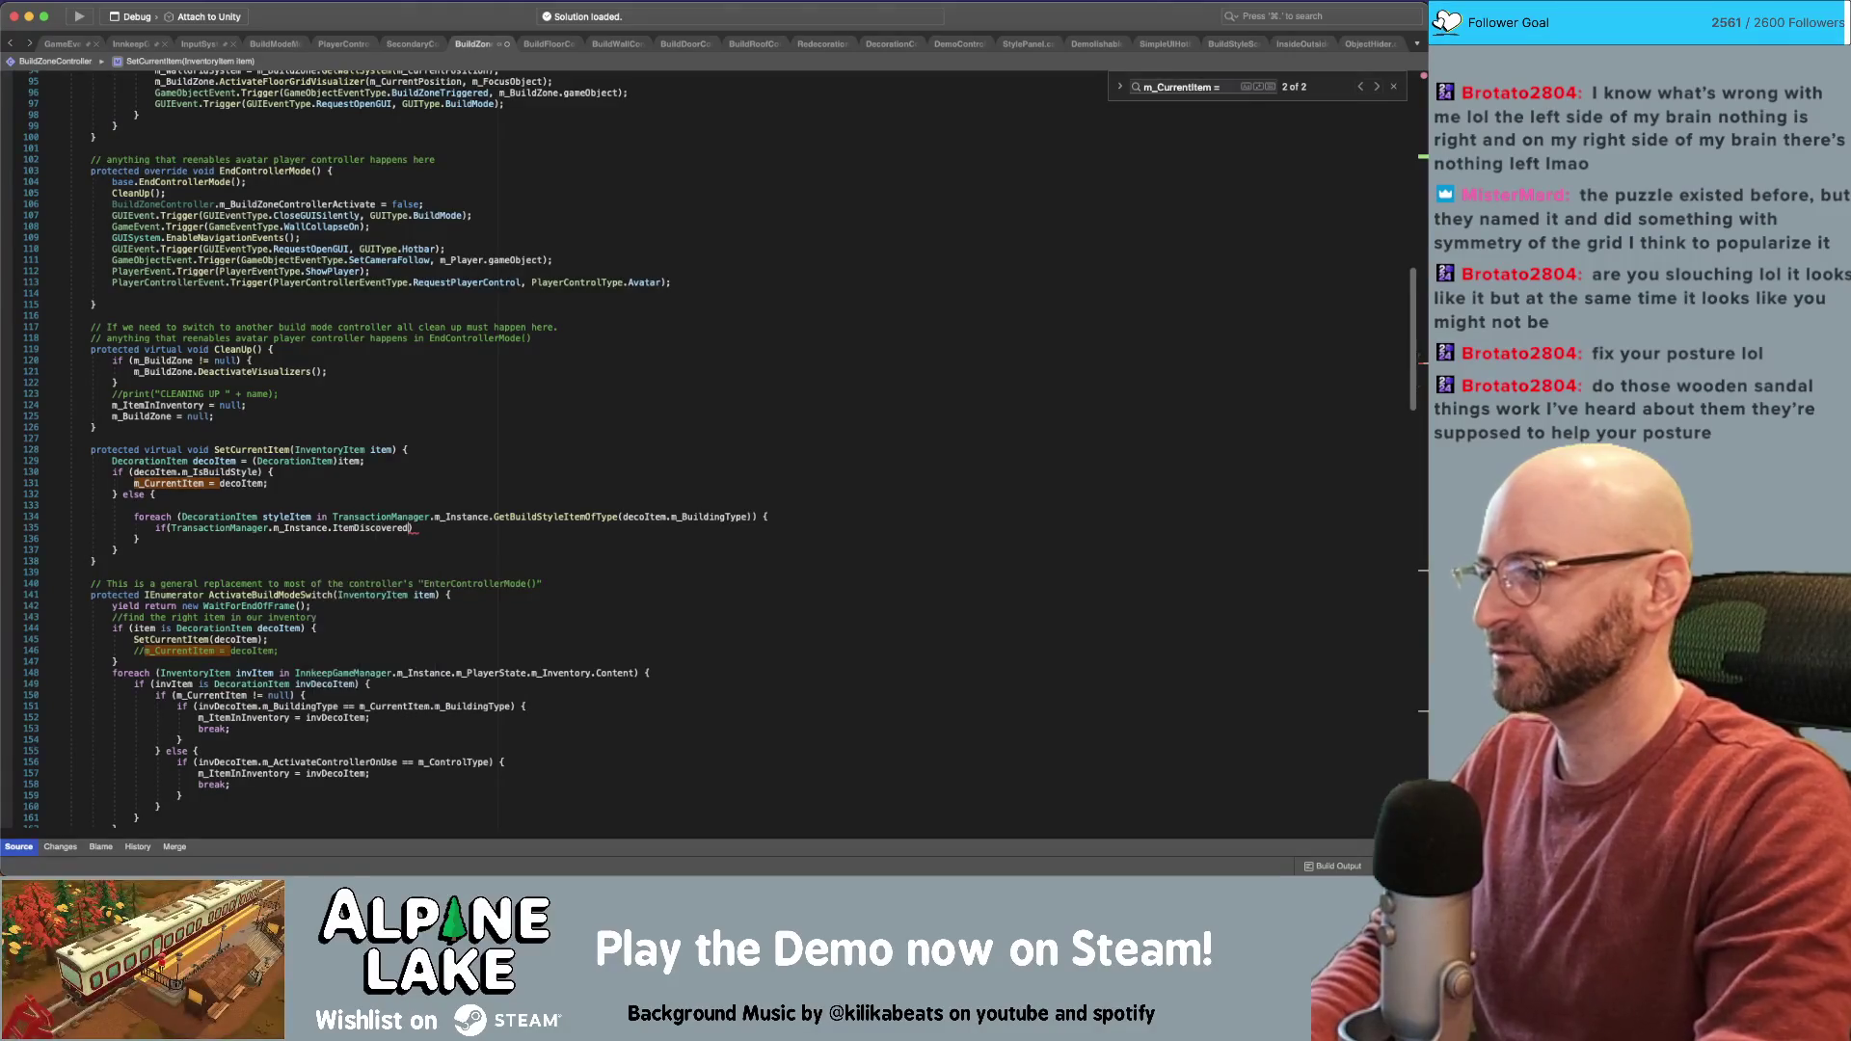
pyautogui.write('(')
pyautogui.write('styleite')
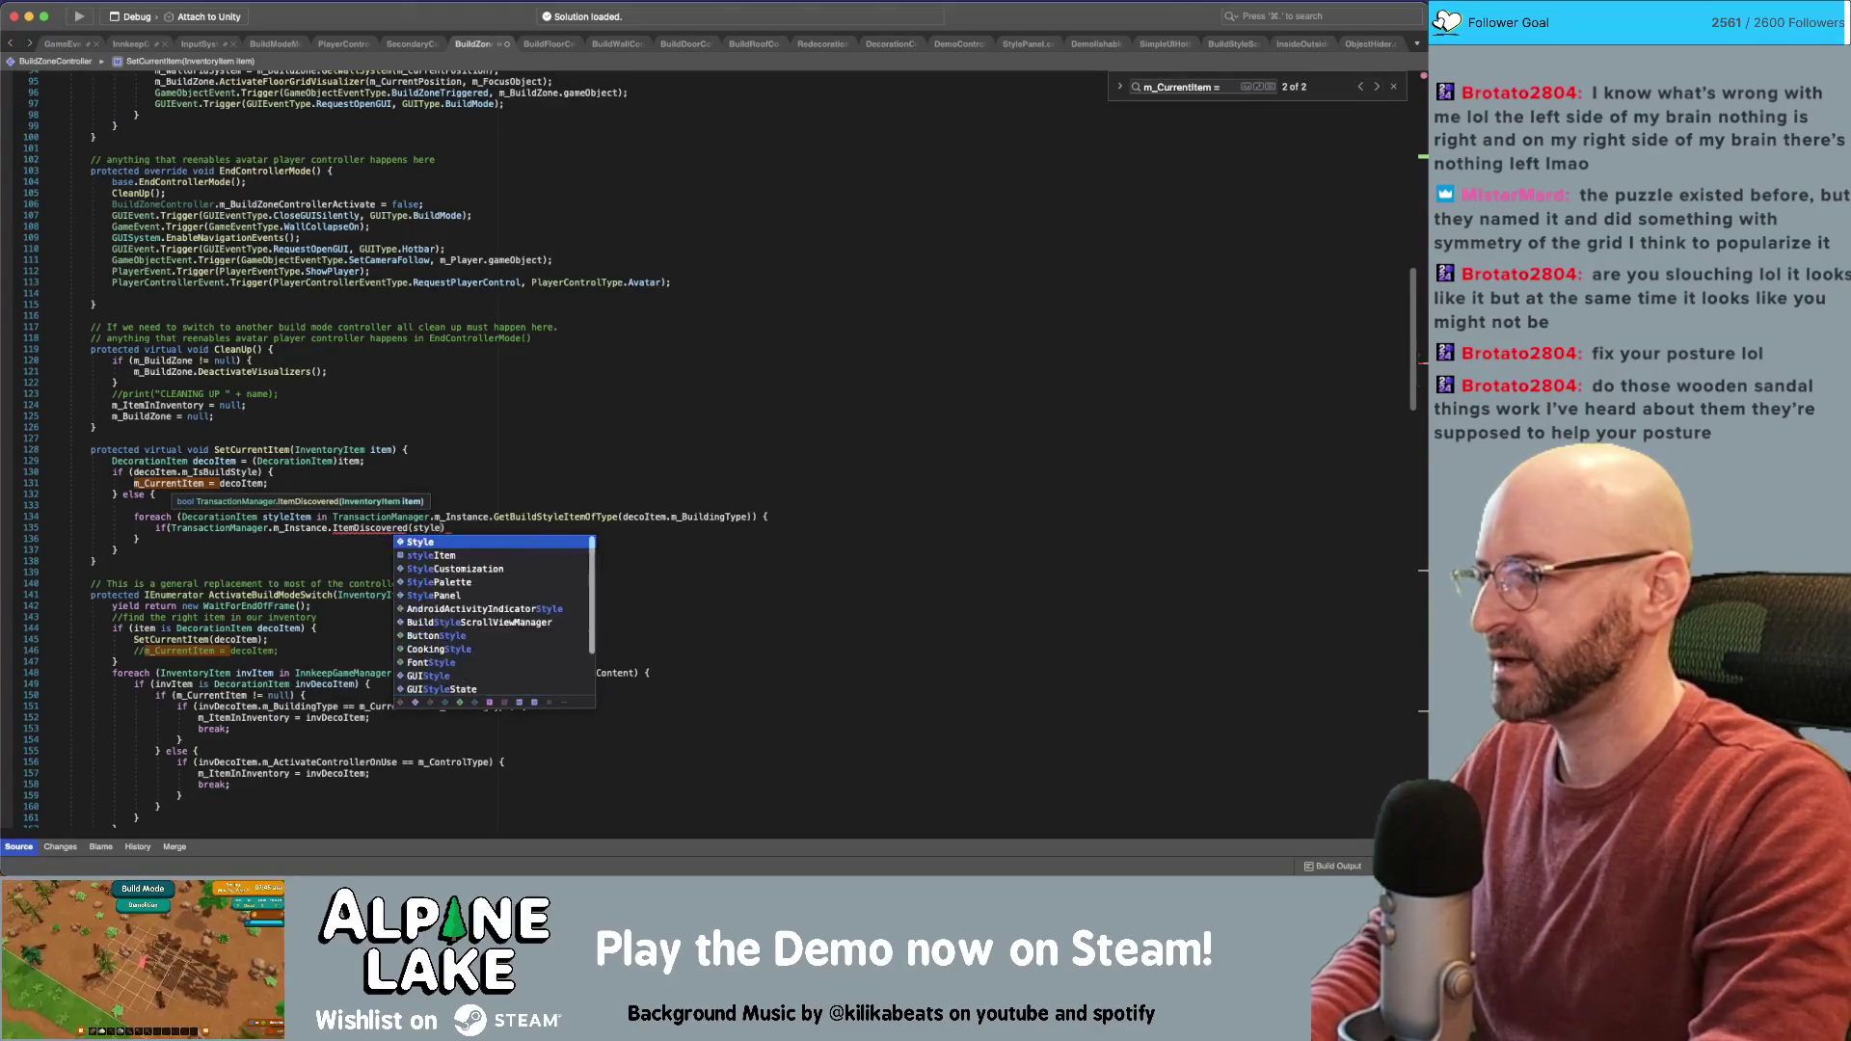
pyautogui.write('Ite')
pyautogui.write('Item')
pyautogui.press('Return')
pyautogui.write('){')
pyautogui.press('Return')
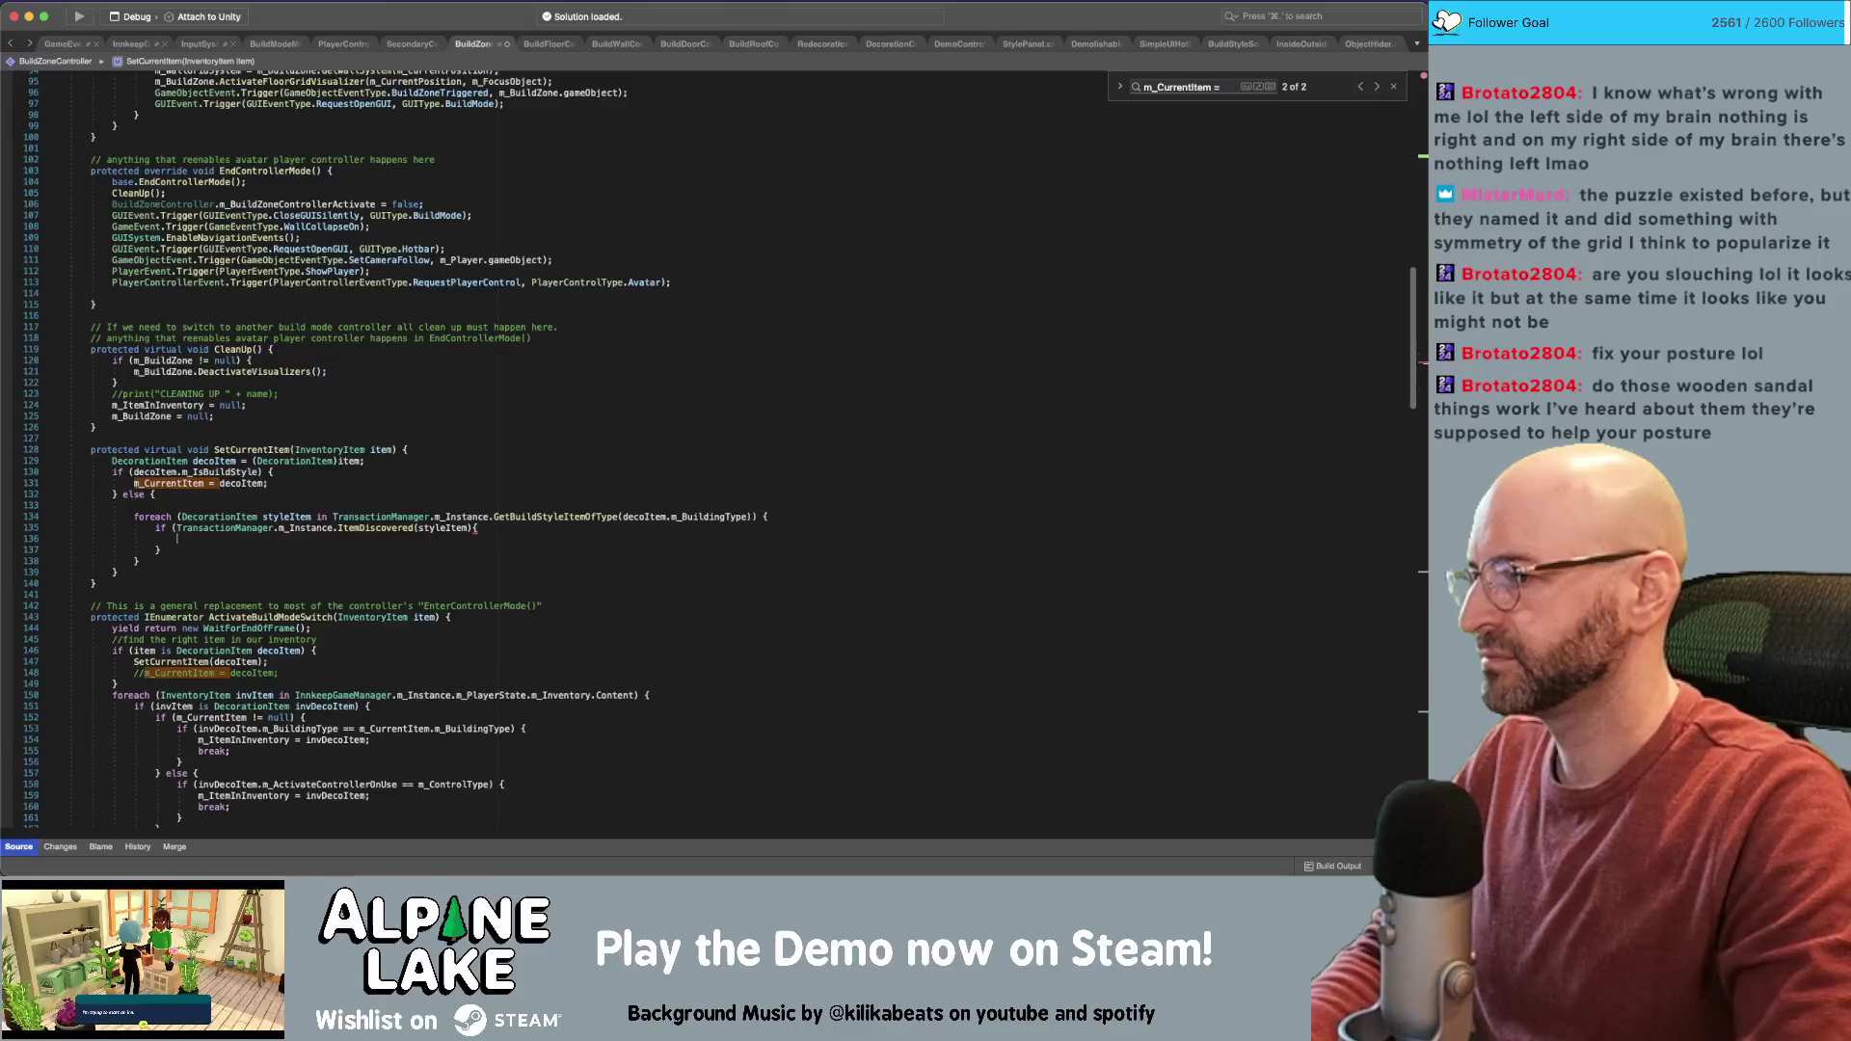
pyautogui.write('m_Current')
pyautogui.press('Return')
pyautogui.write('=')
pyautogui.press('BackSpace')
pyautogui.write('styl')
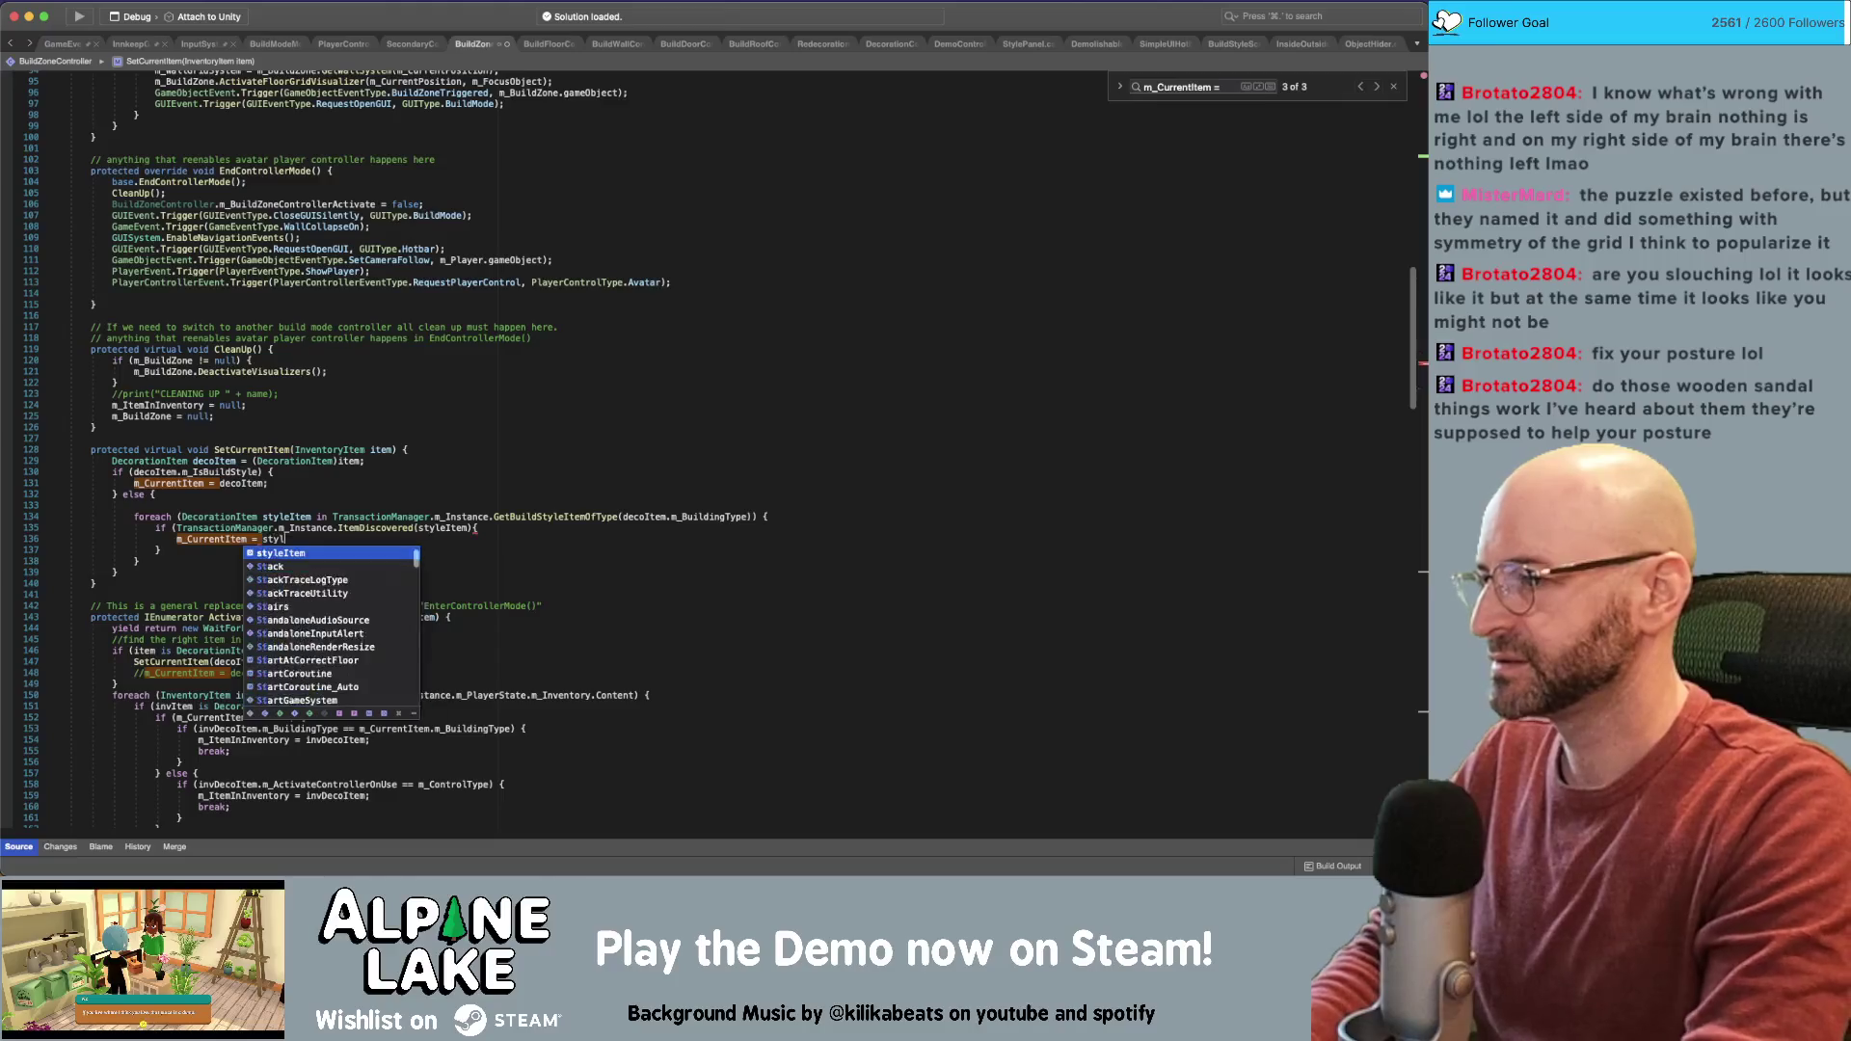
pyautogui.write('eItem;')
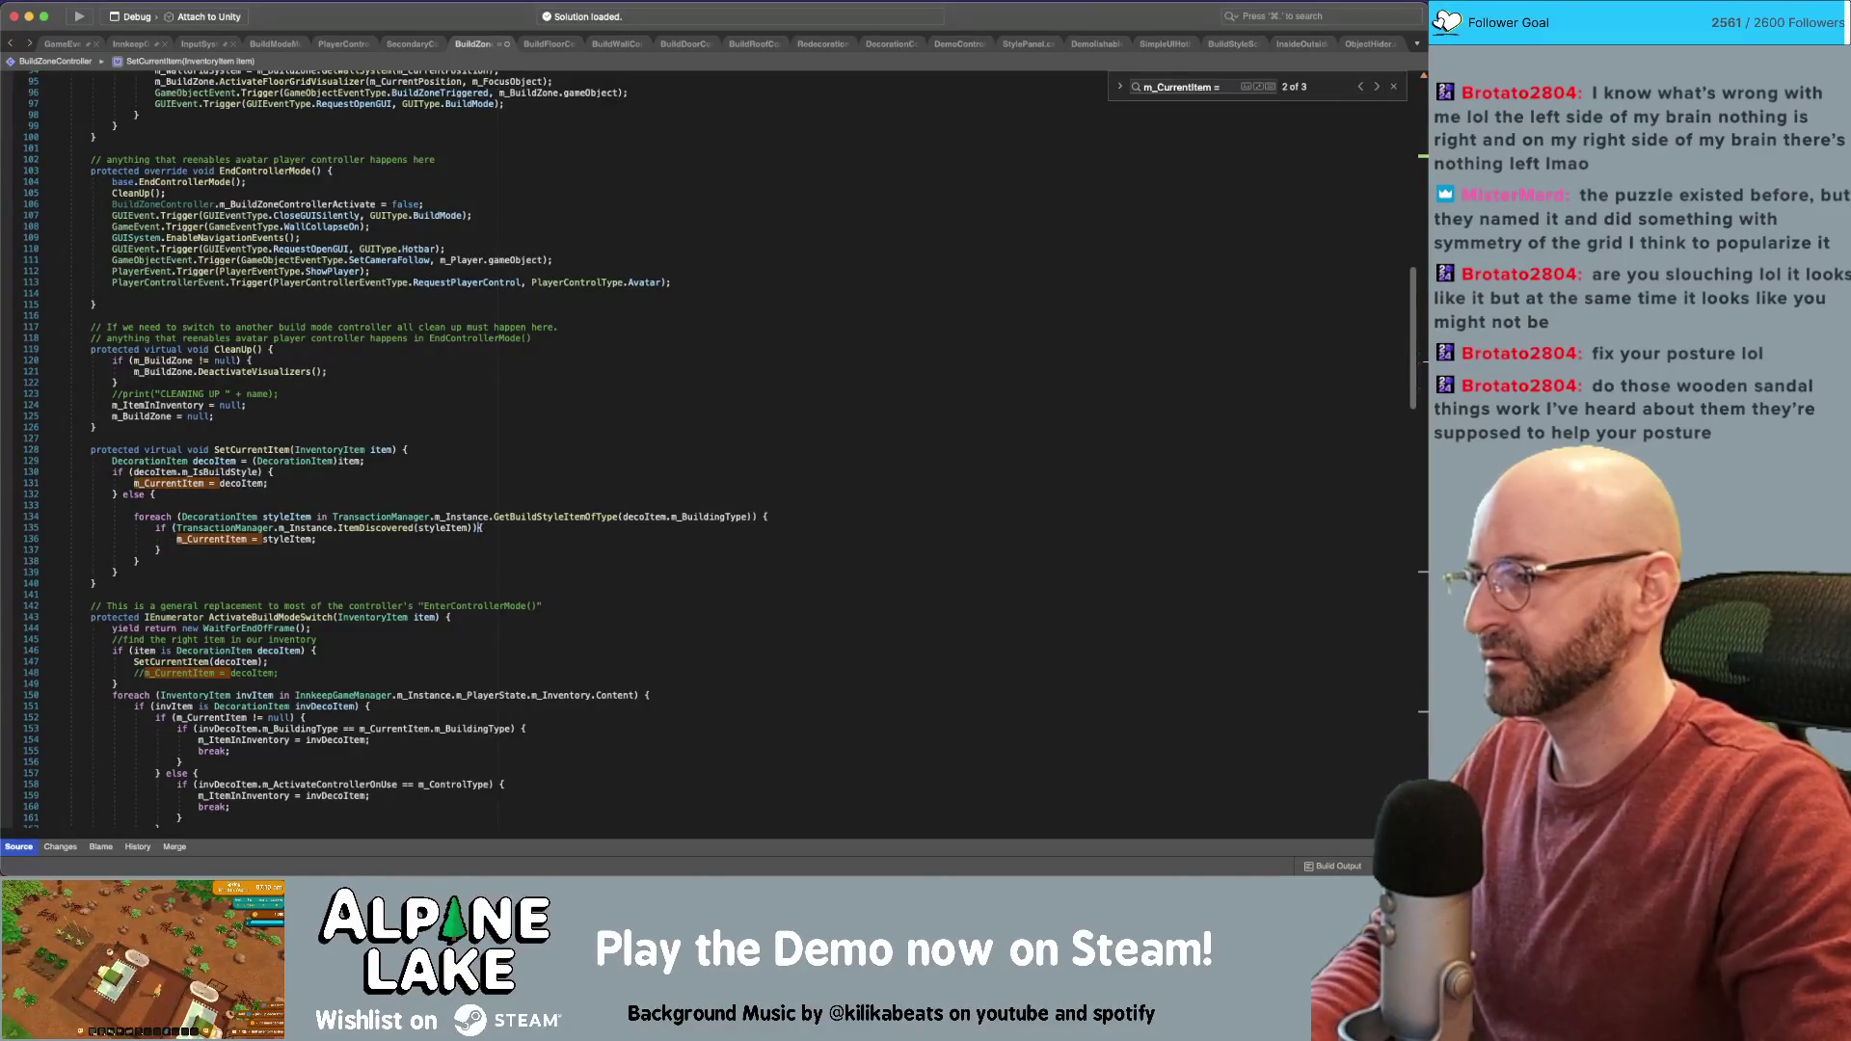
# Remove the empty line 133 and put the caret inside the CleanUp method
pyautogui.click(92, 583)
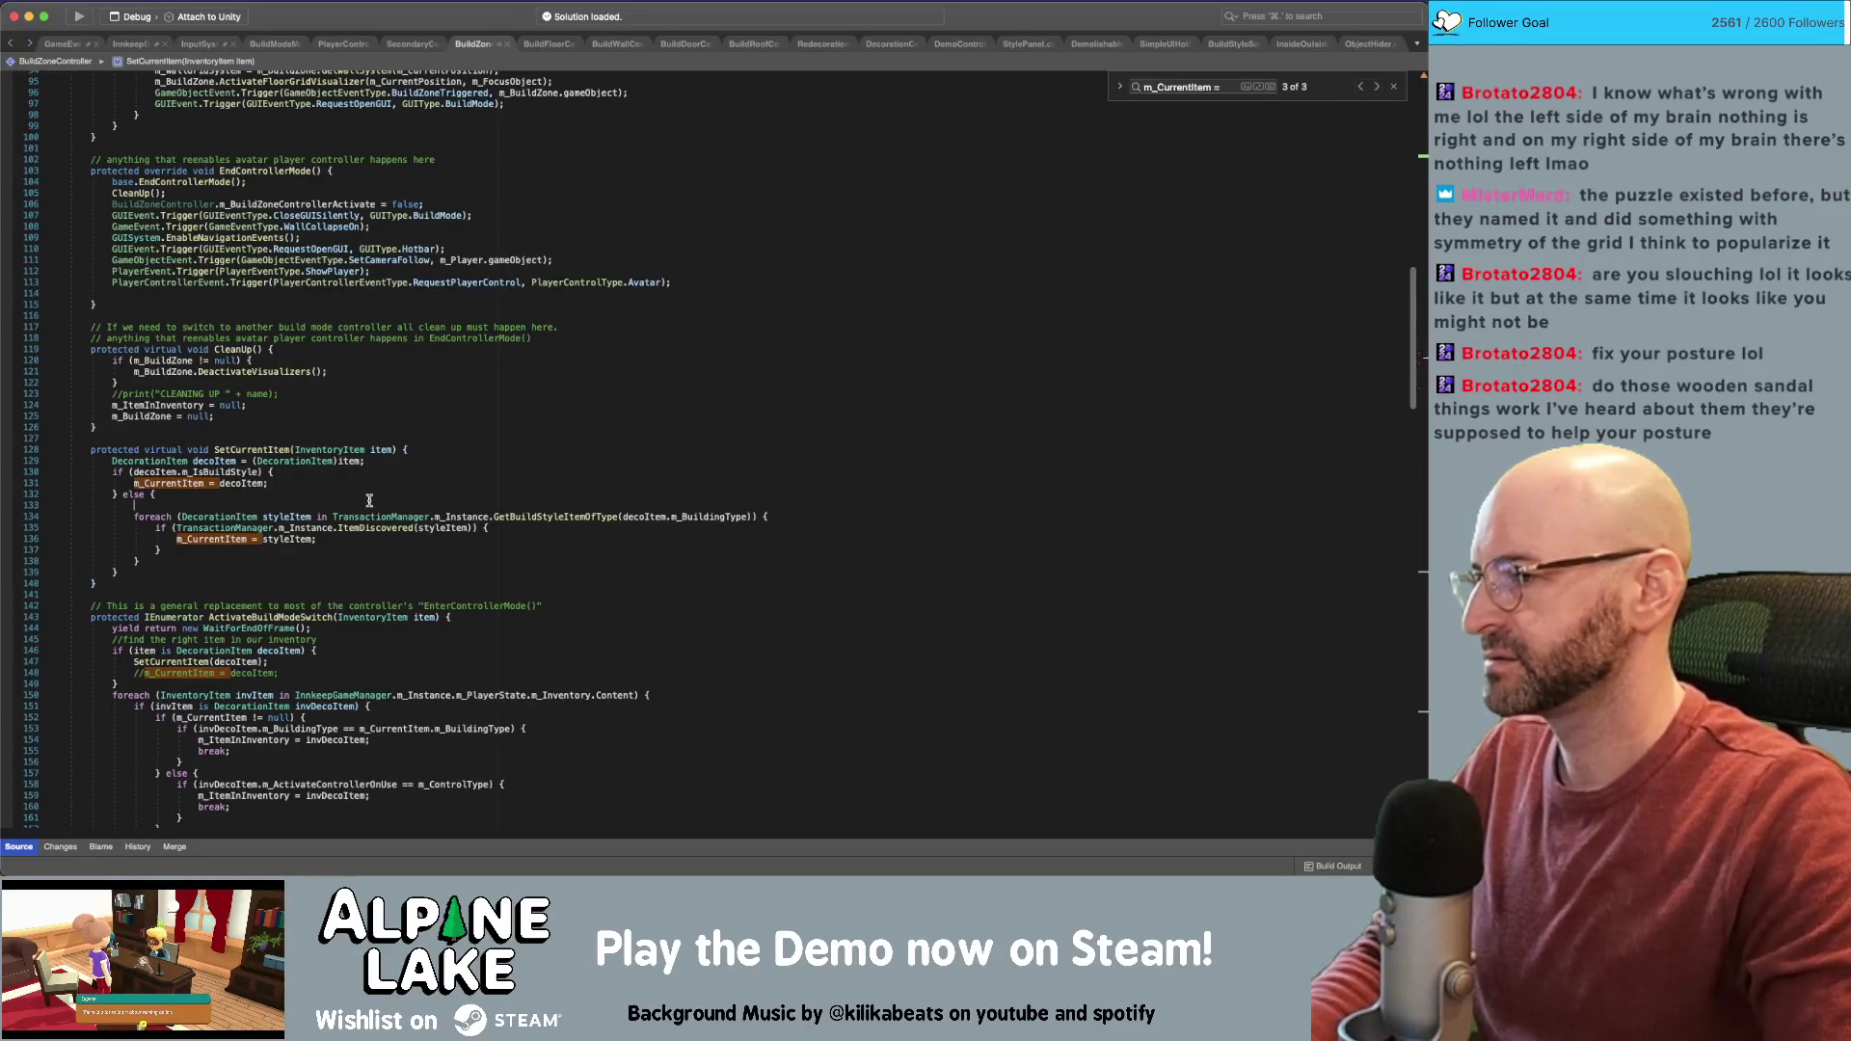
pyautogui.press('BackSpace')
pyautogui.click(594, 319)
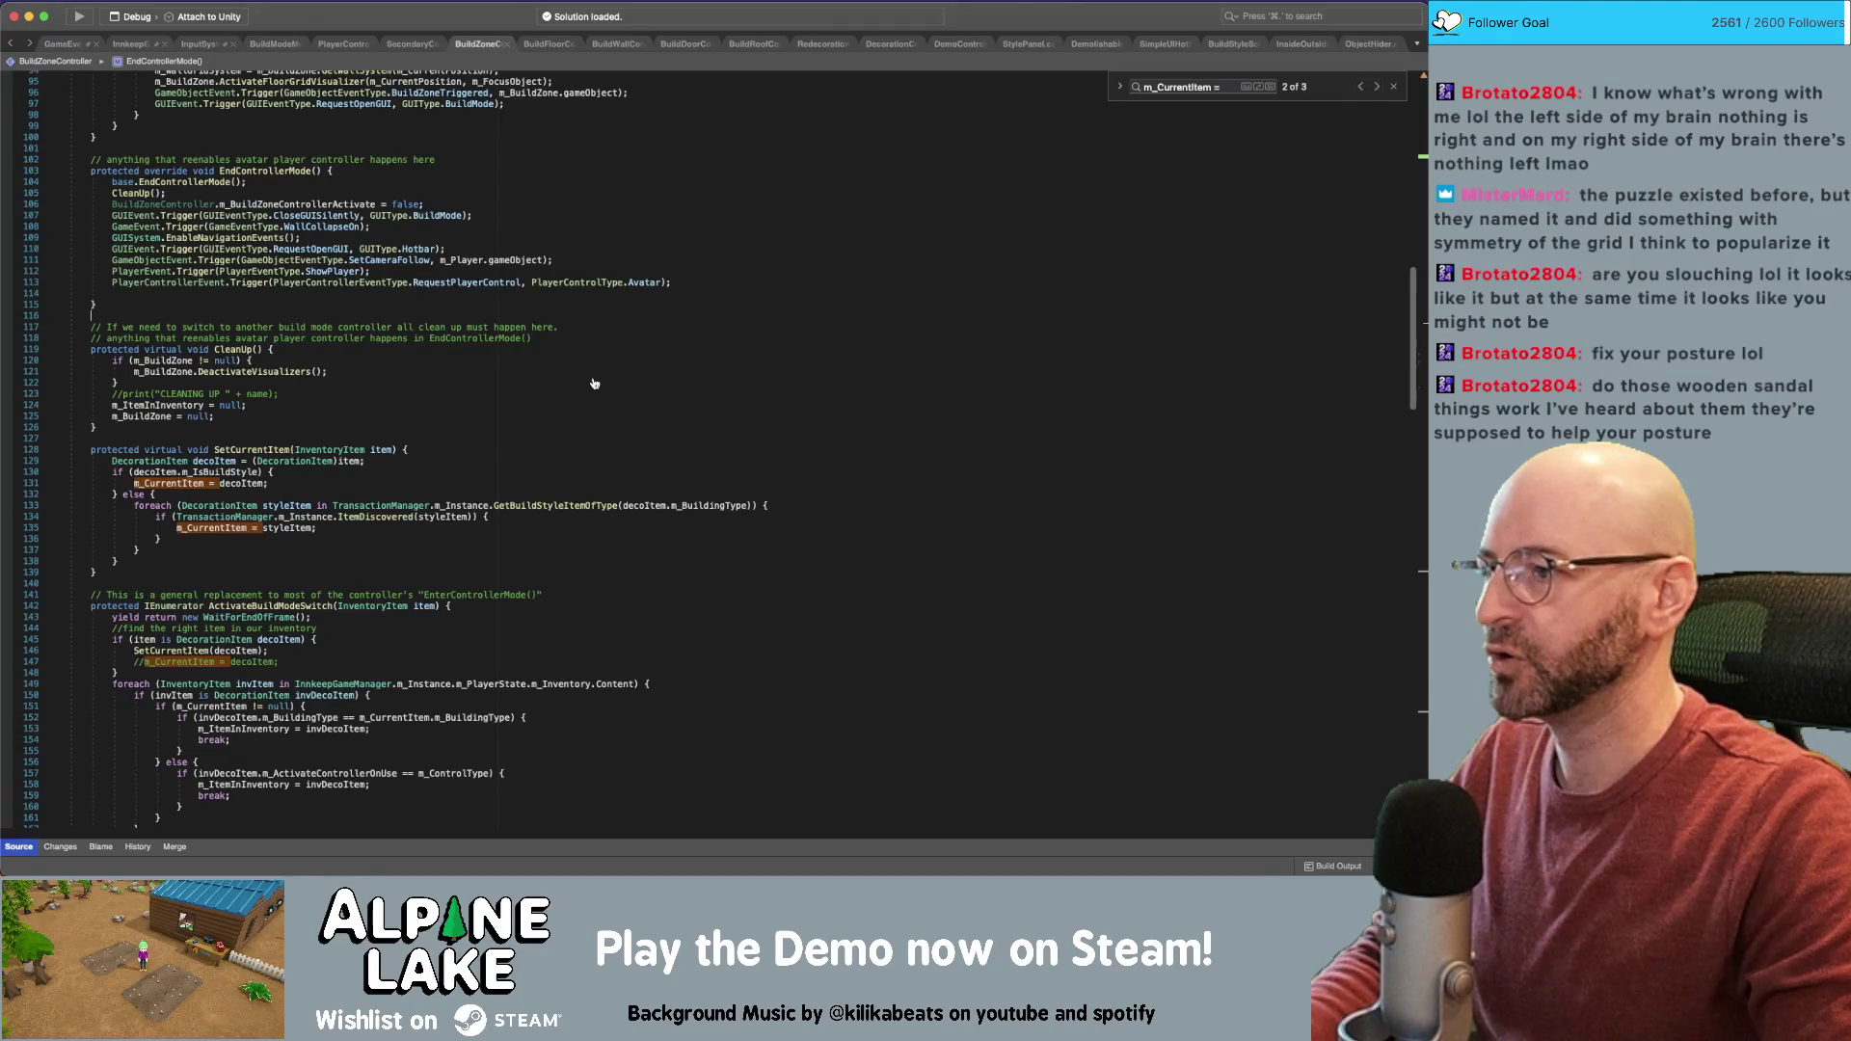
pyautogui.click(539, 376)
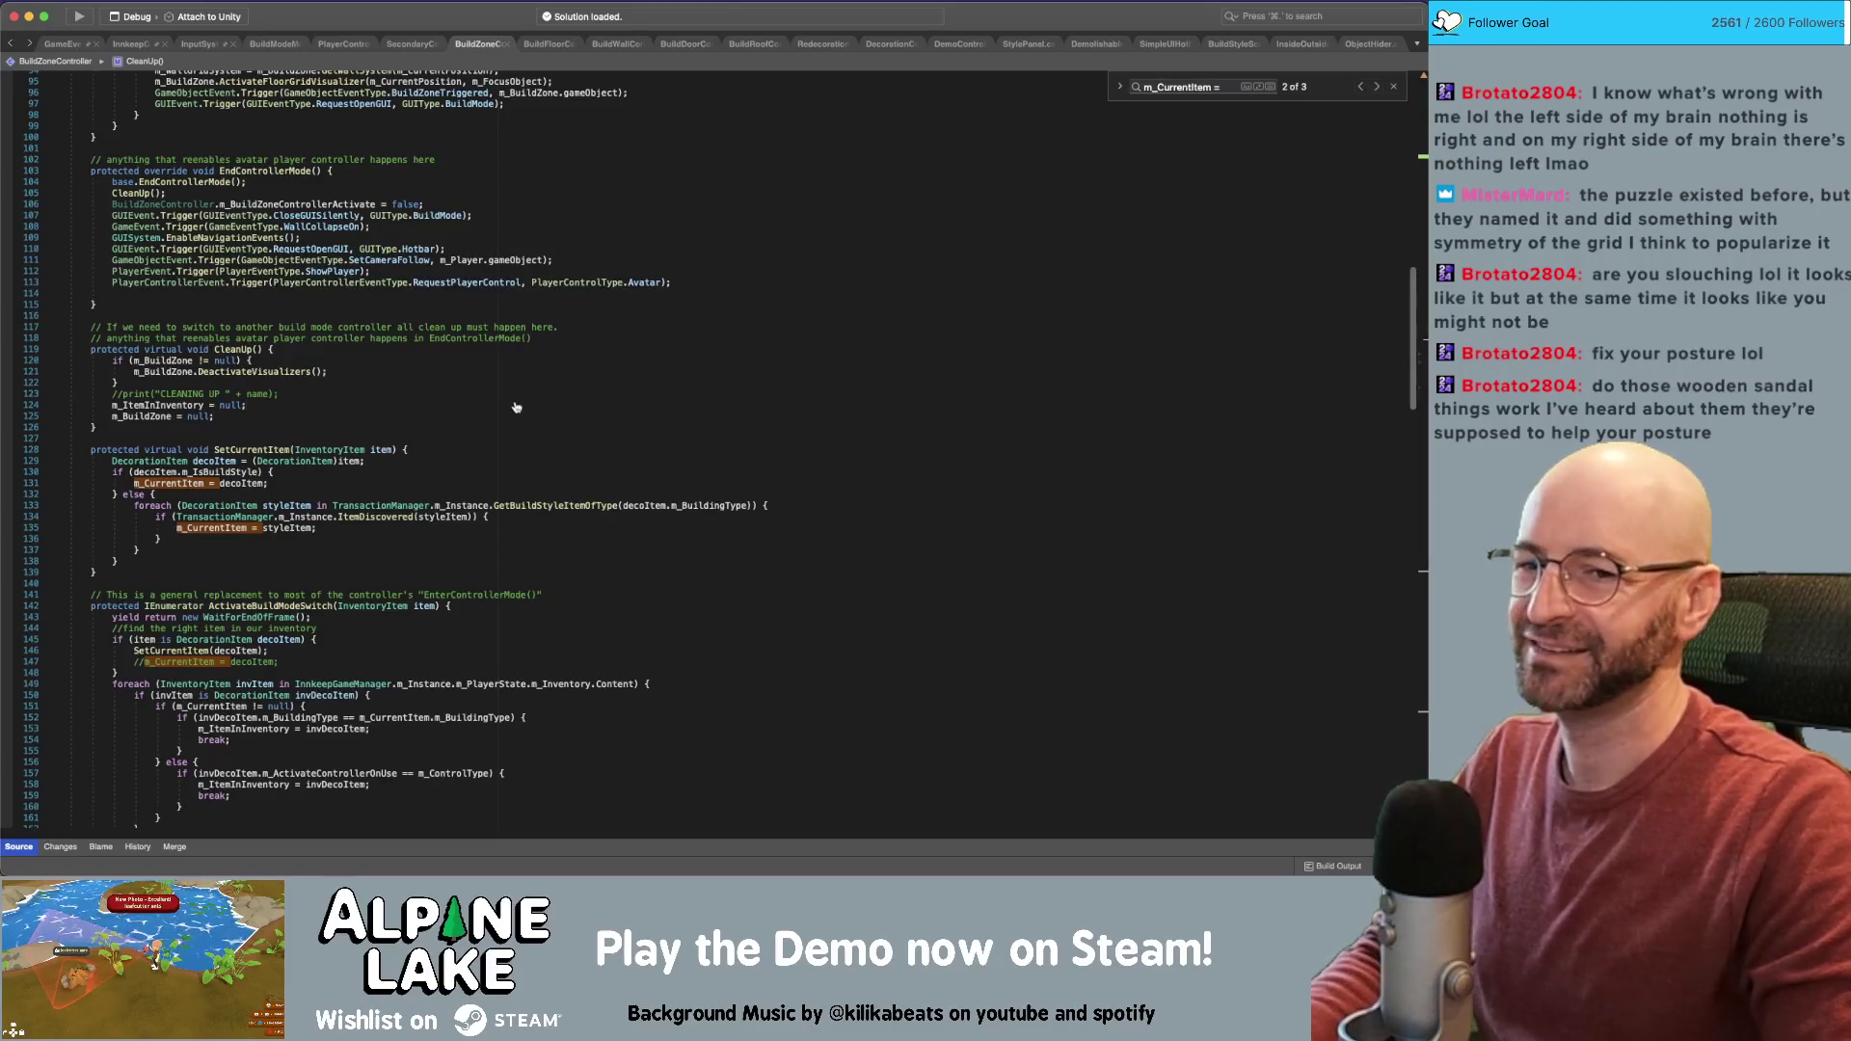
# Switch from Rider back to the Unity editor
pyautogui.press('super+Tab')
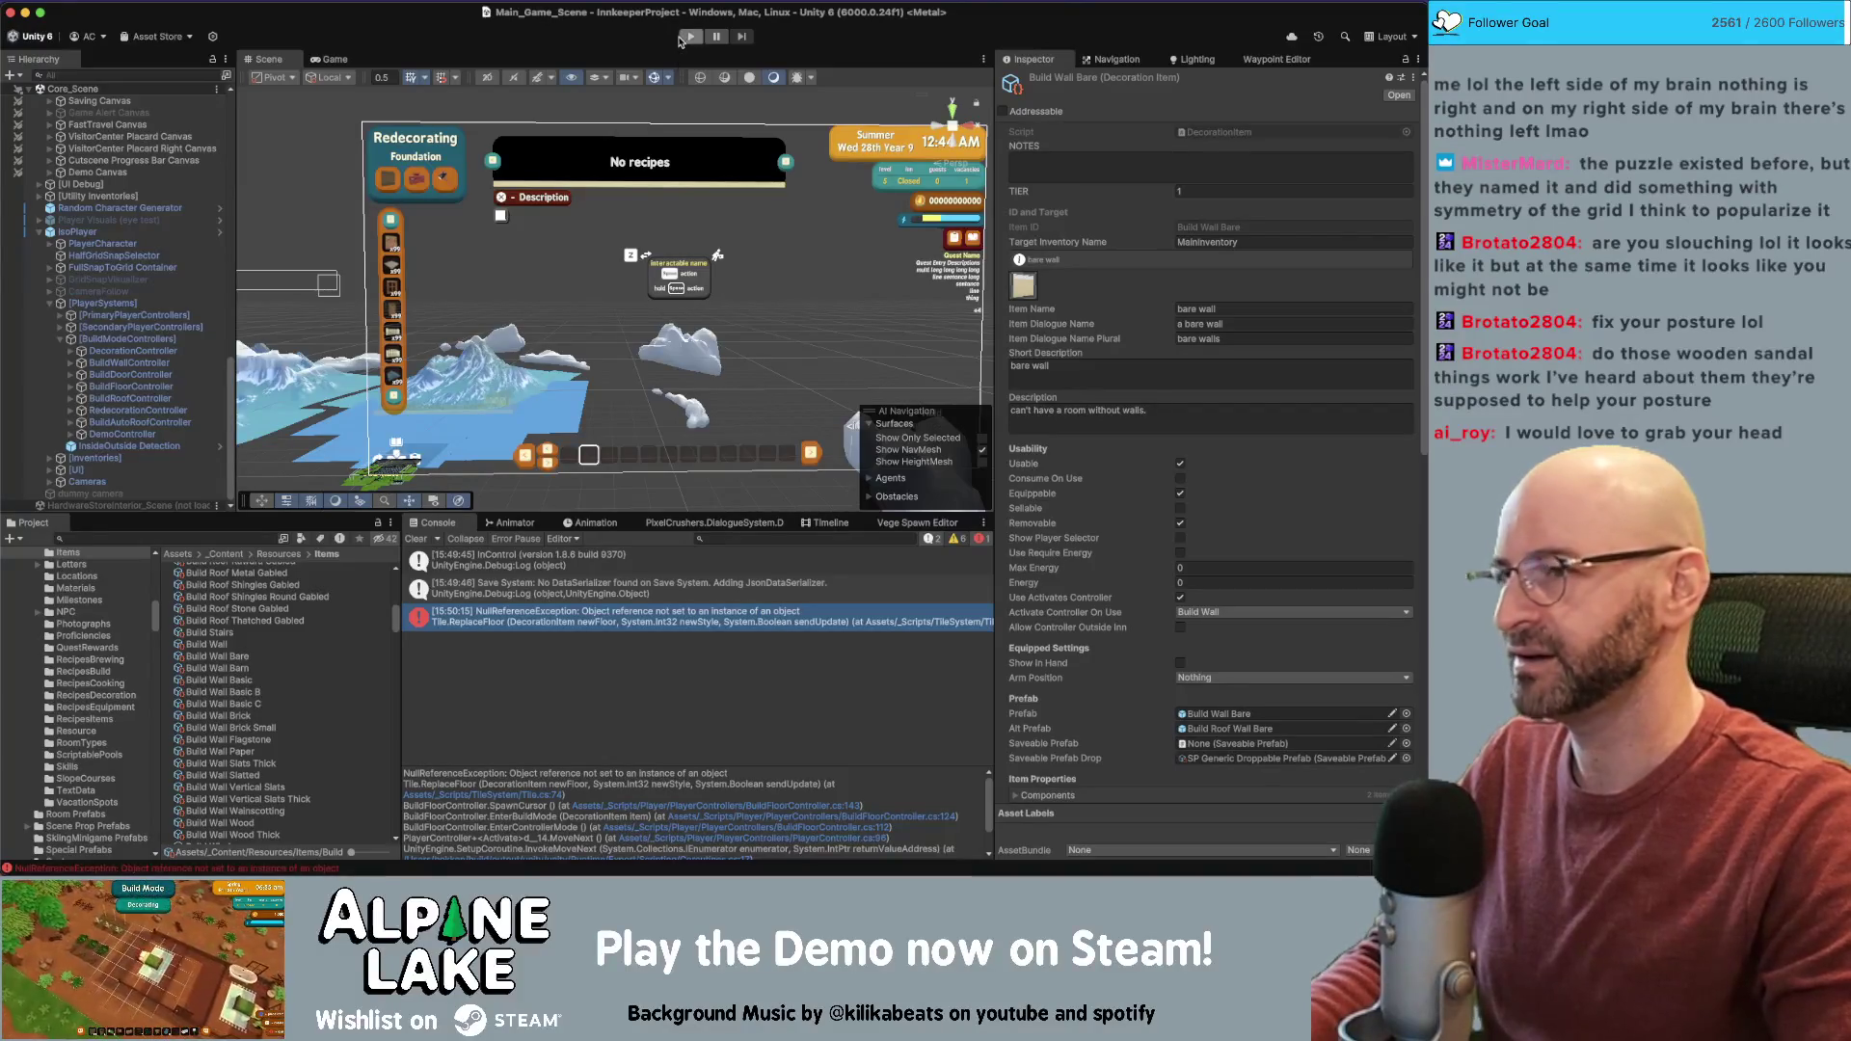
# Start Play mode, walk to pick up the sledge hammer and dismiss the Use Items tutorial
pyautogui.click(686, 40)
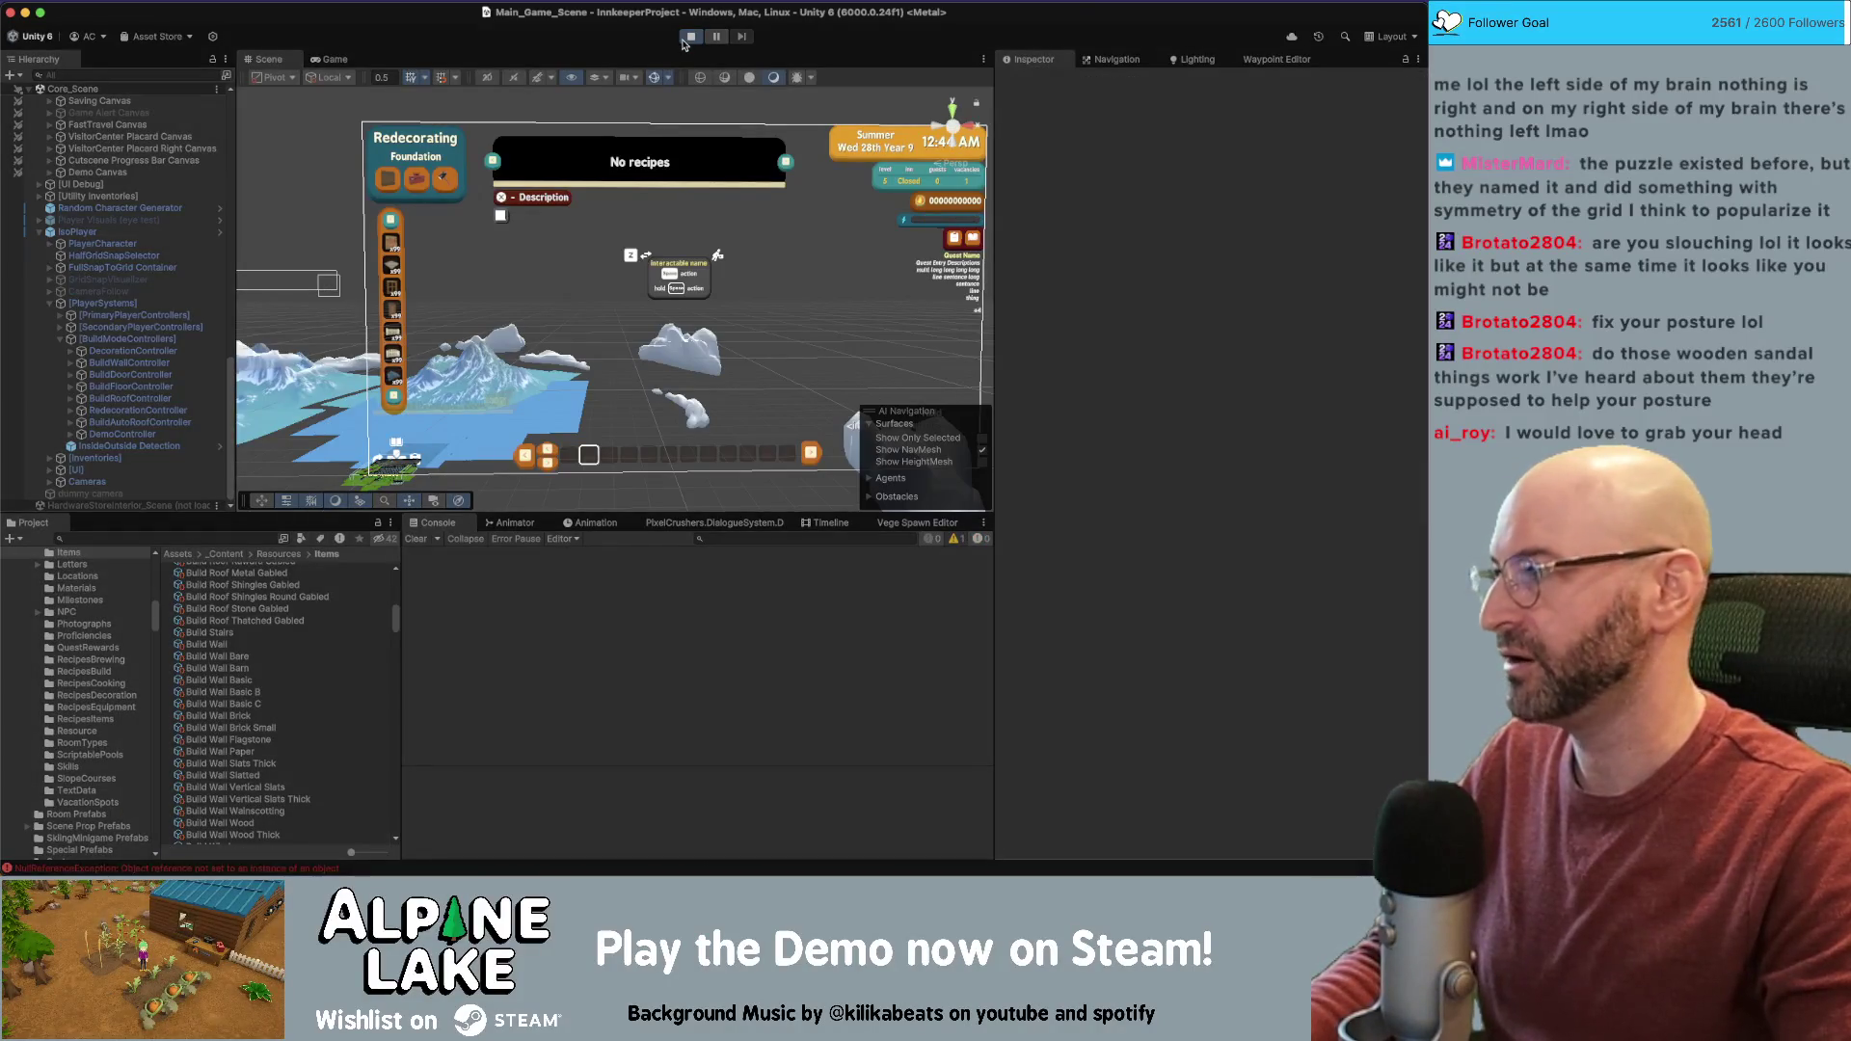
pyautogui.click(689, 37)
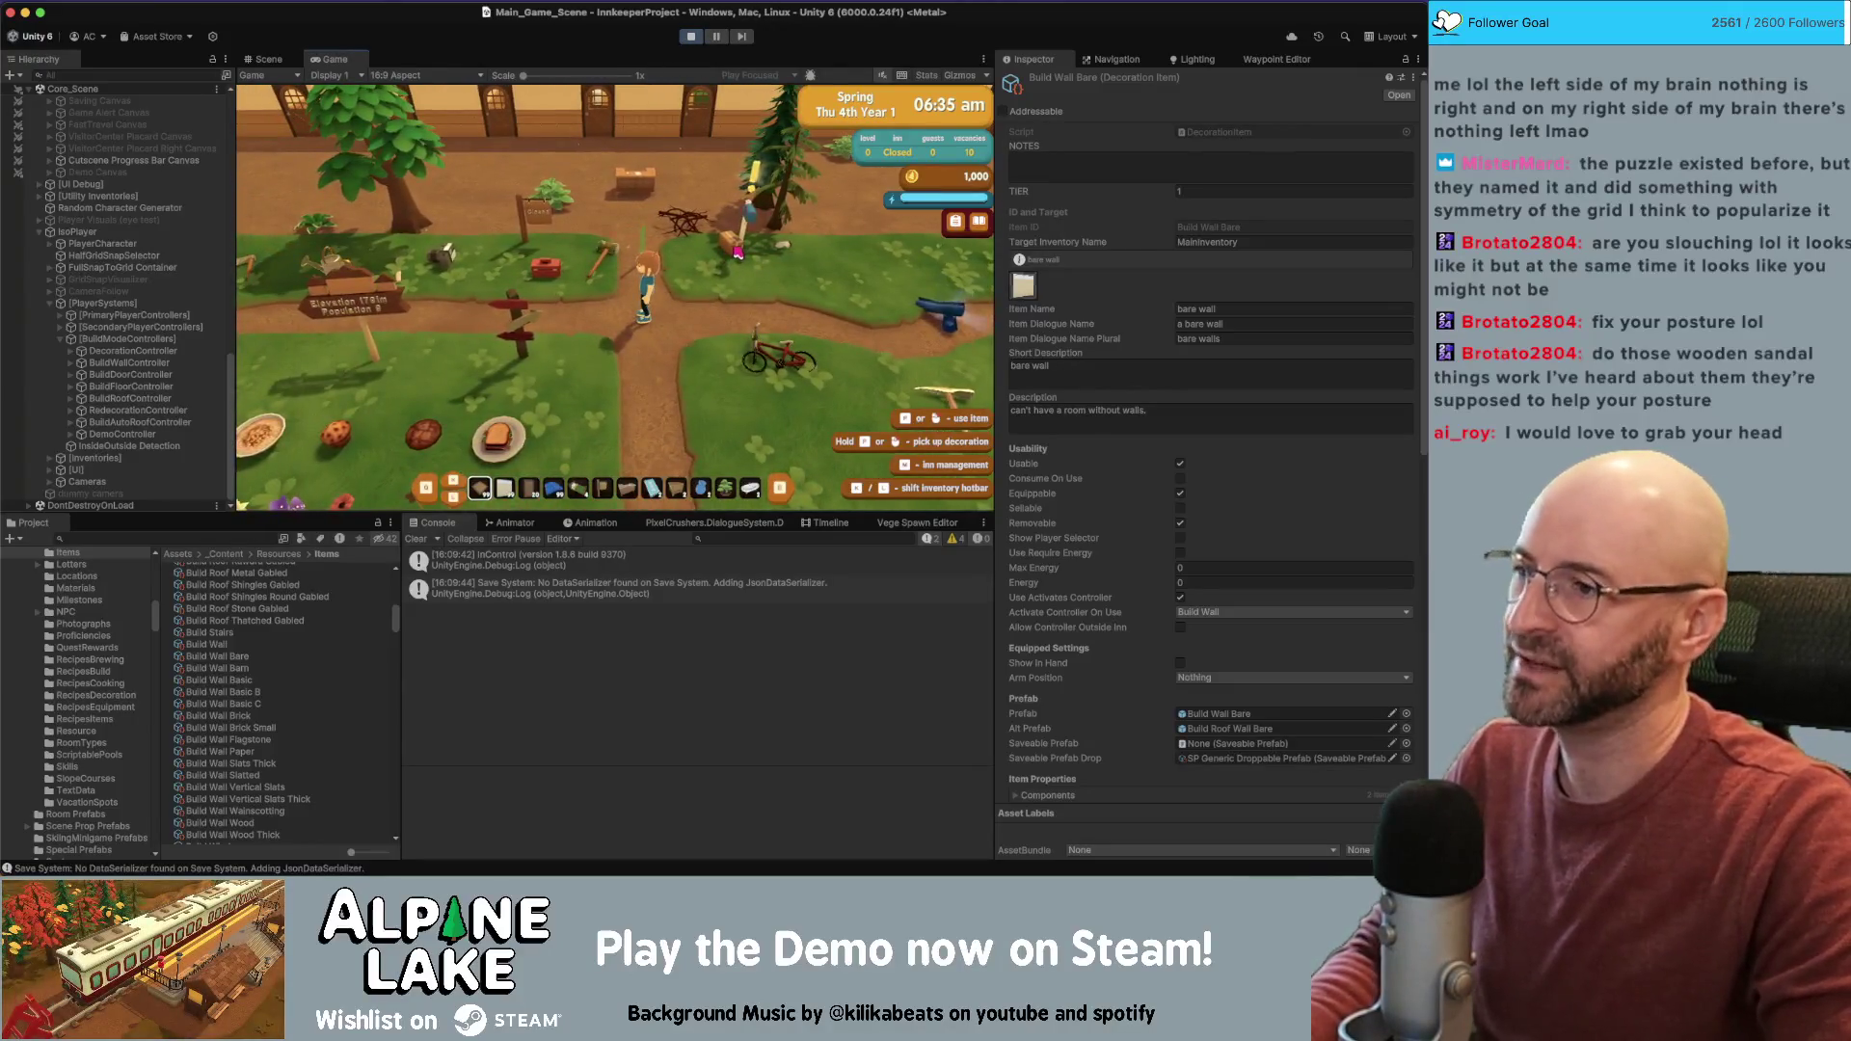
pyautogui.press('w')
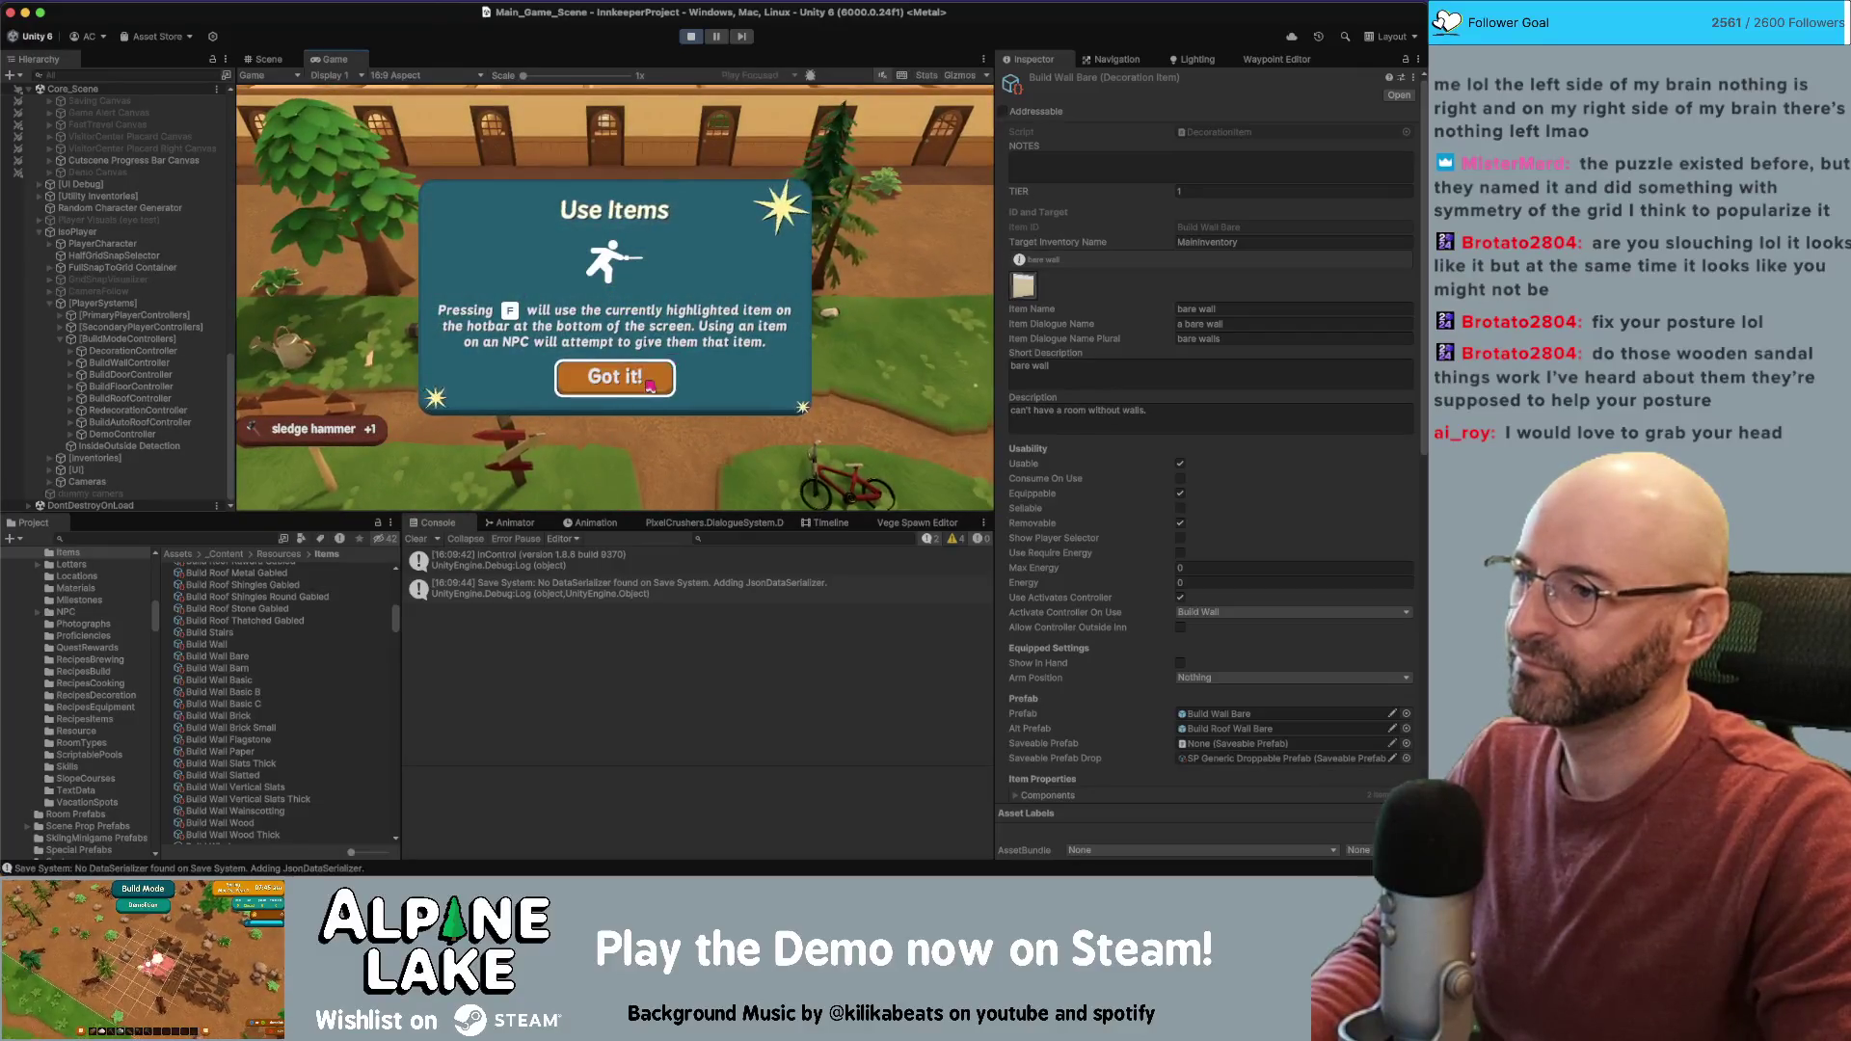
pyautogui.click(660, 382)
pyautogui.press('w')
pyautogui.press('w')
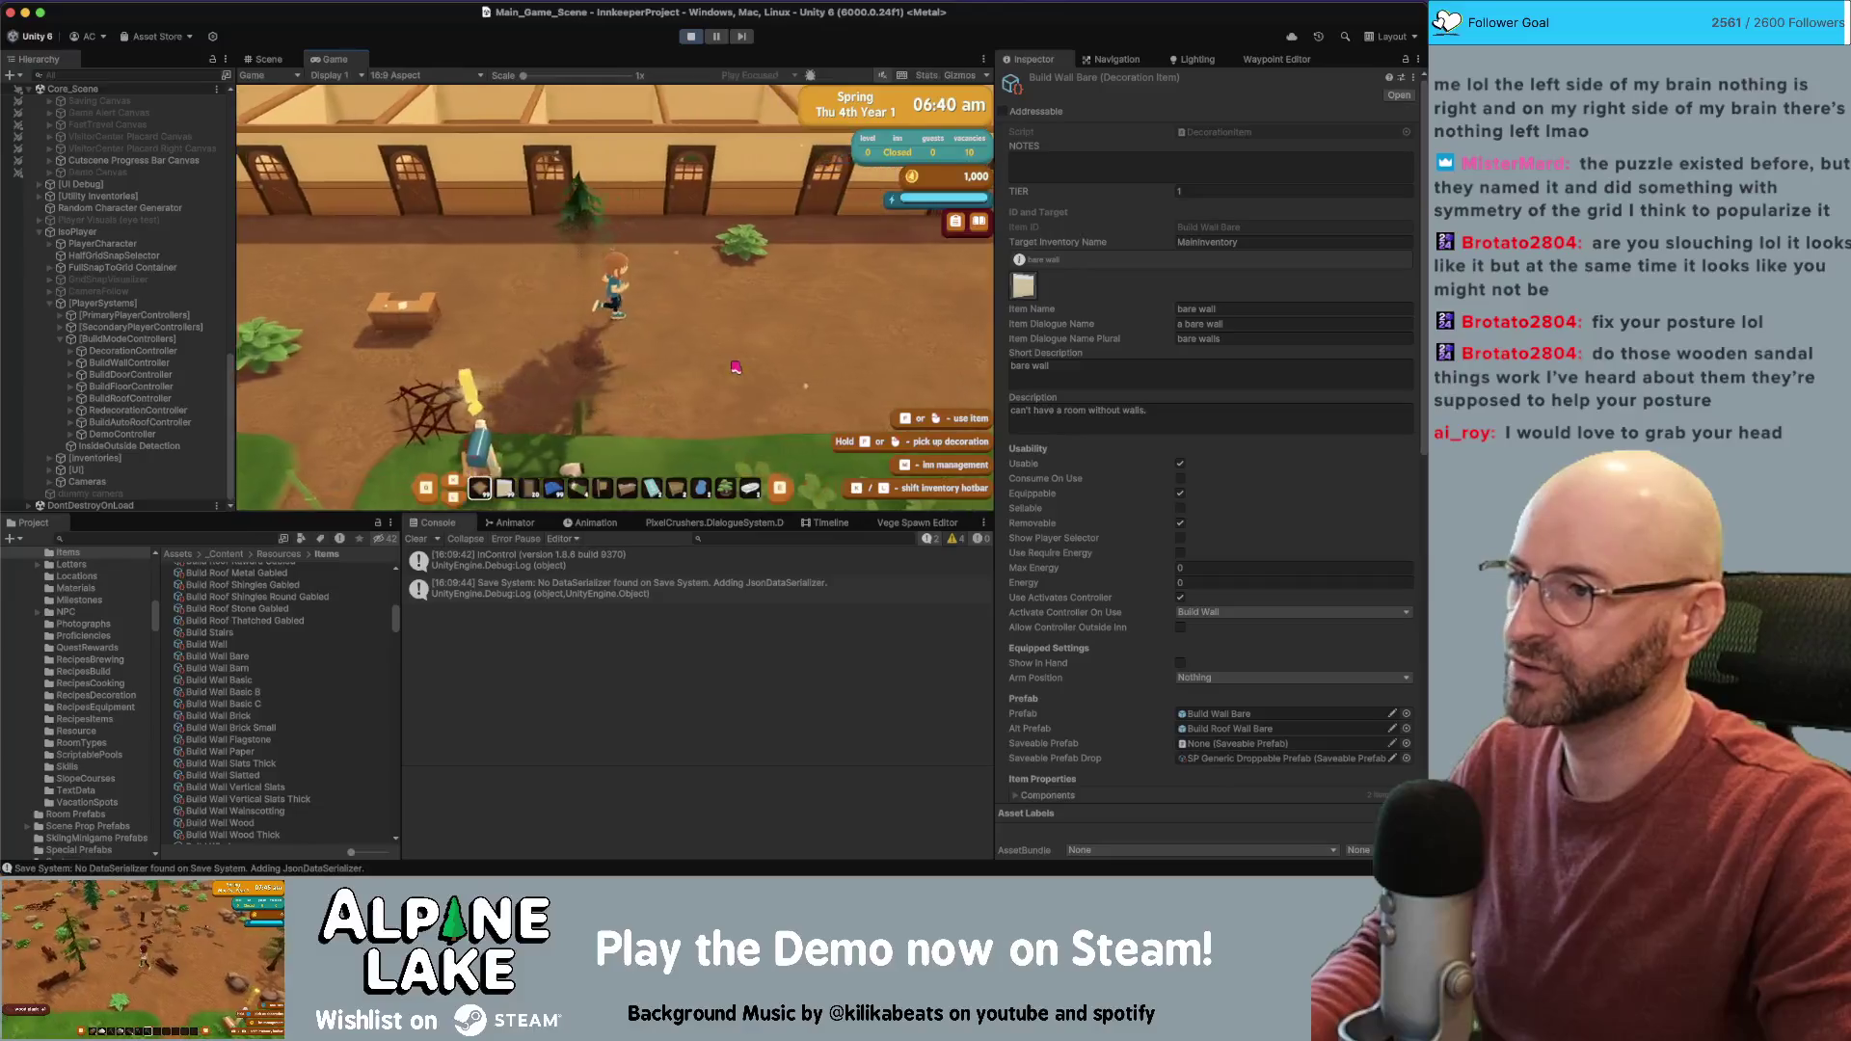
pyautogui.press('w')
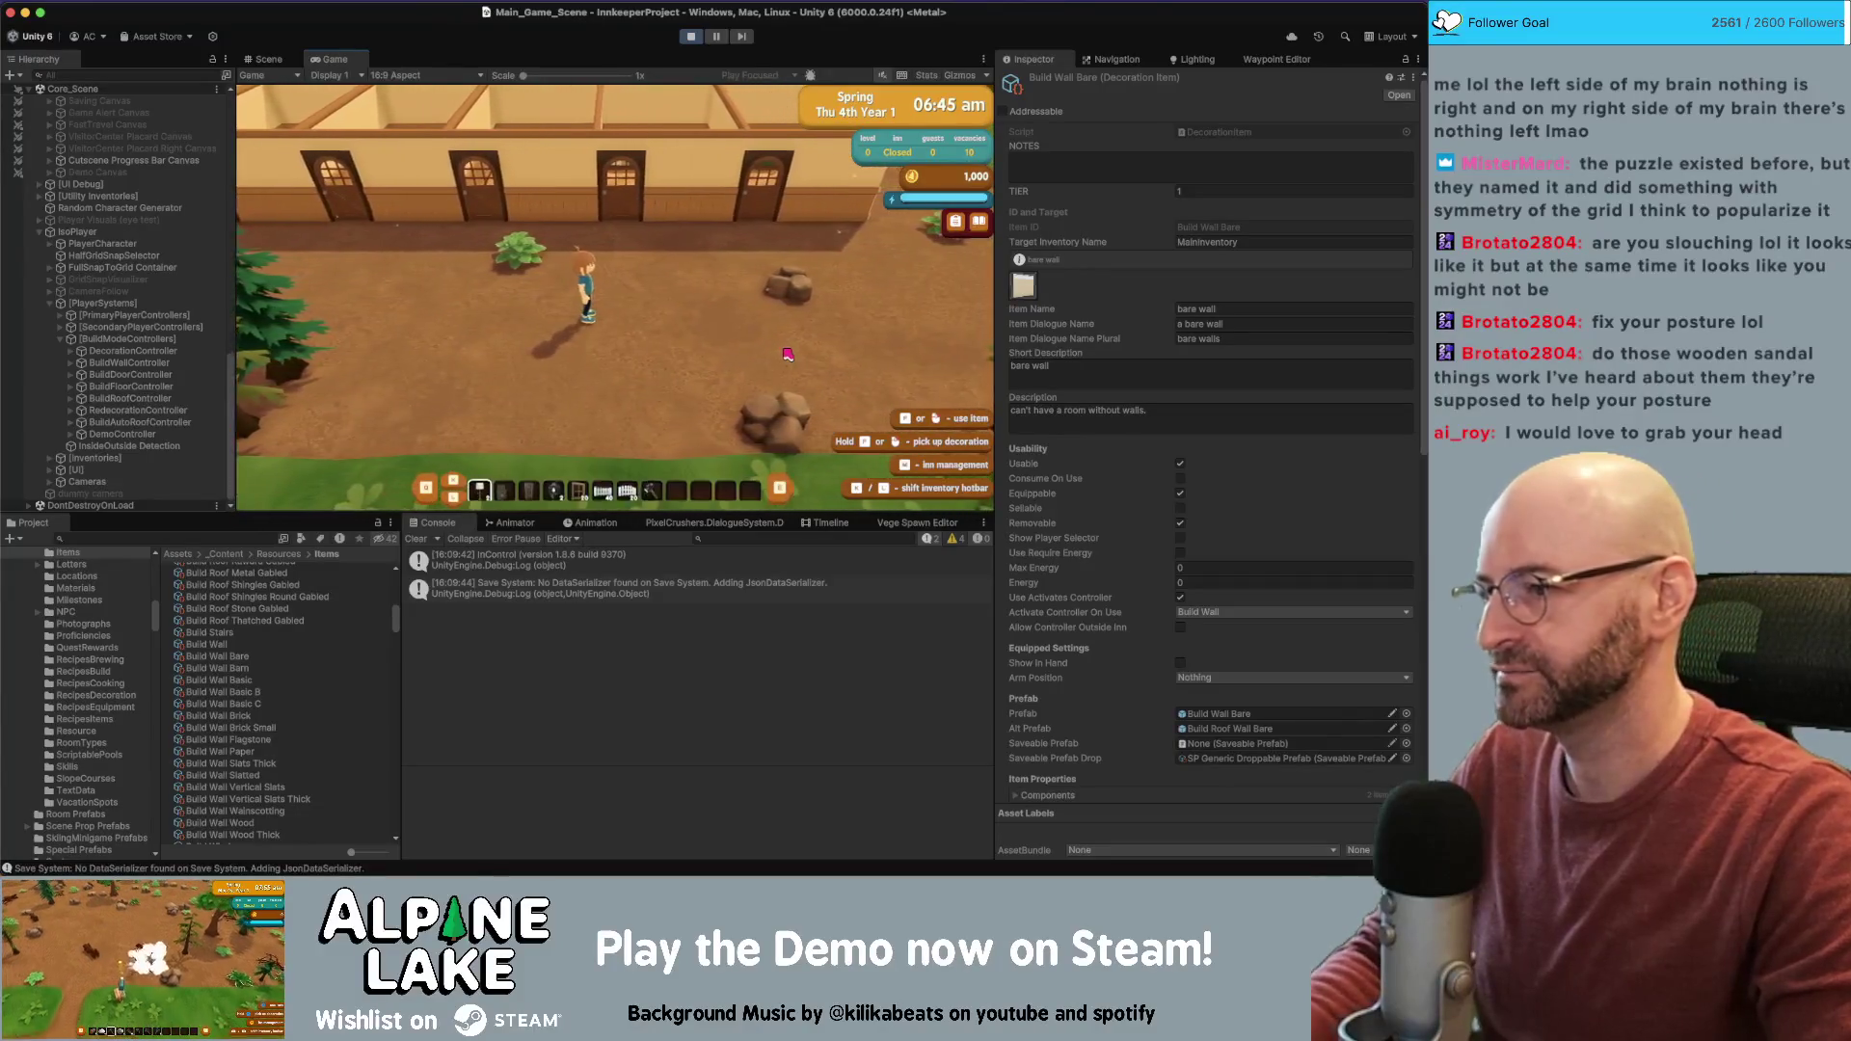
# Pick the fourth hotbar item, enter foundation build mode, then stop playing
pyautogui.press('Tab')
pyautogui.press('6')
pyautogui.press('d')
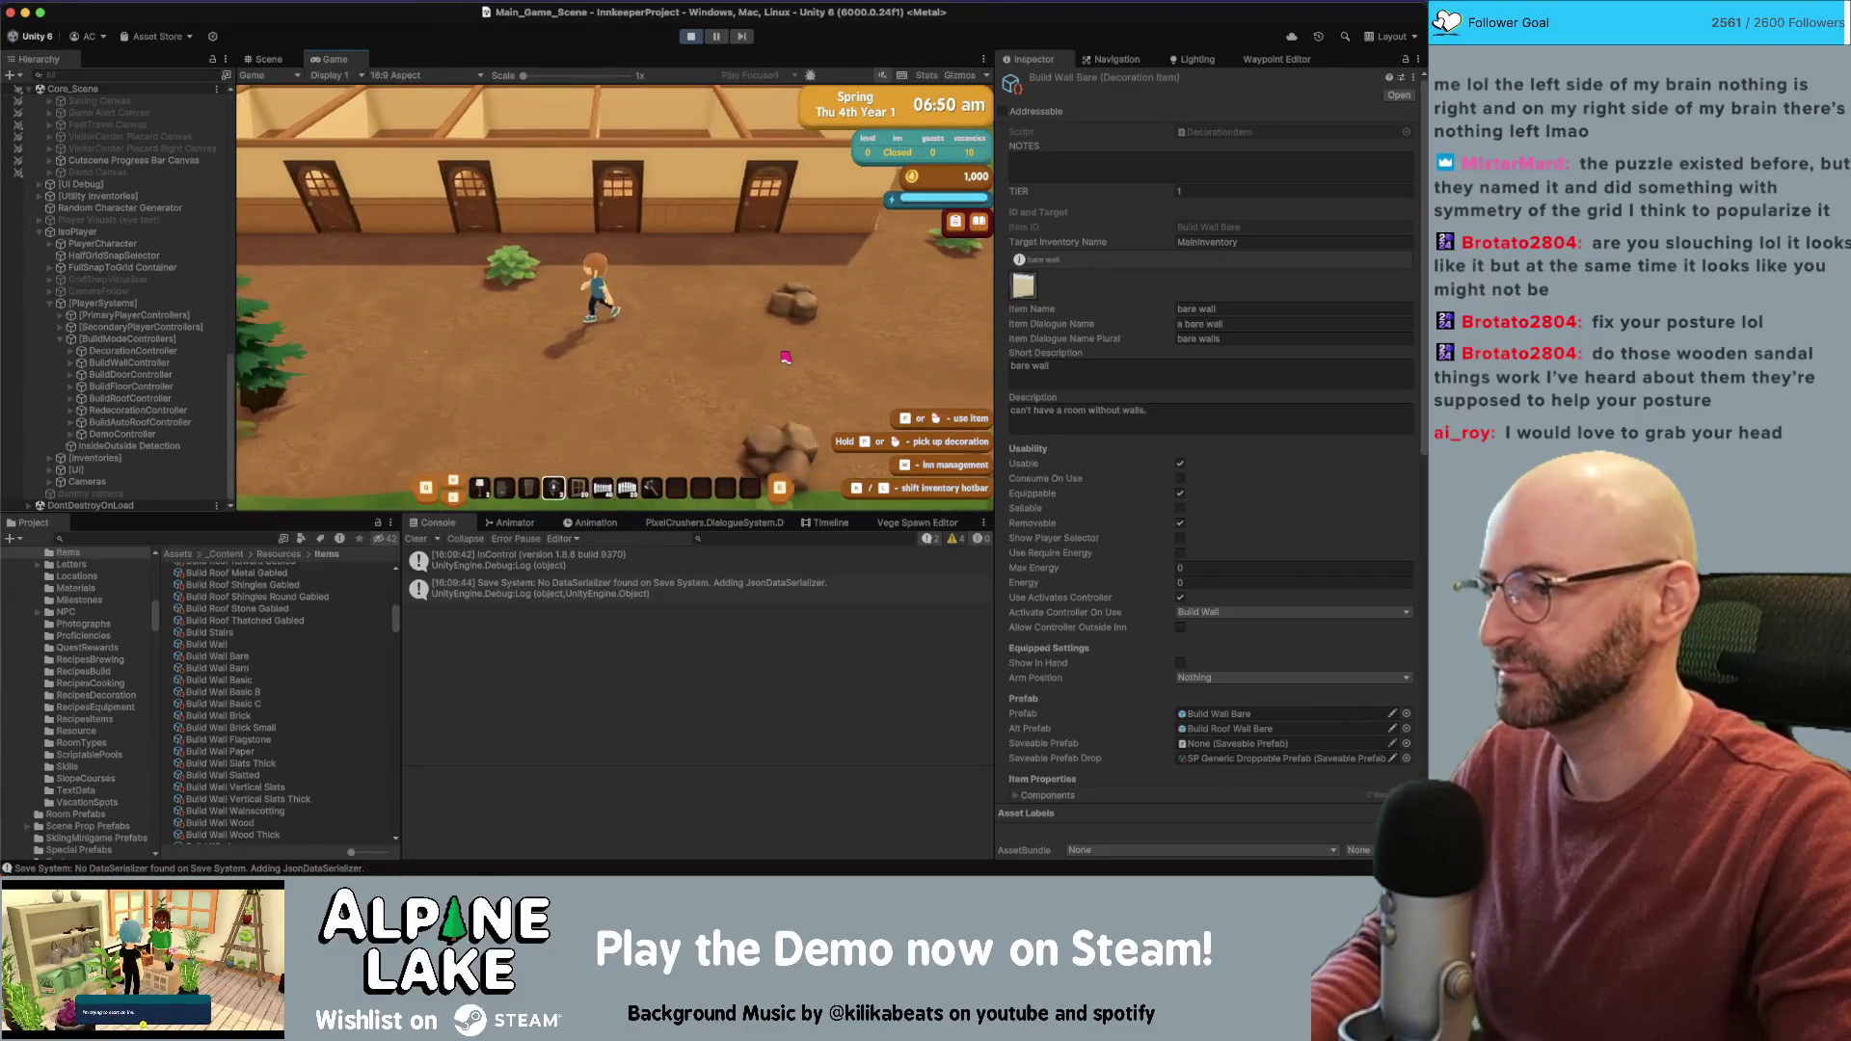
pyautogui.press('Tab')
pyautogui.press('Tab')
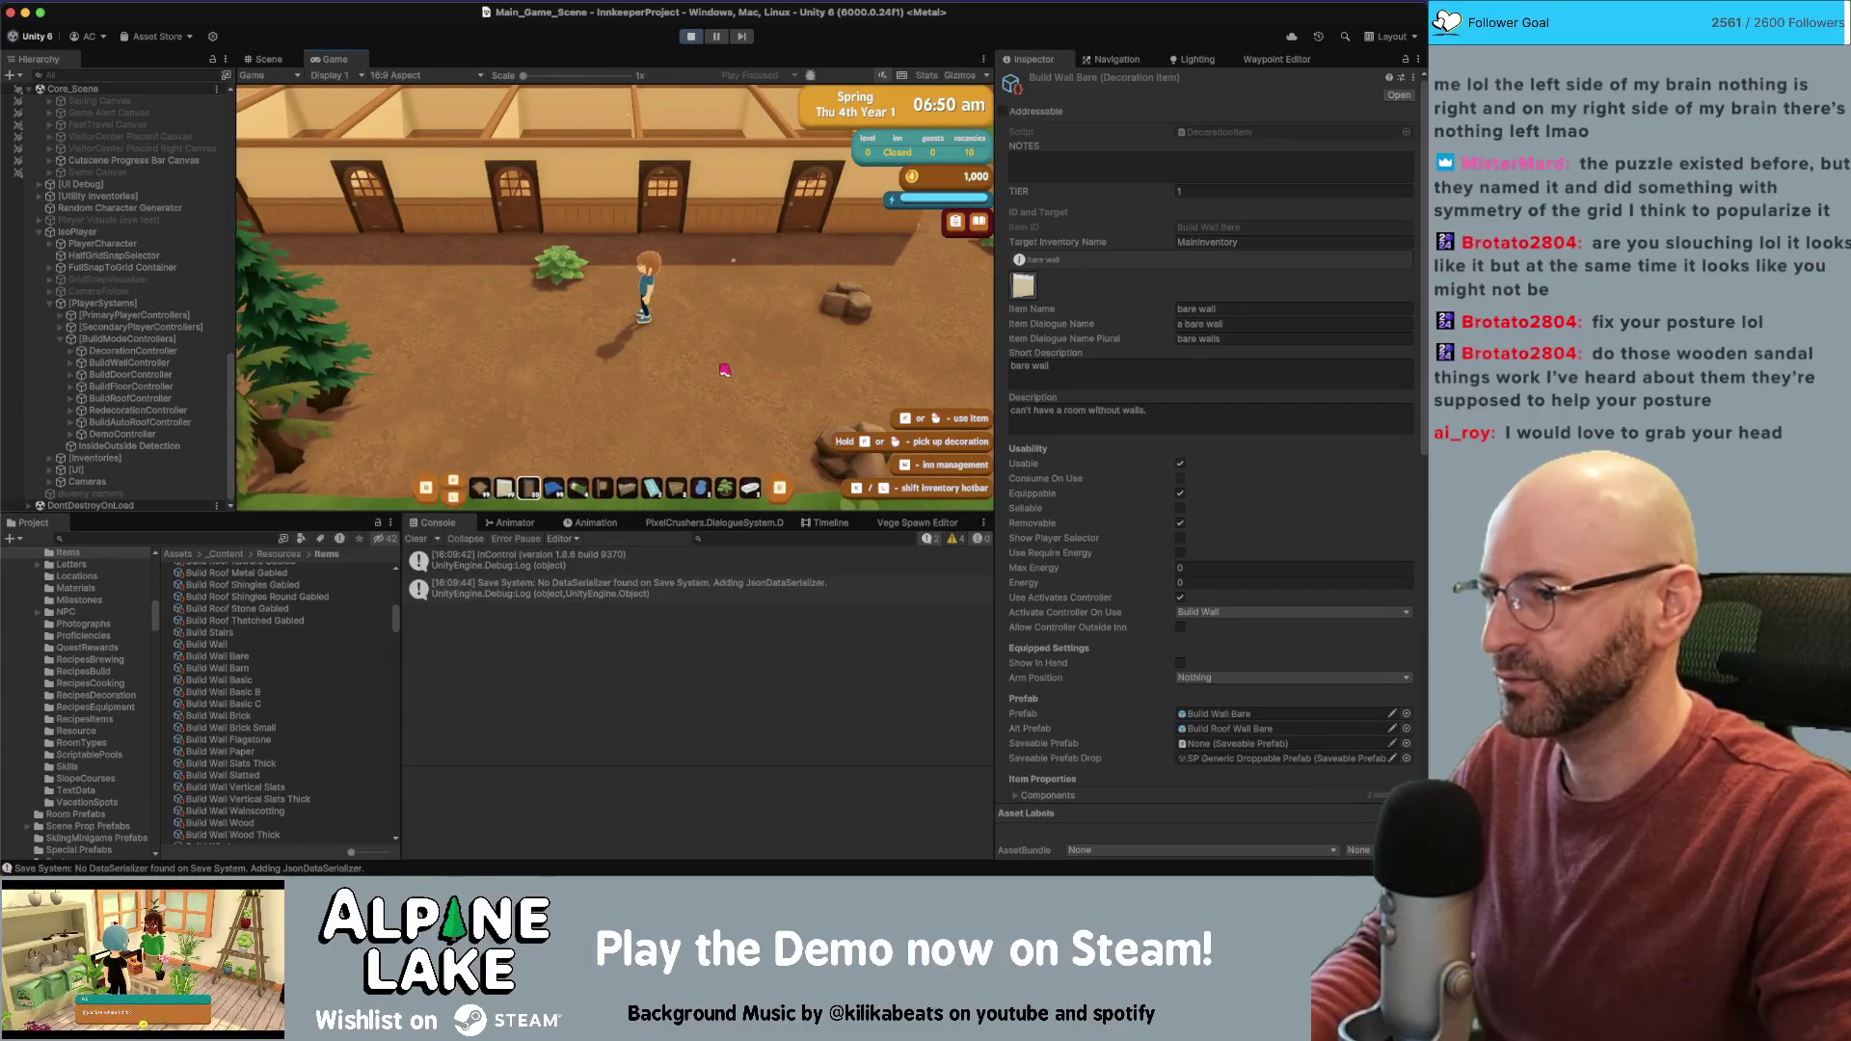
pyautogui.press('4')
pyautogui.click(582, 372)
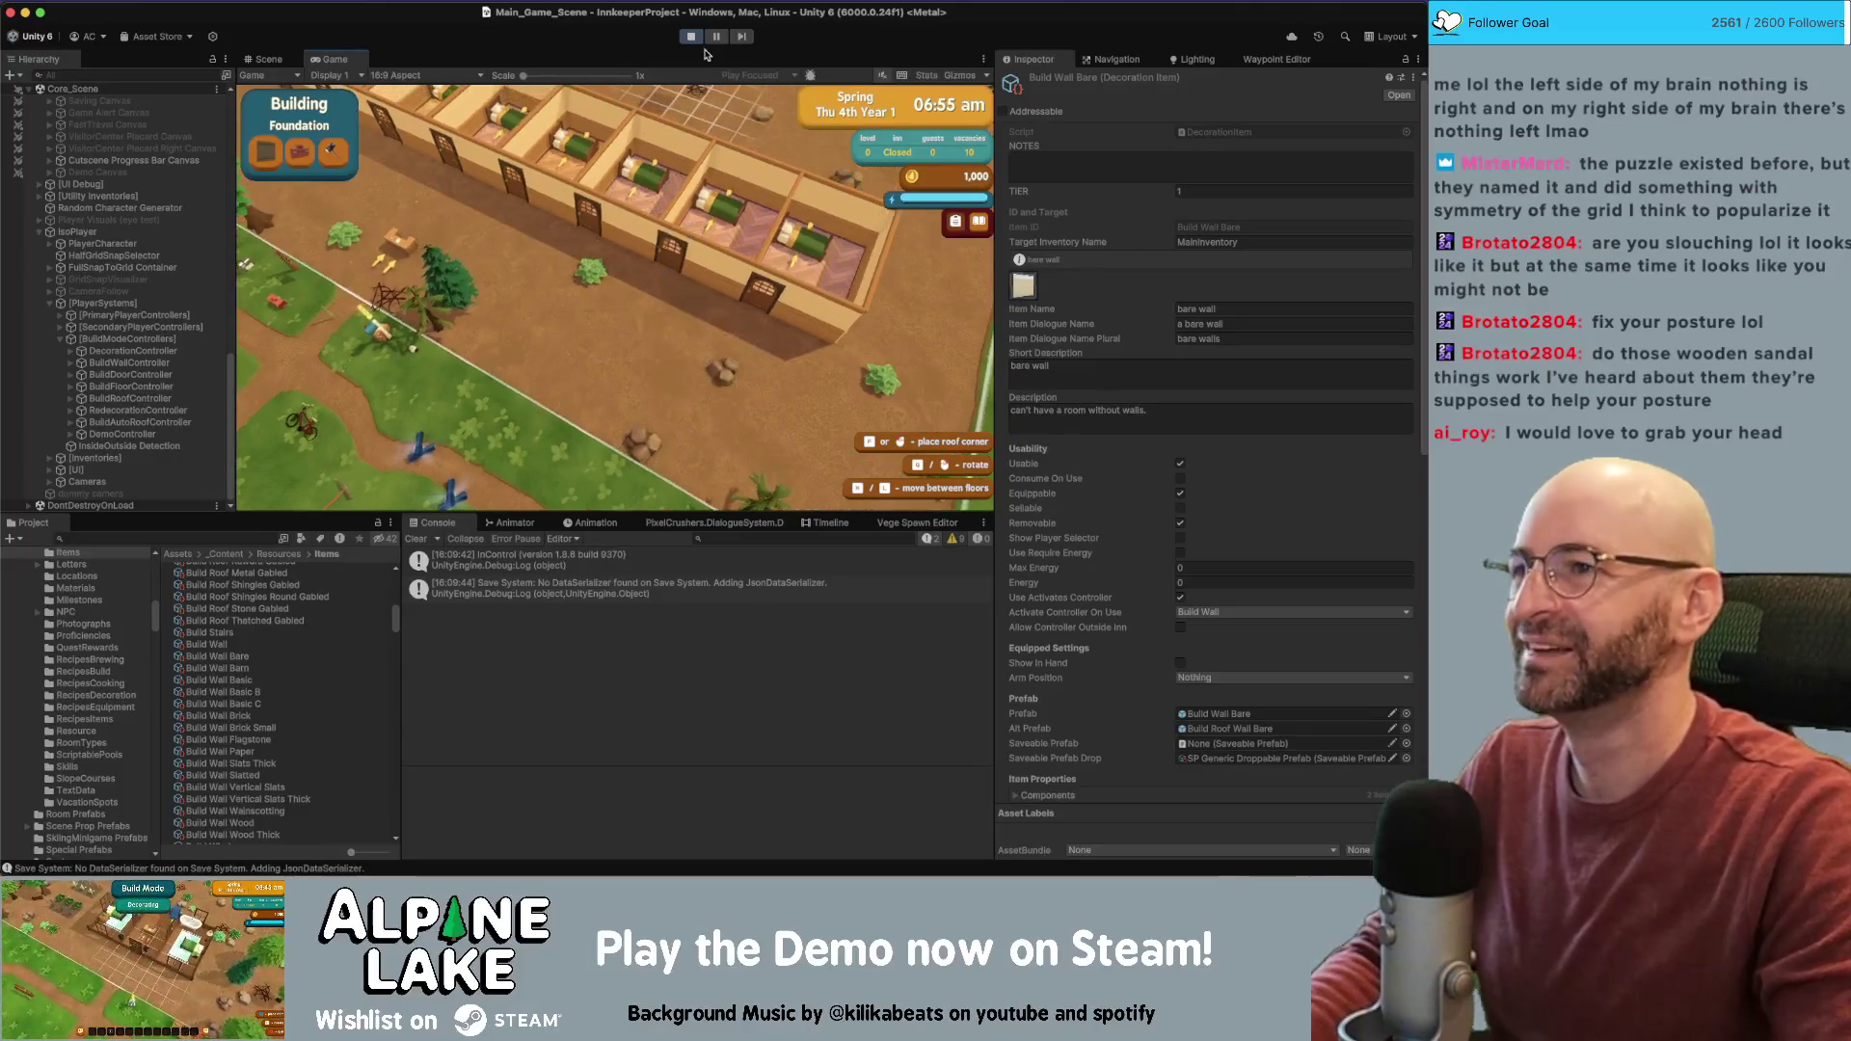
pyautogui.press('super+p')
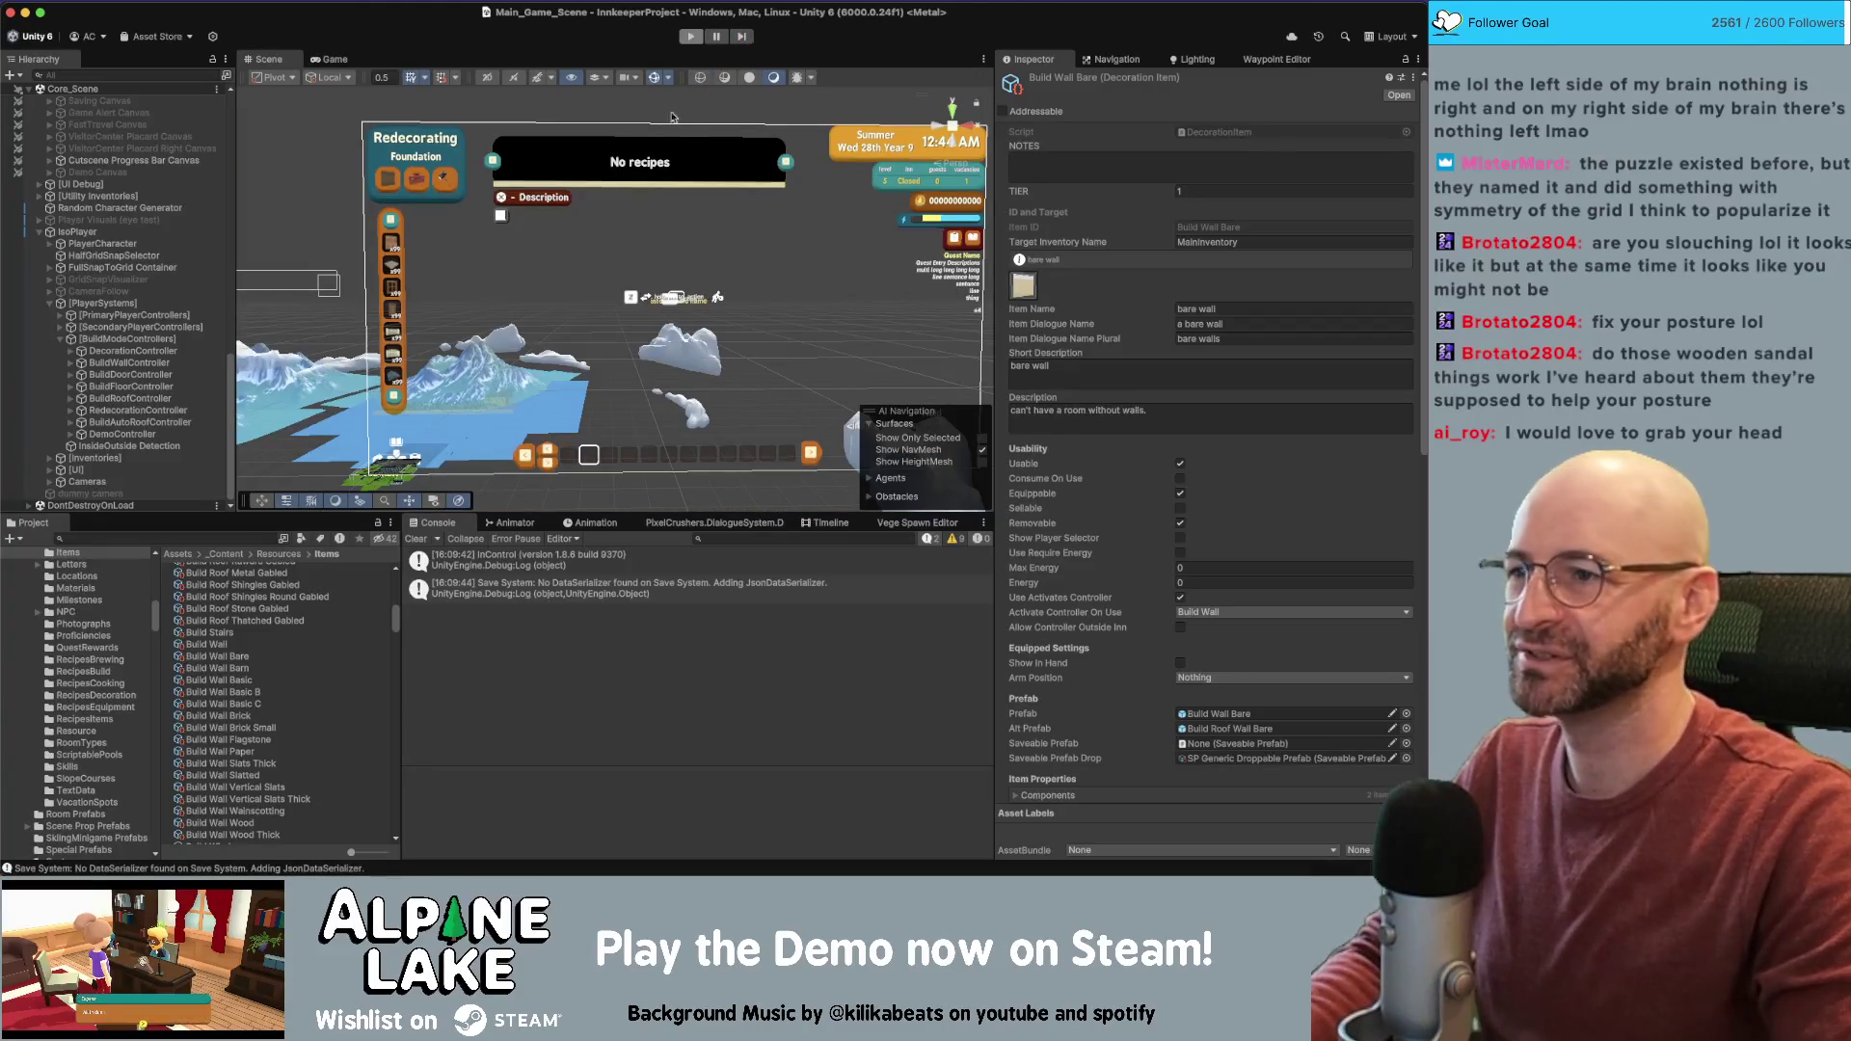
# Replay into foundation build mode and open the BuildFloorController.cs:132 error line from the Console
pyautogui.click(687, 37)
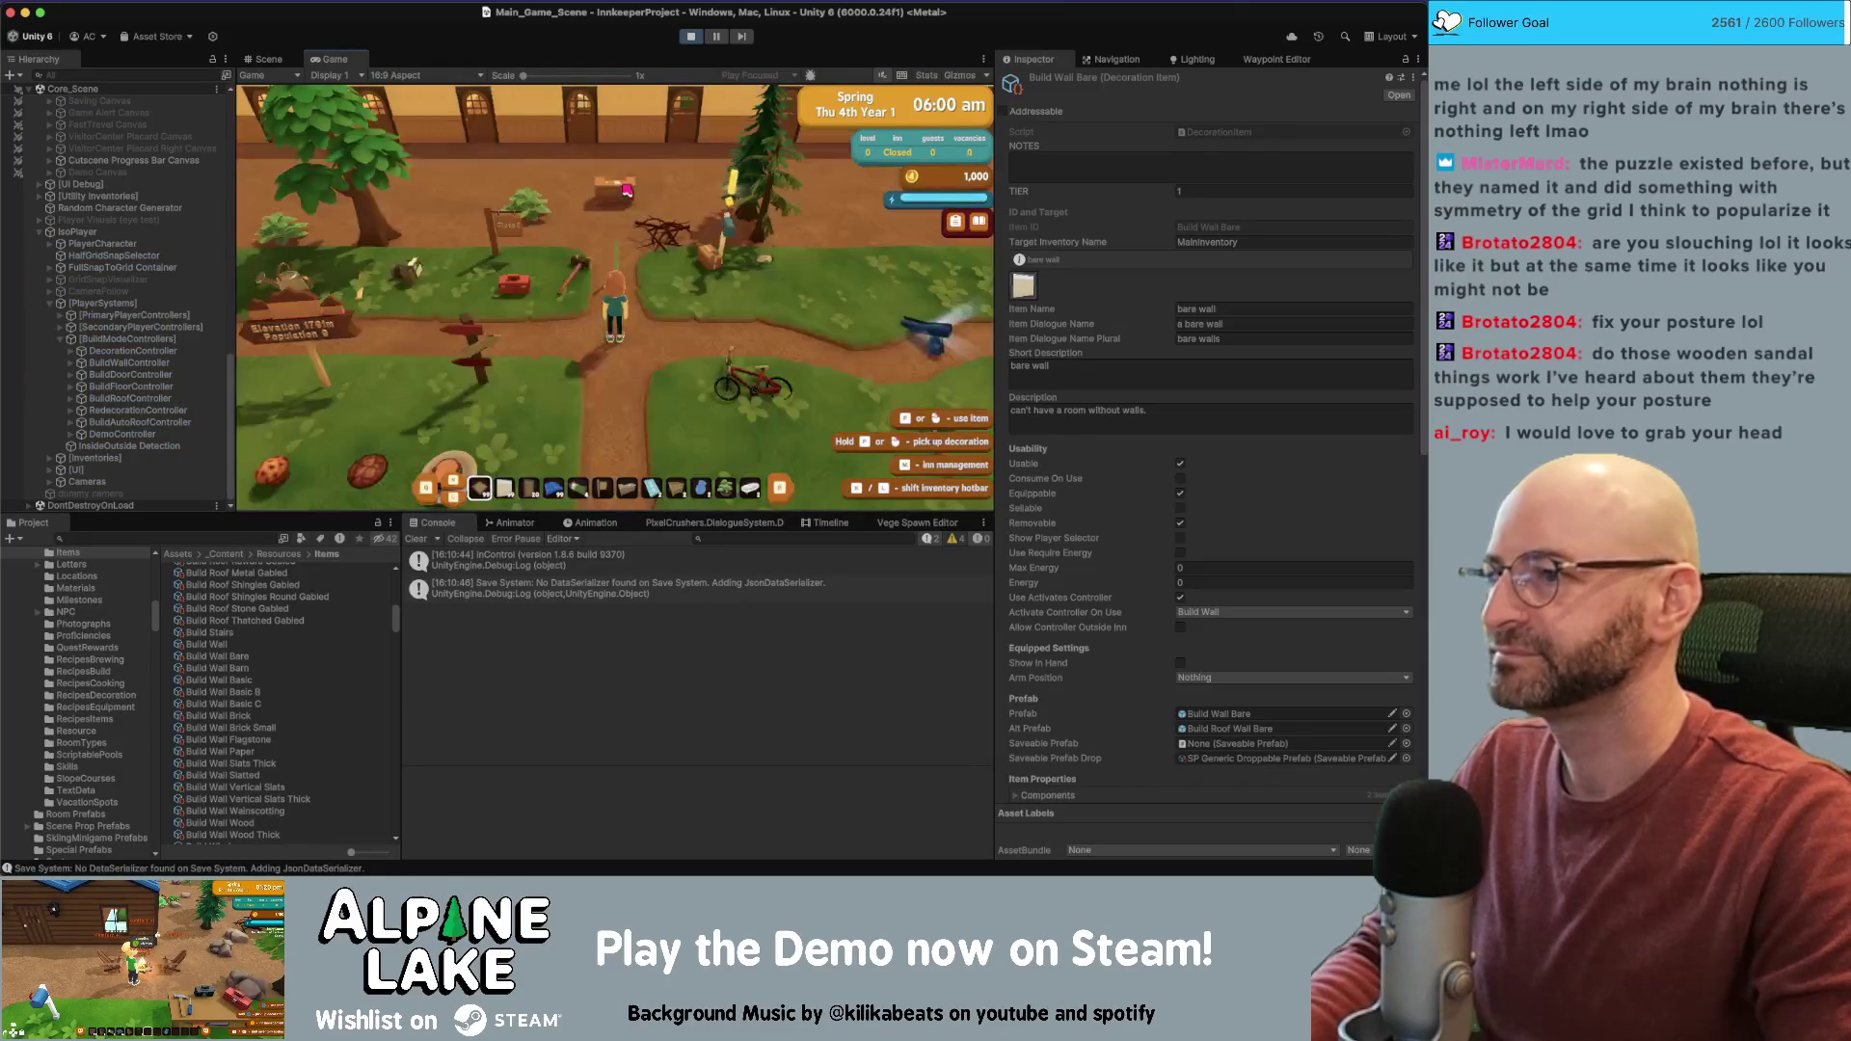
pyautogui.press('w')
pyautogui.press('d')
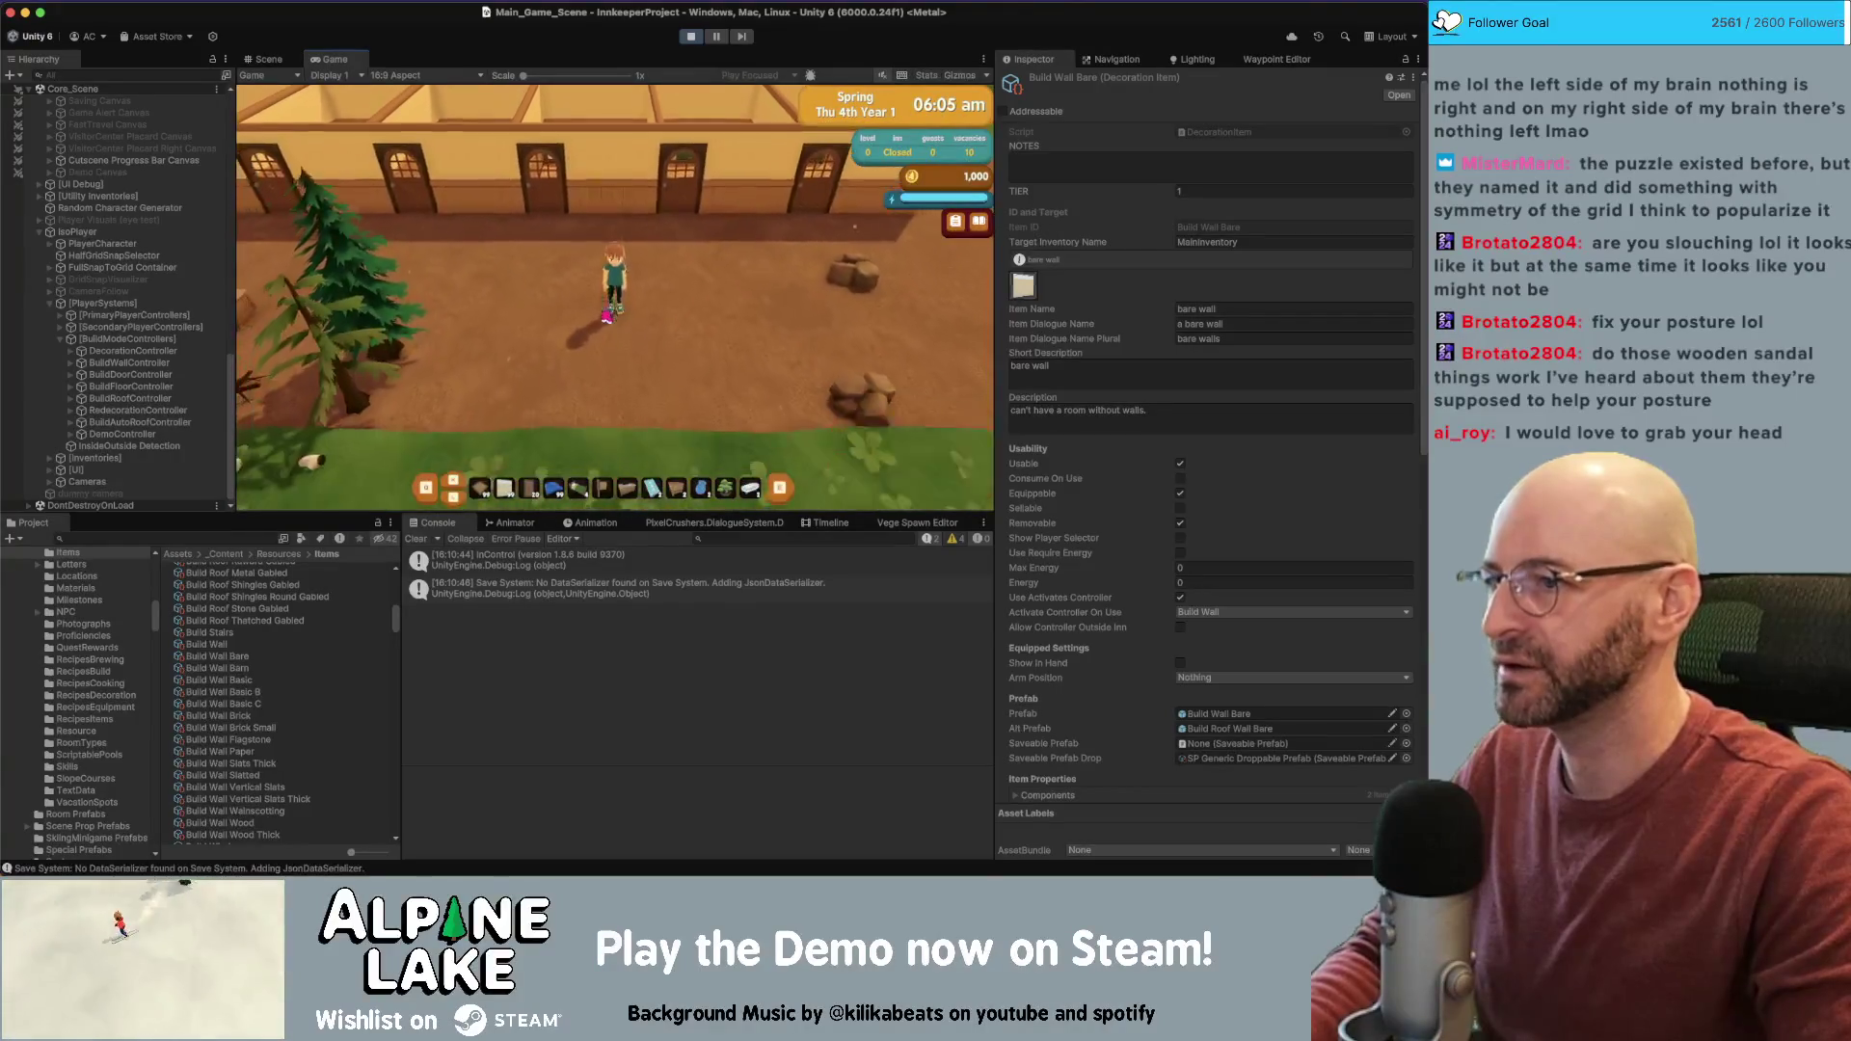
pyautogui.press('b')
pyautogui.click(572, 625)
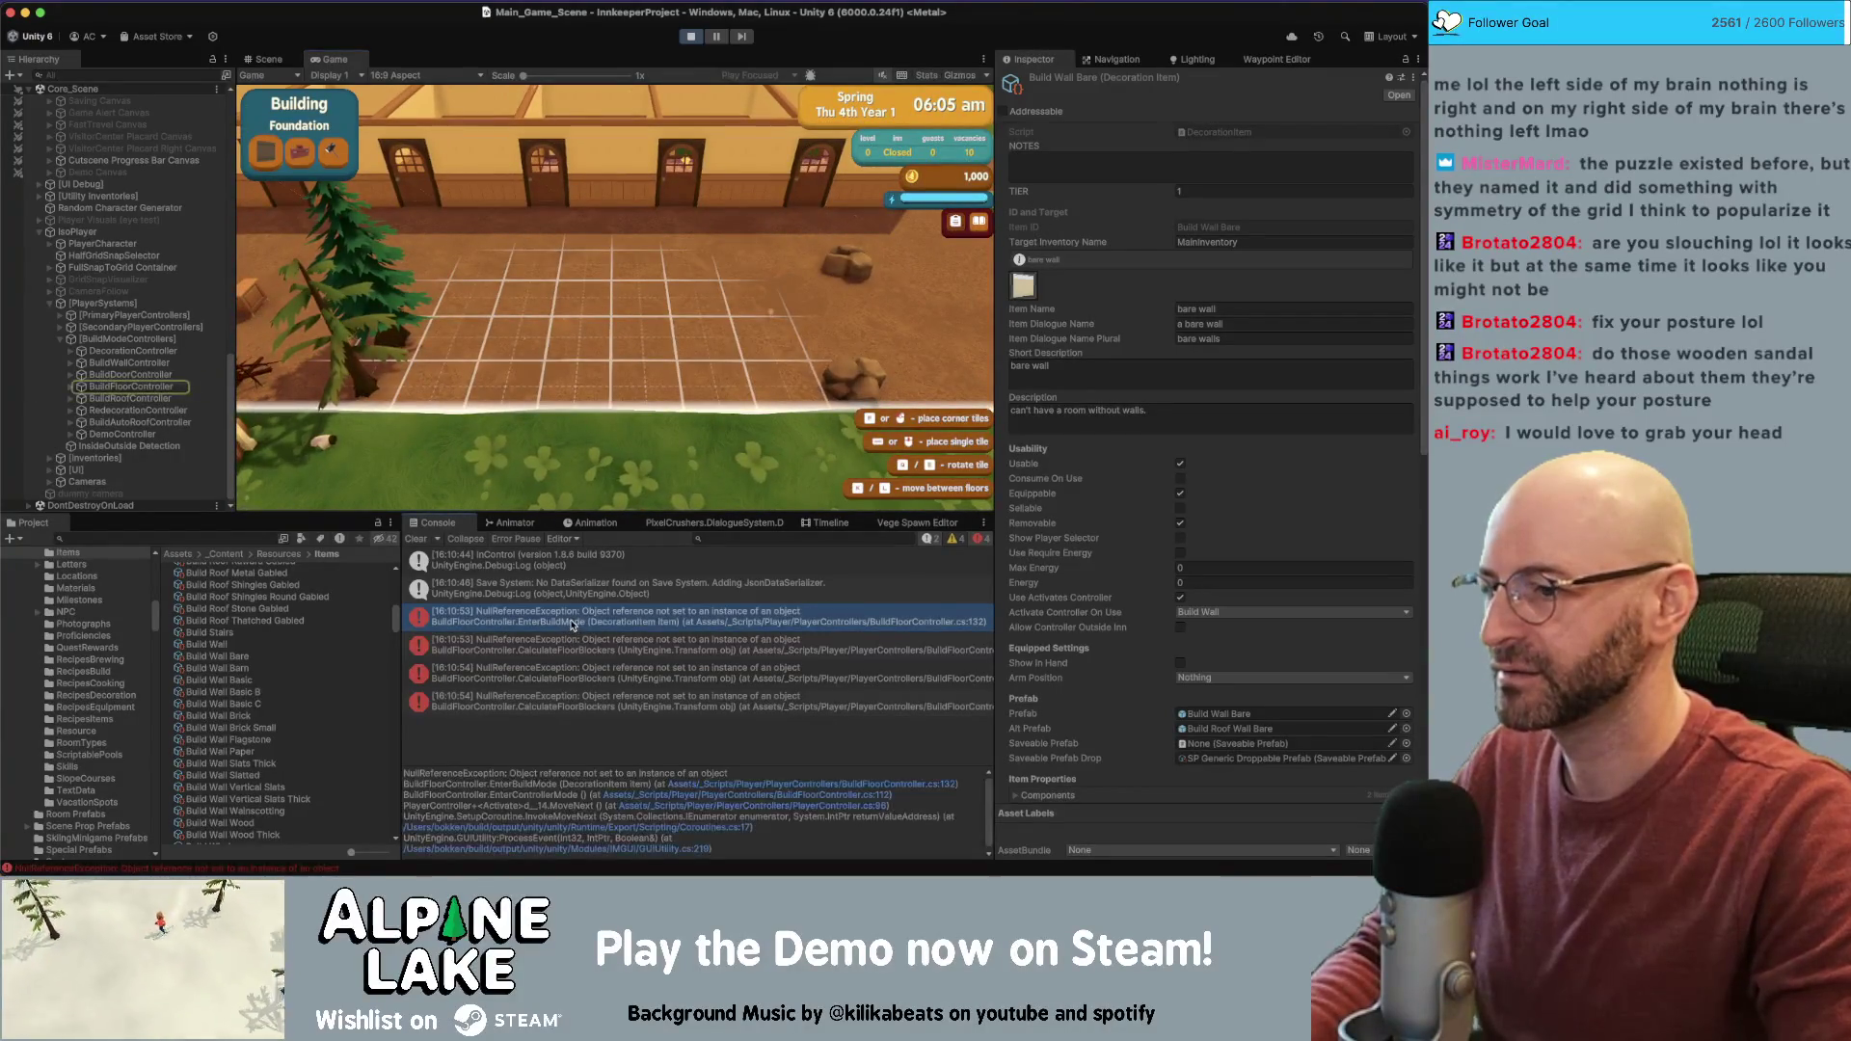
pyautogui.click(762, 784)
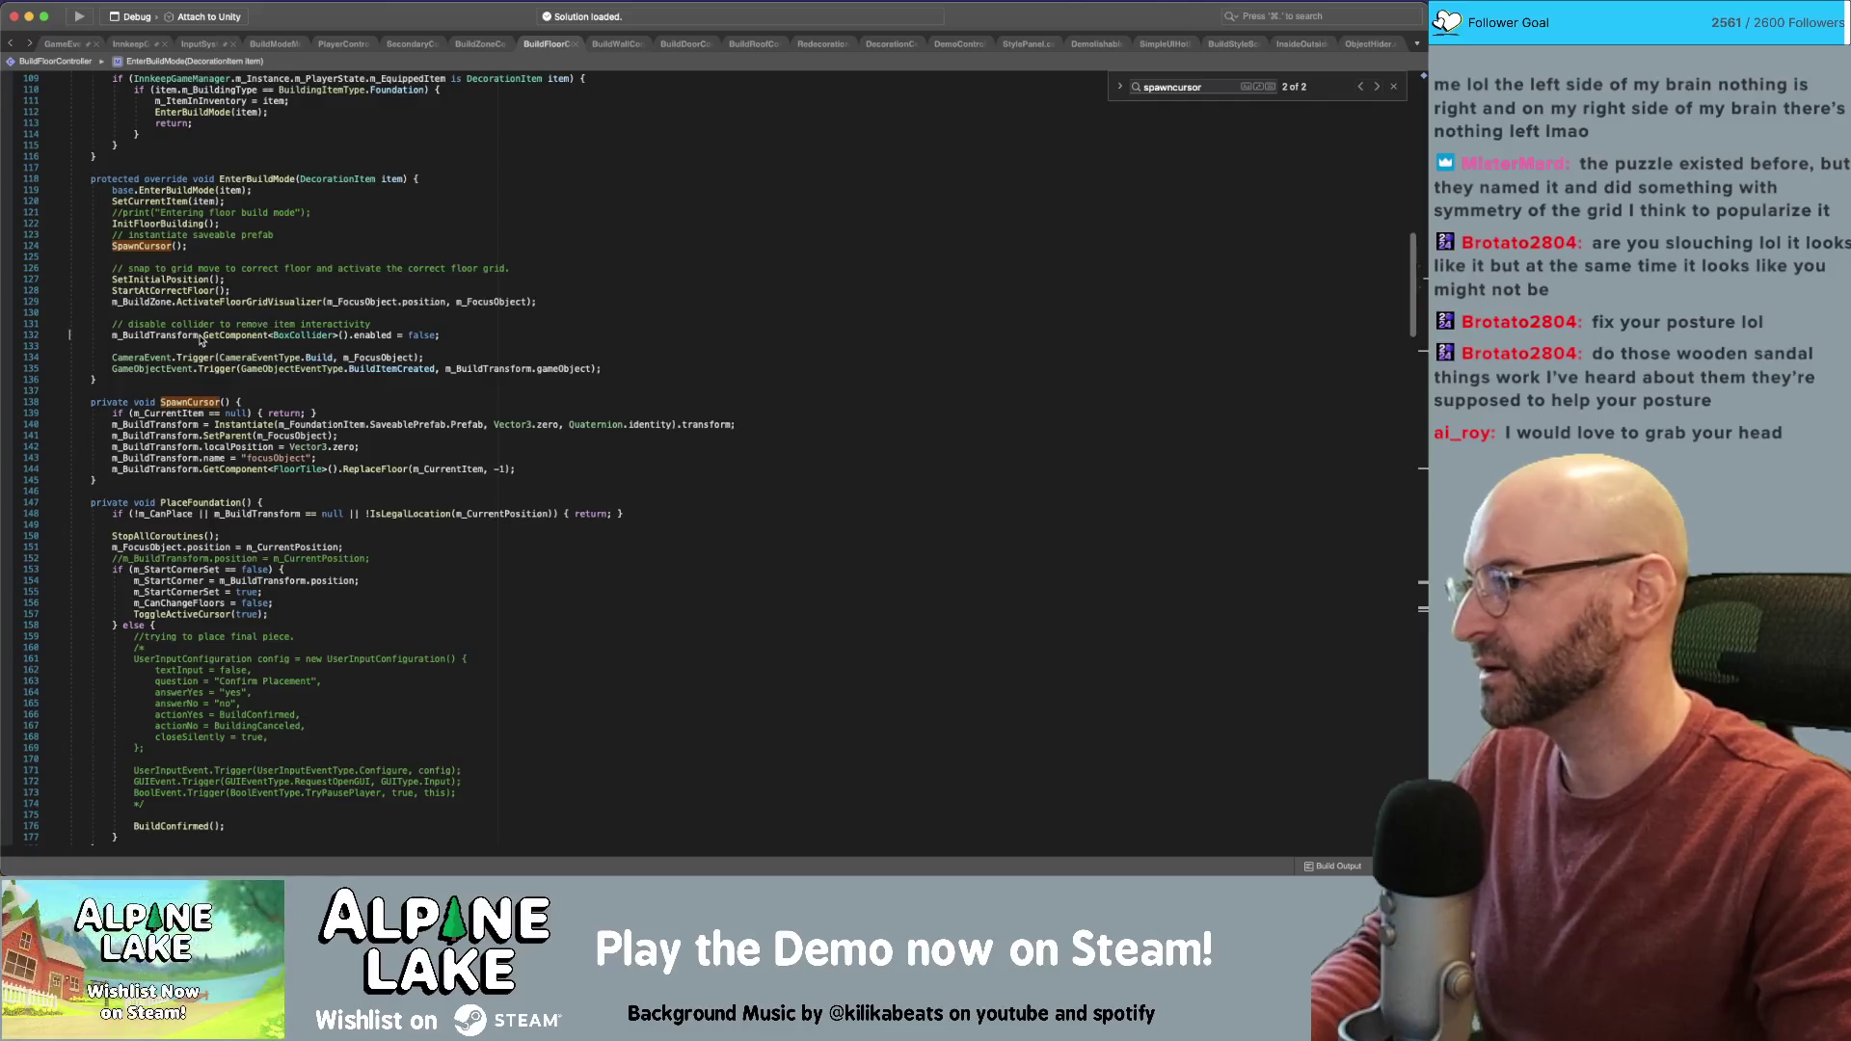
# Inspect line 132's m_BuildTransform GetComponent<BoxCollider> call
pyautogui.click(189, 335)
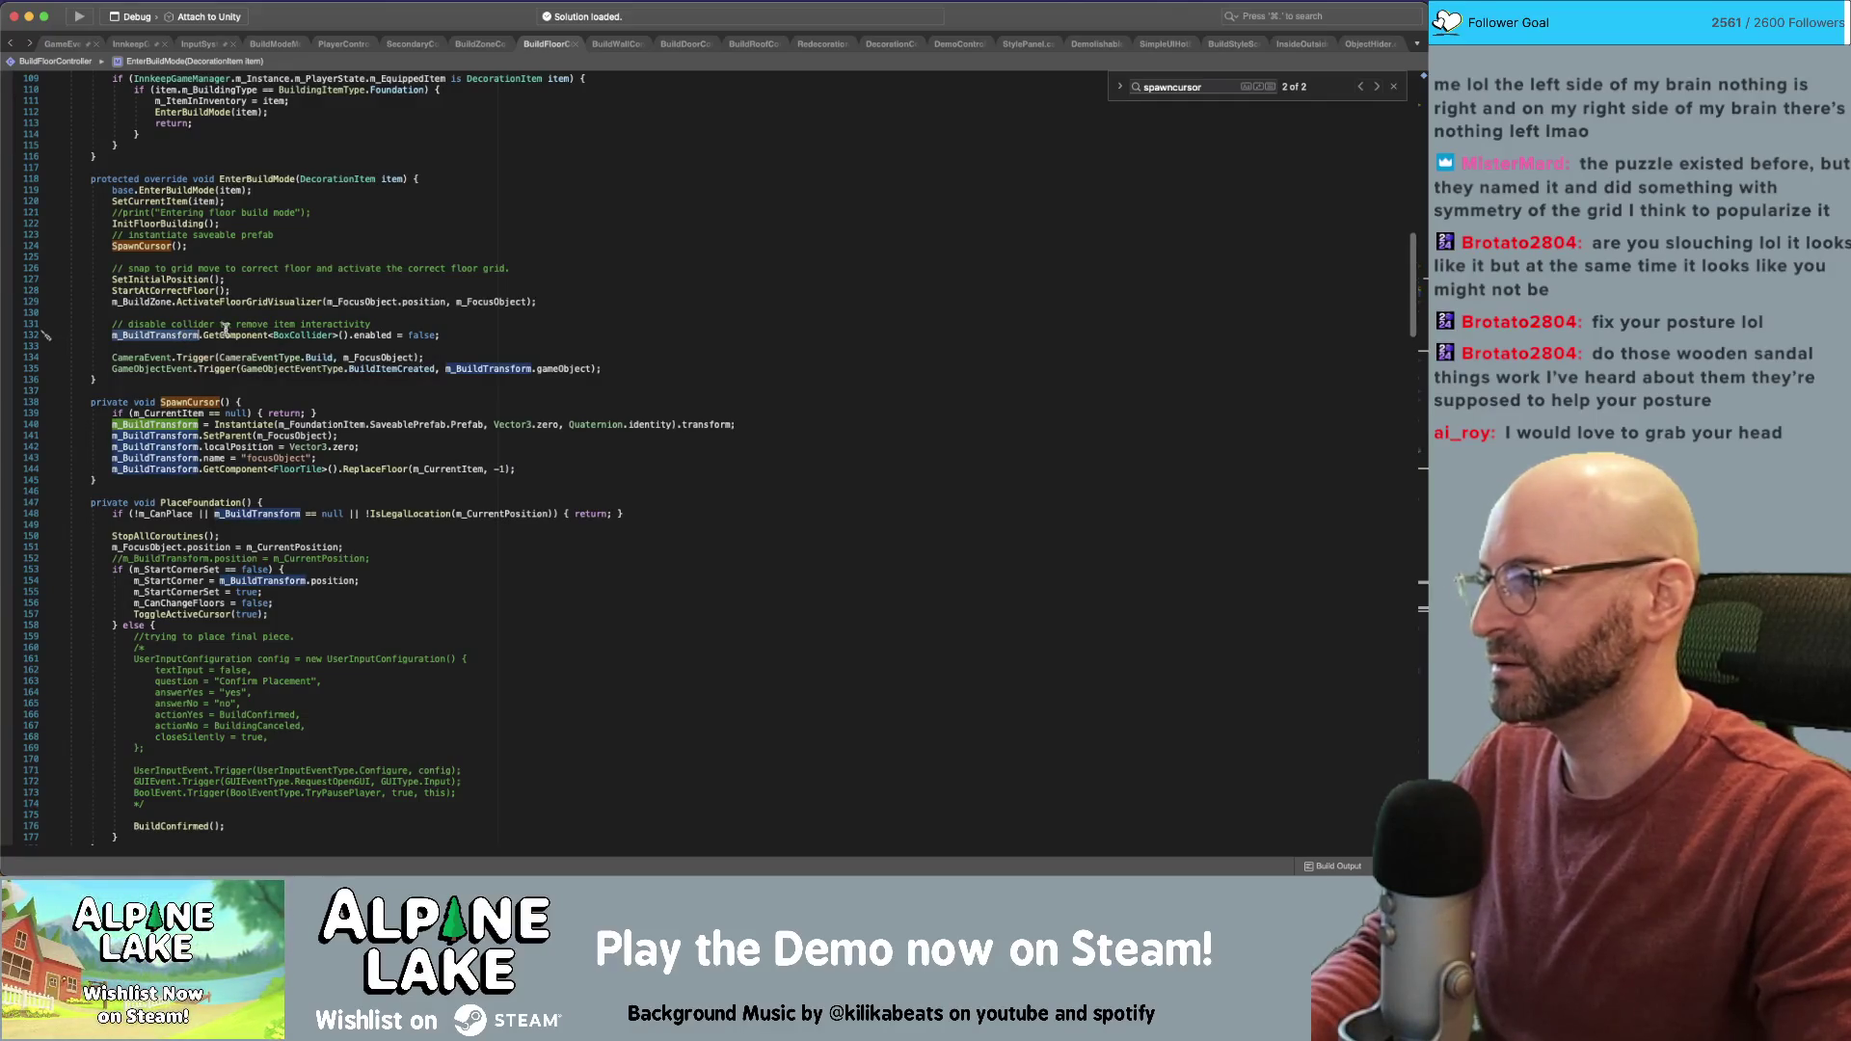
pyautogui.tripleClick(171, 336)
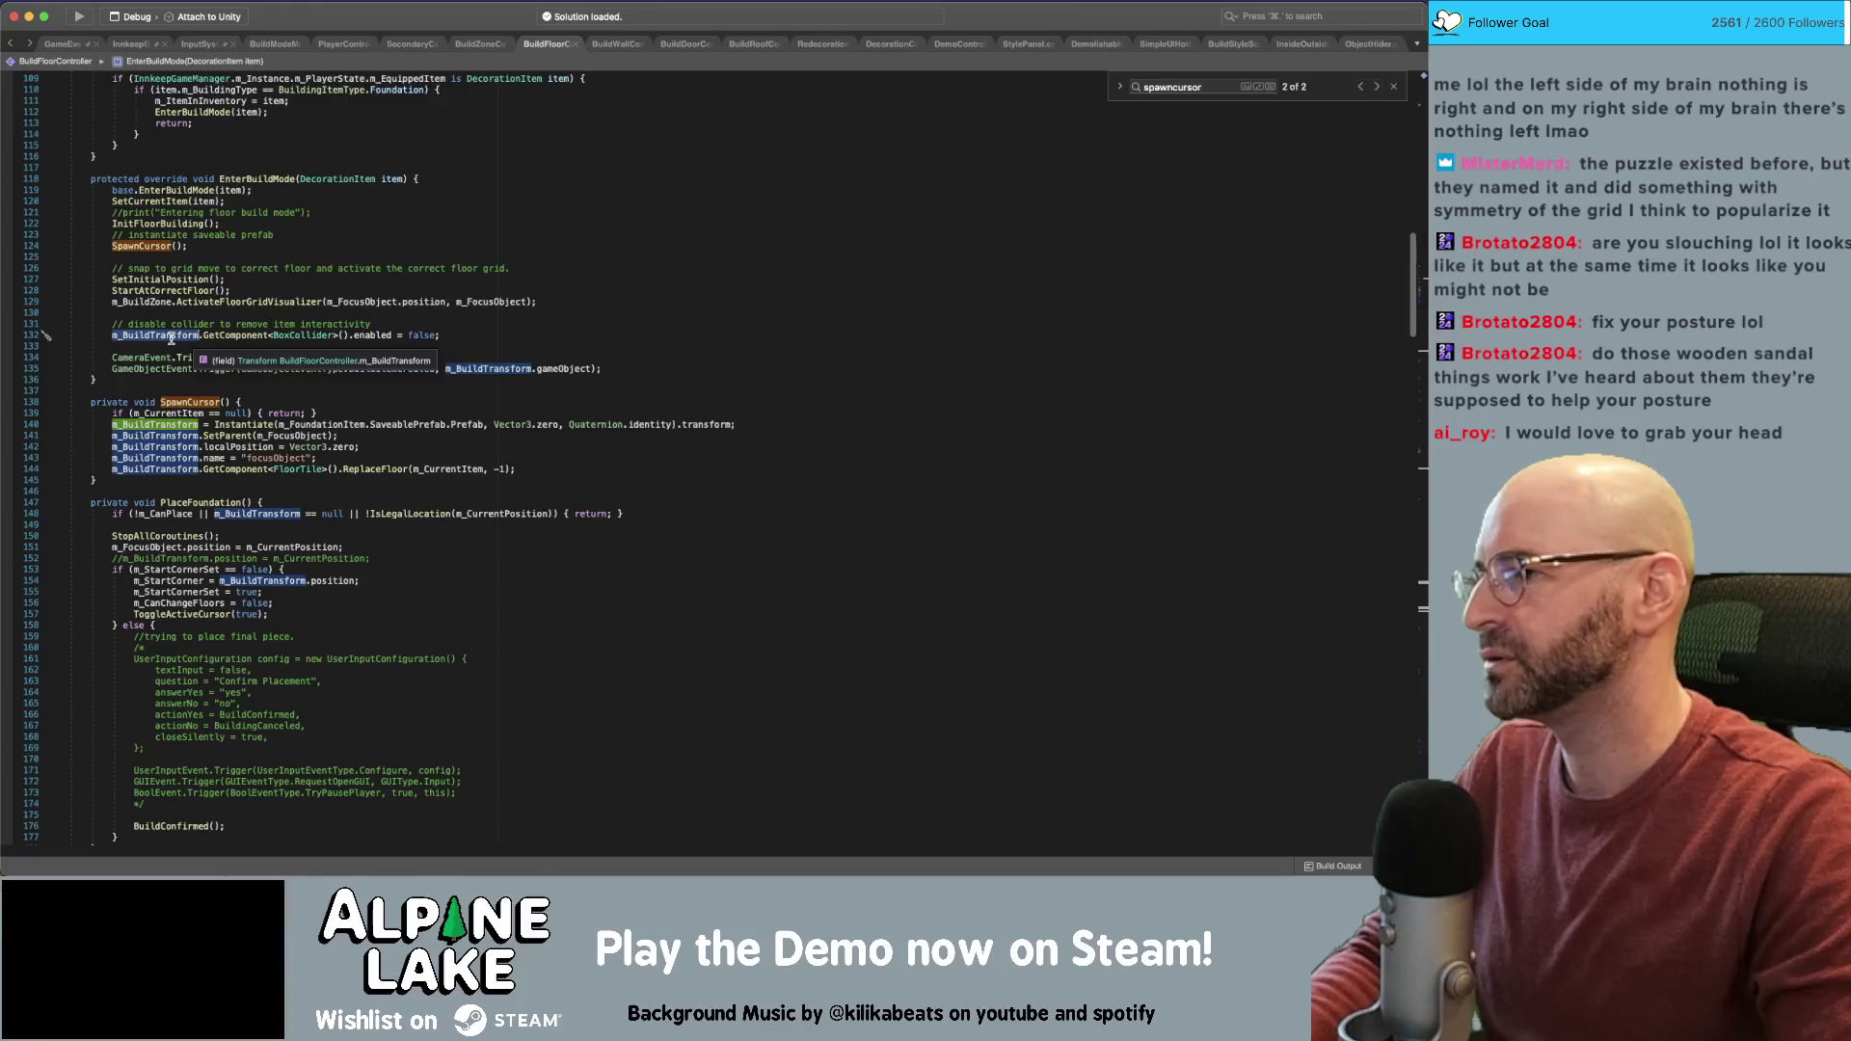
pyautogui.click(180, 335)
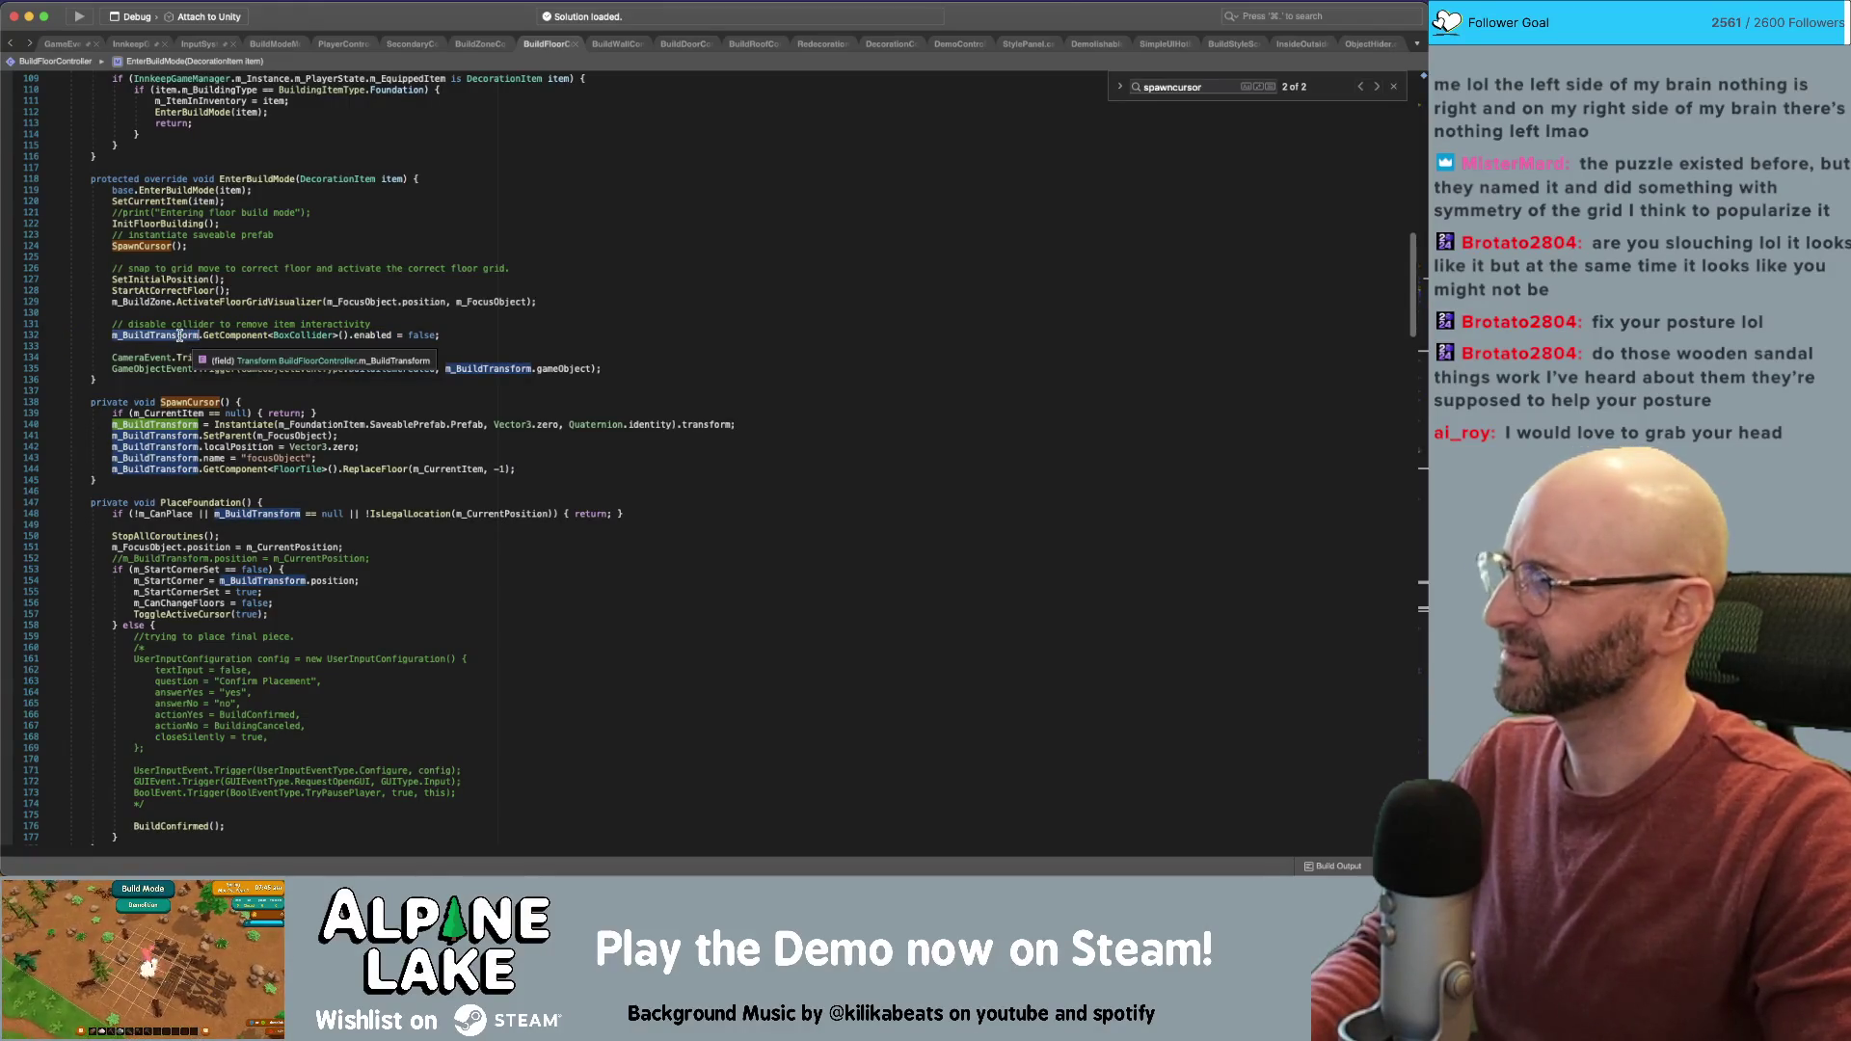
# Delete SpawnCursor's 'if (m_CurrentItem == null) return;' line and jump to SetCurrentItem
pyautogui.click(241, 402)
pyautogui.hotkey('shift', 'Down')
pyautogui.press('BackSpace')
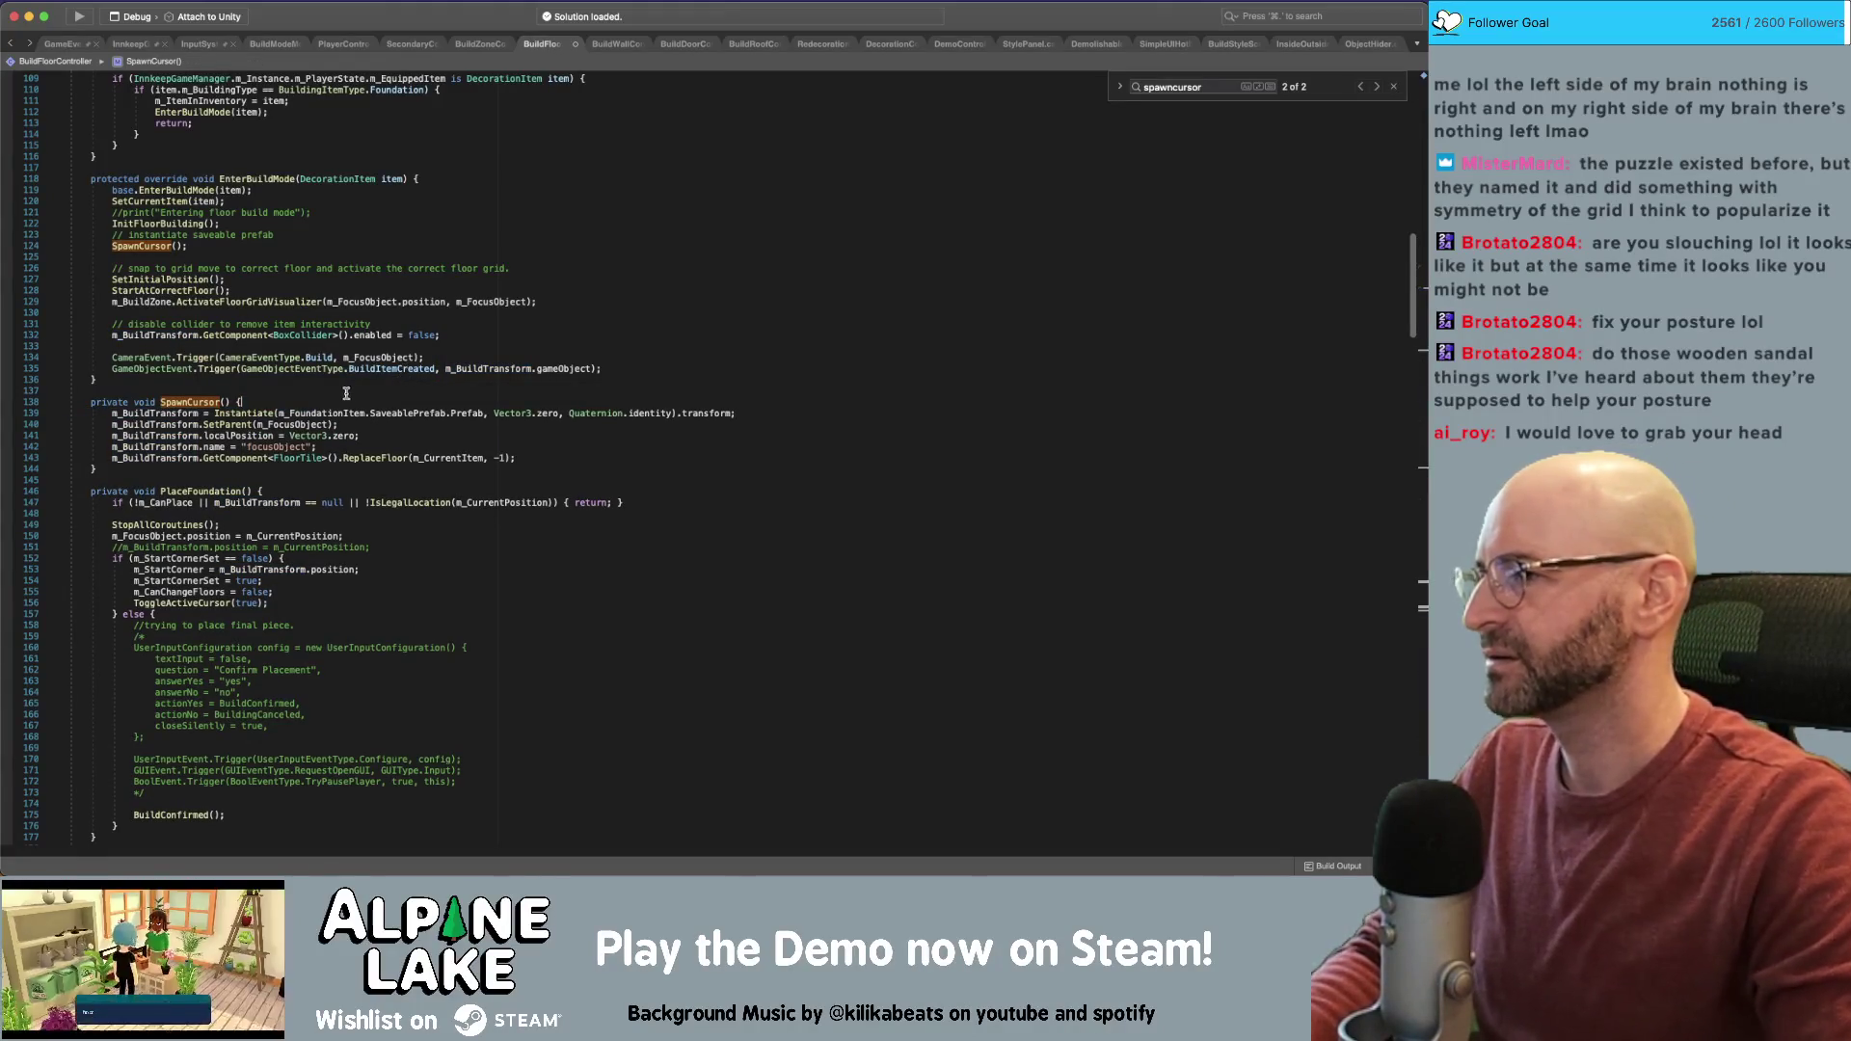
pyautogui.keyDown('super'); pyautogui.click(163, 202); pyautogui.keyUp('super')
pyautogui.write('m_CurrentItem =')
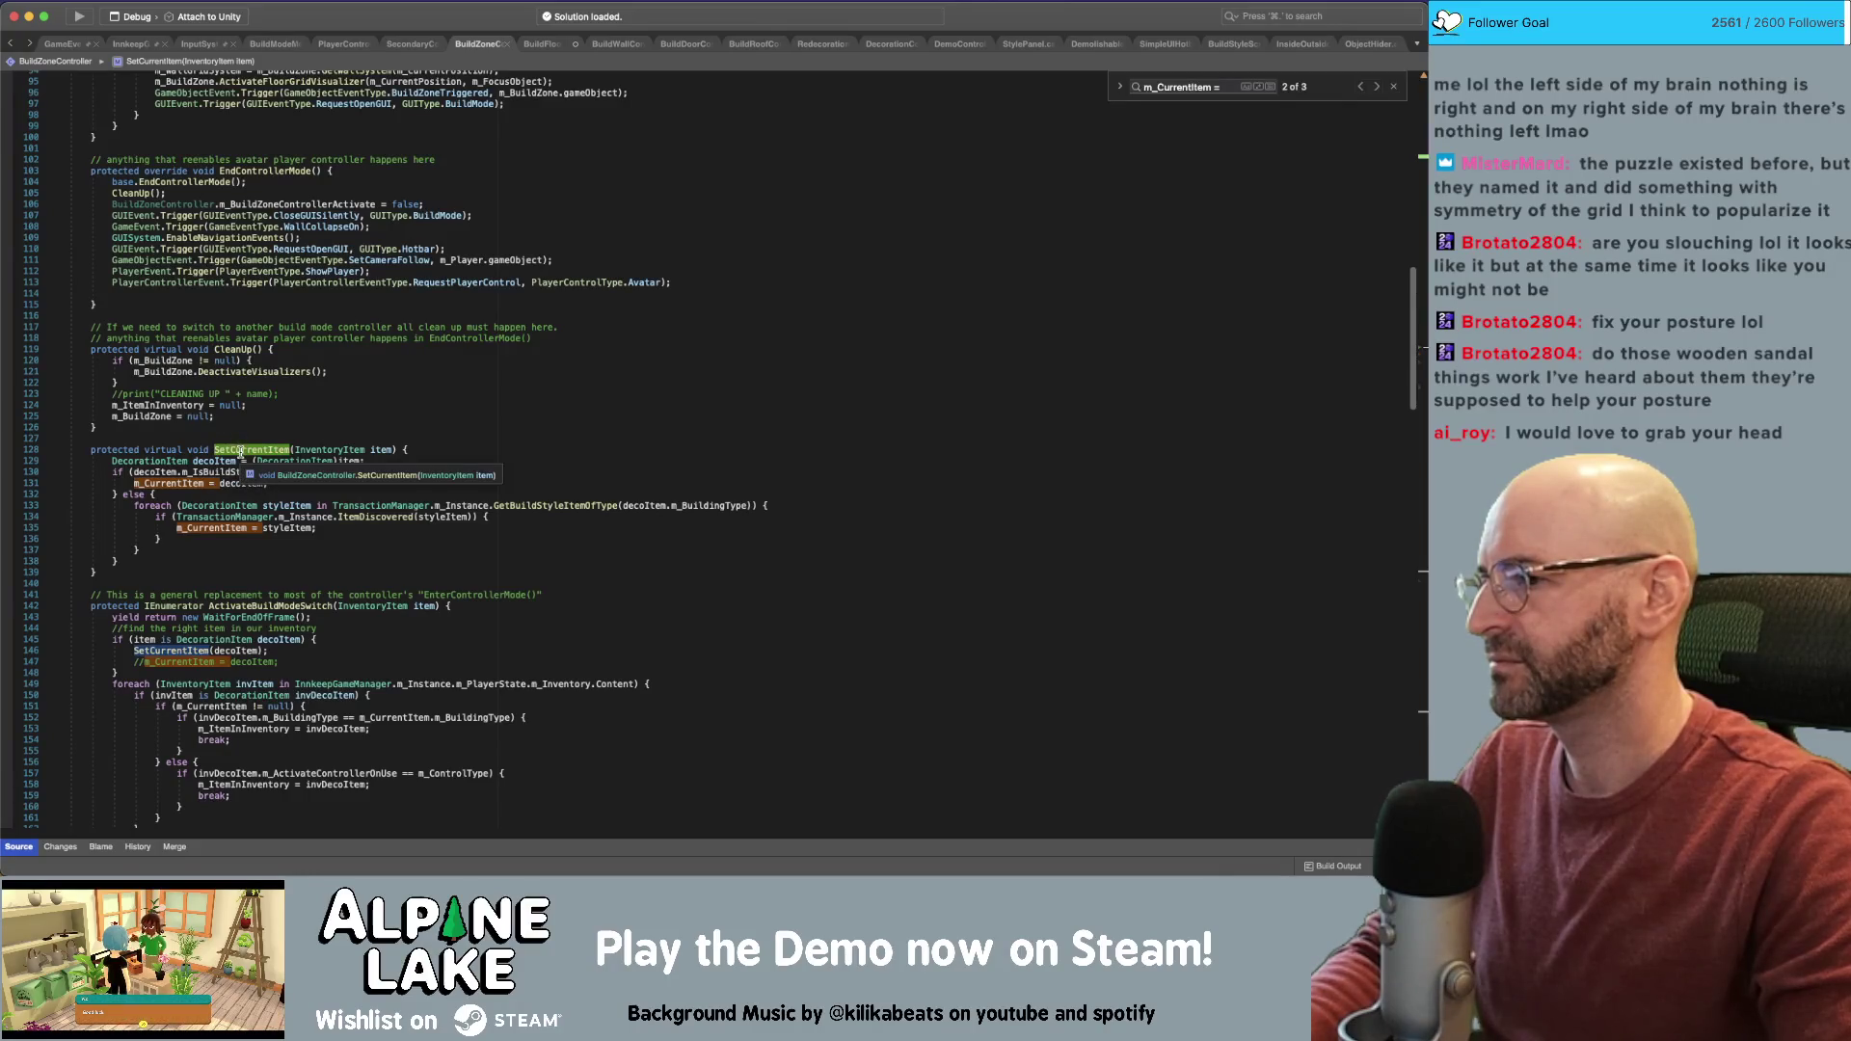
# Add a debug print "found this style instead: {styleItem}" after the ItemDiscovered check
pyautogui.click(518, 517)
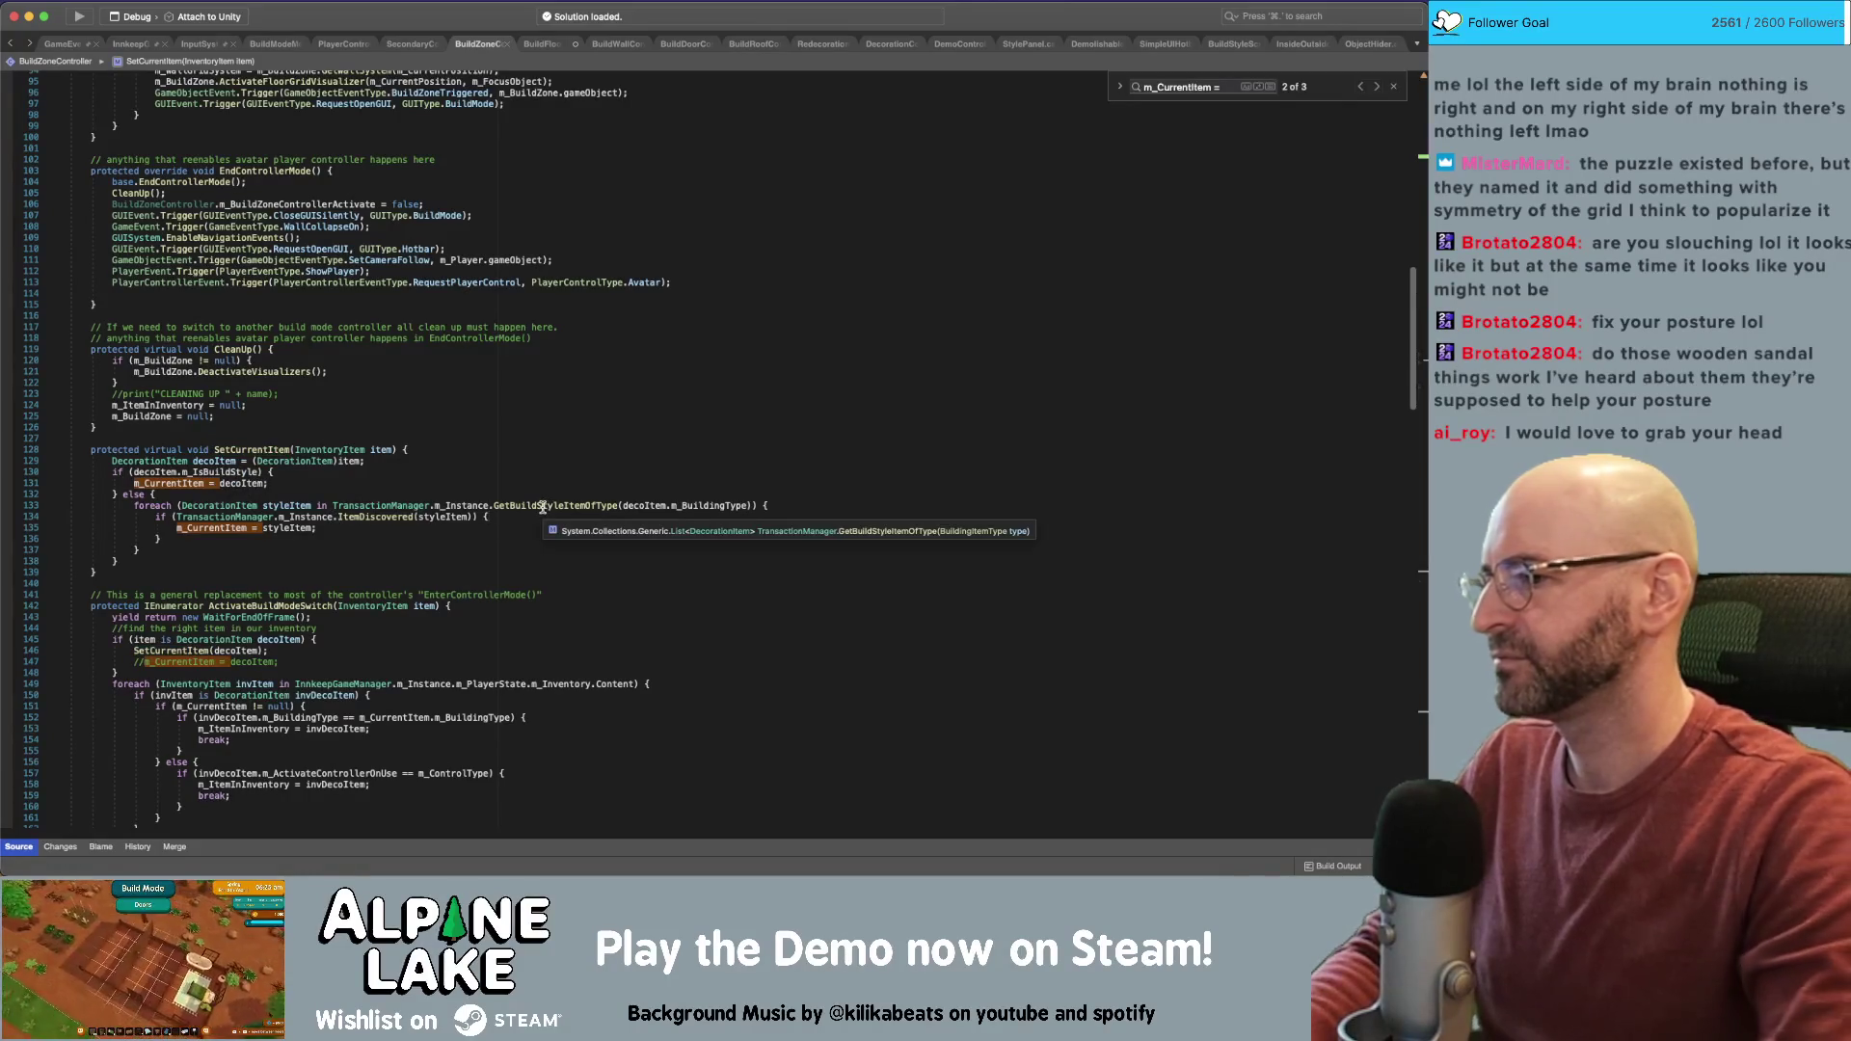
pyautogui.press('Return')
pyautogui.write('print("fou')
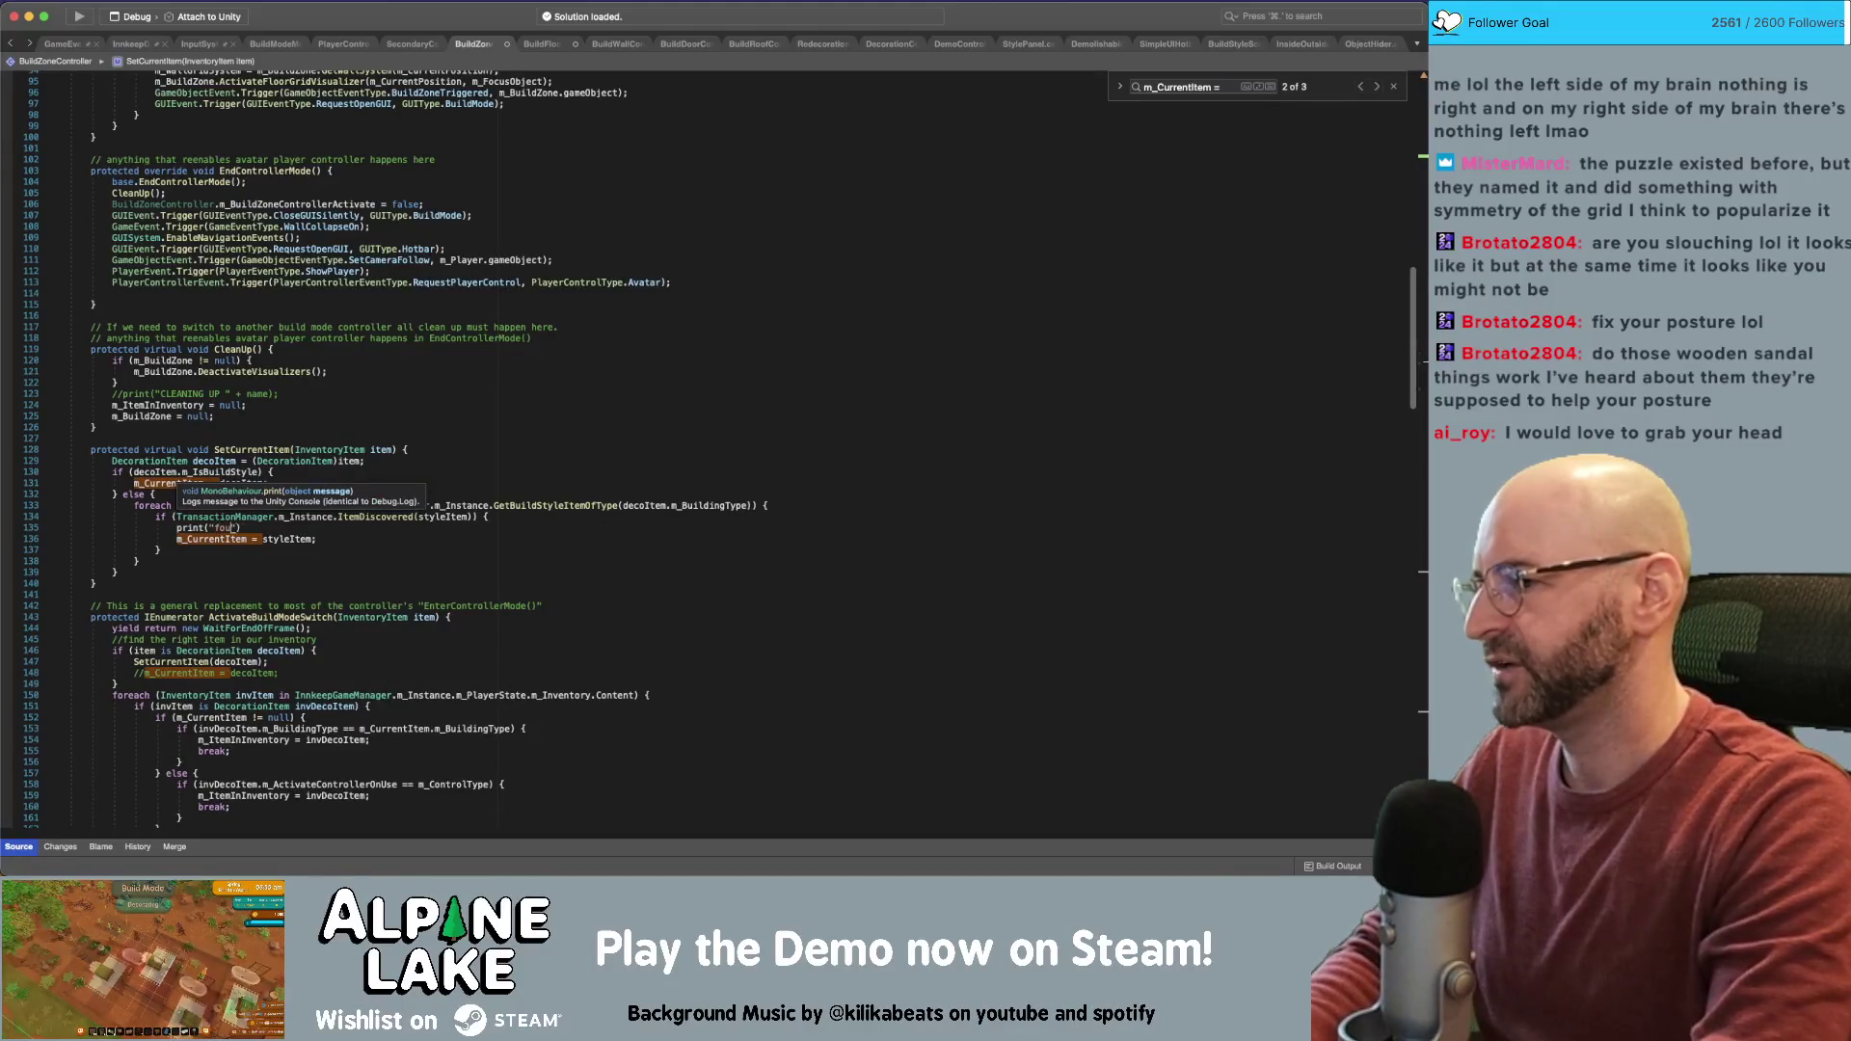
pyautogui.write(' style inst')
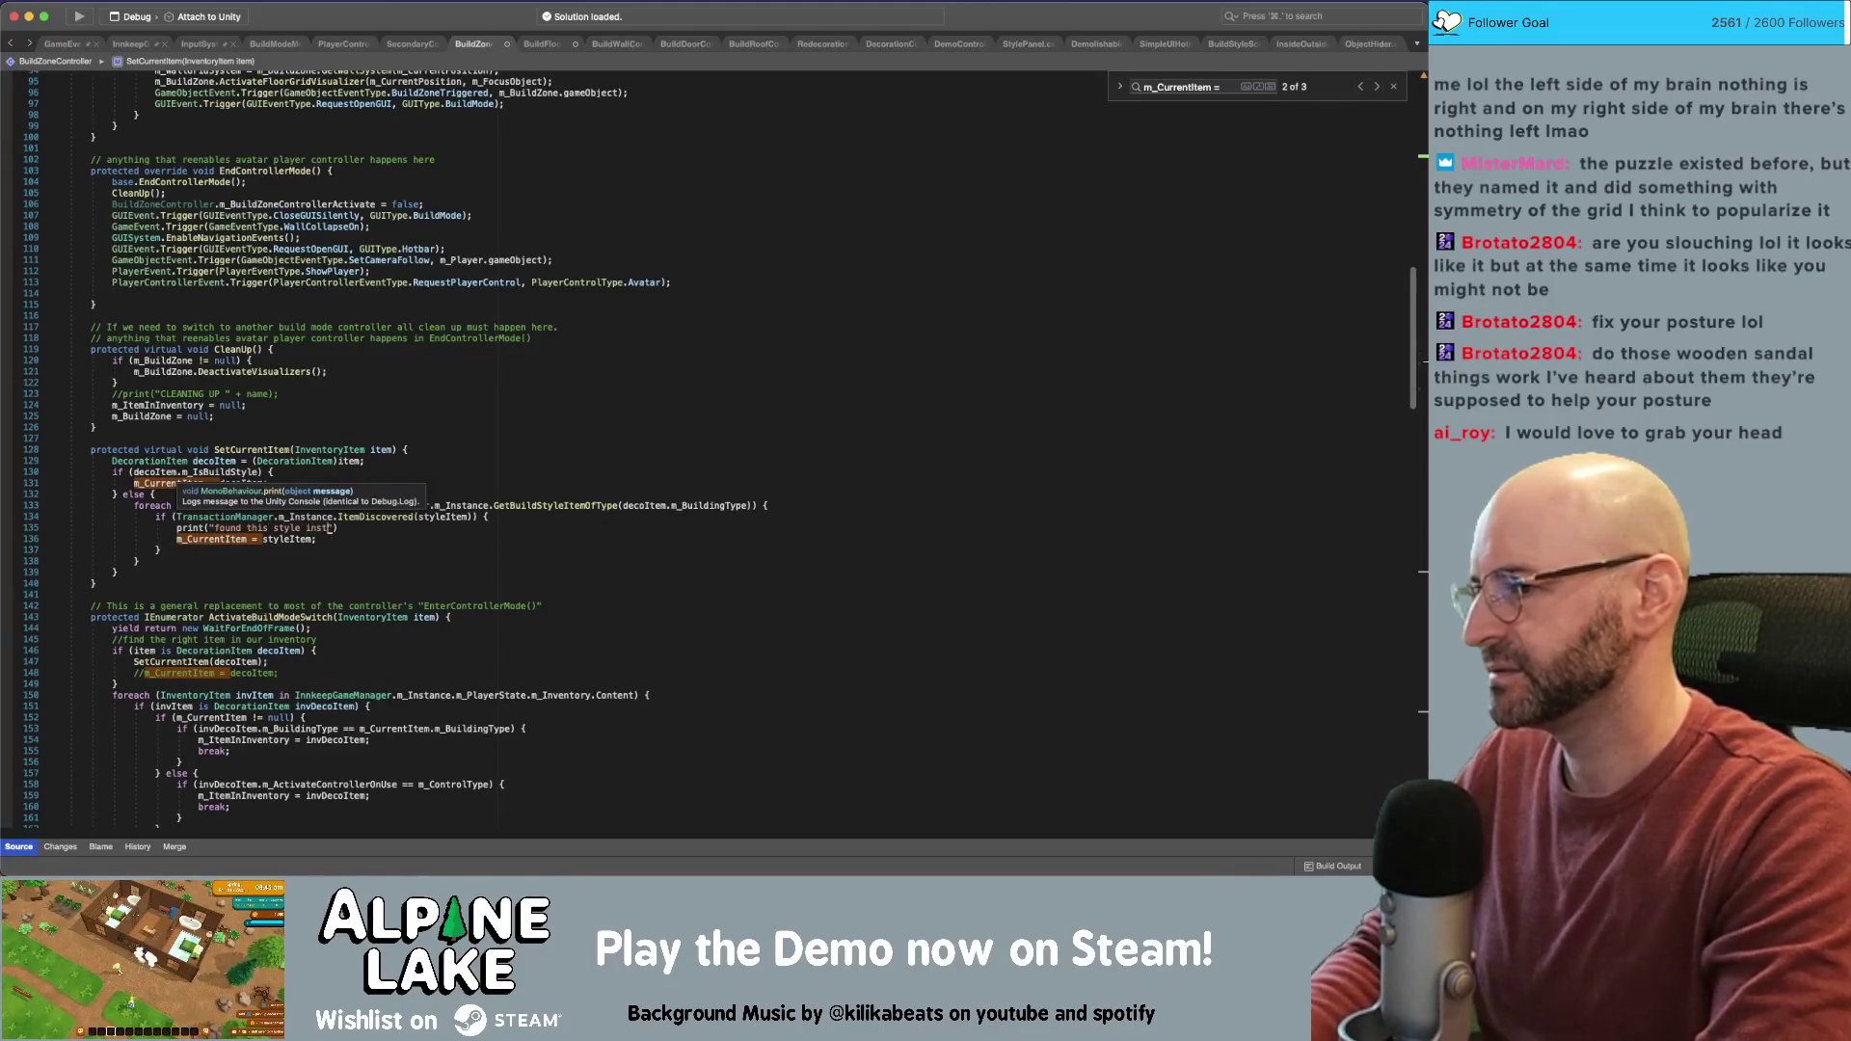
pyautogui.write('ead");')
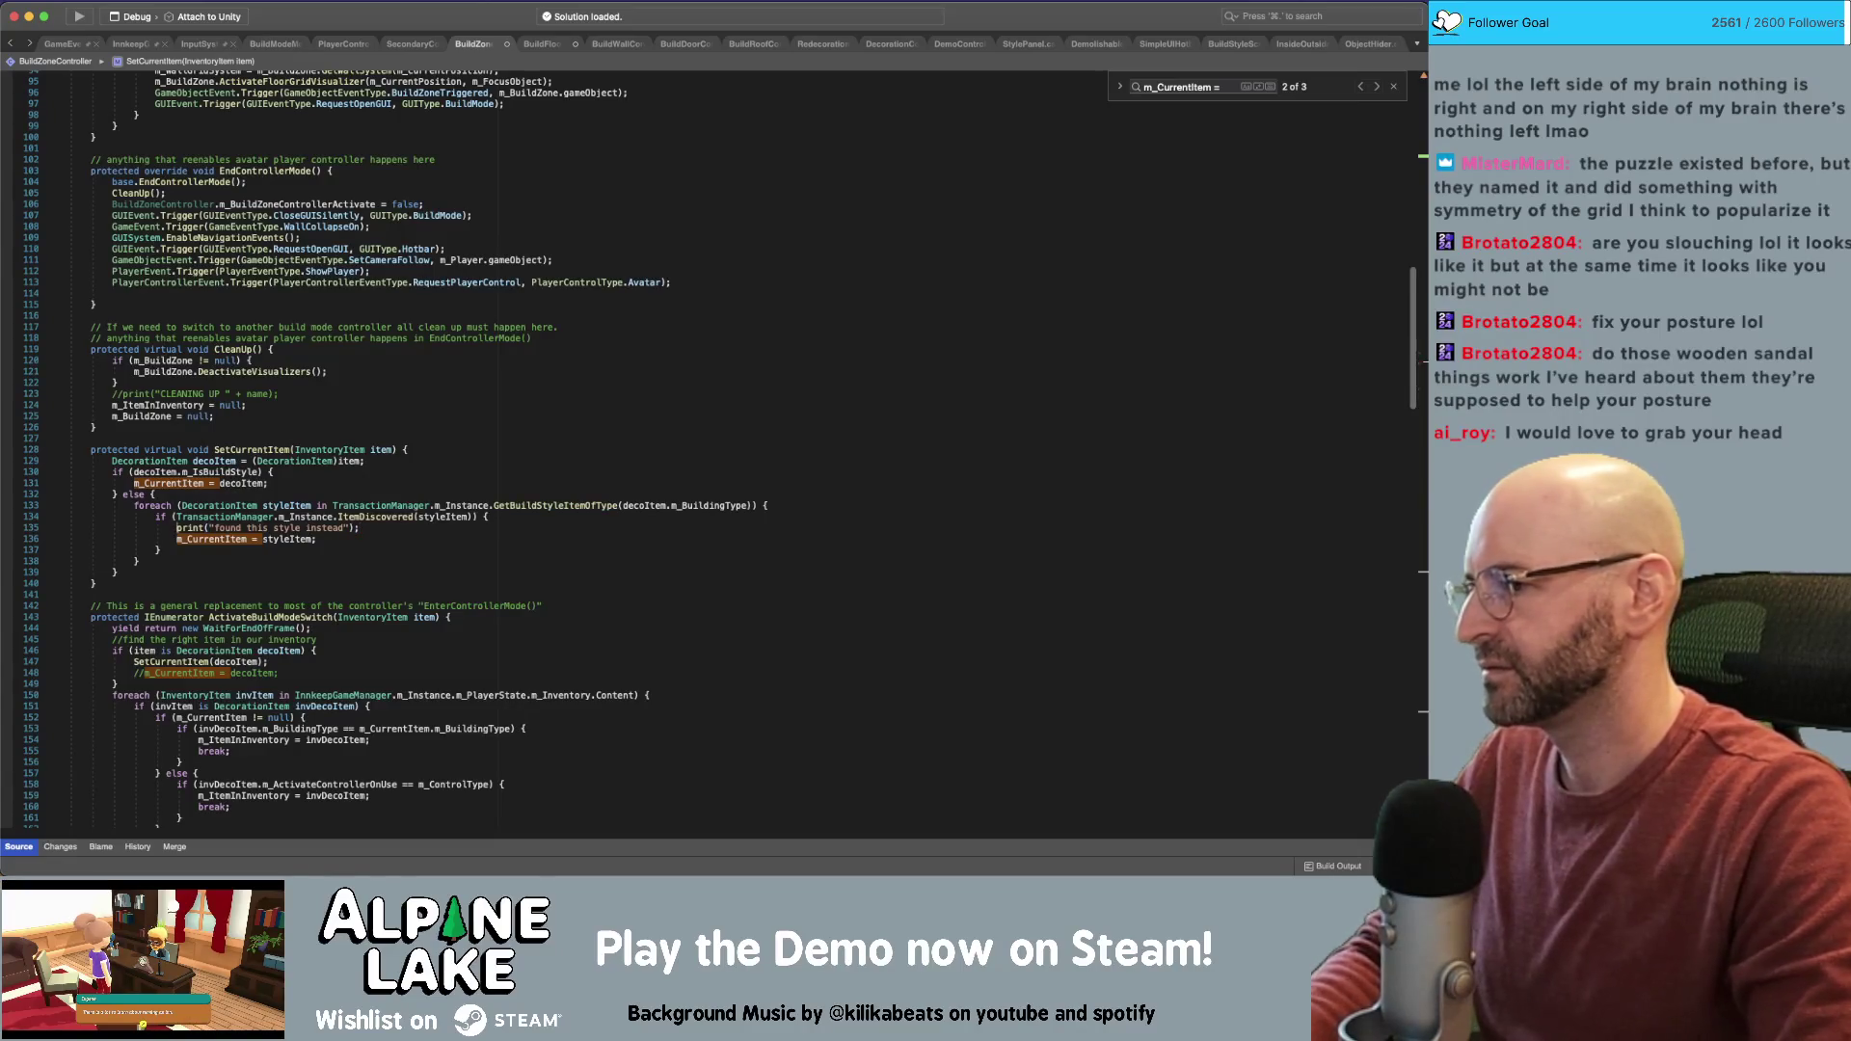
pyautogui.write('$')
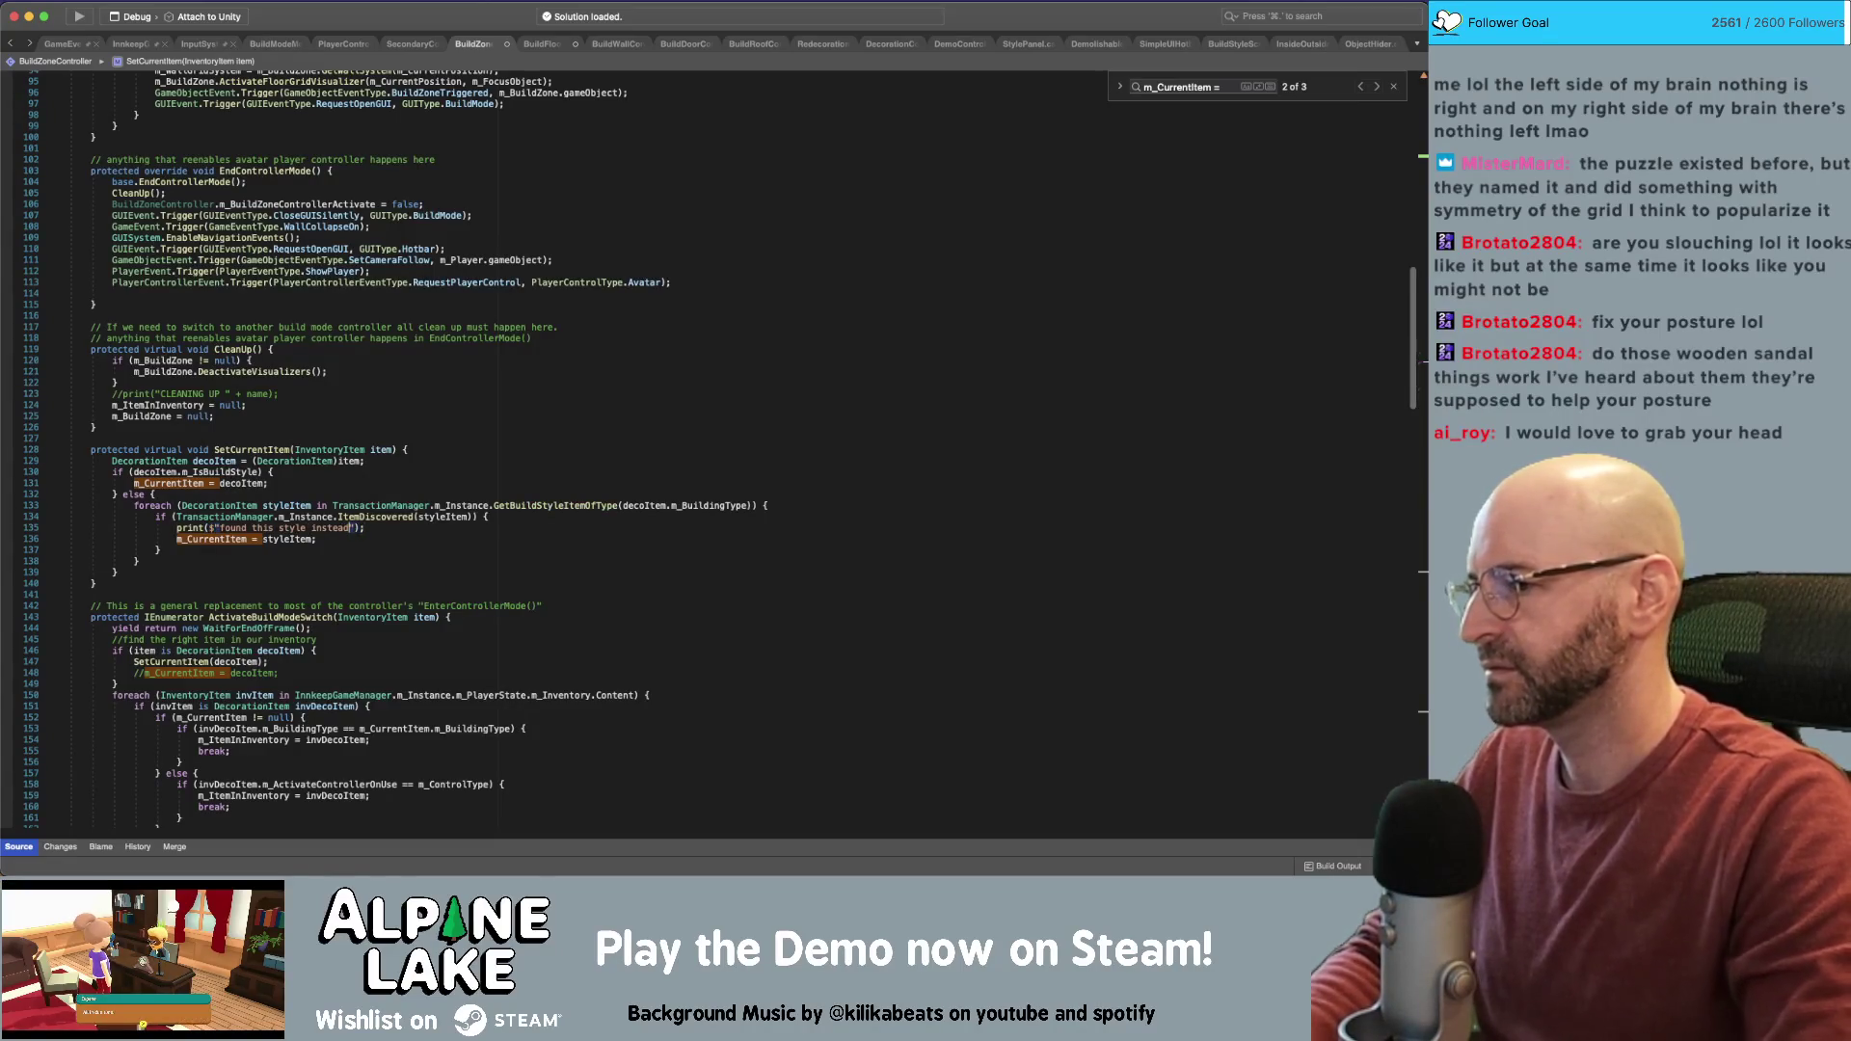
pyautogui.press('End')
pyautogui.press('Left')
pyautogui.press('Left')
pyautogui.press('Left')
pyautogui.write(': {')
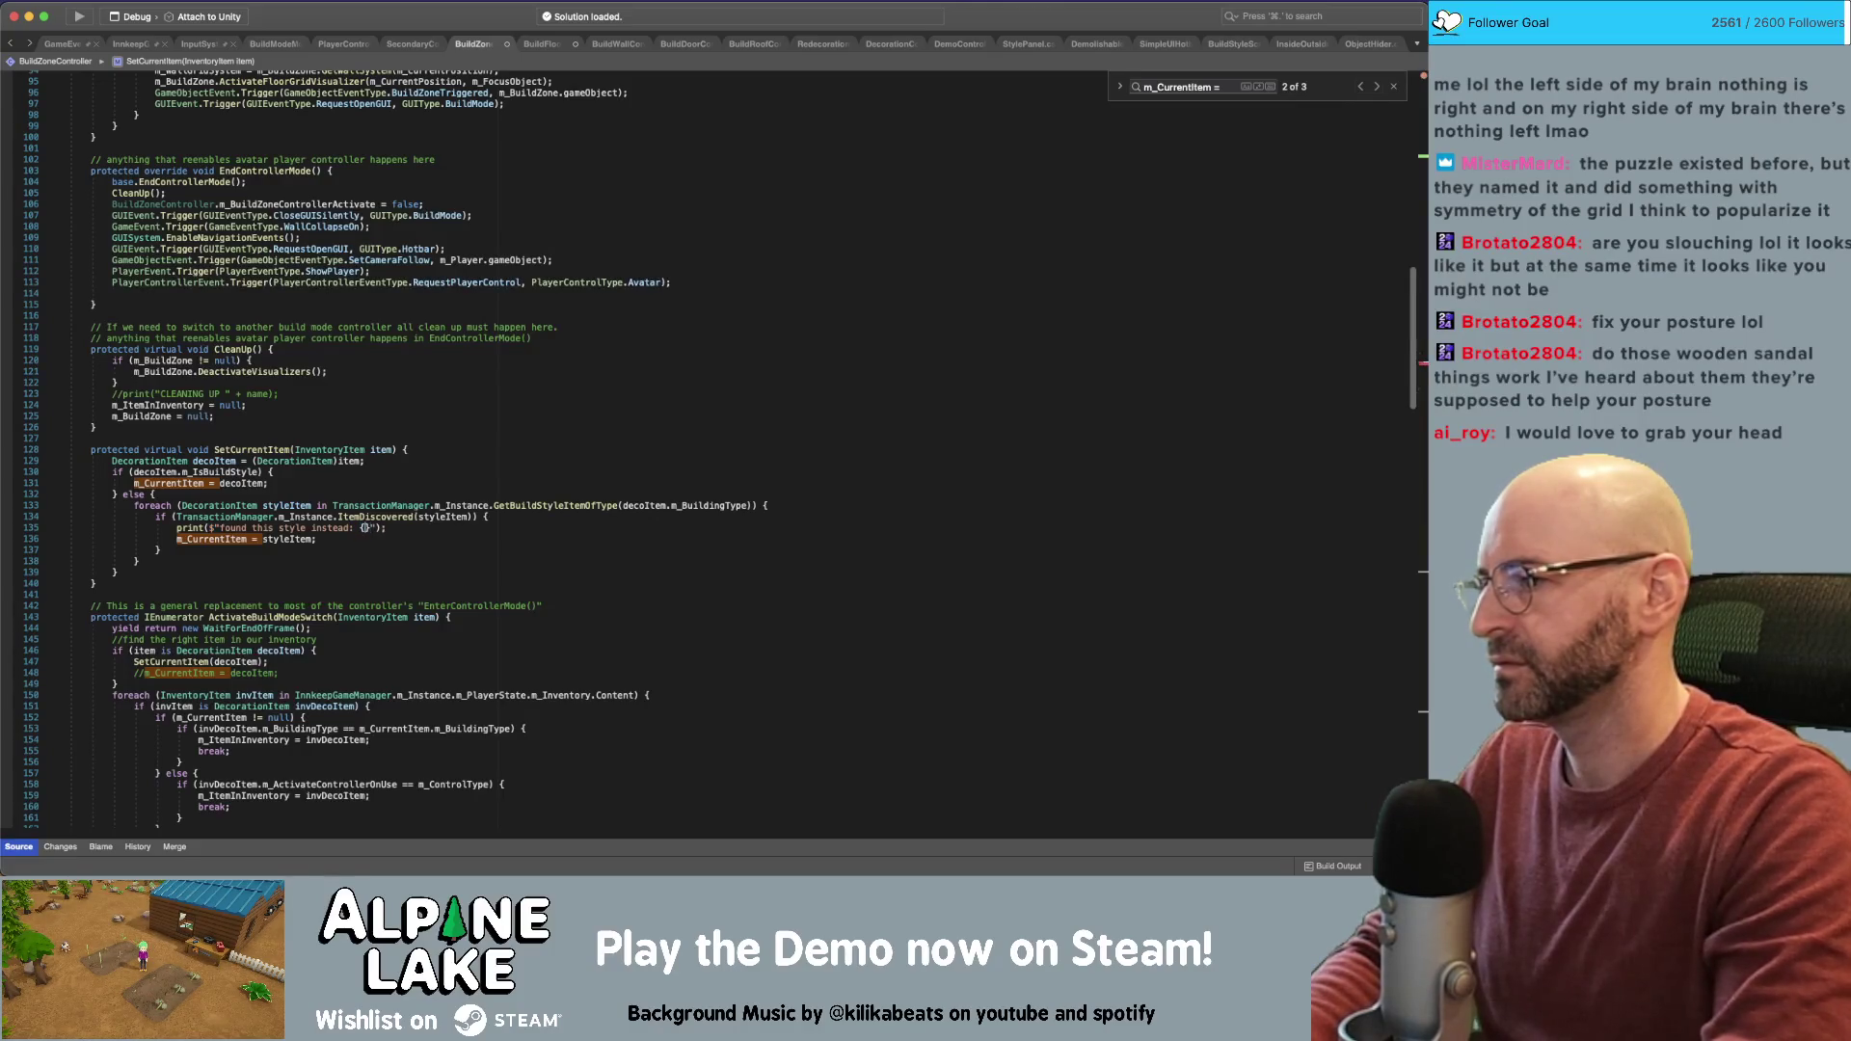
pyautogui.write('styleItem')
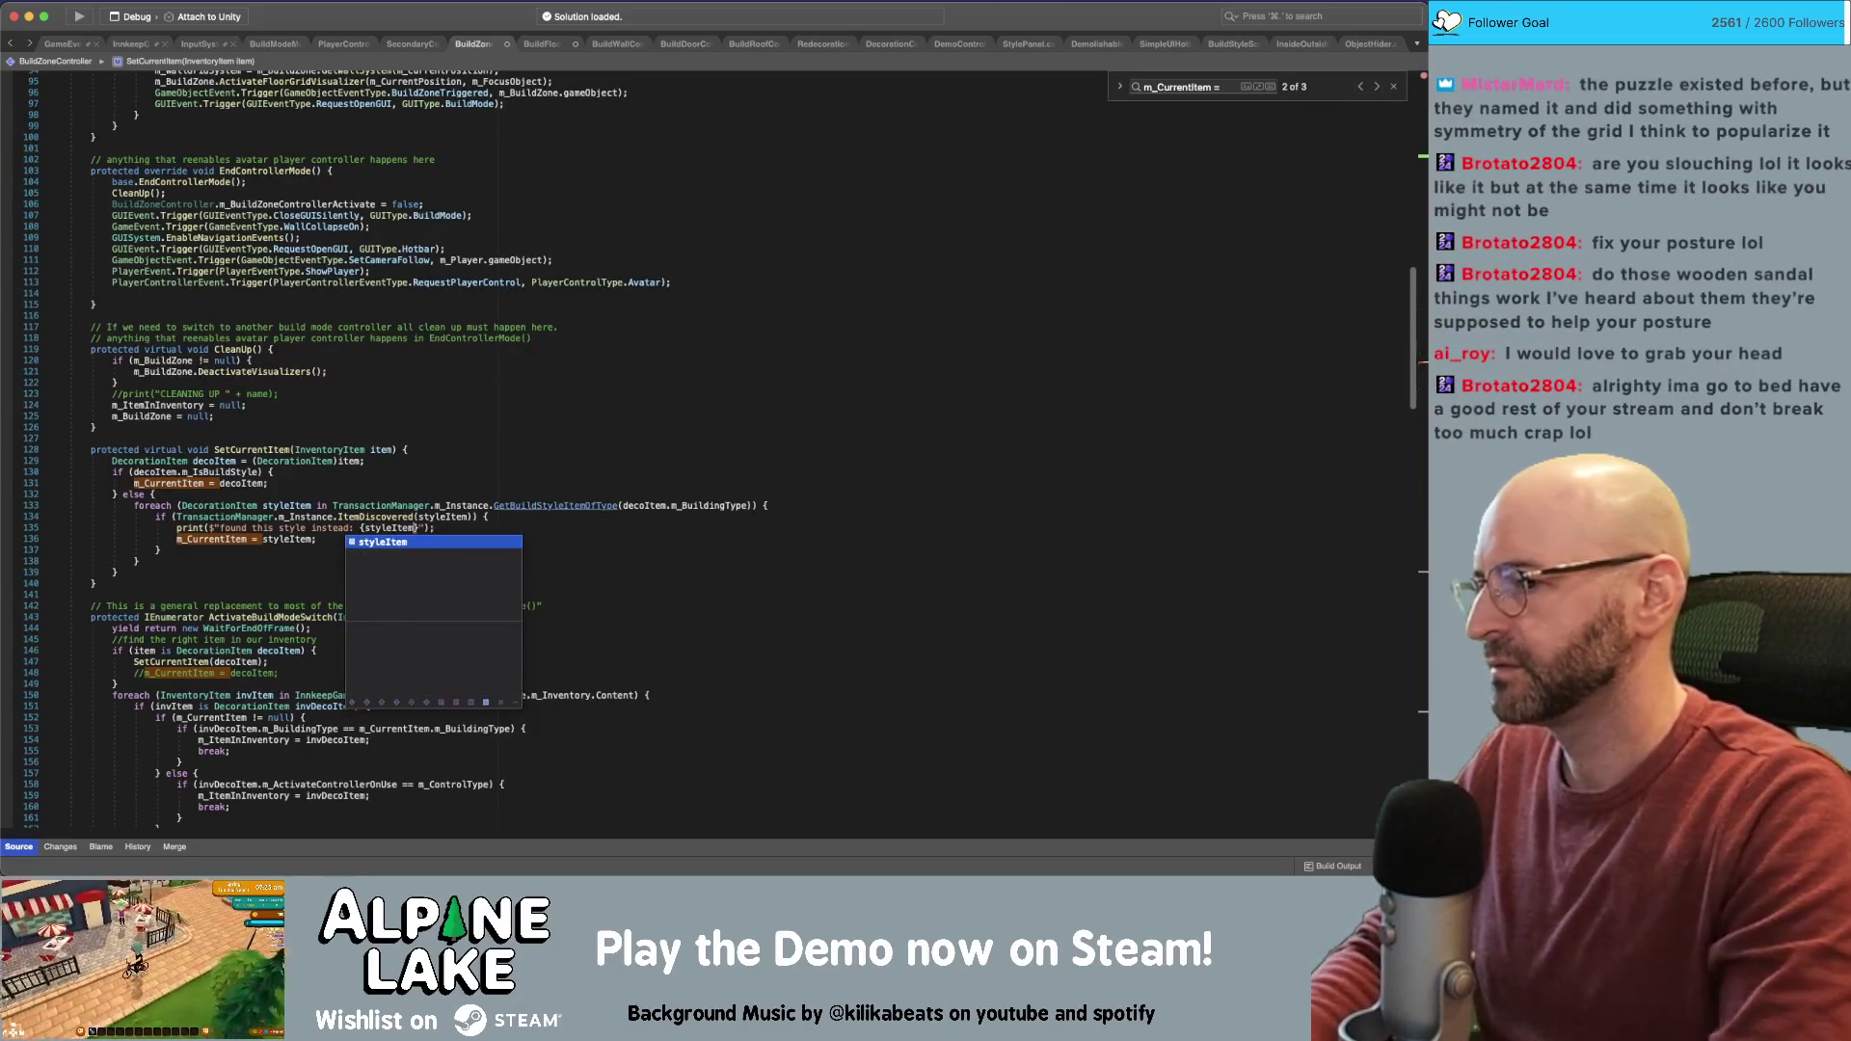
pyautogui.press('End')
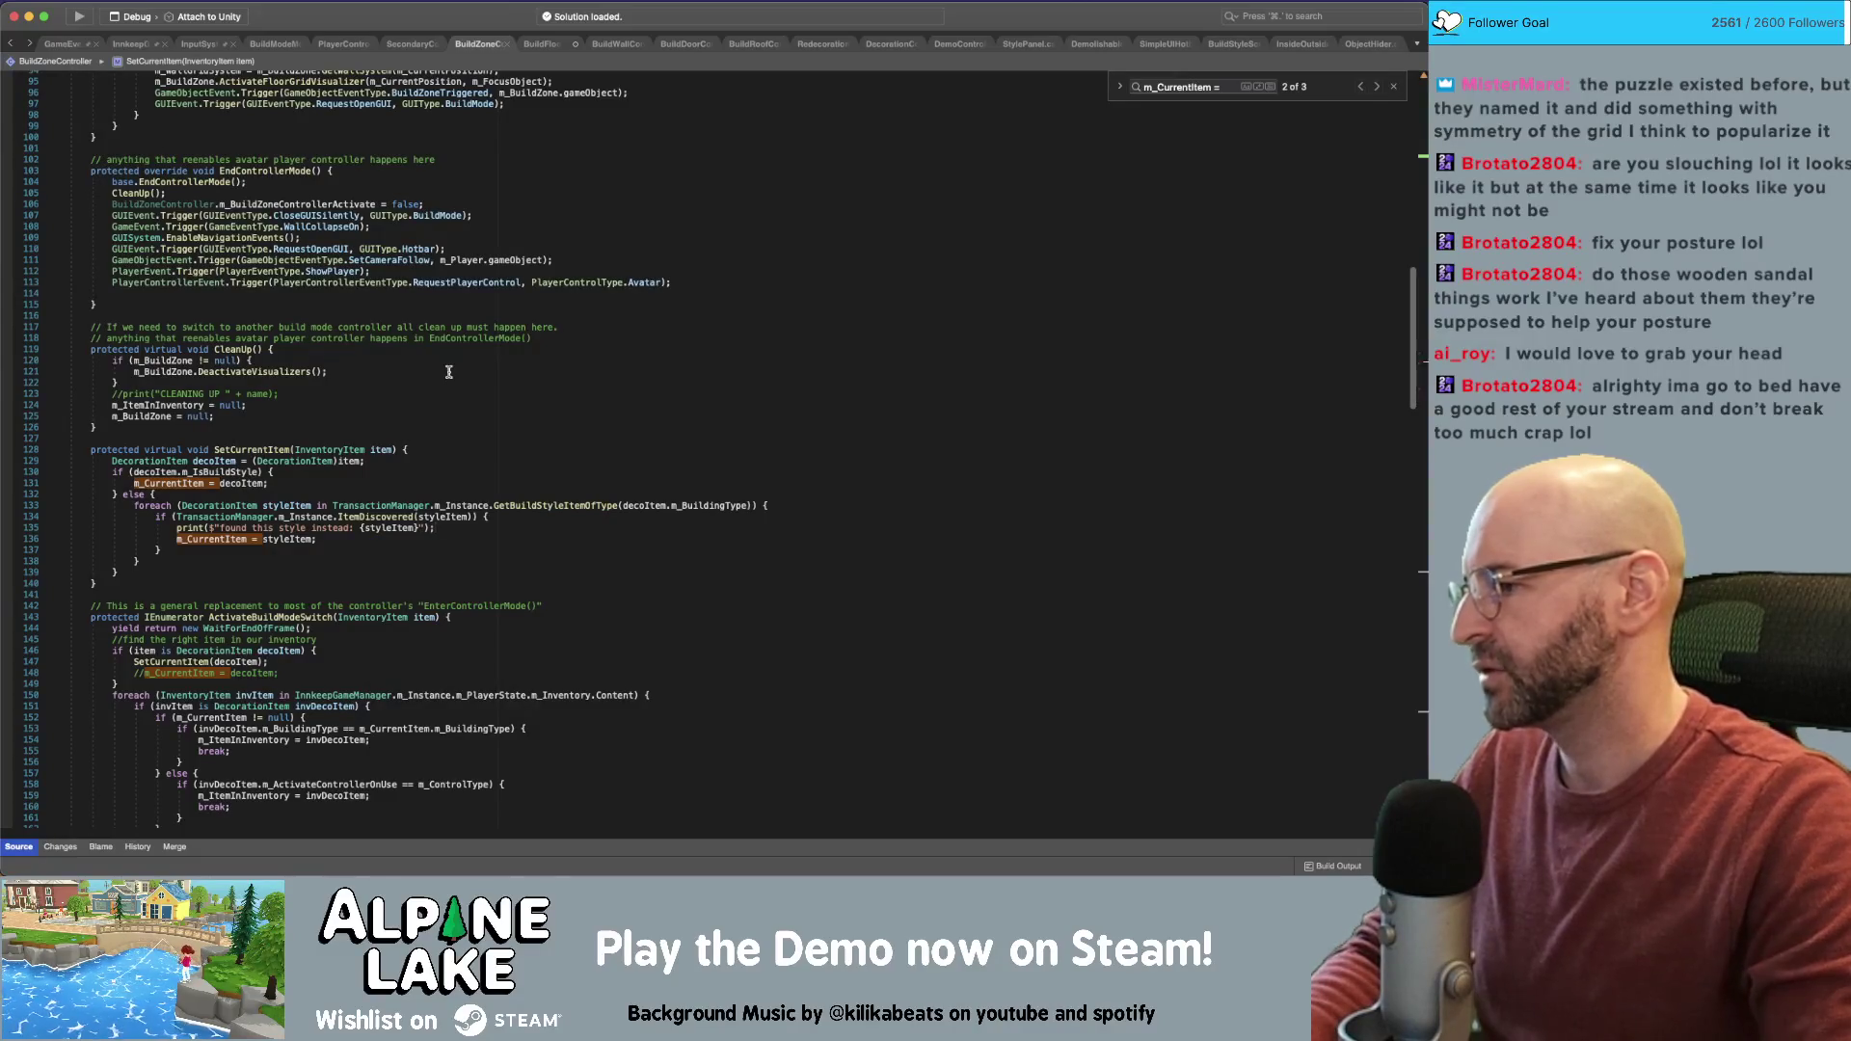
pyautogui.click(512, 488)
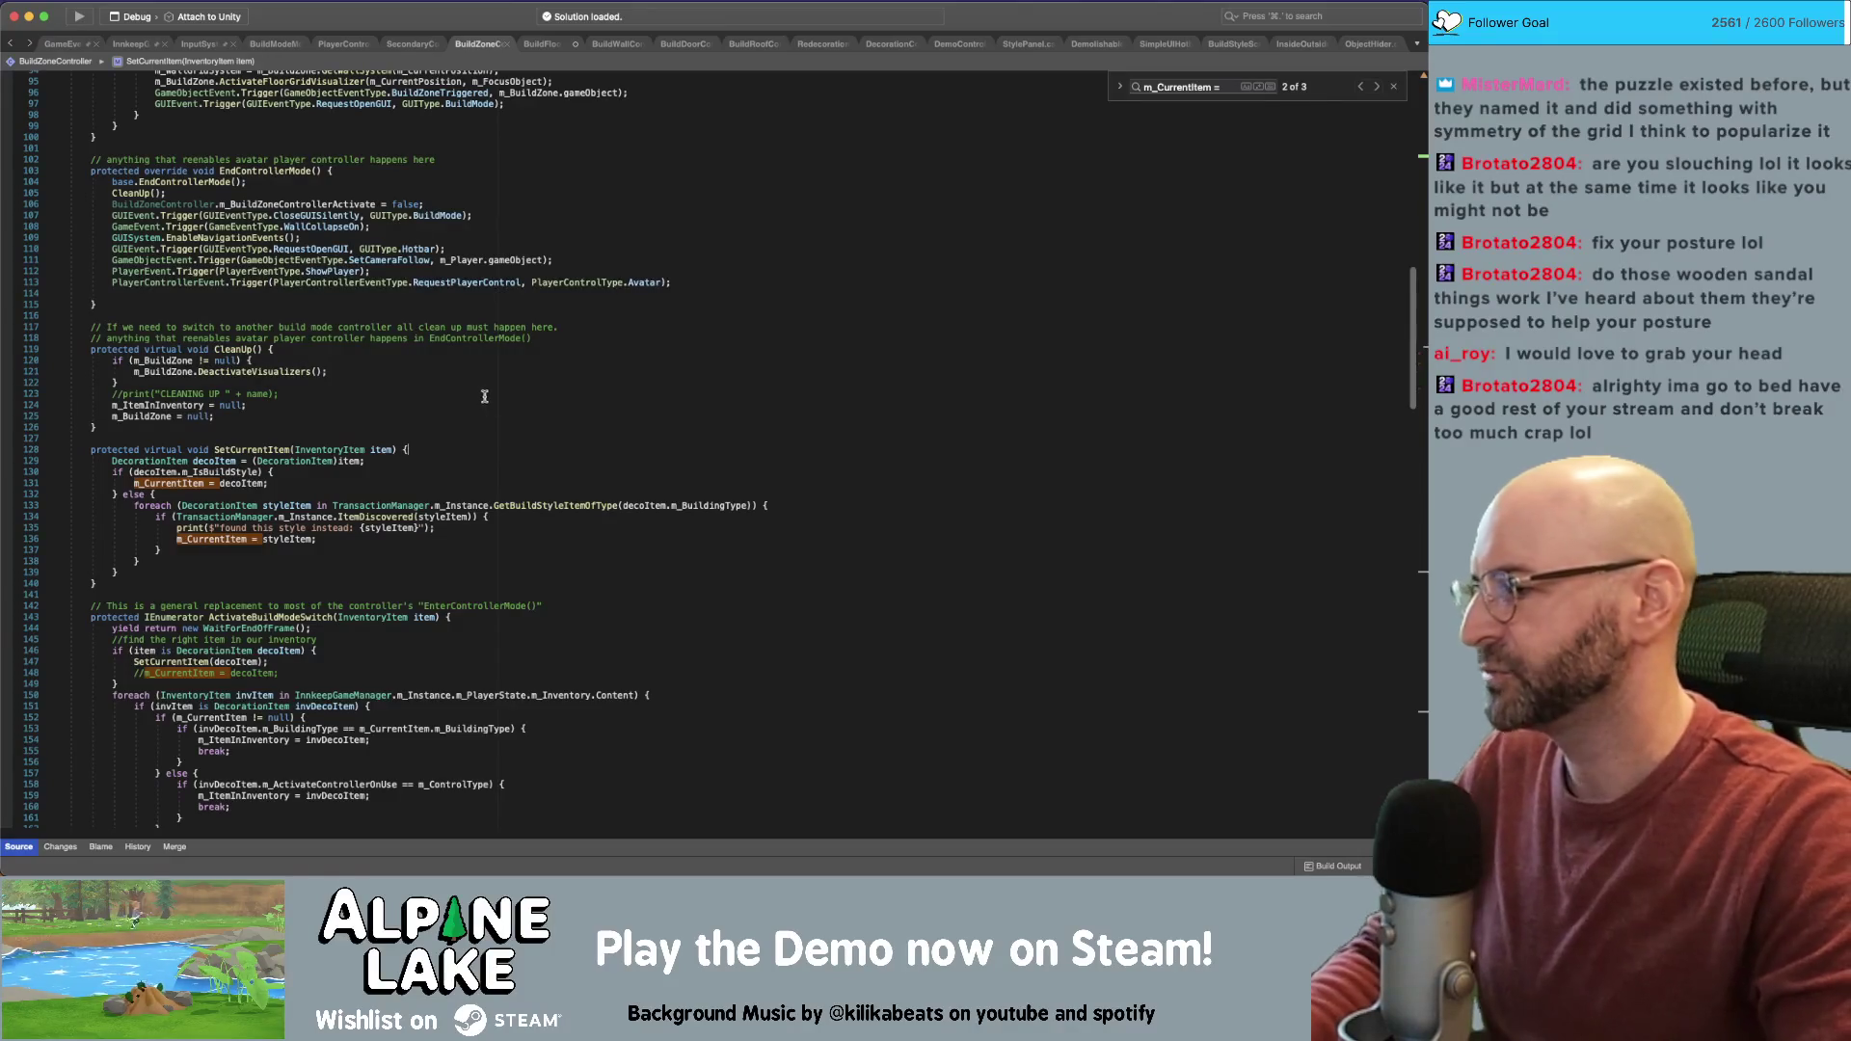
# Look over CleanUp and the BuildFloorController code, then return to the Unity editor
pyautogui.click(506, 428)
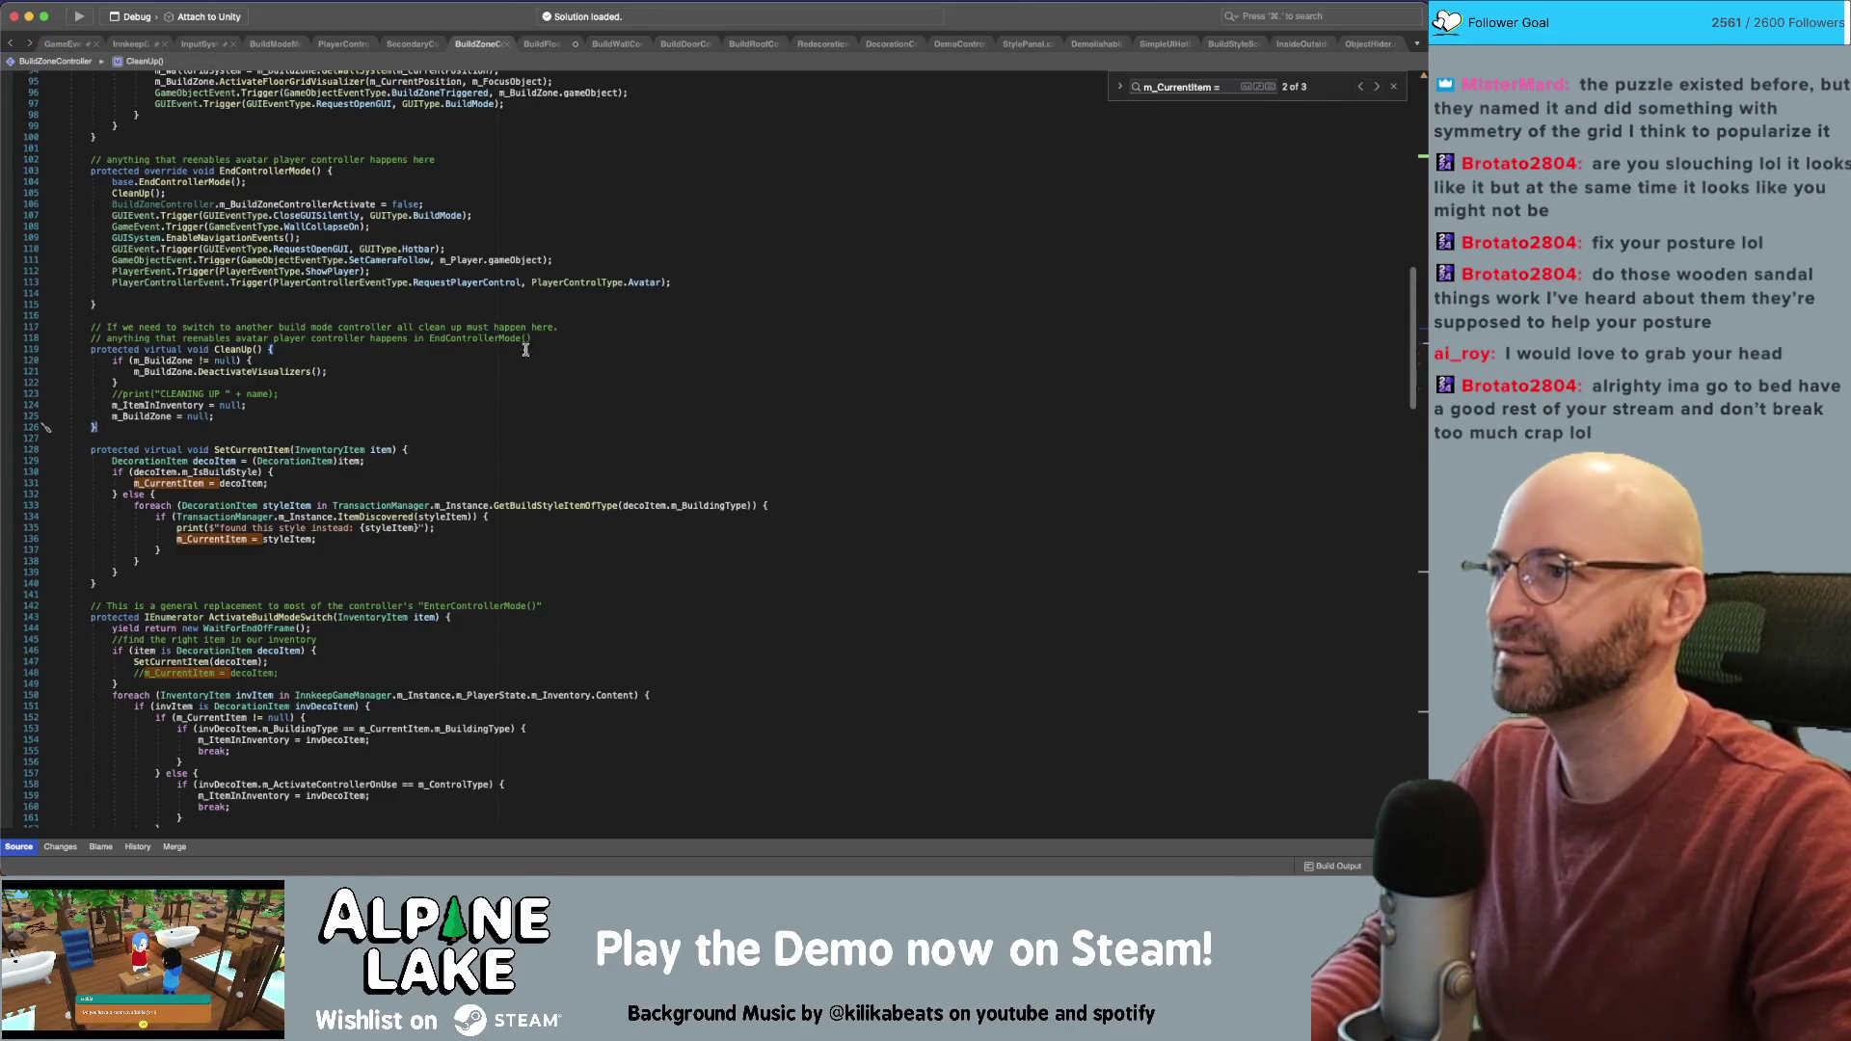
pyautogui.click(550, 45)
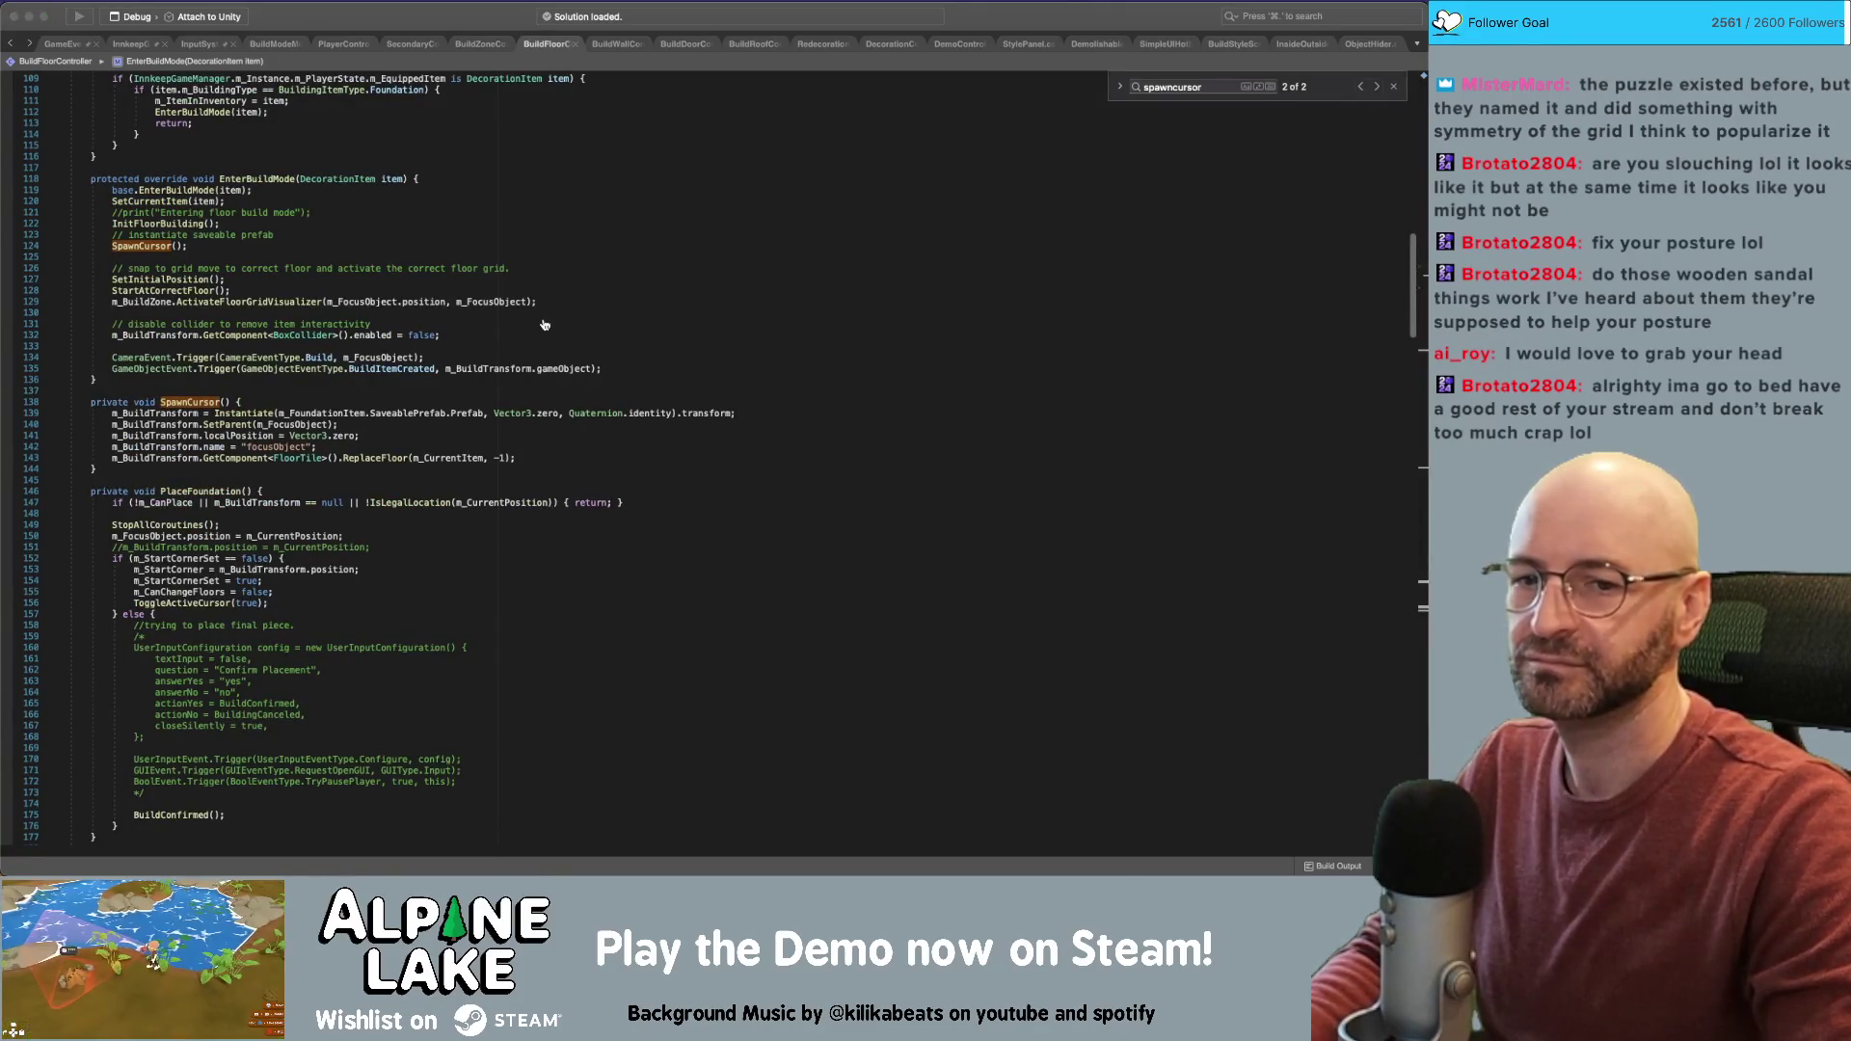
pyautogui.press('super+Tab')
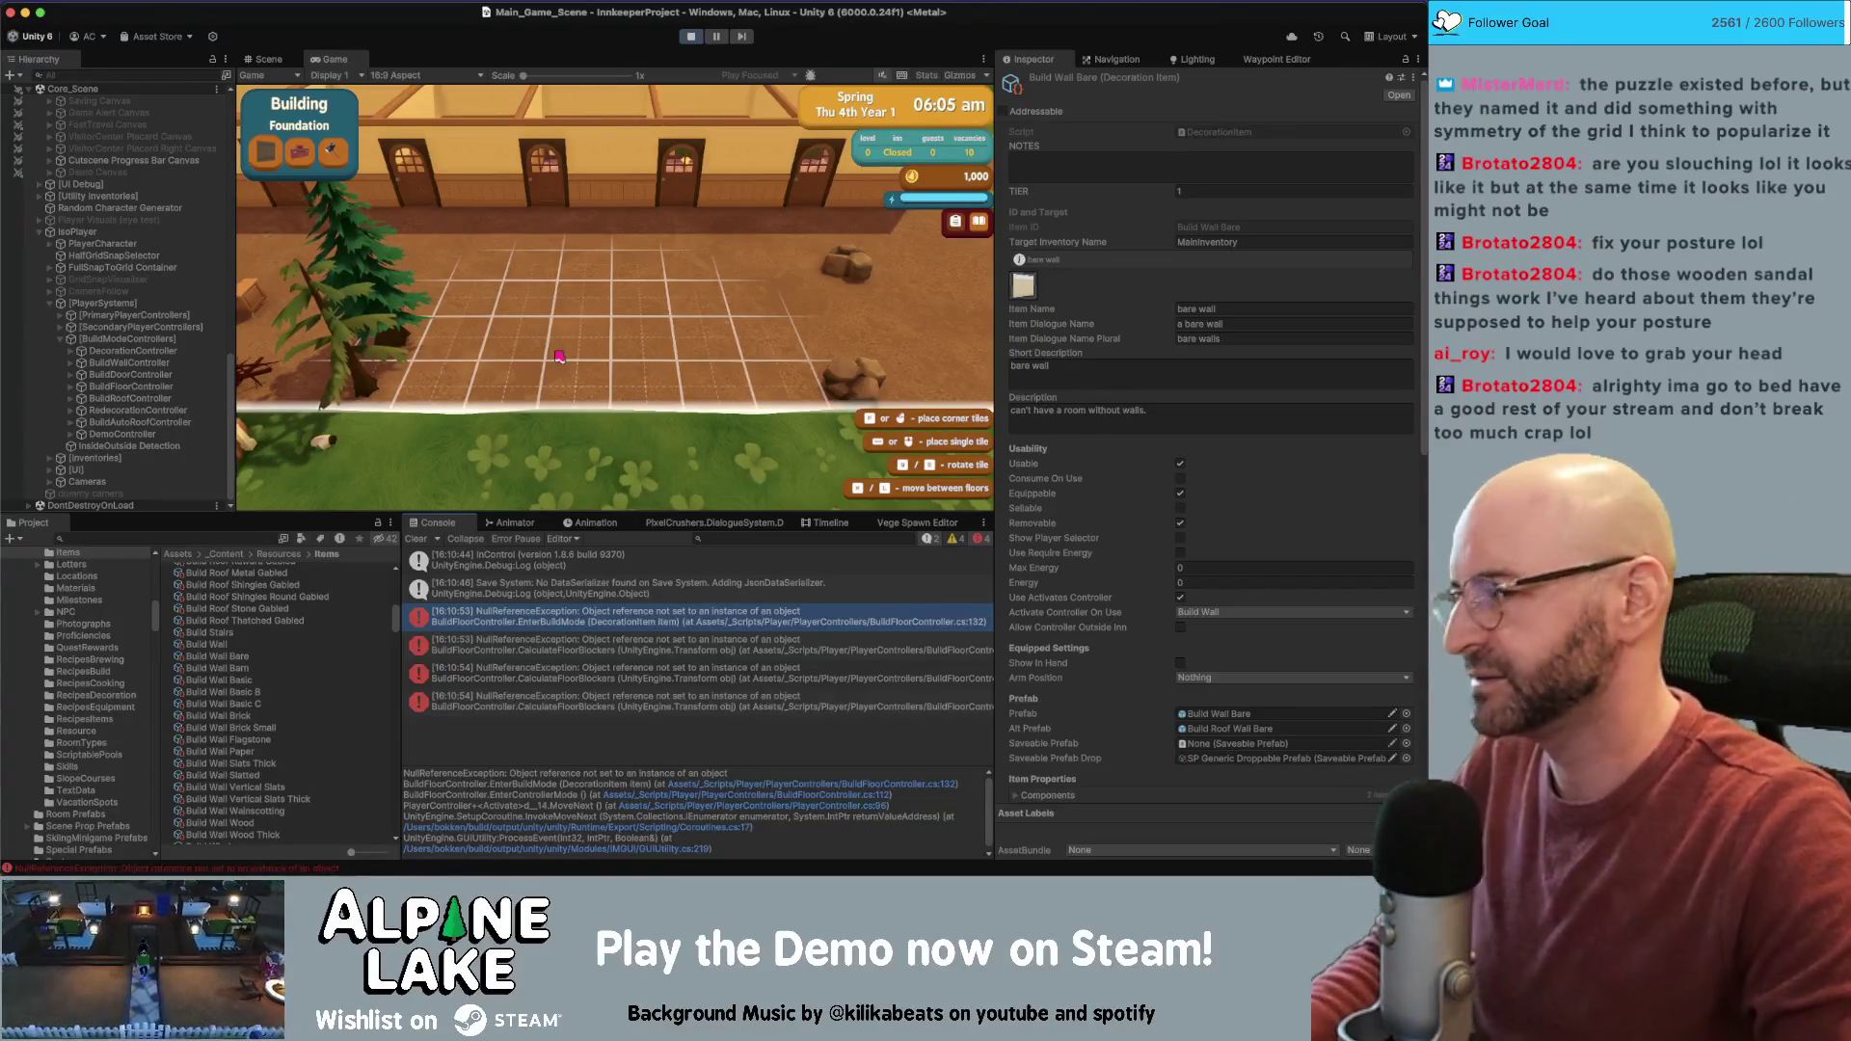
# Stop the running game in Unity and switch back to the code editor
pyautogui.click(691, 37)
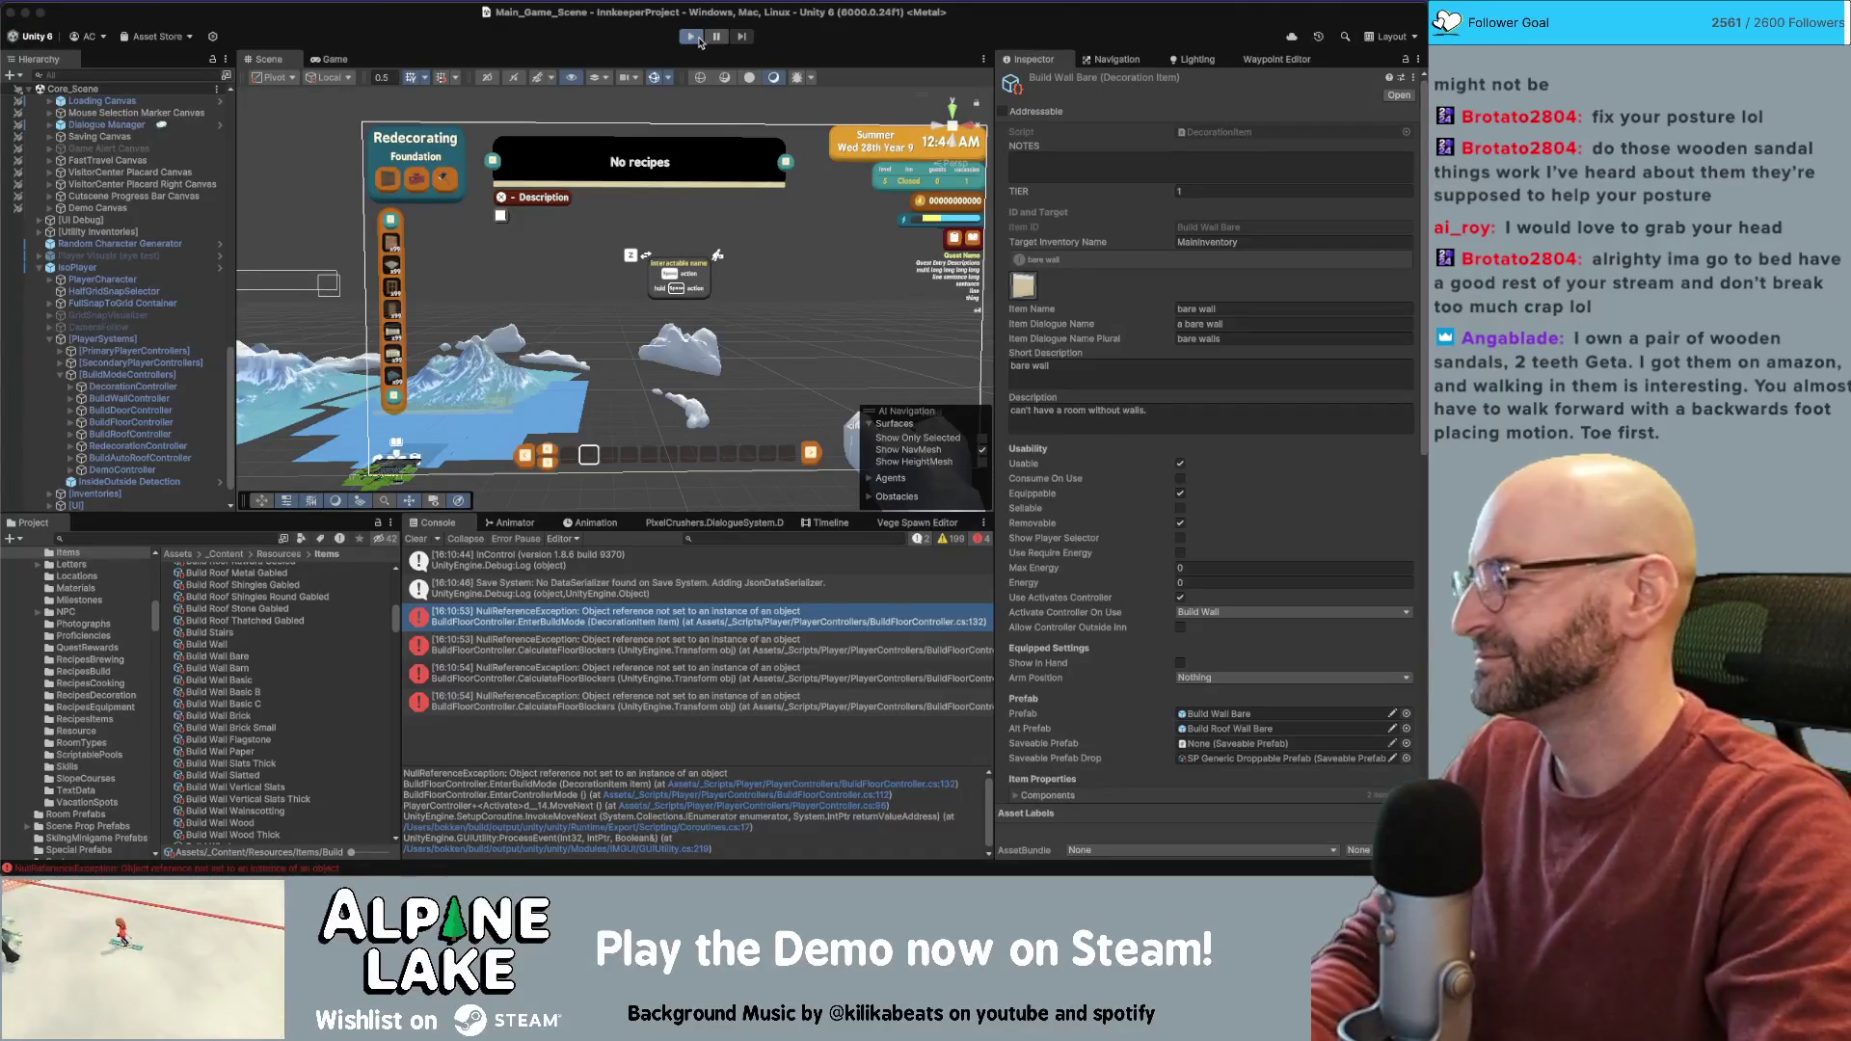
pyautogui.press('super+Tab')
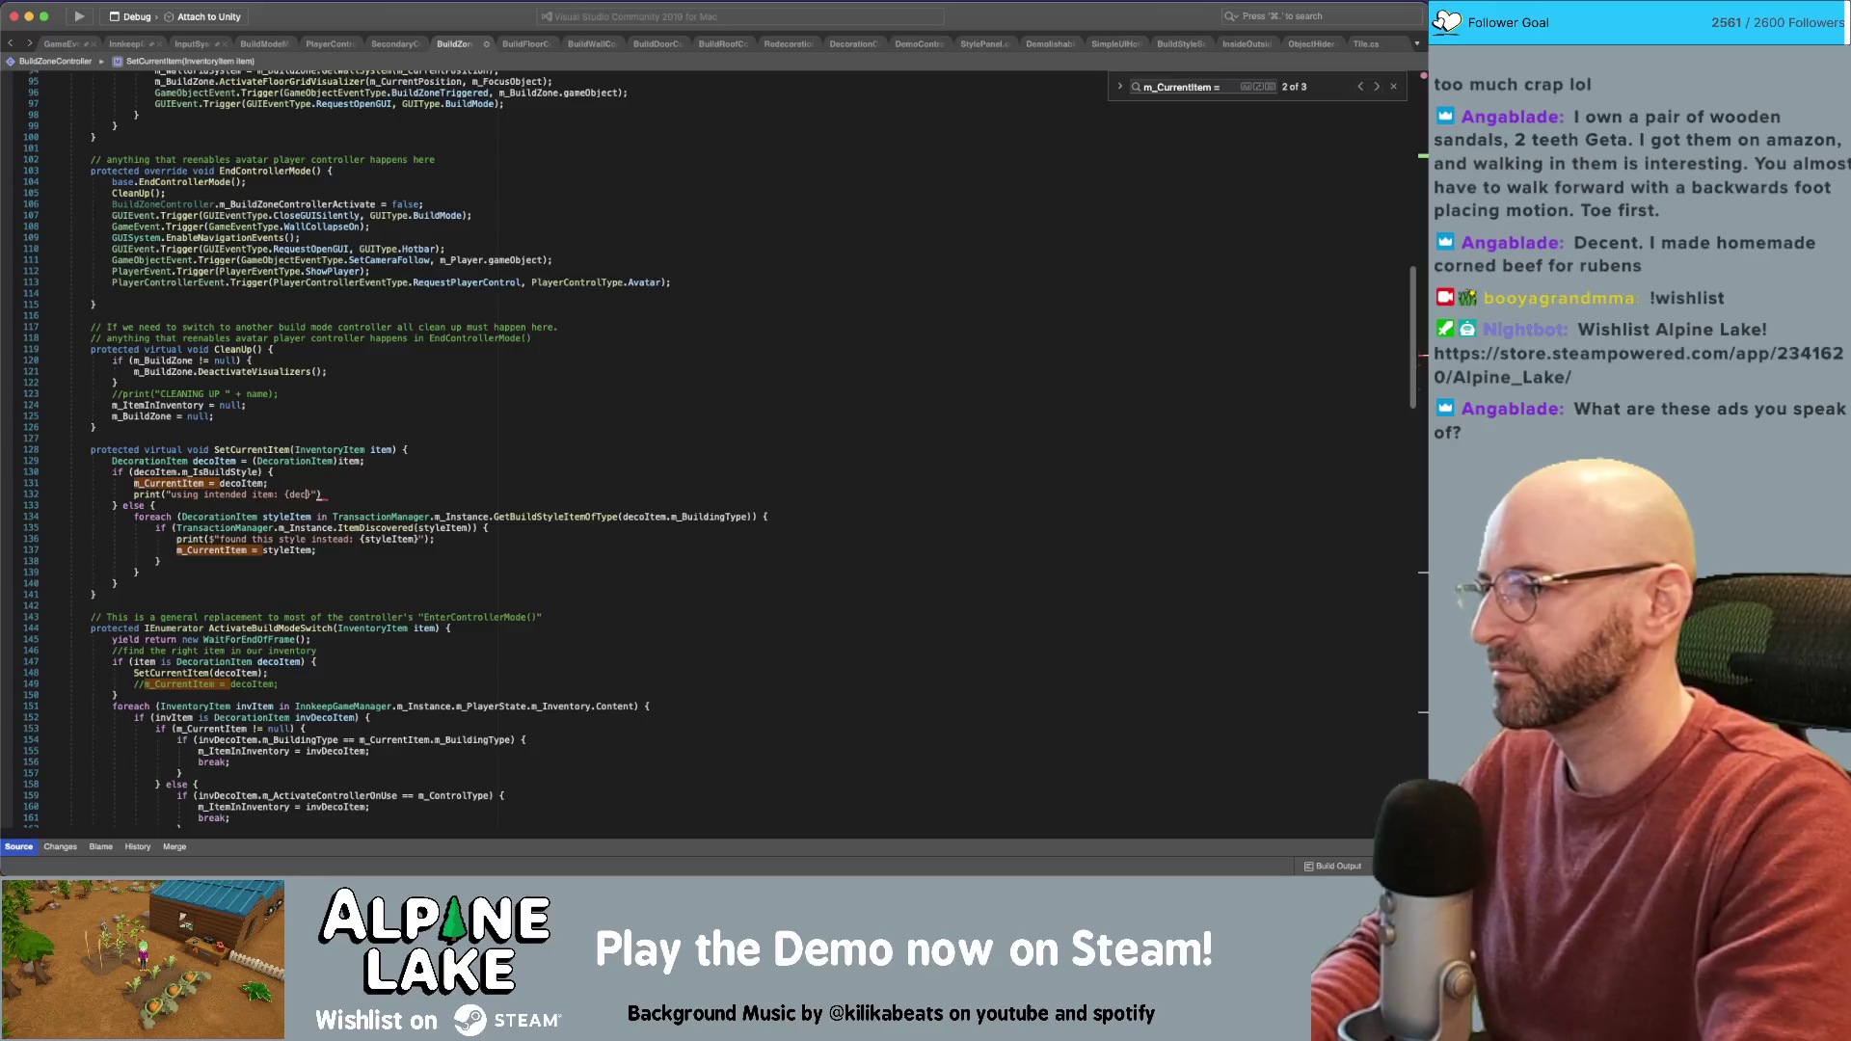
# Finish the "using intended item: {decoItem}" print, inspect GetBuildStyleItemOfType's definition, then return to Unity
pyautogui.write('Item;')
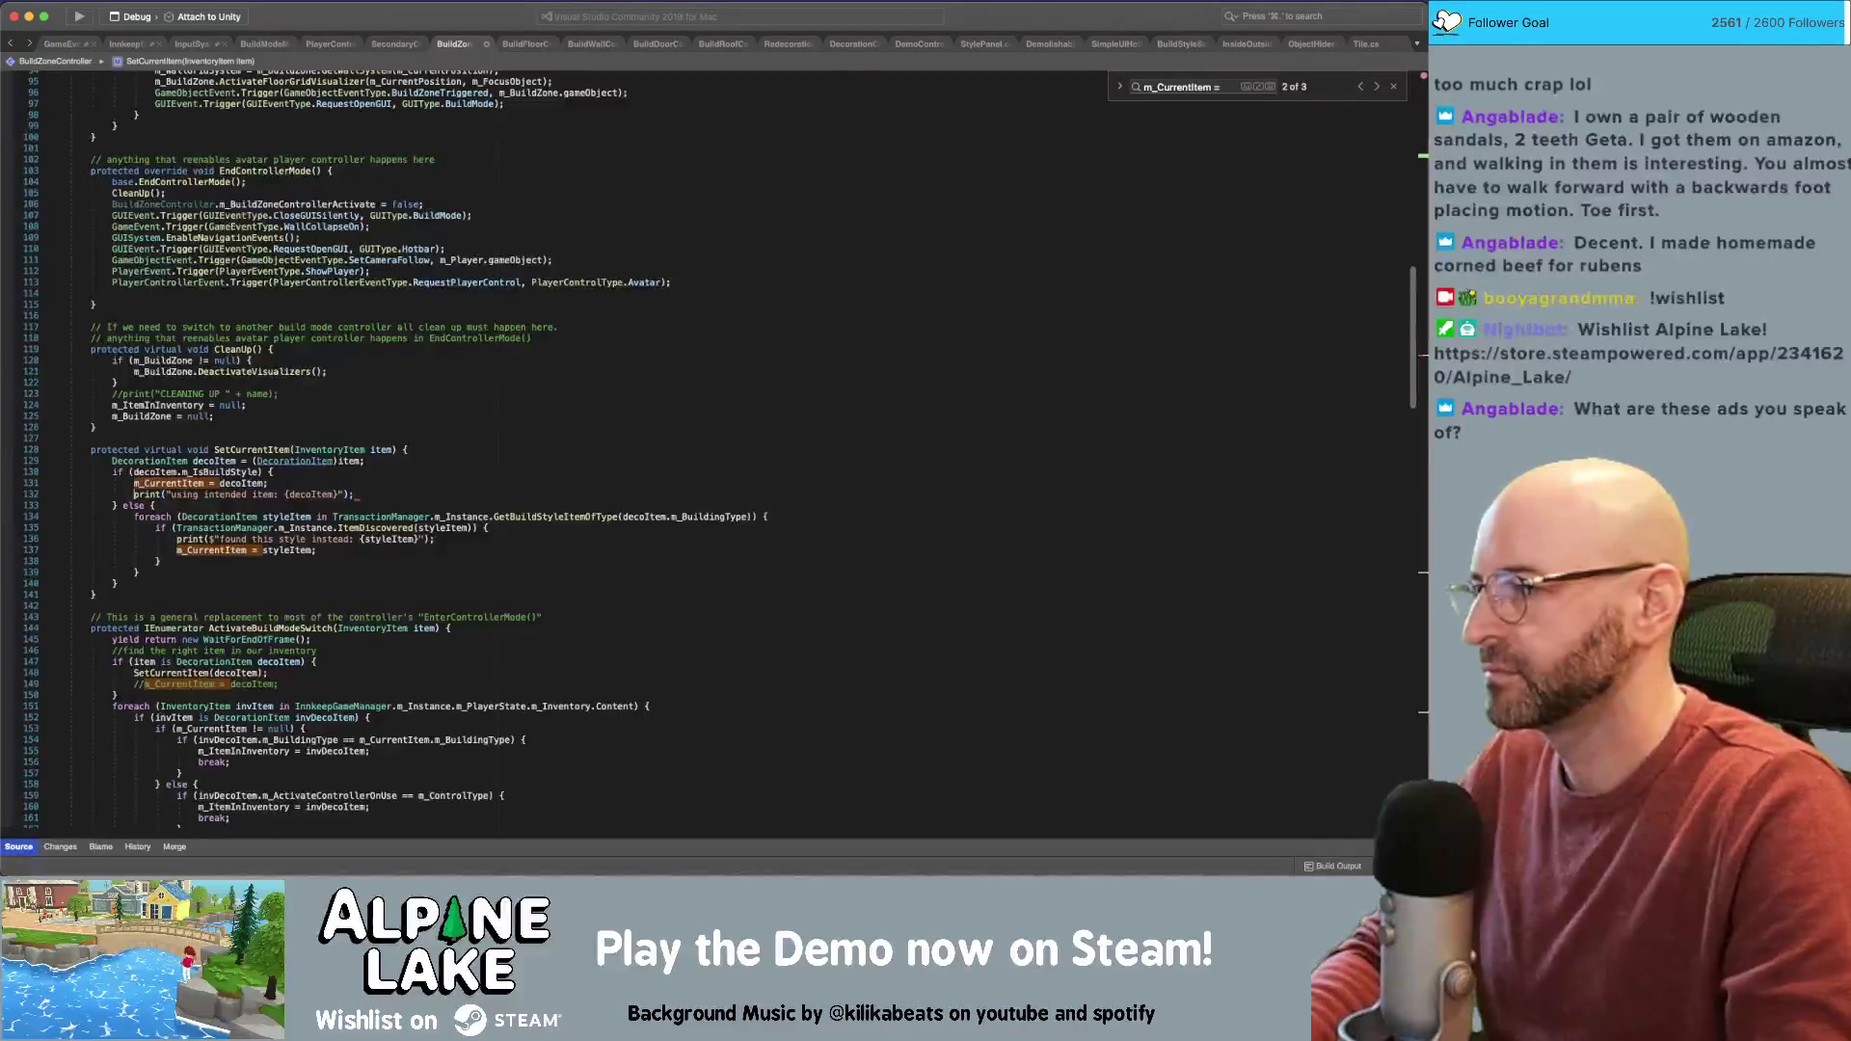
pyautogui.write('$')
pyautogui.click(451, 412)
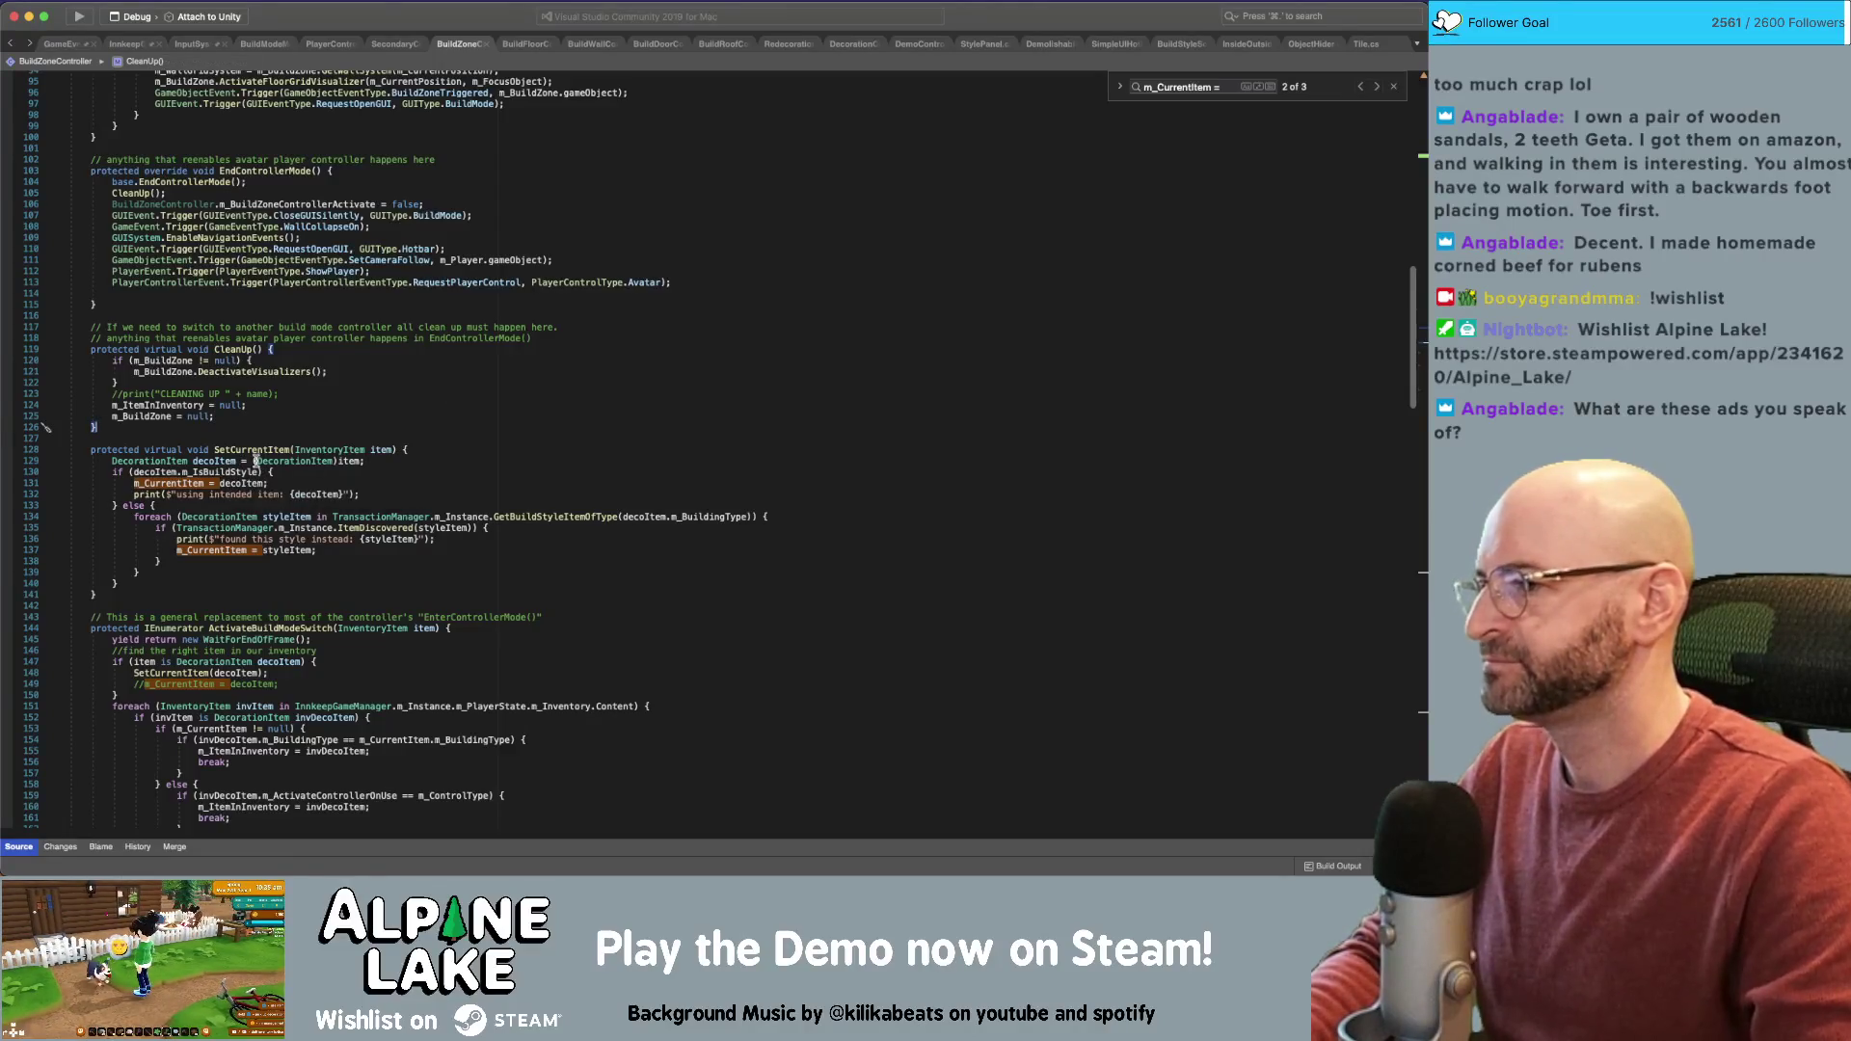
pyautogui.moveTo(565, 517)
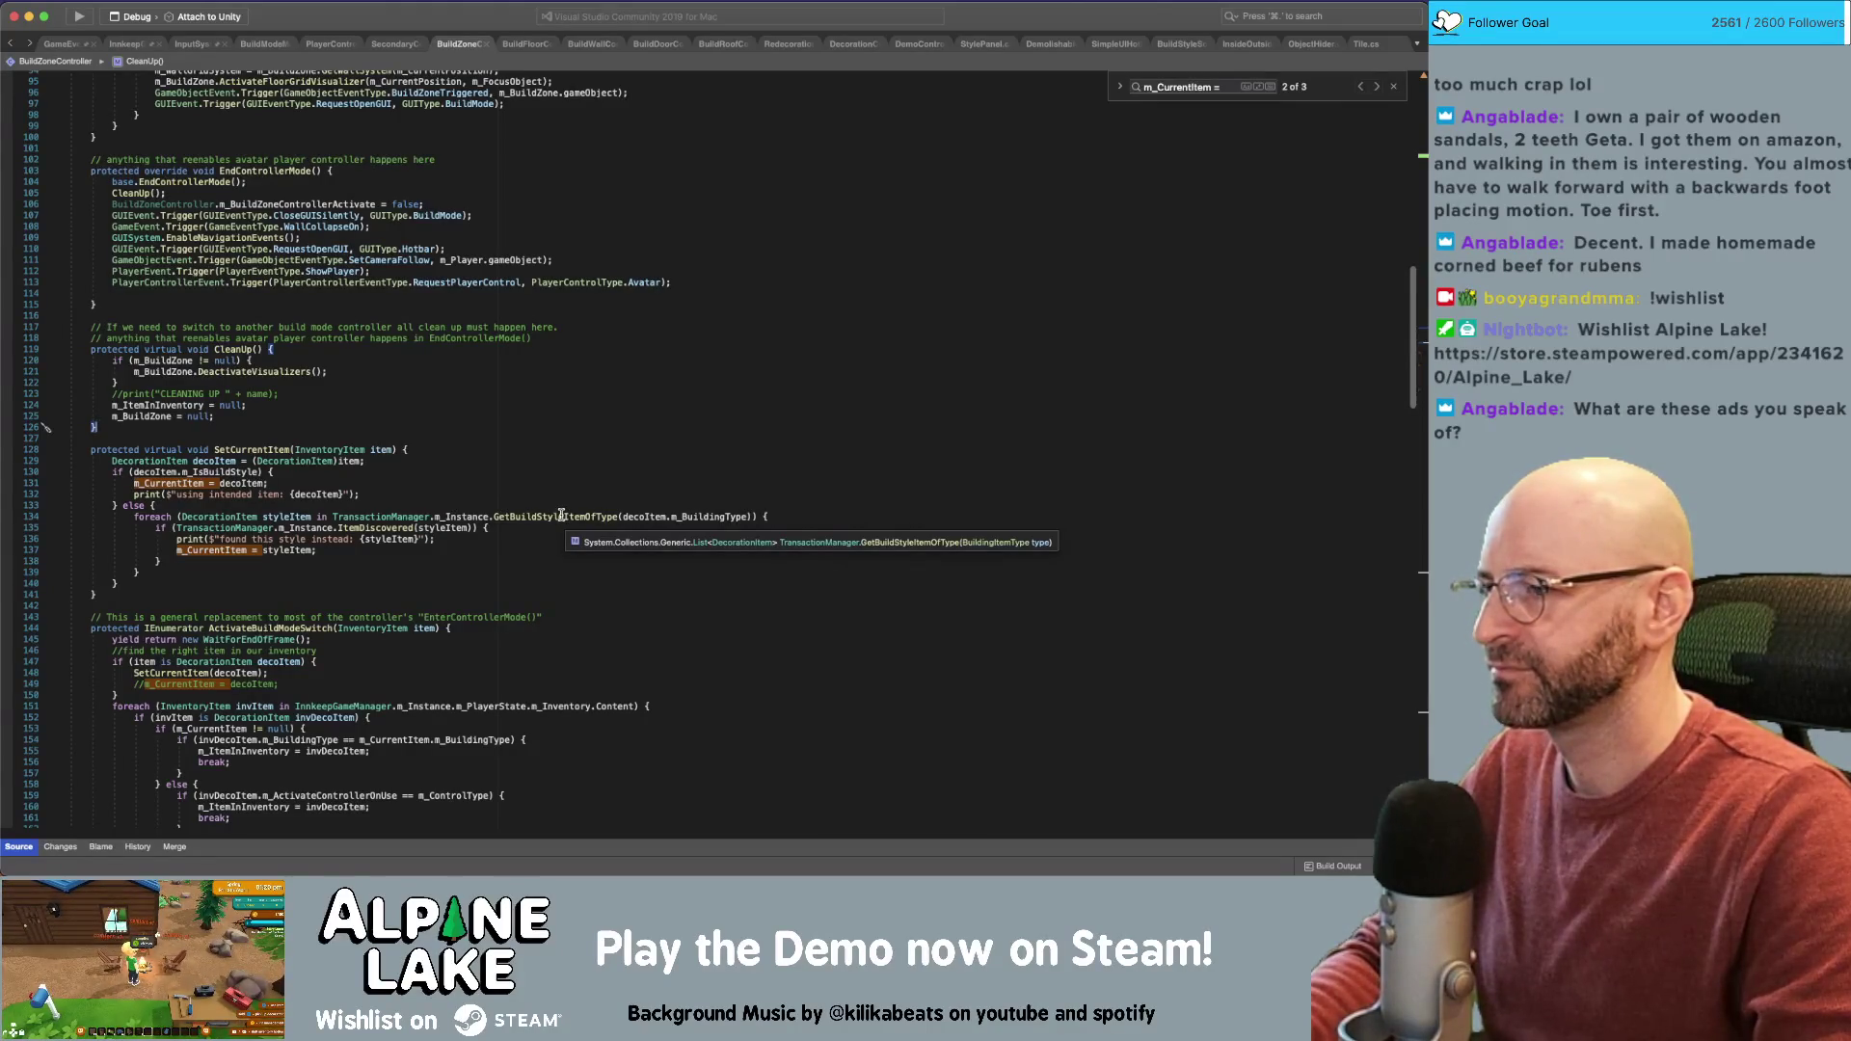
pyautogui.keyDown('super'); pyautogui.click(559, 517); pyautogui.keyUp('super')
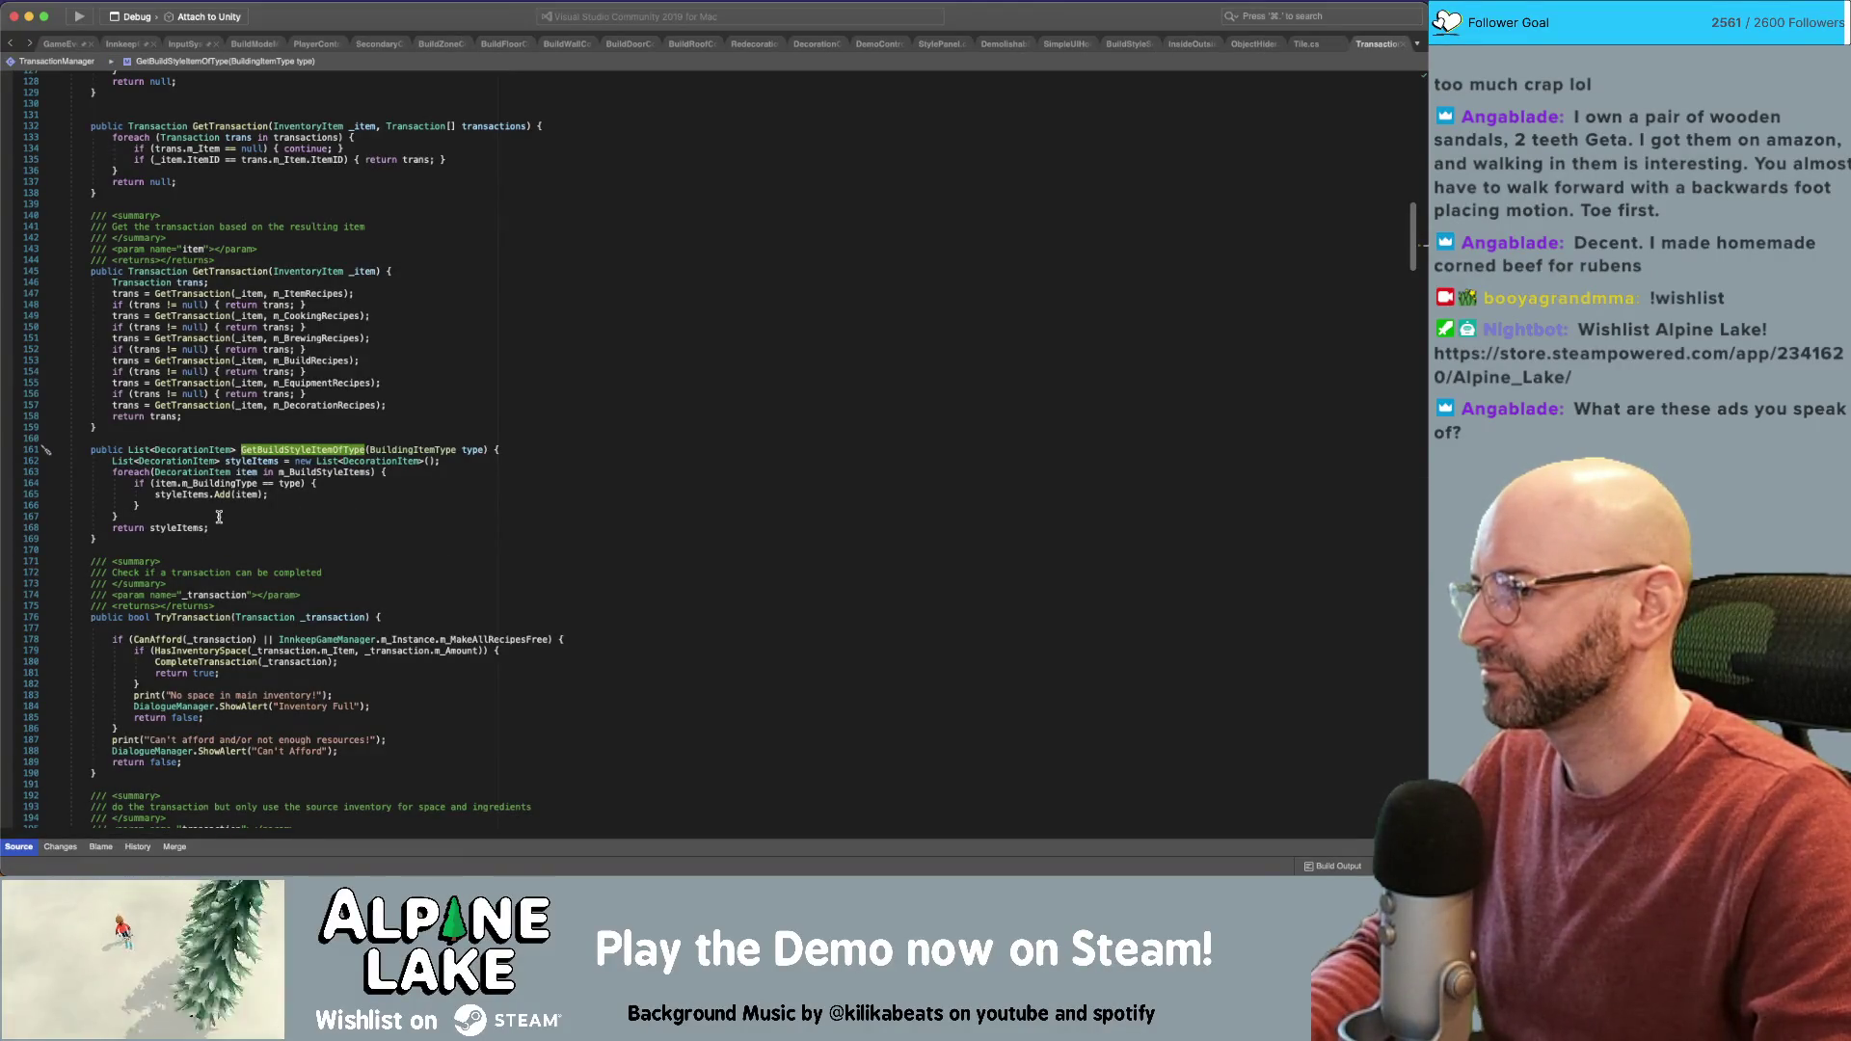
pyautogui.click(405, 492)
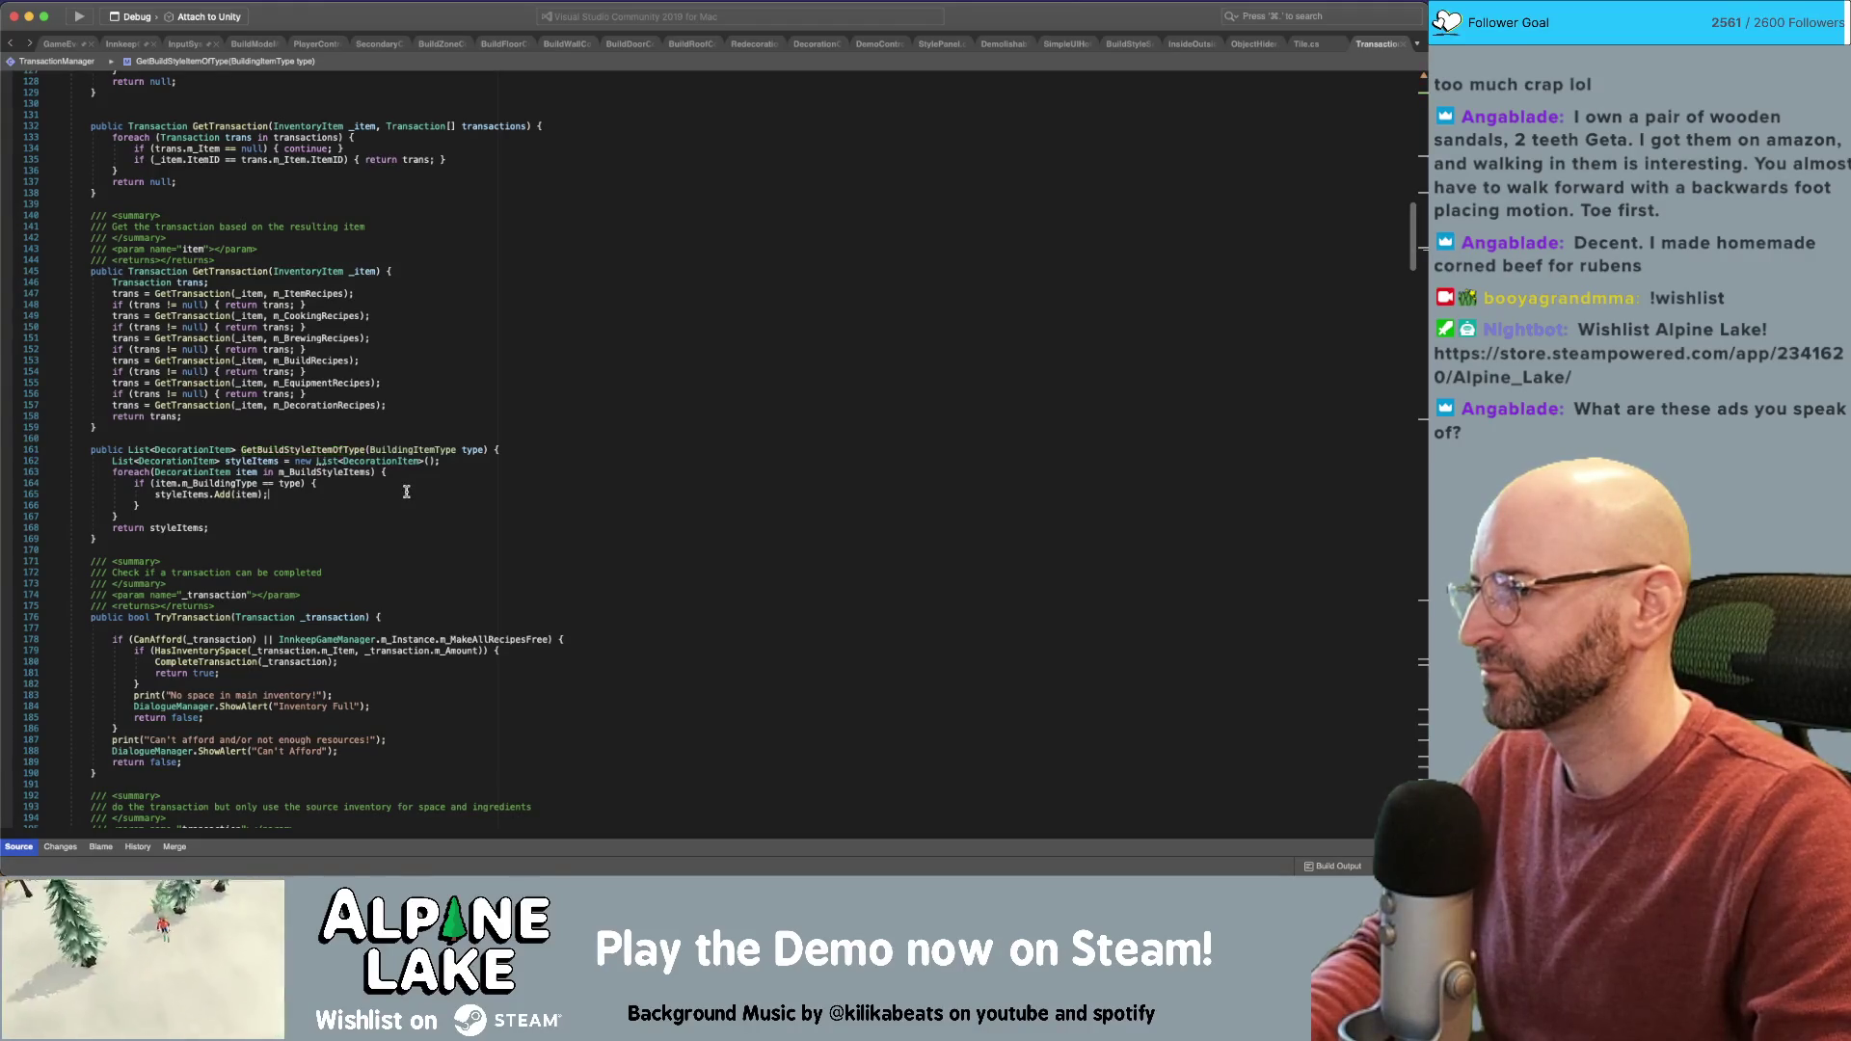
pyautogui.press('super+Tab')
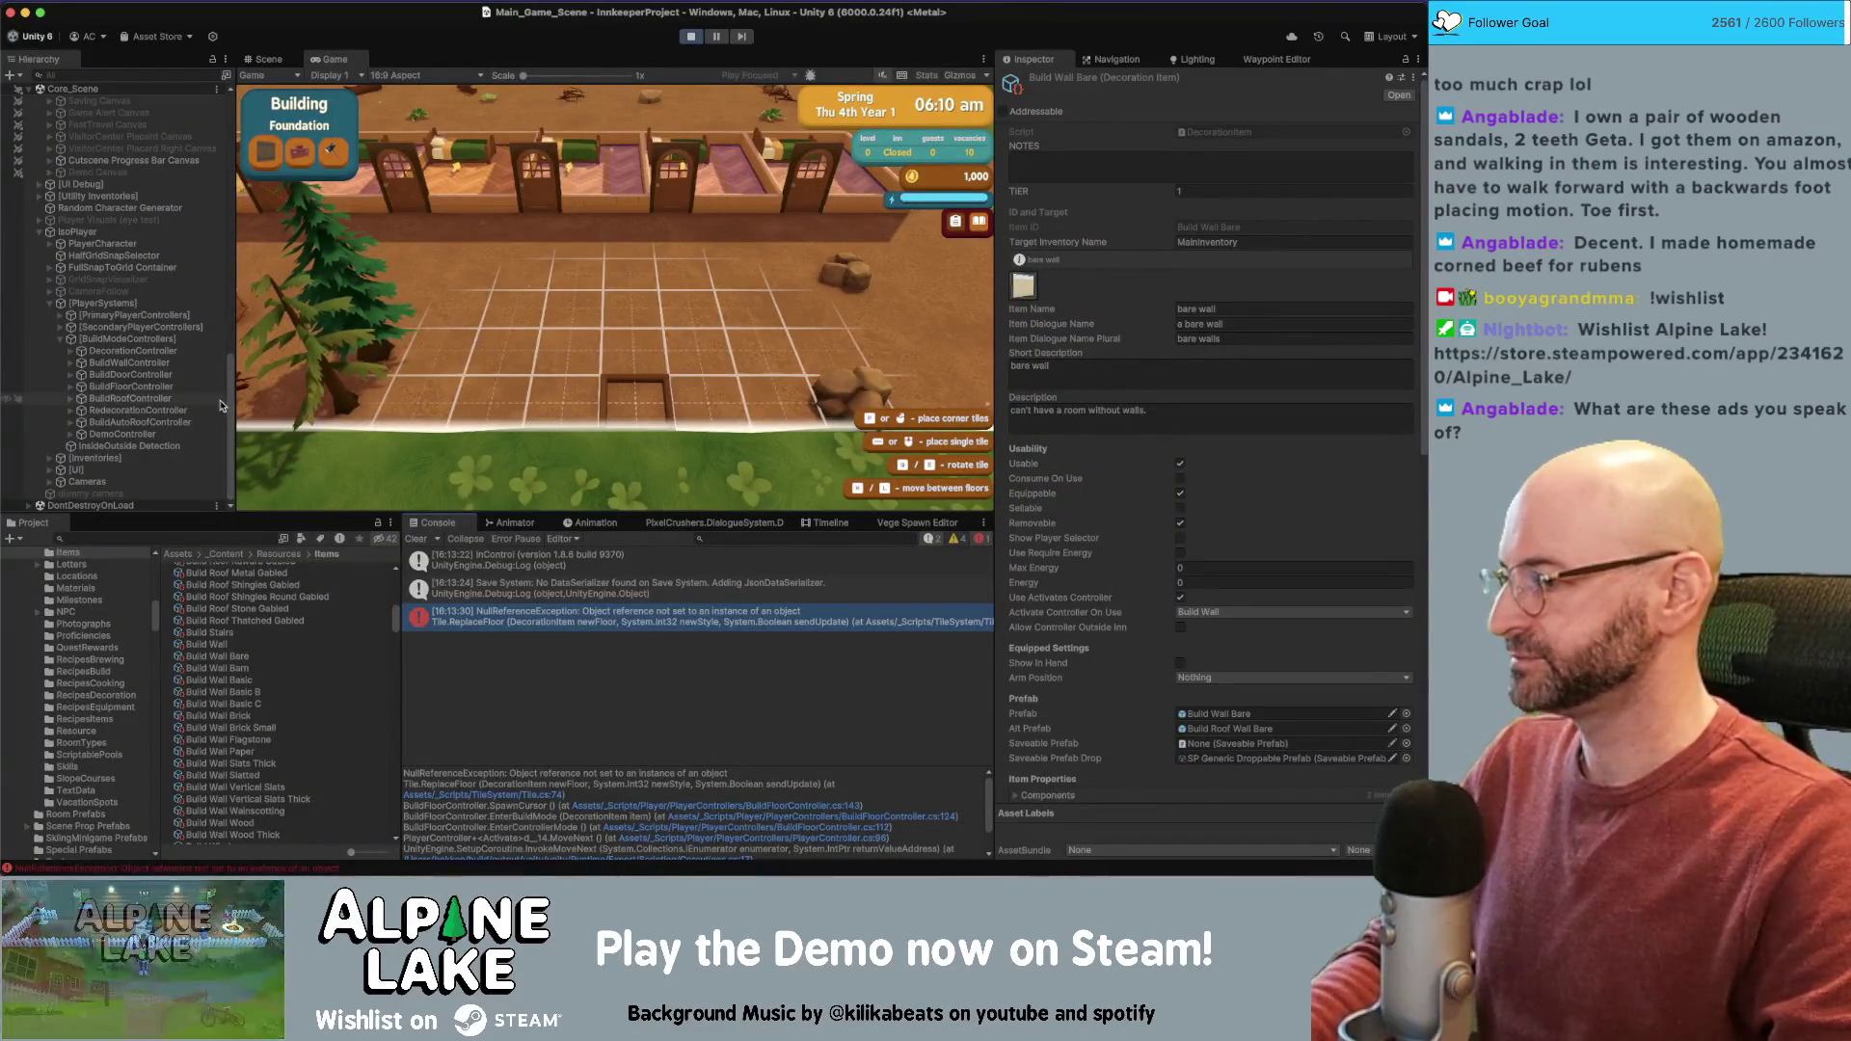
# Restart Play mode, enter foundation build mode, and open the NullReferenceException's source in BuildFloorController
pyautogui.click(690, 35)
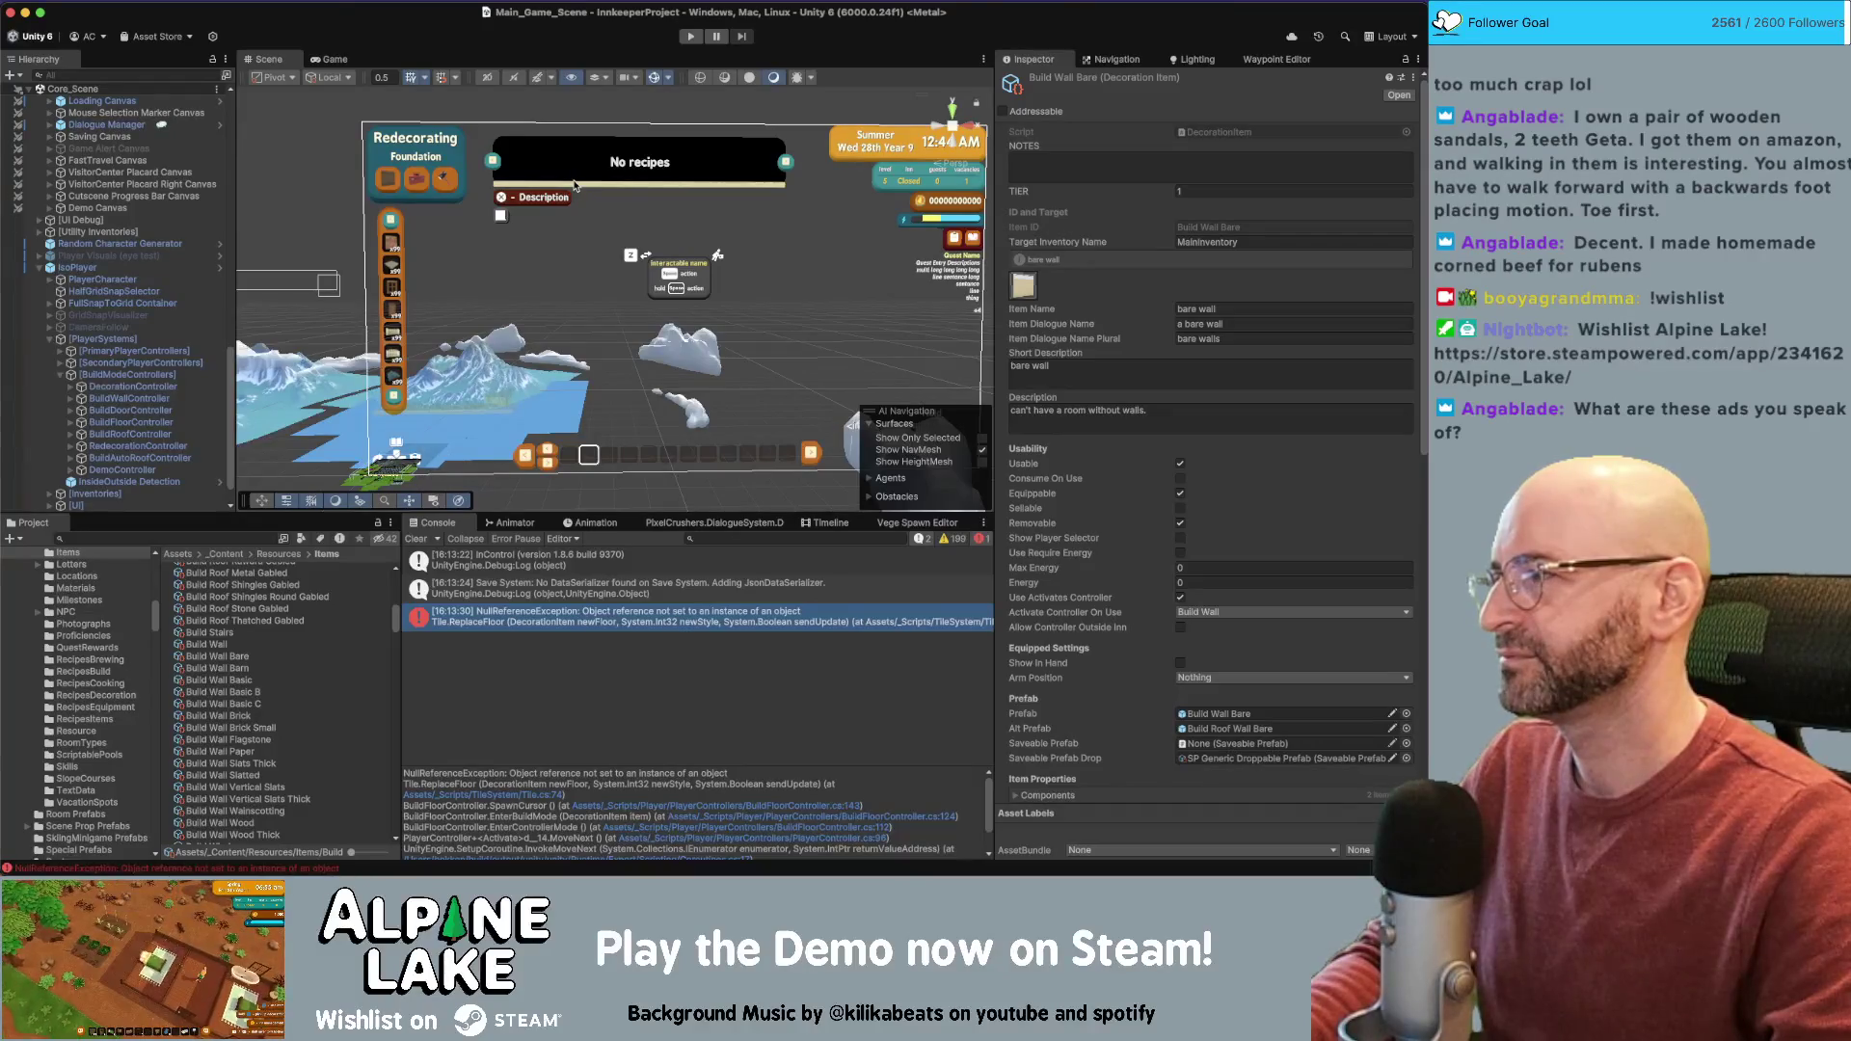
pyautogui.click(685, 38)
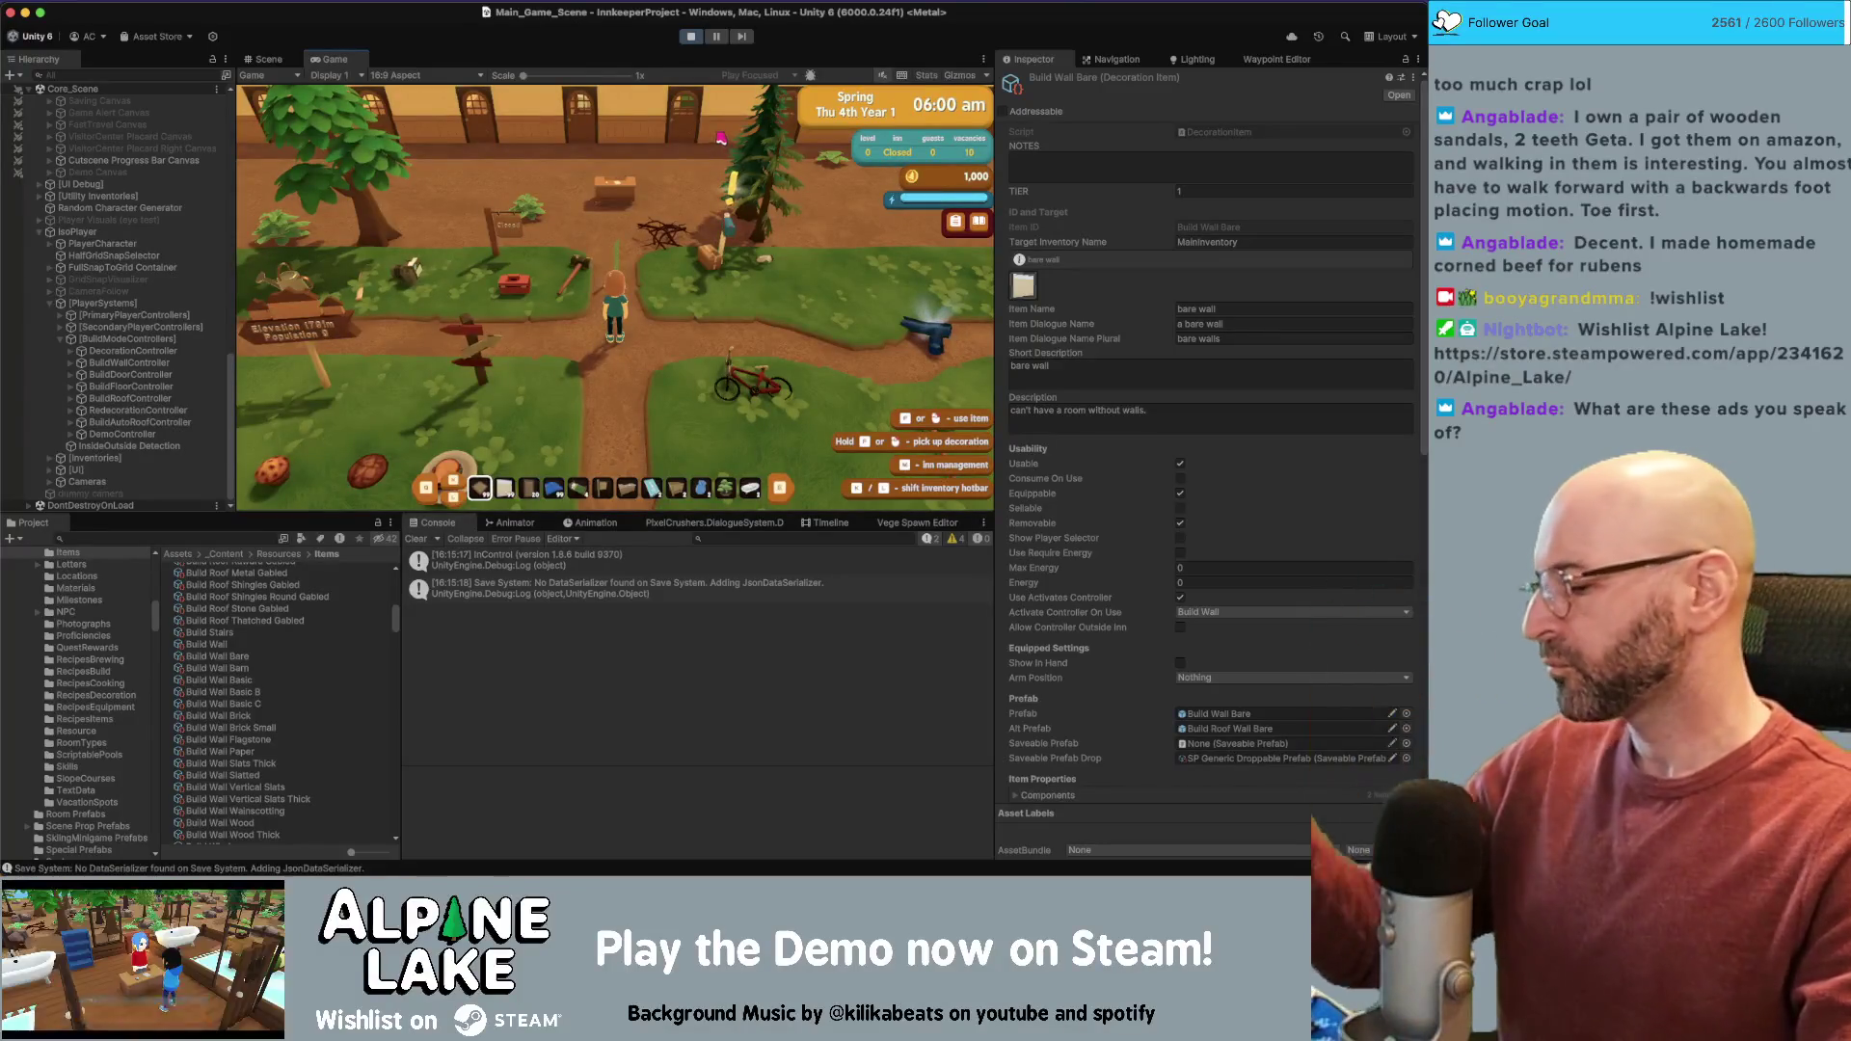
pyautogui.press('d')
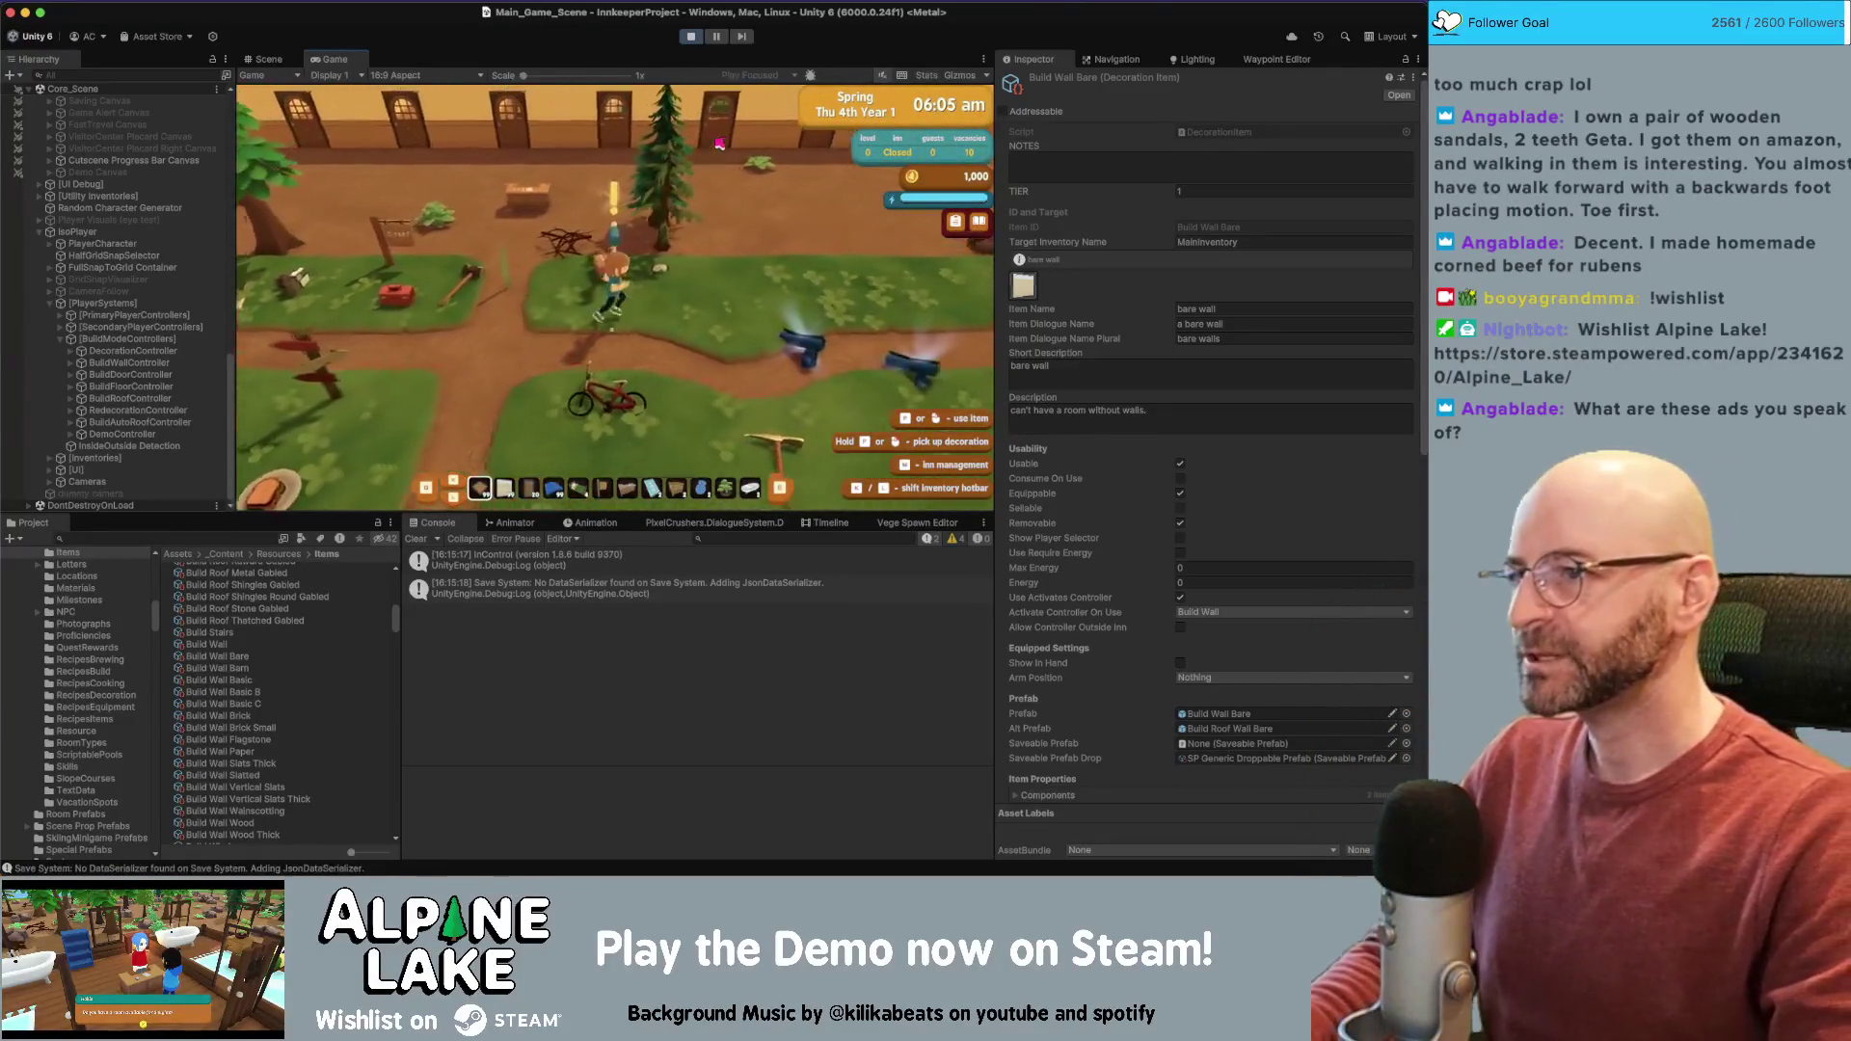
pyautogui.click(629, 288)
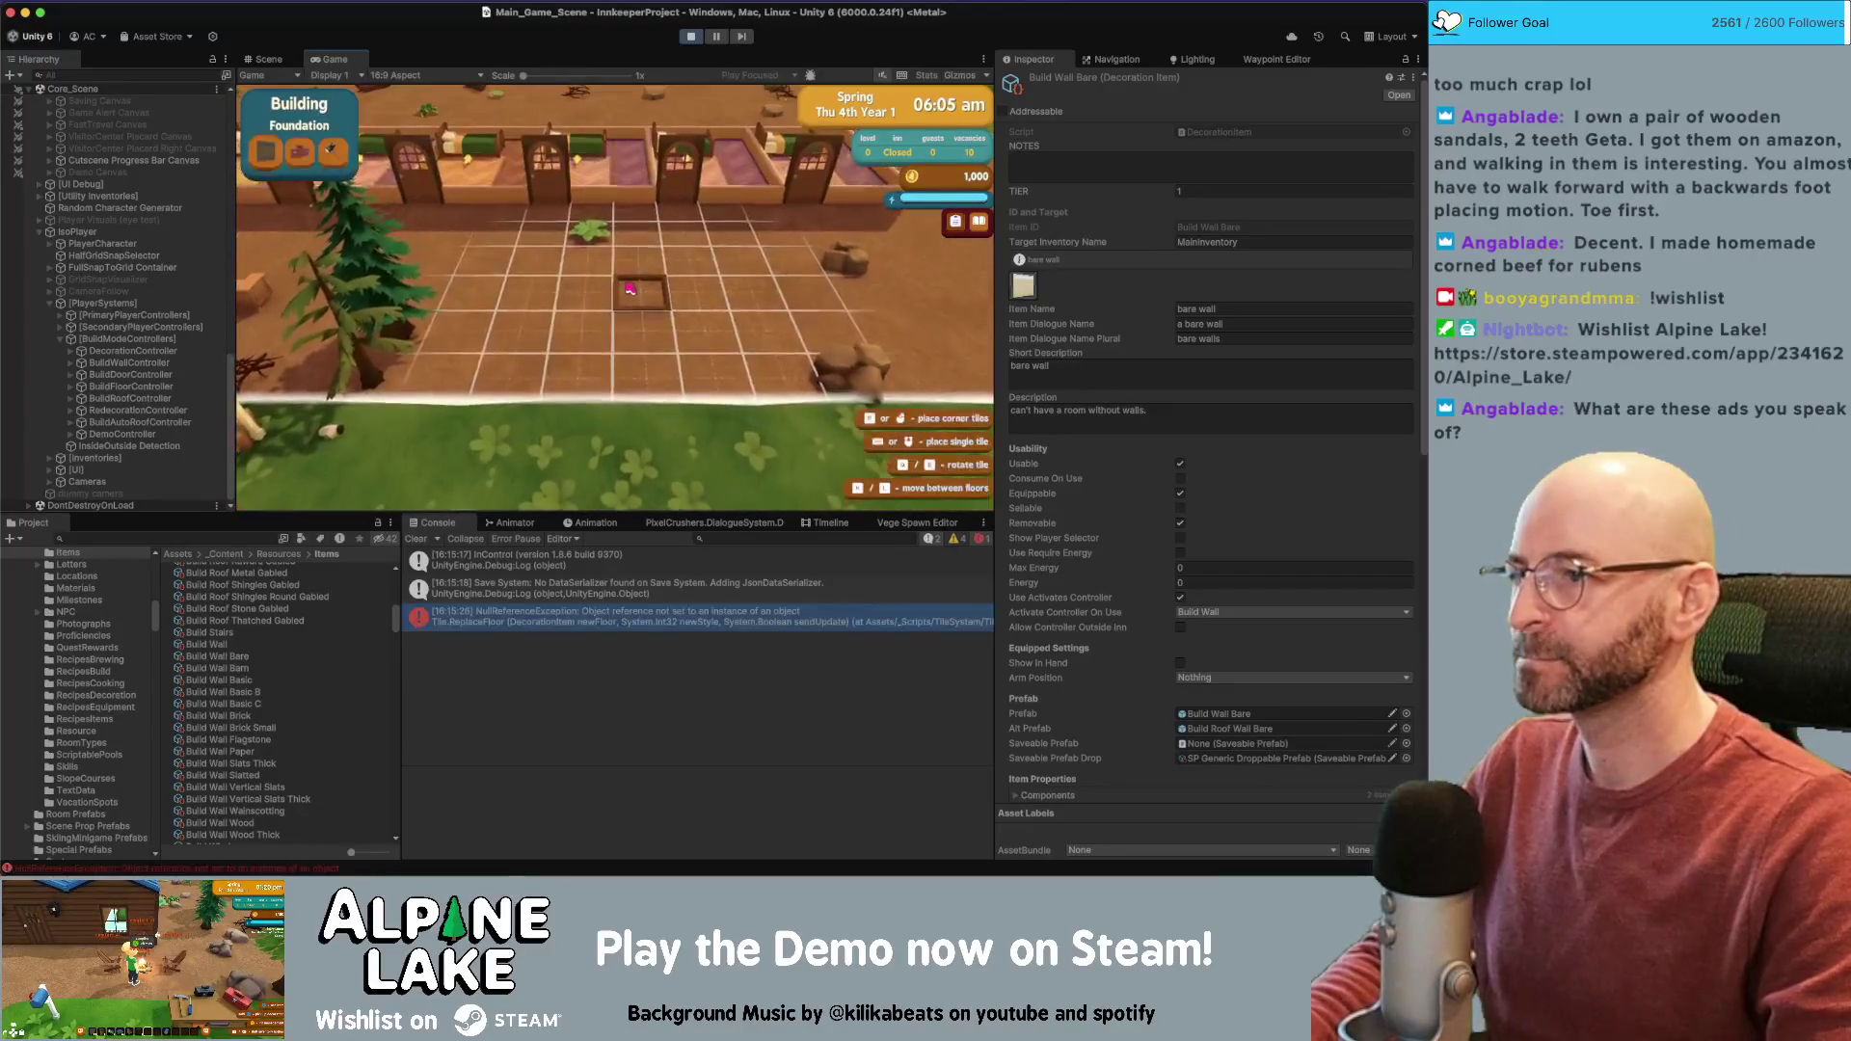
pyautogui.click(545, 620)
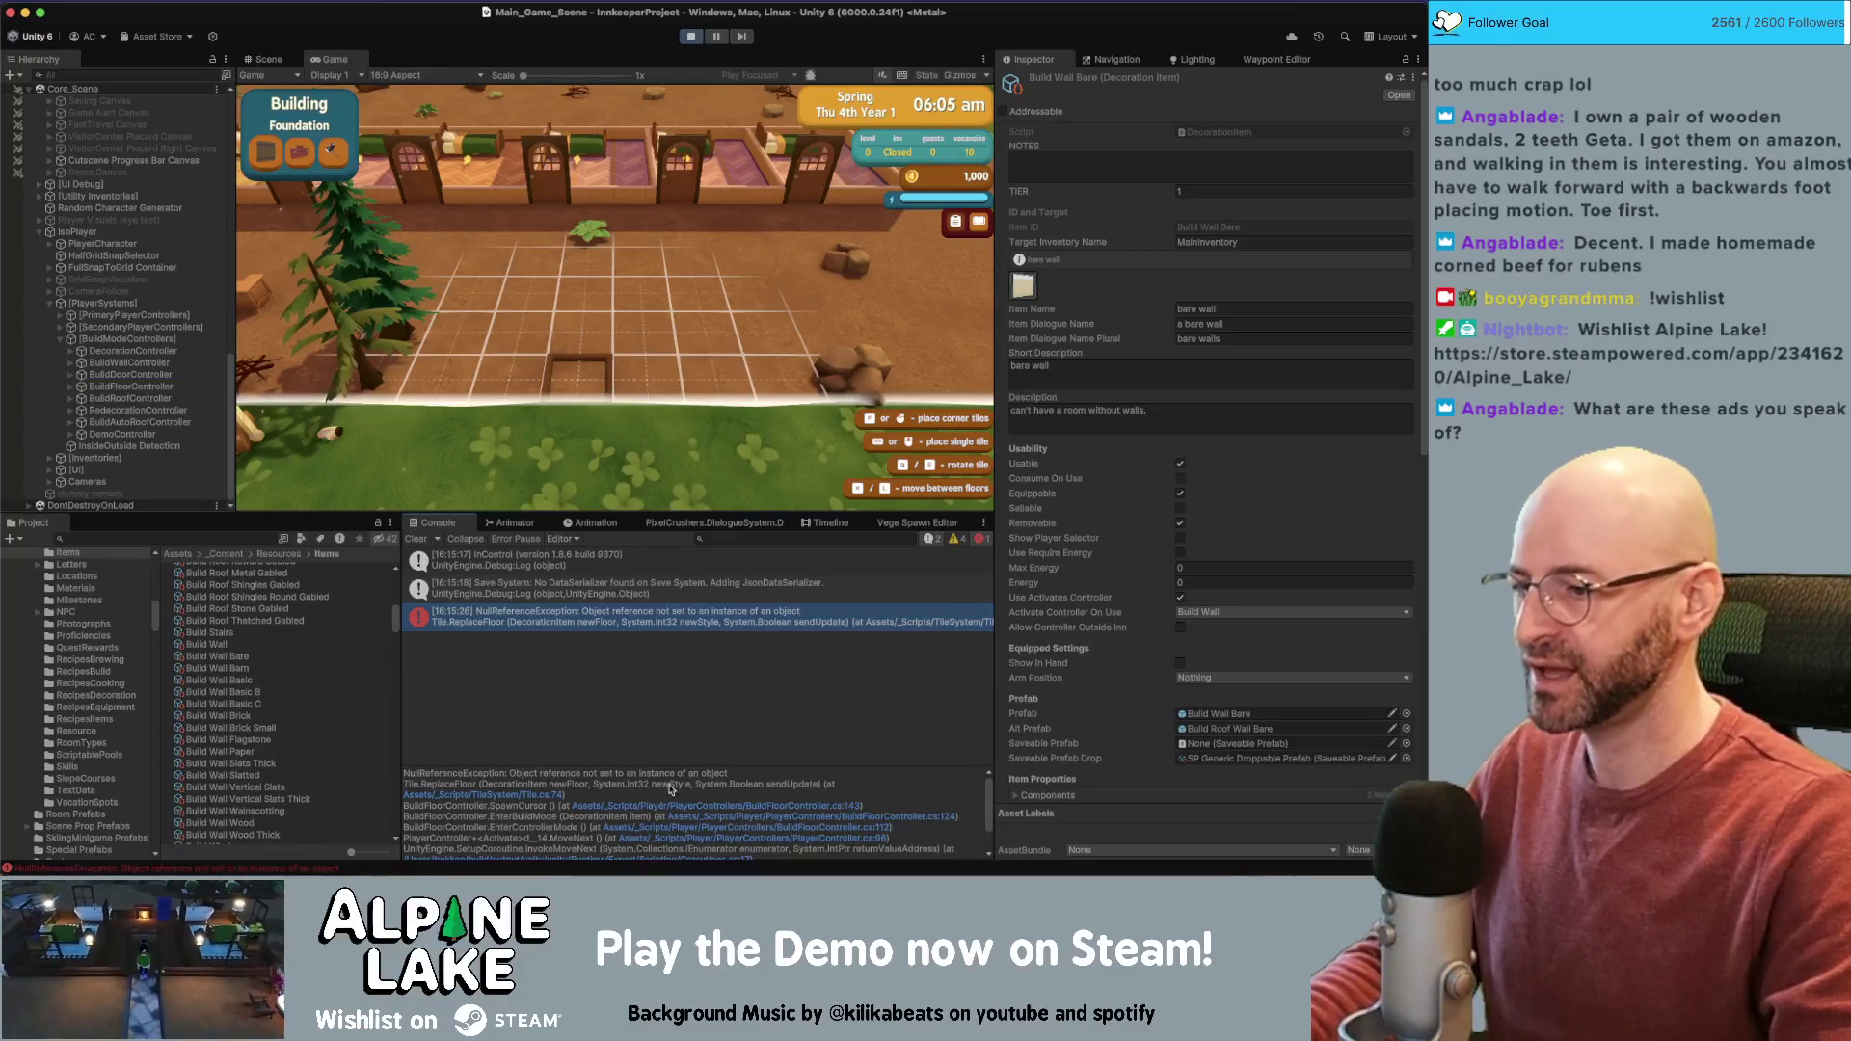
pyautogui.click(681, 817)
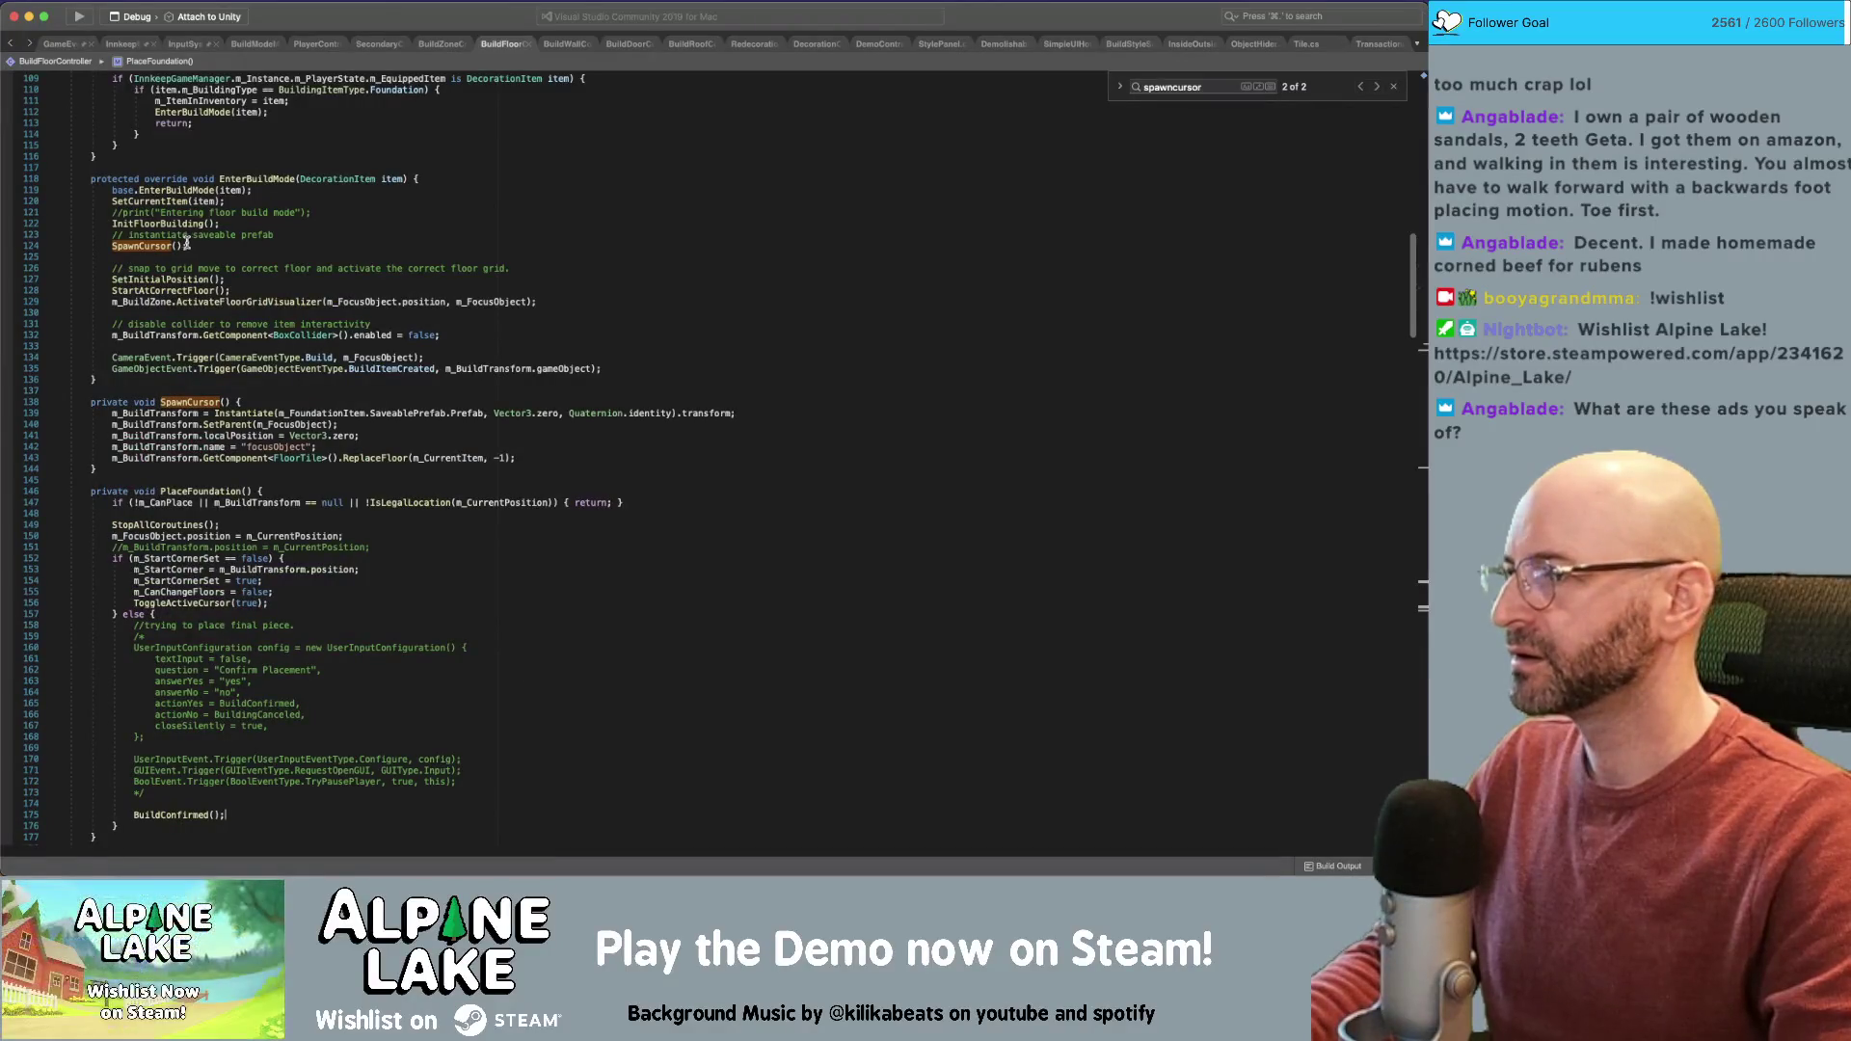
# Inspect SetCurrentItem's debug print and where styleItem is used
pyautogui.keyDown('super'); pyautogui.click(161, 202); pyautogui.keyUp('super')
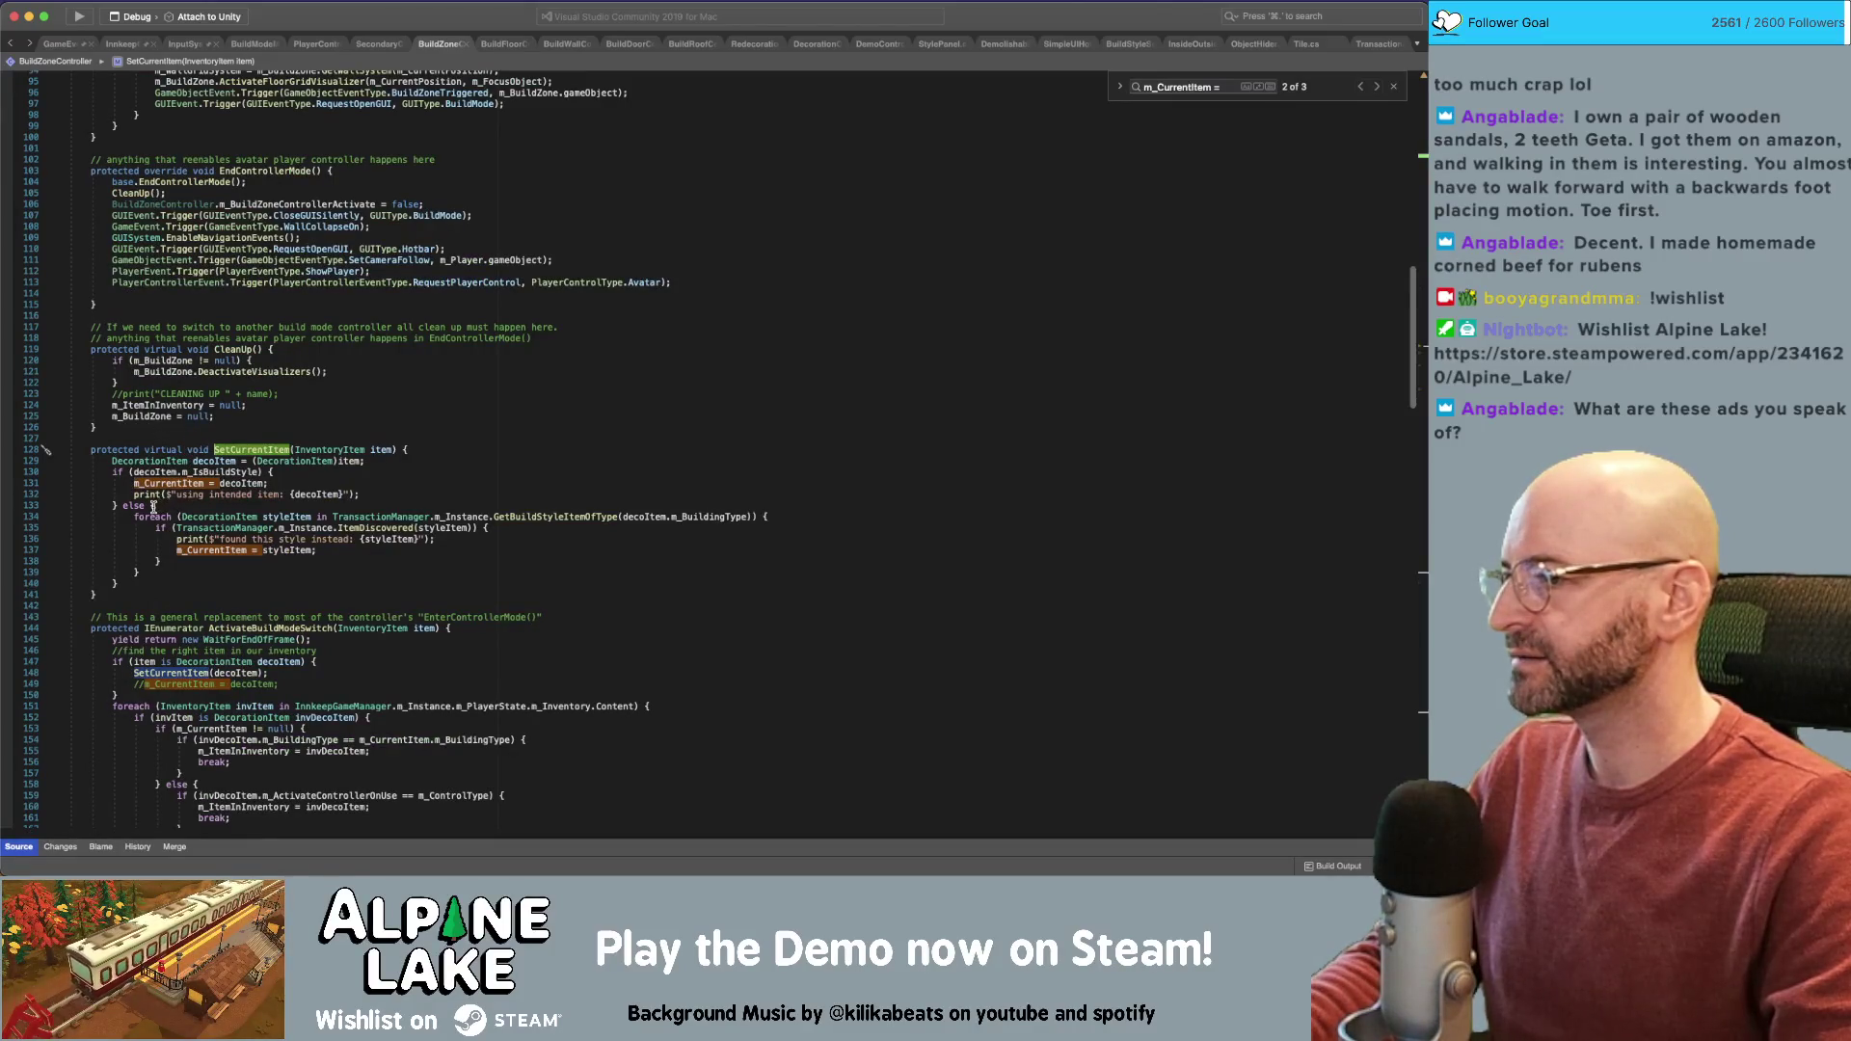
pyautogui.click(166, 494)
pyautogui.doubleClick(139, 555)
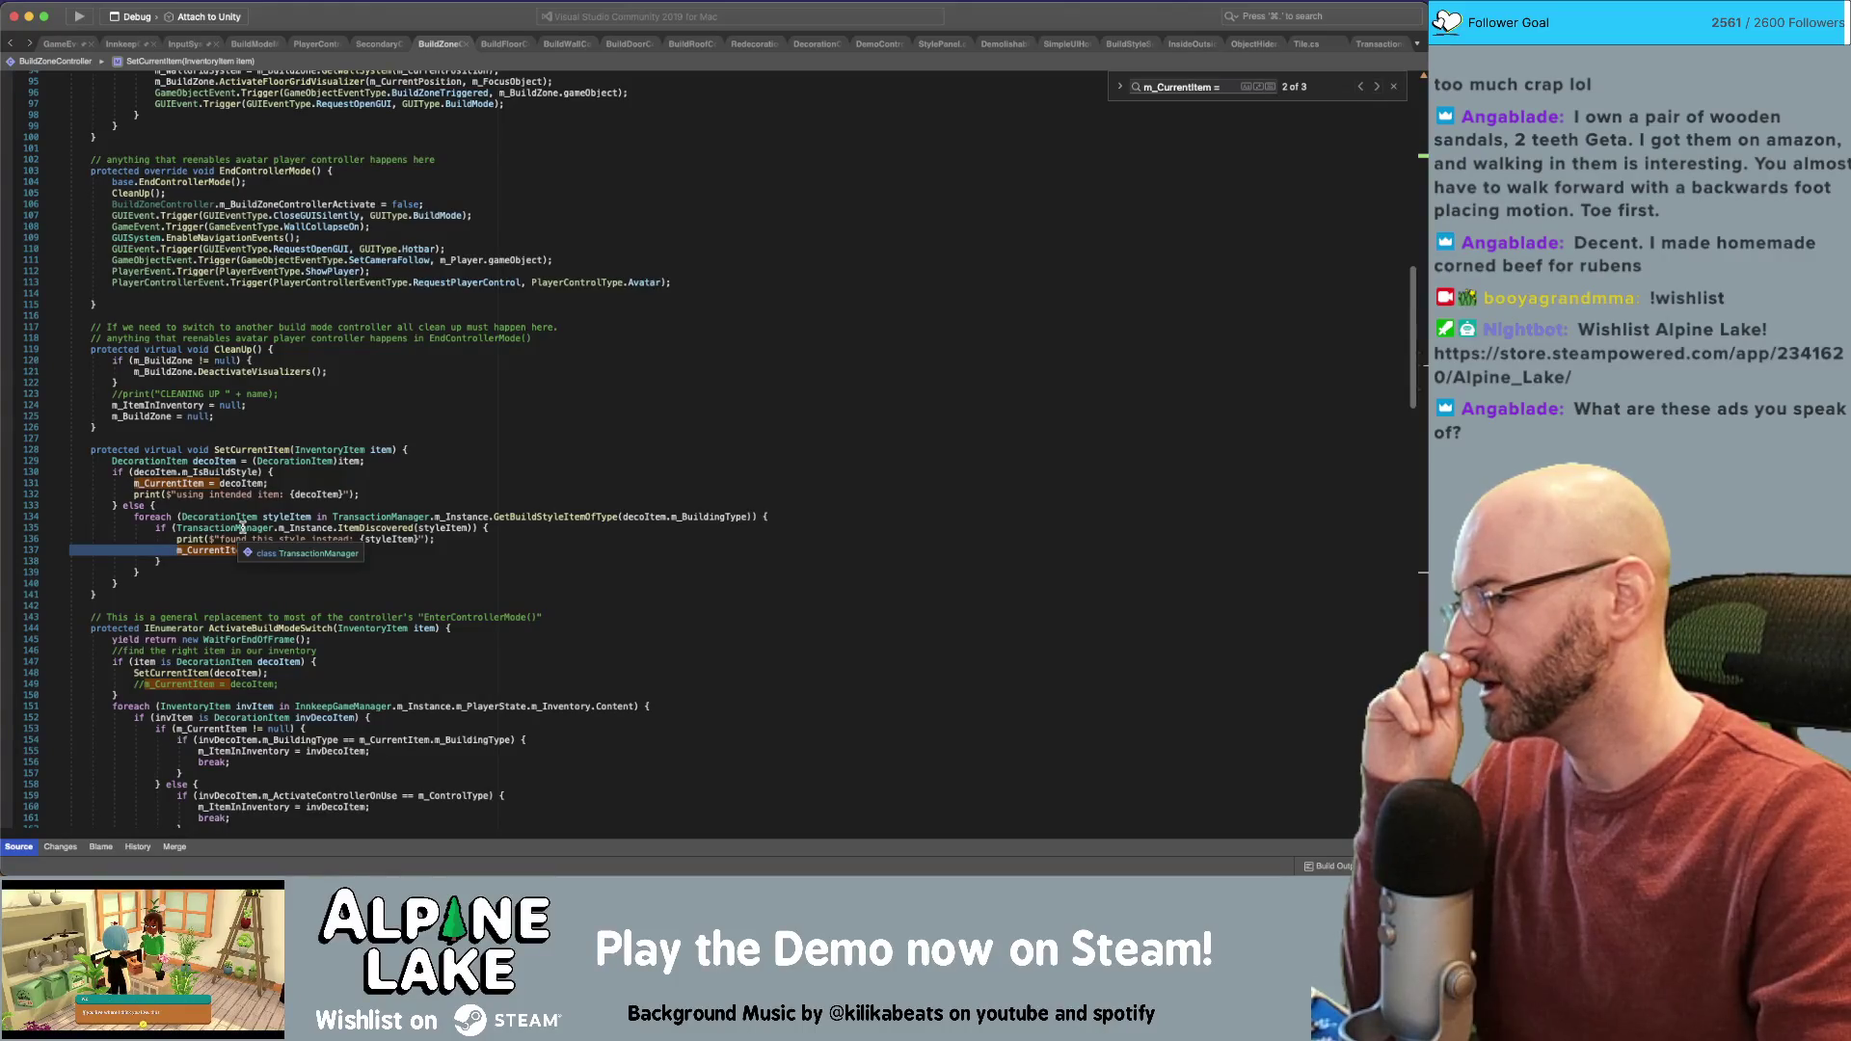
pyautogui.click(278, 518)
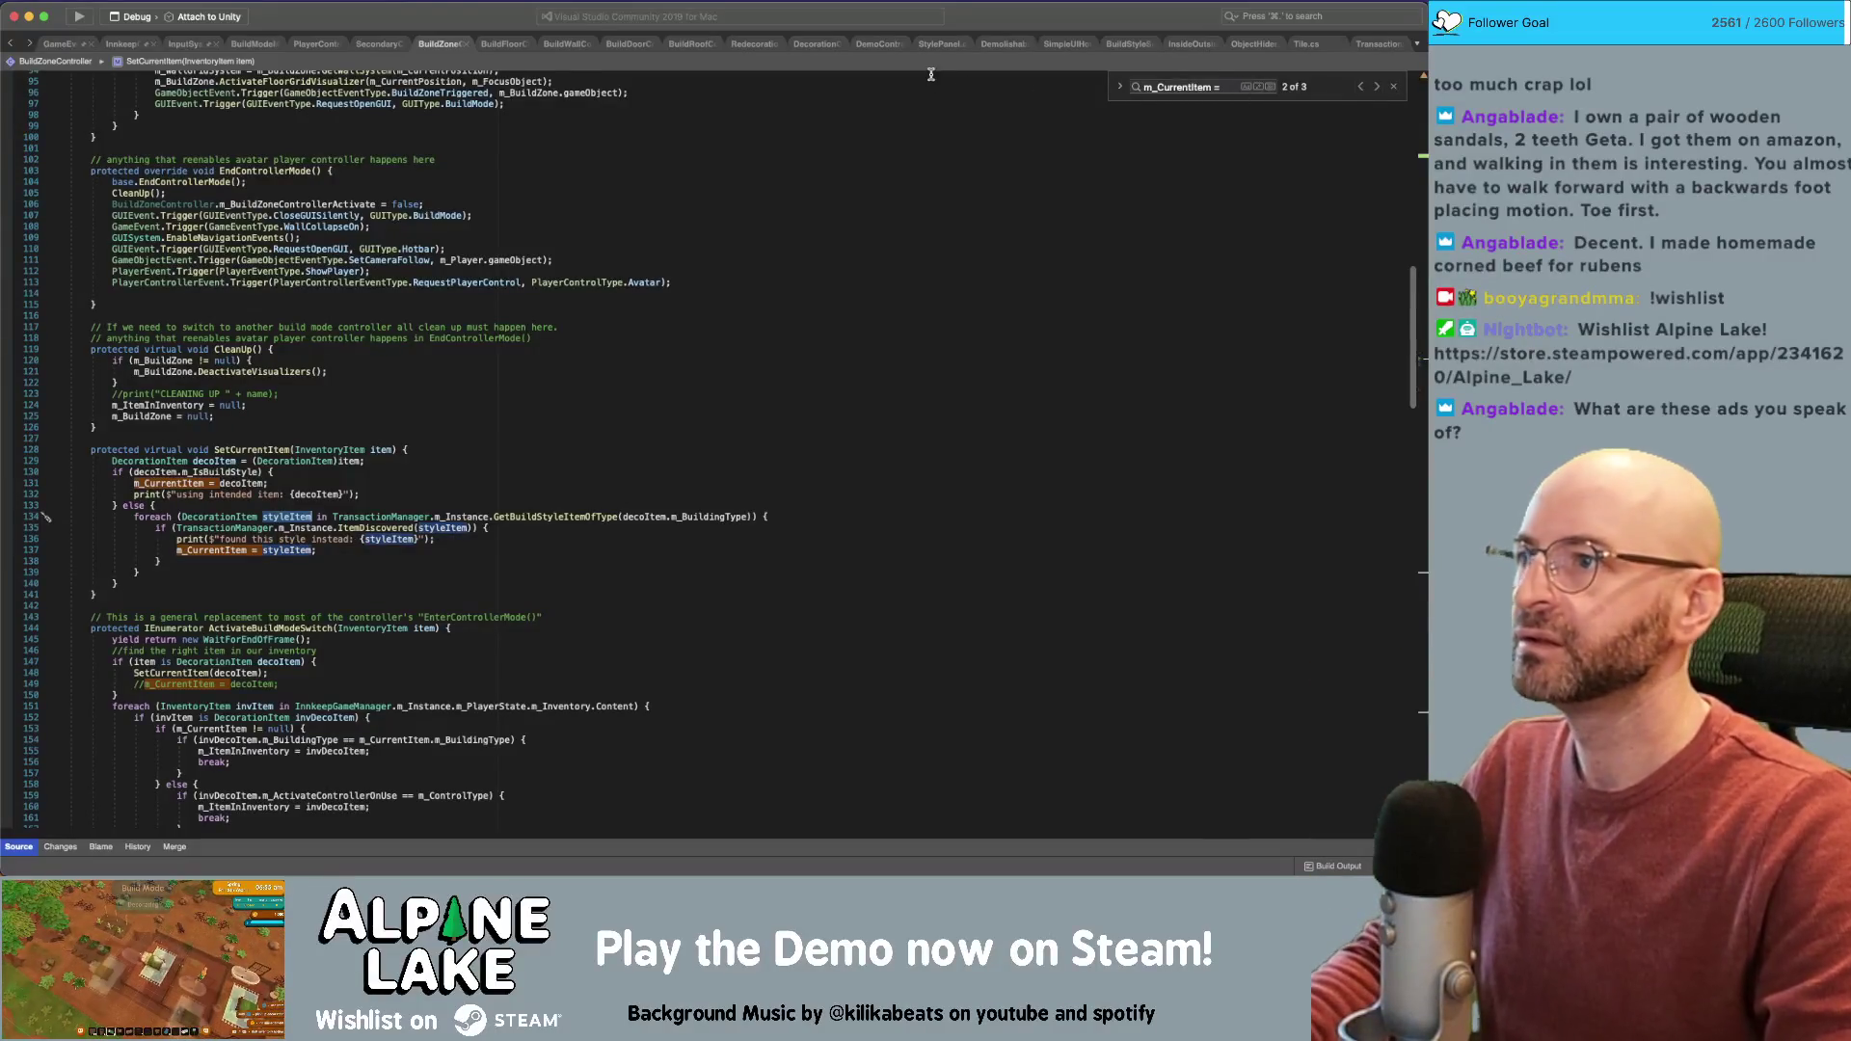
# Open GetBuildStyleItemOfType's definition, abandon an extra parameter edit, and move to BuildStyleScrollViewManager
pyautogui.keyDown('super'); pyautogui.click(555, 516); pyautogui.keyUp('super')
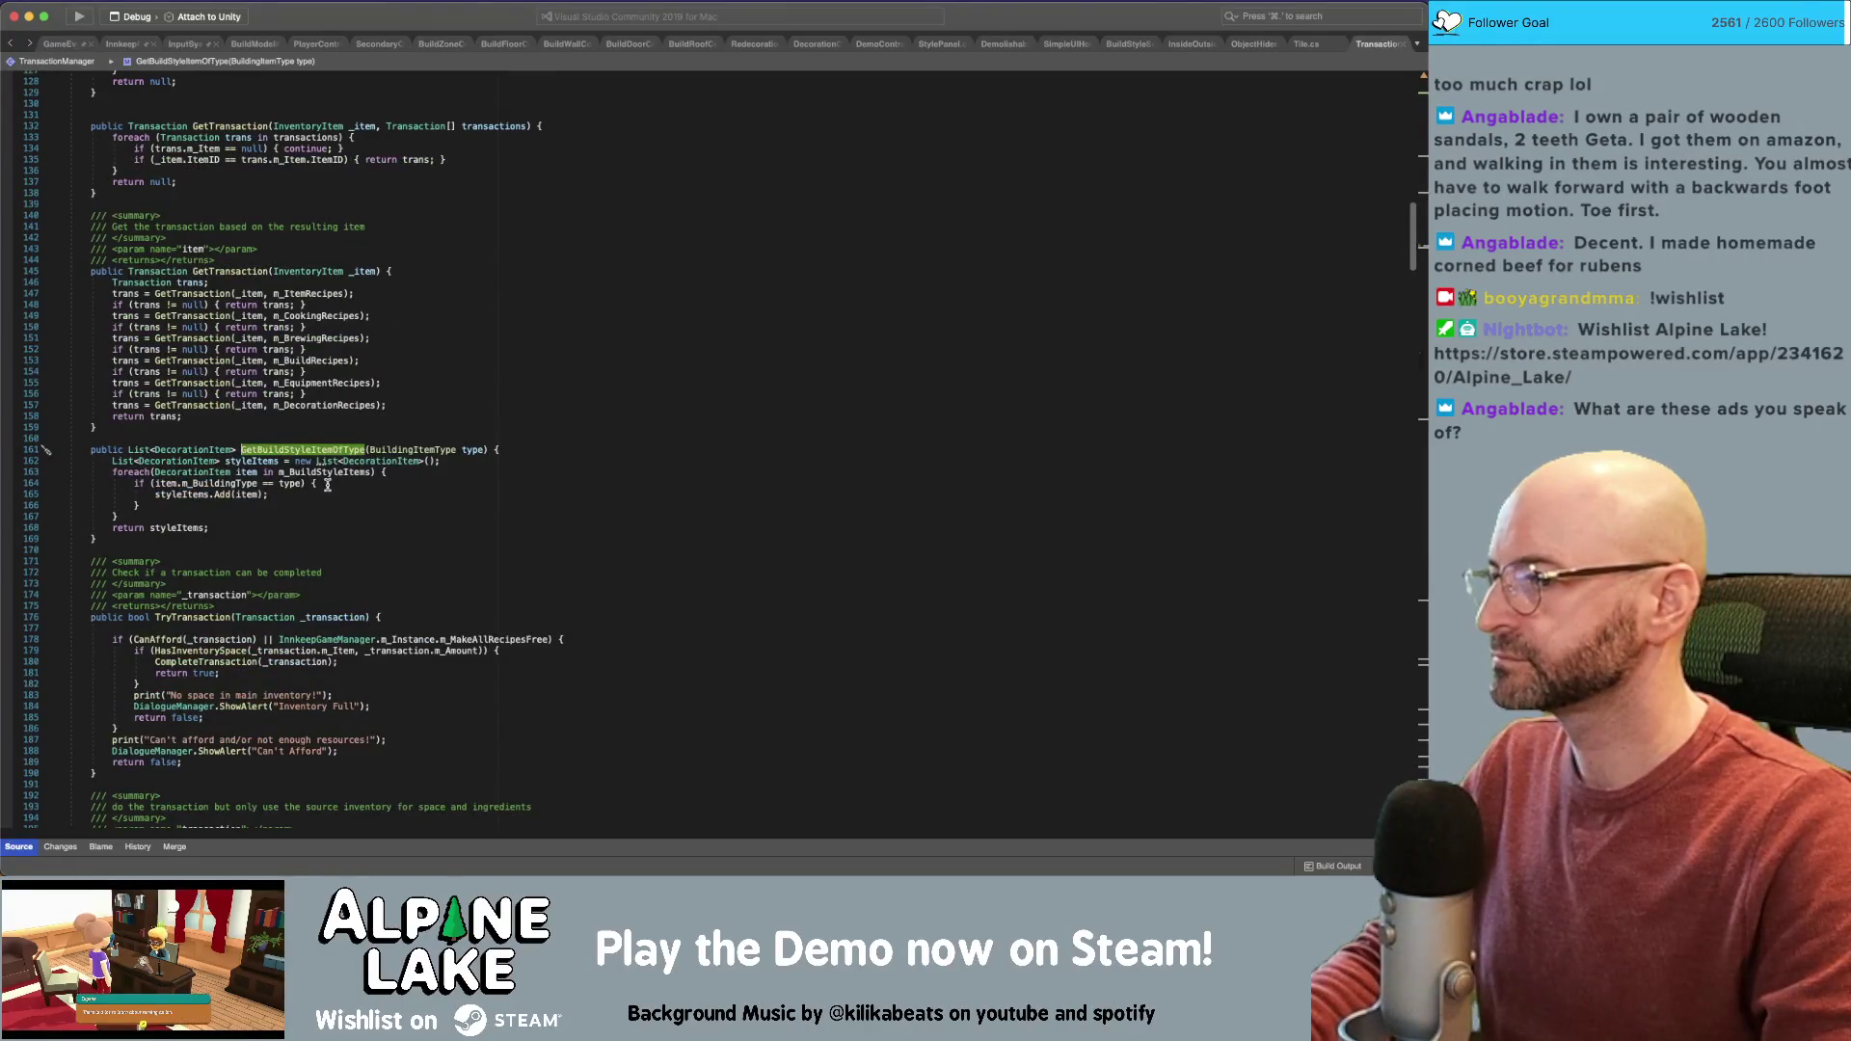
pyautogui.click(485, 450)
pyautogui.write(',')
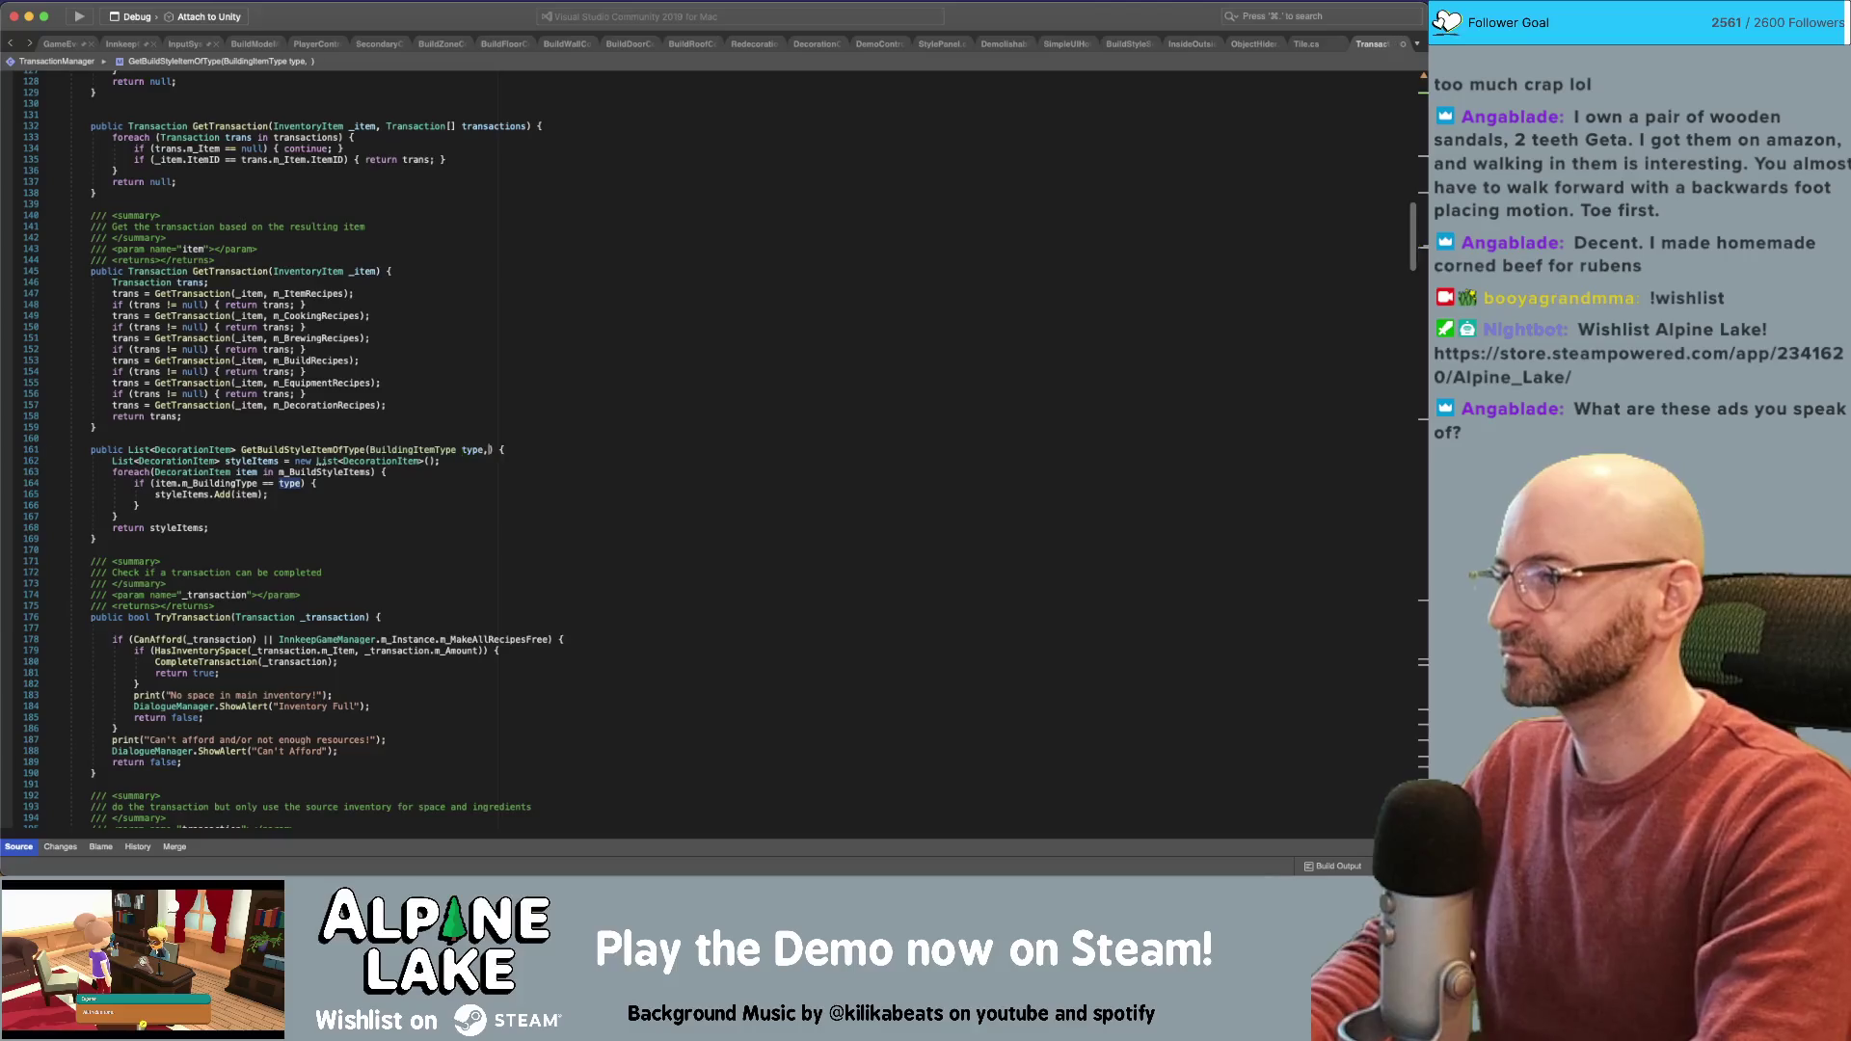
pyautogui.write(' Req')
pyautogui.press('BackSpace')
pyautogui.press('BackSpace')
pyautogui.press('BackSpace')
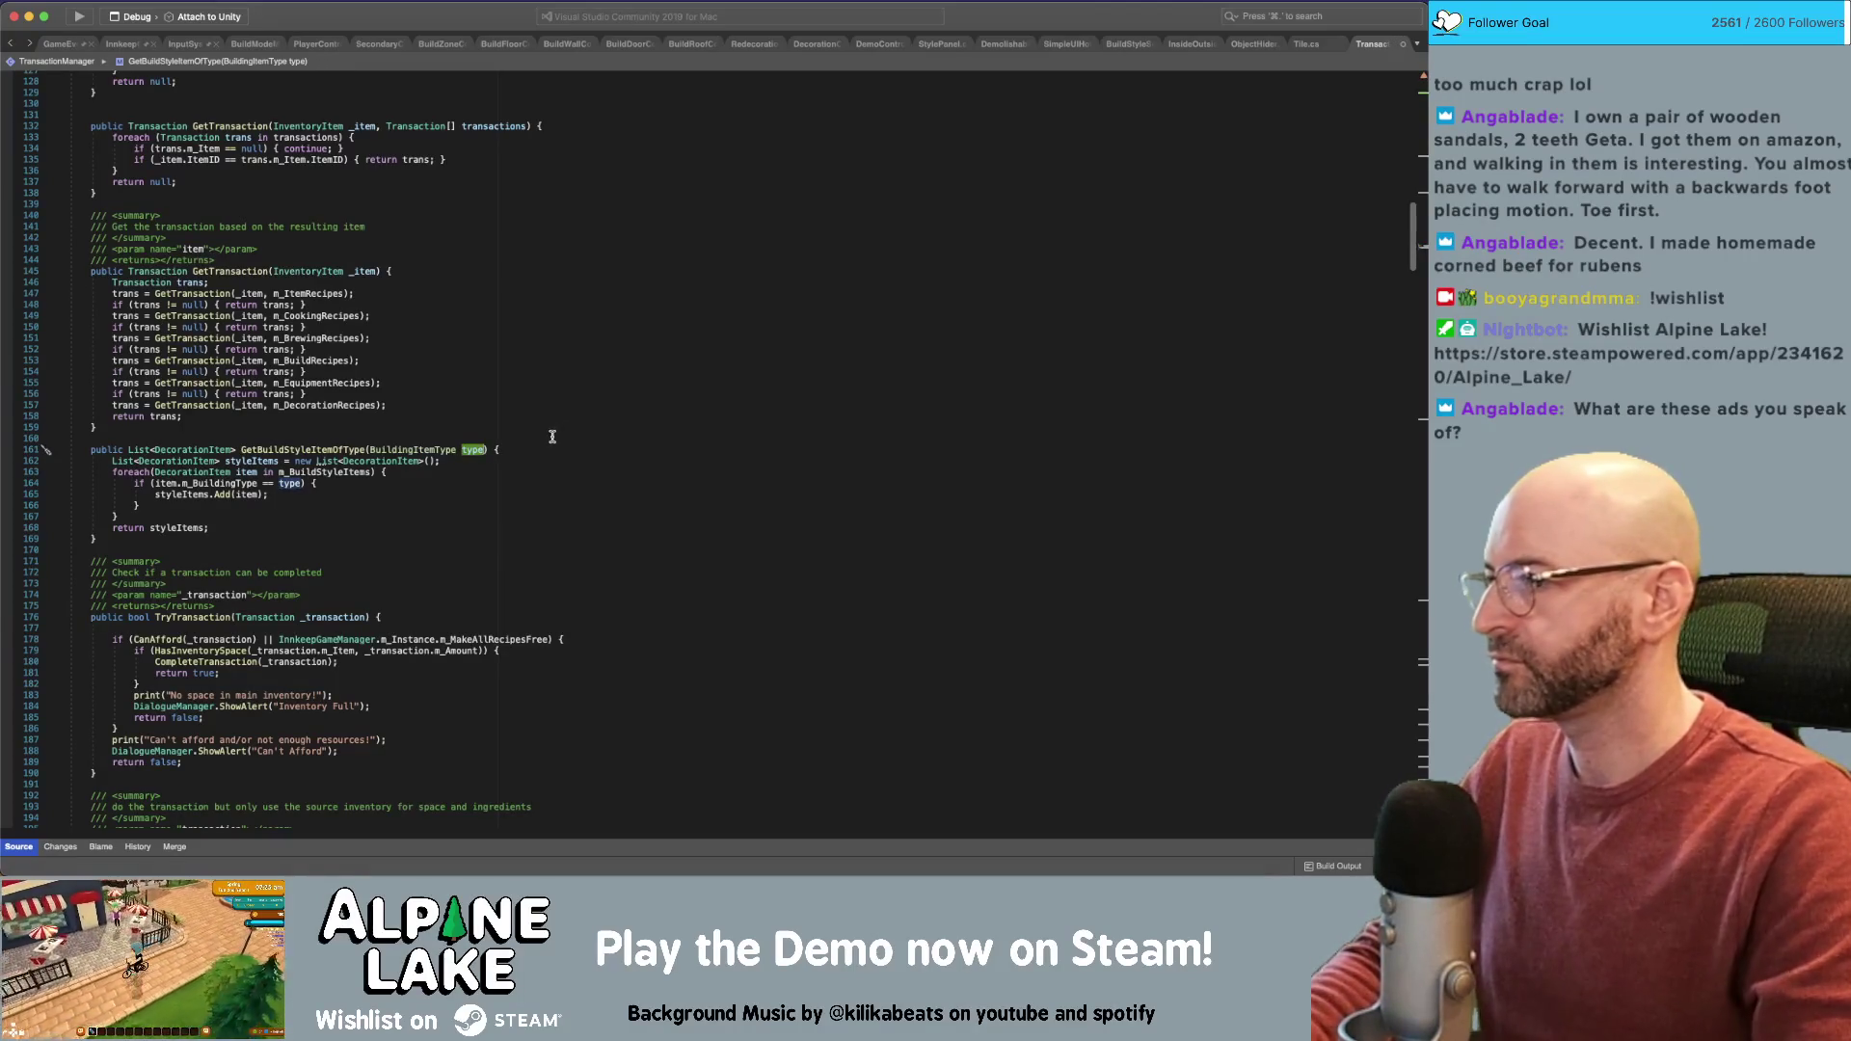
pyautogui.doubleClick(326, 450)
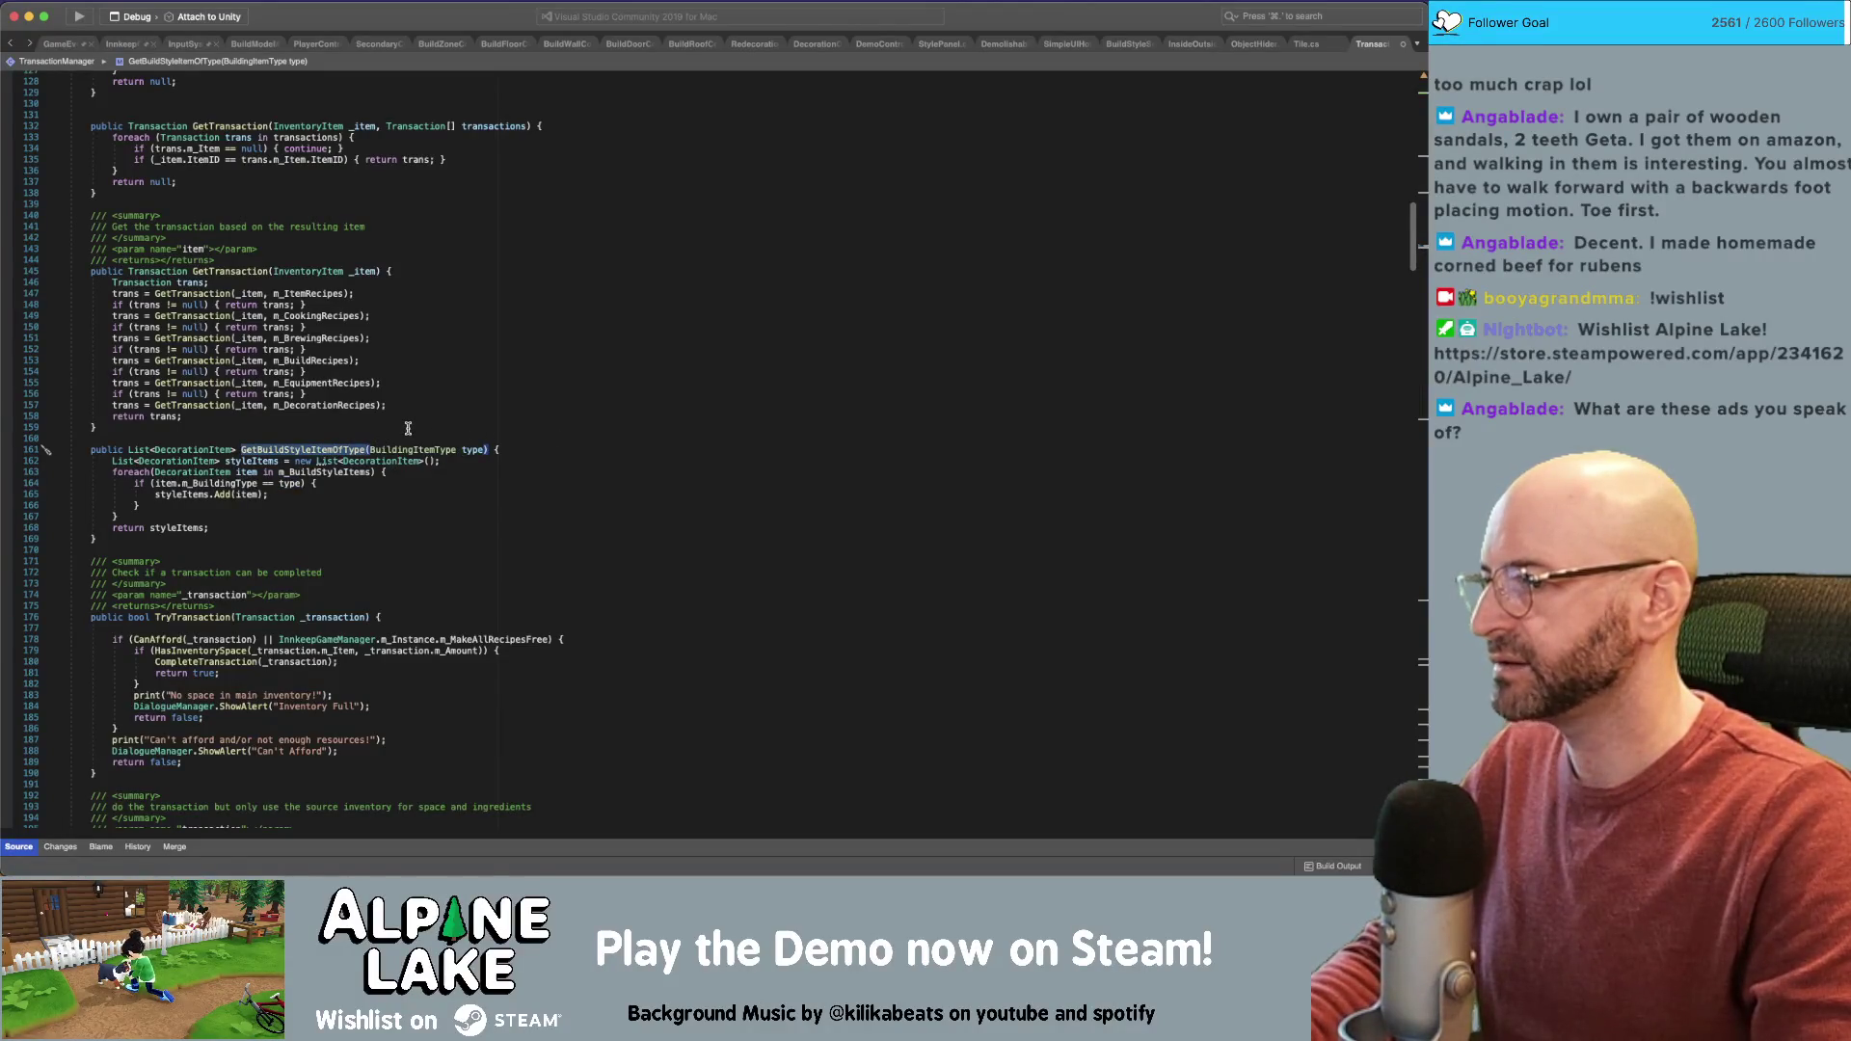
pyautogui.click(1199, 141)
pyautogui.click(1120, 44)
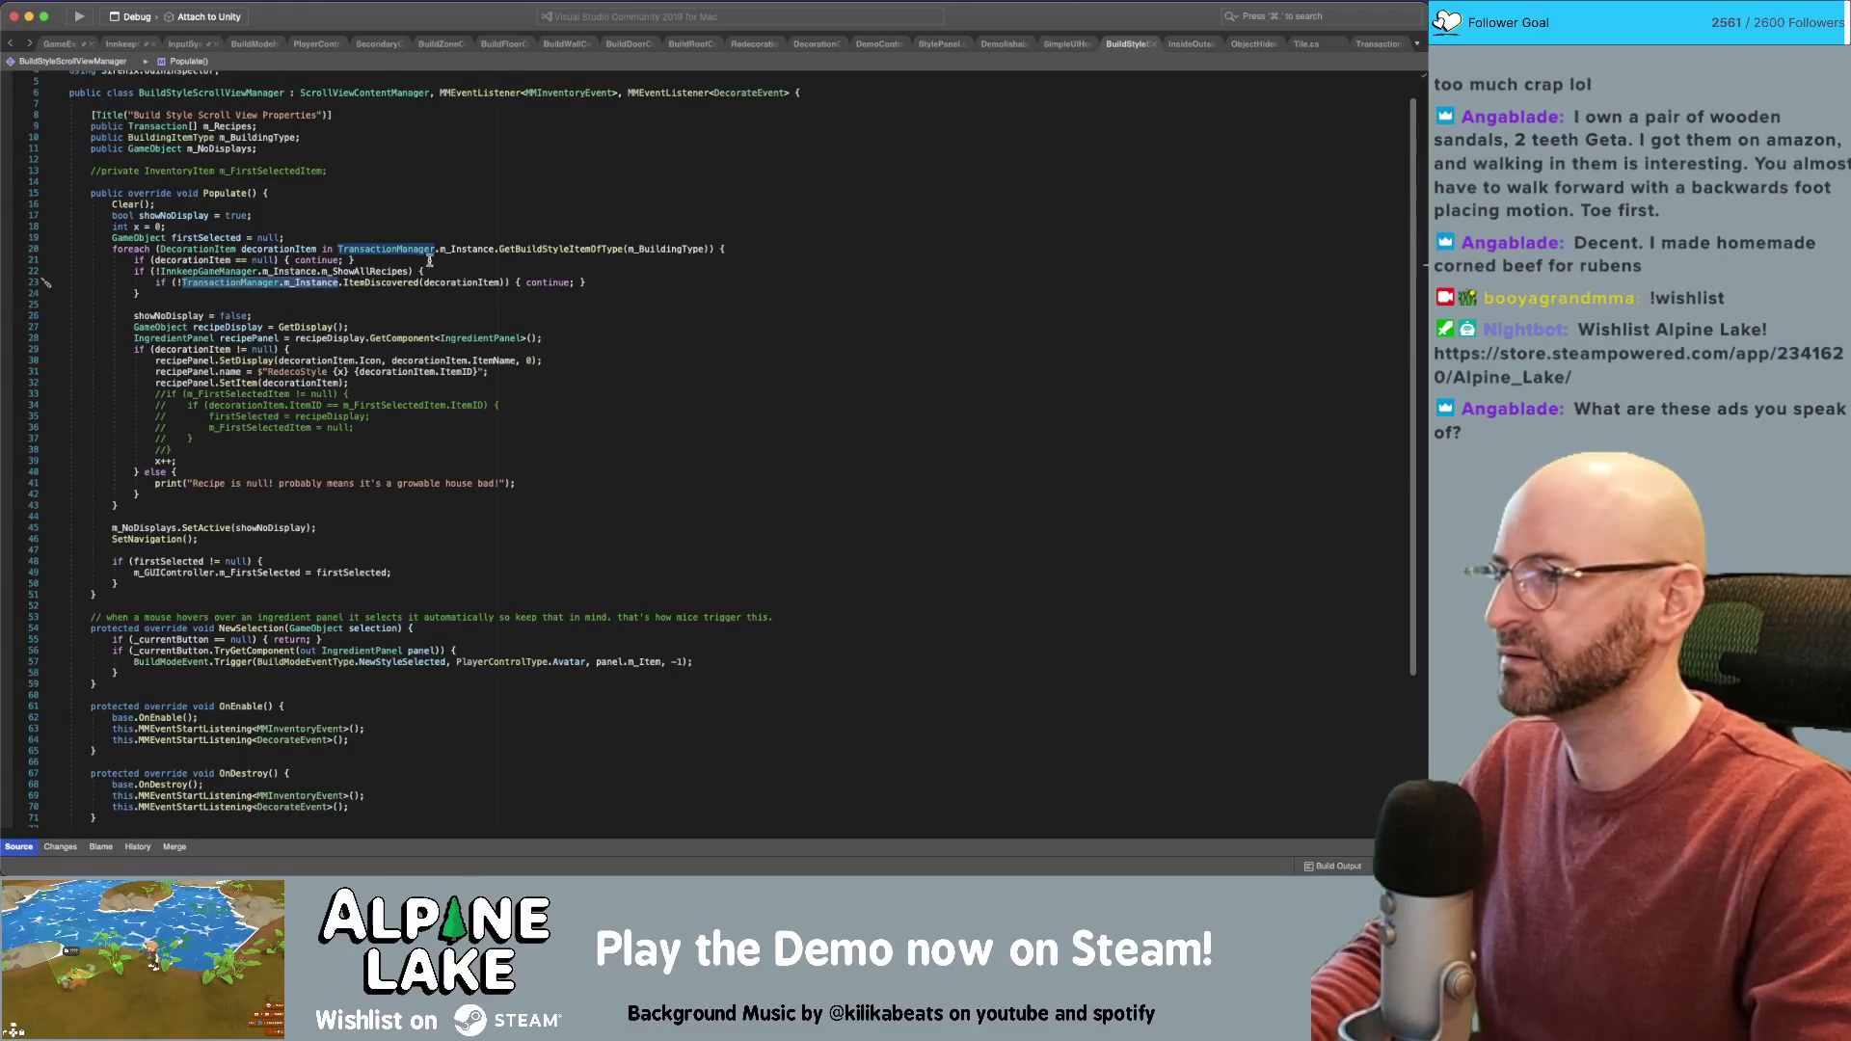
# Inspect Populate's GetBuildStyleItemOfType call, ItemDiscovered check and continue statement
pyautogui.click(545, 248)
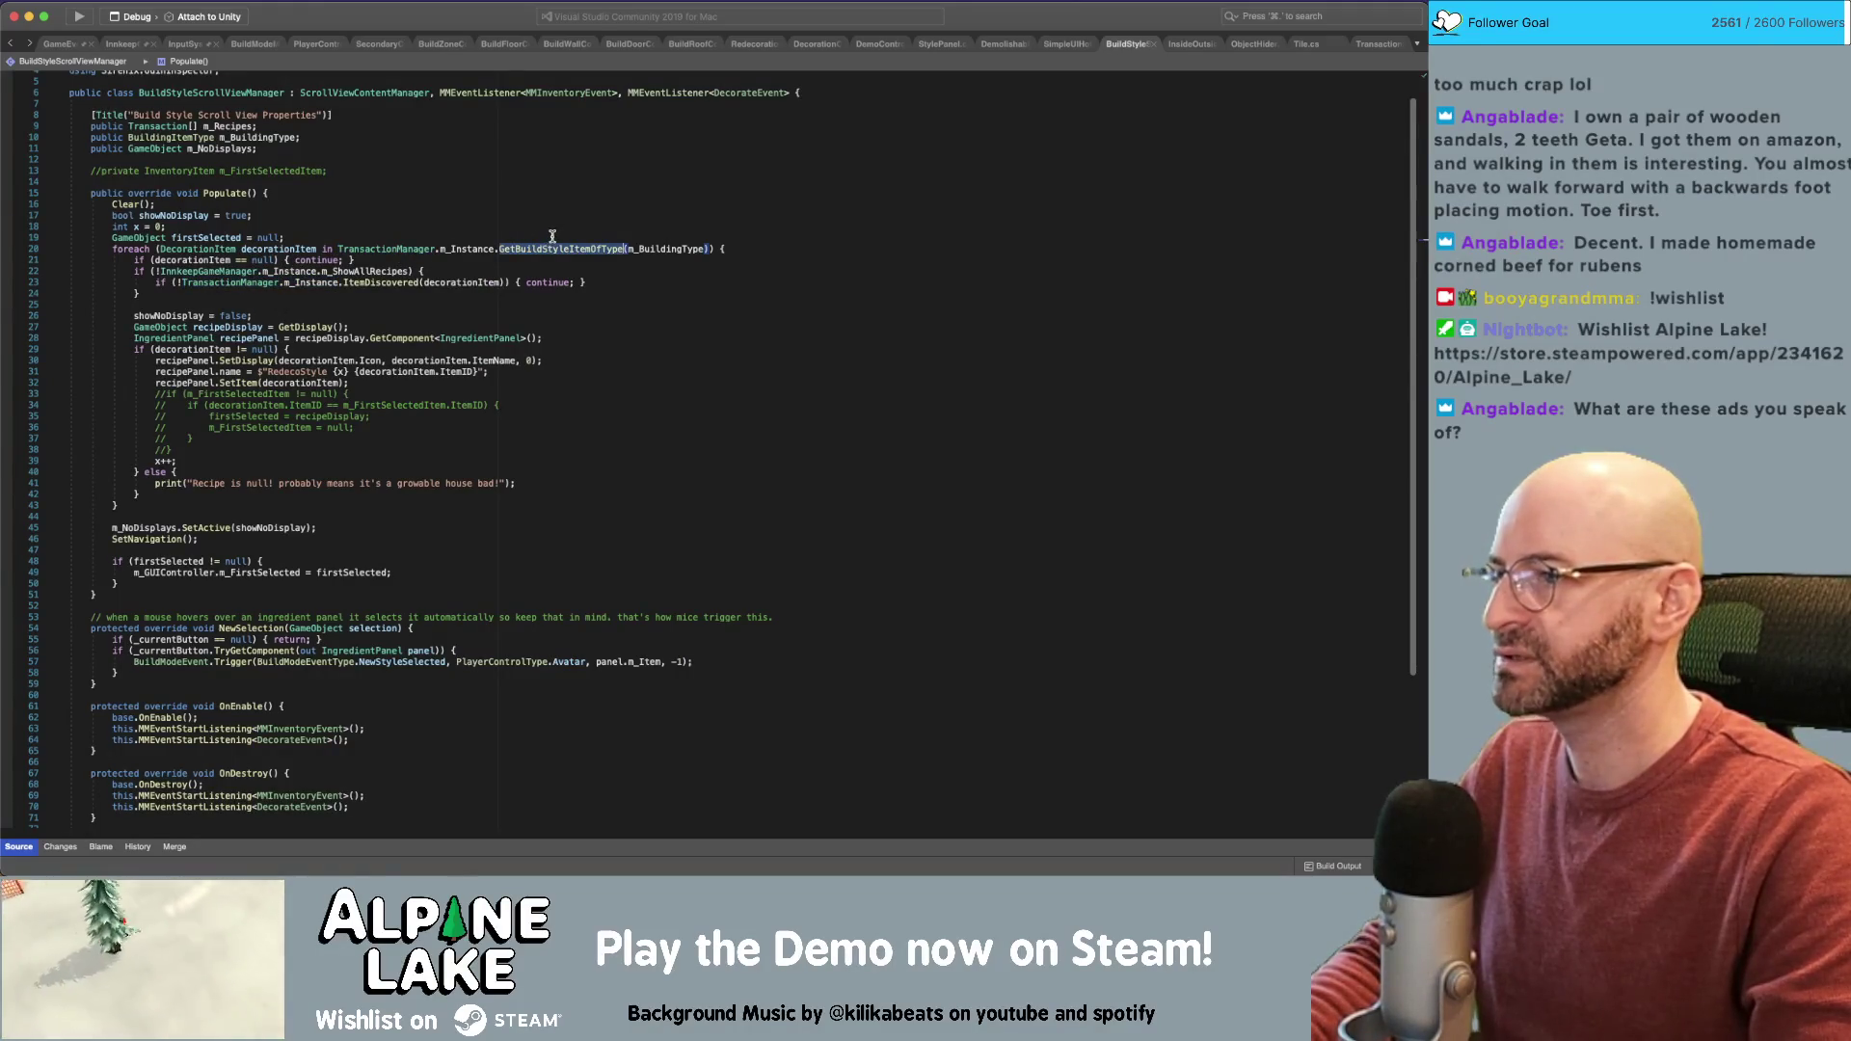
pyautogui.click(372, 281)
pyautogui.click(565, 280)
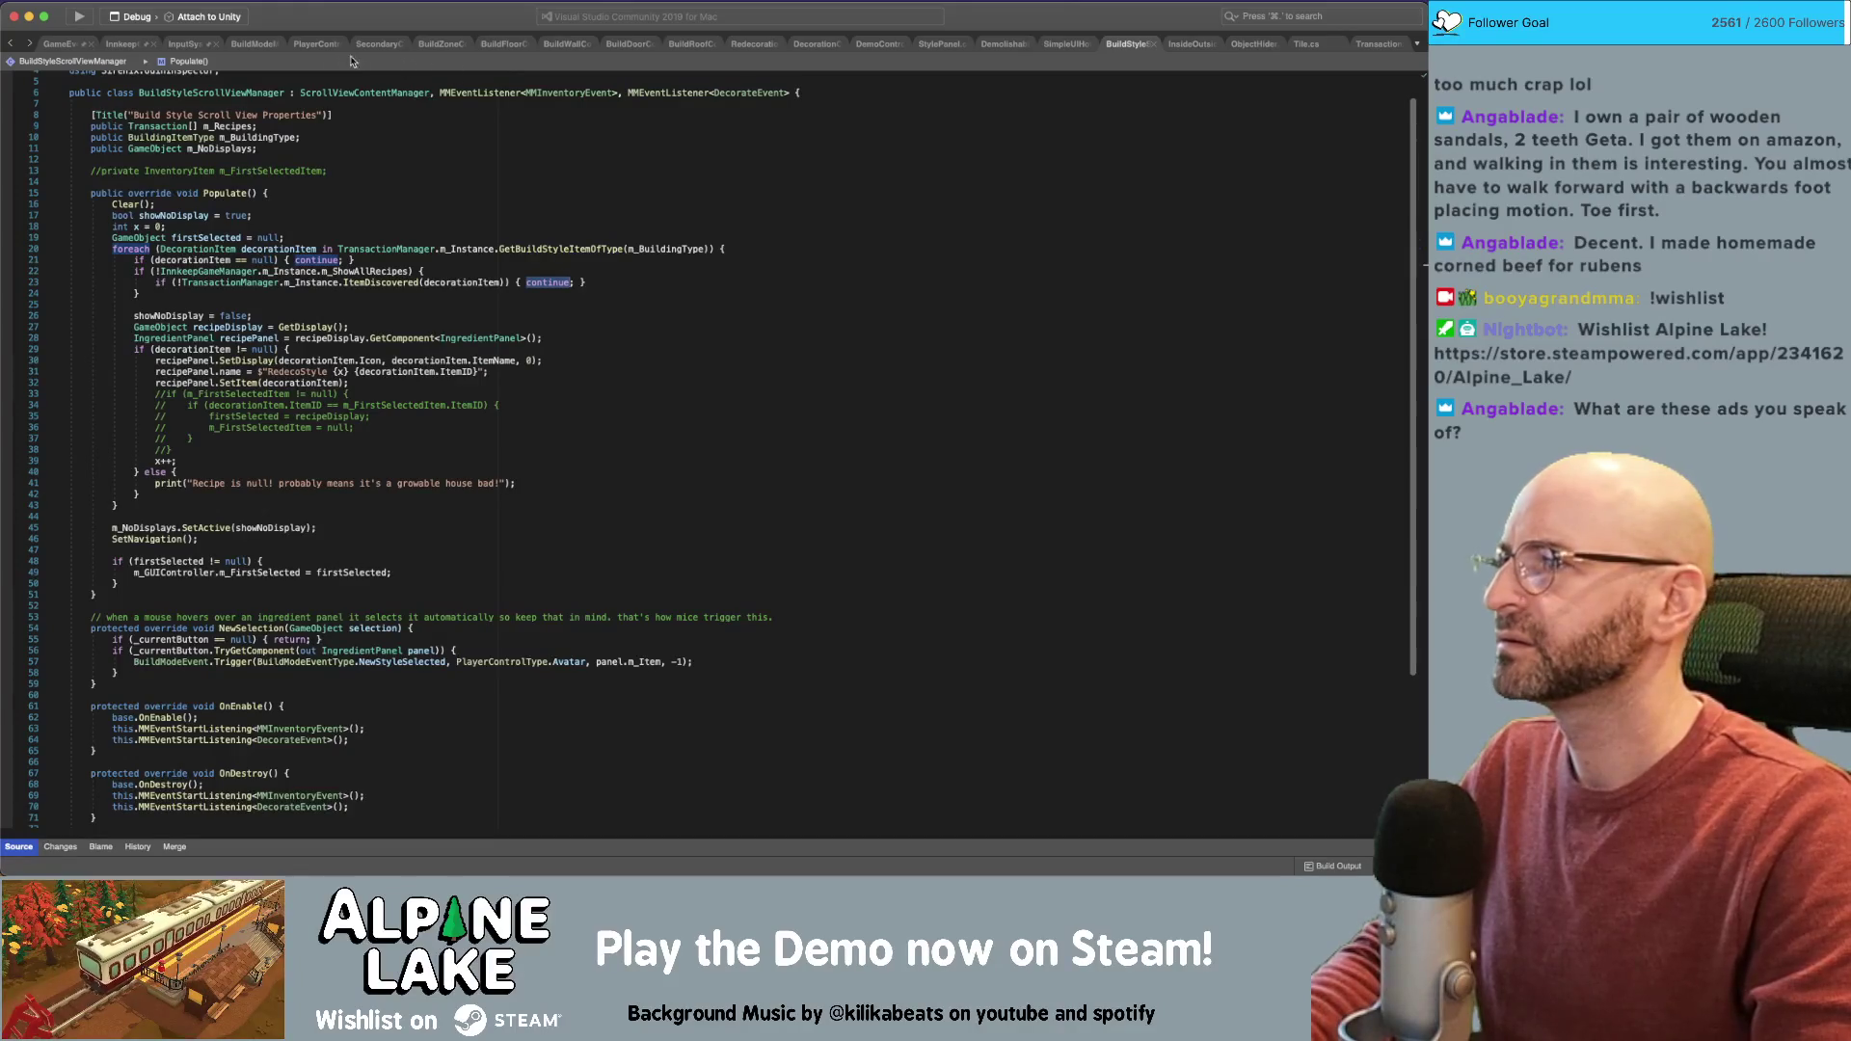
# Flip through BuildModeMenuManager and PlayerController back to the BuildZoneController script
pyautogui.click(248, 44)
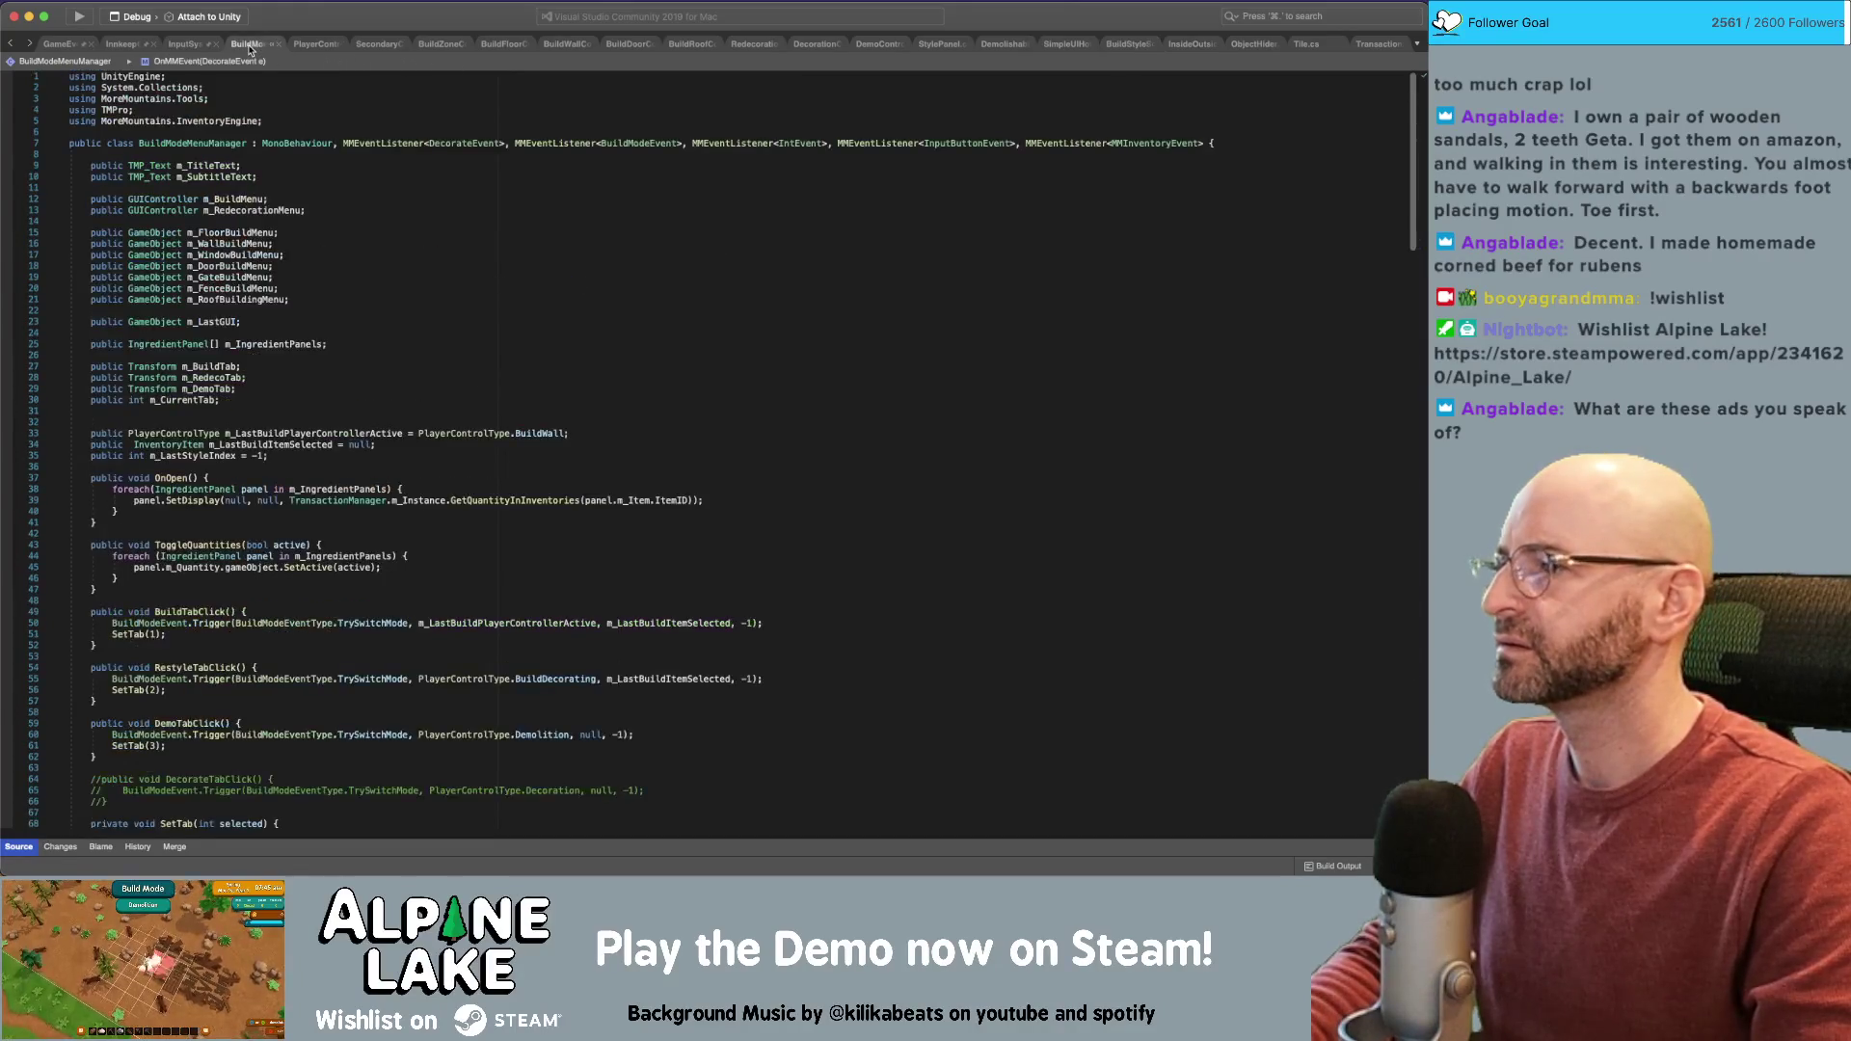
pyautogui.click(307, 44)
pyautogui.click(434, 46)
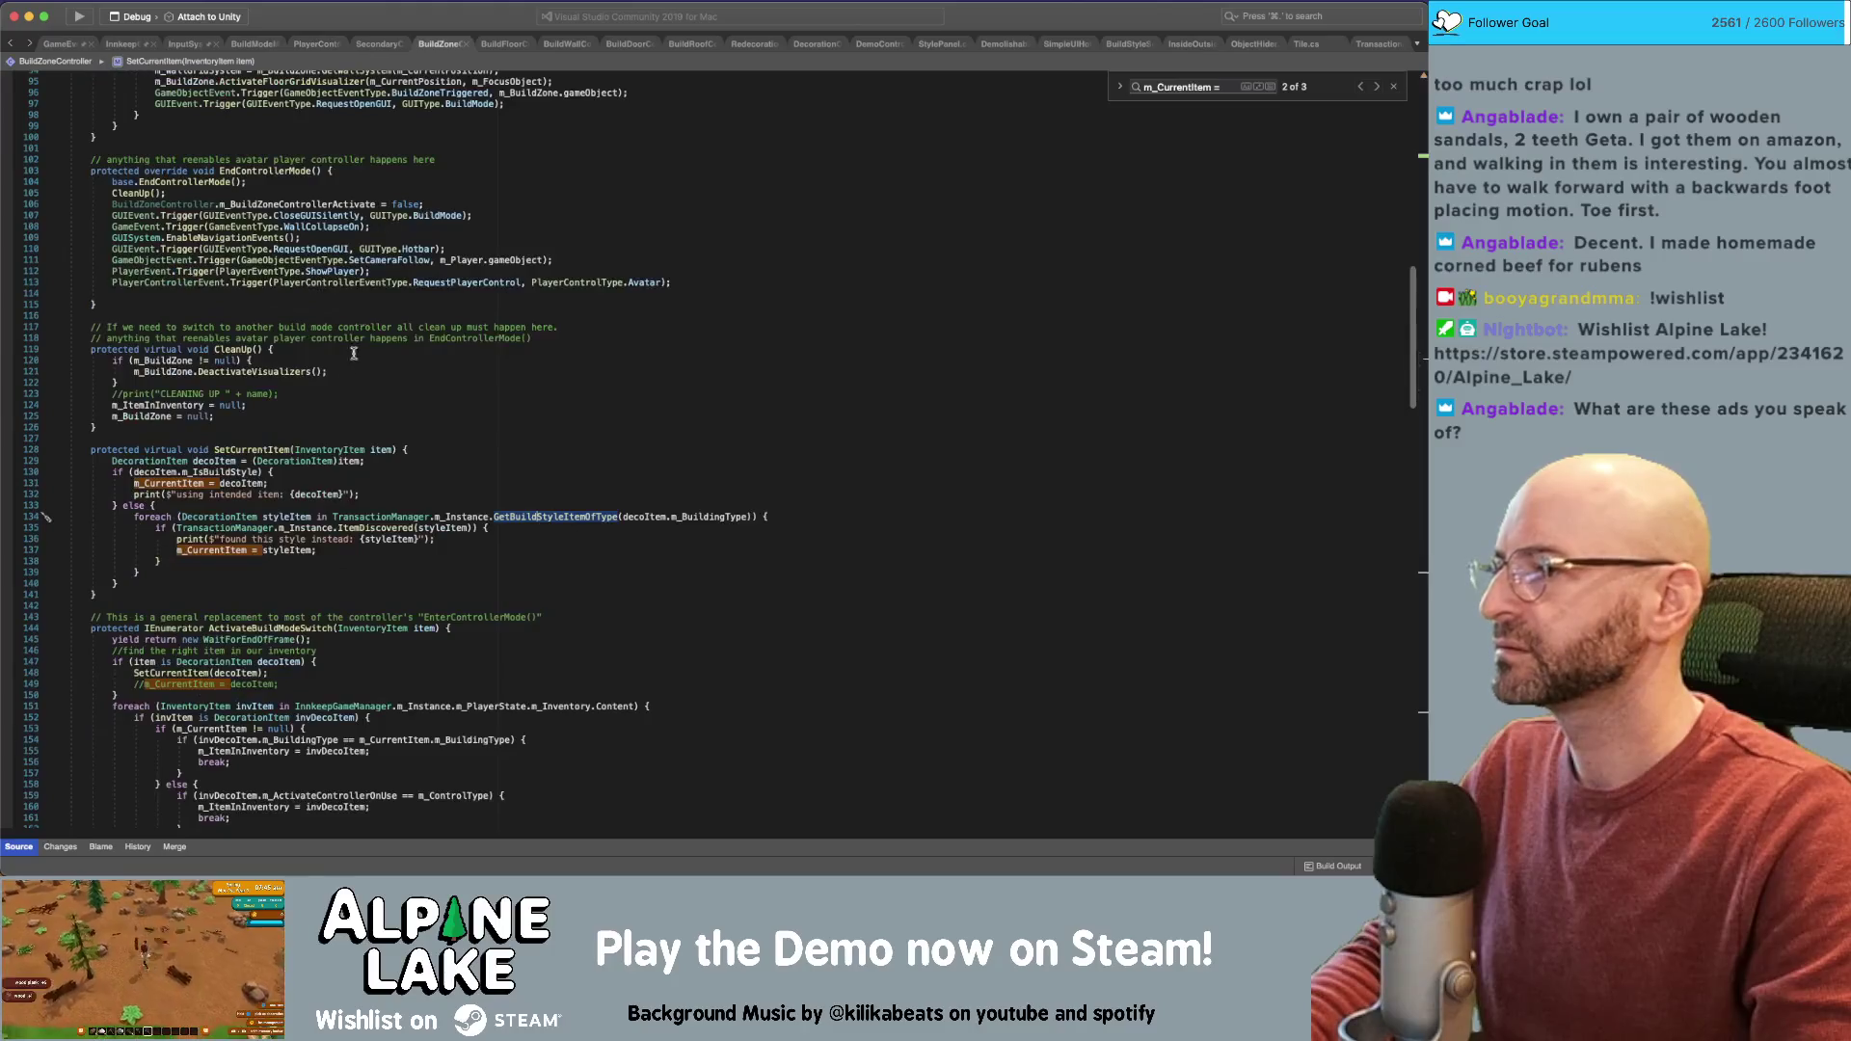
# In SetCurrentItem's else branch, add print($"Try finding a type from {decoItem}");
pyautogui.click(331, 506)
pyautogui.write('\\')
pyautogui.press('Return')
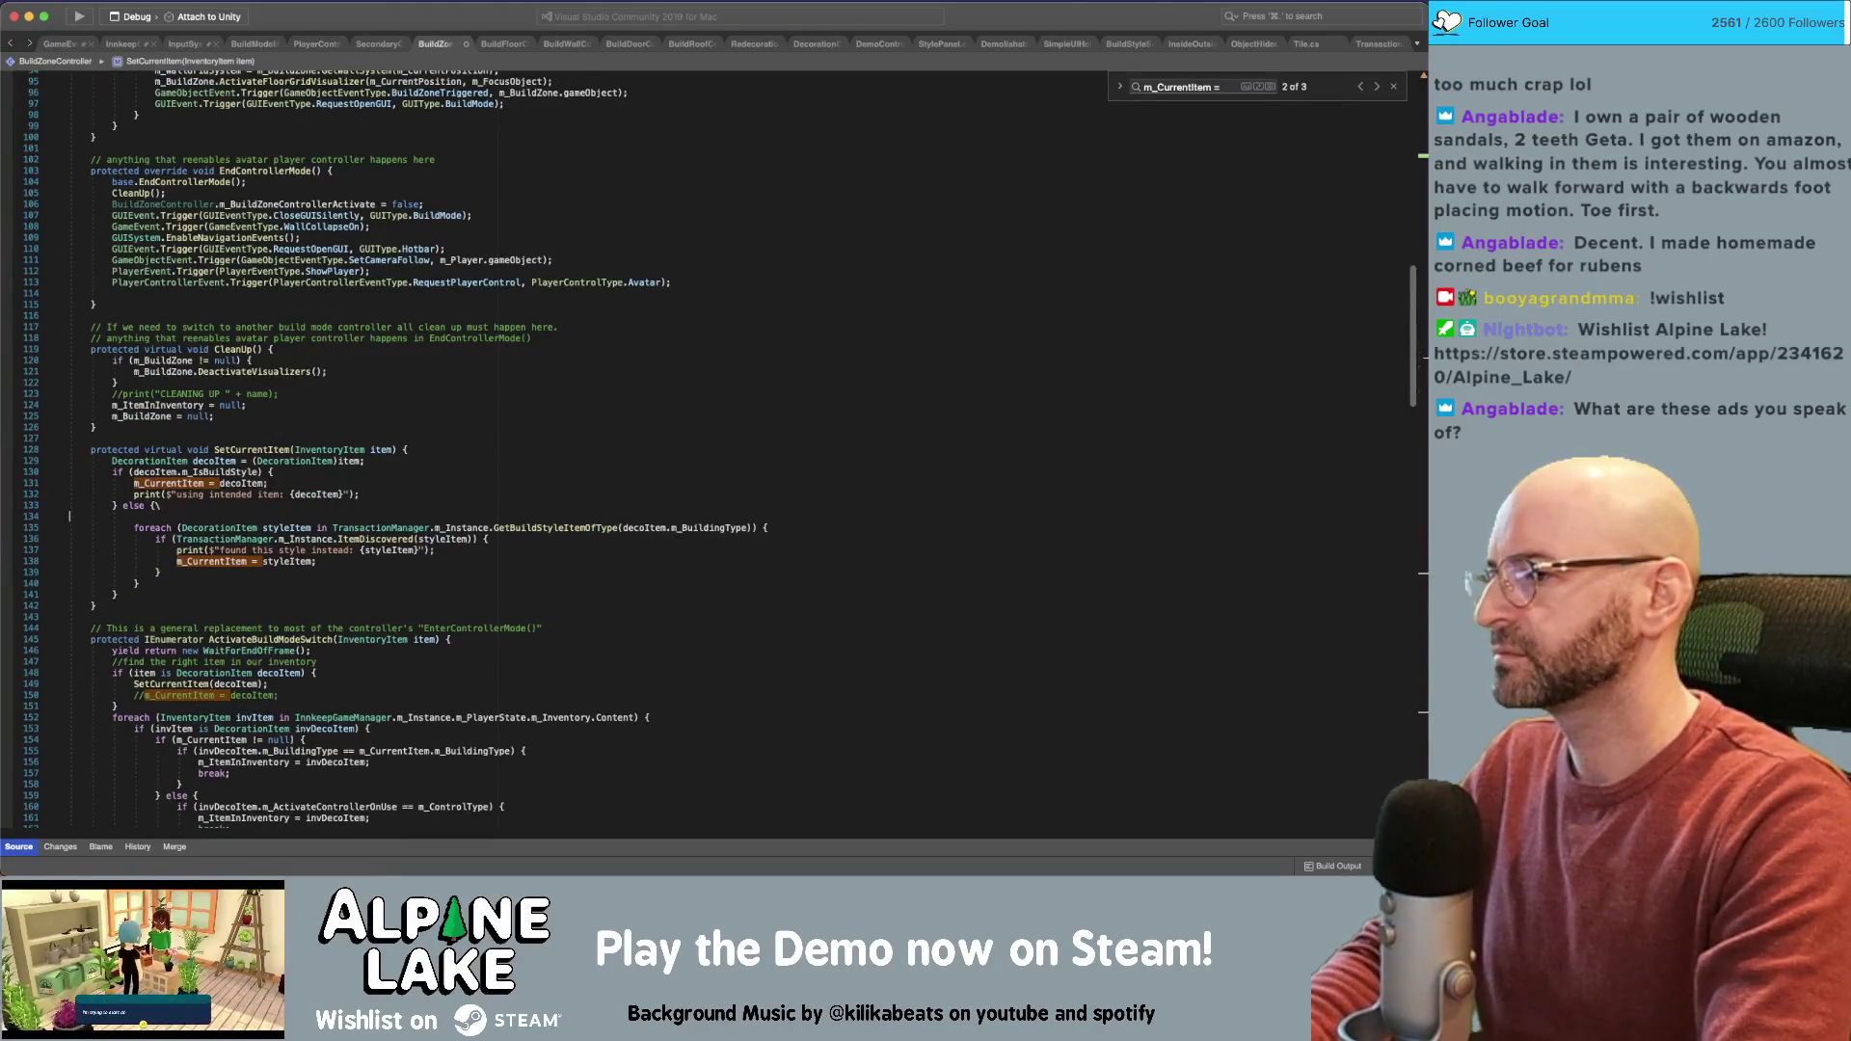
pyautogui.press('BackSpace')
pyautogui.press('BackSpace')
pyautogui.press('Return')
pyautogui.write('print("$')
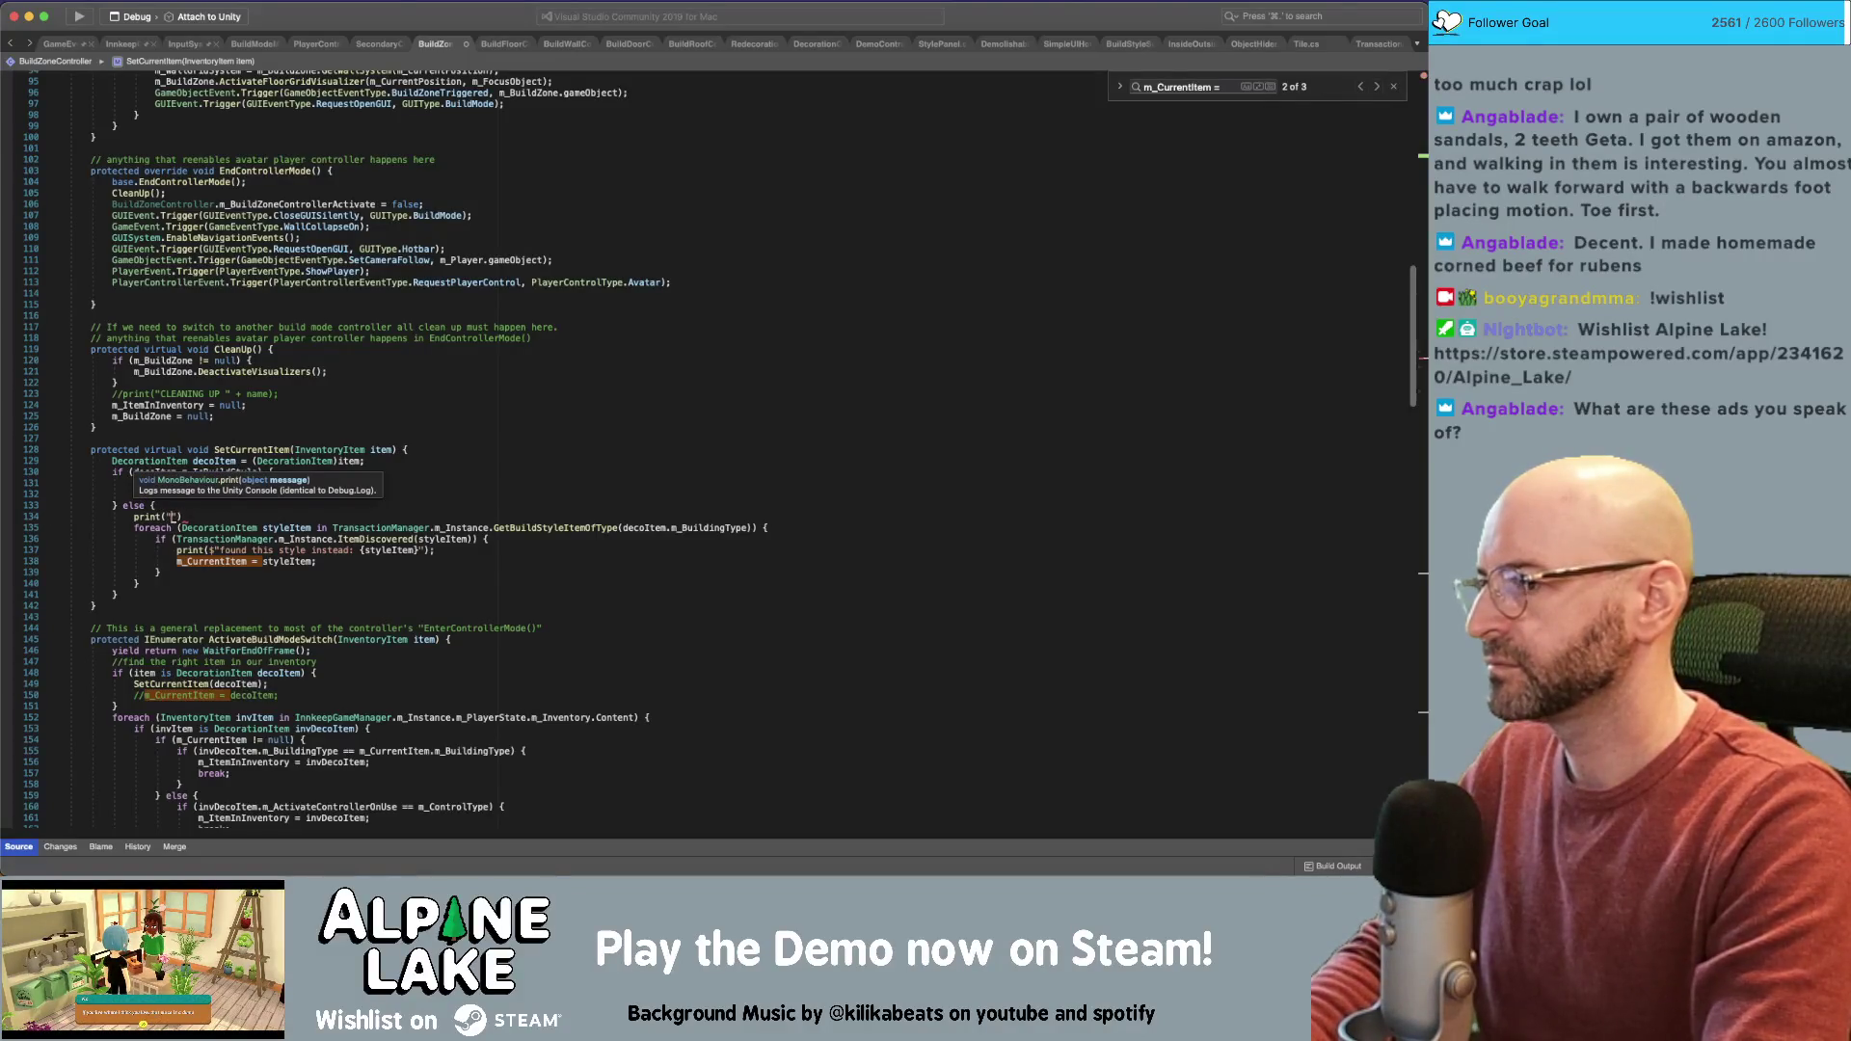
pyautogui.write('$')
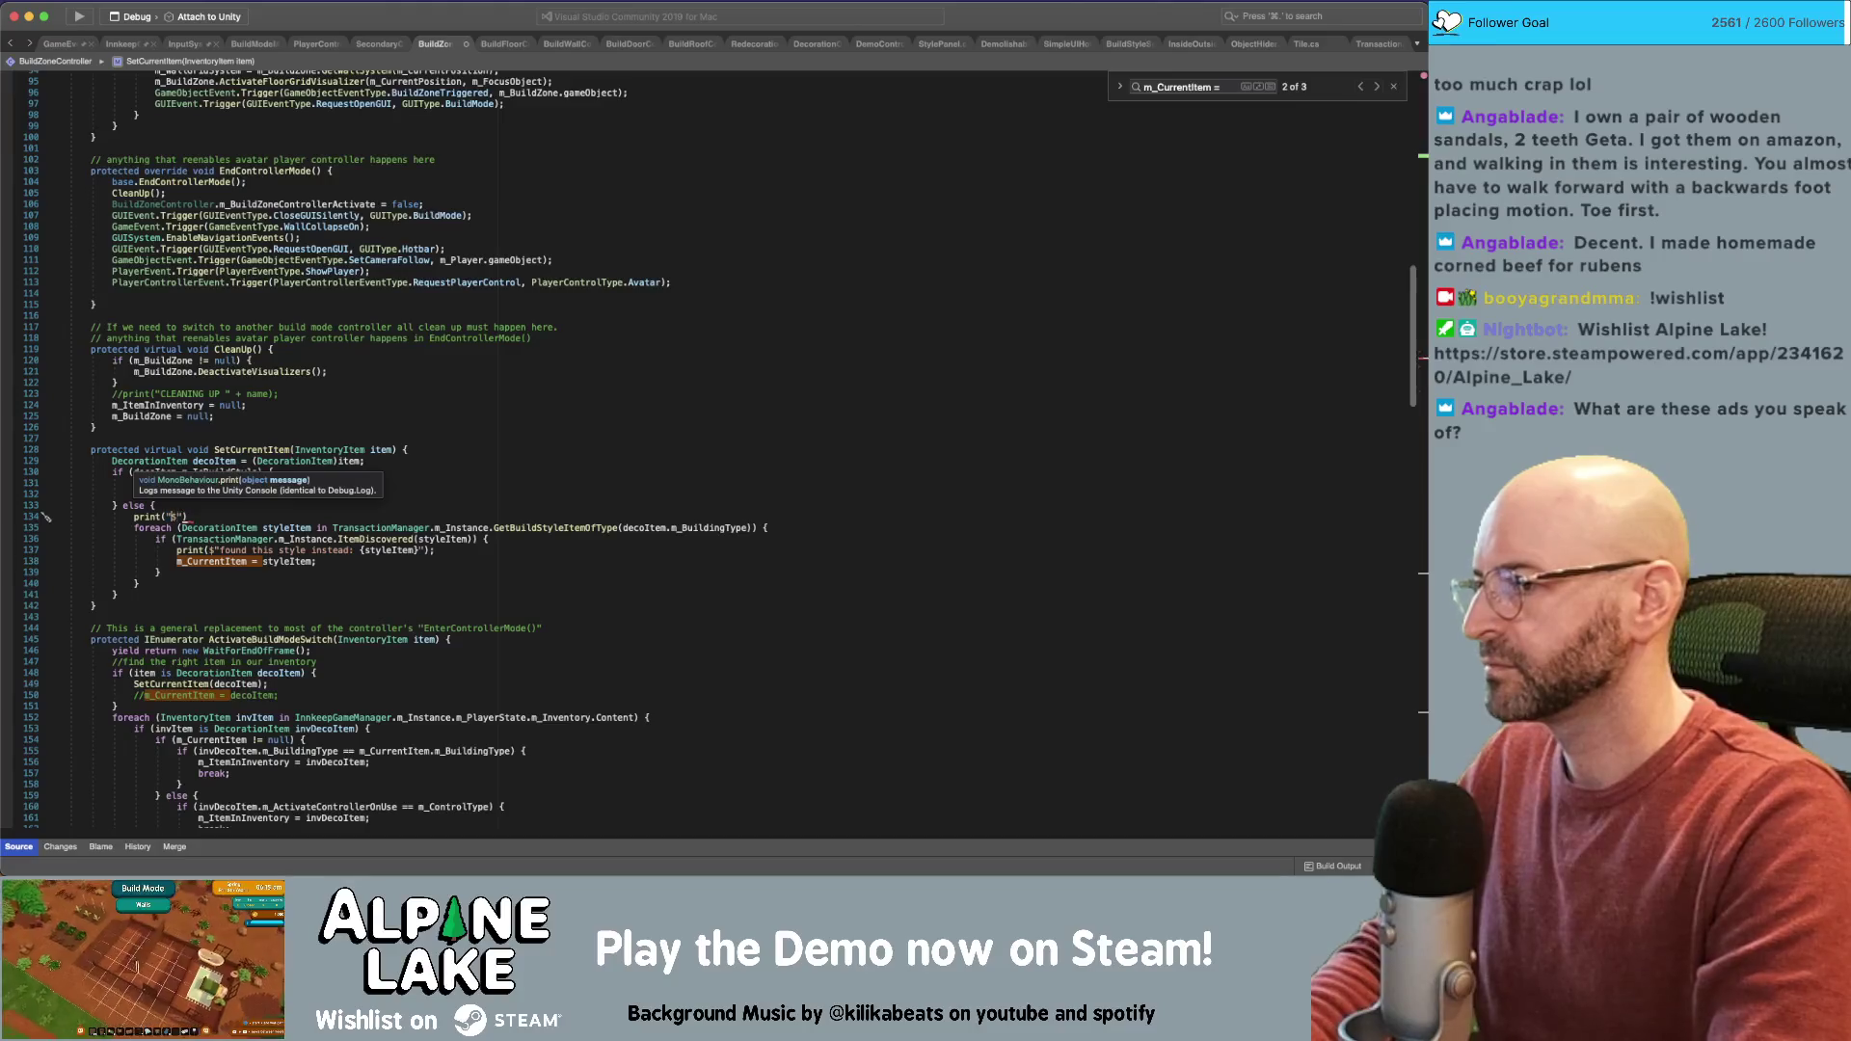
pyautogui.write('Try ')
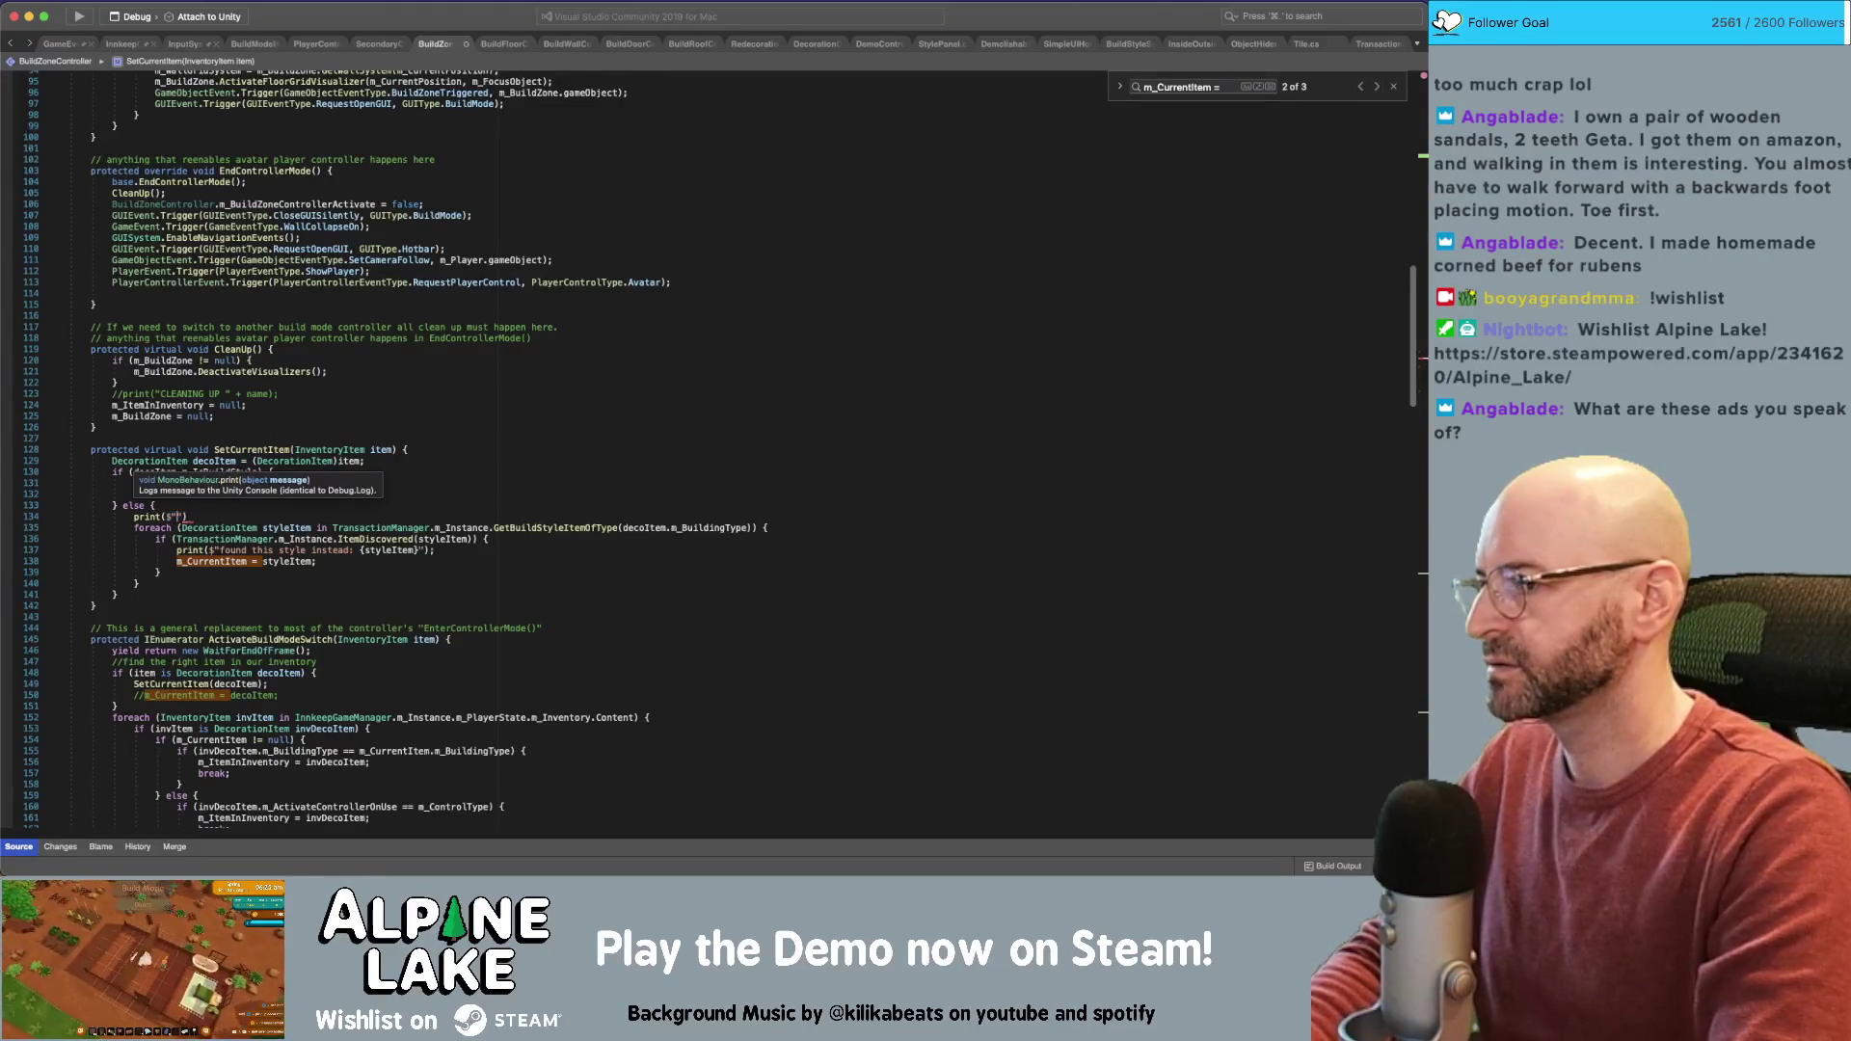
pyautogui.write('finding a type ')
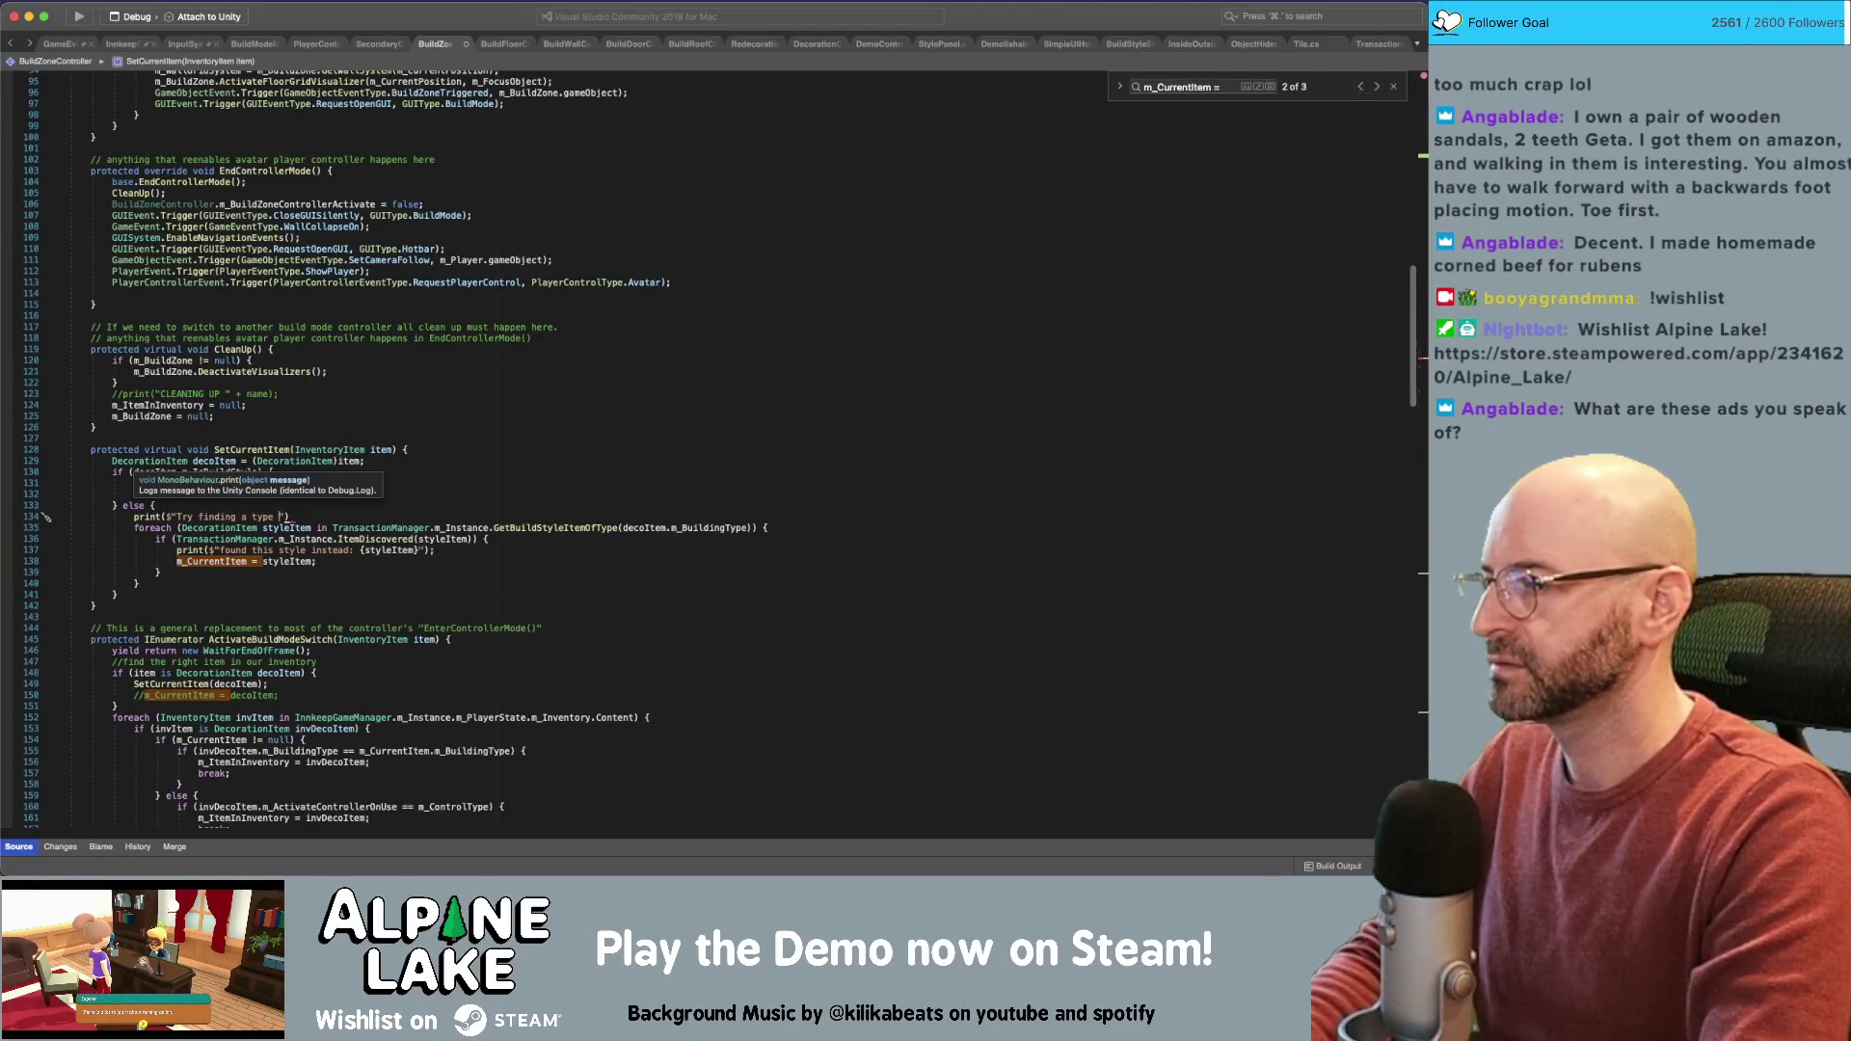
pyautogui.write('from {item')
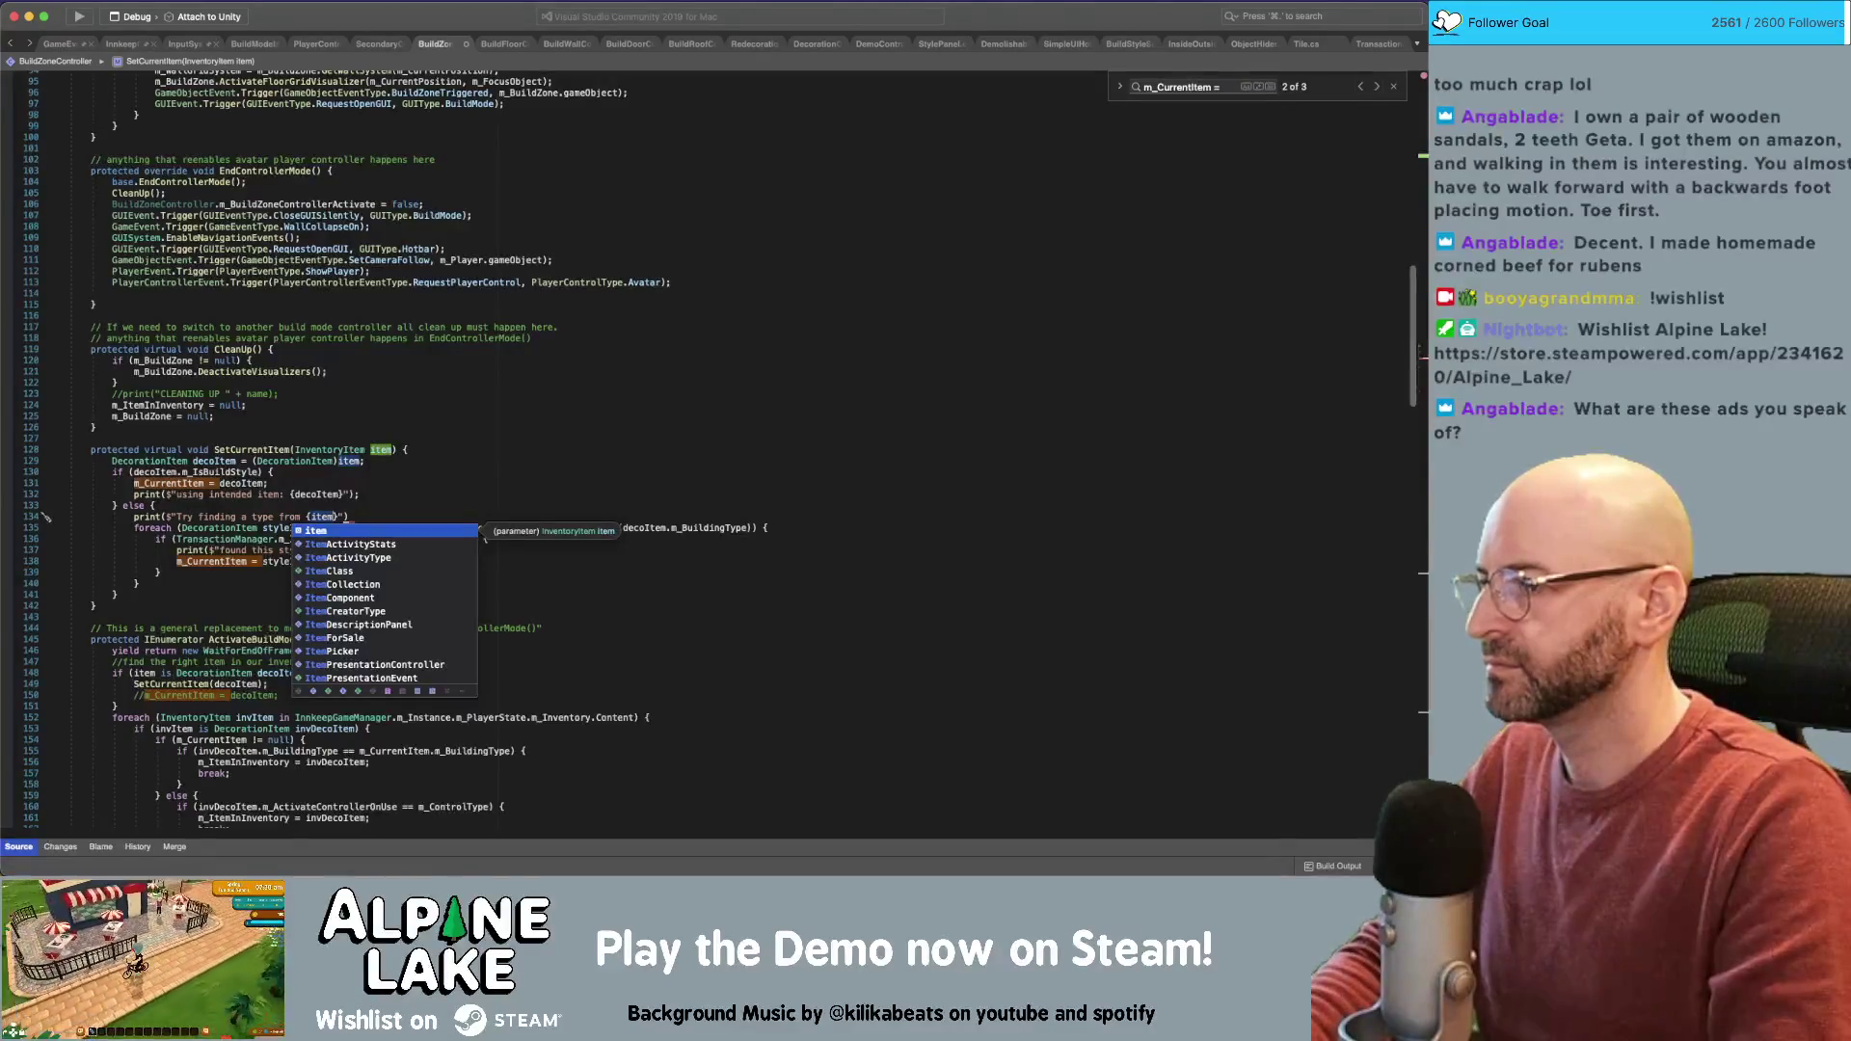
pyautogui.press('BackSpace')
pyautogui.press('BackSpace')
pyautogui.press('BackSpace')
pyautogui.write('decoItem')
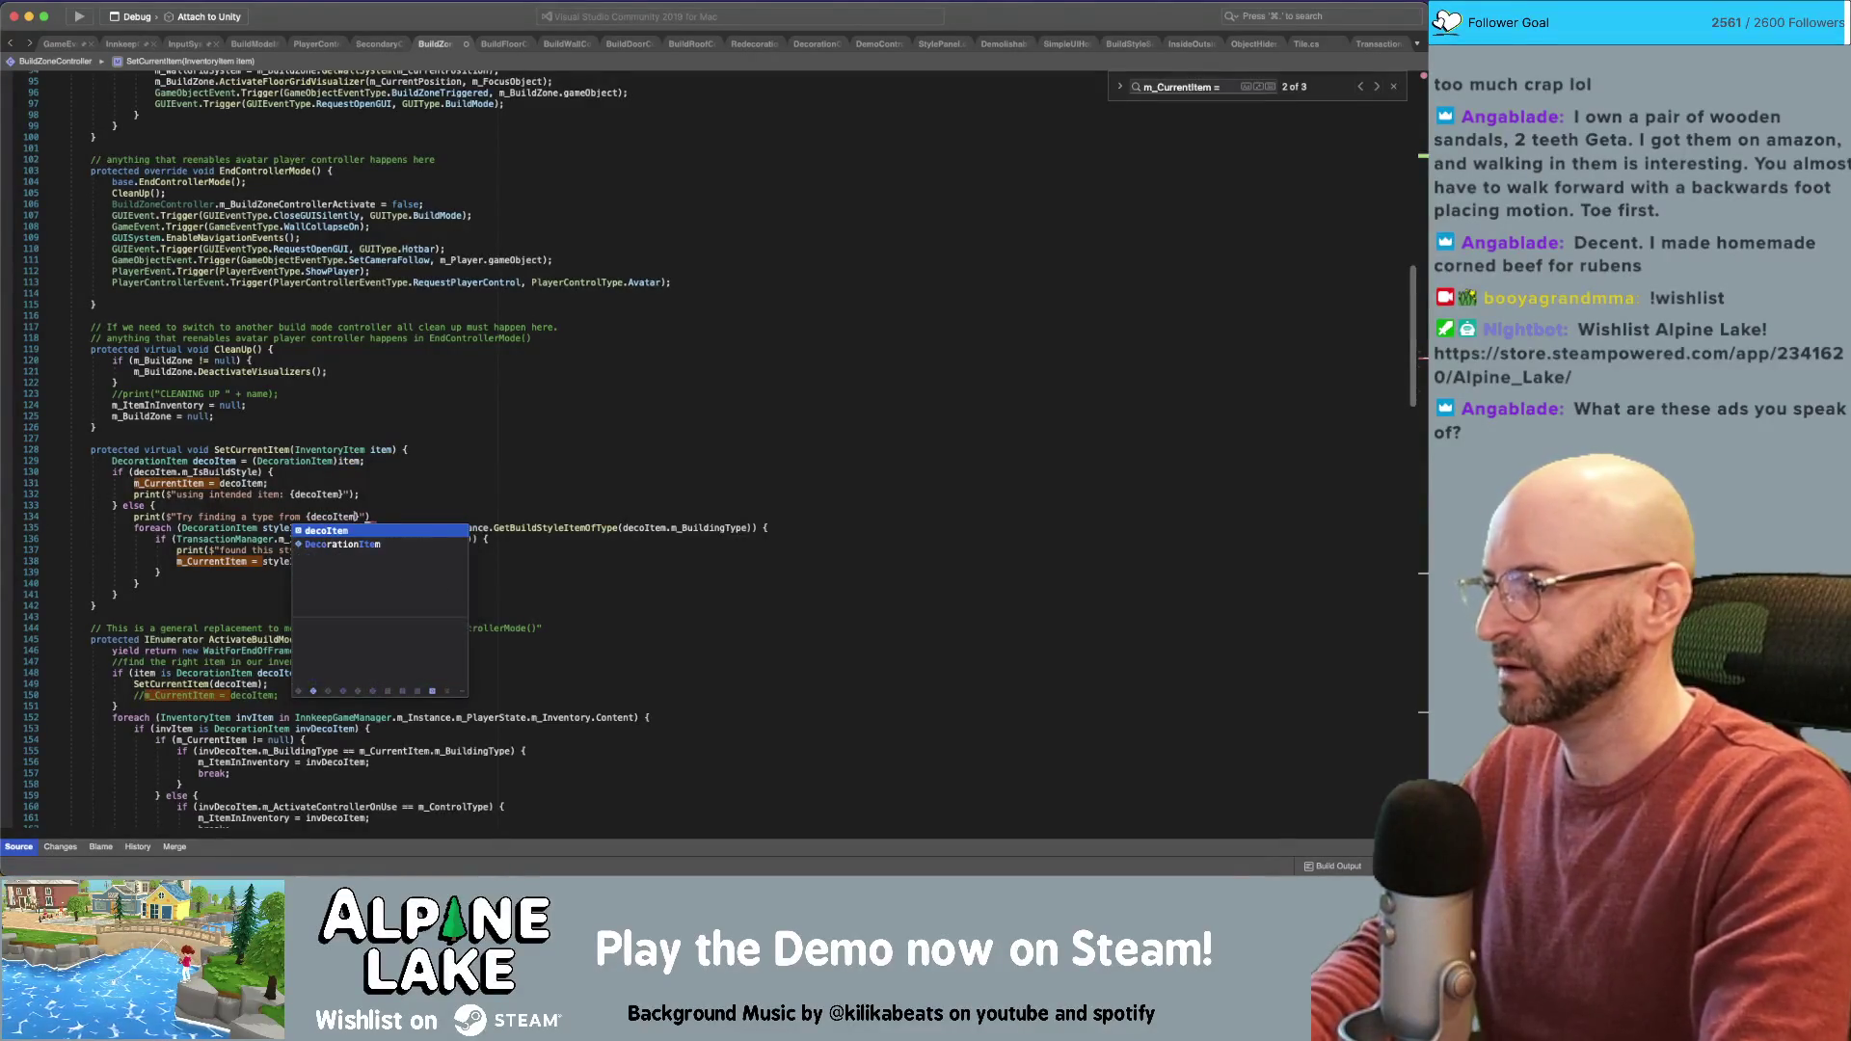
pyautogui.press('Escape')
pyautogui.press('End')
pyautogui.write(';')
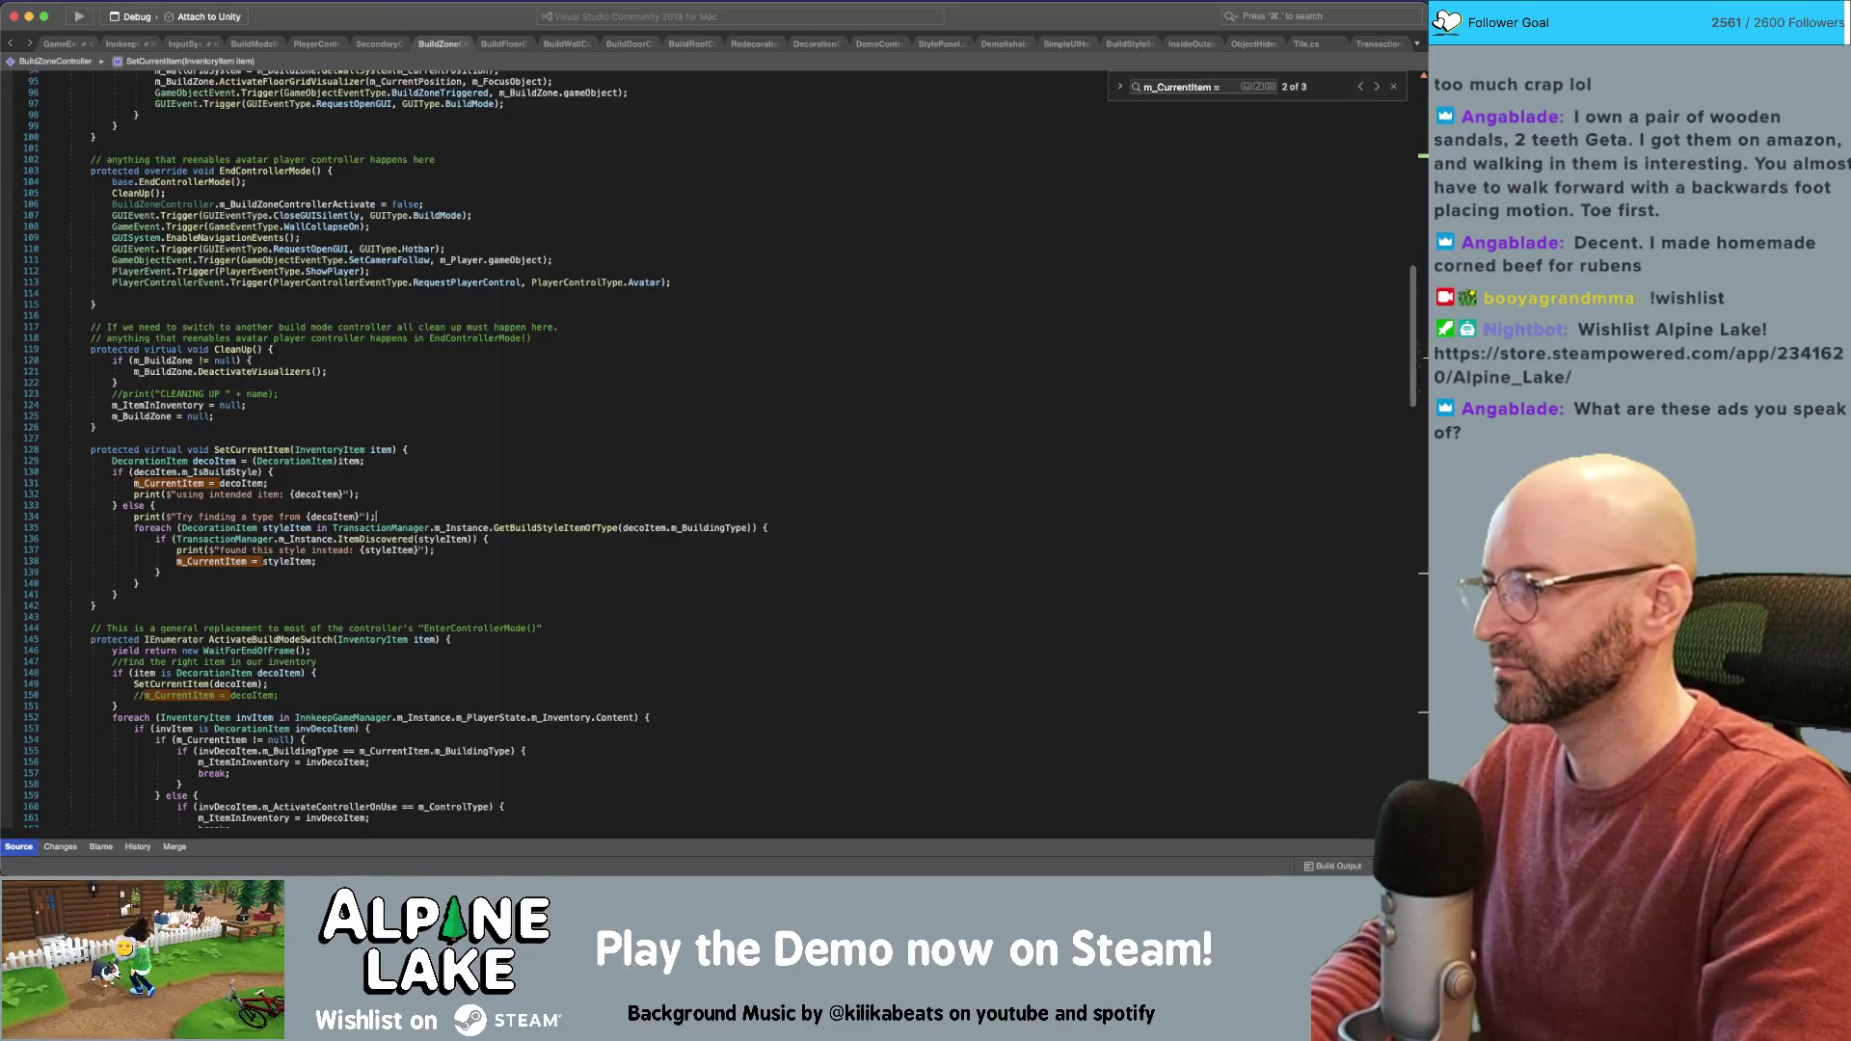
# Inside the style-item foreach loop, print "do we know {styleItem}??" for each item
pyautogui.click(376, 527)
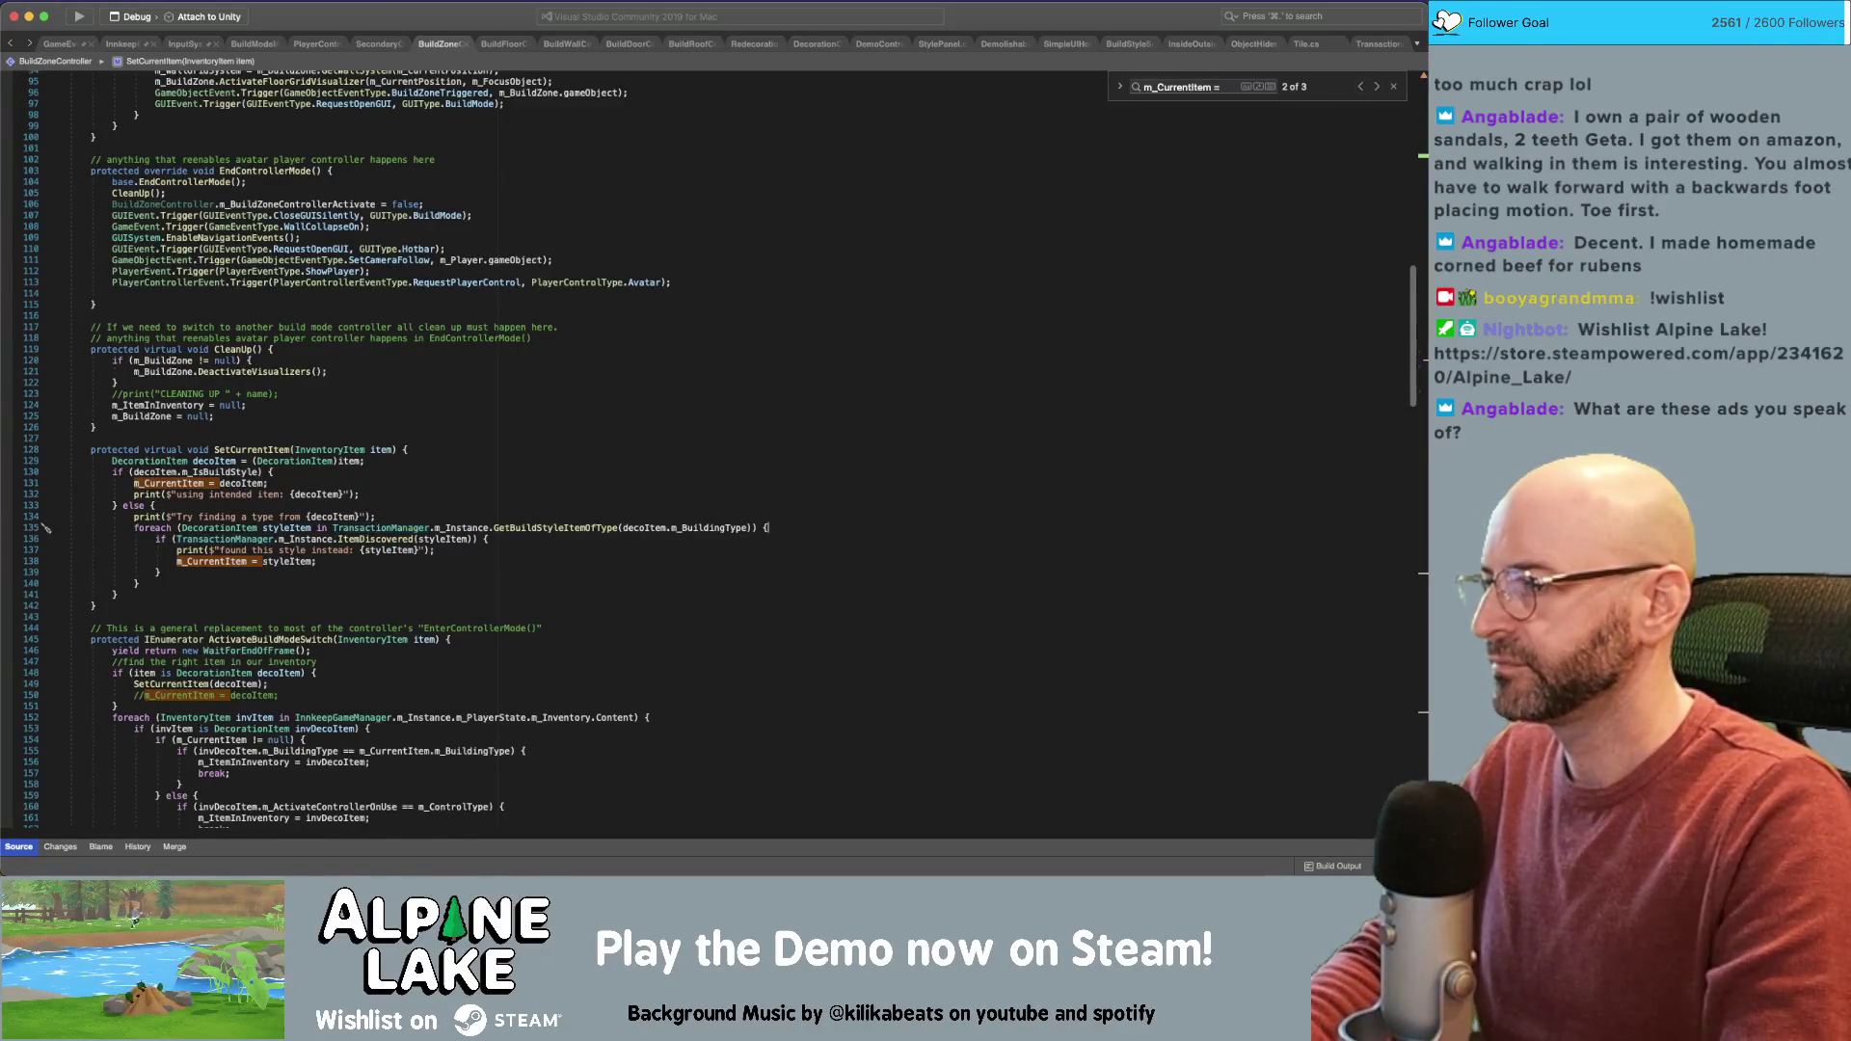
pyautogui.press('End')
pyautogui.press('Return')
pyautogui.write('print("We')
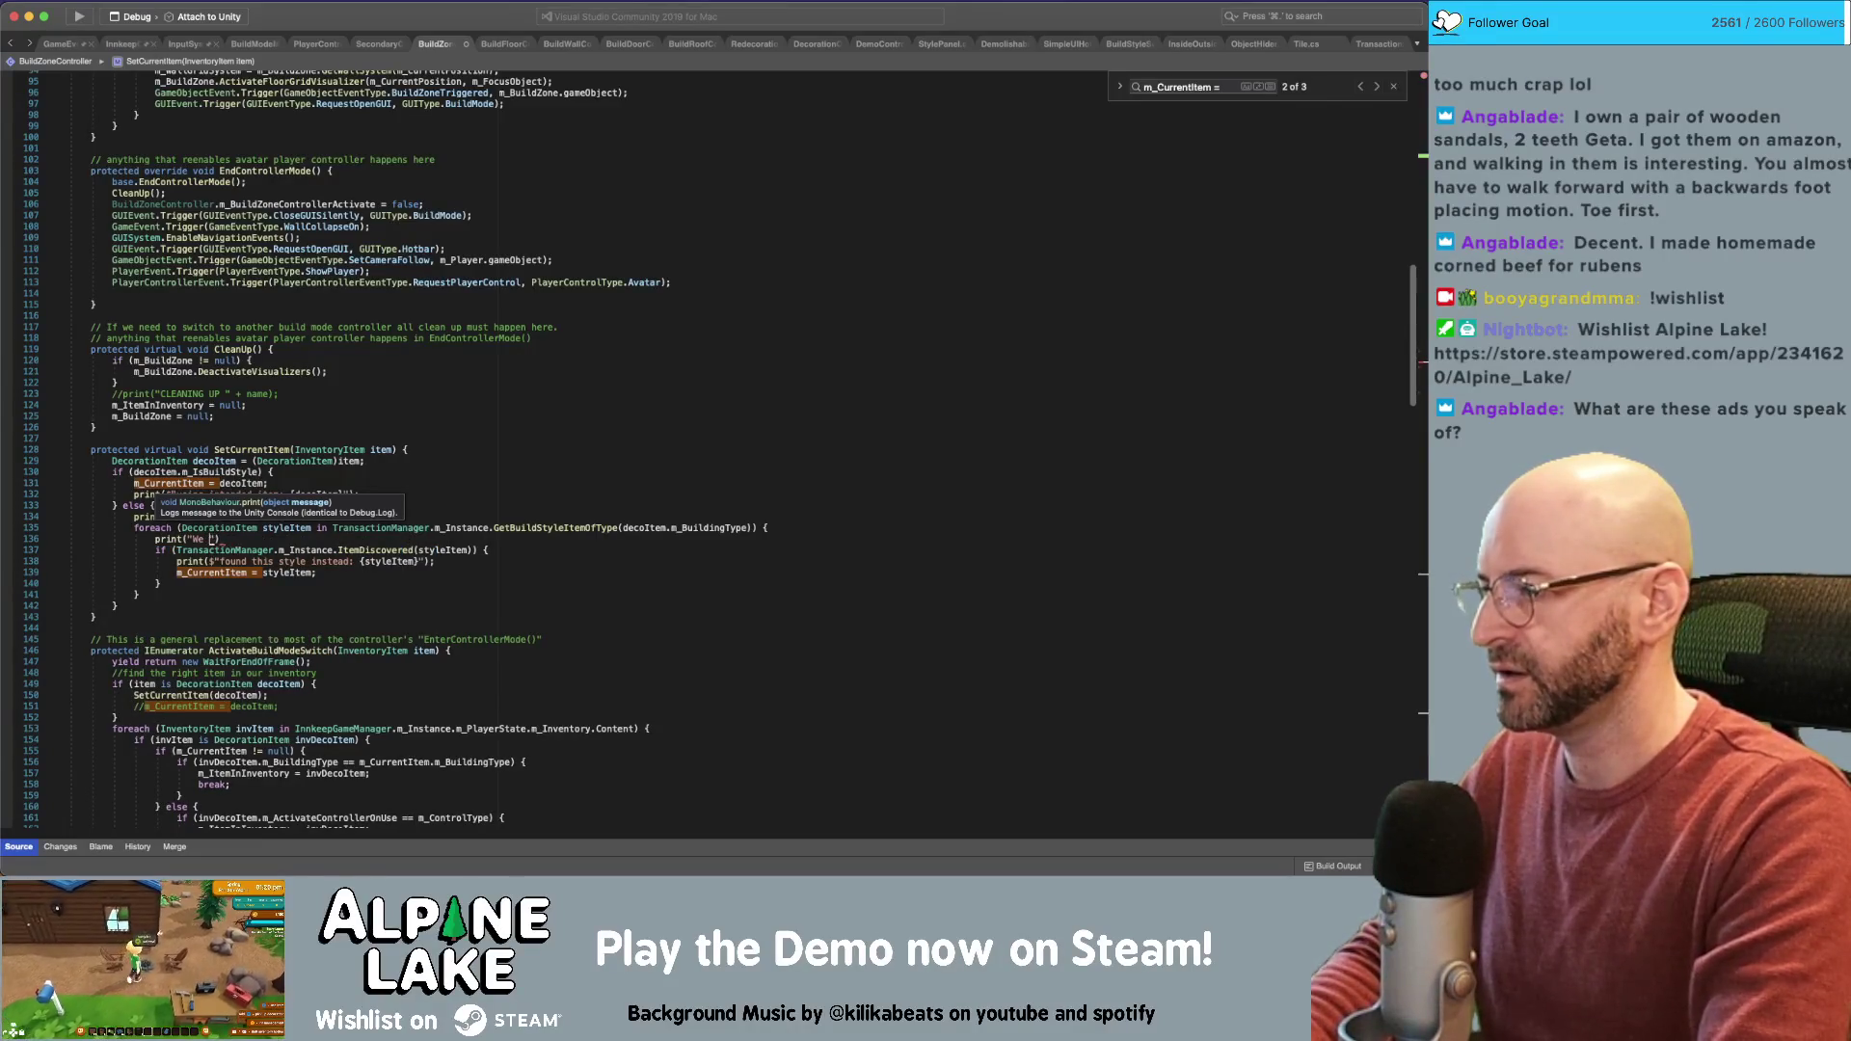
pyautogui.write('$"')
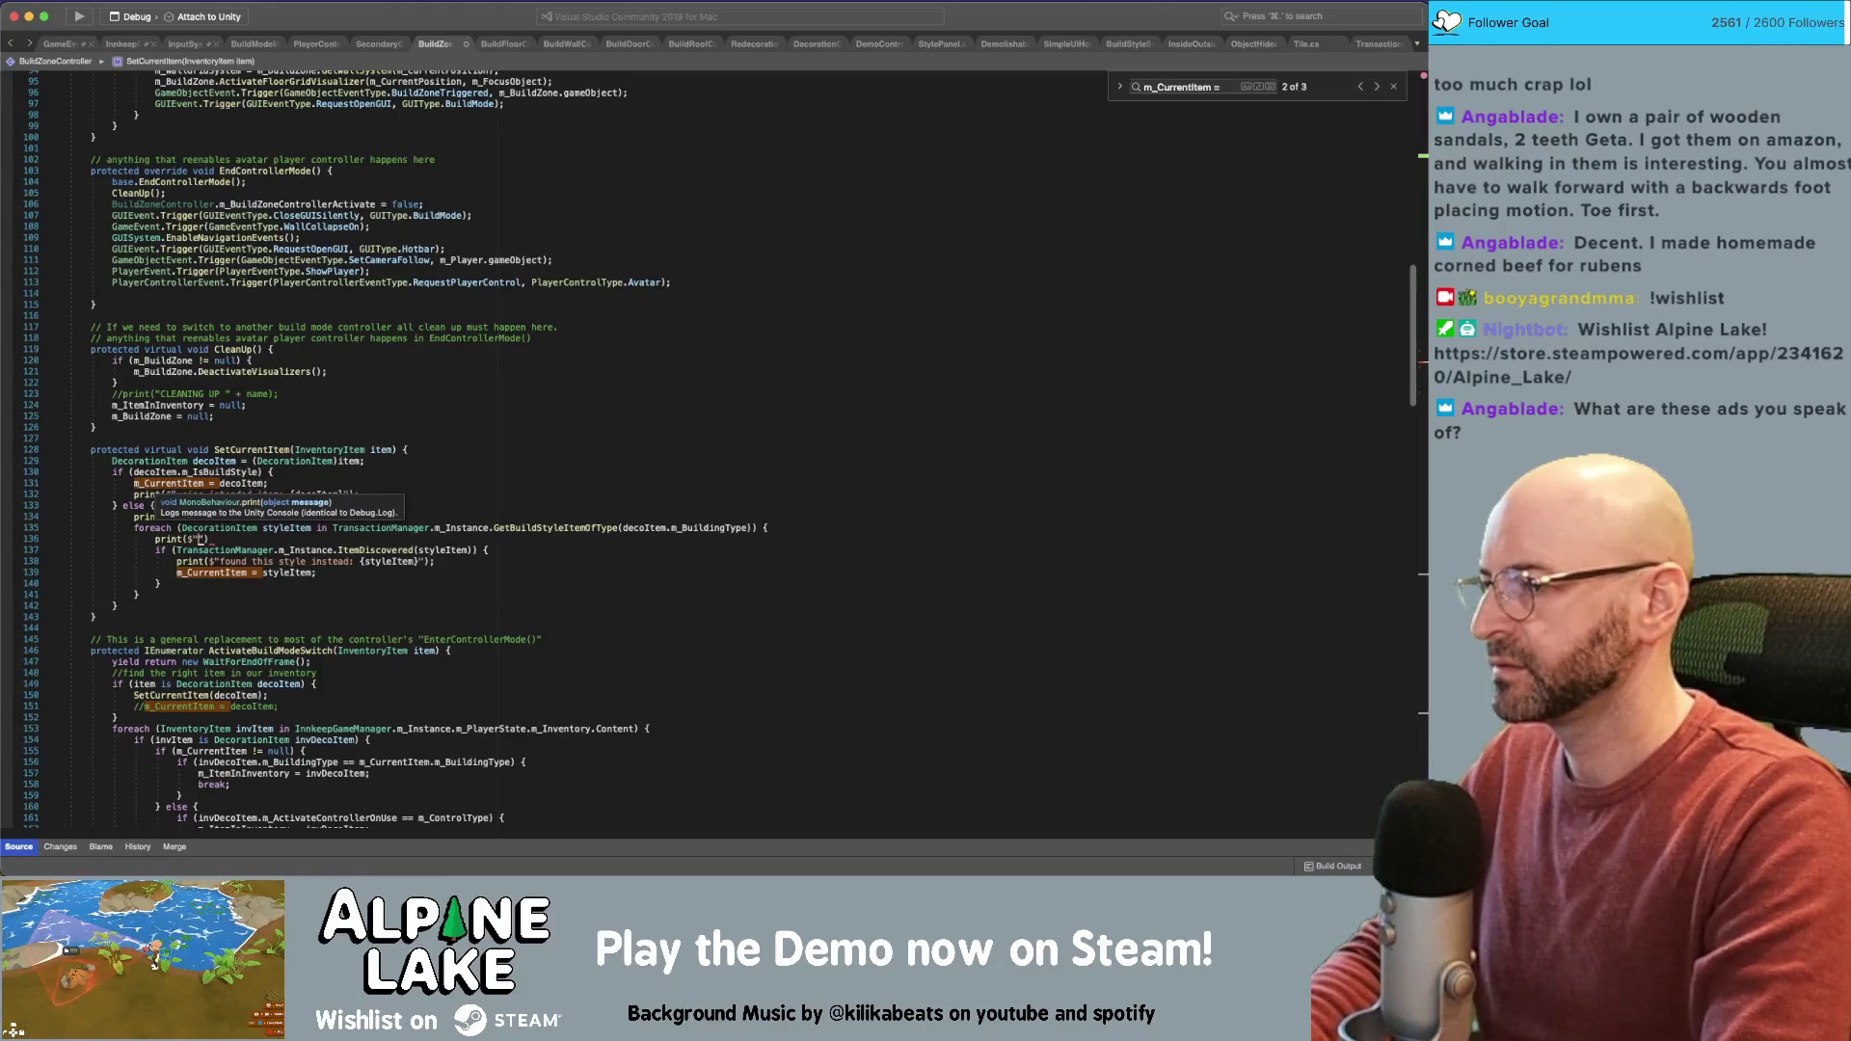
pyautogui.write('o we know {')
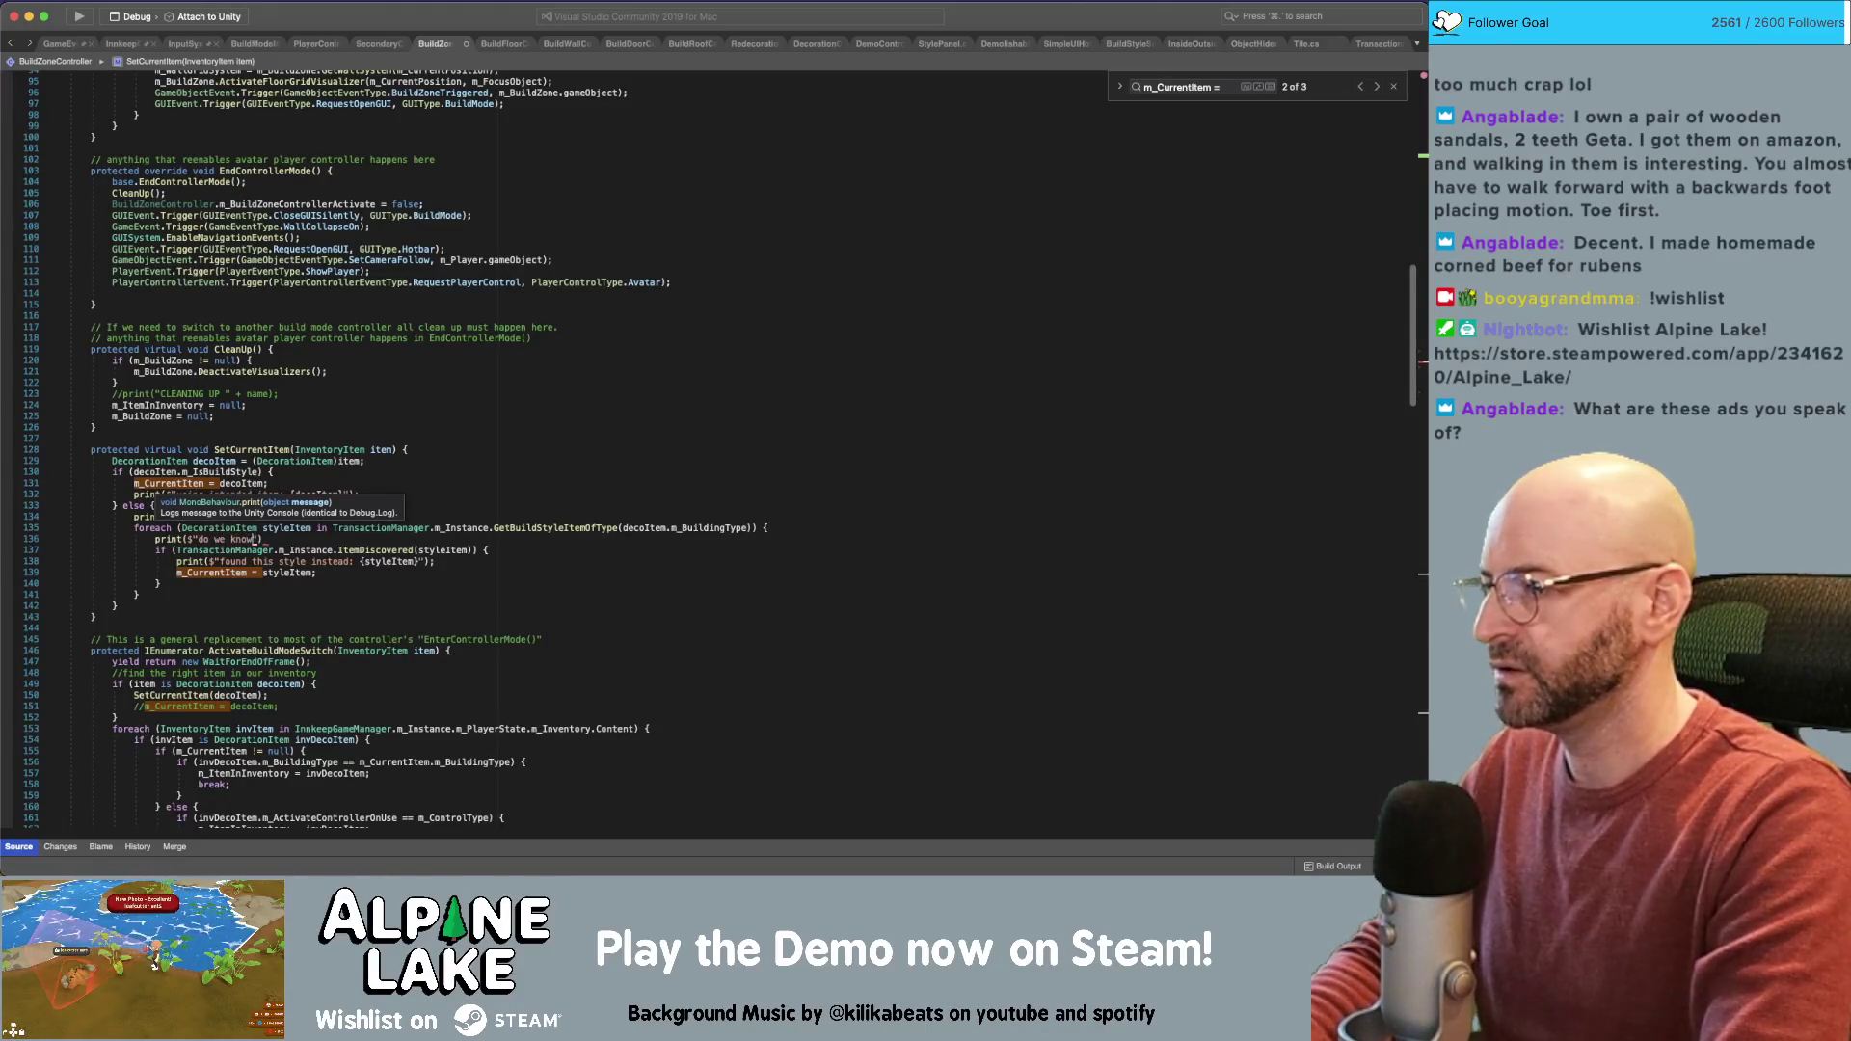
pyautogui.write('styleItem}')
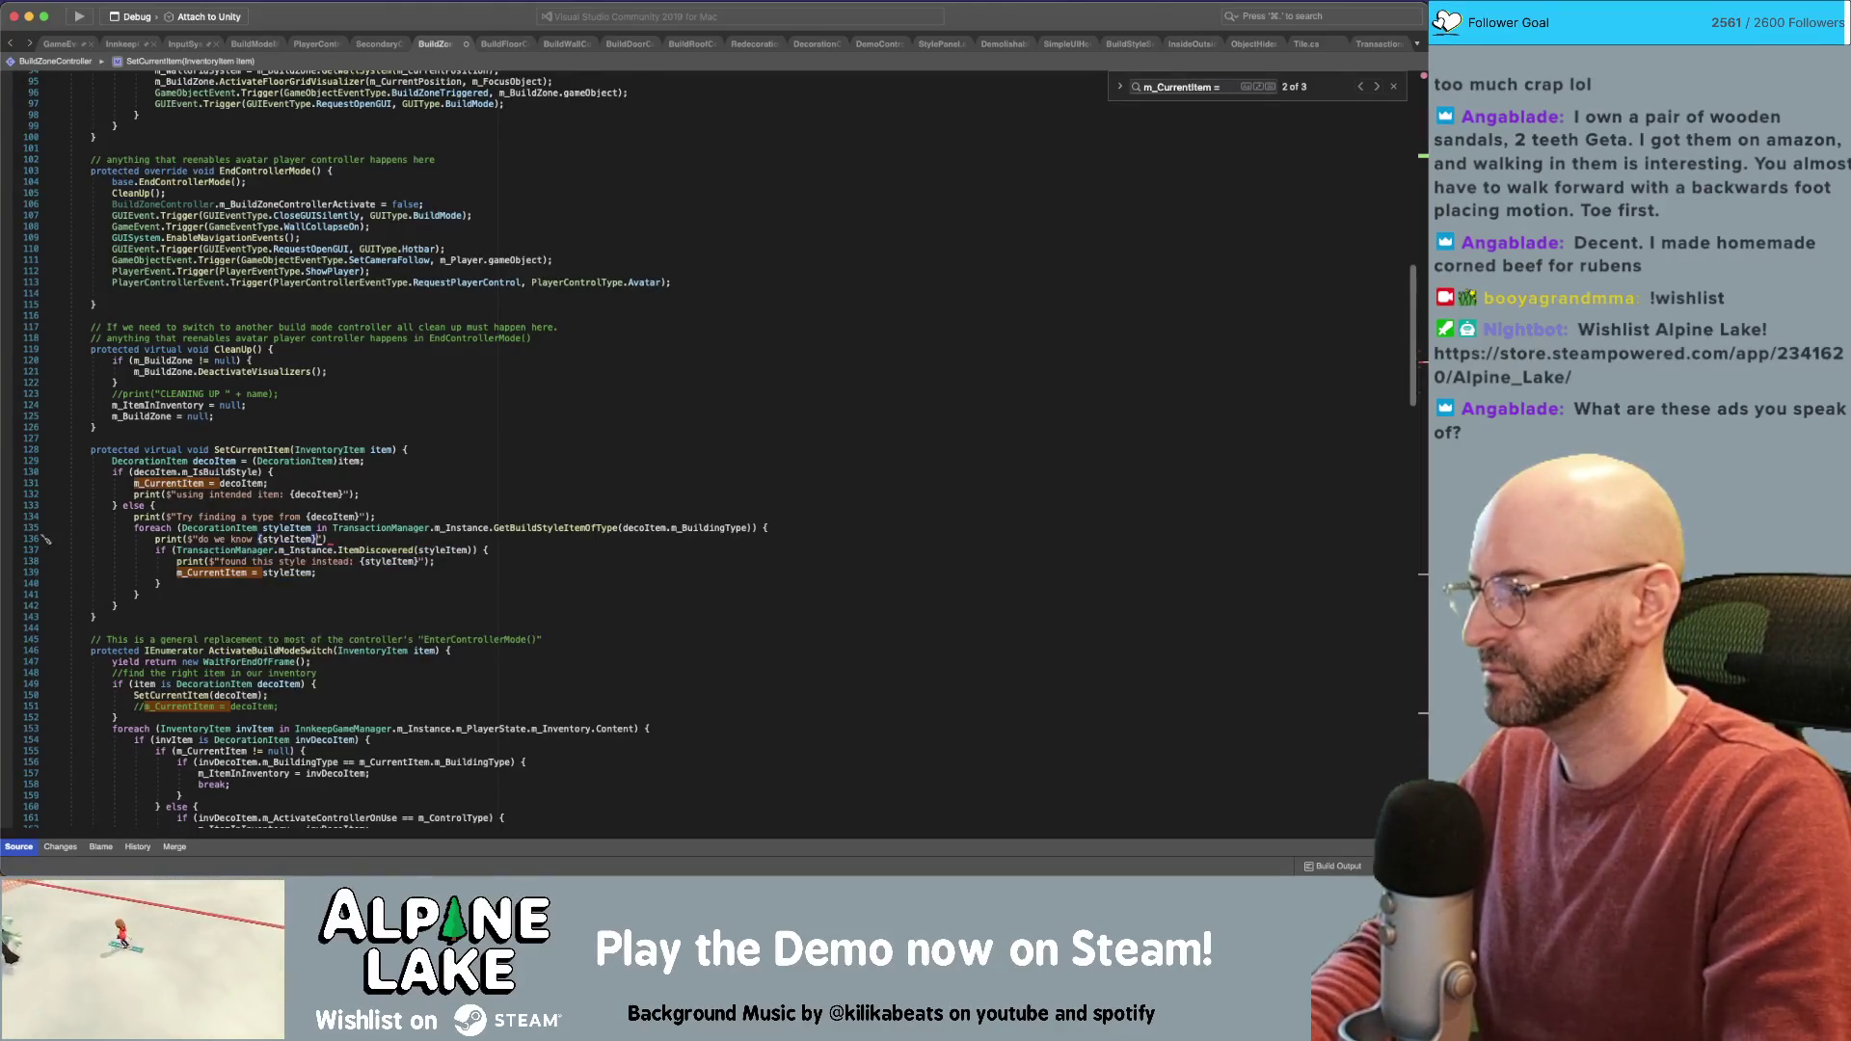
pyautogui.write(');')
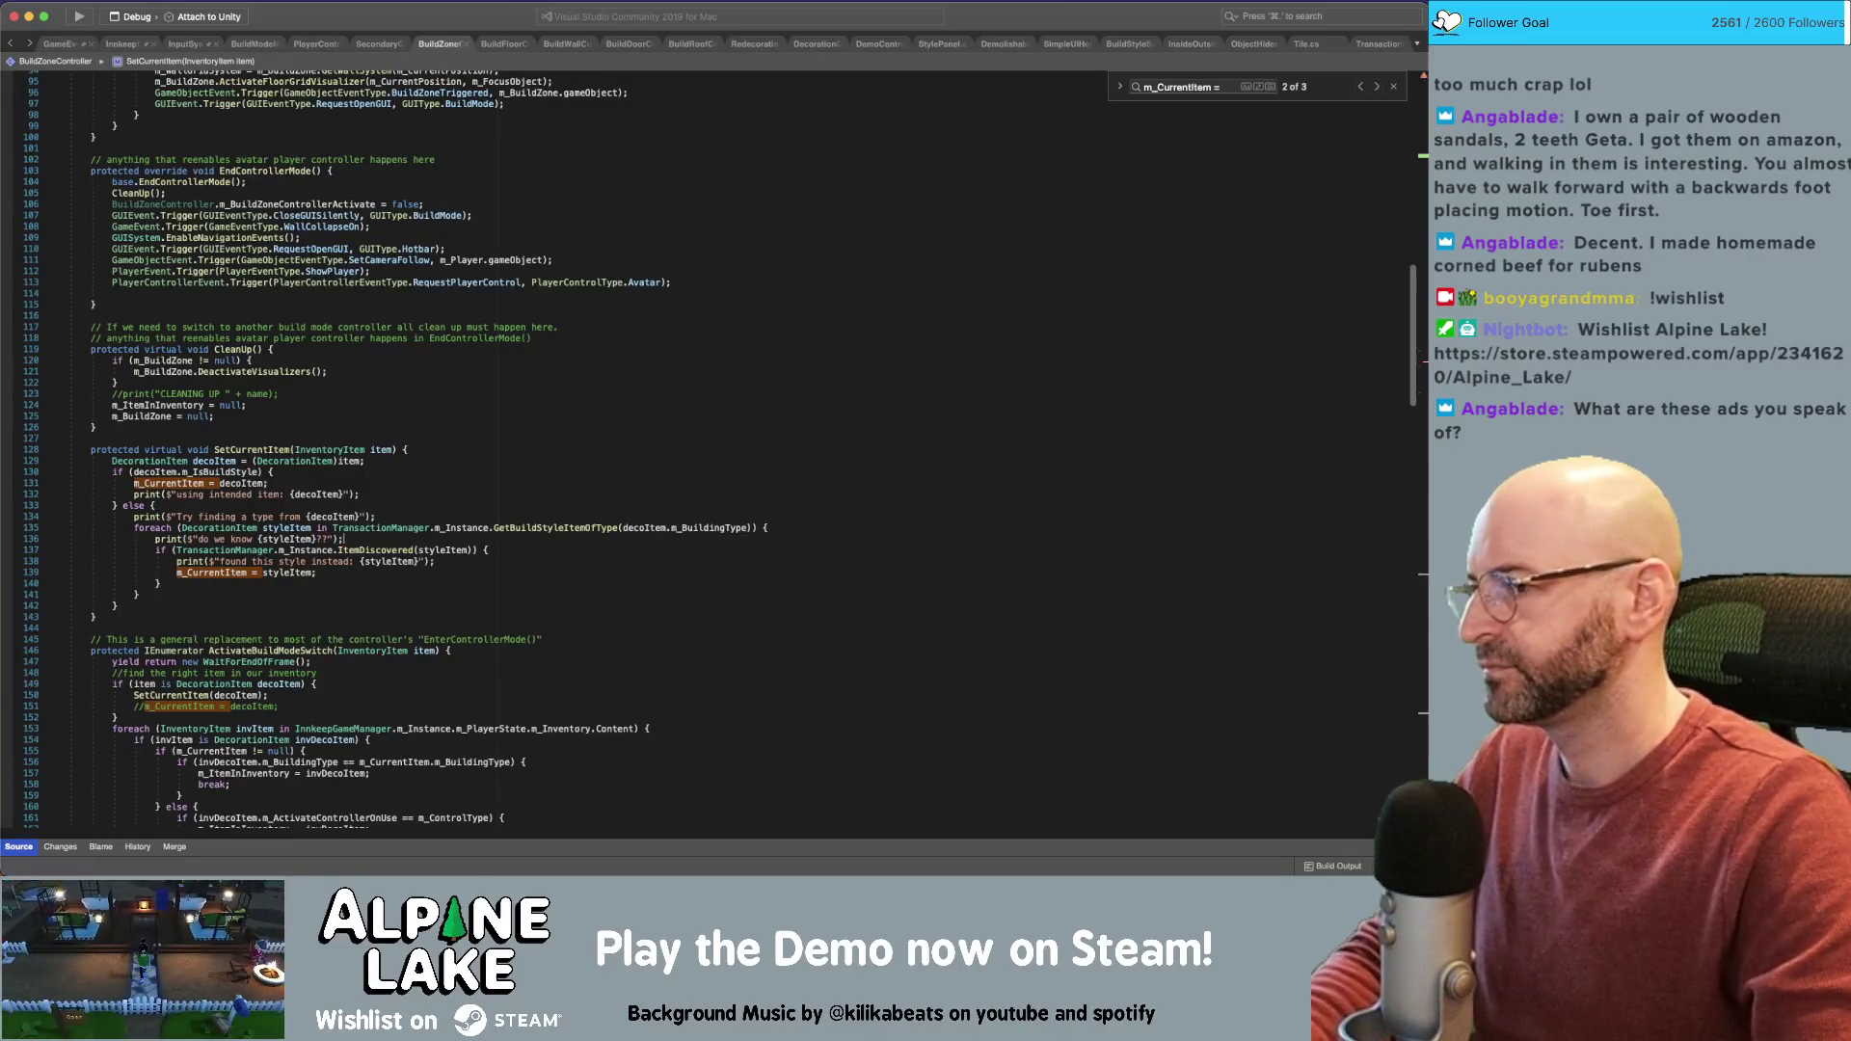
# Add break; after m_CurrentItem = styleItem to stop looping, then go to Unity
pyautogui.click(463, 479)
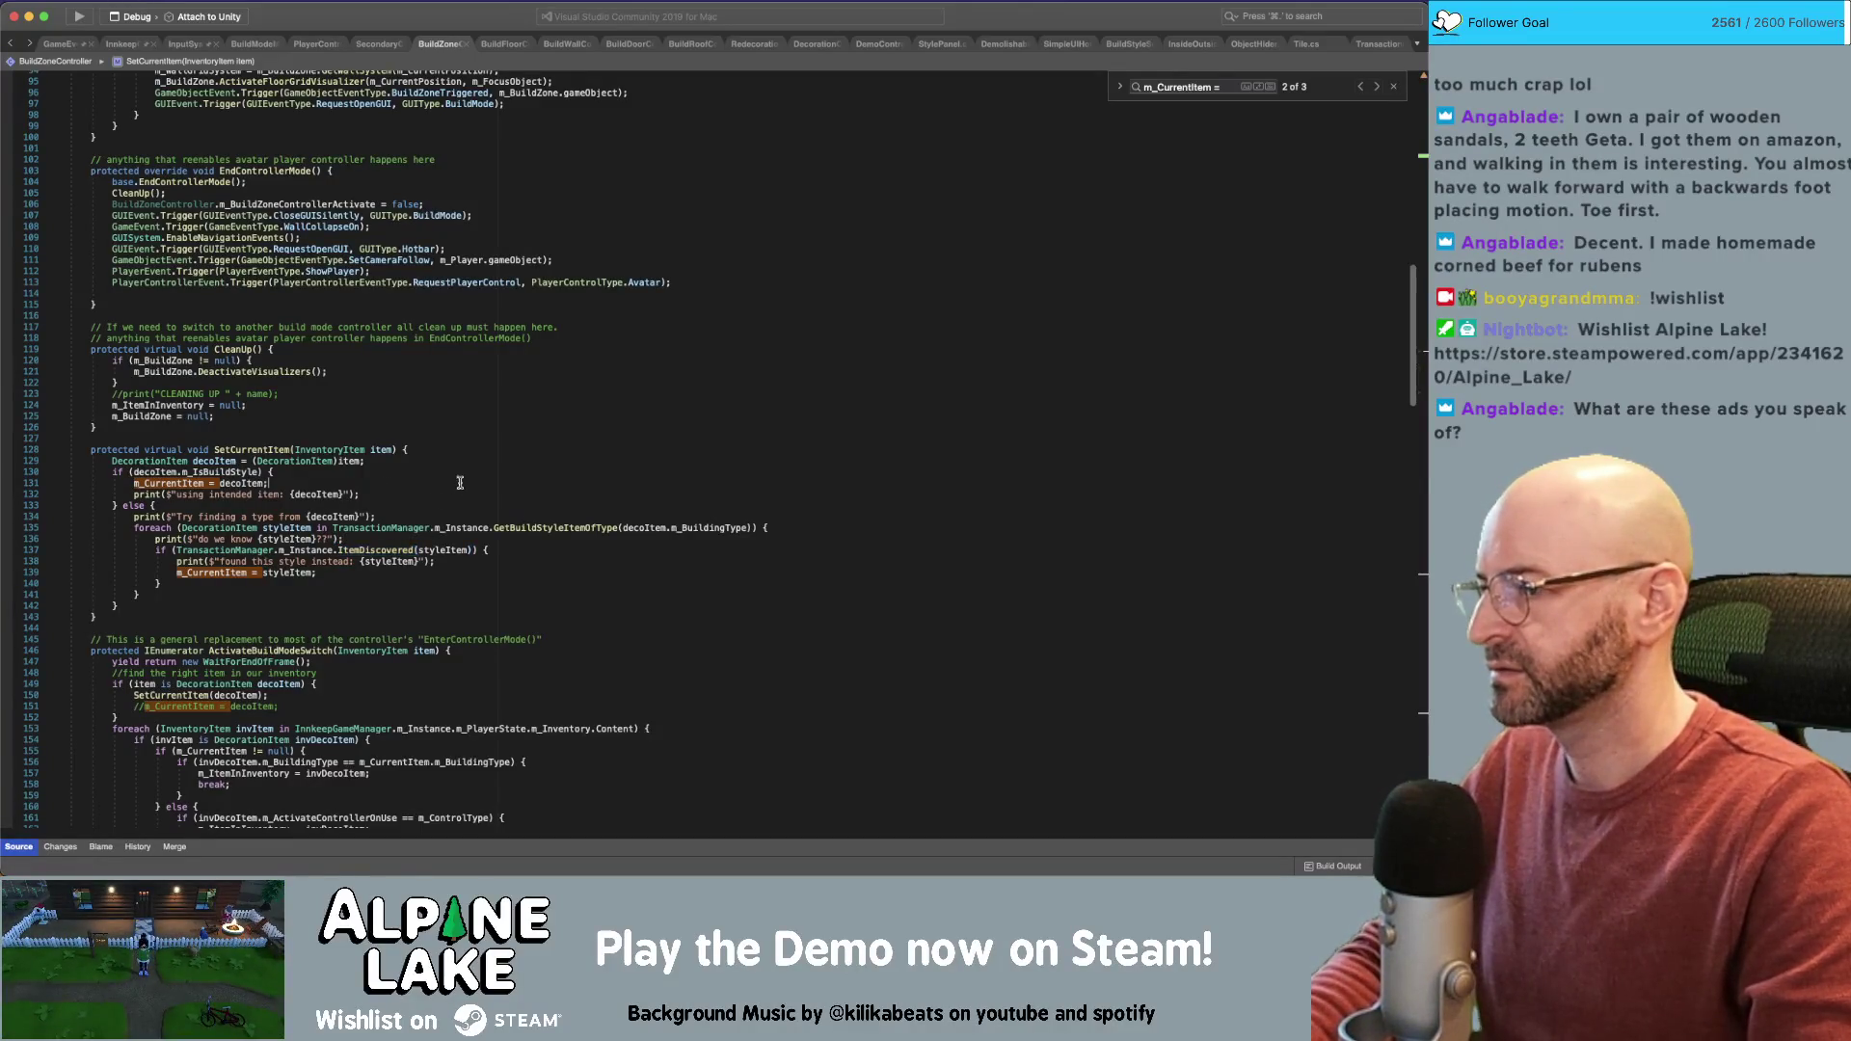
pyautogui.press('Return')
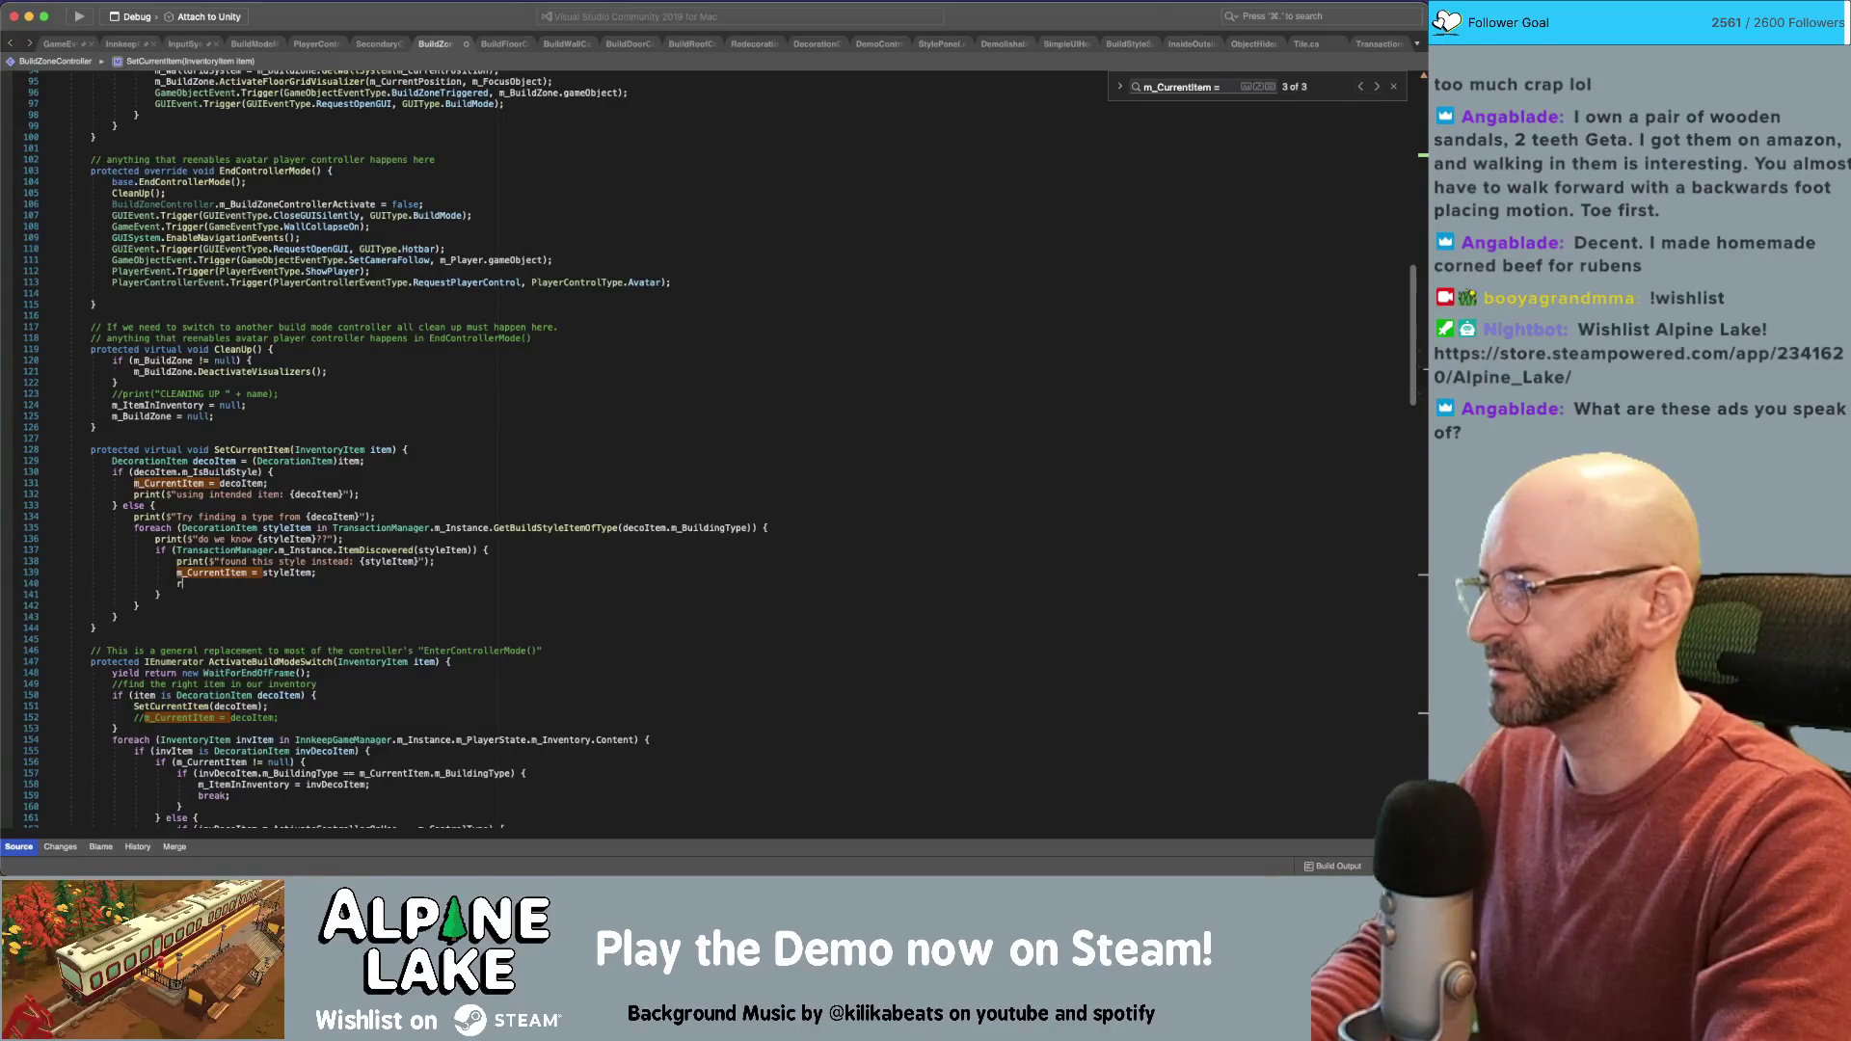
pyautogui.write('eturn')
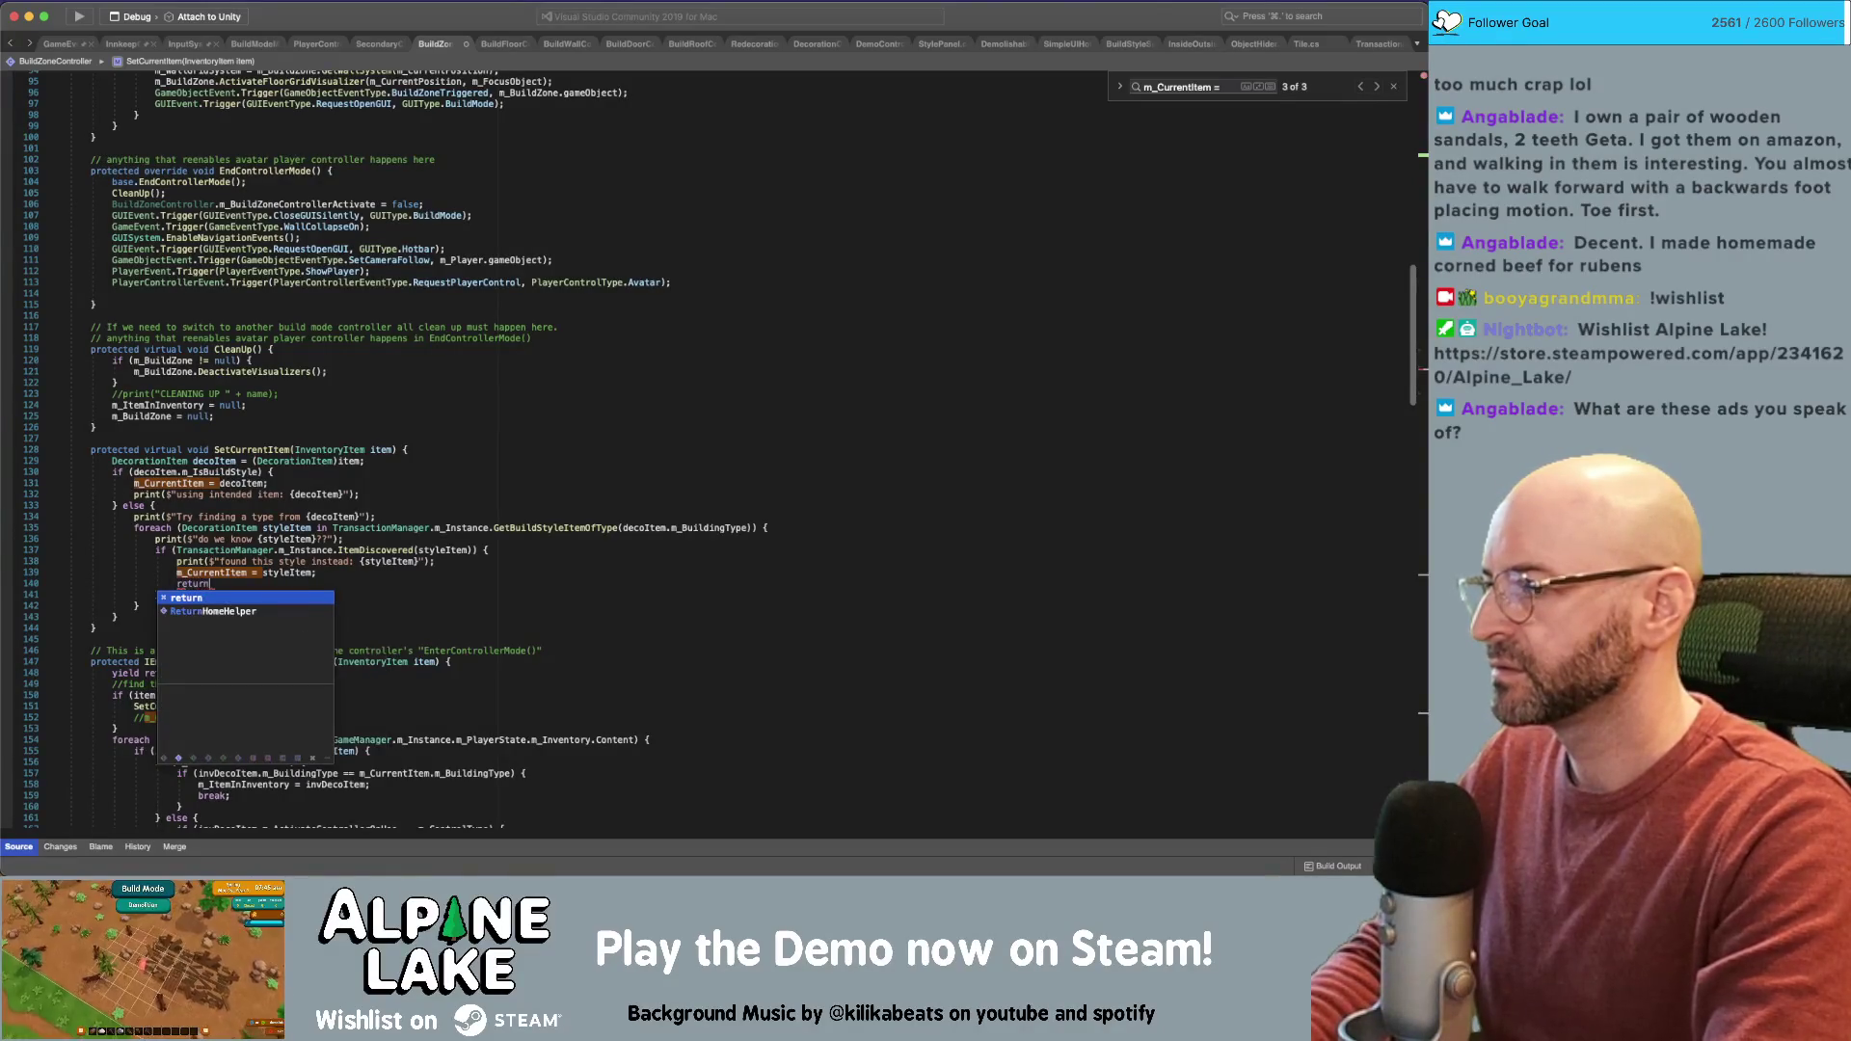
pyautogui.press('BackSpace')
pyautogui.press('BackSpace')
pyautogui.press('BackSpace')
pyautogui.write('break;')
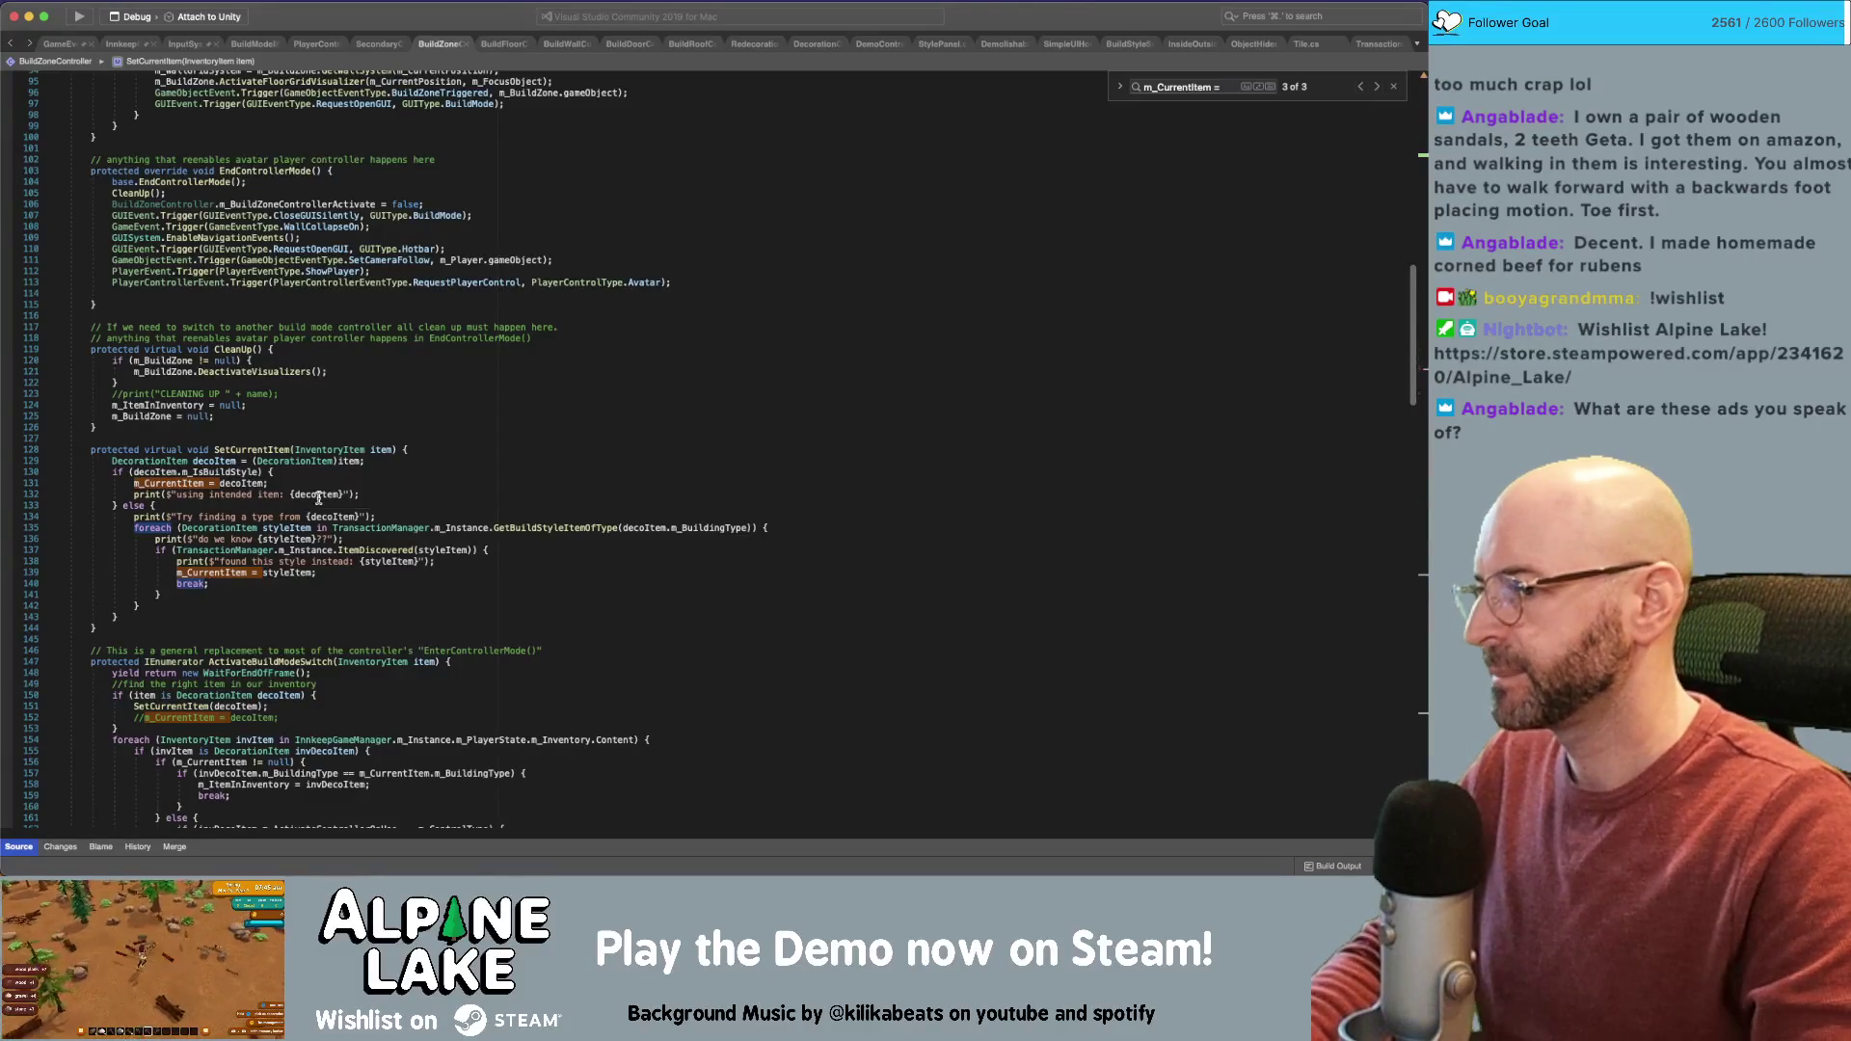
pyautogui.click(417, 462)
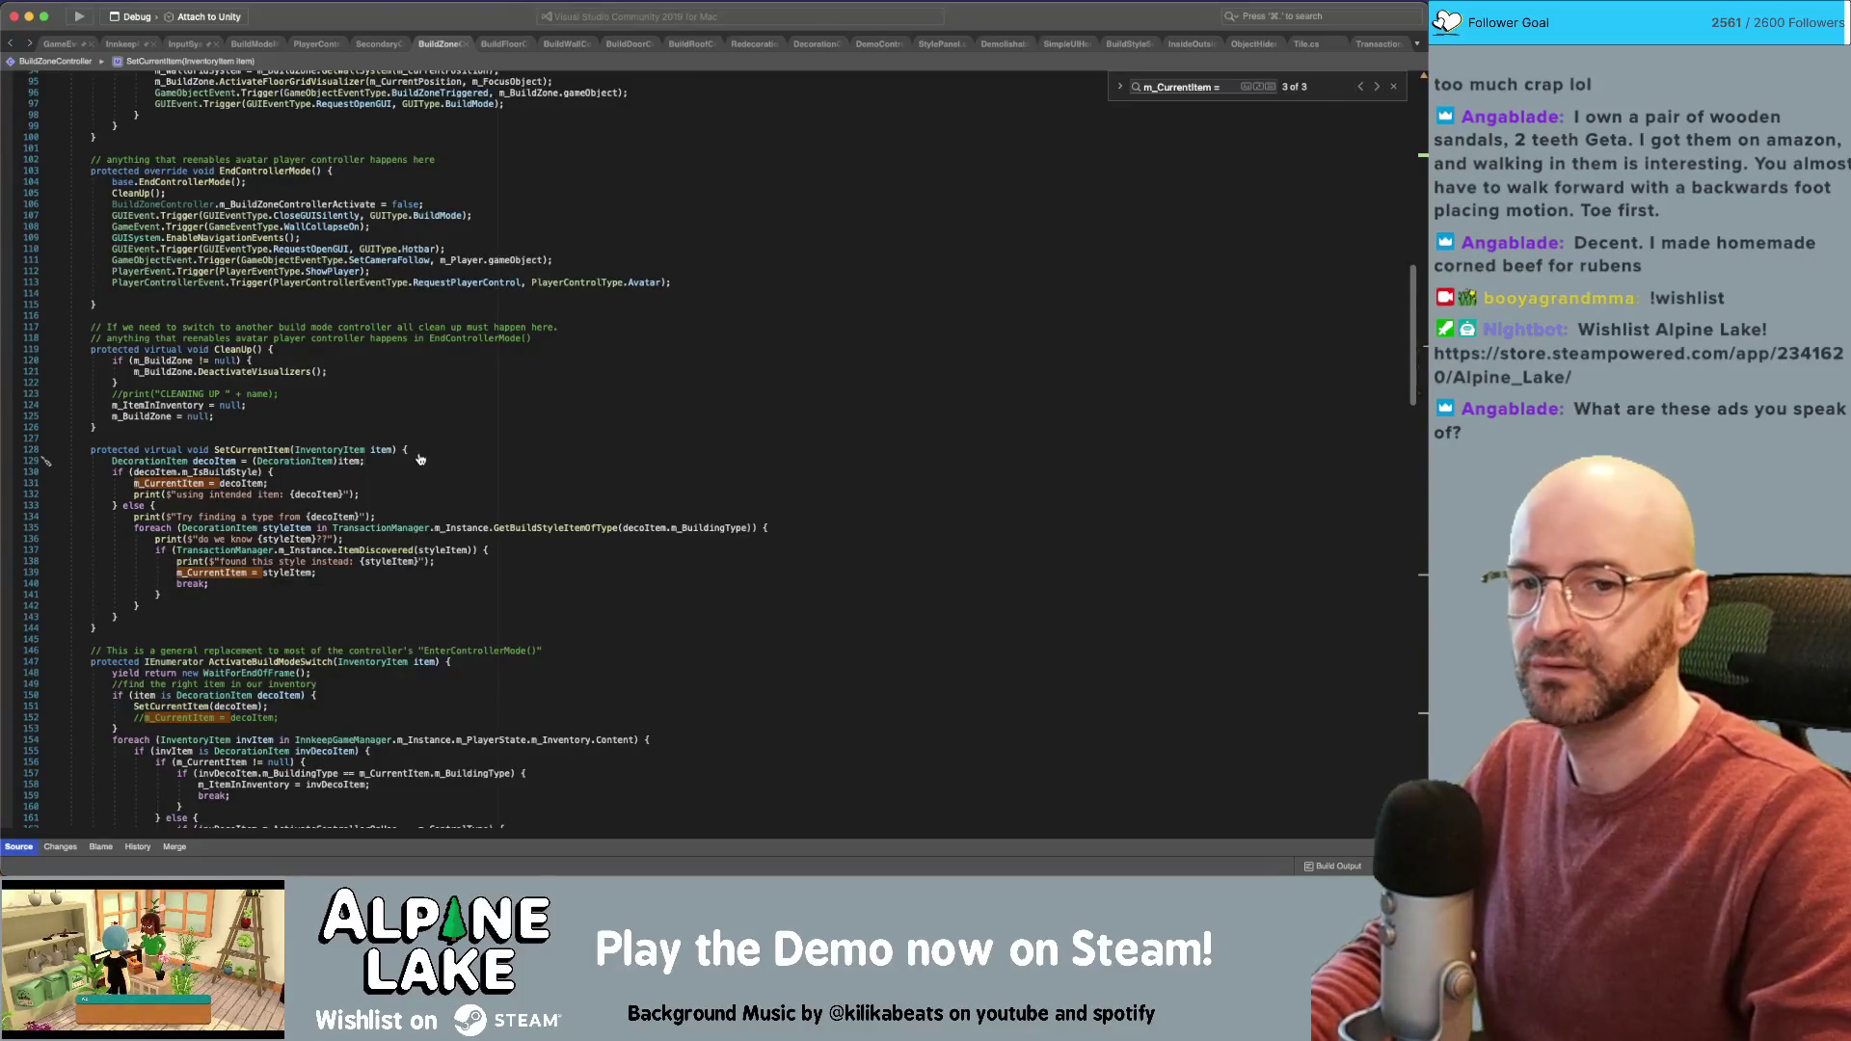
pyautogui.press('super+Tab')
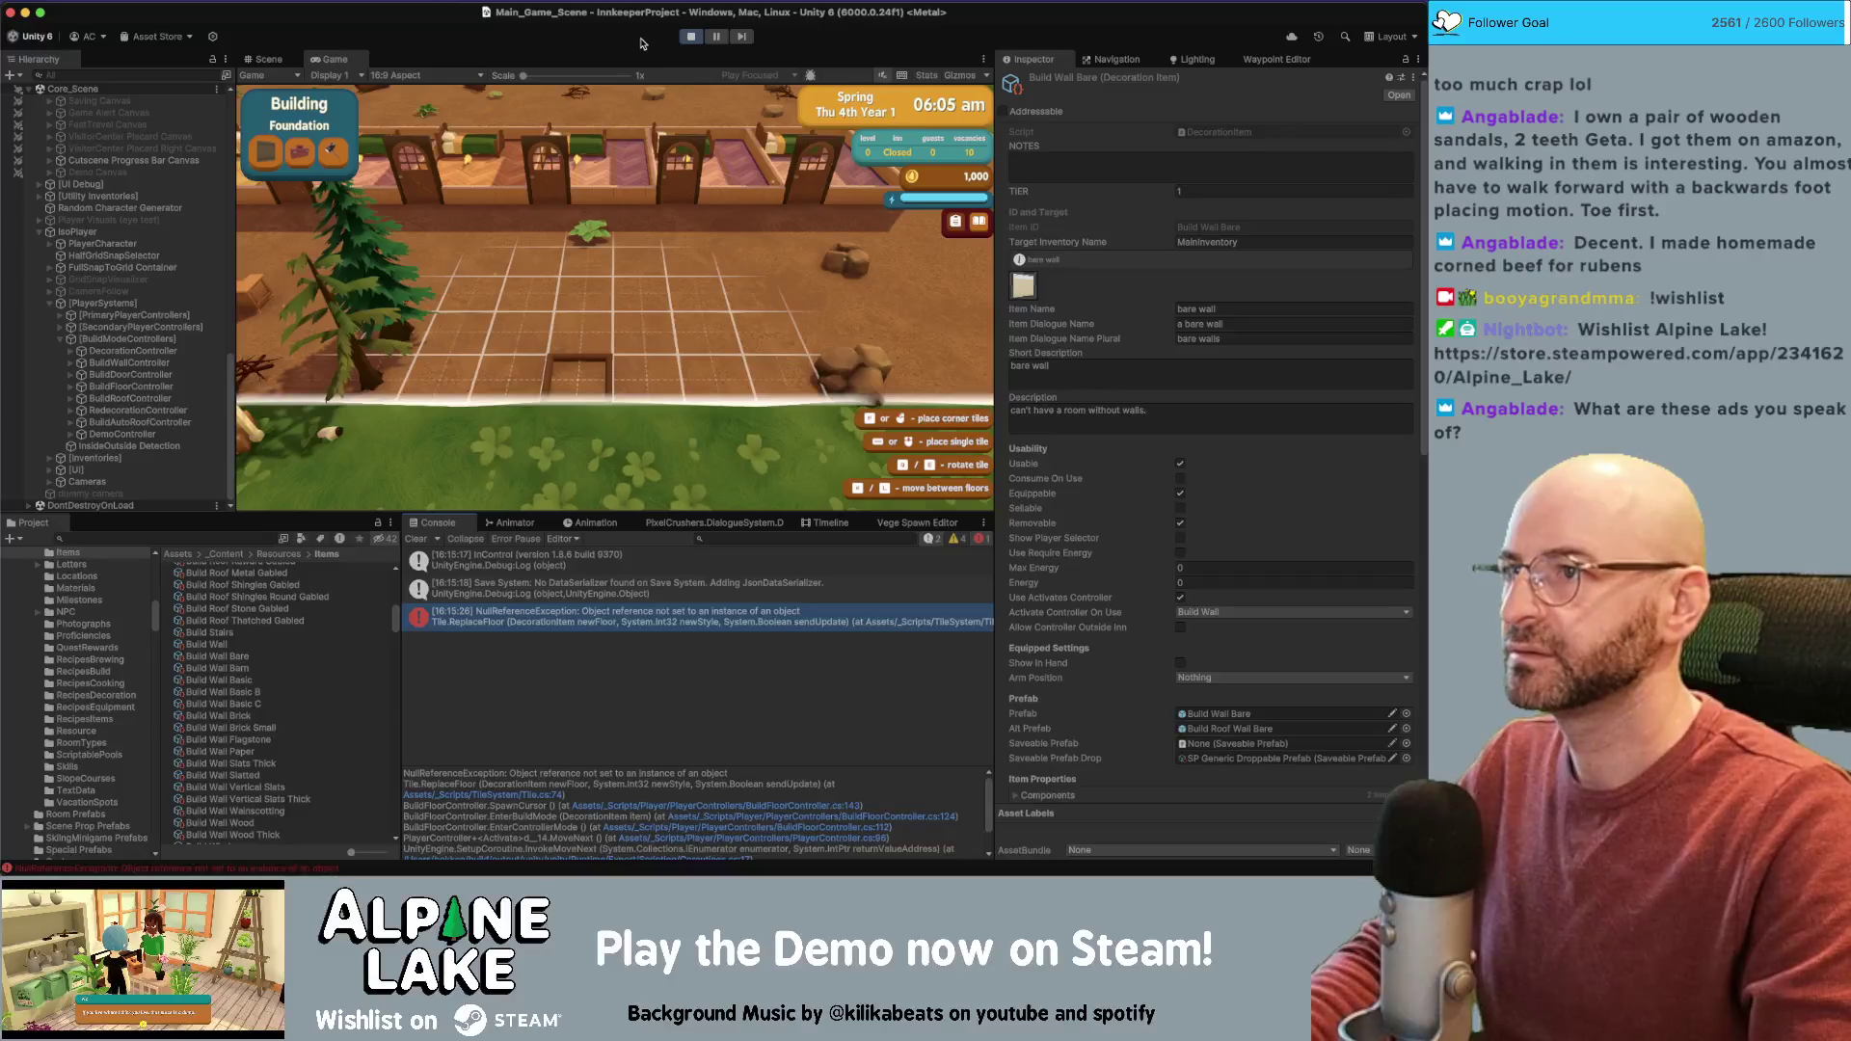
# Stop play mode, let the scripts recompile, and start the game again
pyautogui.click(687, 38)
pyautogui.press('super+Tab')
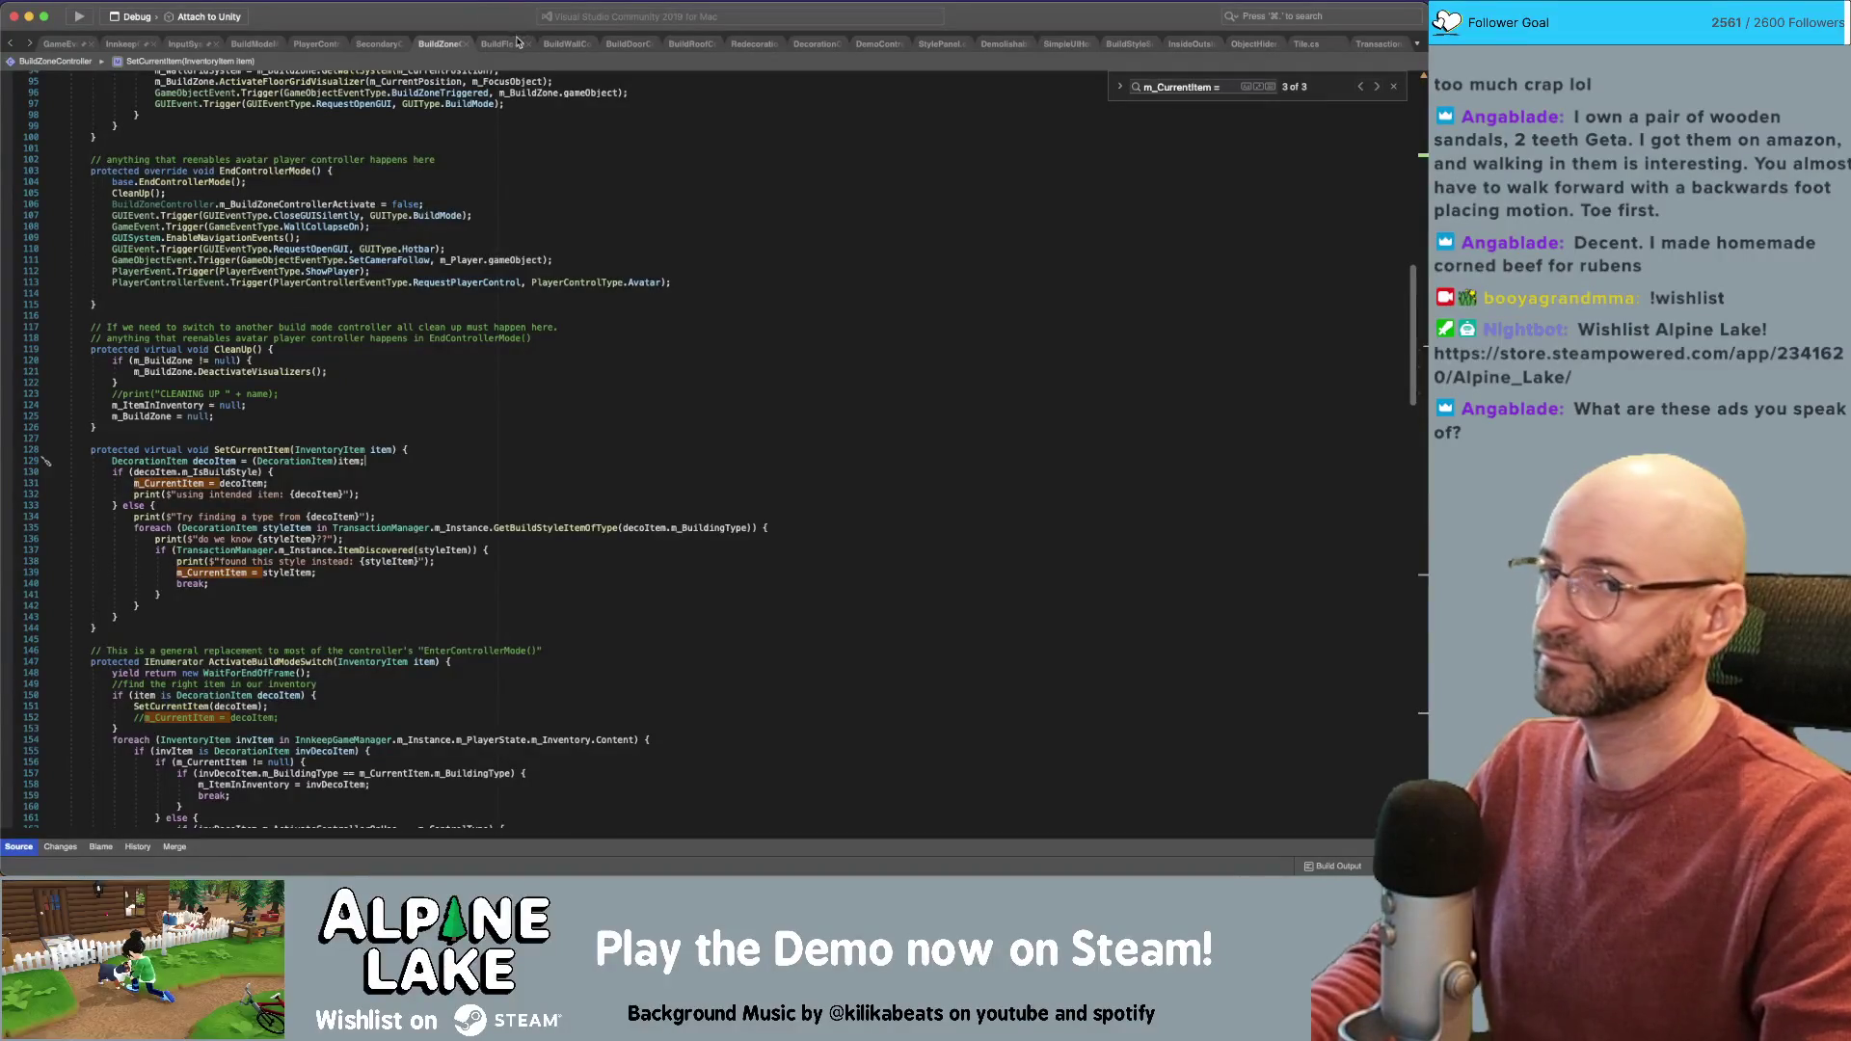
pyautogui.press('super+Tab')
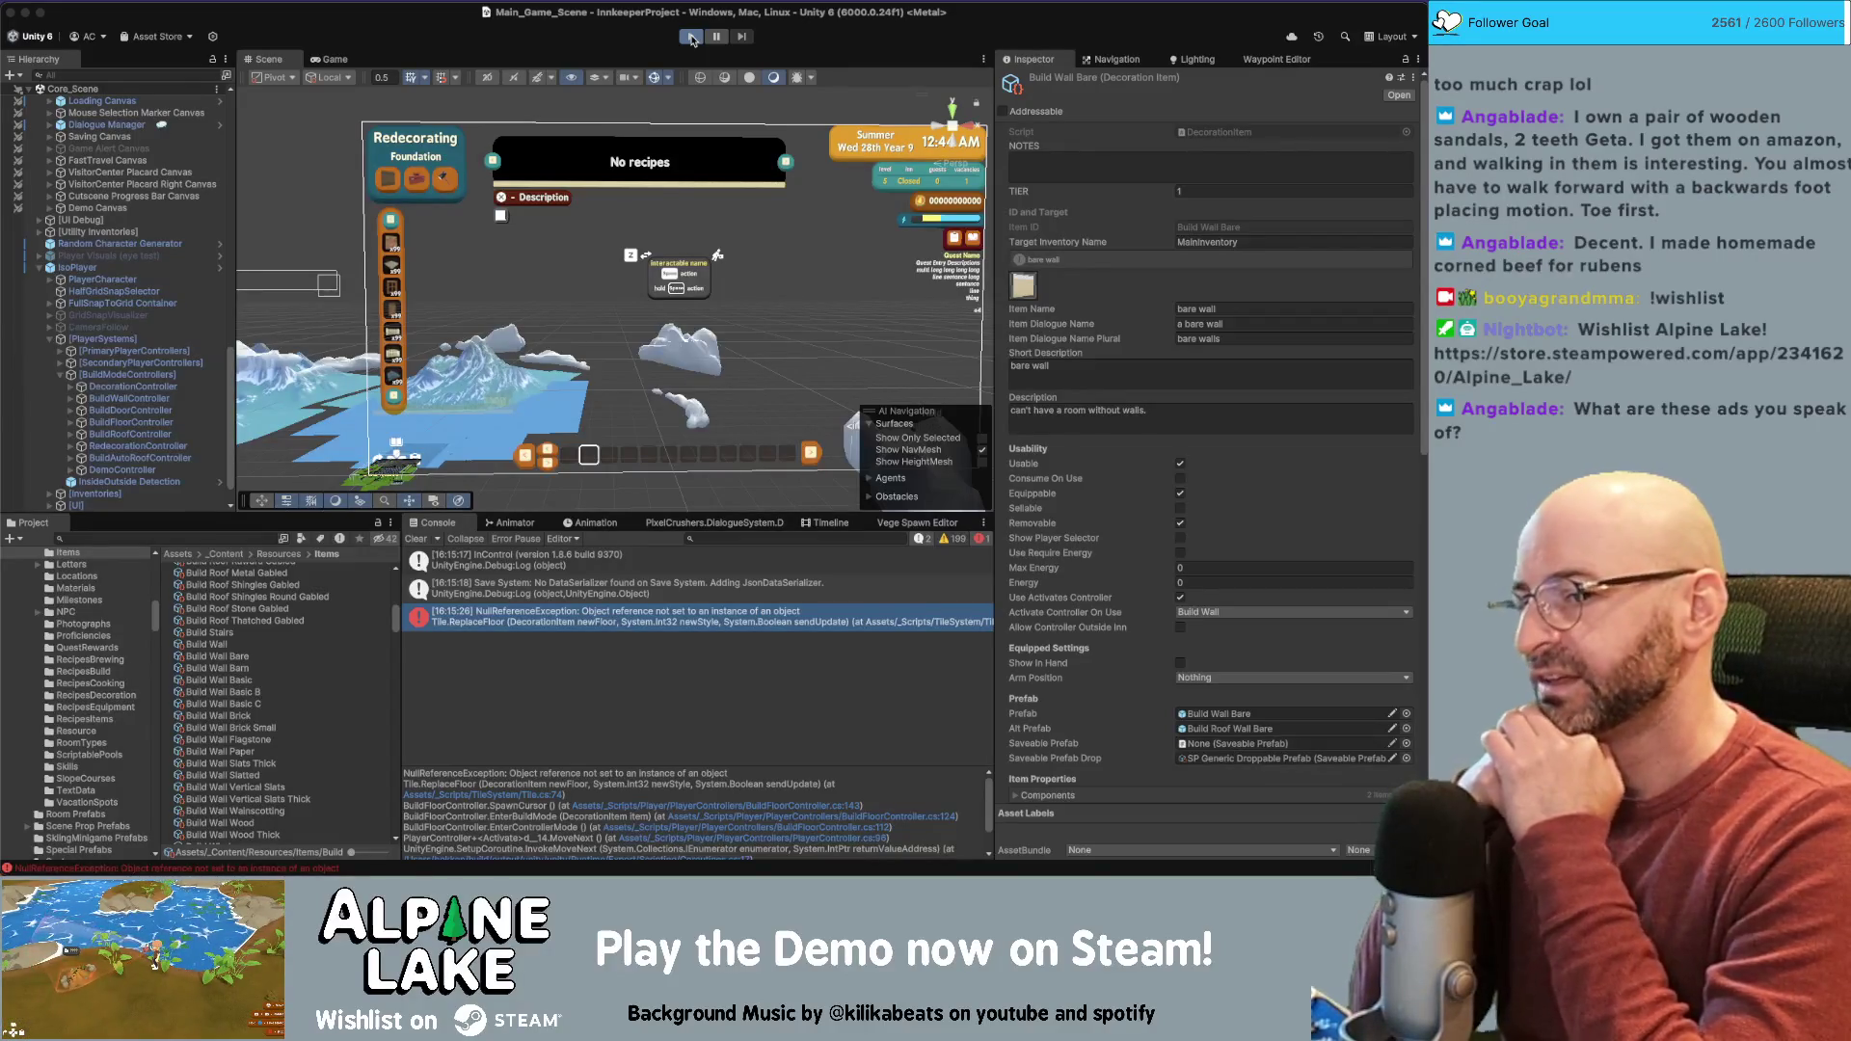
pyautogui.click(692, 38)
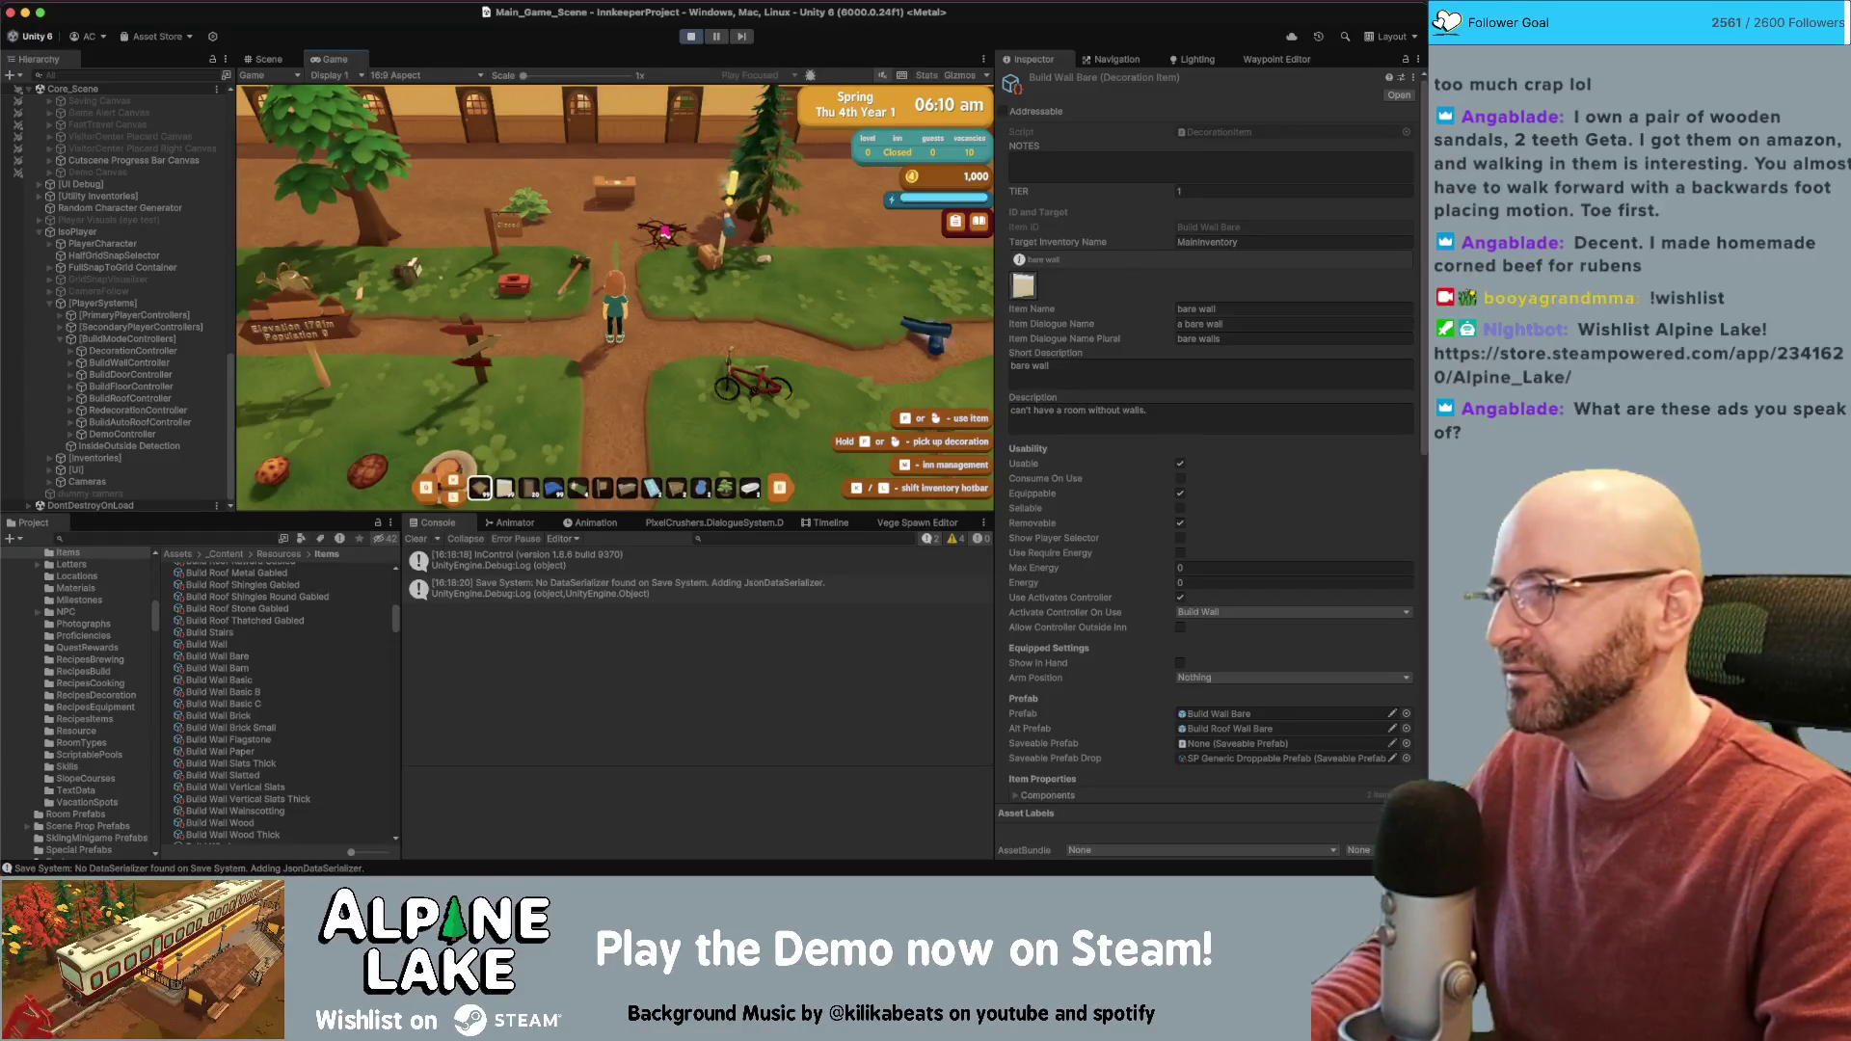
# Walk the character right and up toward the inn wall, then enter building mode
pyautogui.press('d')
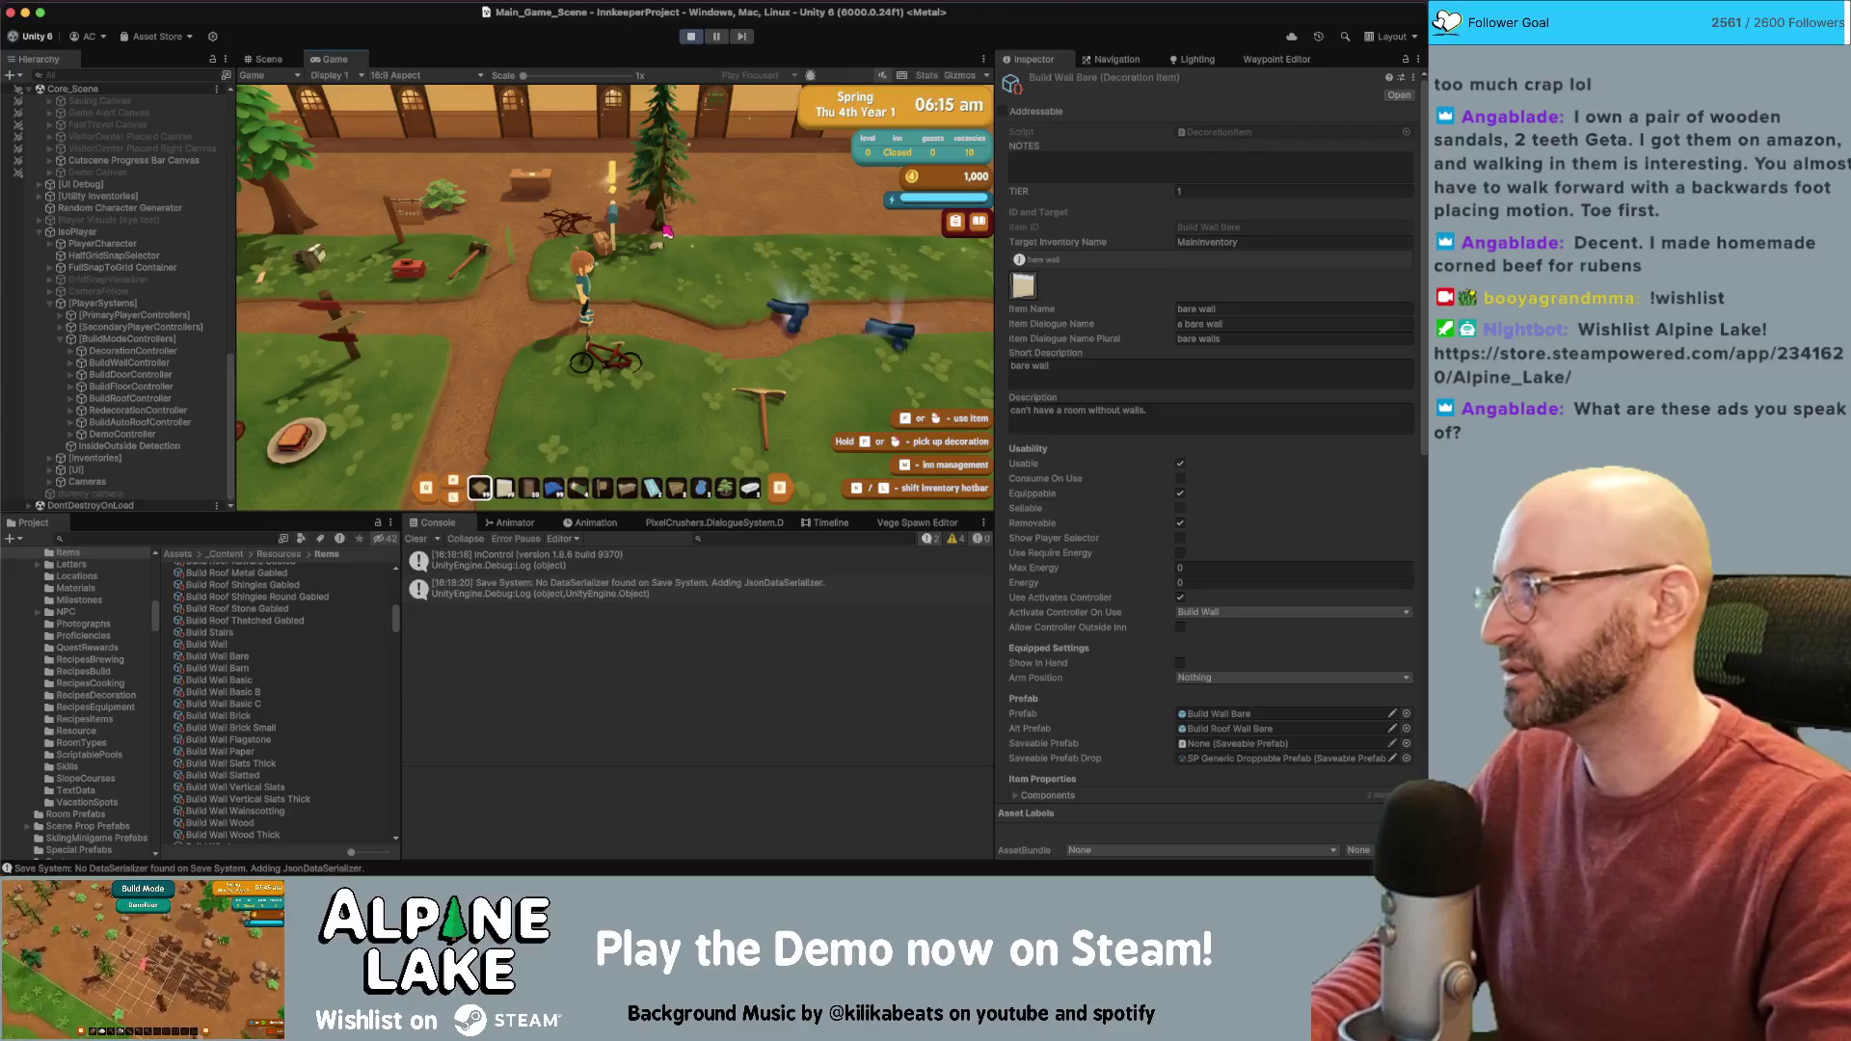
pyautogui.press('d')
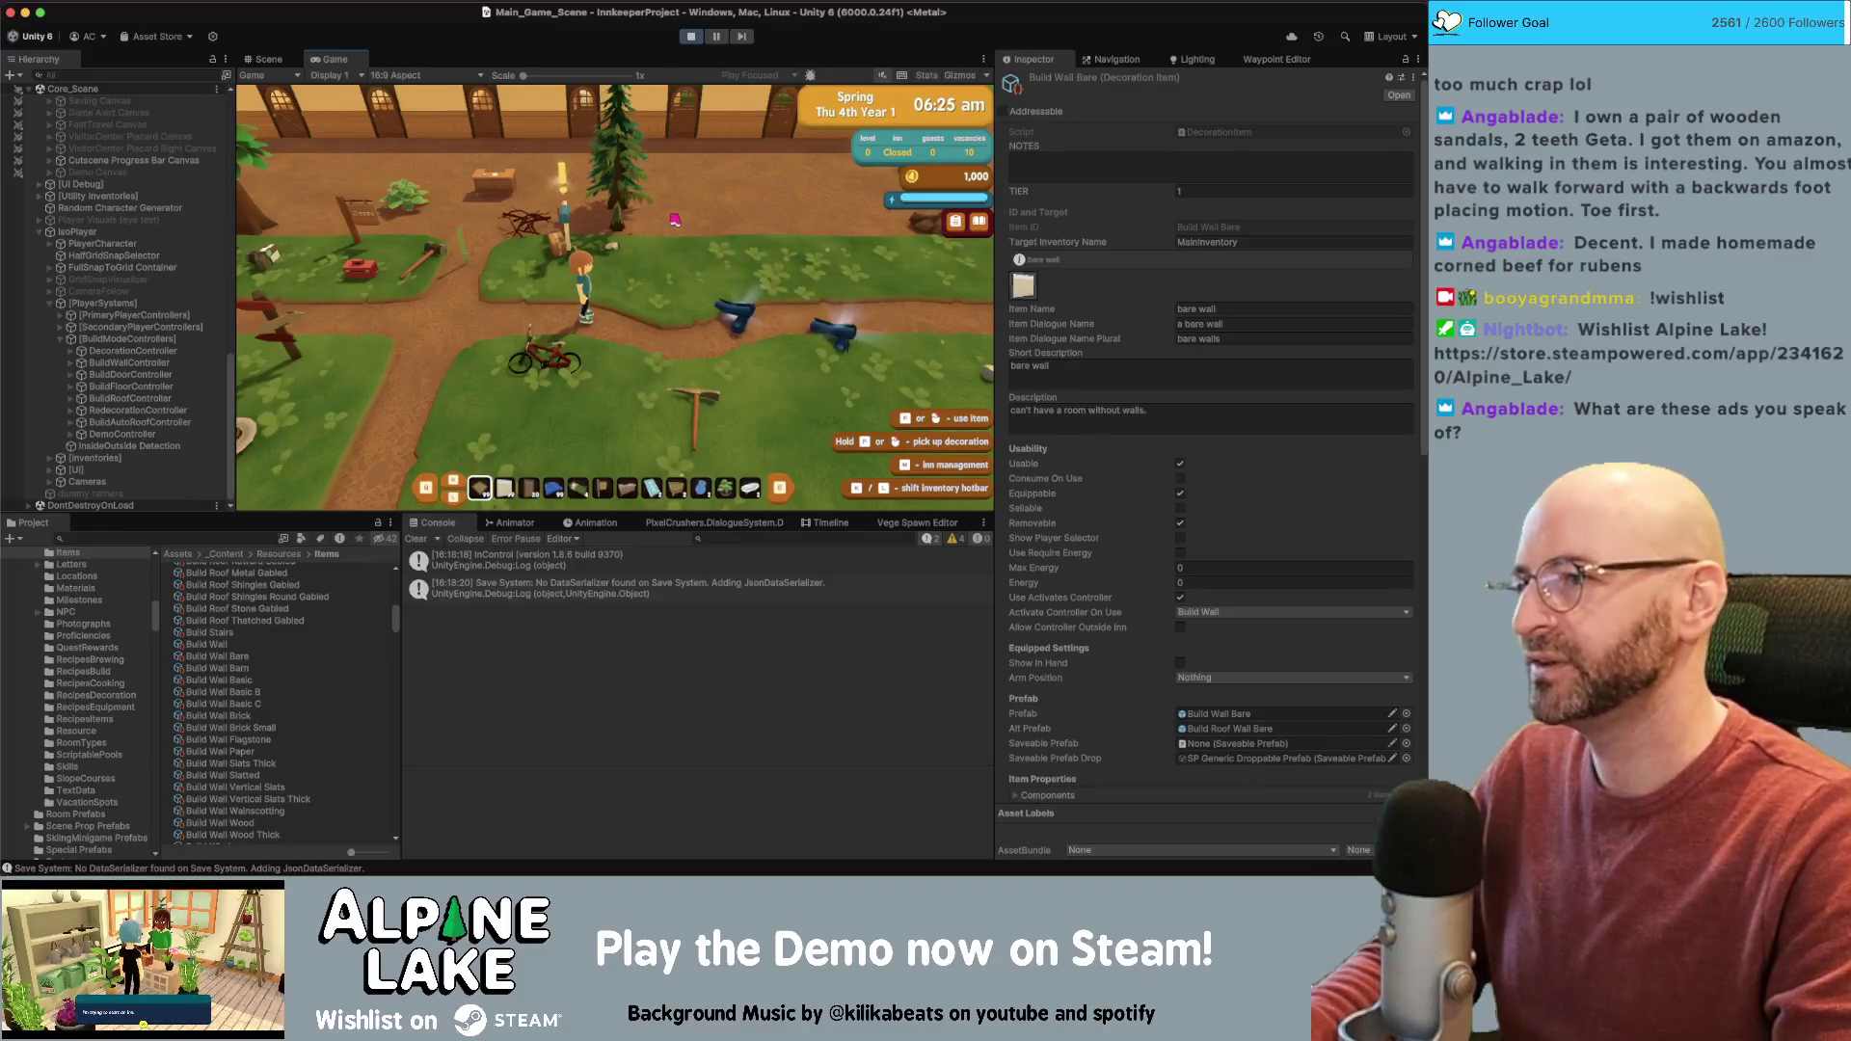
pyautogui.press('d')
pyautogui.press('d')
pyautogui.press('w')
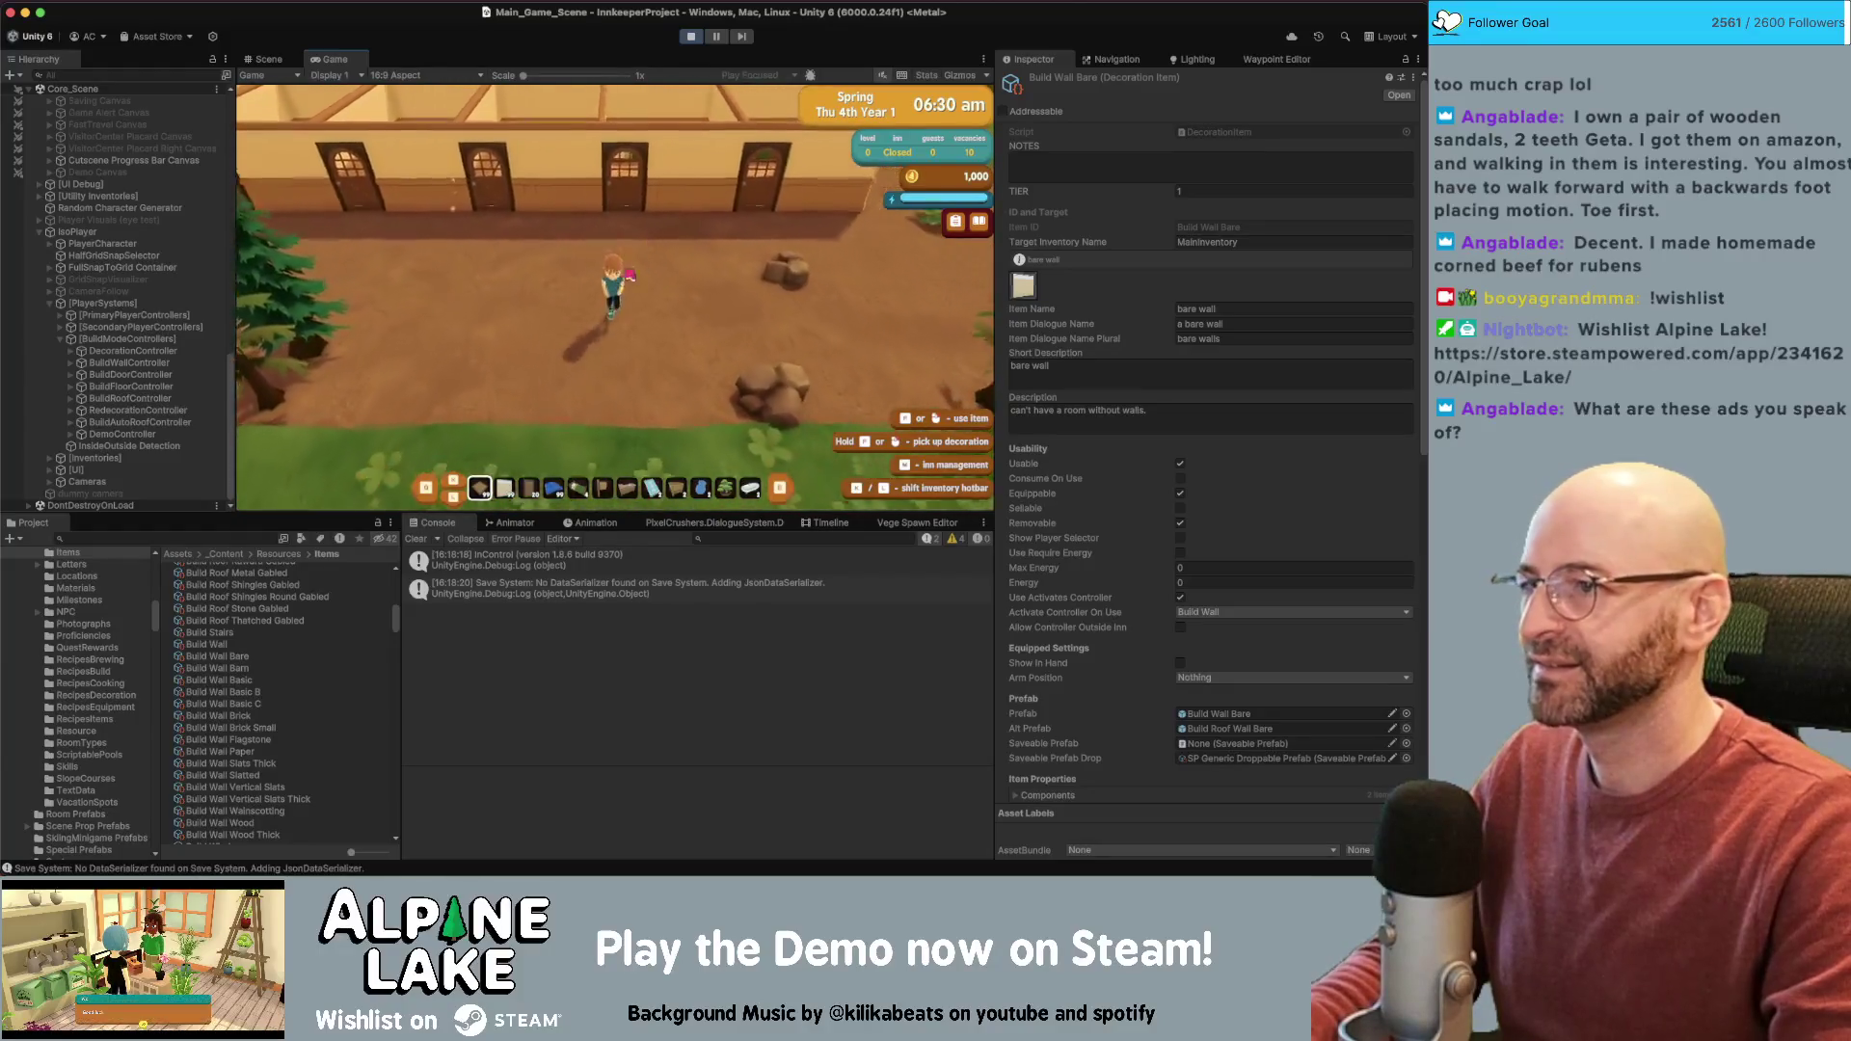
pyautogui.press('b')
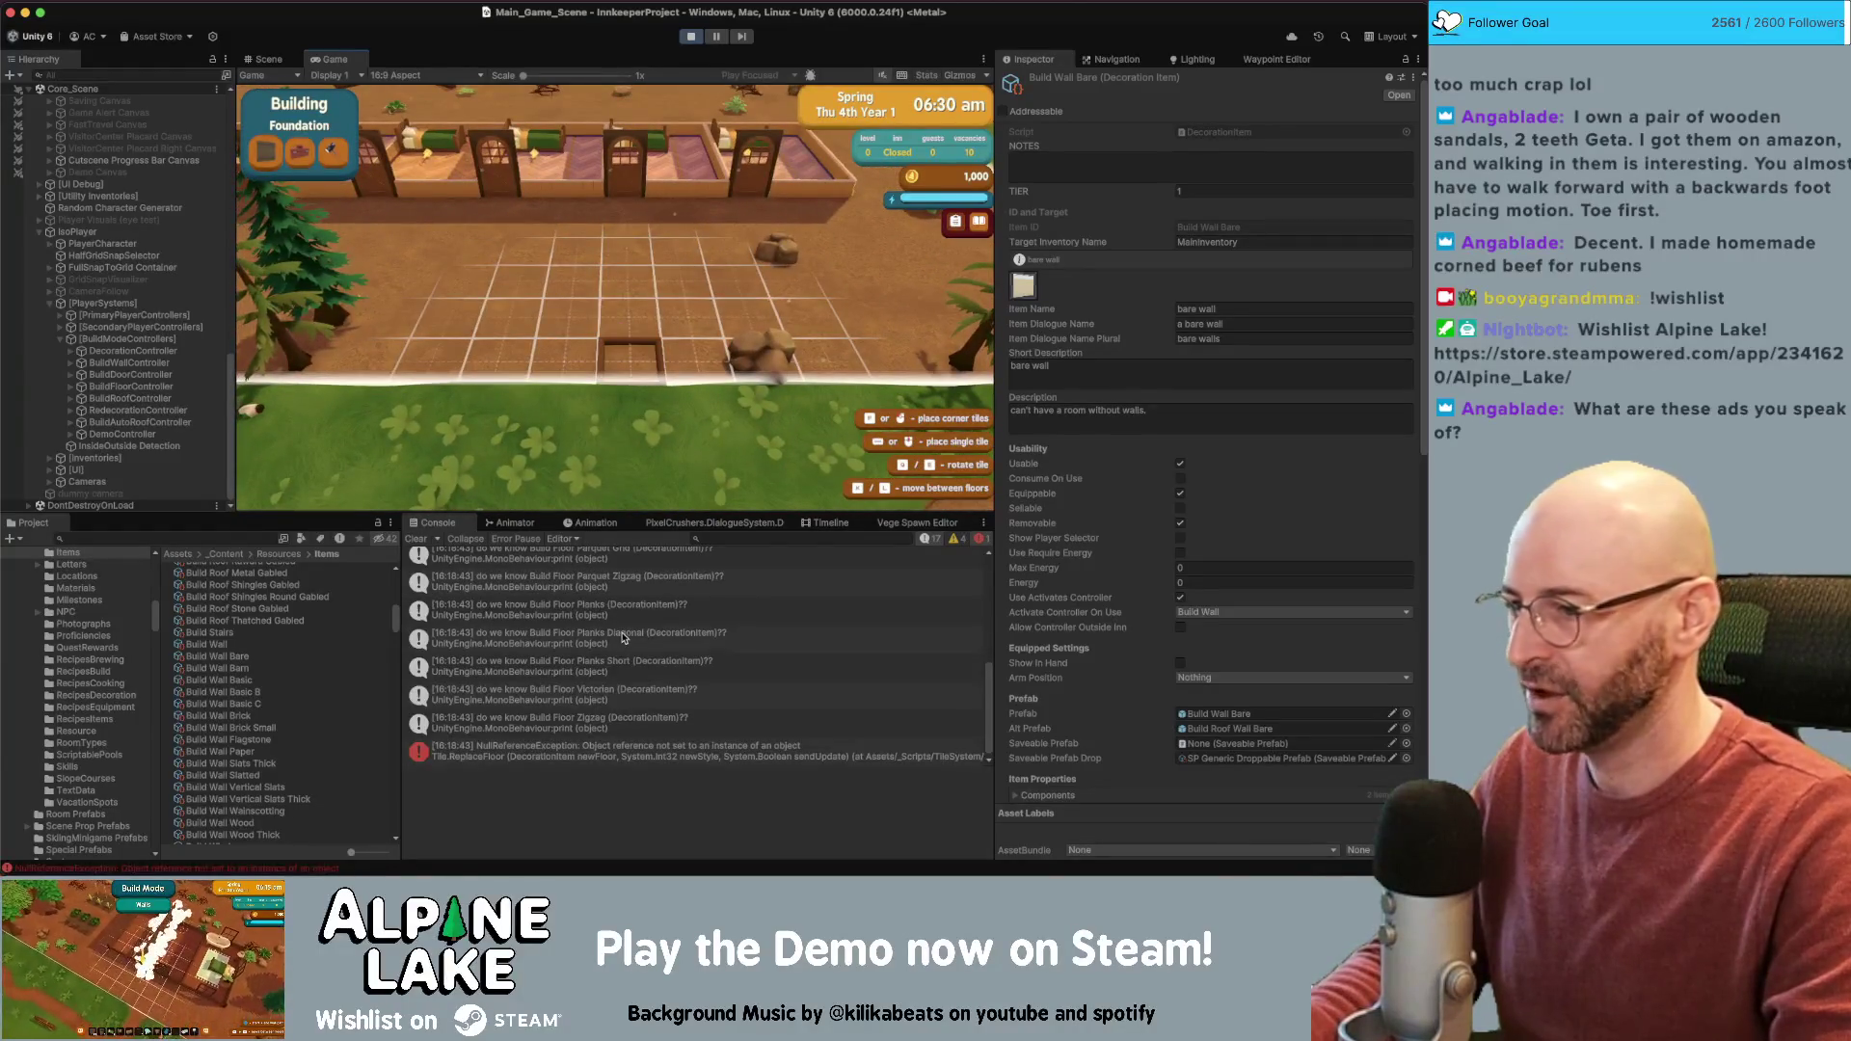
# Check the Checkerboard Diagonal, NullReferenceException and Build Floor Zigzag console stack traces, opening Zigzag's source
pyautogui.scroll(10, 555, 637)
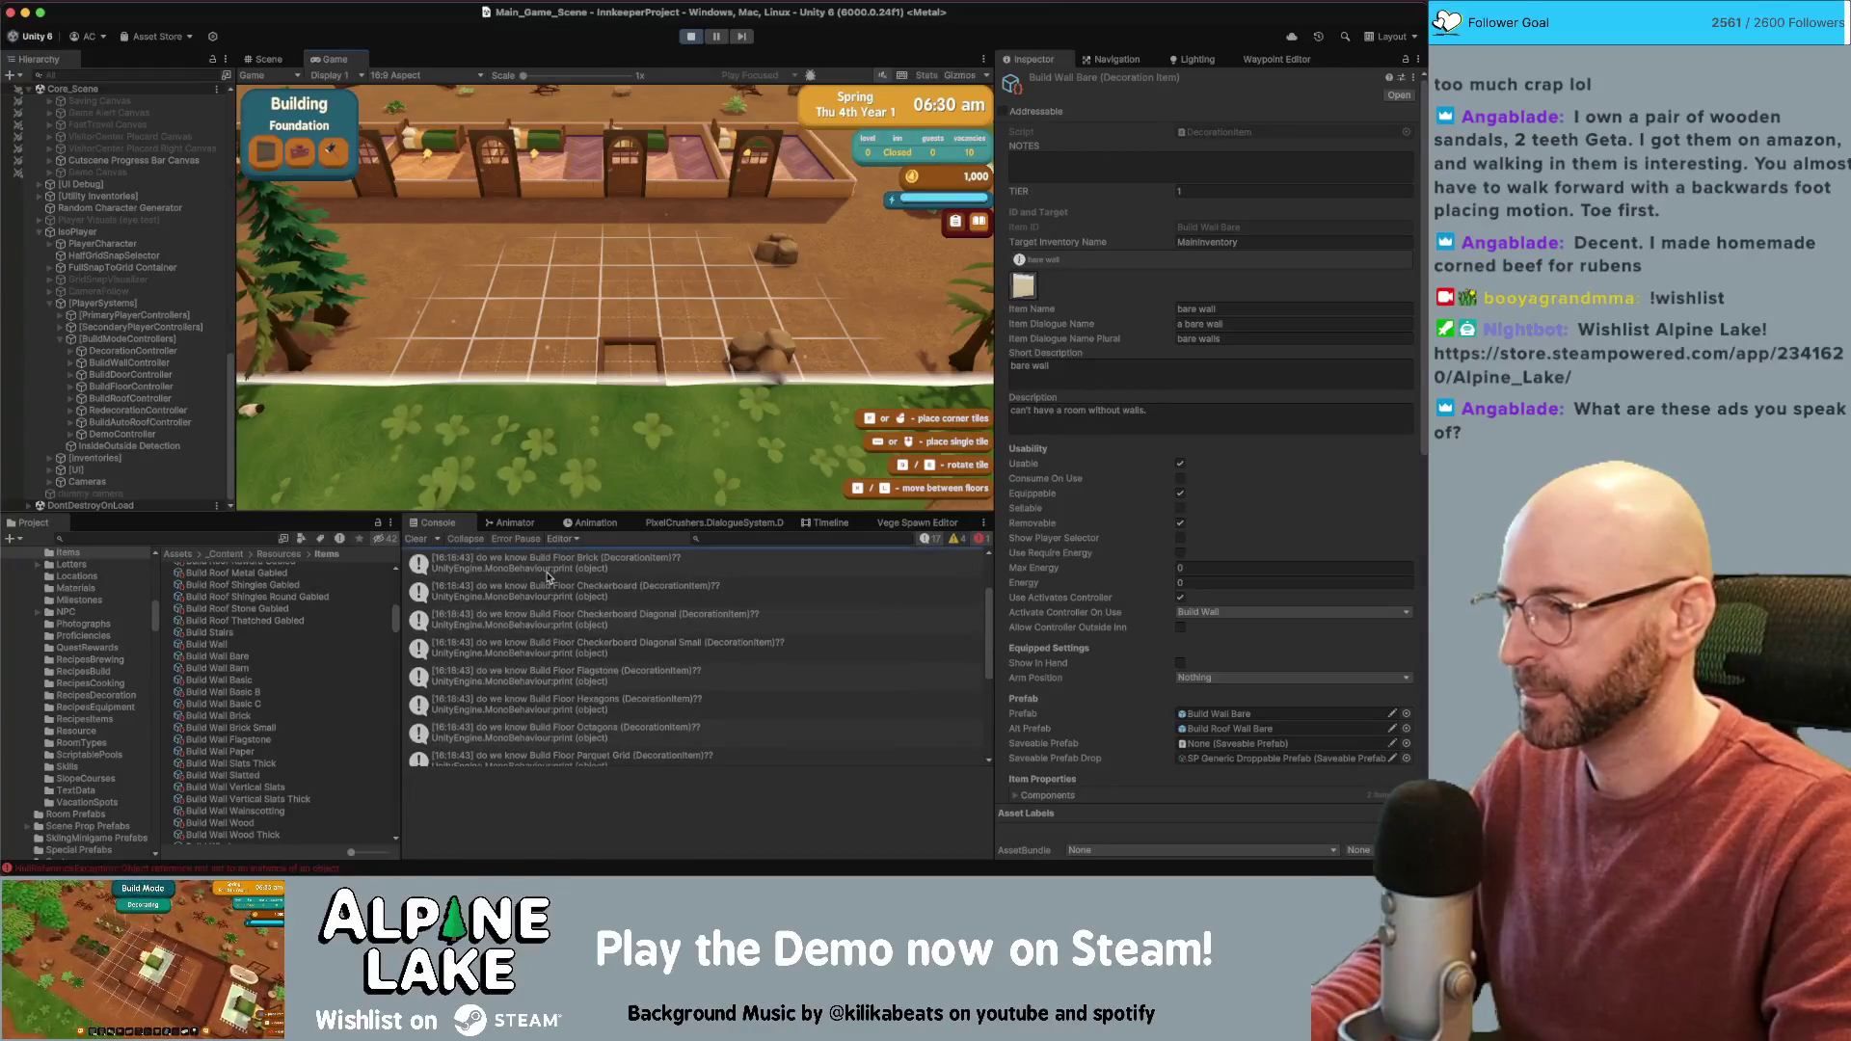
pyautogui.scroll(-3, 537, 590)
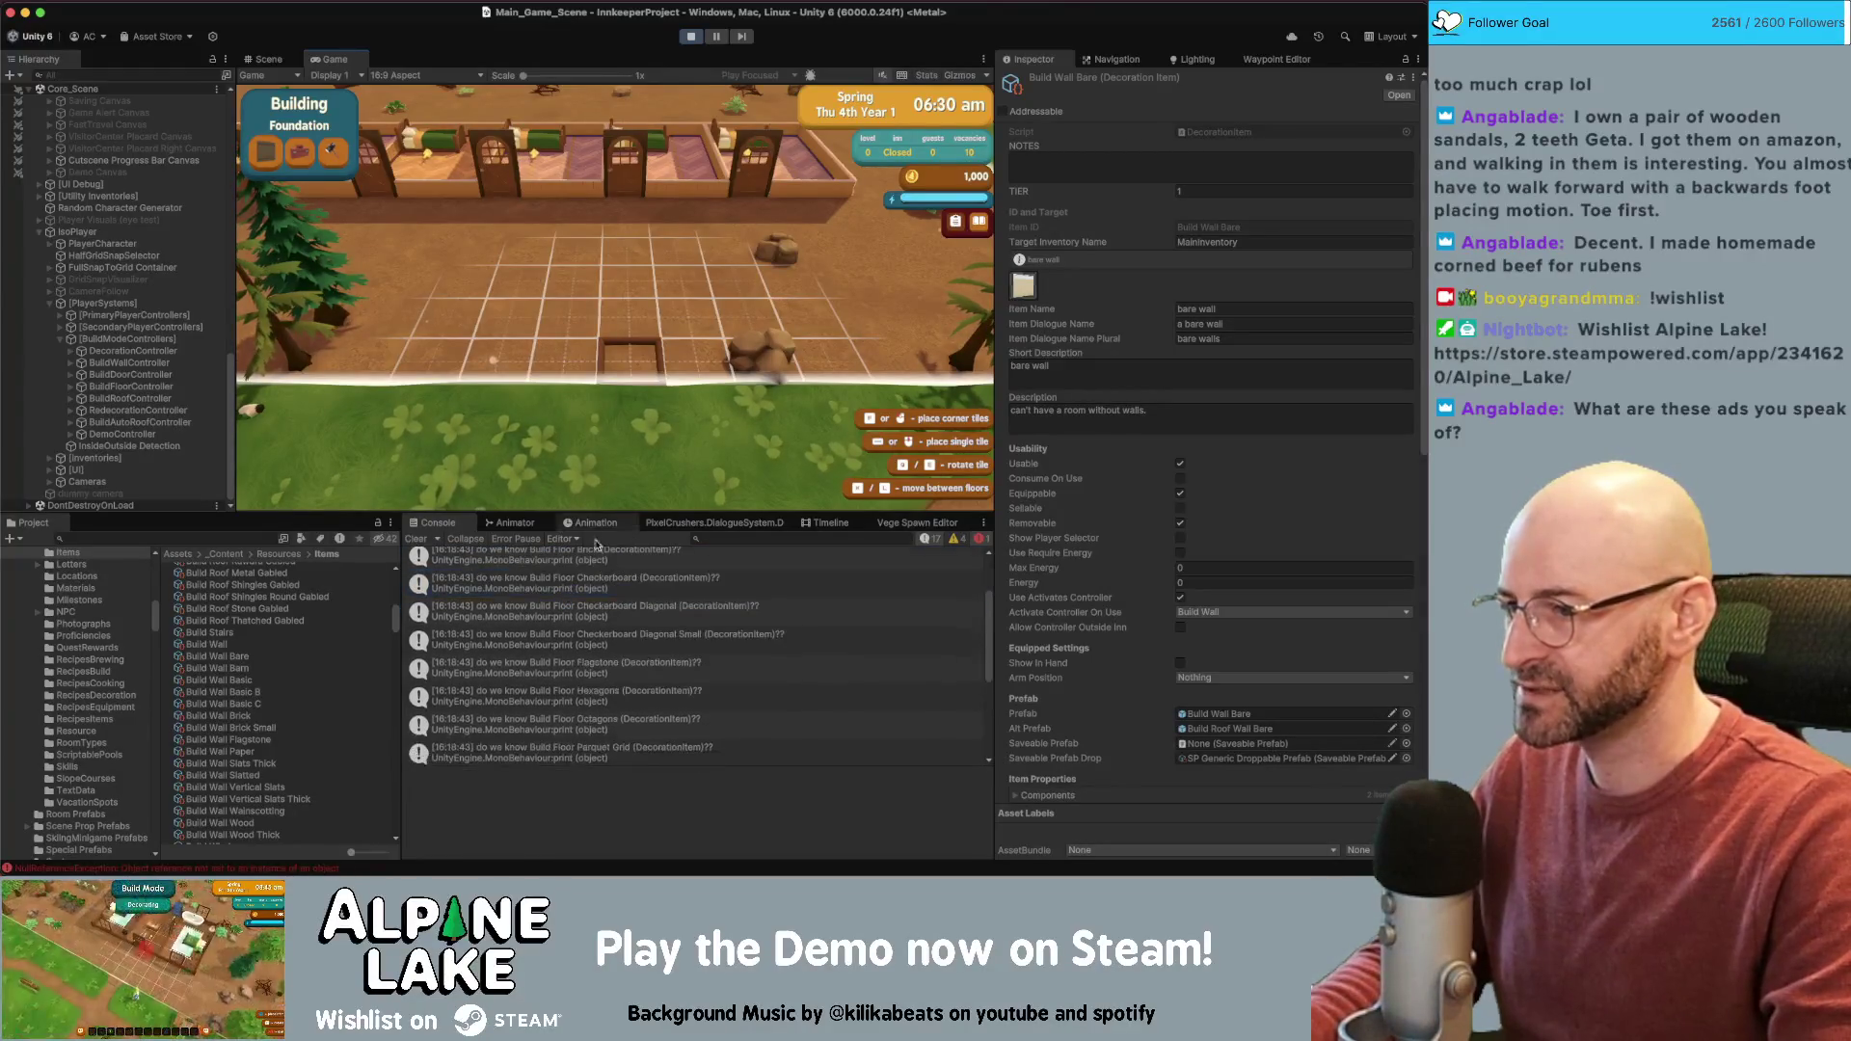
pyautogui.click(557, 617)
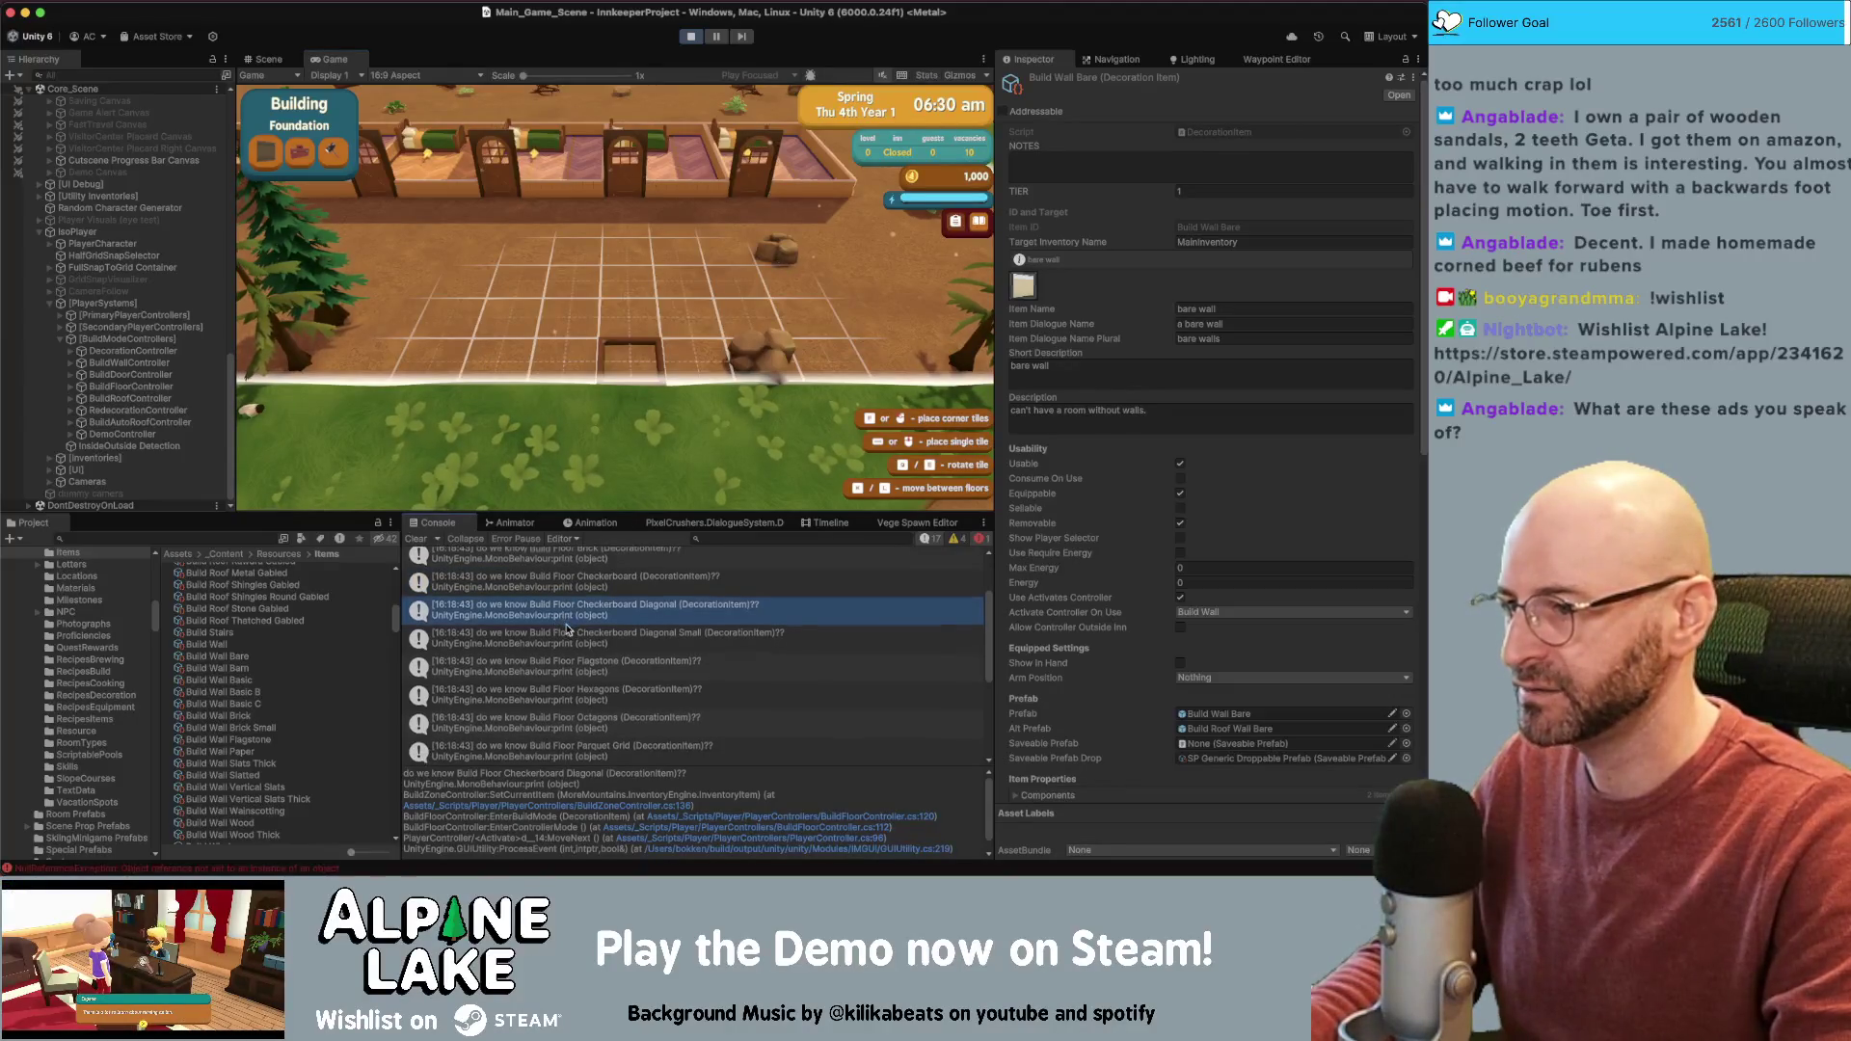
pyautogui.scroll(-4, 566, 626)
pyautogui.click(577, 750)
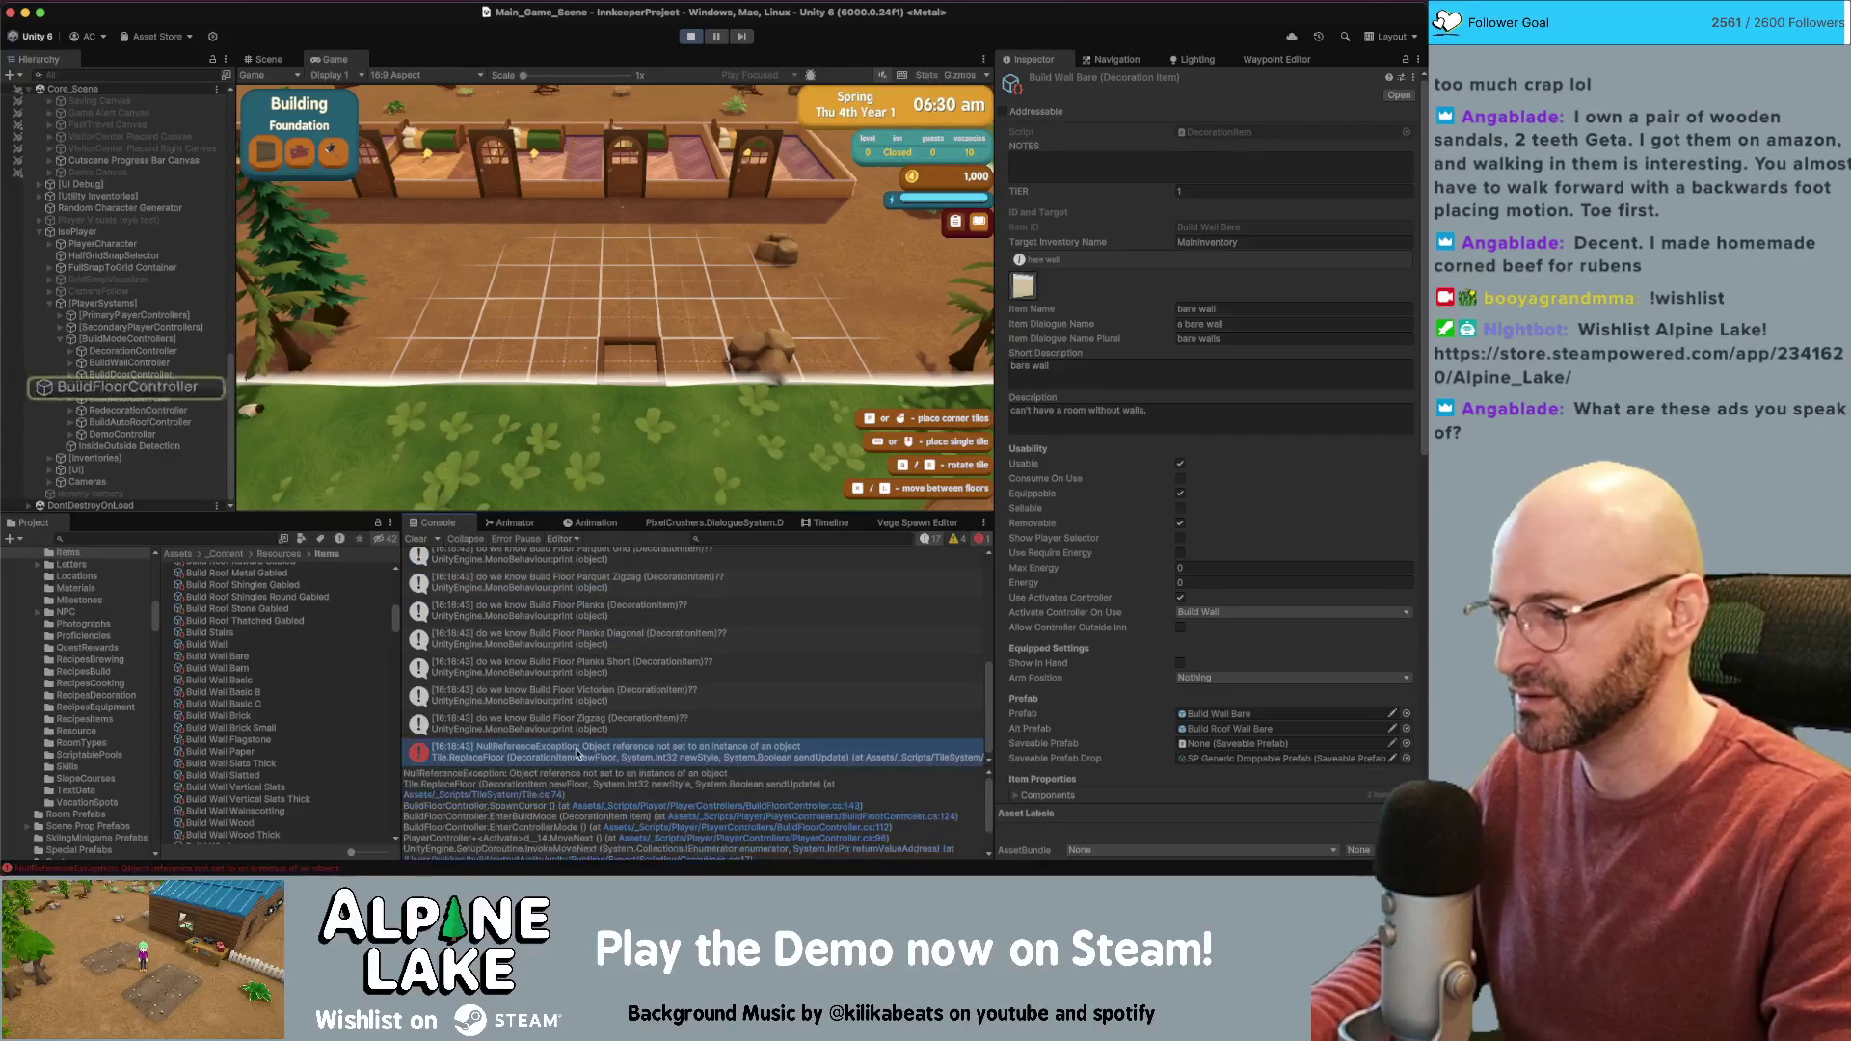
pyautogui.click(576, 724)
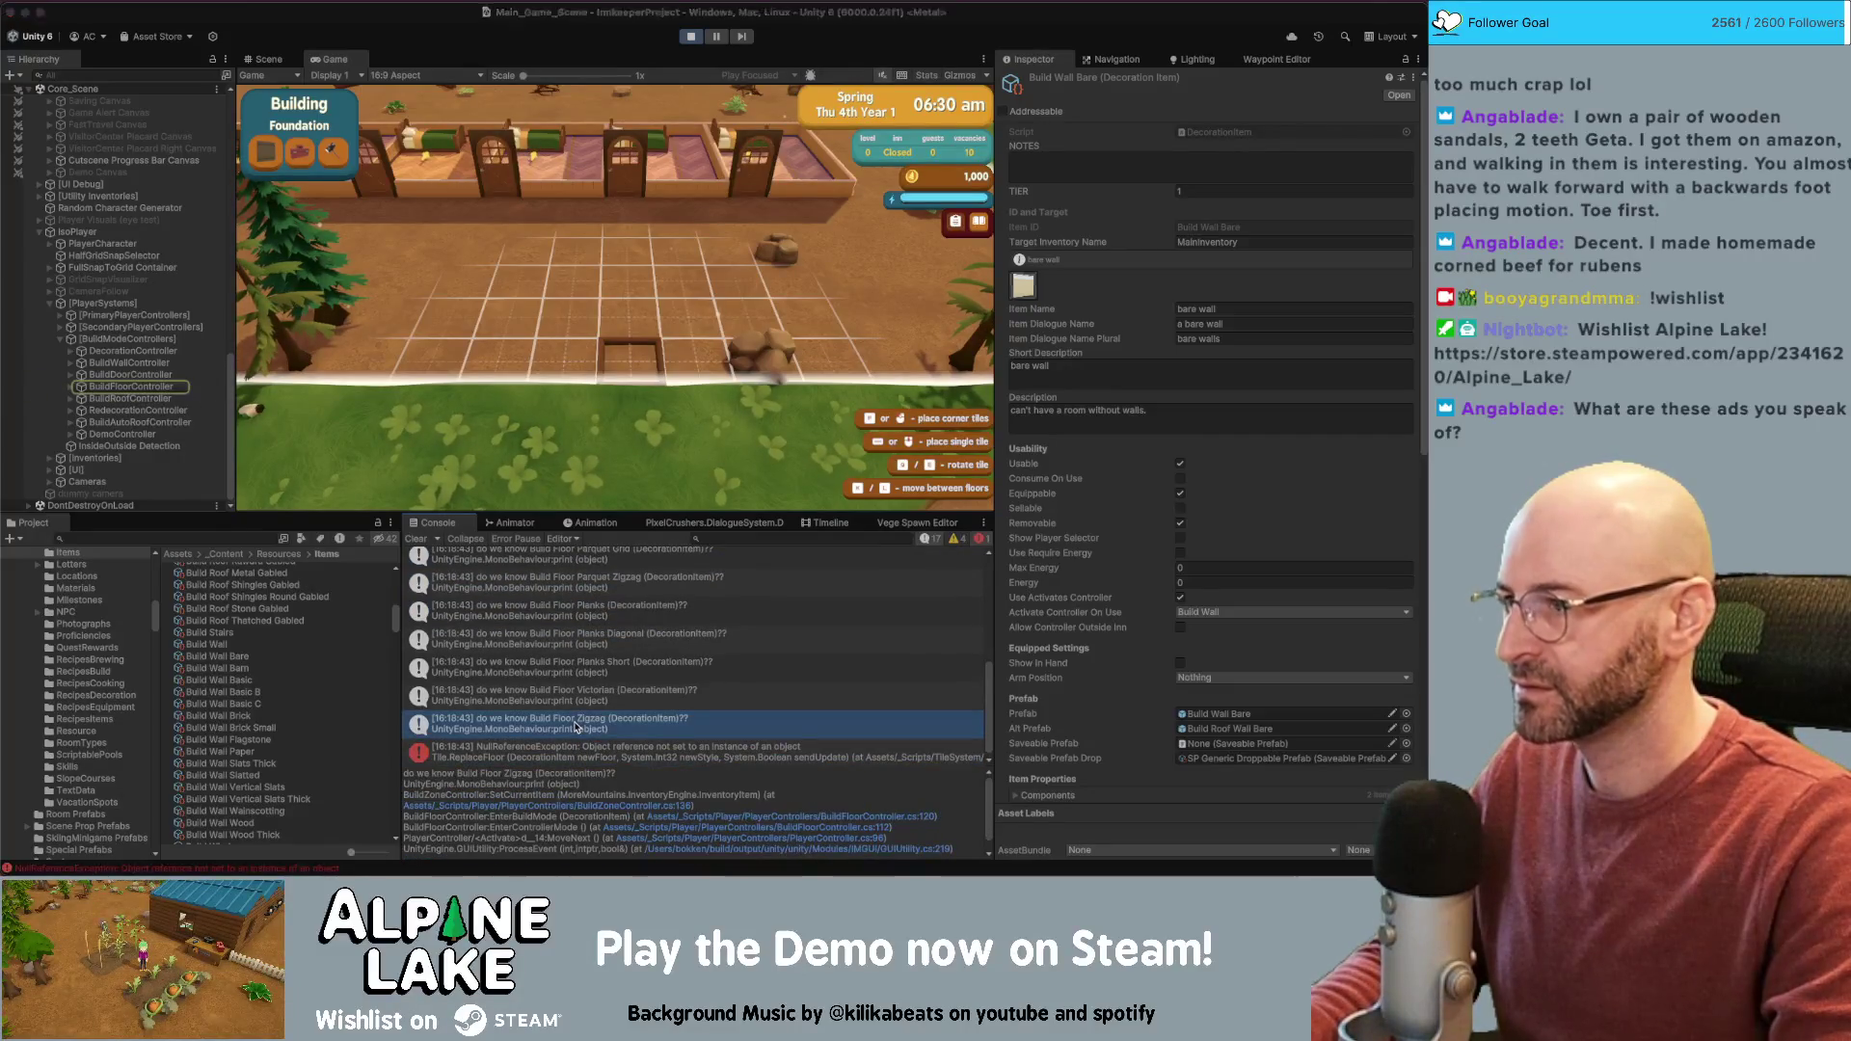
pyautogui.doubleClick(576, 727)
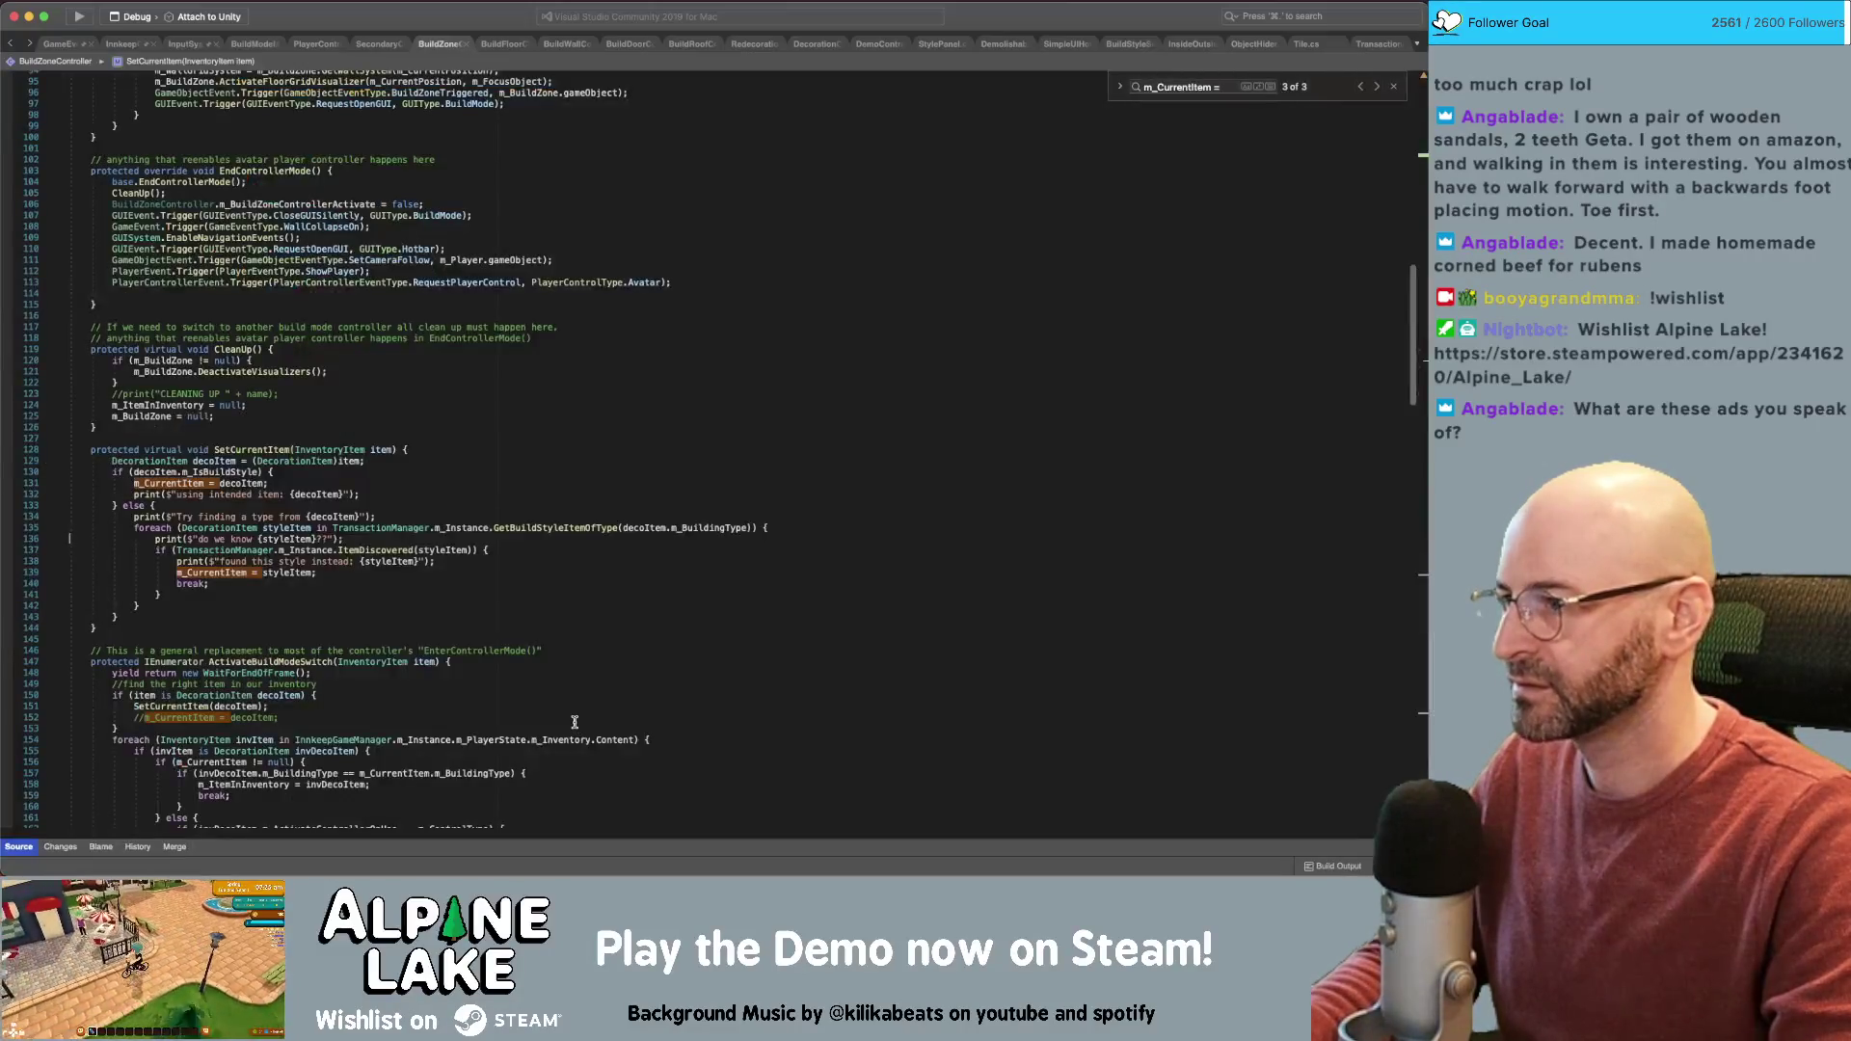
pyautogui.keyDown('super'); pyautogui.click(386, 550); pyautogui.keyUp('super')
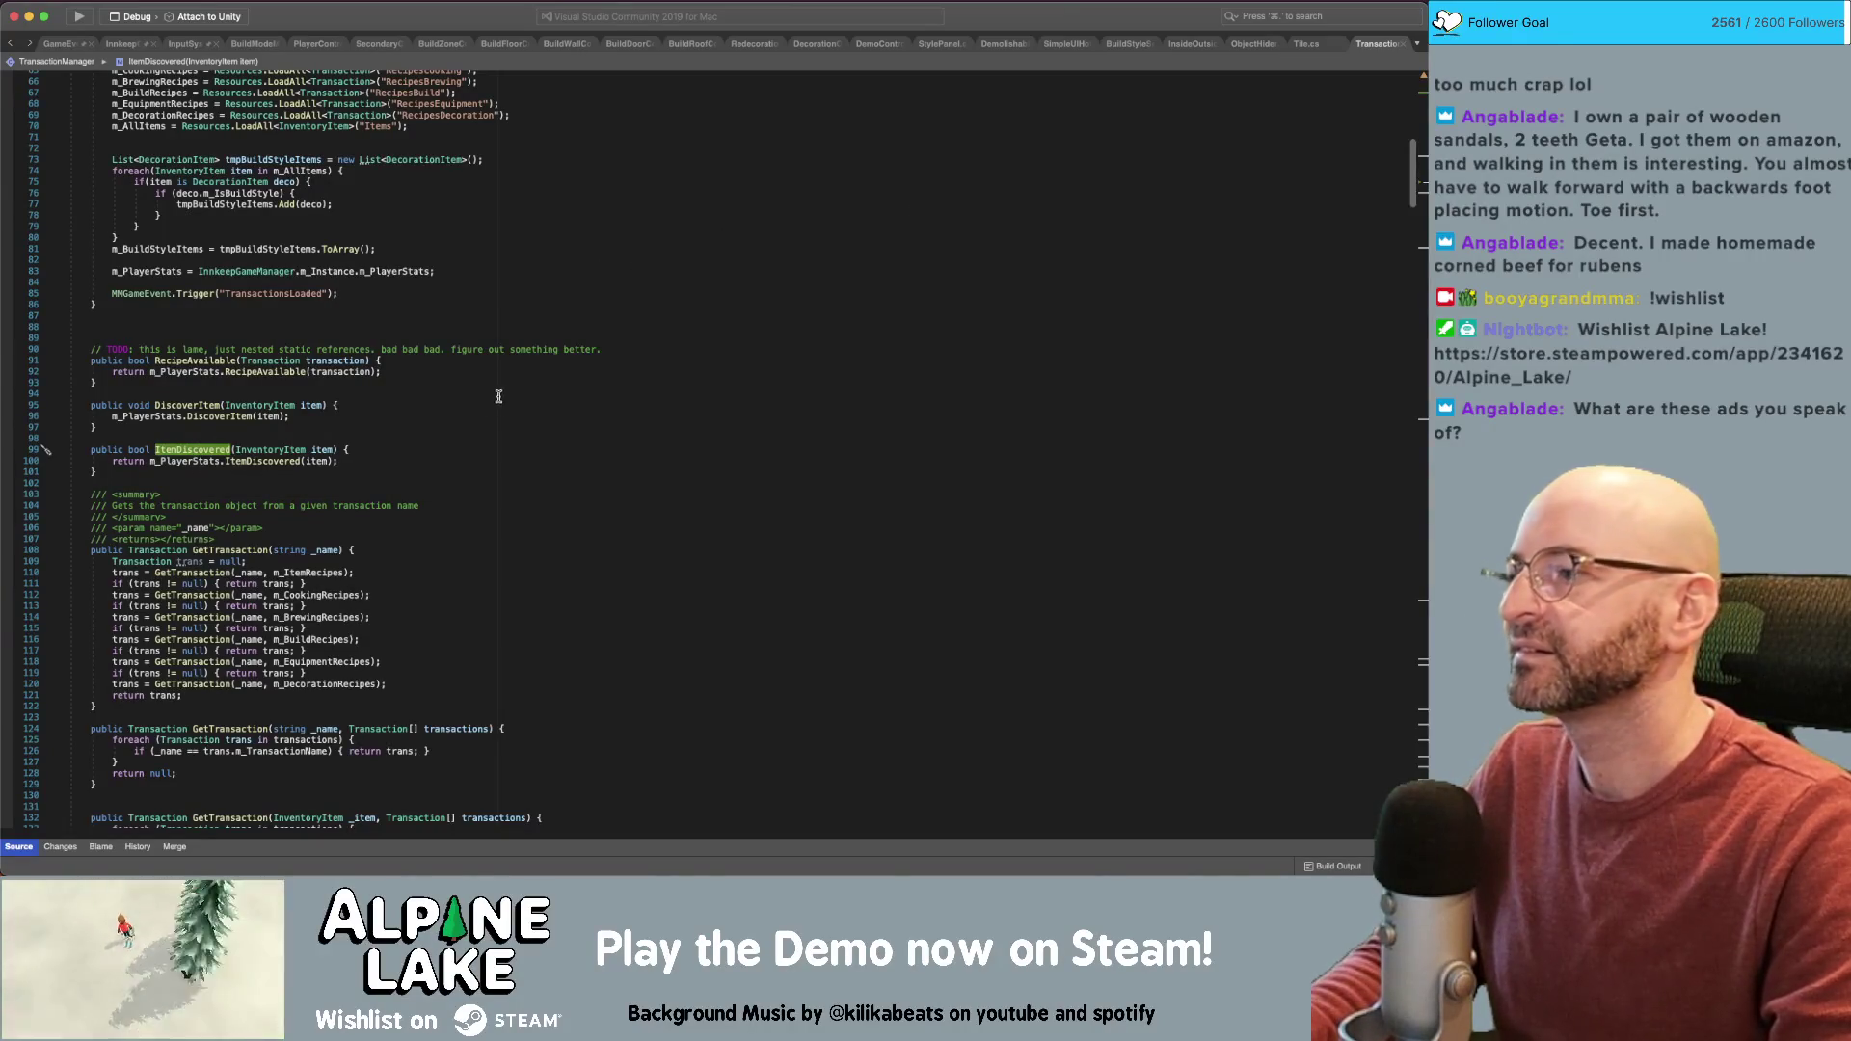
pyautogui.click(377, 449)
pyautogui.press('Return')
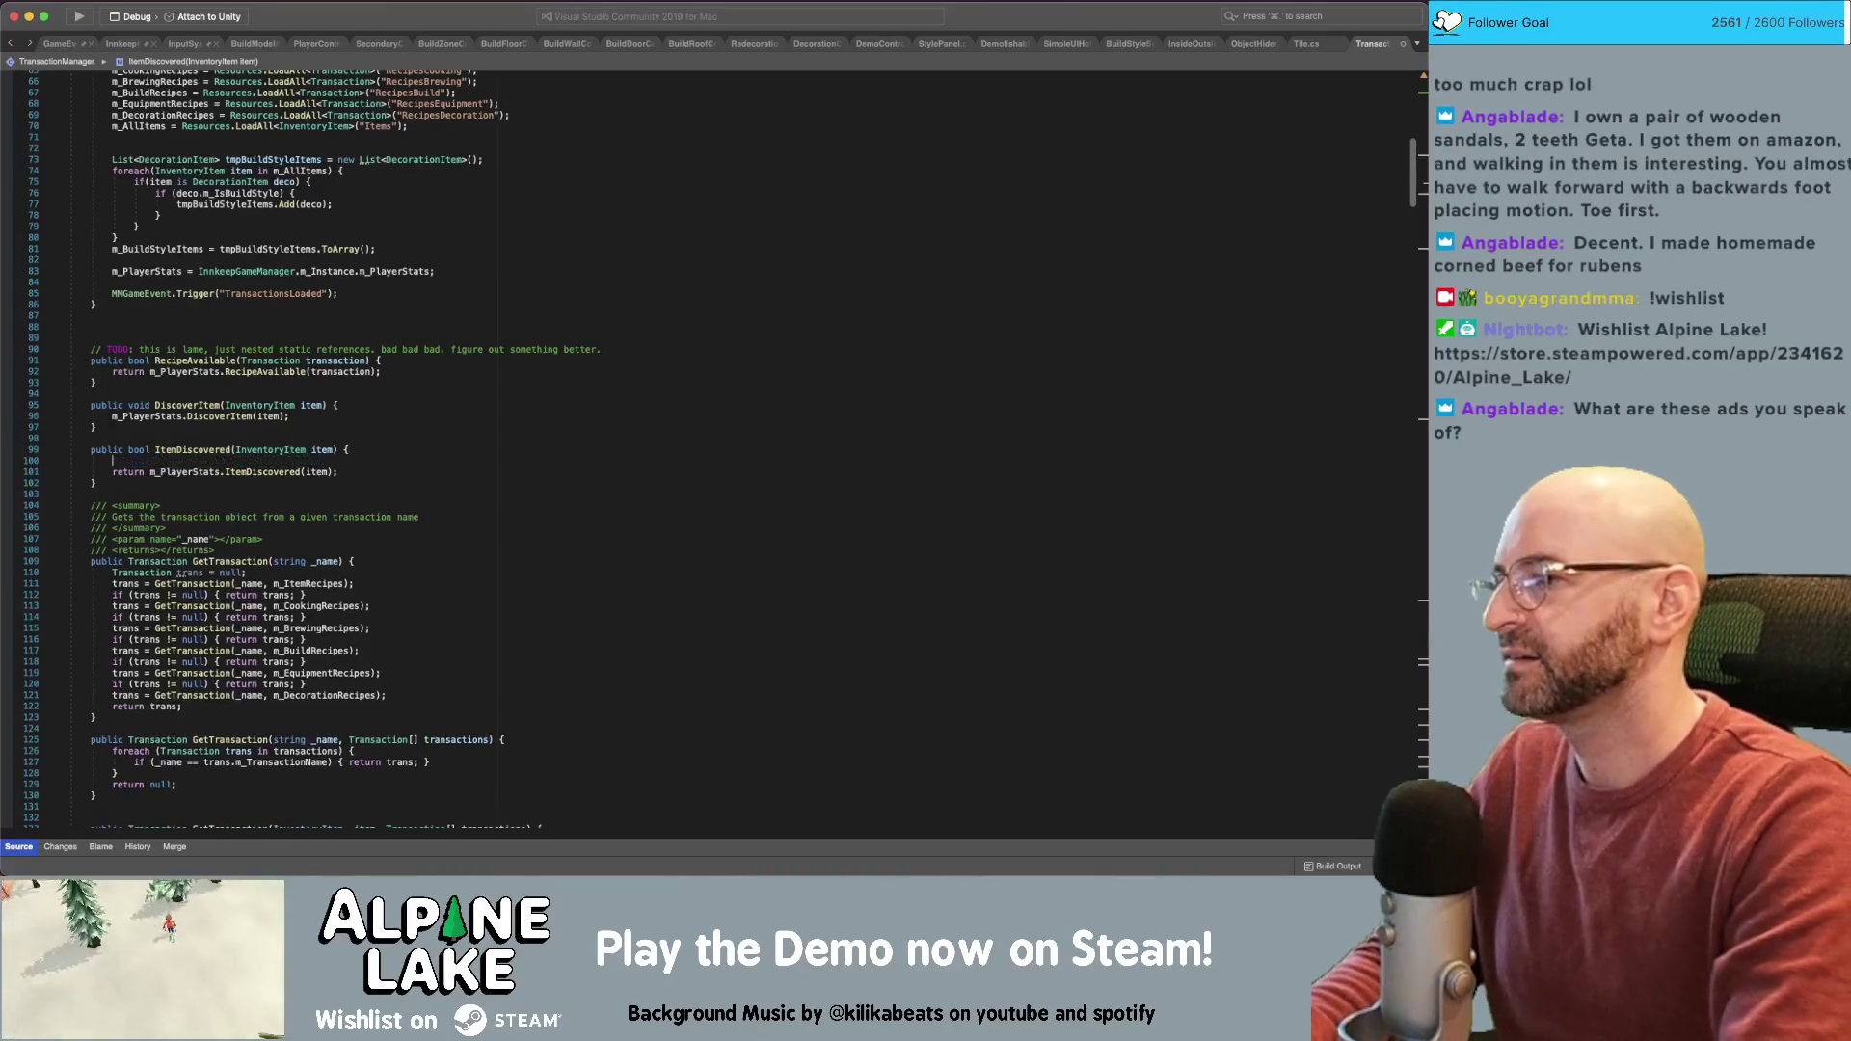
pyautogui.write('if(Pla')
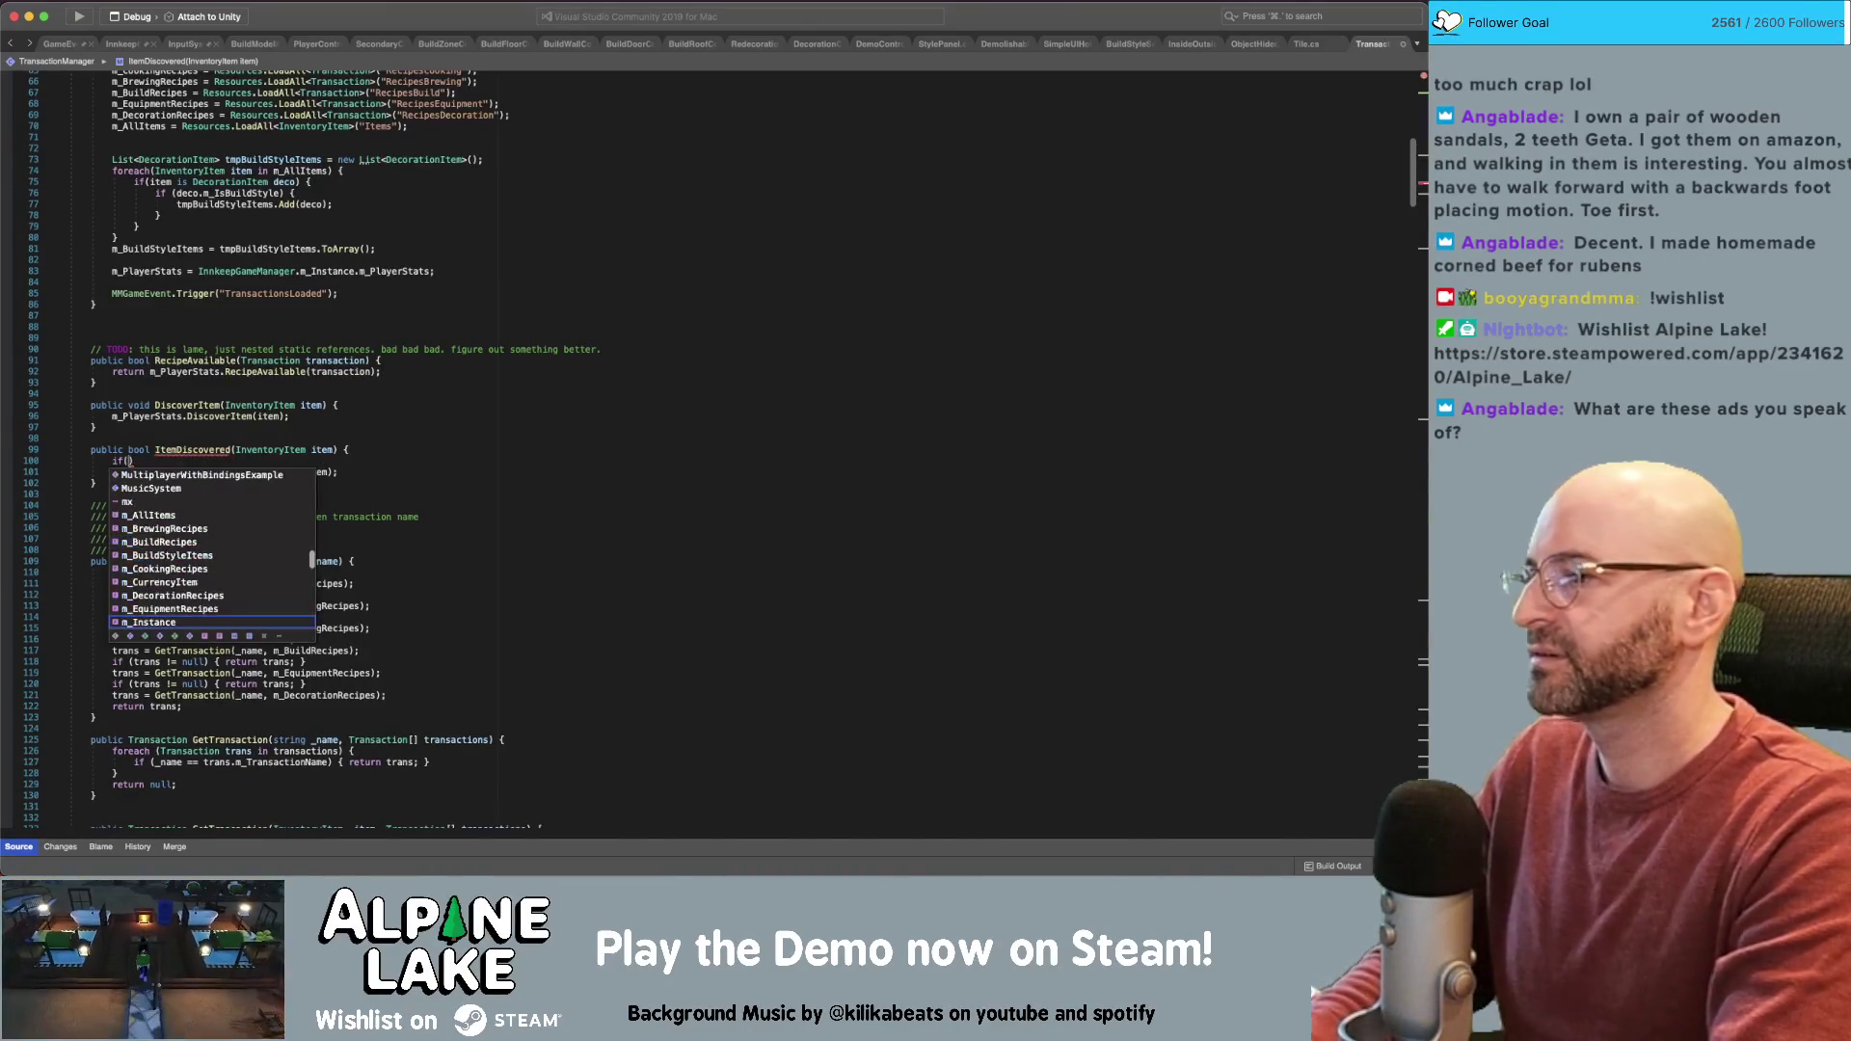
pyautogui.write('yer')
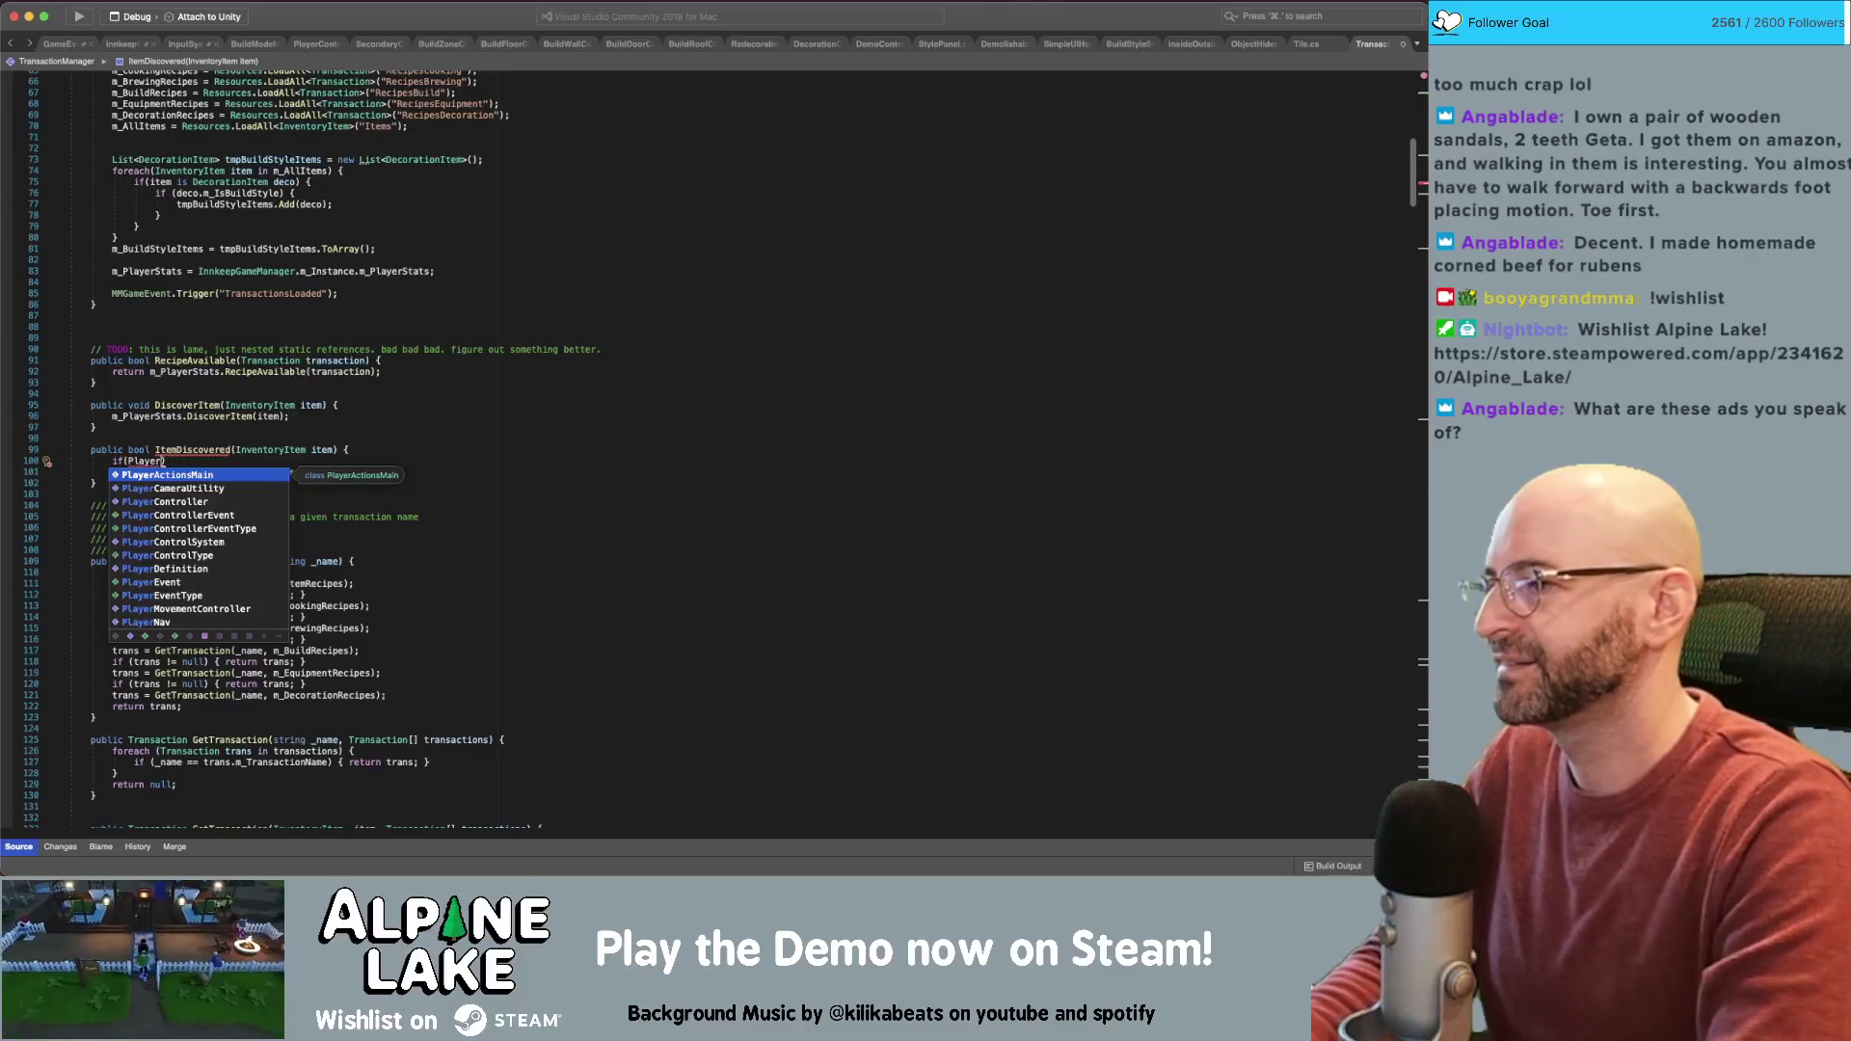
pyautogui.press('Escape')
pyautogui.press('BackSpace')
pyautogui.press('BackSpace')
pyautogui.press('BackSpace')
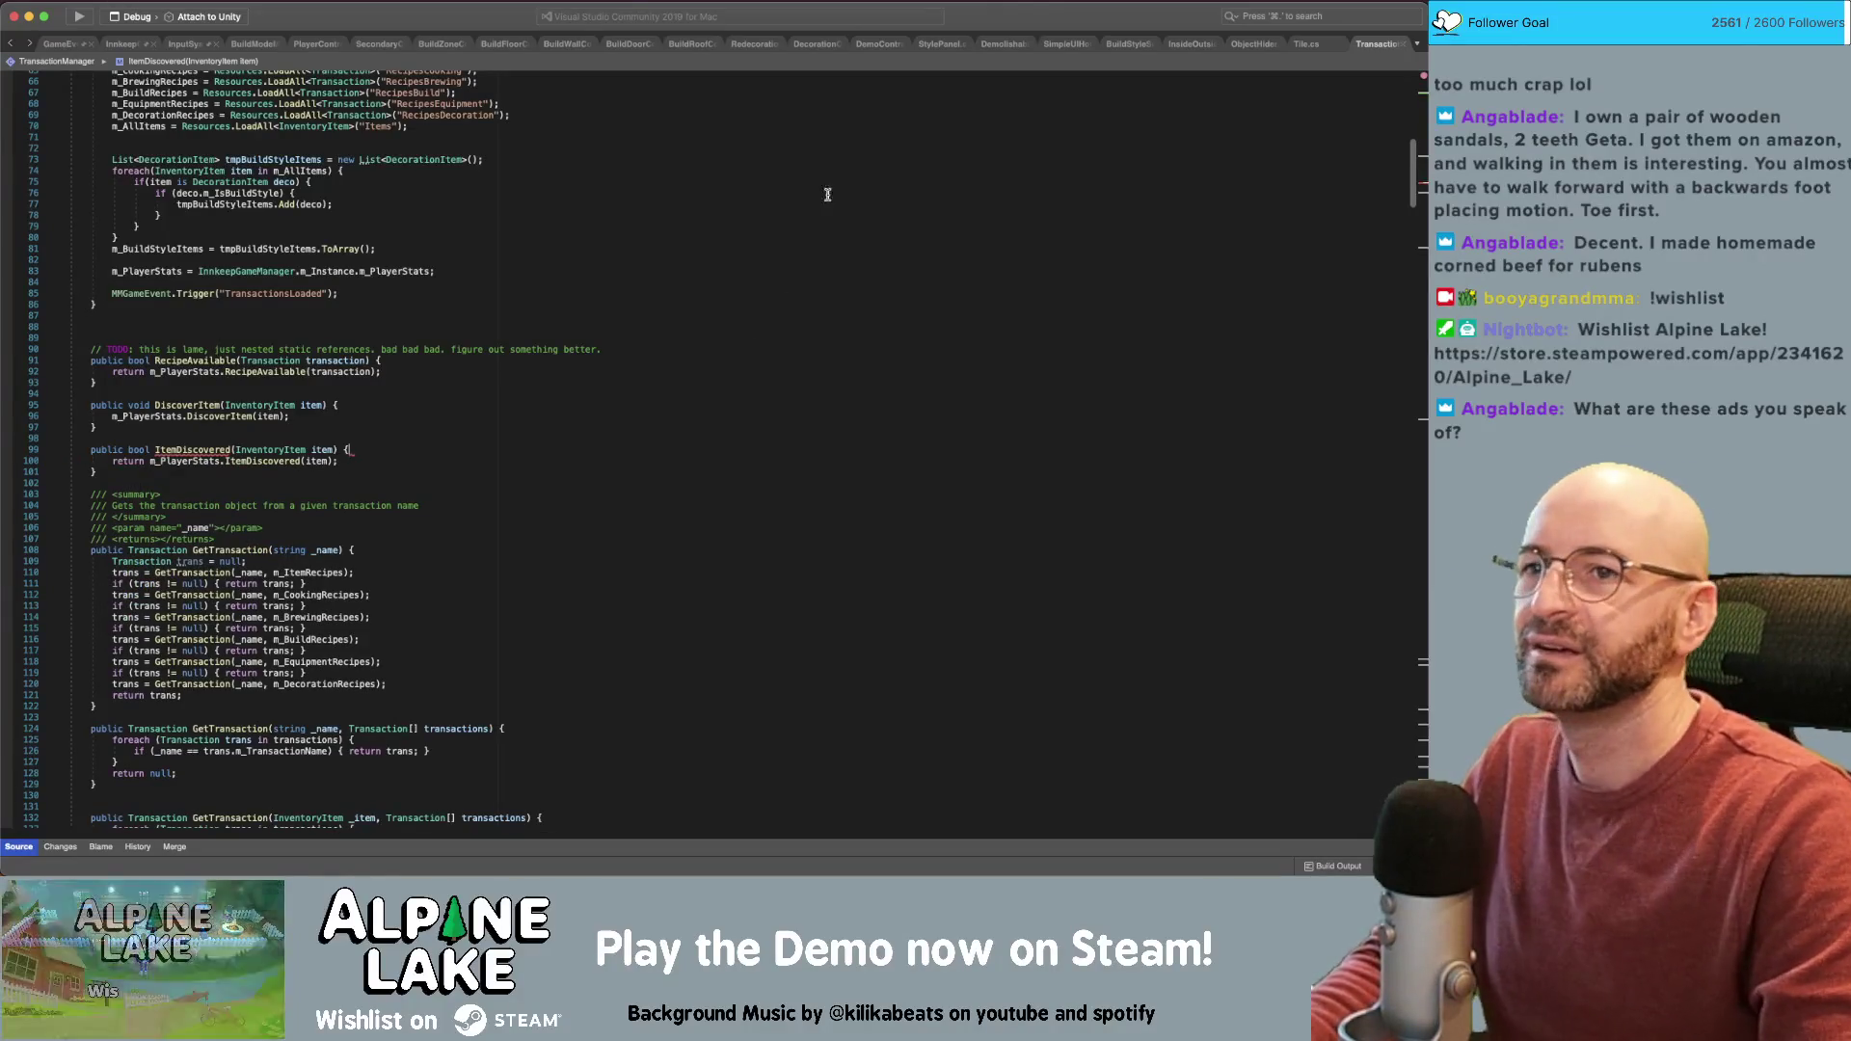
pyautogui.click(430, 46)
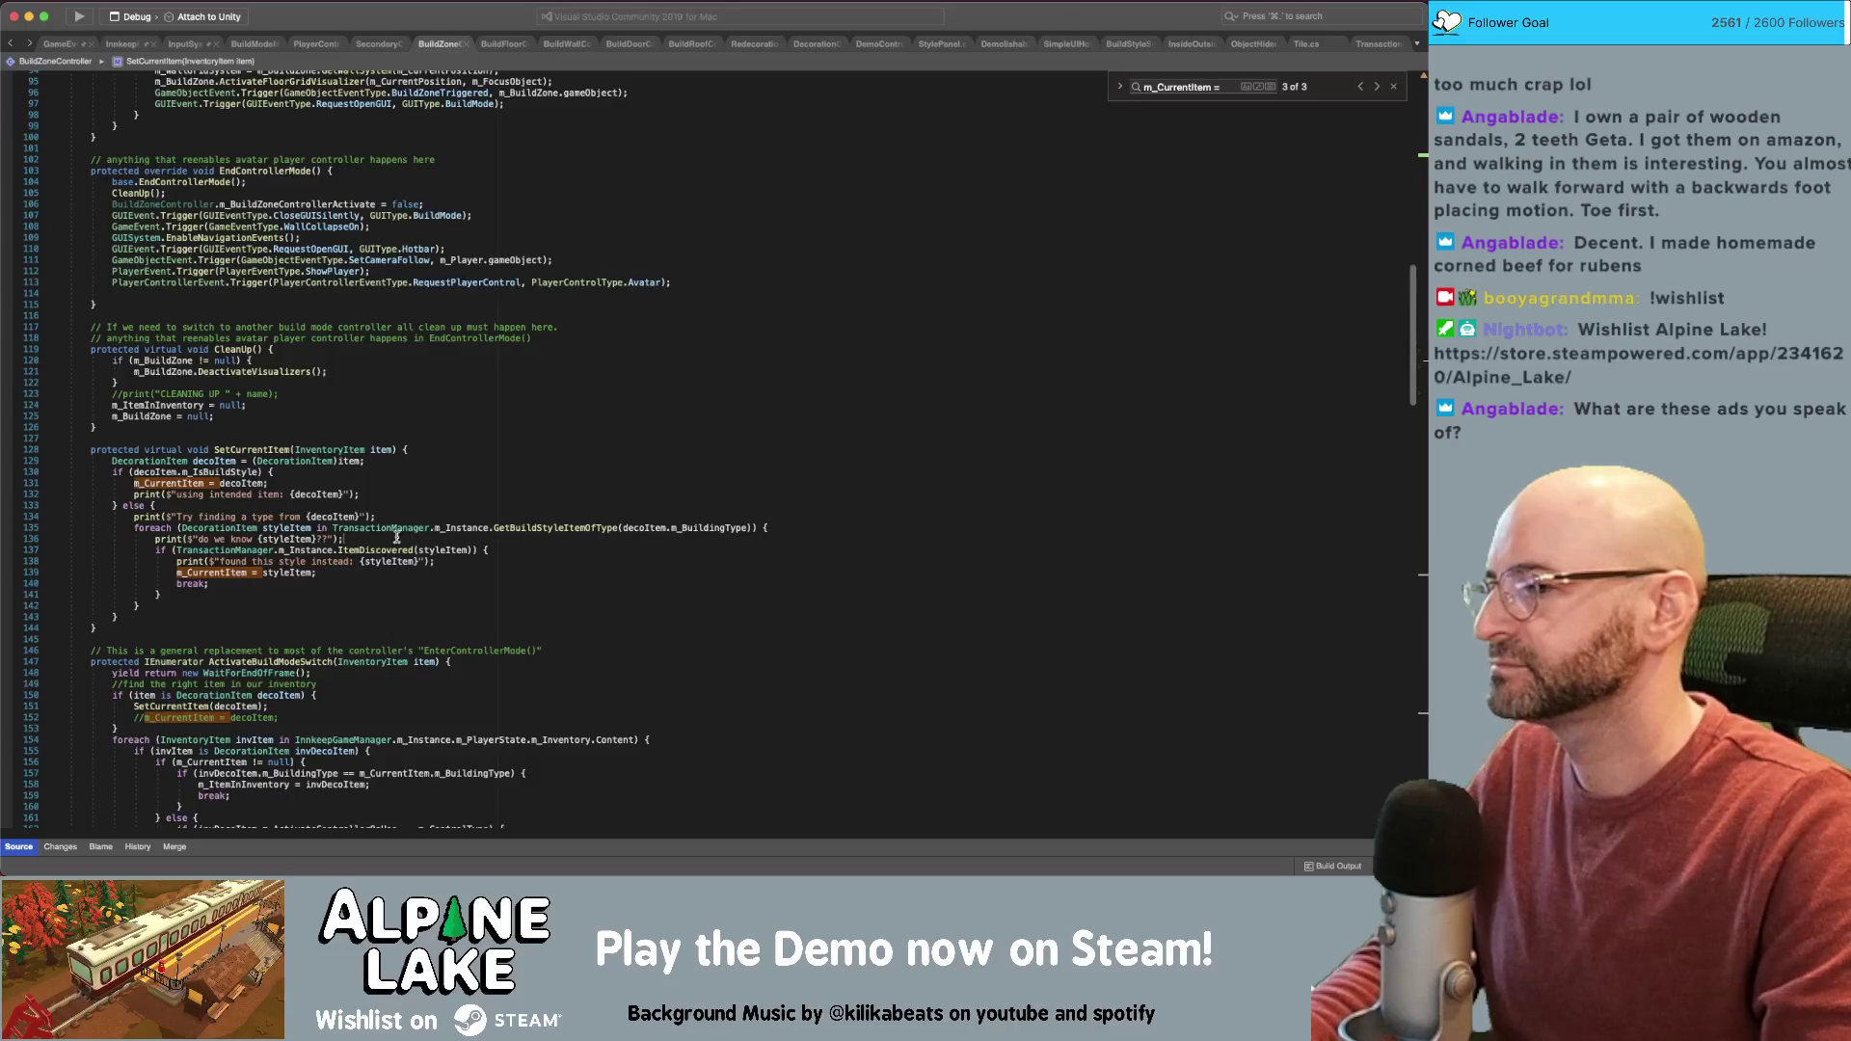
# Start a new condition with InnkeepGameManager.m_Instance, trying guesses for the show-all member name
pyautogui.press('Return')
pyautogui.write('(')
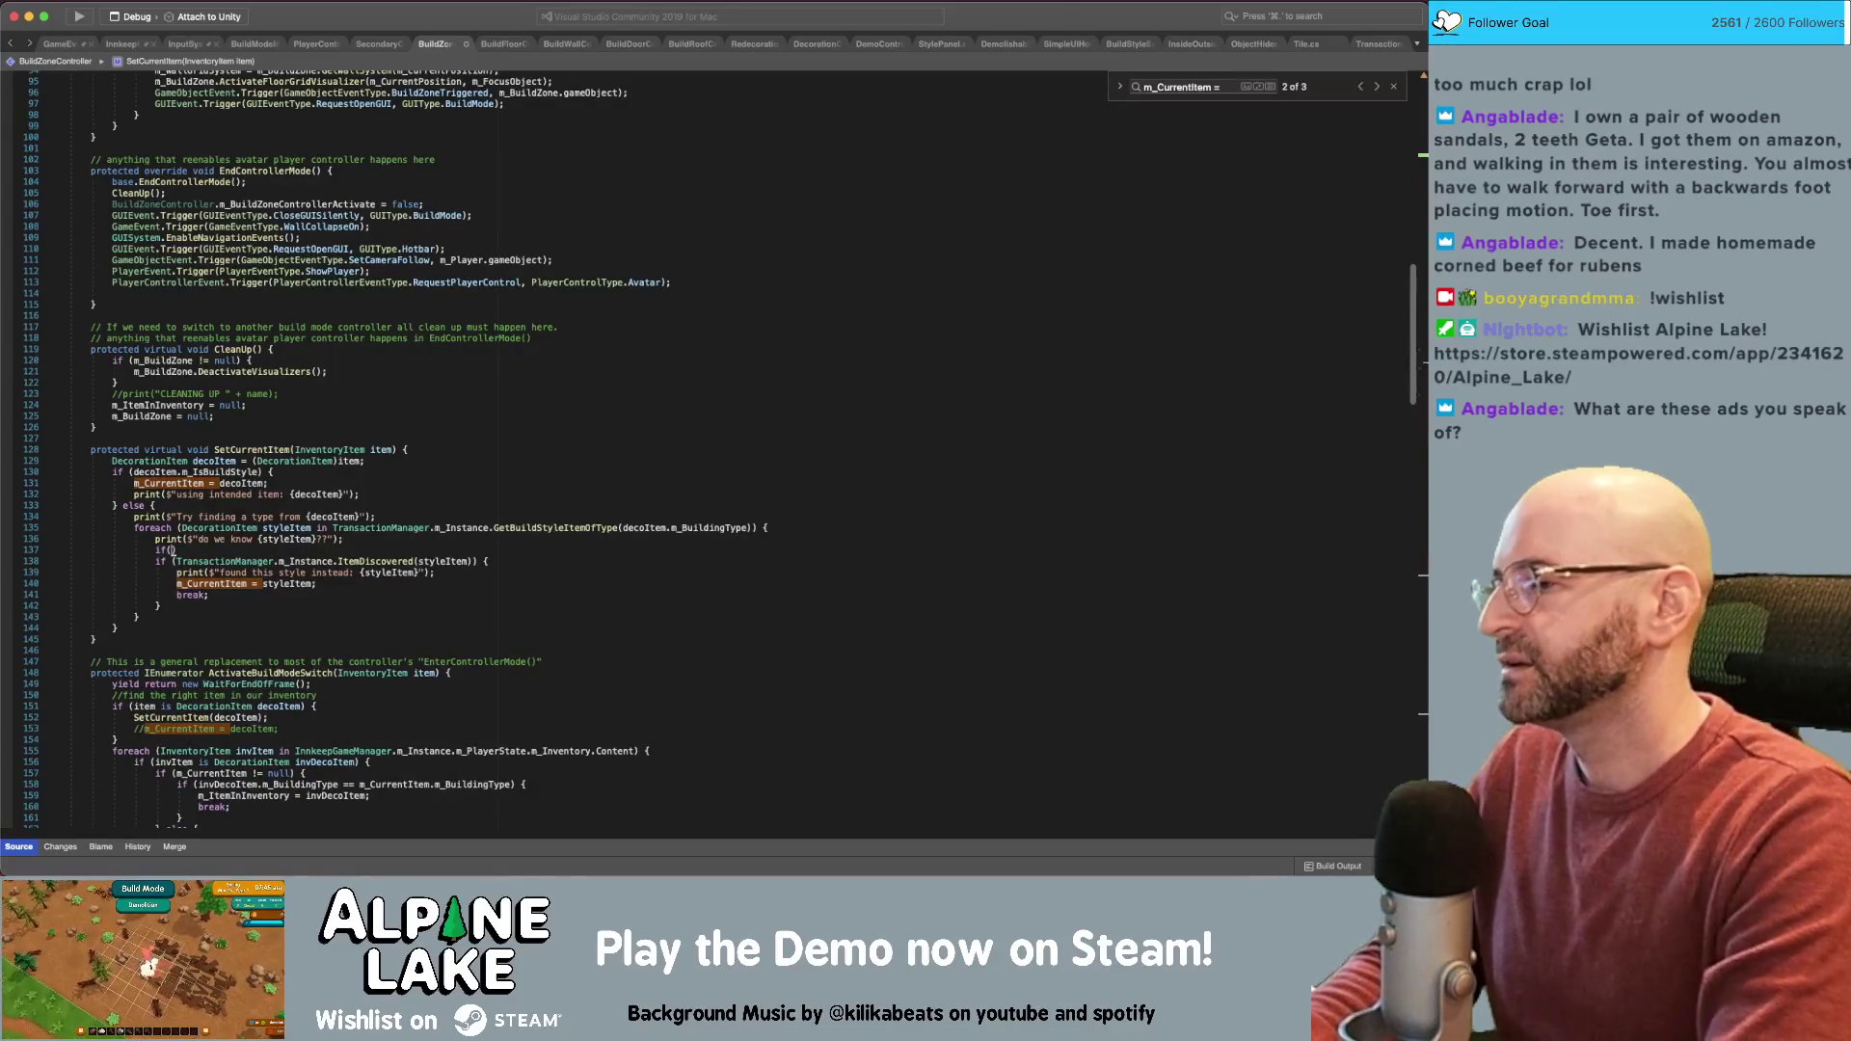
pyautogui.write('Innk')
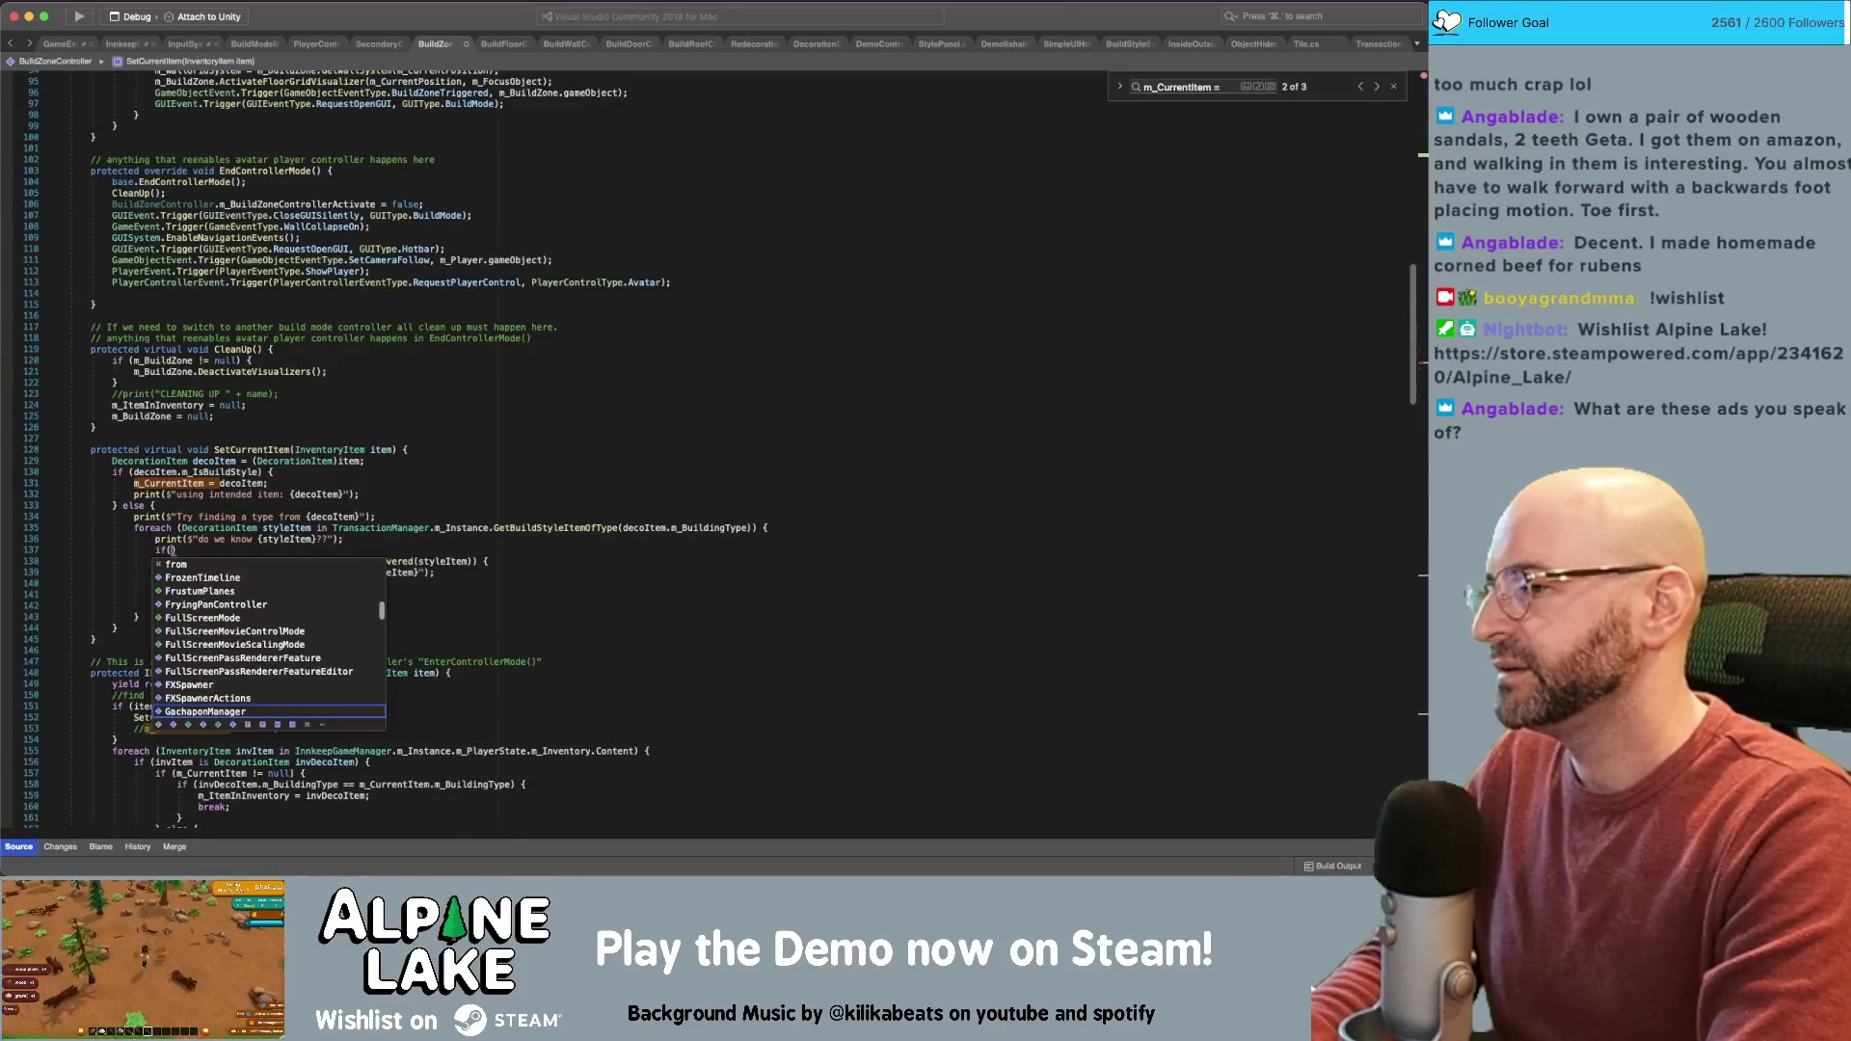
pyautogui.press('Return')
pyautogui.write('_Instance.m_Kn')
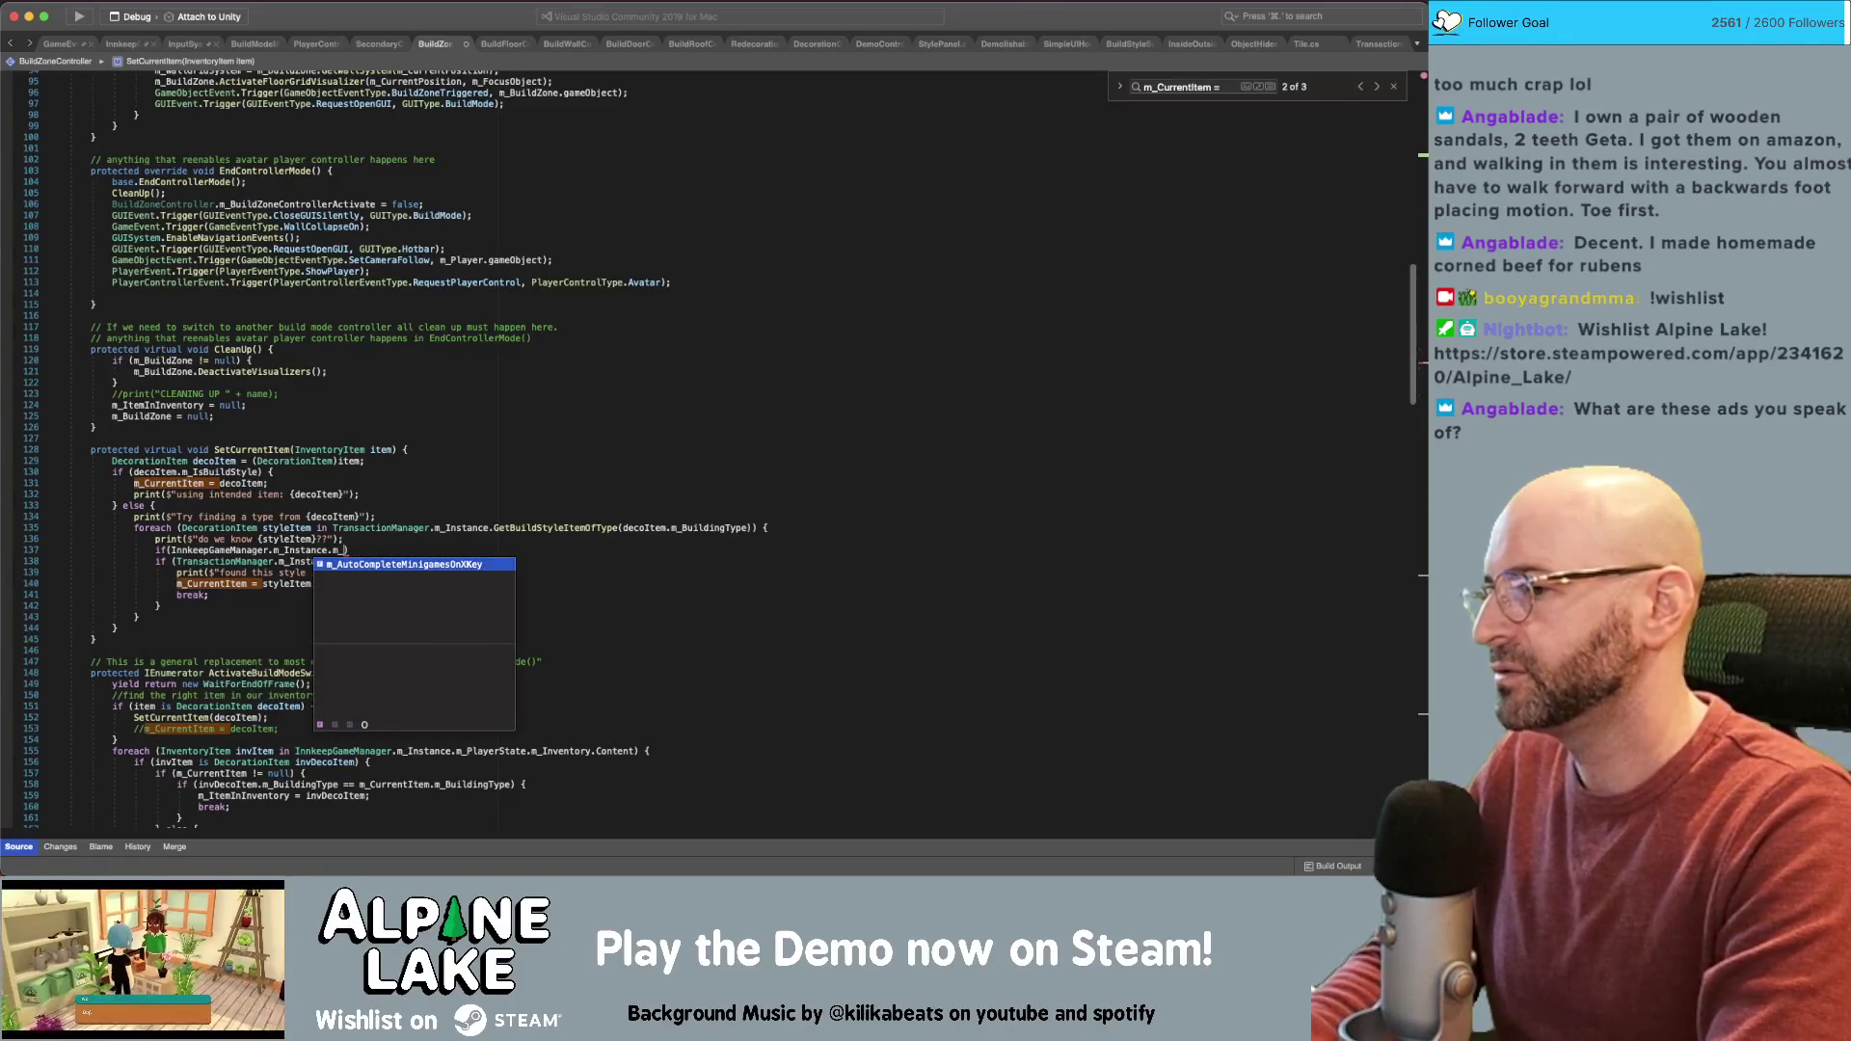
pyautogui.press('BackSpace')
pyautogui.press('BackSpace')
pyautogui.write('A')
pyautogui.press('BackSpace')
pyautogui.press('BackSpace')
pyautogui.press('BackSpace')
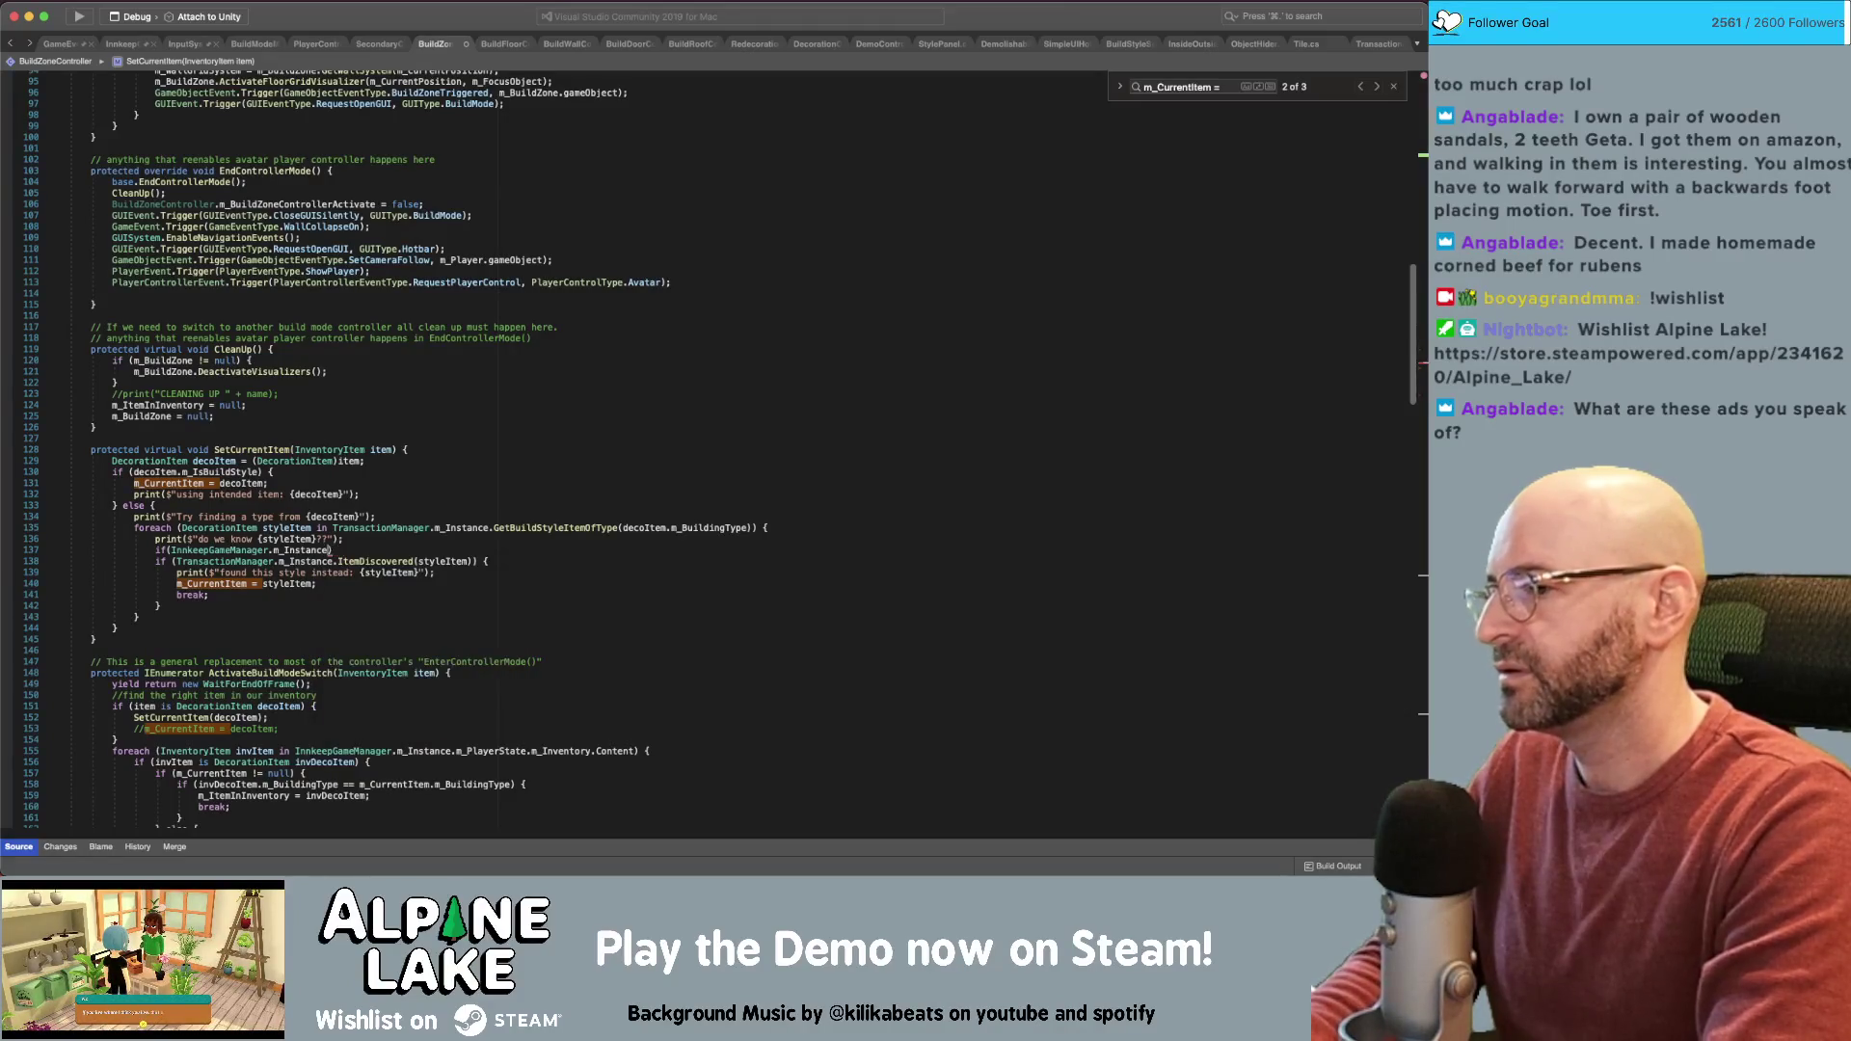
pyautogui.write('.recipe')
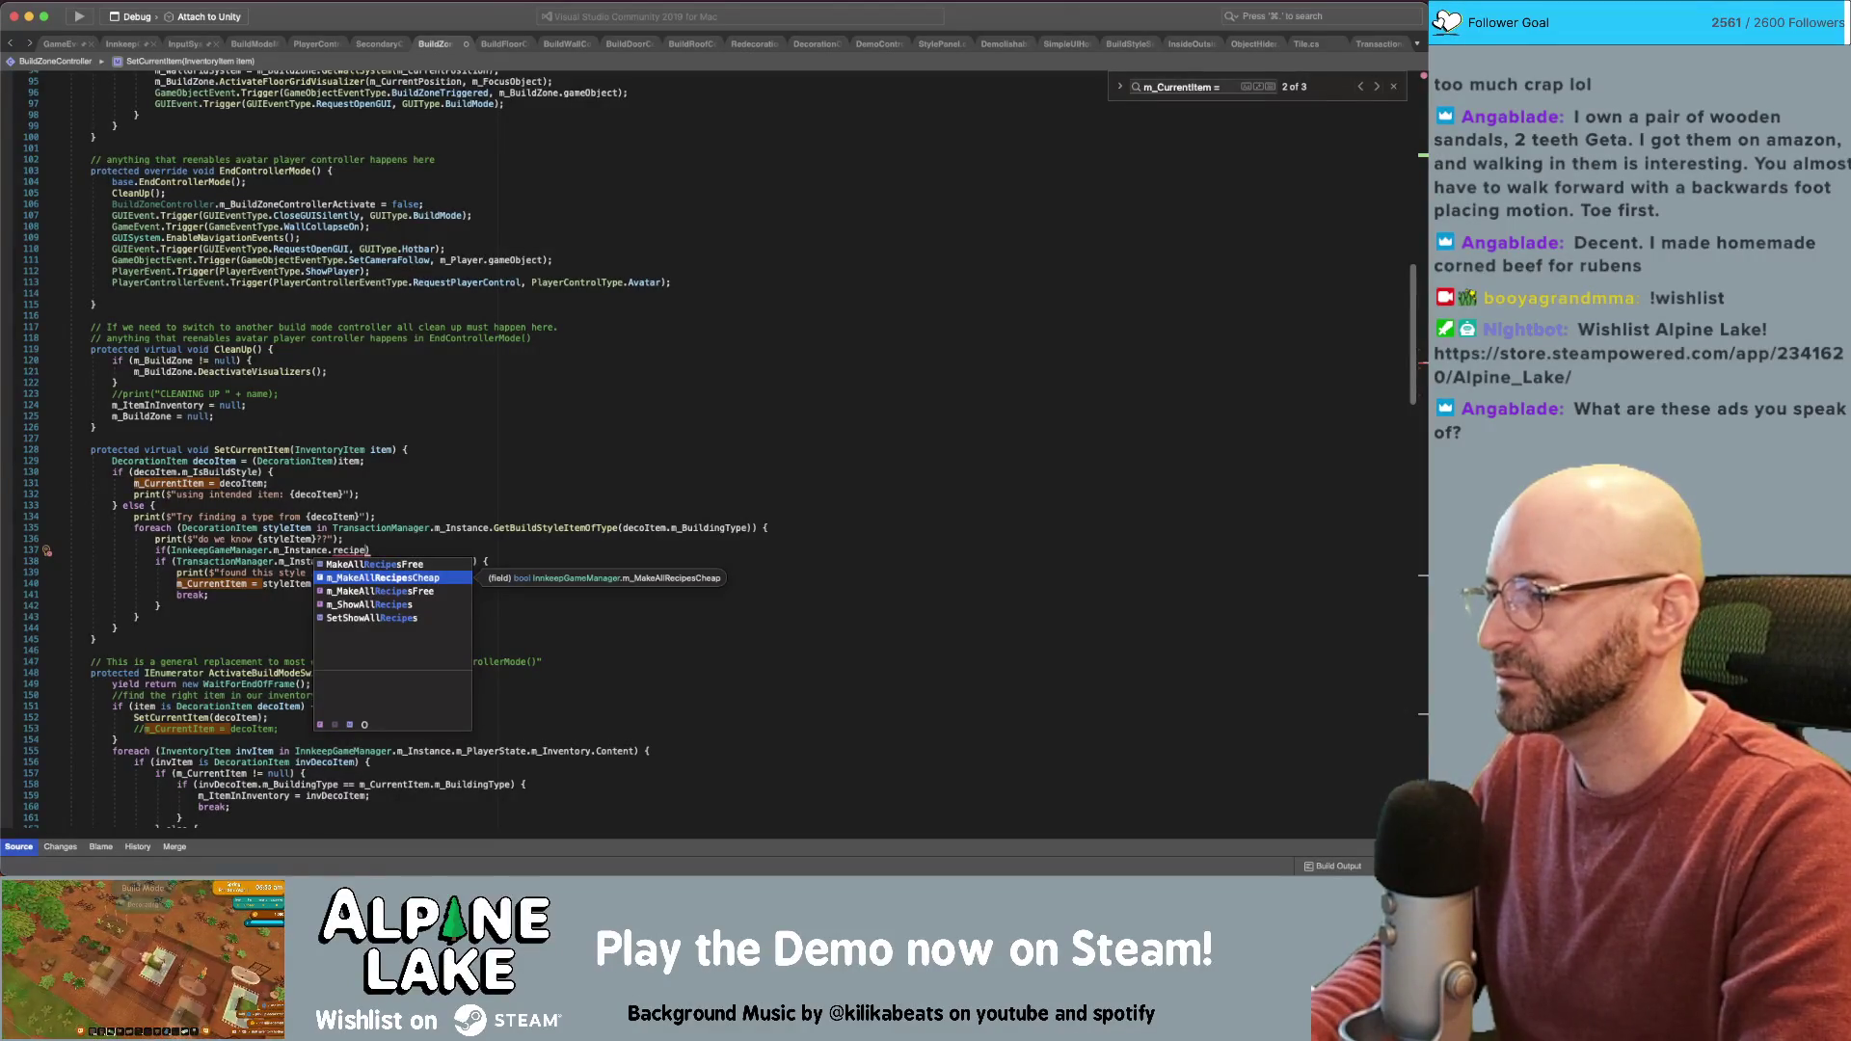
pyautogui.press('BackSpace')
pyautogui.press('BackSpace')
pyautogui.press('BackSpace')
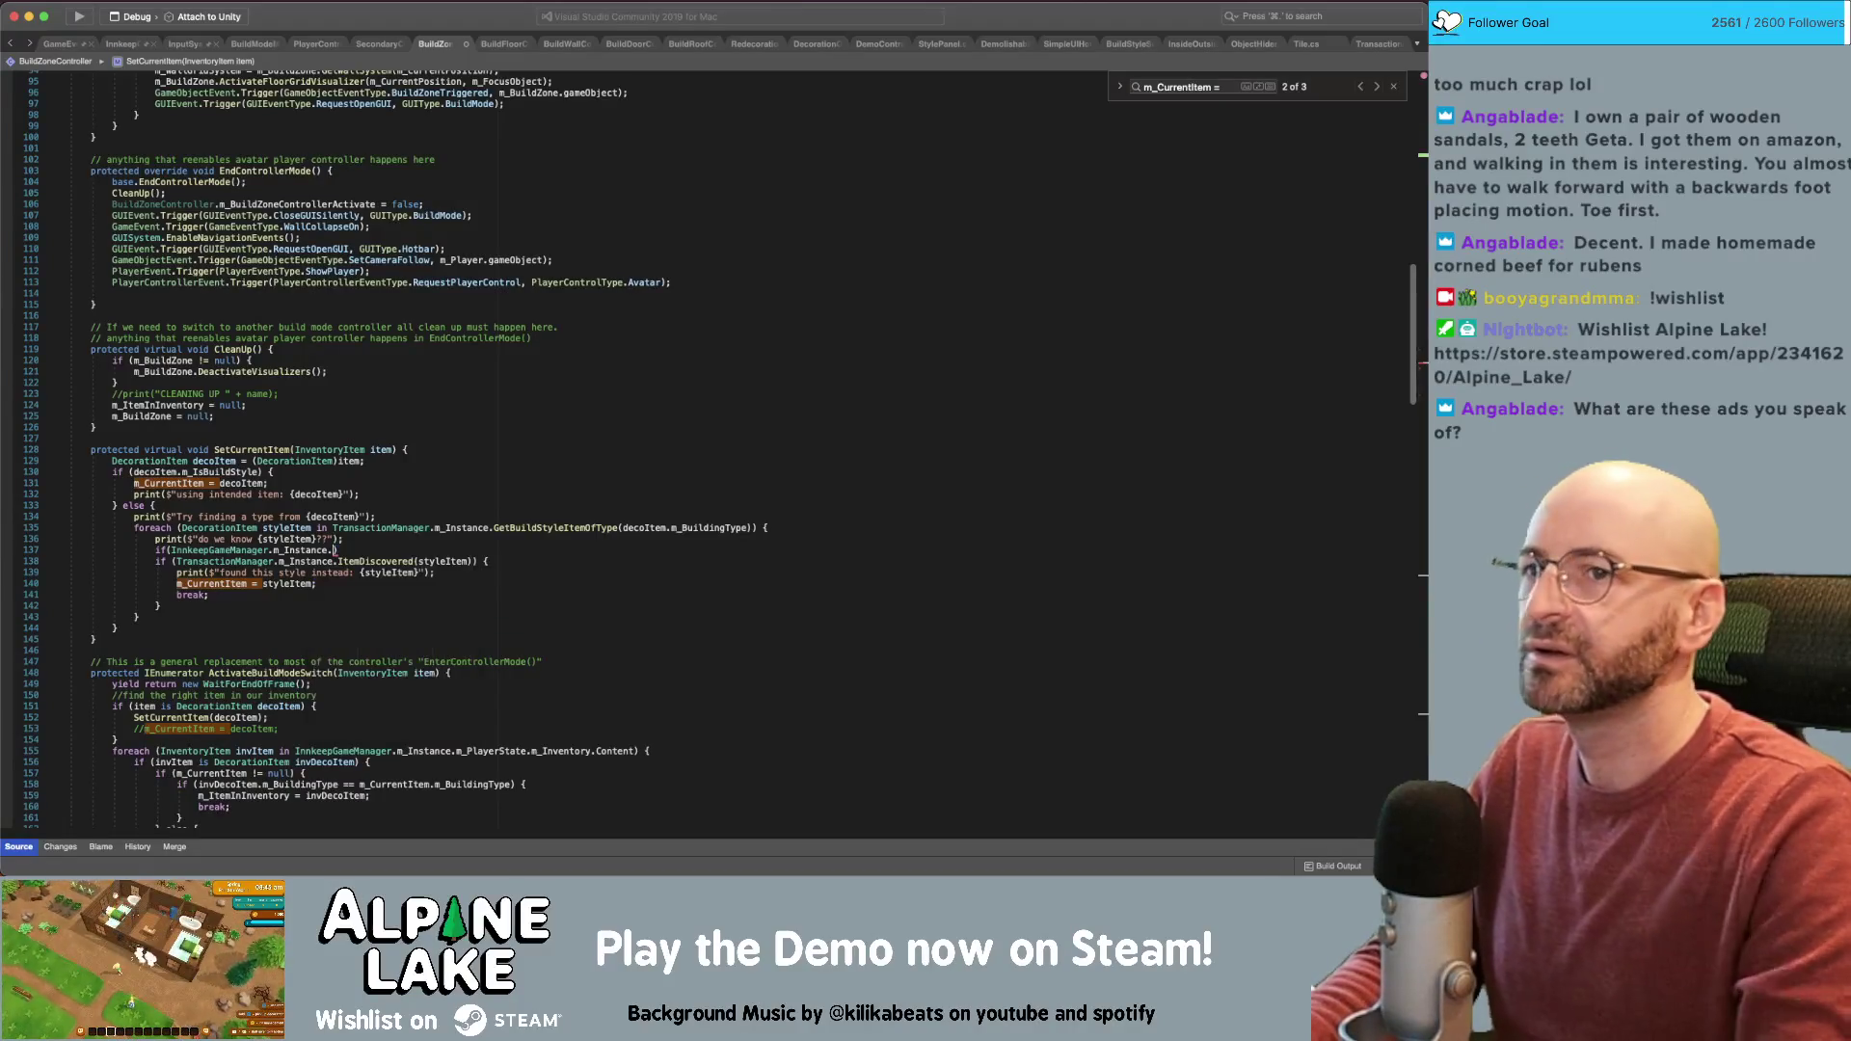
# Copy m_ShowAllRecipes from BuildStyleScrollViewManager into a new if block in SetCurrentItem
pyautogui.click(1122, 44)
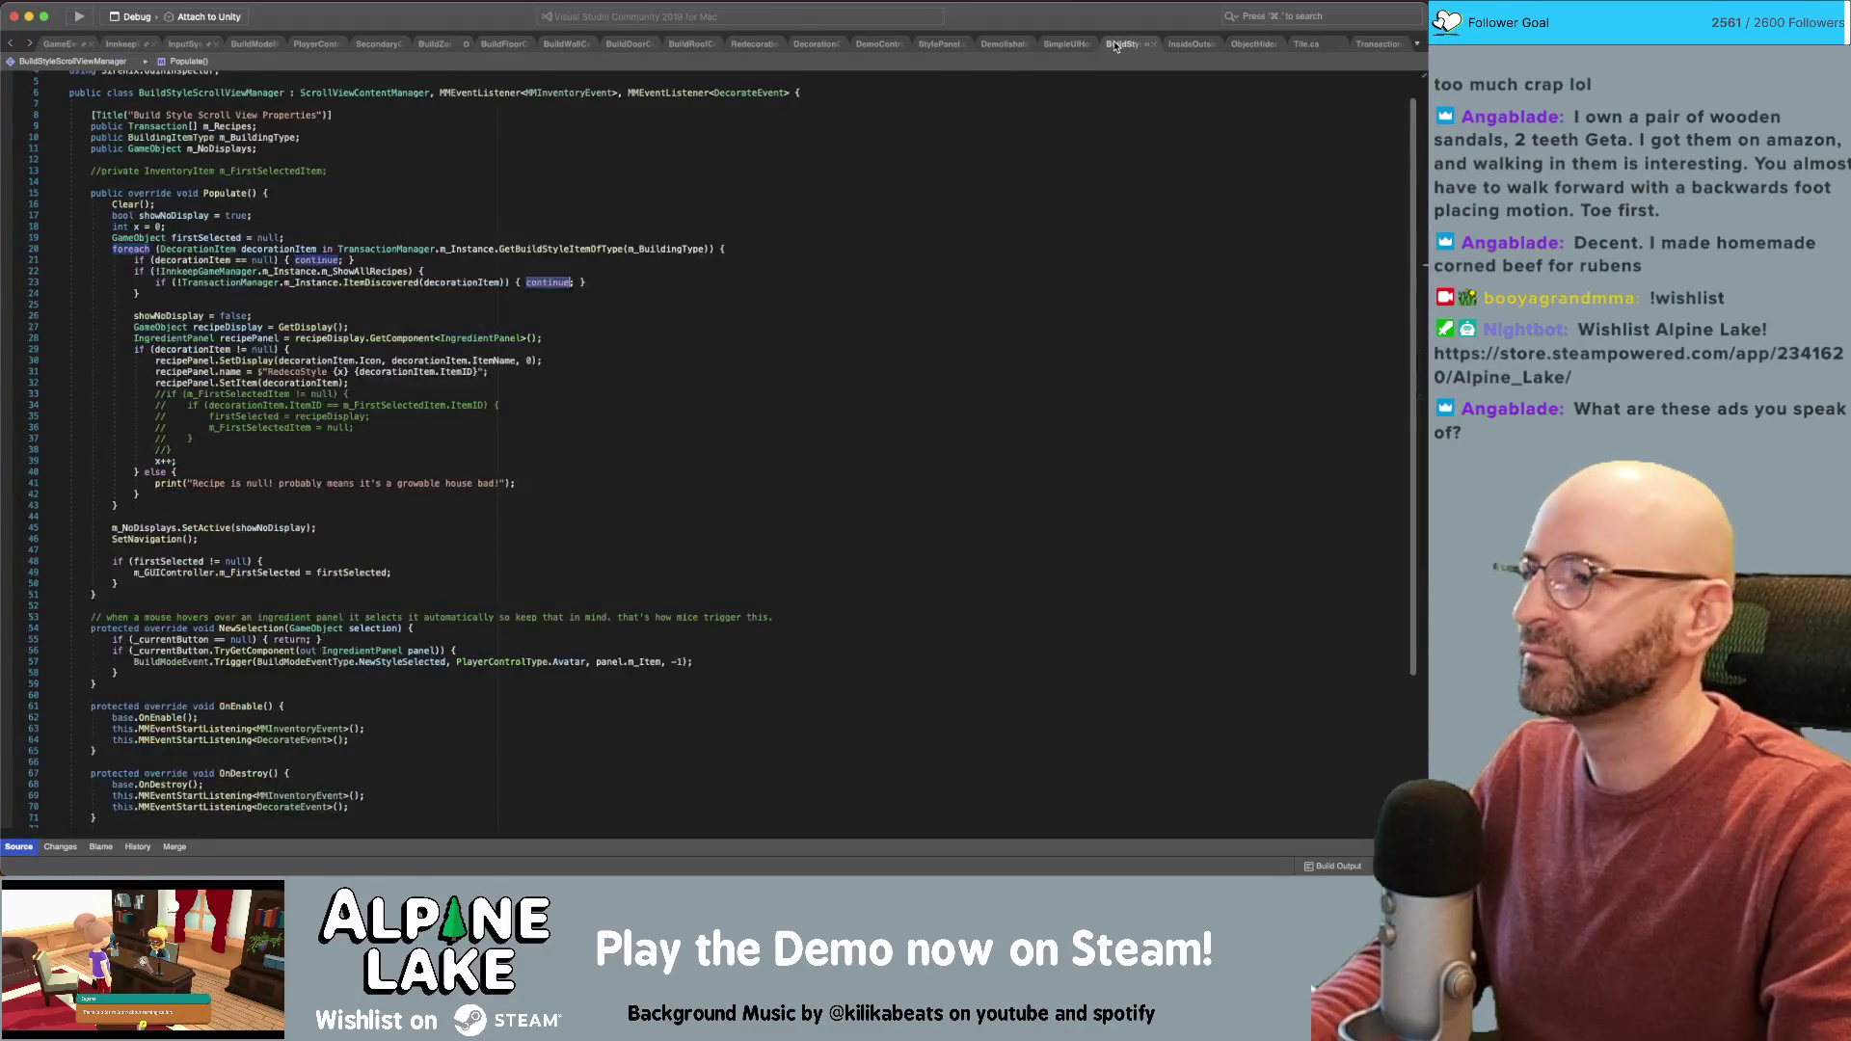
pyautogui.doubleClick(366, 271)
pyautogui.press('super+c')
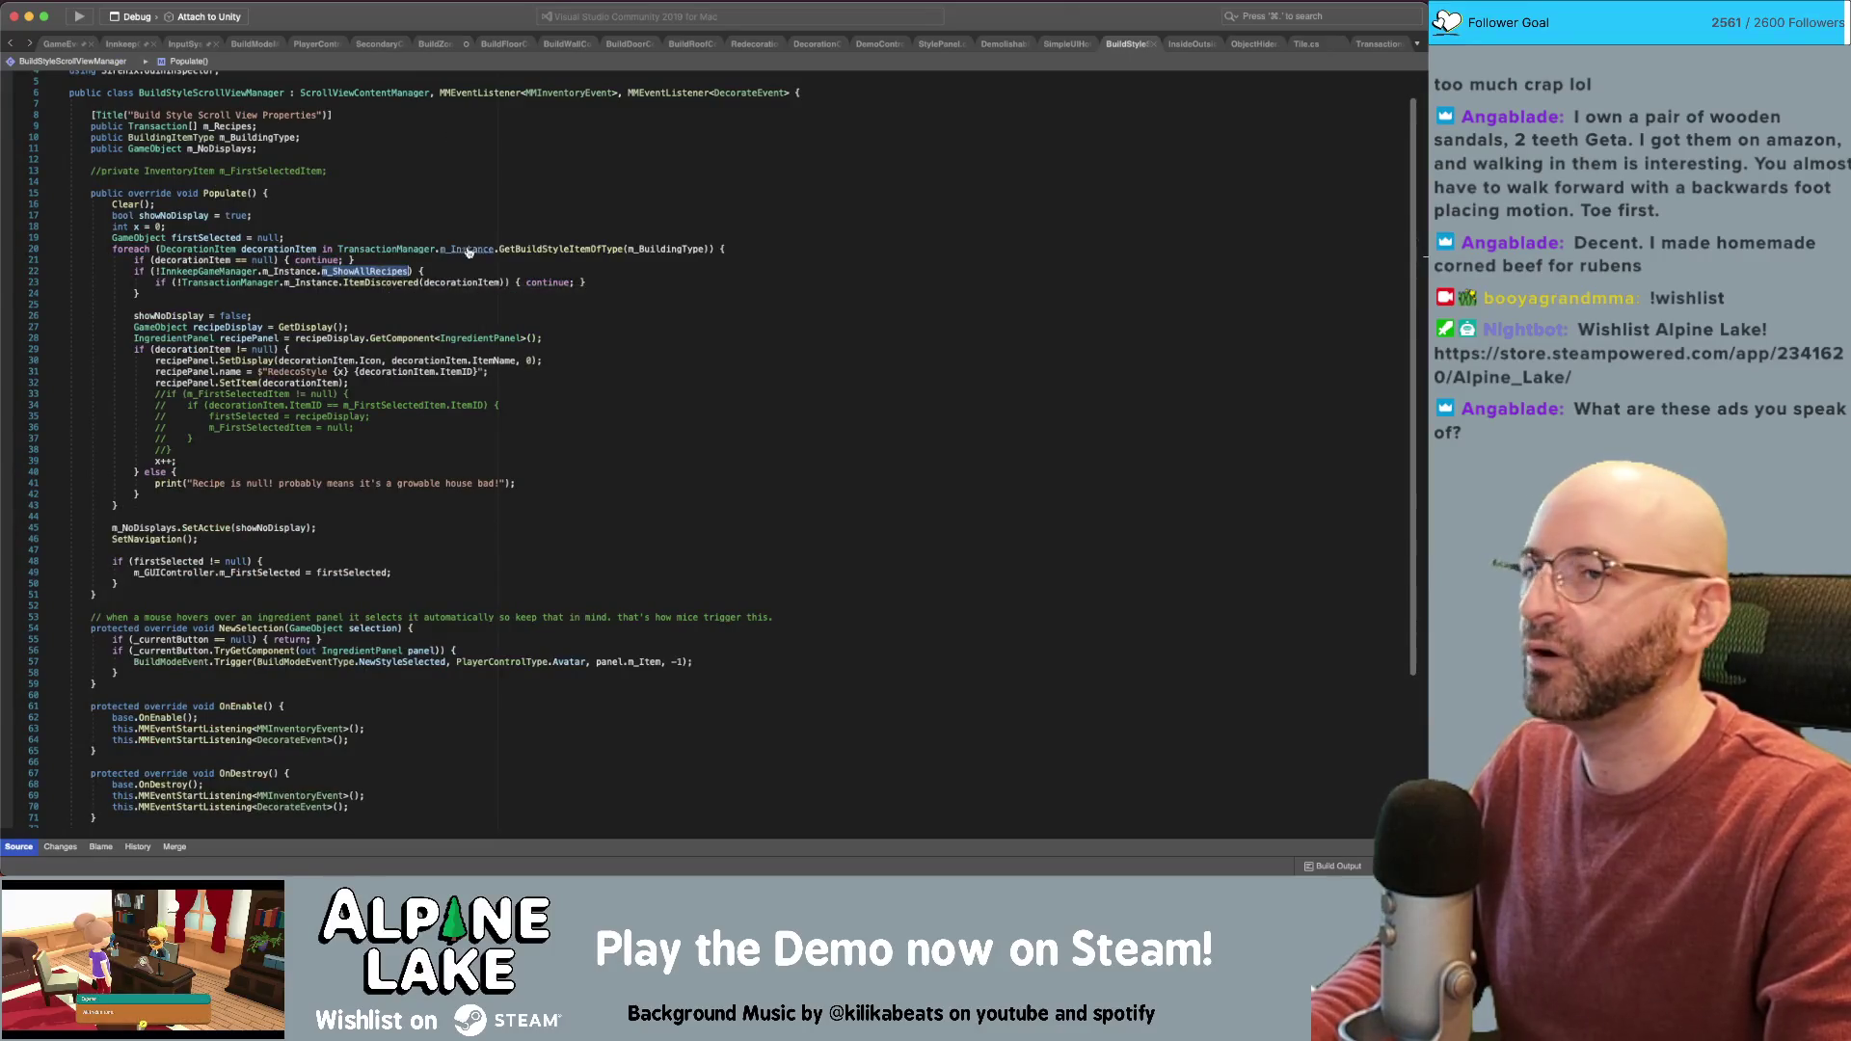
pyautogui.click(441, 46)
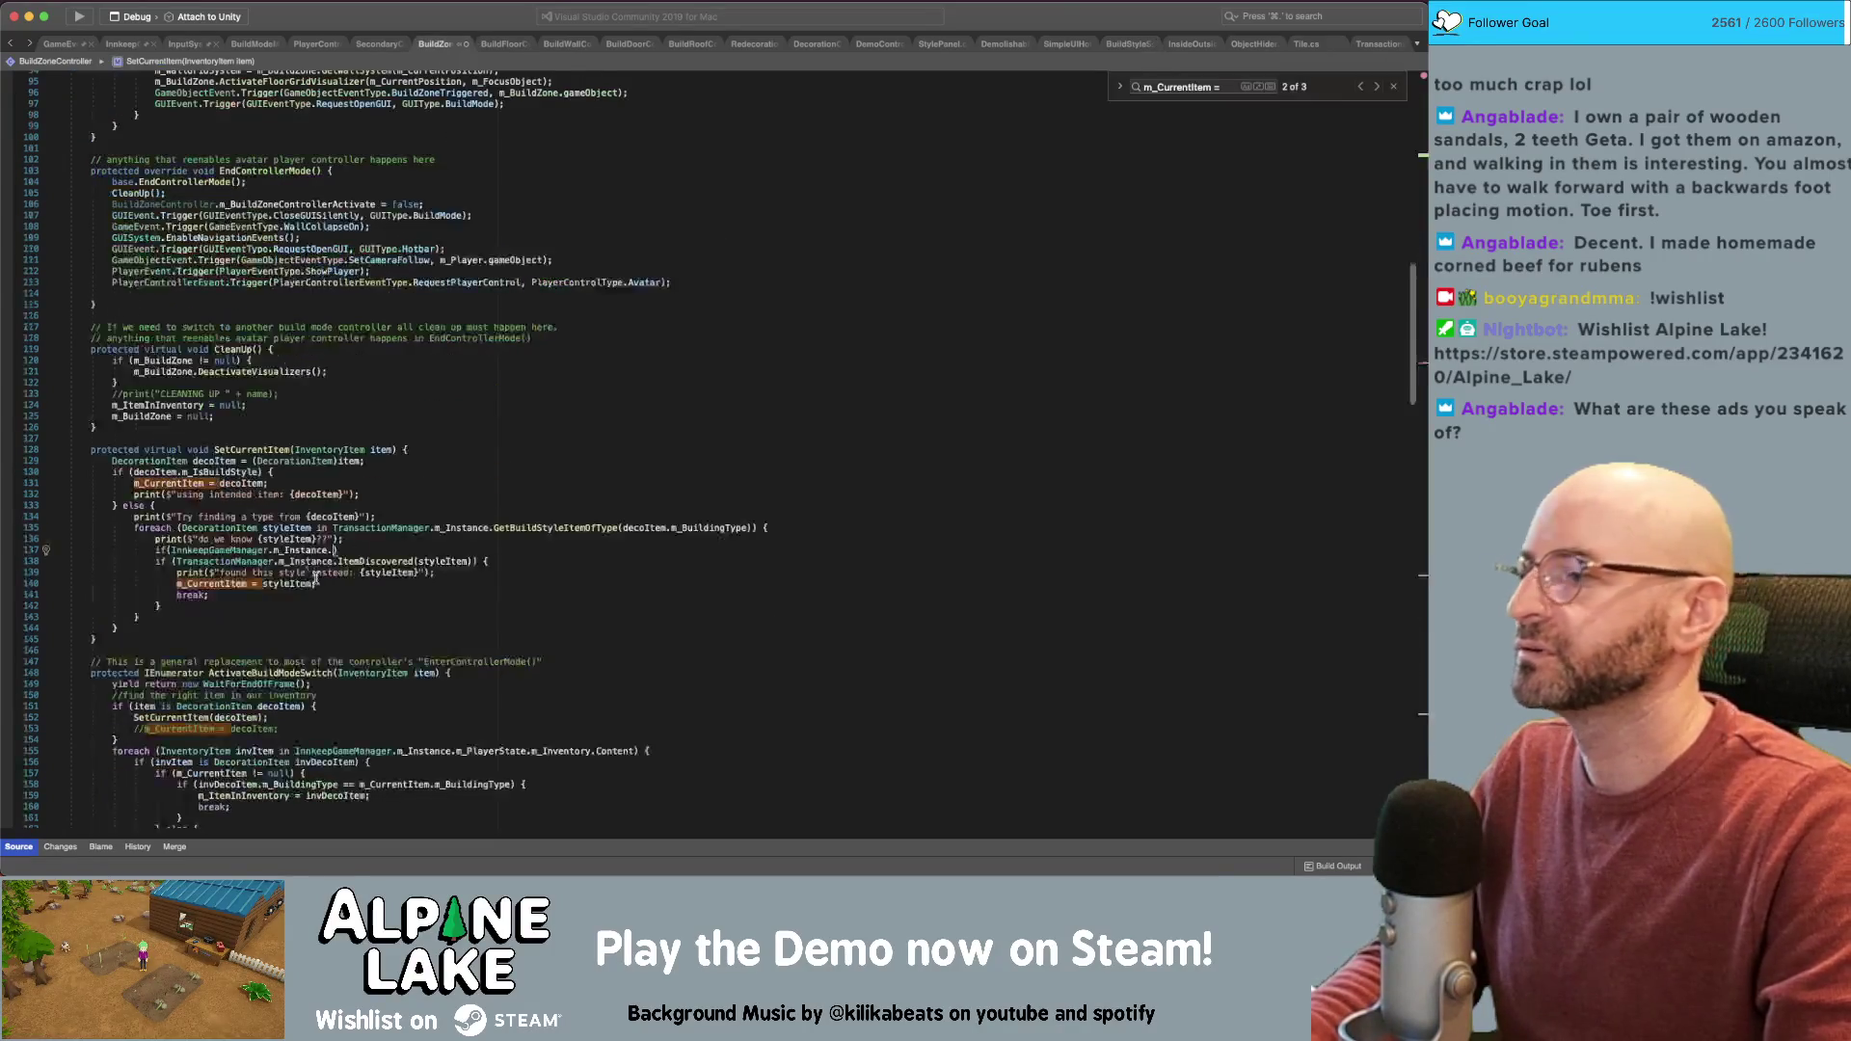
pyautogui.press('super+v')
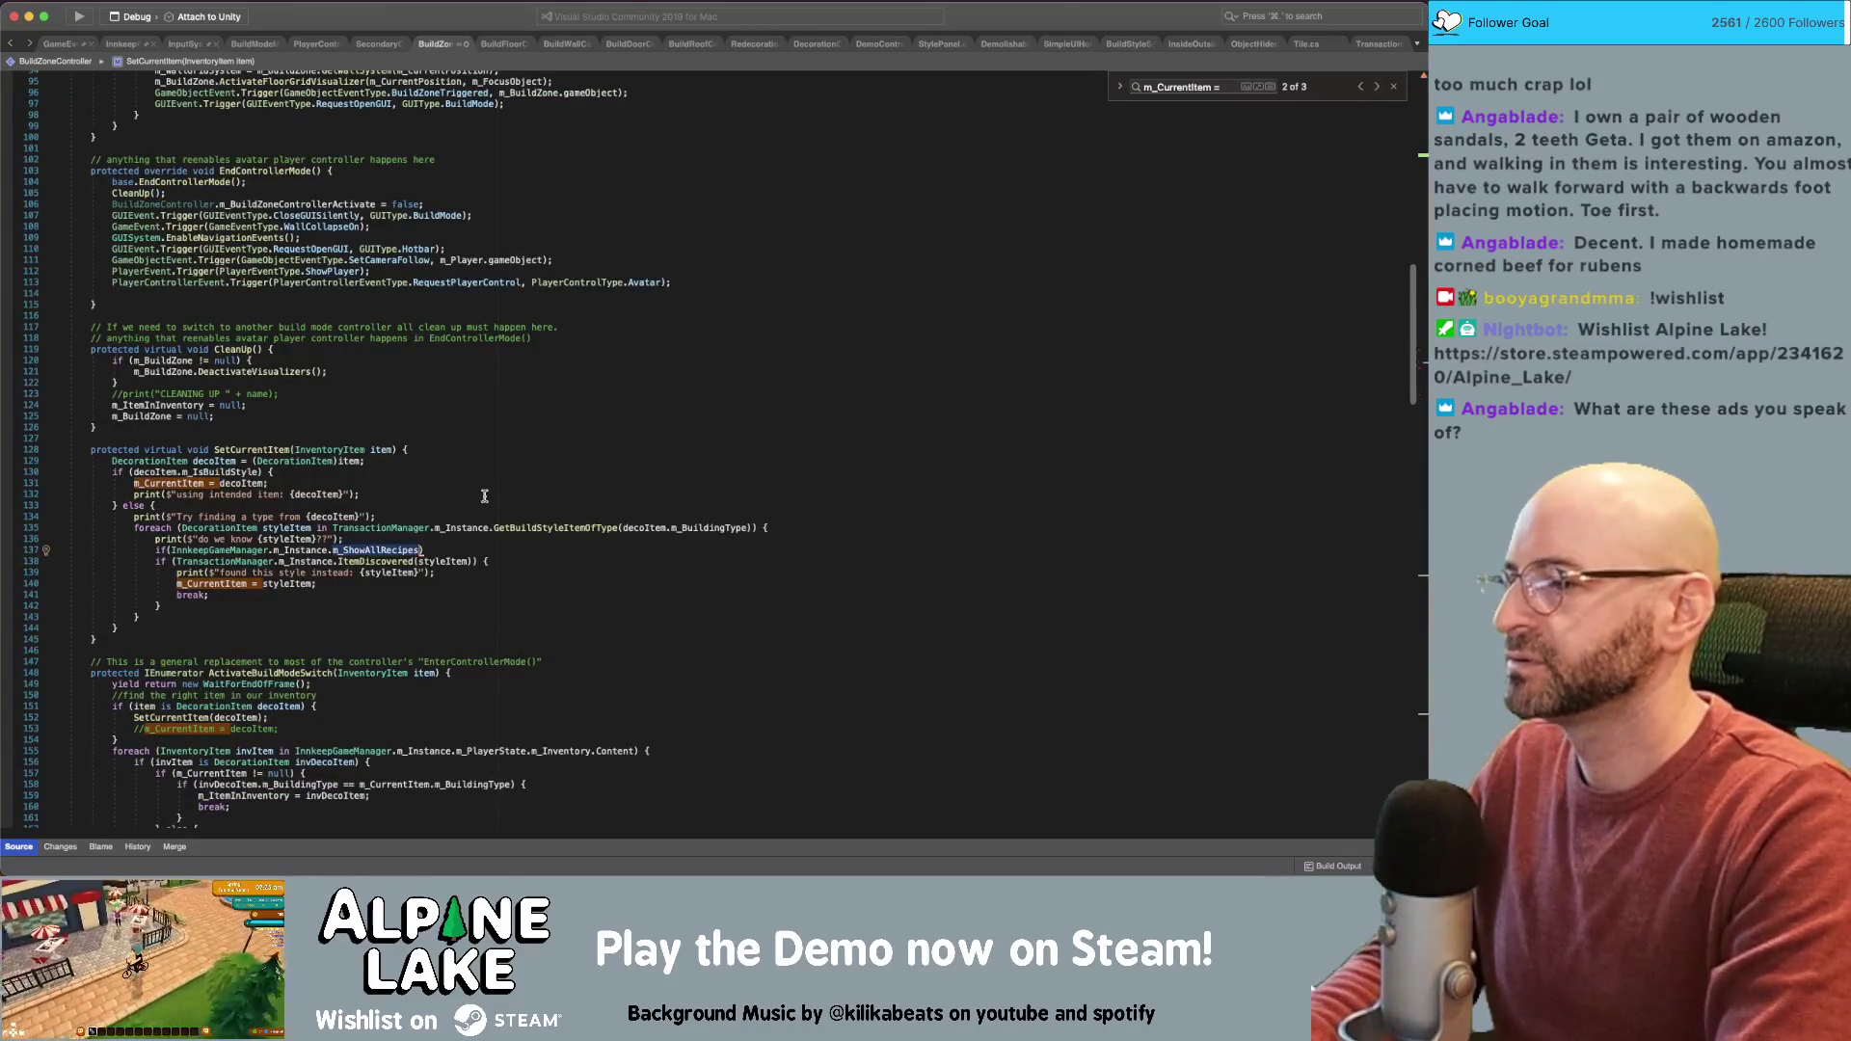
pyautogui.write(') {')
pyautogui.press('Return')
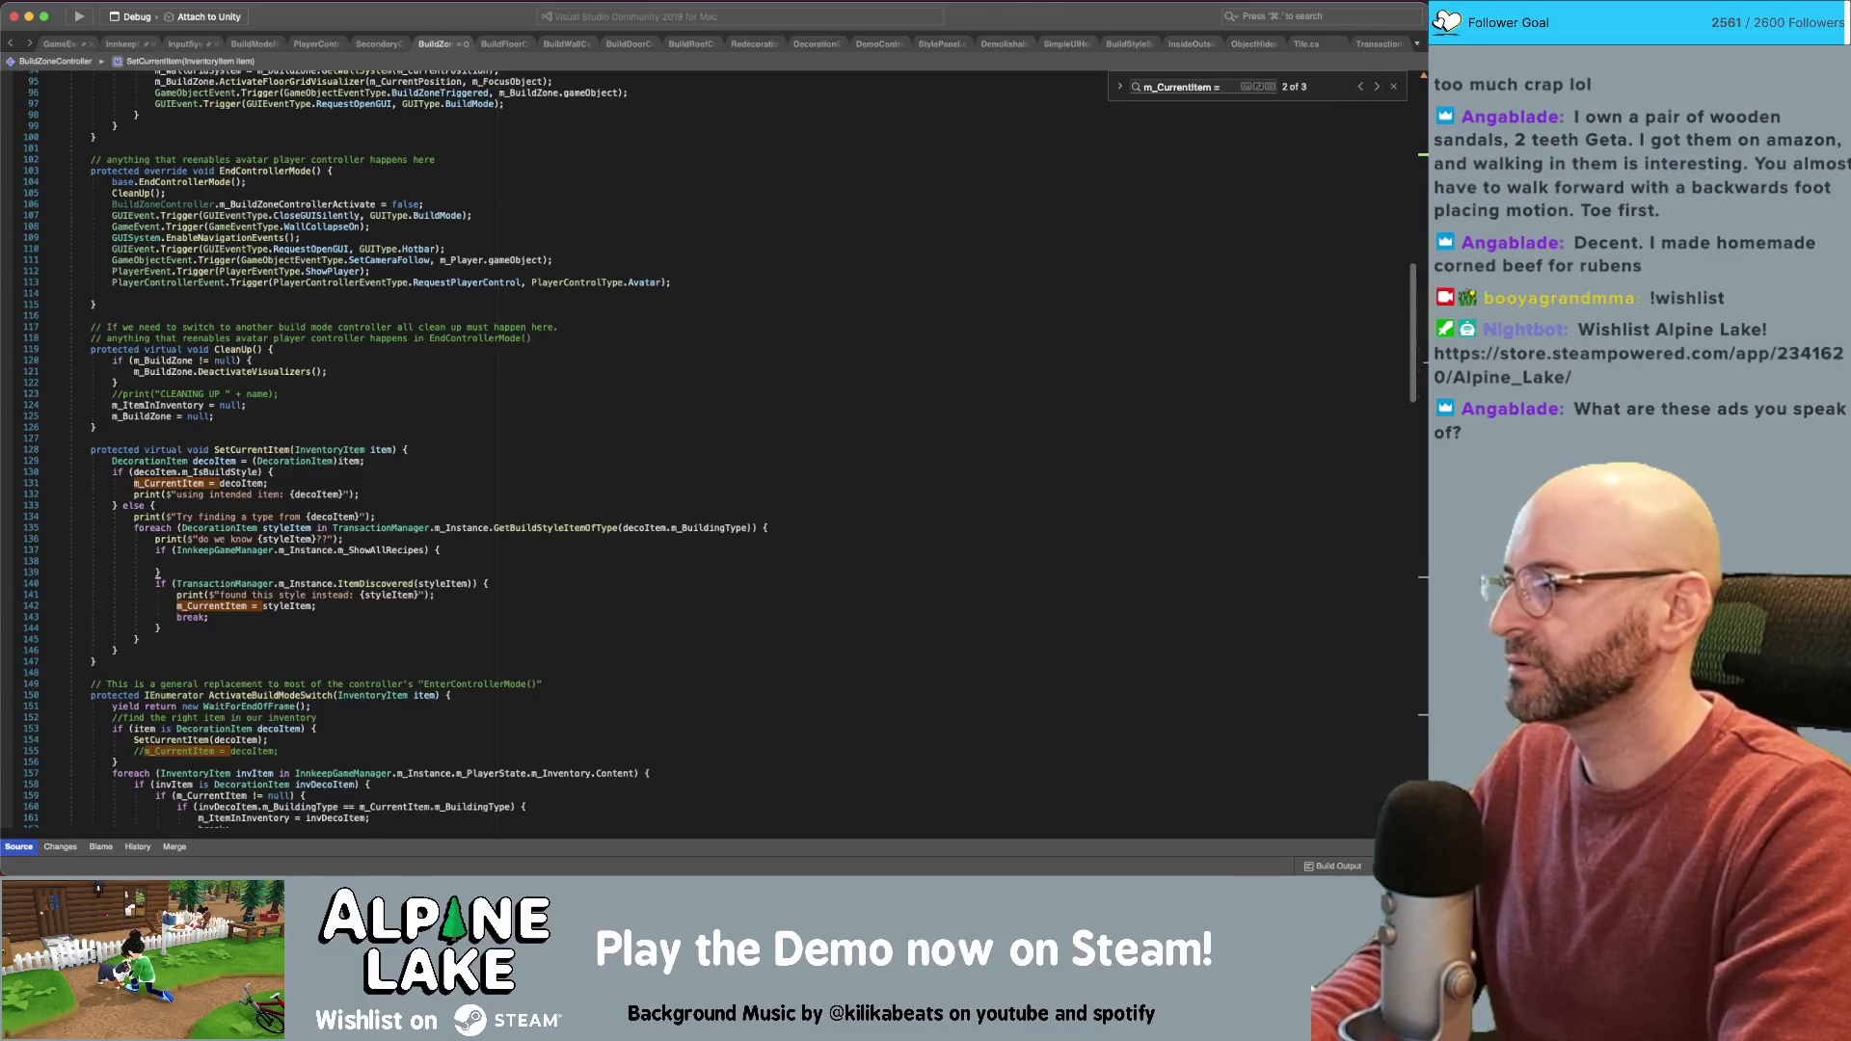
# Move the m_ShowAllRecipes check into the ItemDiscovered(styleItem) condition, joined with ||
pyautogui.moveTo(174, 549); pyautogui.dragTo(428, 549)
pyautogui.hotkey('ctrl', 'x')
pyautogui.press('Delete')
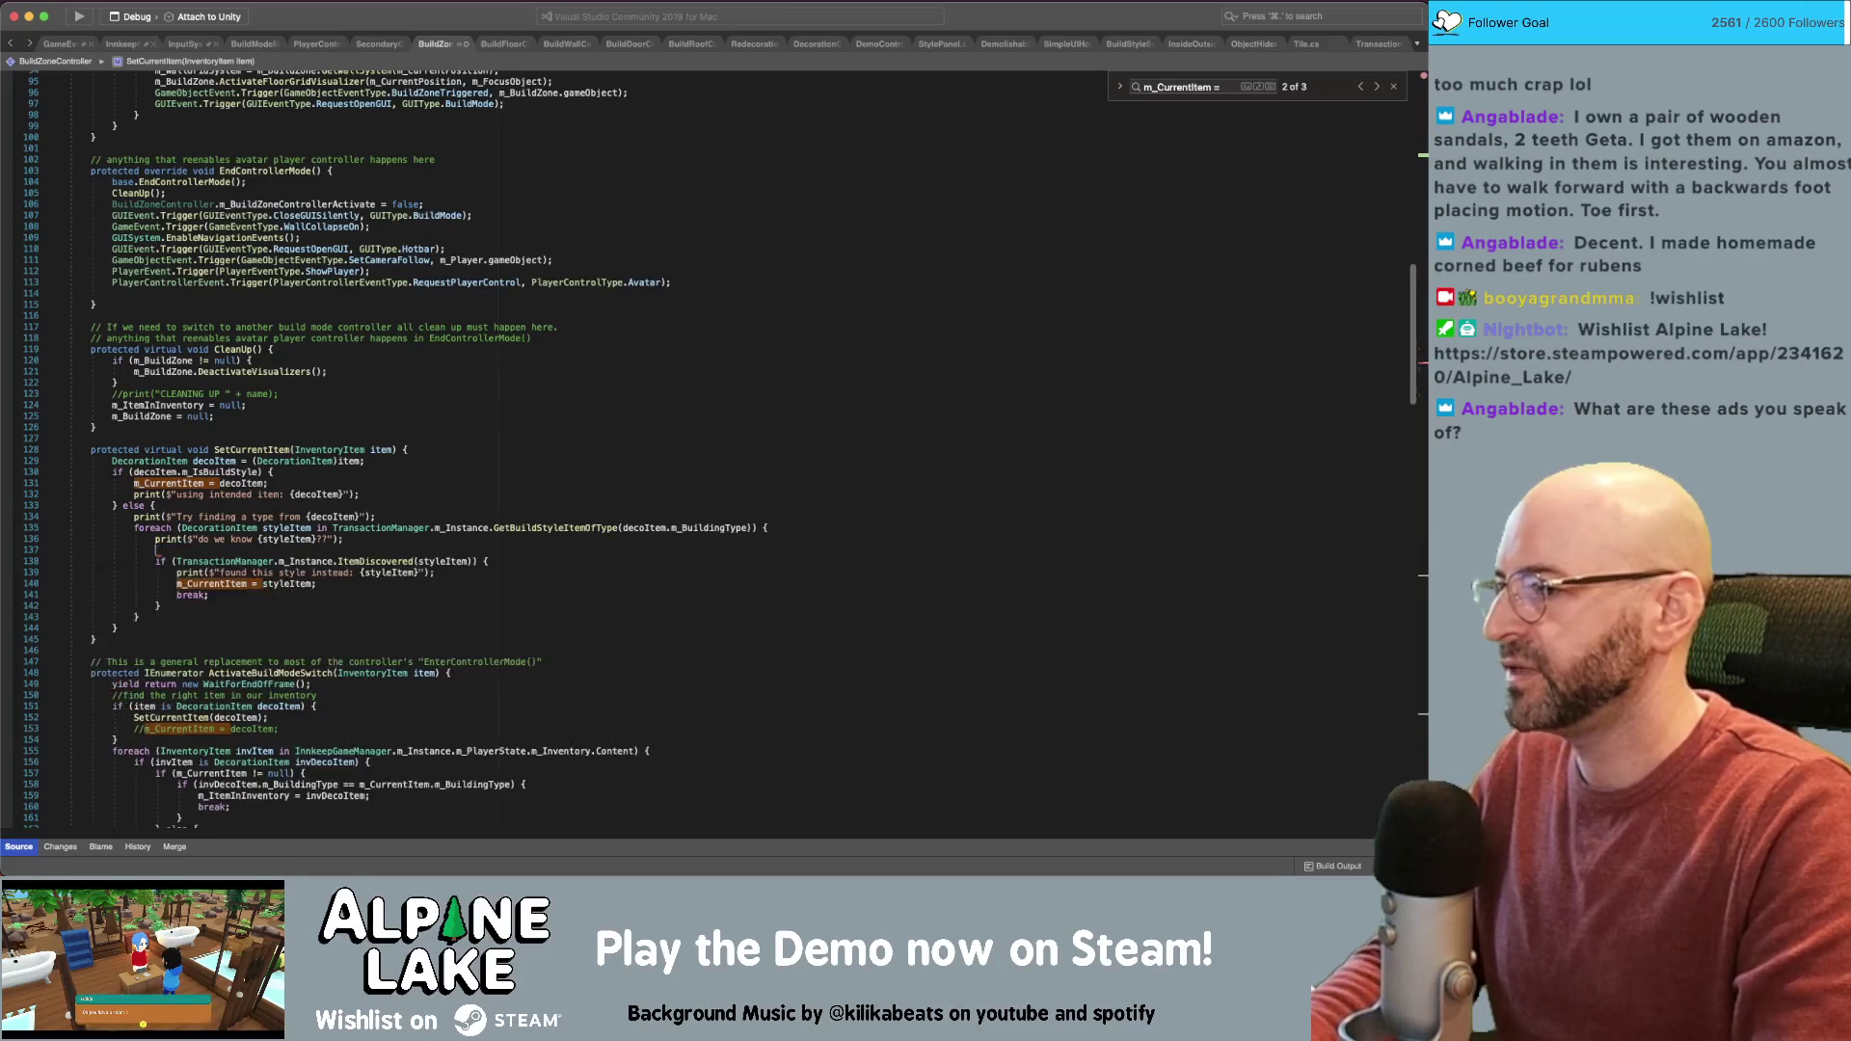
pyautogui.press('Right')
pyautogui.press('Right')
pyautogui.hotkey('ctrl', 'v')
pyautogui.write('||')
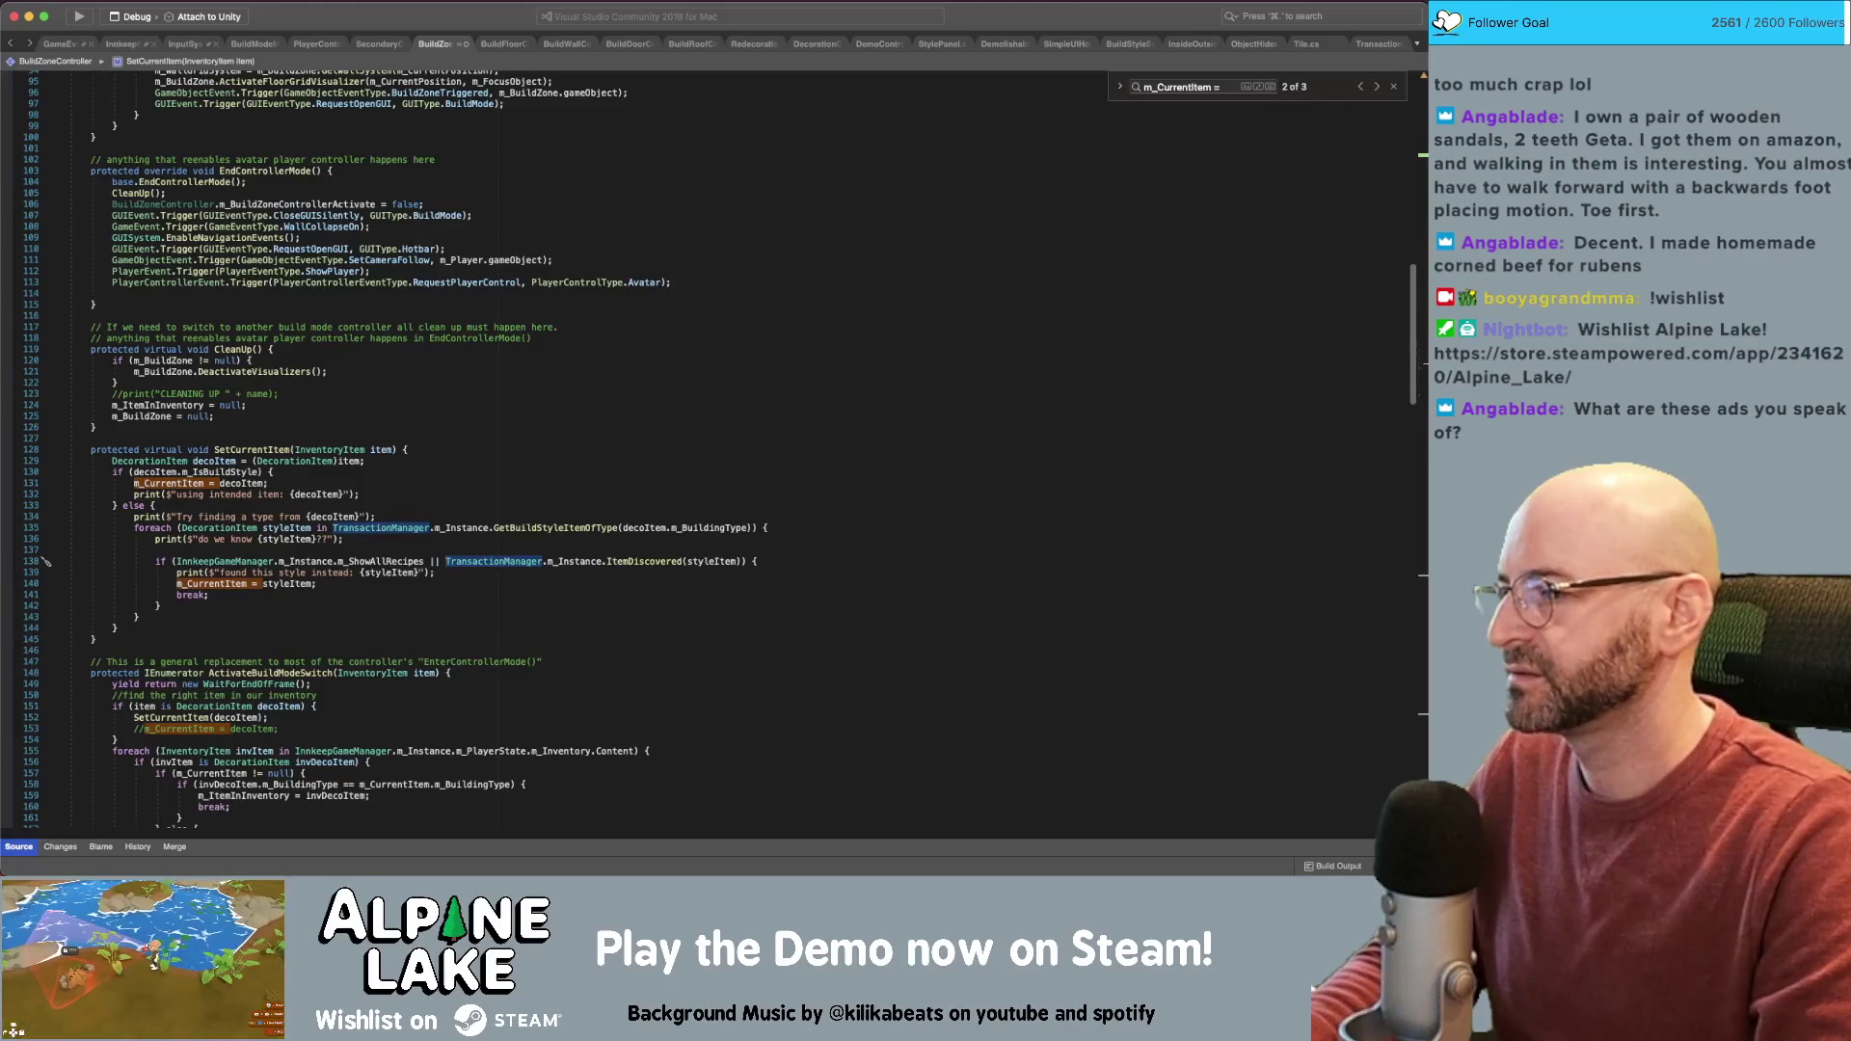